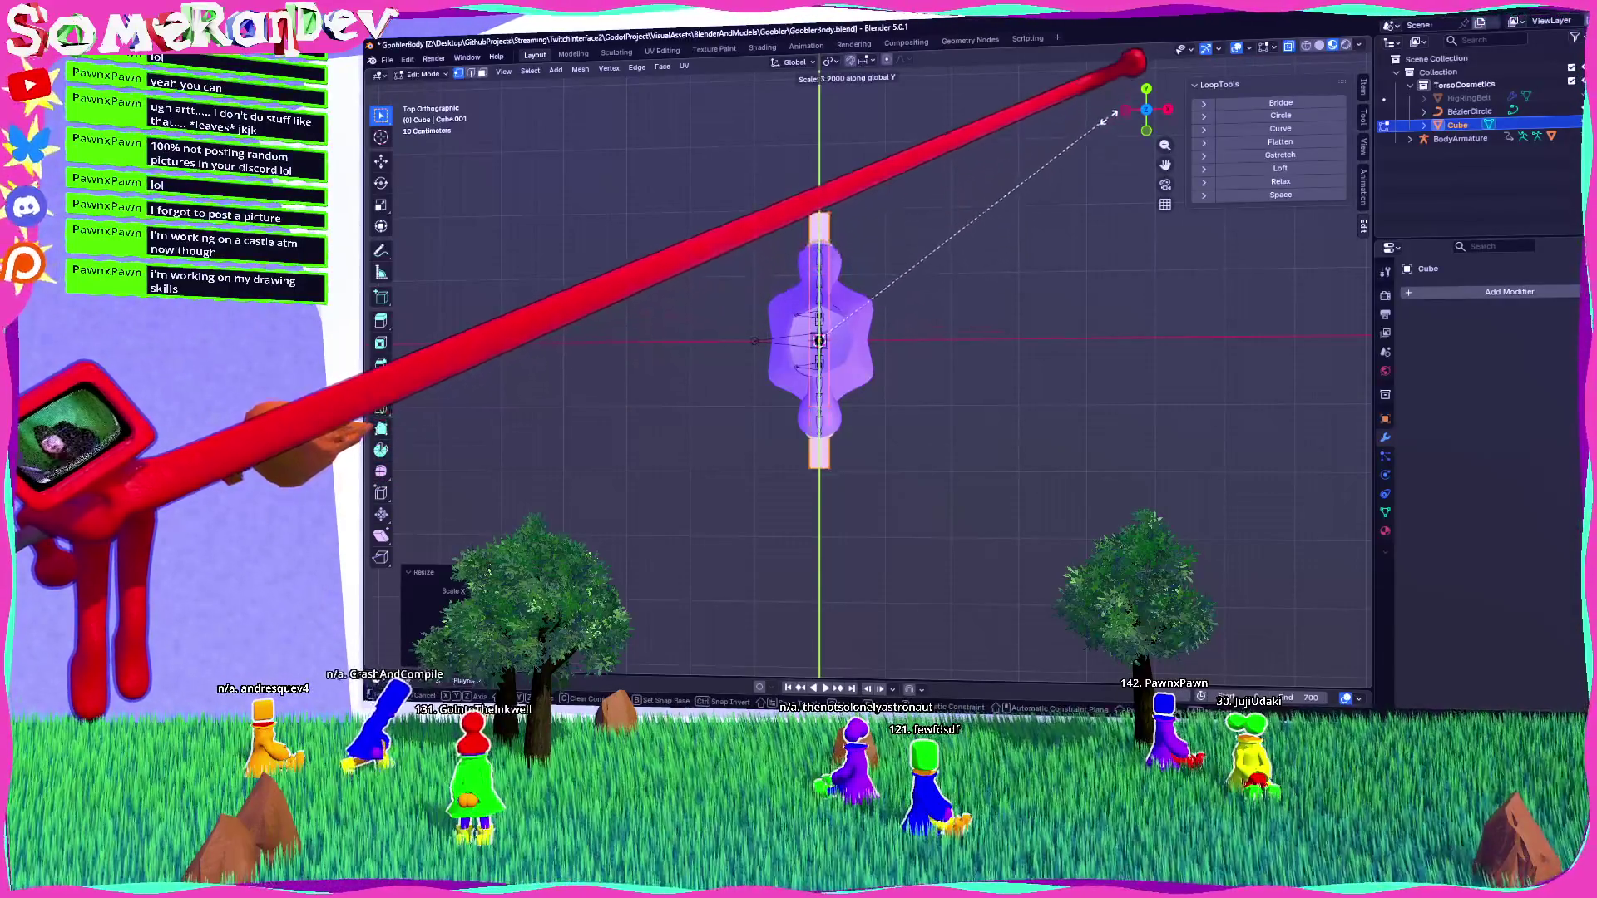
# Stretch the cube along Y into a plank and move it vertically under the boots.
pyautogui.click(1081, 116)
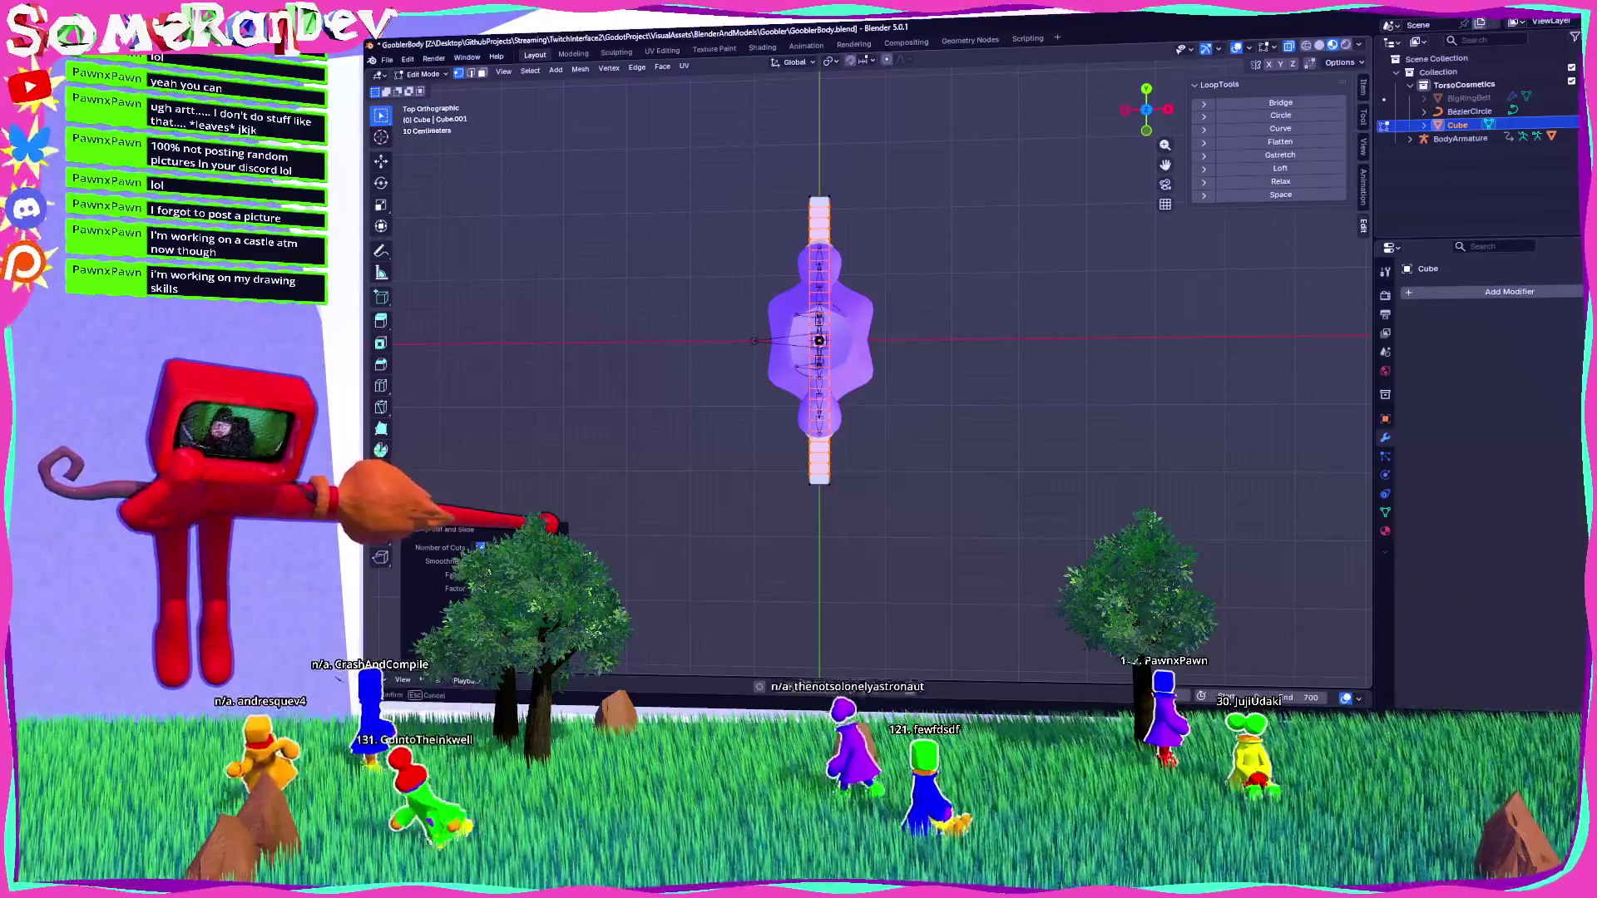
pyautogui.moveTo(715, 518)
pyautogui.mouseDown(button='middle')
pyautogui.moveTo(970, 357)
pyautogui.moveTo(938, 414)
pyautogui.moveTo(927, 510)
pyautogui.moveTo(917, 492)
pyautogui.mouseUp(button='middle')
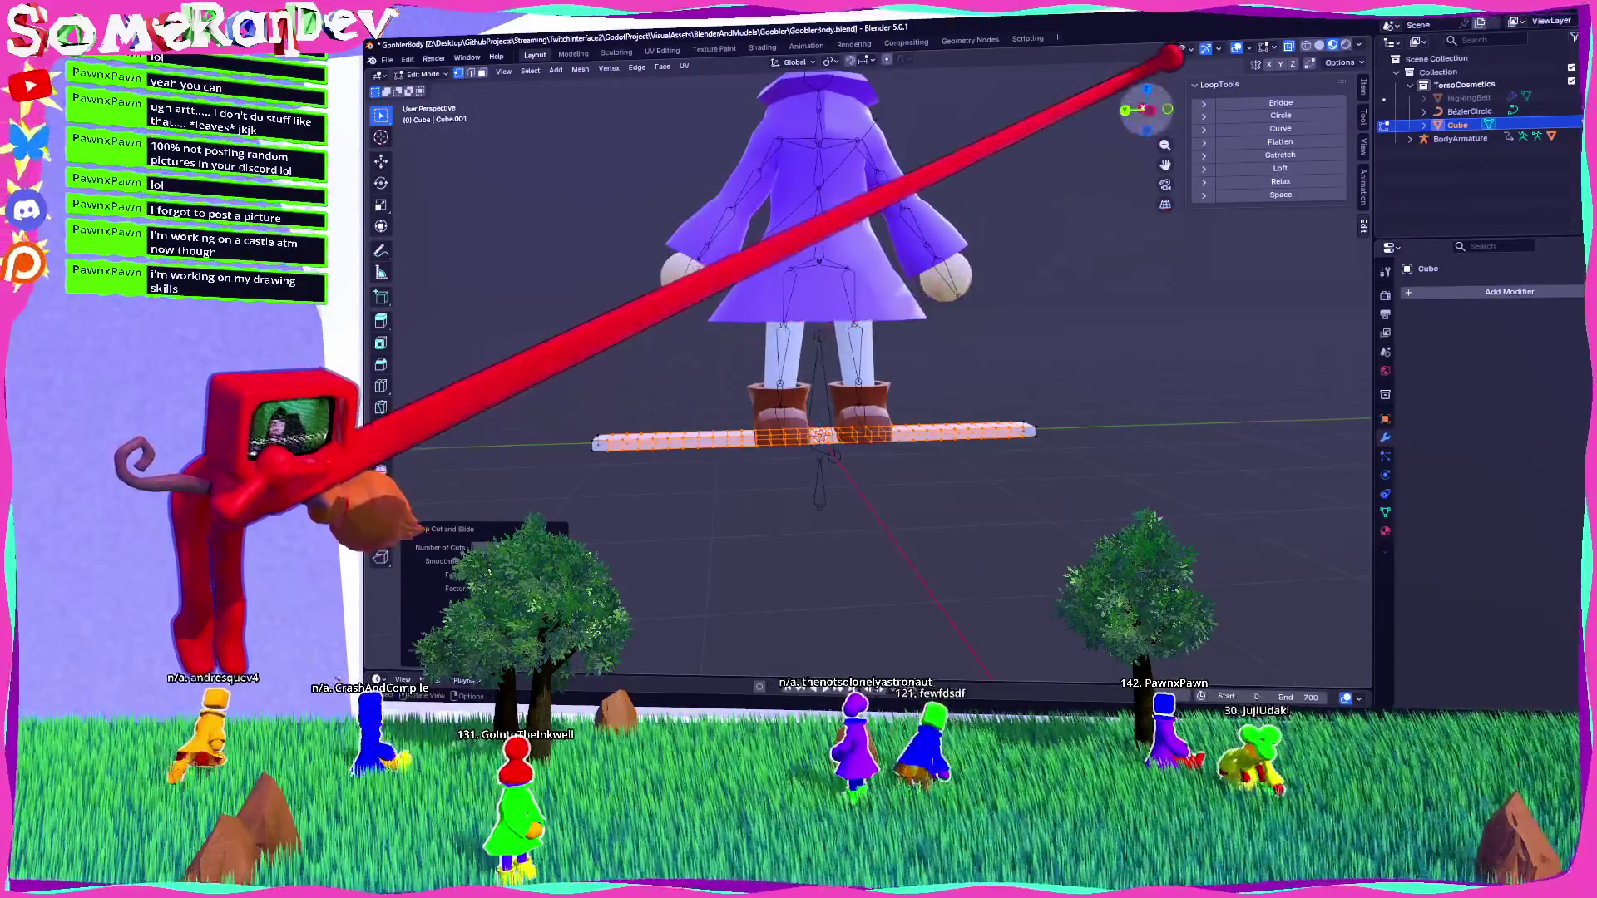
pyautogui.click(1146, 109)
pyautogui.scroll(3, 970, 386)
pyautogui.keyDown('shift'); pyautogui.moveTo(969, 386); pyautogui.dragTo(1070, 404, button='middle'); pyautogui.keyUp('shift')
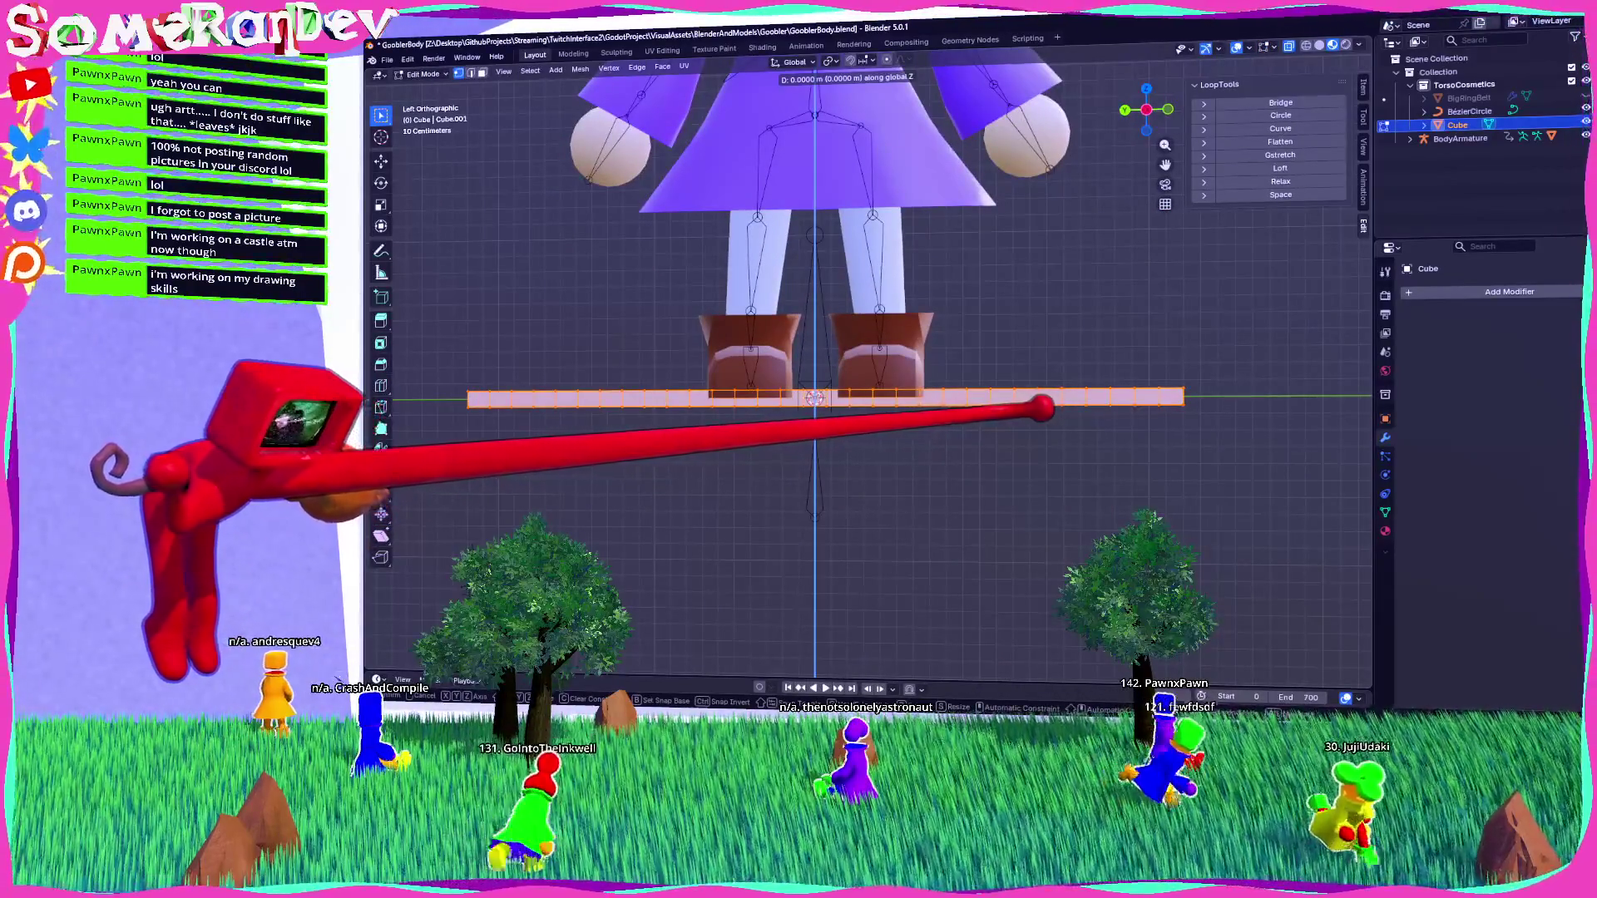
pyautogui.scroll(3, 1041, 407)
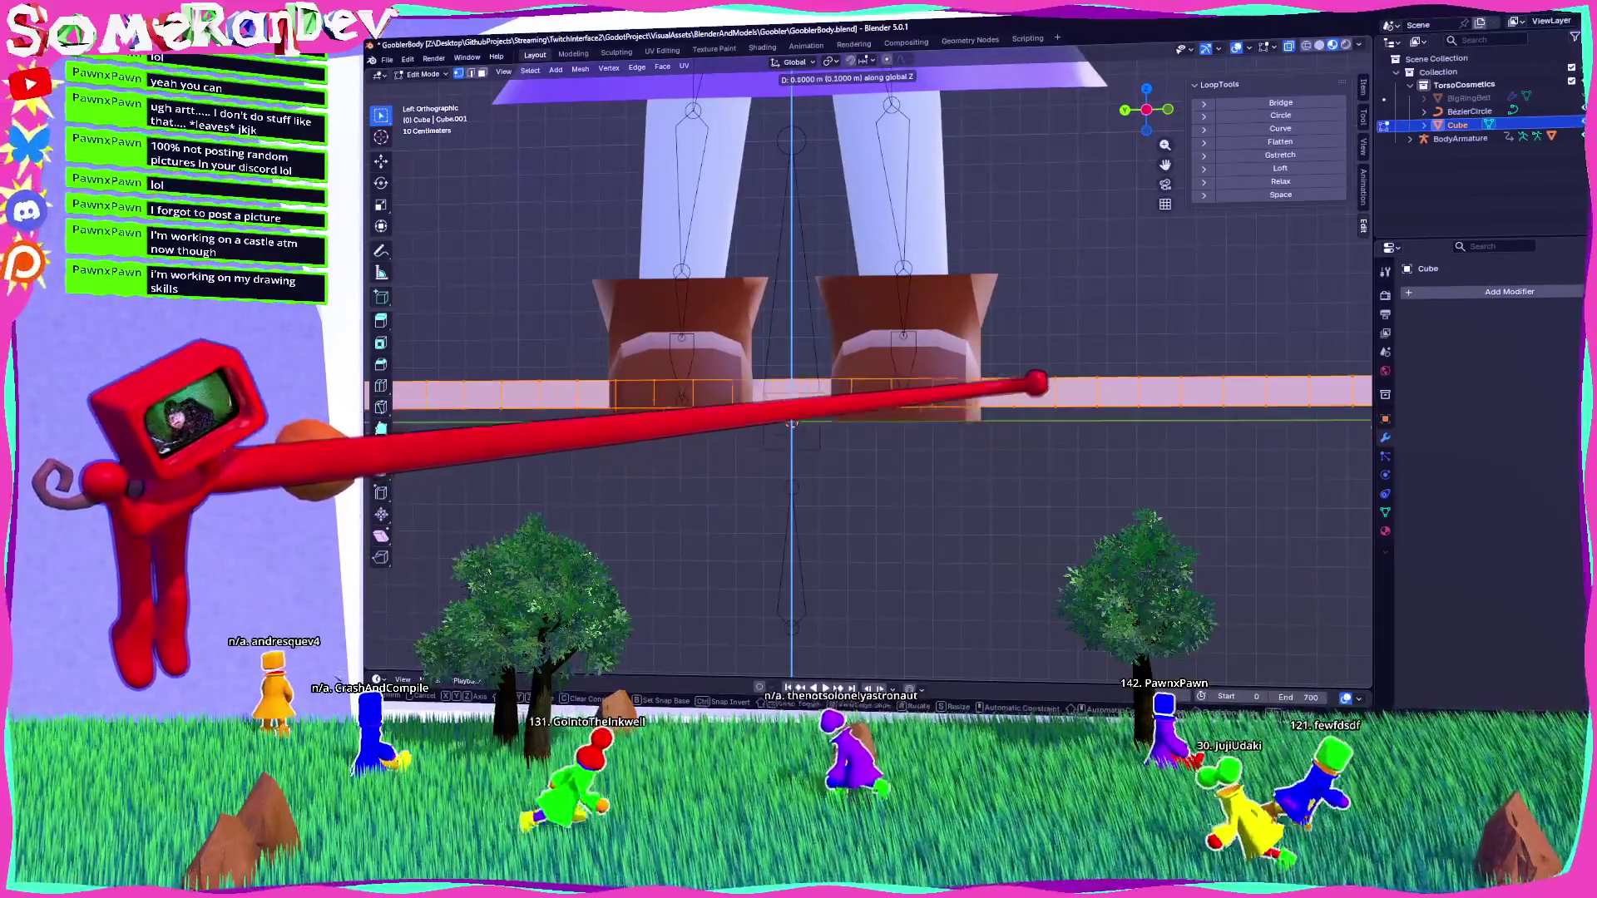
pyautogui.click(792, 424)
pyautogui.scroll(4, 792, 420)
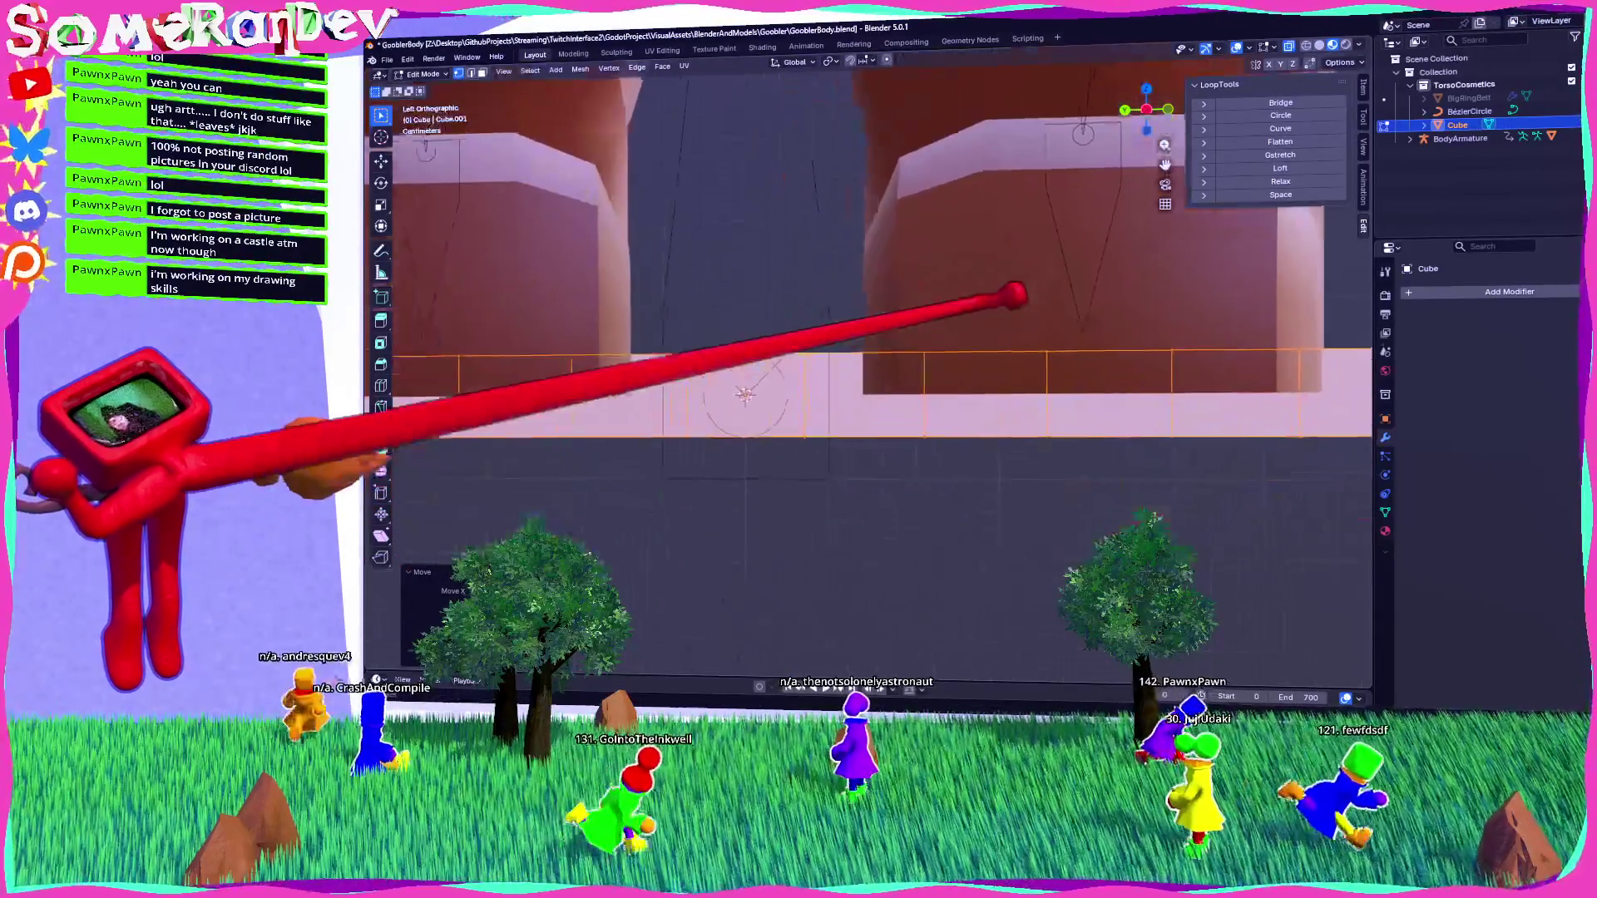
# Move the plank along Z and flatten it vertically into a thin strip.
pyautogui.press('g')
pyautogui.press('z')
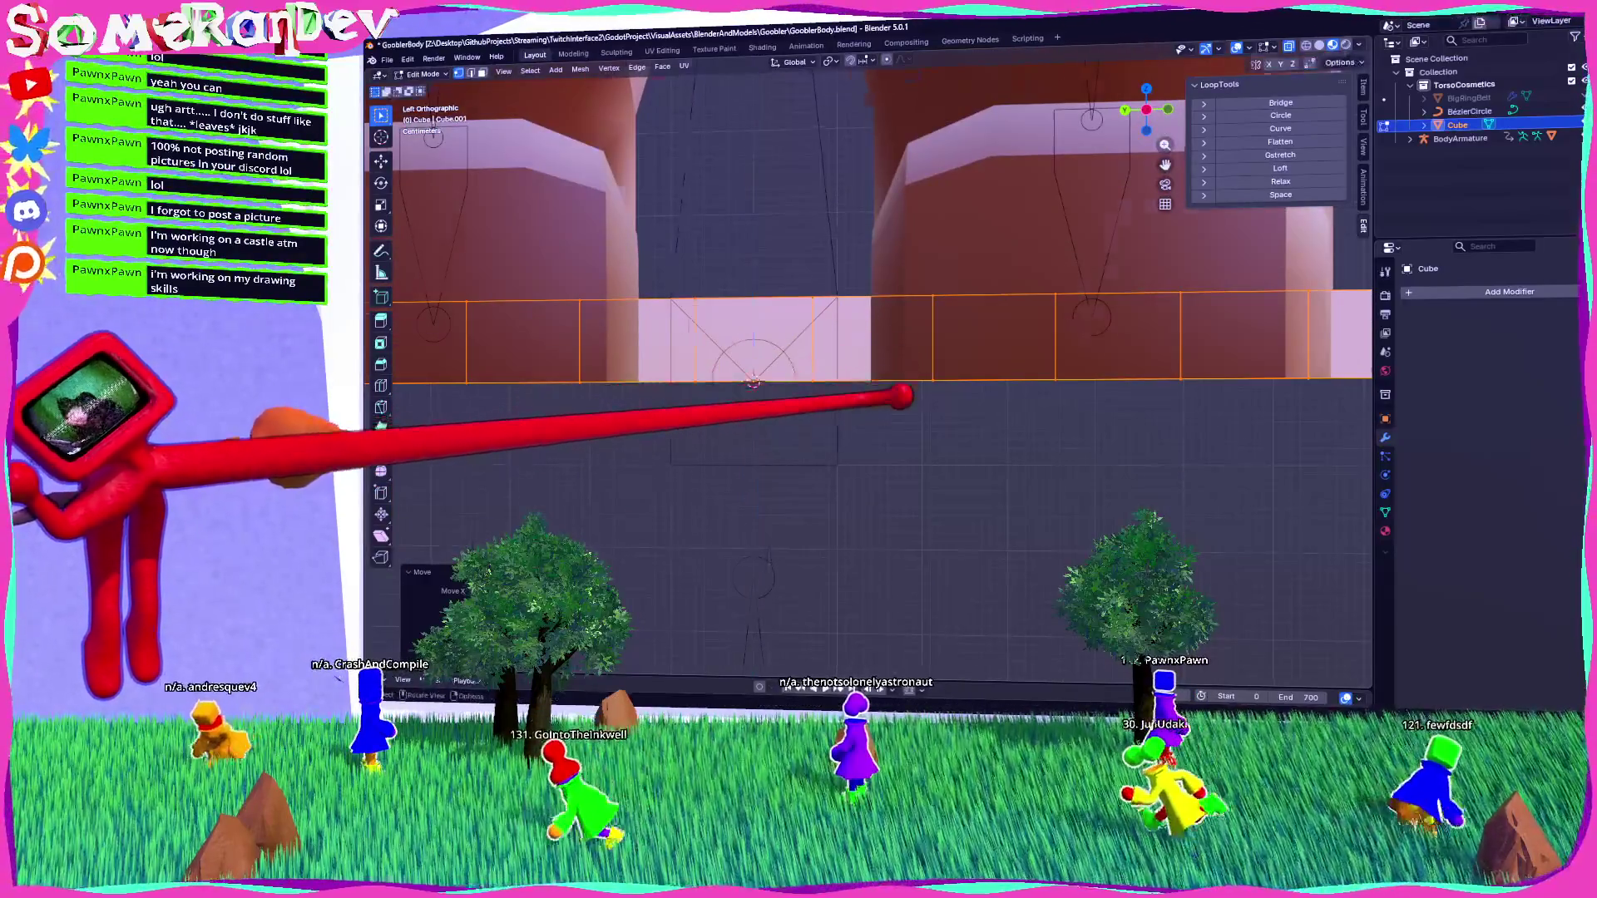
pyautogui.scroll(-5, 753, 383)
pyautogui.moveTo(753, 383); pyautogui.dragTo(834, 393, button='middle')
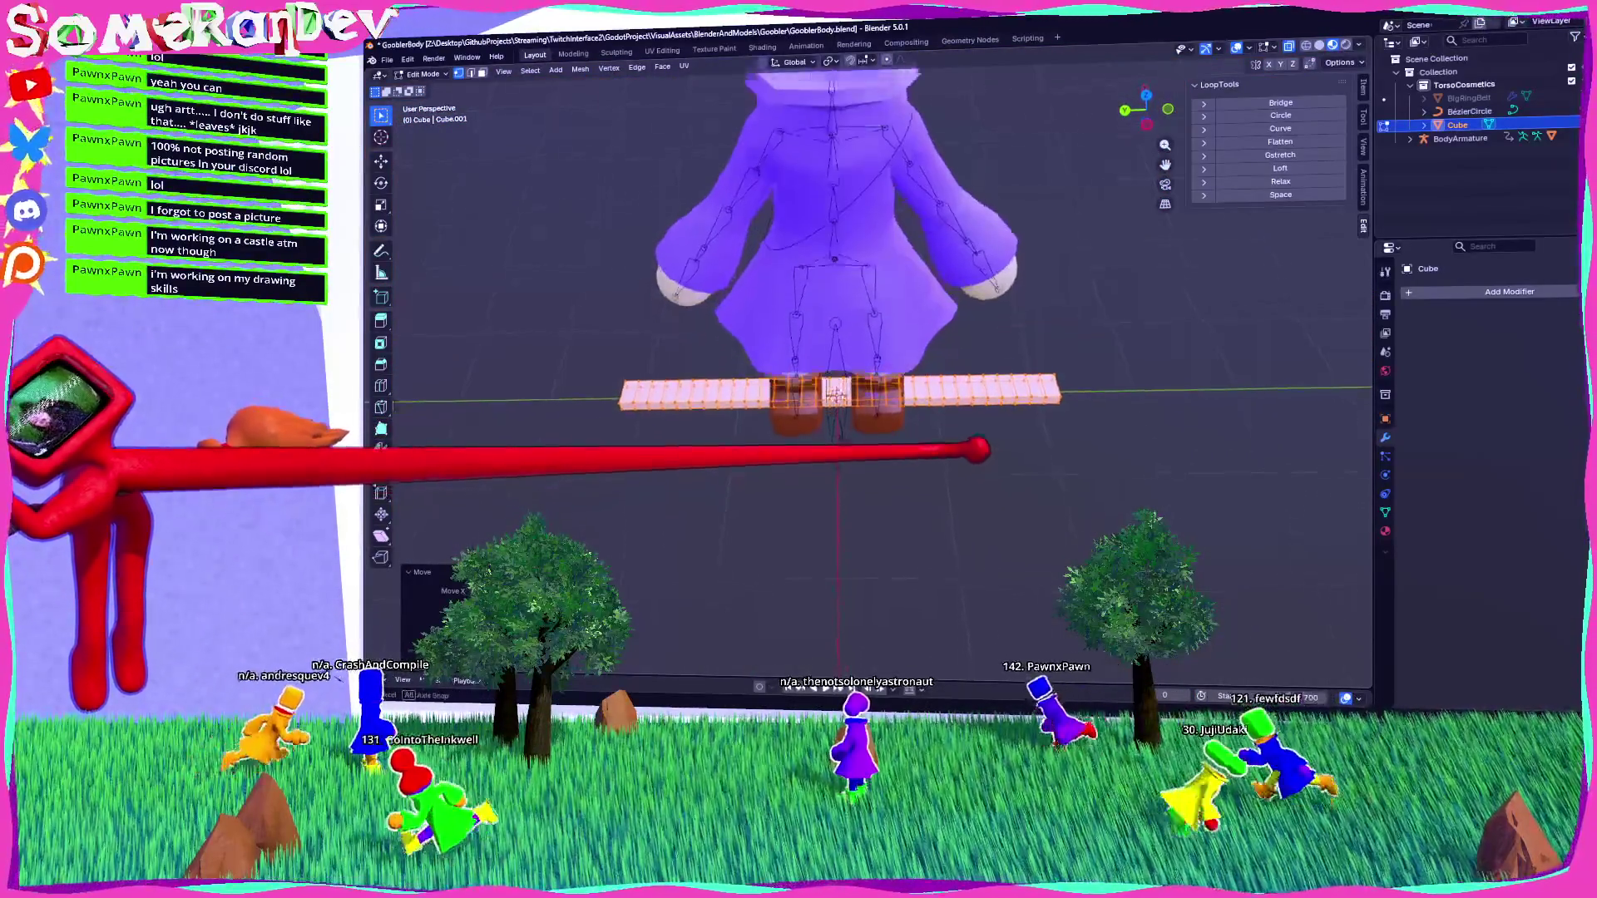
pyautogui.click(1145, 123)
pyautogui.scroll(6, 791, 357)
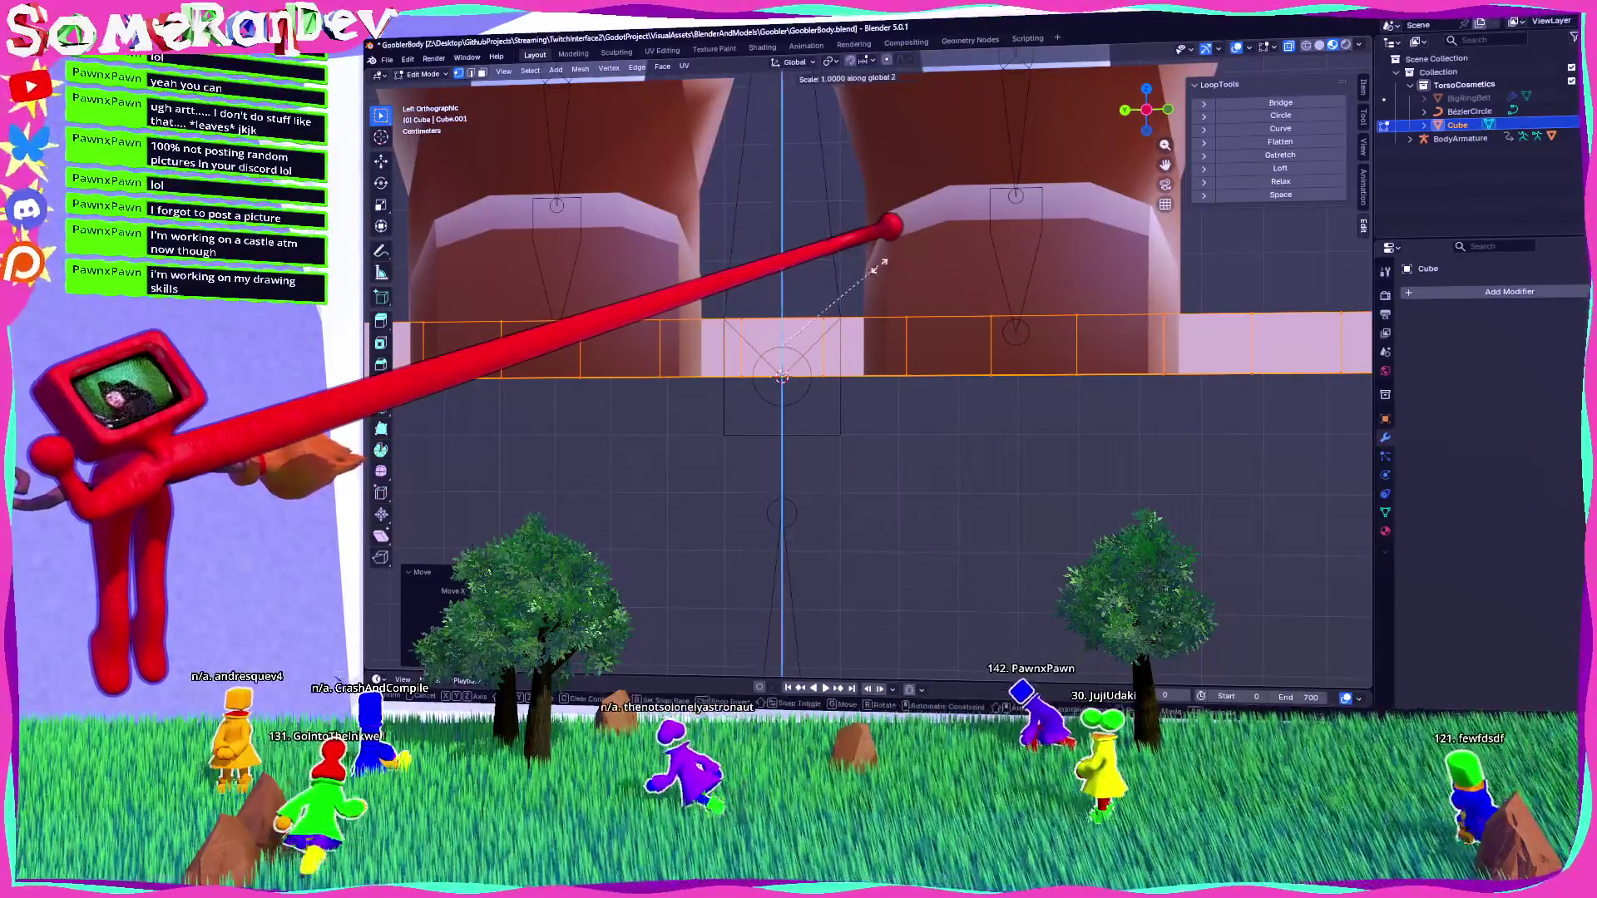
pyautogui.click(830, 325)
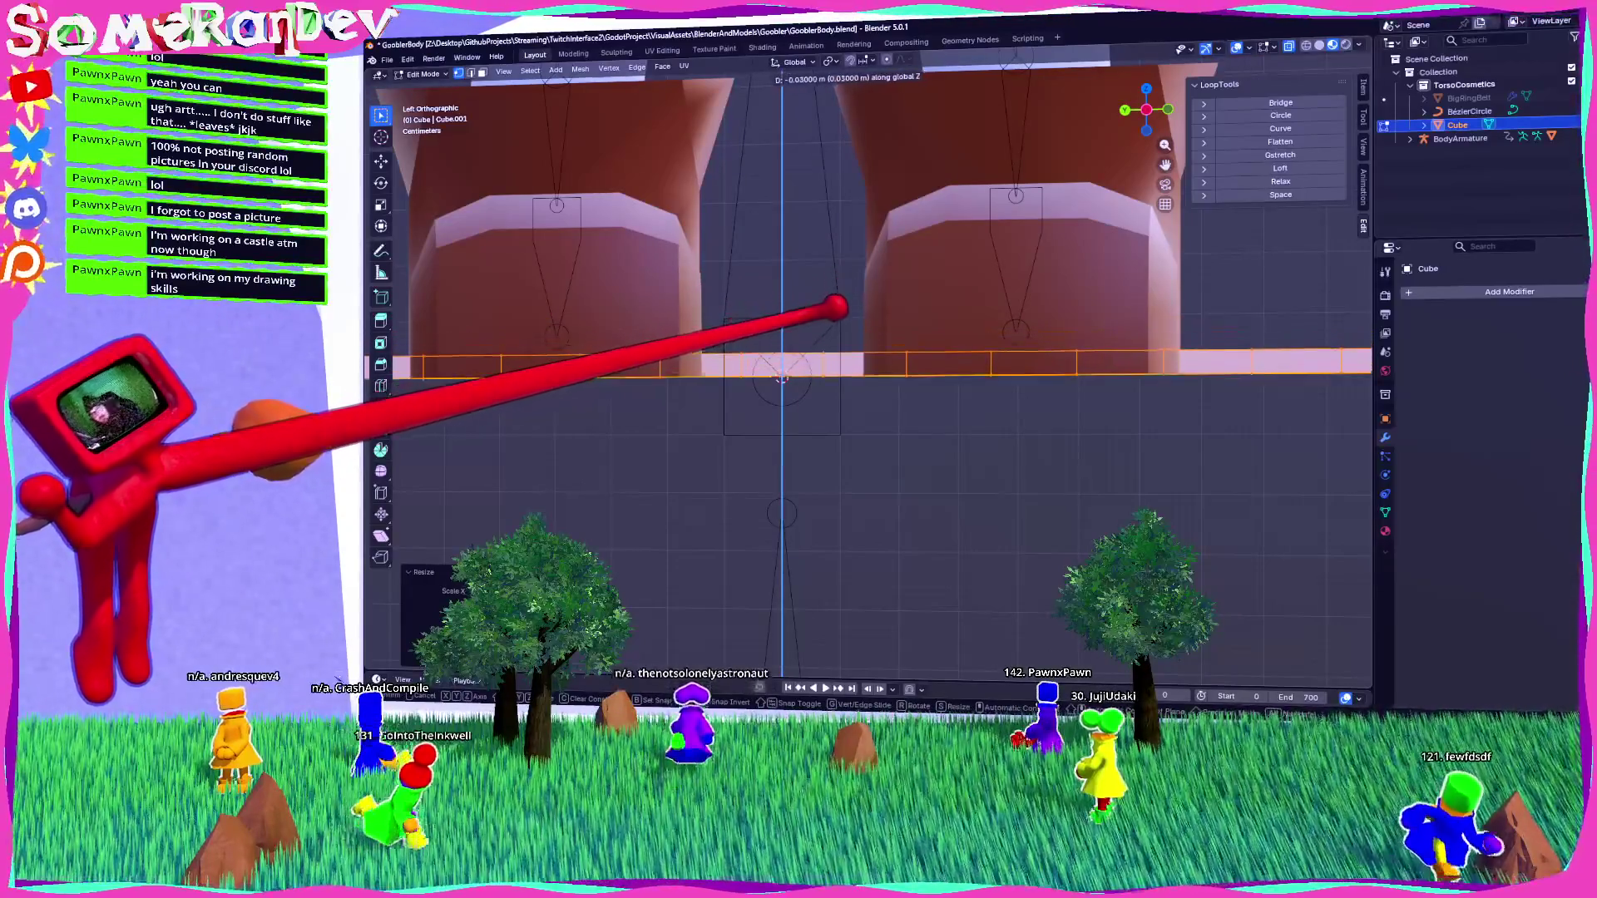
# Save GooblerBody.blend and return to Object Mode.
pyautogui.scroll(-4, 836, 308)
pyautogui.moveTo(963, 395)
pyautogui.mouseDown(button='middle')
pyautogui.moveTo(998, 453)
pyautogui.moveTo(993, 420)
pyautogui.moveTo(1027, 391)
pyautogui.moveTo(985, 407)
pyautogui.moveTo(998, 425)
pyautogui.mouseUp(button='middle')
pyautogui.scroll(-3, 998, 453)
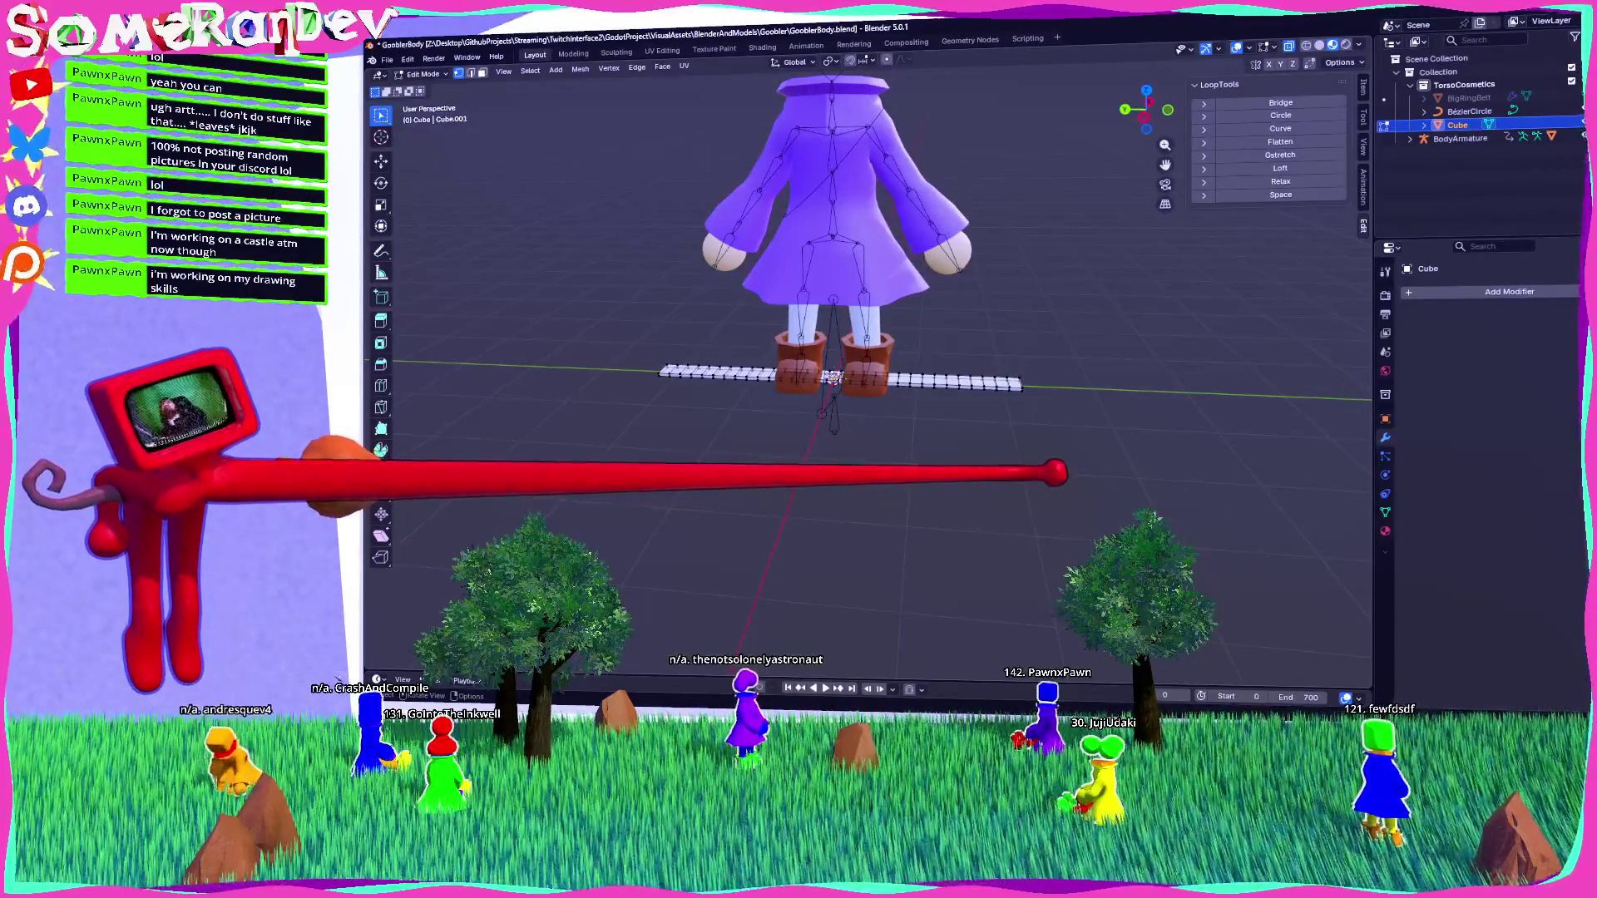
pyautogui.hotkey('ctrl', 's')
pyautogui.moveTo(998, 424)
pyautogui.mouseDown(button='middle')
pyautogui.moveTo(957, 466)
pyautogui.moveTo(981, 463)
pyautogui.moveTo(990, 416)
pyautogui.moveTo(932, 412)
pyautogui.mouseUp(button='middle')
pyautogui.press('Tab')
pyautogui.scroll(3, 992, 434)
pyautogui.moveTo(1174, 381); pyautogui.dragTo(936, 407, button='middle')
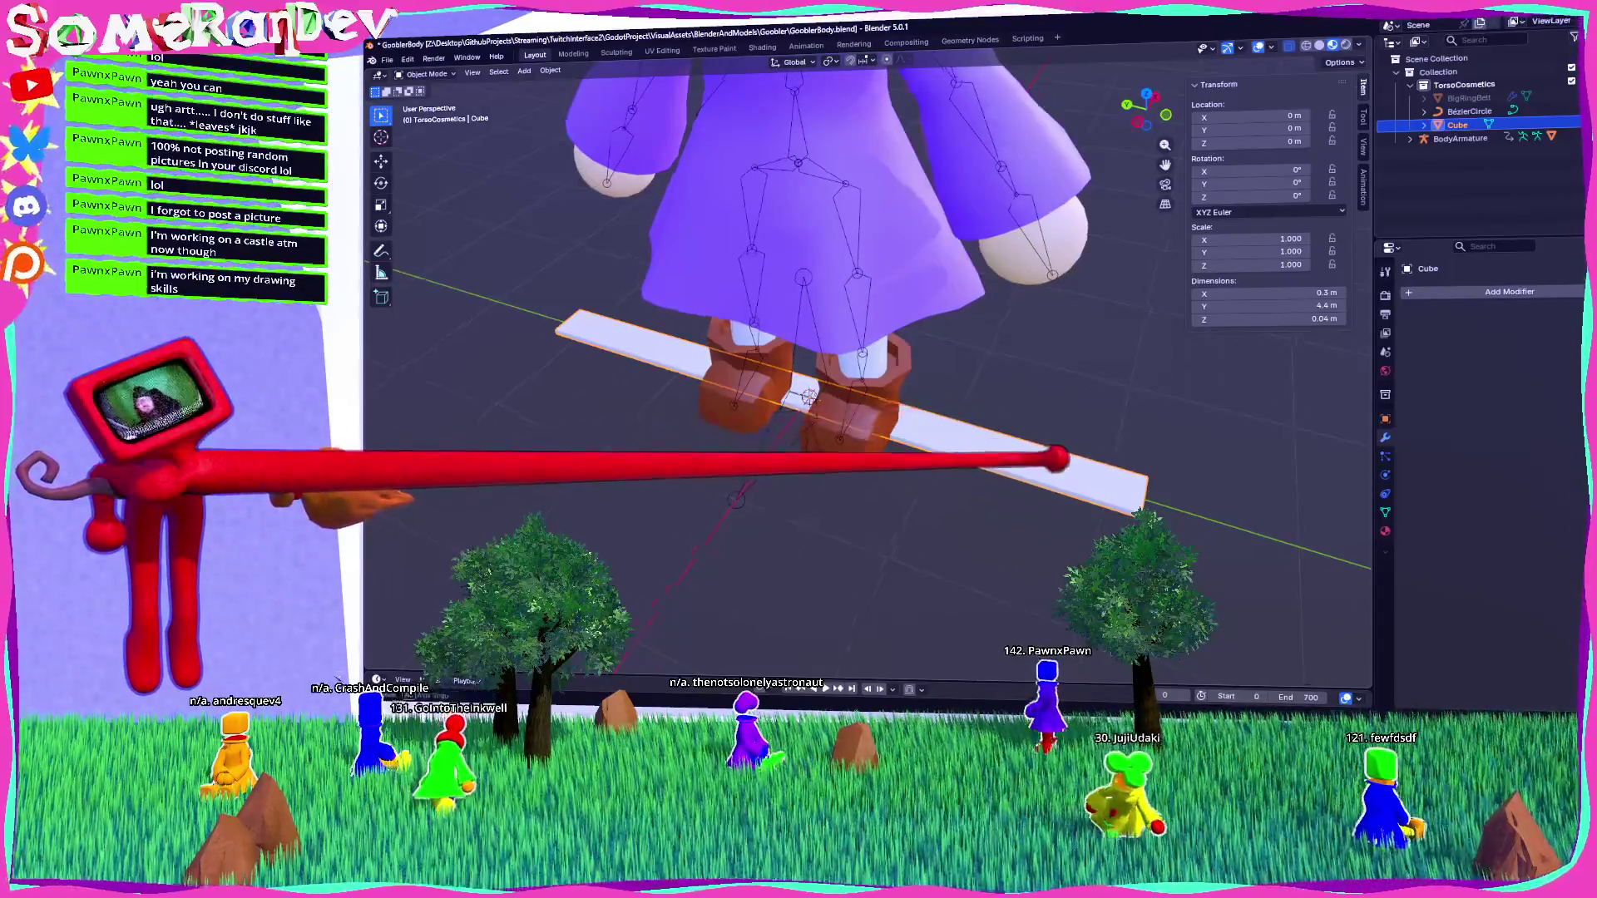
# Add a Curve modifier to the plank that follows BézierCircle.
pyautogui.moveTo(1056, 458); pyautogui.dragTo(1331, 371, button='middle')
pyautogui.click(1489, 292)
pyautogui.press('space')
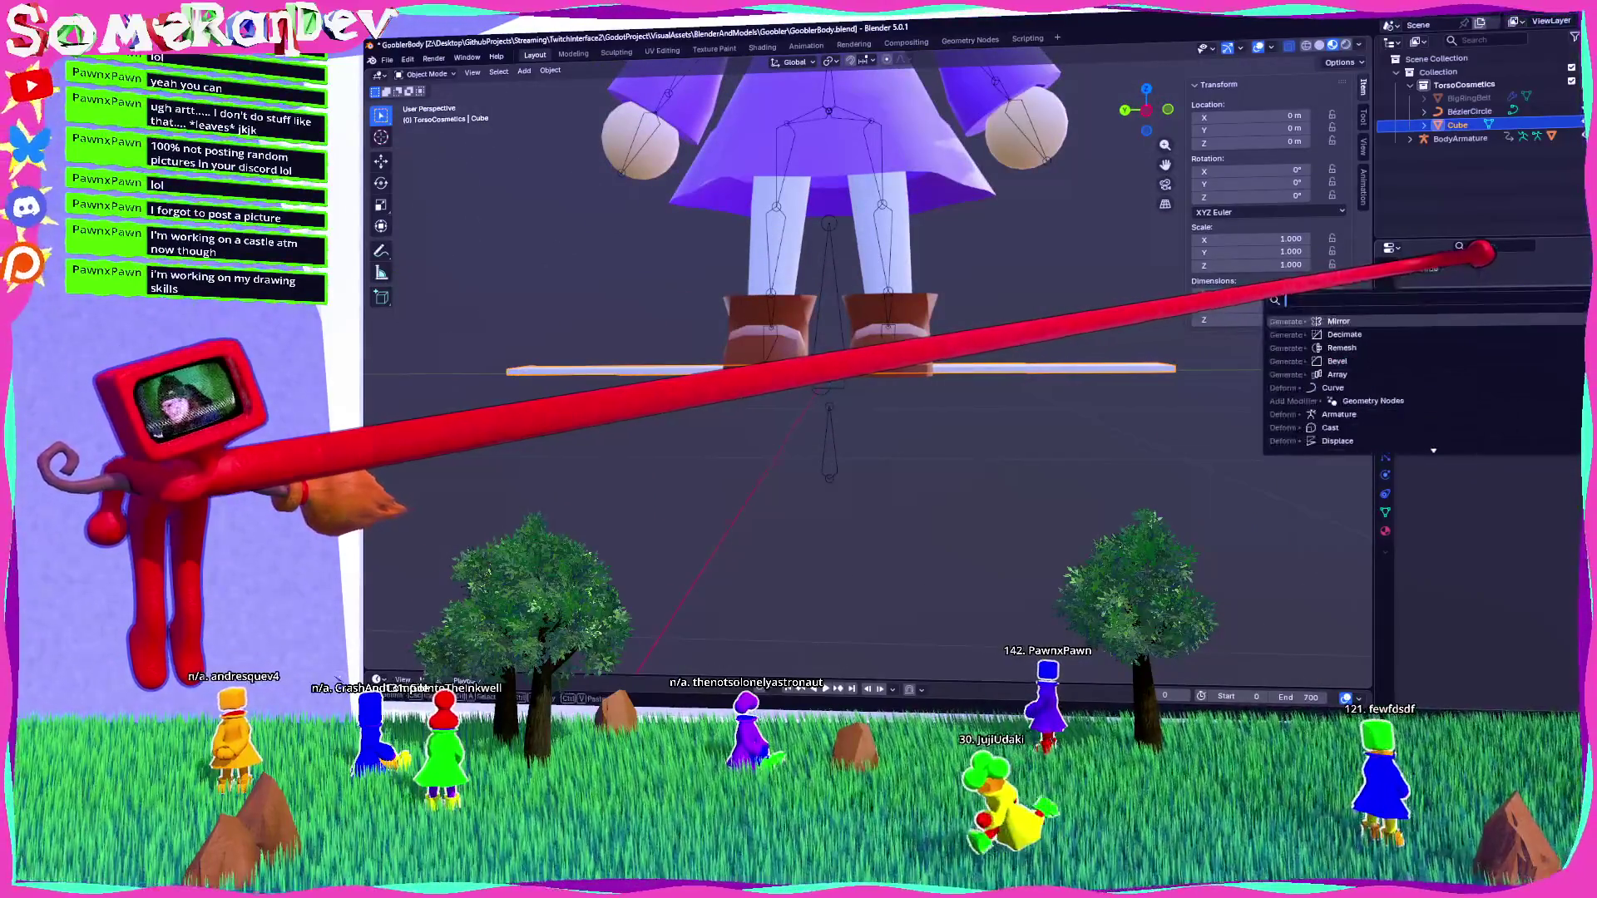
pyautogui.write('curve')
pyautogui.press('Return')
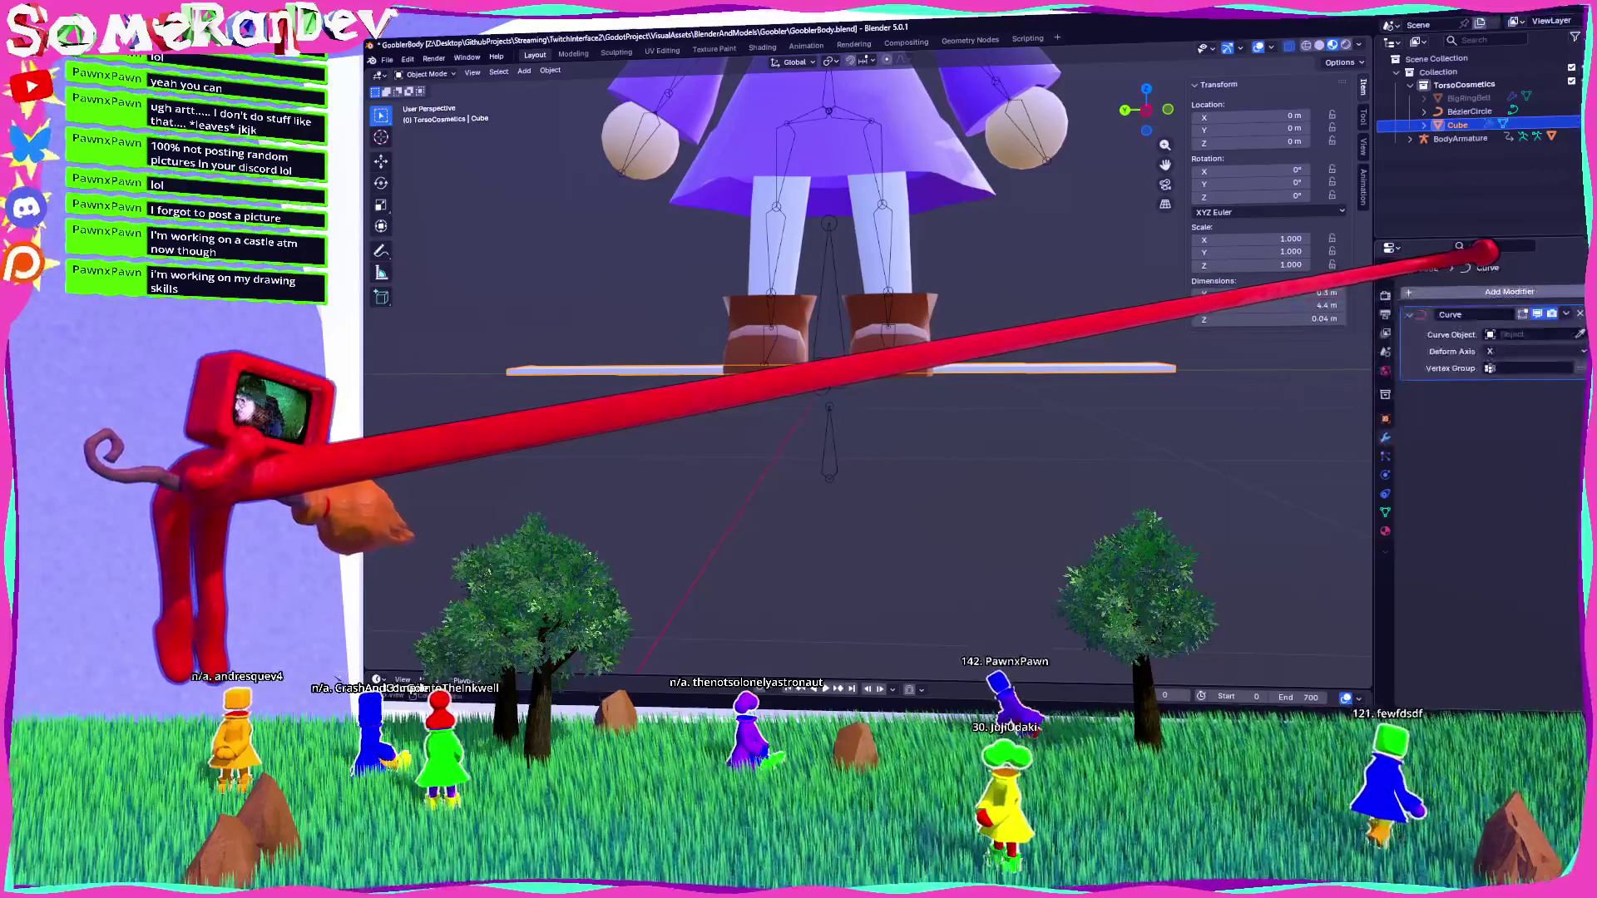
pyautogui.click(1534, 333)
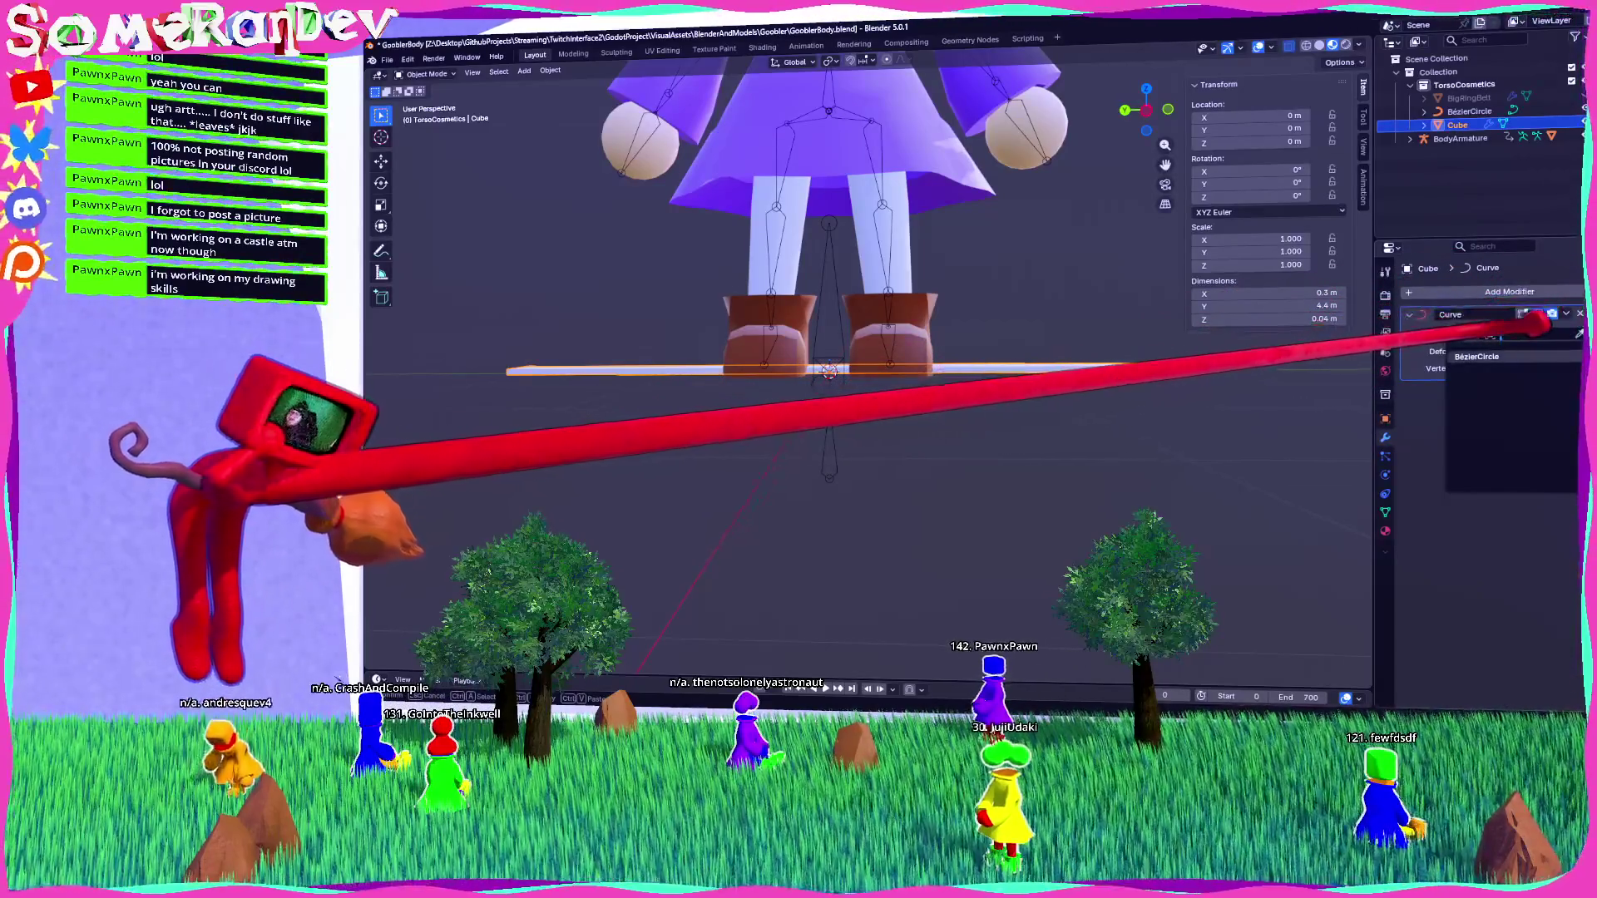
pyautogui.click(1476, 356)
# Try the Y, -X and Z deform axes, settling on Y.
pyautogui.moveTo(1039, 249)
pyautogui.mouseDown(button='middle')
pyautogui.moveTo(991, 257)
pyautogui.moveTo(945, 164)
pyautogui.moveTo(927, 278)
pyautogui.mouseUp(button='middle')
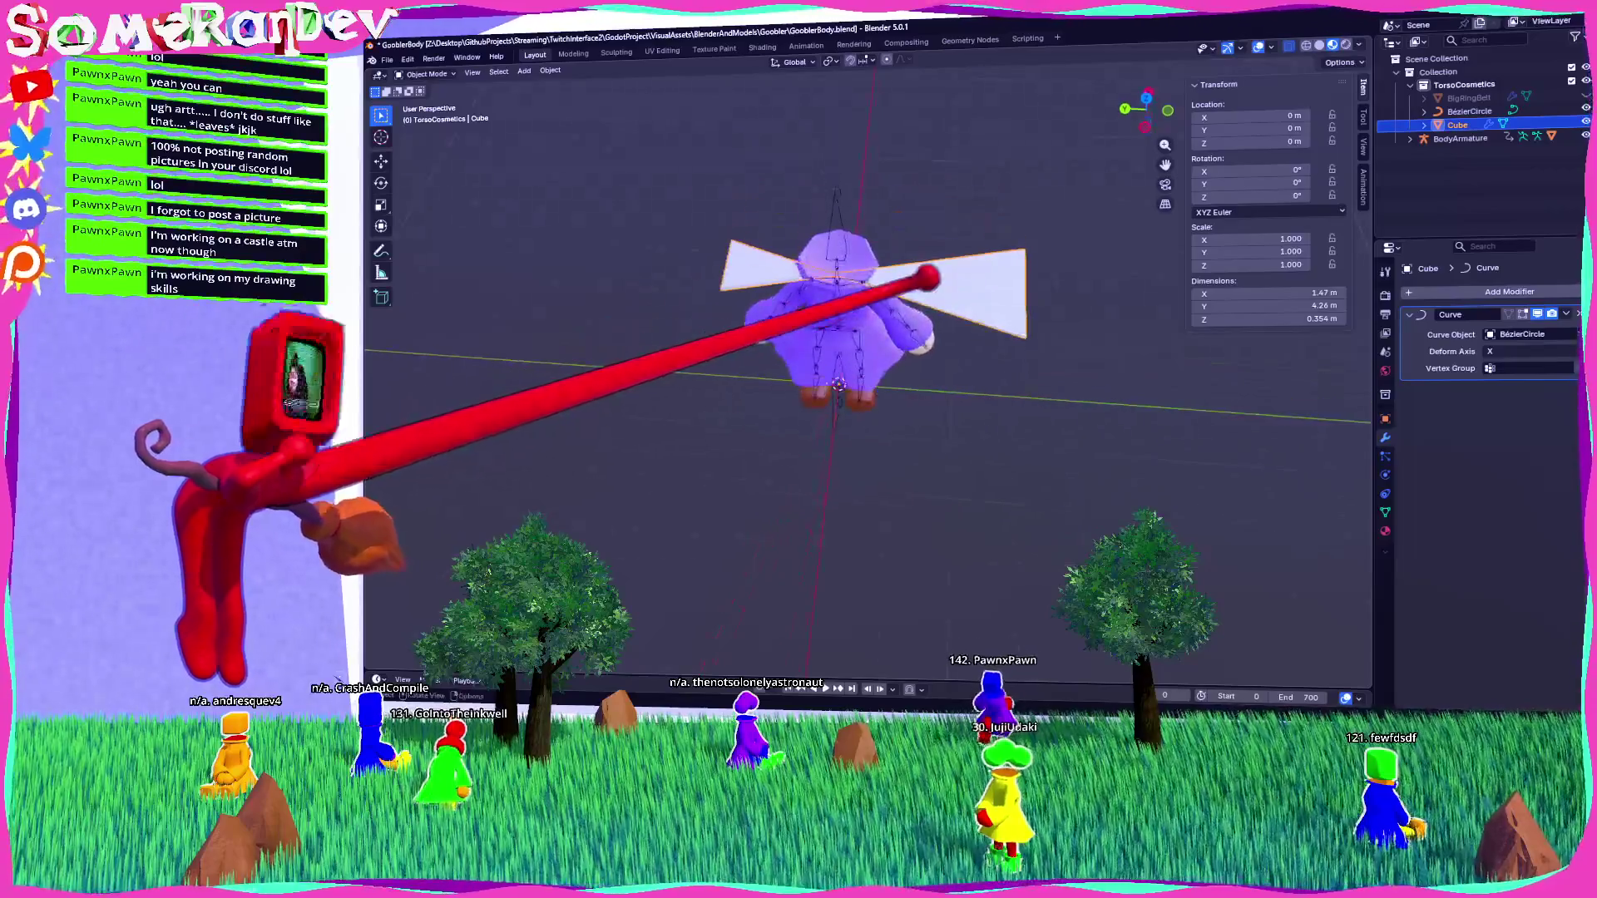
pyautogui.click(1534, 351)
pyautogui.click(1530, 368)
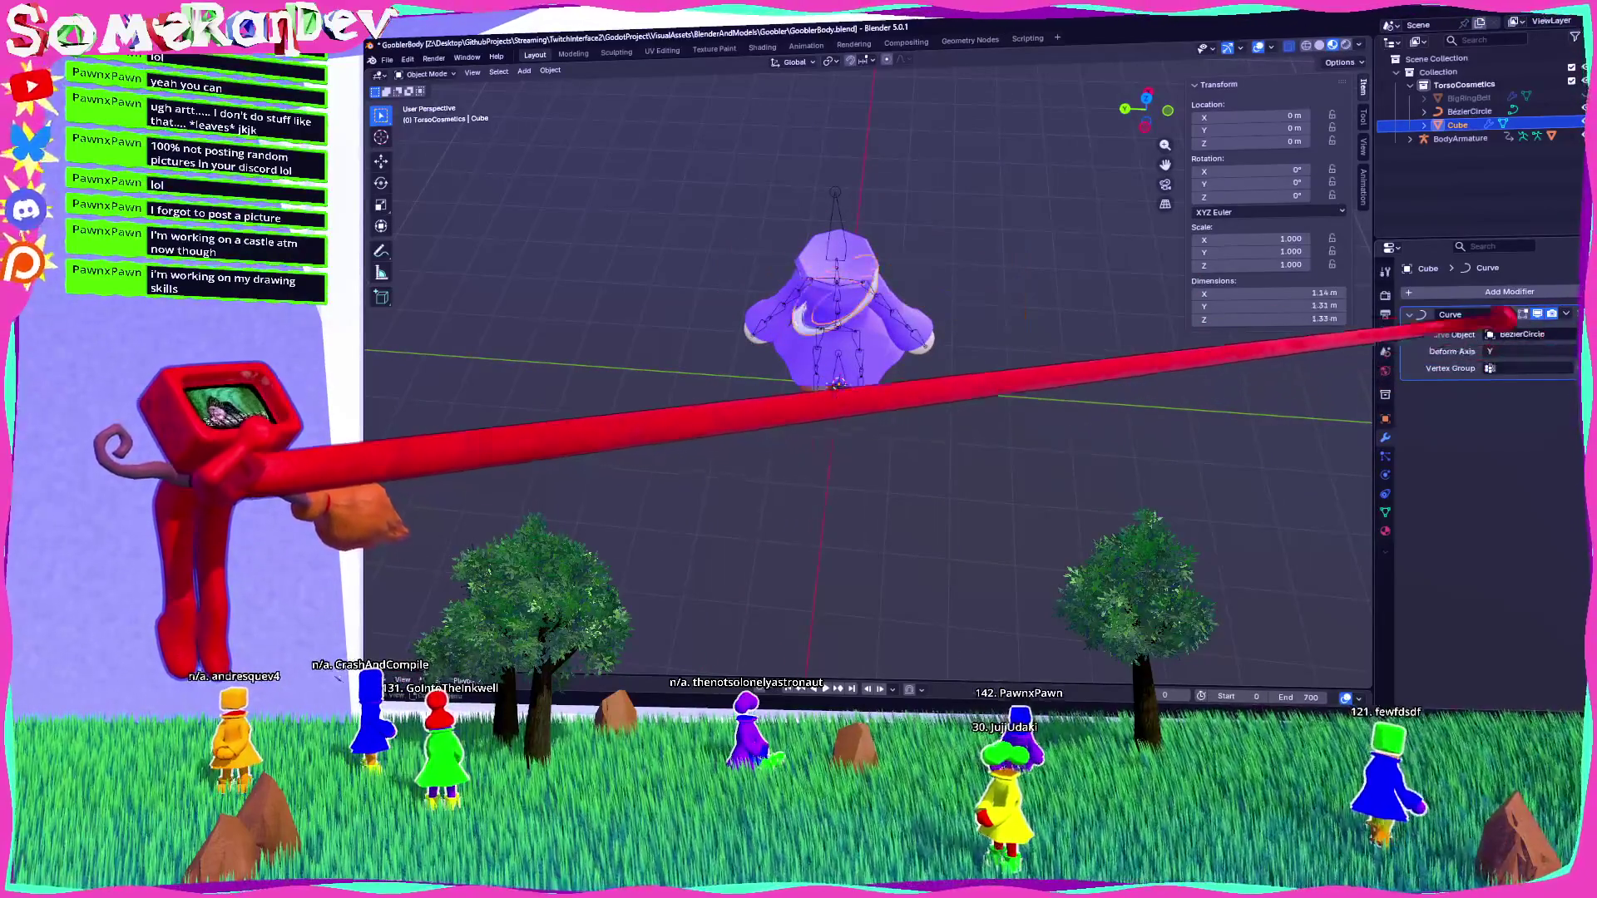
pyautogui.scroll(5, 955, 242)
pyautogui.moveTo(826, 357); pyautogui.dragTo(917, 383, button='middle')
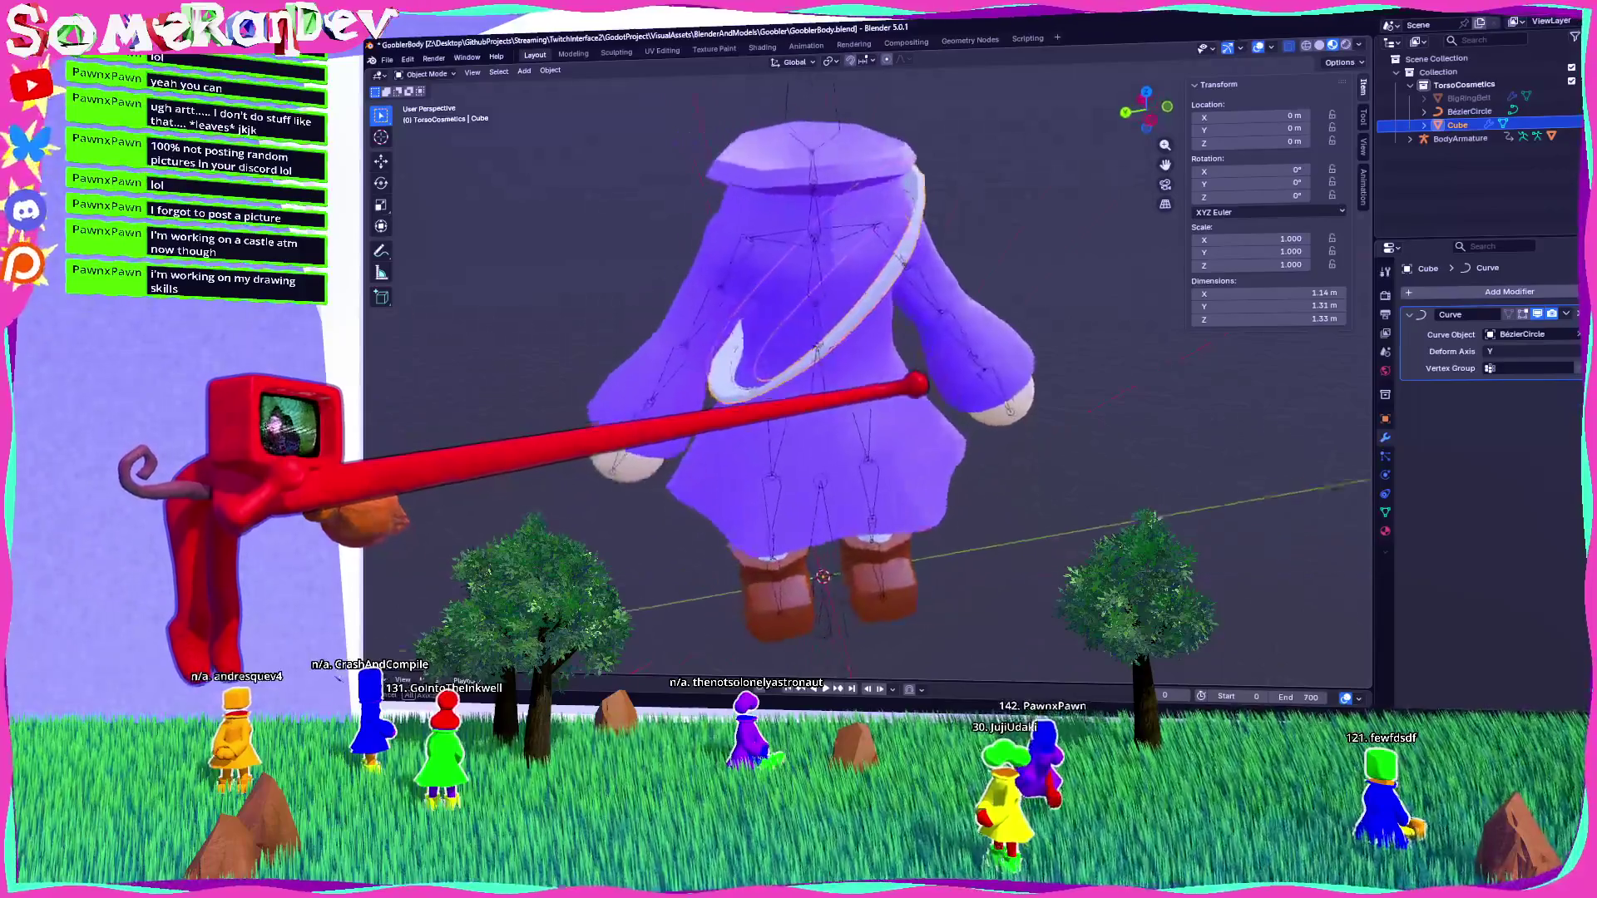
pyautogui.click(1534, 351)
pyautogui.click(1530, 411)
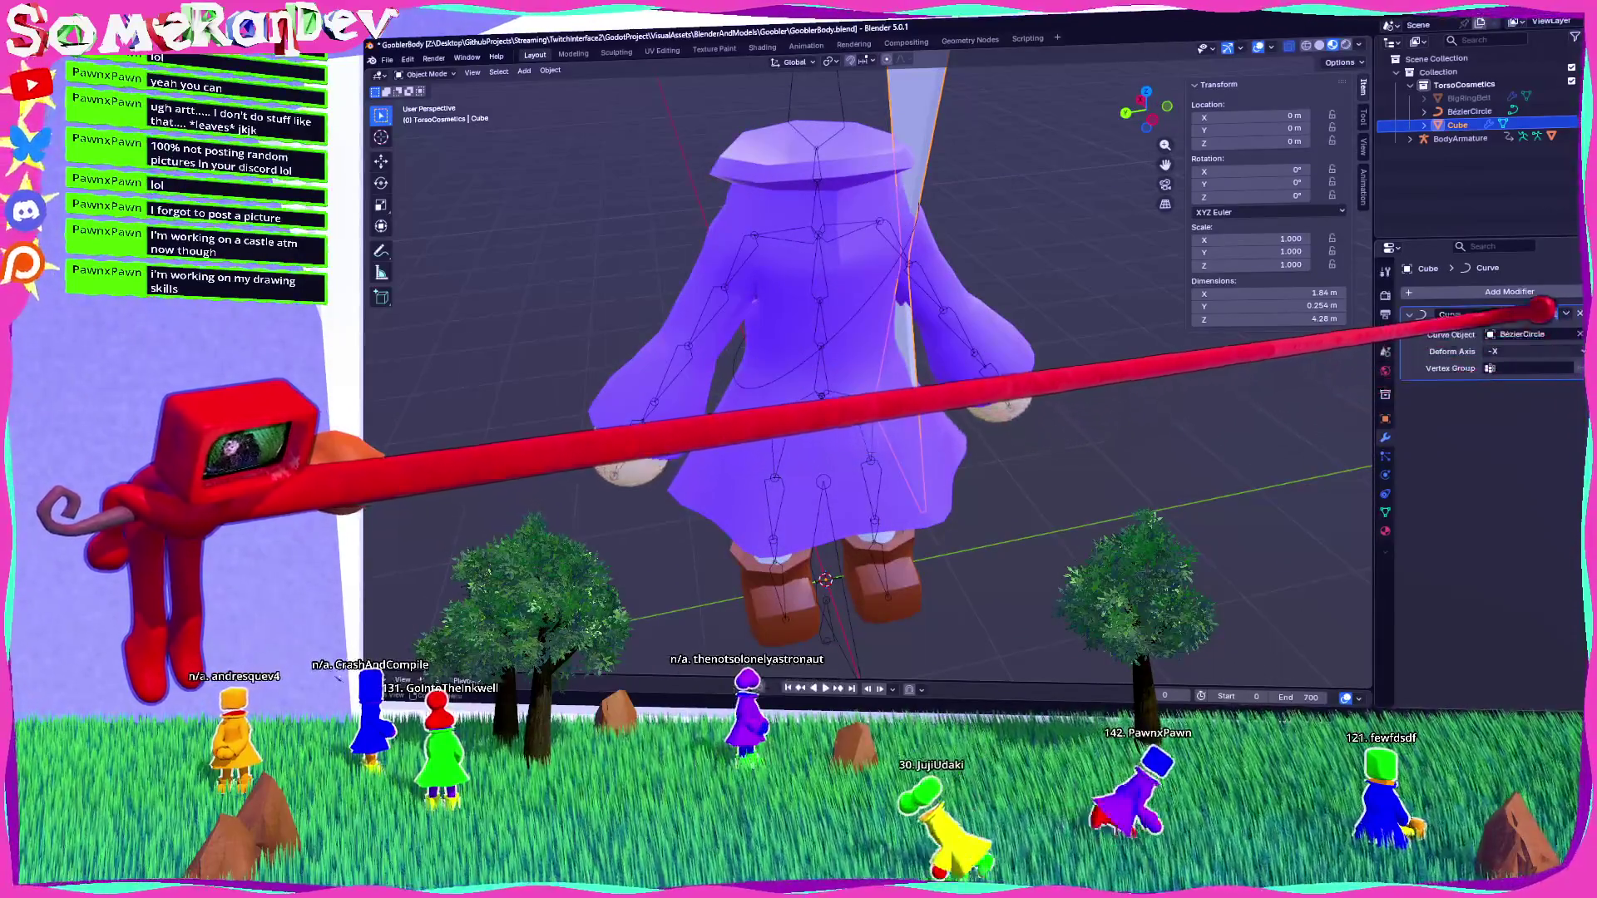
pyautogui.click(1534, 351)
pyautogui.click(1530, 397)
pyautogui.click(1534, 351)
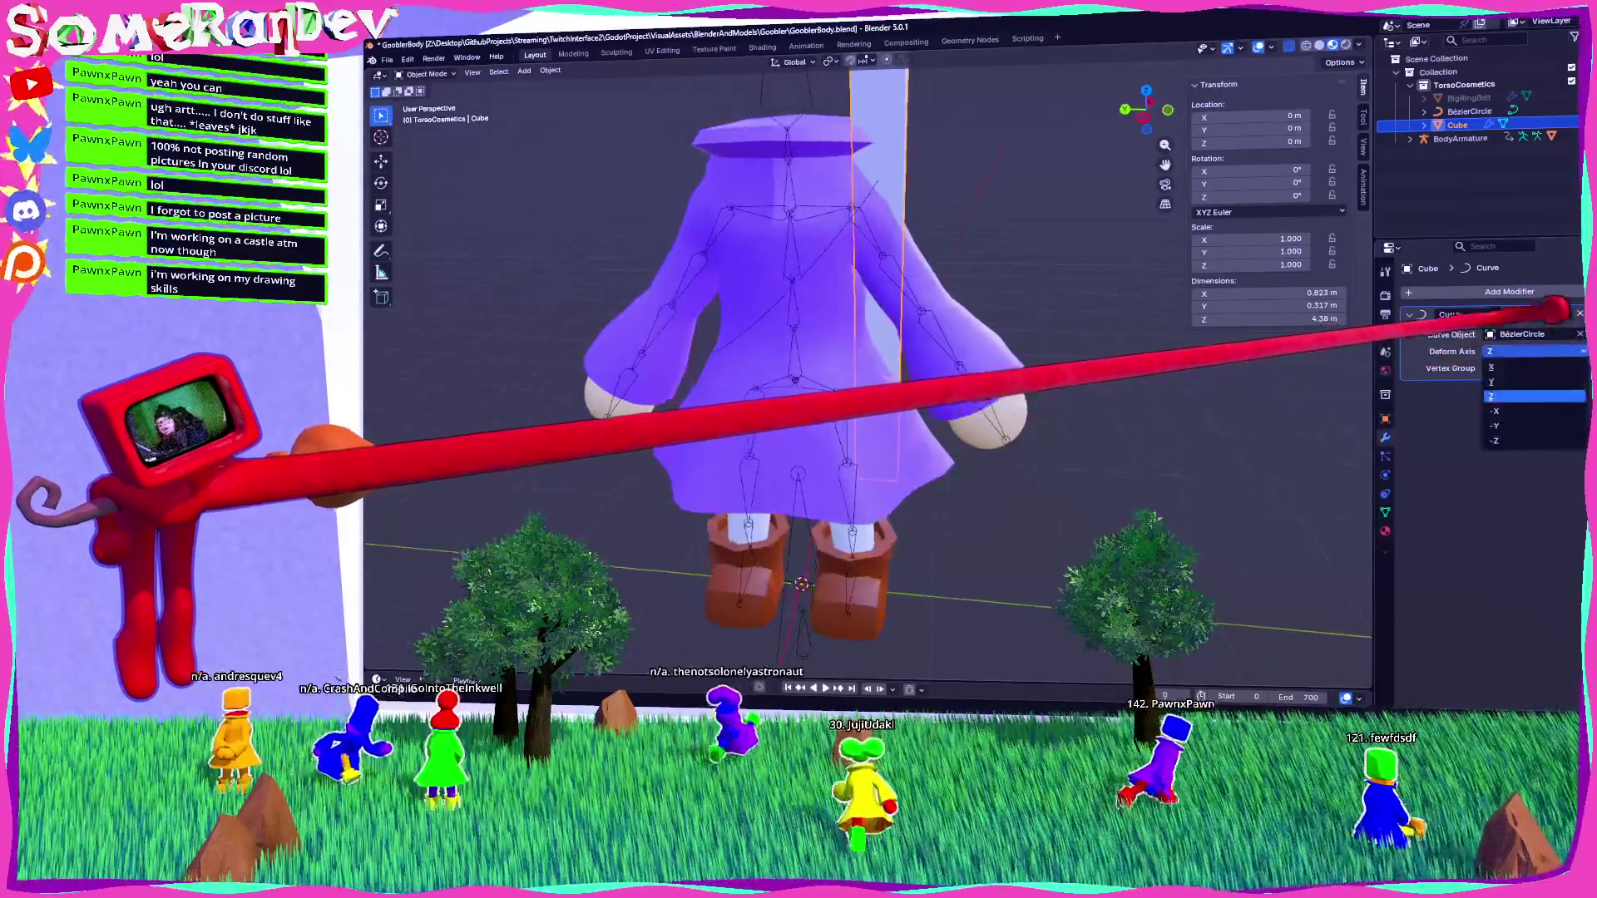
pyautogui.click(1493, 381)
pyautogui.moveTo(1098, 321)
pyautogui.mouseDown(button='middle')
pyautogui.moveTo(920, 257)
pyautogui.moveTo(829, 258)
pyautogui.moveTo(873, 222)
pyautogui.moveTo(751, 242)
pyautogui.moveTo(937, 250)
pyautogui.moveTo(876, 260)
pyautogui.moveTo(962, 303)
pyautogui.mouseUp(button='middle')
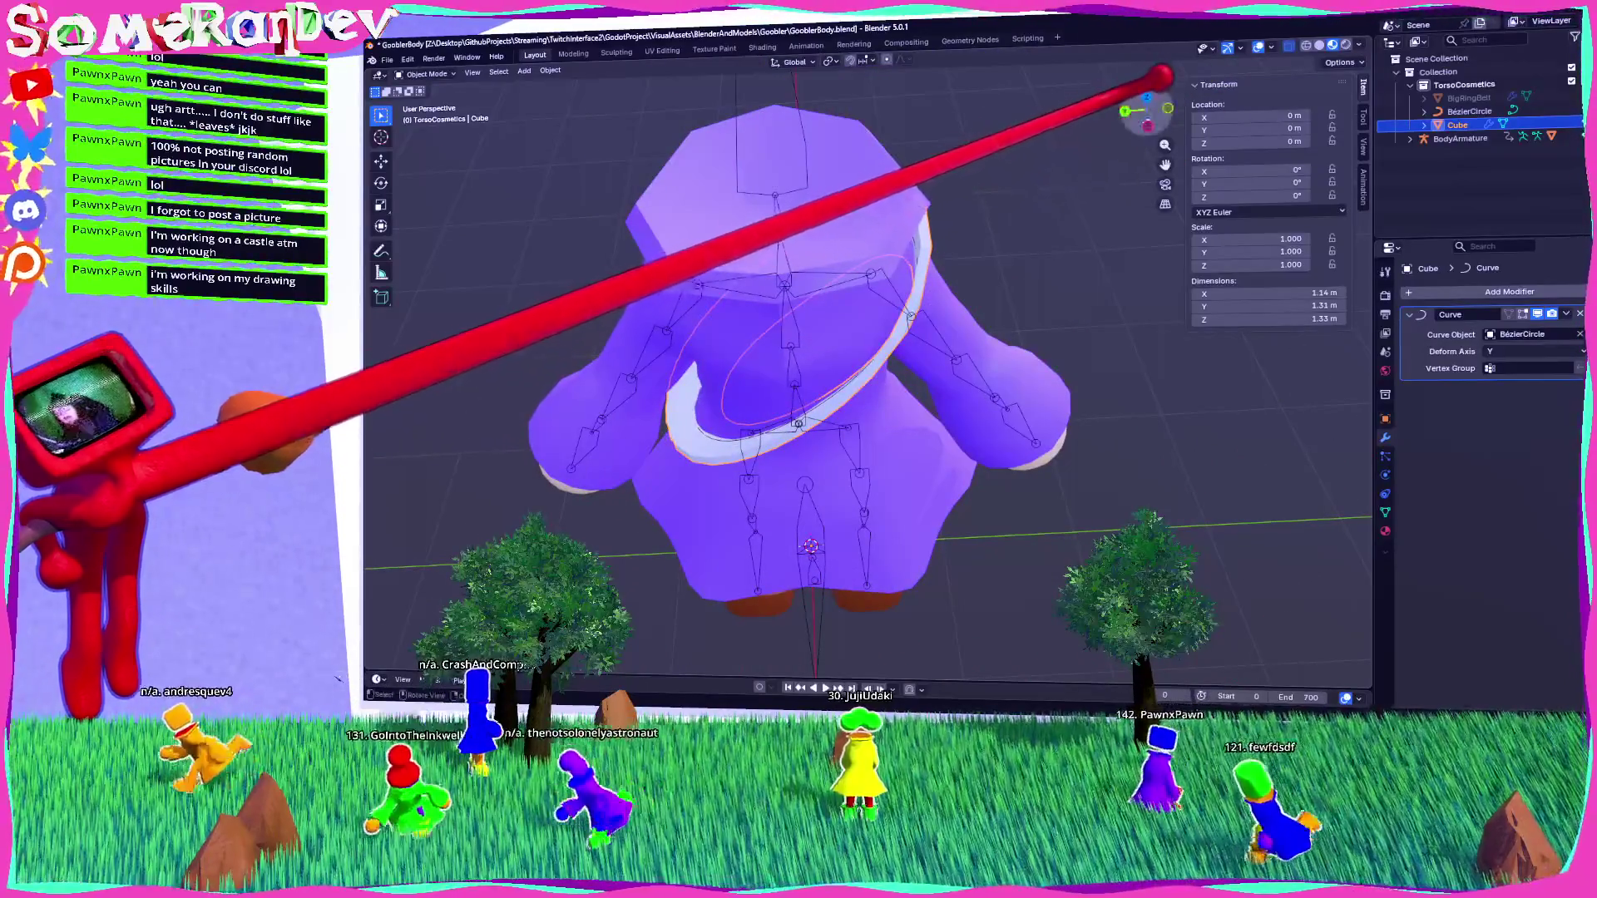
# In Edit Mode, move the plank's edge loop vertically from a side ortho view.
pyautogui.click(1160, 76)
pyautogui.press('Tab')
pyautogui.click(1151, 67)
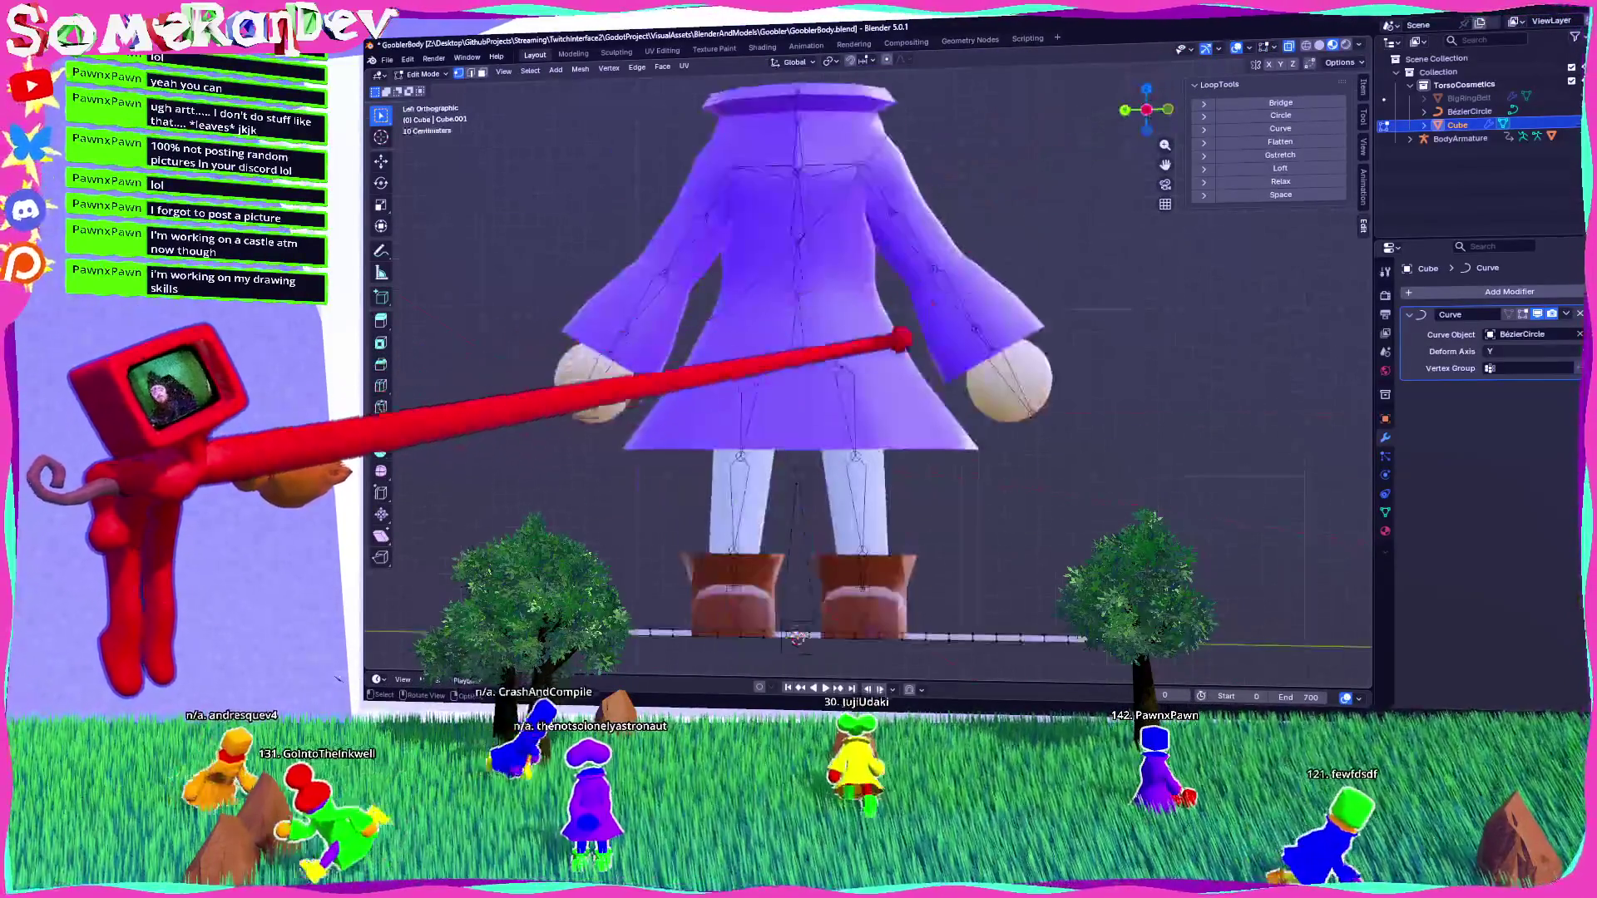
pyautogui.scroll(8, 773, 657)
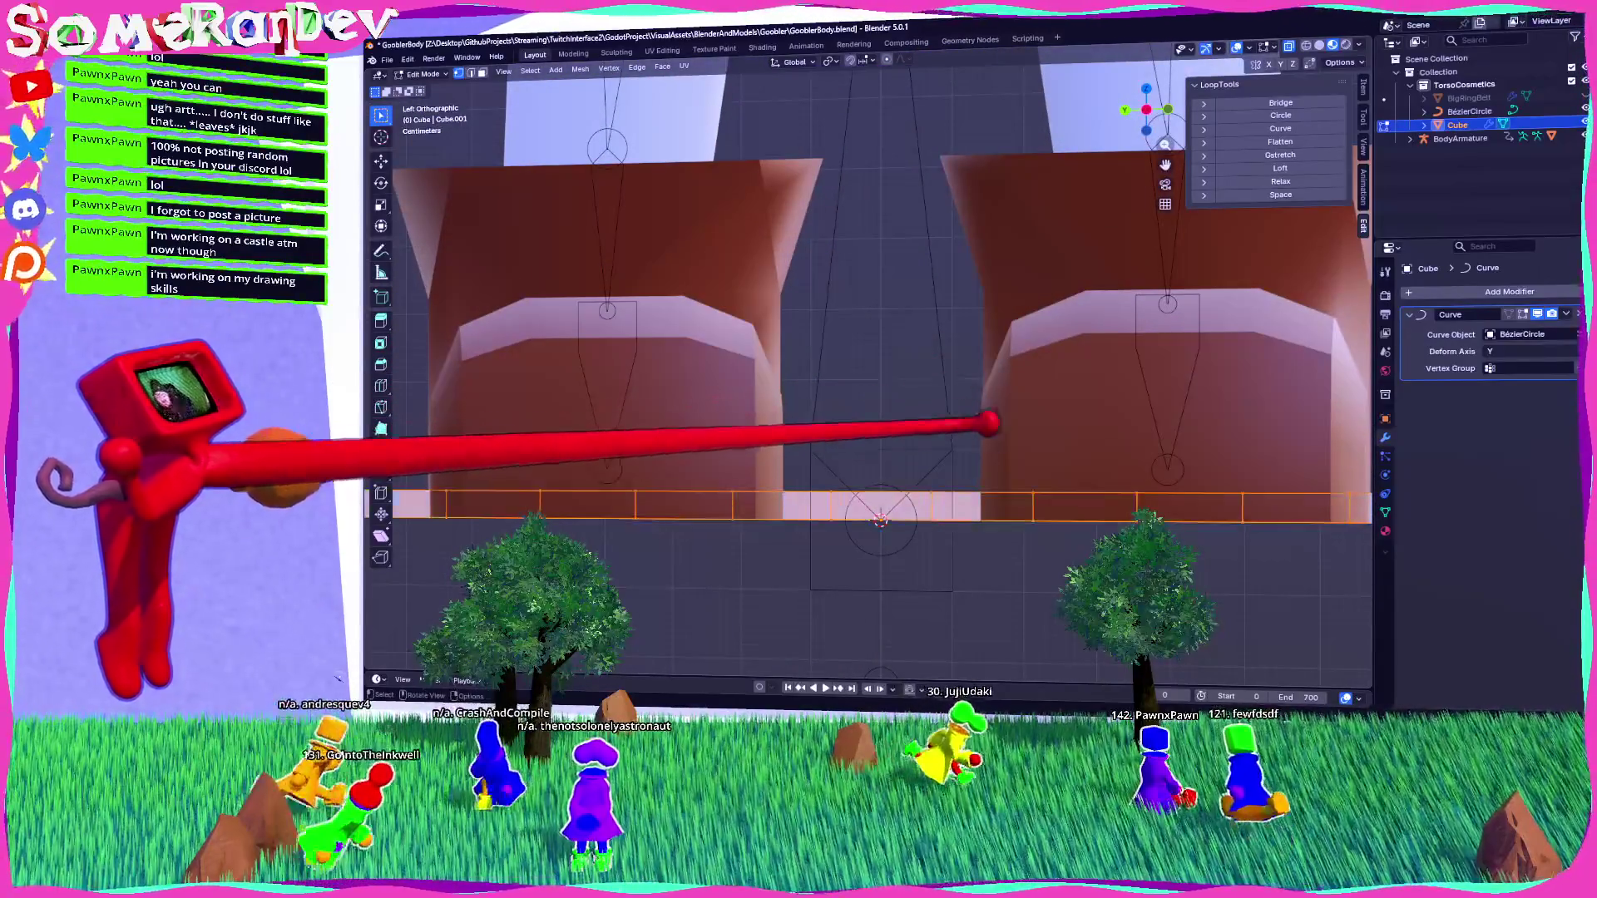
pyautogui.scroll(2, 989, 424)
pyautogui.keyDown('shift'); pyautogui.moveTo(1001, 466); pyautogui.dragTo(987, 189, button='middle'); pyautogui.keyUp('shift')
pyautogui.scroll(3, 987, 189)
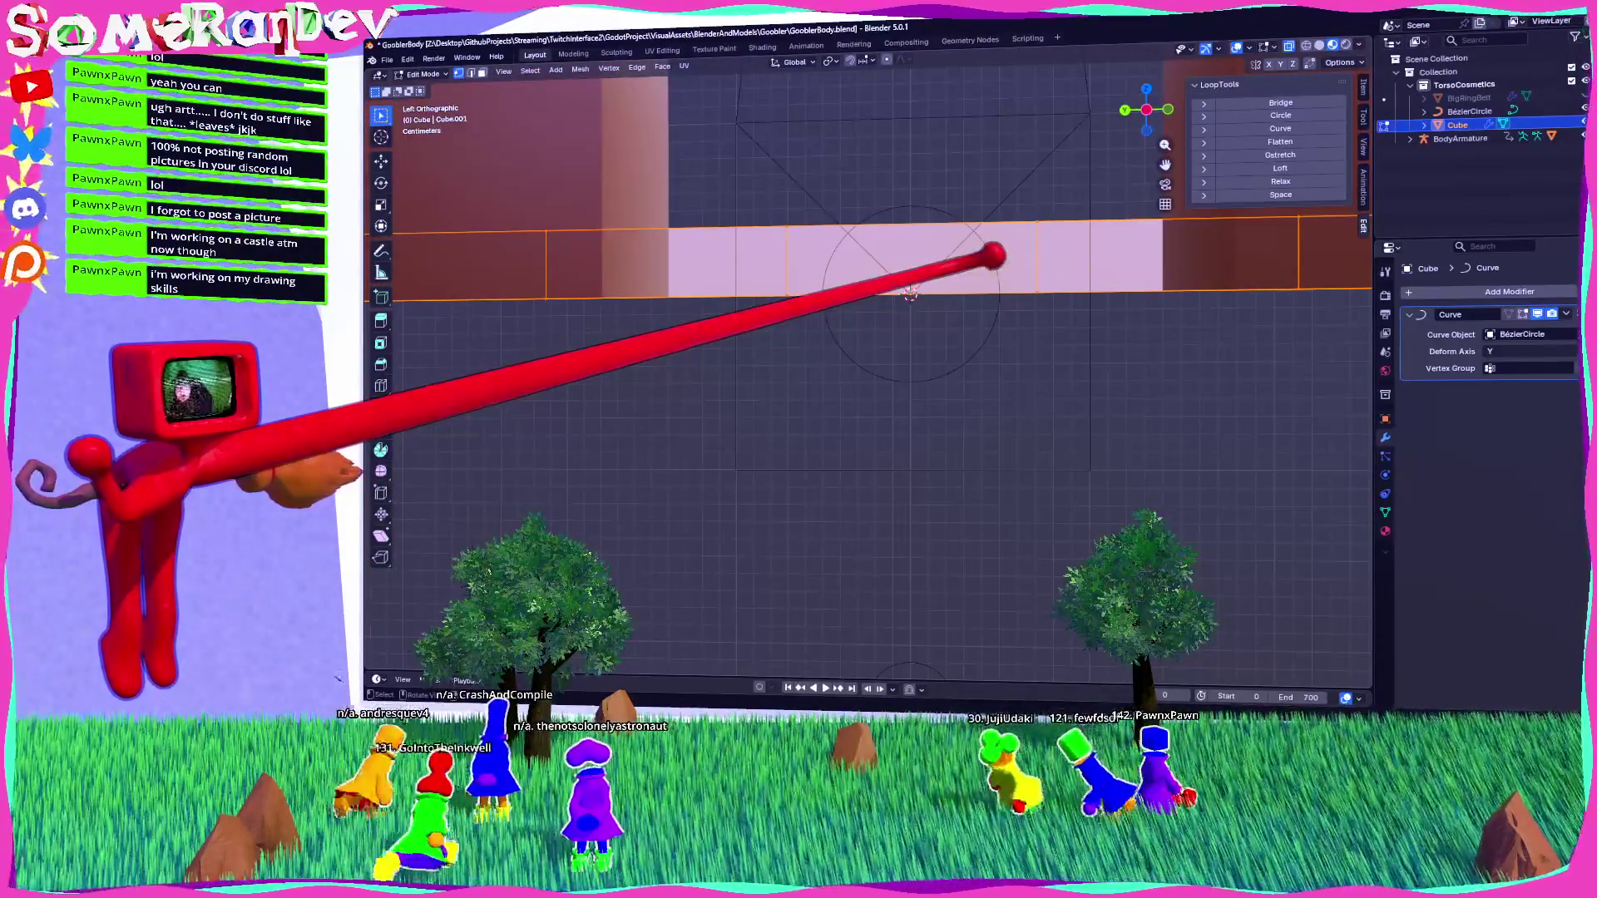
pyautogui.press('Return')
pyautogui.scroll(-8, 849, 364)
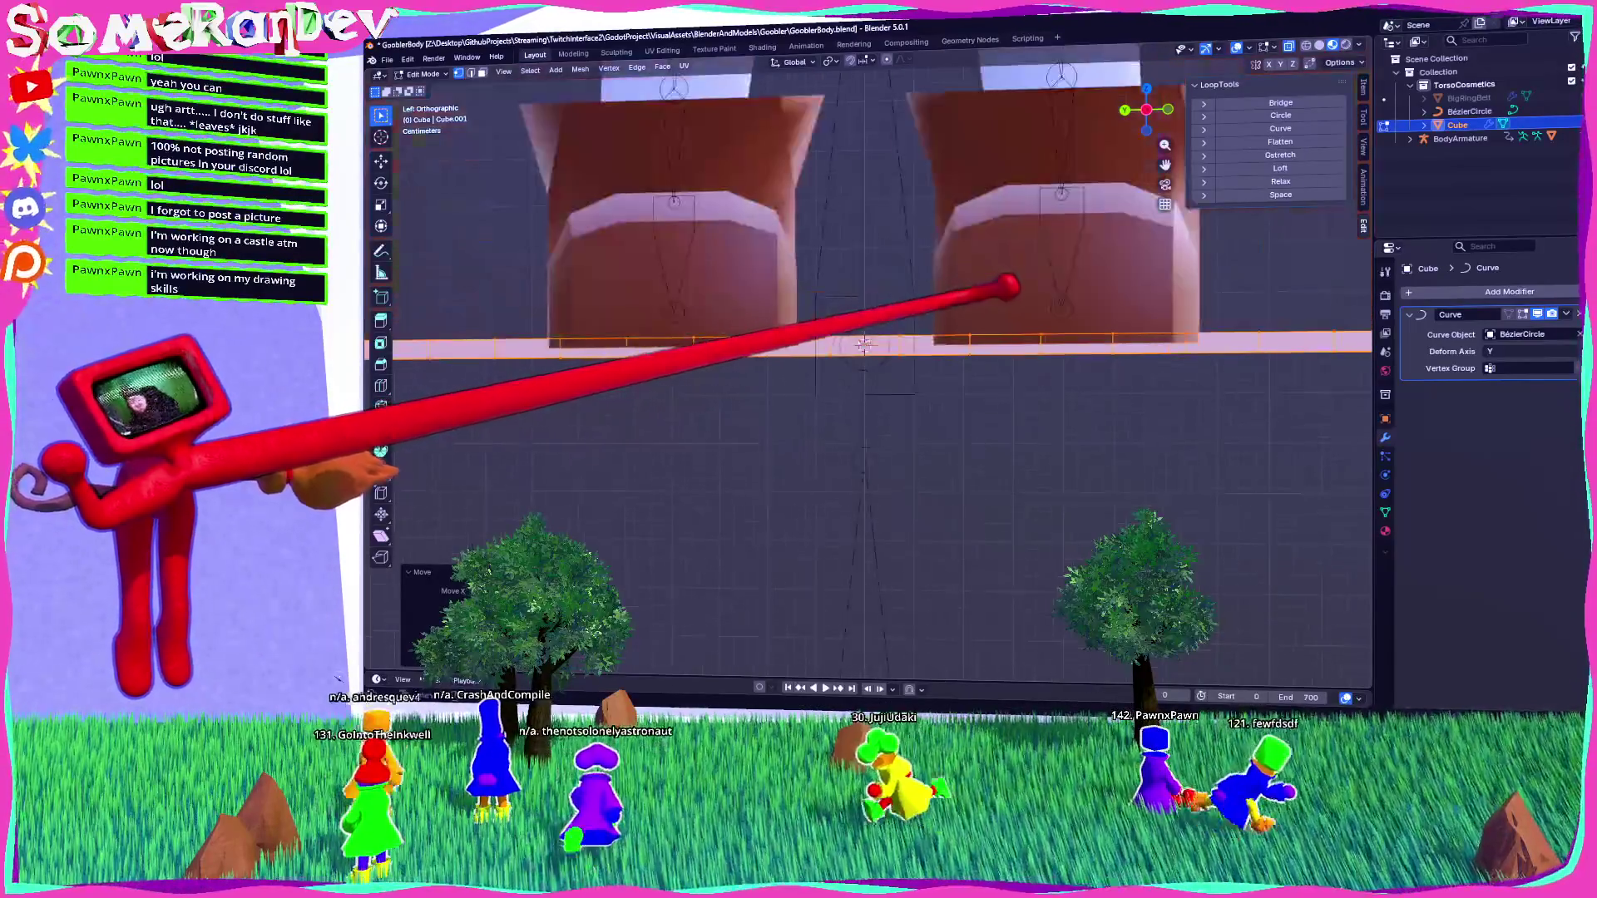
# Return to Object Mode and view the diagonal sash in perspective.
pyautogui.press('Tab')
pyautogui.scroll(4, 848, 363)
pyautogui.moveTo(848, 363)
pyautogui.mouseDown(button='middle')
pyautogui.moveTo(898, 333)
pyautogui.moveTo(832, 366)
pyautogui.moveTo(831, 400)
pyautogui.moveTo(831, 332)
pyautogui.mouseUp(button='middle')
pyautogui.scroll(-4, 898, 333)
pyautogui.scroll(4, 831, 399)
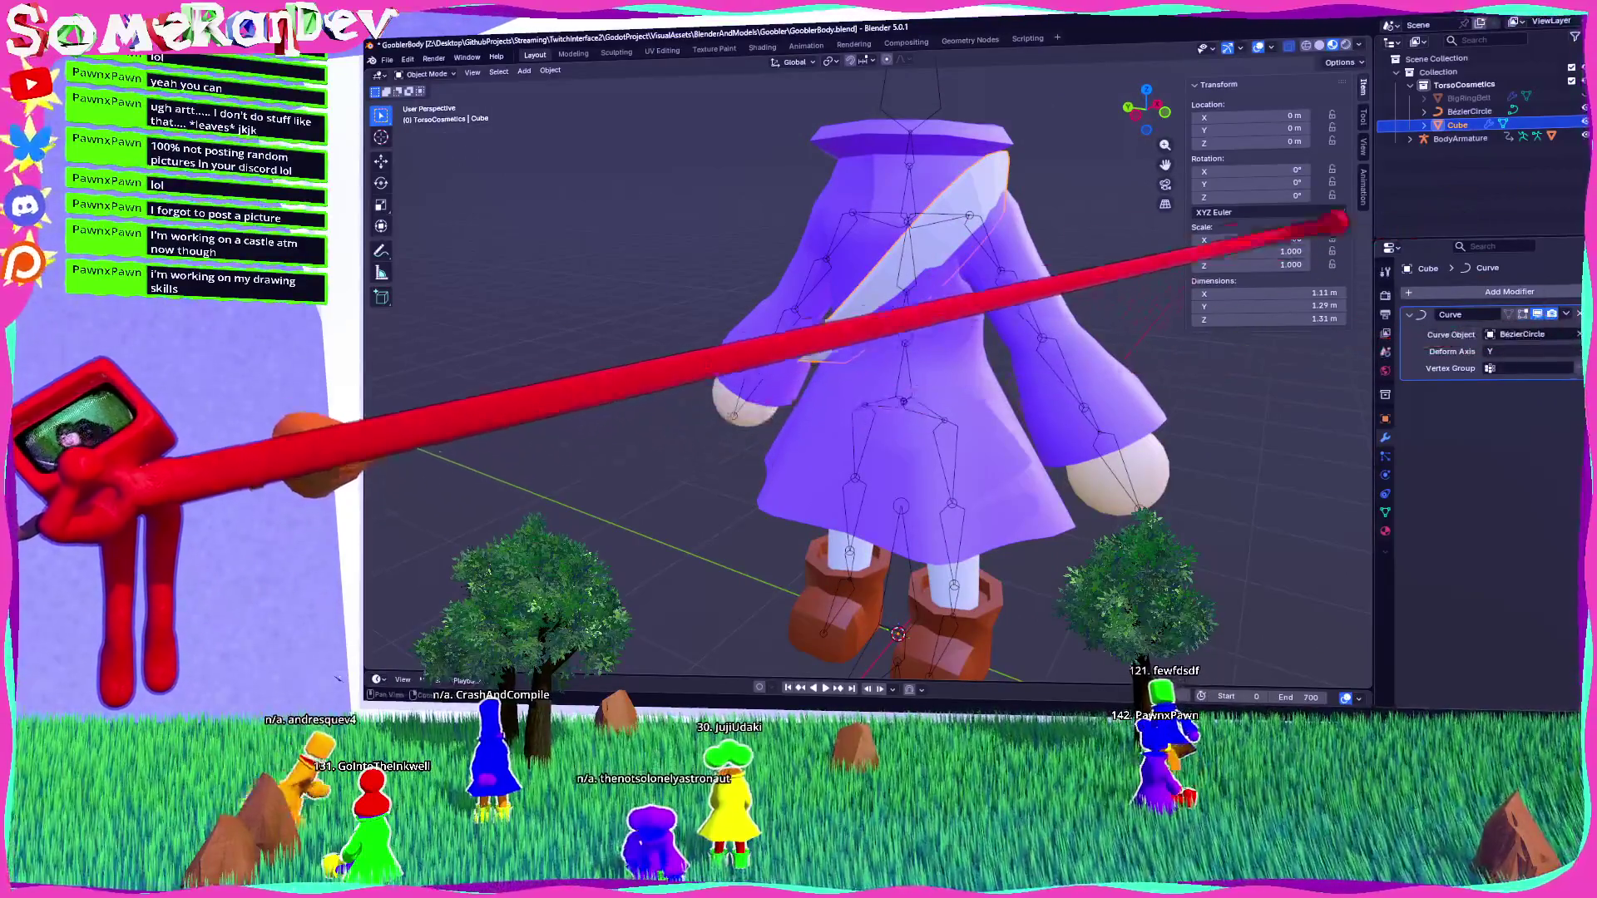
# Rename the BézierCircle curve to ShoulderBeltCurve.
pyautogui.doubleClick(1468, 111)
pyautogui.write('ShoulderBelt')
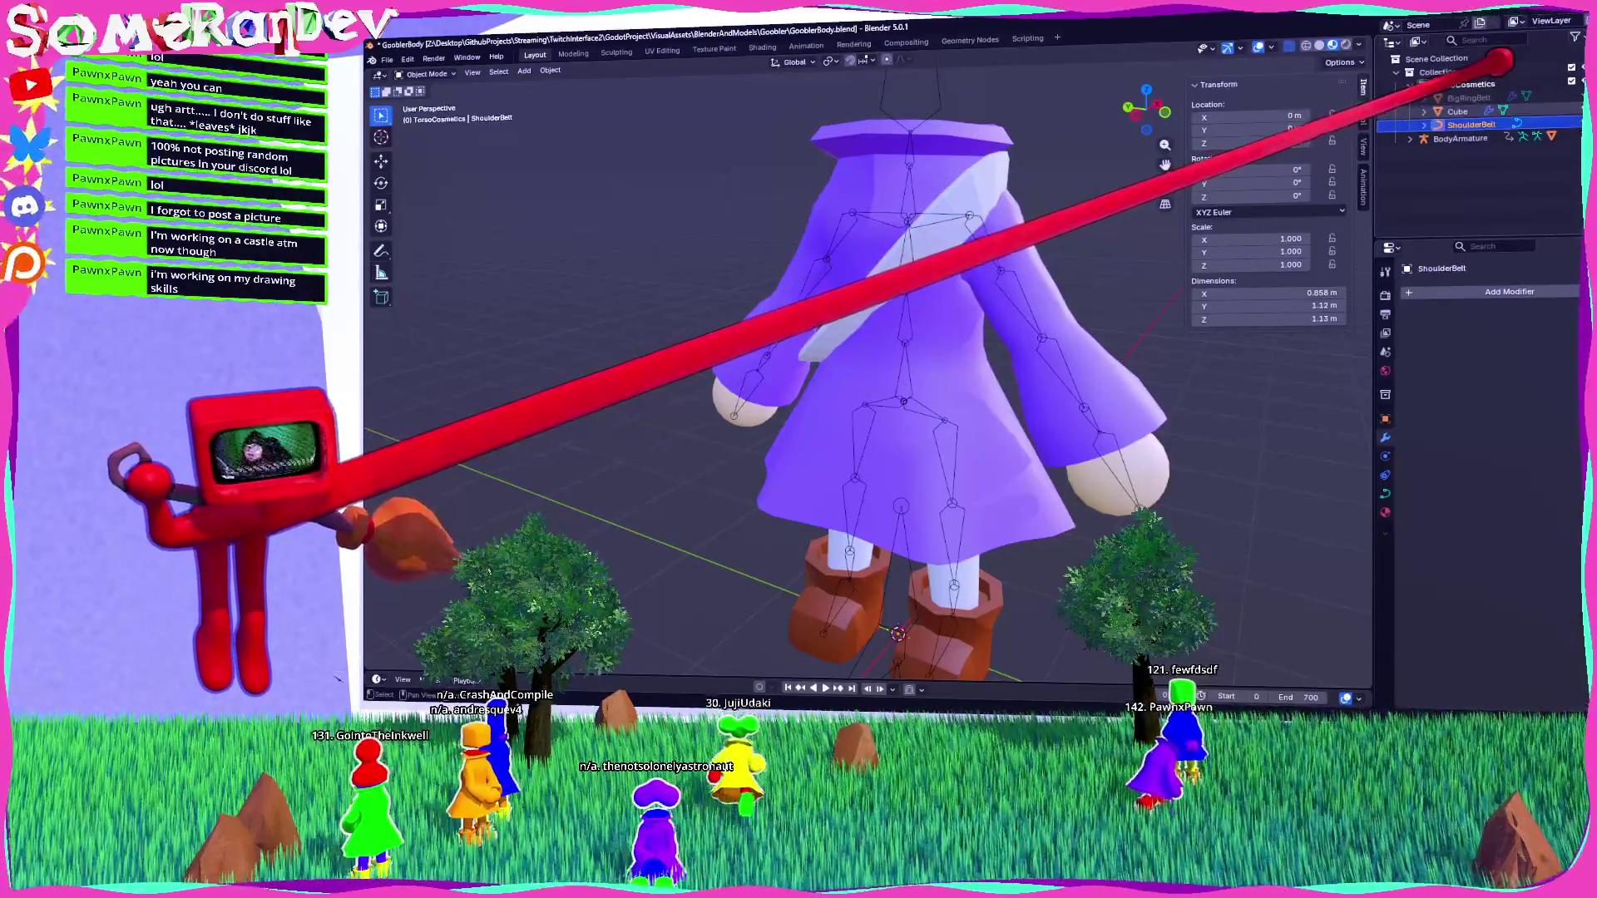
pyautogui.doubleClick(1470, 124)
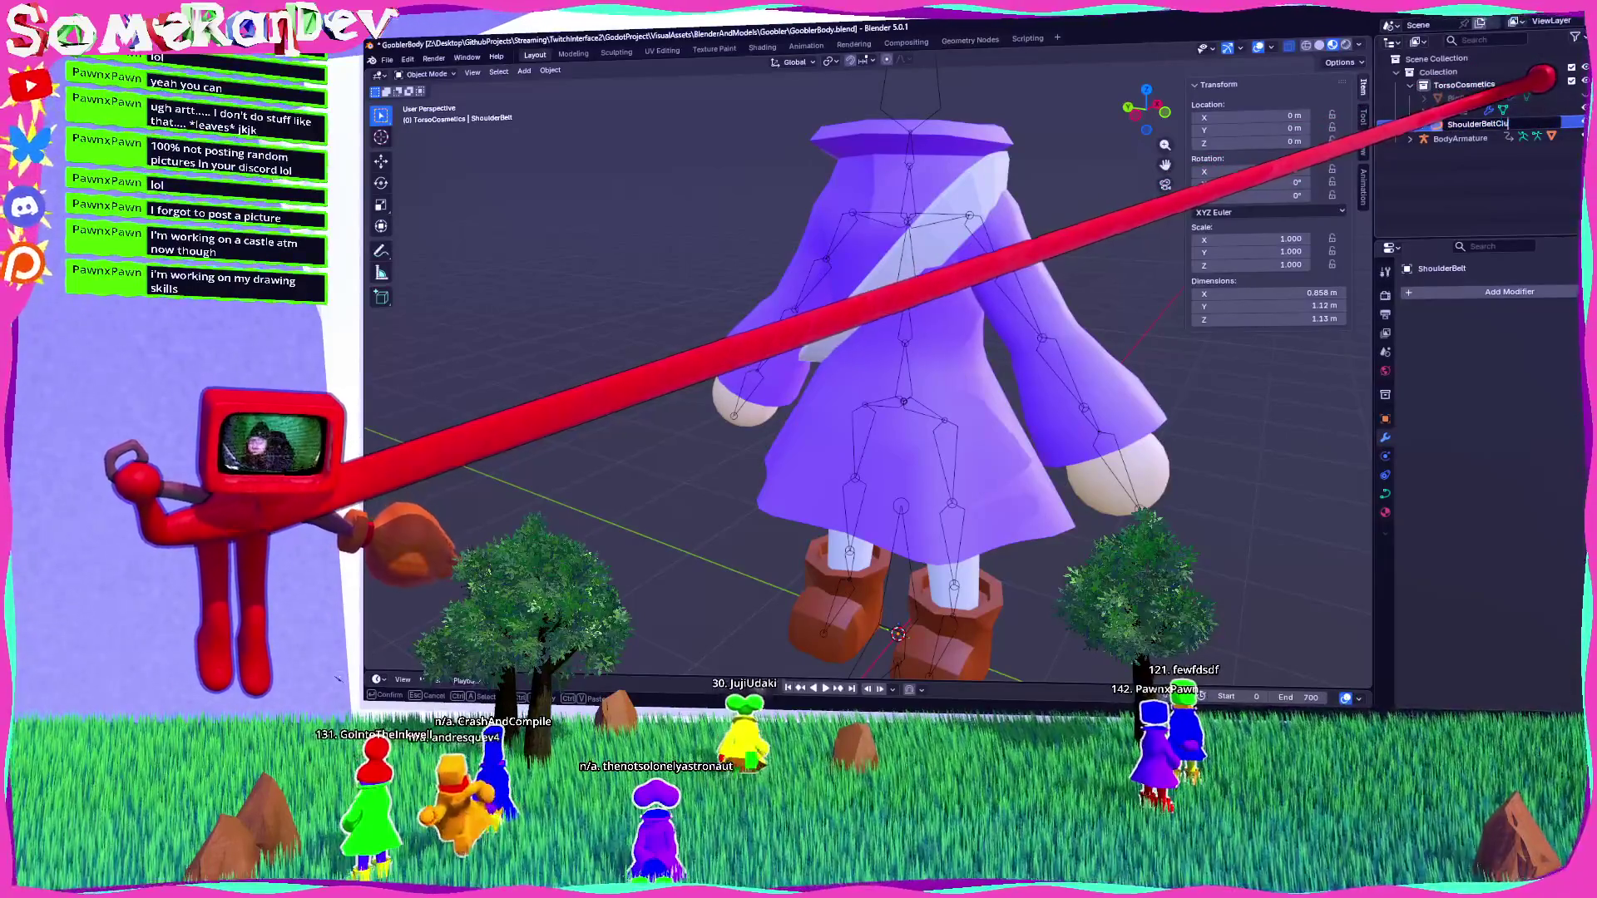
pyautogui.press('Return')
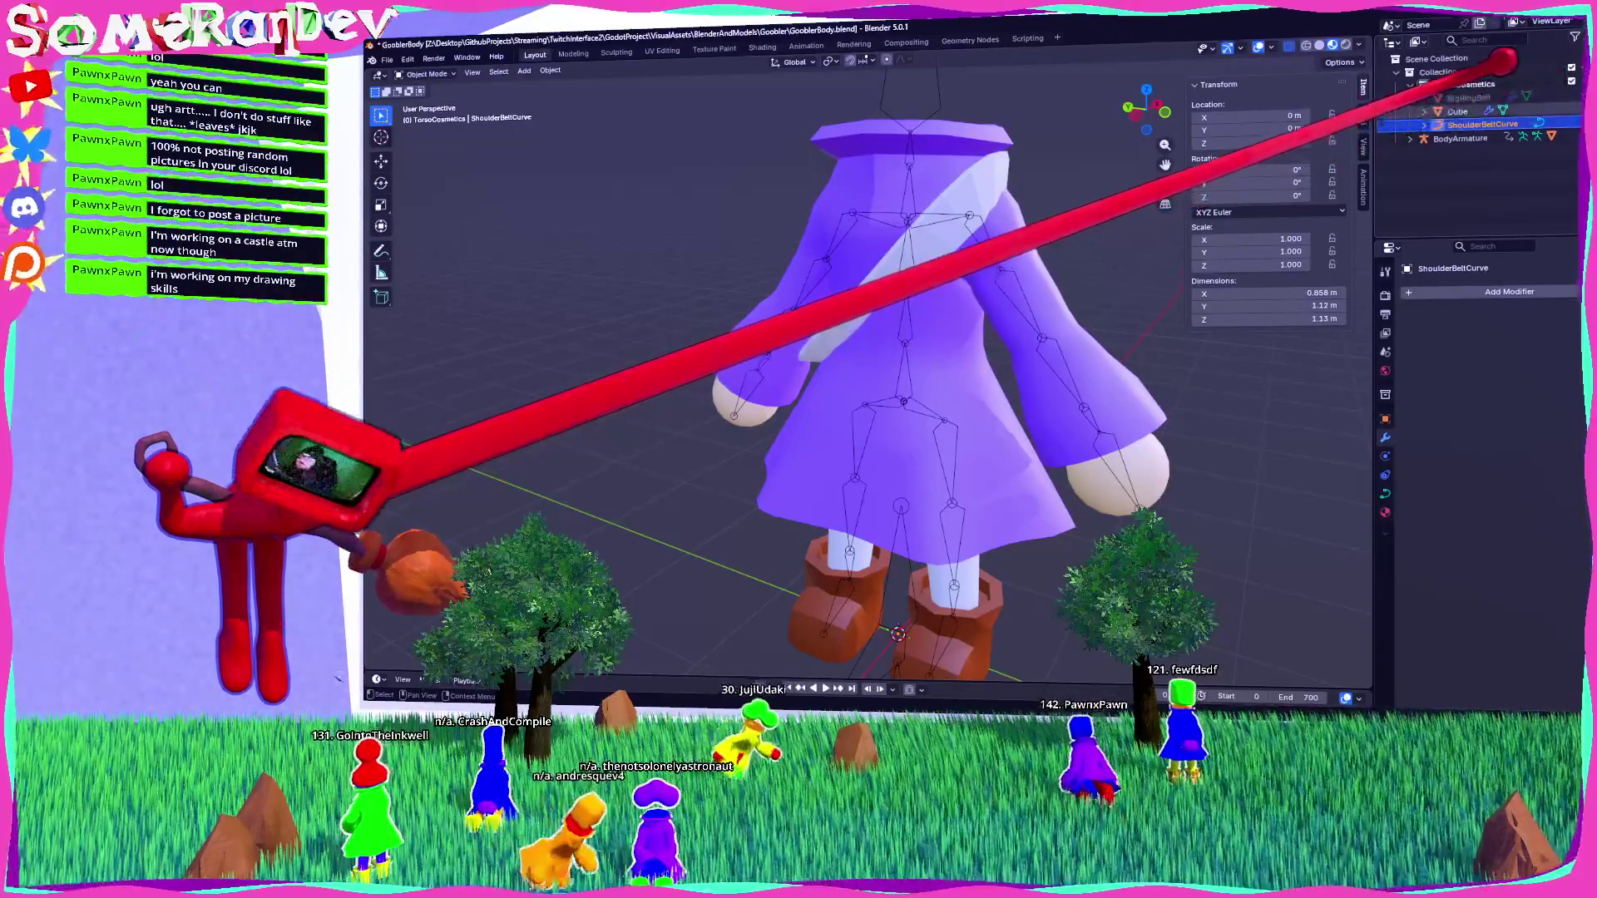
# Rename the Cube to ShoulderBelt and save GooblerBody.blend.
pyautogui.doubleClick(1457, 110)
pyautogui.write('ShoulderBelt')
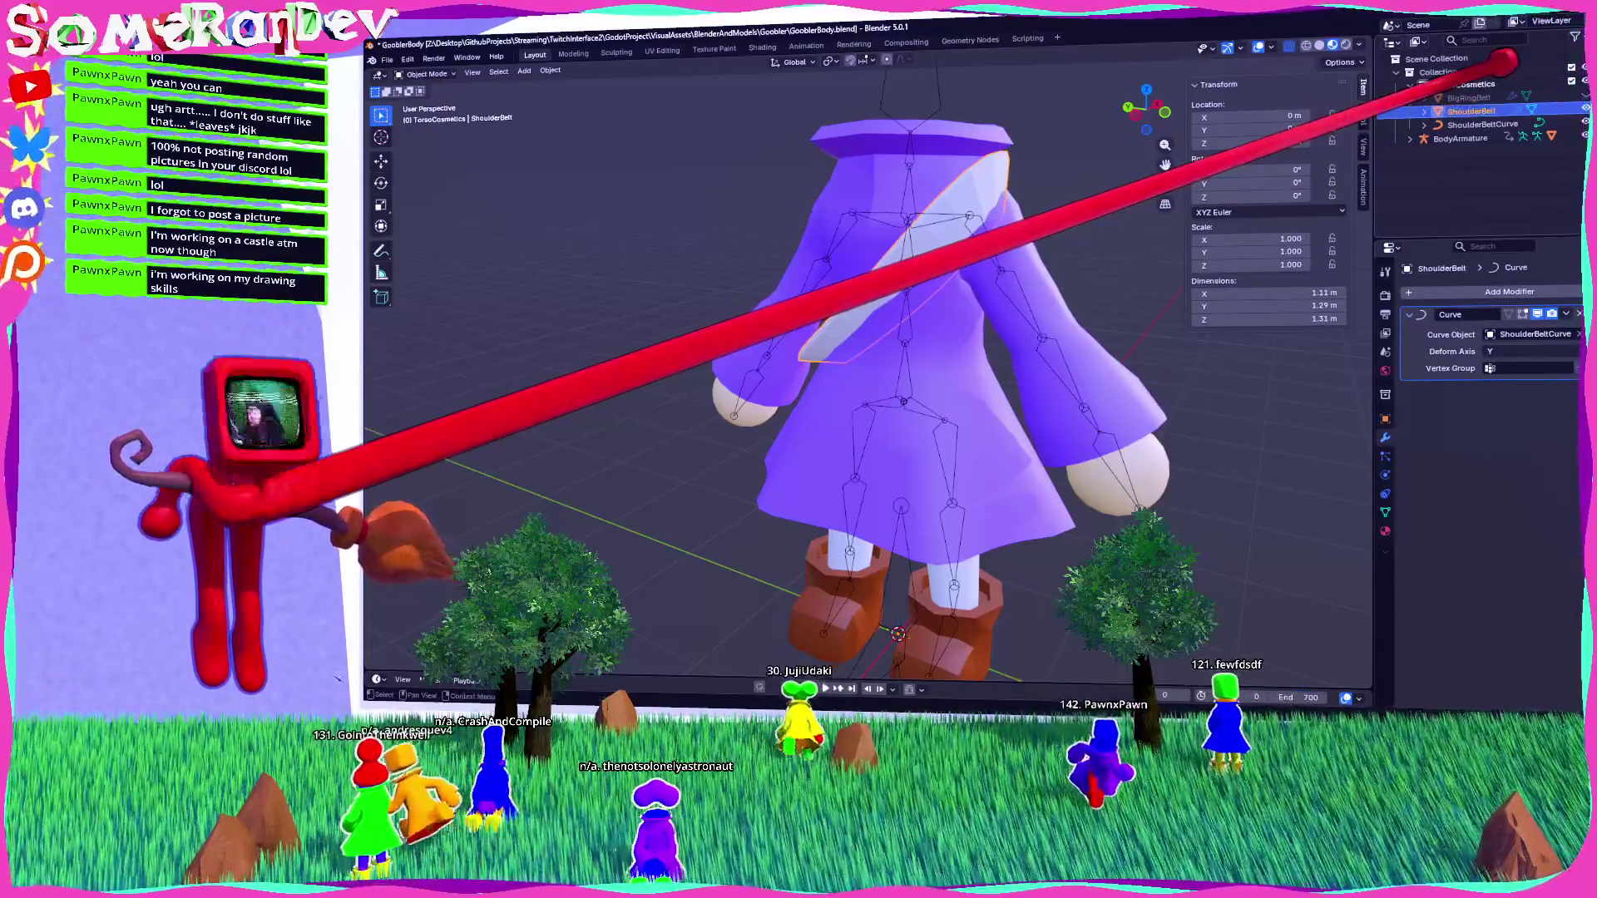
pyautogui.press('Return')
pyautogui.hotkey('ctrl', 's')
pyautogui.moveTo(766, 332)
pyautogui.mouseDown(button='middle')
pyautogui.moveTo(891, 453)
pyautogui.moveTo(960, 353)
pyautogui.moveTo(932, 266)
pyautogui.moveTo(749, 291)
pyautogui.moveTo(956, 300)
pyautogui.mouseUp(button='middle')
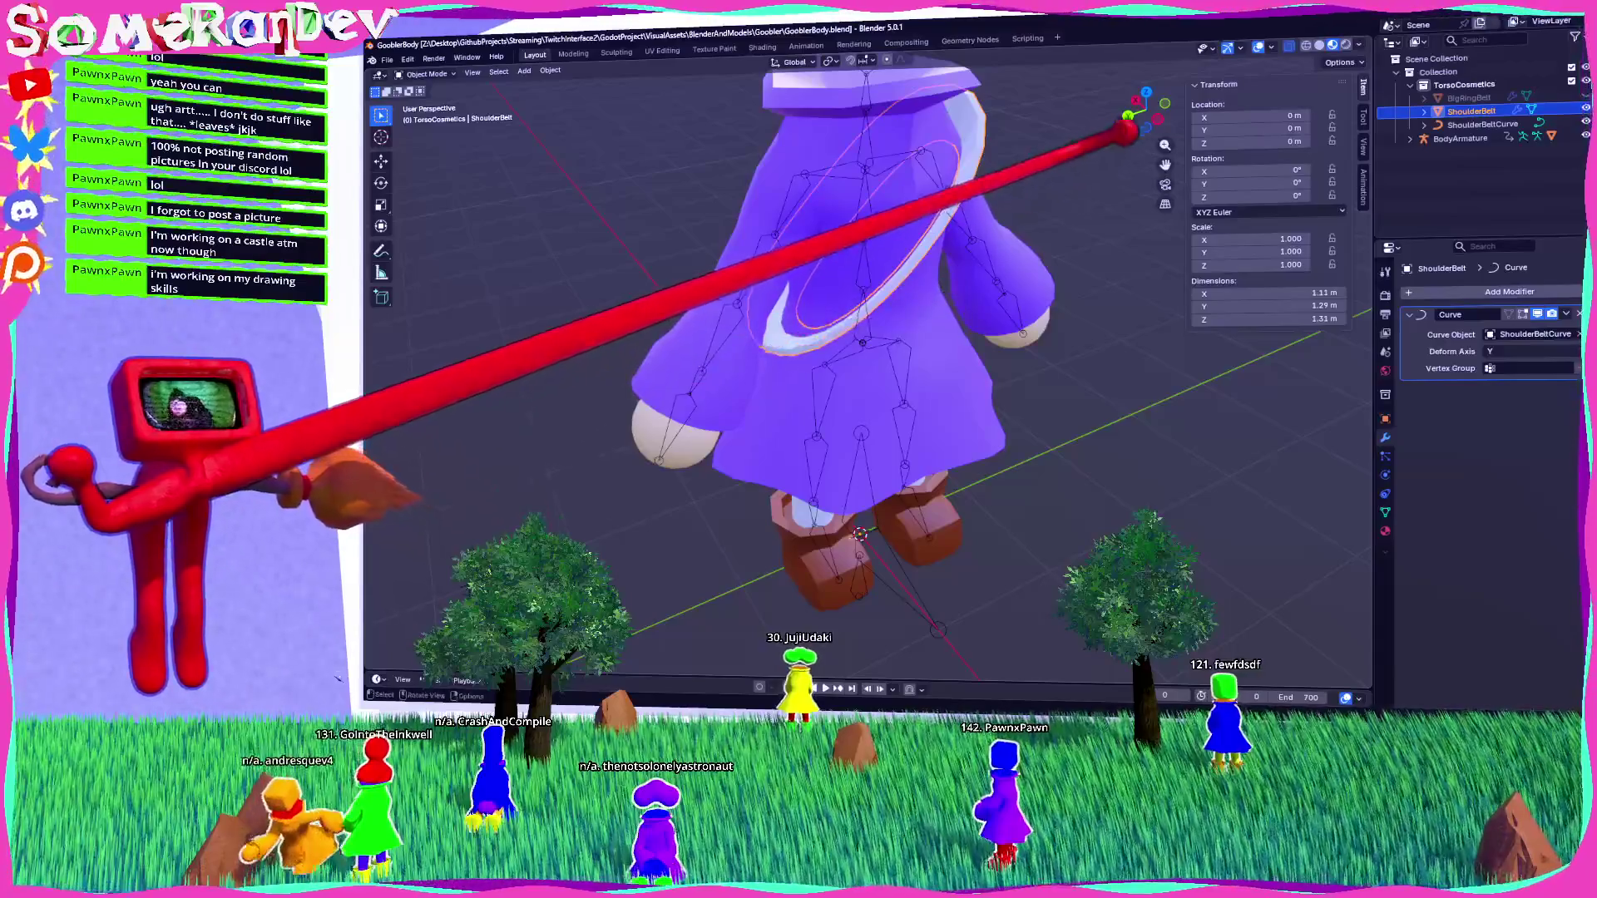
pyautogui.click(1131, 116)
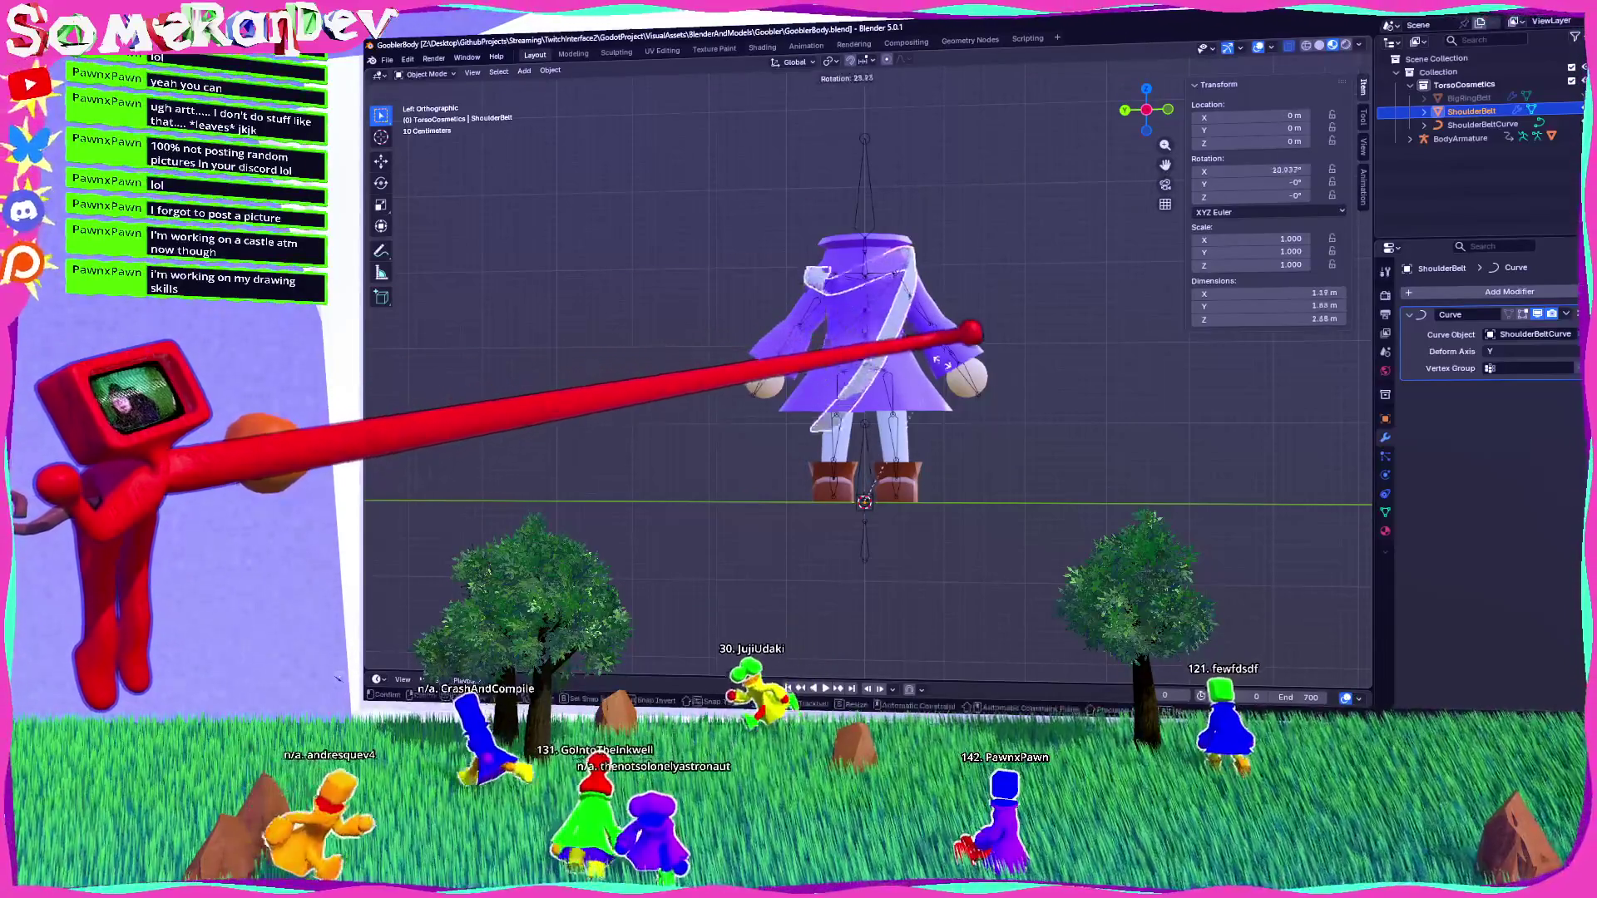
pyautogui.press('Tab')
pyautogui.scroll(2, 815, 578)
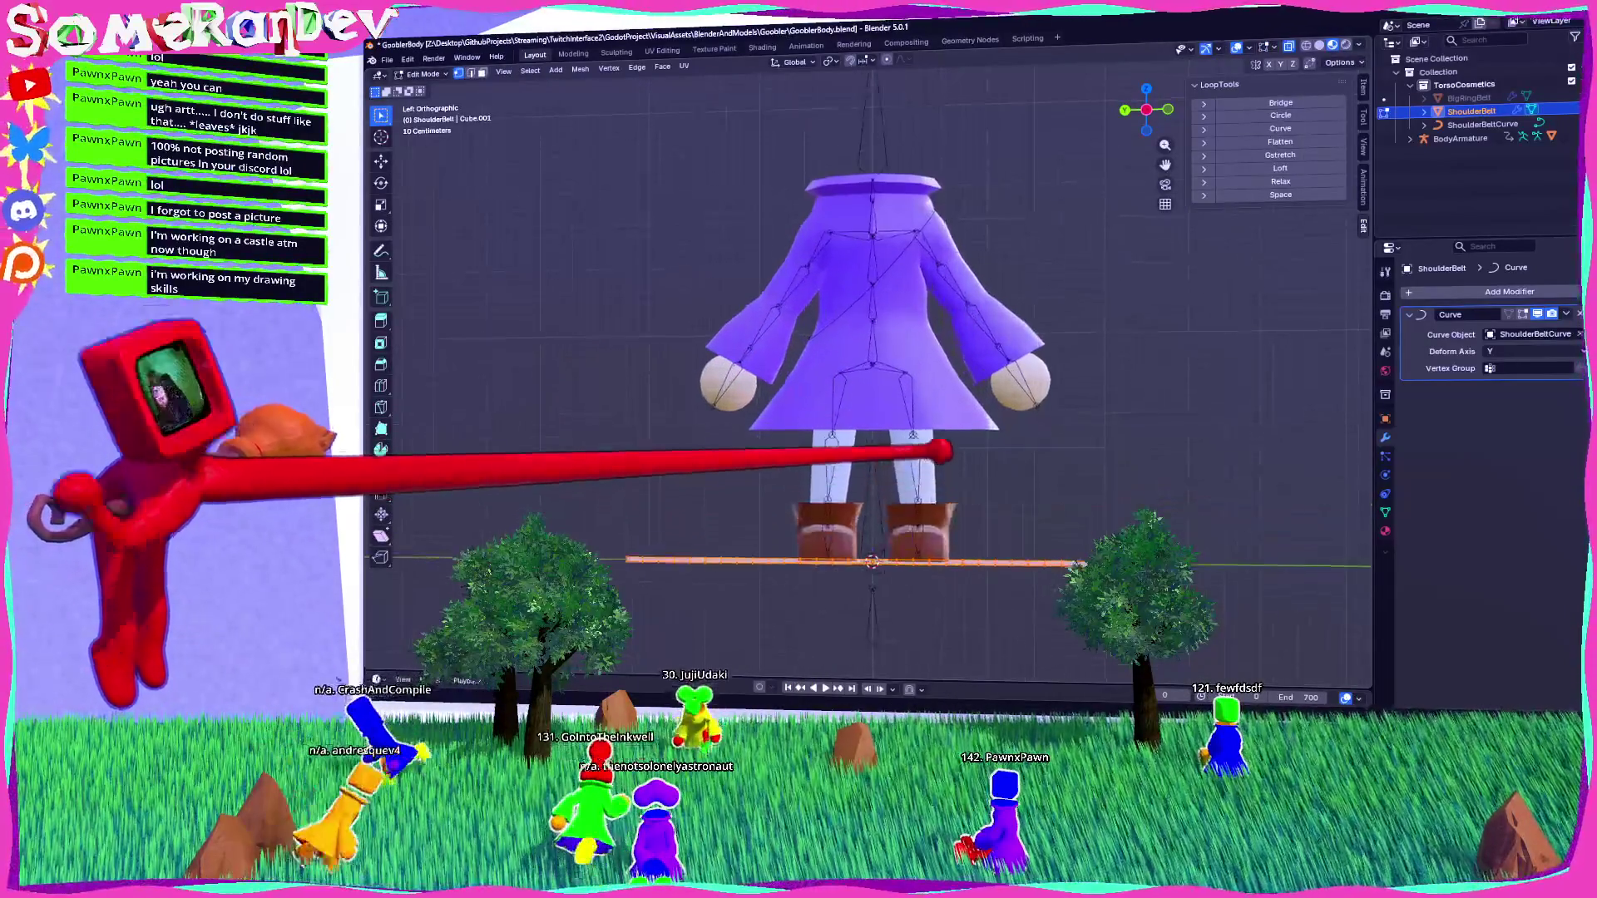
pyautogui.scroll(-2, 867, 374)
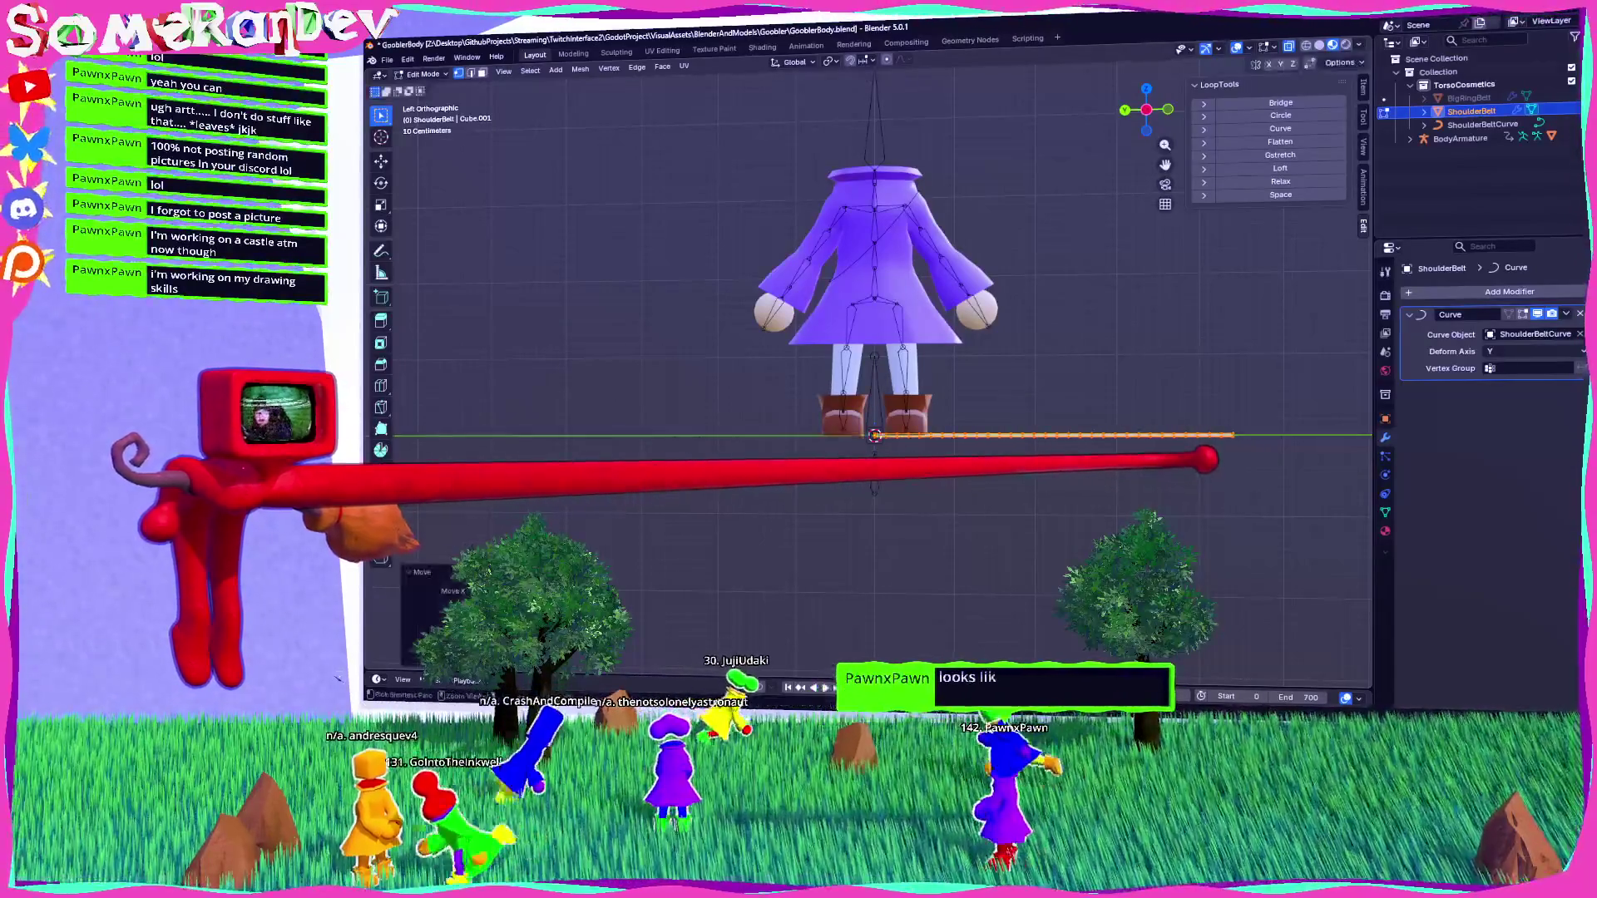
pyautogui.press('Tab')
pyautogui.moveTo(832, 499); pyautogui.dragTo(973, 470, button='middle')
pyautogui.moveTo(832, 499)
pyautogui.mouseDown(button='middle')
pyautogui.moveTo(910, 416)
pyautogui.moveTo(1031, 383)
pyautogui.mouseUp(button='middle')
pyautogui.moveTo(1028, 256)
pyautogui.mouseDown(button='middle')
pyautogui.moveTo(1034, 313)
pyautogui.moveTo(1035, 275)
pyautogui.moveTo(1081, 250)
pyautogui.mouseUp(button='middle')
# Scale ShoulderBeltCurve's control points in Edit Mode, then deselect and exit.
pyautogui.click(1482, 124)
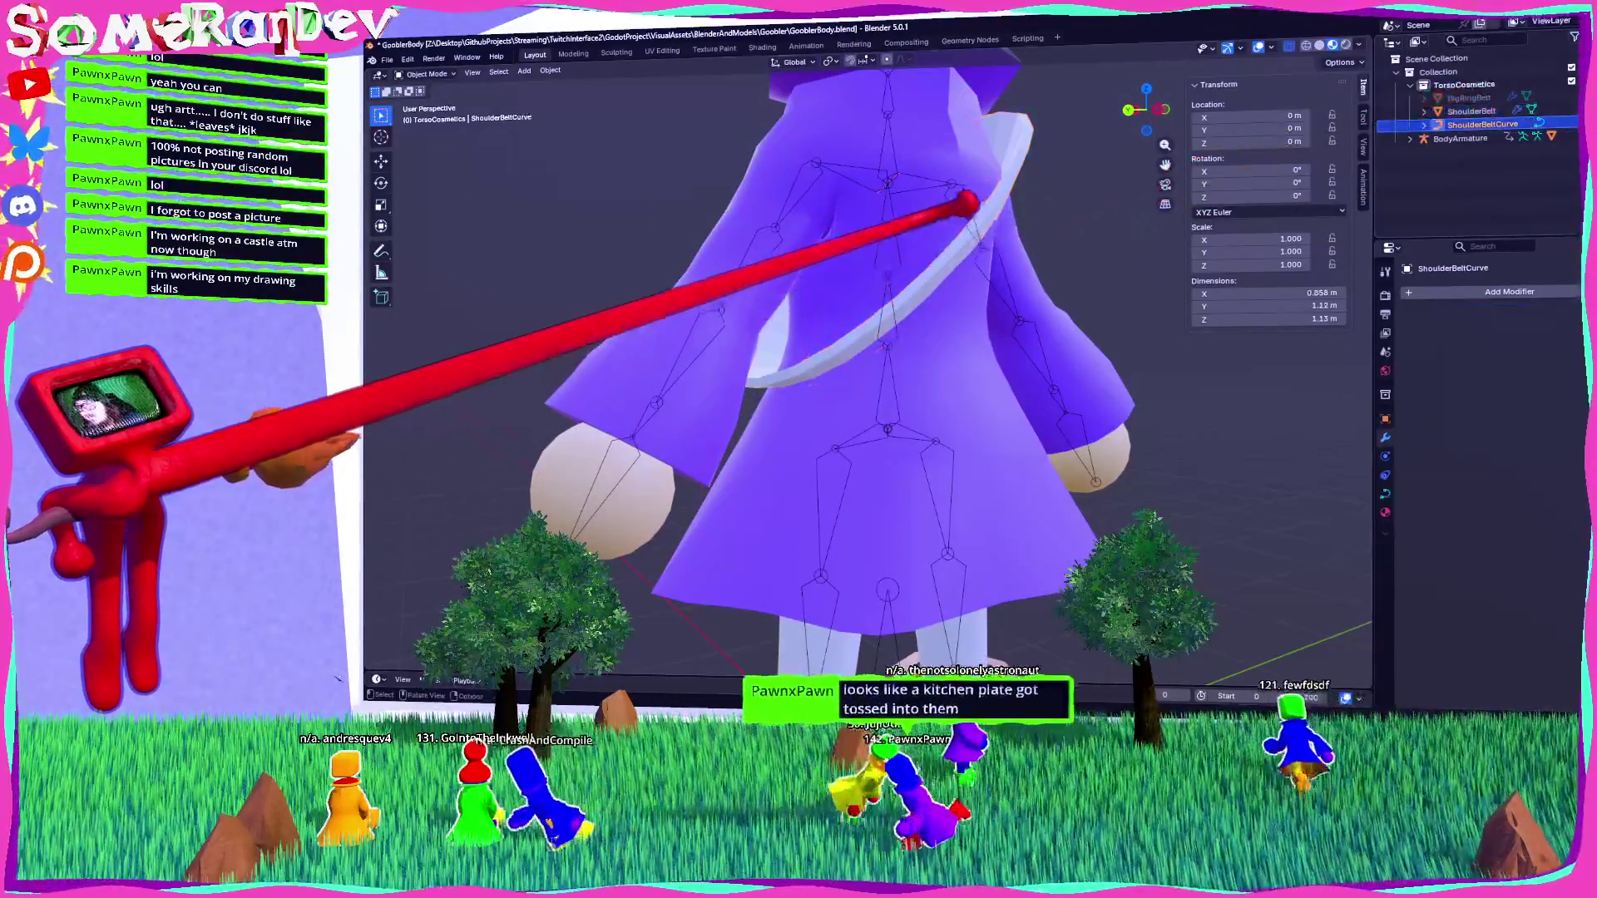
pyautogui.moveTo(962, 203); pyautogui.dragTo(1081, 199, button='middle')
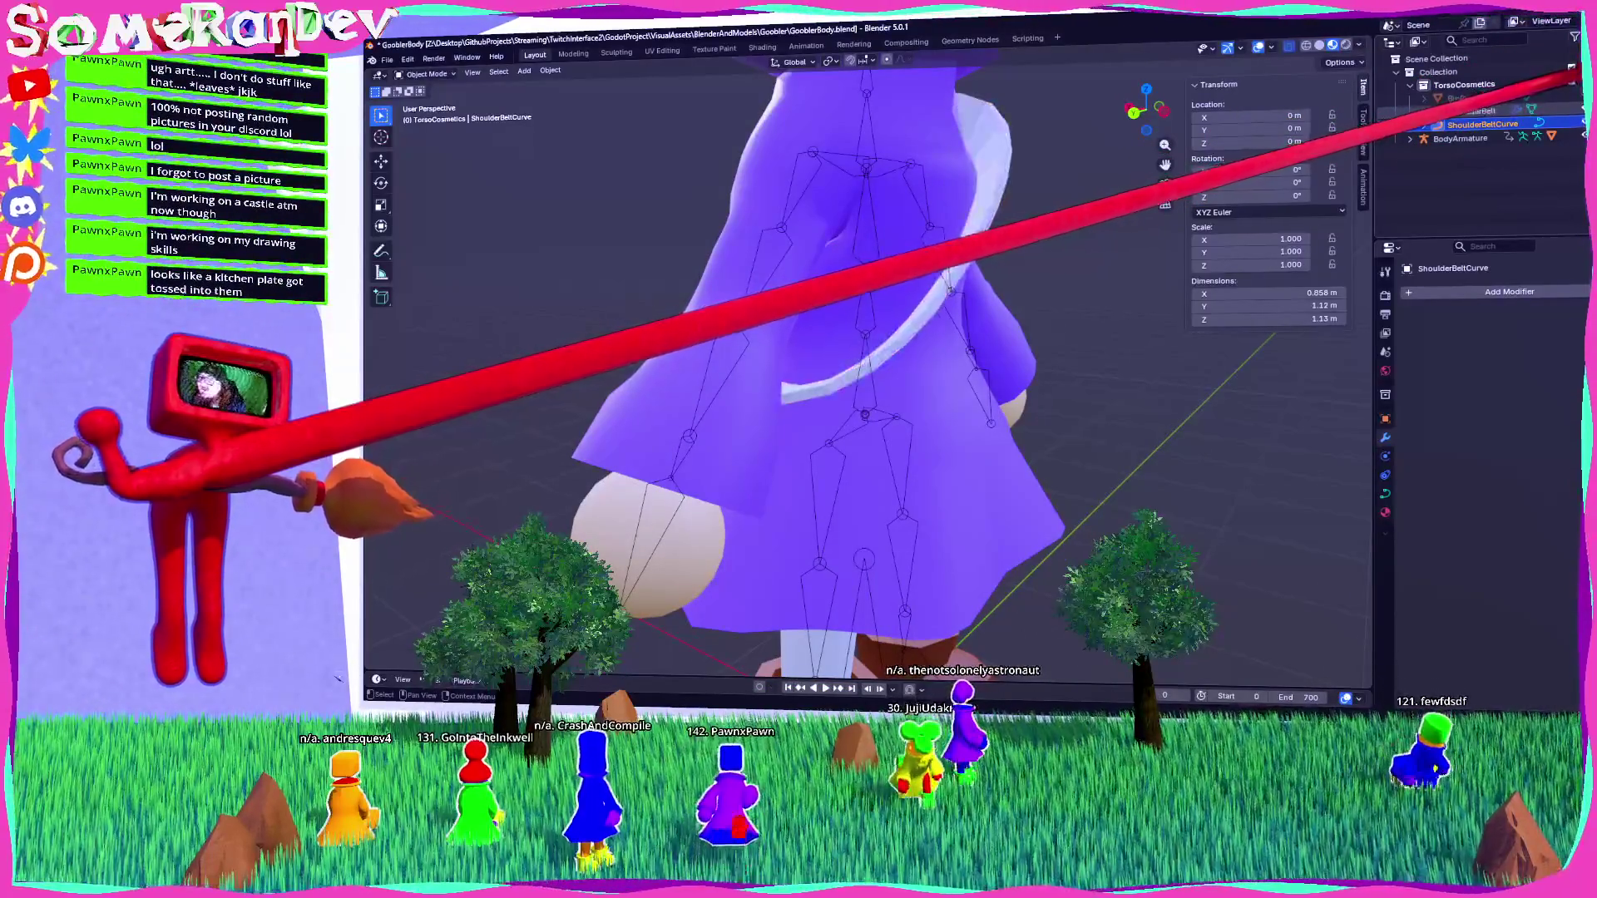
pyautogui.moveTo(1181, 141)
pyautogui.mouseDown(button='middle')
pyautogui.moveTo(1062, 143)
pyautogui.moveTo(1005, 161)
pyautogui.moveTo(1023, 166)
pyautogui.moveTo(962, 167)
pyautogui.moveTo(1134, 117)
pyautogui.mouseUp(button='middle')
pyautogui.press('Tab')
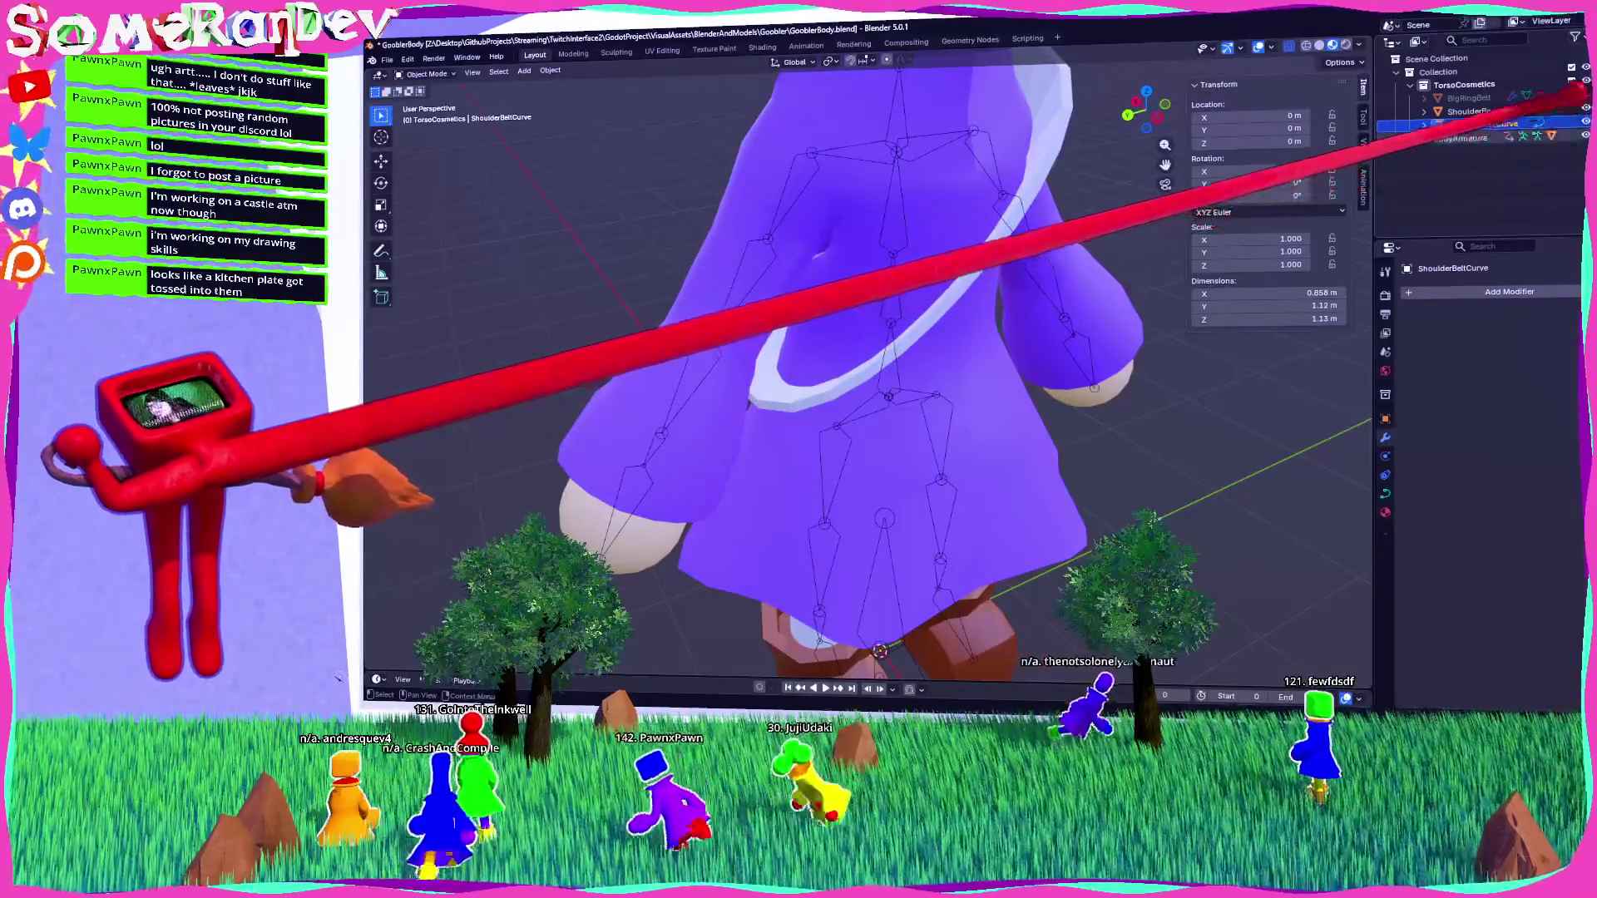
pyautogui.moveTo(980, 250)
pyautogui.mouseDown(button='middle')
pyautogui.moveTo(1033, 242)
pyautogui.moveTo(1023, 300)
pyautogui.moveTo(1035, 292)
pyautogui.mouseUp(button='middle')
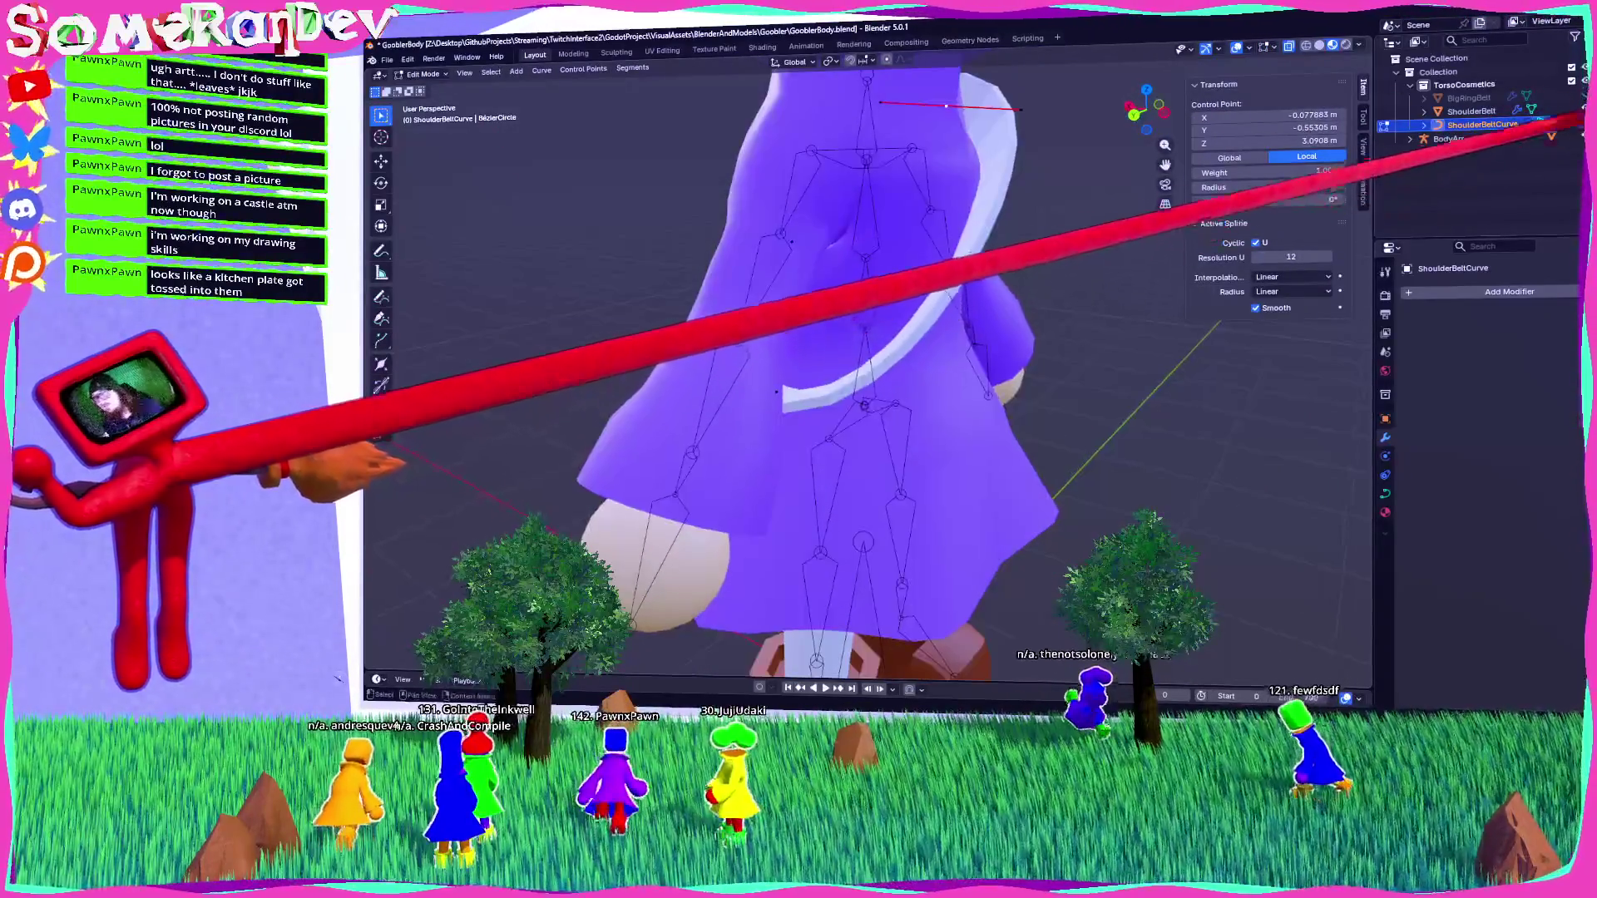
pyautogui.click(1471, 111)
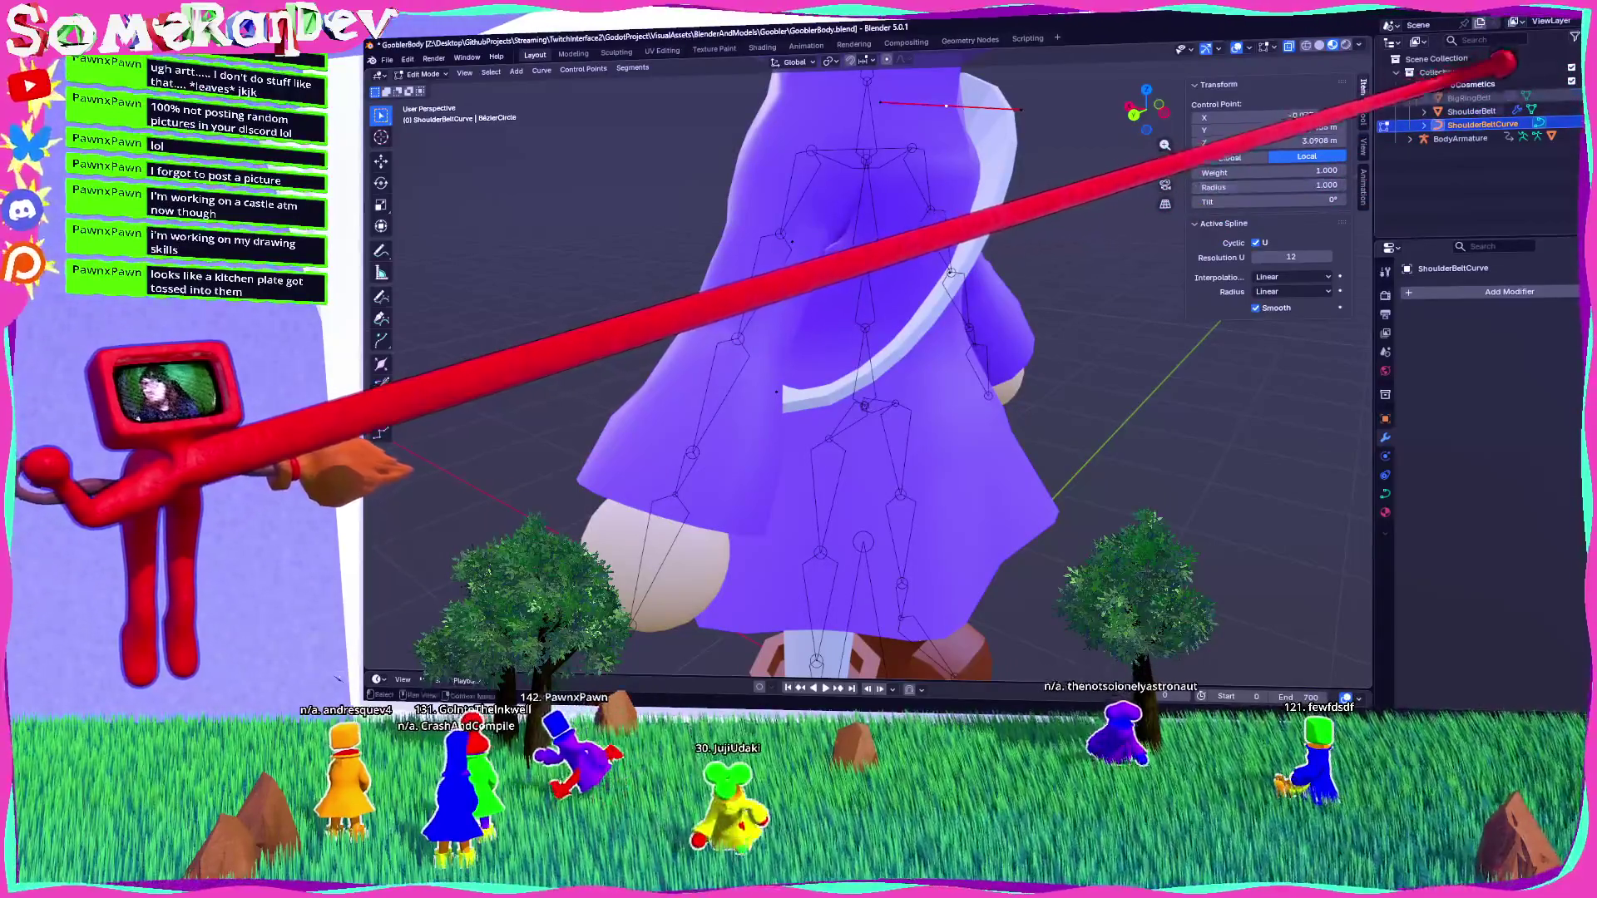
pyautogui.scroll(-5, 1056, 416)
pyautogui.press('s')
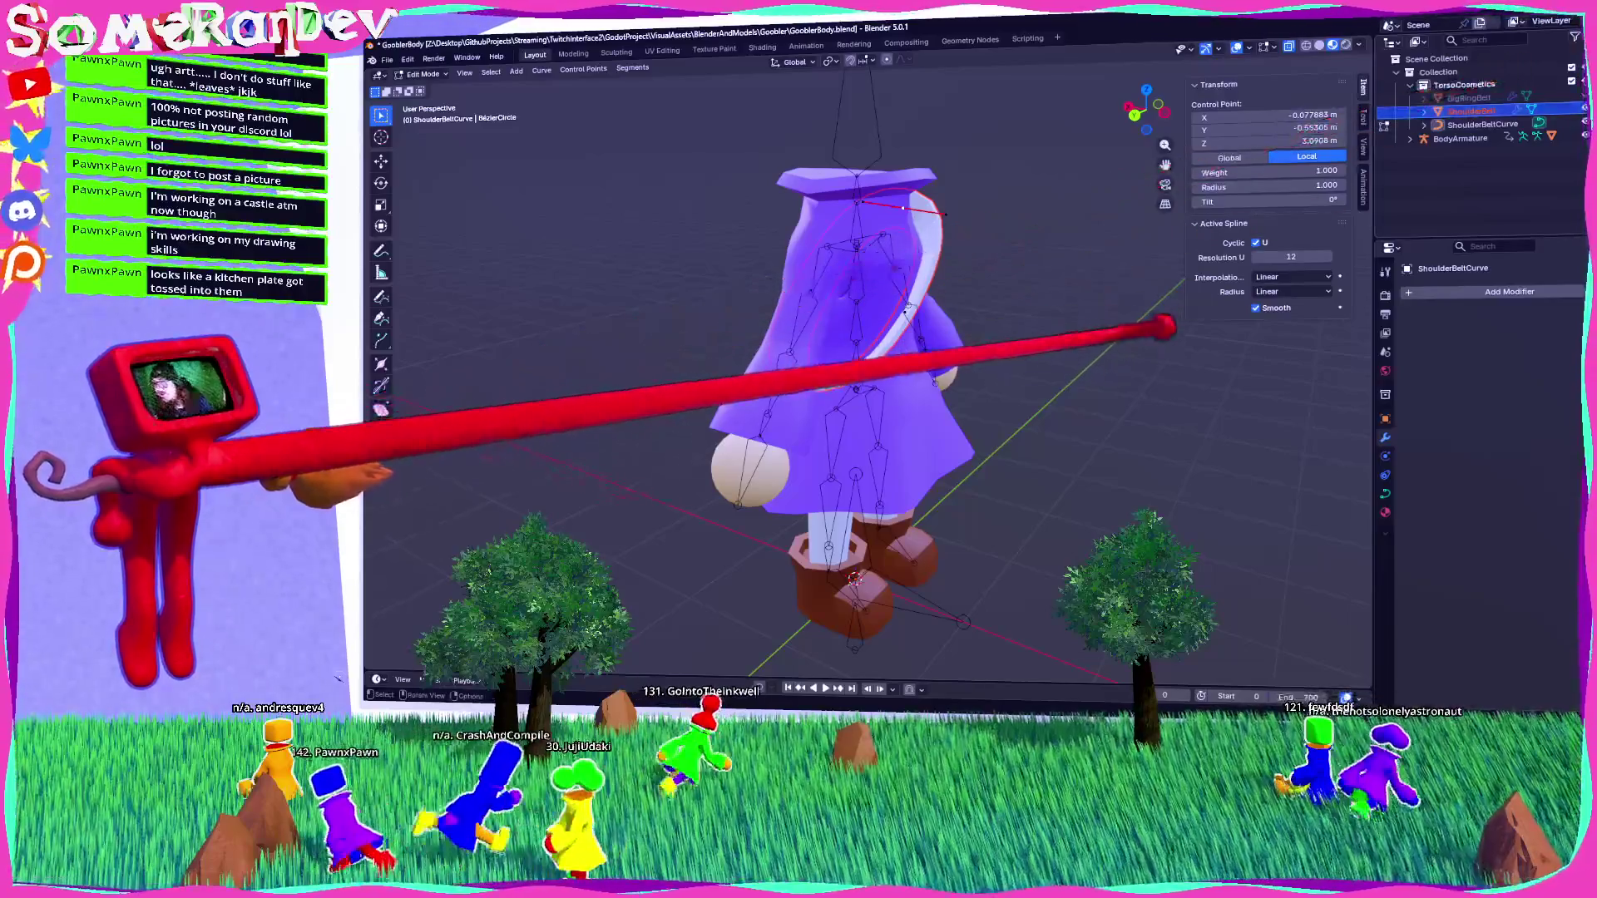
pyautogui.hotkey('alt', 'a')
pyautogui.press('Tab')
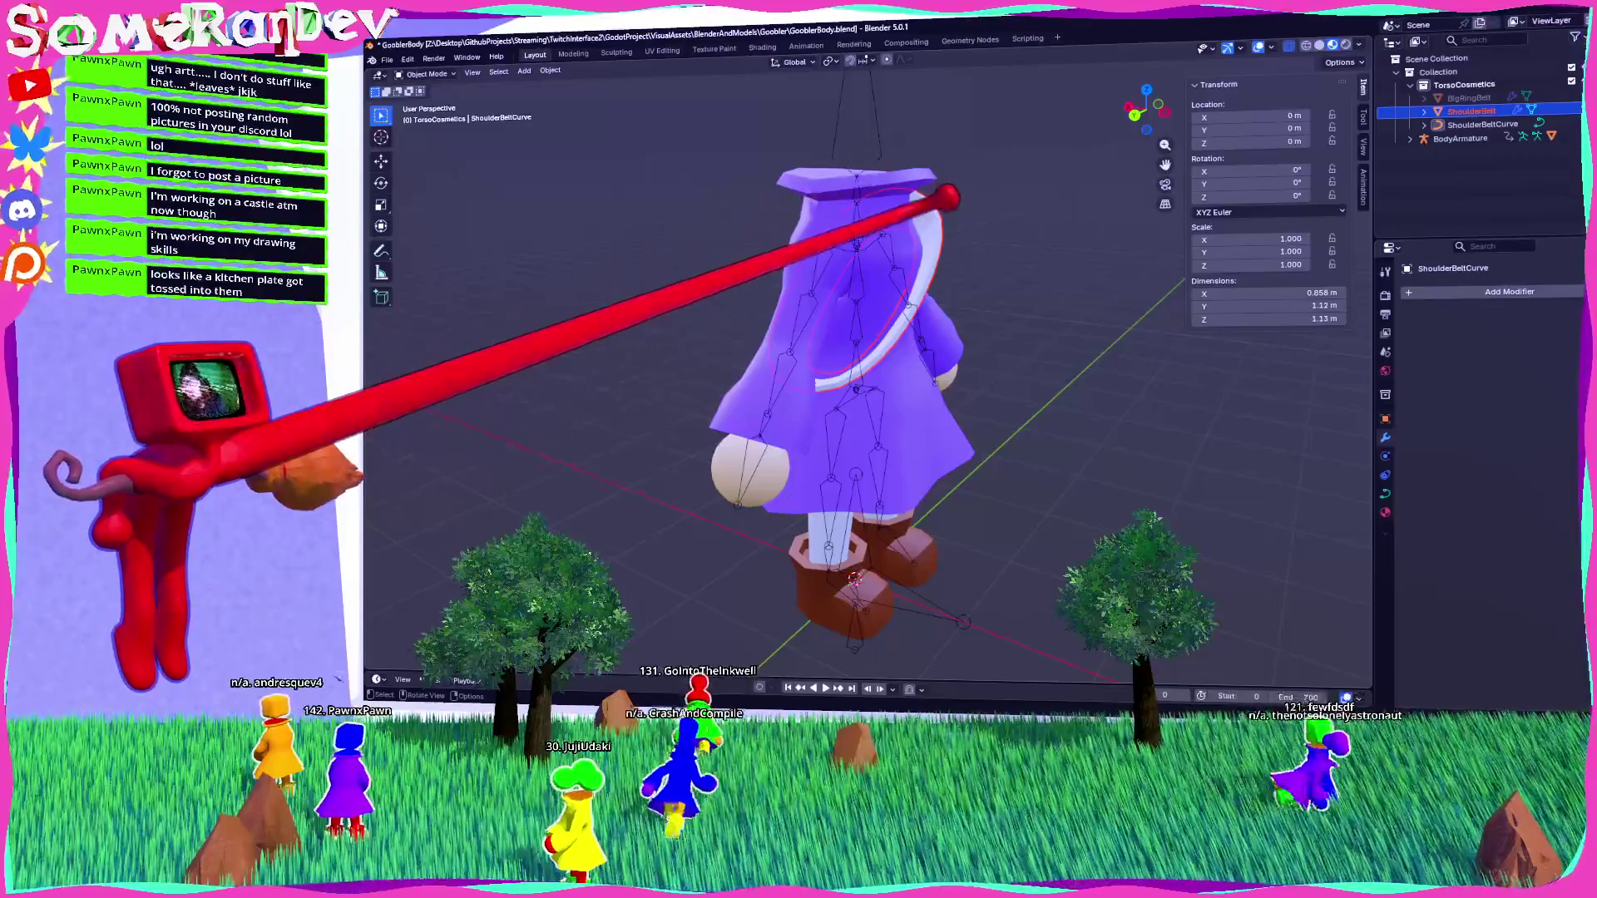
# Rotate ShoulderBelt 44.032° about Y and orbit to check the sash on the coat.
pyautogui.click(1470, 111)
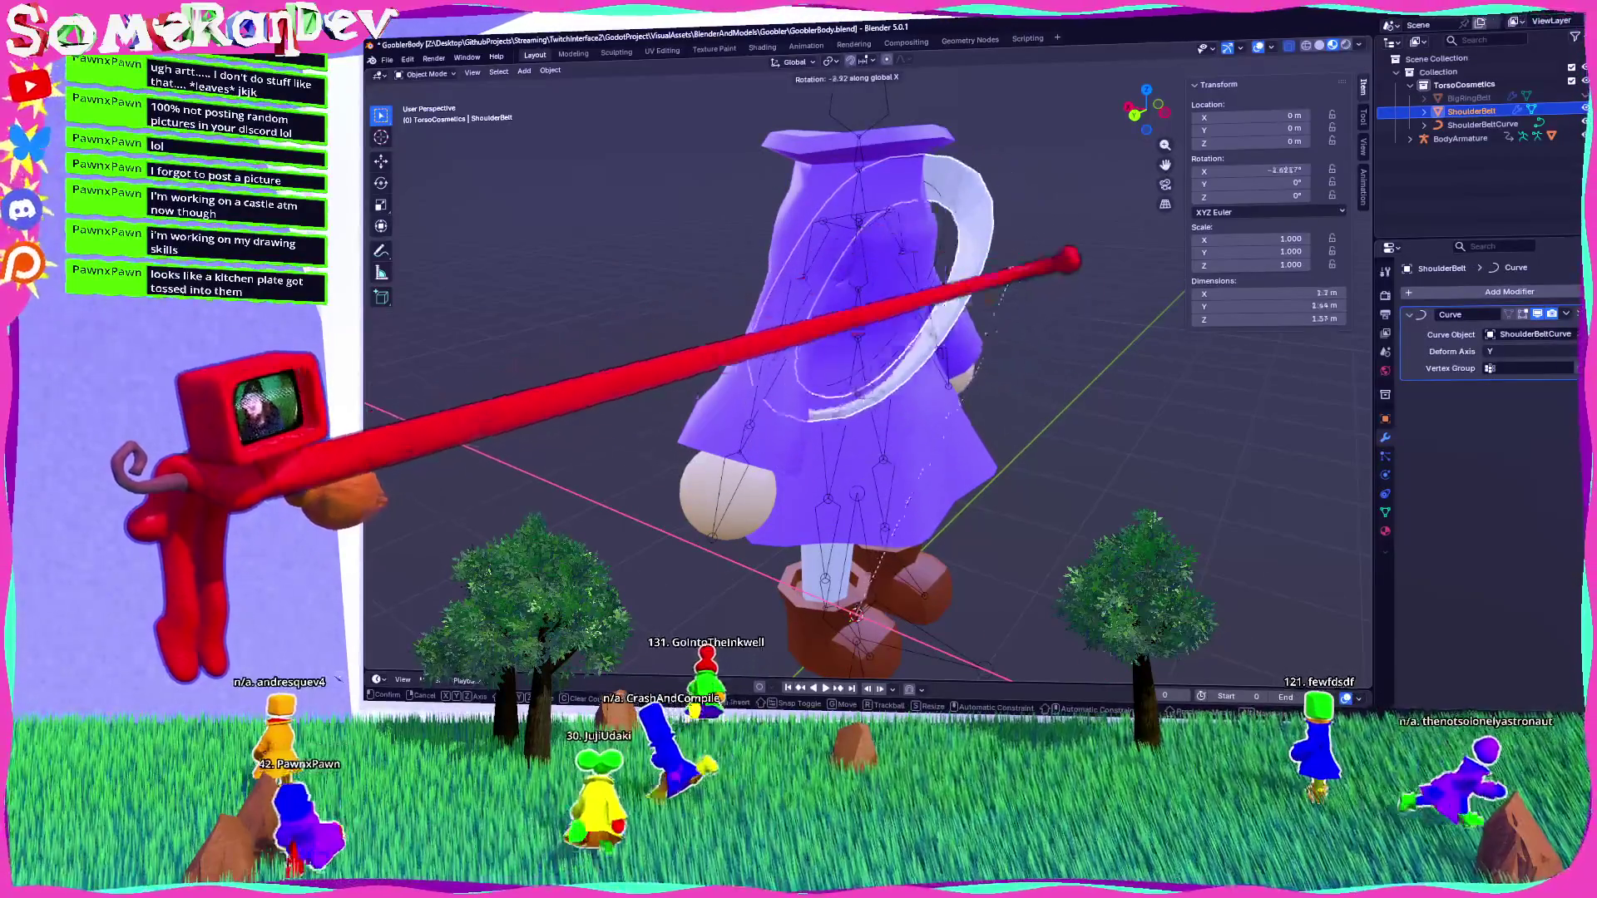
pyautogui.press('Escape')
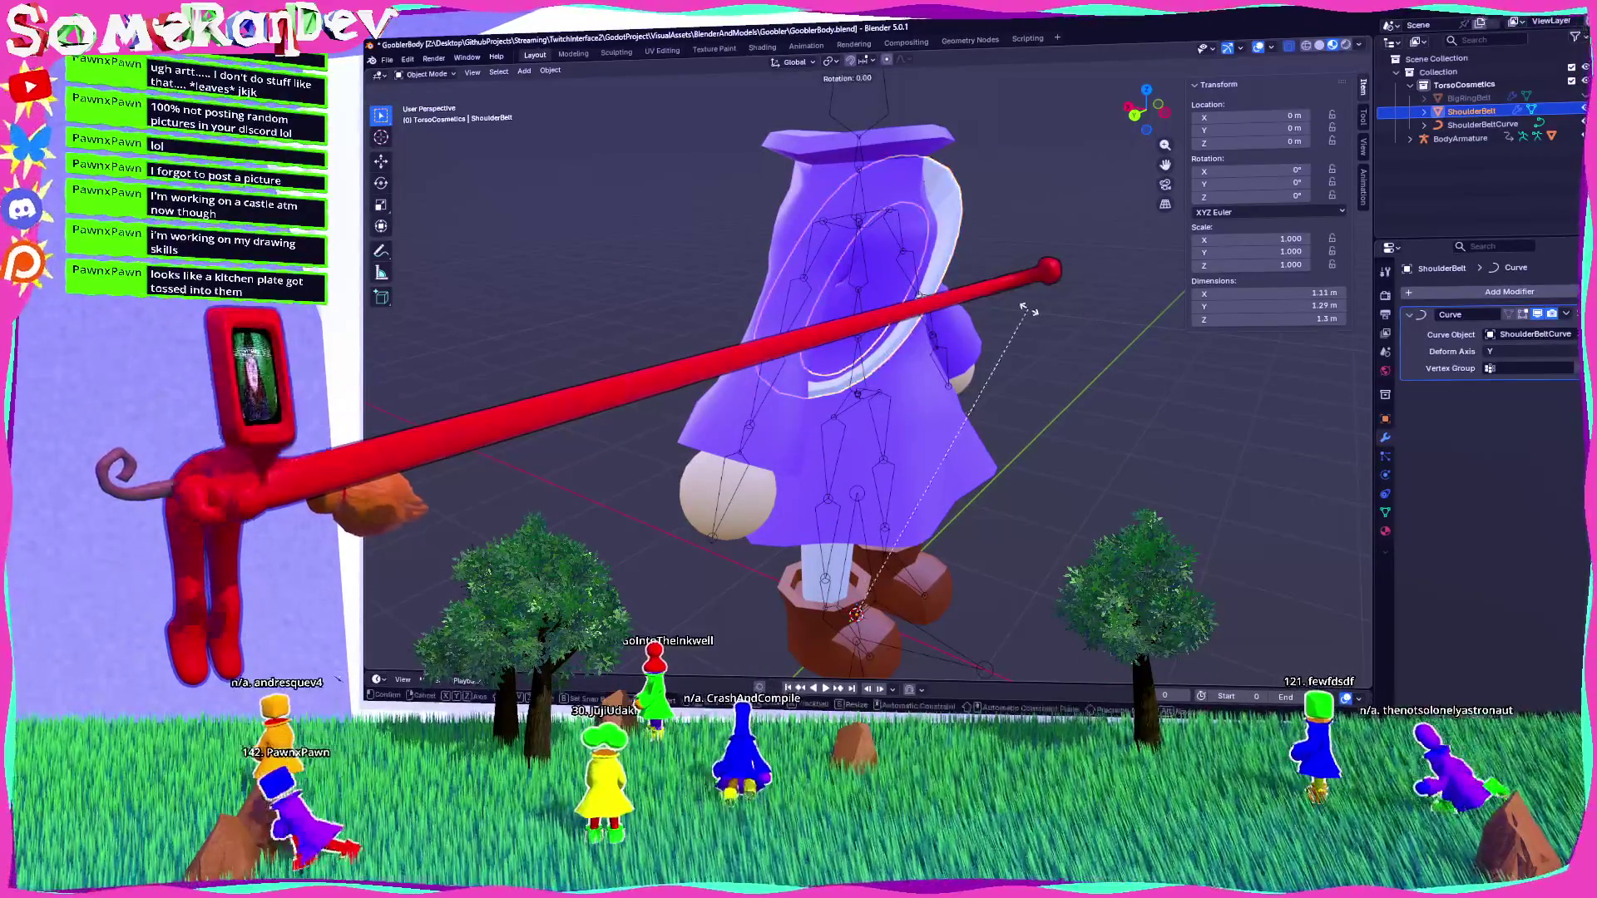
pyautogui.click(769, 275)
pyautogui.moveTo(769, 274); pyautogui.dragTo(1031, 291, button='middle')
pyautogui.moveTo(831, 289)
pyautogui.mouseDown(button='middle')
pyautogui.moveTo(812, 276)
pyautogui.moveTo(812, 292)
pyautogui.moveTo(756, 313)
pyautogui.moveTo(897, 339)
pyautogui.moveTo(841, 427)
pyautogui.moveTo(1069, 431)
pyautogui.moveTo(834, 361)
pyautogui.moveTo(892, 396)
pyautogui.moveTo(869, 367)
pyautogui.mouseUp(button='middle')
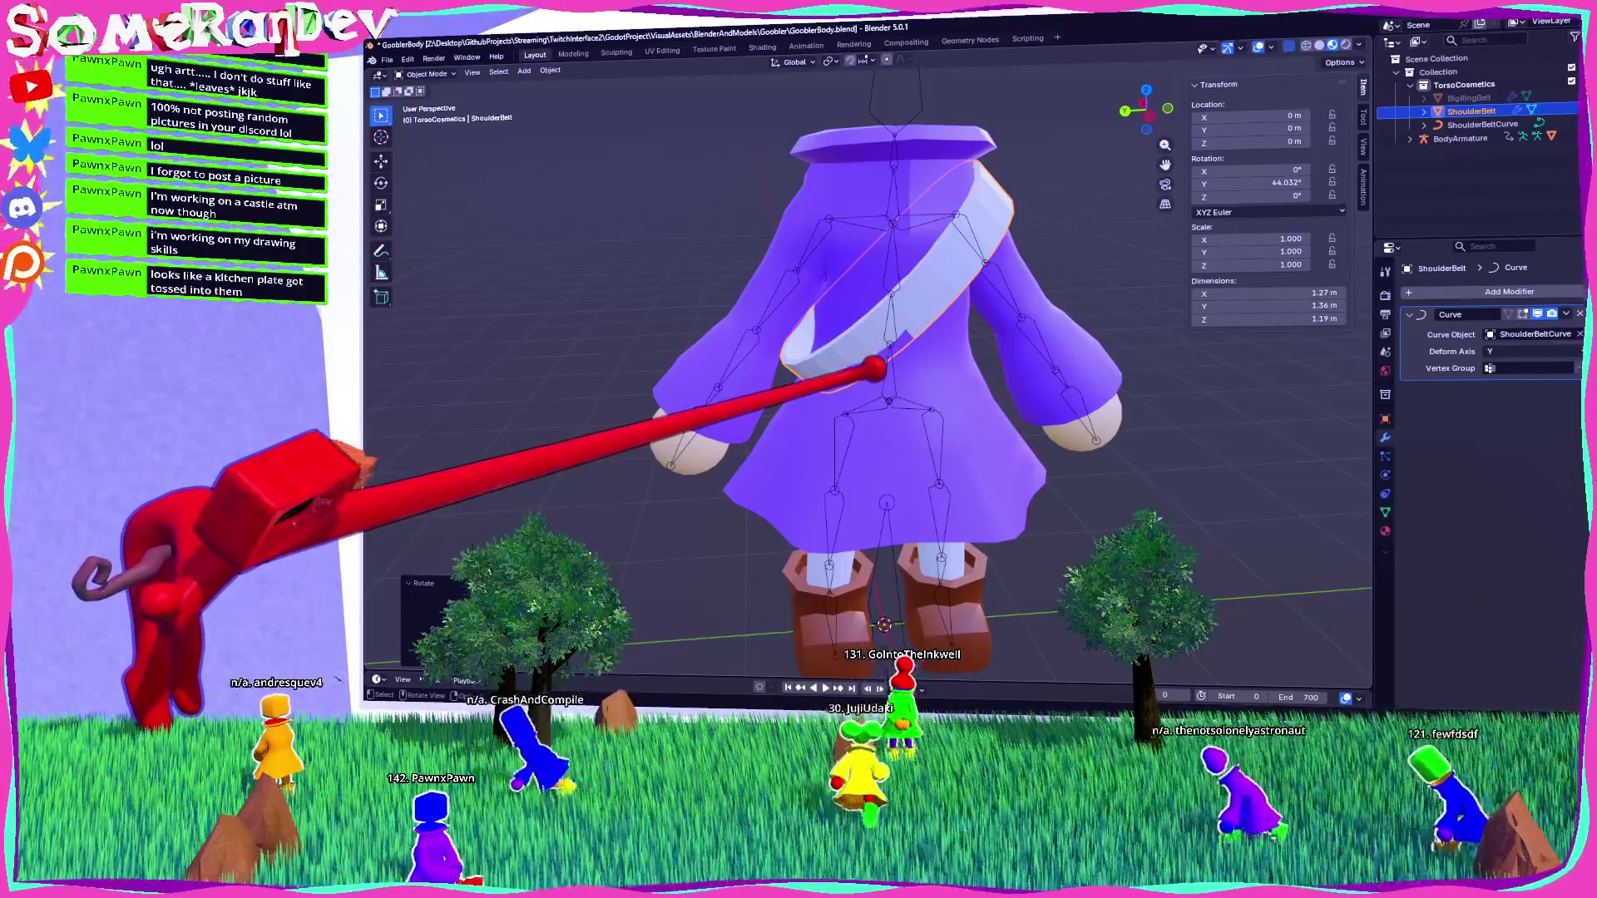
pyautogui.moveTo(938, 285); pyautogui.dragTo(907, 259, button='middle')
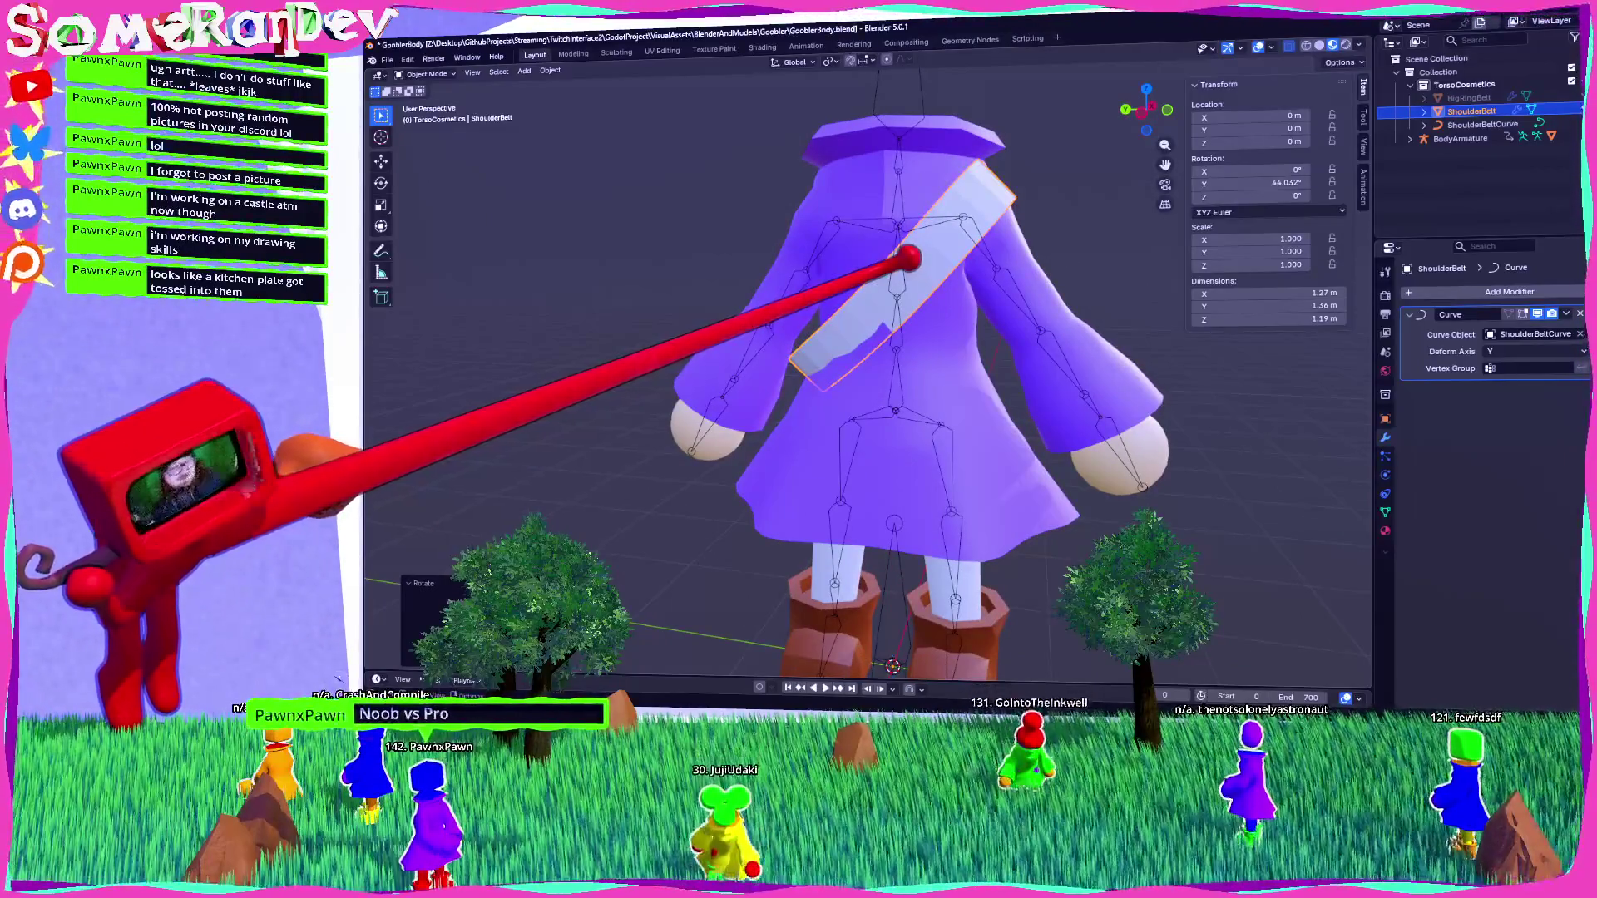
pyautogui.moveTo(909, 259)
pyautogui.mouseDown(button='middle')
pyautogui.moveTo(970, 267)
pyautogui.moveTo(891, 307)
pyautogui.moveTo(964, 327)
pyautogui.moveTo(759, 354)
pyautogui.mouseUp(button='middle')
pyautogui.scroll(4, 957, 279)
pyautogui.scroll(-5, 953, 273)
pyautogui.scroll(5, 900, 314)
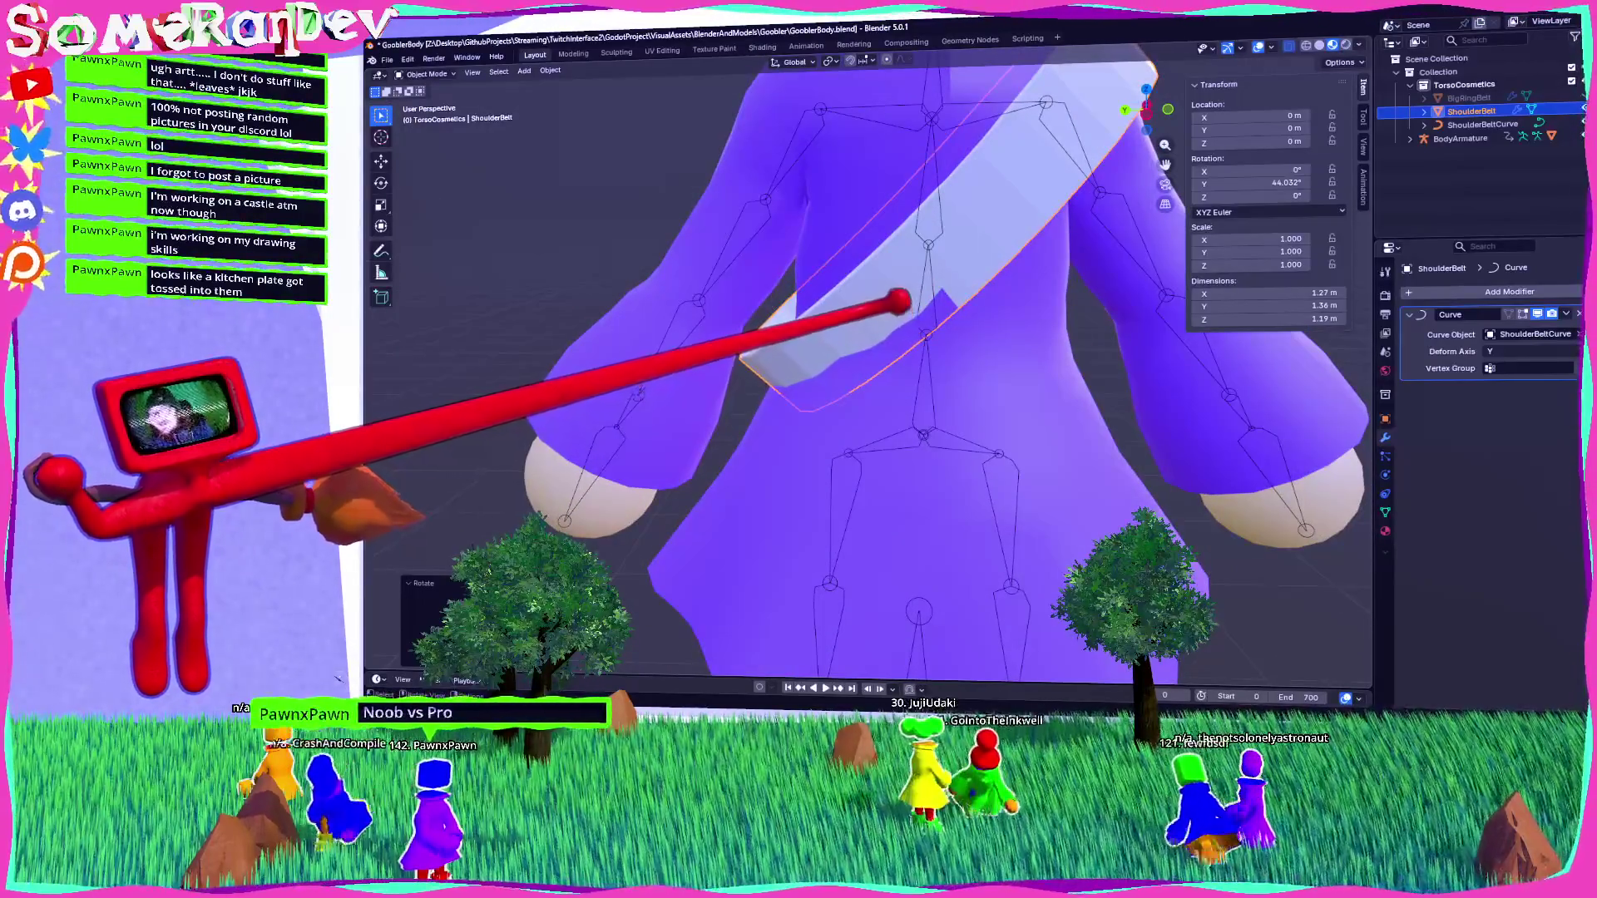
pyautogui.scroll(-5, 882, 295)
pyautogui.scroll(3, 828, 279)
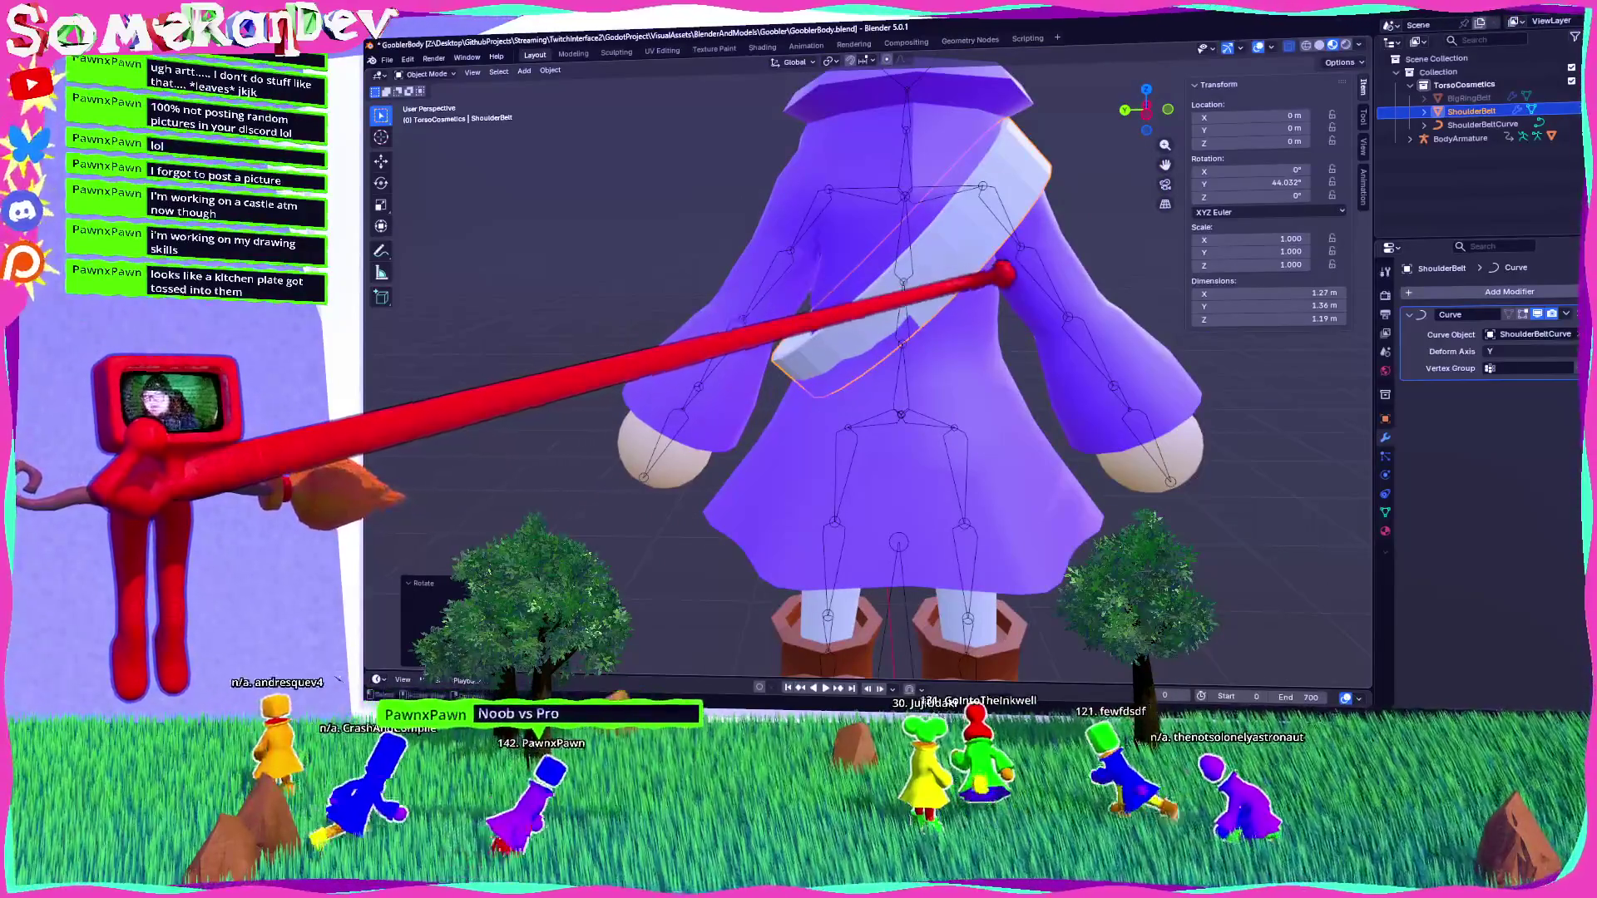
pyautogui.moveTo(879, 285)
pyautogui.mouseDown(button='middle')
pyautogui.moveTo(1186, 286)
pyautogui.moveTo(888, 283)
pyautogui.moveTo(882, 265)
pyautogui.mouseUp(button='middle')
# Deselect and reselect ShoulderBelt, then select ShoulderBeltCurve.
pyautogui.hotkey('alt', 'a')
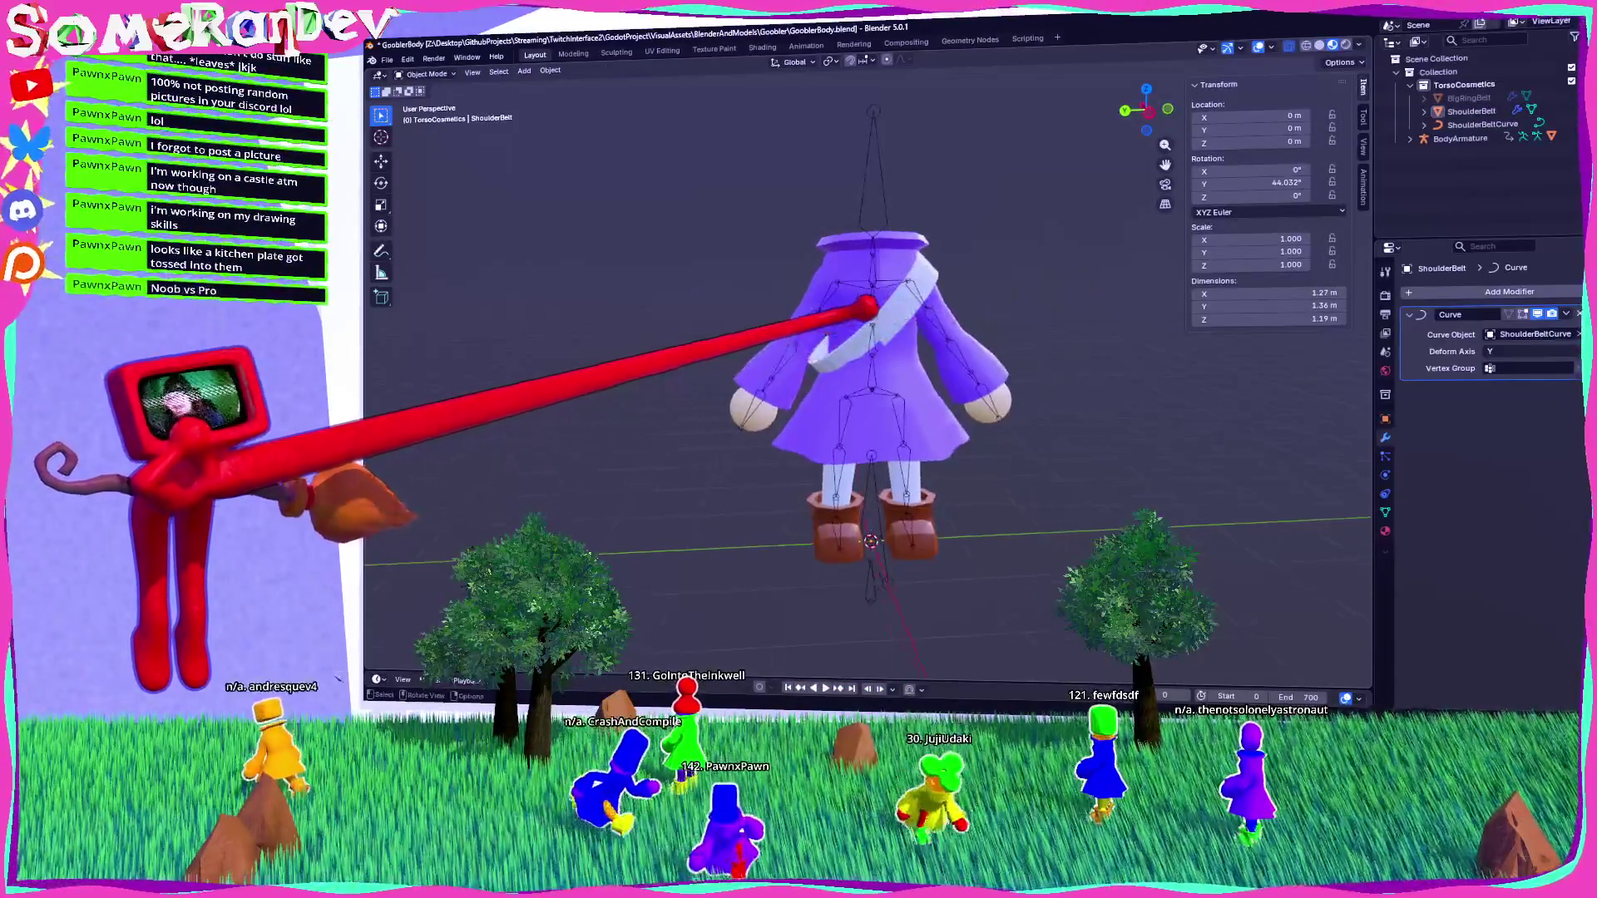
pyautogui.click(856, 314)
pyautogui.scroll(3, 856, 314)
pyautogui.moveTo(857, 314); pyautogui.dragTo(881, 309, button='middle')
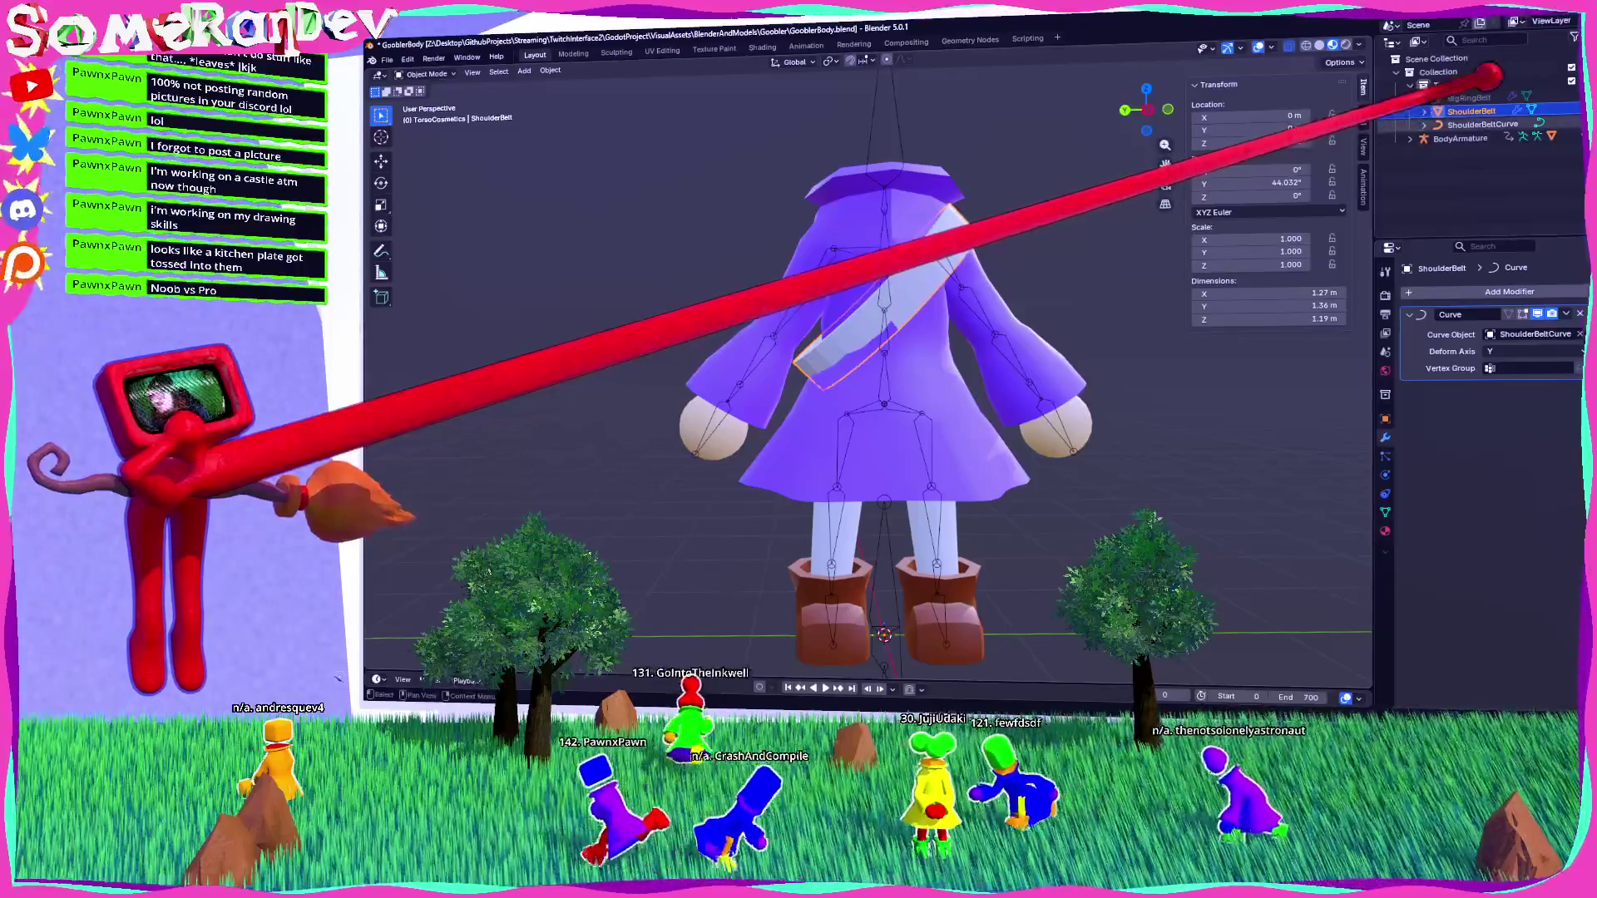
pyautogui.click(1483, 124)
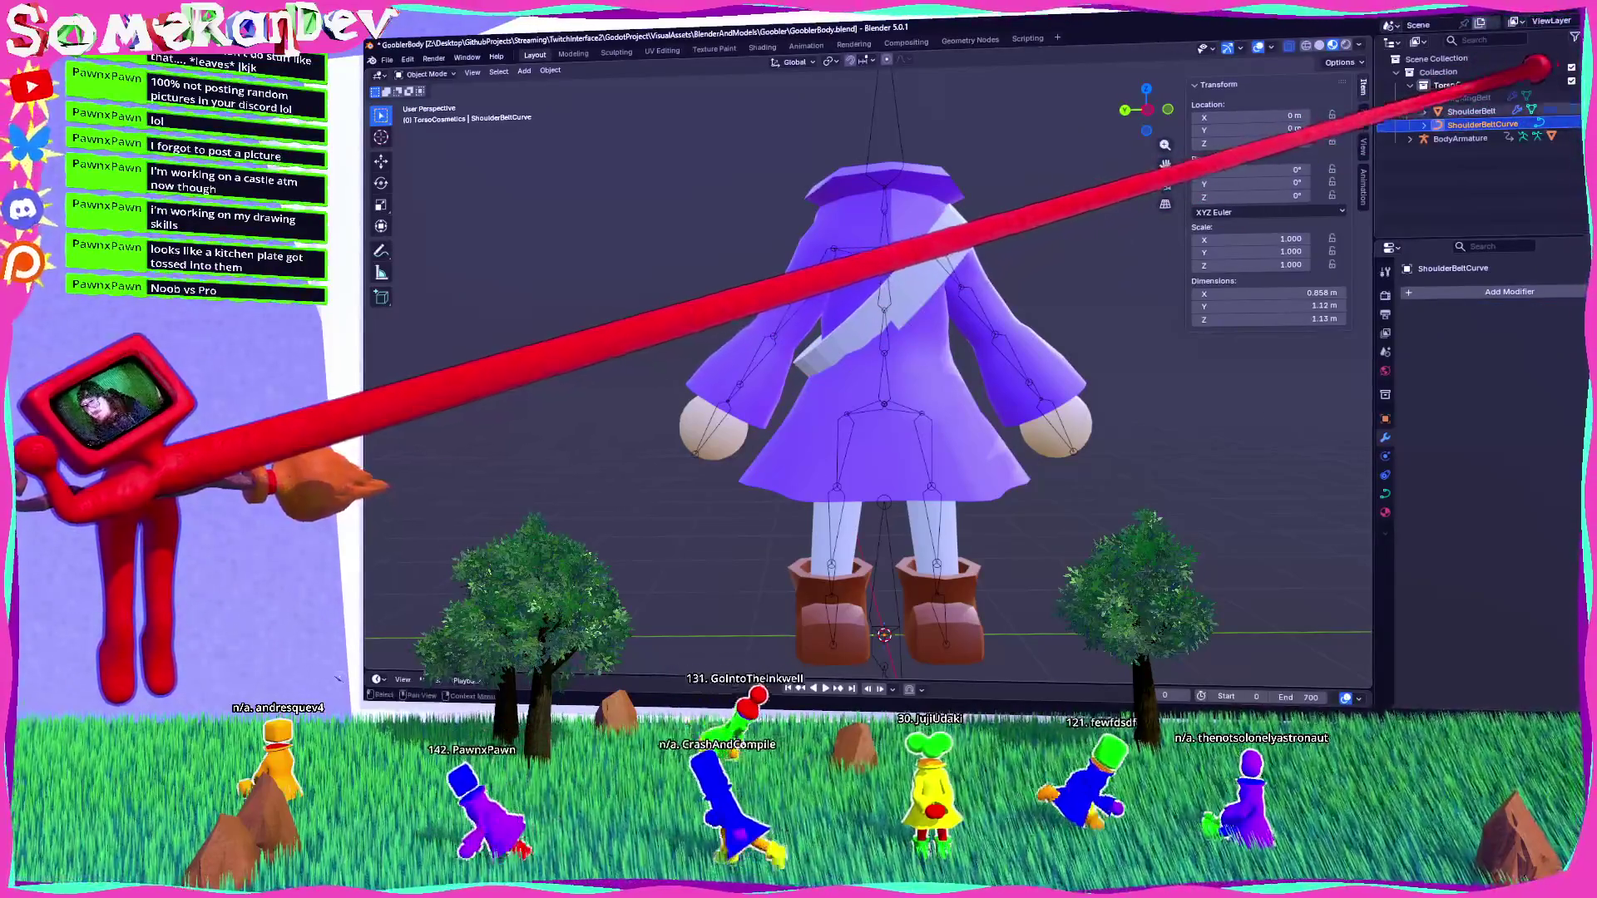
pyautogui.scroll(2, 875, 288)
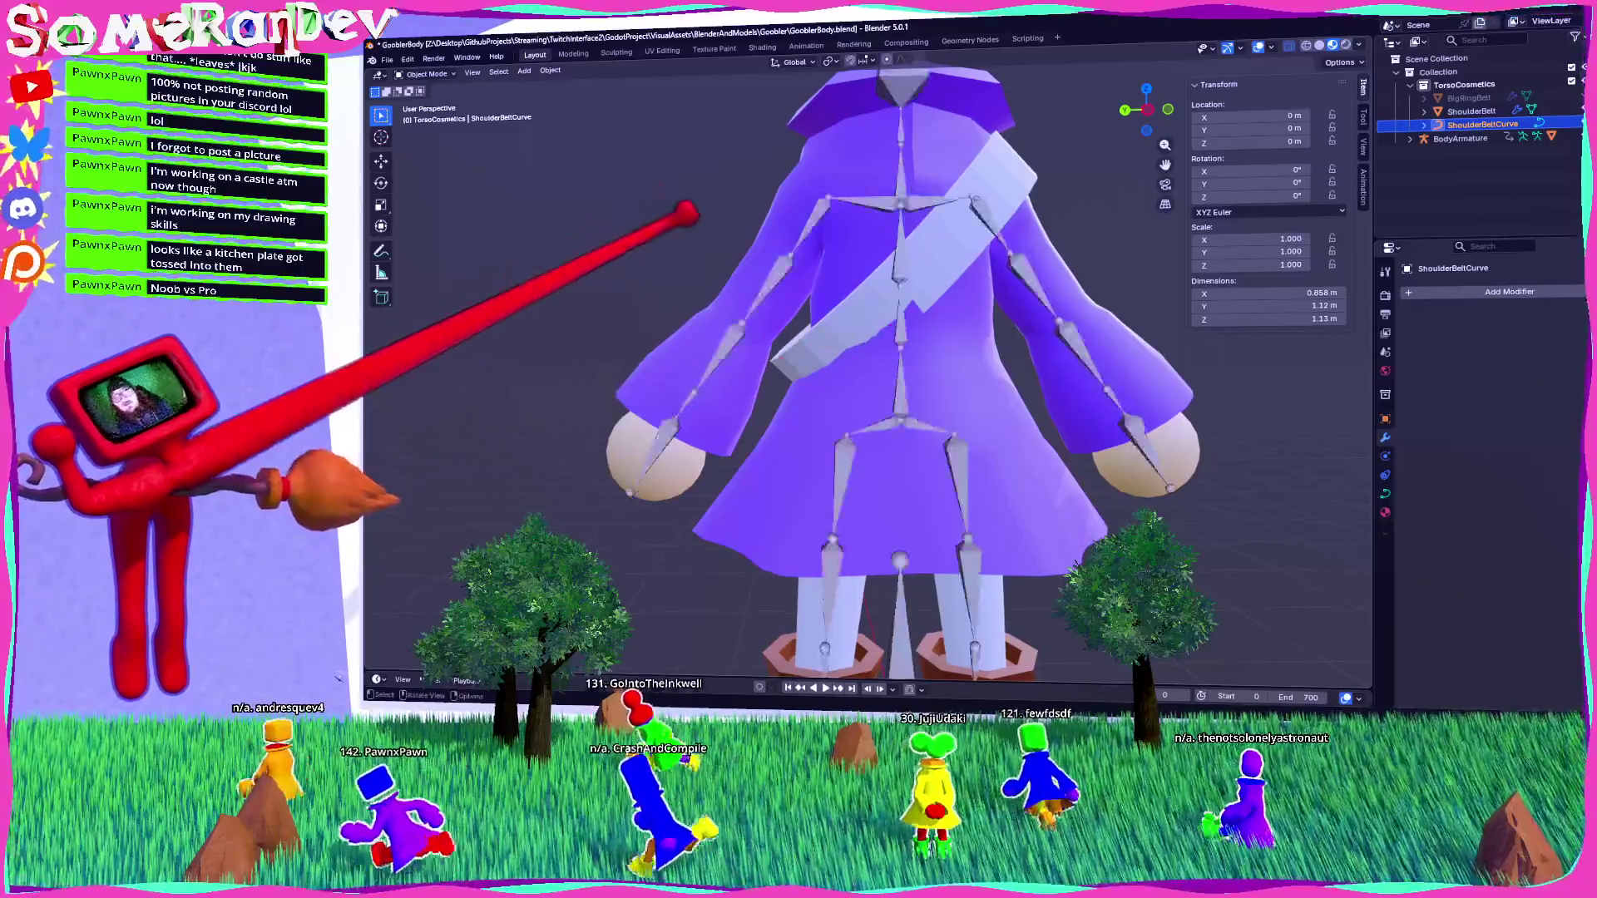
pyautogui.moveTo(897, 324); pyautogui.dragTo(865, 316, button='middle')
pyautogui.click(430, 74)
# Enter Edit Mode on the curve and reposition belt points along X from side views.
pyautogui.click(427, 101)
pyautogui.moveTo(799, 266)
pyautogui.mouseDown(button='middle')
pyautogui.moveTo(934, 327)
pyautogui.moveTo(820, 357)
pyautogui.moveTo(930, 290)
pyautogui.mouseUp(button='middle')
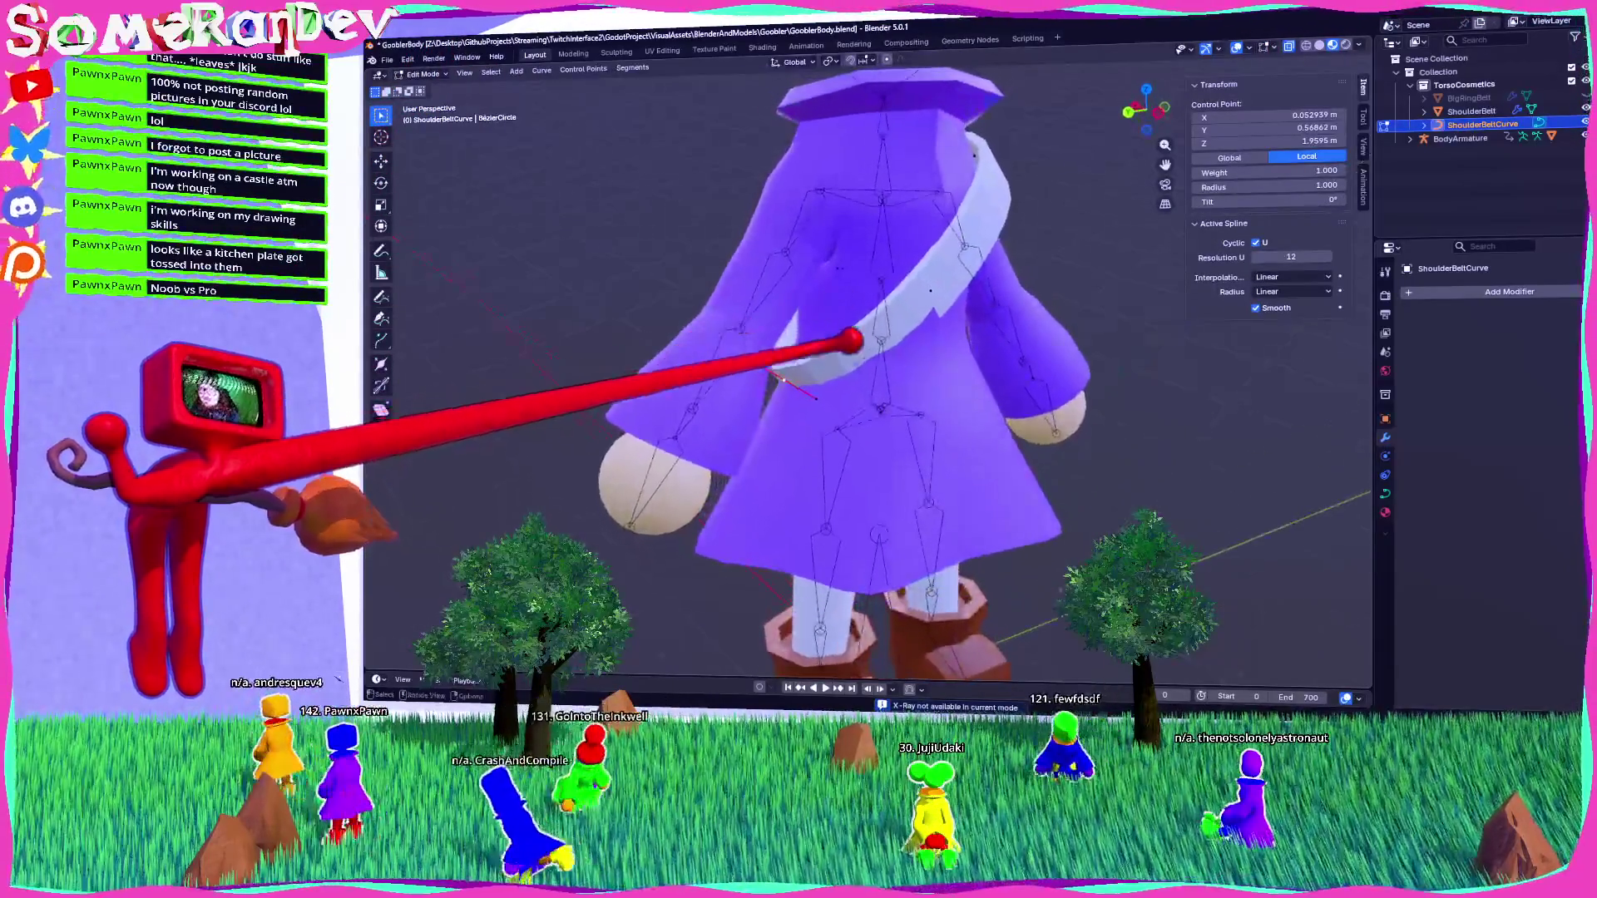
pyautogui.click(817, 398)
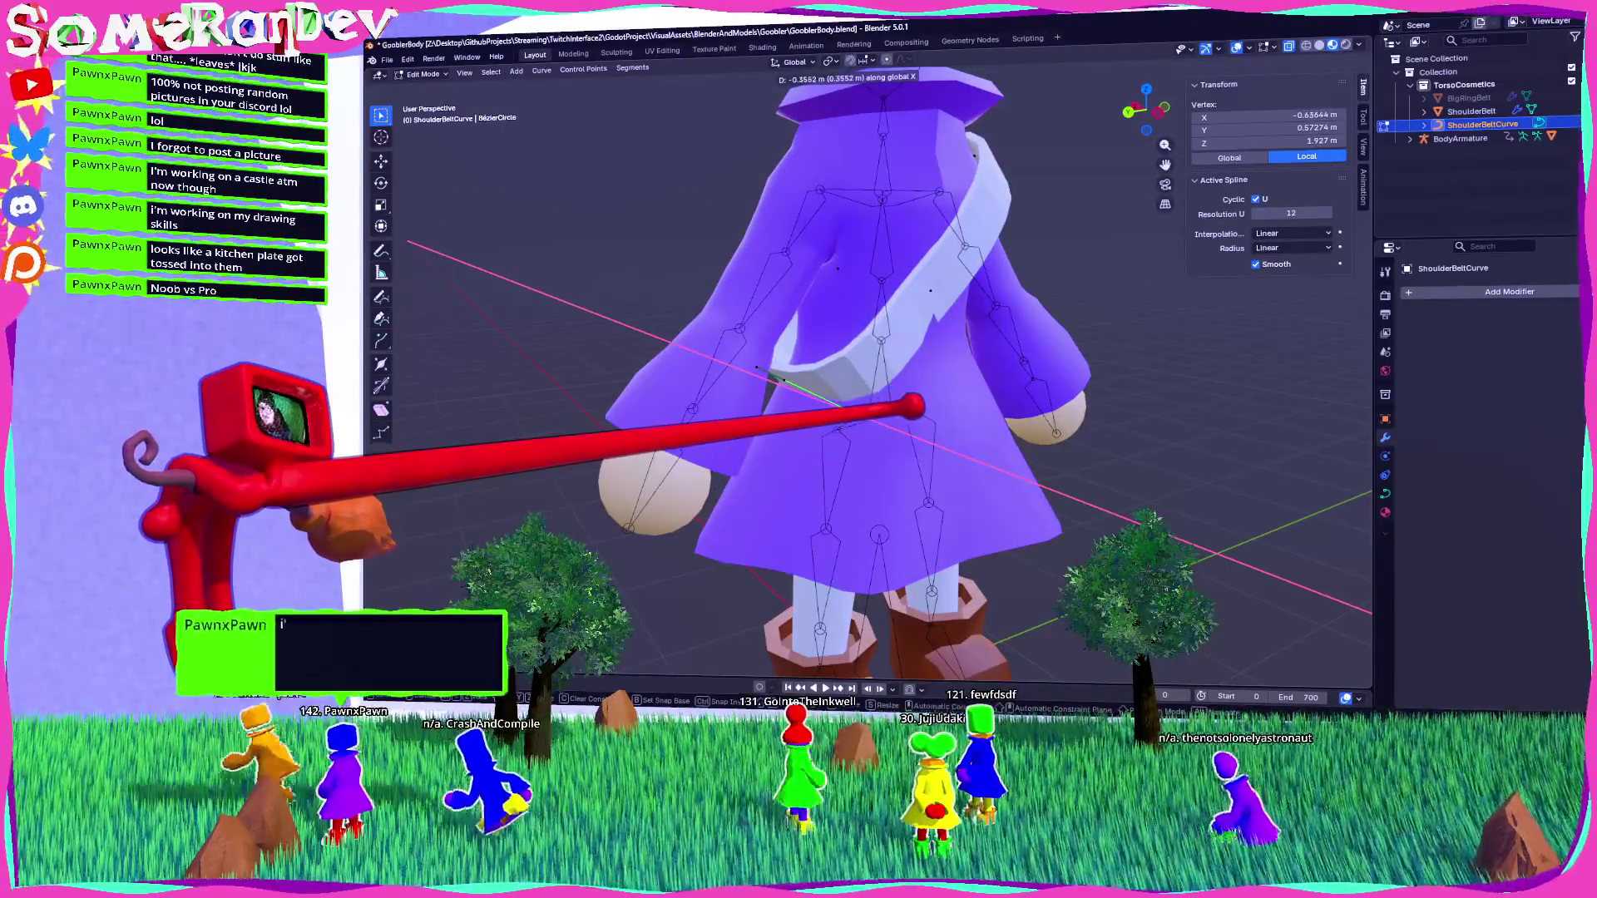
pyautogui.click(913, 406)
pyautogui.moveTo(912, 406)
pyautogui.mouseDown(button='middle')
pyautogui.moveTo(805, 403)
pyautogui.moveTo(763, 355)
pyautogui.mouseUp(button='middle')
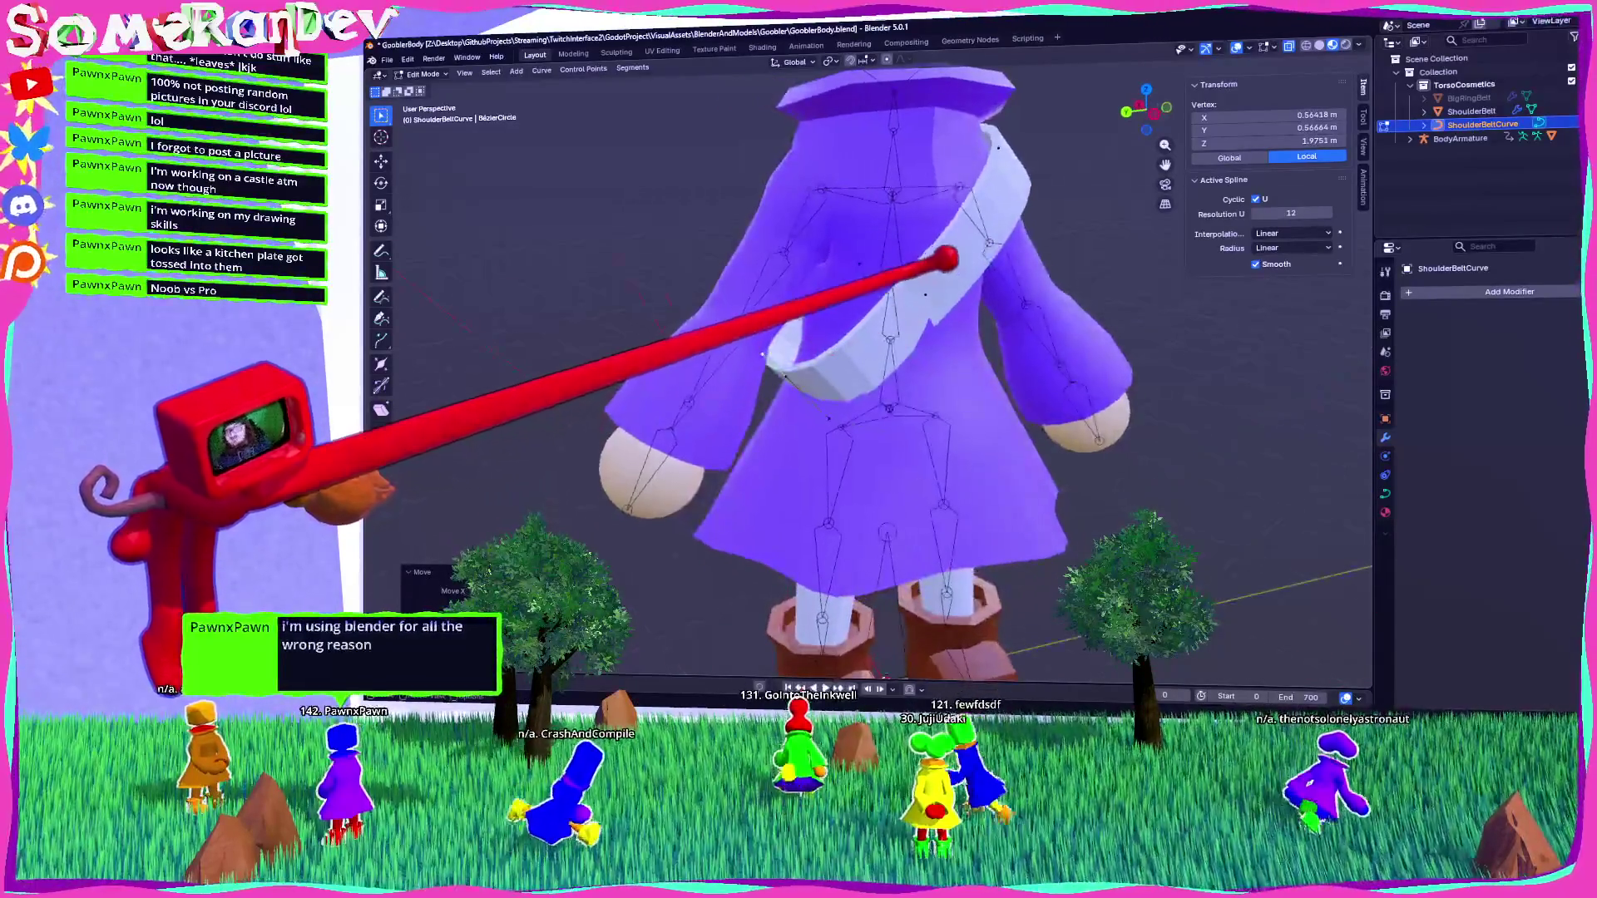
pyautogui.click(856, 315)
pyautogui.click(1145, 108)
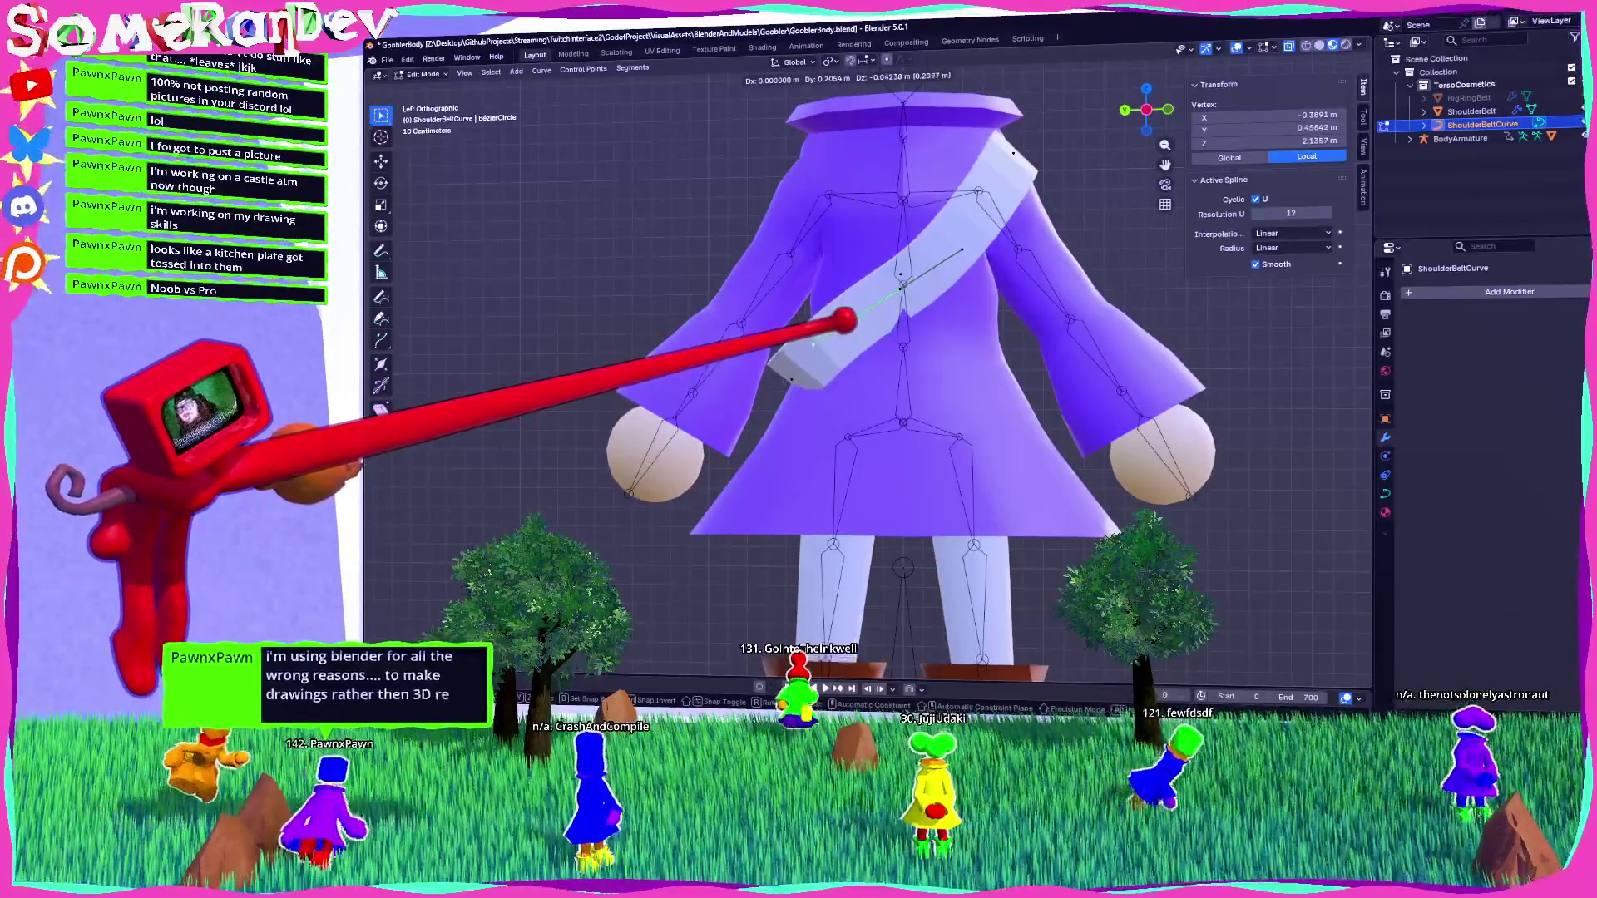
pyautogui.click(844, 321)
pyautogui.moveTo(956, 257)
pyautogui.mouseDown(button='middle')
pyautogui.moveTo(881, 249)
pyautogui.moveTo(766, 192)
pyautogui.mouseUp(button='middle')
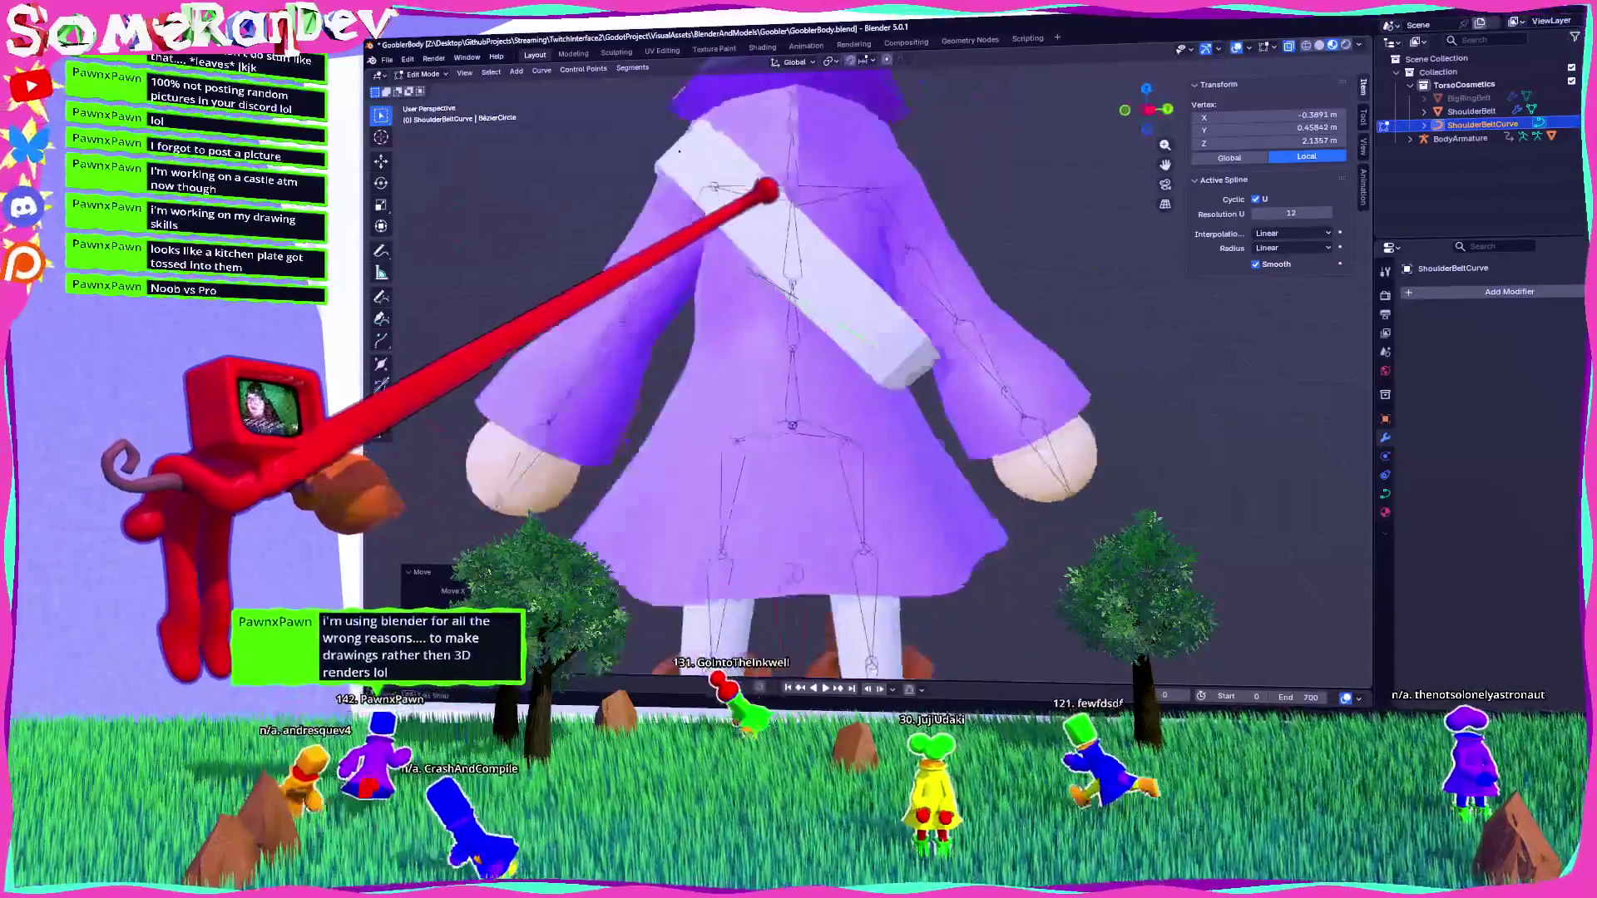
# Raise a control point in Right ortho view to Z 2.1551 m.
pyautogui.click(1148, 109)
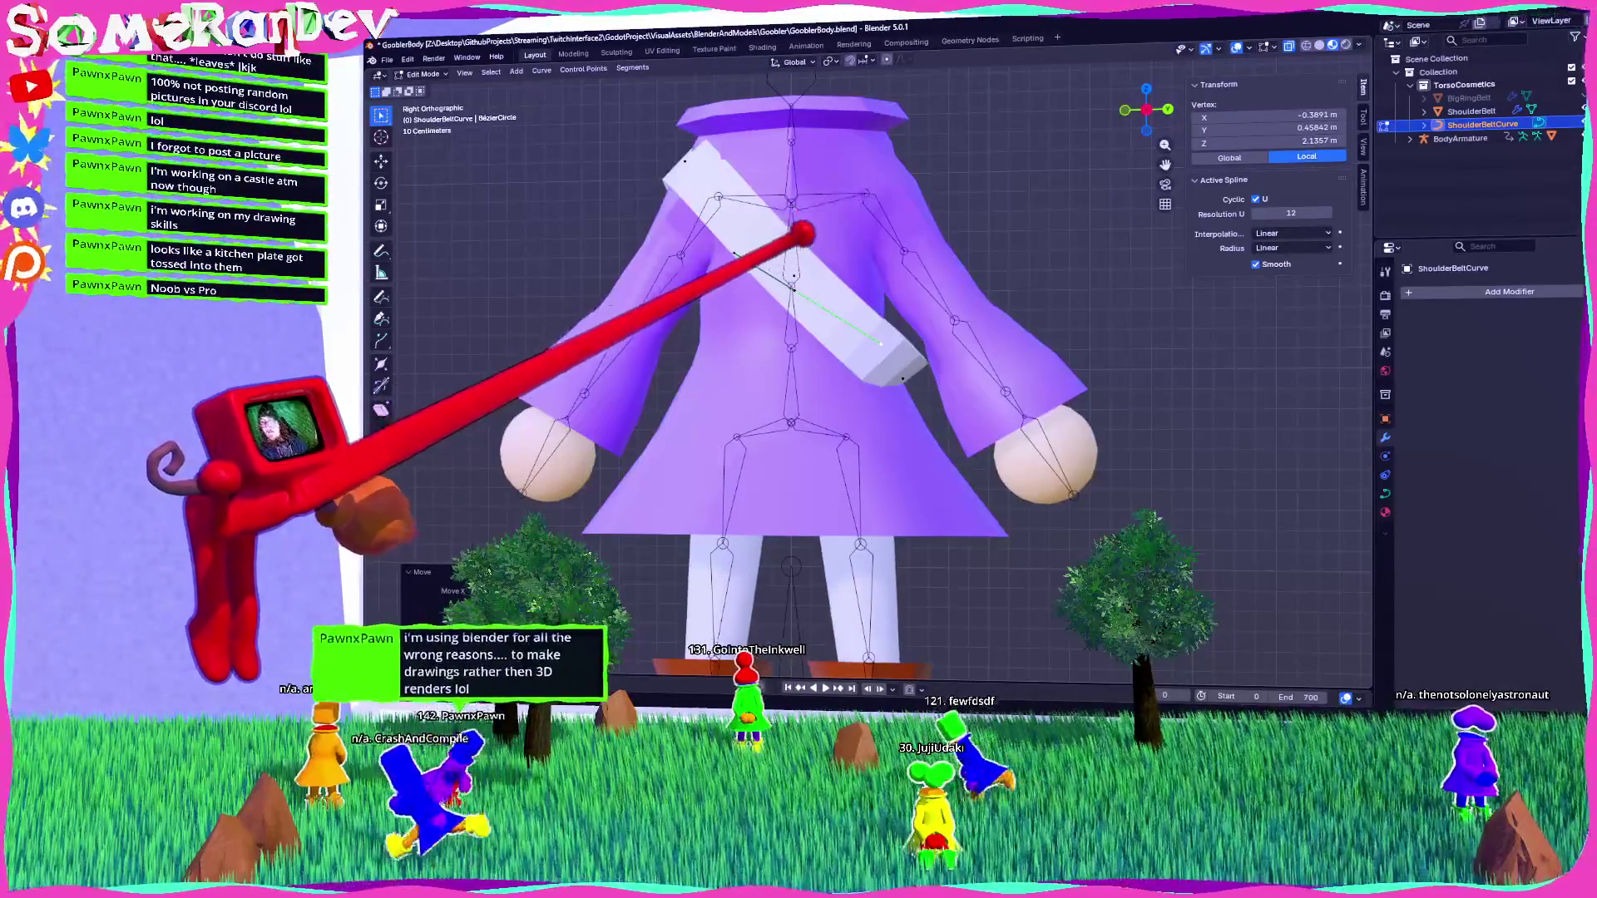
pyautogui.press('g')
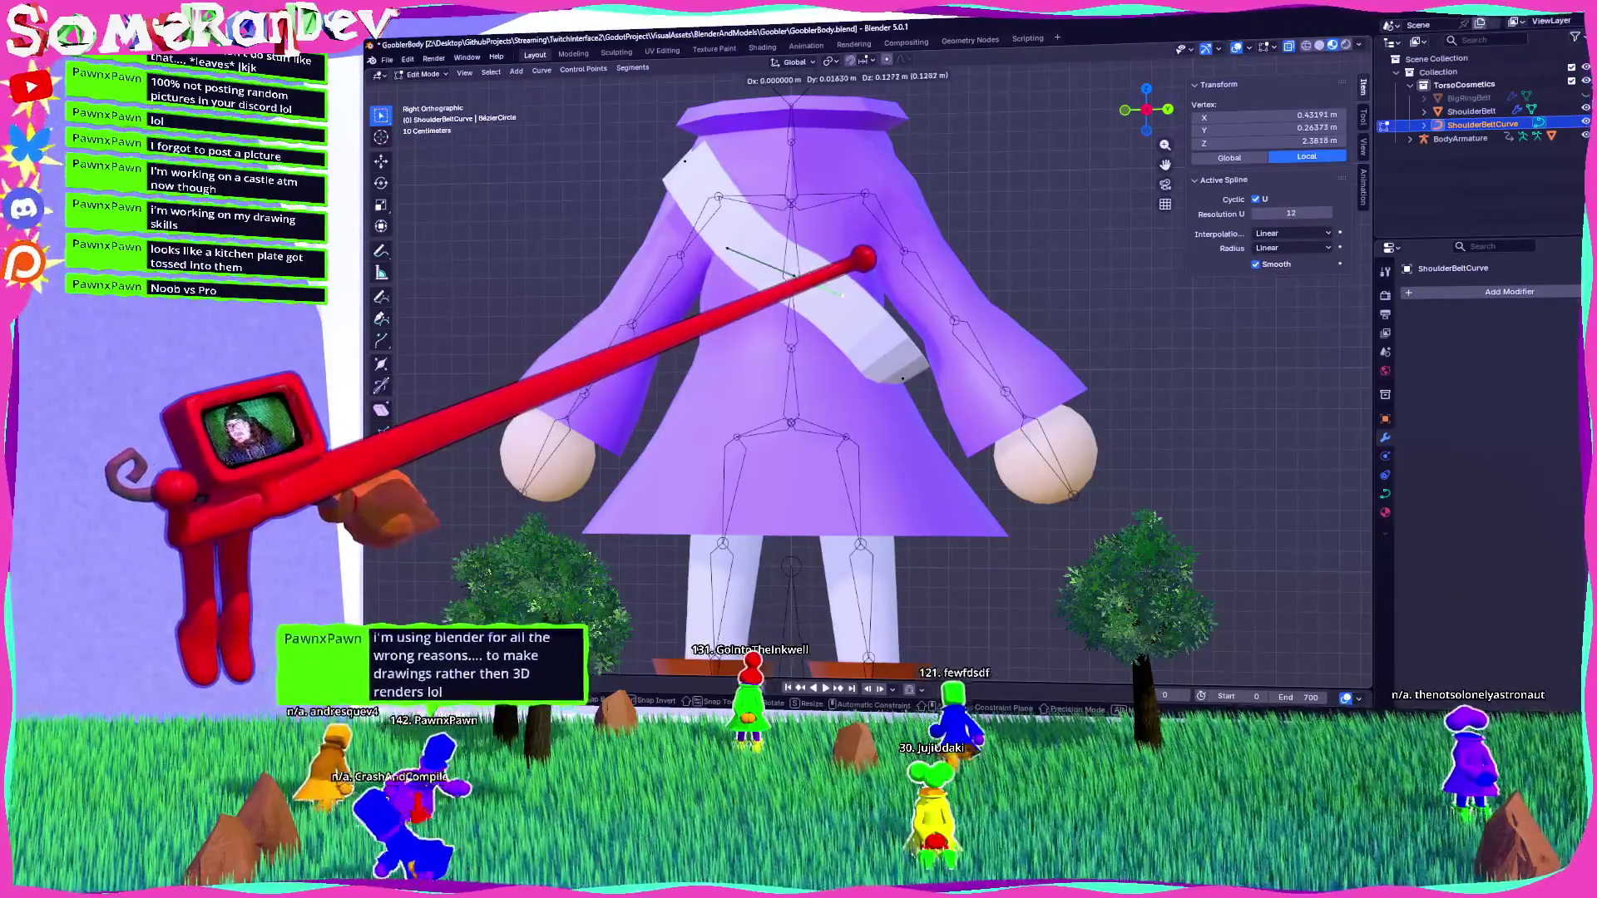
pyautogui.click(841, 294)
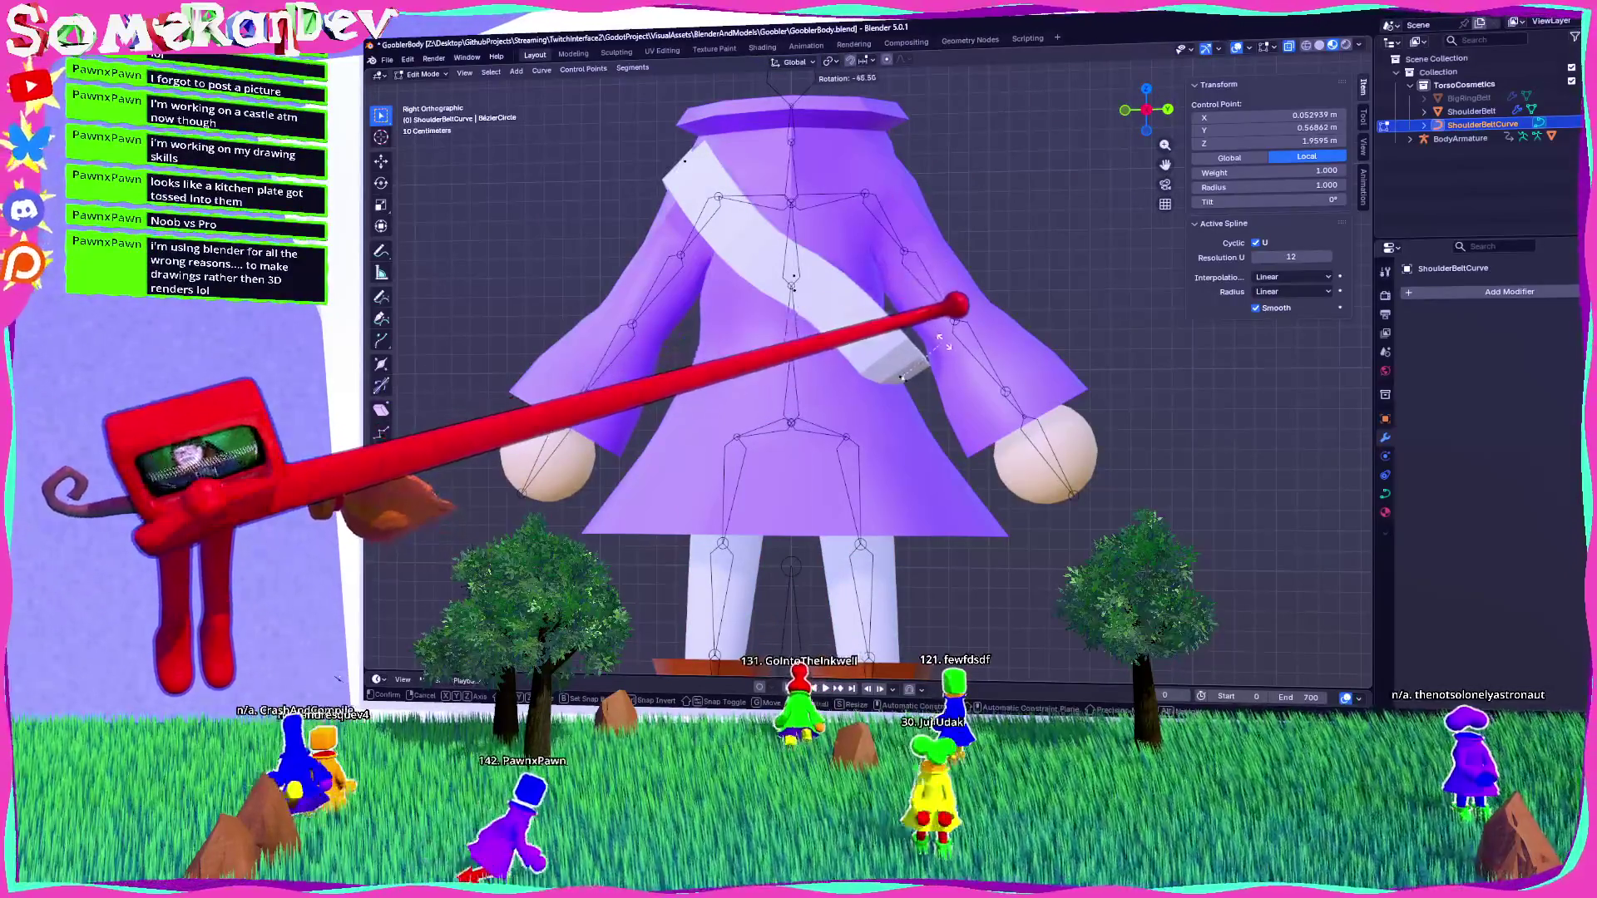
pyautogui.click(903, 379)
pyautogui.moveTo(902, 378)
pyautogui.mouseDown(button='middle')
pyautogui.moveTo(982, 349)
pyautogui.moveTo(904, 381)
pyautogui.mouseUp(button='middle')
pyautogui.click(915, 375)
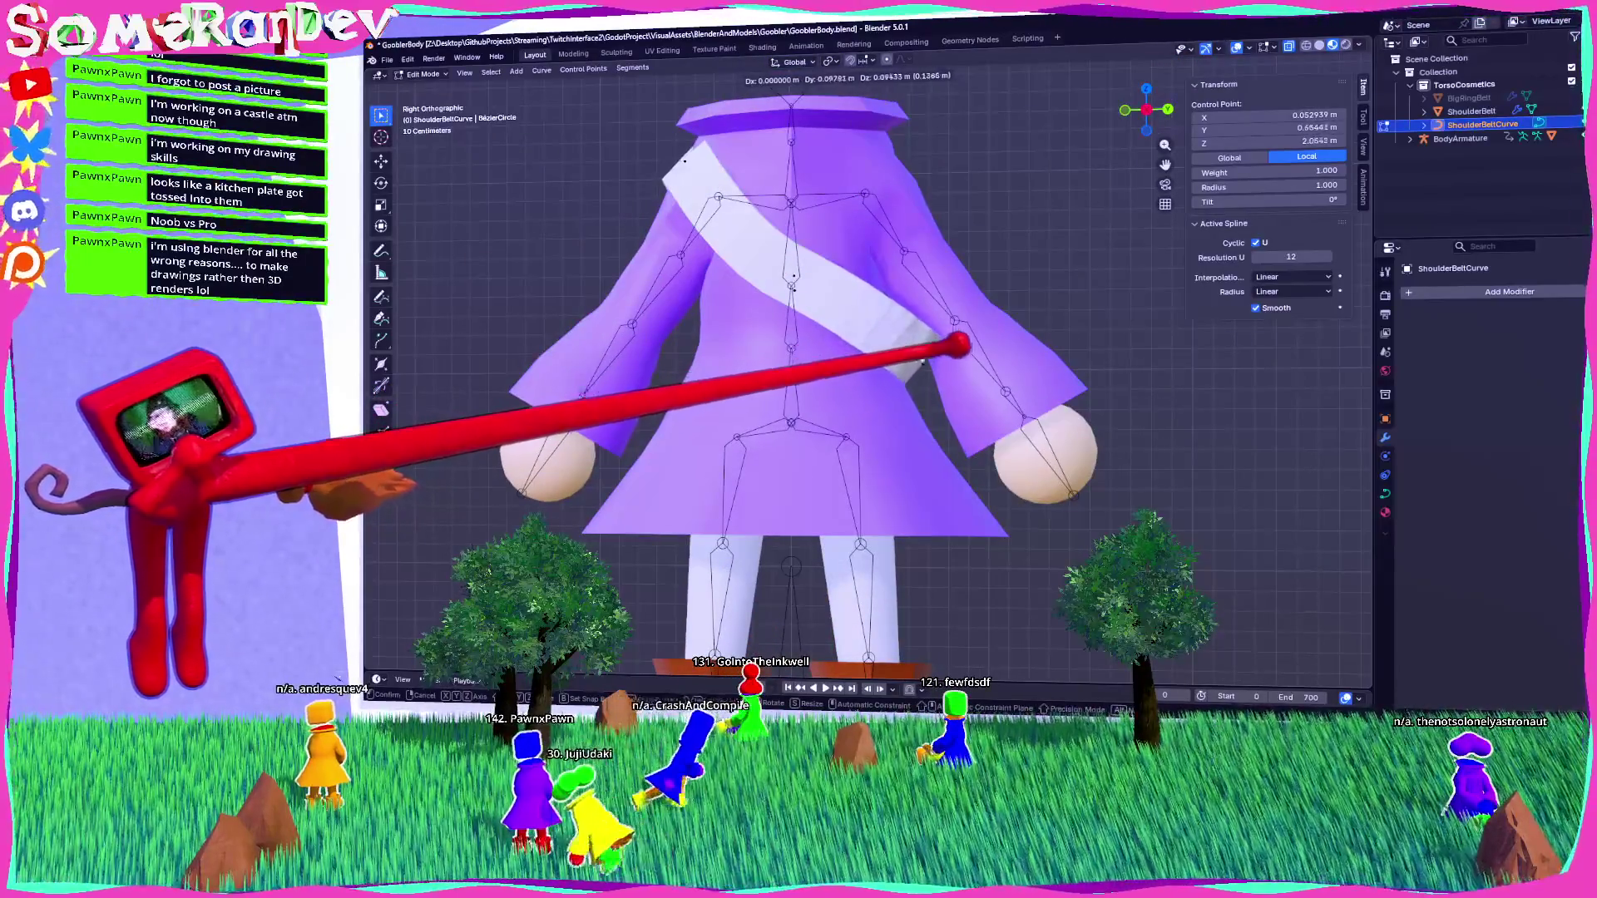
pyautogui.click(890, 341)
pyautogui.moveTo(890, 341)
pyautogui.mouseDown(button='middle')
pyautogui.moveTo(973, 331)
pyautogui.moveTo(826, 328)
pyautogui.moveTo(1010, 256)
pyautogui.mouseUp(button='middle')
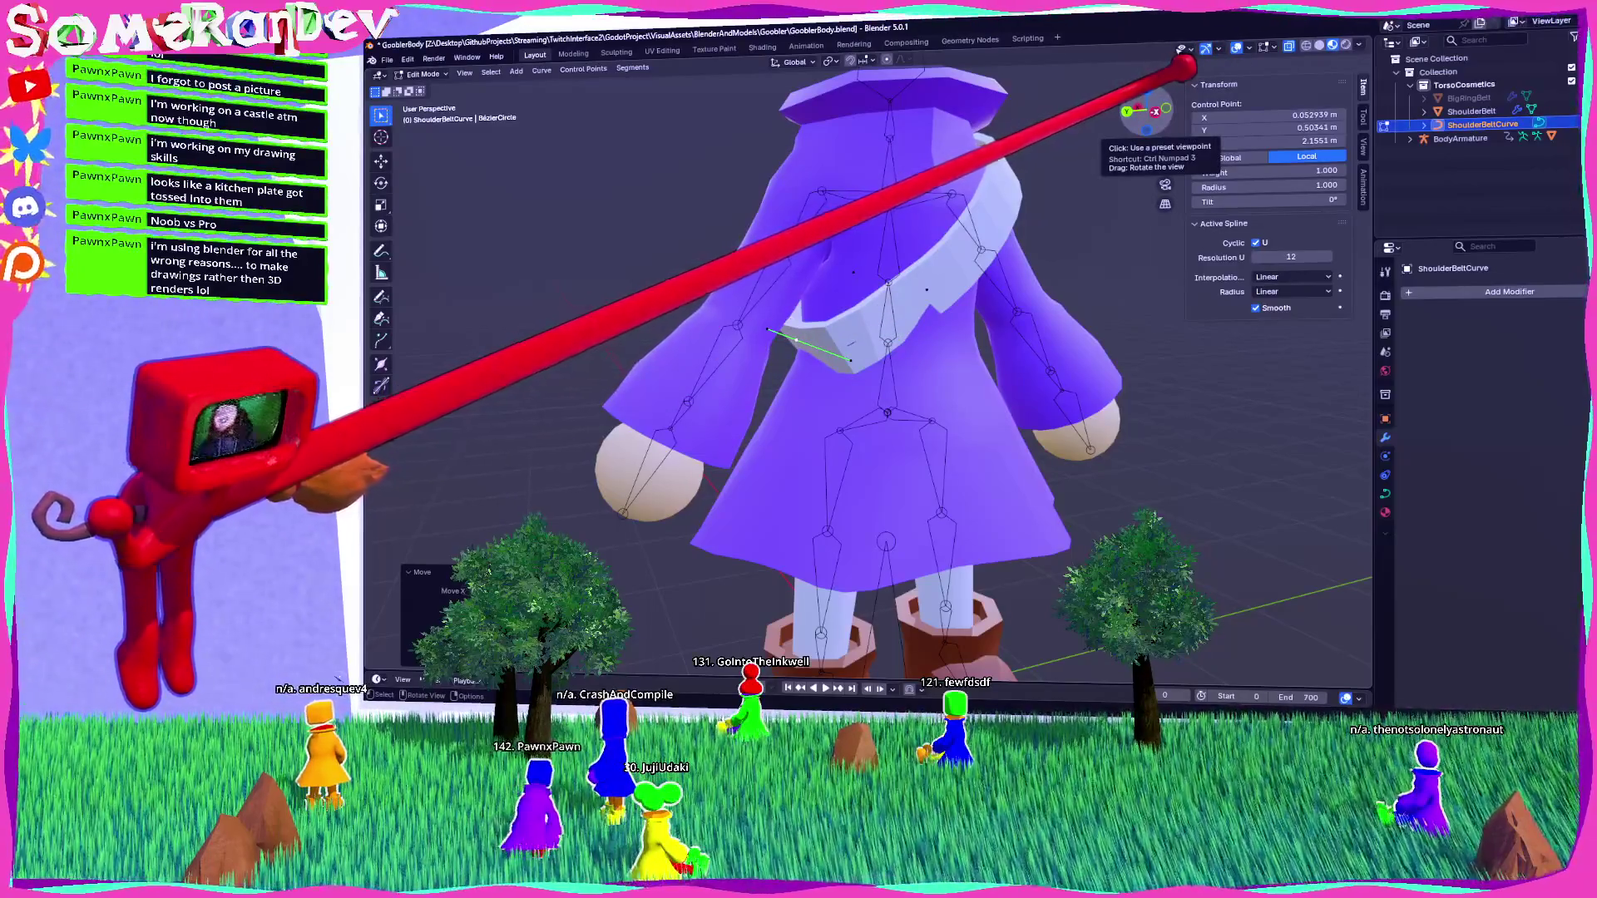
# Move a selected curve point in Right ortho view and check the sash.
pyautogui.click(1155, 112)
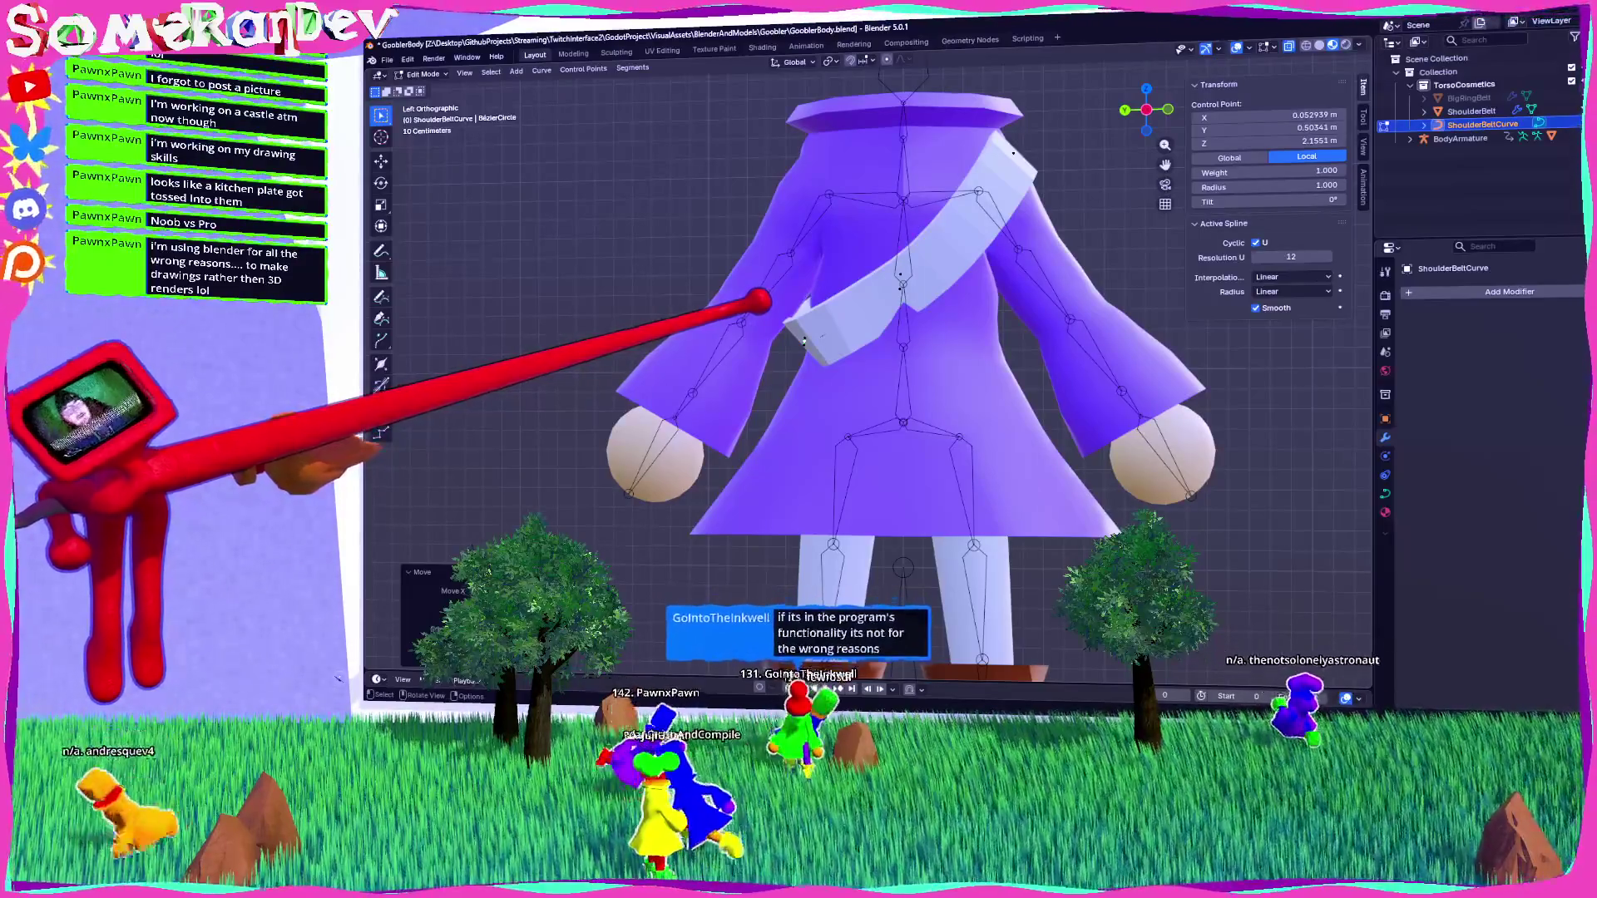
pyautogui.moveTo(803, 341)
pyautogui.mouseDown(button='middle')
pyautogui.moveTo(1169, 320)
pyautogui.moveTo(1165, 91)
pyautogui.mouseUp(button='middle')
pyautogui.click(1168, 87)
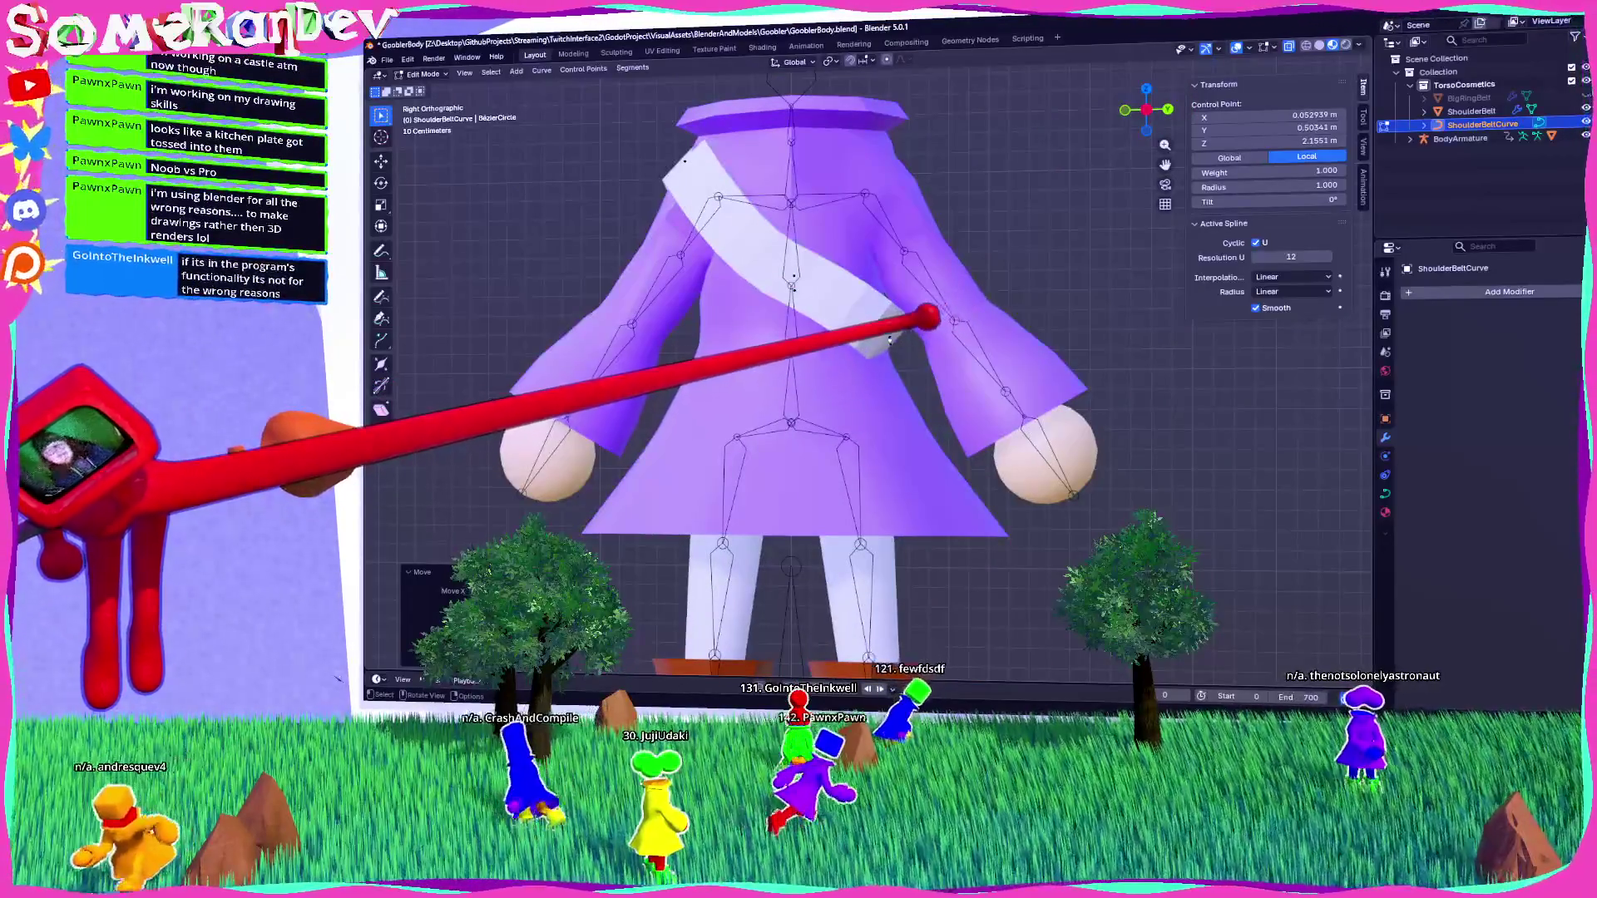
pyautogui.press('g')
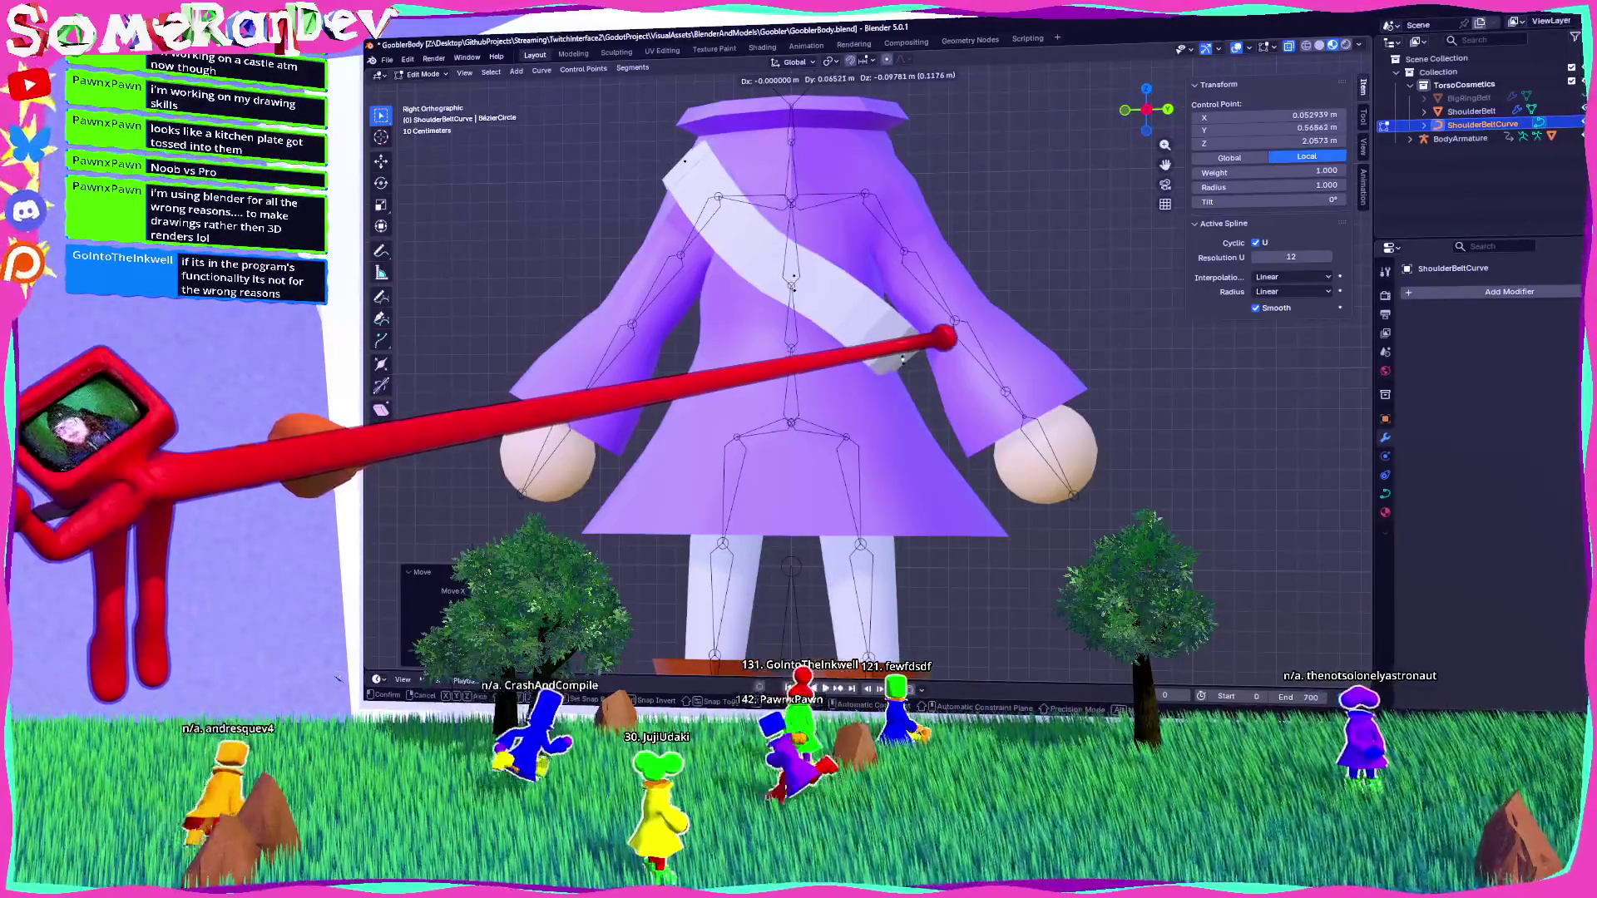
pyautogui.click(903, 359)
pyautogui.moveTo(902, 359); pyautogui.dragTo(827, 347, button='middle')
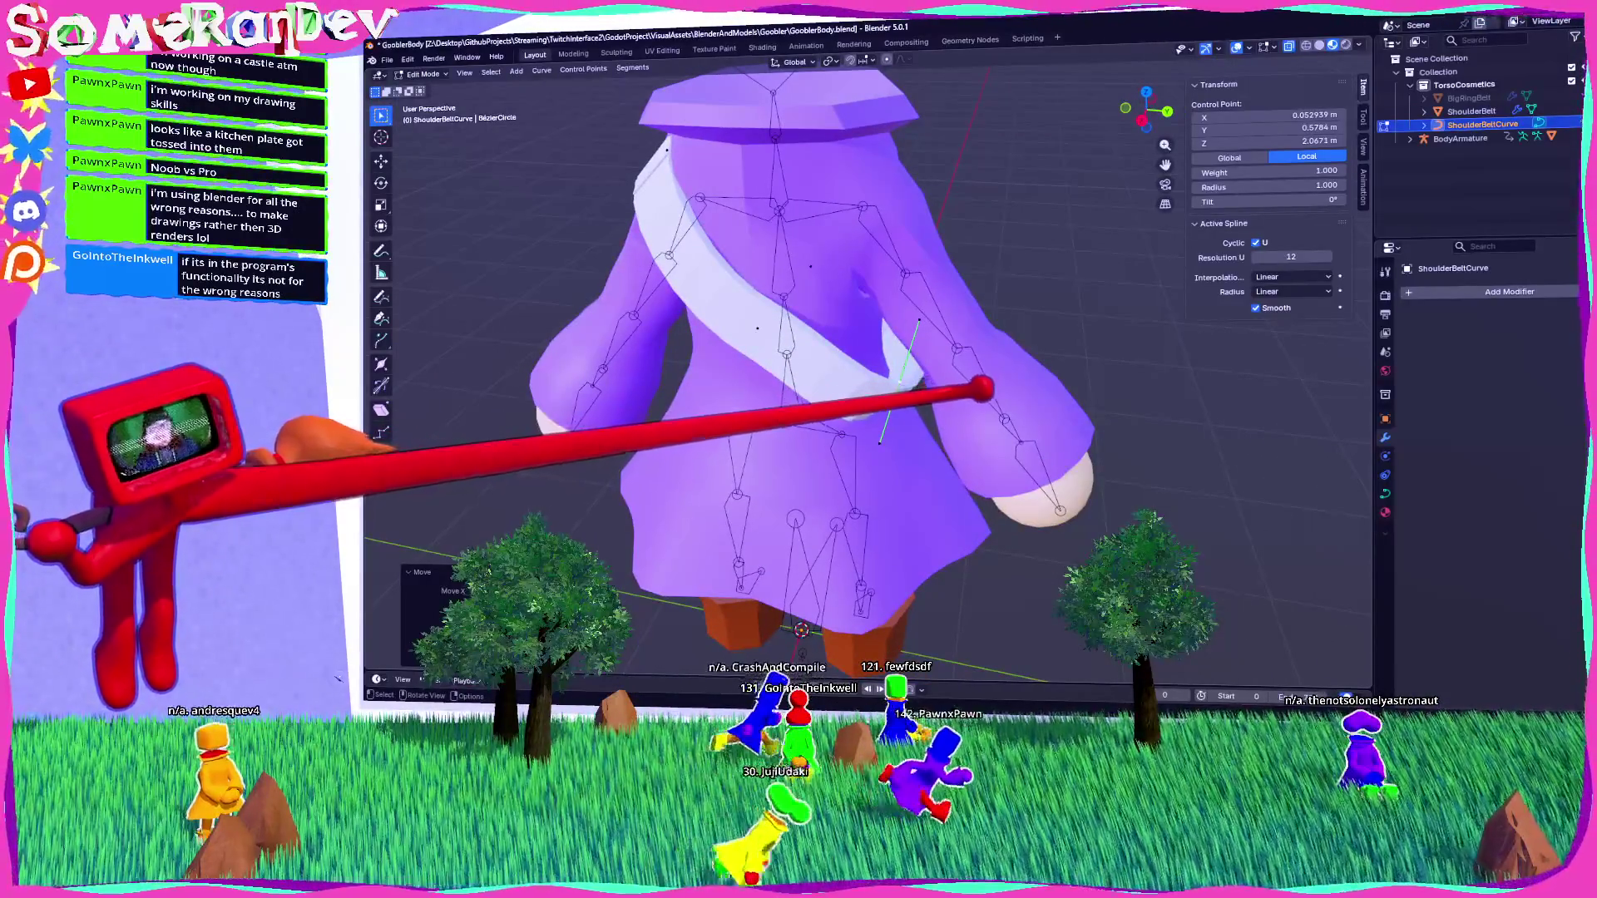
pyautogui.moveTo(828, 348); pyautogui.dragTo(865, 325, button='middle')
# Shift another curve point sideways along X in Back view, then move it again.
pyautogui.click(876, 426)
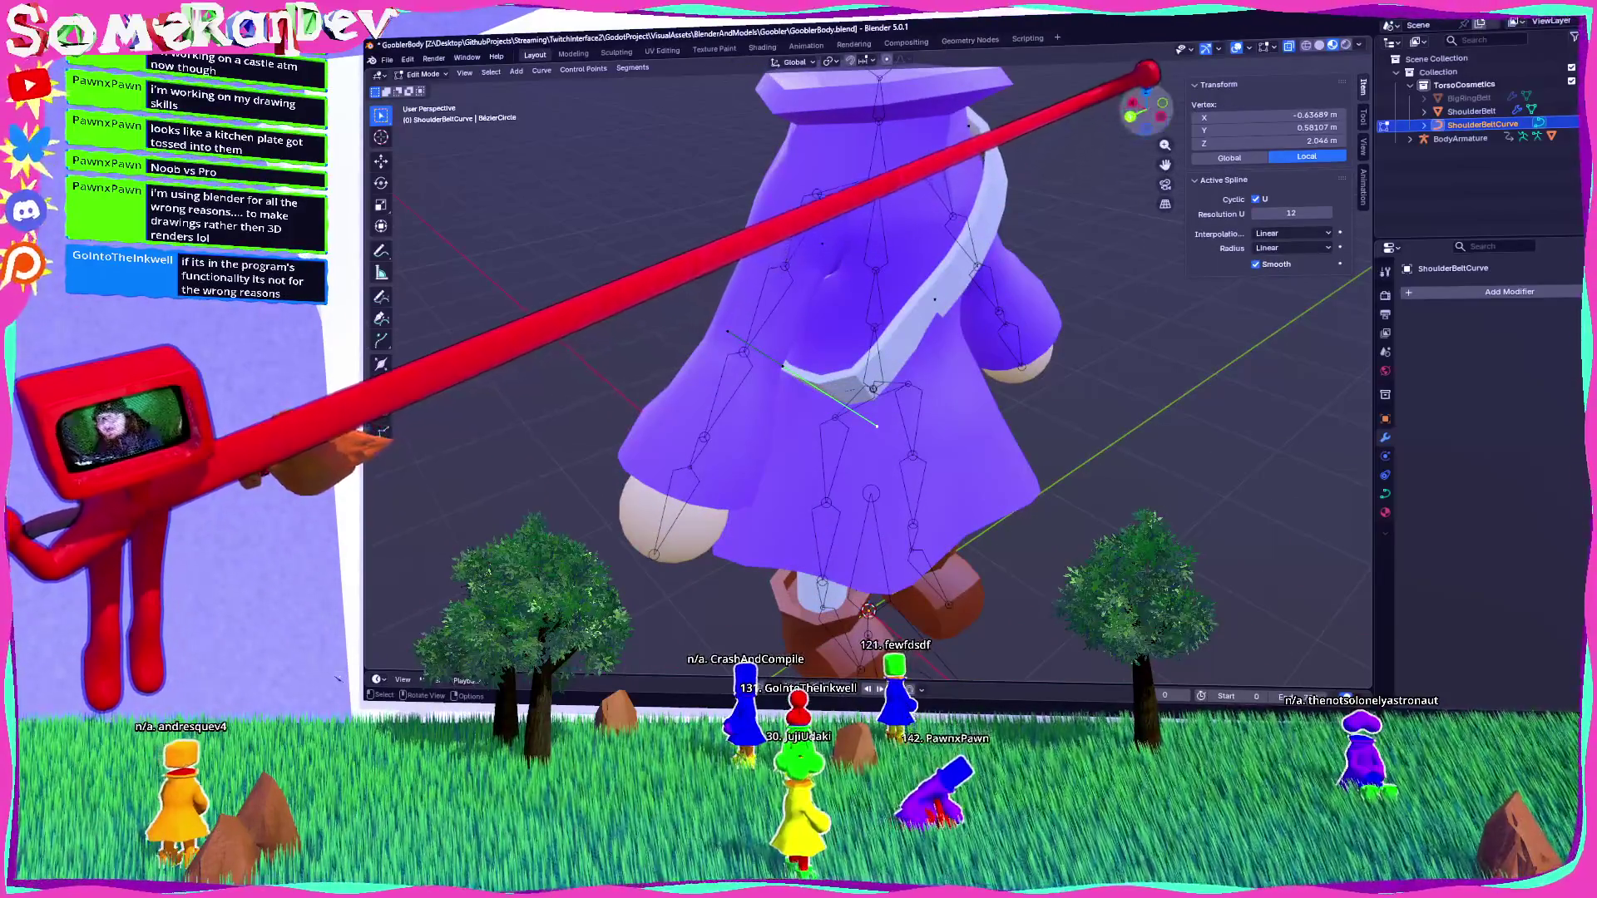
pyautogui.press('ctrl+KP_1')
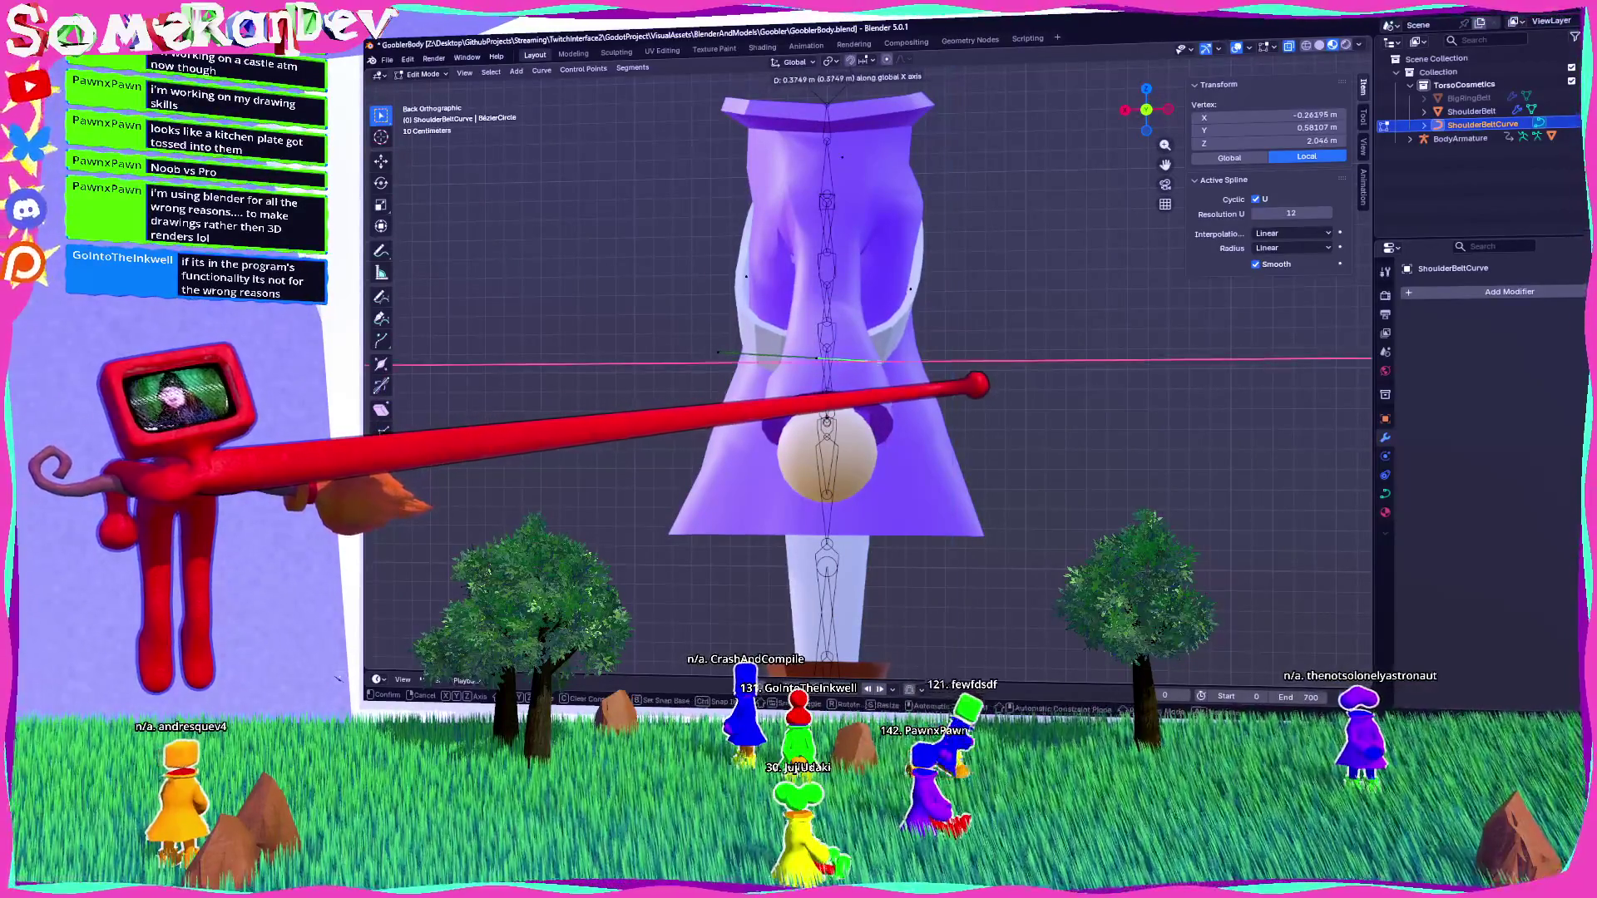
pyautogui.click(968, 364)
pyautogui.moveTo(962, 356)
pyautogui.mouseDown(button='middle')
pyautogui.moveTo(838, 366)
pyautogui.moveTo(964, 372)
pyautogui.moveTo(856, 346)
pyautogui.mouseUp(button='middle')
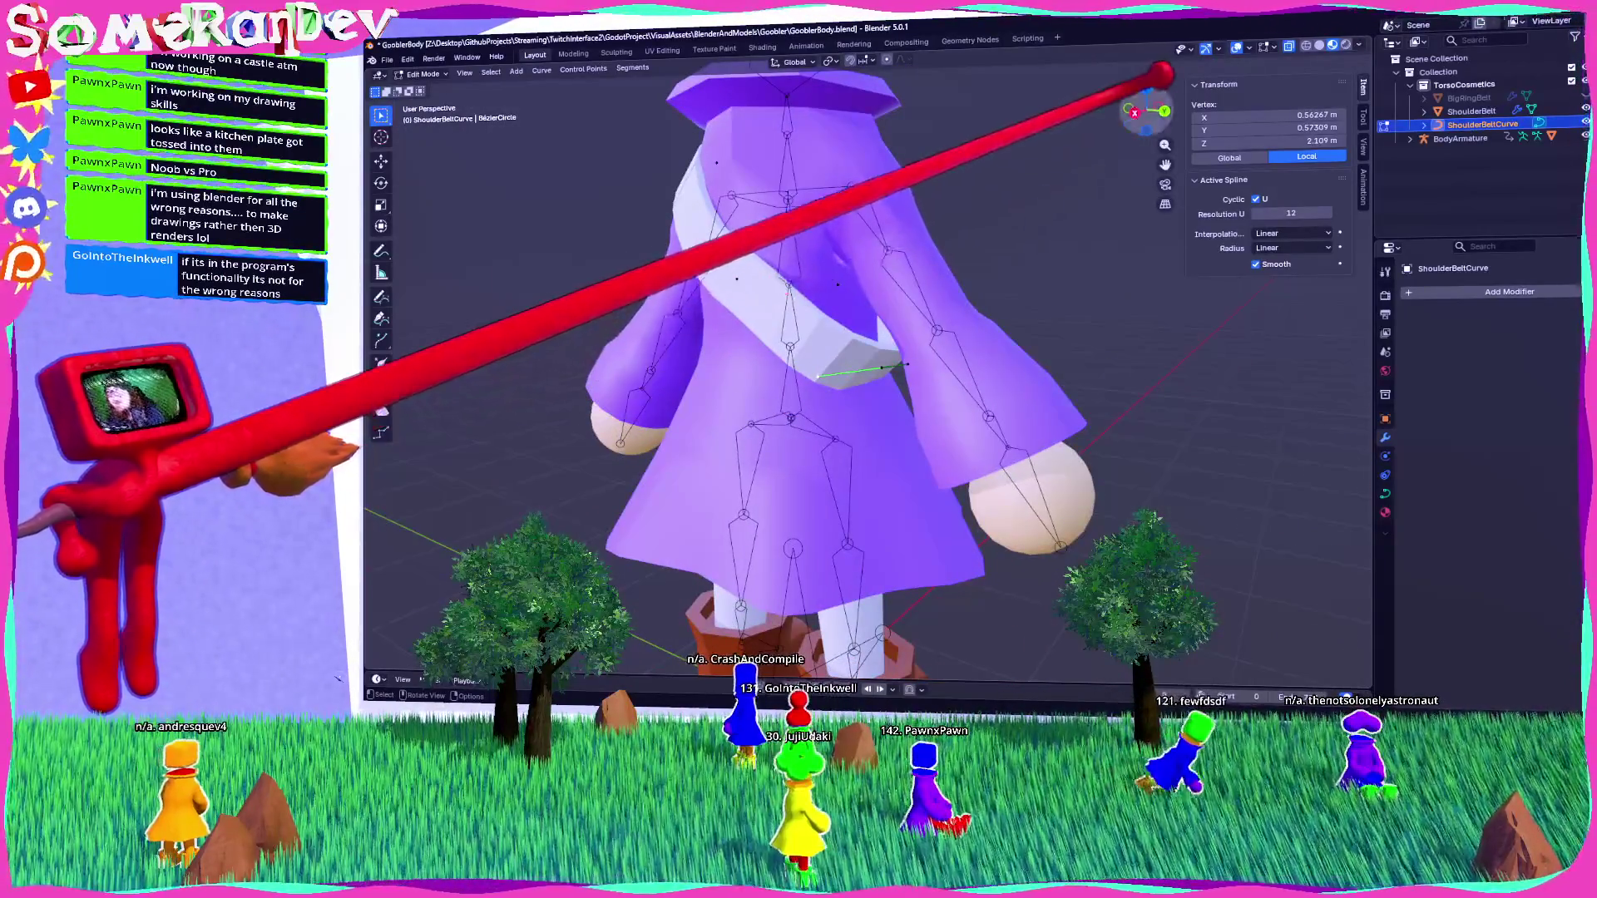
pyautogui.click(1131, 115)
pyautogui.press('g')
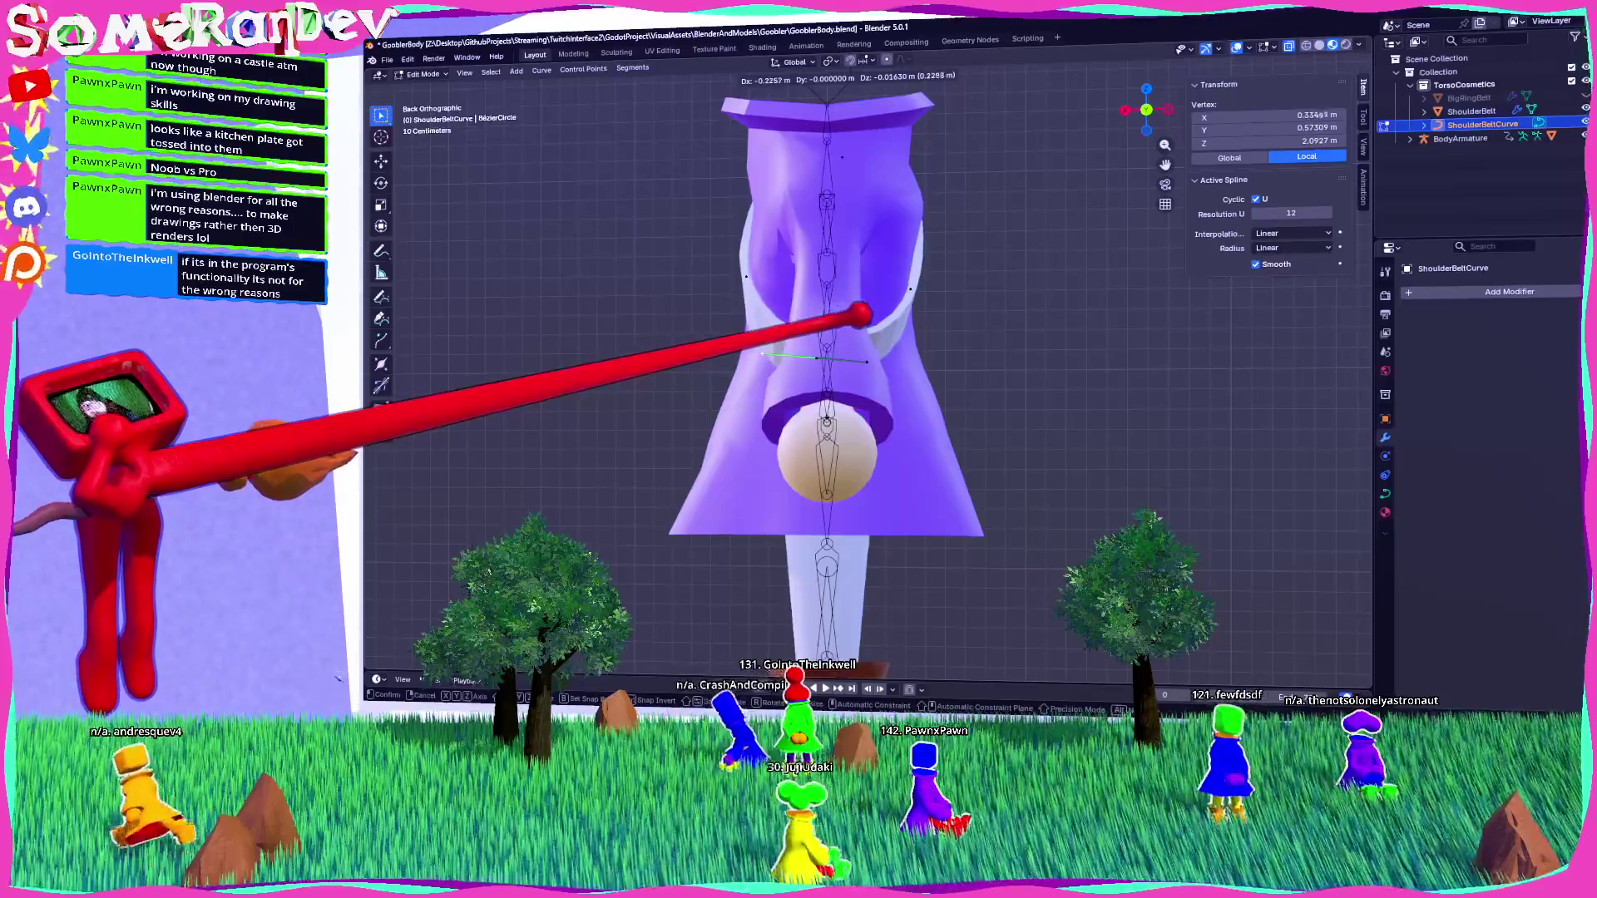
pyautogui.click(777, 356)
pyautogui.moveTo(778, 356)
pyautogui.mouseDown(button='middle')
pyautogui.moveTo(732, 359)
pyautogui.moveTo(784, 356)
pyautogui.moveTo(916, 242)
pyautogui.moveTo(1044, 242)
pyautogui.moveTo(948, 458)
pyautogui.moveTo(952, 288)
pyautogui.moveTo(777, 338)
pyautogui.moveTo(813, 302)
pyautogui.moveTo(1021, 197)
pyautogui.moveTo(1055, 118)
pyautogui.moveTo(950, 218)
pyautogui.moveTo(907, 232)
pyautogui.moveTo(923, 187)
pyautogui.moveTo(1028, 150)
pyautogui.moveTo(1015, 308)
pyautogui.moveTo(1022, 158)
pyautogui.mouseUp(button='middle')
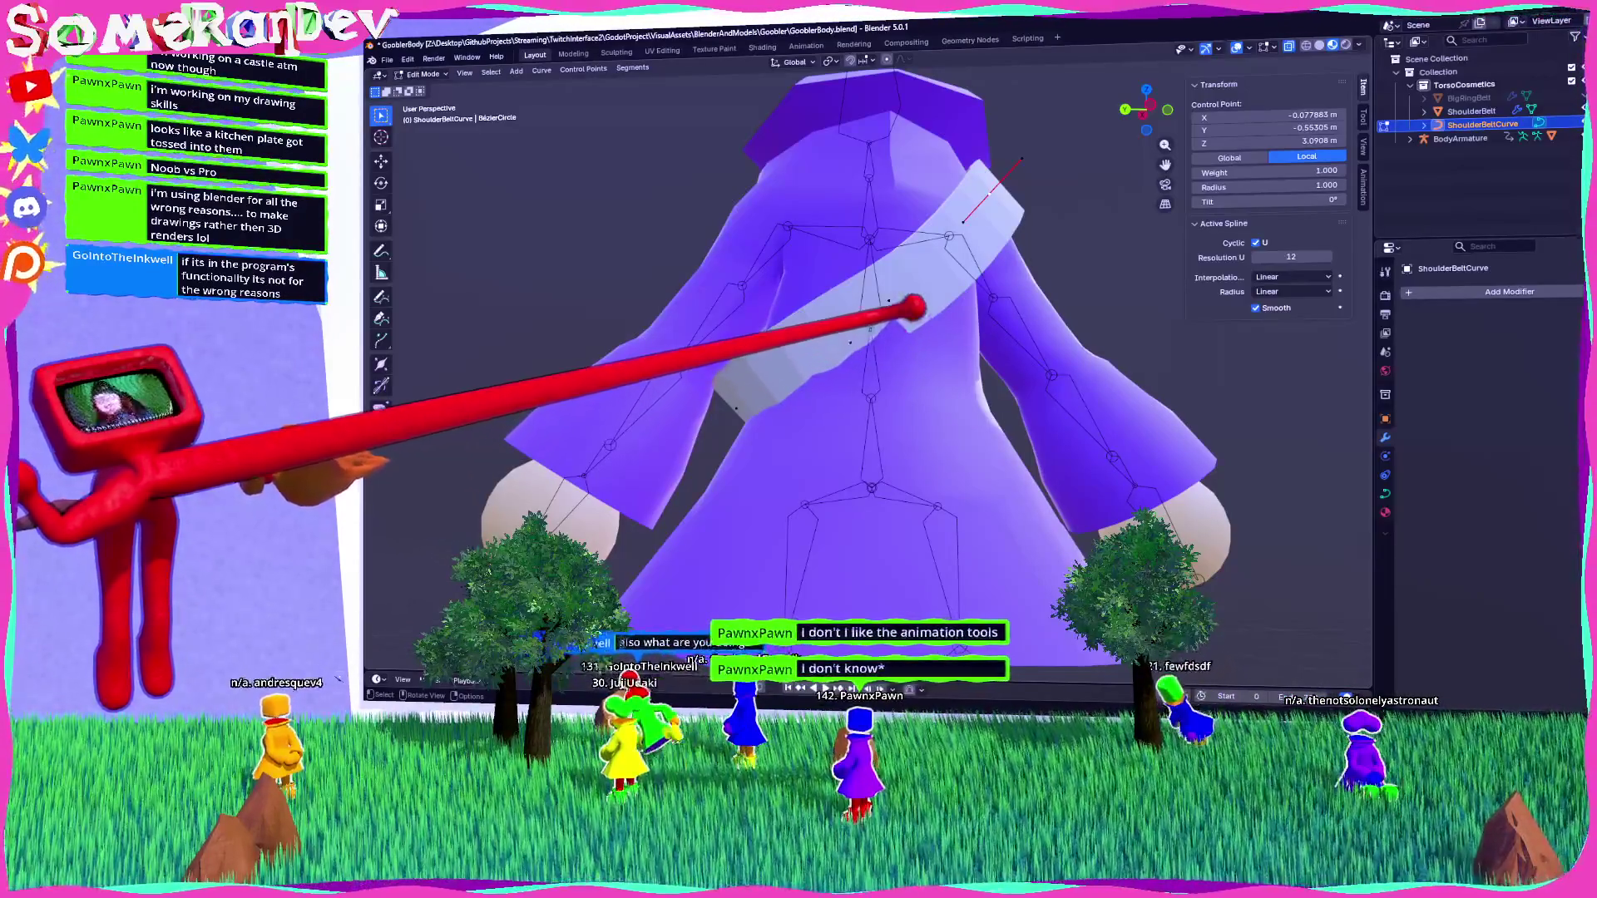
# Adjust a control point from Top view, then return to Object Mode.
pyautogui.moveTo(1021, 158)
pyautogui.mouseDown(button='middle')
pyautogui.moveTo(1094, 269)
pyautogui.moveTo(1048, 399)
pyautogui.moveTo(1069, 406)
pyautogui.moveTo(1197, 58)
pyautogui.mouseUp(button='middle')
pyautogui.click(1135, 102)
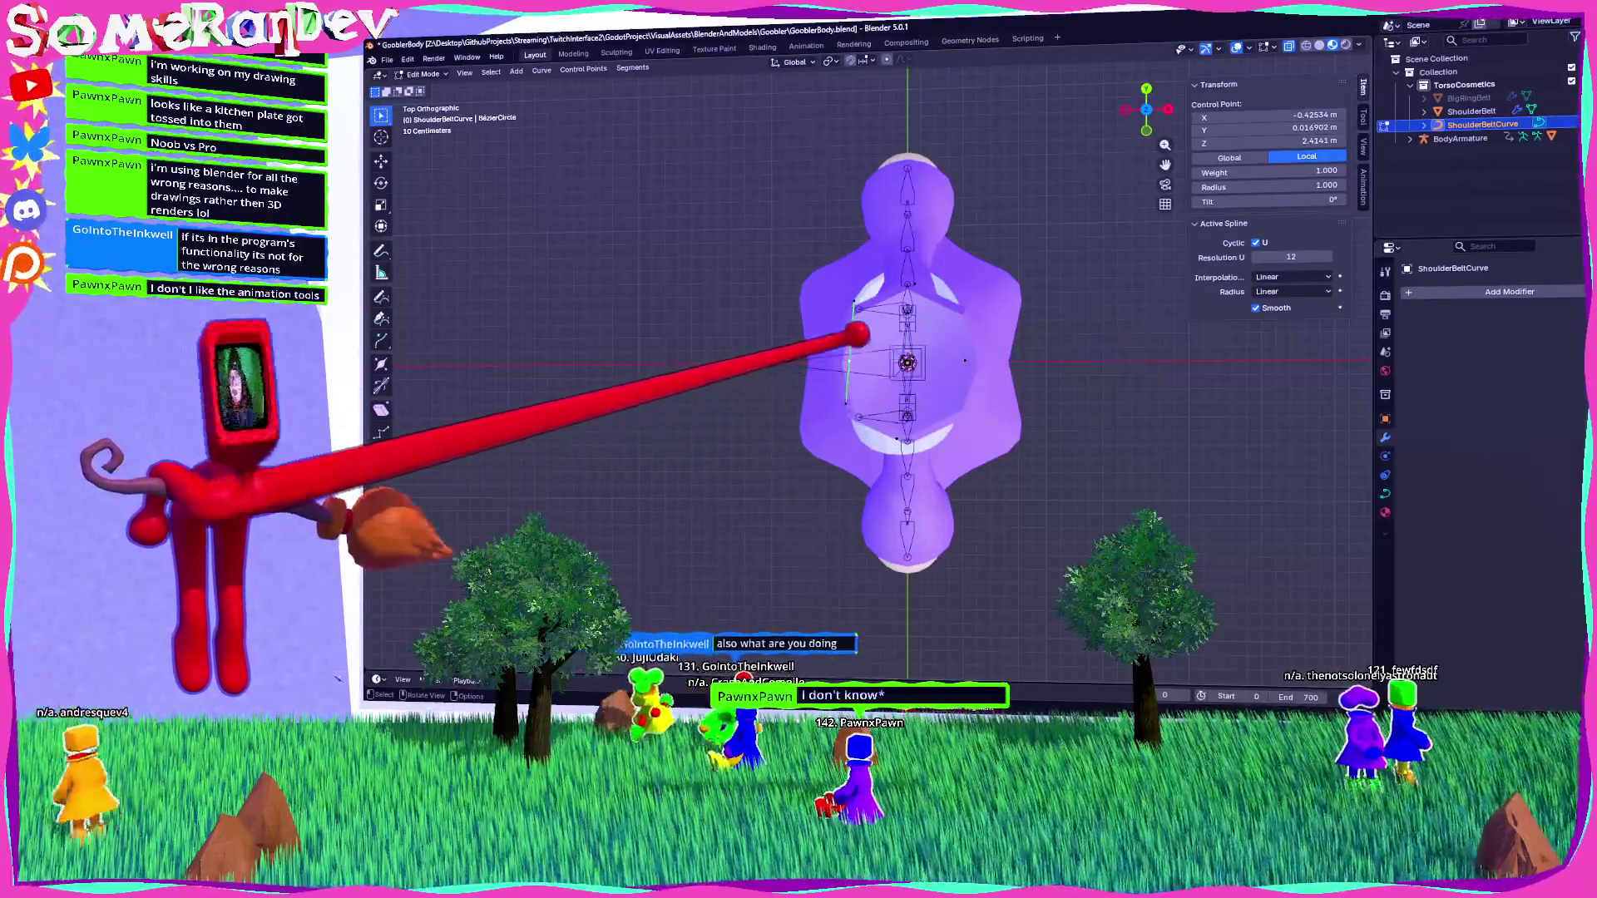
pyautogui.press('f')
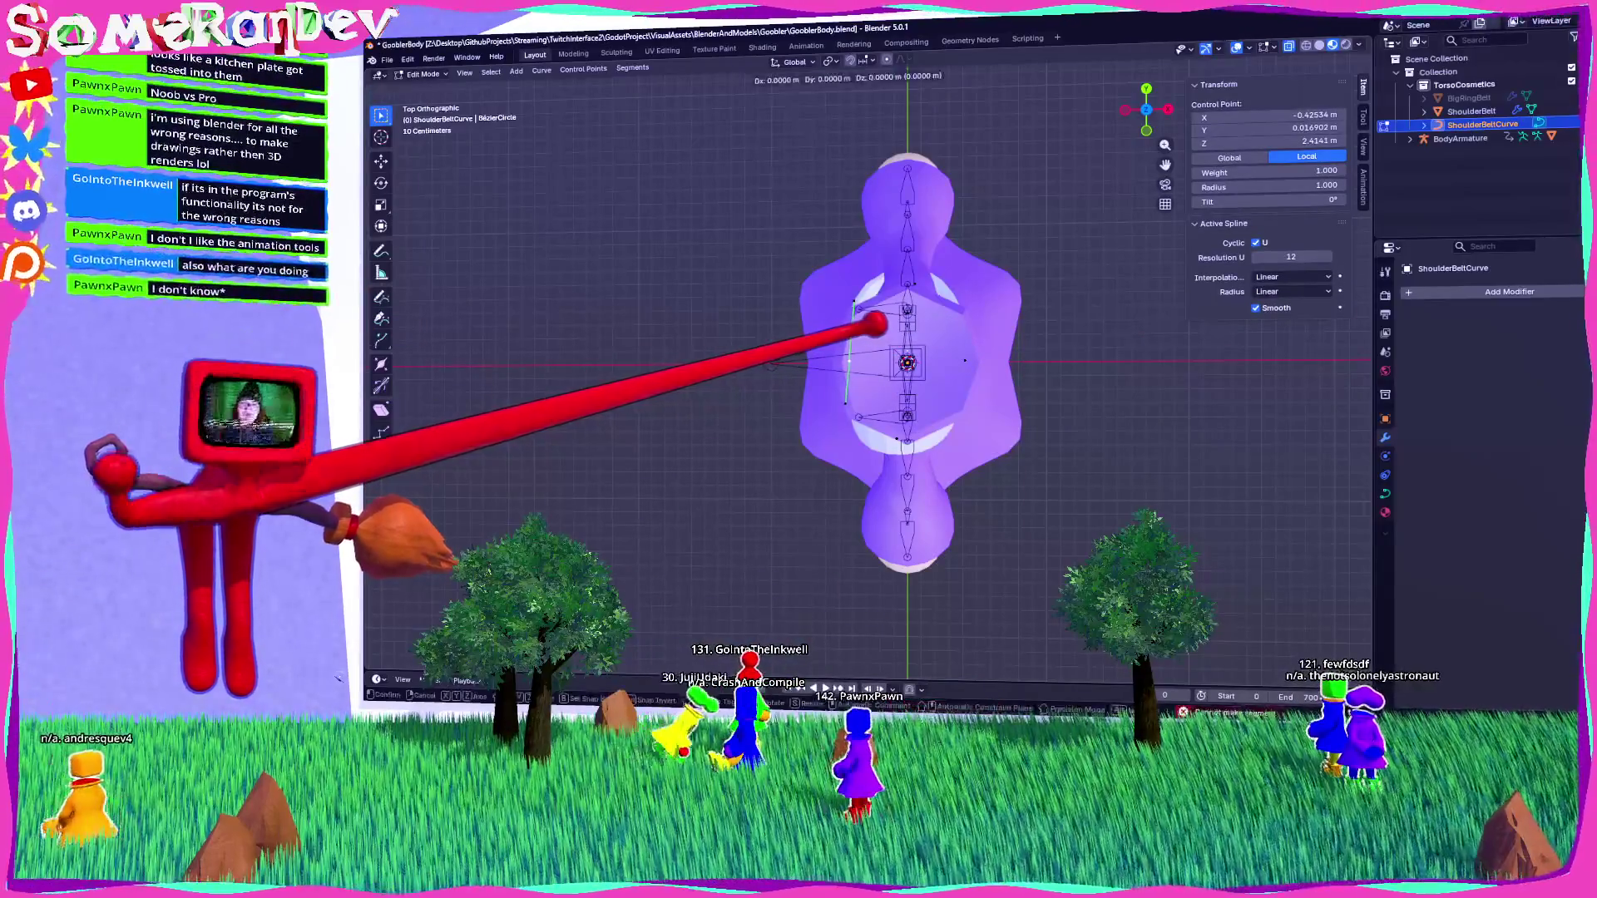
pyautogui.click(878, 321)
pyautogui.moveTo(884, 314)
pyautogui.mouseDown(button='middle')
pyautogui.moveTo(1016, 207)
pyautogui.moveTo(937, 249)
pyautogui.moveTo(1035, 293)
pyautogui.moveTo(790, 302)
pyautogui.moveTo(909, 292)
pyautogui.moveTo(915, 261)
pyautogui.moveTo(1075, 259)
pyautogui.moveTo(958, 125)
pyautogui.mouseUp(button='middle')
pyautogui.press('ctrl+KP_3')
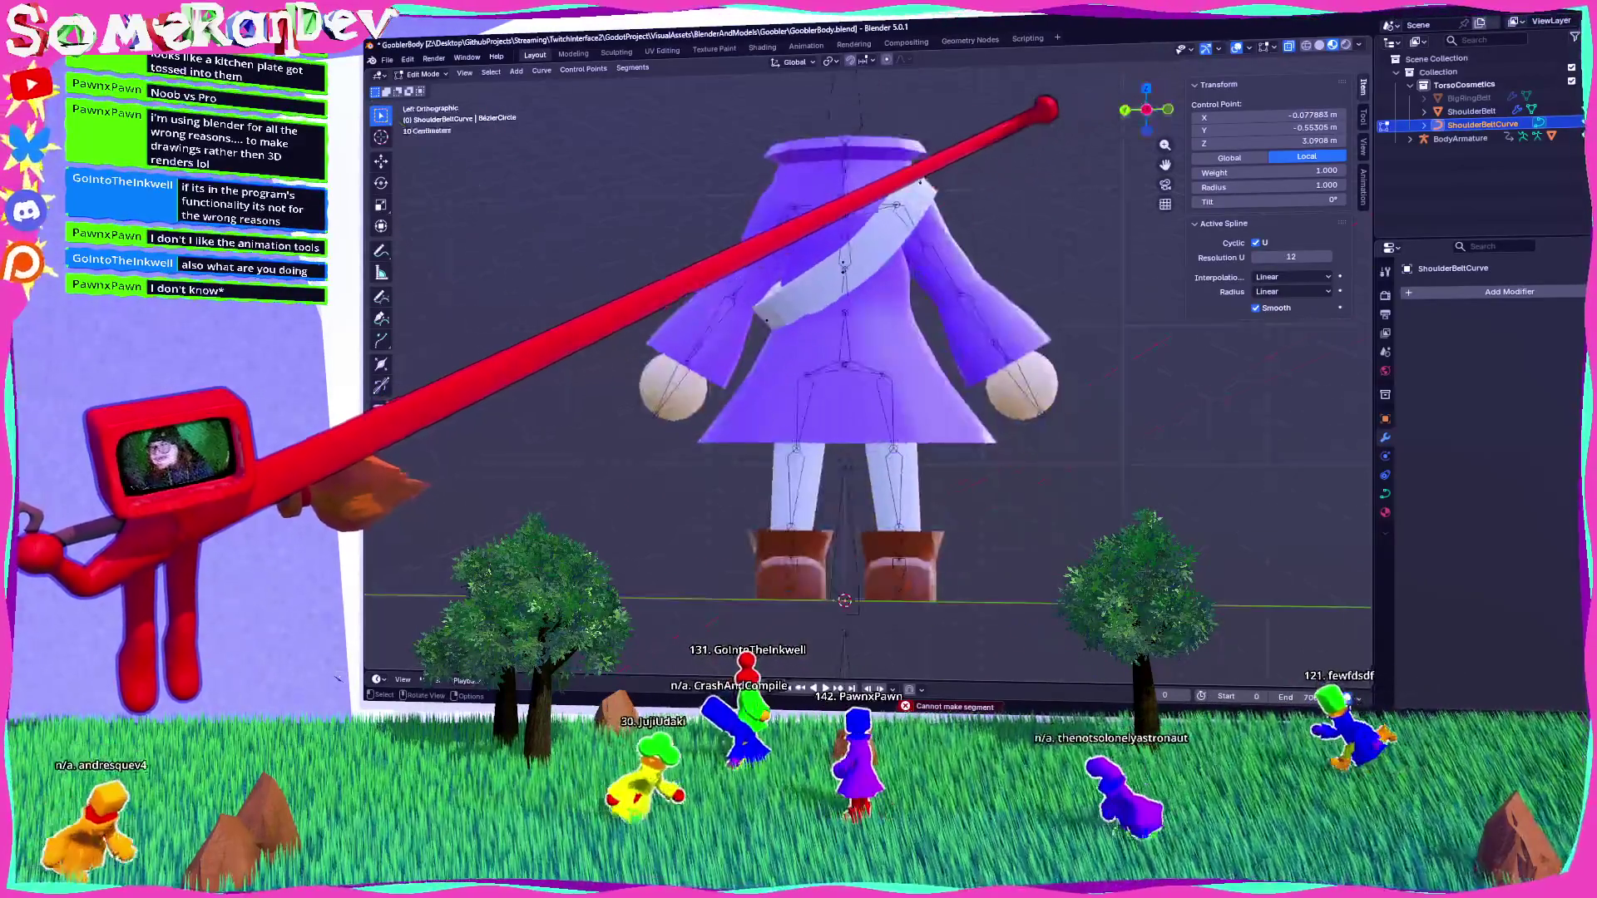
pyautogui.scroll(4, 798, 374)
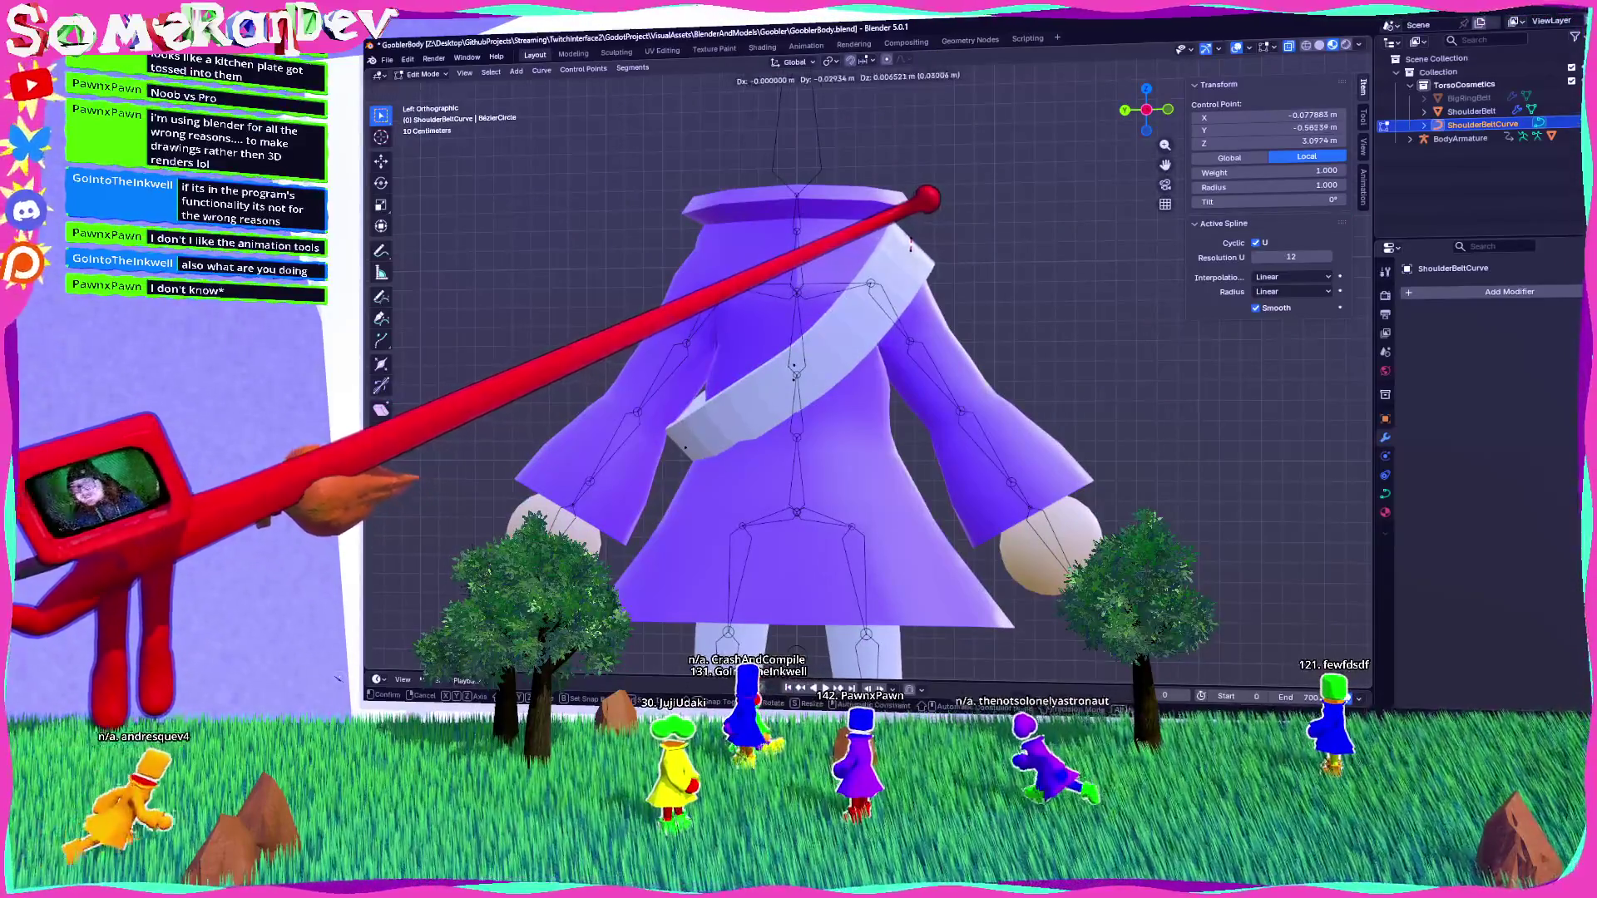
pyautogui.press('Tab')
pyautogui.scroll(-4, 910, 245)
pyautogui.moveTo(911, 246); pyautogui.dragTo(1023, 176, button='middle')
pyautogui.moveTo(1100, 304); pyautogui.dragTo(831, 242, button='middle')
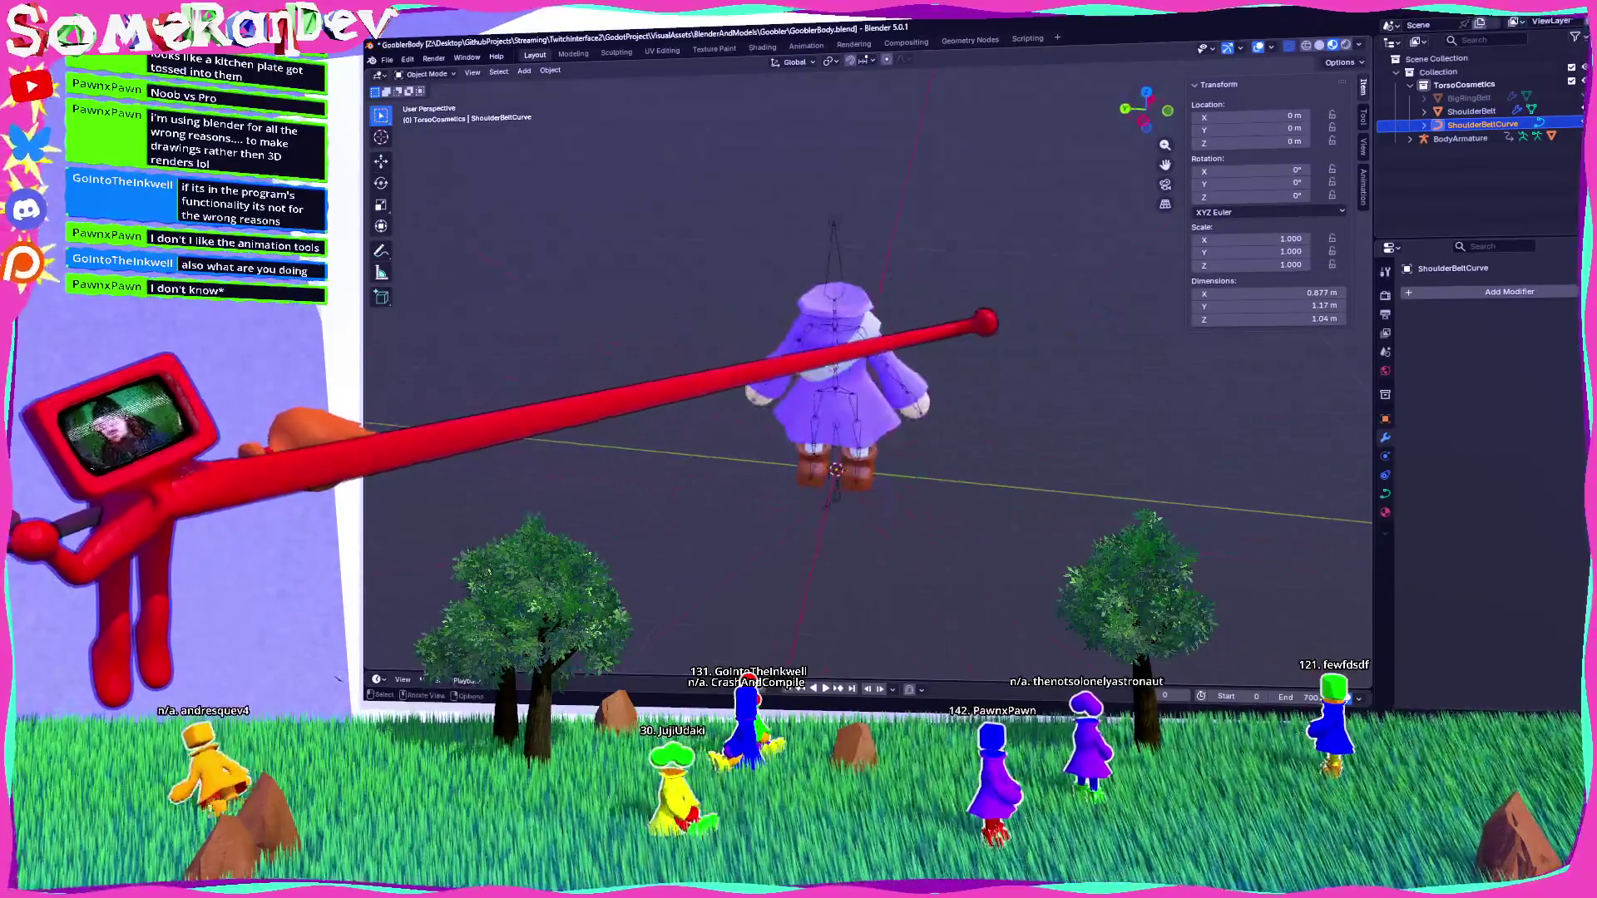
# Apply Shade Auto Smooth to the shoulder belt mesh.
pyautogui.scroll(4, 986, 323)
pyautogui.click(840, 328)
pyautogui.rightClick(832, 326)
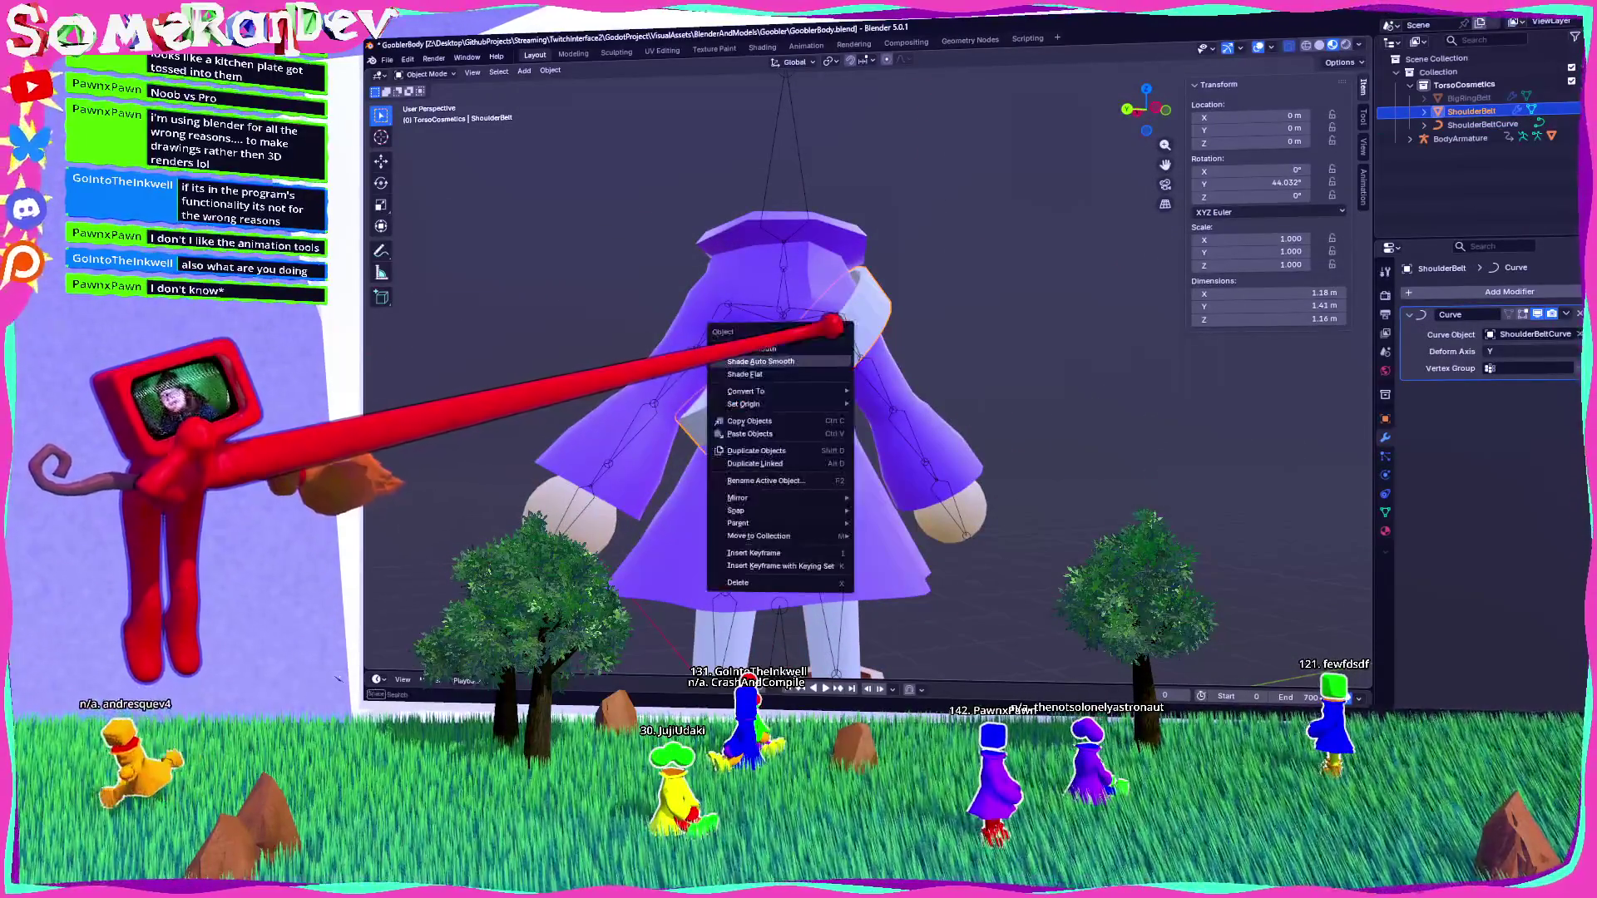
pyautogui.click(827, 361)
pyautogui.moveTo(937, 274)
pyautogui.mouseDown(button='middle')
pyautogui.moveTo(737, 303)
pyautogui.moveTo(1051, 346)
pyautogui.moveTo(909, 294)
pyautogui.moveTo(1112, 339)
pyautogui.moveTo(905, 307)
pyautogui.moveTo(1389, 457)
pyautogui.mouseUp(button='middle')
# Add a material slot to the belt and assign the red material.
pyautogui.click(1385, 530)
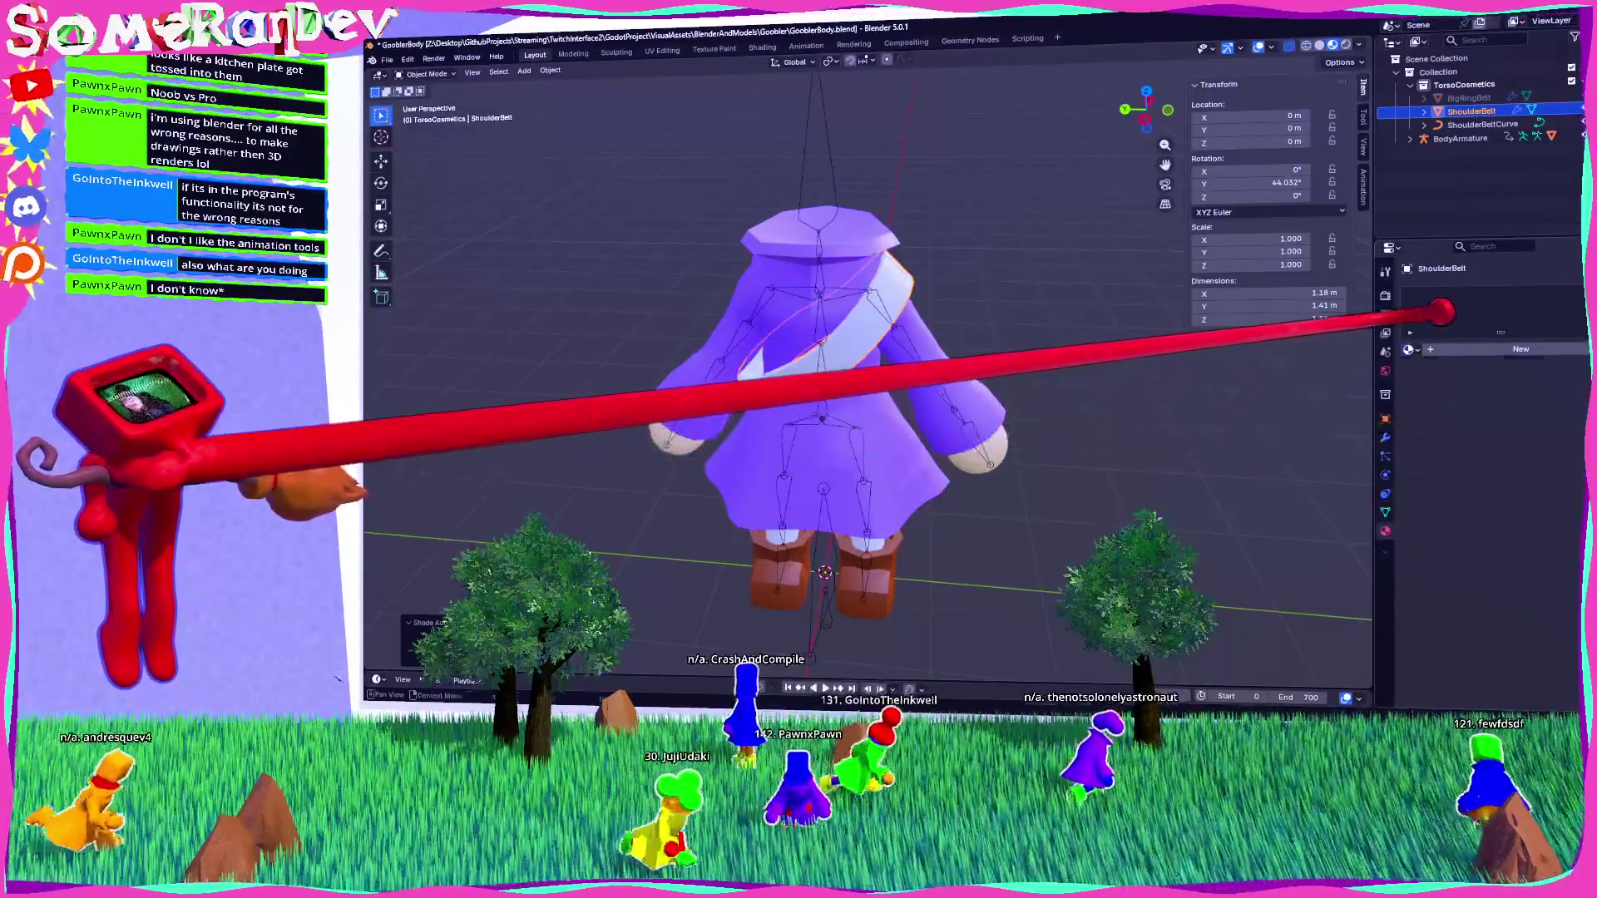
pyautogui.click(1411, 350)
pyautogui.click(1390, 380)
pyautogui.moveTo(865, 375)
pyautogui.mouseDown(button='middle')
pyautogui.moveTo(815, 333)
pyautogui.moveTo(907, 374)
pyautogui.moveTo(832, 366)
pyautogui.mouseUp(button='middle')
pyautogui.scroll(5, 865, 374)
pyautogui.scroll(-5, 864, 375)
# Enter Edit Mode on the belt and view the strip from below and edge-on.
pyautogui.press('Tab')
pyautogui.scroll(5, 832, 366)
pyautogui.moveTo(1145, 113); pyautogui.dragTo(1137, 109)
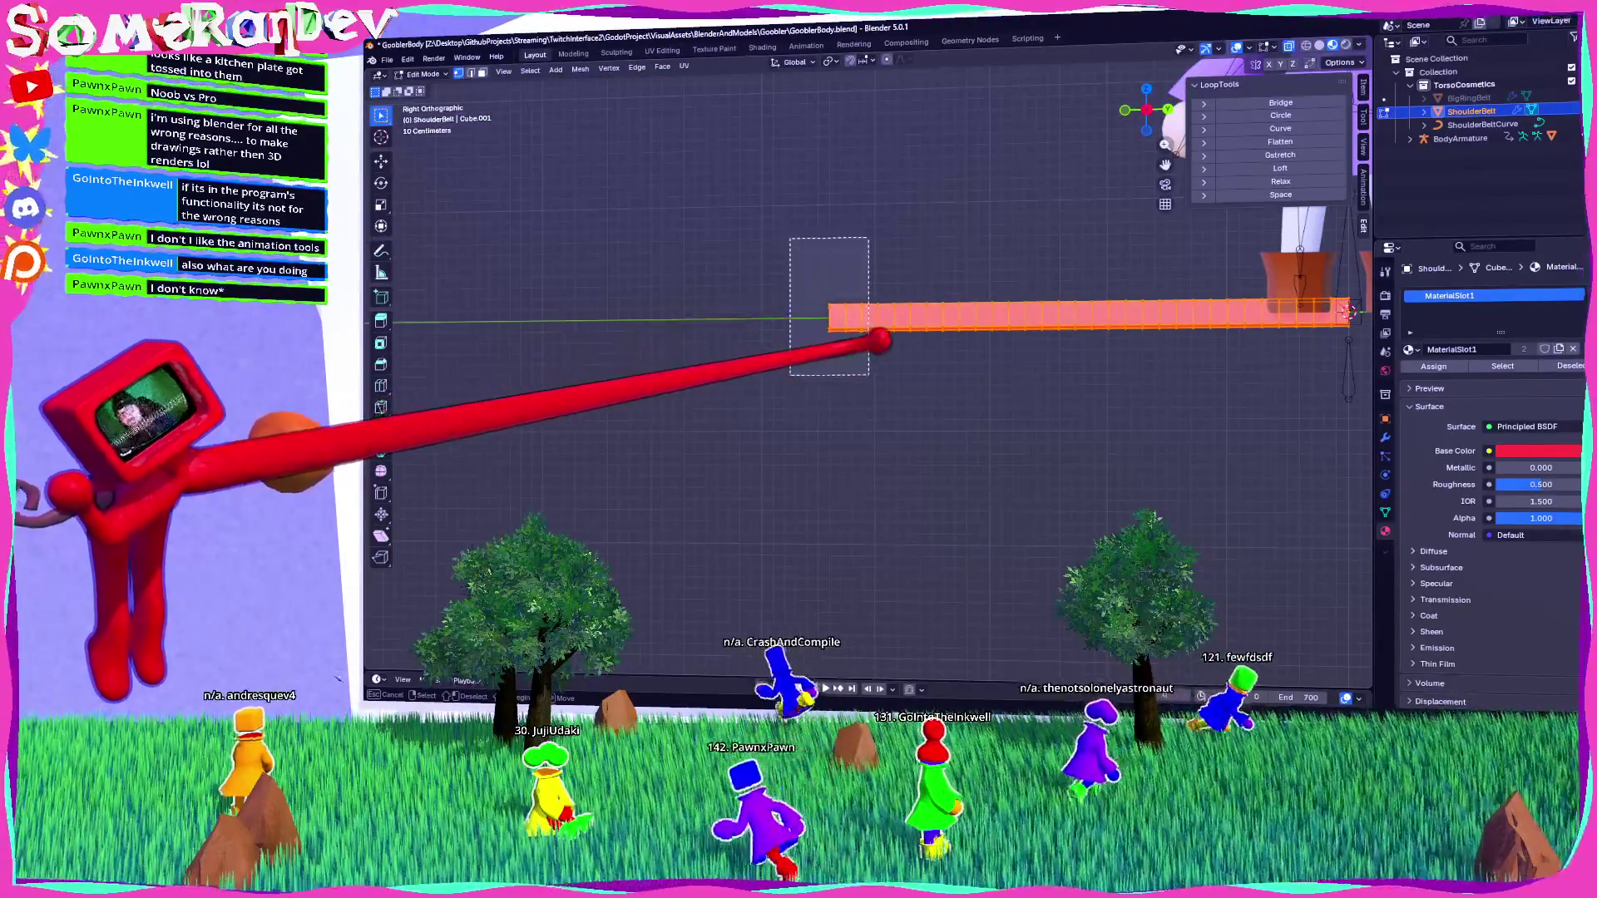
pyautogui.rightClick(790, 366)
pyautogui.press('Escape')
pyautogui.press('Tab')
pyautogui.moveTo(831, 374)
pyautogui.mouseDown(button='middle')
pyautogui.moveTo(882, 349)
pyautogui.moveTo(832, 325)
pyautogui.mouseUp(button='middle')
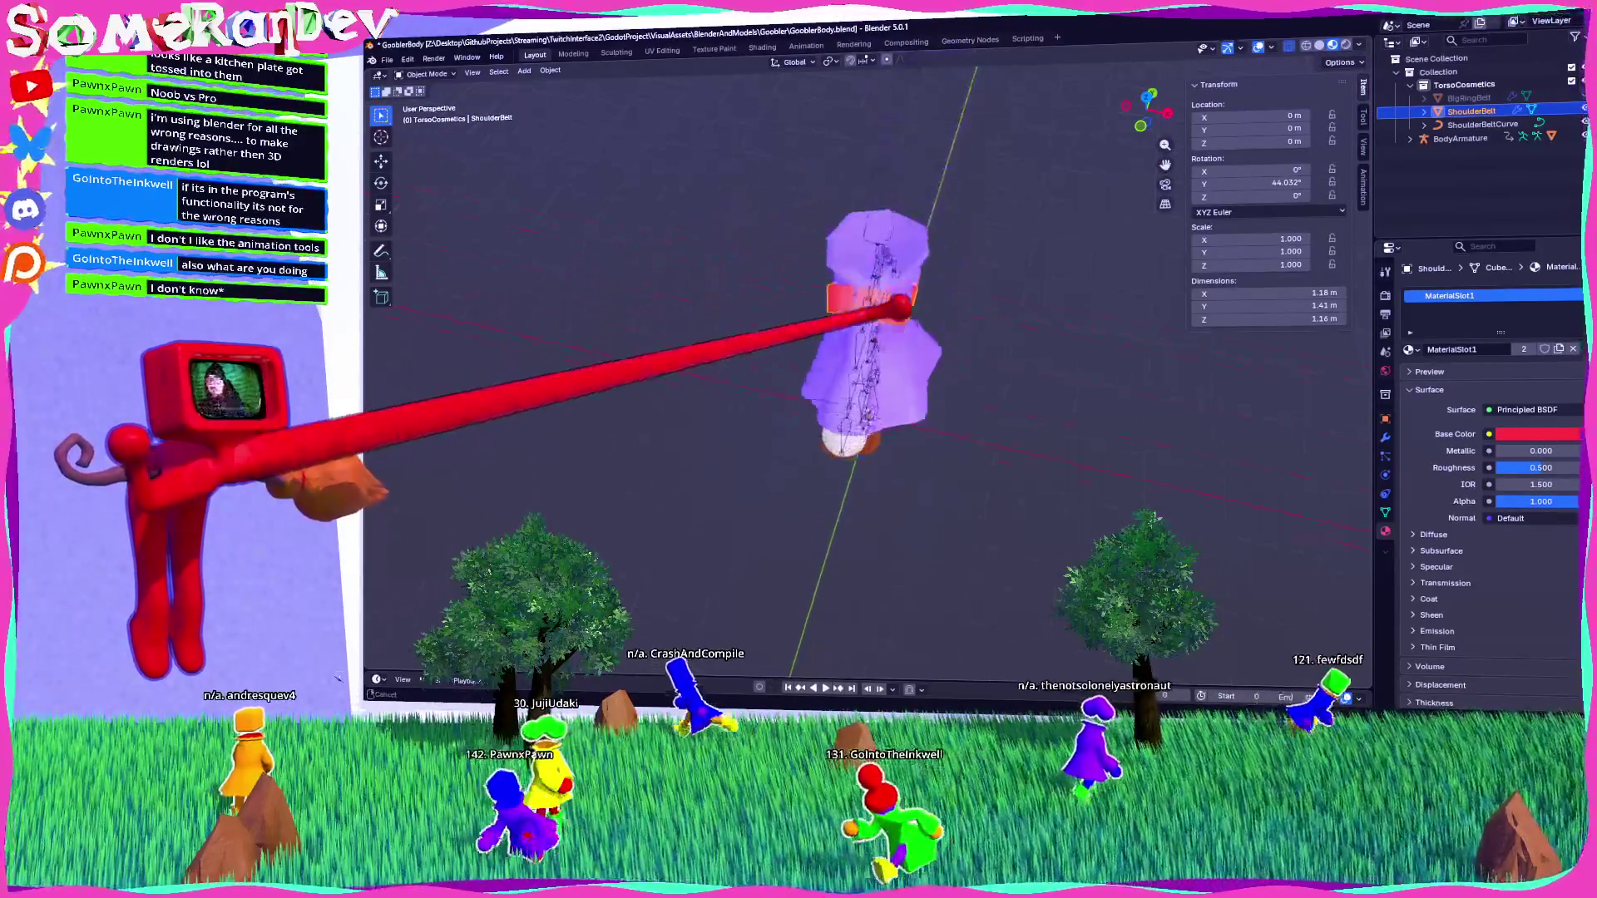
pyautogui.scroll(6, 865, 374)
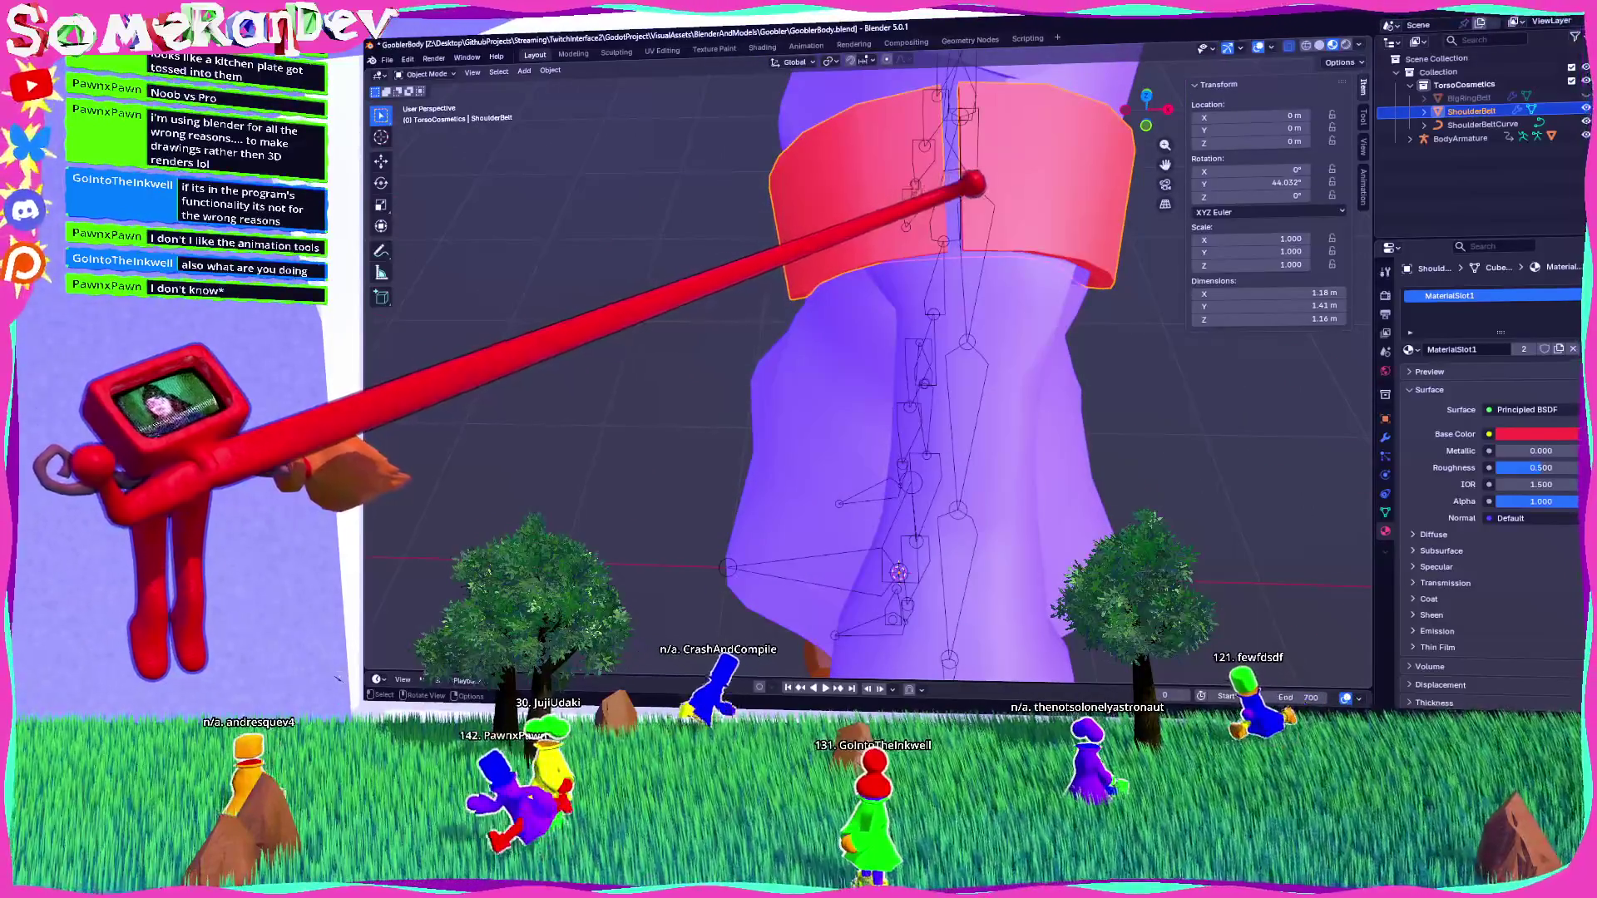
pyautogui.moveTo(865, 374); pyautogui.dragTo(915, 316, button='middle')
# In left side view, box-select the strip's end vertices and stretch them outward.
pyautogui.press('Tab')
pyautogui.scroll(-3, 898, 333)
pyautogui.press('ctrl+KP_3')
pyautogui.keyDown('shift'); pyautogui.moveTo(859, 504); pyautogui.dragTo(858, 197, button='middle'); pyautogui.keyUp('shift')
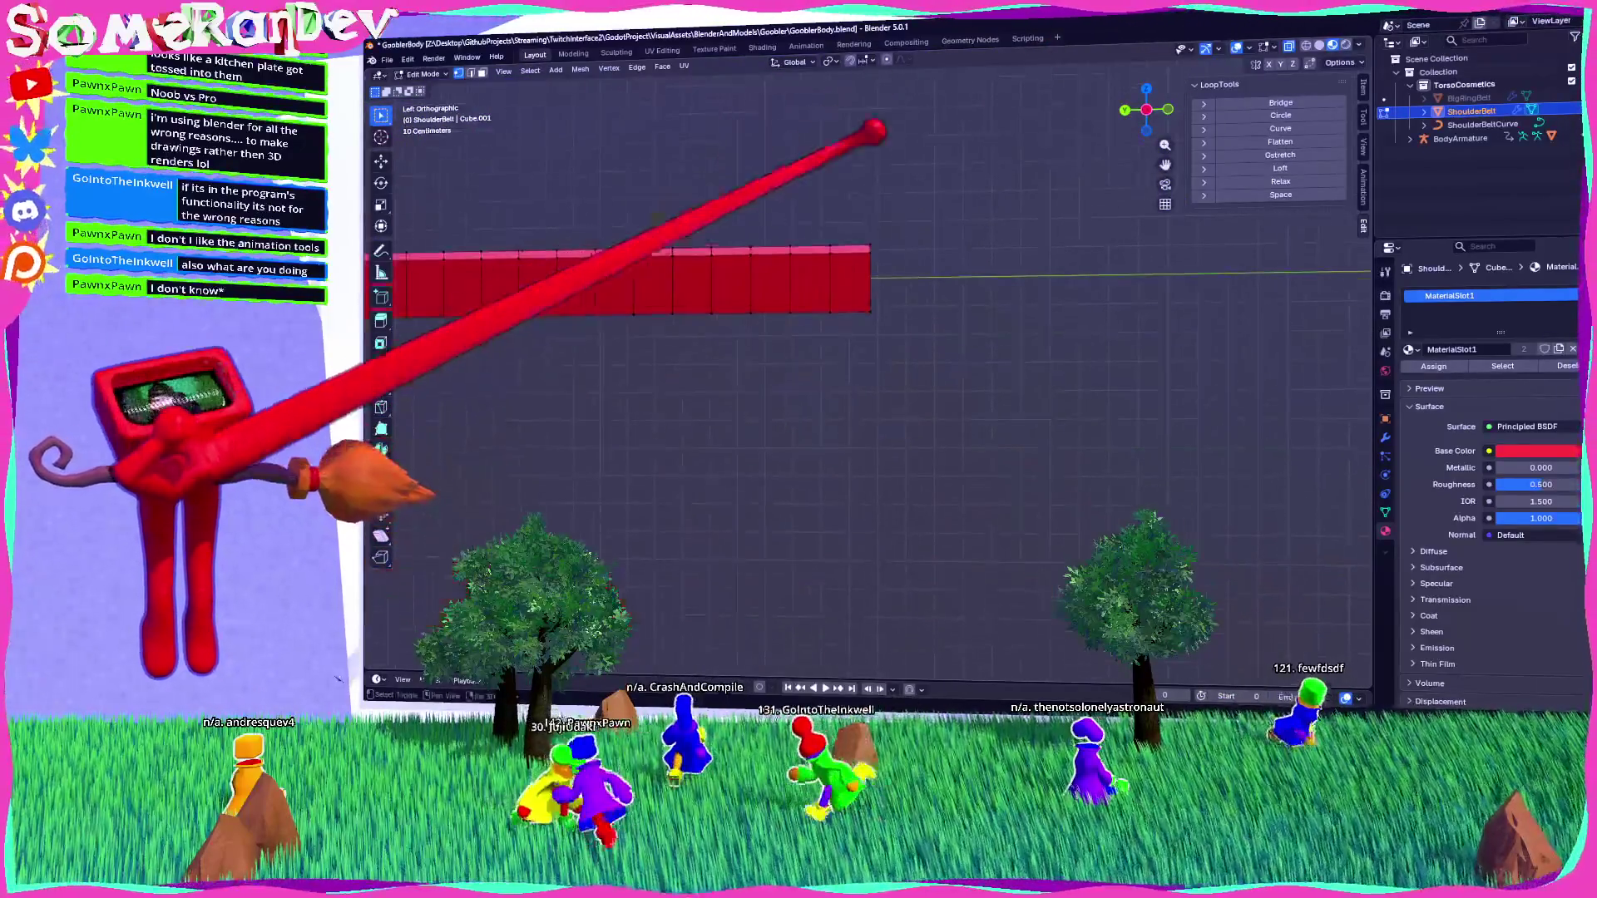
pyautogui.moveTo(859, 197); pyautogui.dragTo(913, 326)
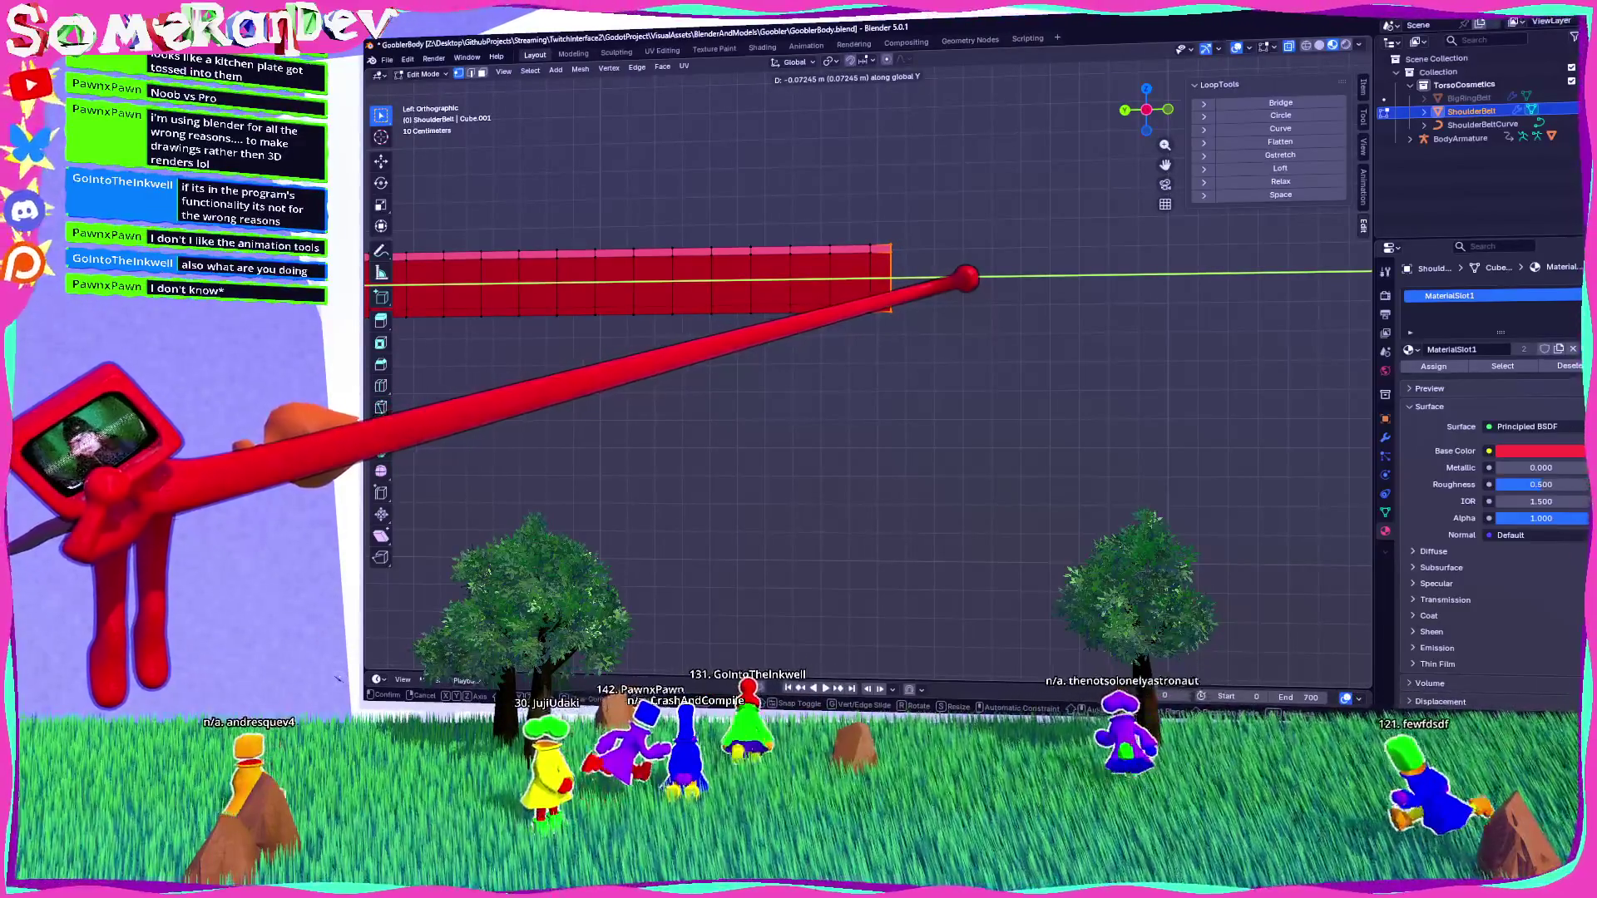
pyautogui.press('Escape')
pyautogui.moveTo(831, 416); pyautogui.dragTo(507, 432, button='middle')
pyautogui.press('Tab')
# In orthographic left view, select the strip's right-end vertices and lengthen the strip.
pyautogui.scroll(5, 508, 432)
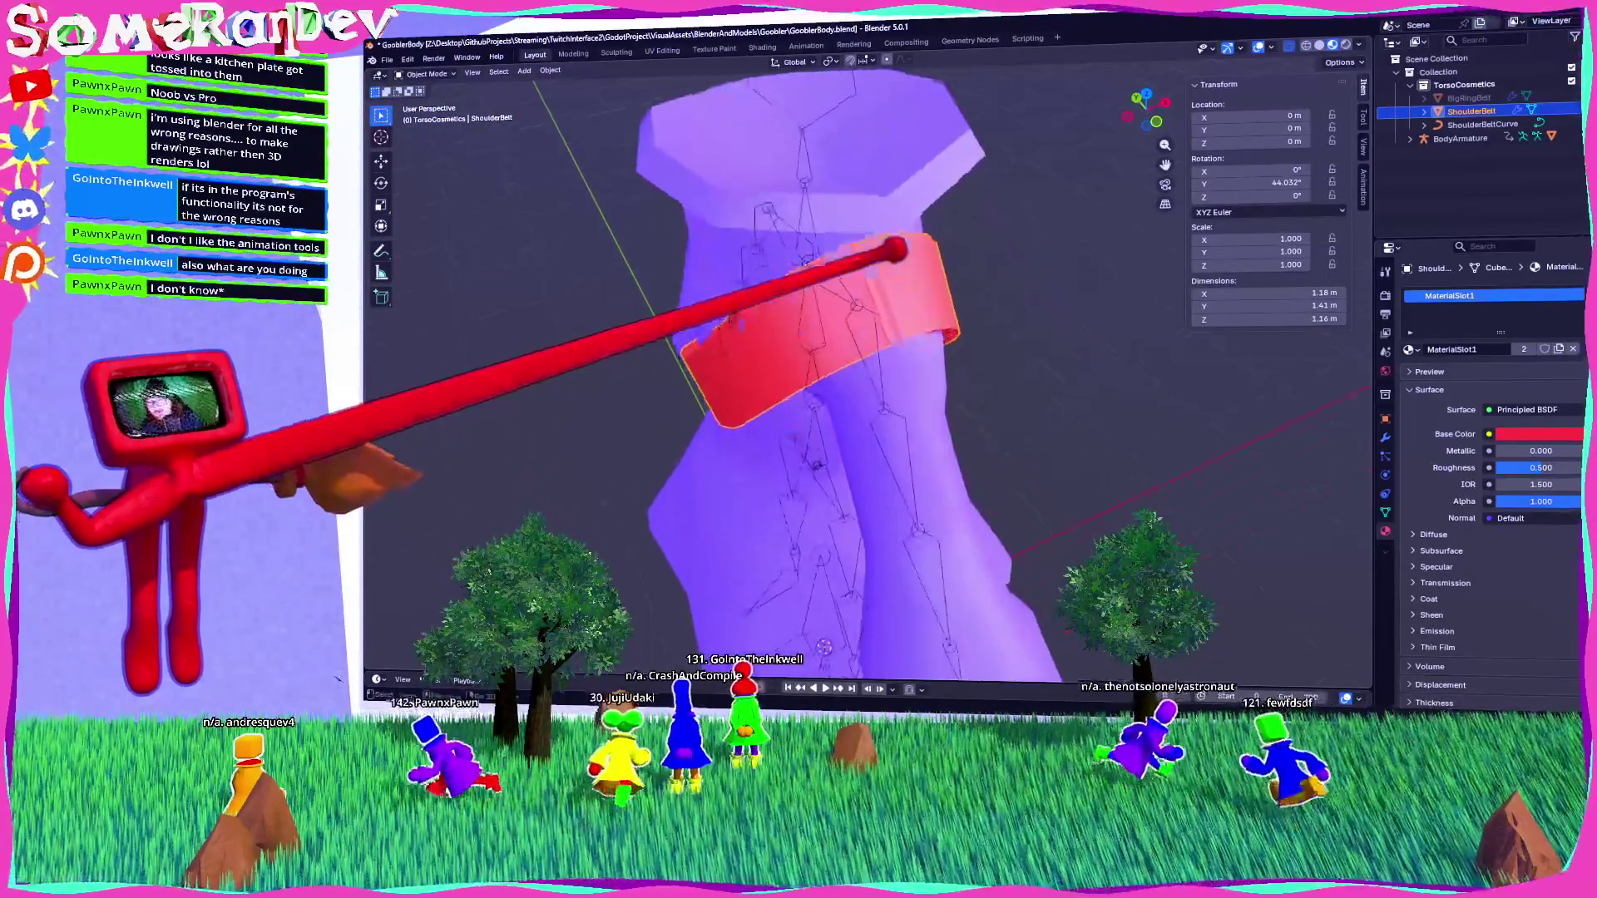
pyautogui.scroll(2, 903, 253)
pyautogui.scroll(-6, 962, 267)
pyautogui.press('KP_5')
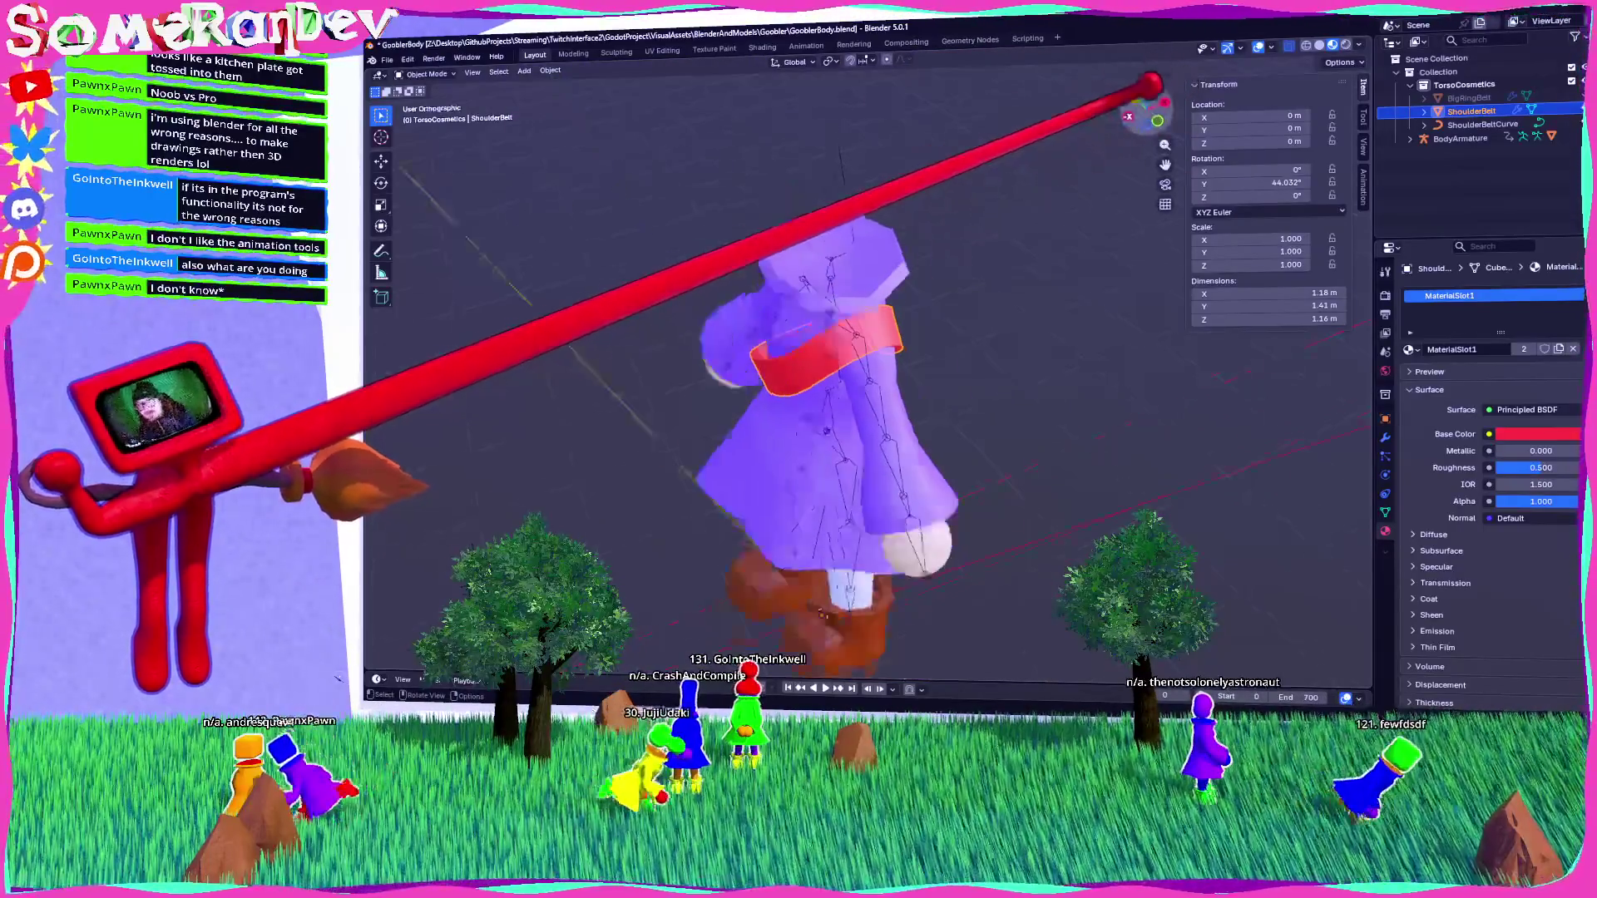
pyautogui.press('Tab')
pyautogui.press('ctrl+KP_3')
pyautogui.press('KP_Decimal')
pyautogui.moveTo(1112, 257); pyautogui.dragTo(1139, 367)
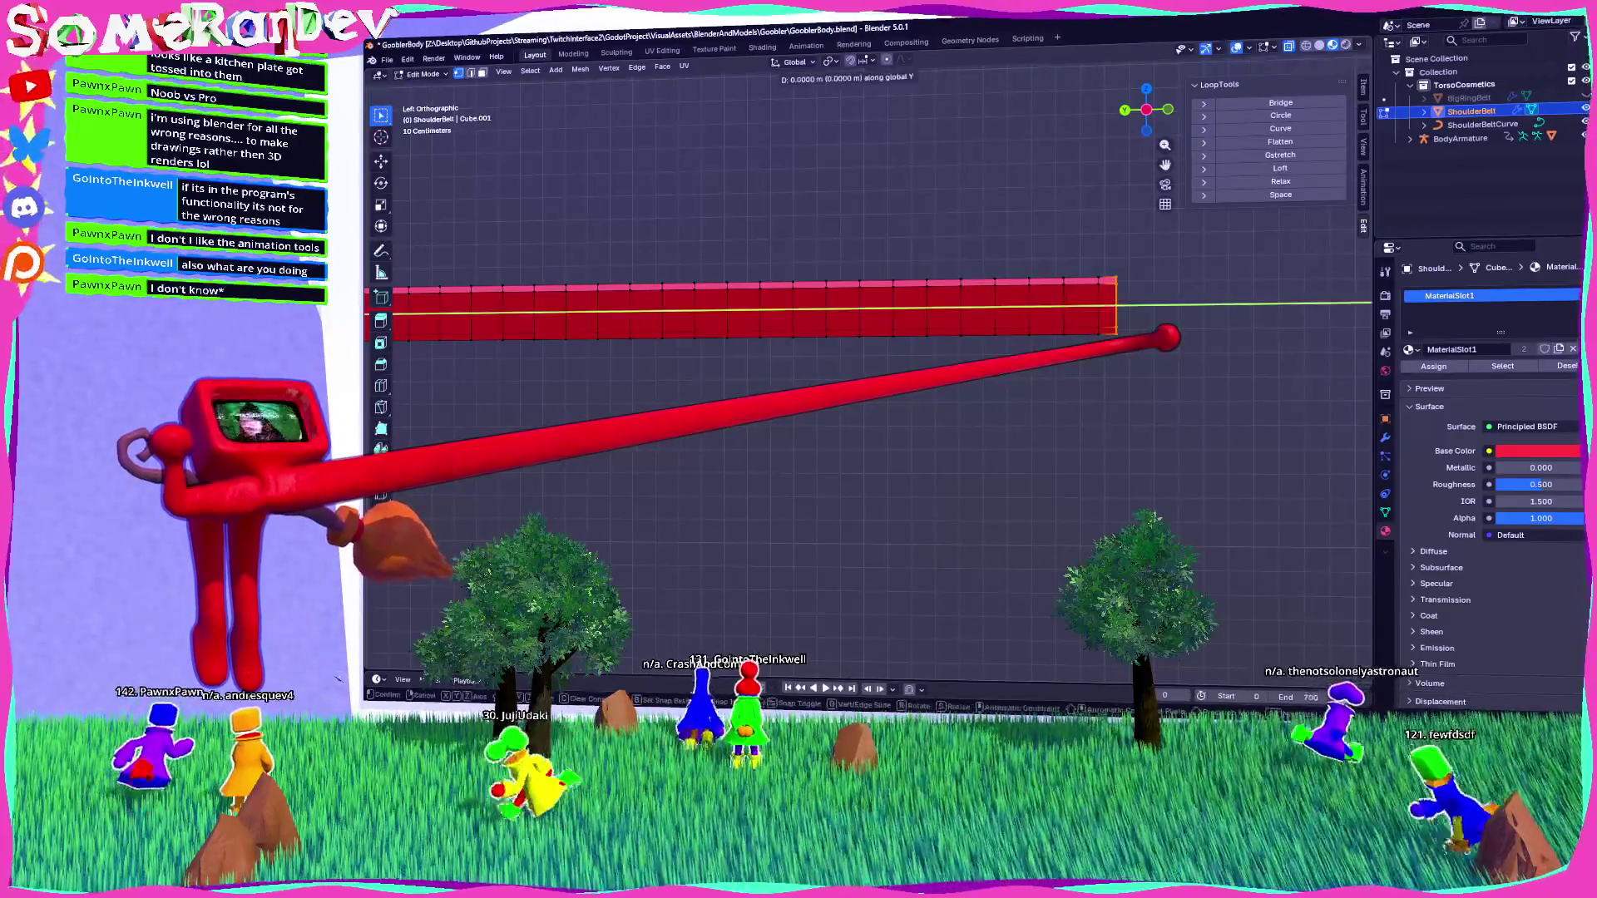
pyautogui.press('Return')
# Check the lengthened belt around the character and display its modifier stack.
pyautogui.press('Tab')
pyautogui.moveTo(832, 415)
pyautogui.mouseDown(button='middle')
pyautogui.moveTo(915, 416)
pyautogui.moveTo(798, 333)
pyautogui.mouseUp(button='middle')
pyautogui.scroll(8, 864, 375)
pyautogui.scroll(2, 865, 374)
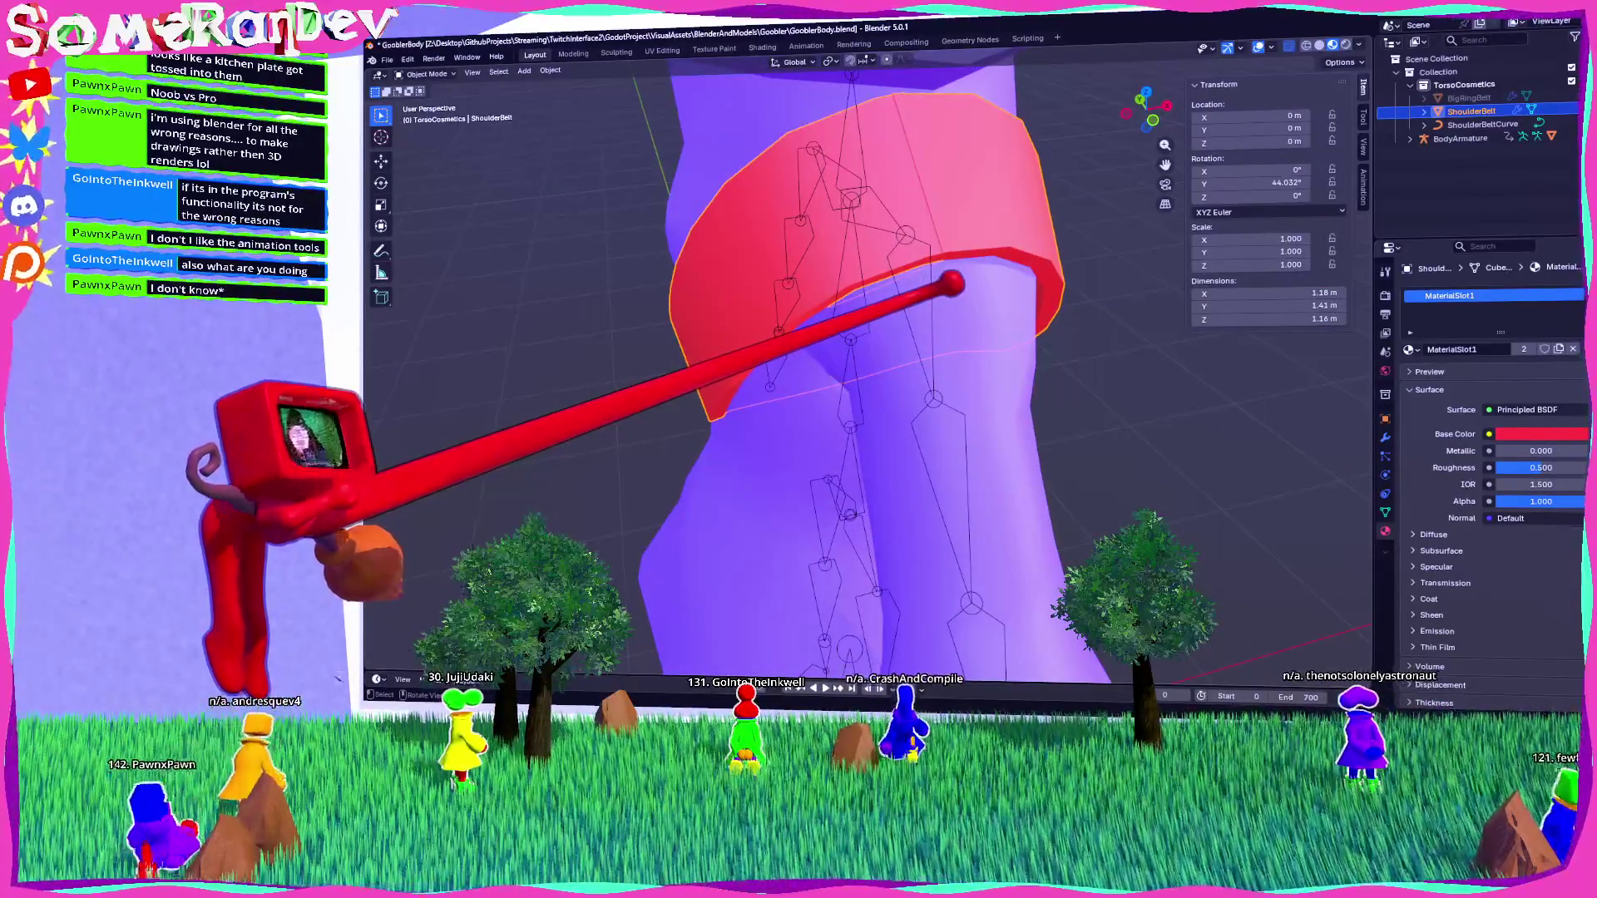
pyautogui.click(1384, 436)
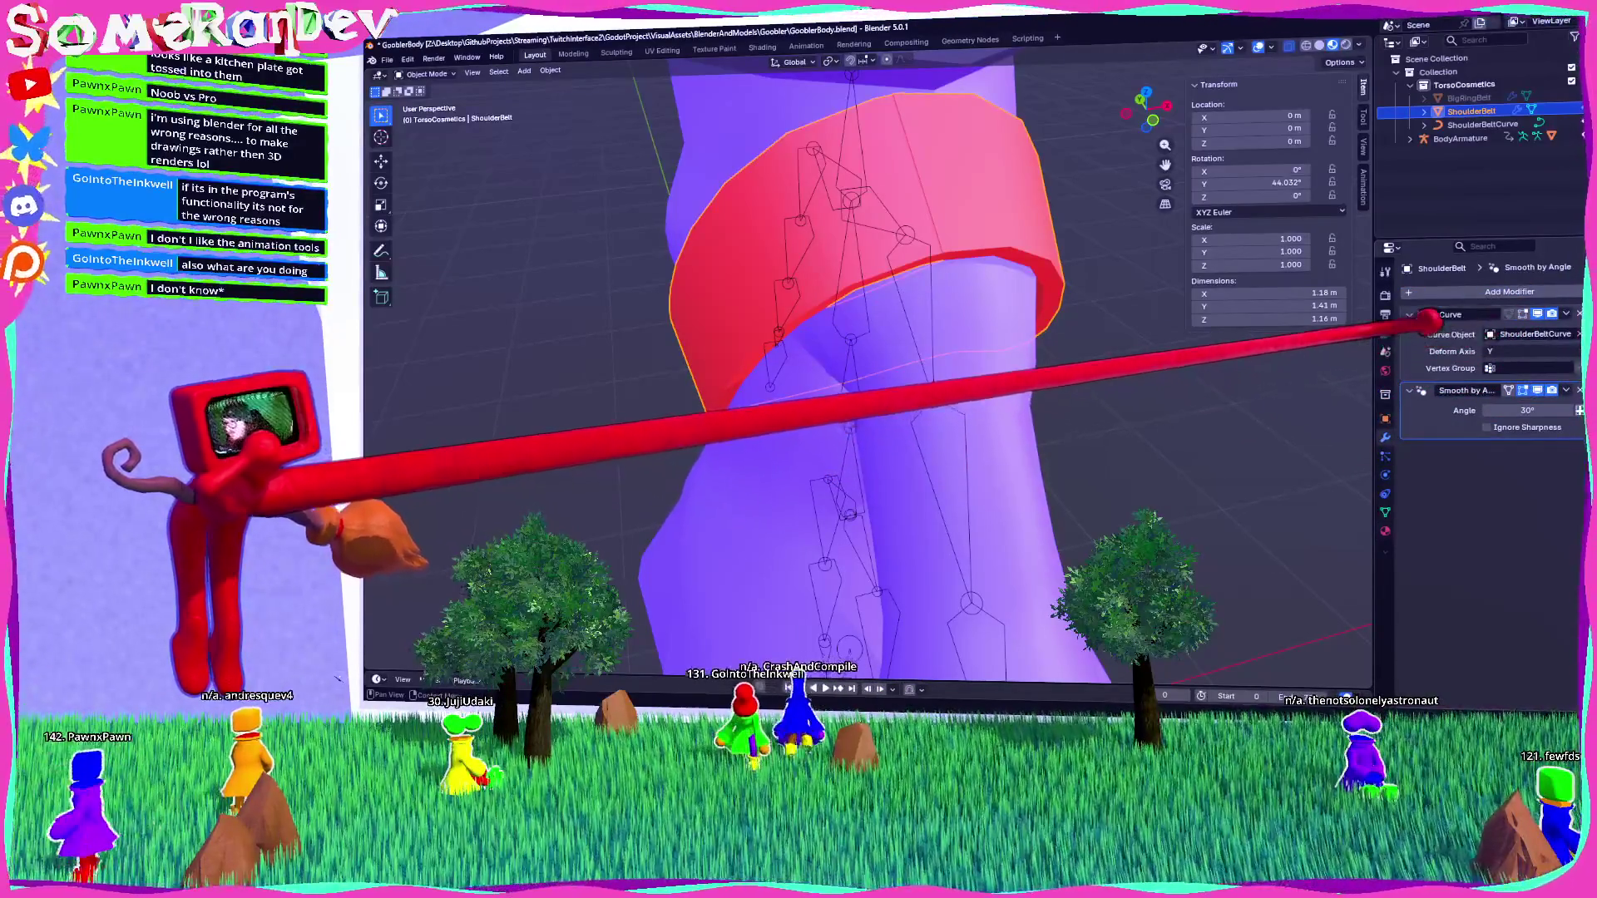
# Widen the properties panel and scroll through the belt's modifier settings.
pyautogui.moveTo(1376, 308); pyautogui.dragTo(1339, 313)
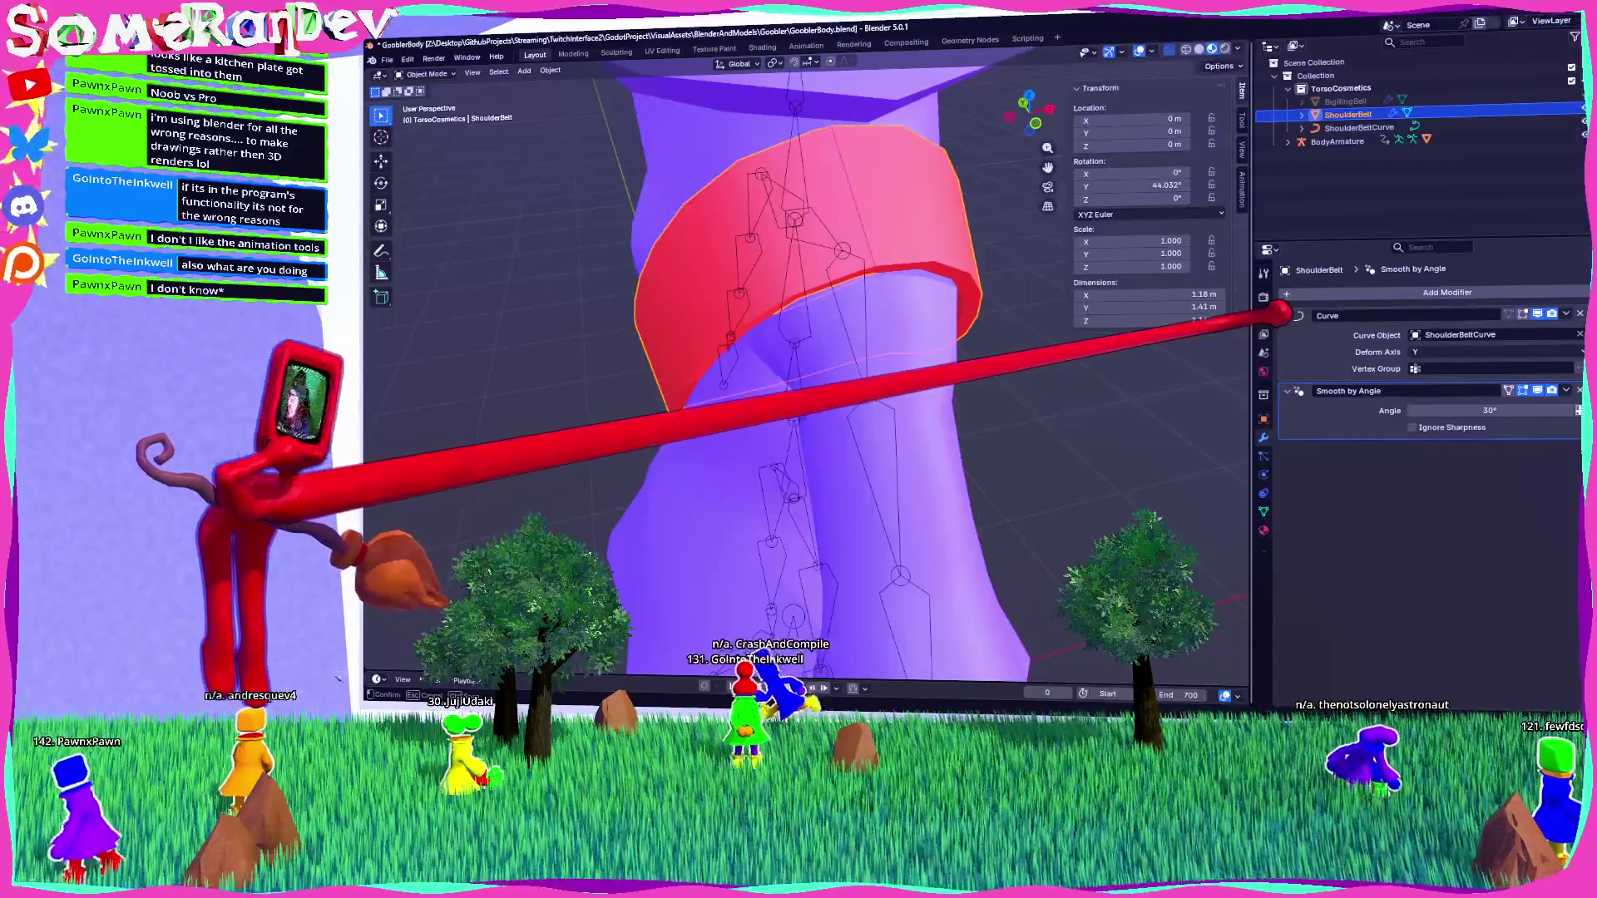
pyautogui.scroll(-4, 915, 317)
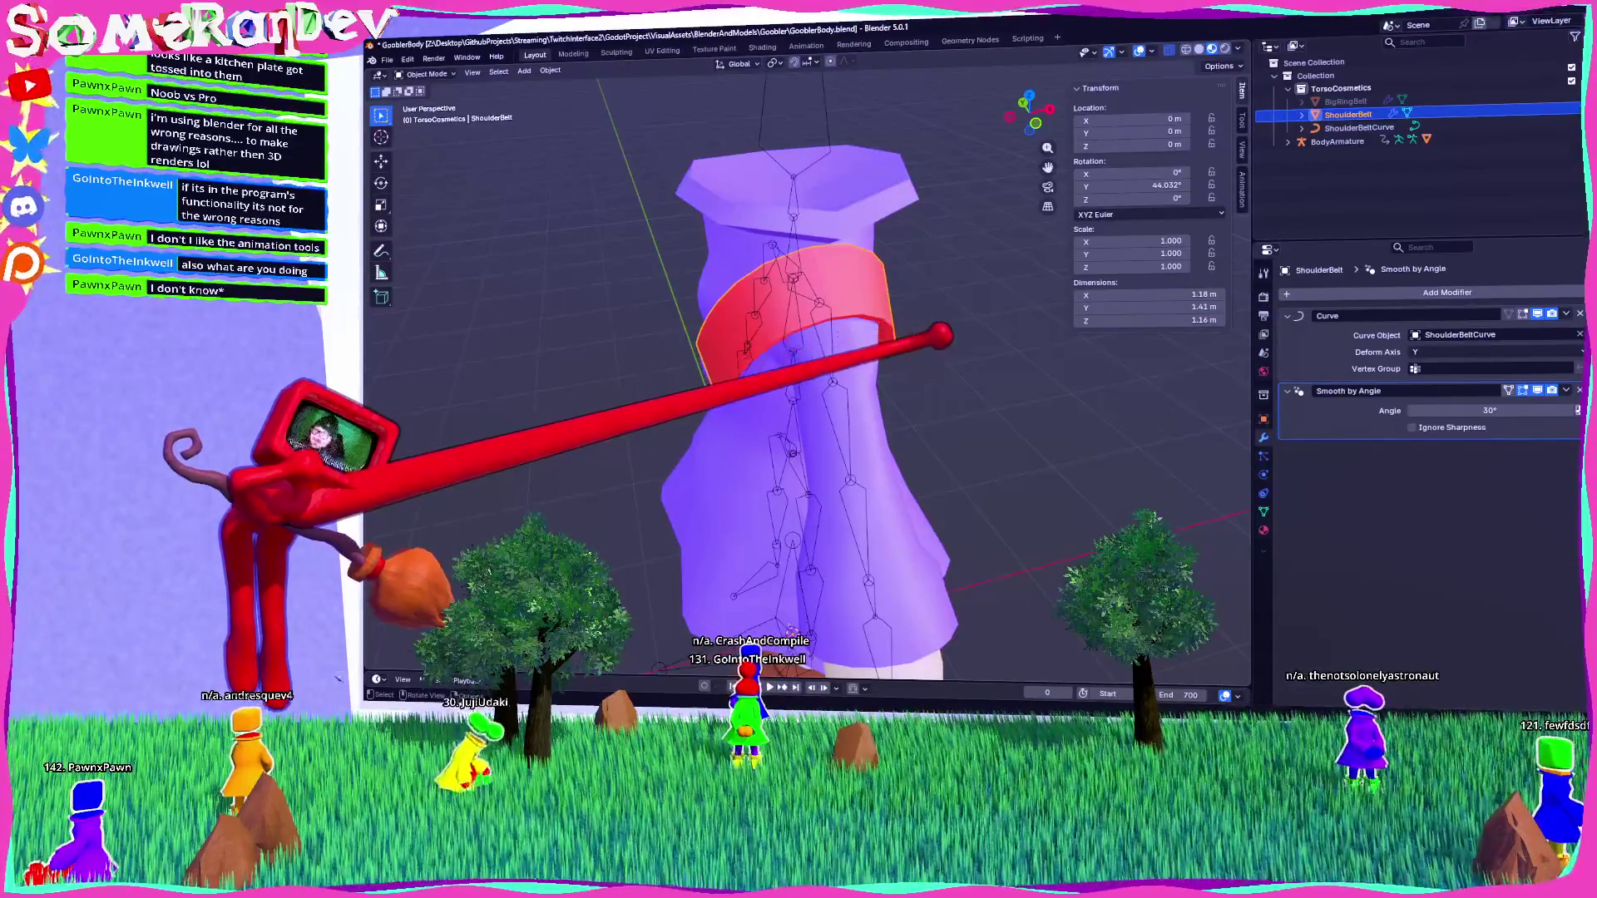
pyautogui.scroll(-2, 915, 316)
pyautogui.scroll(5, 923, 324)
pyautogui.scroll(-2, 925, 330)
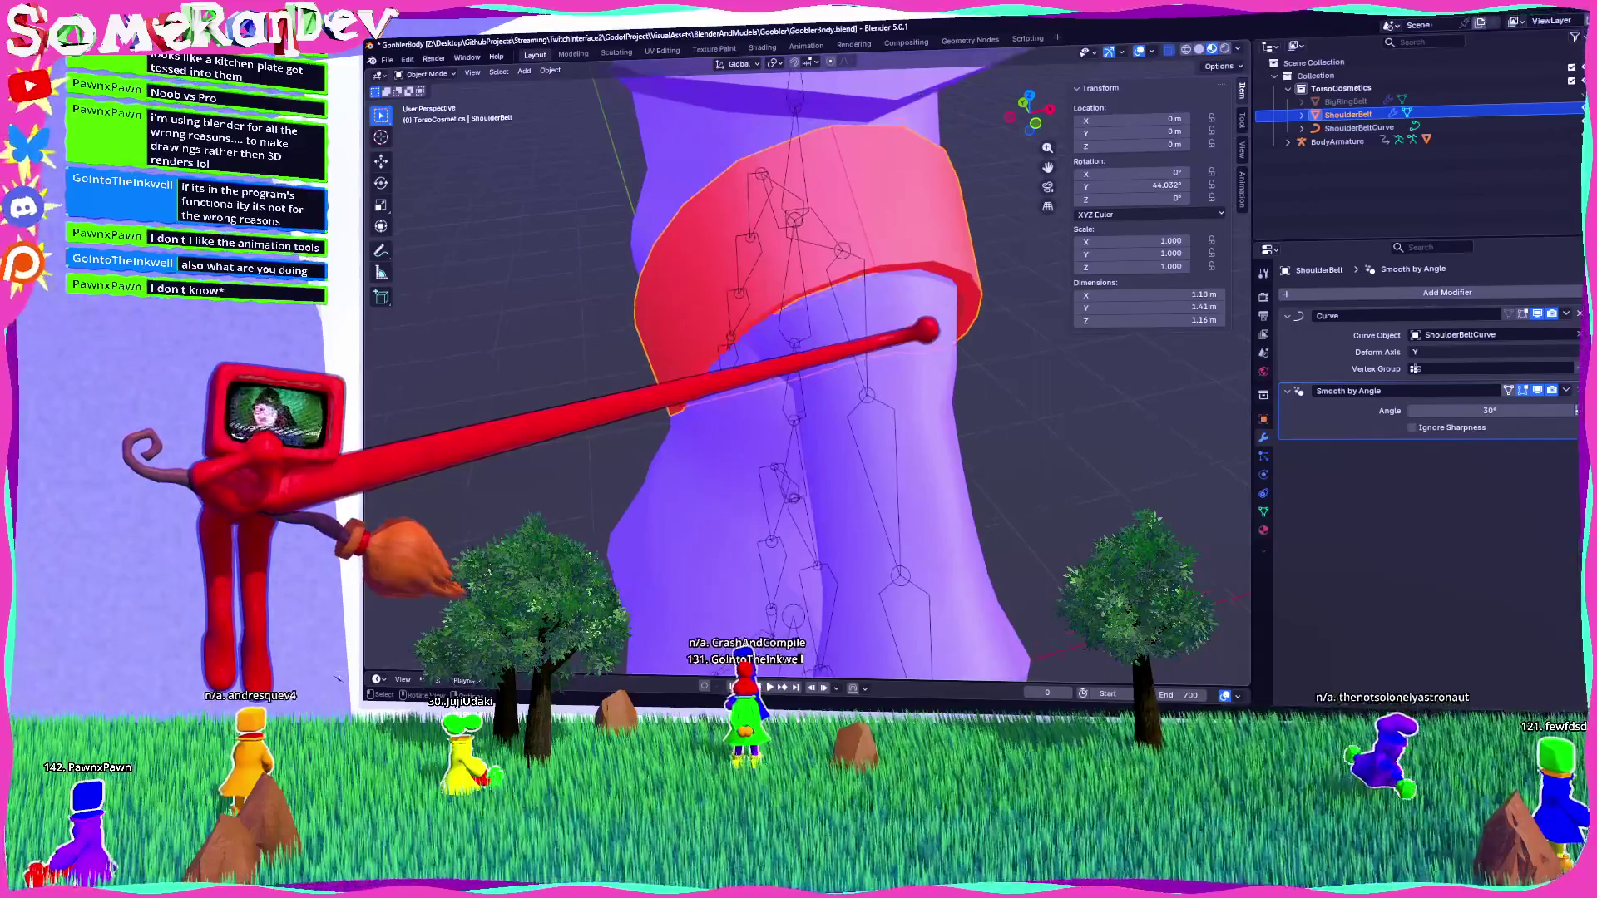
# In Edit Mode, move the belt strip along the Y axis twice.
pyautogui.press('Tab')
pyautogui.moveTo(934, 328)
pyautogui.mouseDown(button='middle')
pyautogui.moveTo(1051, 457)
pyautogui.moveTo(913, 189)
pyautogui.moveTo(1009, 89)
pyautogui.moveTo(1059, 196)
pyautogui.moveTo(1015, 374)
pyautogui.moveTo(915, 203)
pyautogui.mouseUp(button='middle')
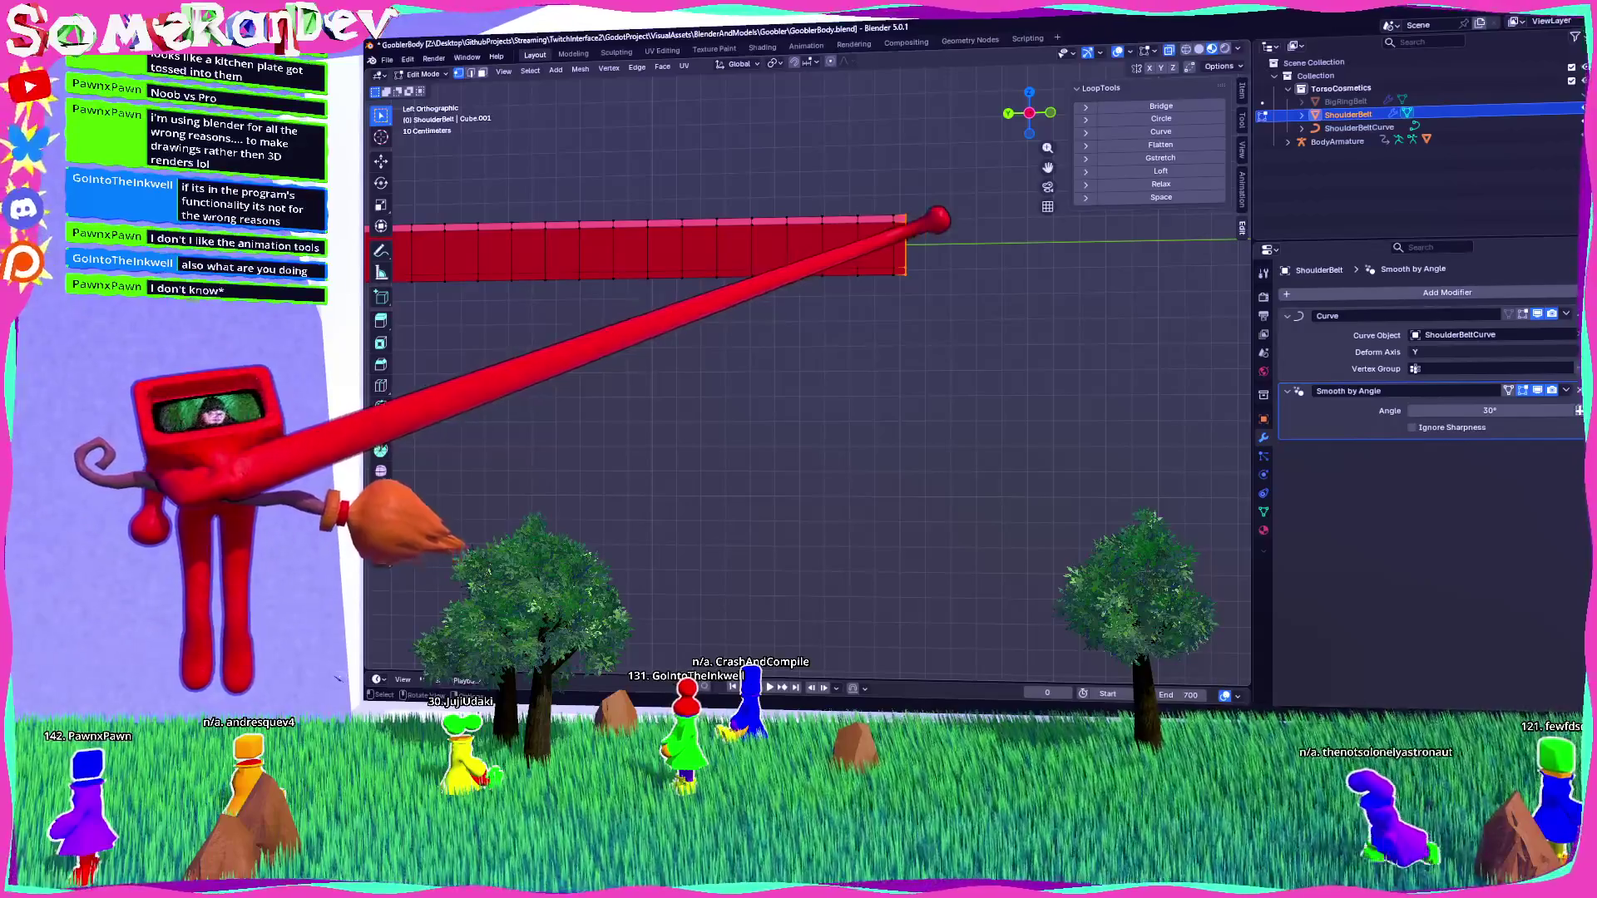
pyautogui.press('g')
pyautogui.press('y')
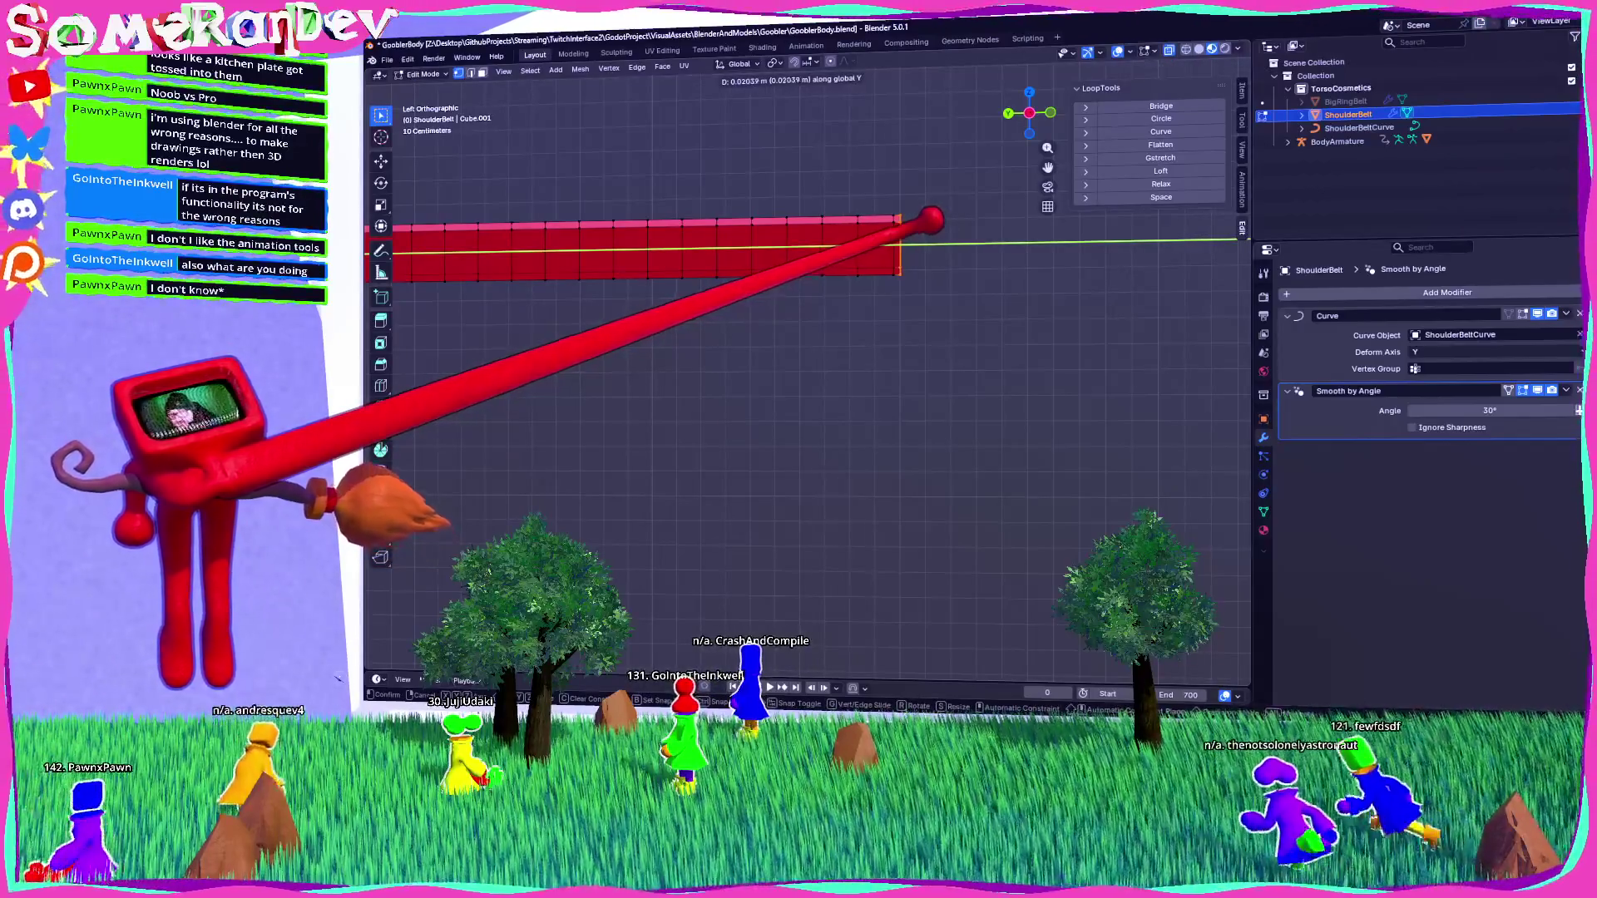
pyautogui.click(923, 208)
pyautogui.scroll(4, 909, 303)
pyautogui.moveTo(1076, 197)
pyautogui.keyDown('shift'); pyautogui.mouseDown(button='middle')
pyautogui.moveTo(882, 286)
pyautogui.moveTo(952, 271)
pyautogui.mouseUp(button='middle'); pyautogui.keyUp('shift')
pyautogui.scroll(4, 919, 238)
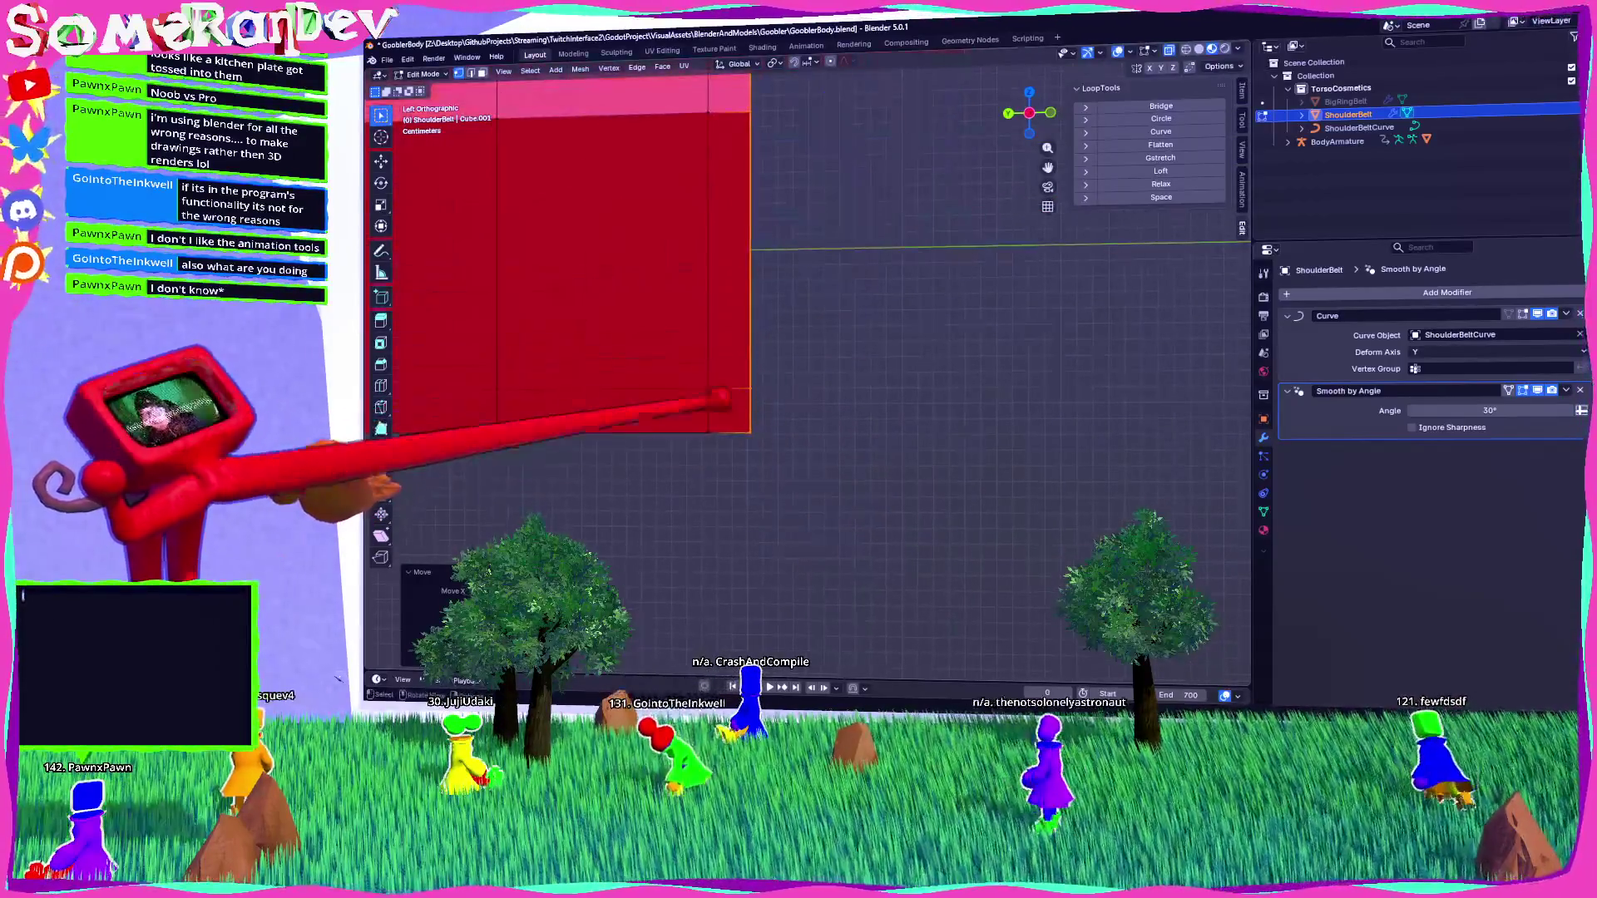
pyautogui.press('y')
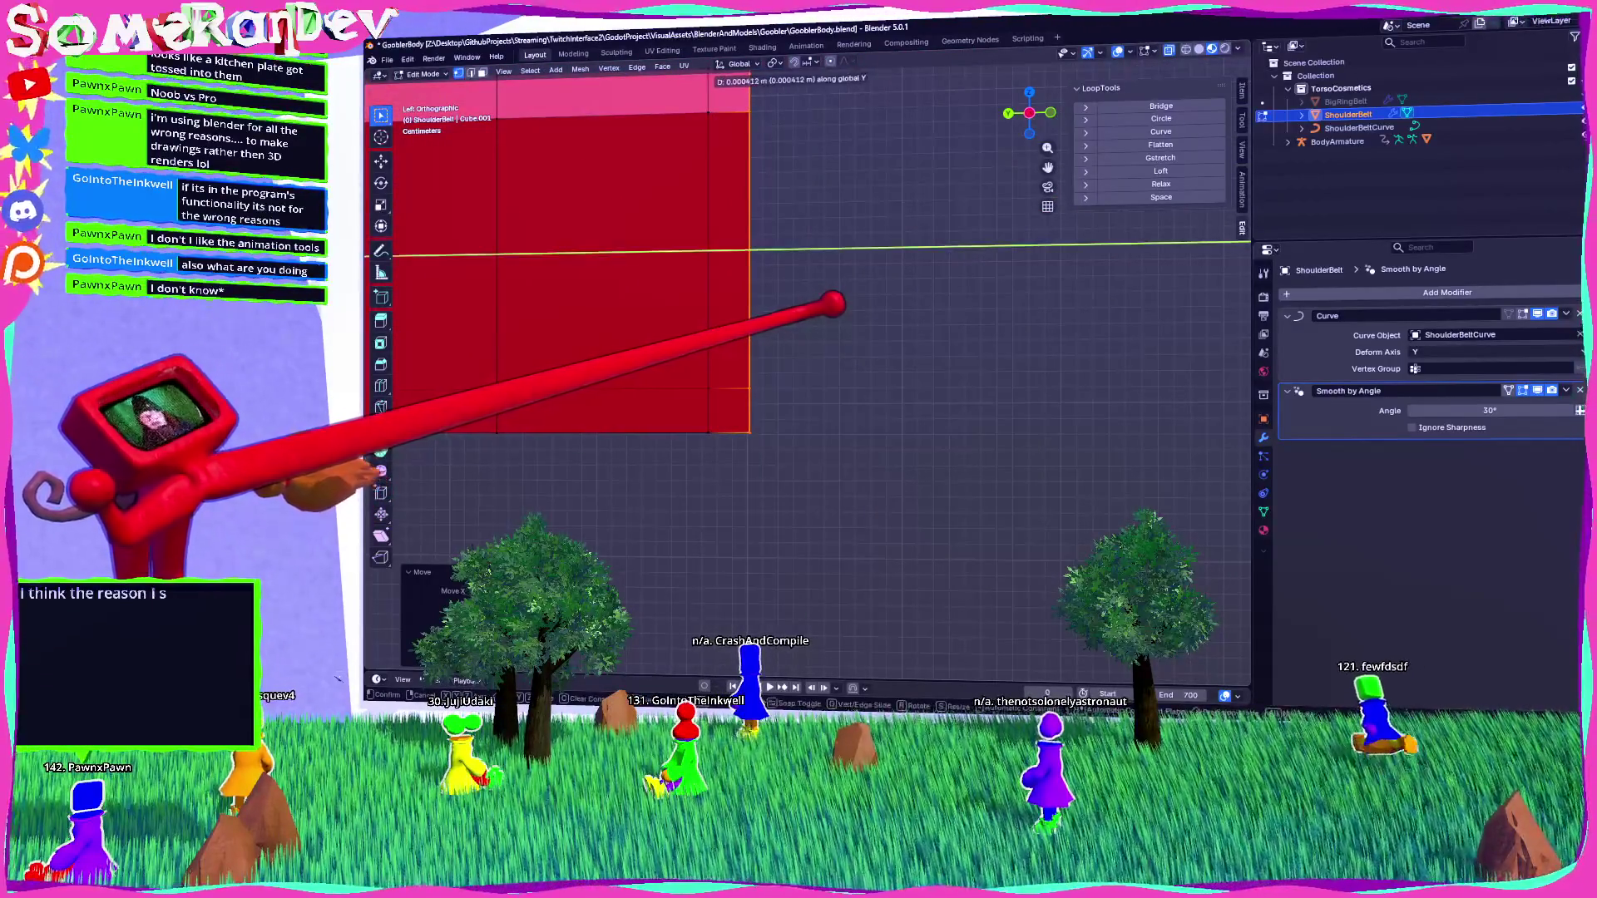
pyautogui.click(803, 271)
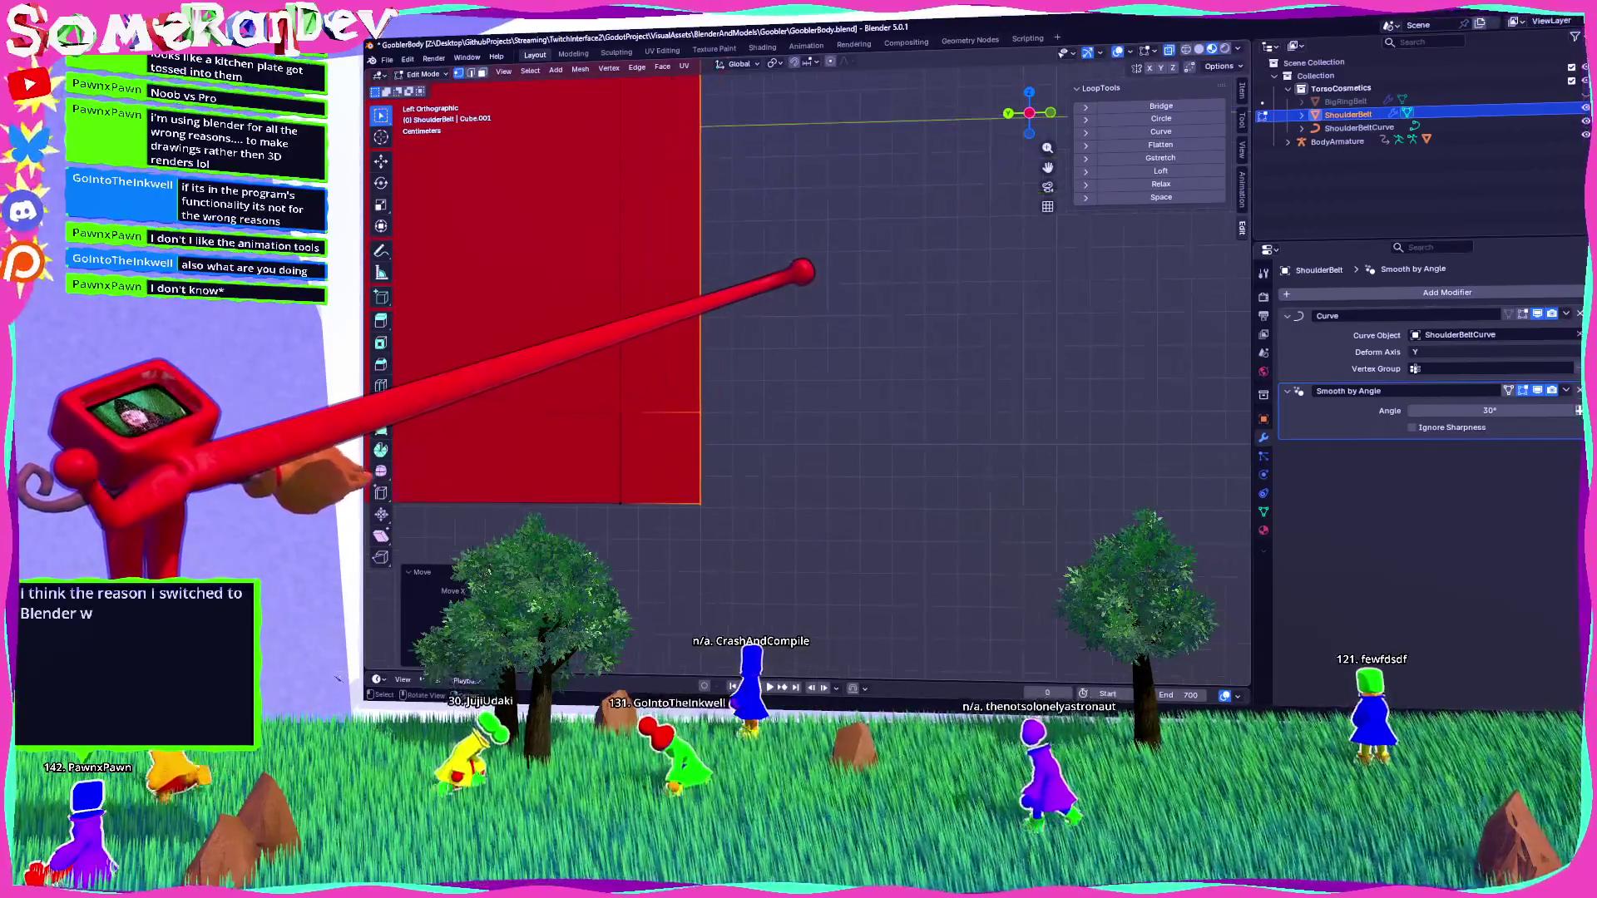
# Set the strip's Median Y in the N-panel, then inspect the belt around the torso.
pyautogui.scroll(-5, 803, 271)
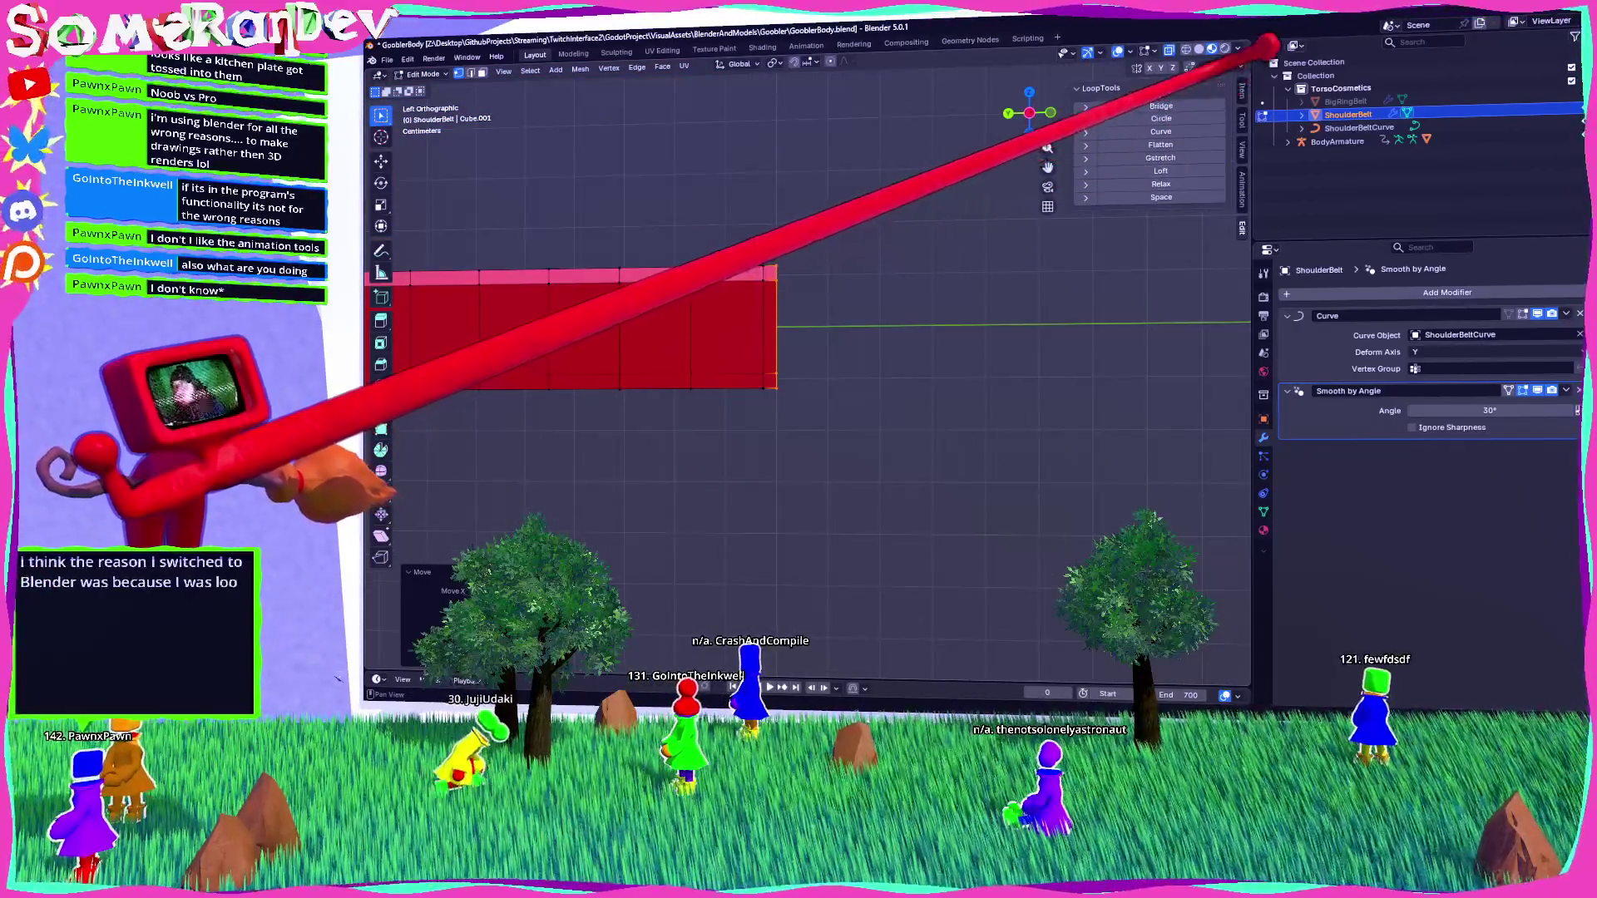
pyautogui.click(1240, 87)
pyautogui.click(1197, 130)
pyautogui.press('Return')
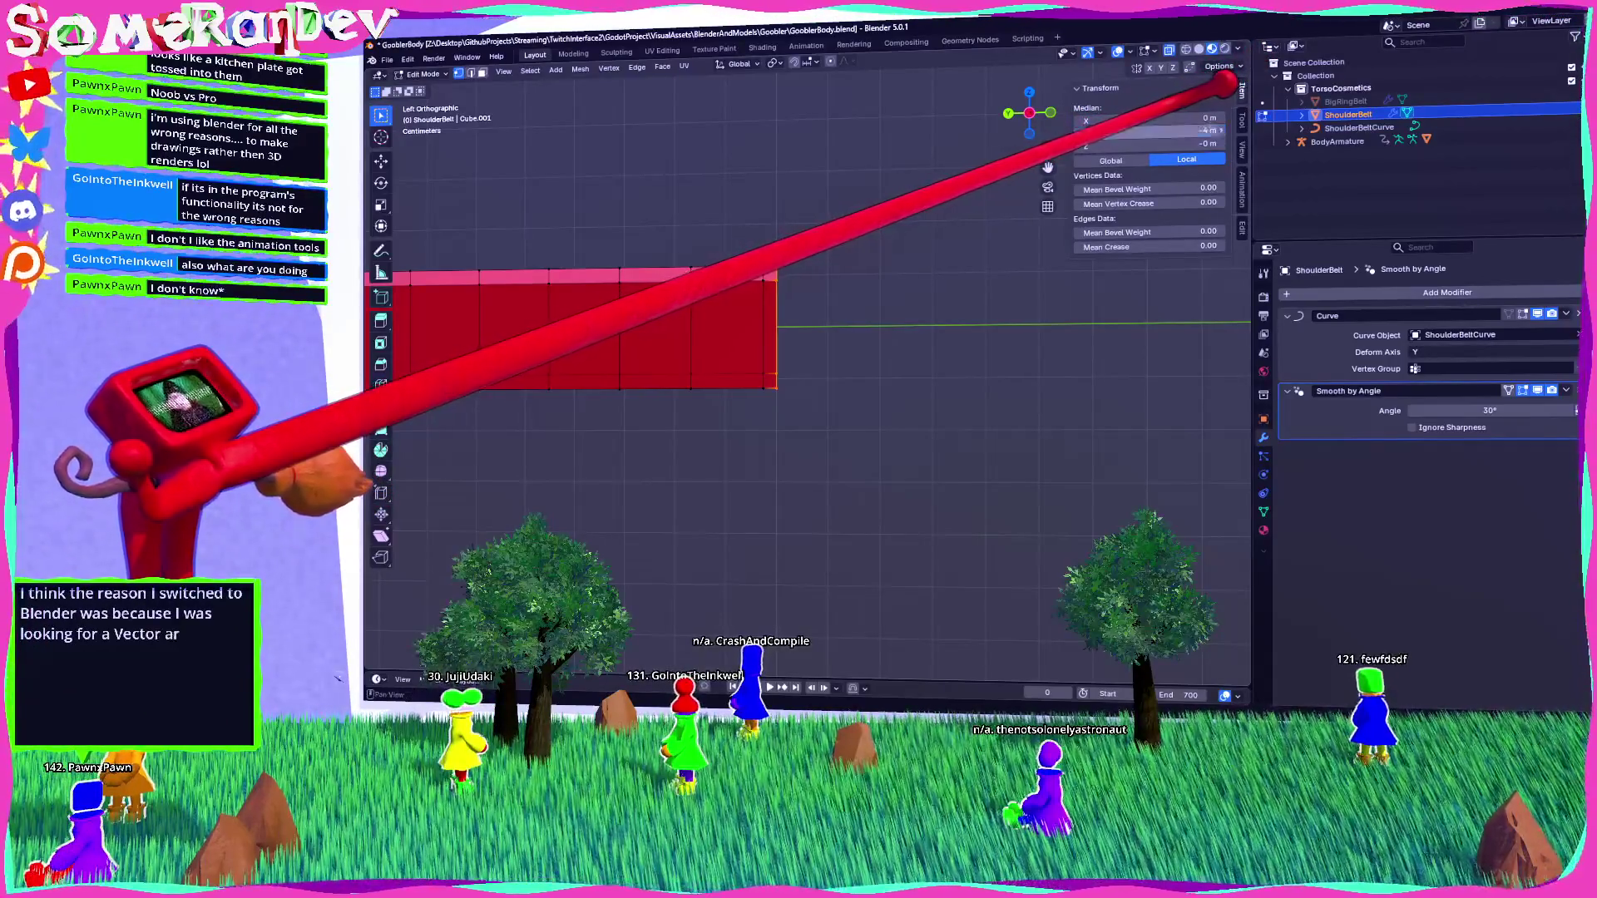
pyautogui.press('Tab')
pyautogui.moveTo(798, 416)
pyautogui.mouseDown(button='middle')
pyautogui.moveTo(690, 378)
pyautogui.moveTo(583, 367)
pyautogui.moveTo(666, 378)
pyautogui.mouseUp(button='middle')
pyautogui.moveTo(1002, 390)
pyautogui.mouseDown(button='middle')
pyautogui.moveTo(1020, 425)
pyautogui.moveTo(998, 346)
pyautogui.moveTo(892, 324)
pyautogui.mouseUp(button='middle')
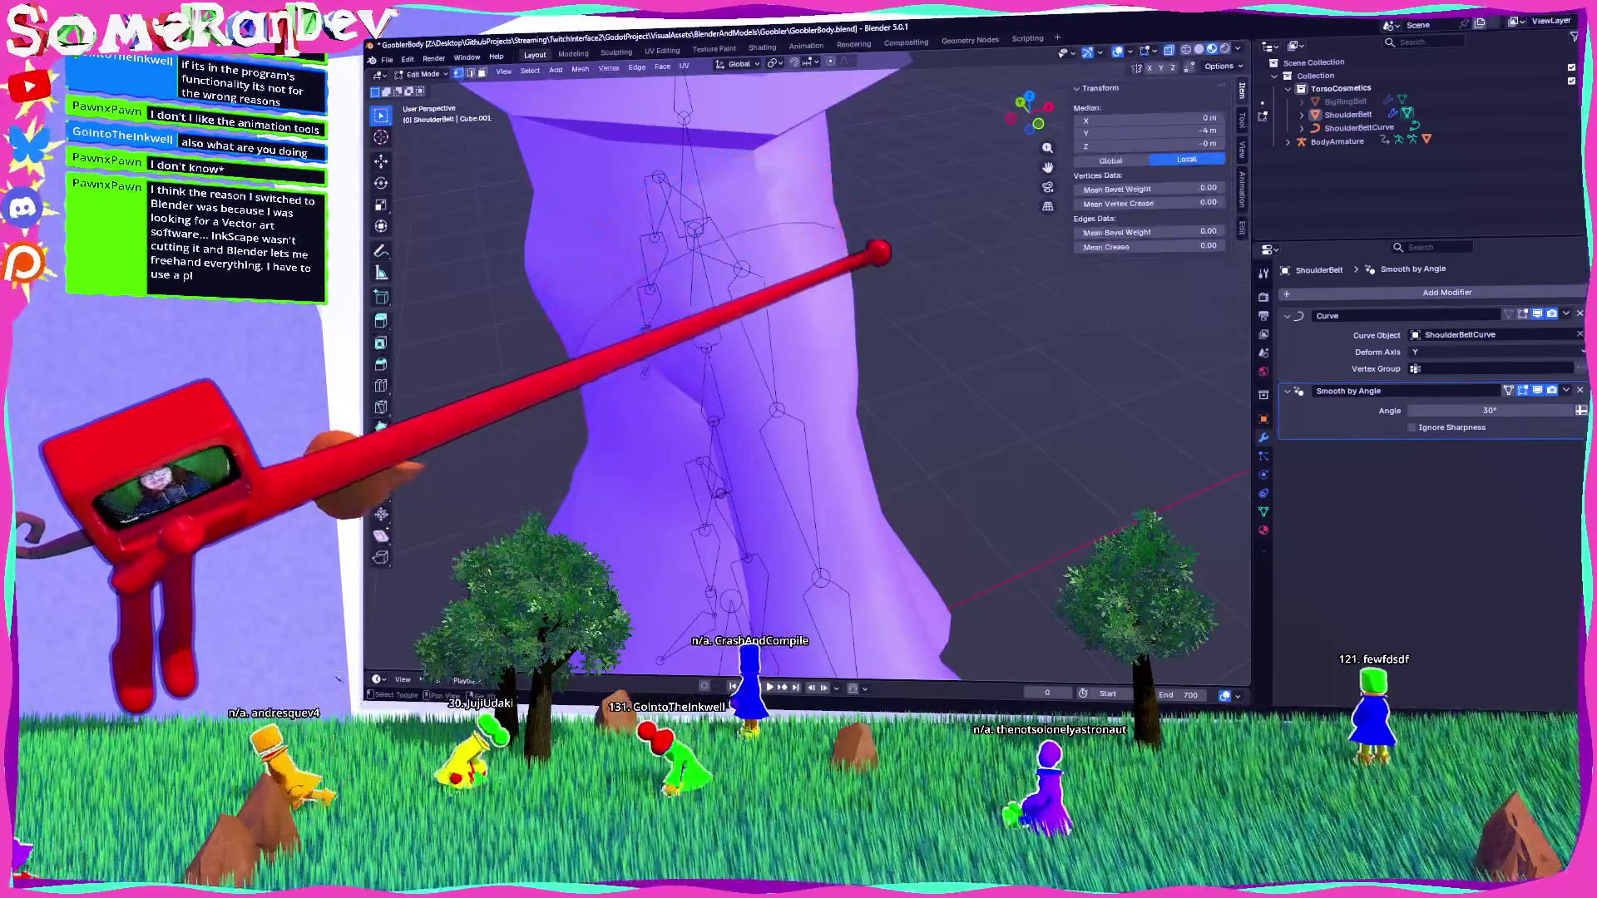
# Rename the belt object to ShoulderBeltModified.
pyautogui.doubleClick(1349, 114)
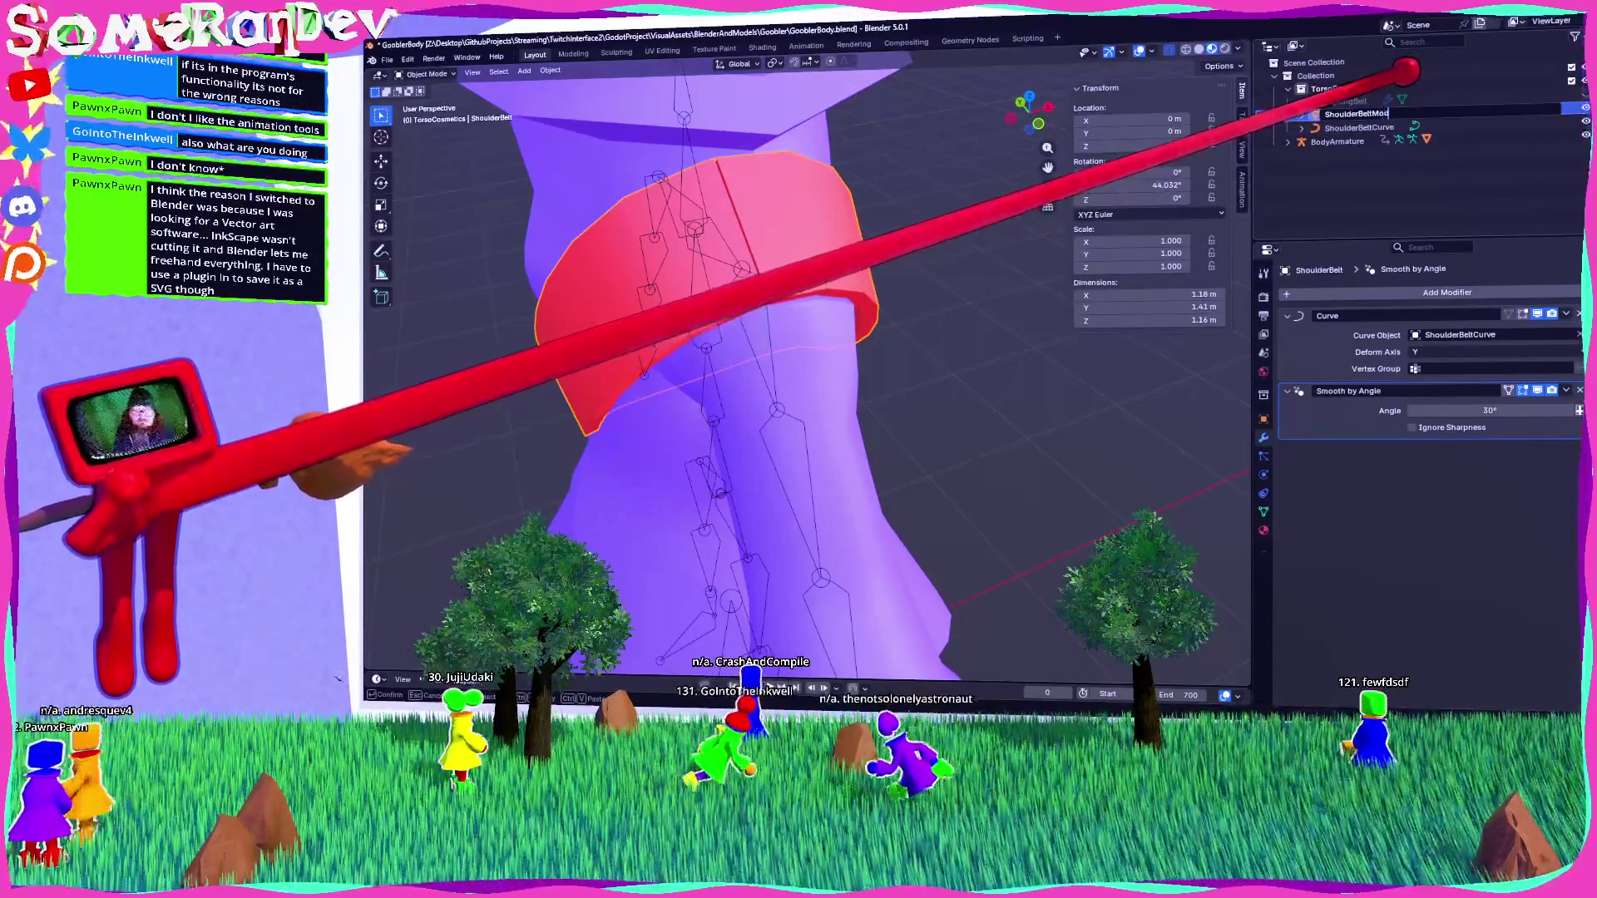
pyautogui.write('ified')
pyautogui.press('Return')
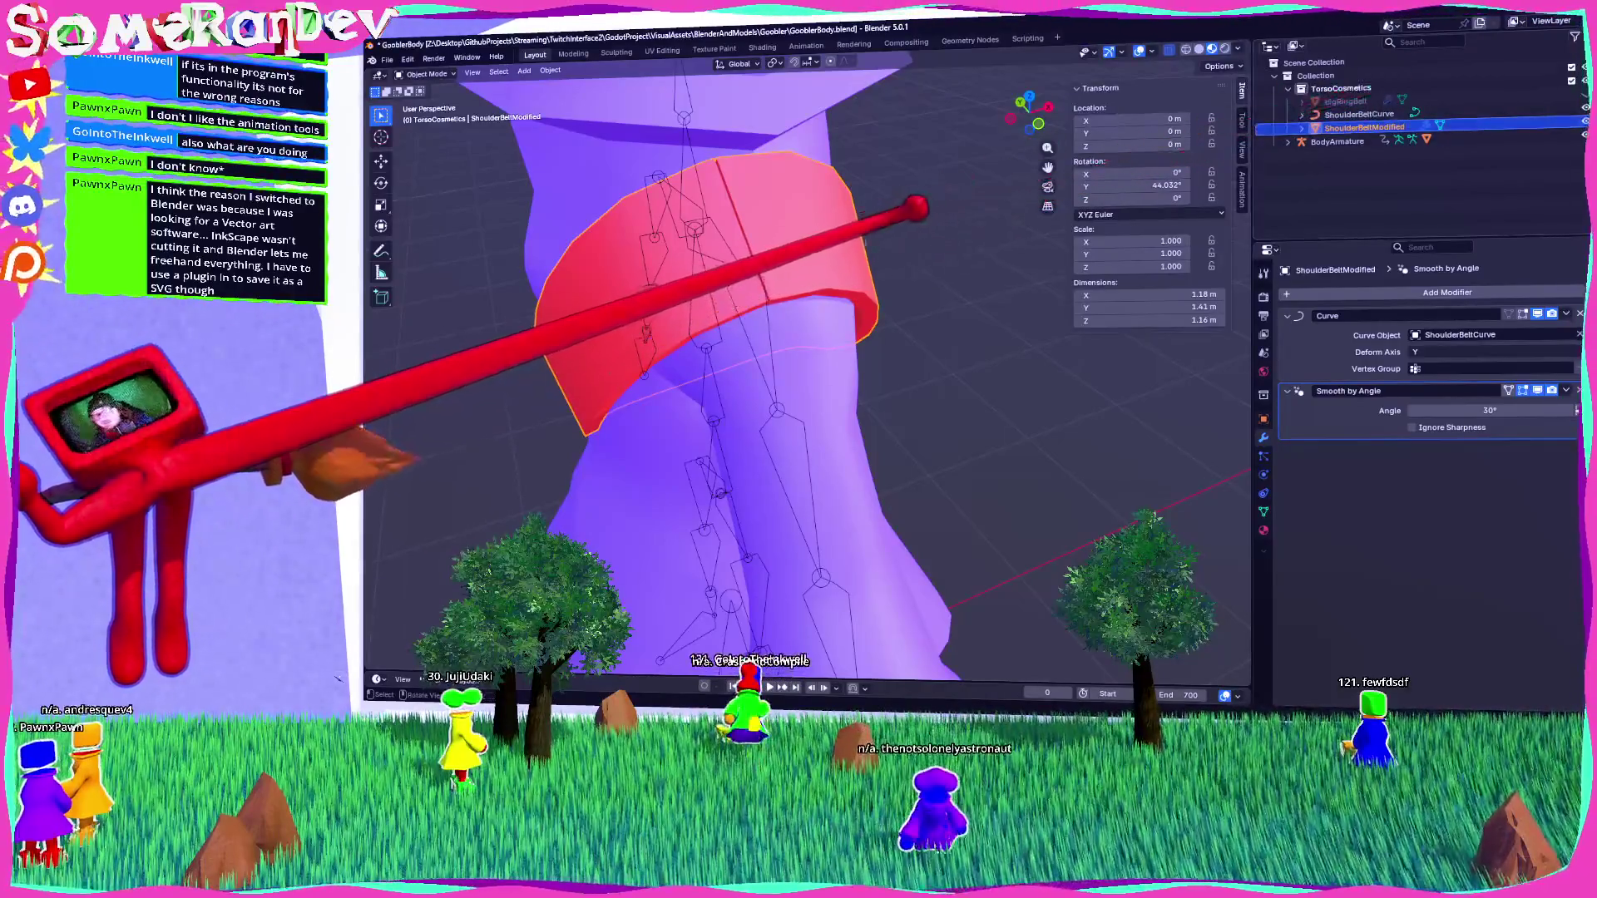
# Duplicate it in place, remove the copy's Curve modifier, and name the copy ShoulderBelt.
pyautogui.hotkey('shift', 'd')
pyautogui.press('Escape')
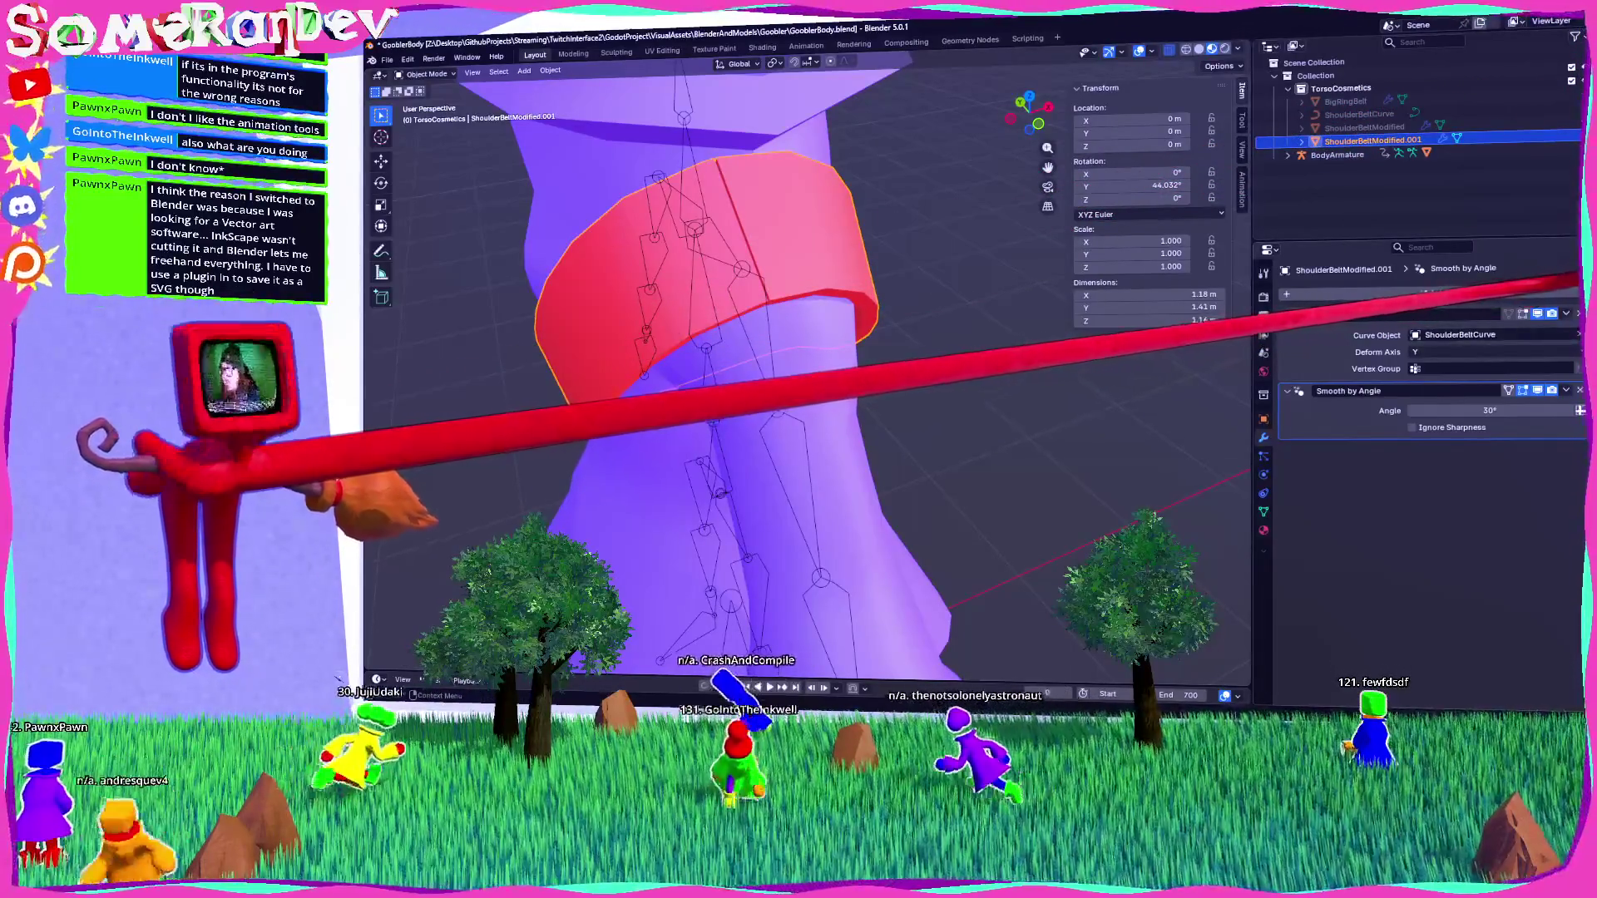
pyautogui.hotkey('ctrl', 'x')
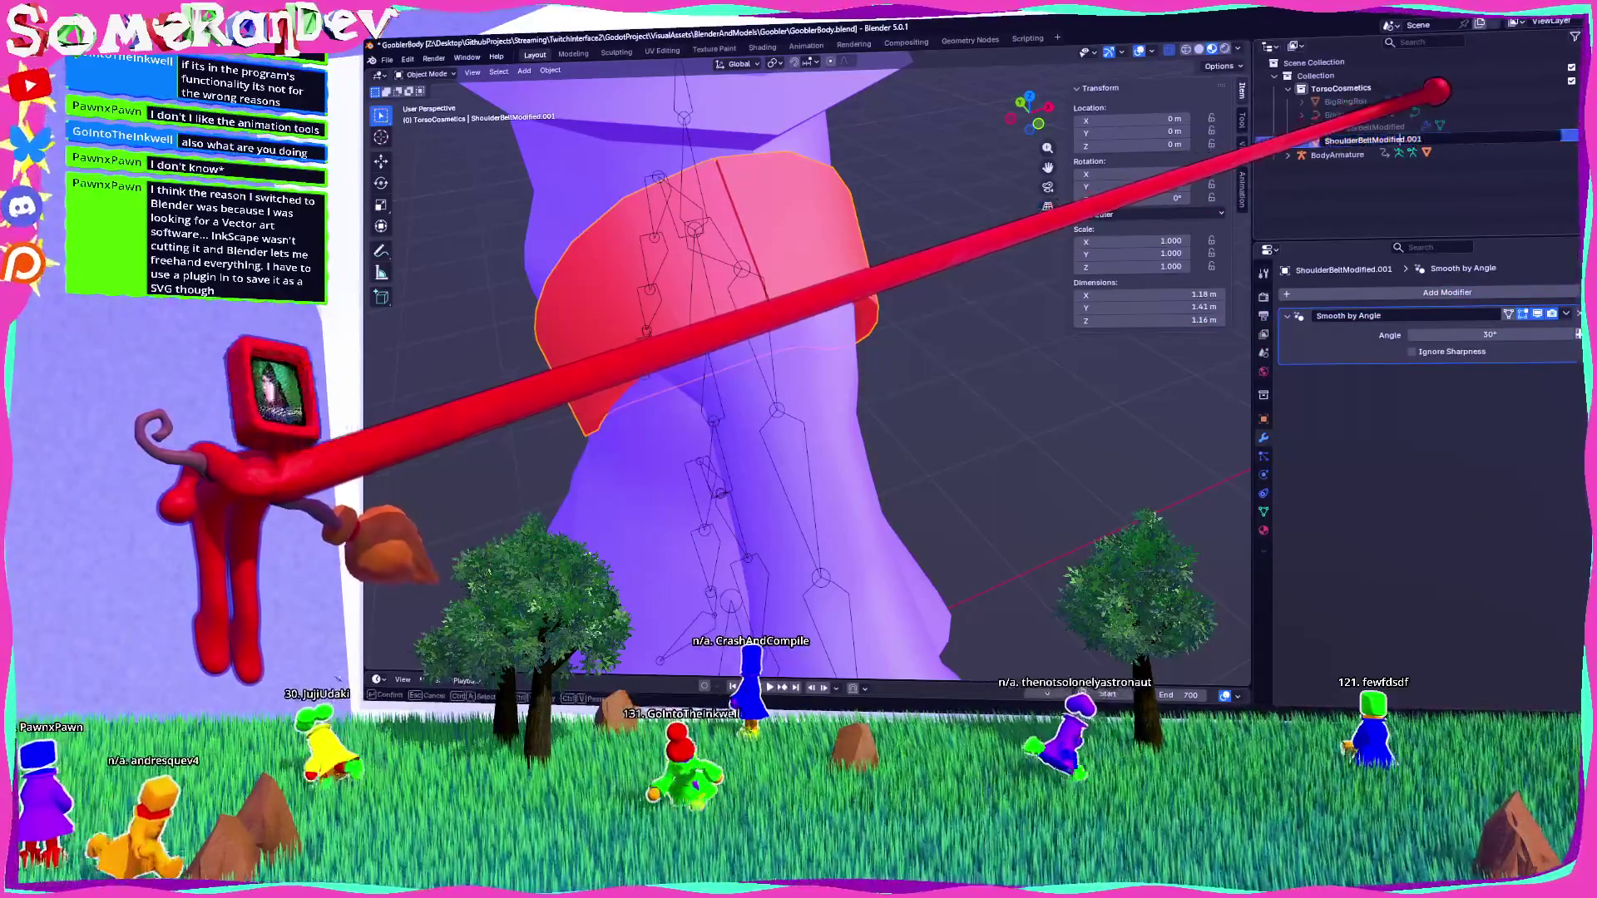
pyautogui.hotkey('shift', 'End')
pyautogui.press('Delete')
pyautogui.press('Return')
pyautogui.press('KP_Decimal')
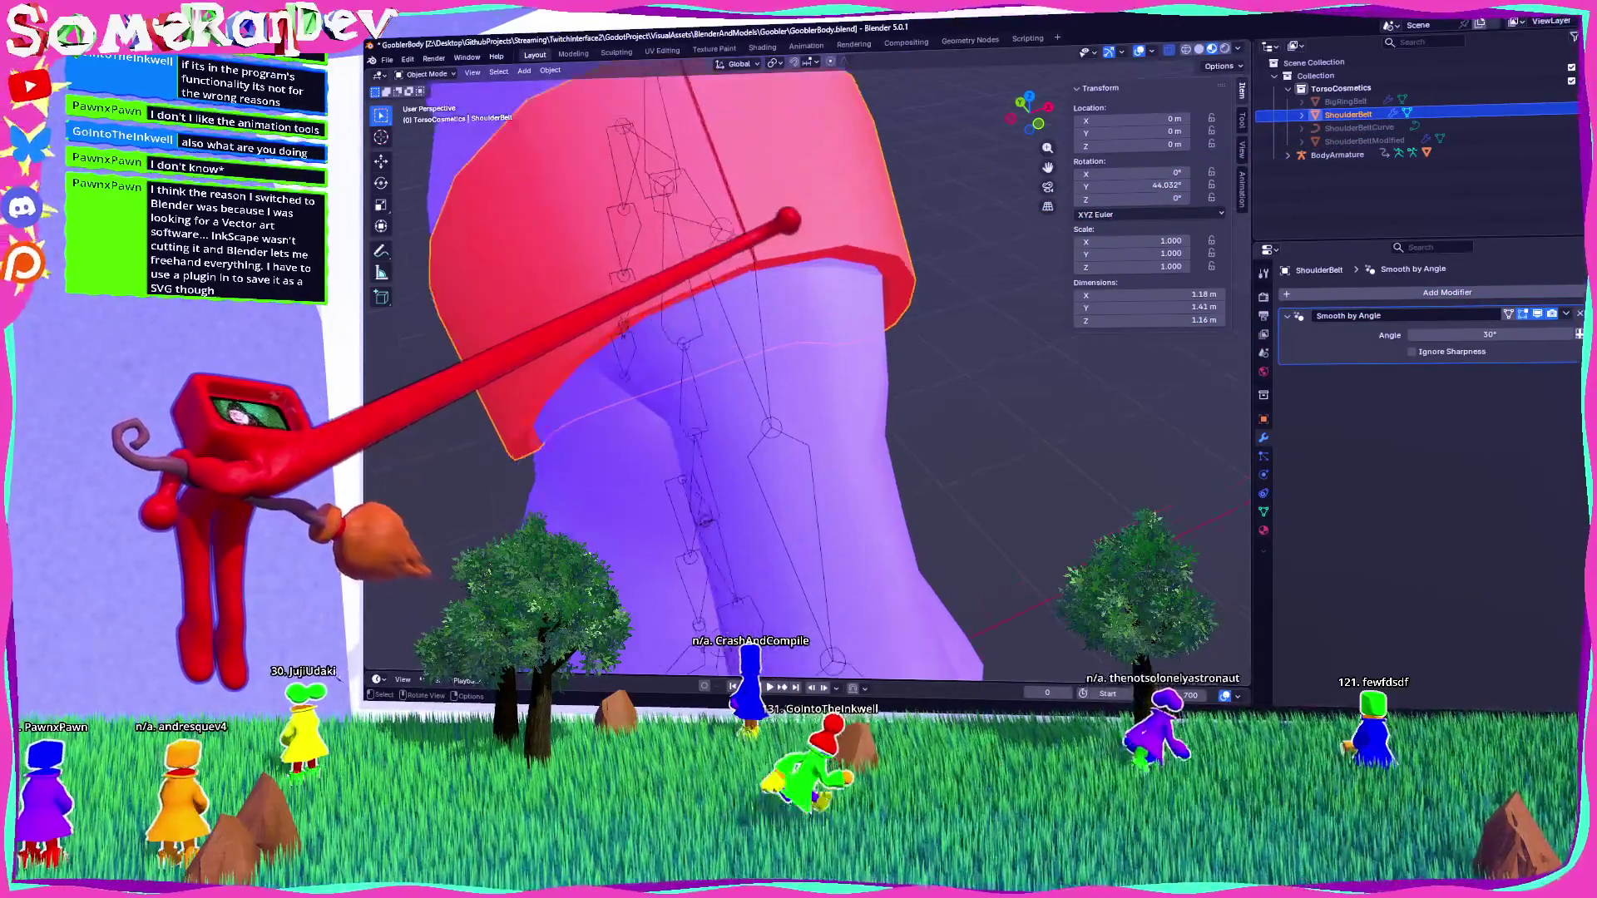
pyautogui.press('Tab')
pyautogui.click(790, 329)
pyautogui.moveTo(790, 328); pyautogui.dragTo(723, 366, button='middle')
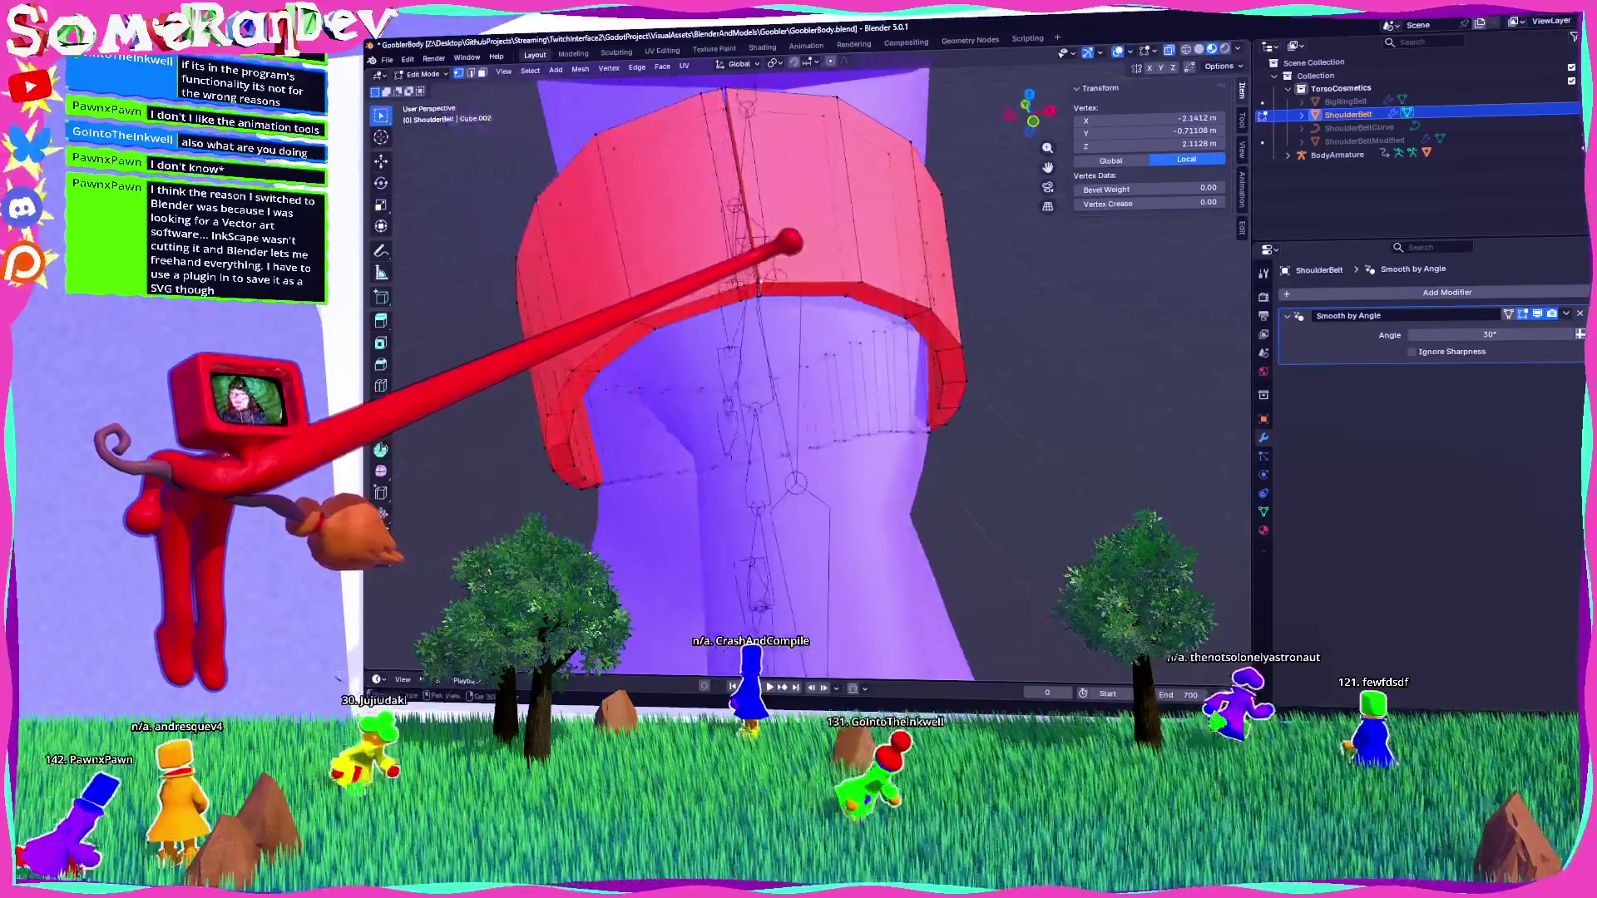
pyautogui.moveTo(778, 236)
pyautogui.mouseDown(button='middle')
pyautogui.moveTo(859, 328)
pyautogui.moveTo(846, 274)
pyautogui.mouseUp(button='middle')
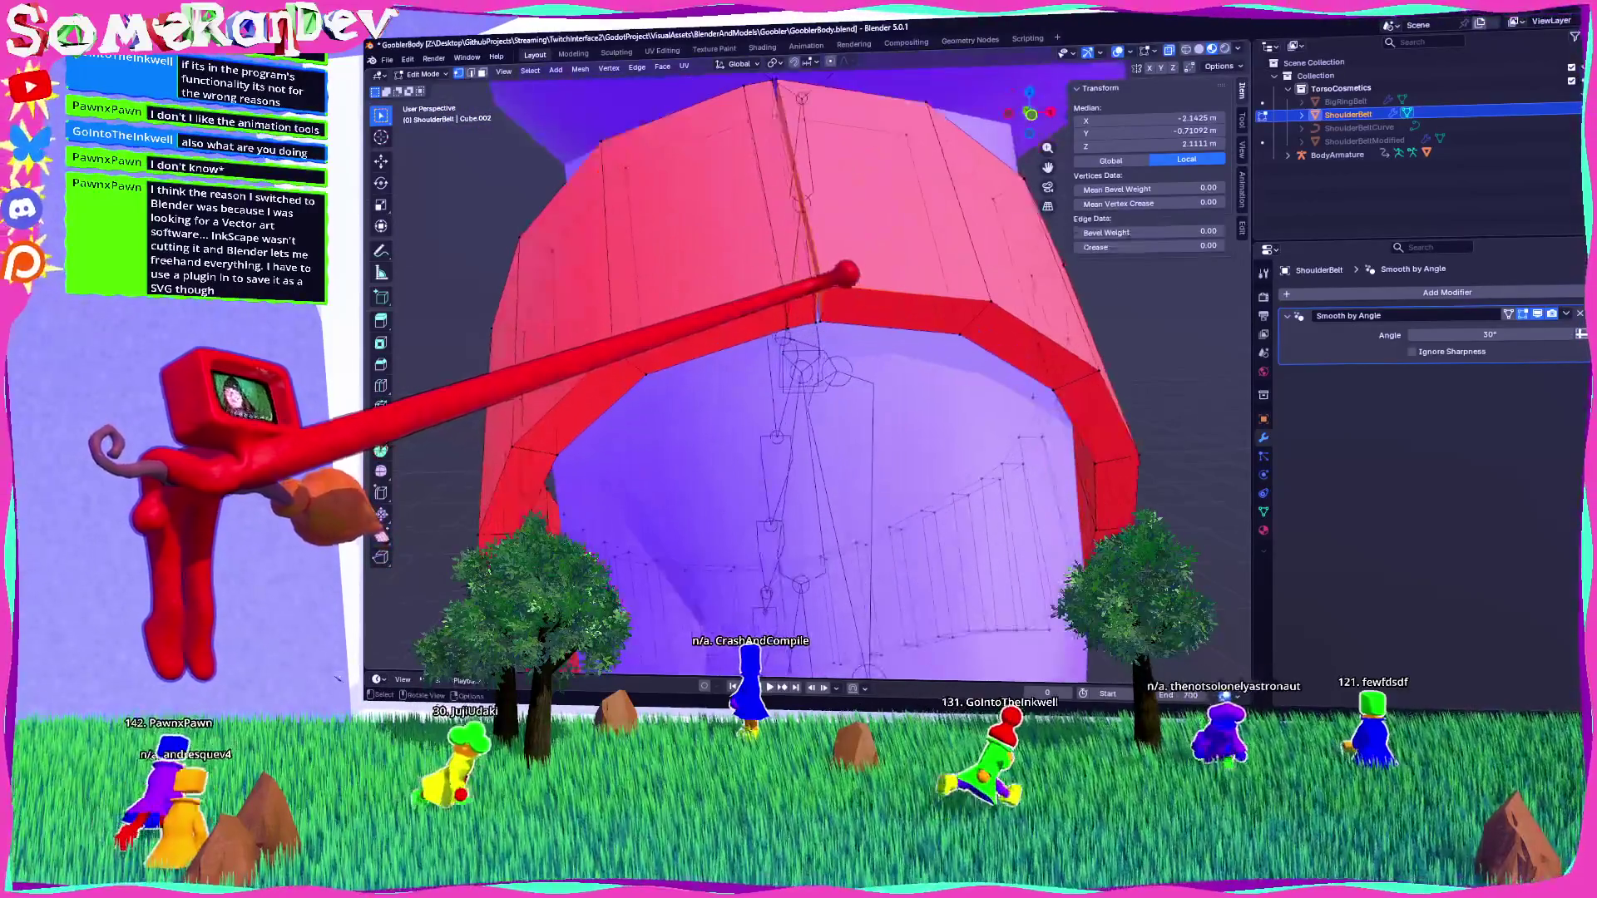
pyautogui.click(844, 279)
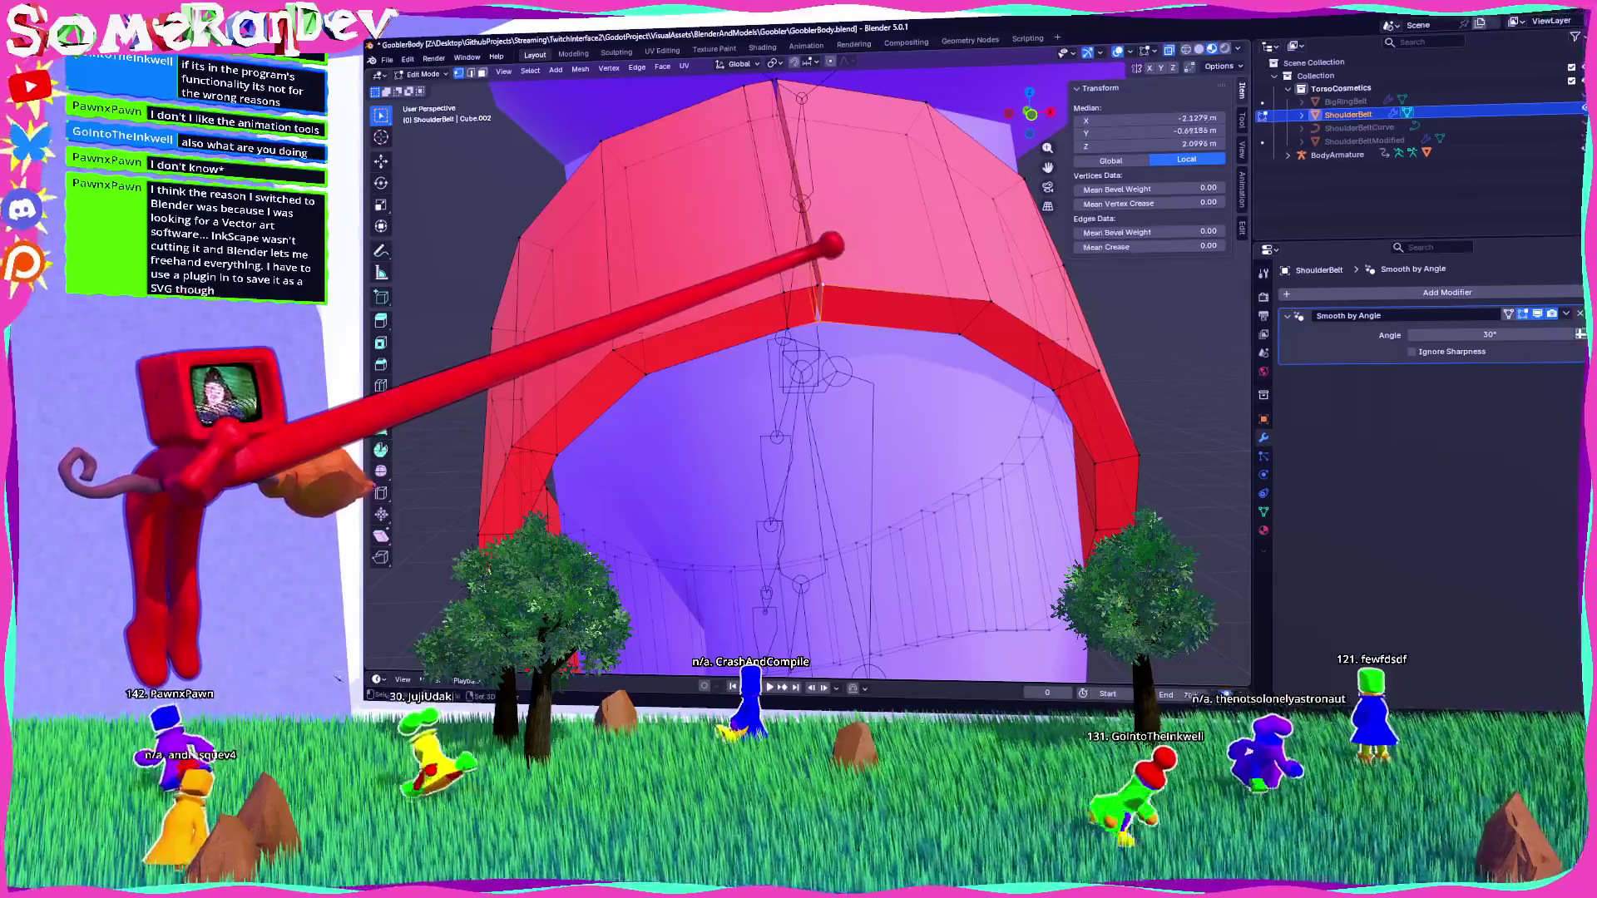
pyautogui.moveTo(819, 212)
pyautogui.mouseDown(button='middle')
pyautogui.moveTo(831, 232)
pyautogui.moveTo(784, 142)
pyautogui.moveTo(896, 323)
pyautogui.moveTo(863, 450)
pyautogui.mouseUp(button='middle')
pyautogui.click(829, 422)
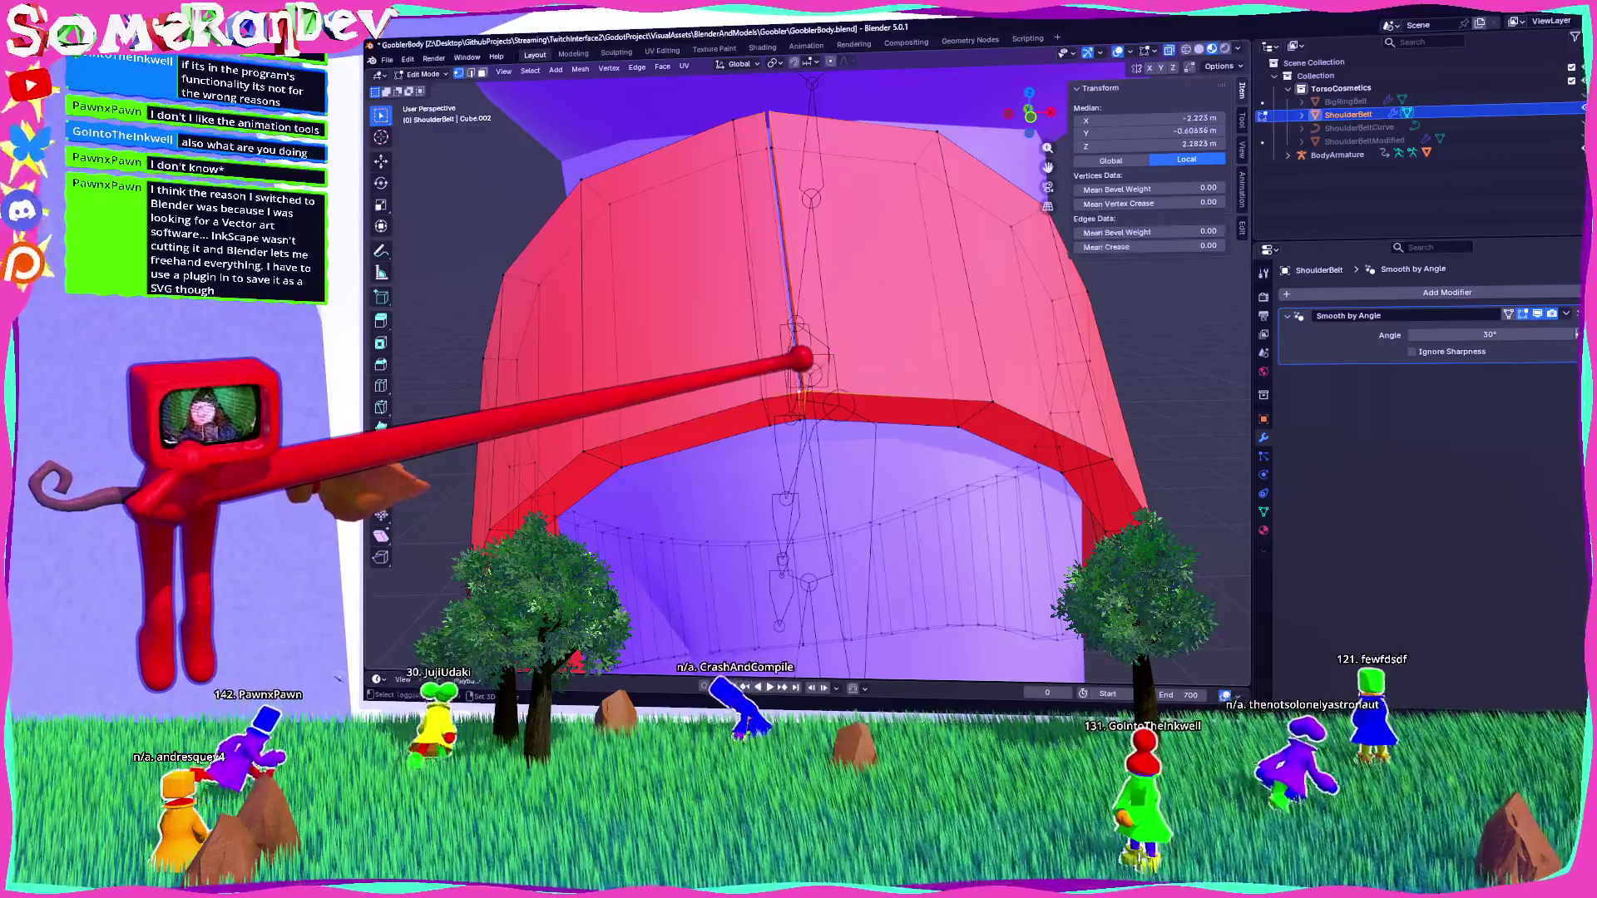
pyautogui.moveTo(865, 370)
pyautogui.mouseDown(button='middle')
pyautogui.moveTo(1009, 352)
pyautogui.moveTo(859, 242)
pyautogui.moveTo(841, 257)
pyautogui.moveTo(913, 129)
pyautogui.mouseUp(button='middle')
pyautogui.click(865, 93)
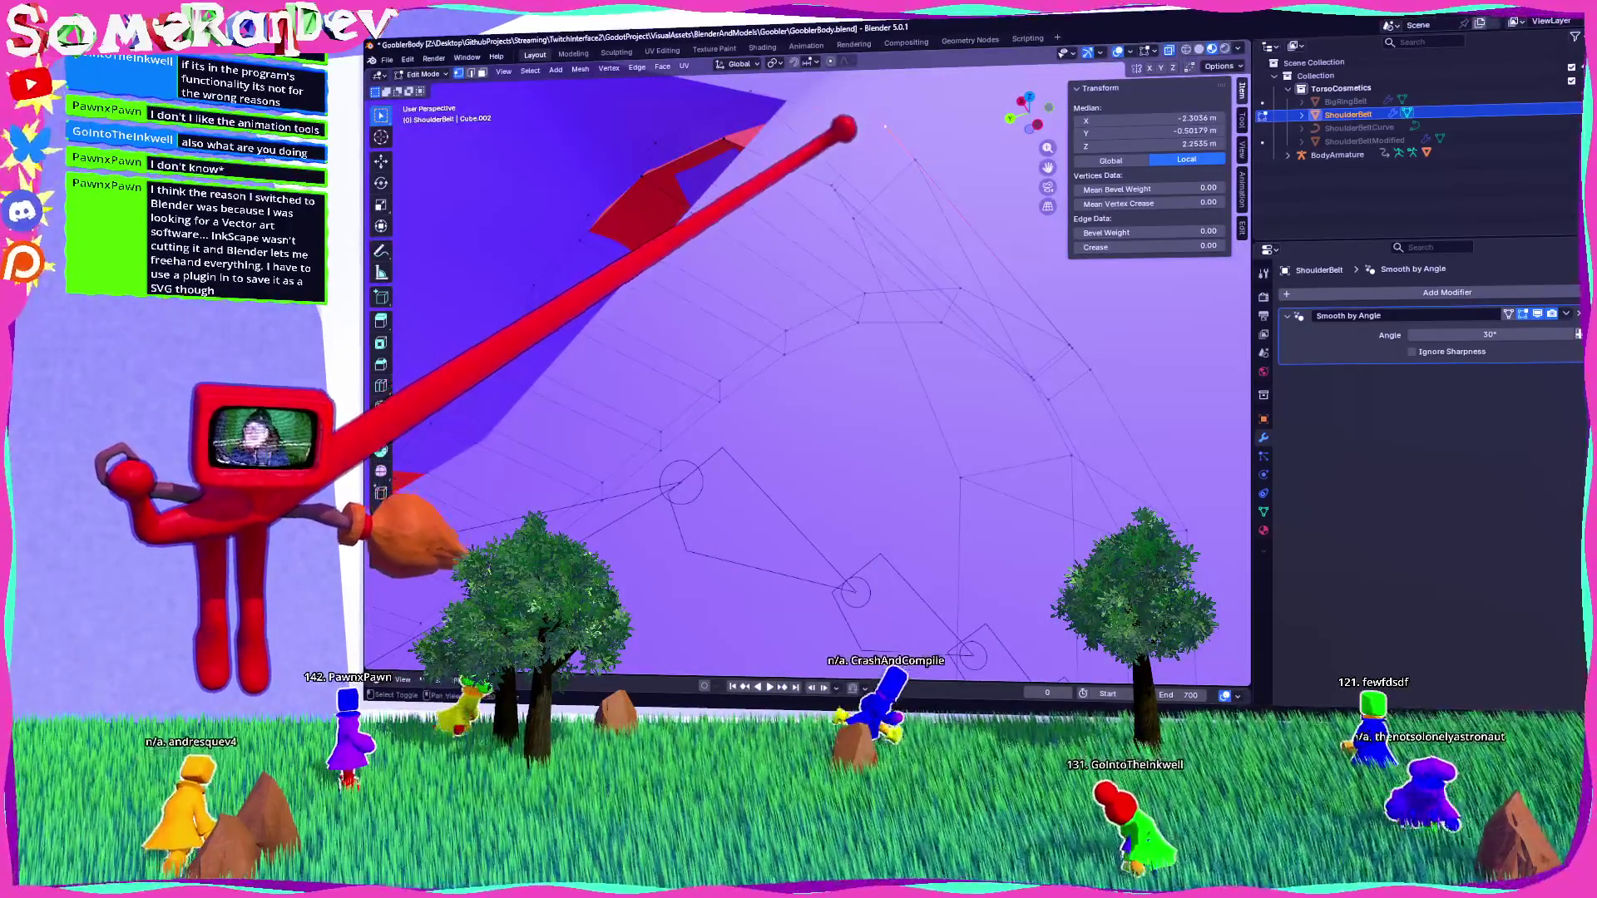
pyautogui.click(832, 187)
pyautogui.moveTo(832, 187); pyautogui.dragTo(698, 166, button='middle')
pyautogui.click(790, 187)
pyautogui.keyDown('shift'); pyautogui.click(722, 160); pyautogui.keyUp('shift')
pyautogui.scroll(-10, 807, 374)
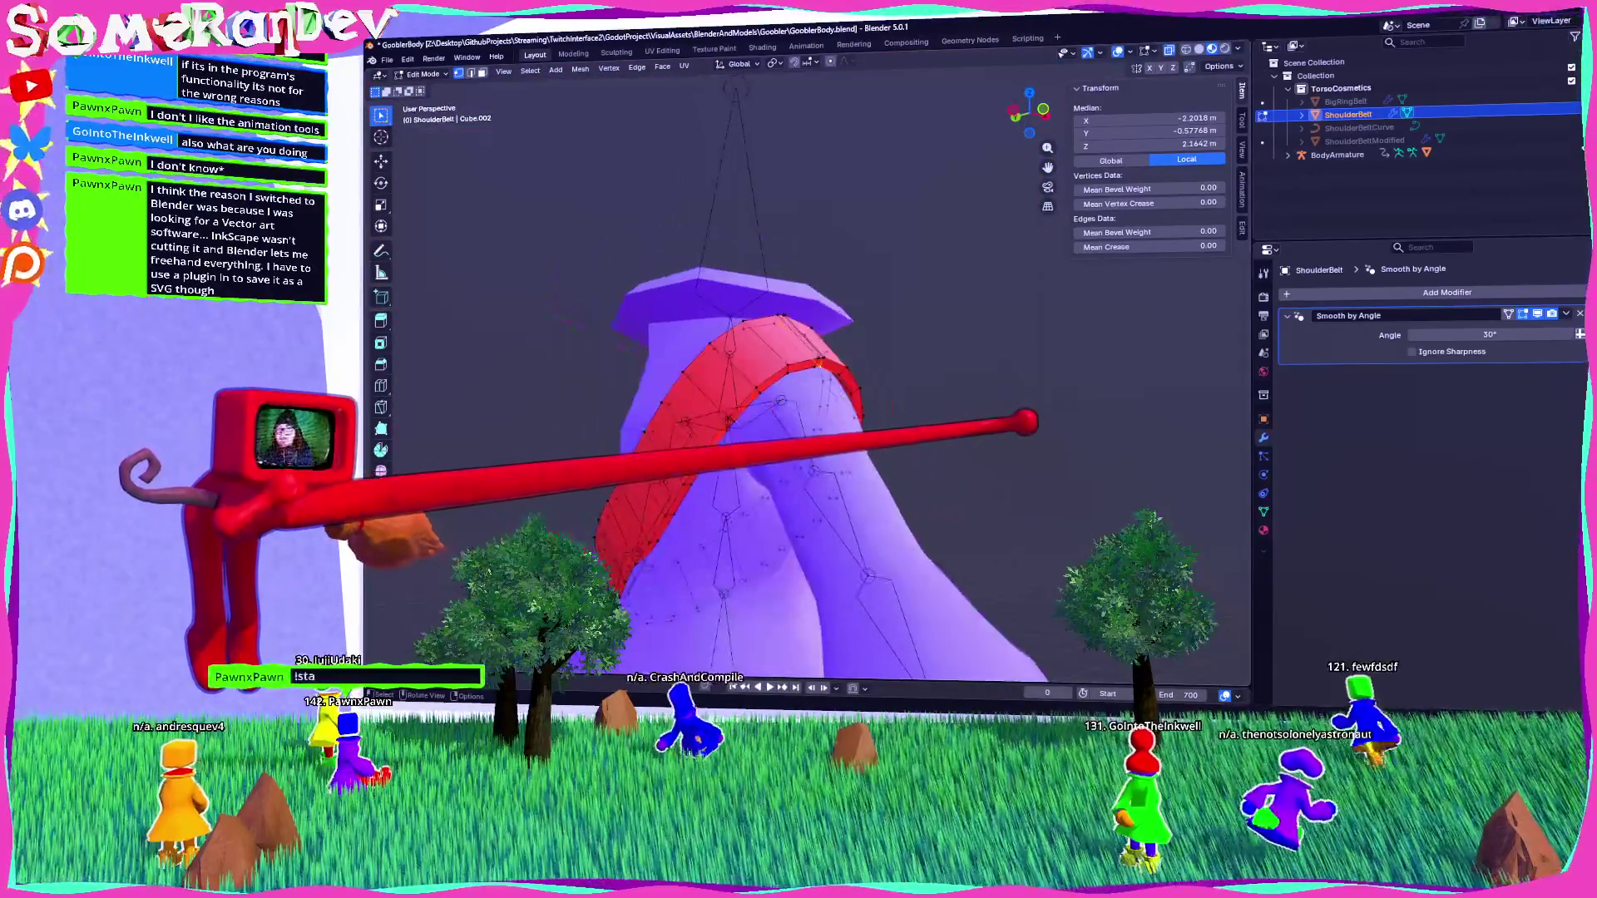
pyautogui.hotkey('alt', 'a')
pyautogui.press('Tab')
pyautogui.moveTo(806, 374); pyautogui.dragTo(932, 374, button='middle')
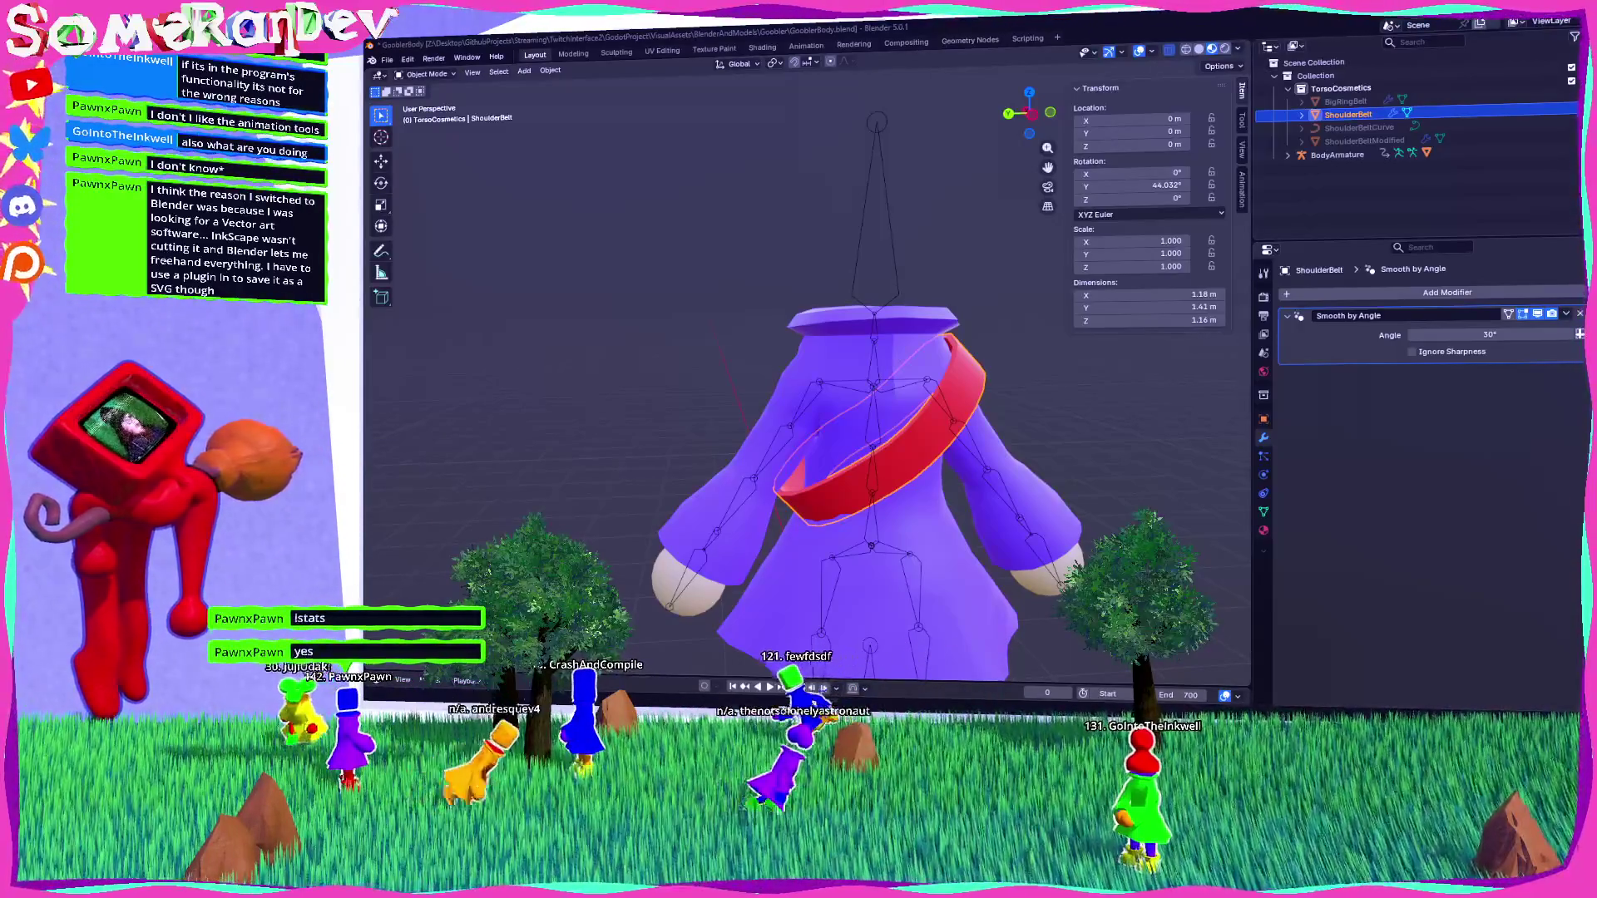
pyautogui.hotkey('alt', 'Tab')
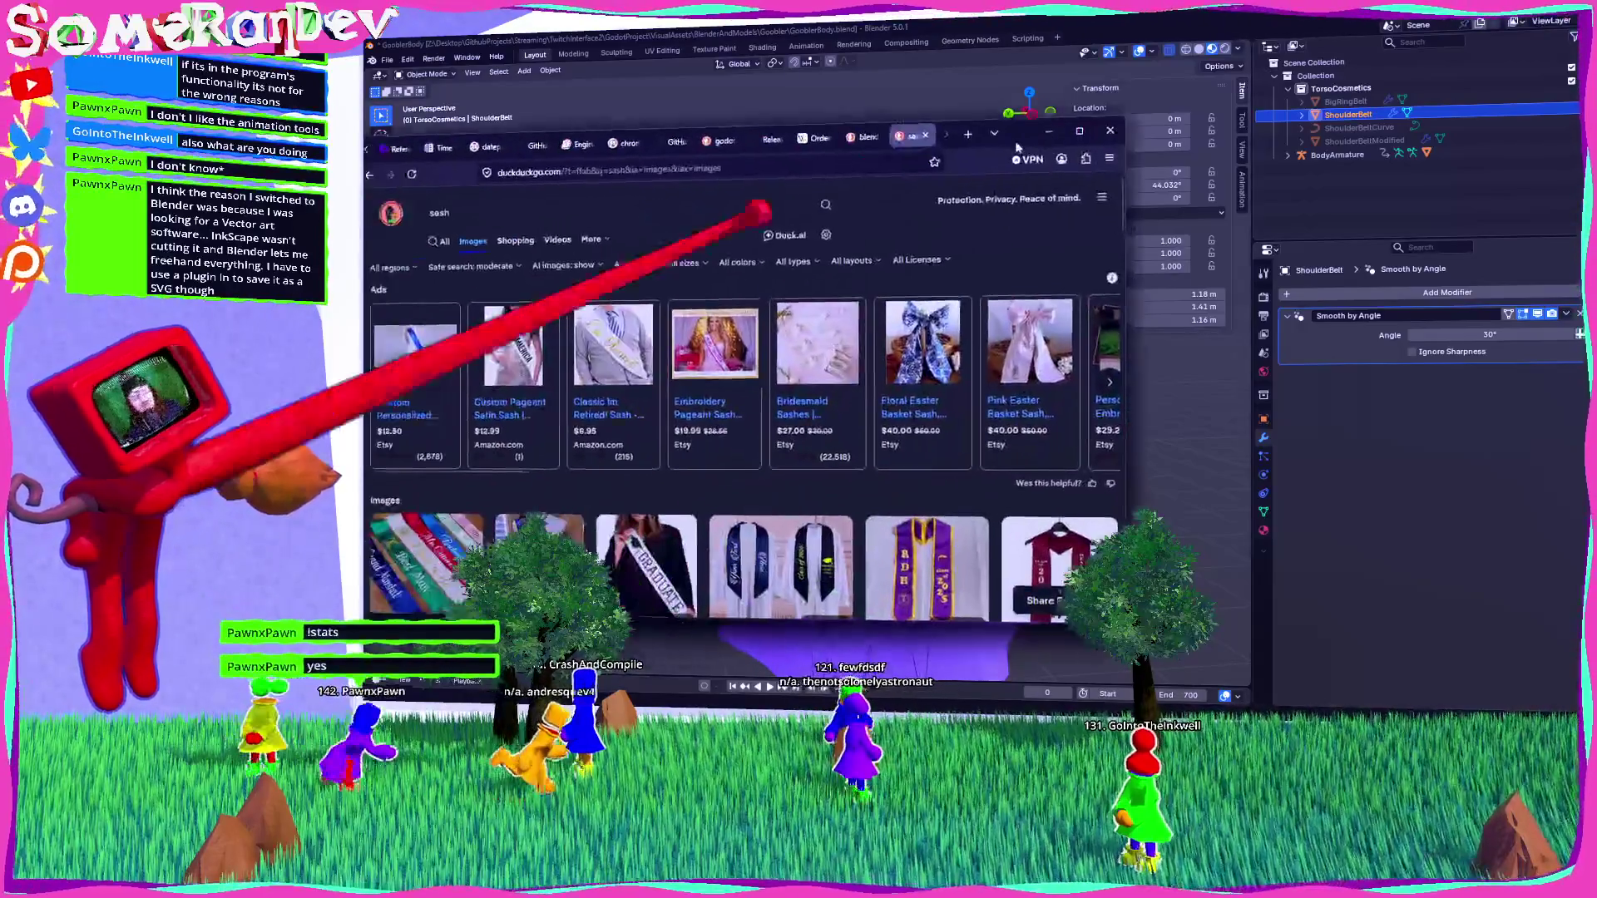
pyautogui.scroll(-5, 819, 366)
pyautogui.scroll(3, 736, 392)
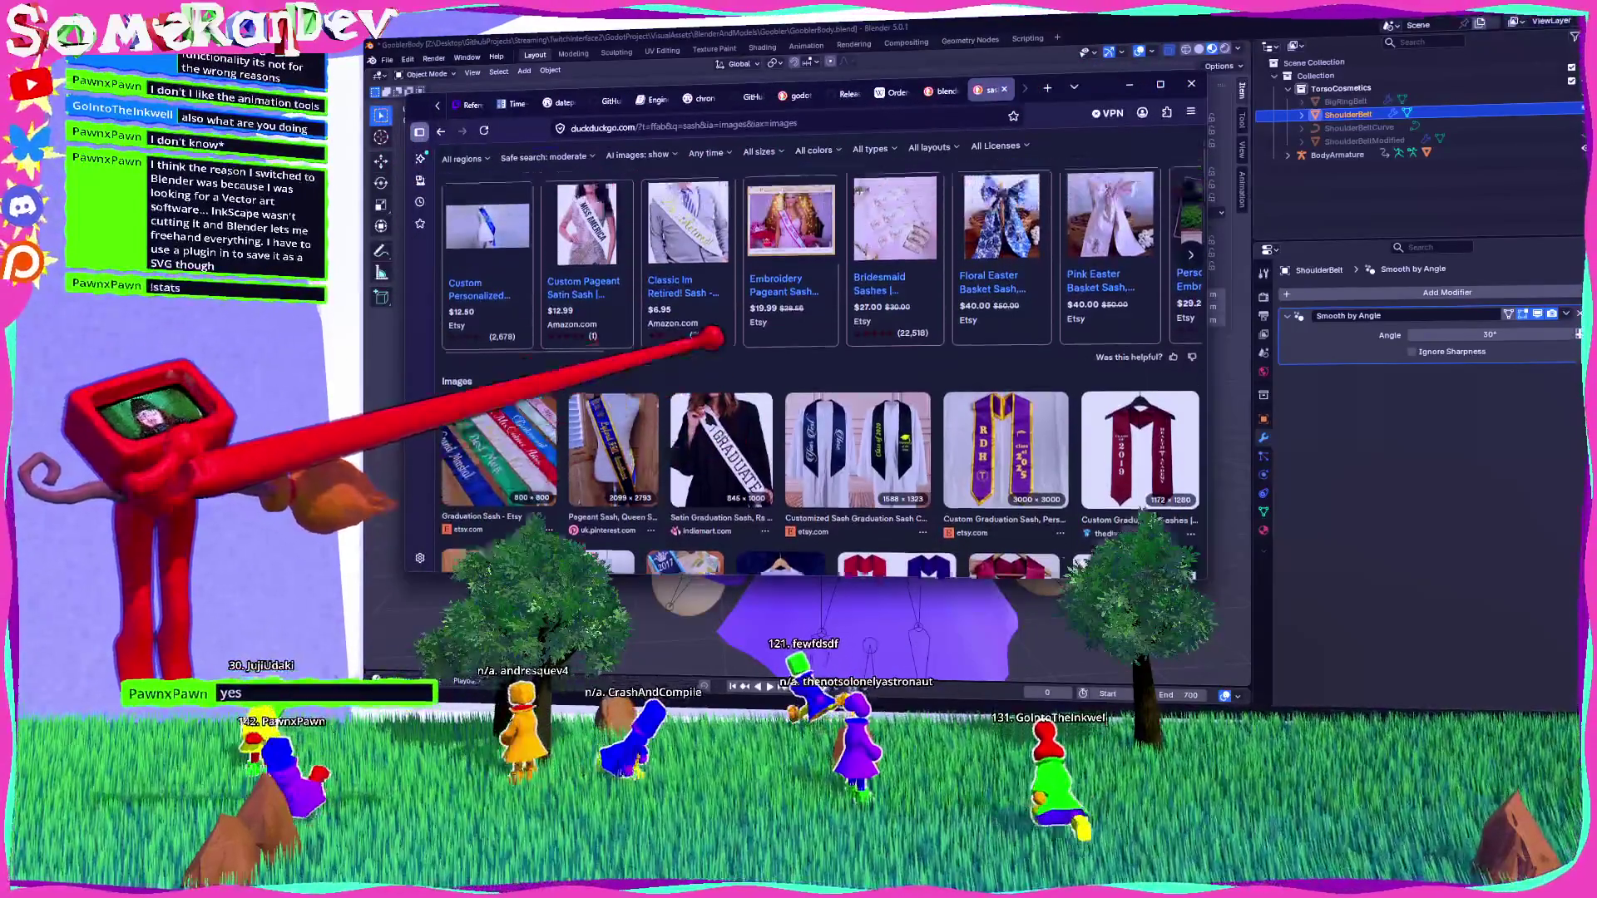
pyautogui.click(440, 131)
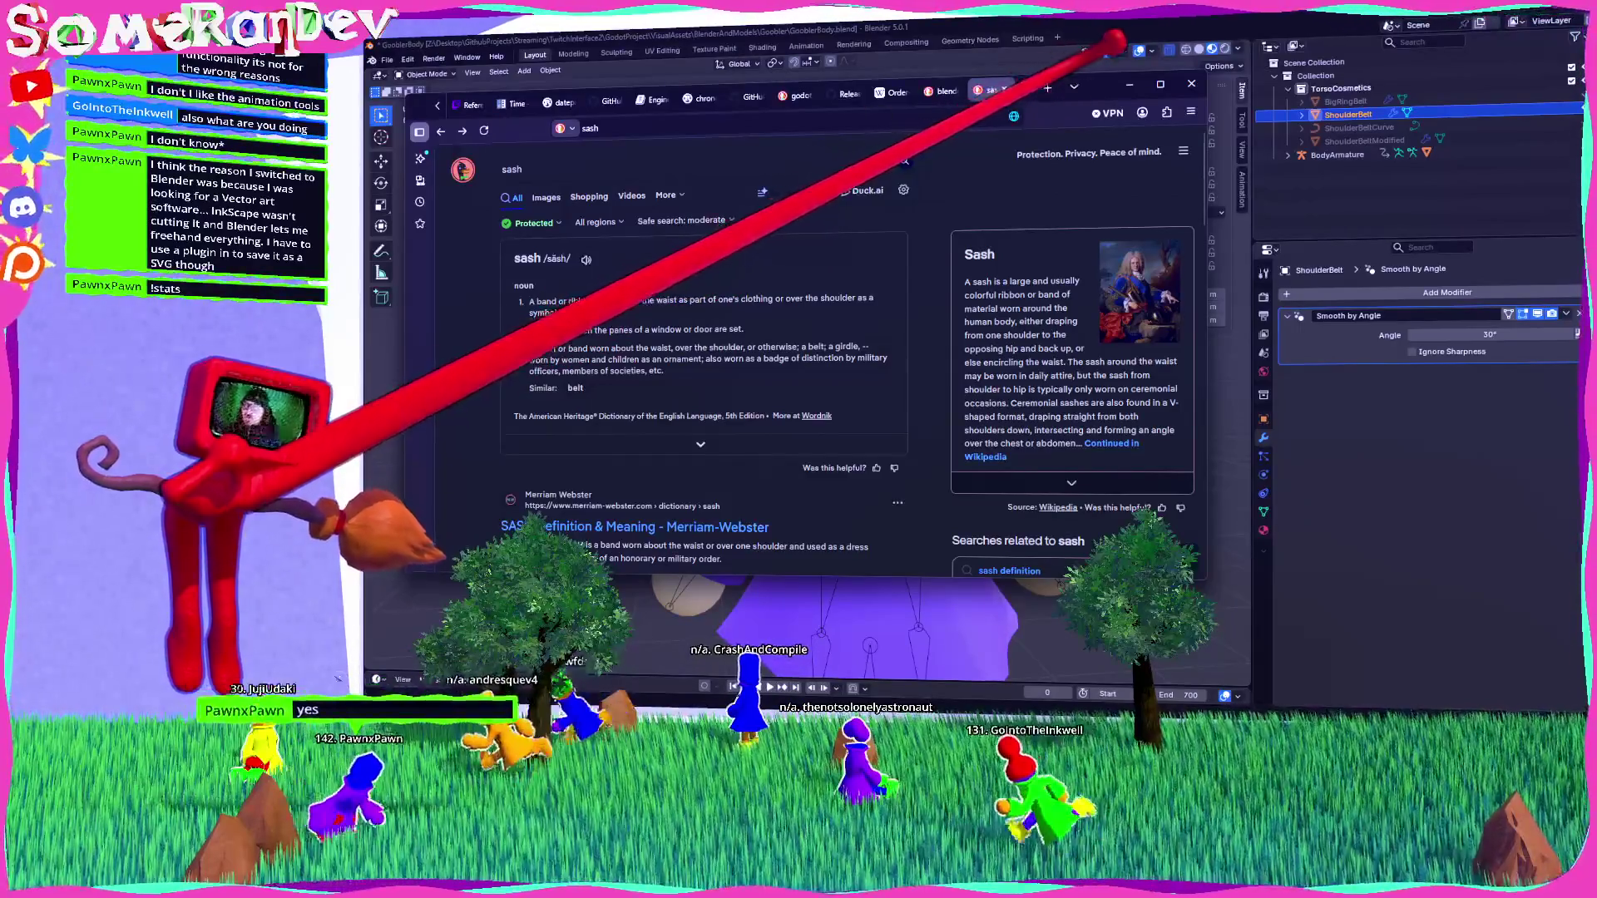
pyautogui.click(1129, 84)
pyautogui.doubleClick(1348, 114)
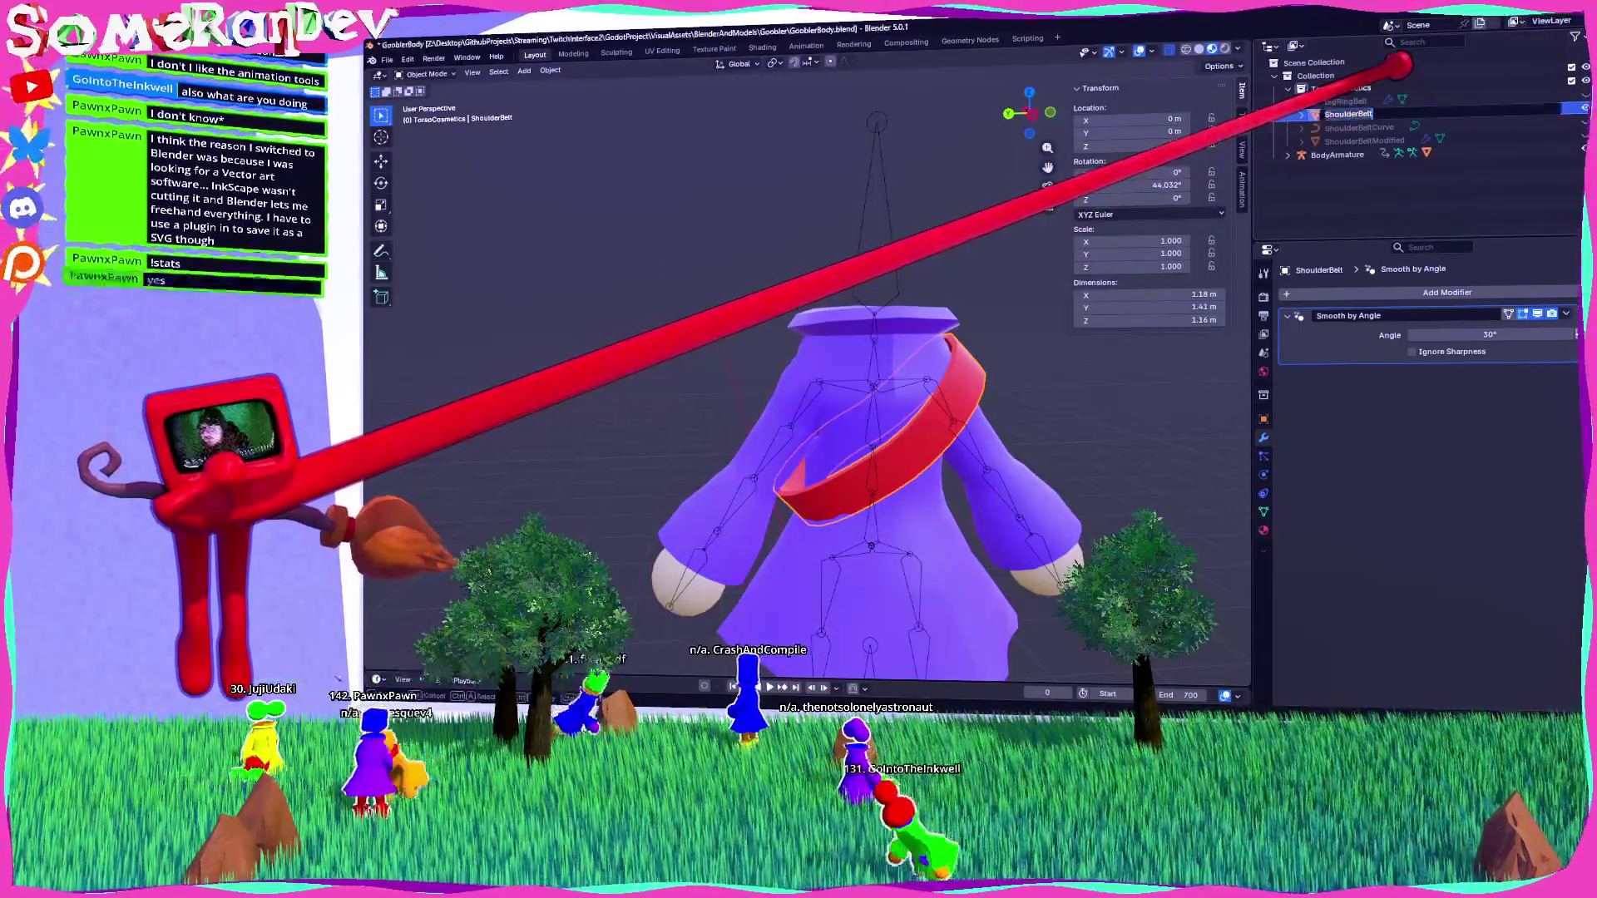
# Rename the belt objects to Sash, SashCurve and SashModified.
pyautogui.write('Sash')
pyautogui.press('Return')
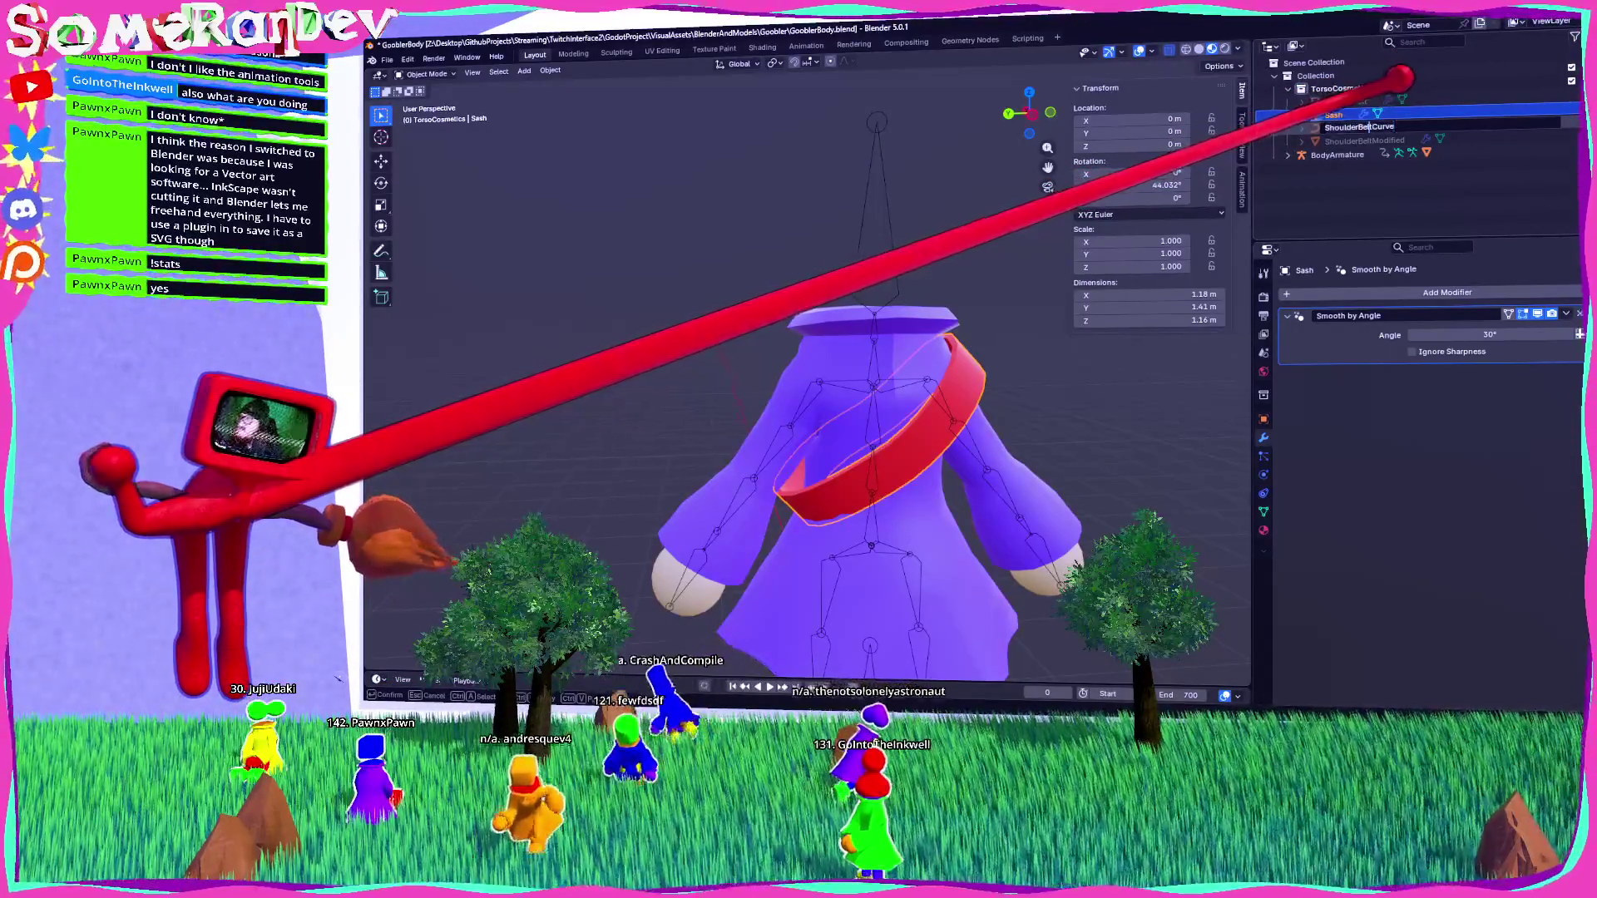
pyautogui.doubleClick(1356, 127)
pyautogui.press('Return')
pyautogui.click(1364, 140)
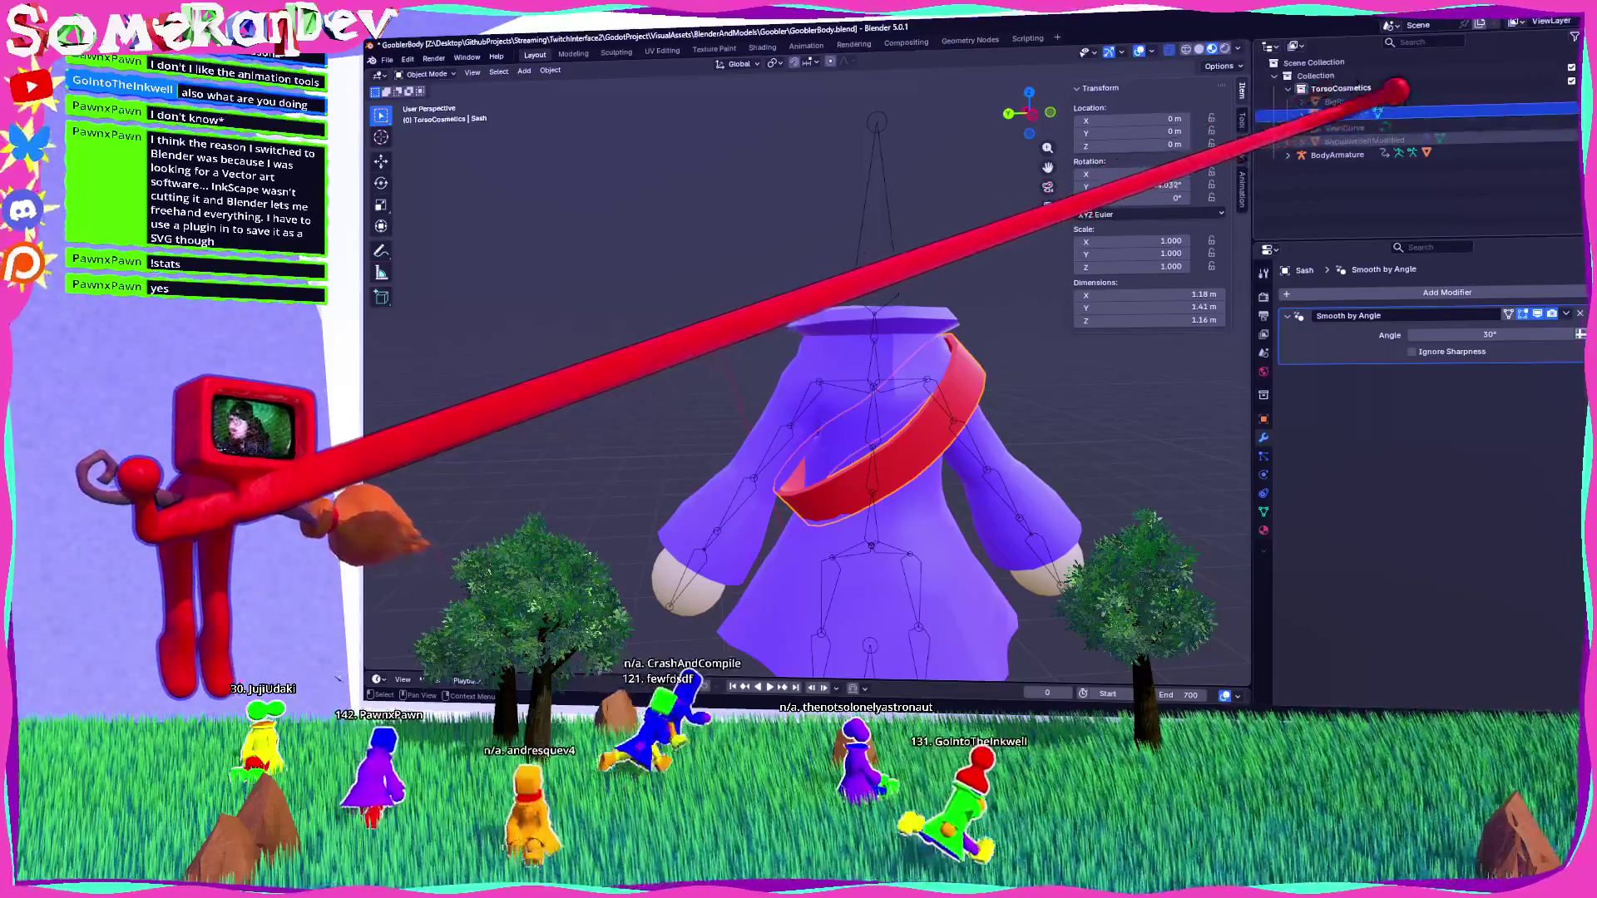
pyautogui.doubleClick(1364, 140)
pyautogui.write('SashModified')
pyautogui.press('Return')
# Save GooblerBody.blend, look over the coat model, and switch to Godot.
pyautogui.hotkey('ctrl', 's')
pyautogui.moveTo(807, 416); pyautogui.dragTo(832, 416, button='middle')
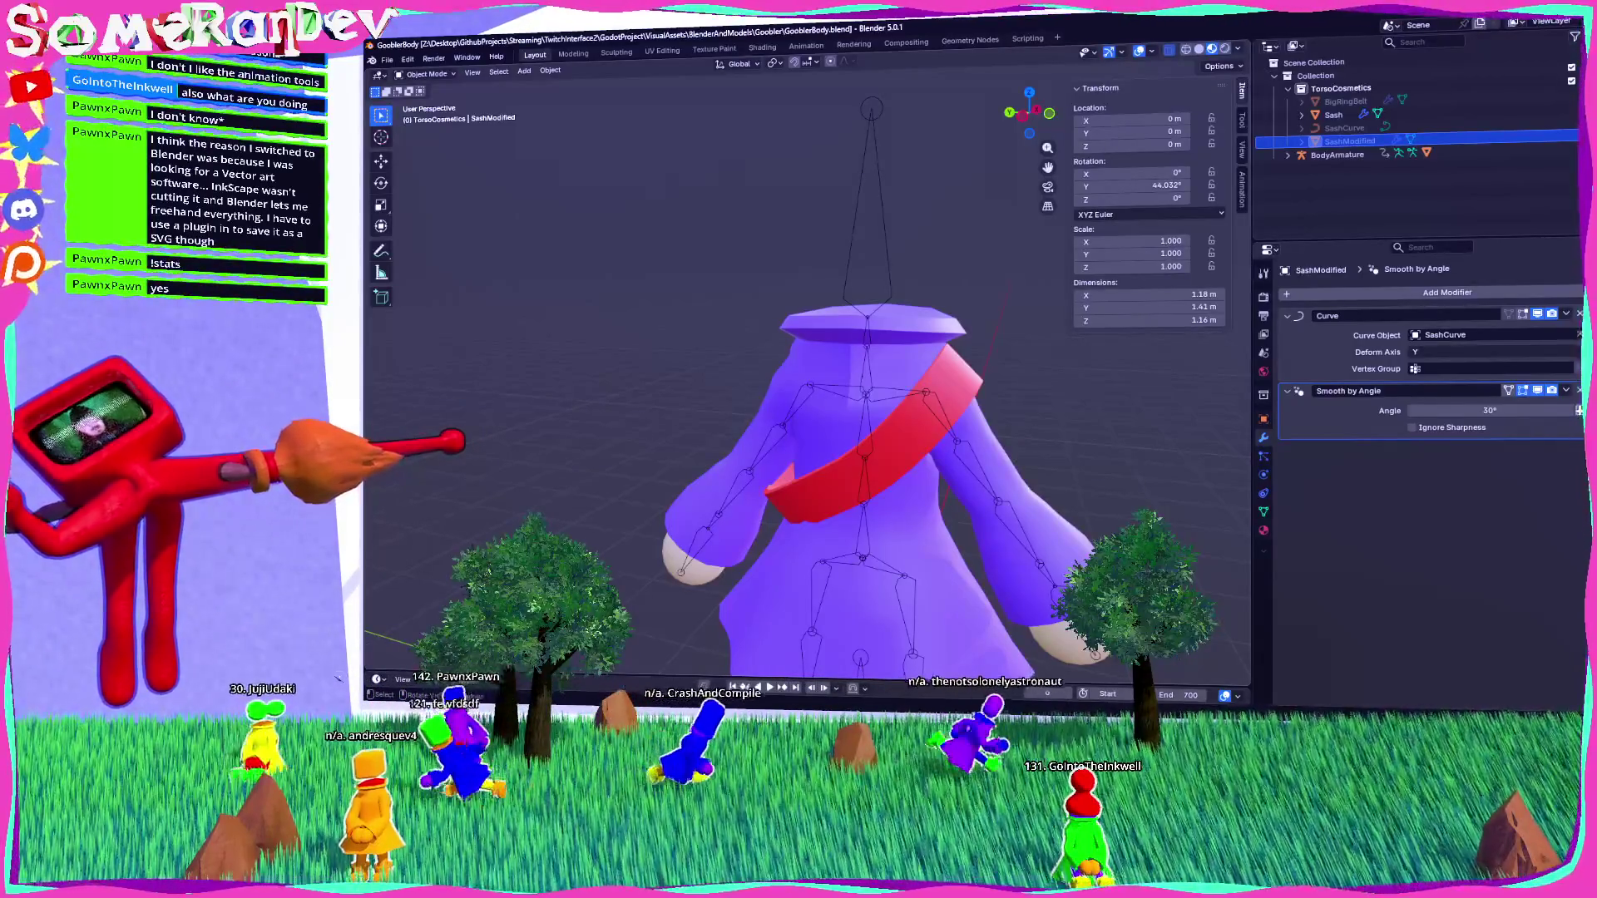
pyautogui.moveTo(518, 441)
pyautogui.mouseDown(button='middle')
pyautogui.moveTo(990, 463)
pyautogui.moveTo(603, 468)
pyautogui.moveTo(707, 399)
pyautogui.moveTo(998, 452)
pyautogui.moveTo(963, 499)
pyautogui.moveTo(871, 507)
pyautogui.moveTo(910, 479)
pyautogui.mouseUp(button='middle')
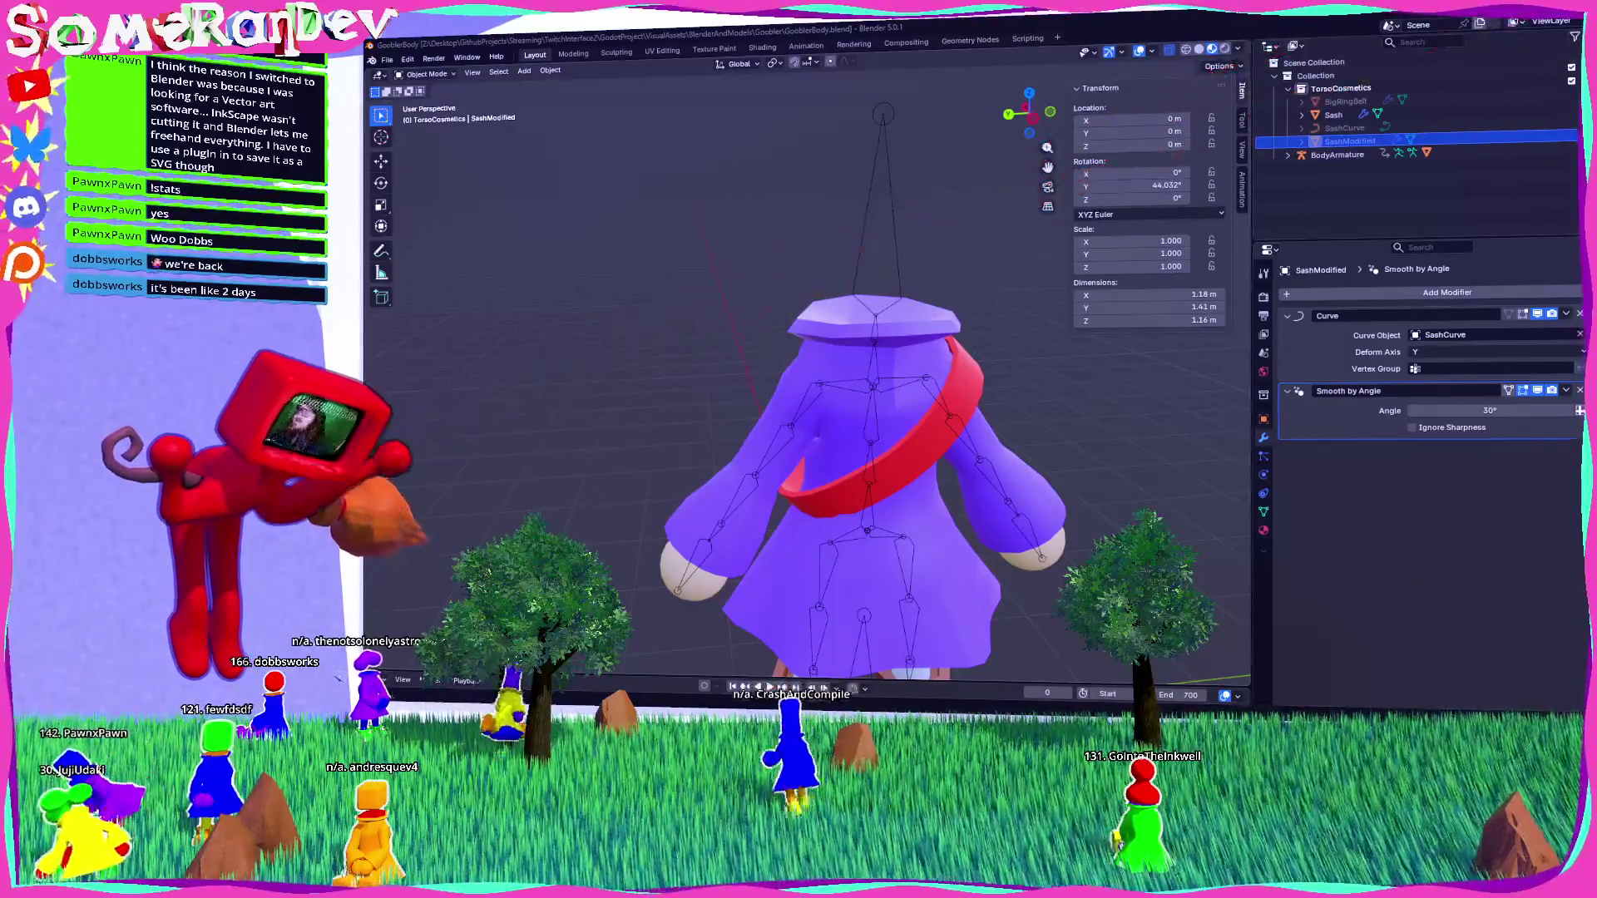
pyautogui.hotkey('alt', 'Tab')
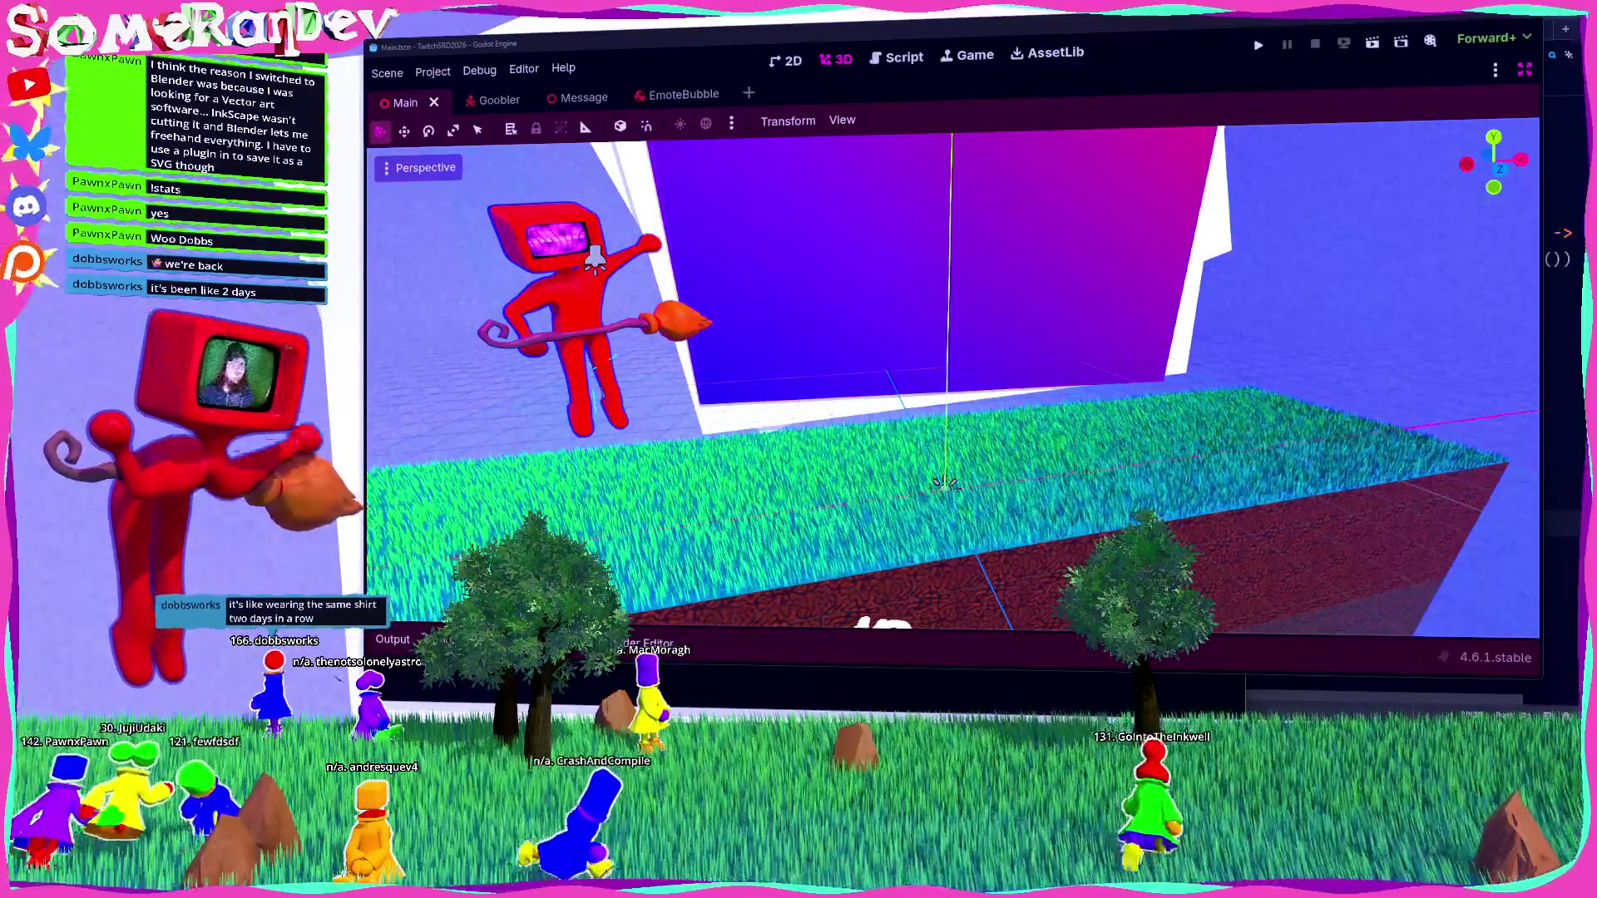
# Open the Goobler scene in Godot, orbit toward the purple wall, then return to Blender.
pyautogui.click(478, 100)
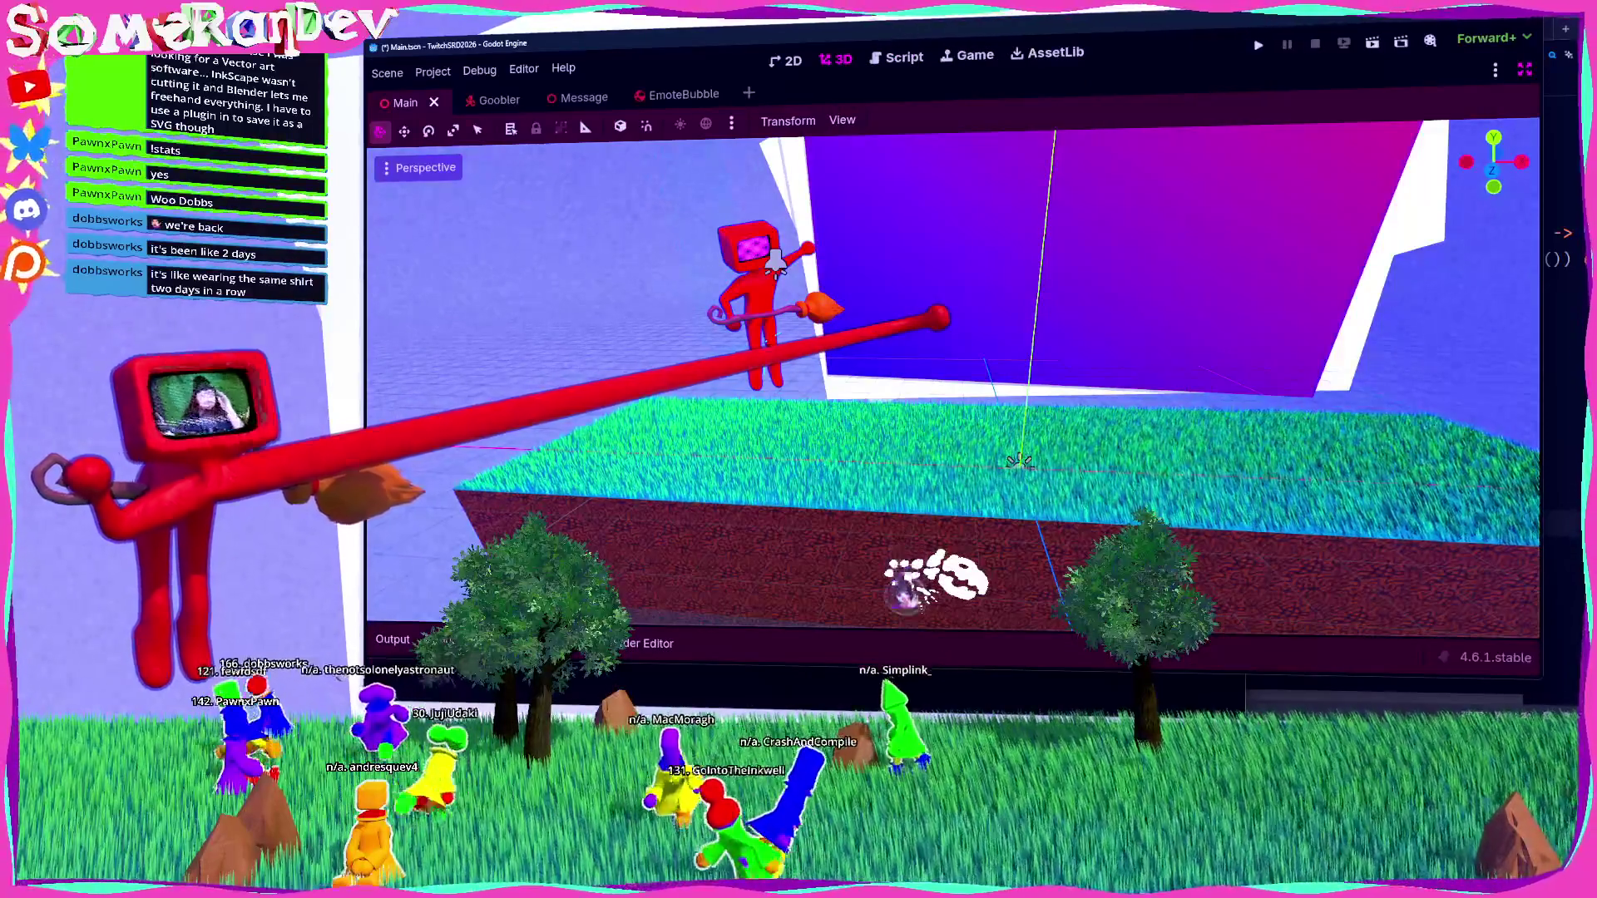
pyautogui.moveTo(775, 261)
pyautogui.mouseDown(button='middle')
pyautogui.moveTo(710, 354)
pyautogui.moveTo(749, 299)
pyautogui.mouseUp(button='middle')
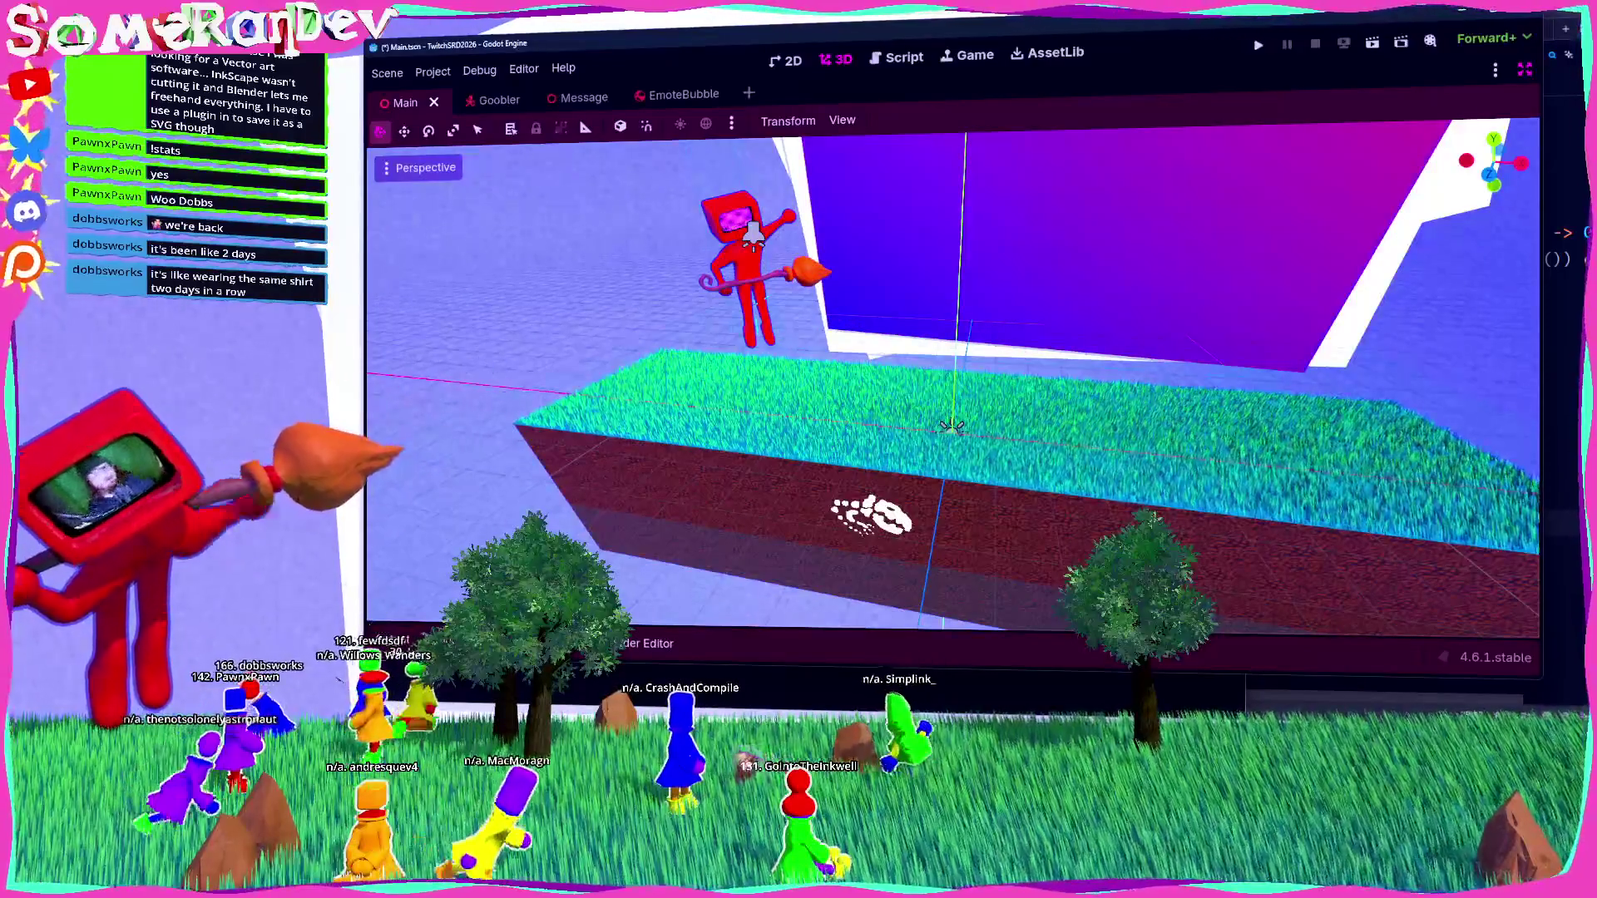
pyautogui.hotkey('alt', 'Tab')
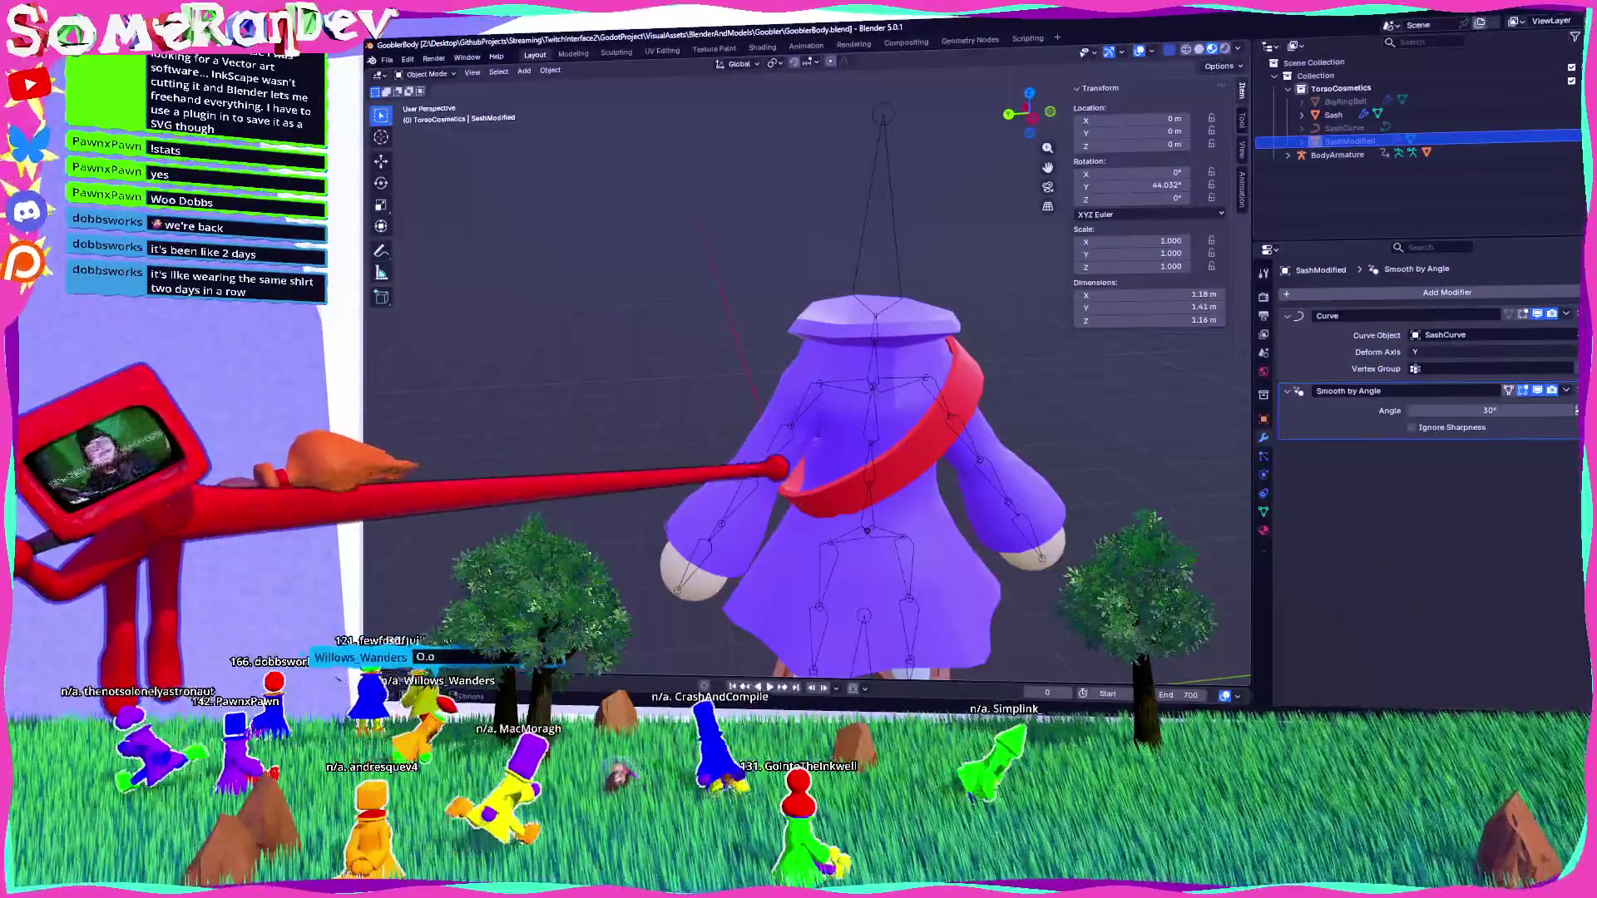
# Select BigRingBelt to show its Mirror and Smooth by Angle modifiers, orbiting around the coat.
pyautogui.moveTo(782, 375)
pyautogui.mouseDown(button='middle')
pyautogui.moveTo(839, 374)
pyautogui.moveTo(823, 349)
pyautogui.moveTo(778, 378)
pyautogui.moveTo(827, 358)
pyautogui.moveTo(820, 435)
pyautogui.moveTo(847, 416)
pyautogui.moveTo(874, 463)
pyautogui.moveTo(845, 403)
pyautogui.mouseUp(button='middle')
pyautogui.scroll(-5, 846, 416)
pyautogui.scroll(1, 831, 374)
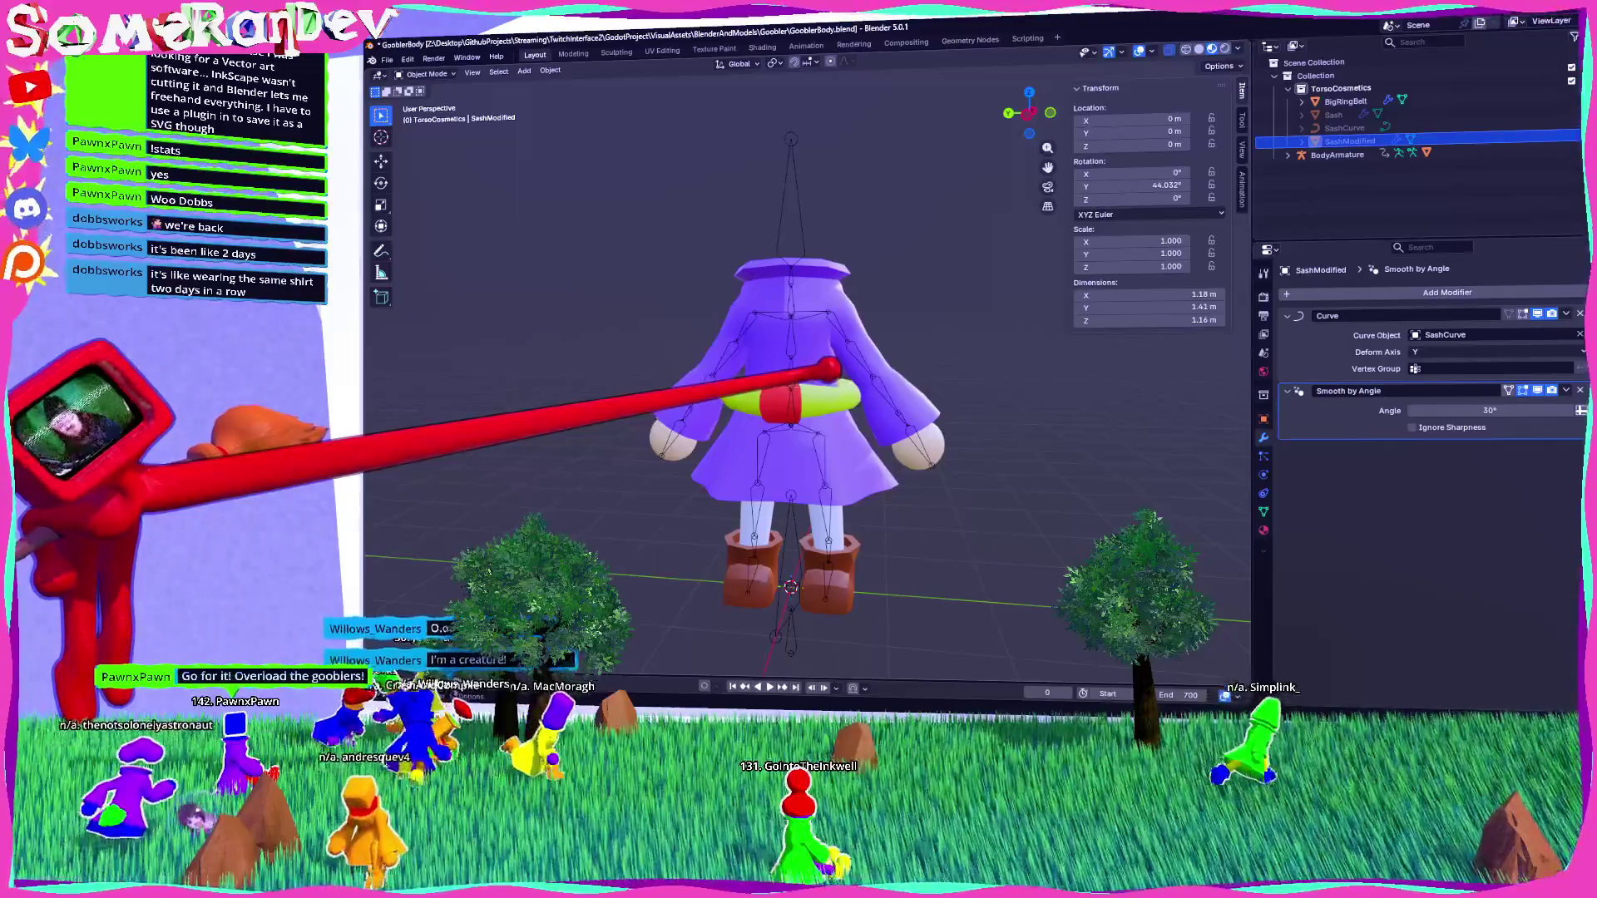
pyautogui.click(840, 389)
pyautogui.moveTo(937, 385)
pyautogui.mouseDown(button='middle')
pyautogui.moveTo(980, 421)
pyautogui.moveTo(873, 424)
pyautogui.mouseUp(button='middle')
pyautogui.scroll(4, 807, 375)
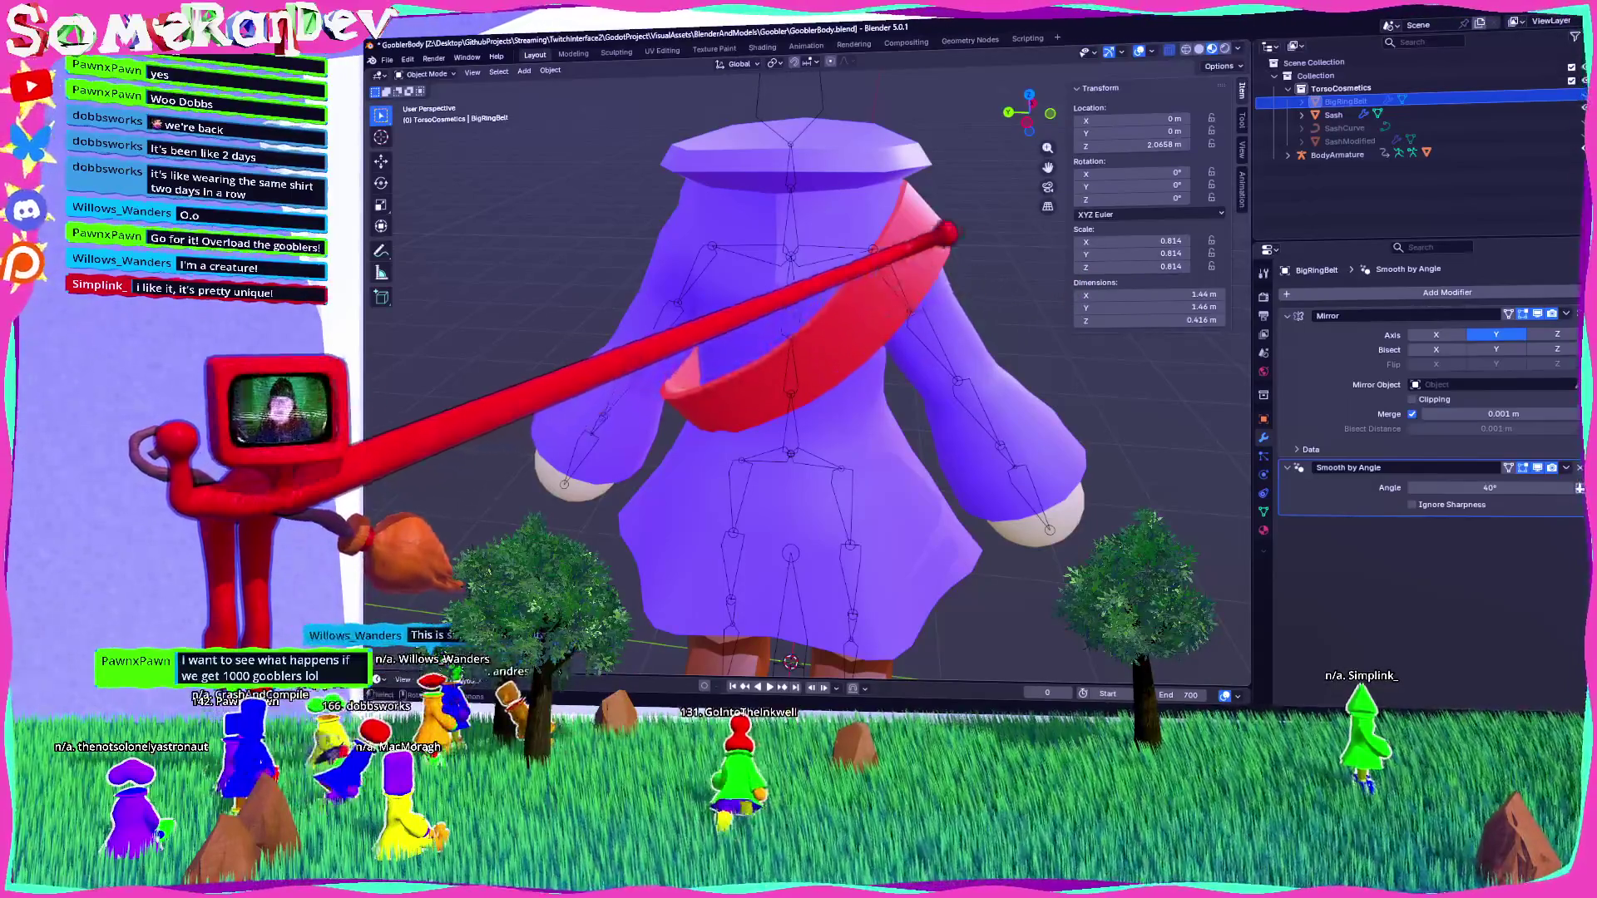
pyautogui.moveTo(798, 374)
pyautogui.mouseDown(button='middle')
pyautogui.moveTo(881, 374)
pyautogui.moveTo(811, 378)
pyautogui.mouseUp(button='middle')
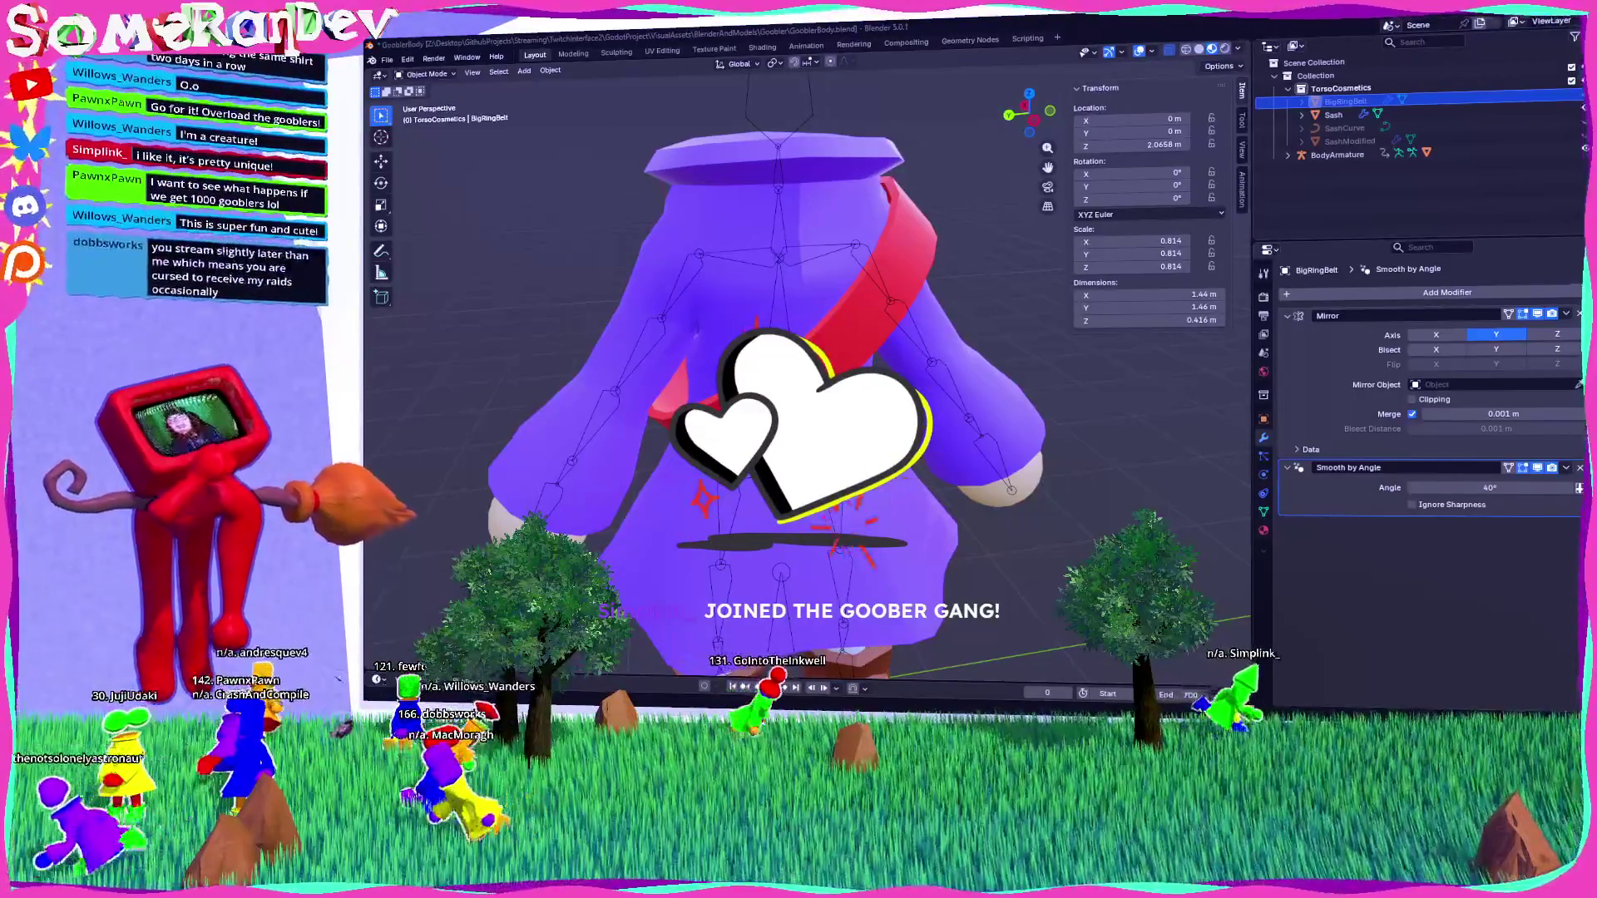
# Look over the character from several numpad views, then run the current Godot scene with F6.
pyautogui.press('ctrl+KP_9')
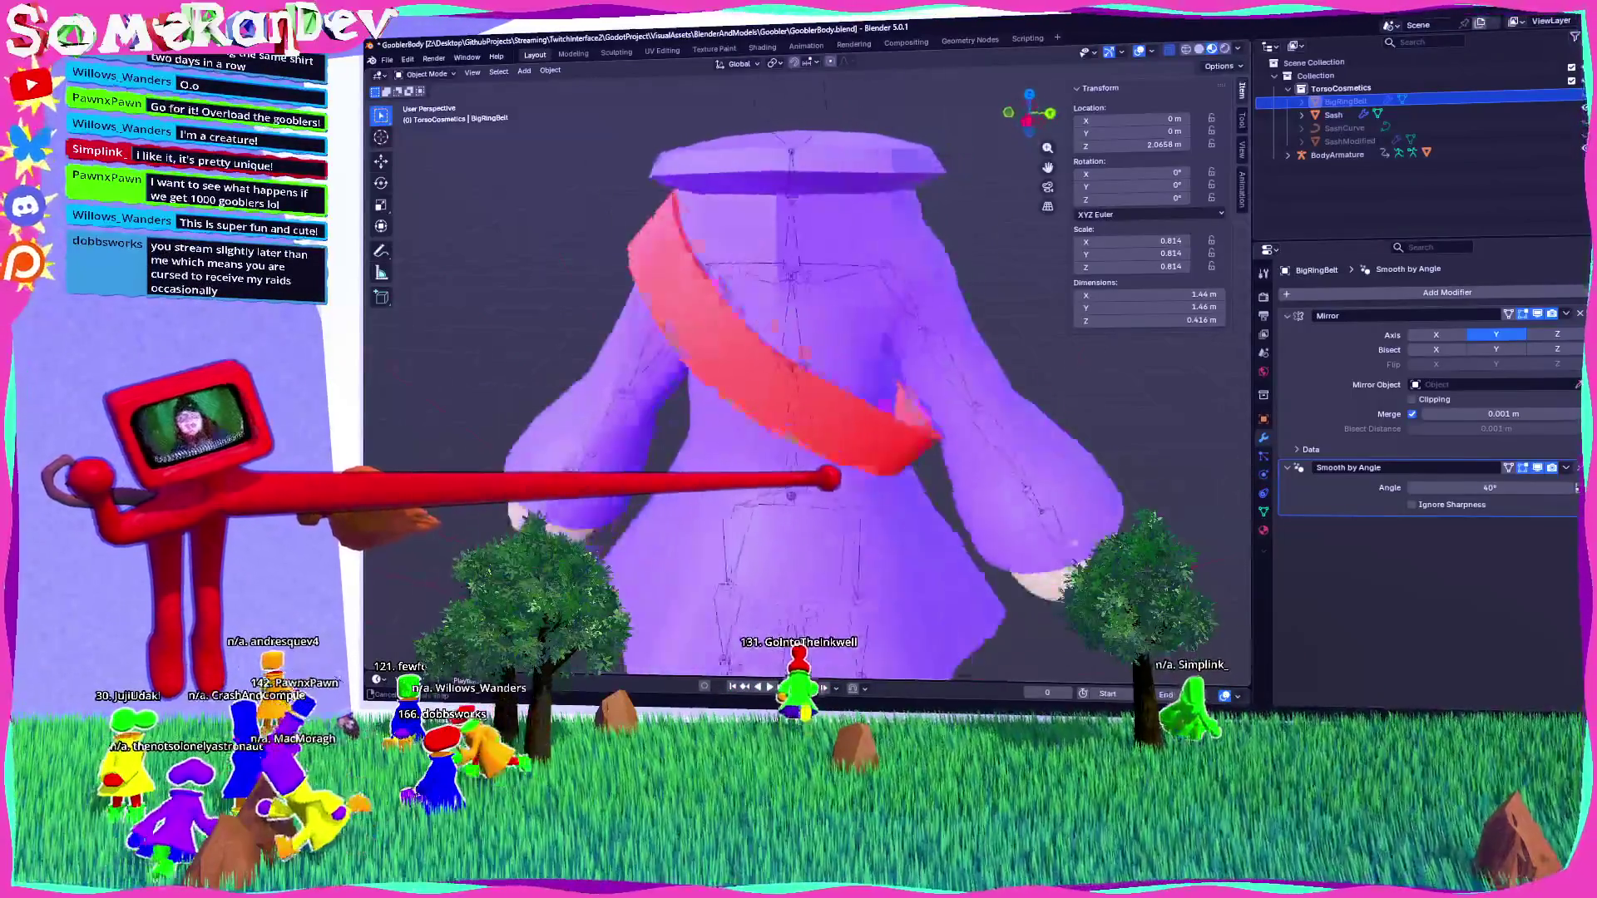
pyautogui.press('ctrl+KP_9')
pyautogui.press('Home')
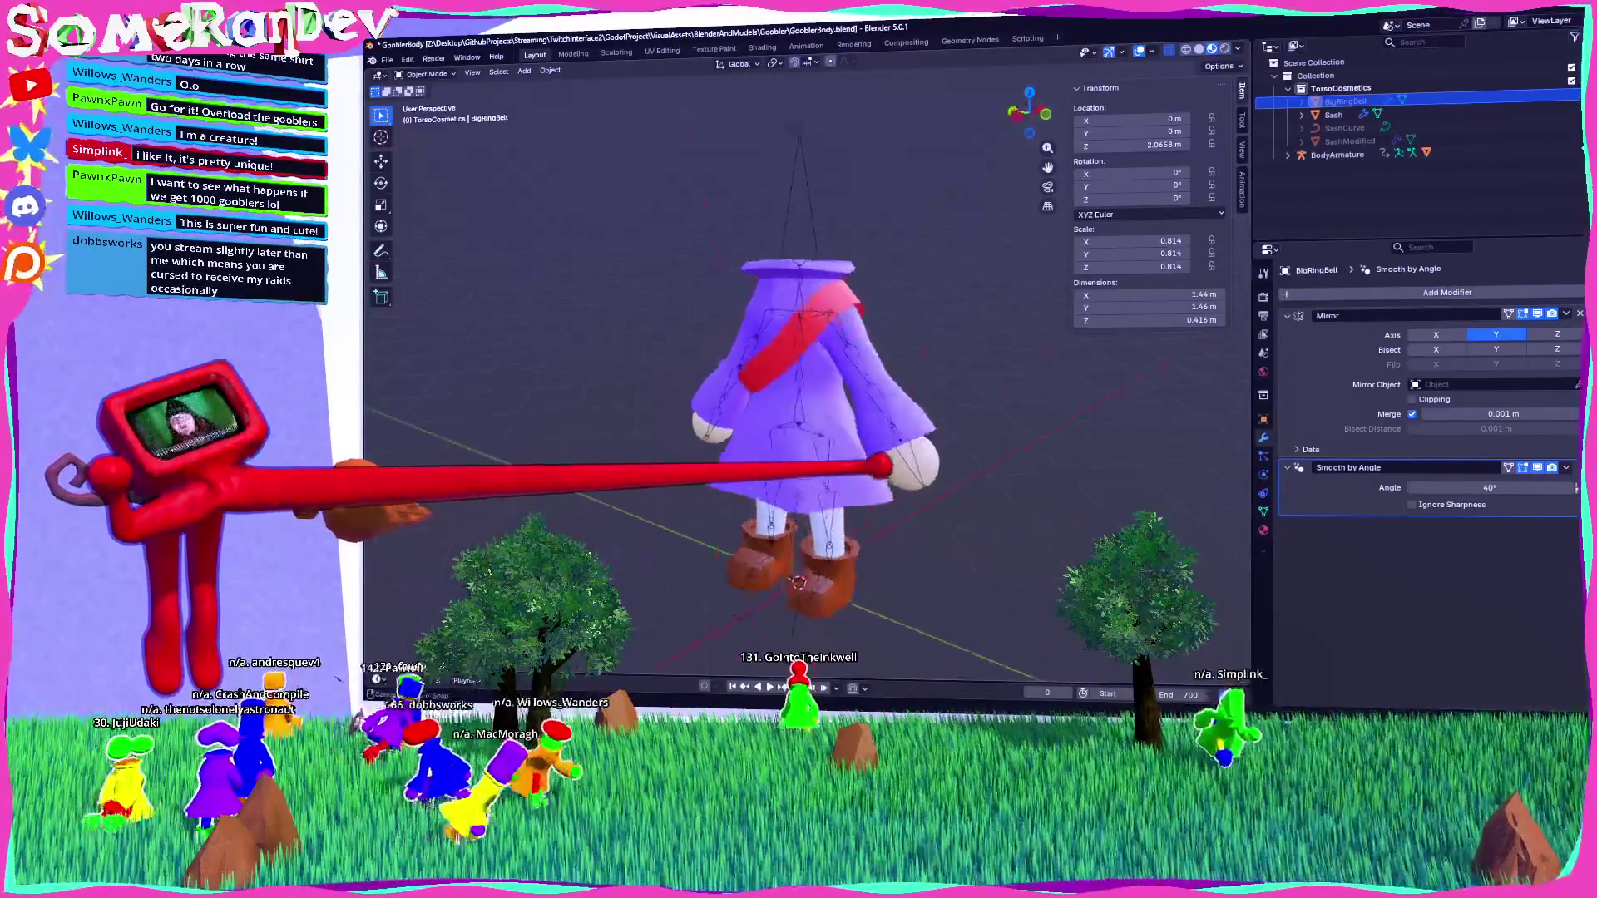
pyautogui.press('KP_4')
pyautogui.press('KP_4')
pyautogui.press('KP_4')
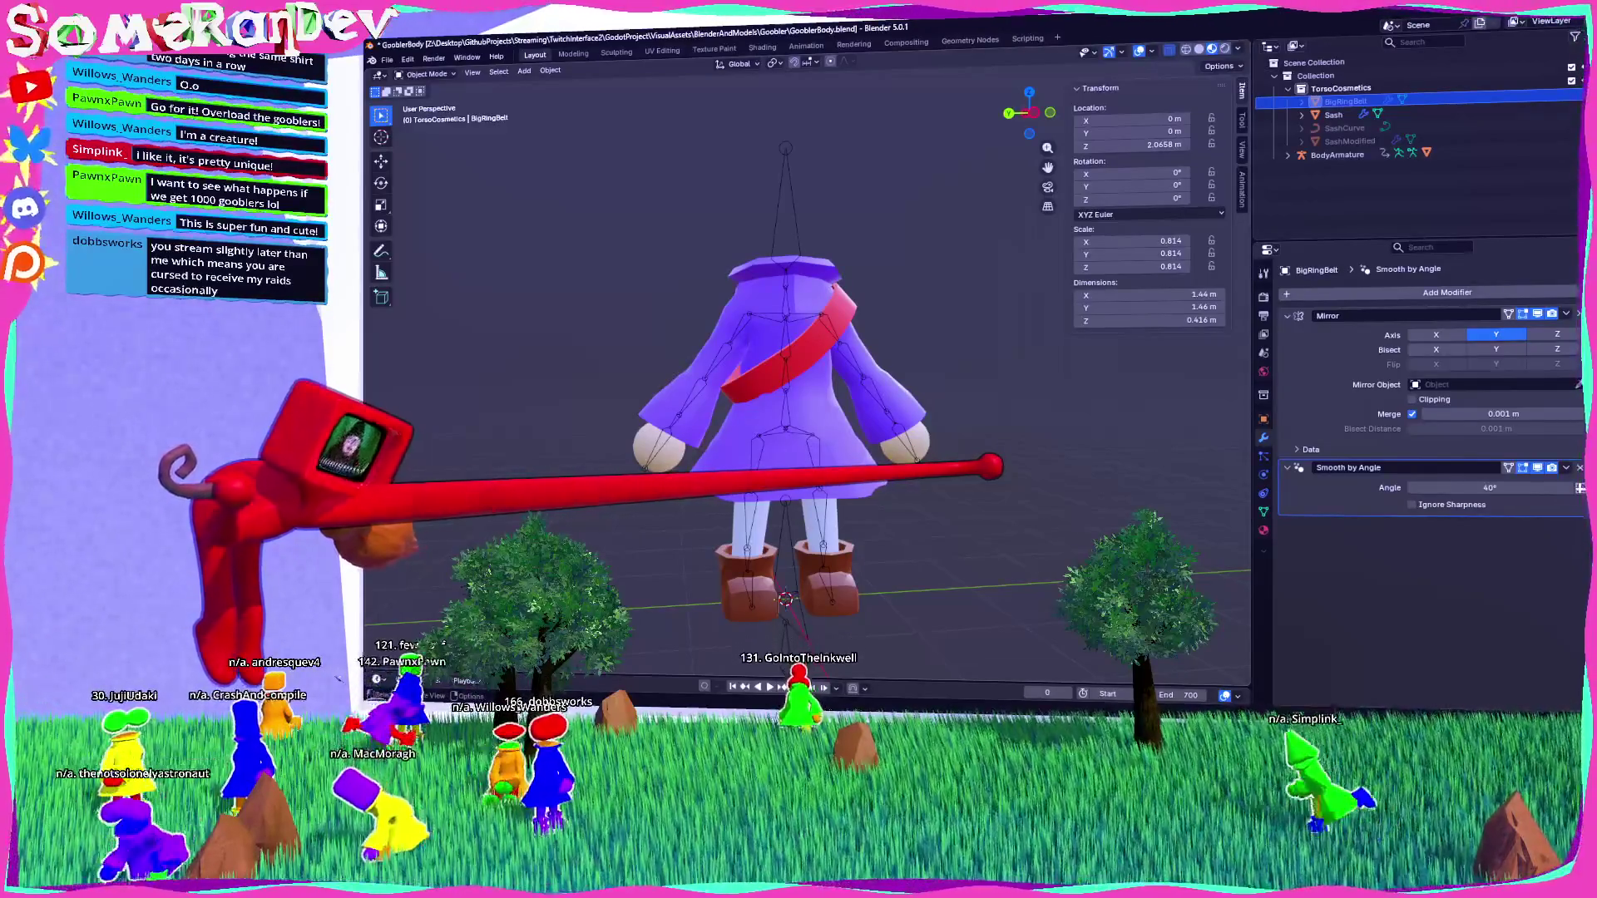
pyautogui.press('KP_Add')
pyautogui.press('KP_Add')
pyautogui.press('KP_8')
pyautogui.press('KP_8')
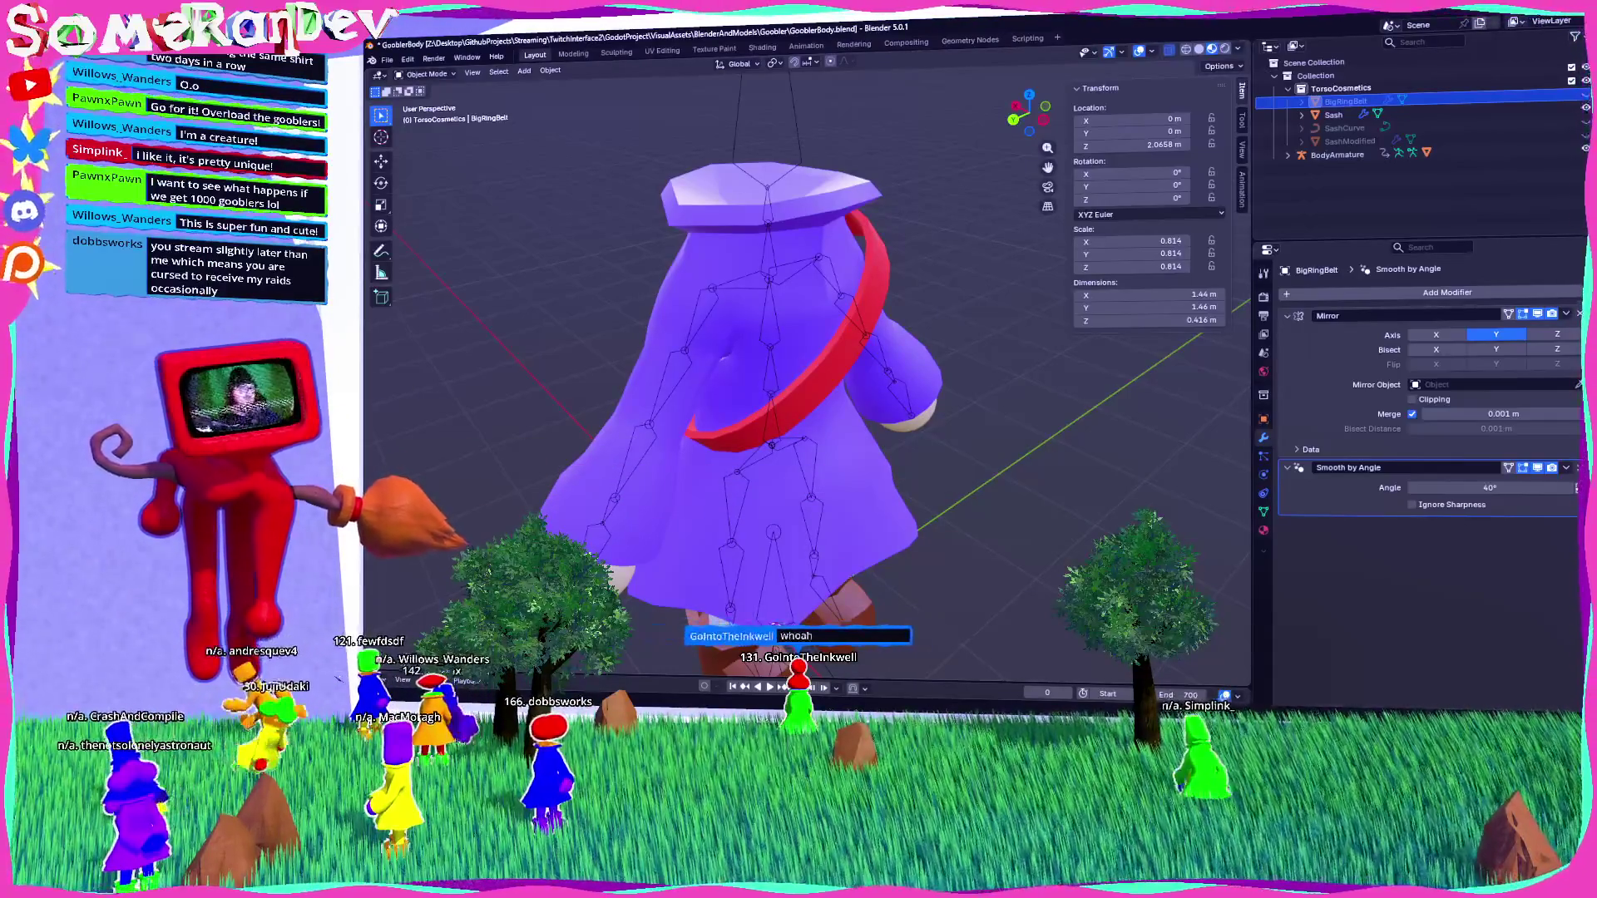
pyautogui.hotkey('alt', 'Tab')
pyautogui.press('F6')
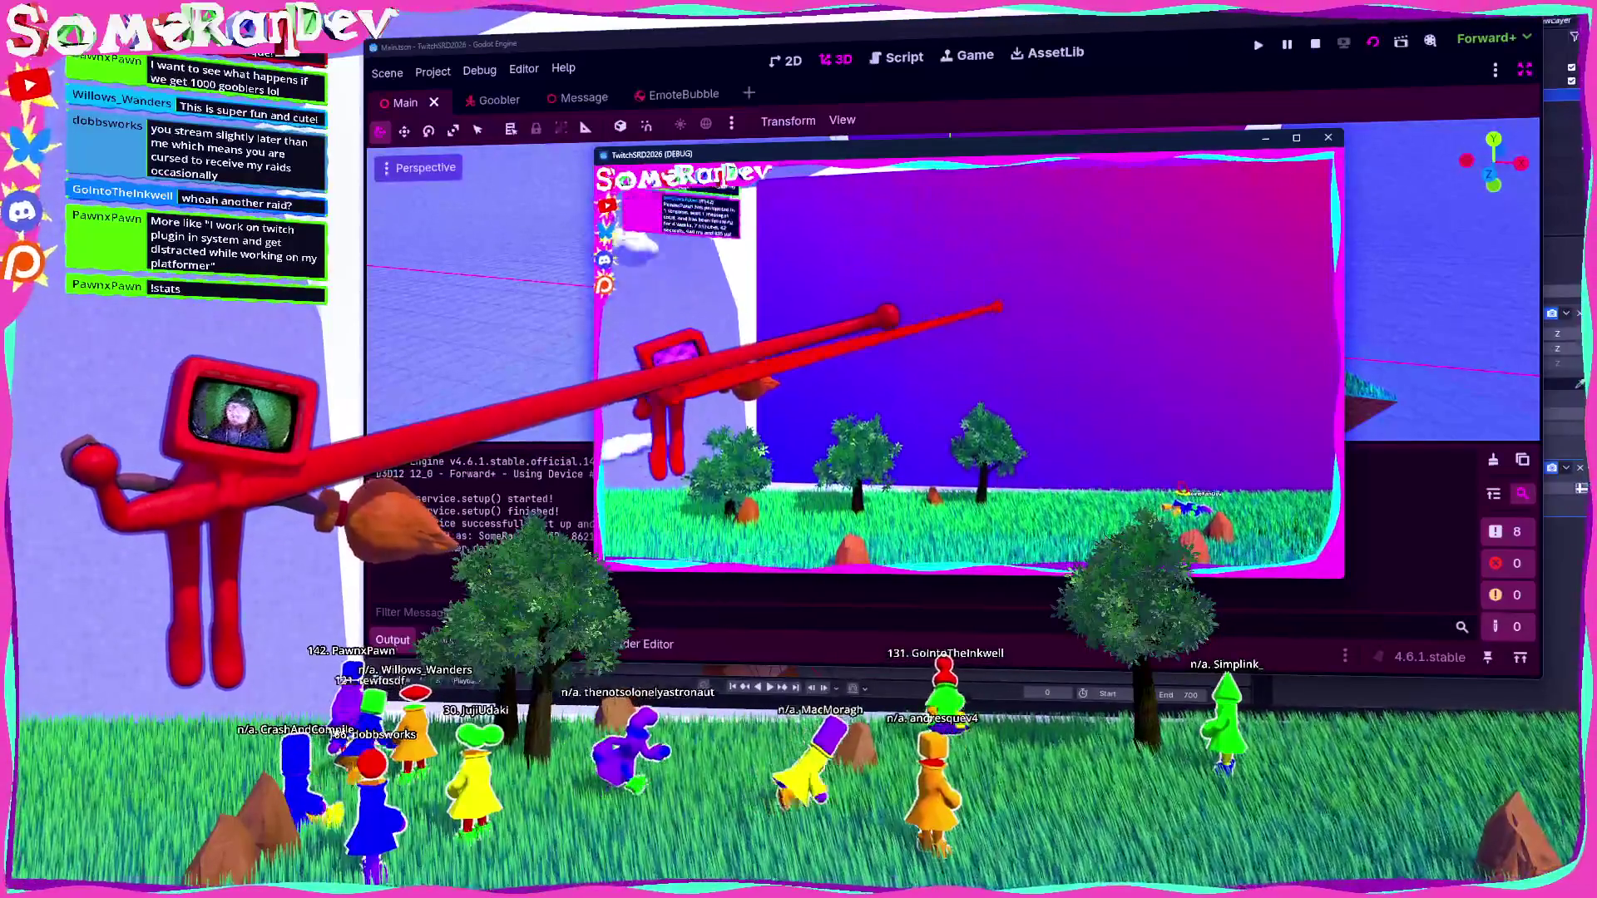
# Stop the running game and save the scene in Godot, briefly visit Blender, then return.
pyautogui.press('F8')
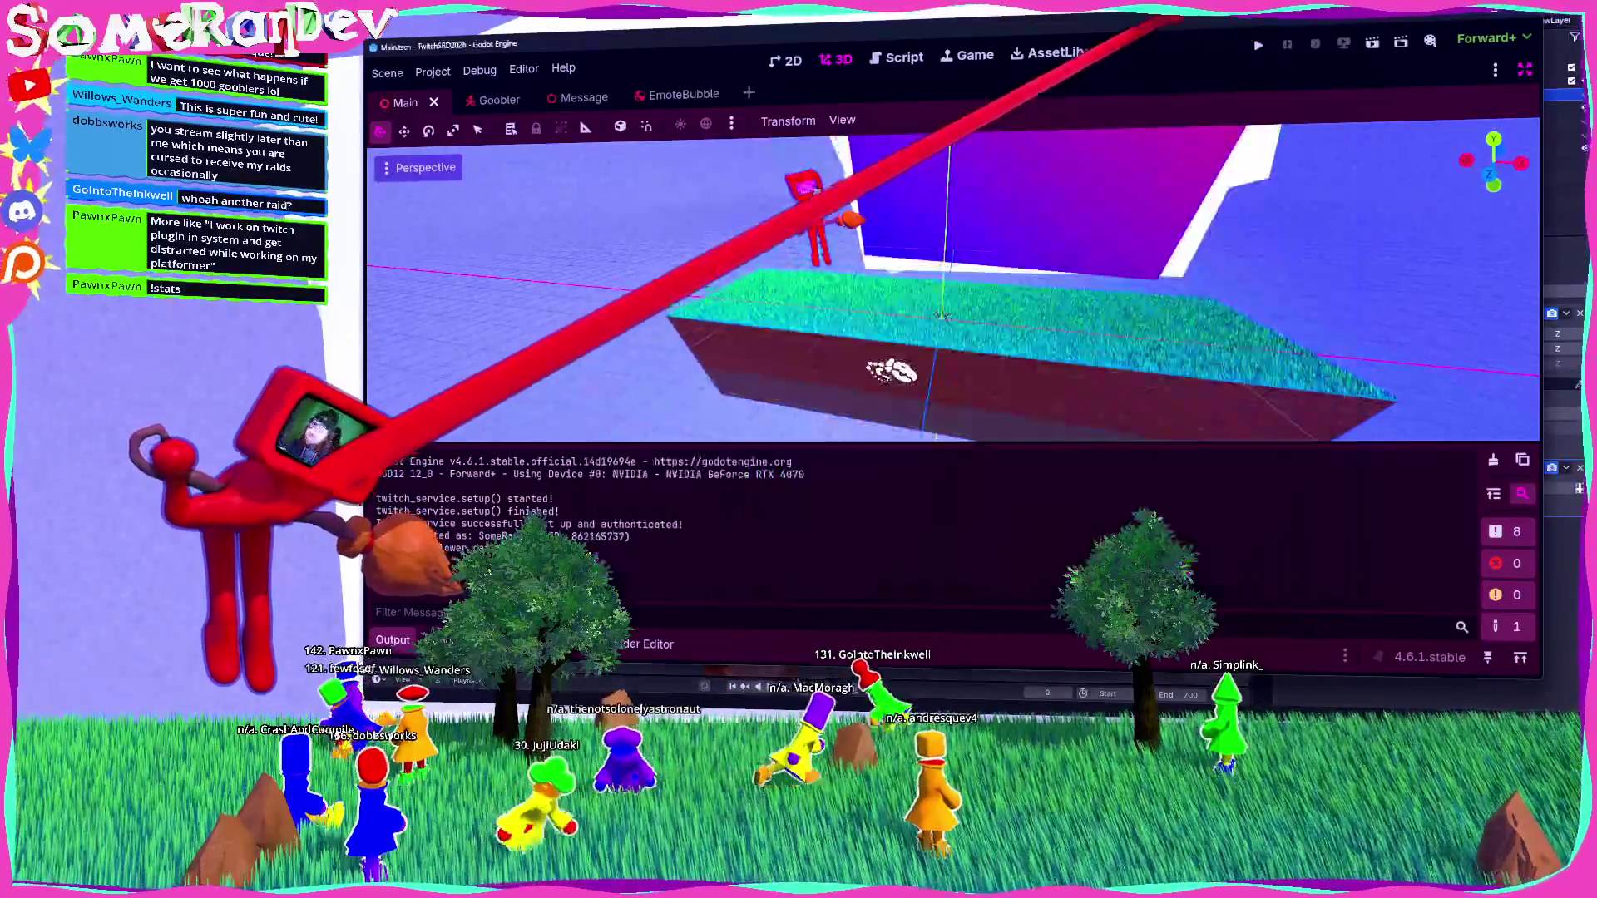
pyautogui.hotkey('ctrl', 's')
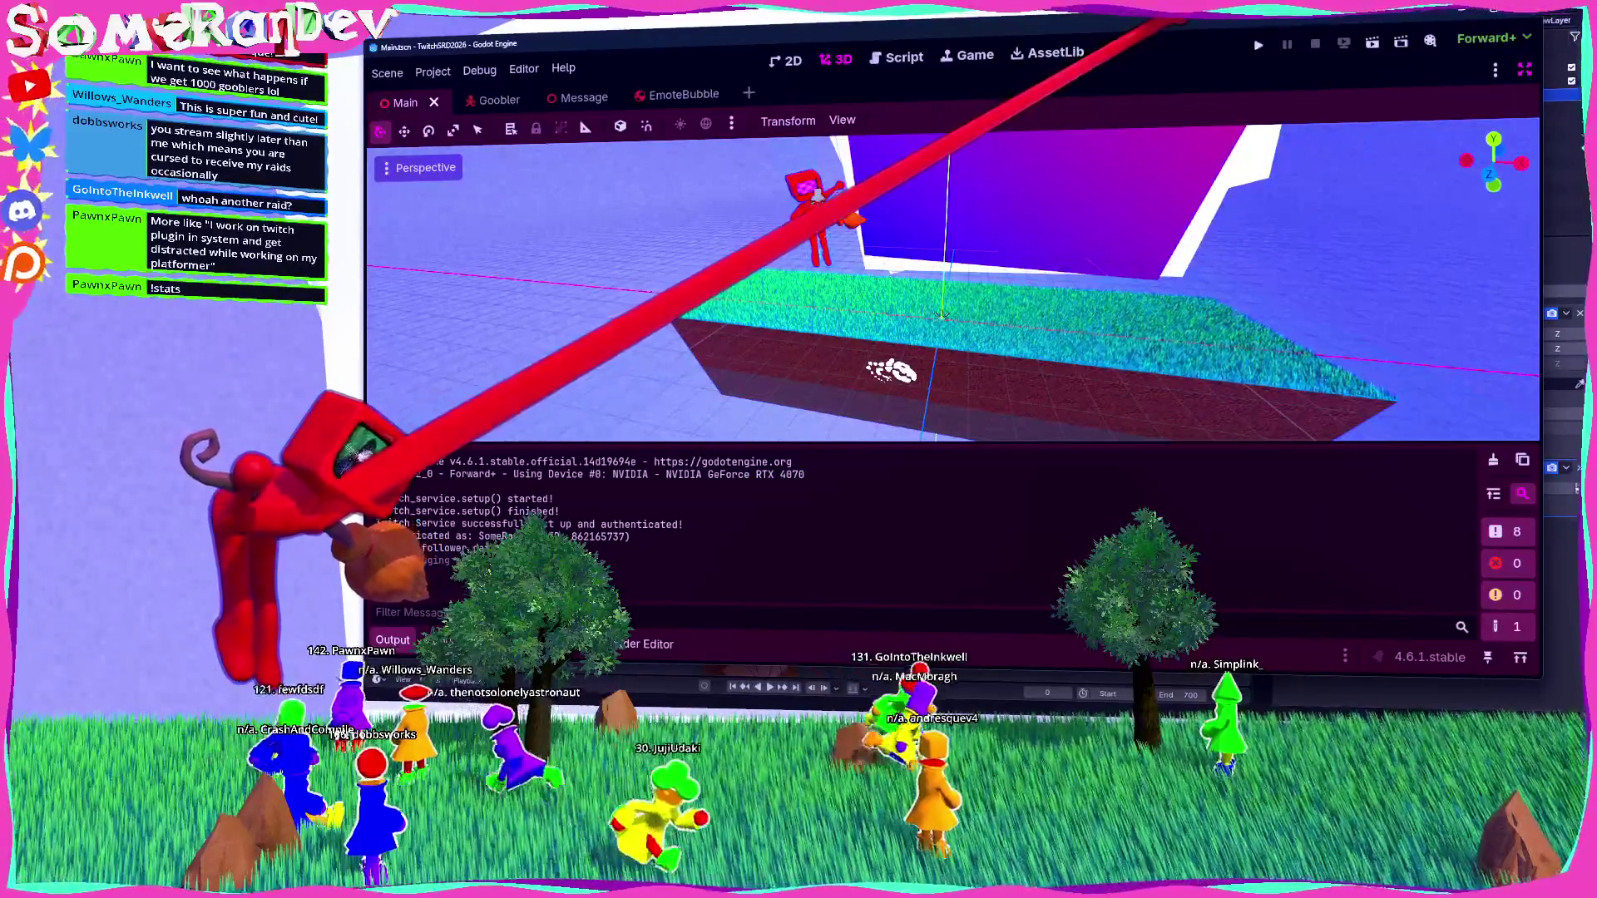
pyautogui.hotkey('alt', 'Tab')
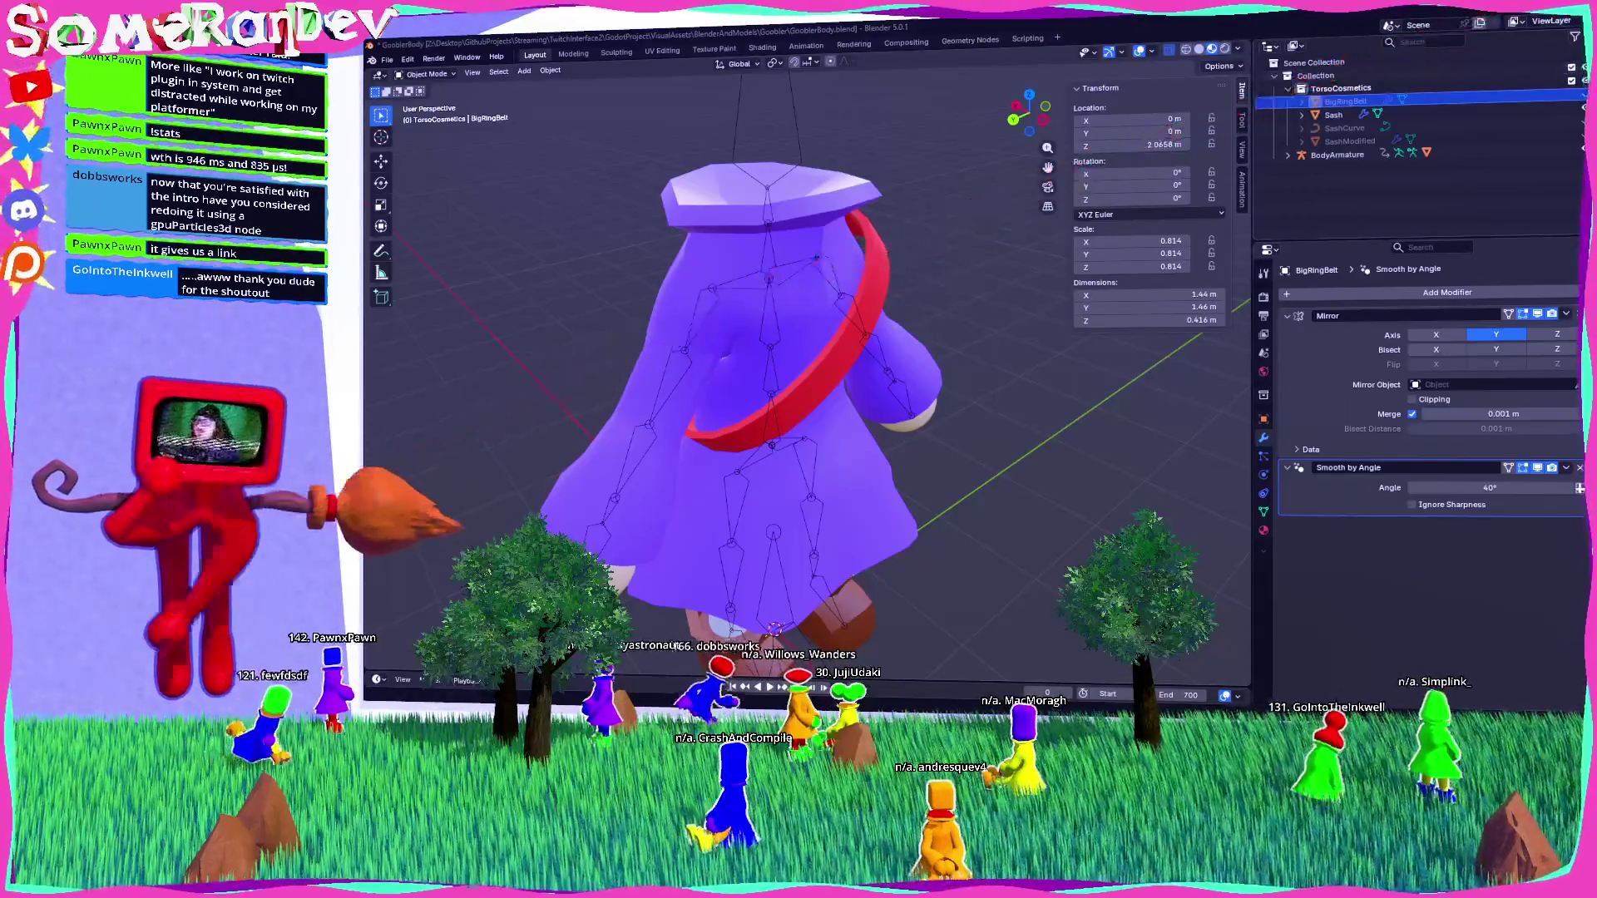
pyautogui.hotkey('alt', 'Tab')
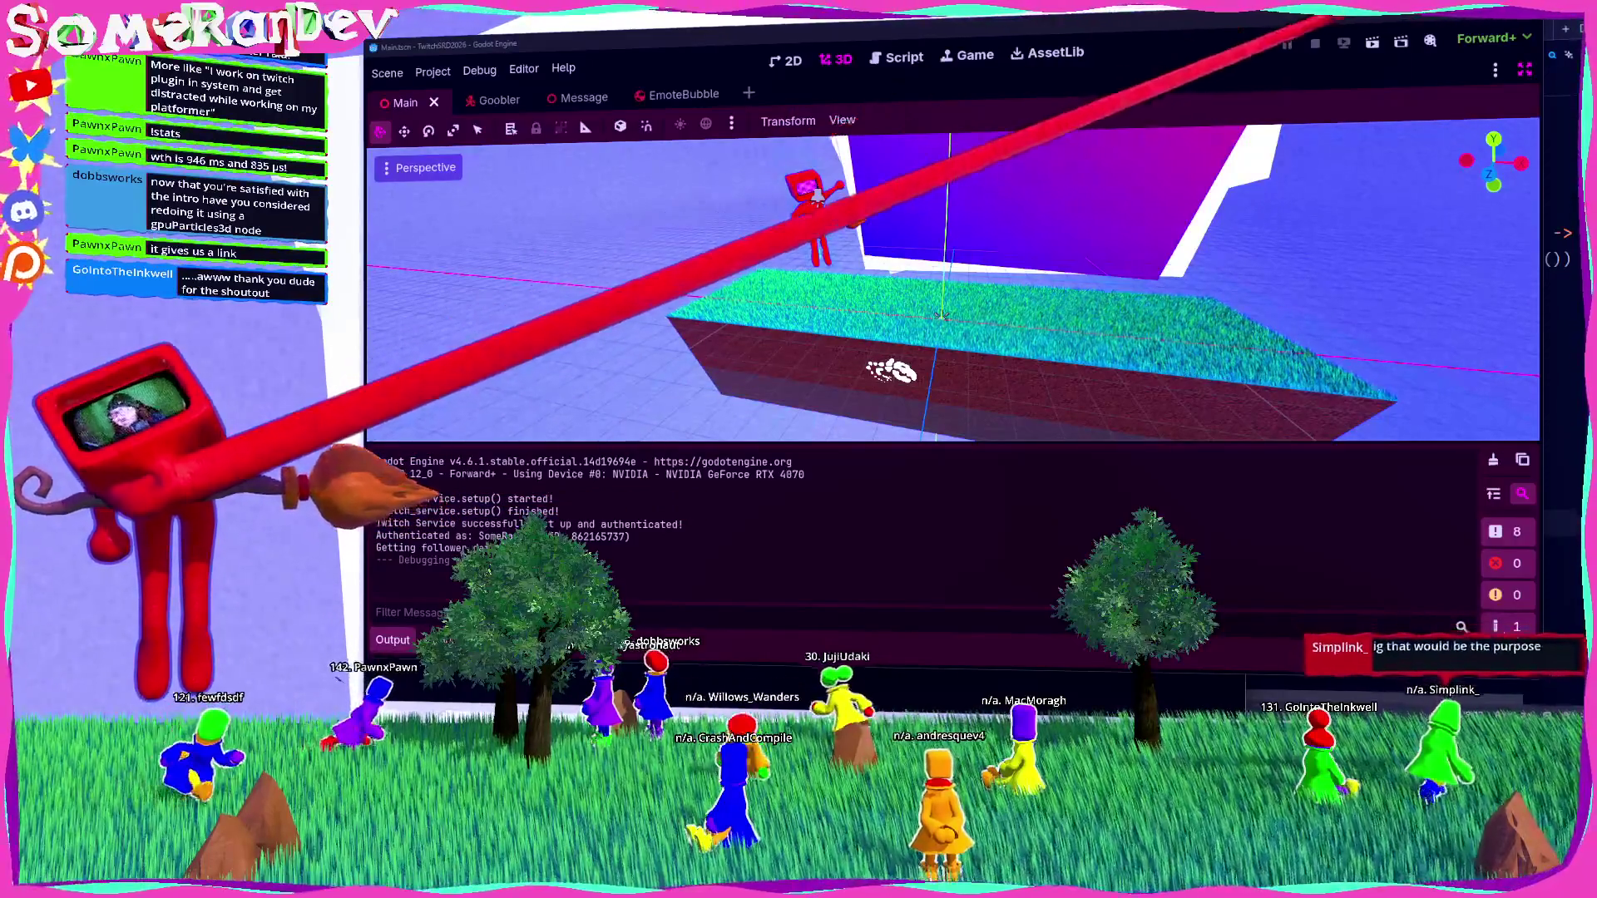
pyautogui.click(1371, 43)
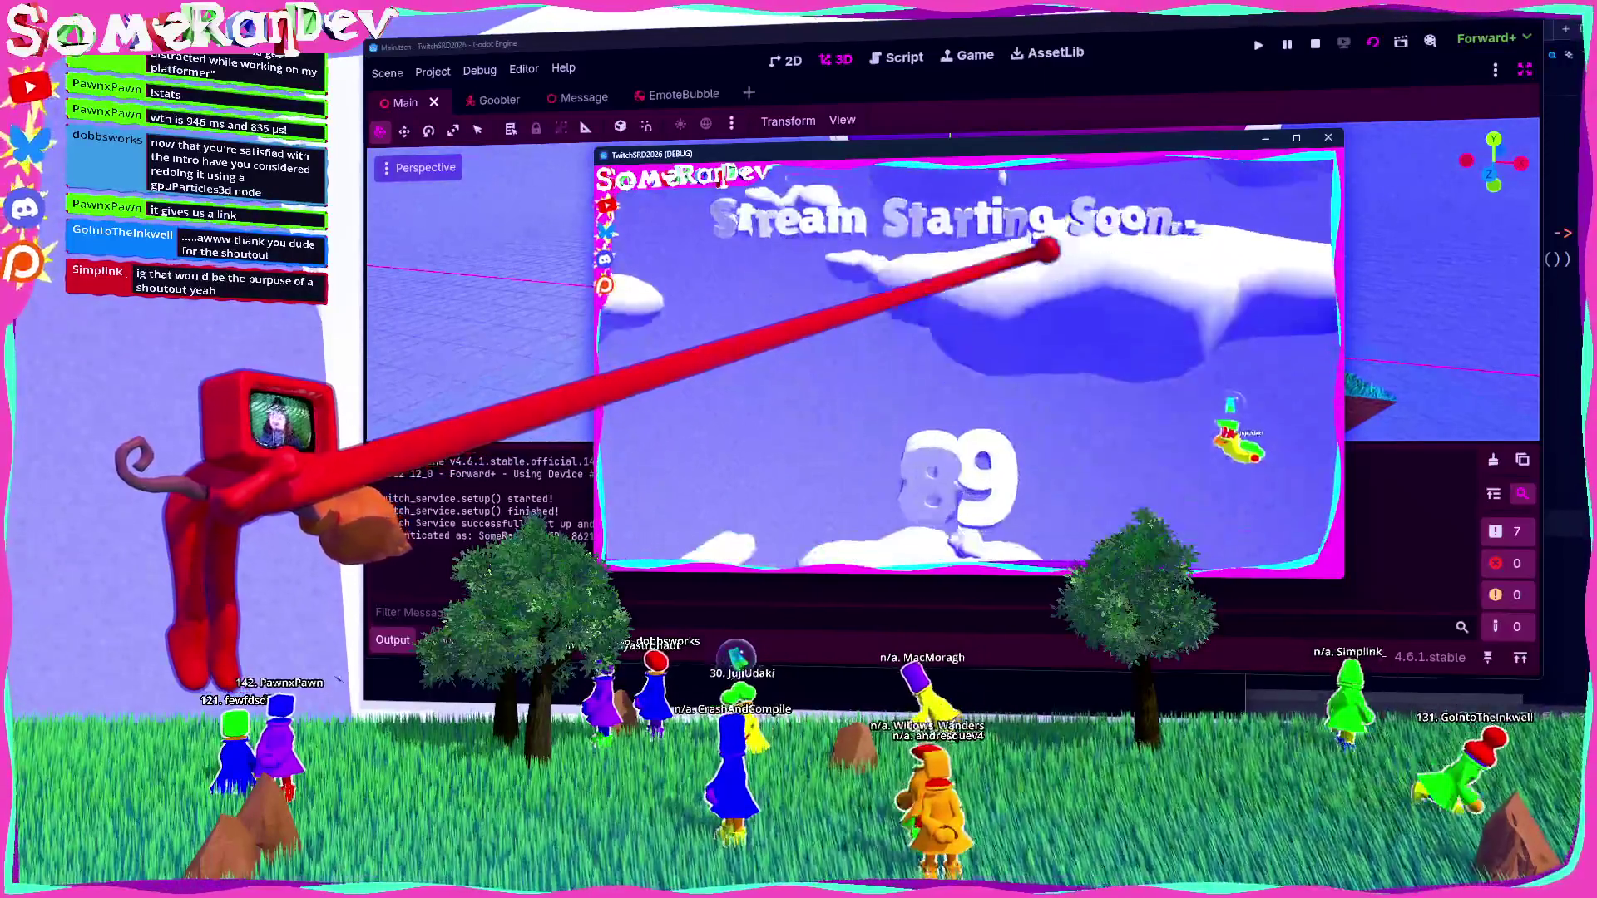
pyautogui.click(1315, 43)
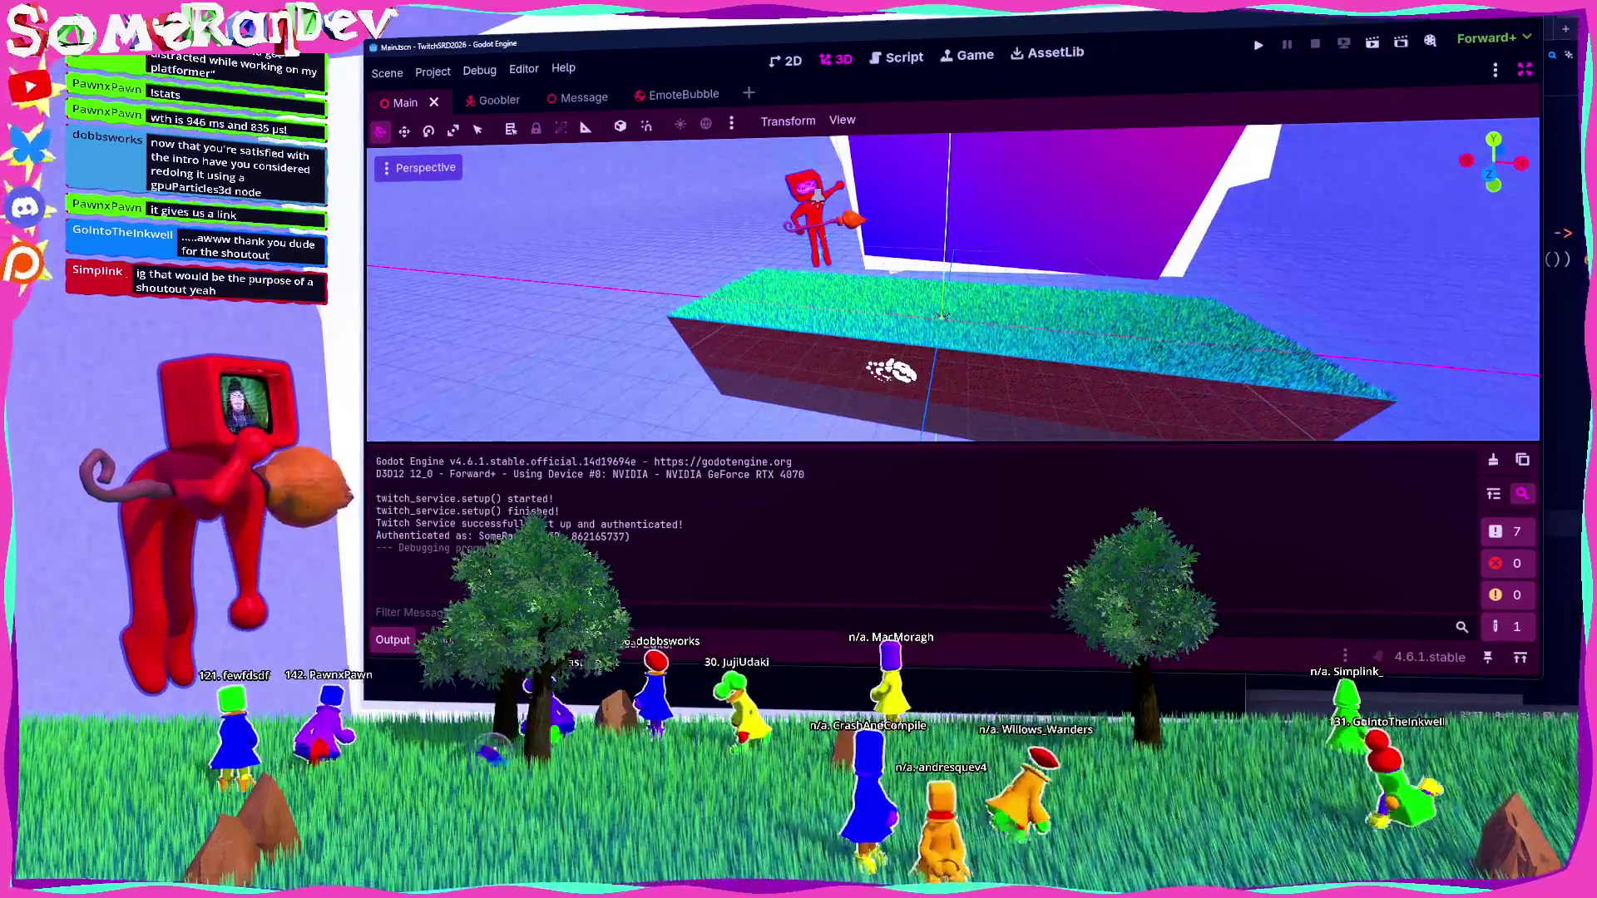
pyautogui.hotkey('alt', 'Tab')
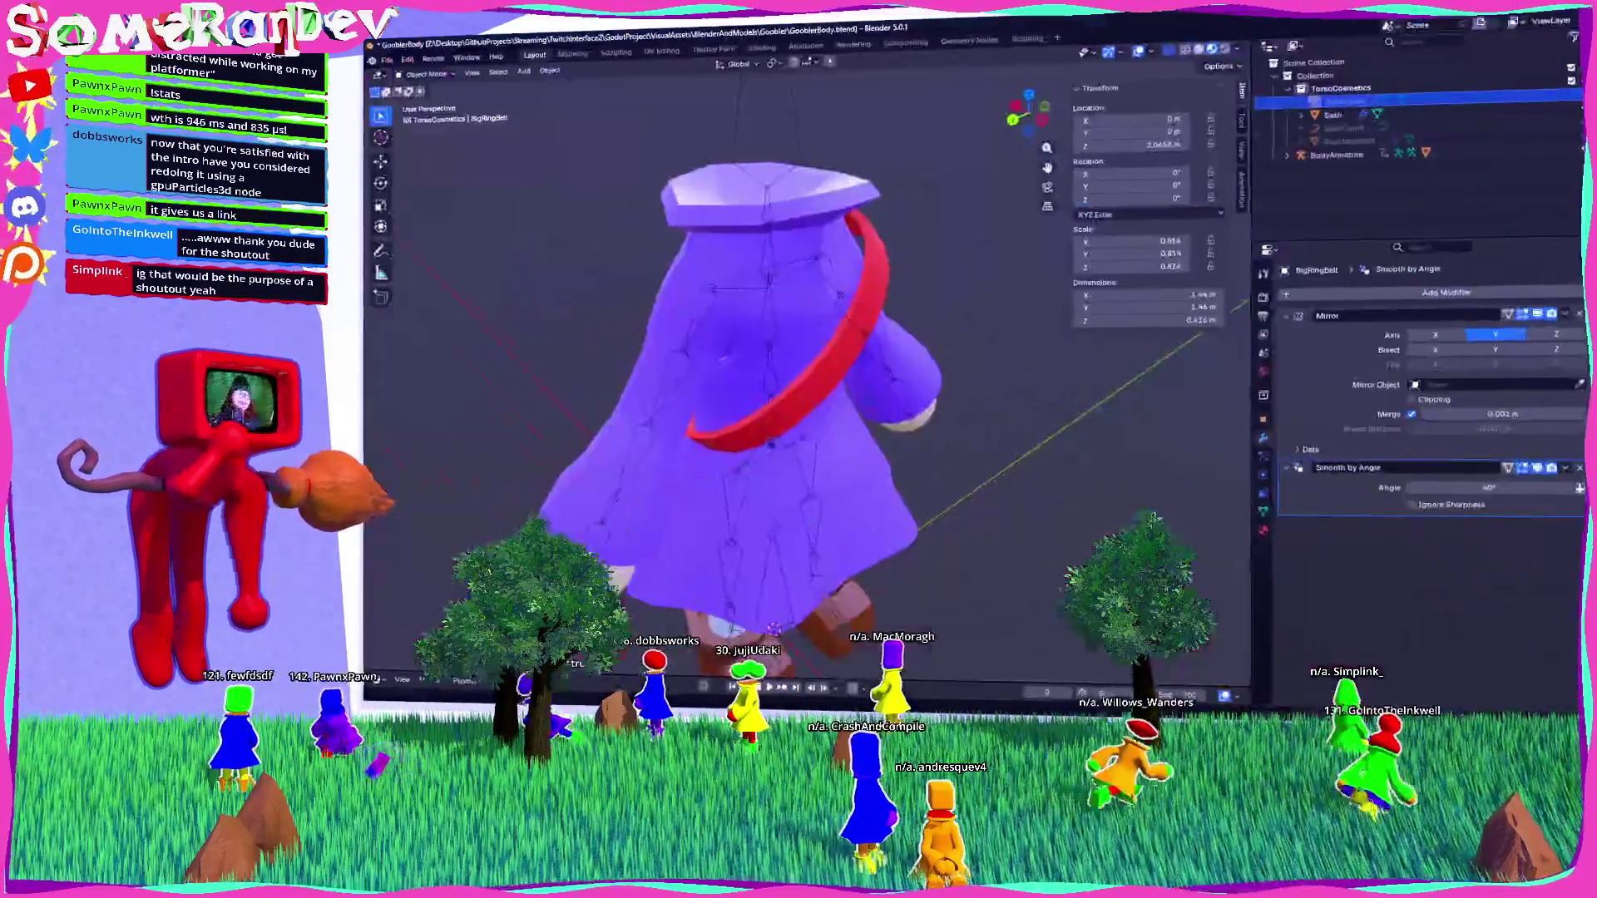
# Select the Sash object to show its 30° Smooth by Angle modifier, viewing the character from several angles.
pyautogui.moveTo(801, 605)
pyautogui.mouseDown(button='middle')
pyautogui.moveTo(898, 601)
pyautogui.moveTo(798, 603)
pyautogui.moveTo(856, 586)
pyautogui.mouseUp(button='middle')
pyautogui.click(832, 376)
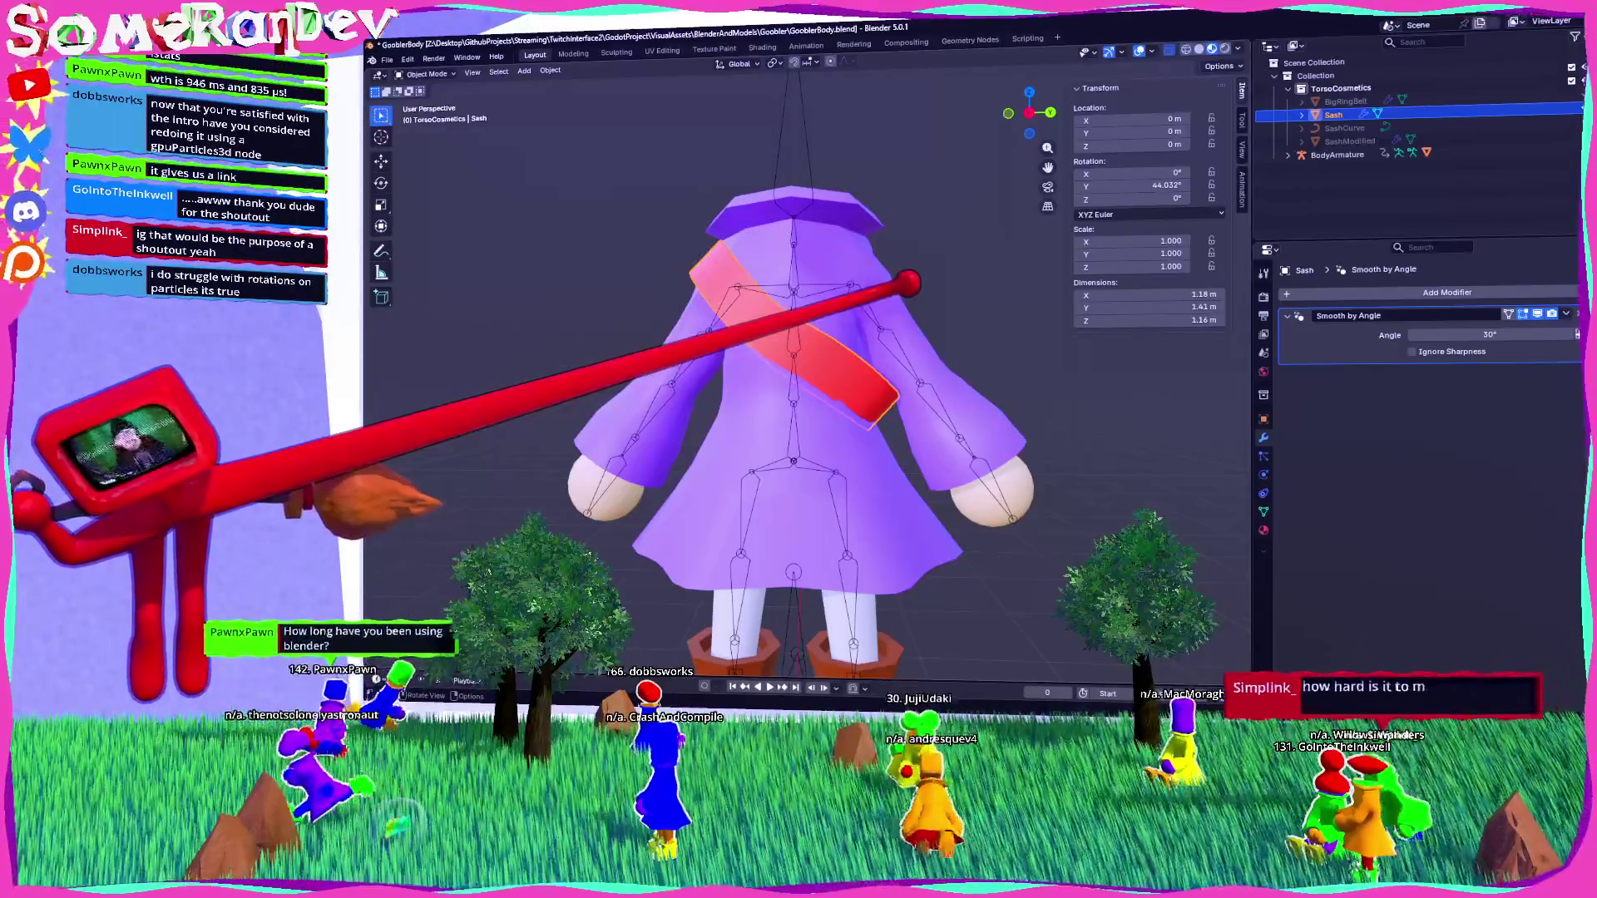
pyautogui.moveTo(731, 321); pyautogui.dragTo(670, 403, button='middle')
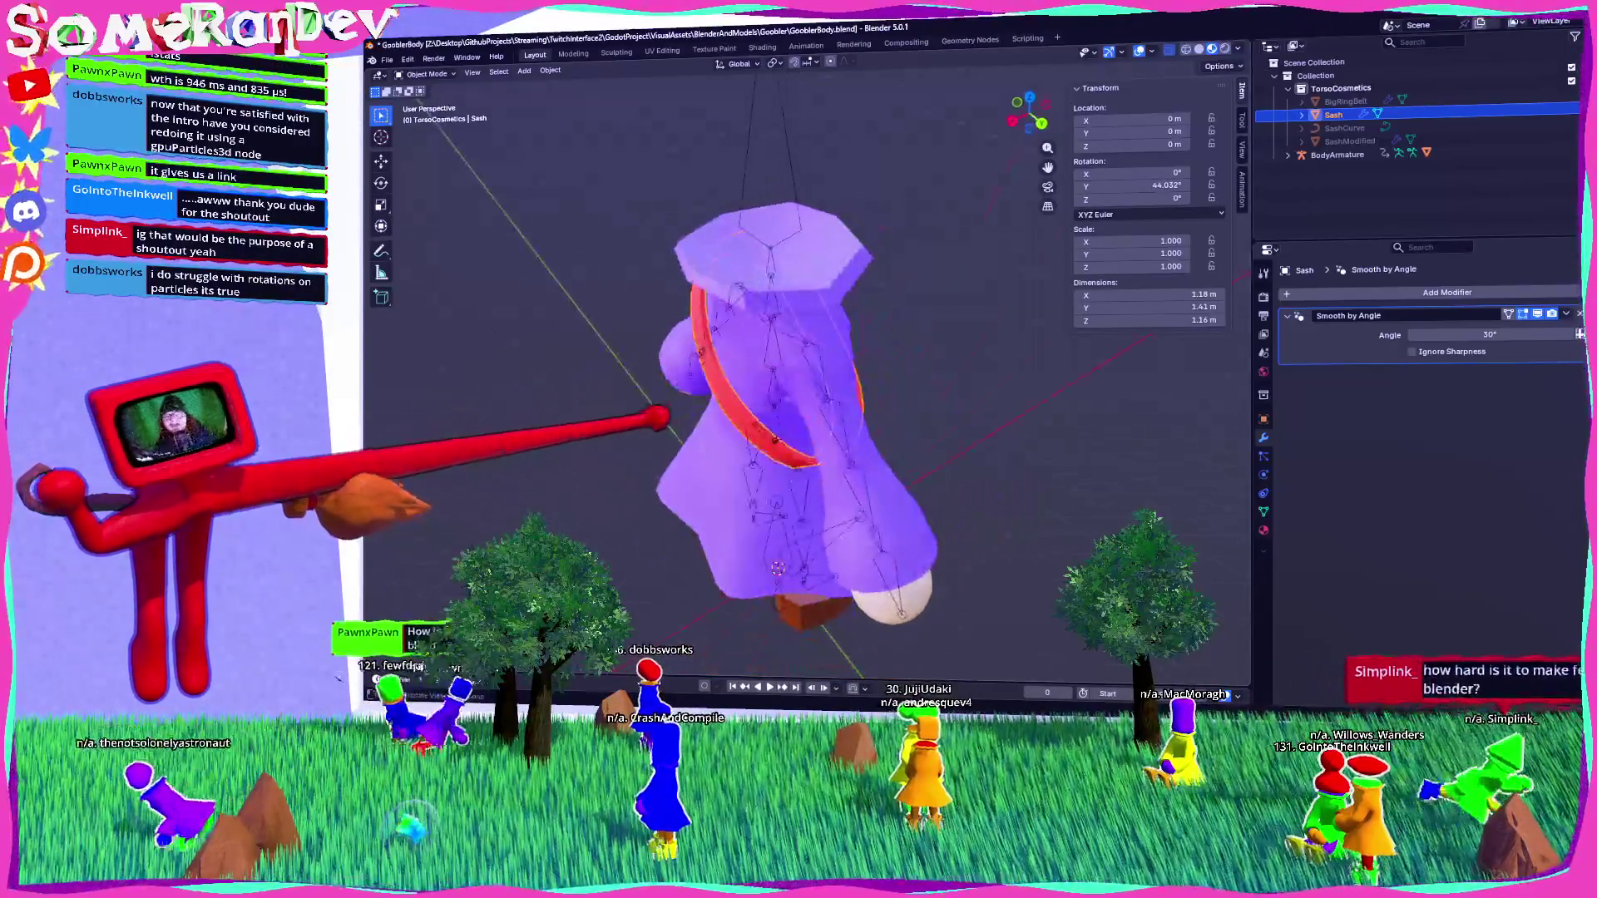
pyautogui.scroll(-5, 811, 409)
pyautogui.scroll(4, 809, 409)
pyautogui.moveTo(785, 428)
pyautogui.mouseDown(button='middle')
pyautogui.moveTo(802, 446)
pyautogui.moveTo(766, 427)
pyautogui.moveTo(811, 424)
pyautogui.moveTo(798, 416)
pyautogui.mouseUp(button='middle')
pyautogui.scroll(-3, 799, 412)
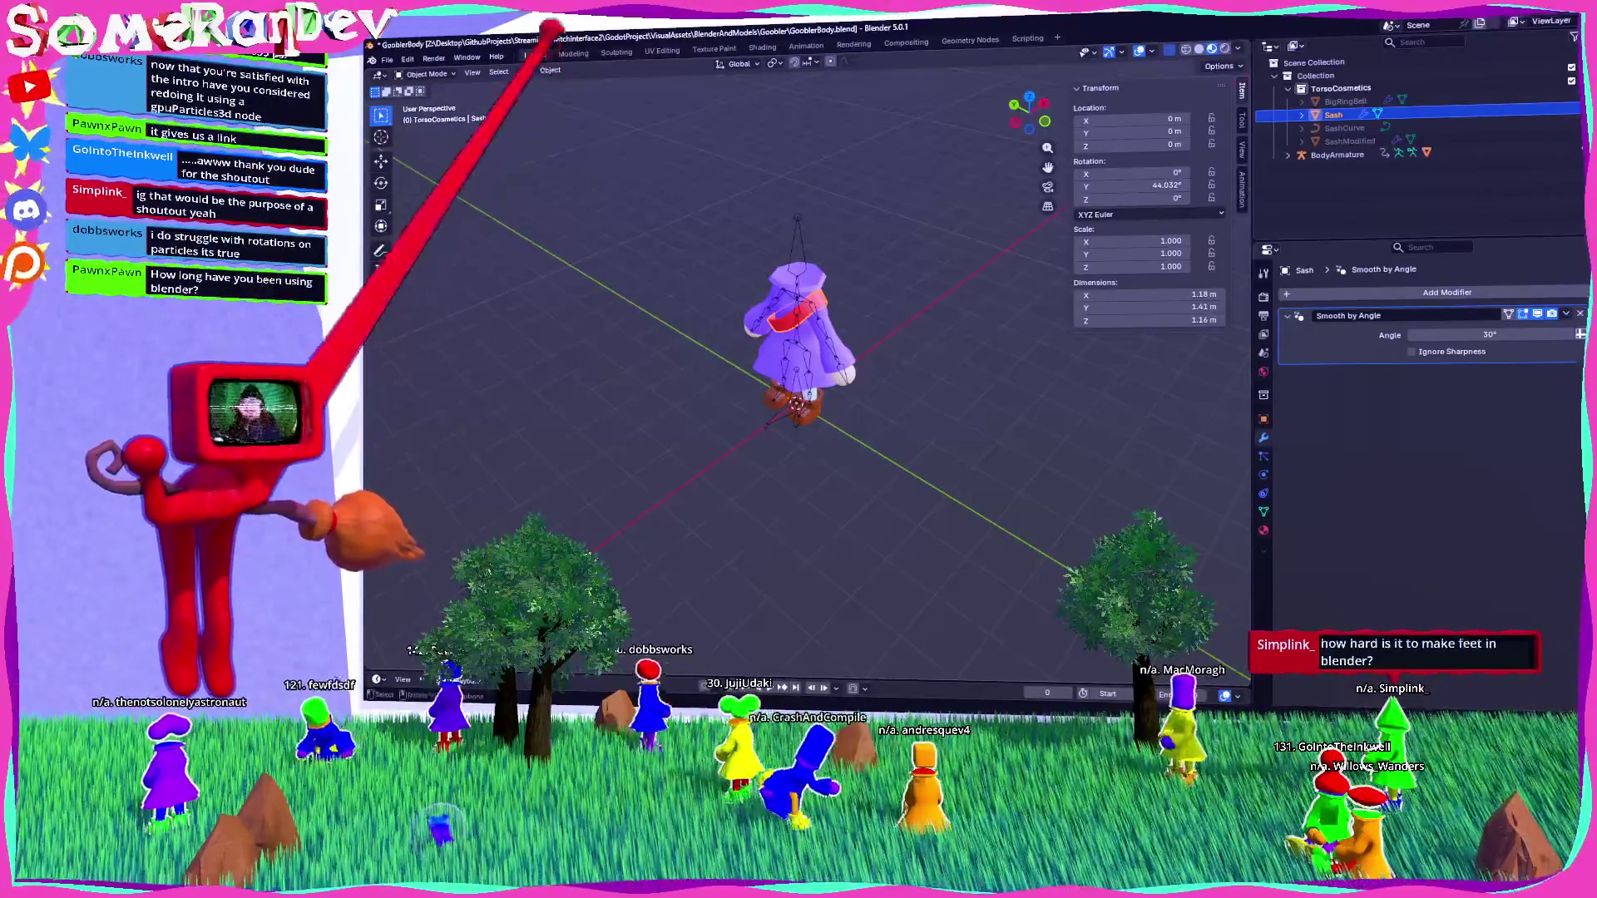
pyautogui.click(524, 70)
# Add a cube and move it to X −5.64 m in top orthographic view.
pyautogui.moveTo(566, 84)
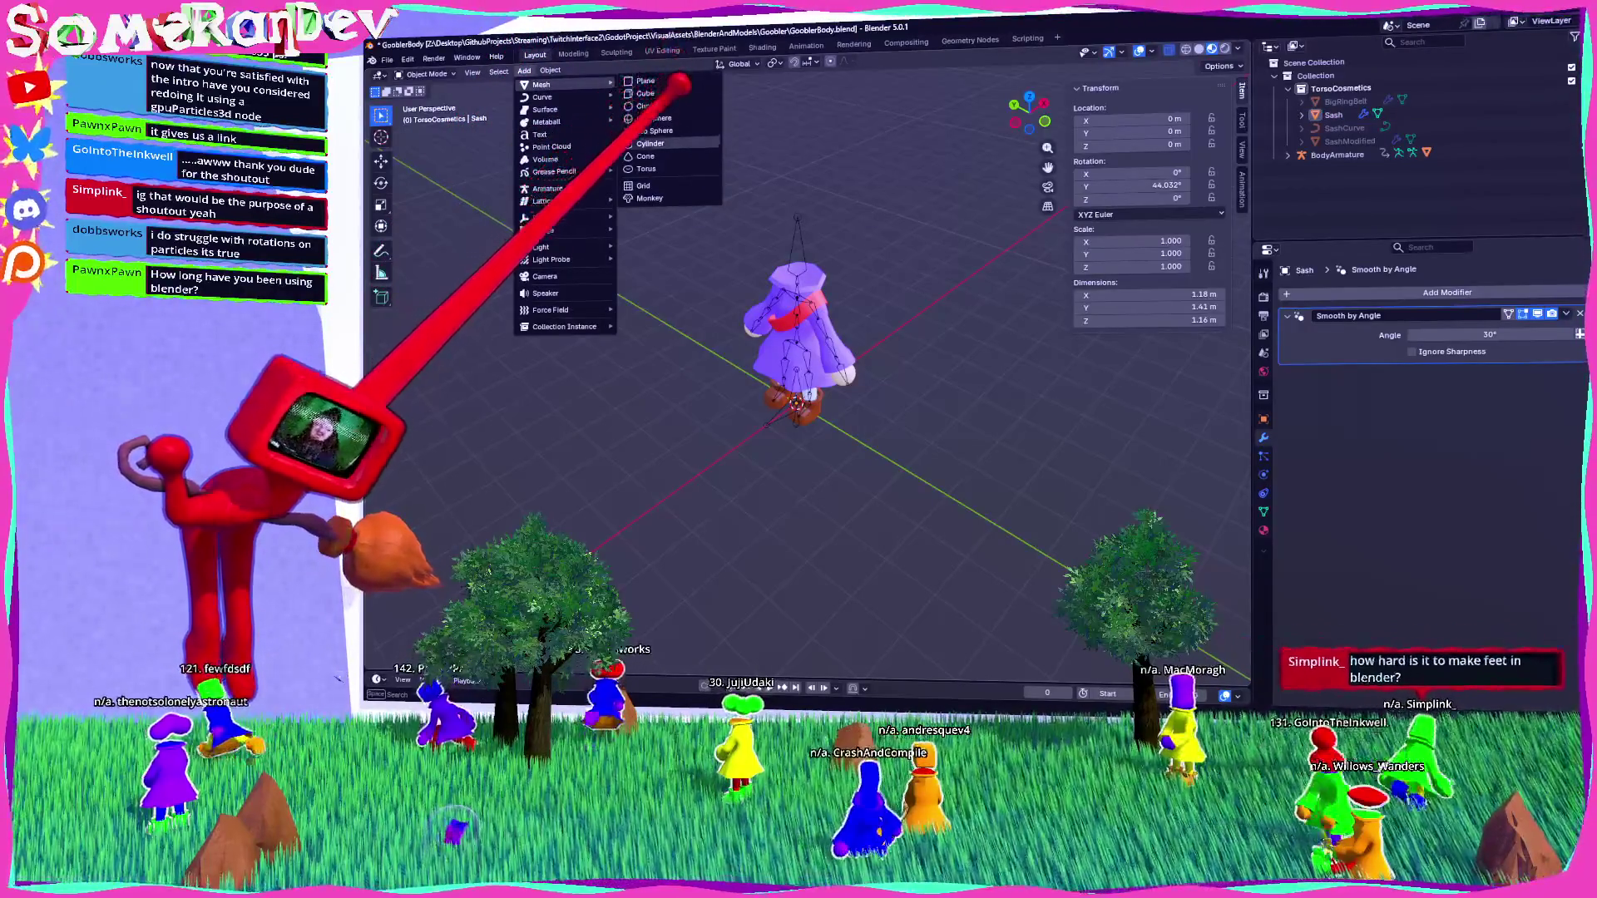
pyautogui.click(646, 93)
pyautogui.moveTo(890, 339)
pyautogui.mouseDown(button='middle')
pyautogui.moveTo(845, 242)
pyautogui.moveTo(1041, 104)
pyautogui.mouseUp(button='middle')
pyautogui.press('KP_7')
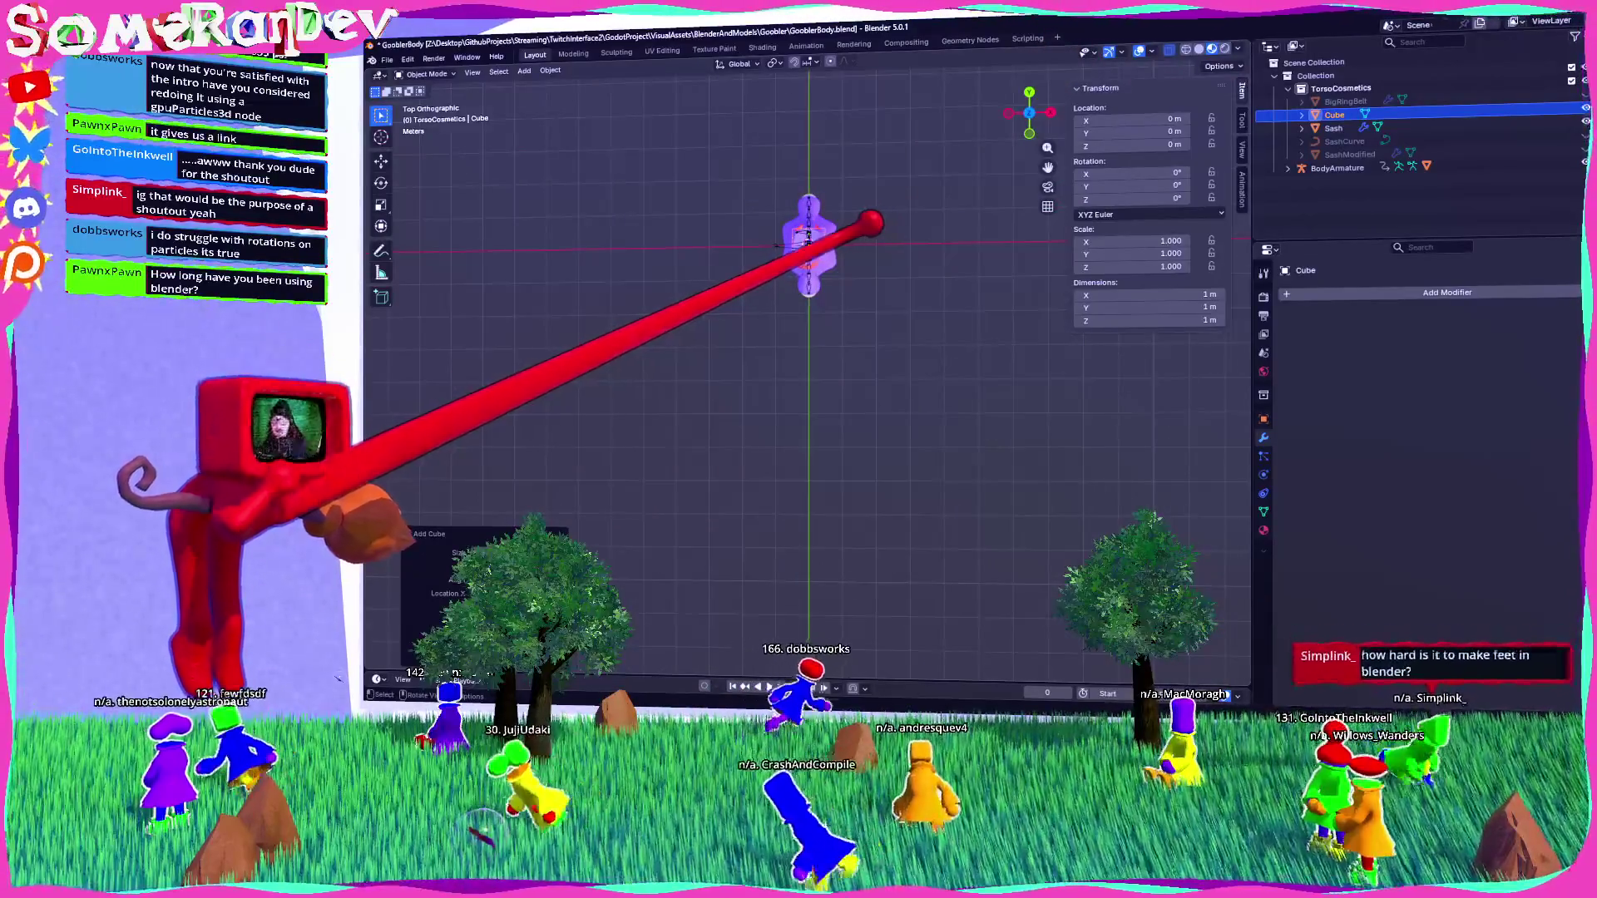
pyautogui.press('g')
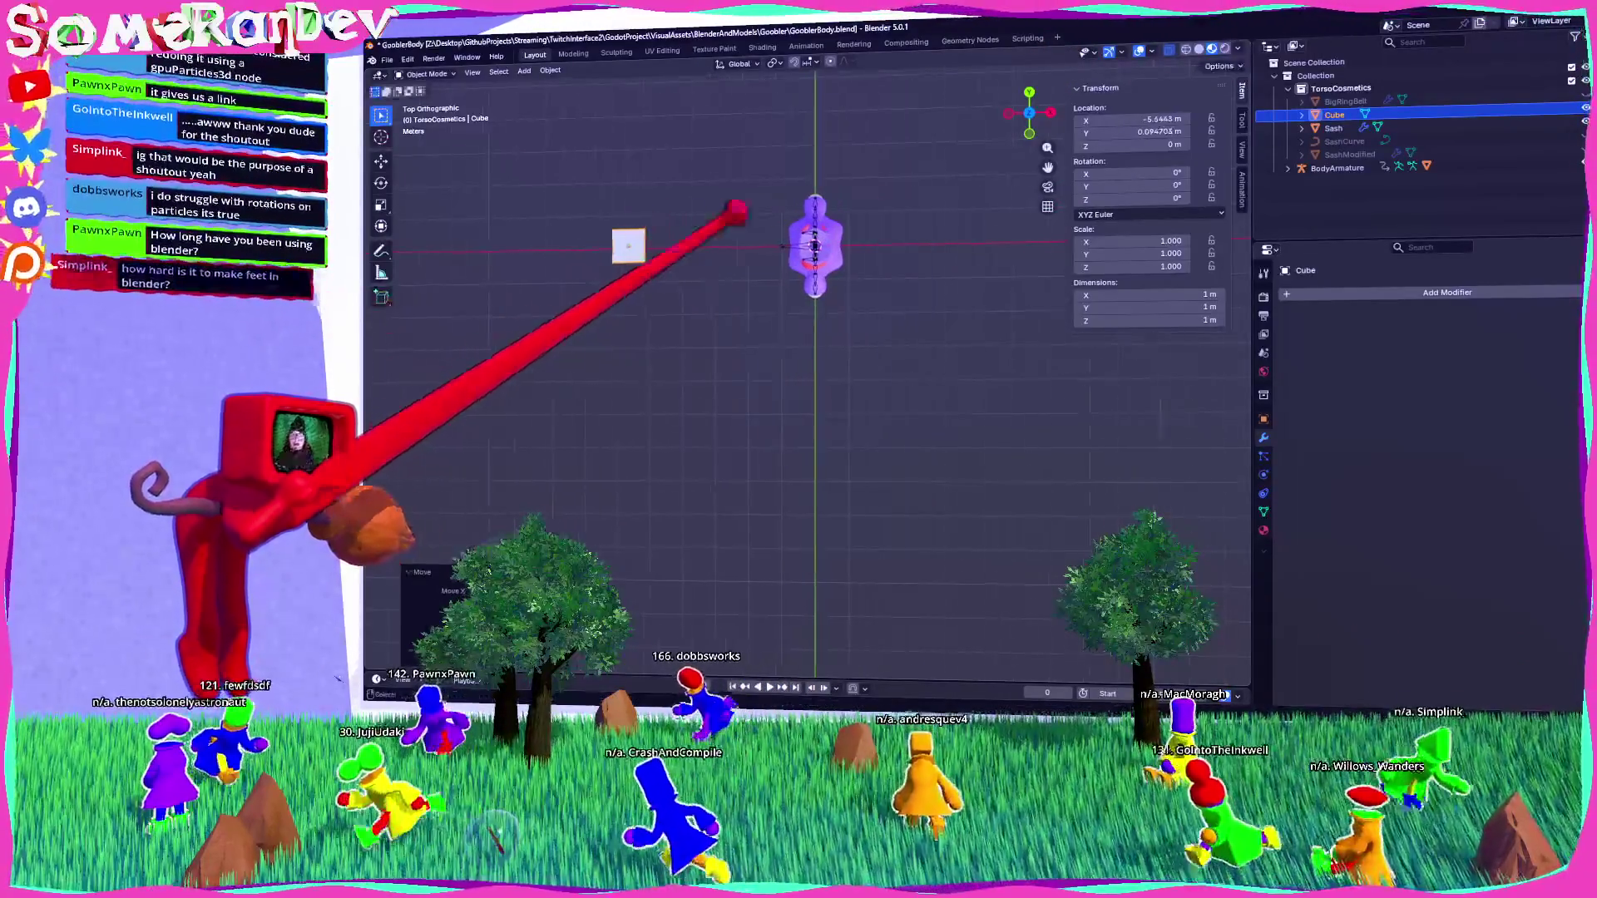
pyautogui.click(648, 242)
pyautogui.scroll(5, 557, 258)
# Scale the cube to about 3.26 m along X and 2.18 m along Y.
pyautogui.press('s')
pyautogui.press('x')
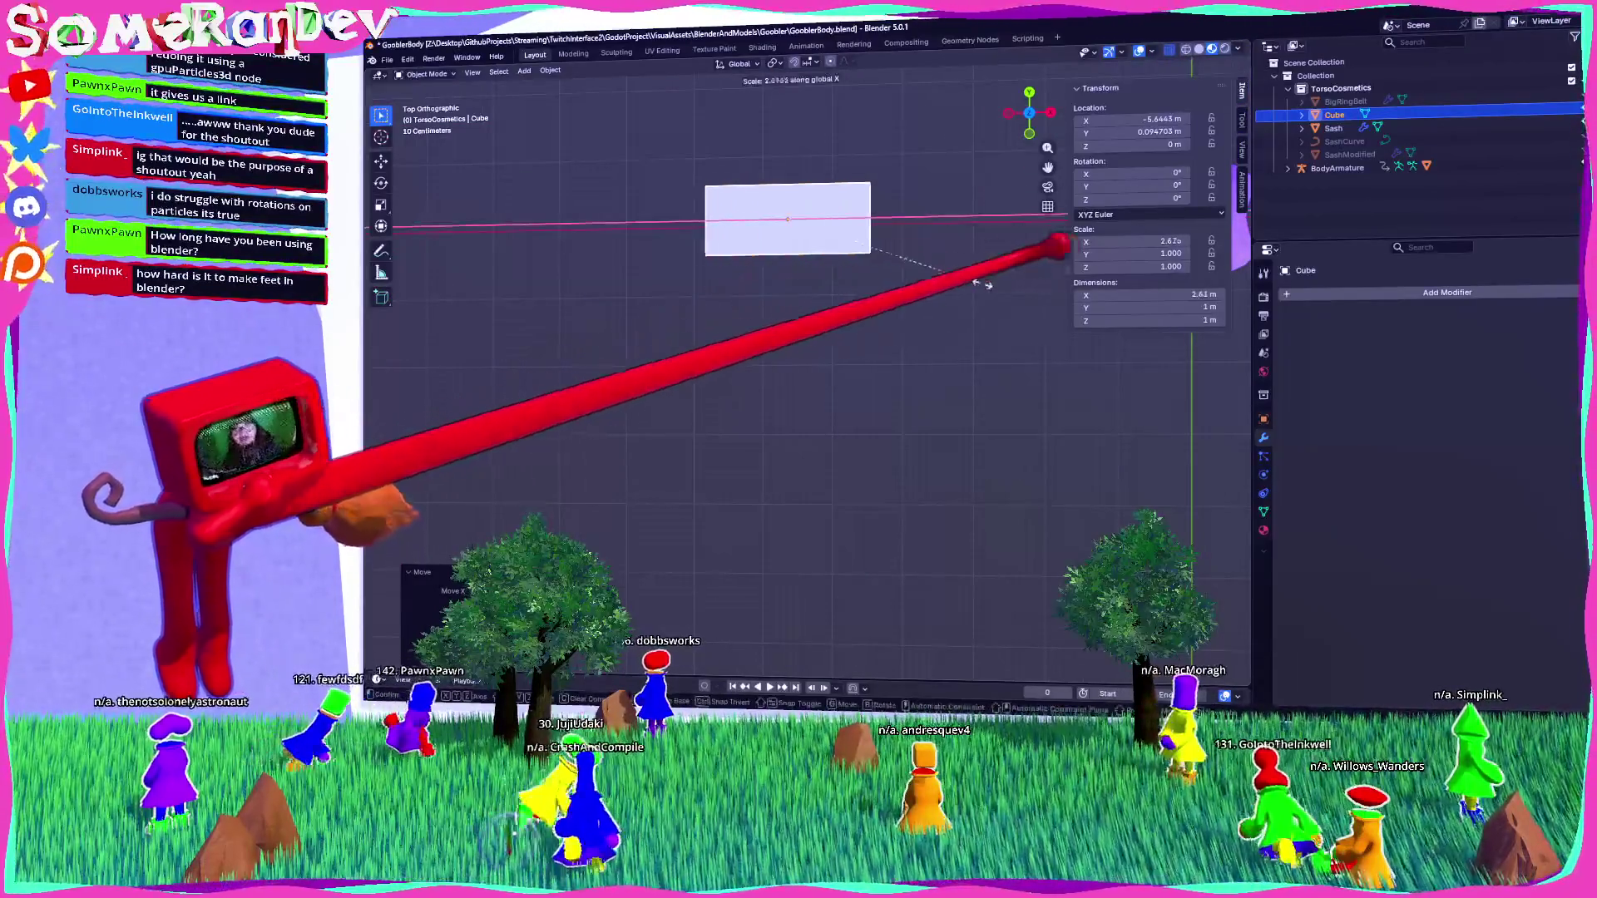
pyautogui.click(1033, 249)
pyautogui.press('s')
pyautogui.press('y')
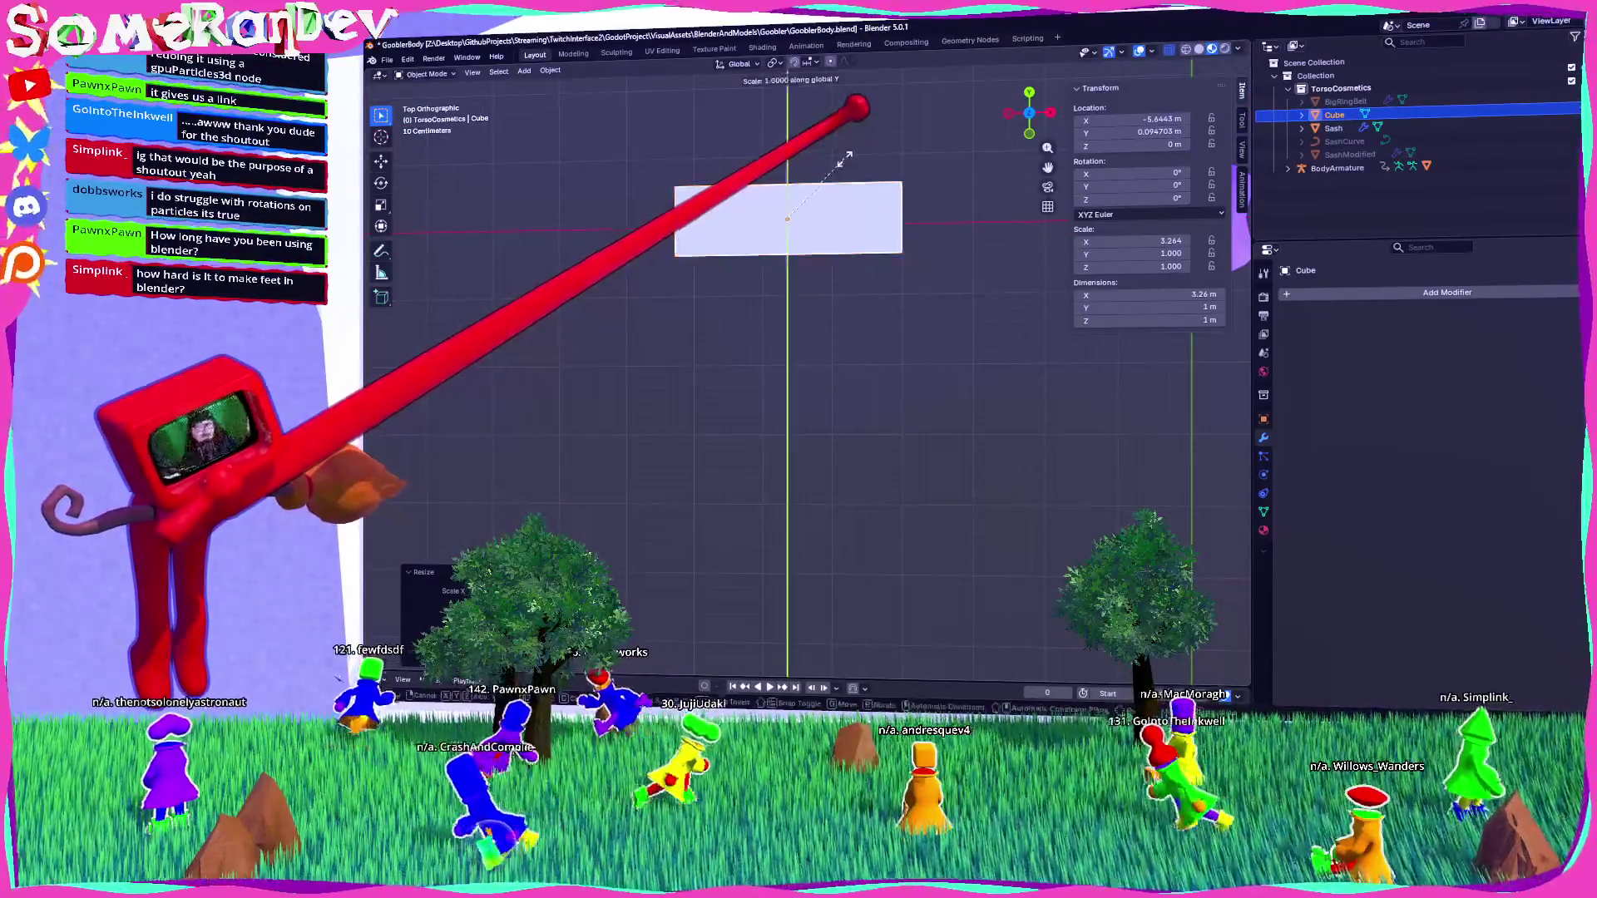
pyautogui.click(894, 17)
pyautogui.moveTo(882, 33)
pyautogui.mouseDown(button='middle')
pyautogui.moveTo(697, 213)
pyautogui.moveTo(812, 267)
pyautogui.moveTo(773, 243)
pyautogui.moveTo(776, 296)
pyautogui.moveTo(711, 279)
pyautogui.mouseUp(button='middle')
# Add four loop cuts along the cube in Edit Mode, making five strips.
pyautogui.press('Tab')
pyautogui.click(777, 219)
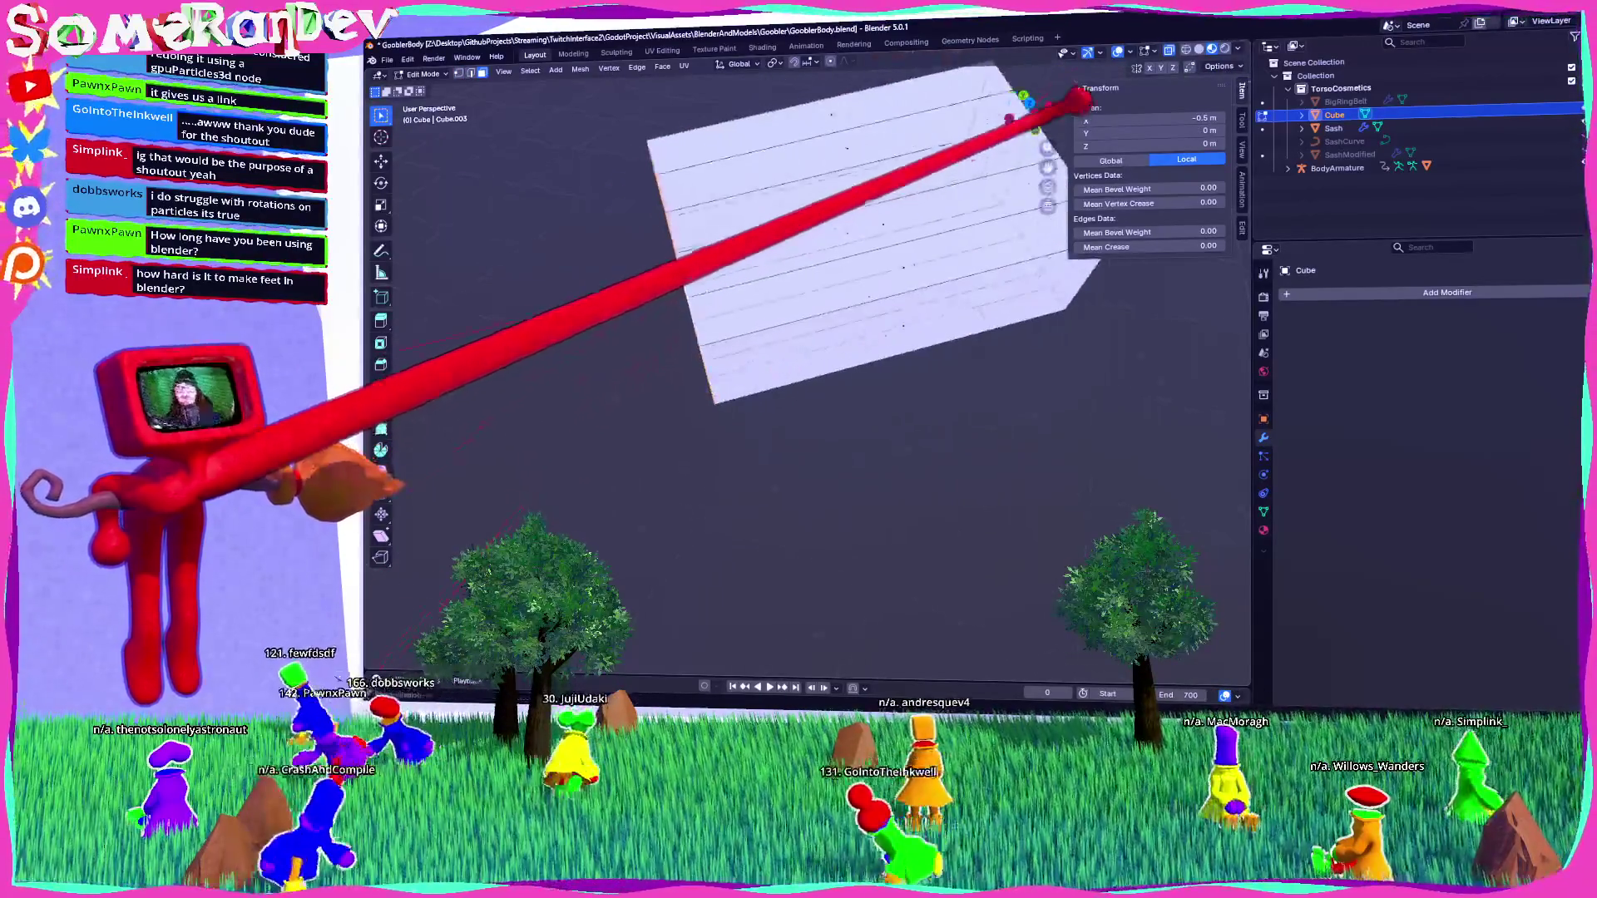
pyautogui.press('KP_7')
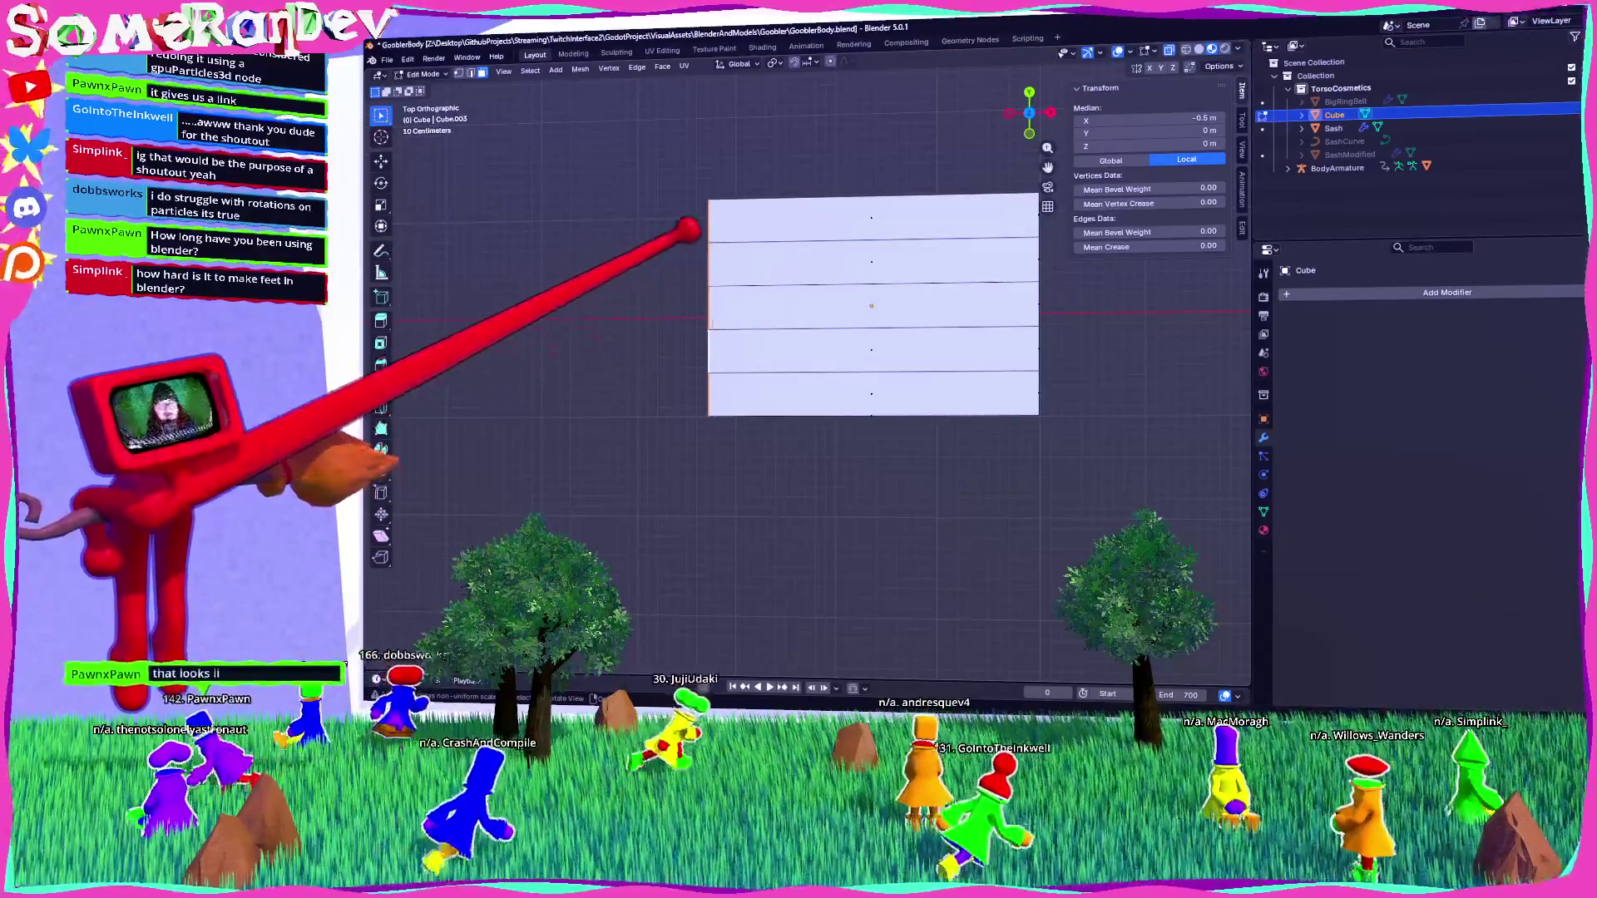
# Extrude the strip end faces along their normals to start the toes.
pyautogui.click(662, 67)
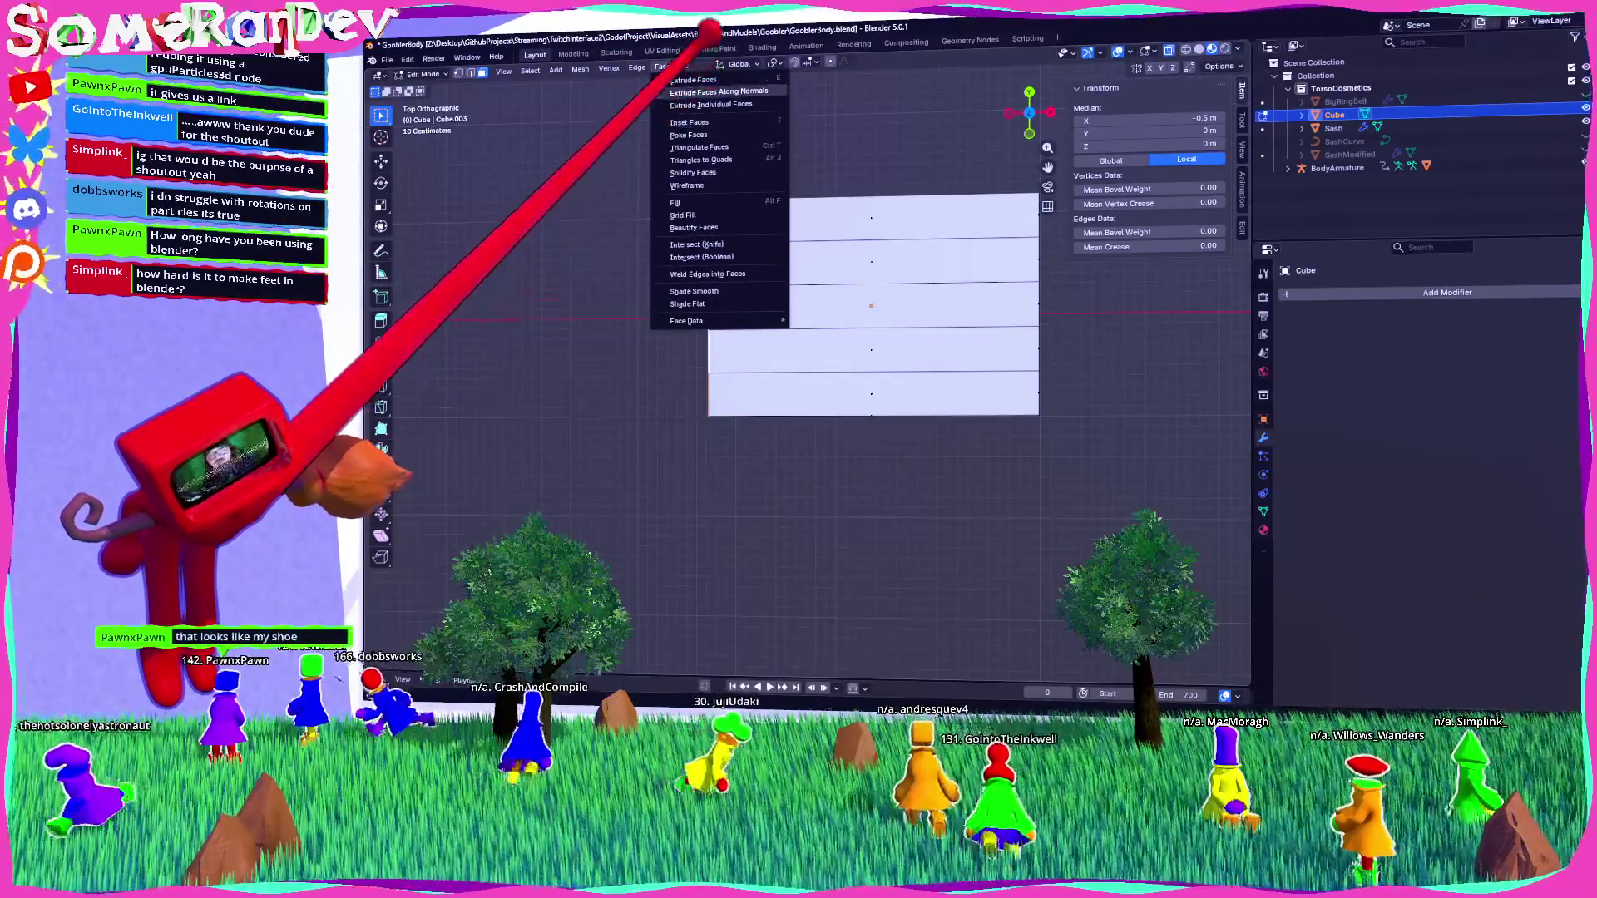
pyautogui.click(703, 92)
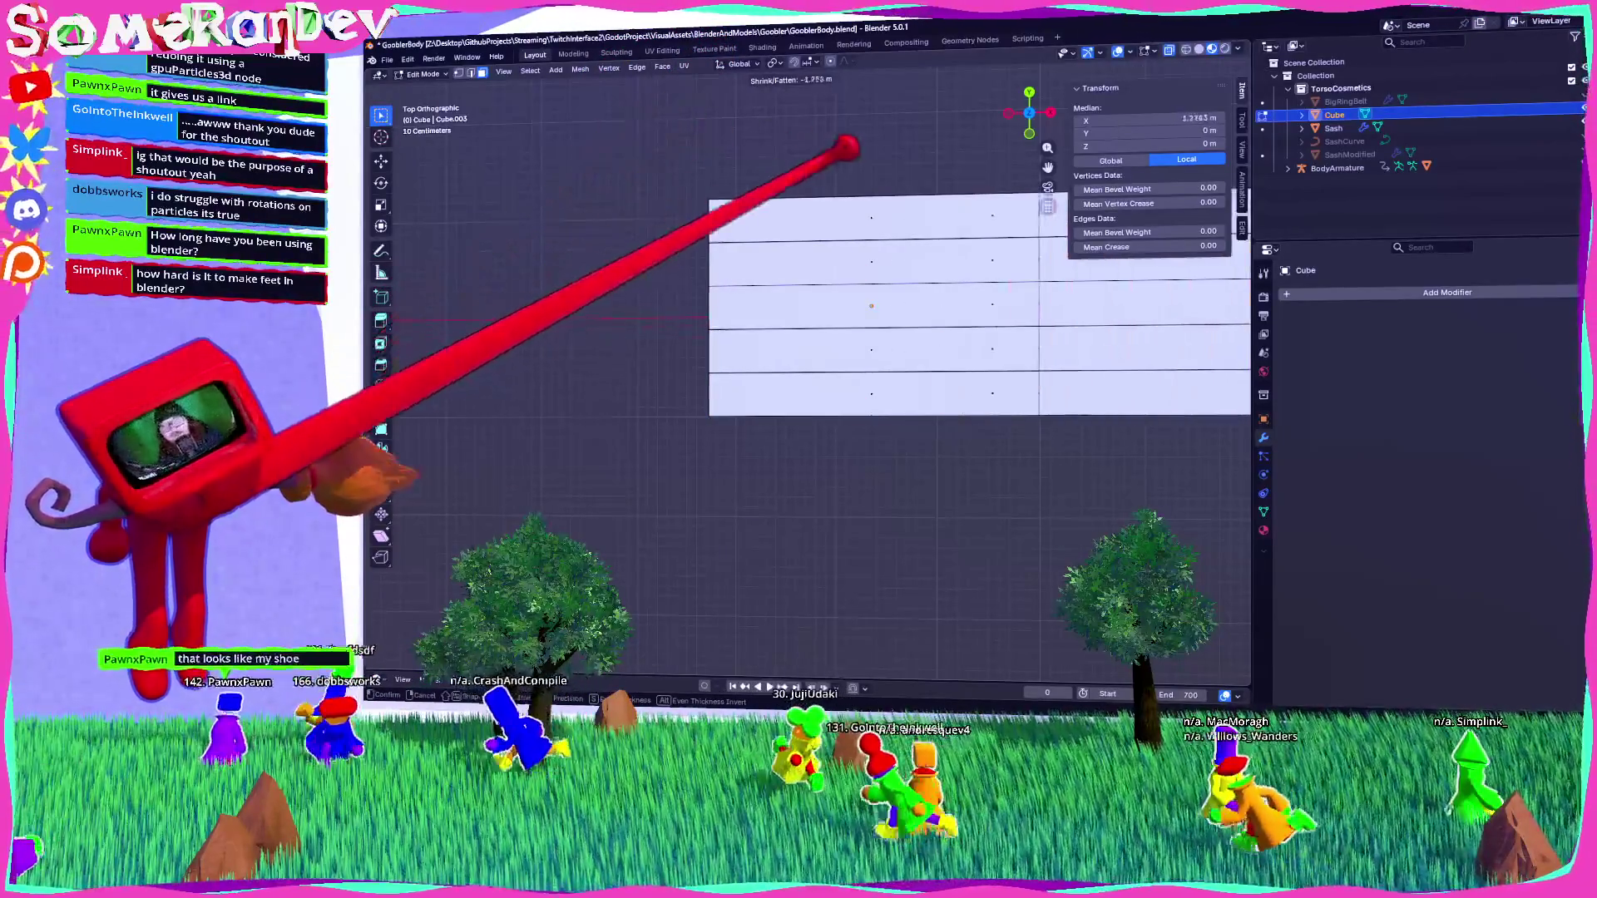
pyautogui.click(752, 40)
pyautogui.moveTo(753, 40)
pyautogui.mouseDown(button='middle')
pyautogui.moveTo(821, 167)
pyautogui.moveTo(859, 164)
pyautogui.moveTo(866, 214)
pyautogui.moveTo(813, 266)
pyautogui.mouseUp(button='middle')
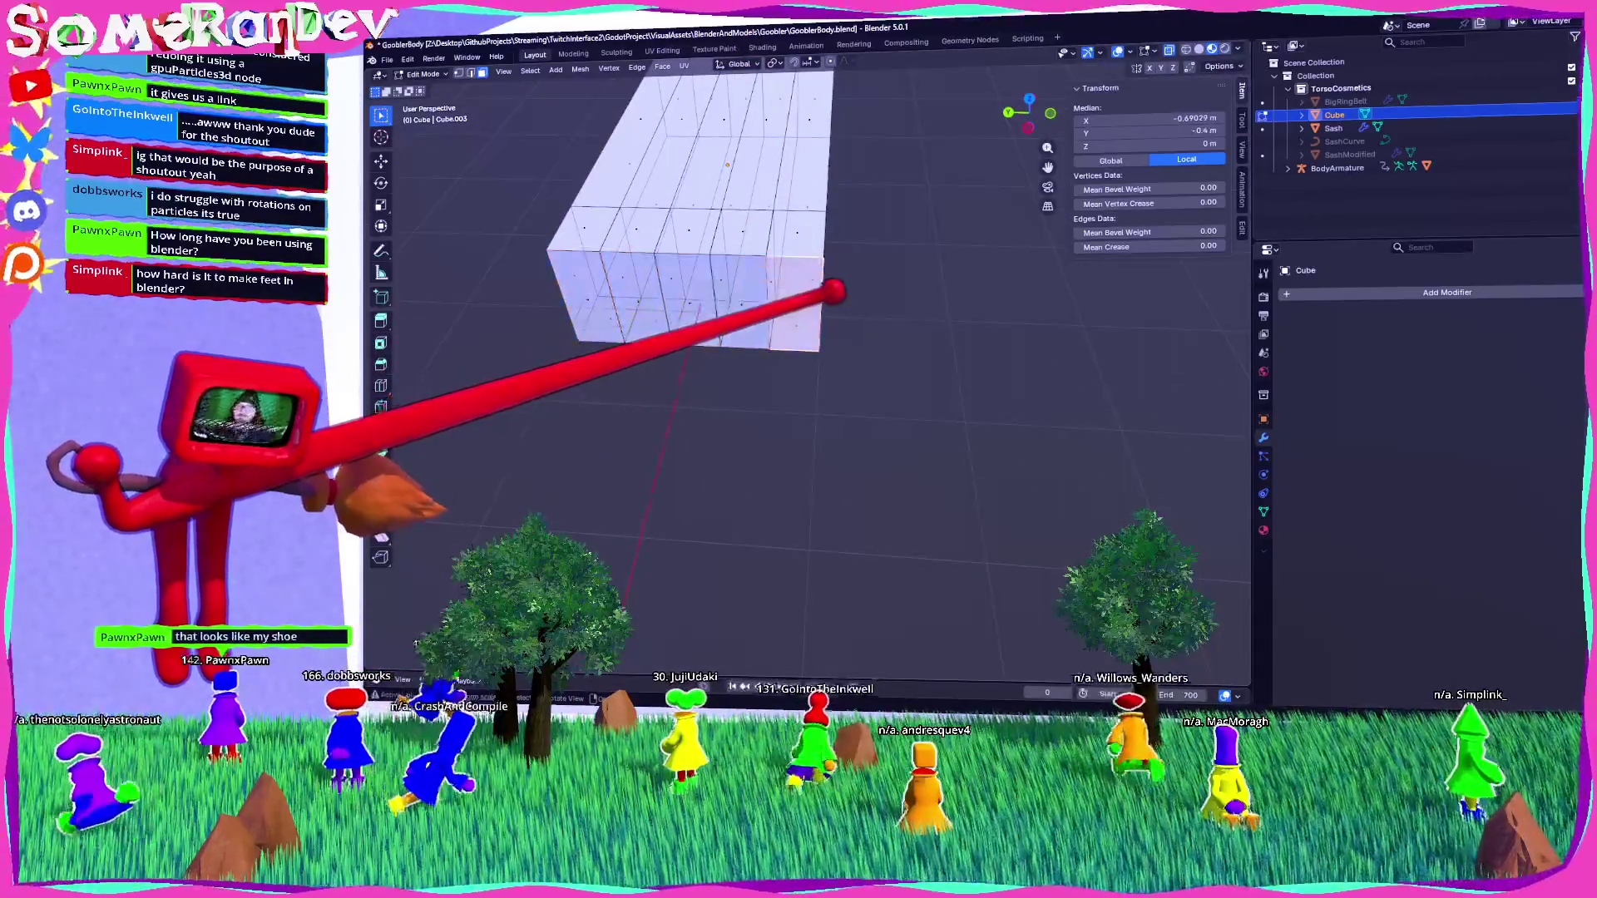
# Push individual toe end faces outward to staggered lengths.
pyautogui.press('g')
pyautogui.click(855, 288)
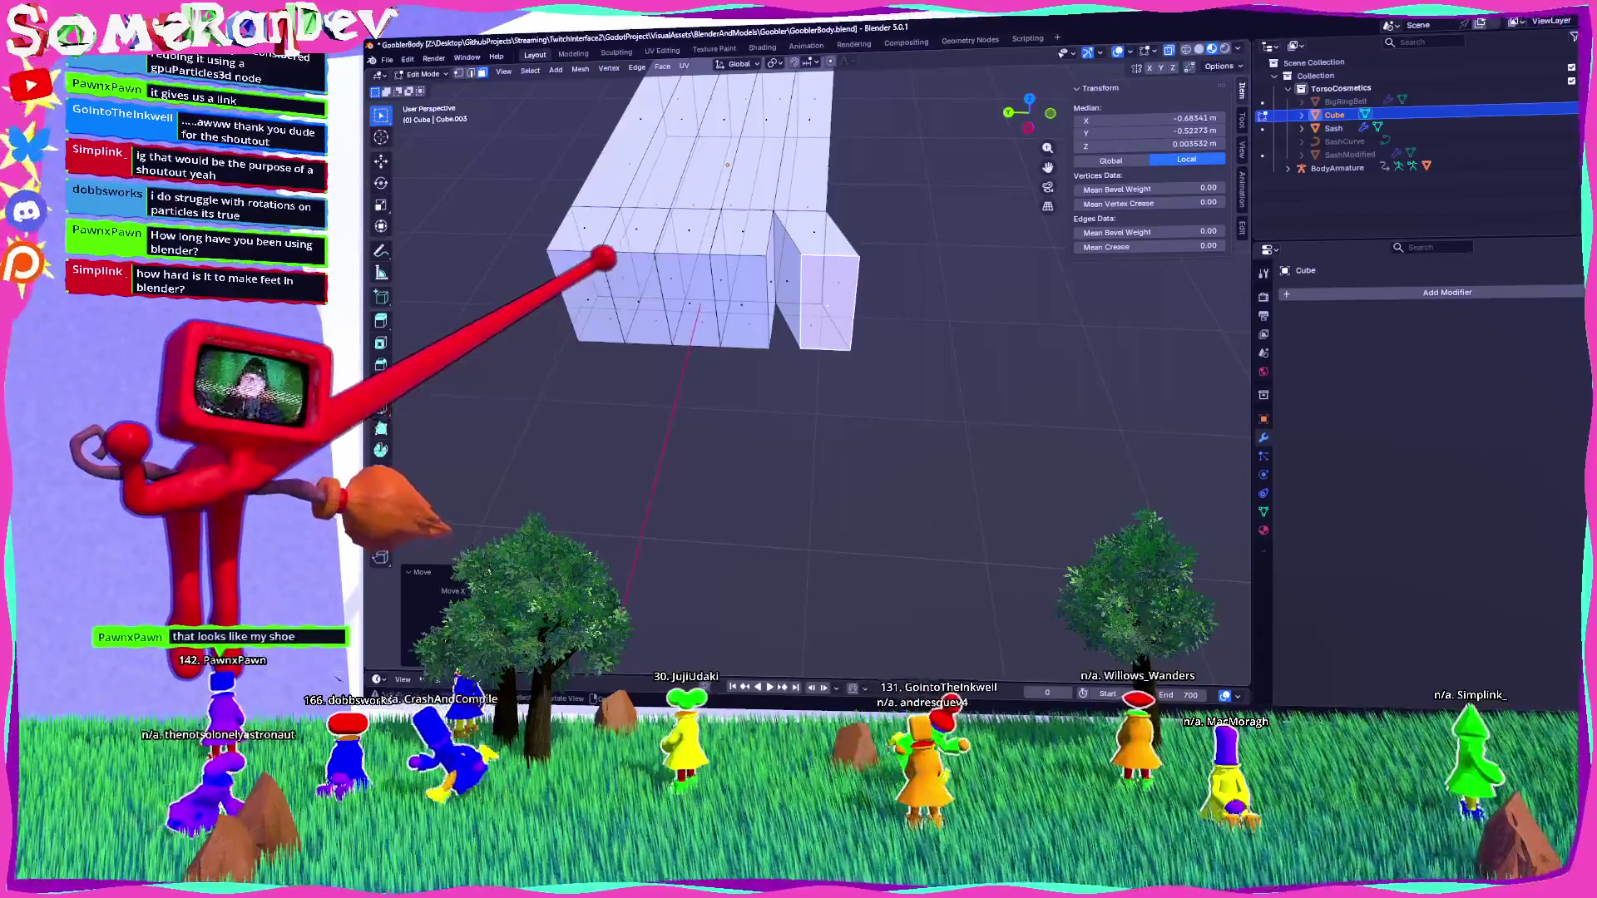
pyautogui.click(605, 260)
pyautogui.press('g')
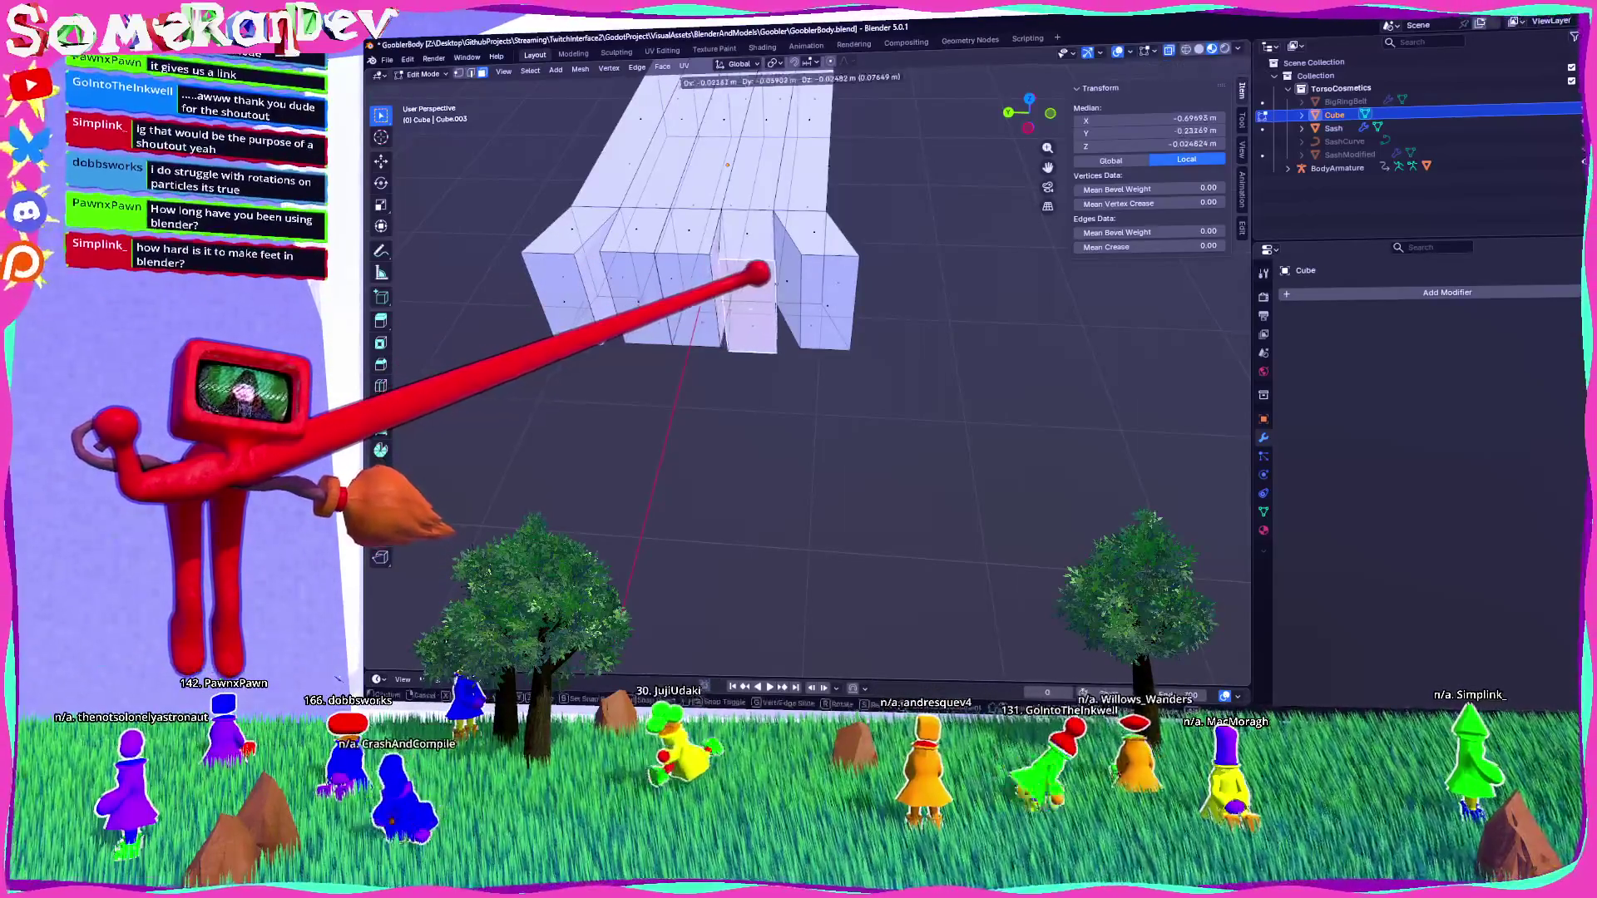
pyautogui.click(752, 271)
pyautogui.press('g')
pyautogui.click(766, 266)
pyautogui.moveTo(766, 267); pyautogui.dragTo(798, 268, button='middle')
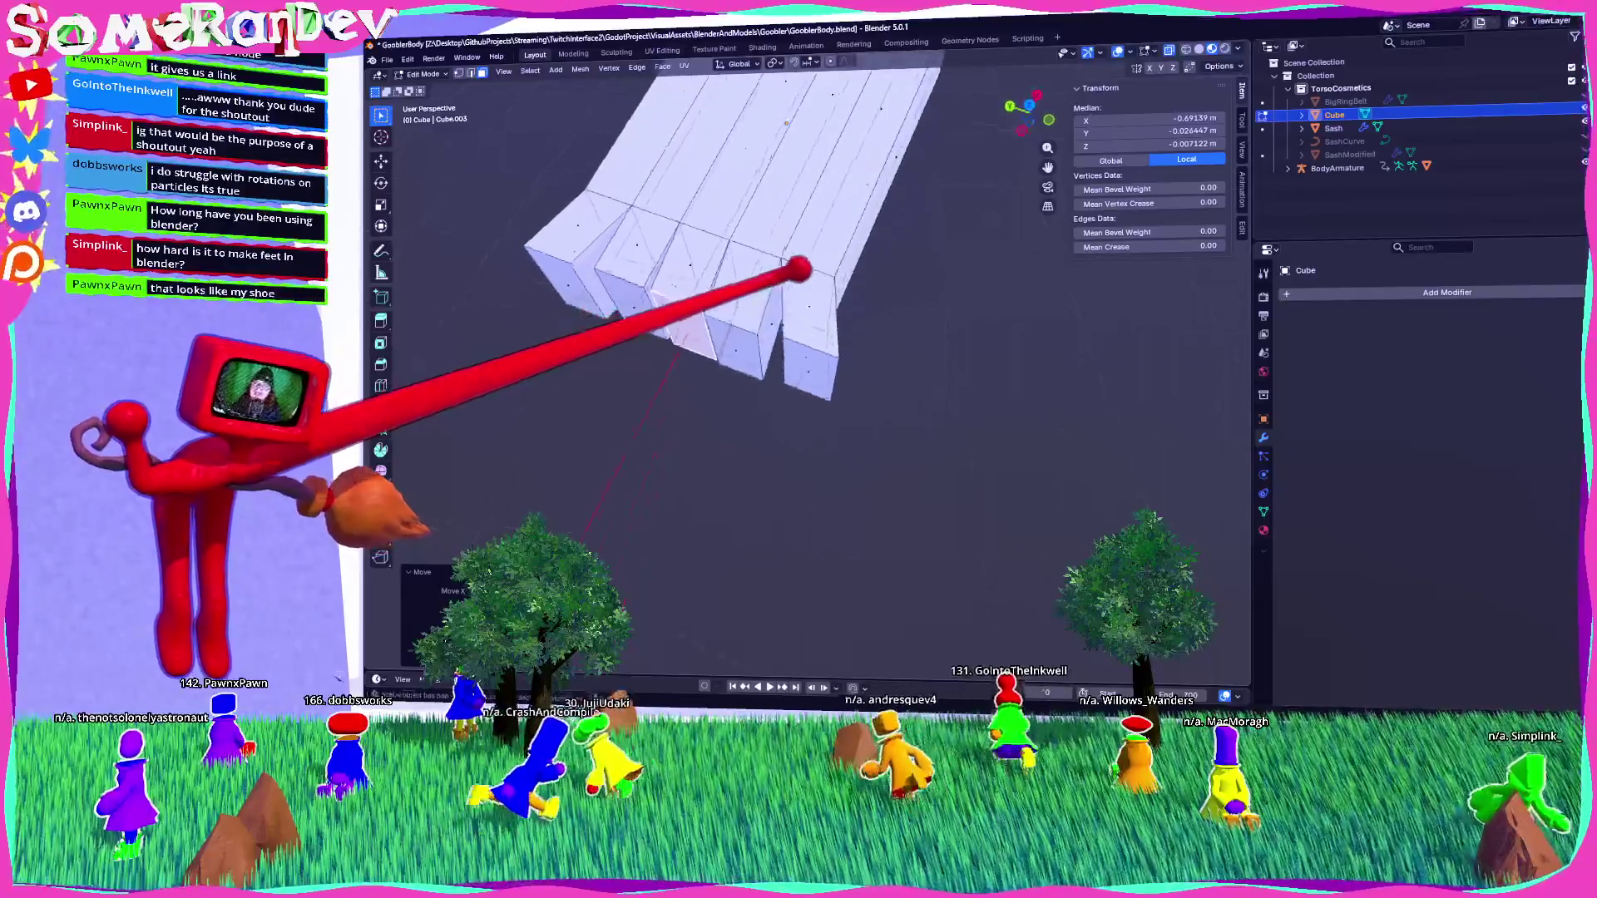
pyautogui.moveTo(819, 333)
pyautogui.mouseDown(button='middle')
pyautogui.moveTo(827, 229)
pyautogui.moveTo(863, 268)
pyautogui.mouseUp(button='middle')
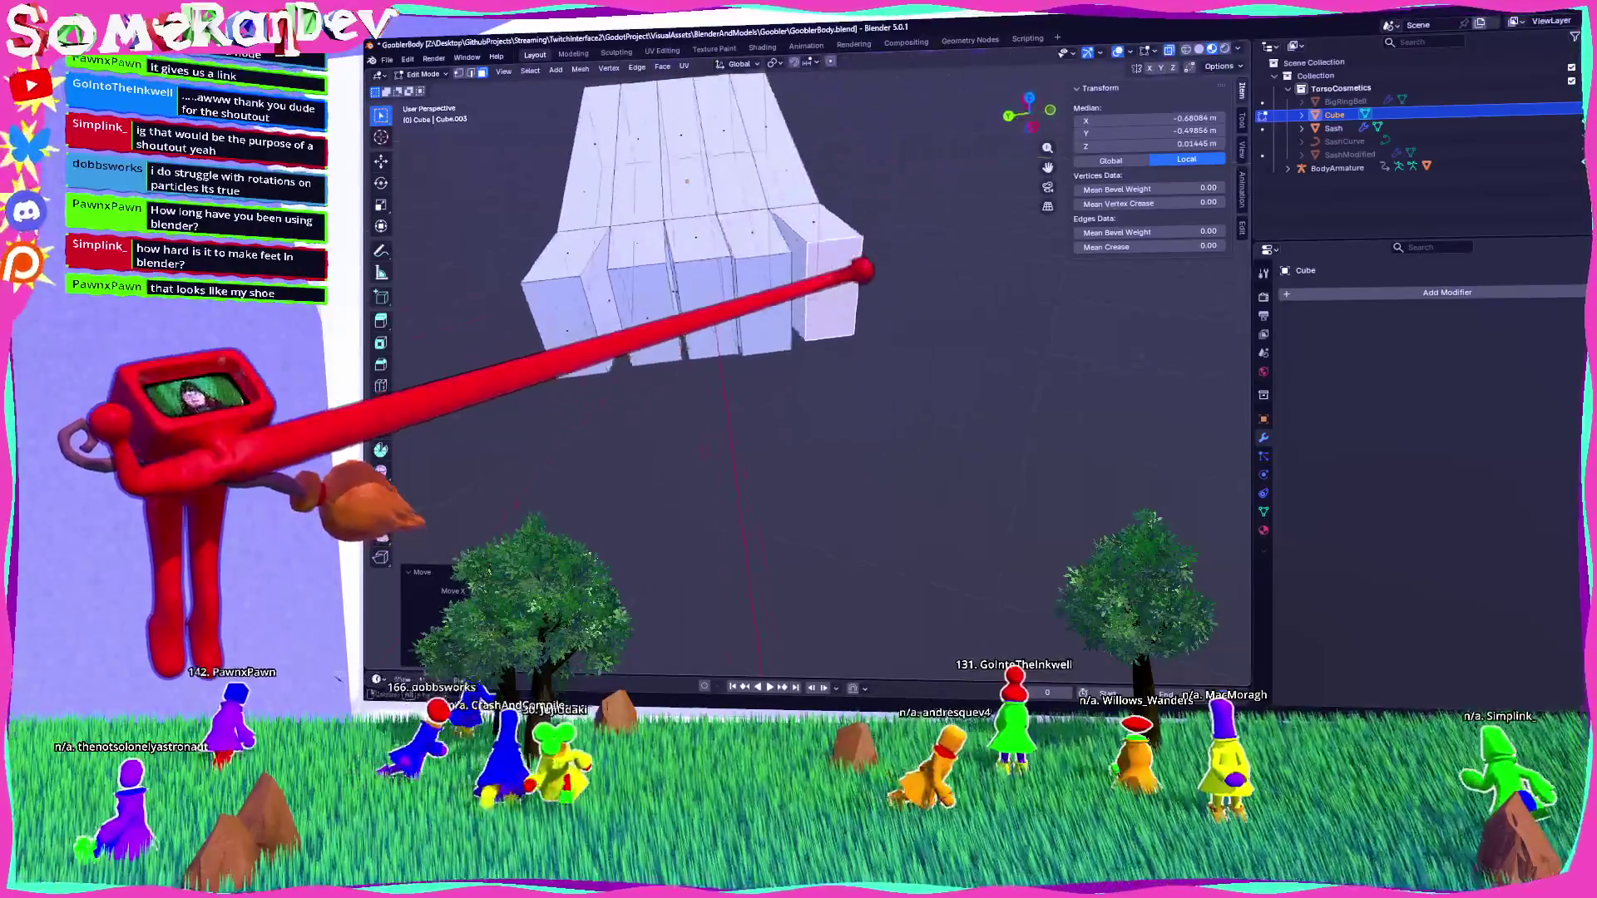
pyautogui.moveTo(998, 116)
pyautogui.mouseDown(button='middle')
pyautogui.moveTo(926, 196)
pyautogui.moveTo(817, 236)
pyautogui.moveTo(749, 321)
pyautogui.moveTo(648, 333)
pyautogui.moveTo(831, 308)
pyautogui.moveTo(794, 295)
pyautogui.mouseUp(button='middle')
pyautogui.scroll(-3, 852, 217)
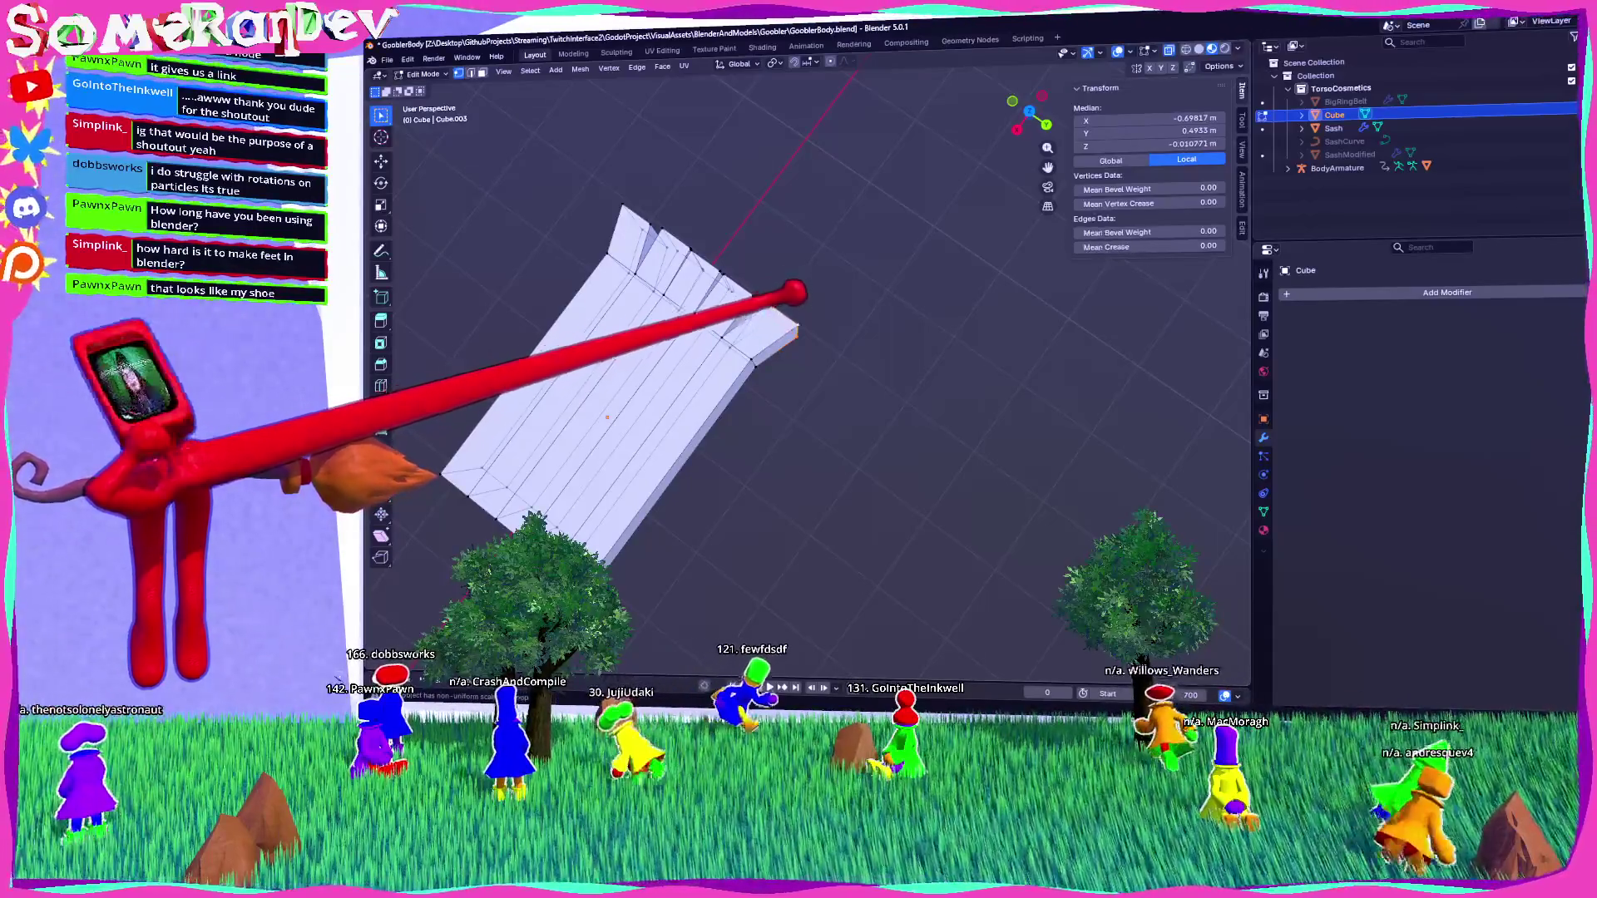
pyautogui.moveTo(782, 321)
pyautogui.mouseDown(button='middle')
pyautogui.moveTo(845, 335)
pyautogui.moveTo(952, 243)
pyautogui.moveTo(1046, 60)
pyautogui.mouseUp(button='middle')
# In top view, enlarge the top toe strip and reposition the toe geometry.
pyautogui.press('KP_7')
pyautogui.scroll(3, 819, 311)
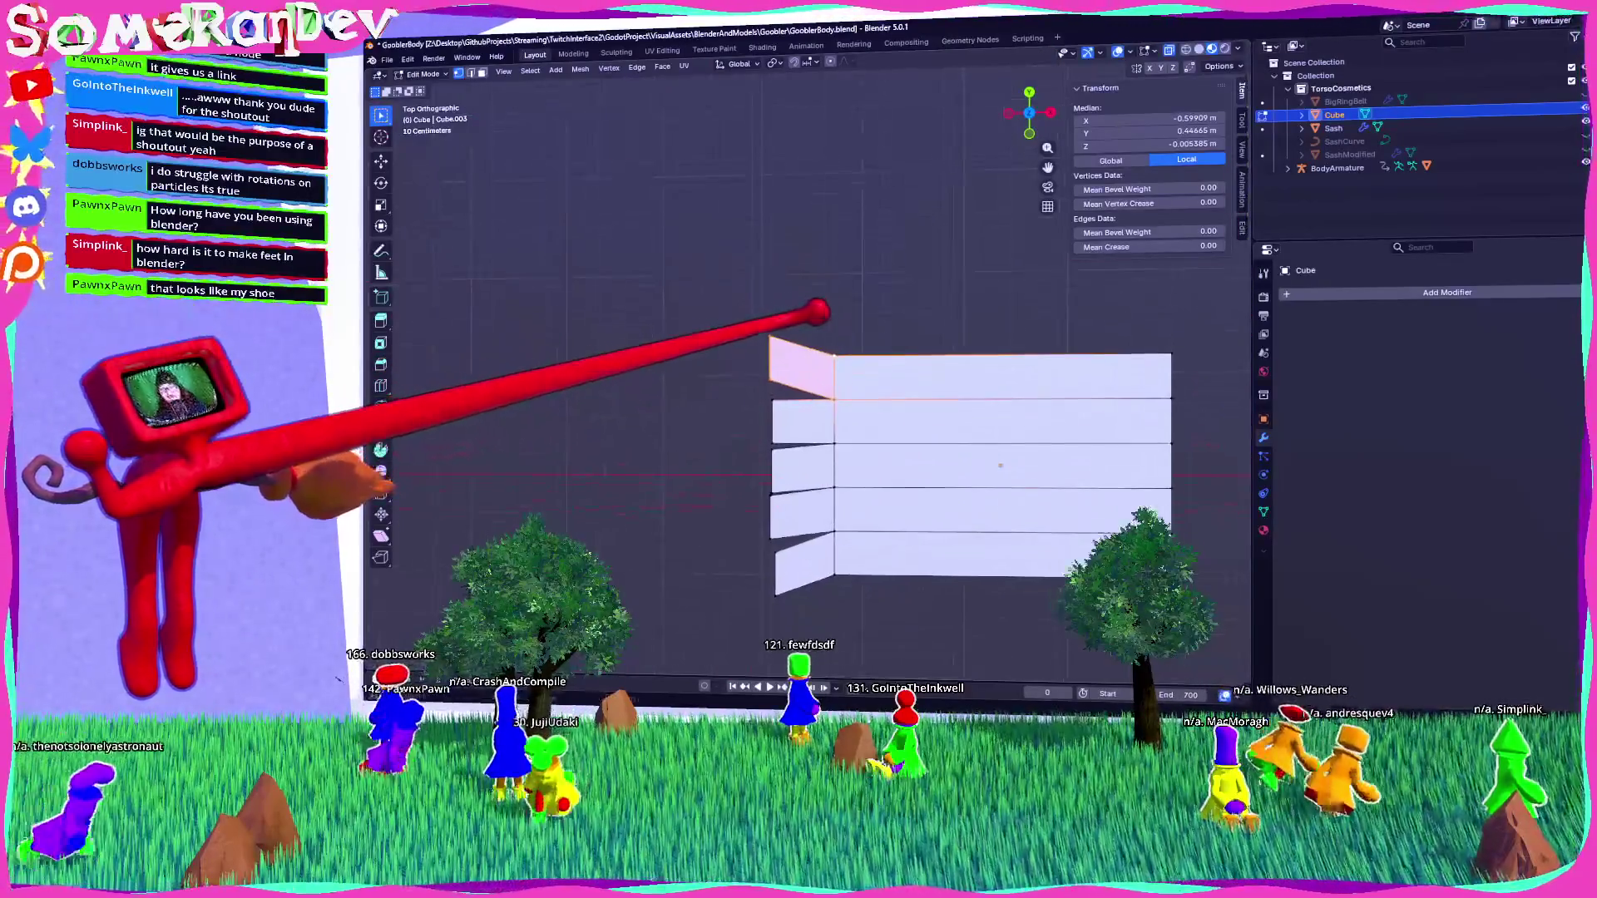
pyautogui.press('s')
pyautogui.click(849, 250)
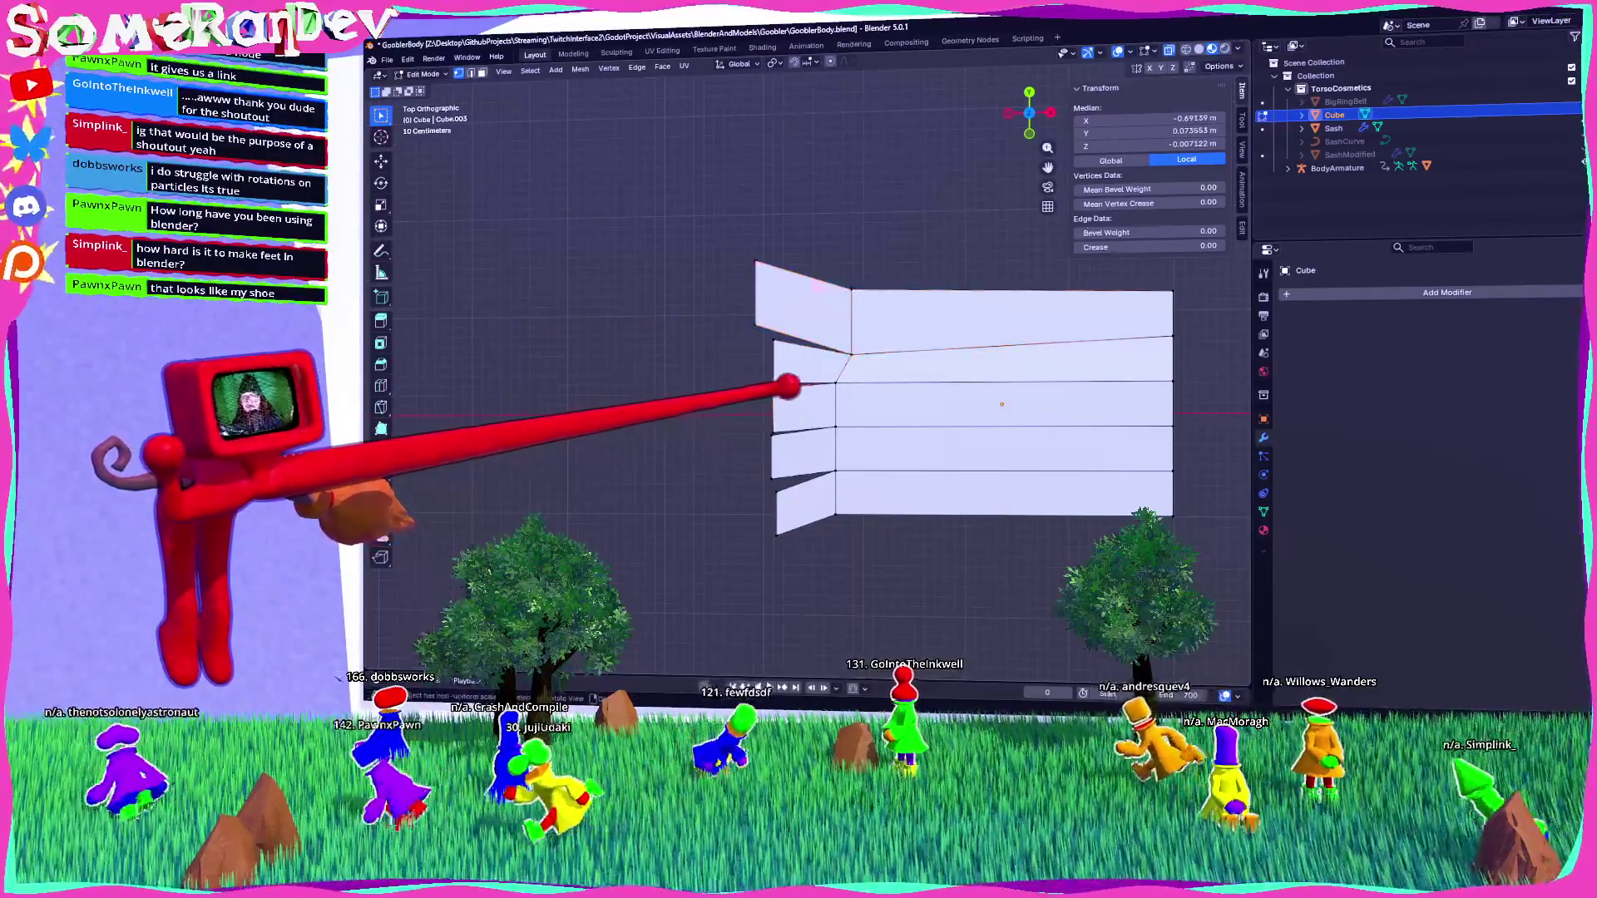
pyautogui.moveTo(774, 399); pyautogui.dragTo(805, 366, button='middle')
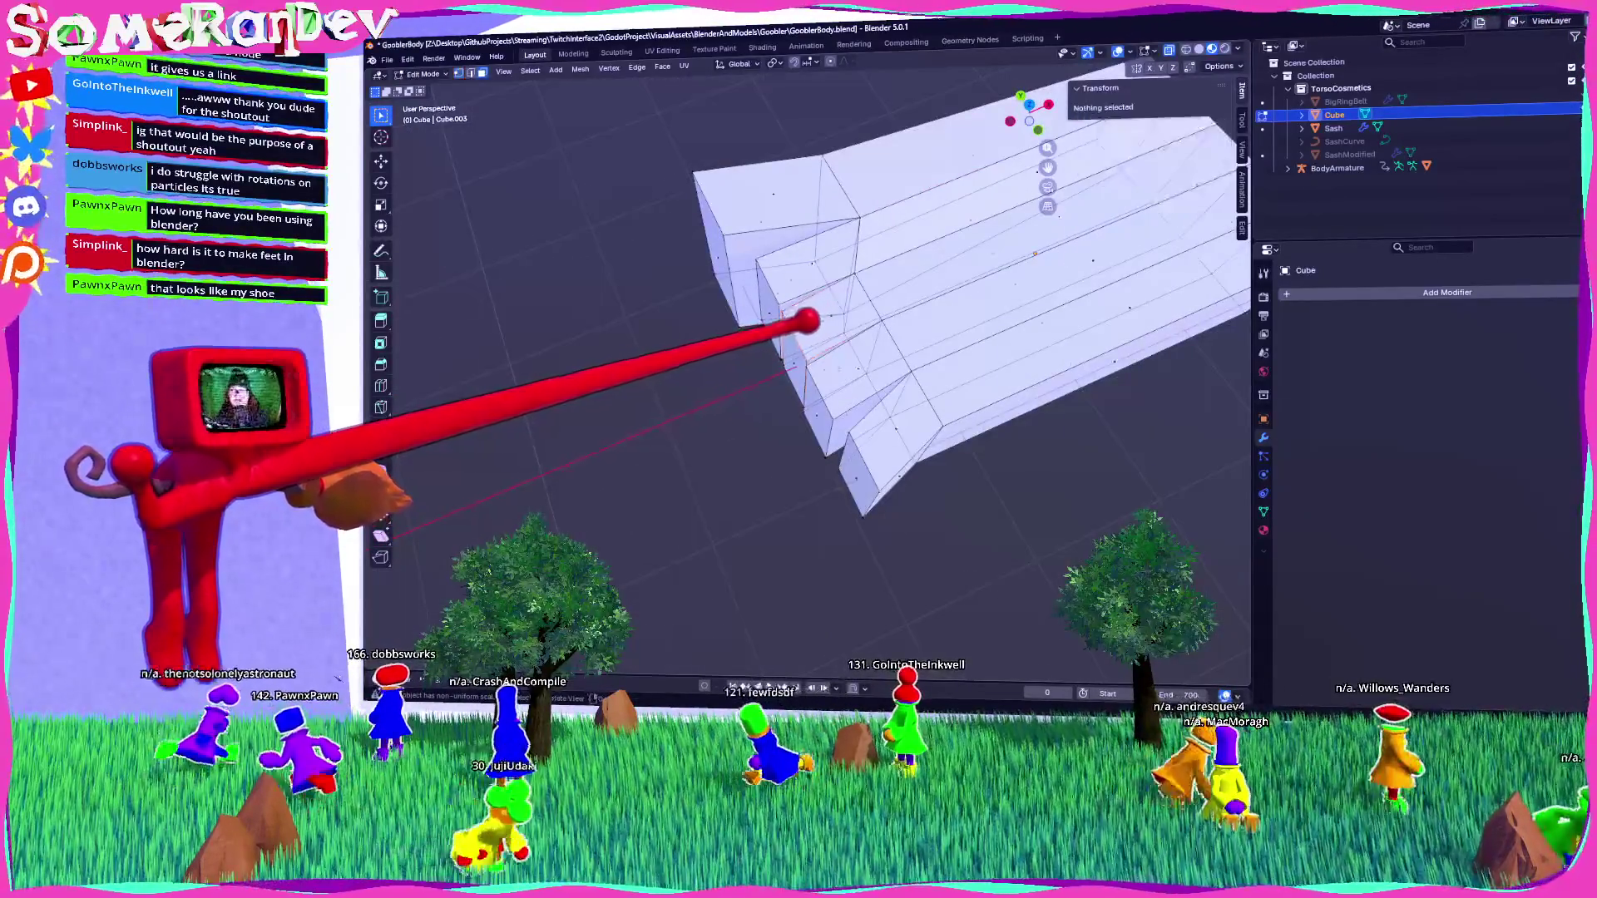
pyautogui.hotkey('ctrl', 'z')
pyautogui.moveTo(857, 258)
pyautogui.mouseDown(button='middle')
pyautogui.moveTo(791, 321)
pyautogui.moveTo(811, 364)
pyautogui.moveTo(848, 378)
pyautogui.moveTo(870, 333)
pyautogui.mouseUp(button='middle')
pyautogui.click(819, 364)
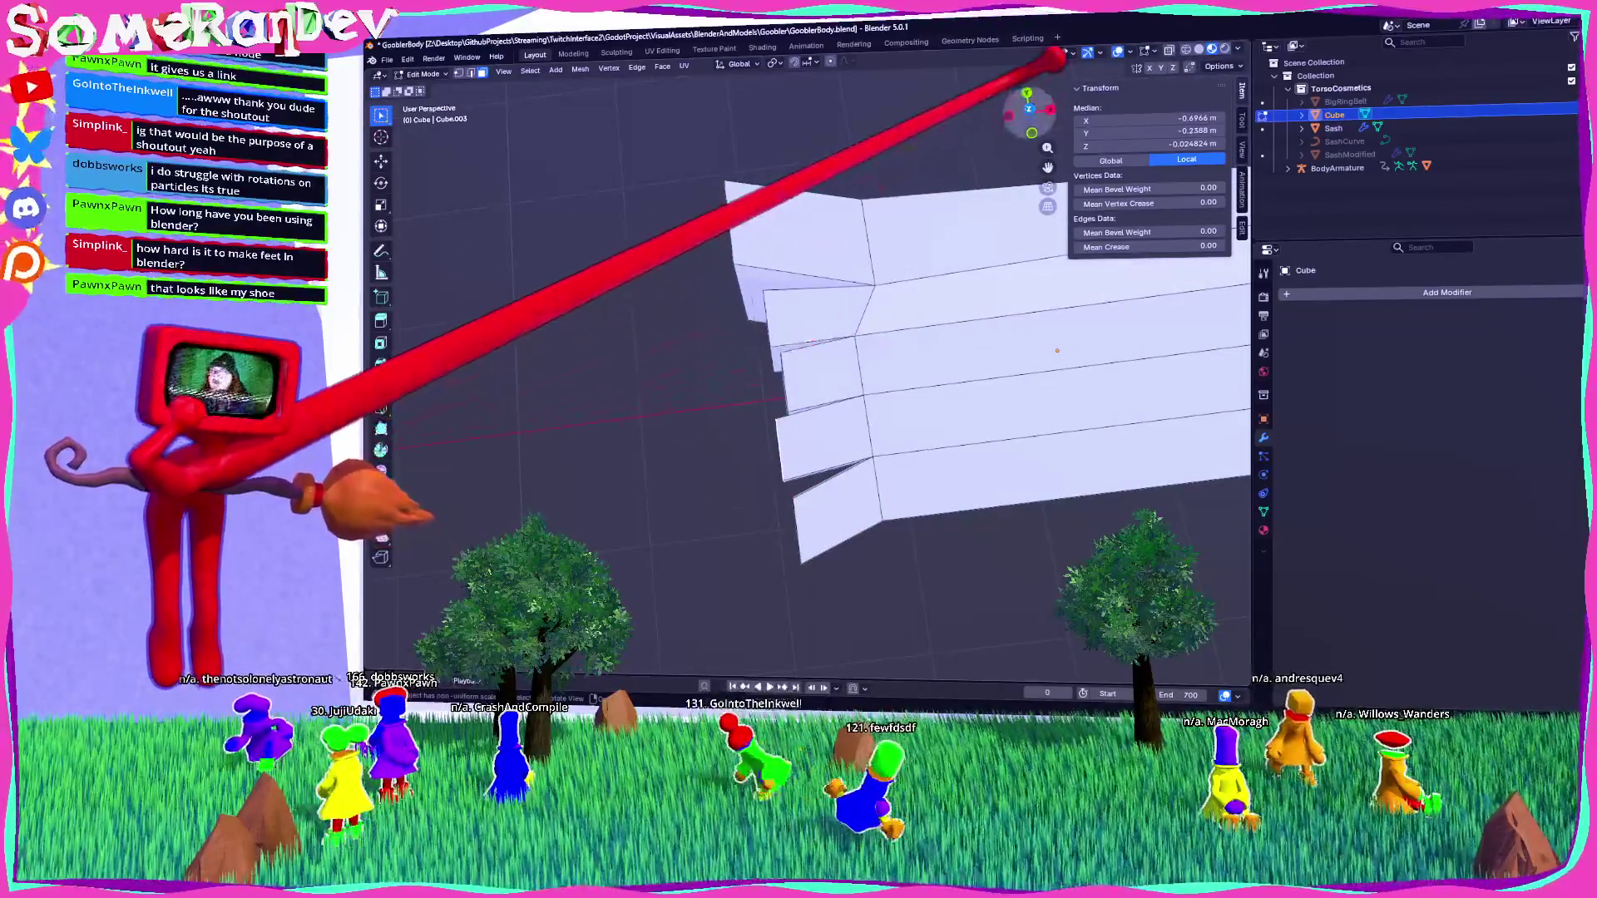
pyautogui.click(1030, 109)
pyautogui.press('g')
pyautogui.moveTo(792, 451)
pyautogui.mouseDown(button='middle')
pyautogui.moveTo(970, 338)
pyautogui.moveTo(698, 452)
pyautogui.mouseUp(button='middle')
pyautogui.click(815, 449)
# Select the whole foot mesh and flatten it vertically to 0.864 m thick.
pyautogui.press('Tab')
pyautogui.moveTo(866, 463)
pyautogui.mouseDown(button='middle')
pyautogui.moveTo(954, 331)
pyautogui.moveTo(766, 342)
pyautogui.moveTo(785, 341)
pyautogui.mouseUp(button='middle')
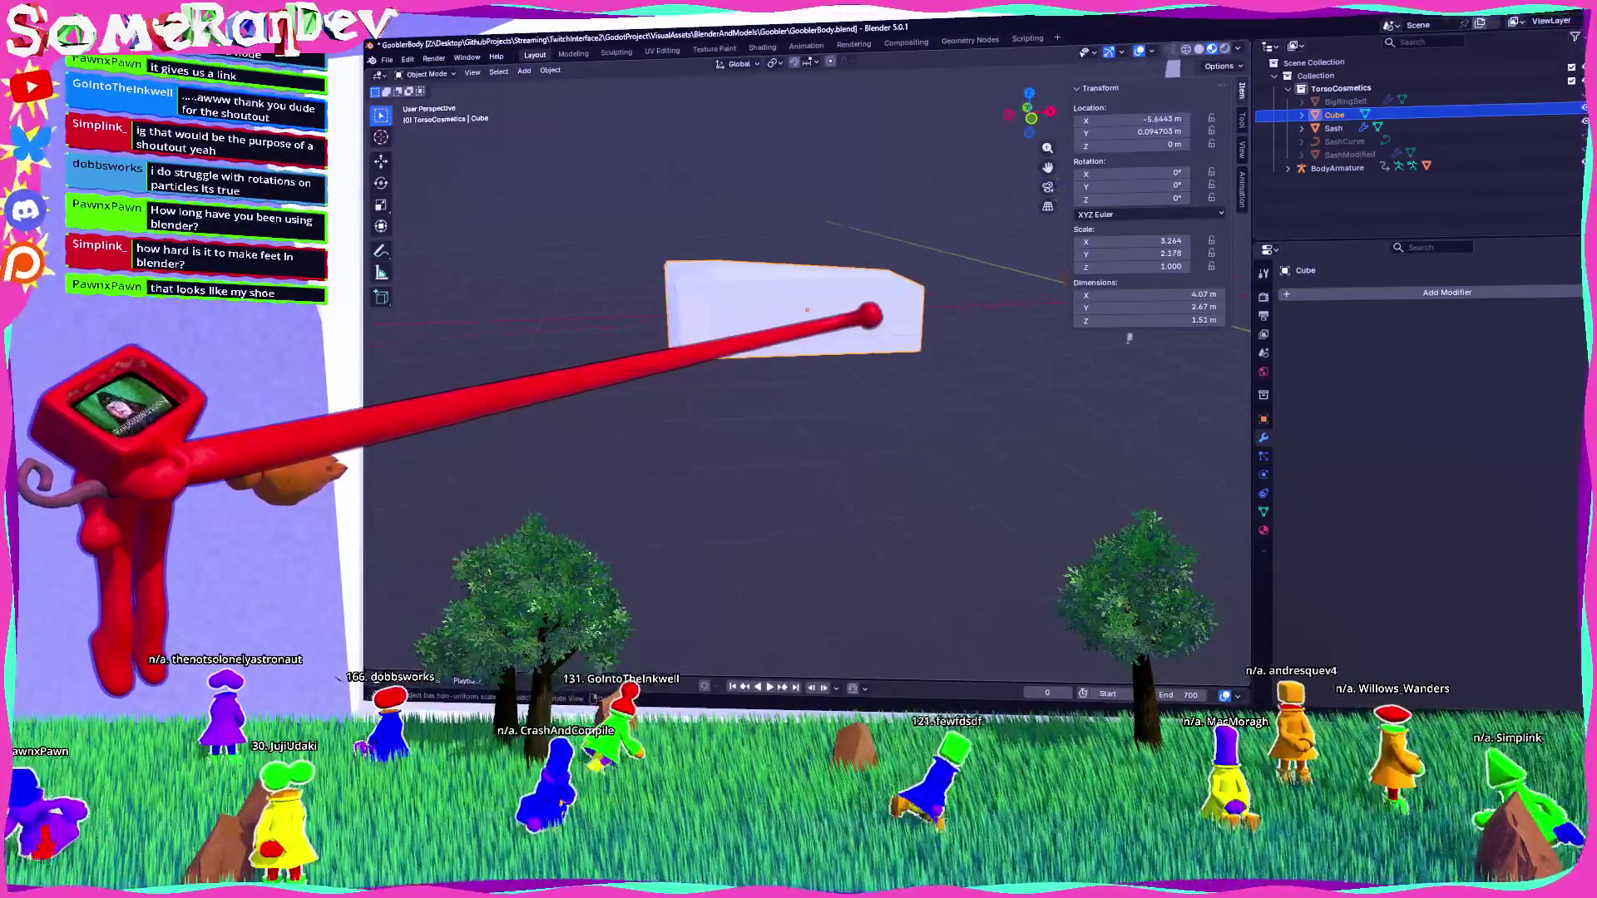
pyautogui.press('Tab')
pyautogui.click(1035, 107)
pyautogui.press('a')
pyautogui.scroll(2, 799, 374)
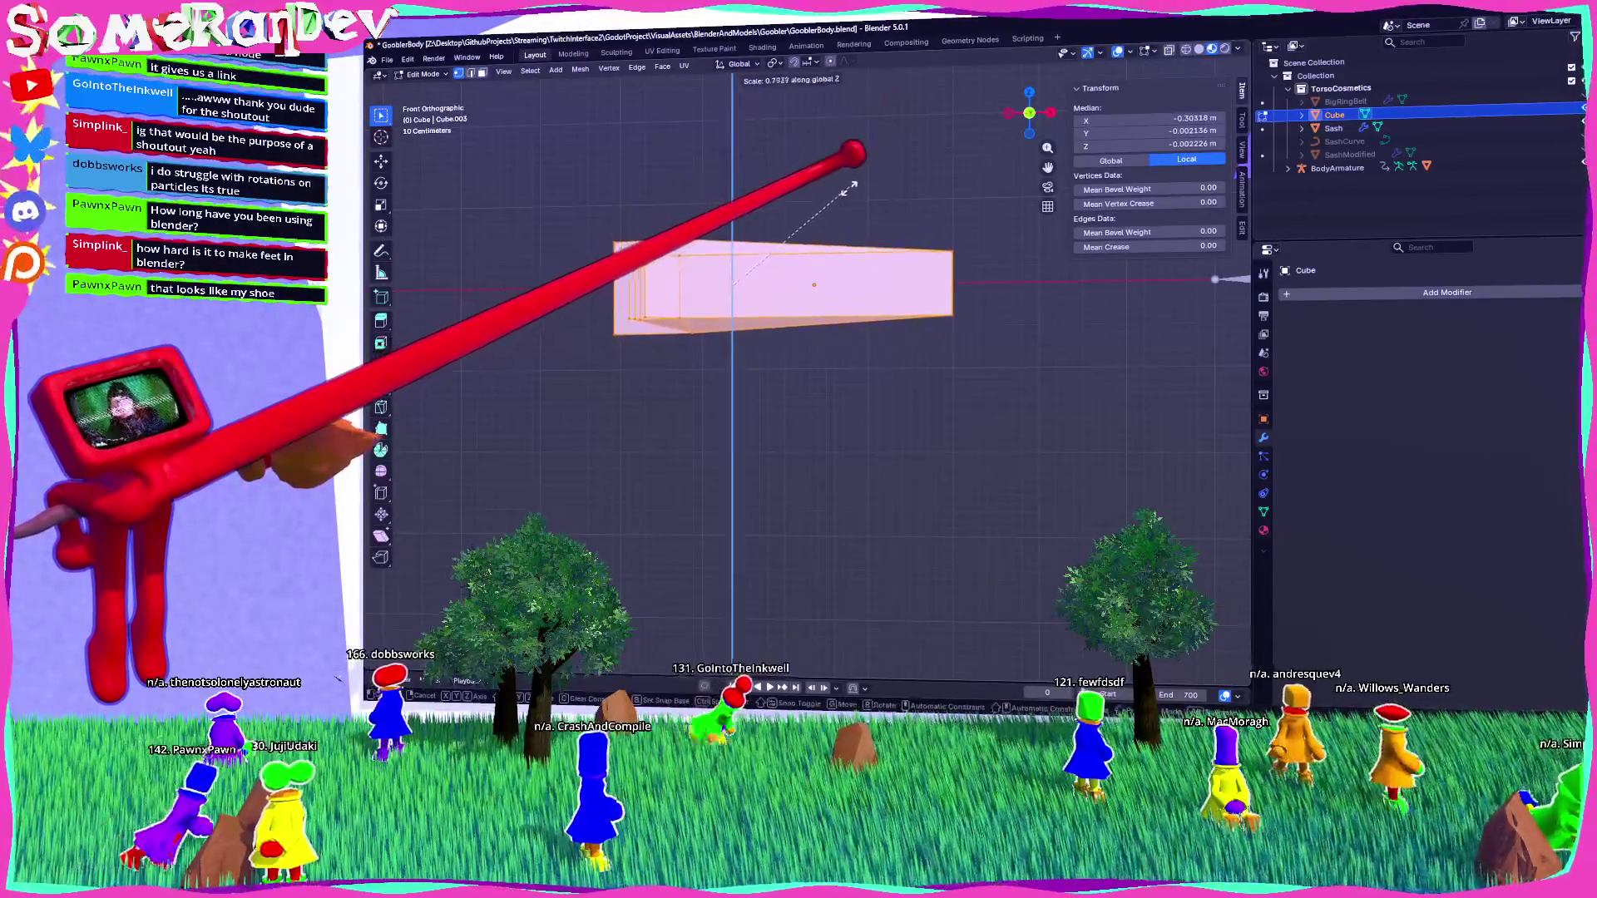
pyautogui.click(832, 166)
pyautogui.moveTo(832, 166)
pyautogui.mouseDown(button='middle')
pyautogui.moveTo(690, 133)
pyautogui.moveTo(707, 149)
pyautogui.mouseUp(button='middle')
pyautogui.moveTo(823, 314)
pyautogui.mouseDown(button='middle')
pyautogui.moveTo(831, 332)
pyautogui.moveTo(732, 267)
pyautogui.moveTo(660, 277)
pyautogui.moveTo(804, 354)
pyautogui.moveTo(955, 378)
pyautogui.moveTo(962, 431)
pyautogui.moveTo(1076, 377)
pyautogui.mouseUp(button='middle')
pyautogui.press('Tab')
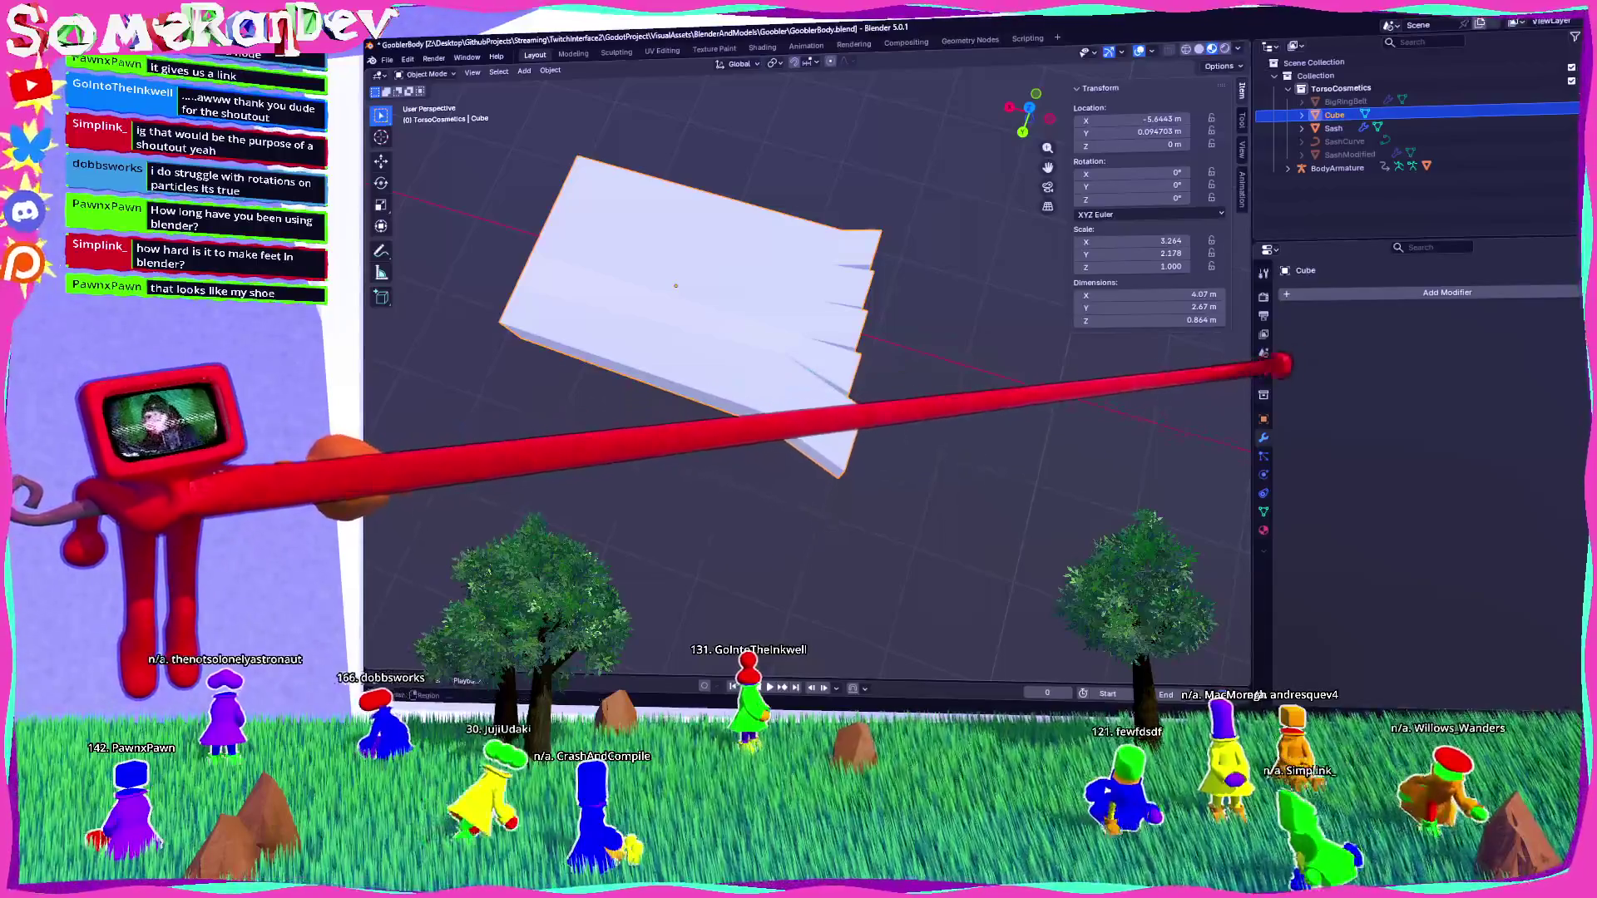
pyautogui.click(1337, 291)
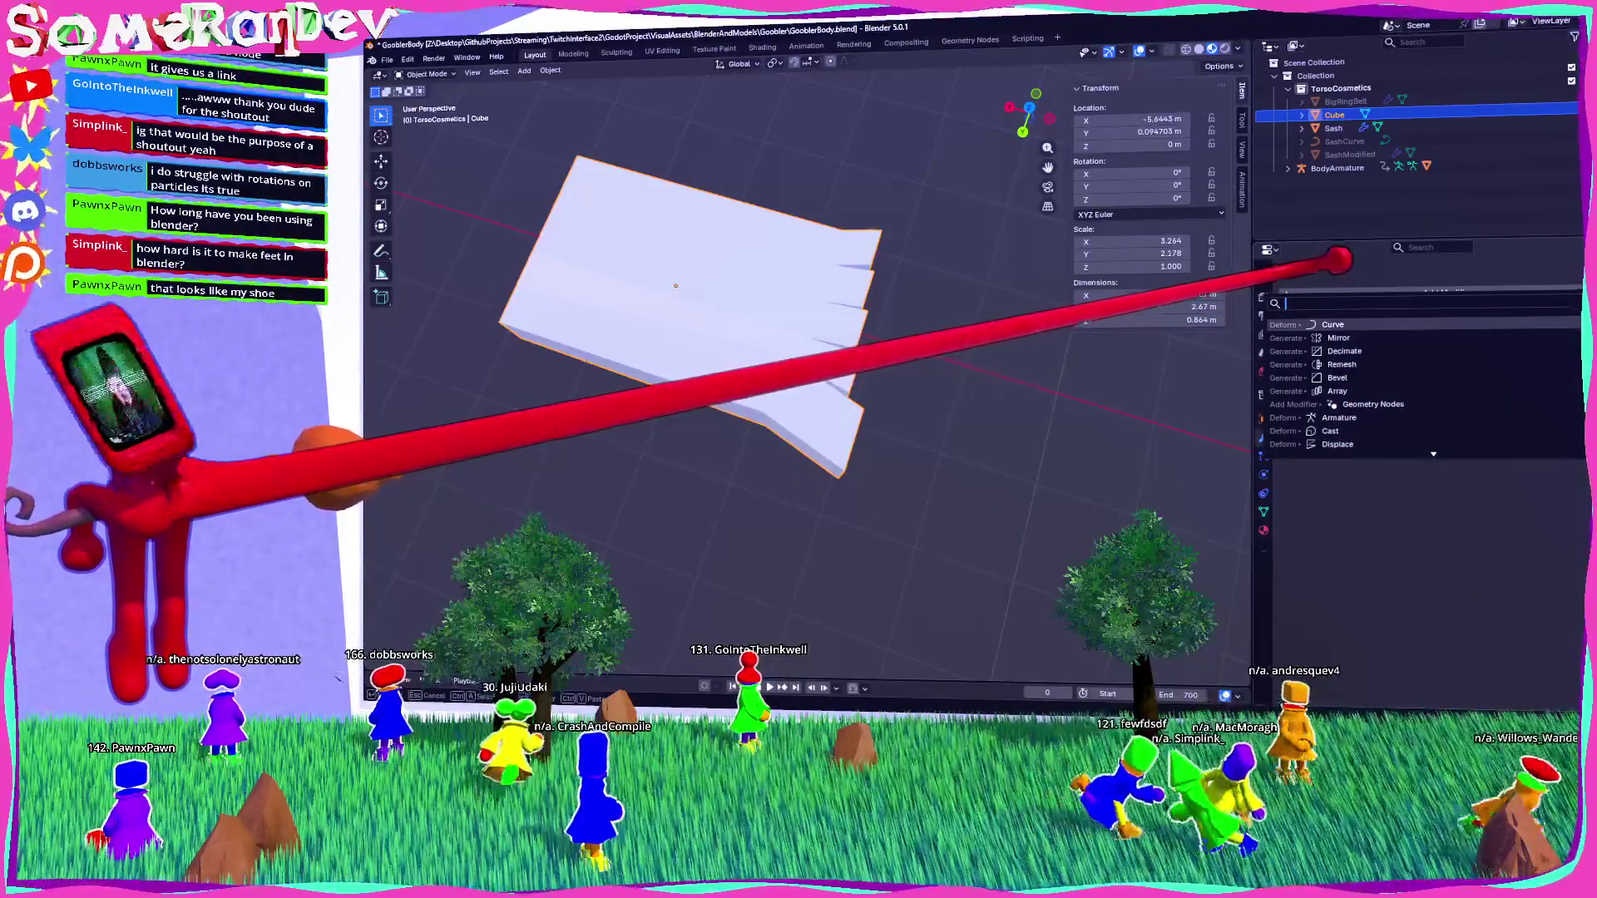
# Try a Bevel modifier on the foot, then undo it.
pyautogui.write('bevel')
pyautogui.press('Return')
pyautogui.moveTo(945, 348)
pyautogui.mouseDown(button='middle')
pyautogui.moveTo(777, 153)
pyautogui.moveTo(759, 321)
pyautogui.moveTo(731, 321)
pyautogui.moveTo(923, 289)
pyautogui.moveTo(952, 332)
pyautogui.moveTo(837, 427)
pyautogui.moveTo(791, 331)
pyautogui.moveTo(920, 353)
pyautogui.moveTo(980, 413)
pyautogui.moveTo(1080, 392)
pyautogui.moveTo(874, 338)
pyautogui.moveTo(831, 346)
pyautogui.moveTo(792, 271)
pyautogui.moveTo(802, 236)
pyautogui.mouseUp(button='middle')
pyautogui.hotkey('ctrl', 'z')
# Add an edge loop across the strips just behind the toes.
pyautogui.press('Tab')
pyautogui.hotkey('ctrl', 'r')
pyautogui.click(803, 235)
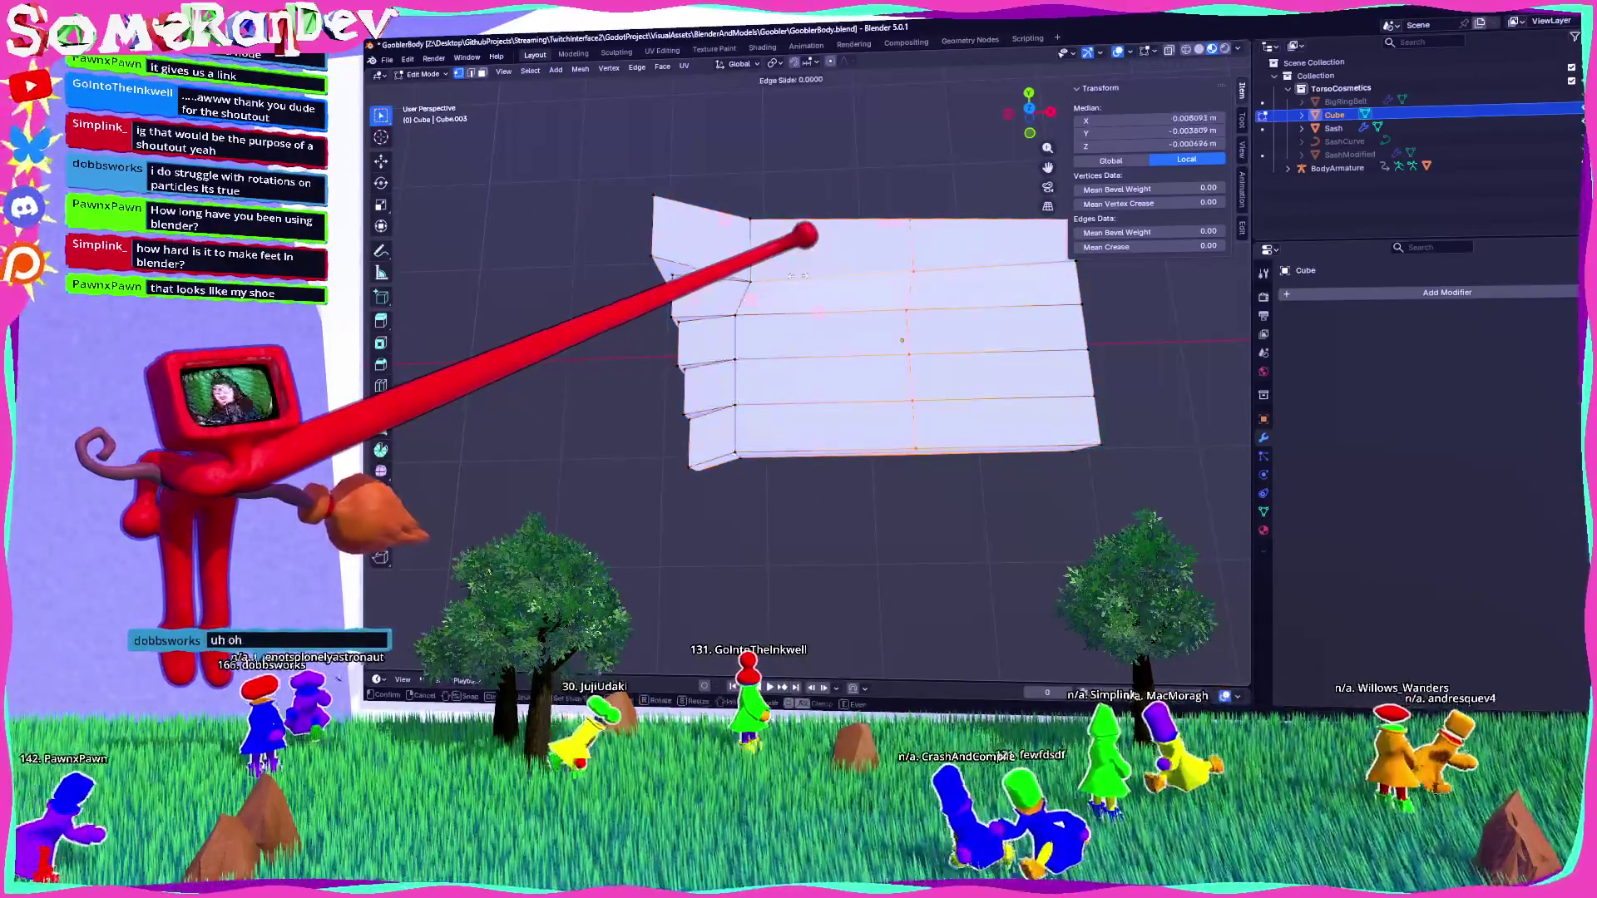
pyautogui.click(665, 280)
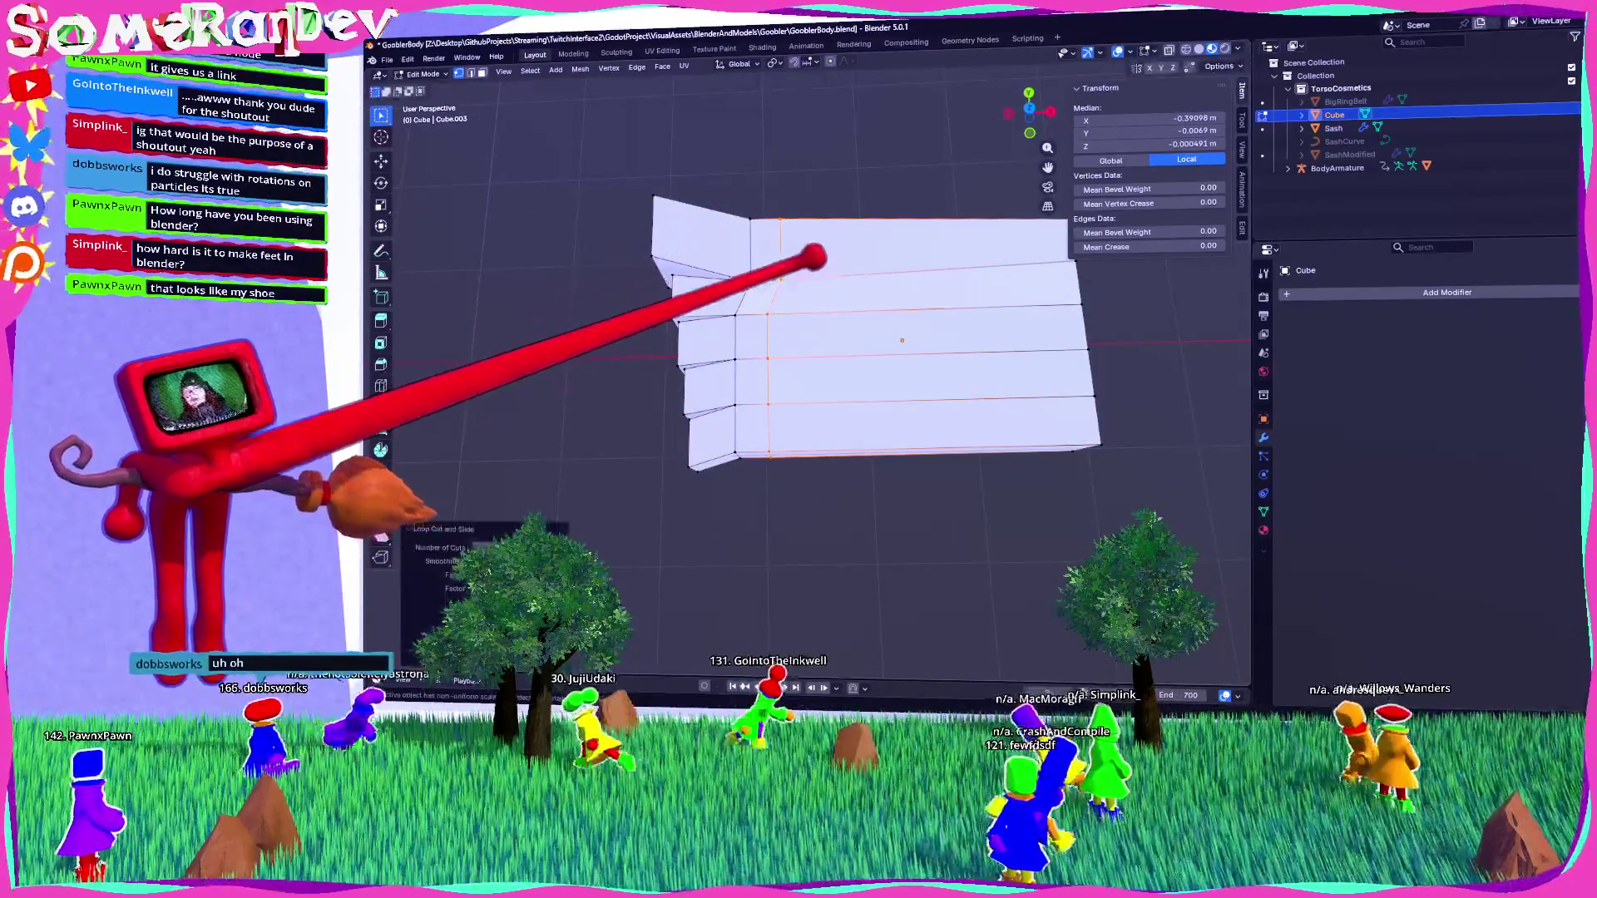
pyautogui.moveTo(883, 312)
pyautogui.mouseDown(button='middle')
pyautogui.moveTo(931, 210)
pyautogui.moveTo(952, 223)
pyautogui.moveTo(870, 257)
pyautogui.mouseUp(button='middle')
# Select the foot's top faces and convert their triangles into quads.
pyautogui.click(874, 253)
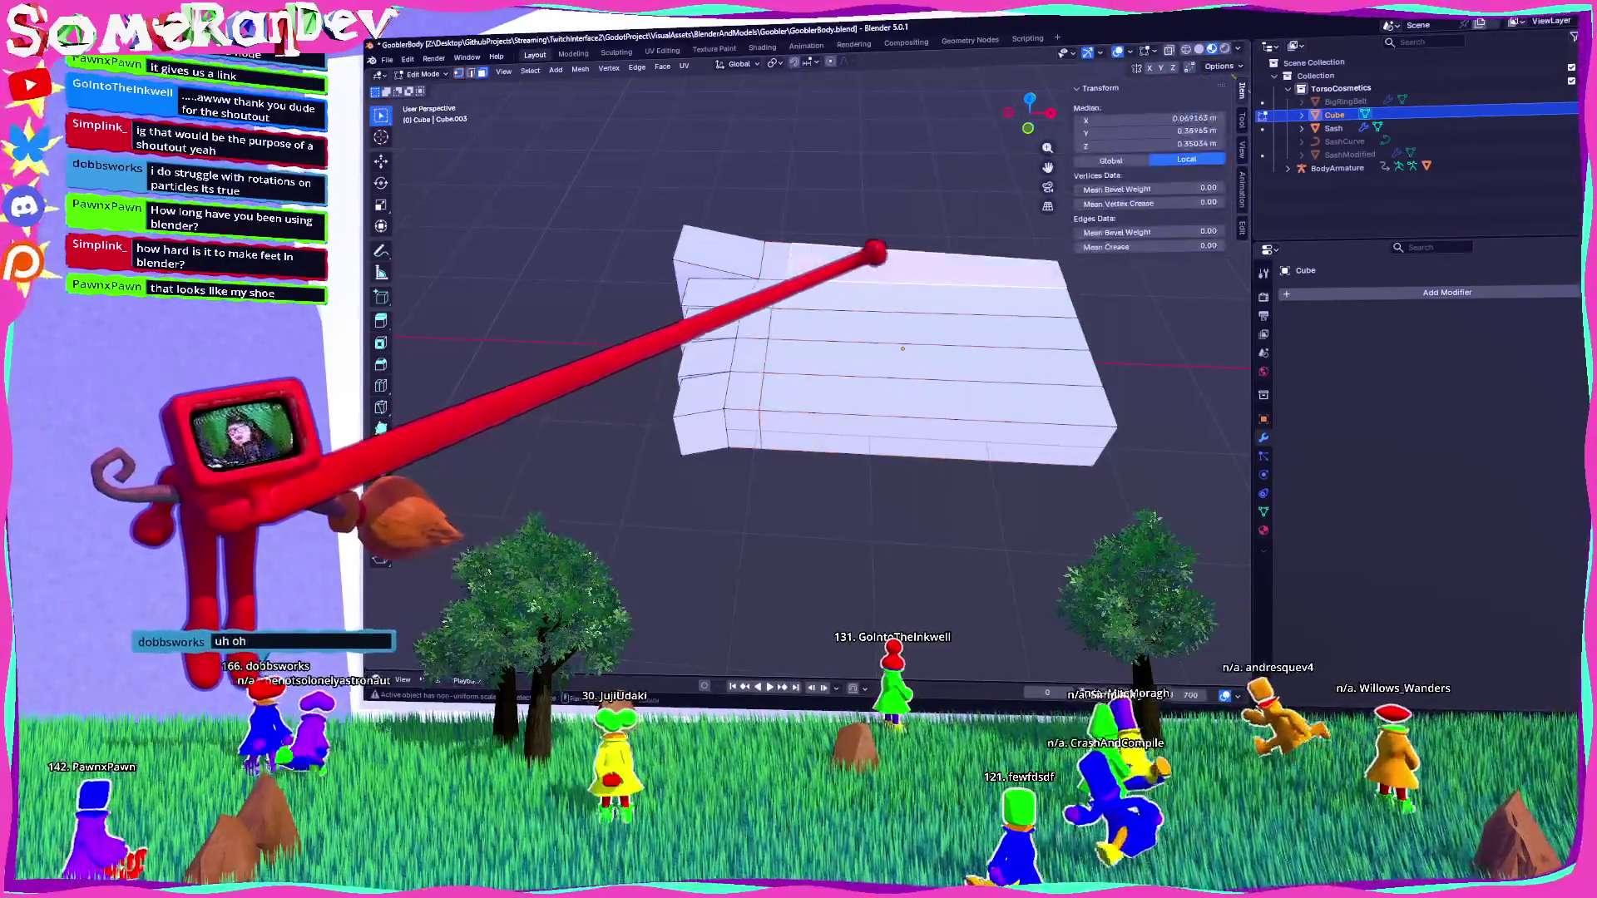
pyautogui.keyDown('shift'); pyautogui.click(864, 298); pyautogui.keyUp('shift')
pyautogui.keyDown('shift'); pyautogui.click(847, 356); pyautogui.keyUp('shift')
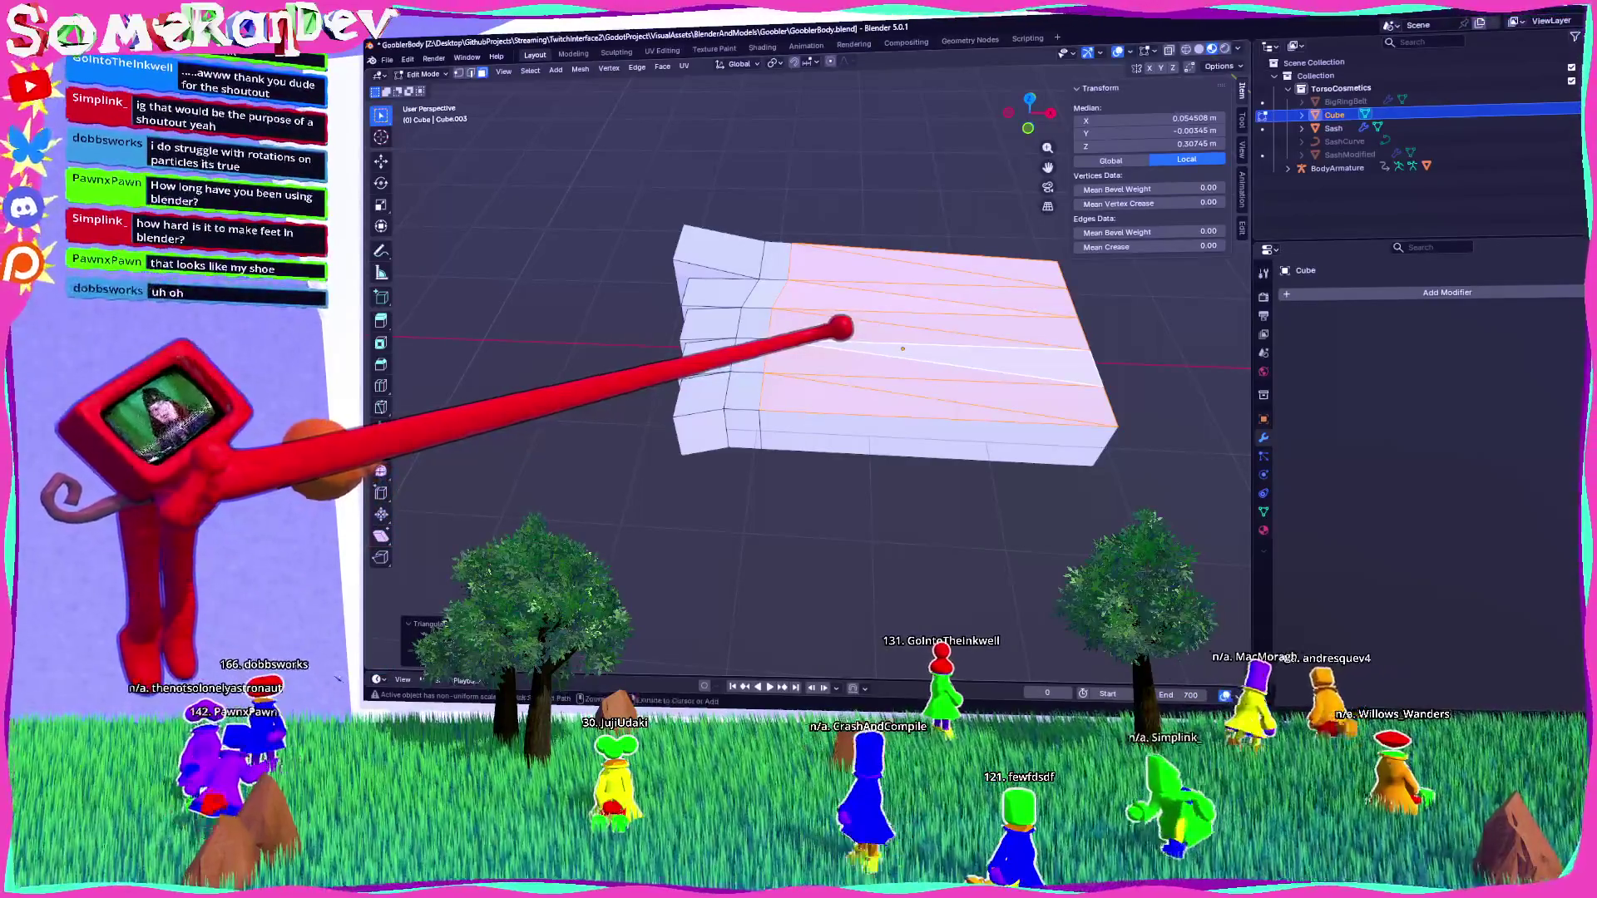
pyautogui.hotkey('alt', 'j')
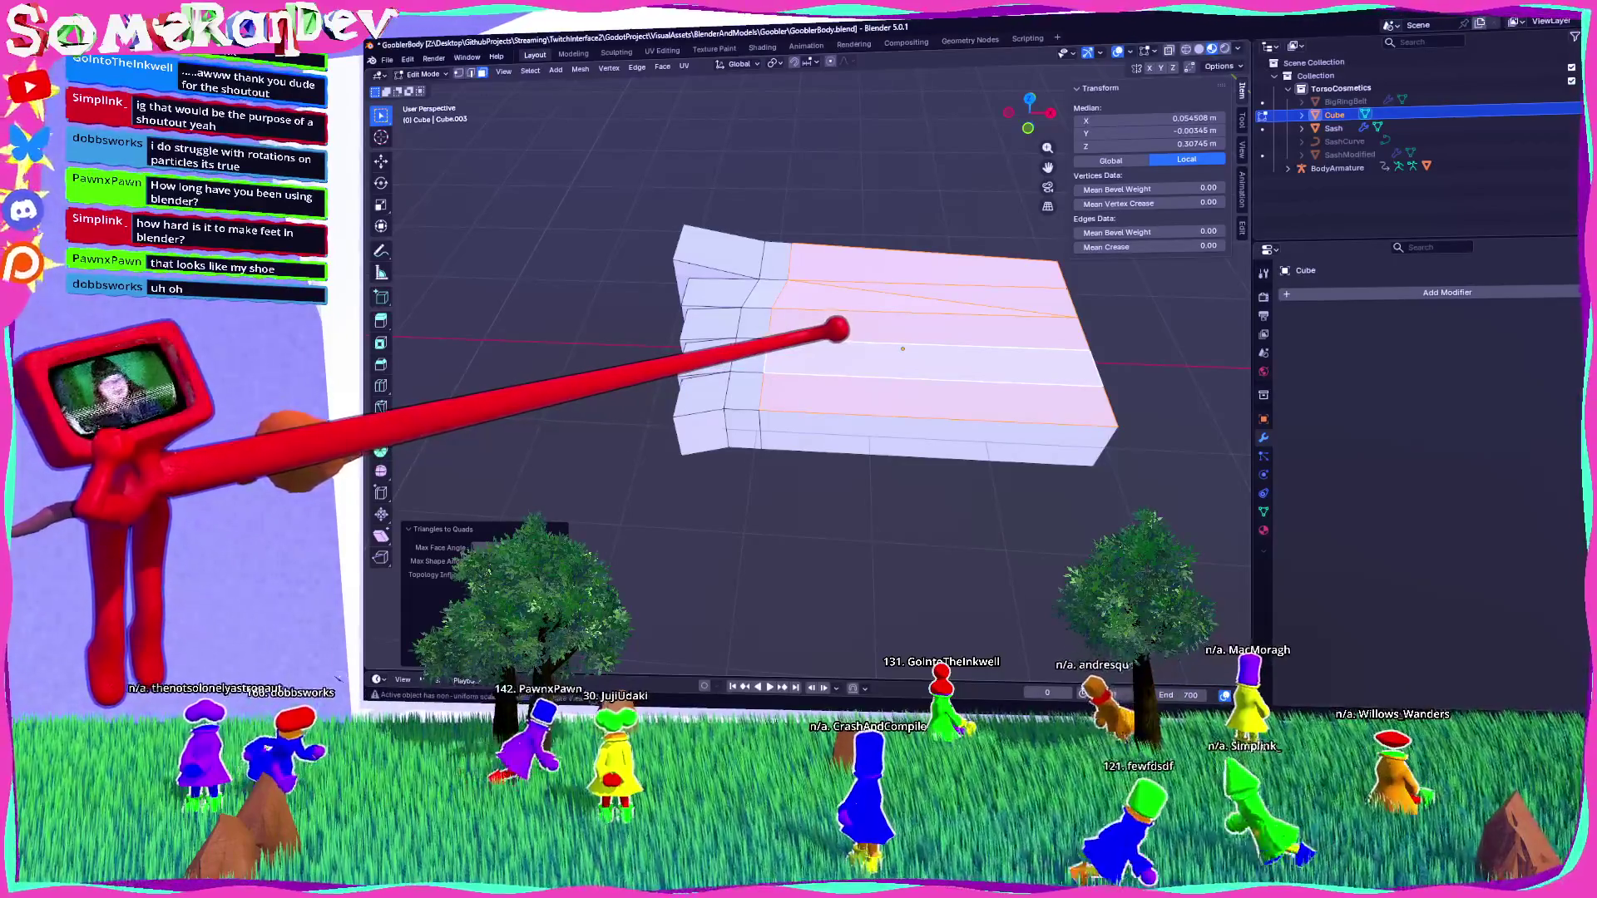
# Delete the selected top faces and fill the opening with one face.
pyautogui.press('x')
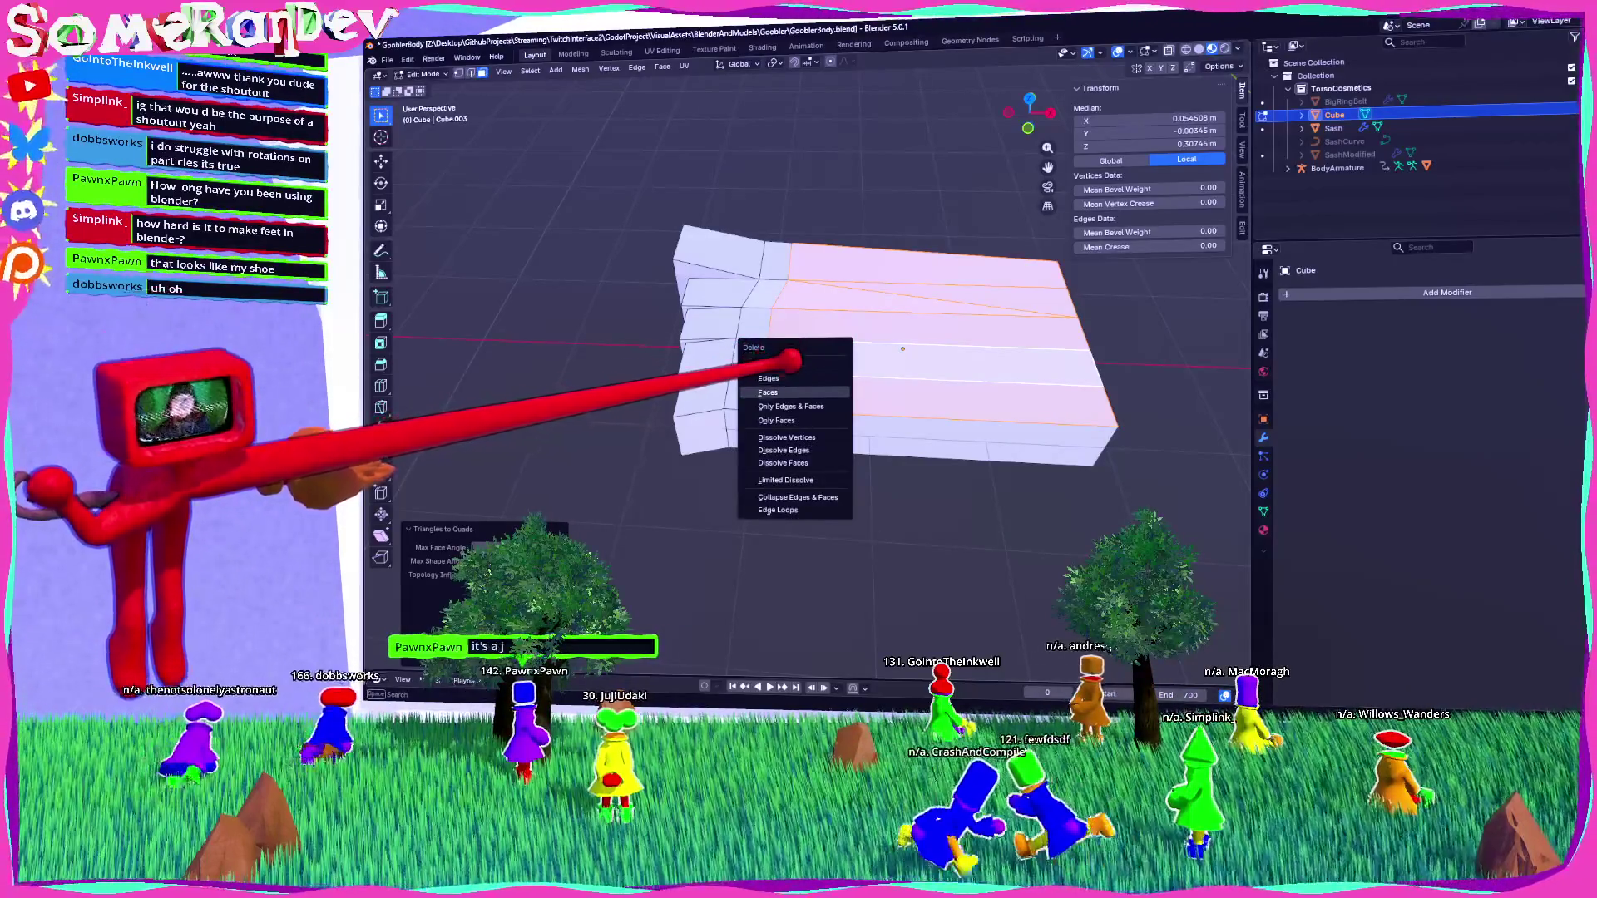
pyautogui.click(773, 392)
pyautogui.moveTo(877, 335); pyautogui.dragTo(956, 346, button='middle')
pyautogui.press('f')
pyautogui.moveTo(1007, 283)
pyautogui.mouseDown(button='middle')
pyautogui.moveTo(952, 288)
pyautogui.moveTo(955, 307)
pyautogui.moveTo(1005, 282)
pyautogui.mouseUp(button='middle')
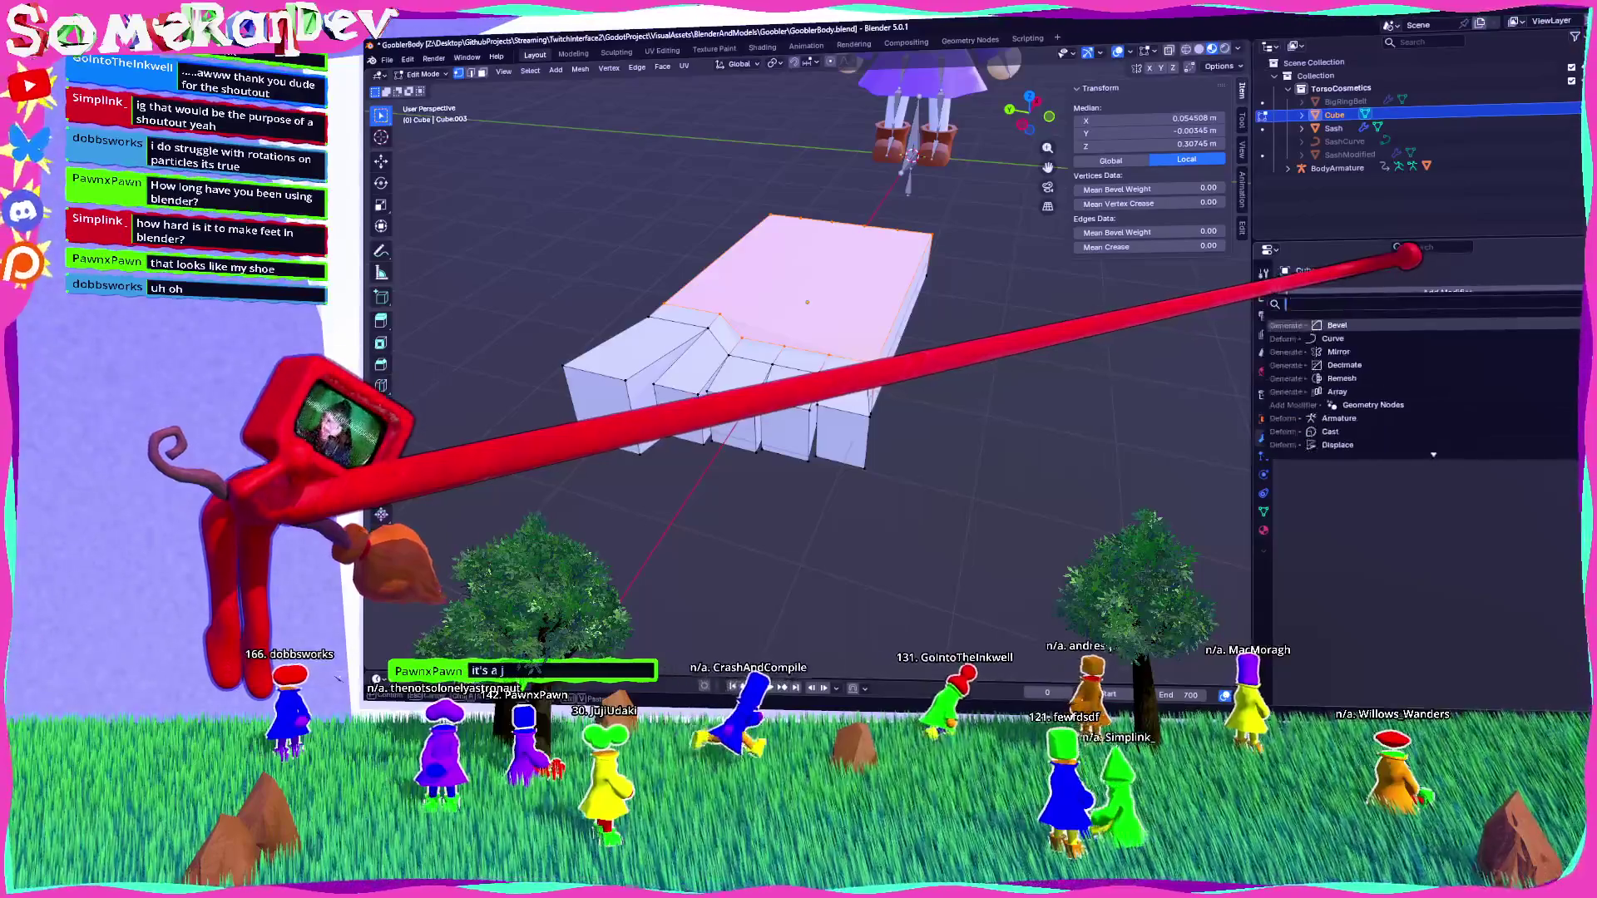
# Add a Bevel modifier to the foot and raise its amount to 0.3 m.
pyautogui.write('bevel')
pyautogui.press('Return')
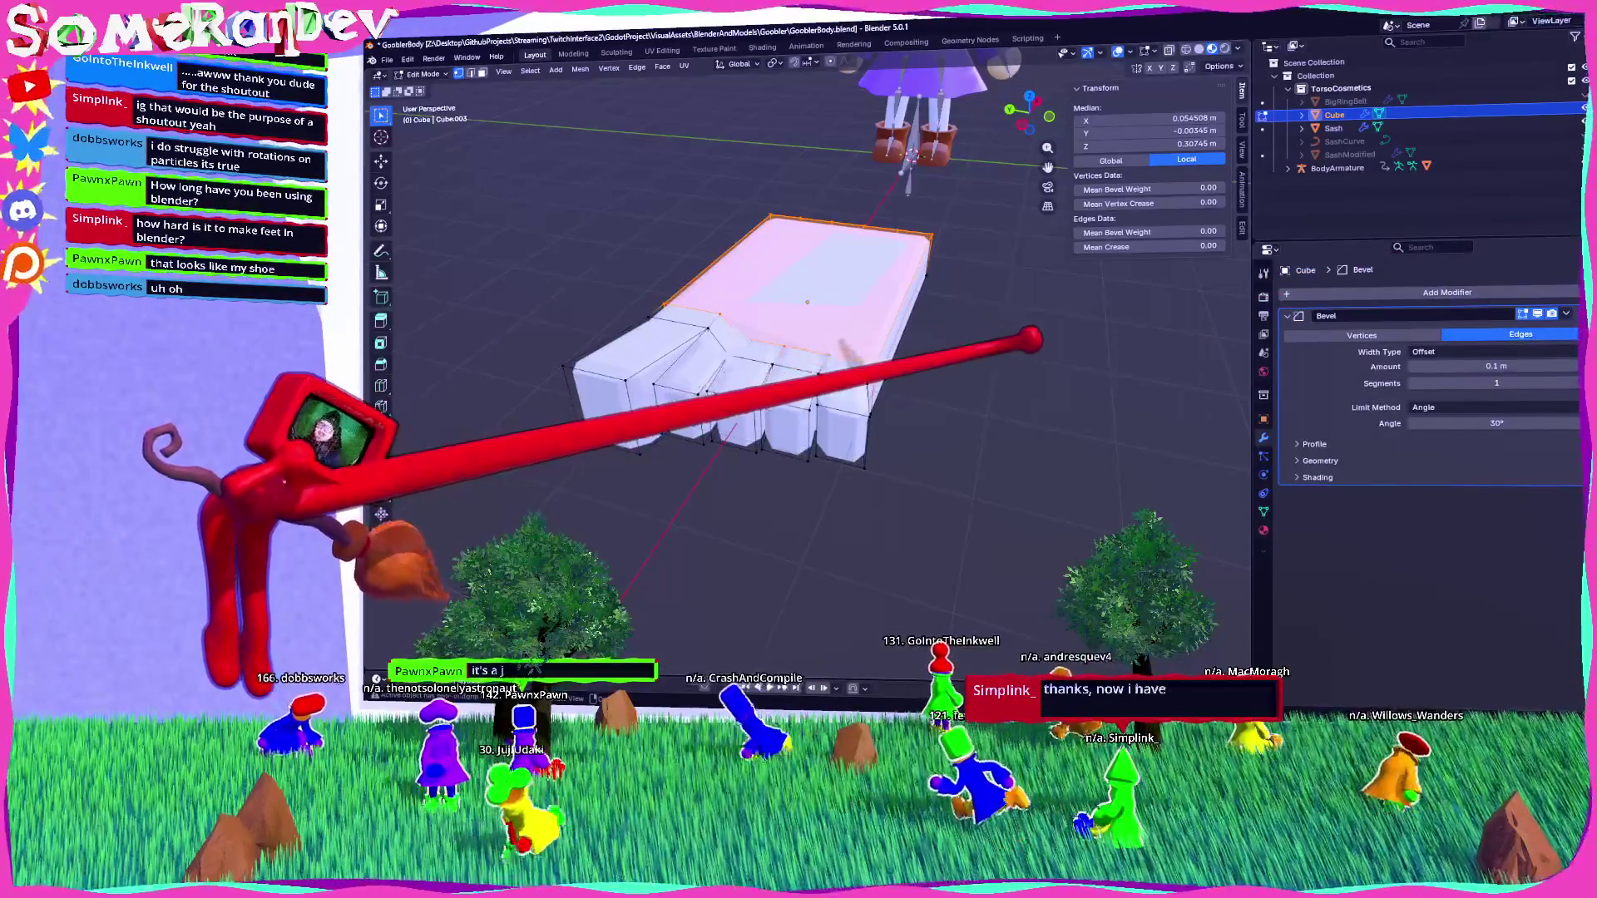
pyautogui.press('Tab')
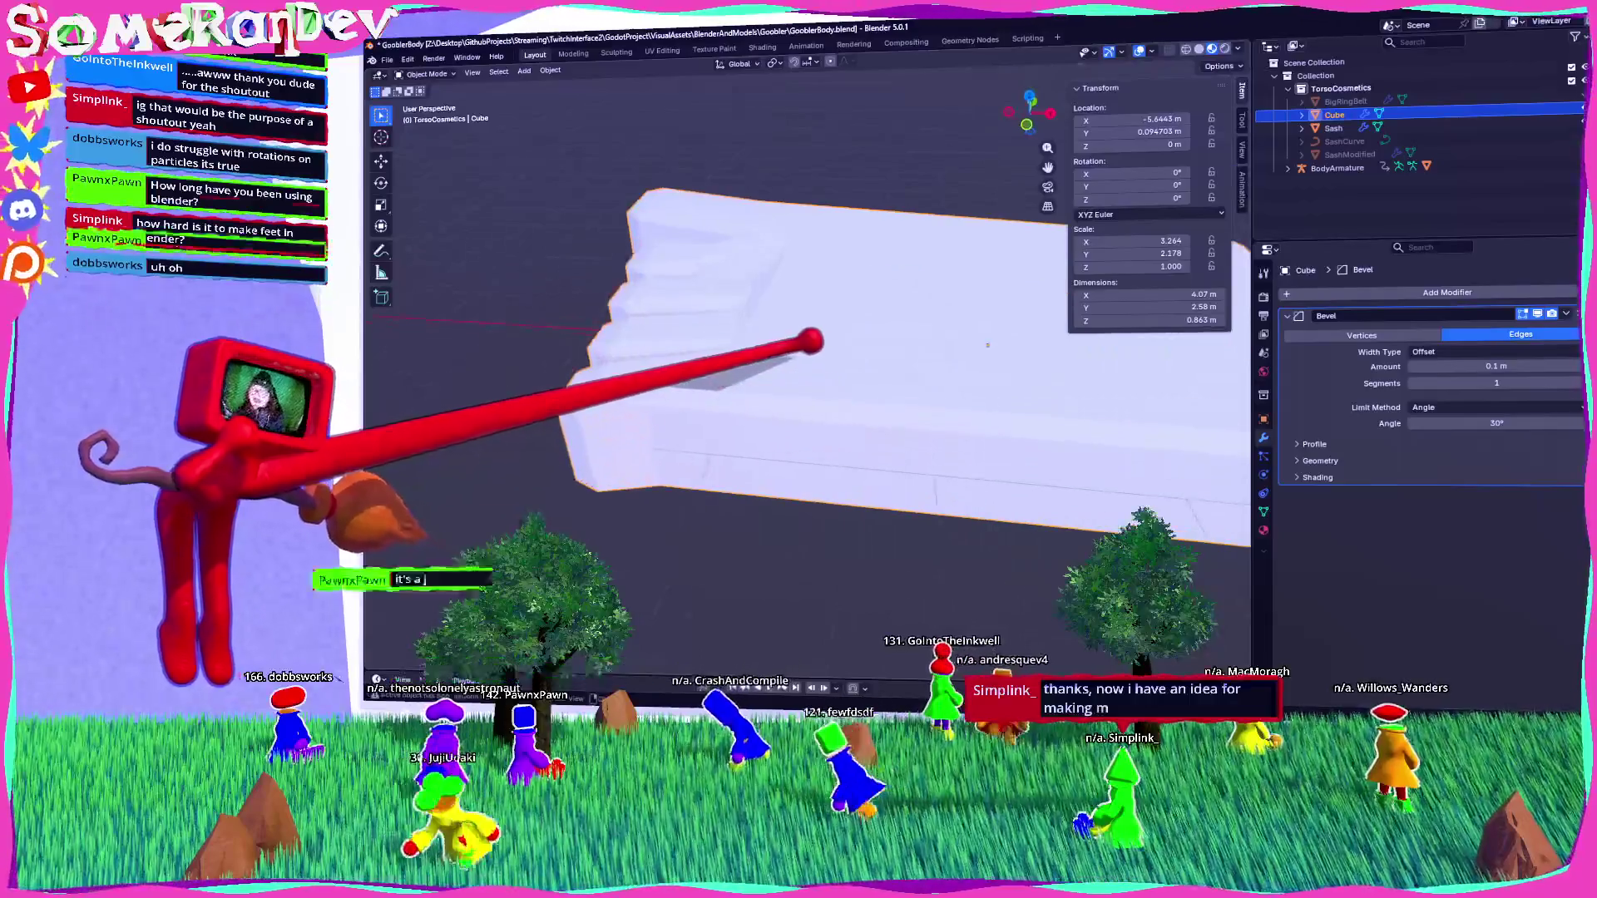
pyautogui.press('Tab')
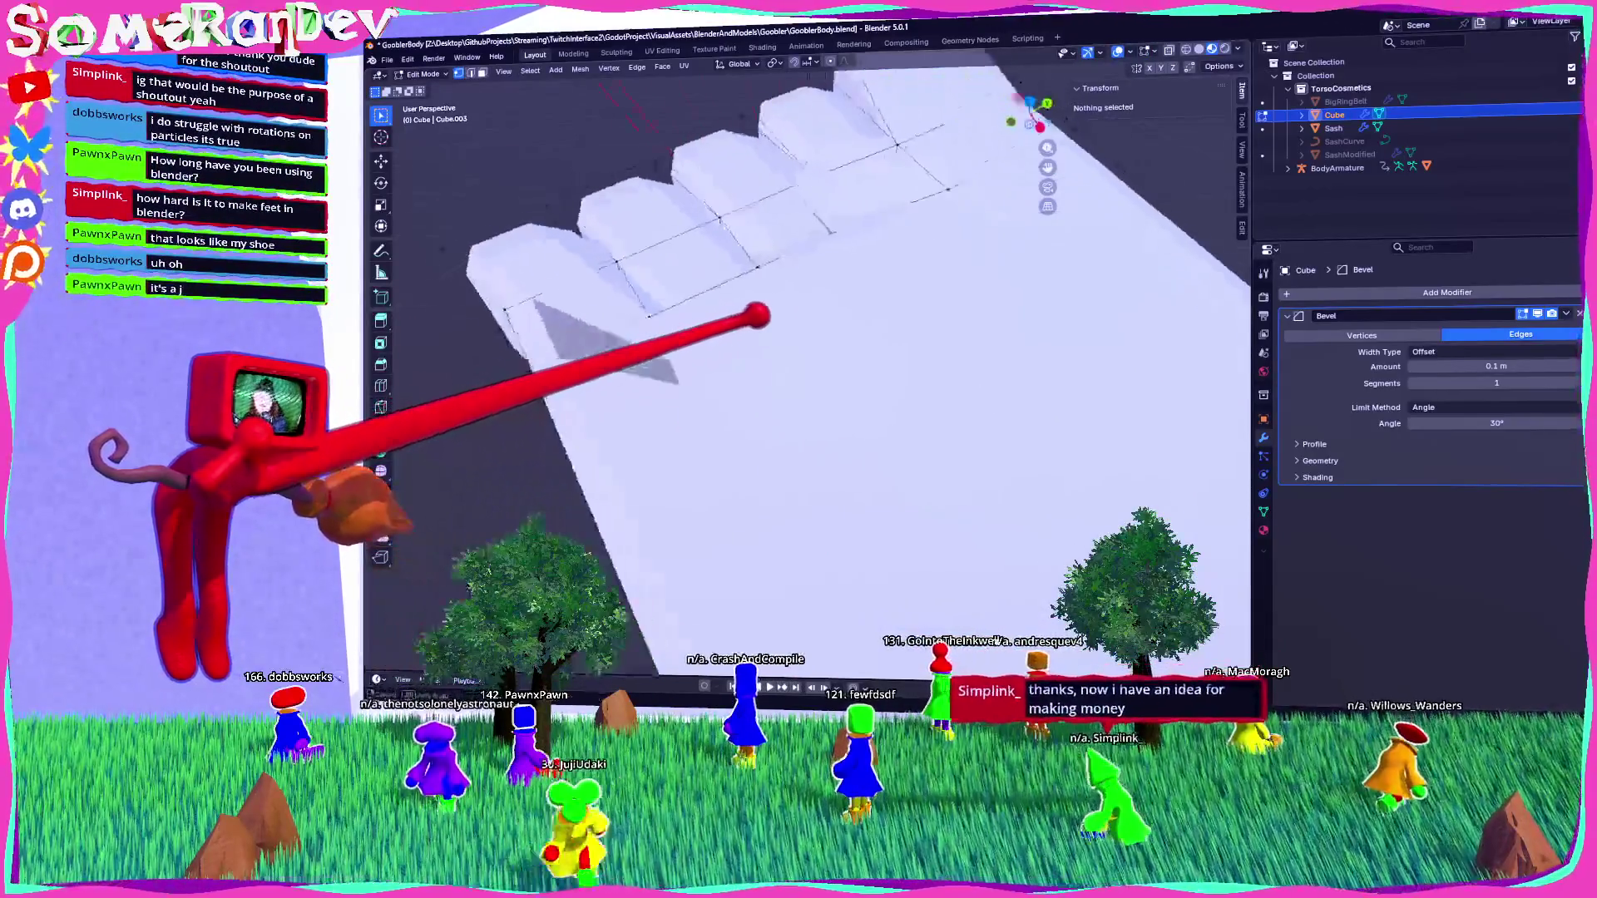
pyautogui.moveTo(749, 314)
pyautogui.mouseDown(button='middle')
pyautogui.moveTo(798, 288)
pyautogui.moveTo(755, 307)
pyautogui.moveTo(946, 315)
pyautogui.moveTo(806, 285)
pyautogui.moveTo(933, 288)
pyautogui.moveTo(866, 363)
pyautogui.moveTo(955, 428)
pyautogui.moveTo(988, 367)
pyautogui.moveTo(1265, 250)
pyautogui.mouseUp(button='middle')
pyautogui.press('Tab')
pyautogui.press('Tab')
pyautogui.hotkey('ctrl', 'e')
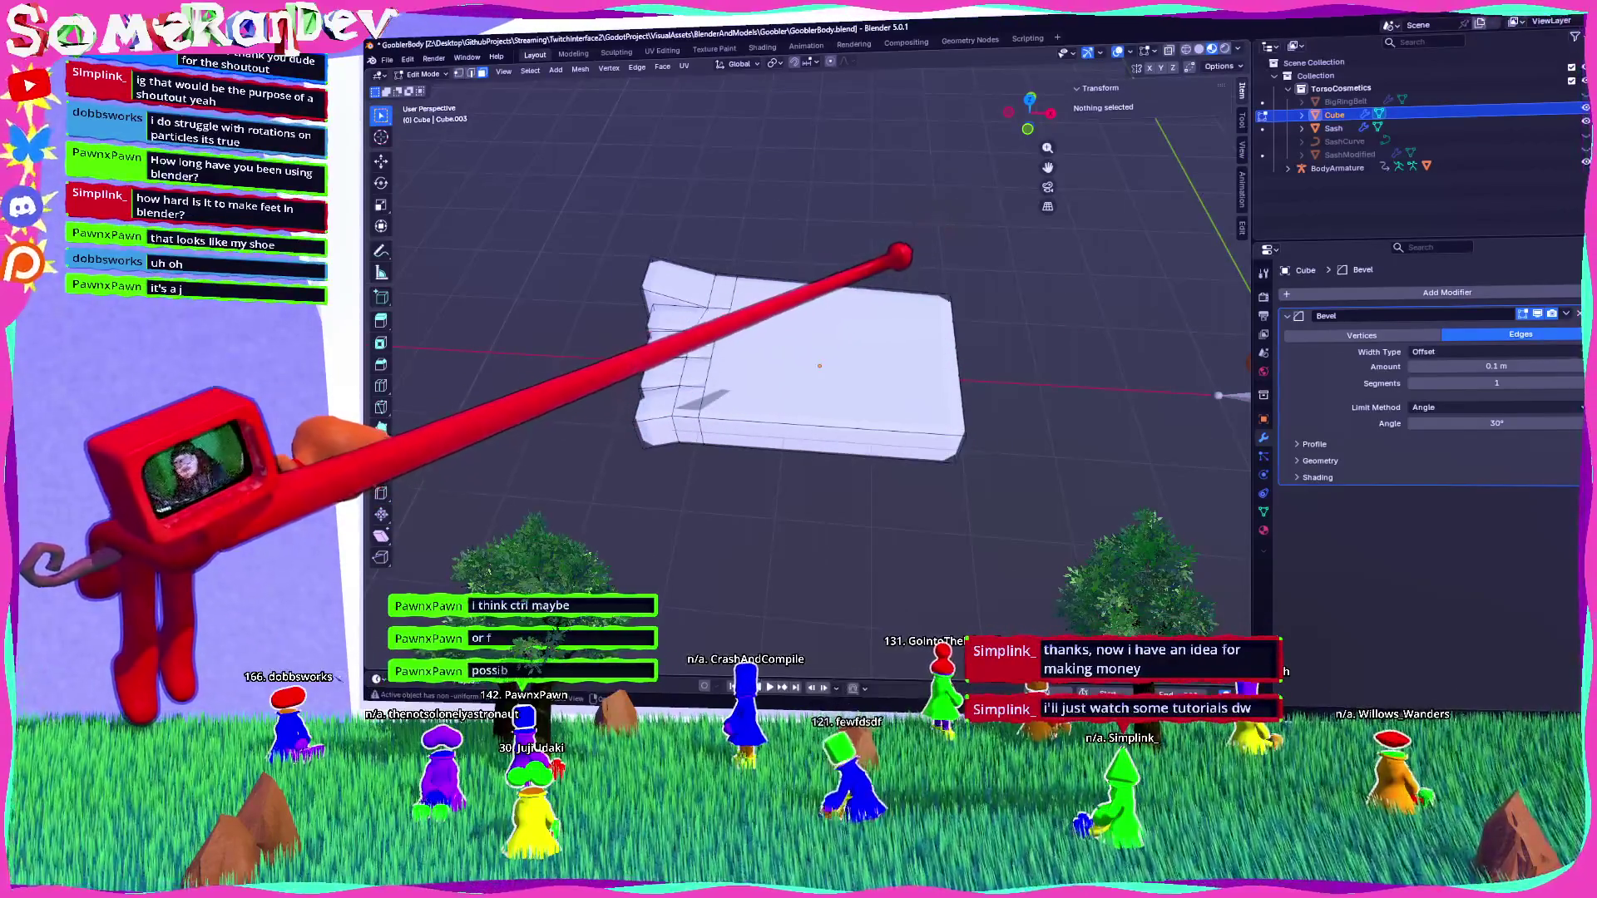
pyautogui.click(832, 357)
pyautogui.moveTo(1464, 366)
pyautogui.mouseDown()
pyautogui.moveTo(1518, 366)
pyautogui.moveTo(1530, 384)
pyautogui.moveTo(1501, 366)
pyautogui.moveTo(1522, 366)
pyautogui.mouseUp()
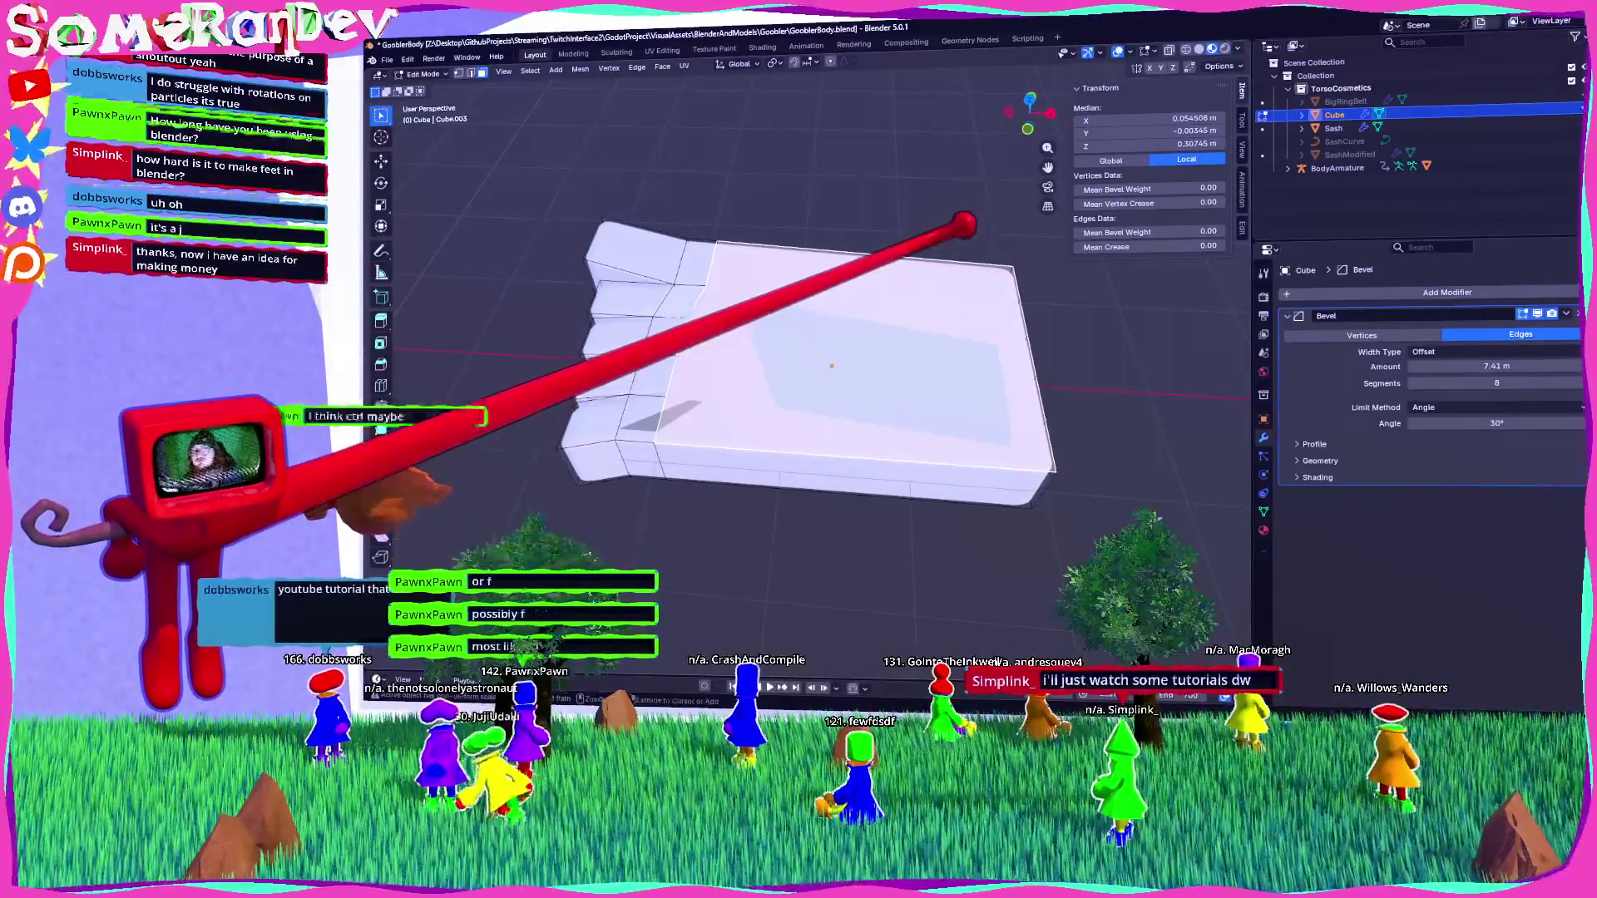
# Place a loop cut across the top face, then cancel a trial rotation.
pyautogui.hotkey('ctrl', 'r')
pyautogui.click(923, 277)
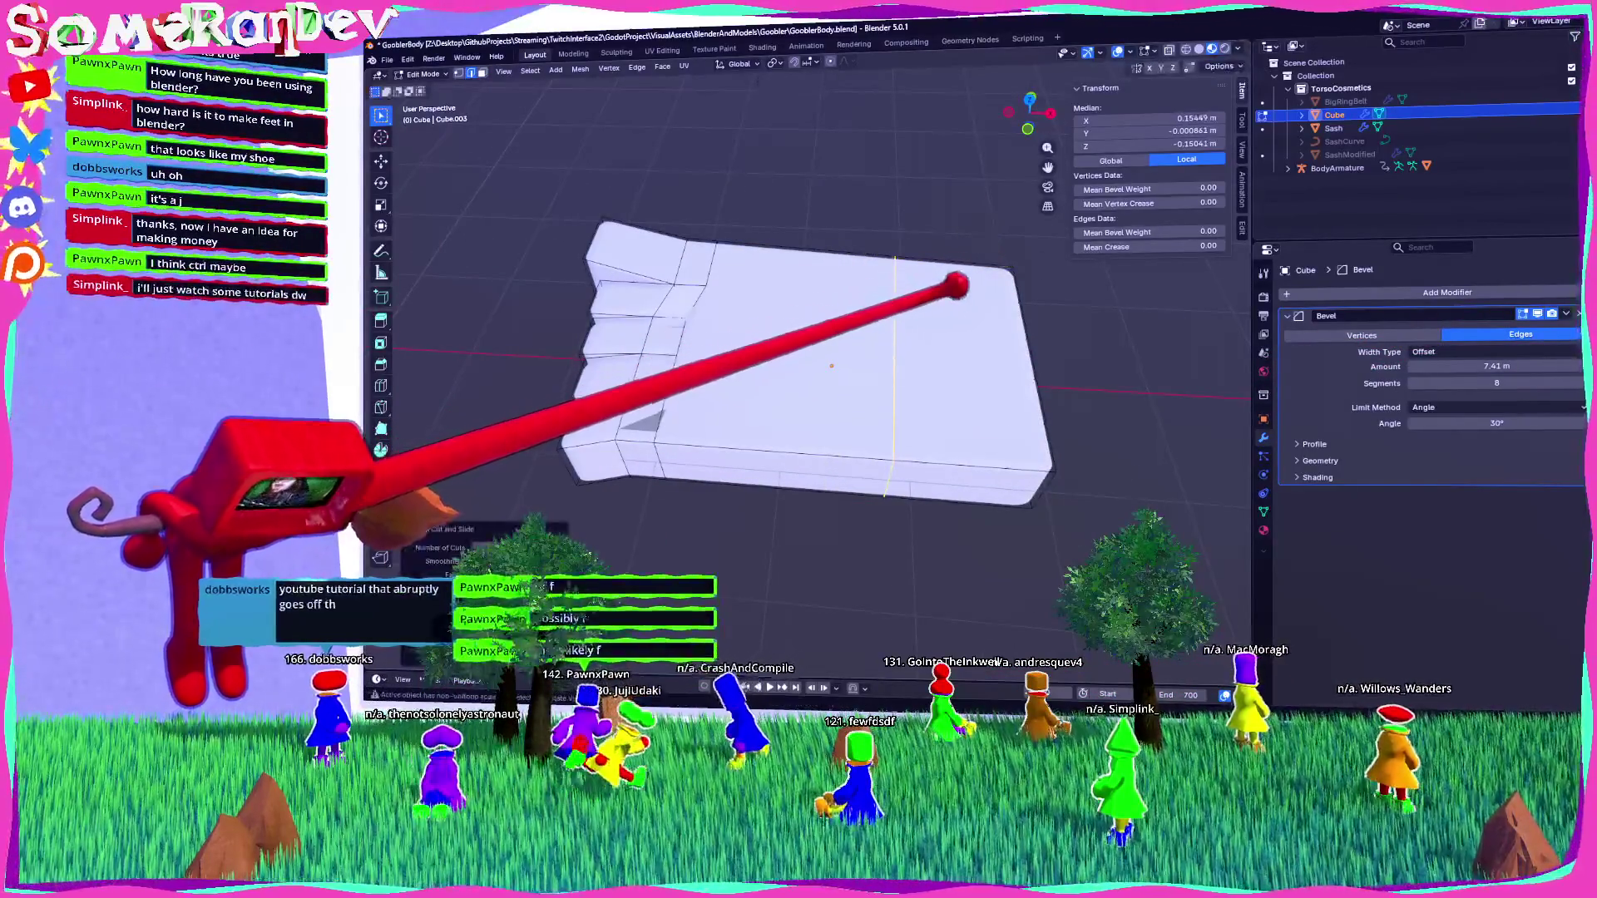
pyautogui.press('r')
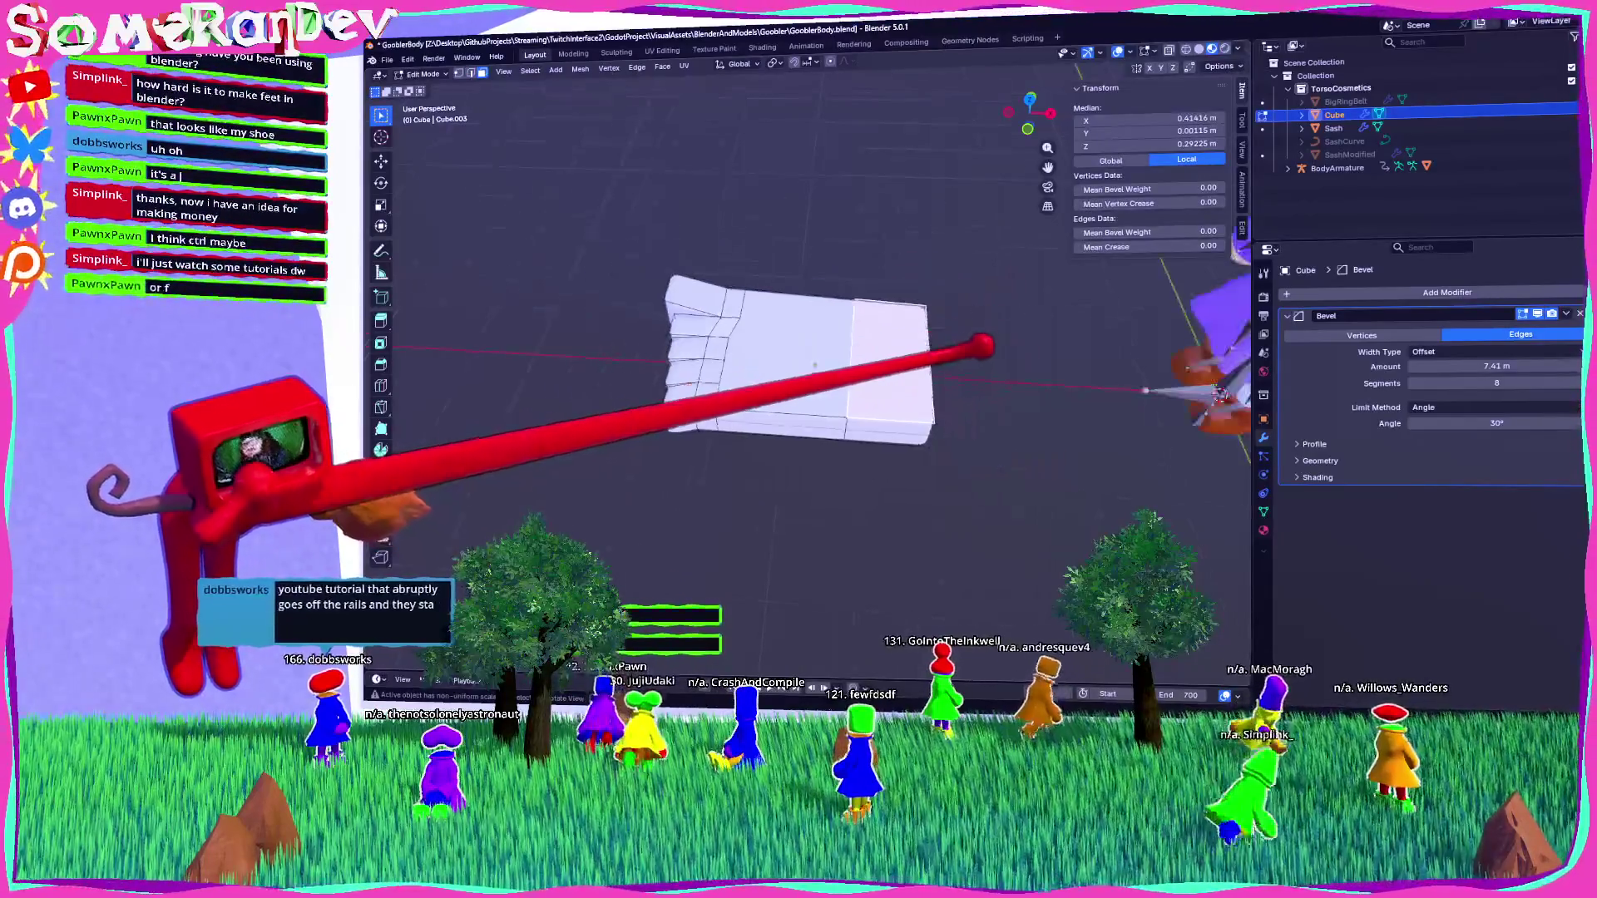
pyautogui.press('Escape')
# Extrude the back faces upward into an ankle and scale them narrower.
pyautogui.press('e')
pyautogui.moveTo(798, 391)
pyautogui.mouseDown(button='middle')
pyautogui.moveTo(794, 433)
pyautogui.moveTo(794, 395)
pyautogui.moveTo(761, 399)
pyautogui.mouseUp(button='middle')
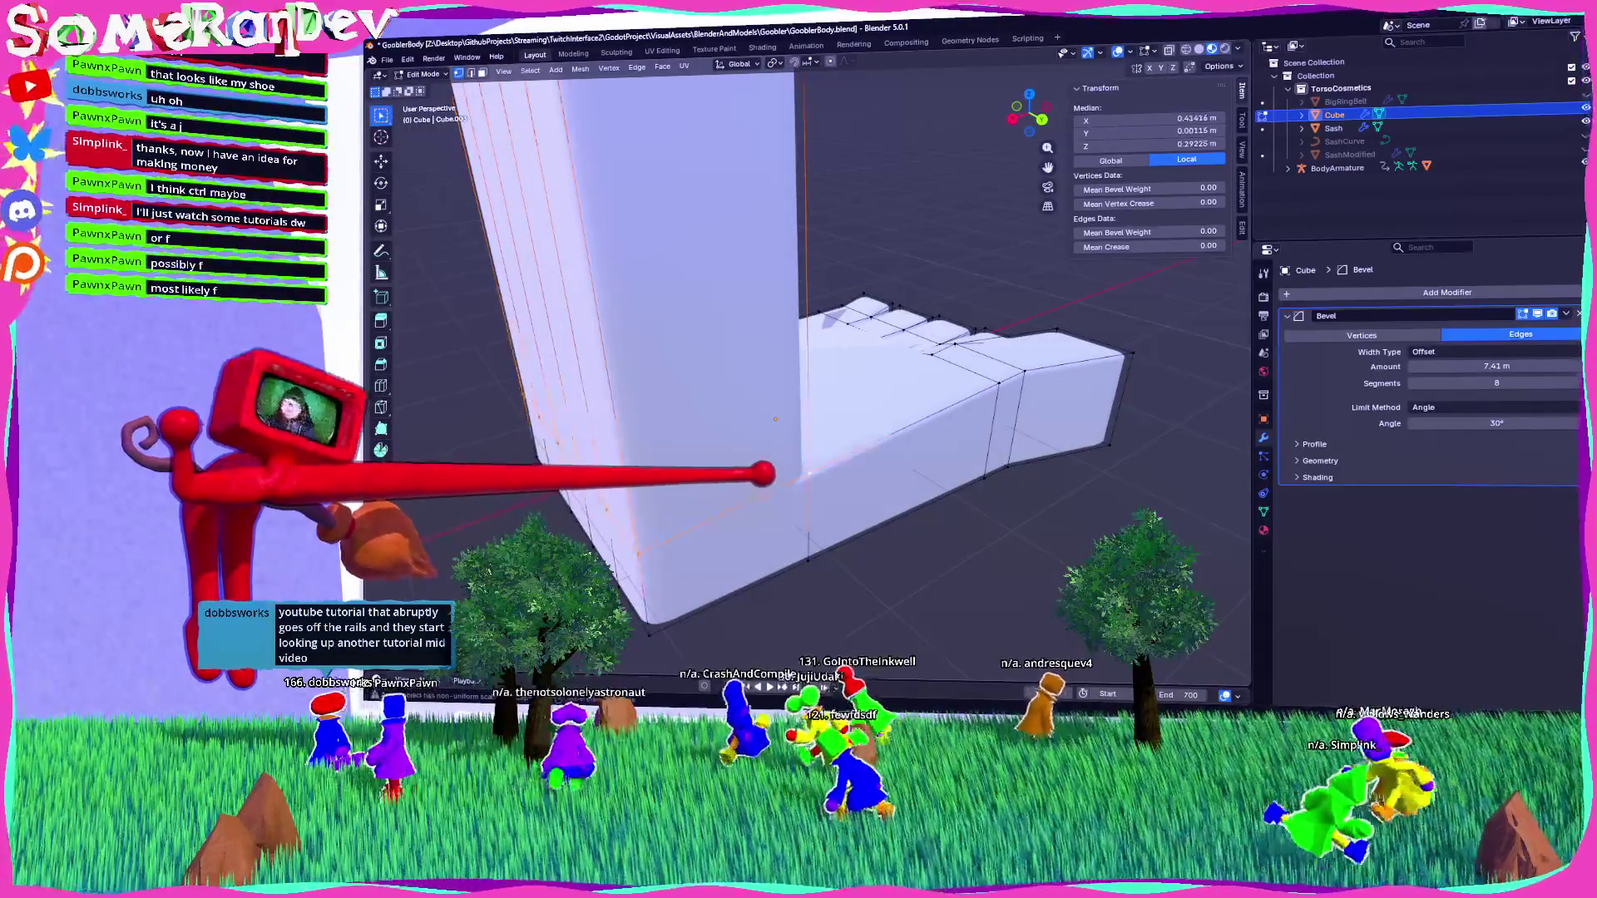
pyautogui.scroll(-5, 794, 395)
pyautogui.press('s')
pyautogui.press('Return')
pyautogui.moveTo(1054, 427)
pyautogui.mouseDown(button='middle')
pyautogui.moveTo(791, 450)
pyautogui.moveTo(857, 464)
pyautogui.mouseUp(button='middle')
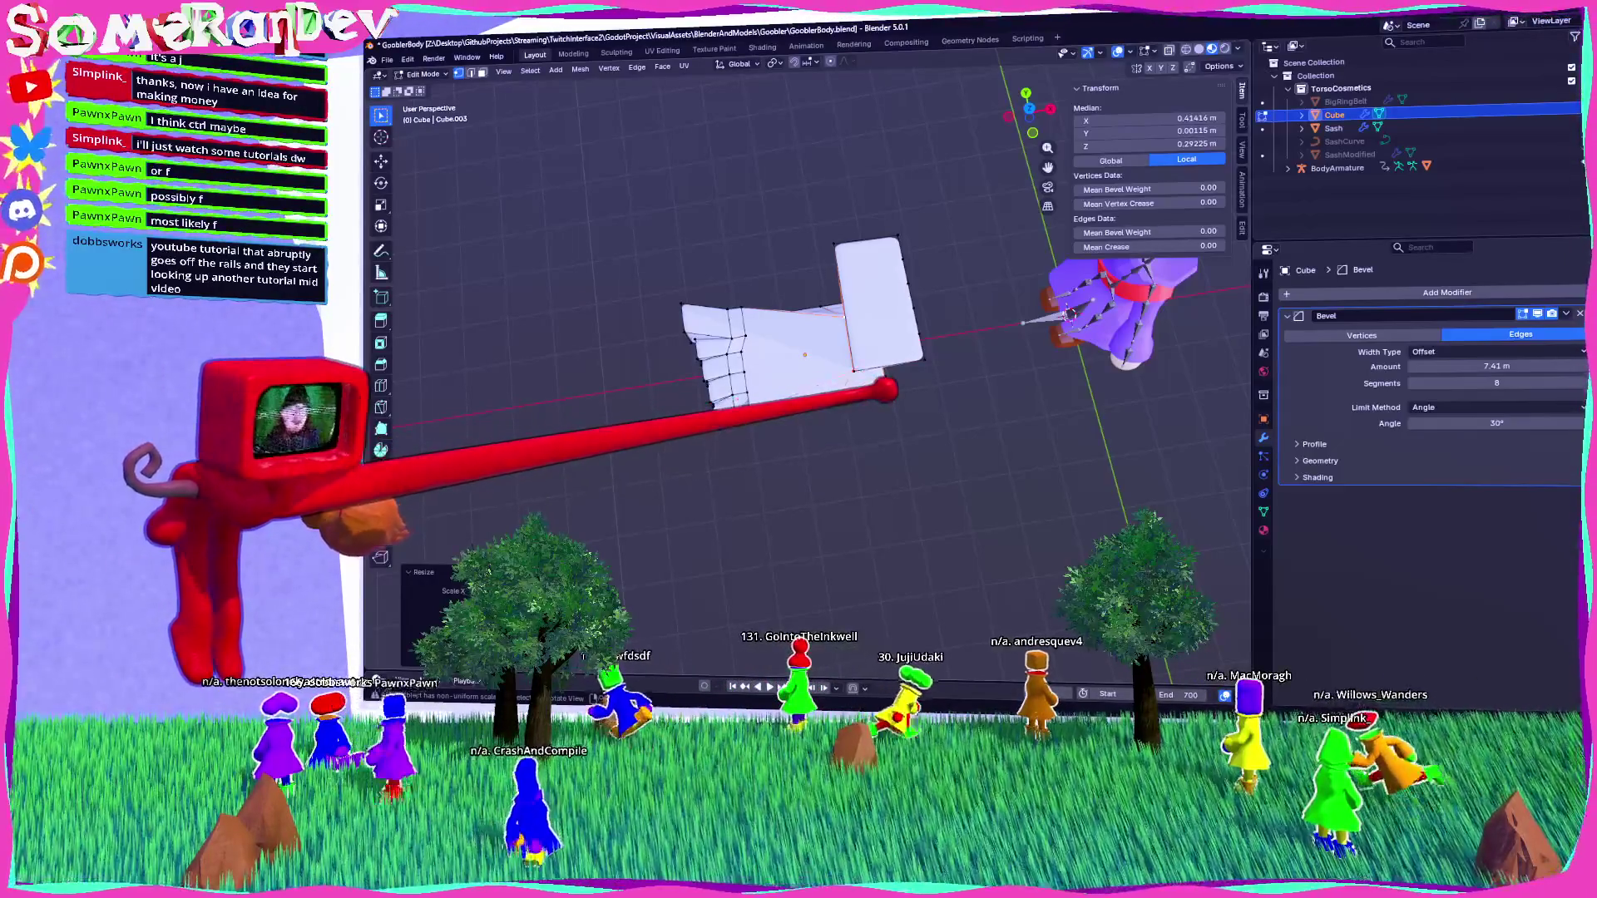
pyautogui.moveTo(887, 389); pyautogui.dragTo(863, 291, button='middle')
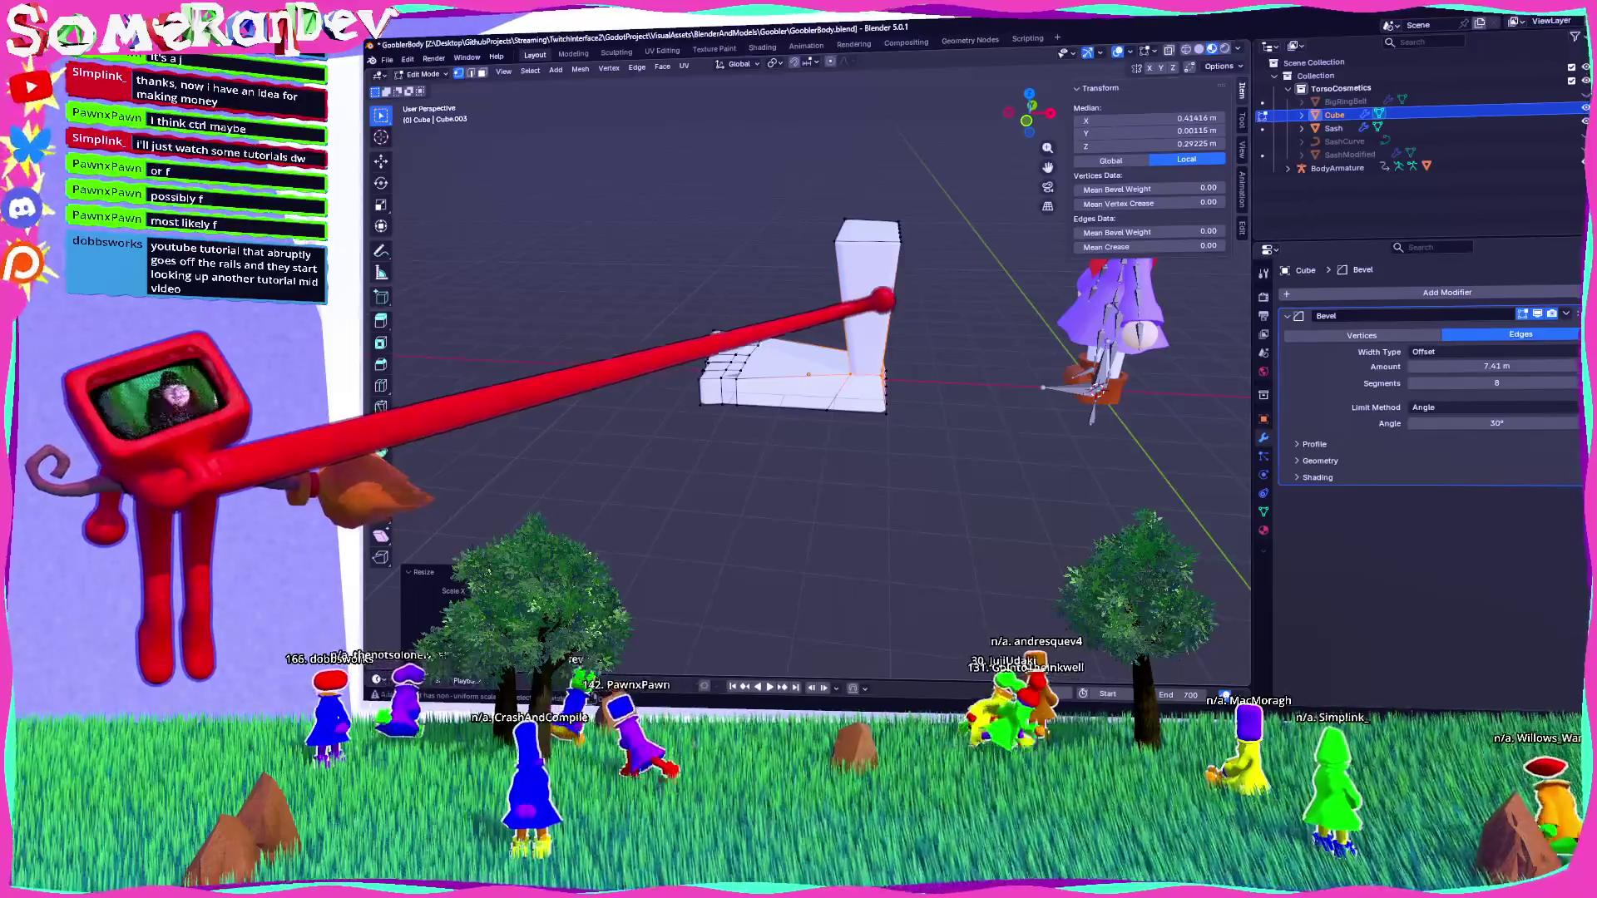
# Raise the ankle's top vertices along Z and check the foot from behind.
pyautogui.press('g')
pyautogui.press('z')
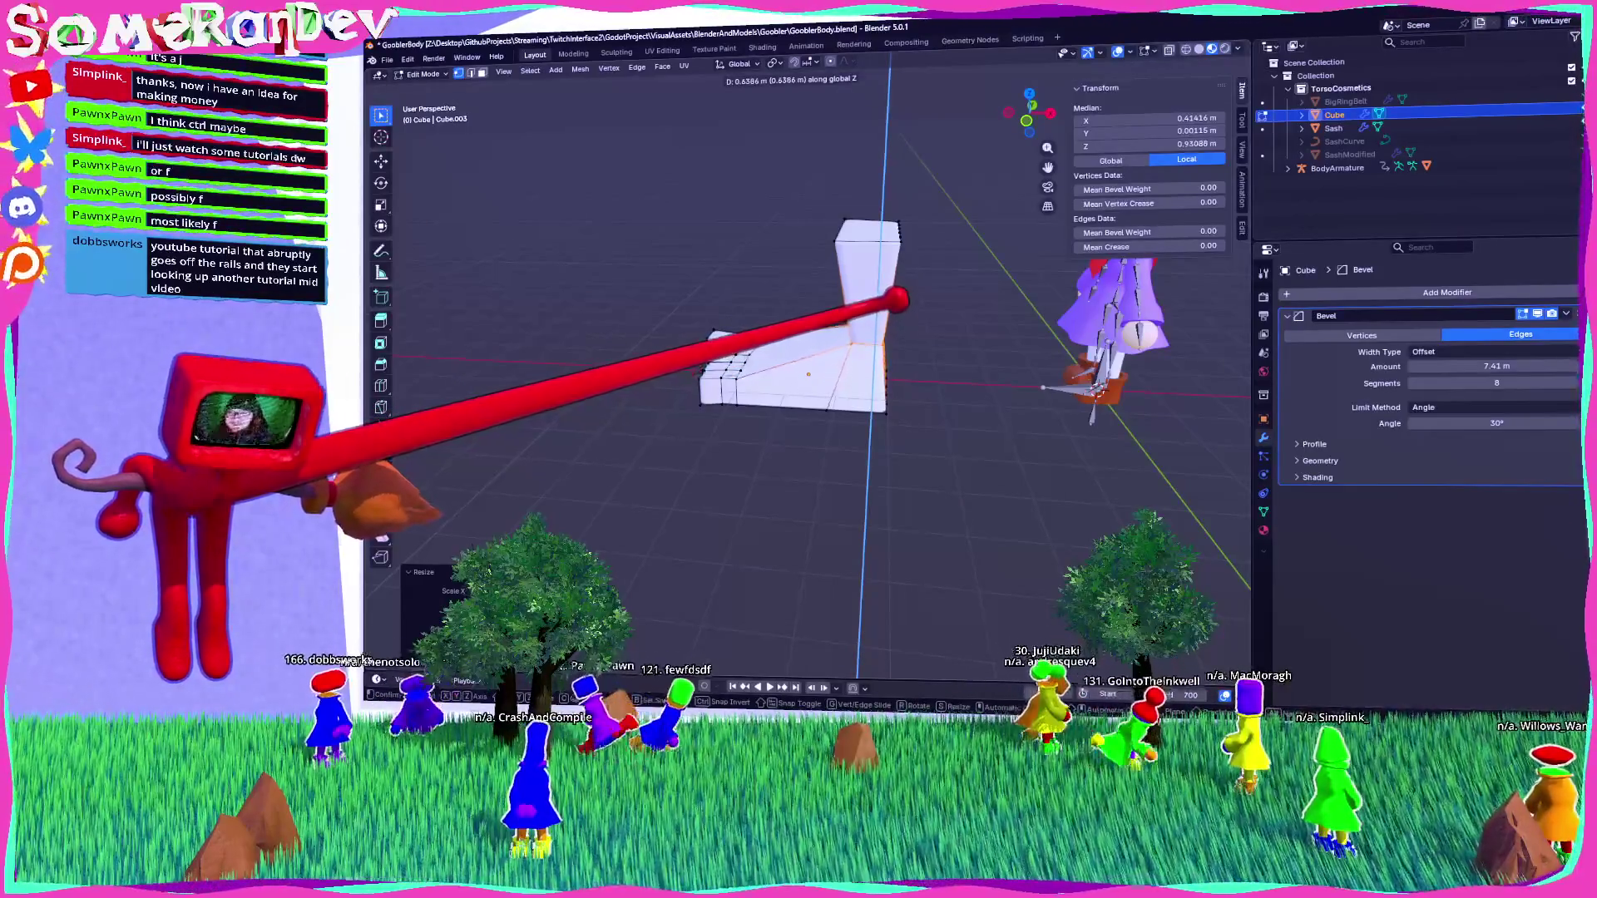
pyautogui.click(891, 303)
pyautogui.moveTo(855, 313)
pyautogui.mouseDown(button='middle')
pyautogui.moveTo(1023, 341)
pyautogui.moveTo(780, 438)
pyautogui.moveTo(937, 328)
pyautogui.moveTo(976, 338)
pyautogui.moveTo(968, 356)
pyautogui.moveTo(910, 346)
pyautogui.moveTo(1041, 72)
pyautogui.mouseUp(button='middle')
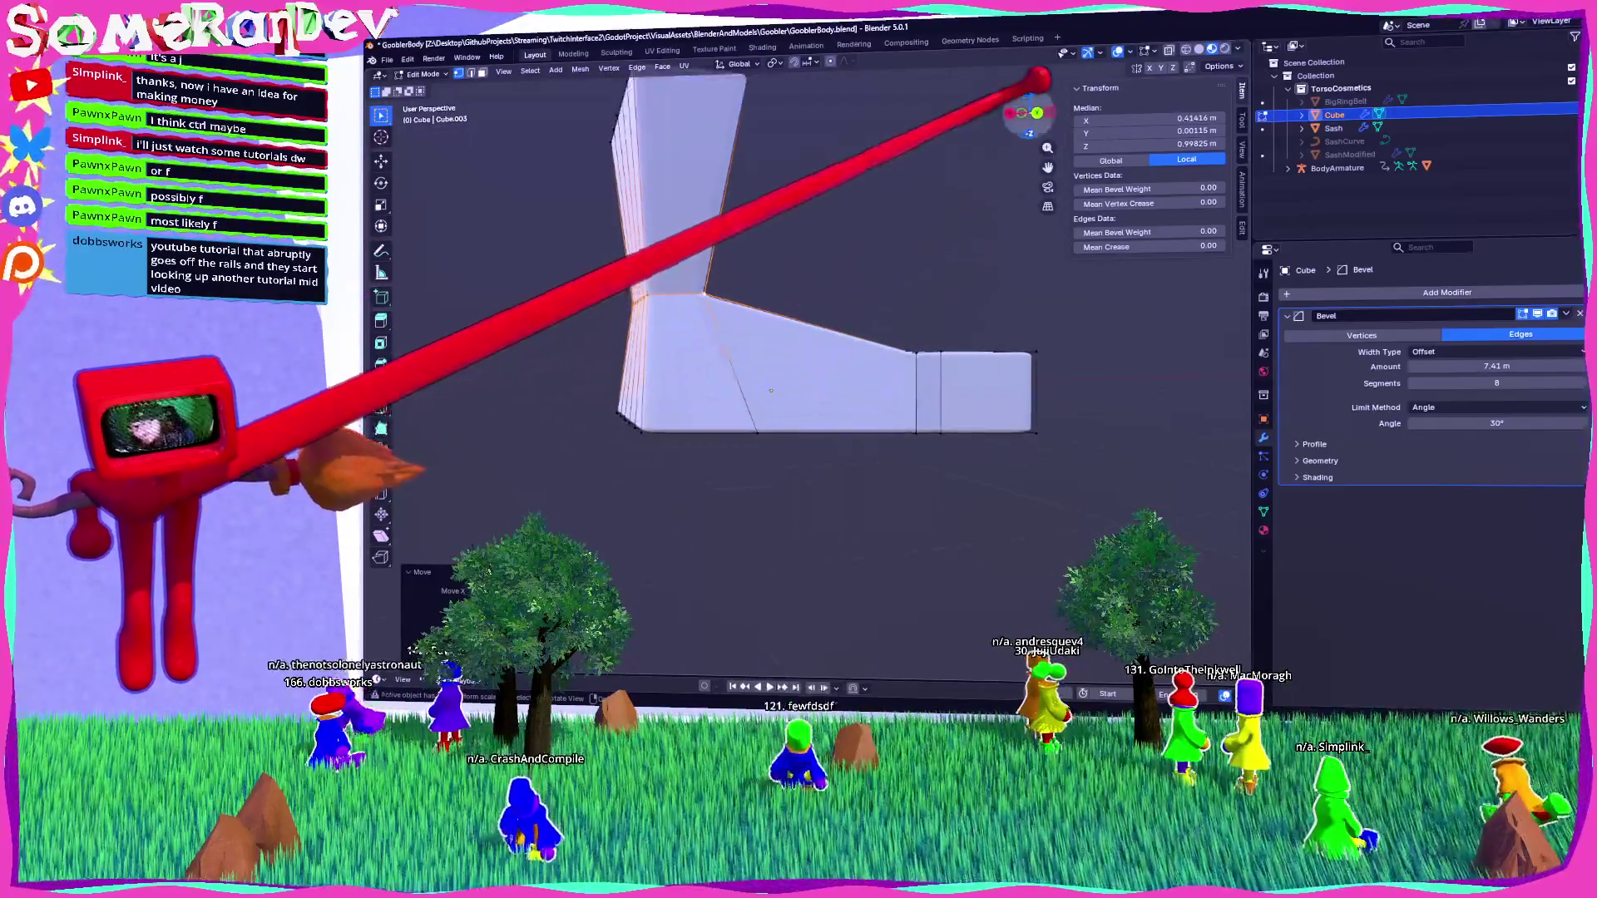
pyautogui.press('ctrl+KP_1')
pyautogui.moveTo(753, 303)
pyautogui.mouseDown(button='middle')
pyautogui.moveTo(760, 278)
pyautogui.moveTo(873, 363)
pyautogui.moveTo(866, 595)
pyautogui.moveTo(814, 424)
pyautogui.moveTo(831, 535)
pyautogui.mouseUp(button='middle')
pyautogui.keyDown('alt'); pyautogui.click(649, 437); pyautogui.keyUp('alt')
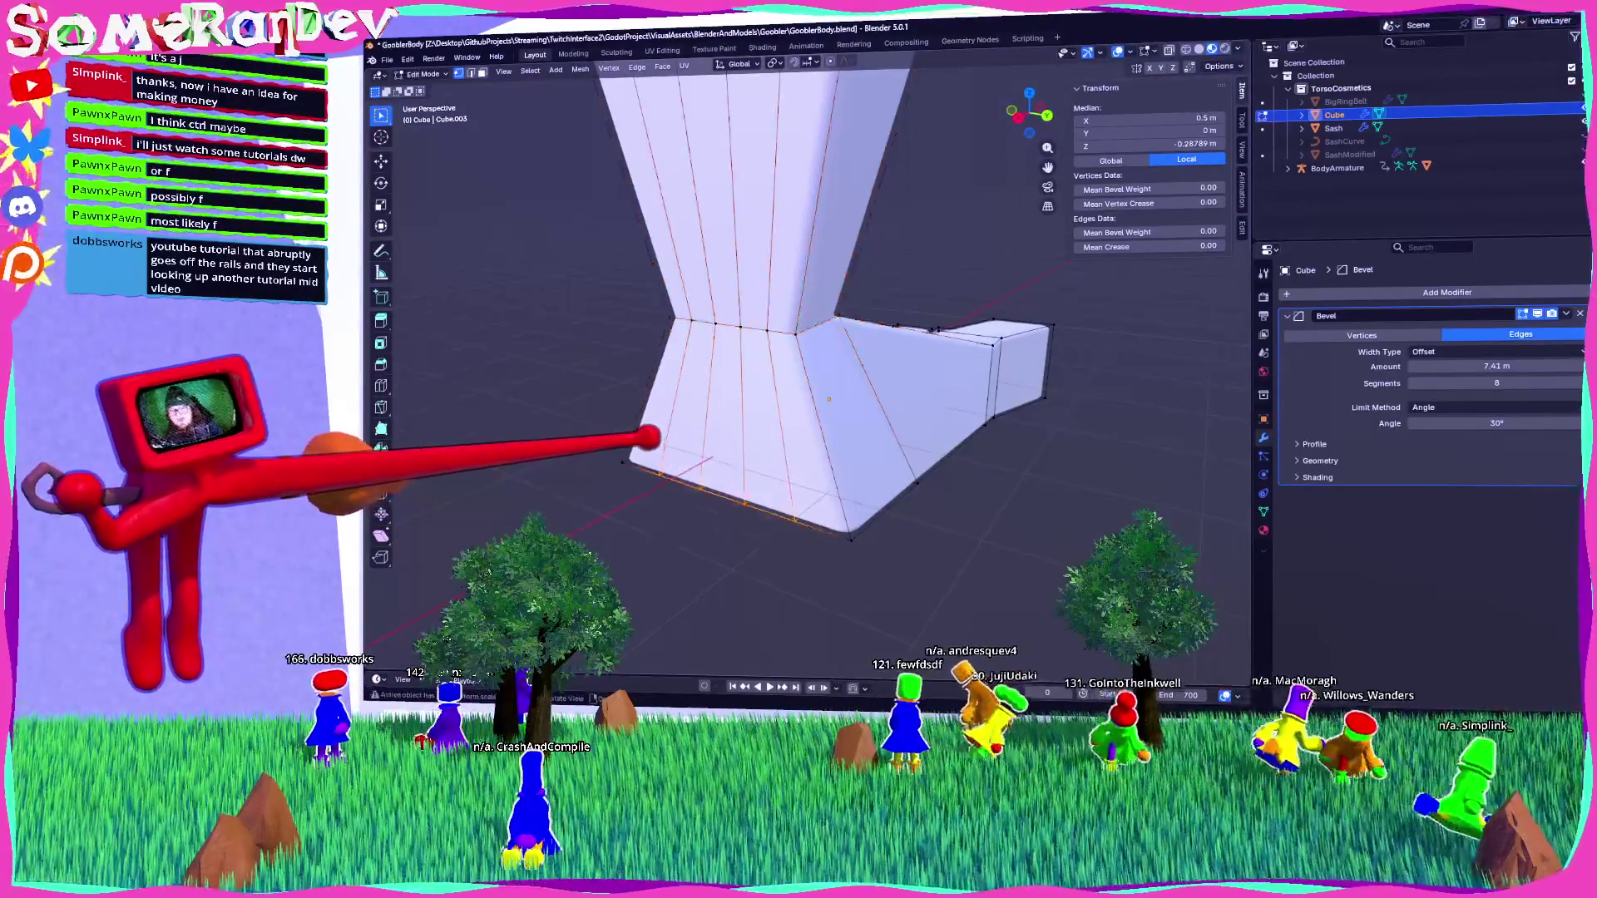
# Dissolve the extra bottom edge loop and delete the lower bottom vertices.
pyautogui.press('x')
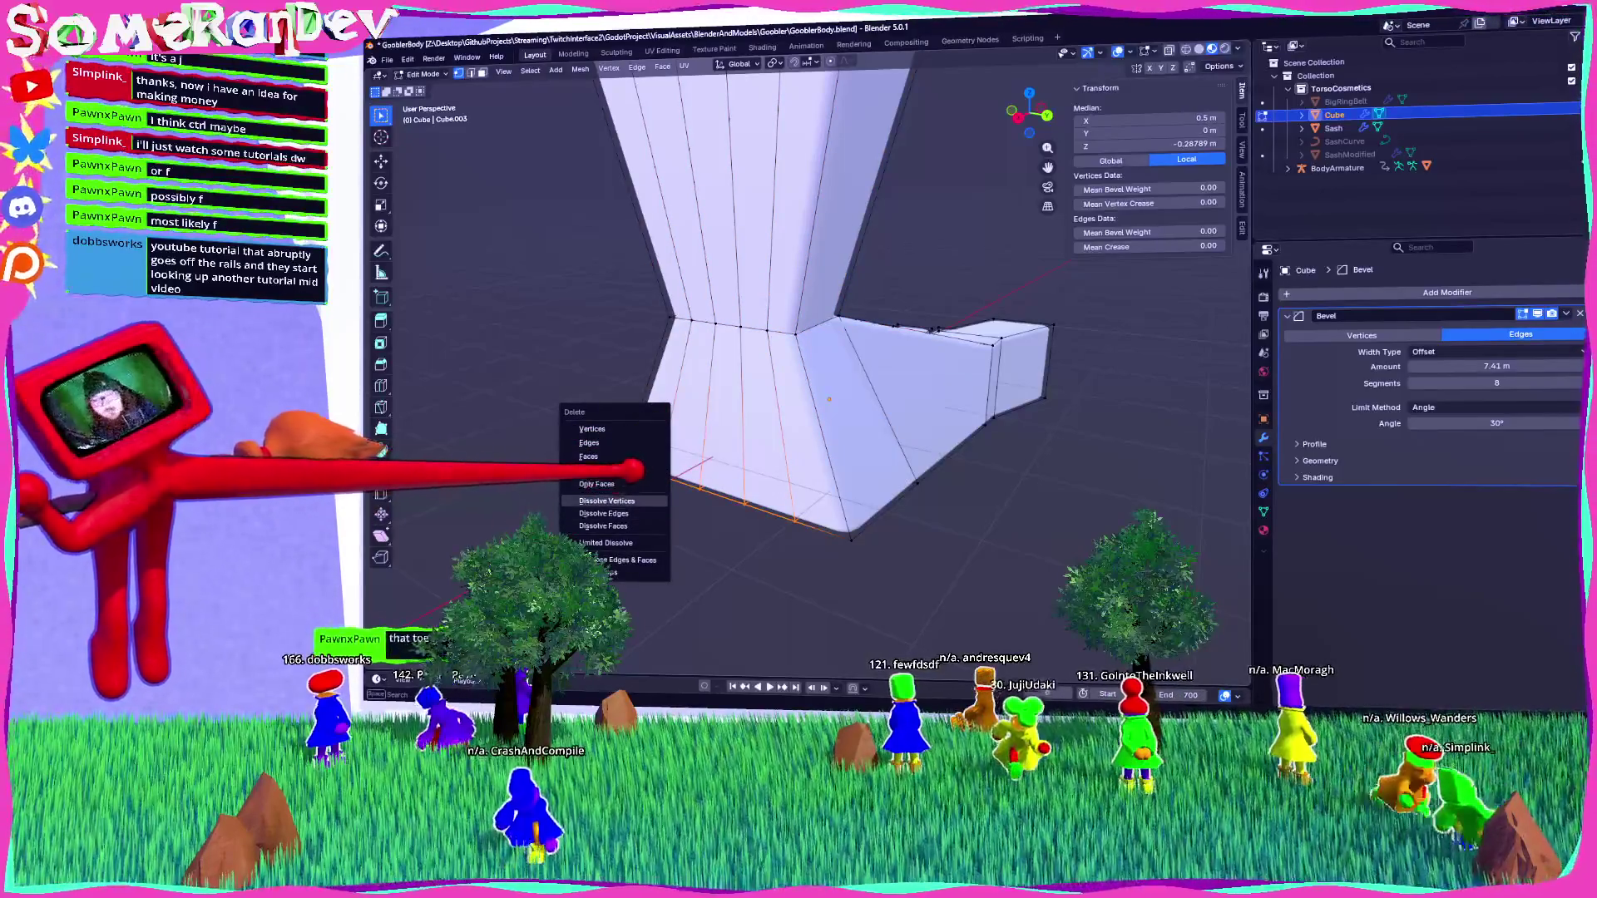
pyautogui.click(606, 500)
pyautogui.moveTo(606, 501)
pyautogui.mouseDown(button='middle')
pyautogui.moveTo(632, 466)
pyautogui.moveTo(616, 515)
pyautogui.moveTo(615, 466)
pyautogui.mouseUp(button='middle')
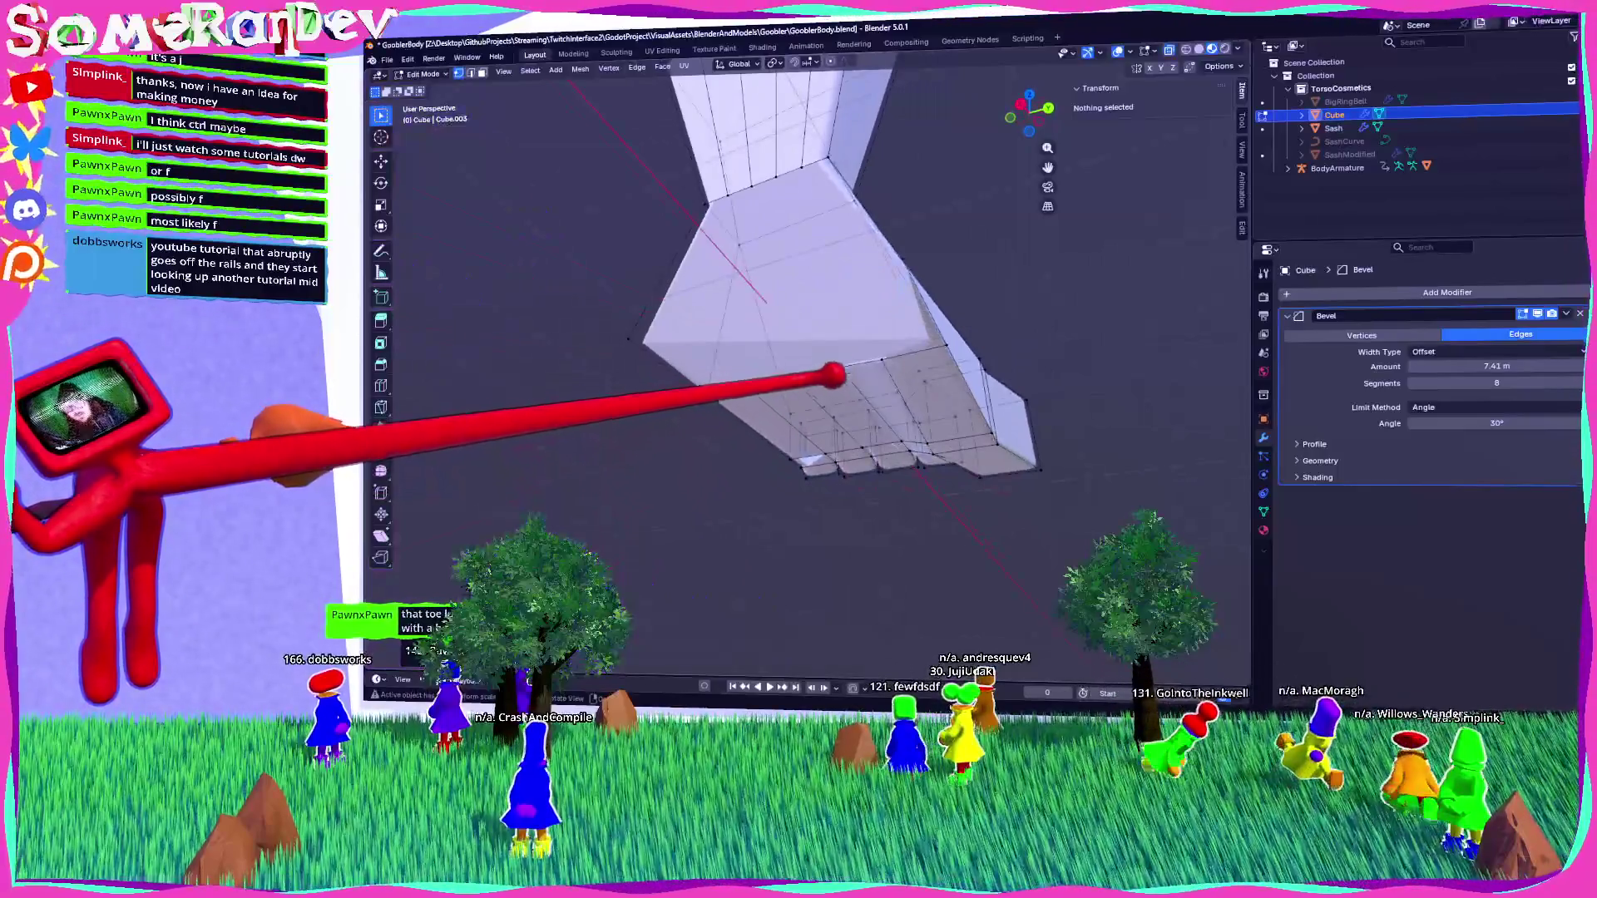
pyautogui.keyDown('alt'); pyautogui.click(814, 402); pyautogui.keyUp('alt')
pyautogui.moveTo(833, 376); pyautogui.dragTo(777, 463, button='middle')
pyautogui.press('x')
pyautogui.click(724, 425)
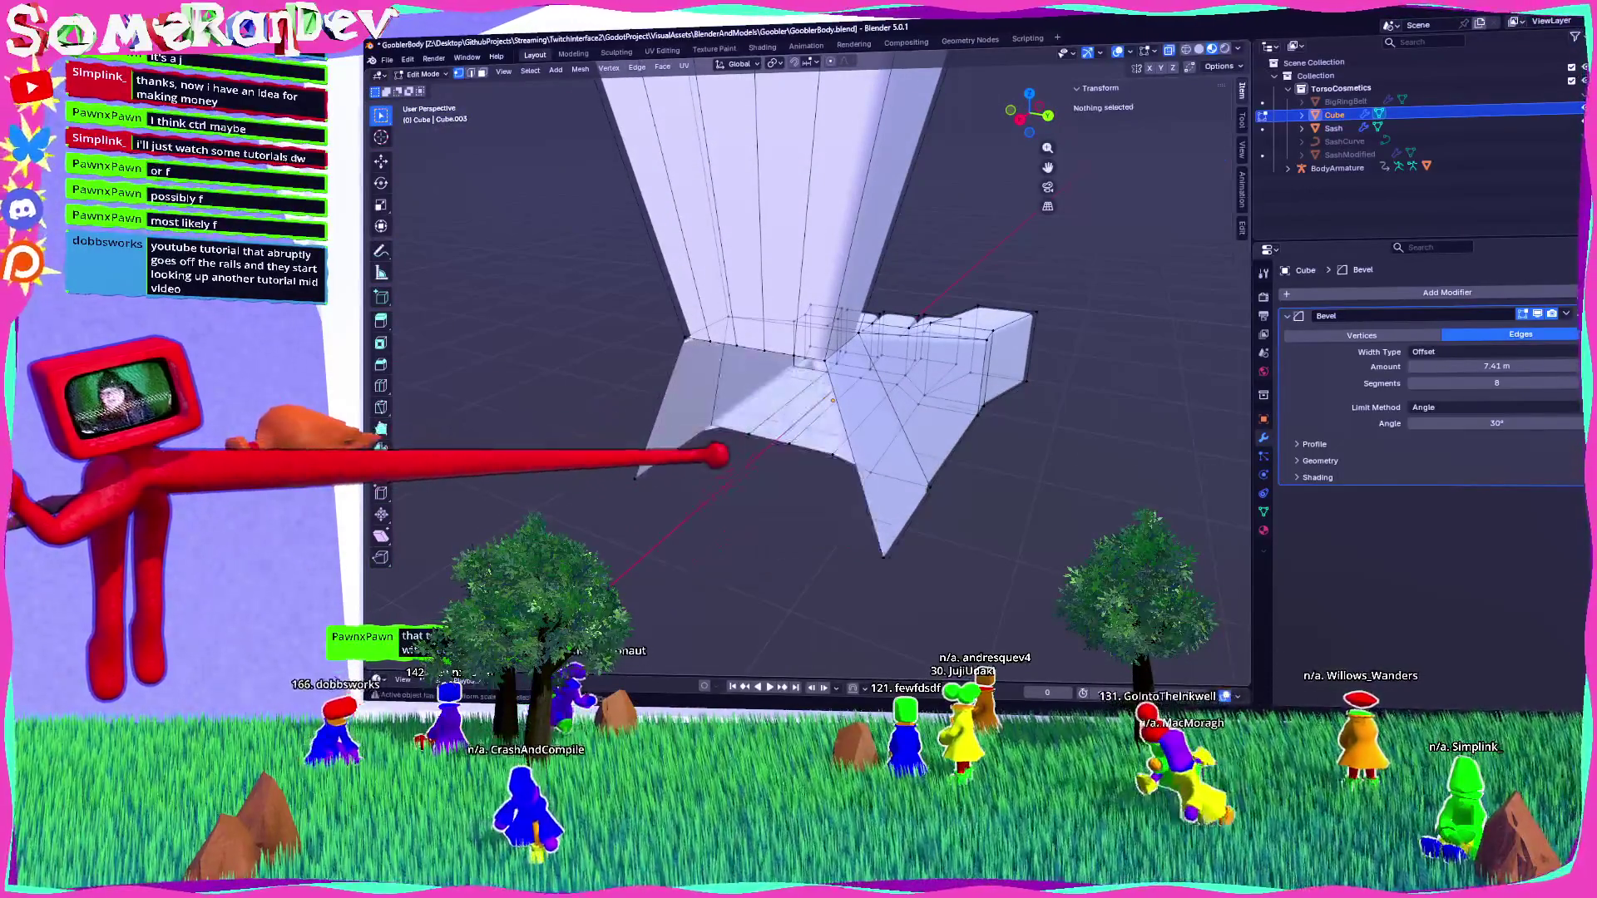
# Try selecting the bottom boundary loop and single vertices, then clear the selection.
pyautogui.keyDown('alt'); pyautogui.click(636, 475); pyautogui.keyUp('alt')
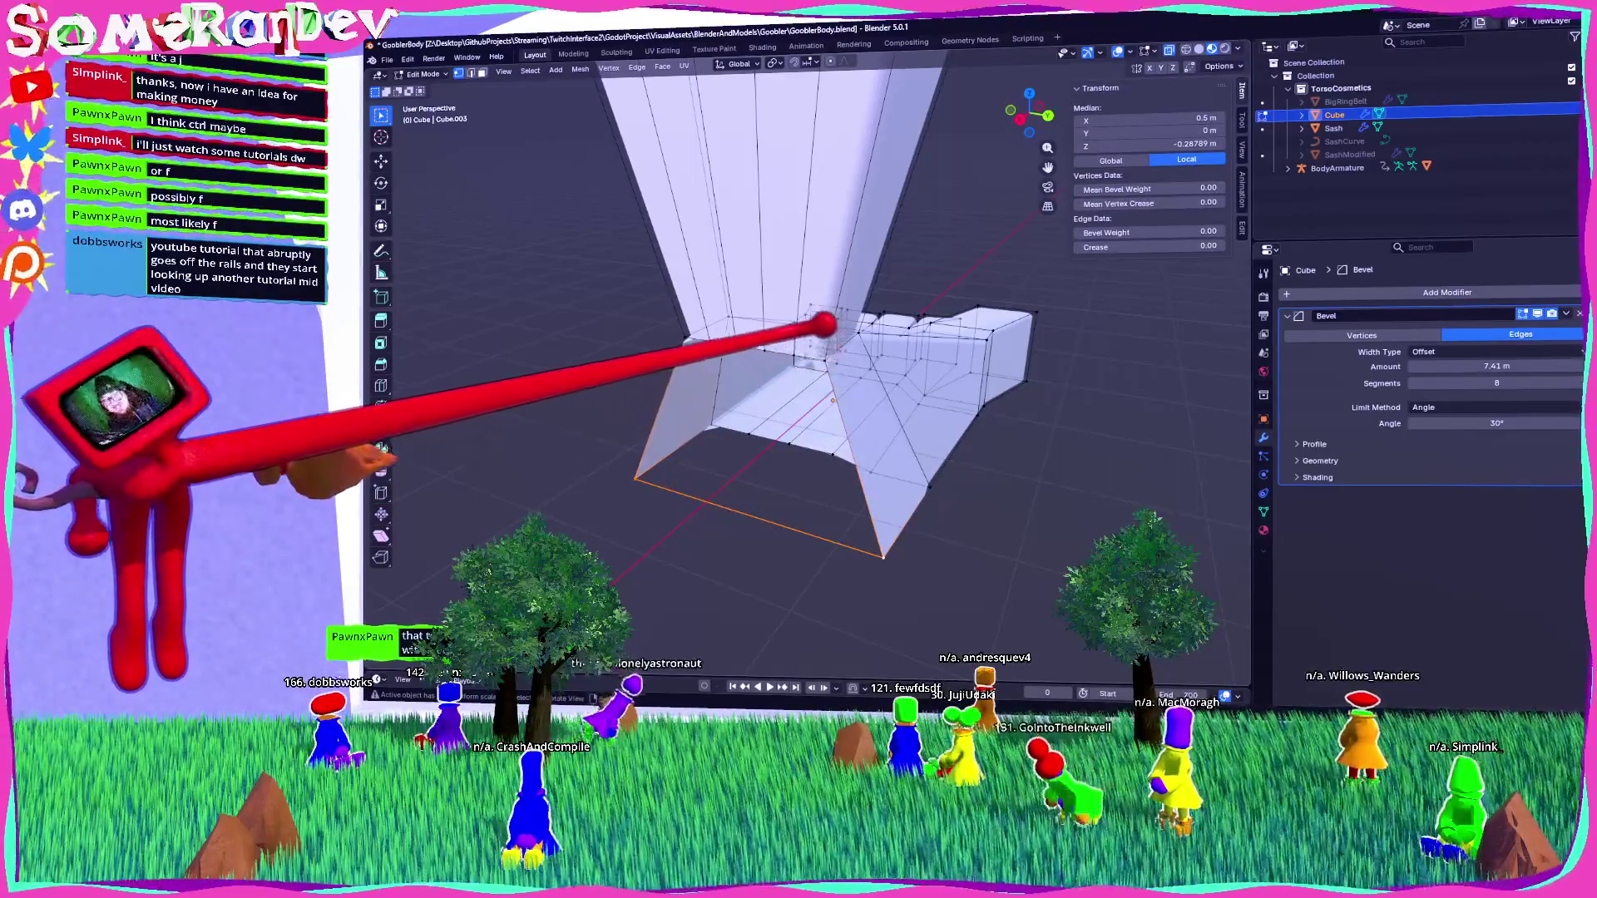
pyautogui.click(716, 311)
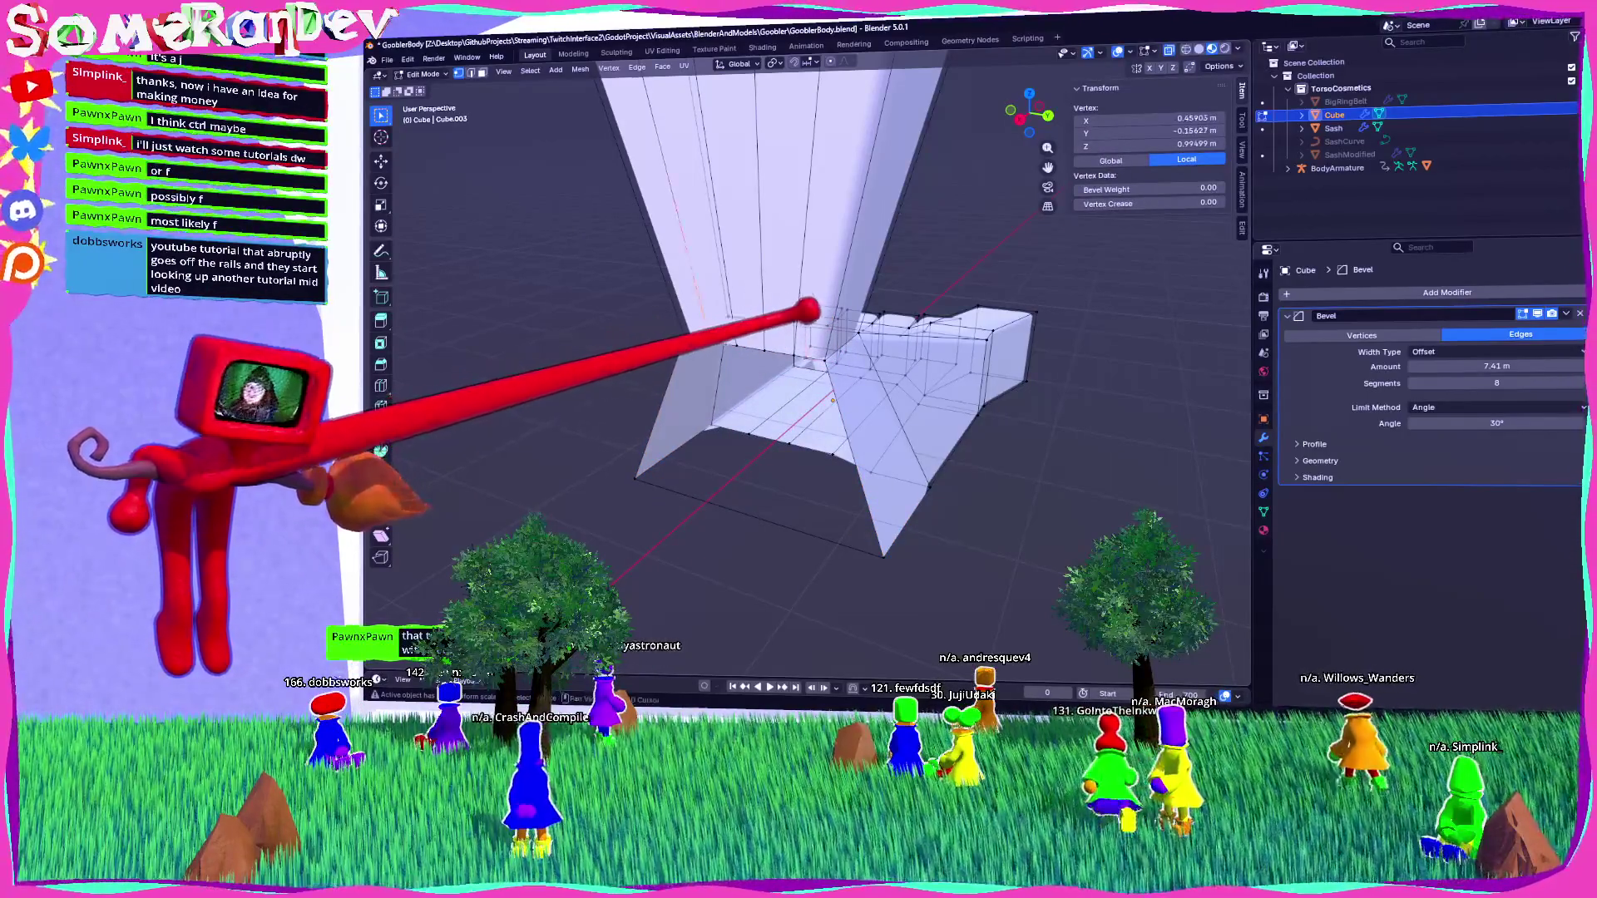
pyautogui.keyDown('shift'); pyautogui.moveTo(784, 312); pyautogui.dragTo(764, 263, button='middle'); pyautogui.keyUp('shift')
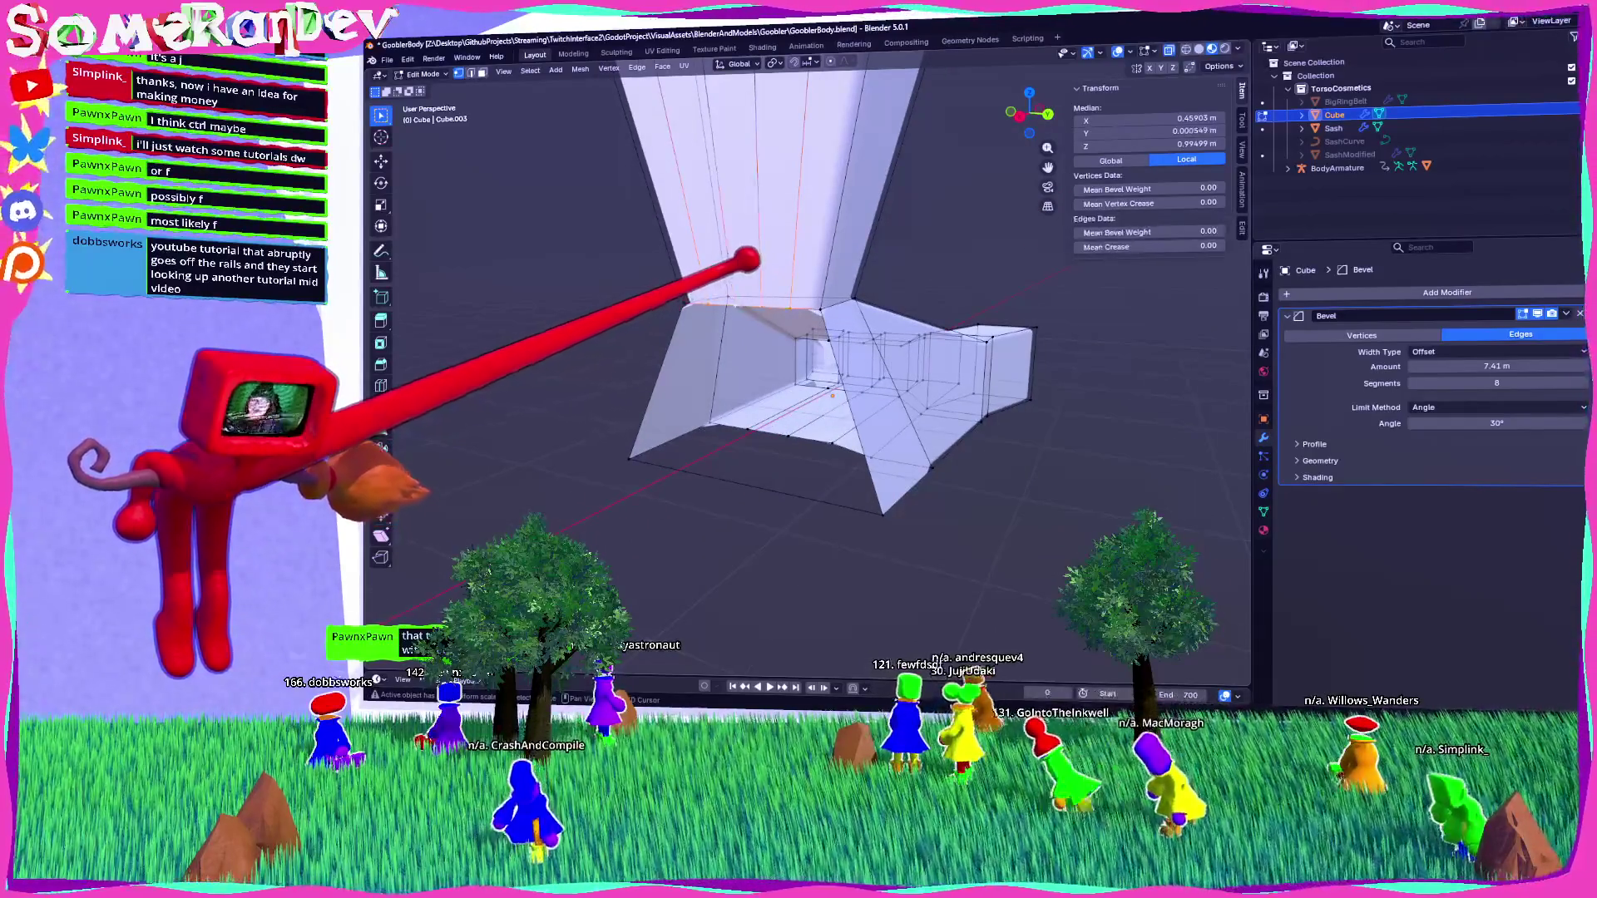
pyautogui.click(755, 264)
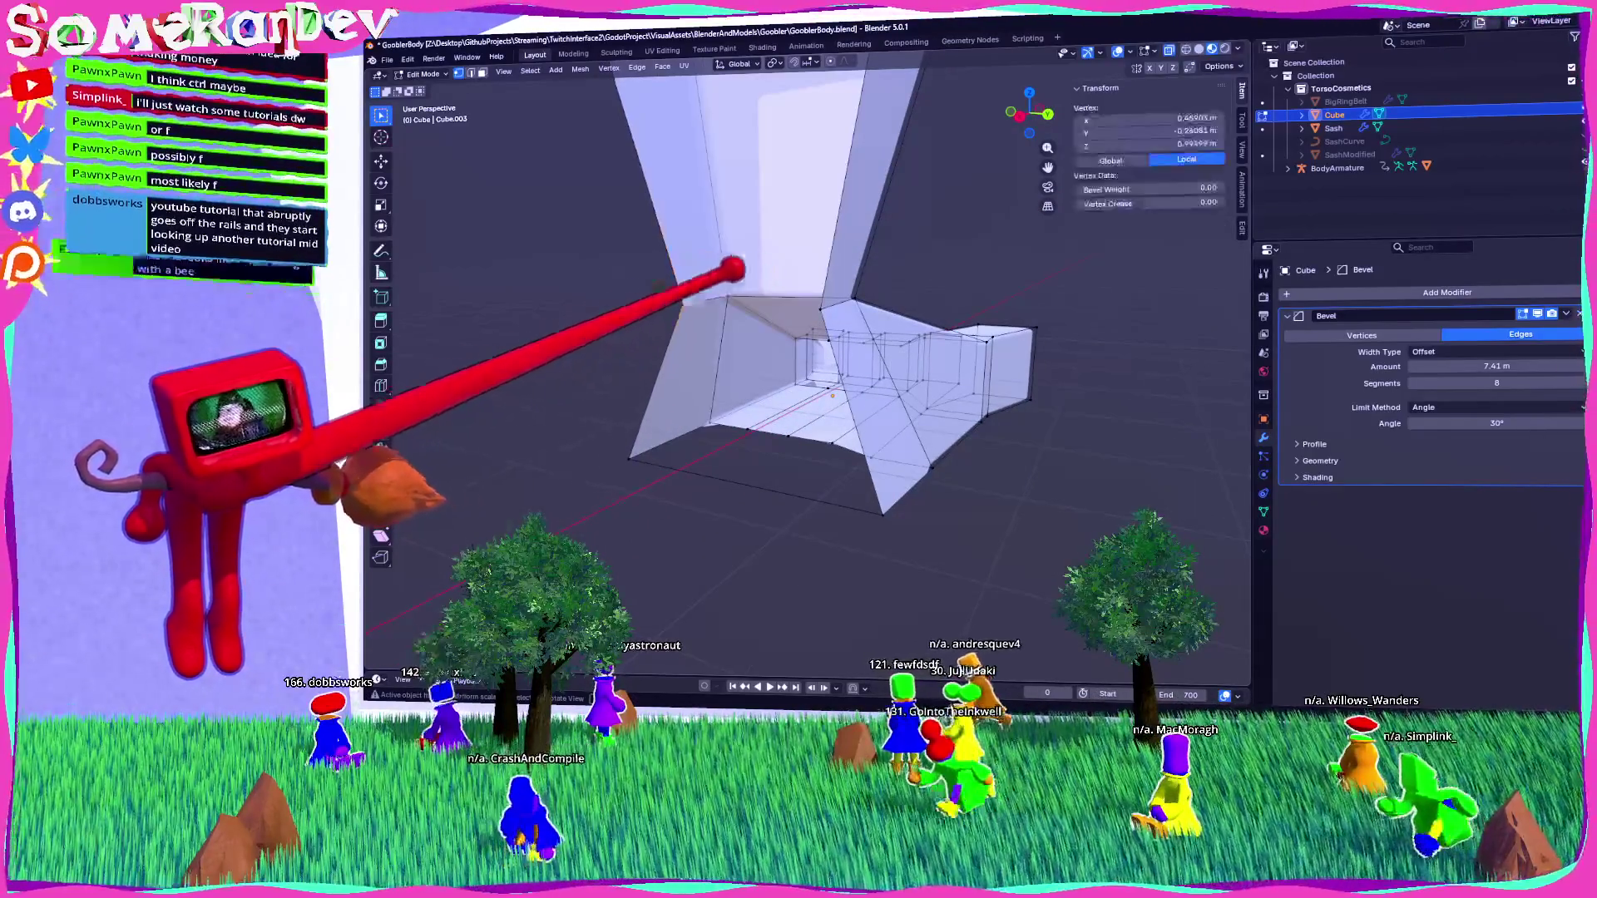
pyautogui.keyDown('shift'); pyautogui.click(878, 495); pyautogui.keyUp('shift')
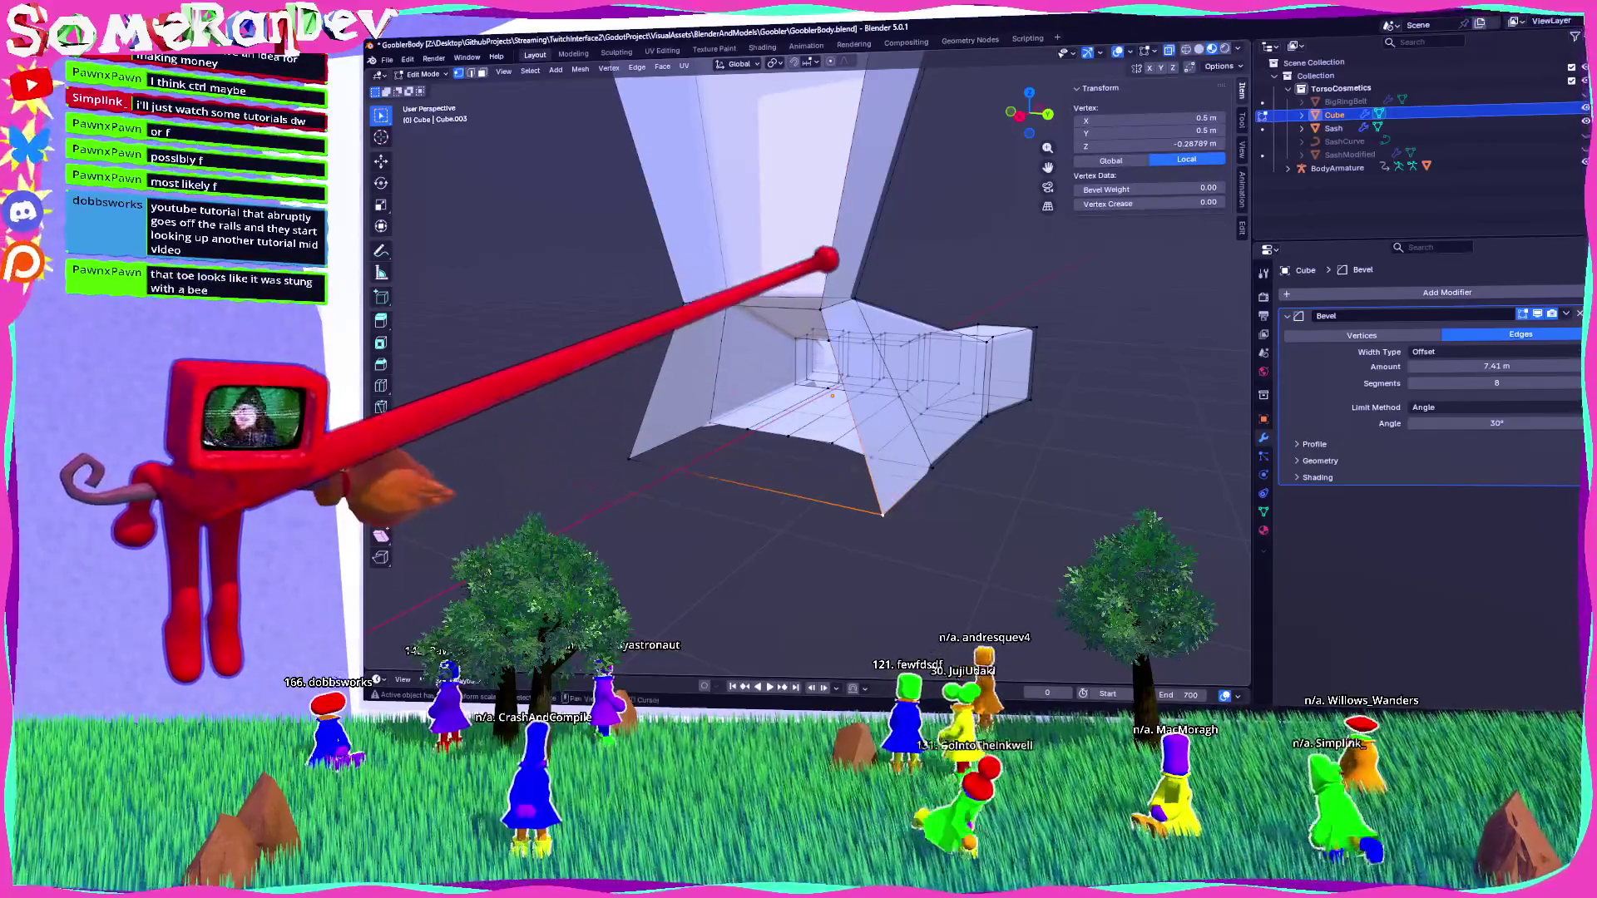
pyautogui.moveTo(632, 426)
pyautogui.mouseDown(button='middle')
pyautogui.moveTo(702, 417)
pyautogui.moveTo(678, 317)
pyautogui.mouseUp(button='middle')
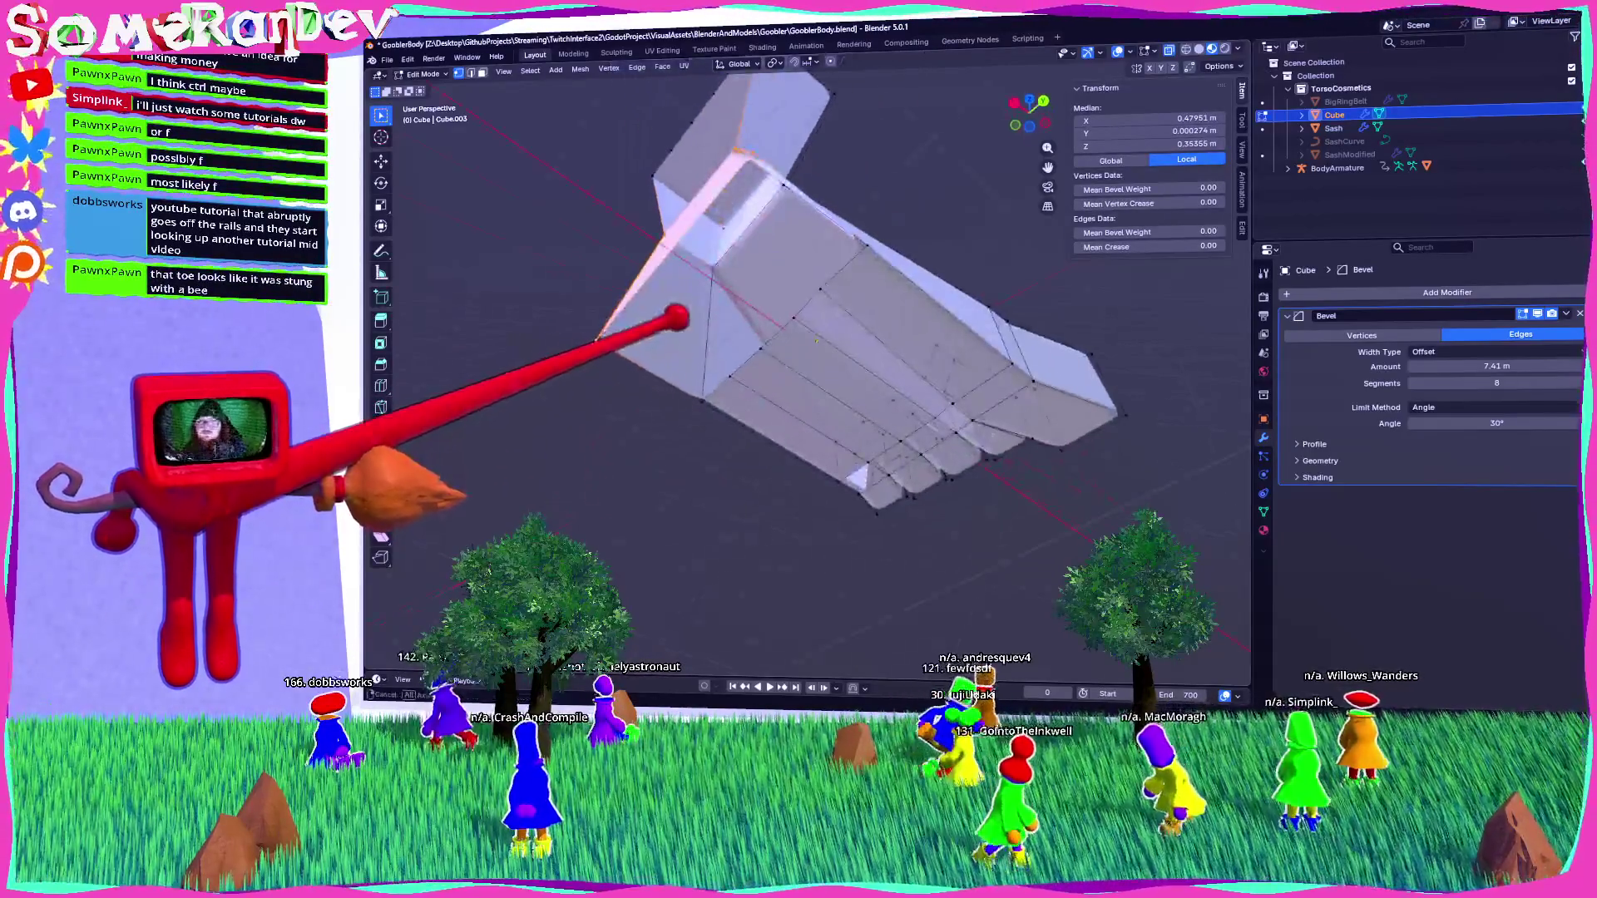
pyautogui.click(864, 244)
pyautogui.moveTo(892, 272)
pyautogui.mouseDown(button='middle')
pyautogui.moveTo(827, 310)
pyautogui.moveTo(849, 279)
pyautogui.mouseUp(button='middle')
pyautogui.hotkey('alt', 'a')
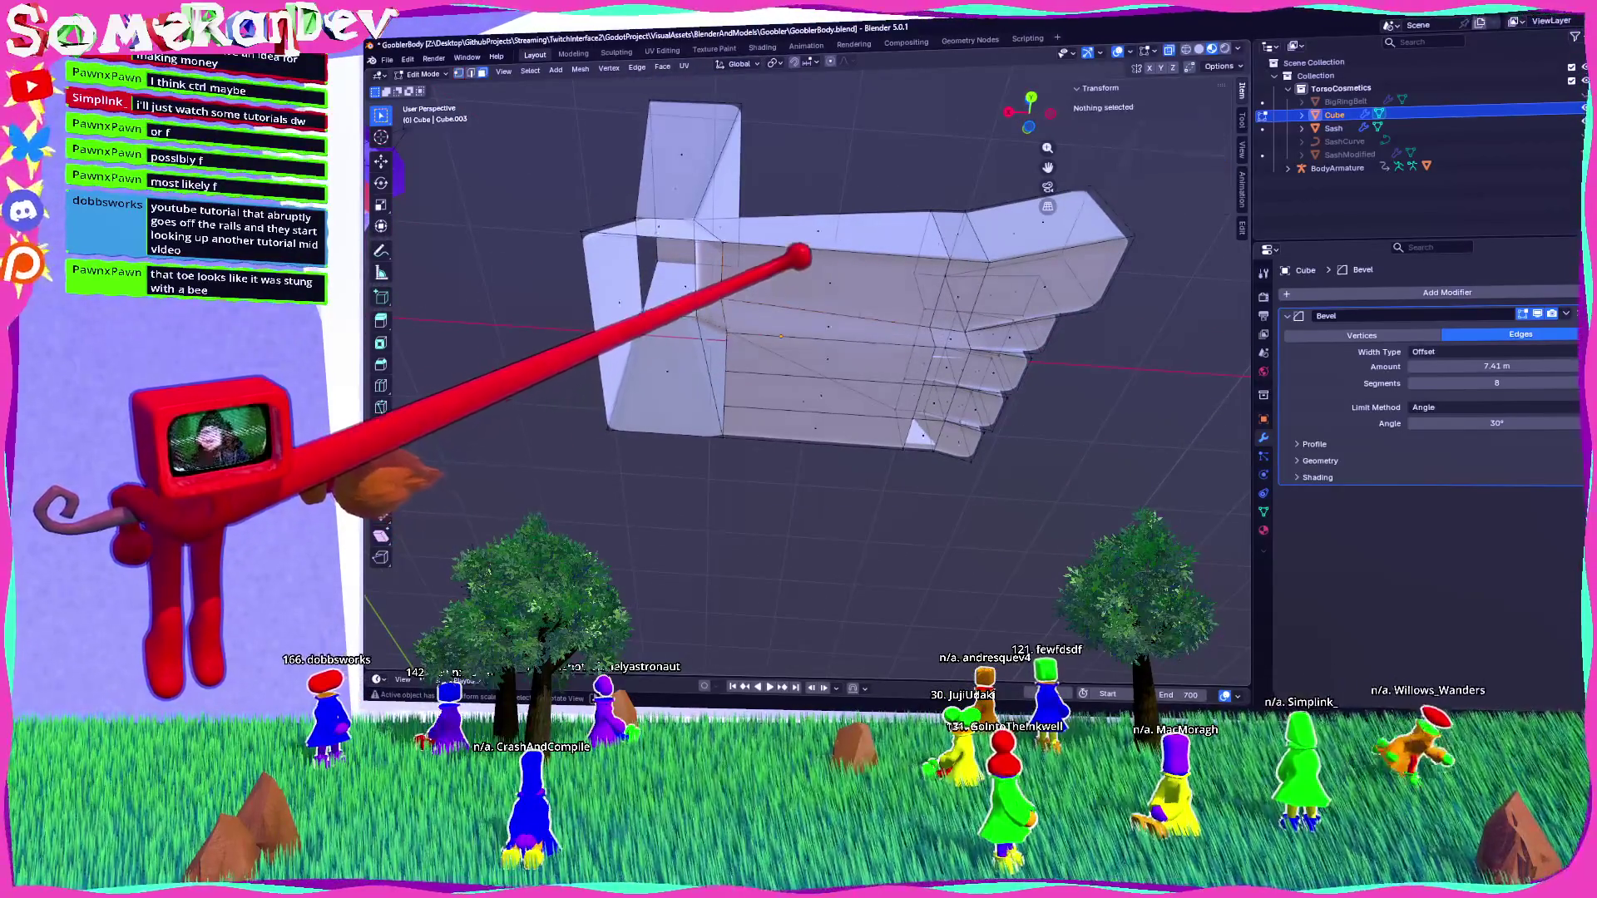
# Delete four side faces of the foot, then undo the deletion.
pyautogui.click(838, 299)
pyautogui.keyDown('shift'); pyautogui.click(798, 349); pyautogui.keyUp('shift')
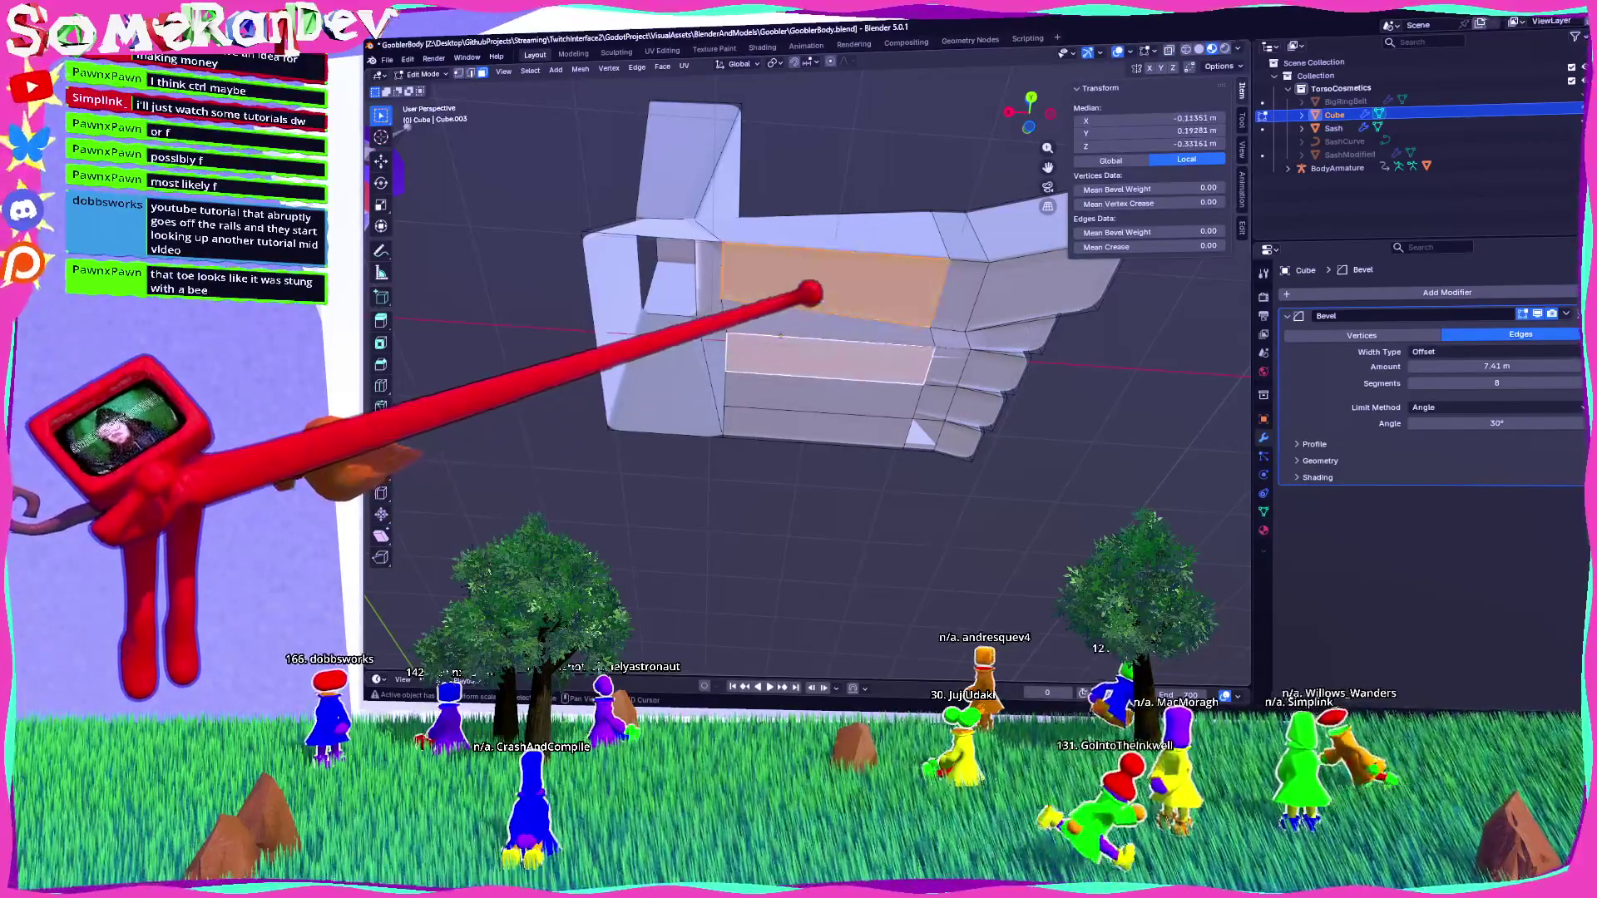
pyautogui.keyDown('shift'); pyautogui.click(749, 391); pyautogui.keyUp('shift')
pyautogui.keyDown('shift'); pyautogui.click(815, 428); pyautogui.keyUp('shift')
pyautogui.press('x')
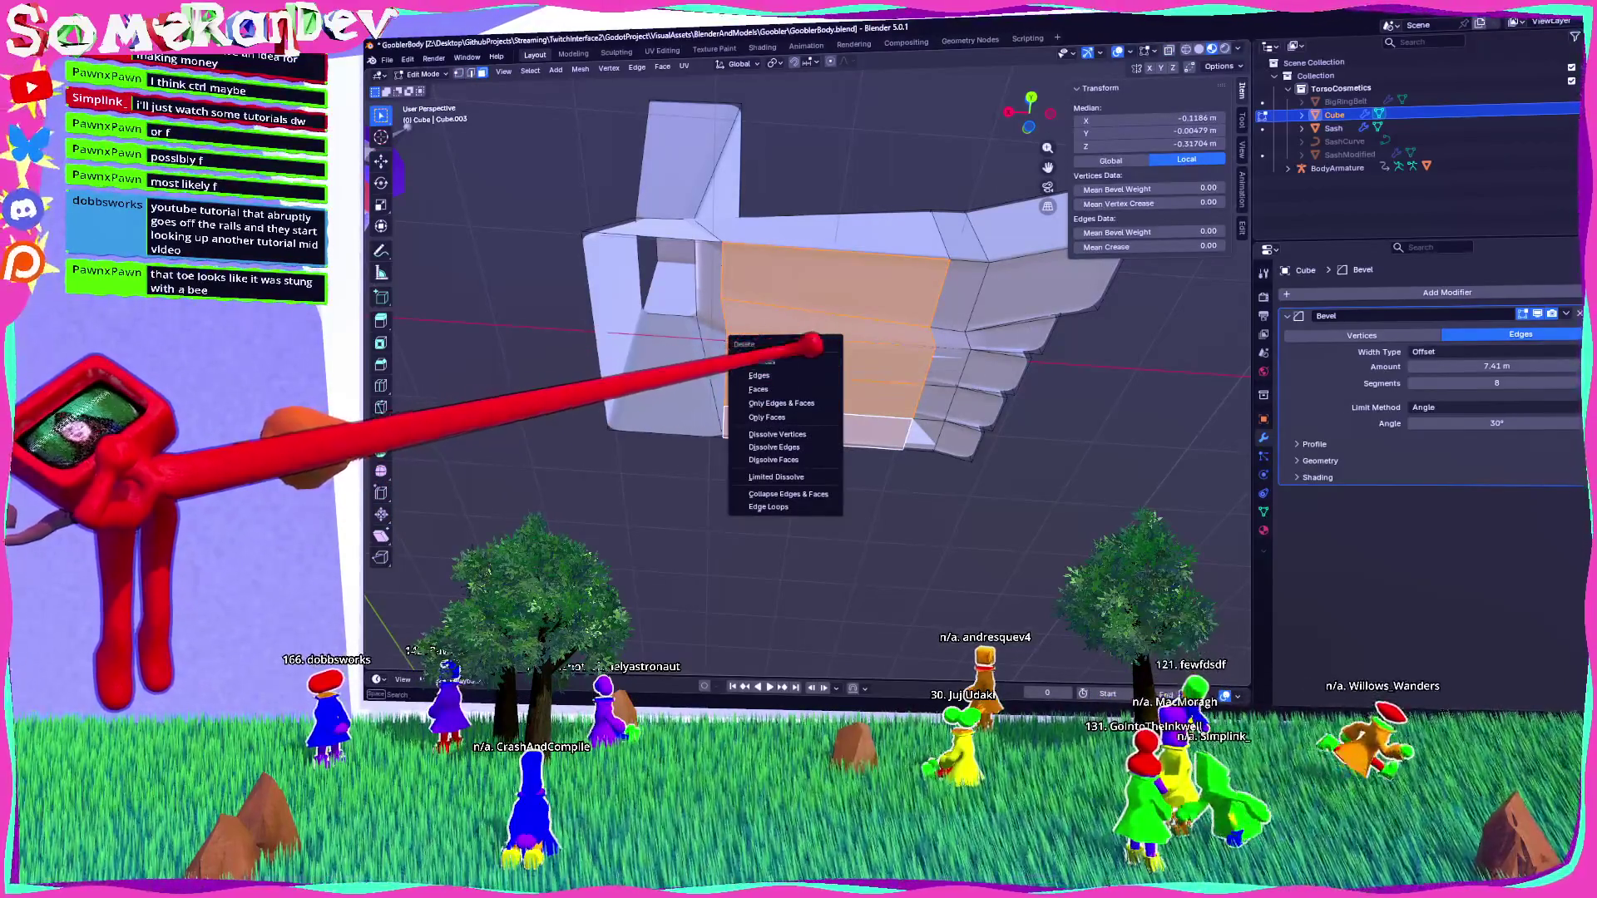
pyautogui.click(807, 363)
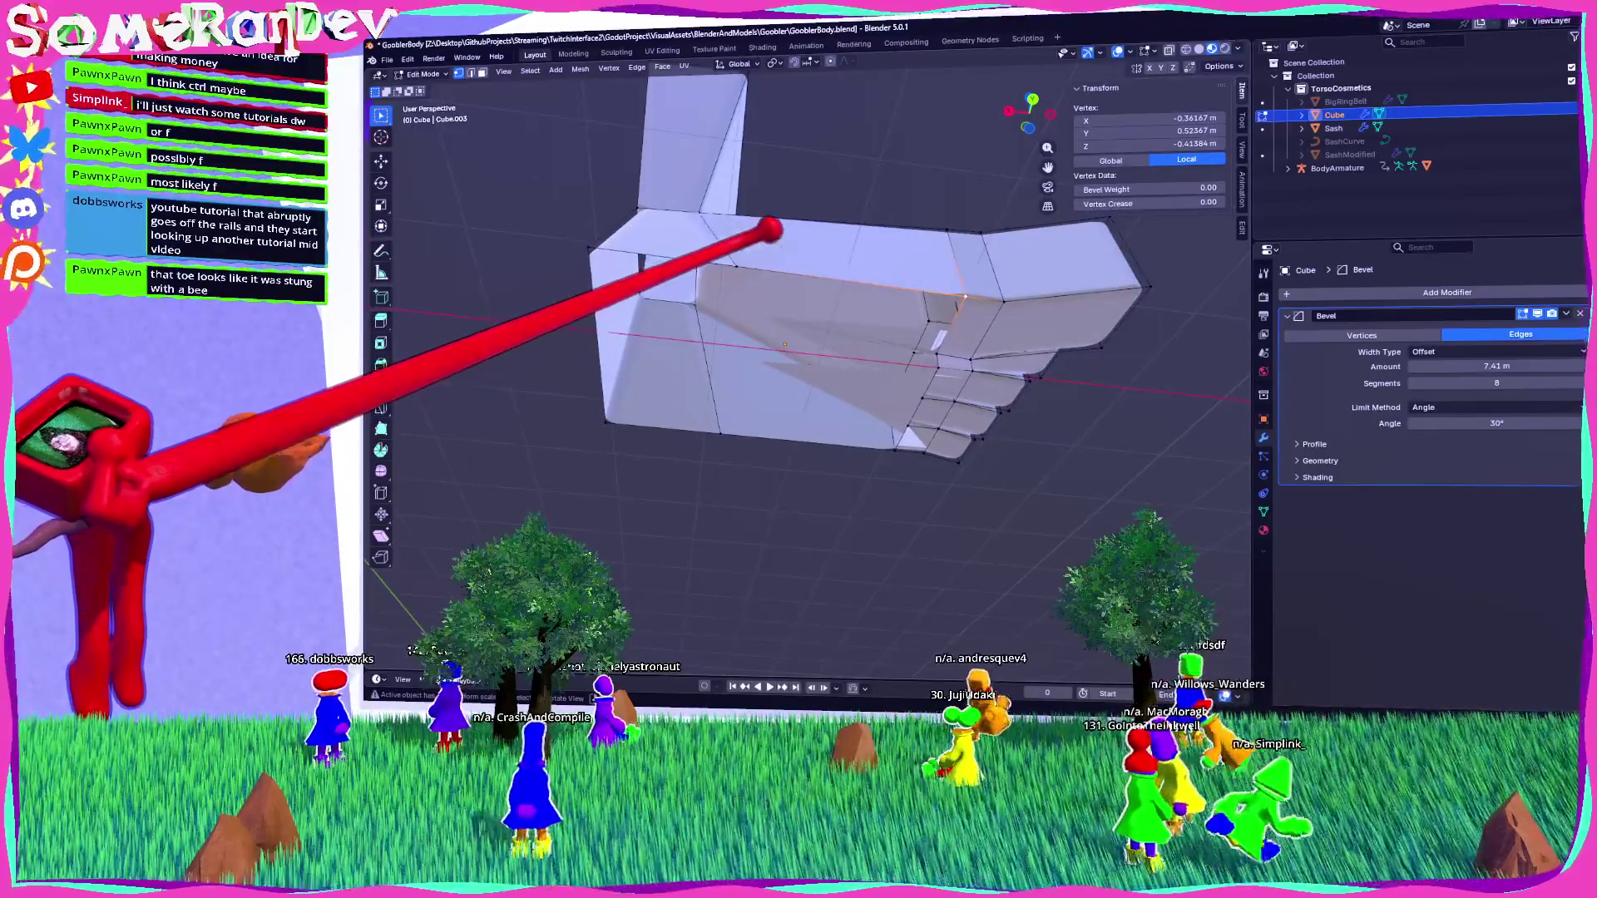
pyautogui.hotkey('ctrl', 'z')
pyautogui.hotkey('ctrl', 'z')
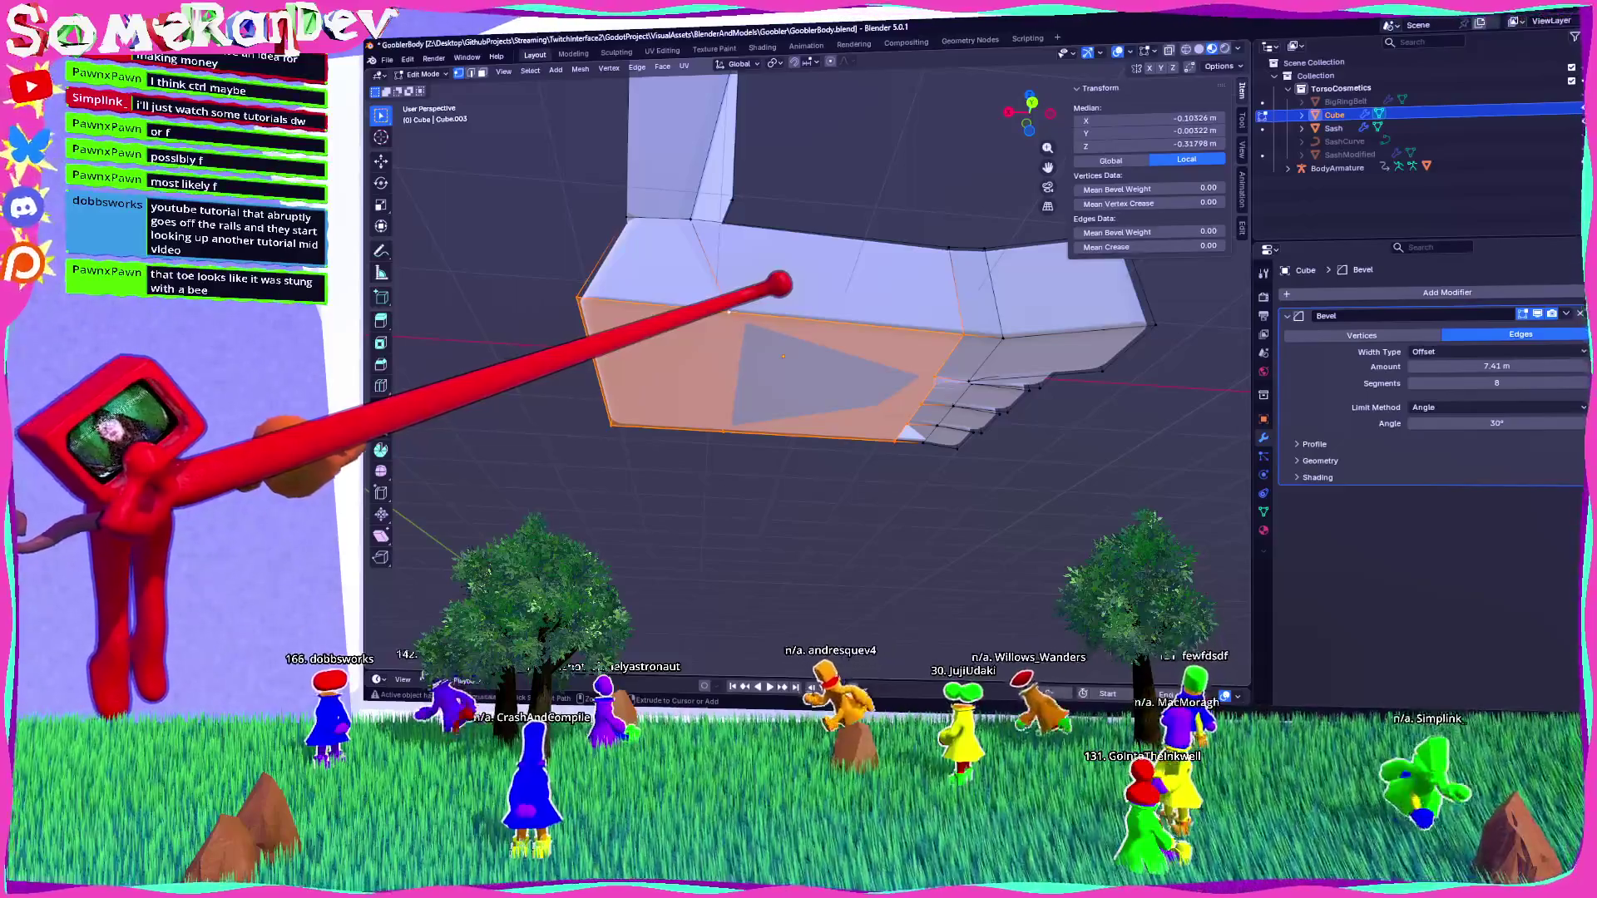
pyautogui.hotkey('ctrl', 'shift', 'z')
pyautogui.hotkey('ctrl', 'shift', 'z')
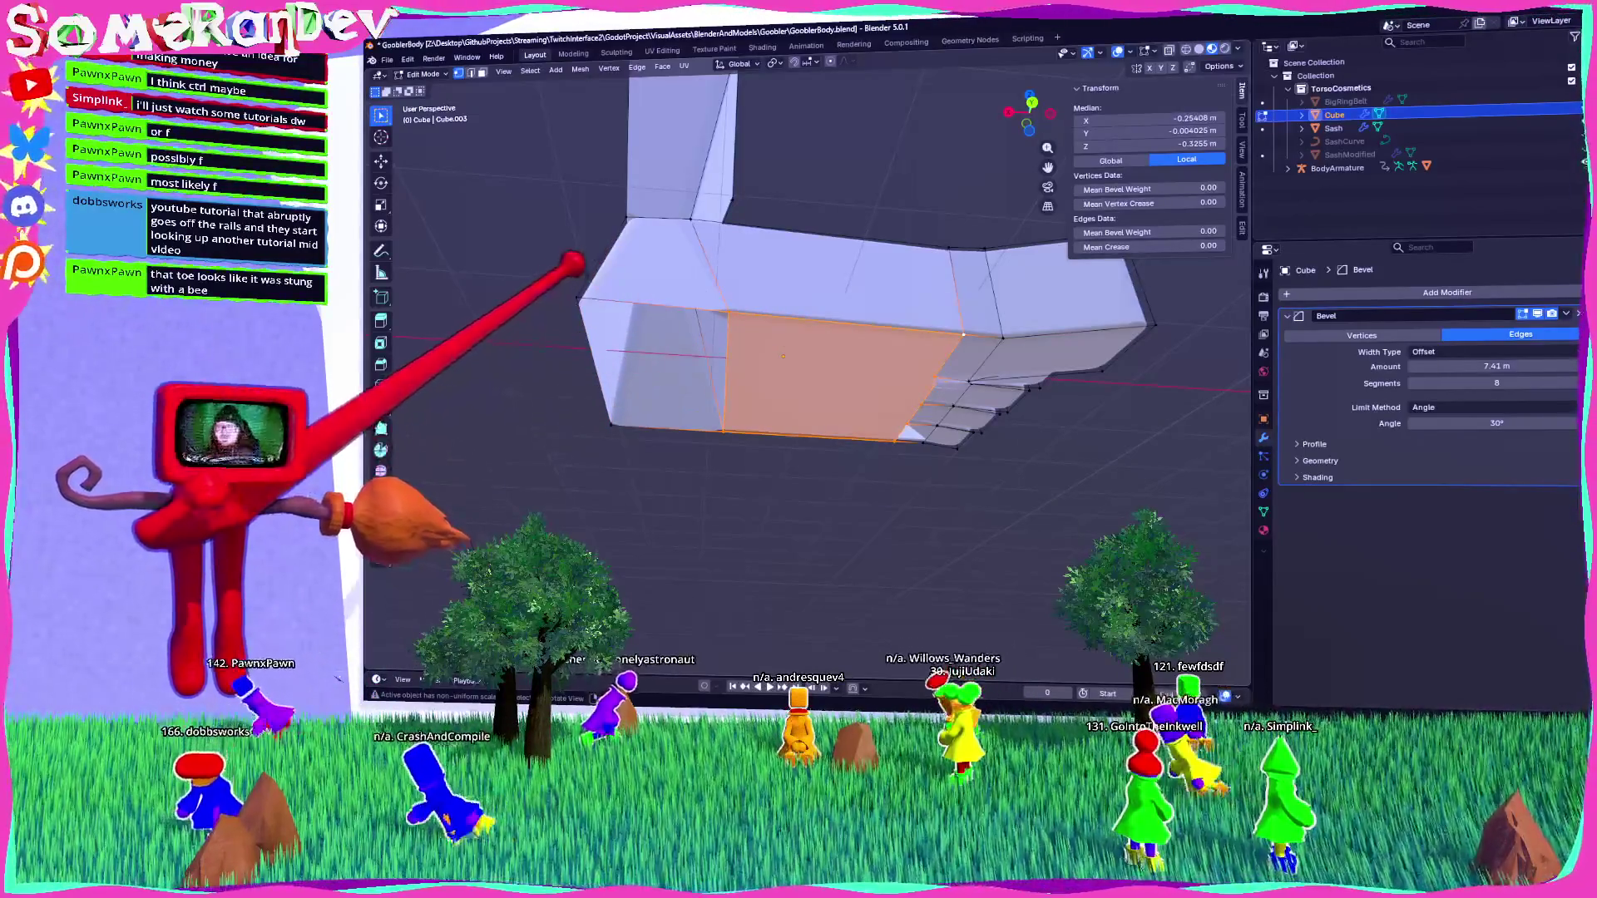
pyautogui.hotkey('ctrl', 'z')
# Remove the Bevel modifier from the Cube in Modifier Properties.
pyautogui.moveTo(622, 392)
pyautogui.mouseDown(button='middle')
pyautogui.moveTo(748, 403)
pyautogui.moveTo(812, 463)
pyautogui.moveTo(877, 492)
pyautogui.moveTo(1015, 502)
pyautogui.mouseUp(button='middle')
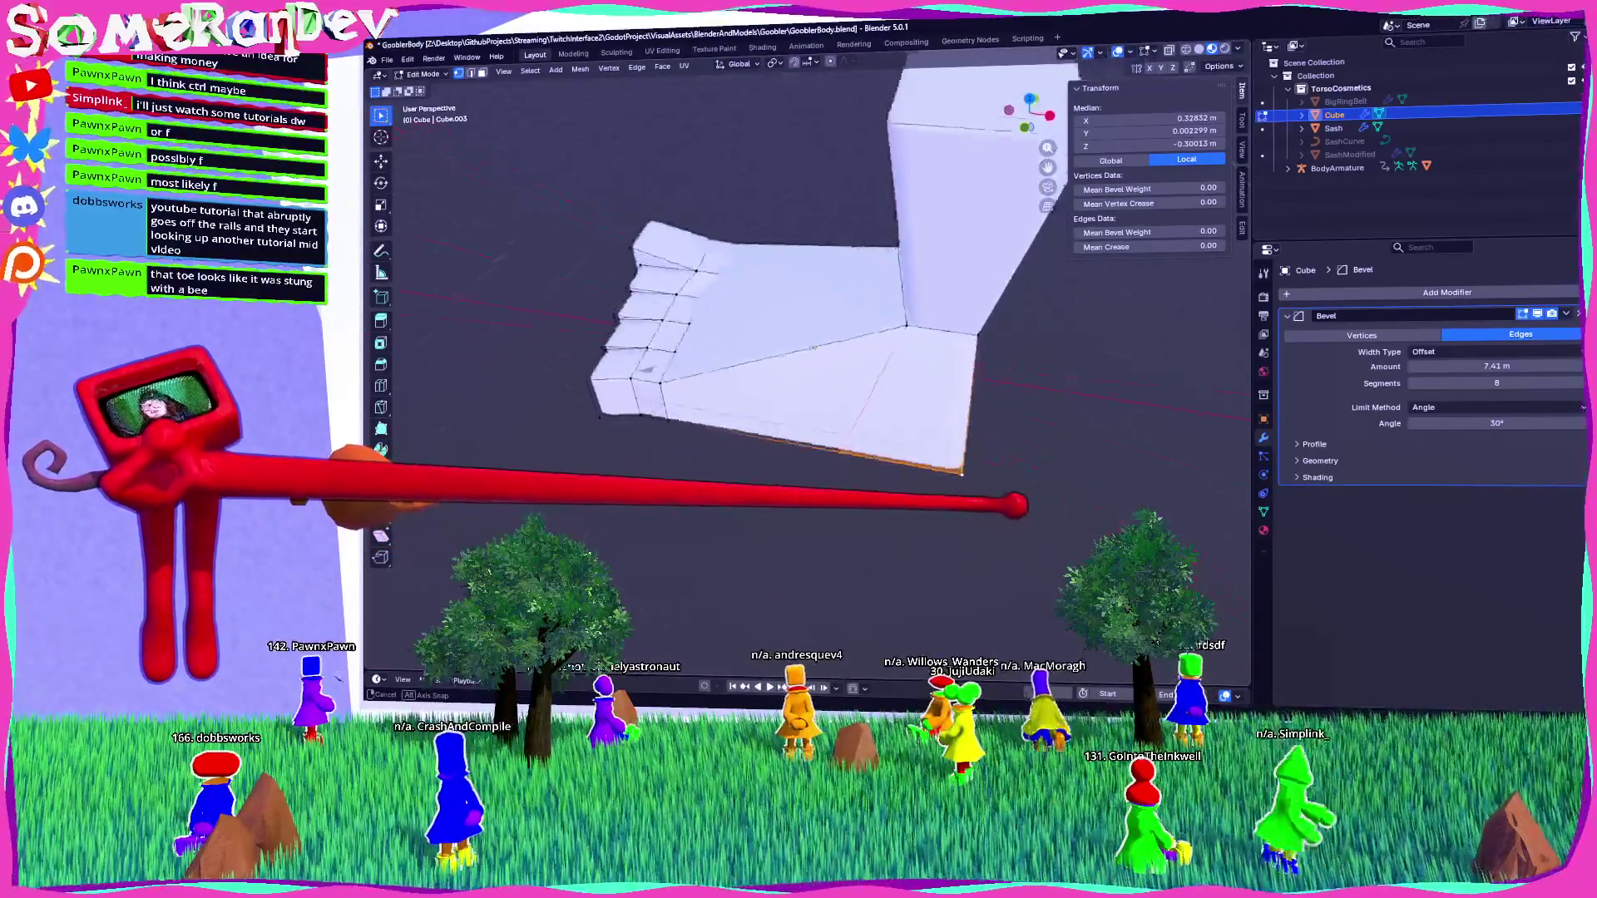
pyautogui.scroll(-5, 855, 331)
pyautogui.moveTo(856, 332)
pyautogui.mouseDown(button='middle')
pyautogui.moveTo(890, 296)
pyautogui.moveTo(857, 310)
pyautogui.moveTo(848, 164)
pyautogui.moveTo(831, 213)
pyautogui.moveTo(747, 281)
pyautogui.mouseUp(button='middle')
pyautogui.press('Tab')
pyautogui.scroll(6, 855, 285)
pyautogui.press('Tab')
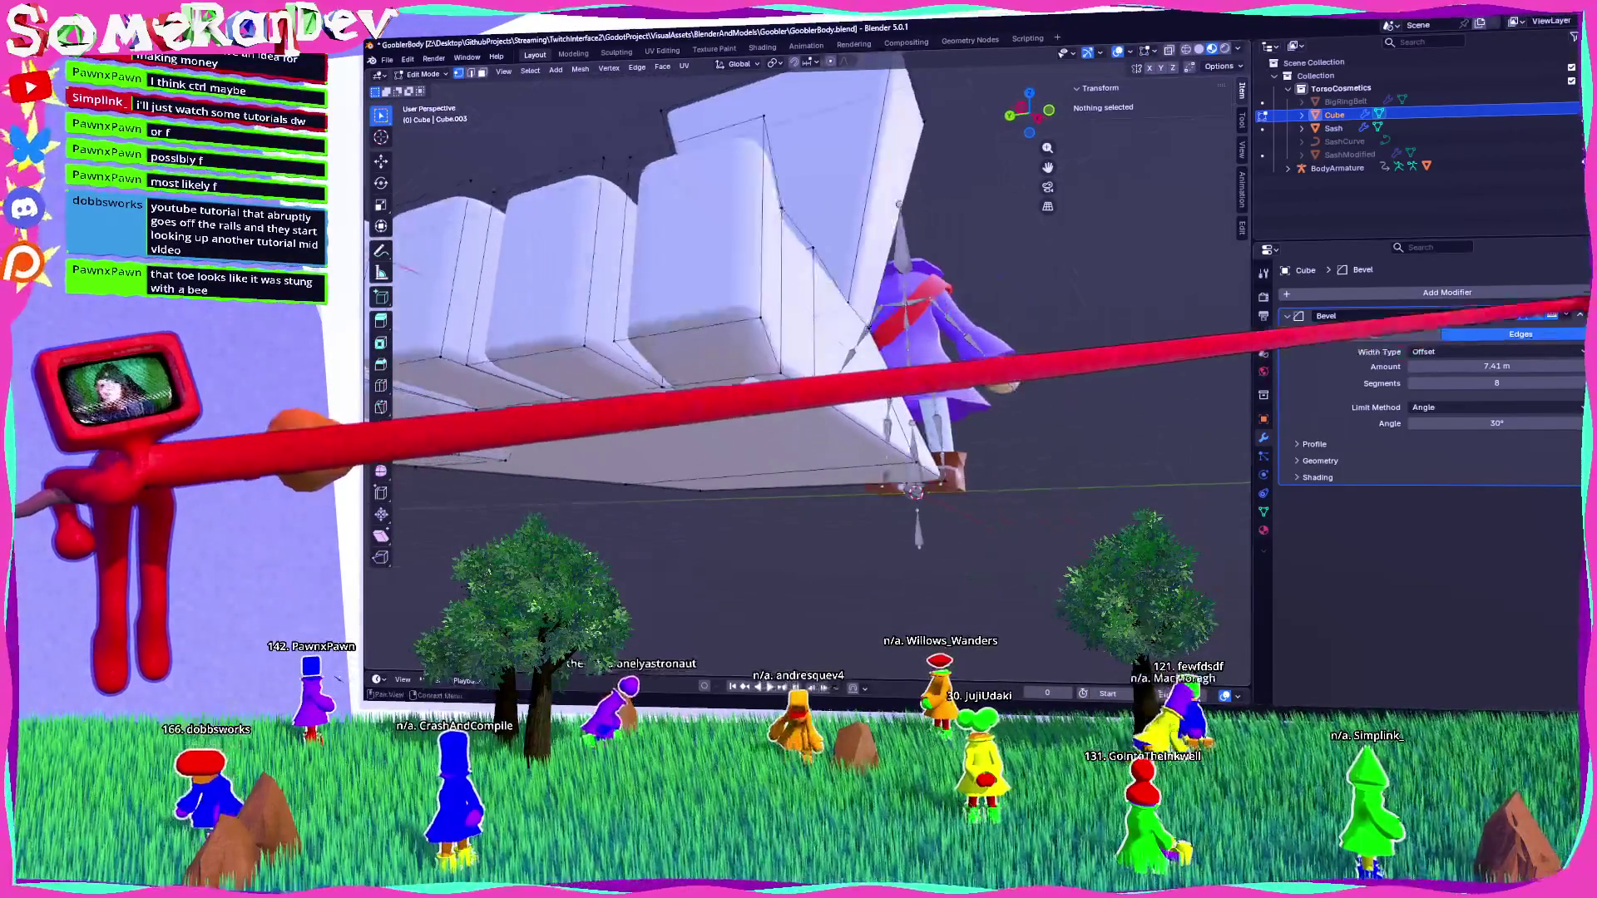
pyautogui.click(1579, 314)
pyautogui.moveTo(1087, 392)
pyautogui.mouseDown(button='middle')
pyautogui.moveTo(948, 366)
pyautogui.moveTo(962, 385)
pyautogui.moveTo(940, 442)
pyautogui.moveTo(891, 438)
pyautogui.moveTo(865, 495)
pyautogui.moveTo(945, 545)
pyautogui.moveTo(927, 360)
pyautogui.moveTo(909, 385)
pyautogui.moveTo(806, 316)
pyautogui.moveTo(873, 363)
pyautogui.moveTo(901, 357)
pyautogui.moveTo(666, 427)
pyautogui.moveTo(846, 461)
pyautogui.mouseUp(button='middle')
# Bevel all the foot's edges 0.0384 m wide with one segment, then return to Object Mode.
pyautogui.press('a')
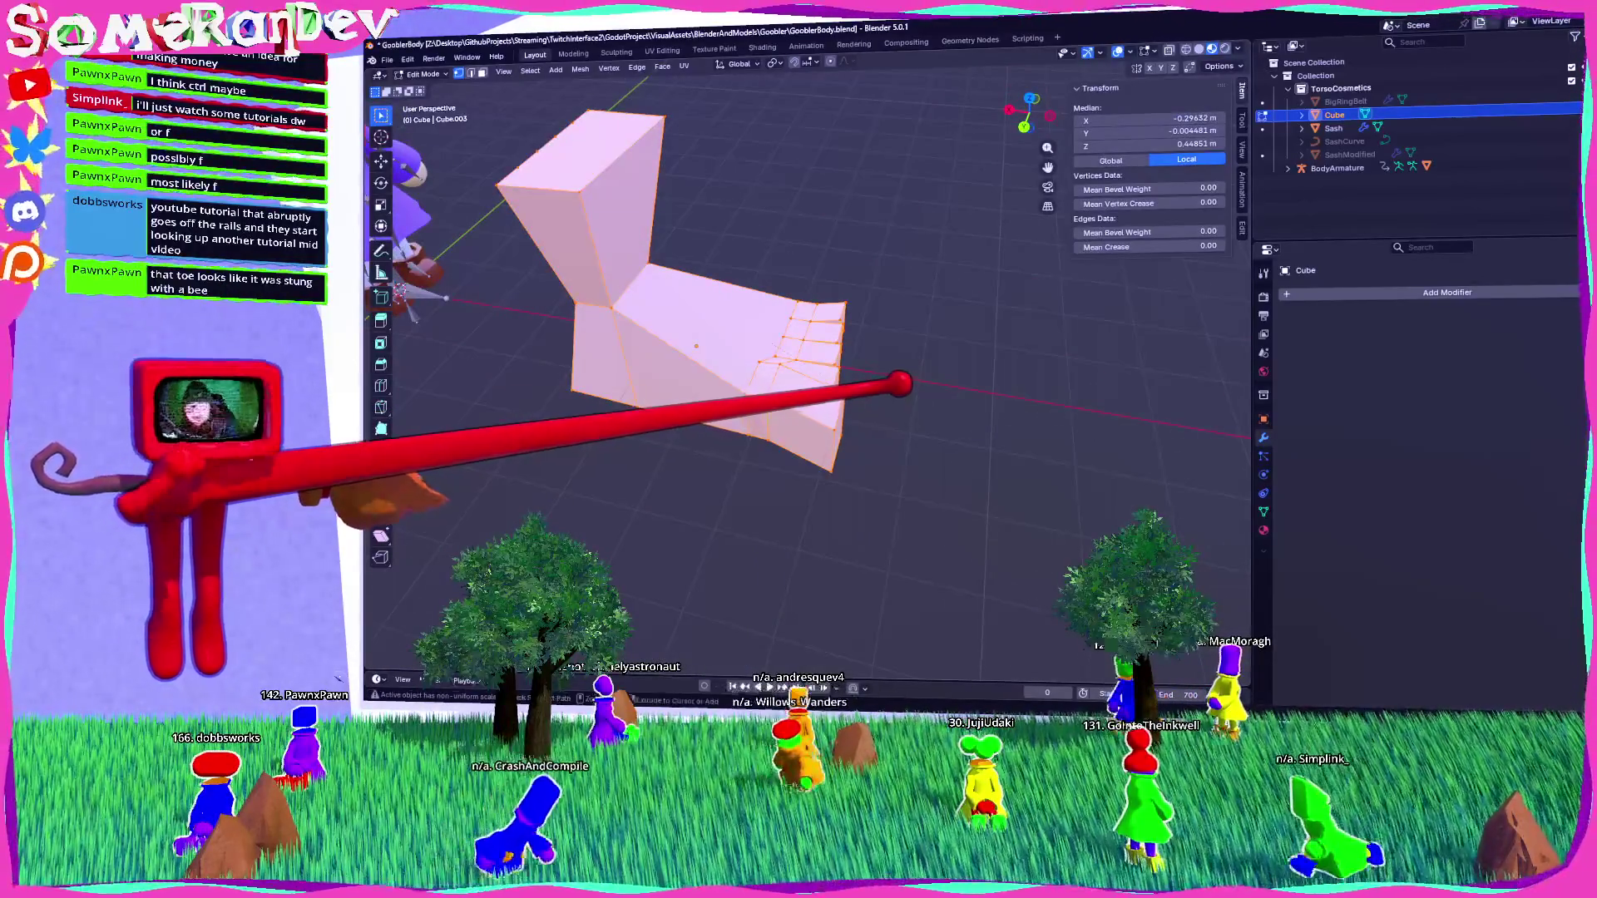
pyautogui.hotkey('ctrl', 'b')
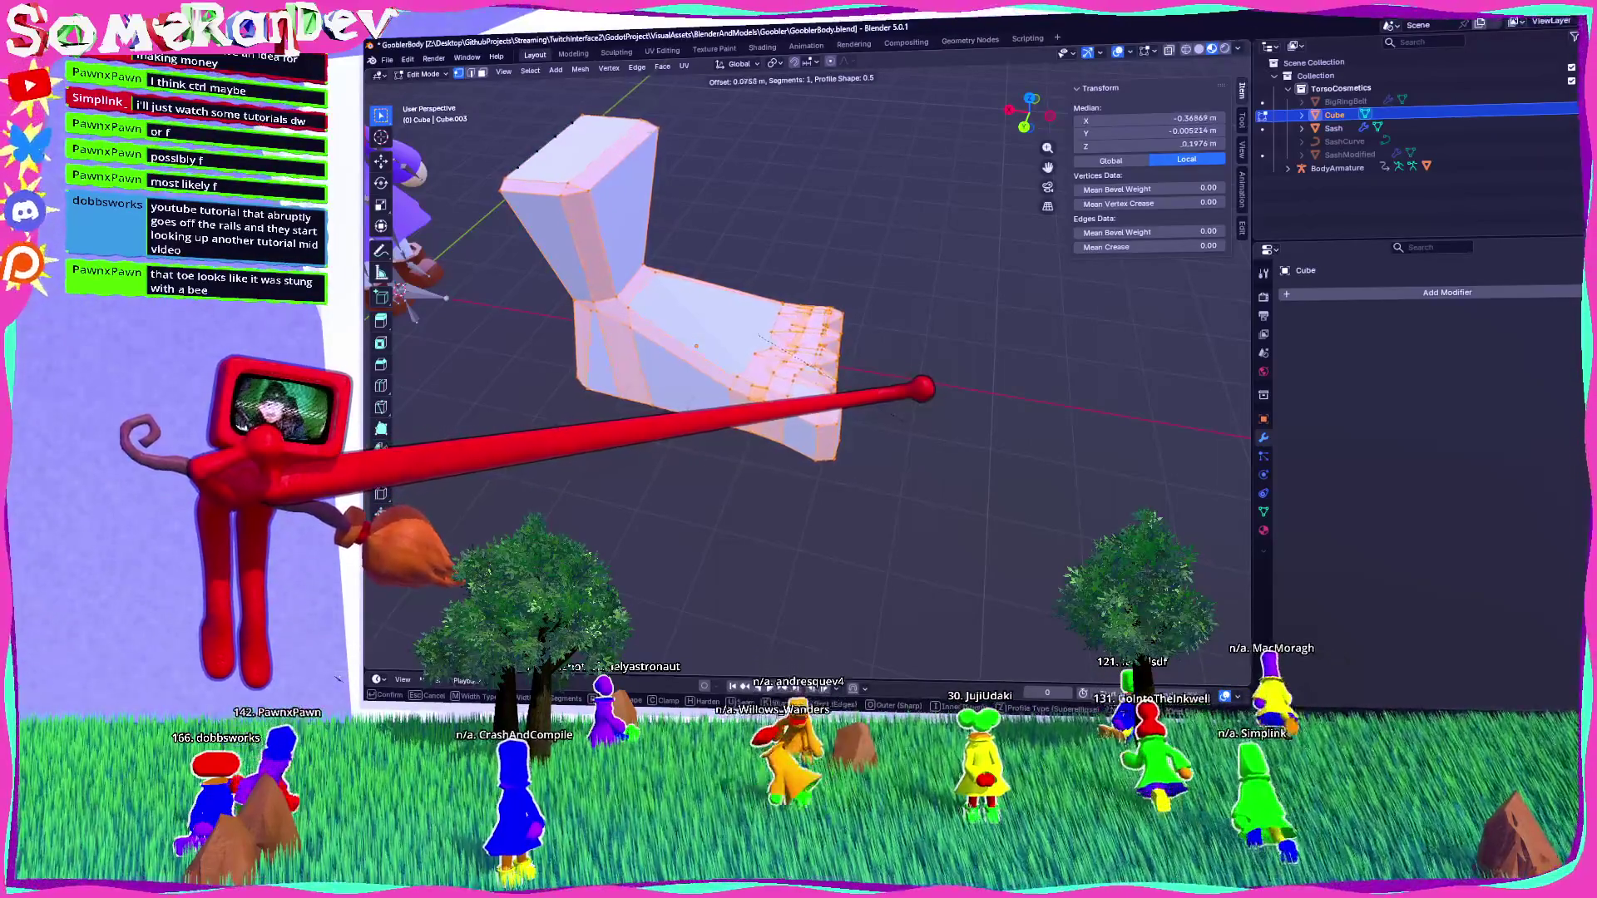
pyautogui.click(836, 381)
pyautogui.moveTo(855, 374)
pyautogui.mouseDown(button='middle')
pyautogui.moveTo(873, 367)
pyautogui.moveTo(777, 367)
pyautogui.moveTo(769, 407)
pyautogui.moveTo(749, 410)
pyautogui.moveTo(844, 428)
pyautogui.mouseUp(button='middle')
pyautogui.hotkey('ctrl', 'b')
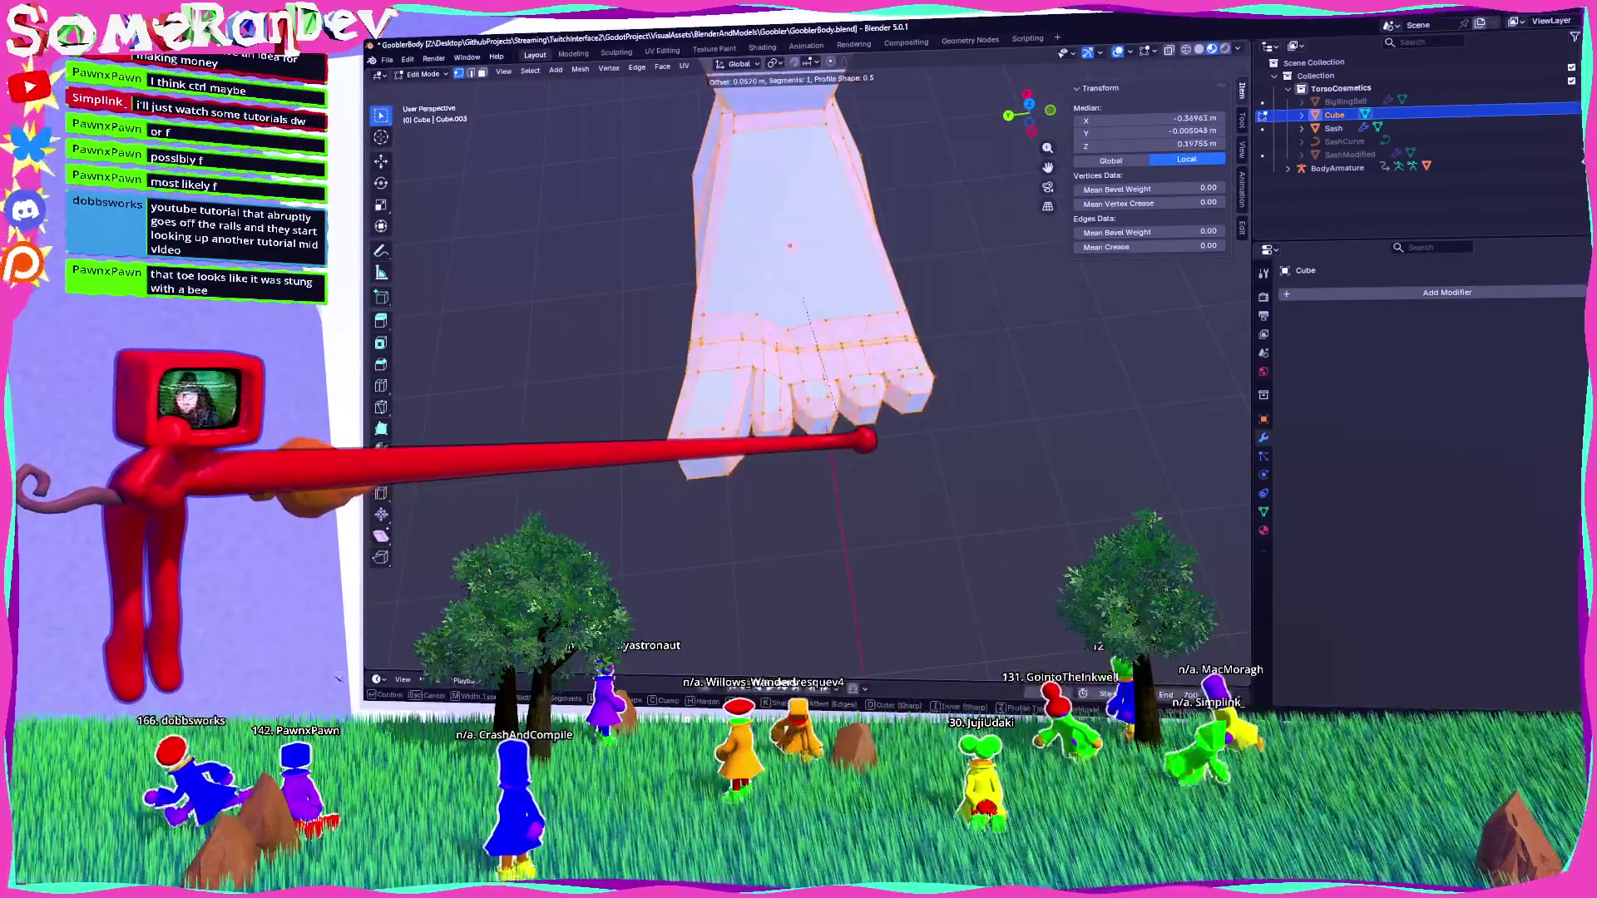
pyautogui.click(766, 266)
pyautogui.moveTo(767, 266)
pyautogui.mouseDown(button='middle')
pyautogui.moveTo(884, 303)
pyautogui.moveTo(827, 382)
pyautogui.moveTo(934, 357)
pyautogui.moveTo(959, 412)
pyautogui.moveTo(963, 499)
pyautogui.moveTo(980, 357)
pyautogui.moveTo(929, 478)
pyautogui.mouseUp(button='middle')
pyautogui.press('Tab')
# Frame the wizard and place the foot on its head in the left orthographic view.
pyautogui.moveTo(1117, 494)
pyautogui.mouseDown(button='middle')
pyautogui.moveTo(951, 313)
pyautogui.moveTo(866, 467)
pyautogui.moveTo(848, 538)
pyautogui.mouseUp(button='middle')
pyautogui.scroll(2, 1040, 416)
pyautogui.scroll(3, 952, 313)
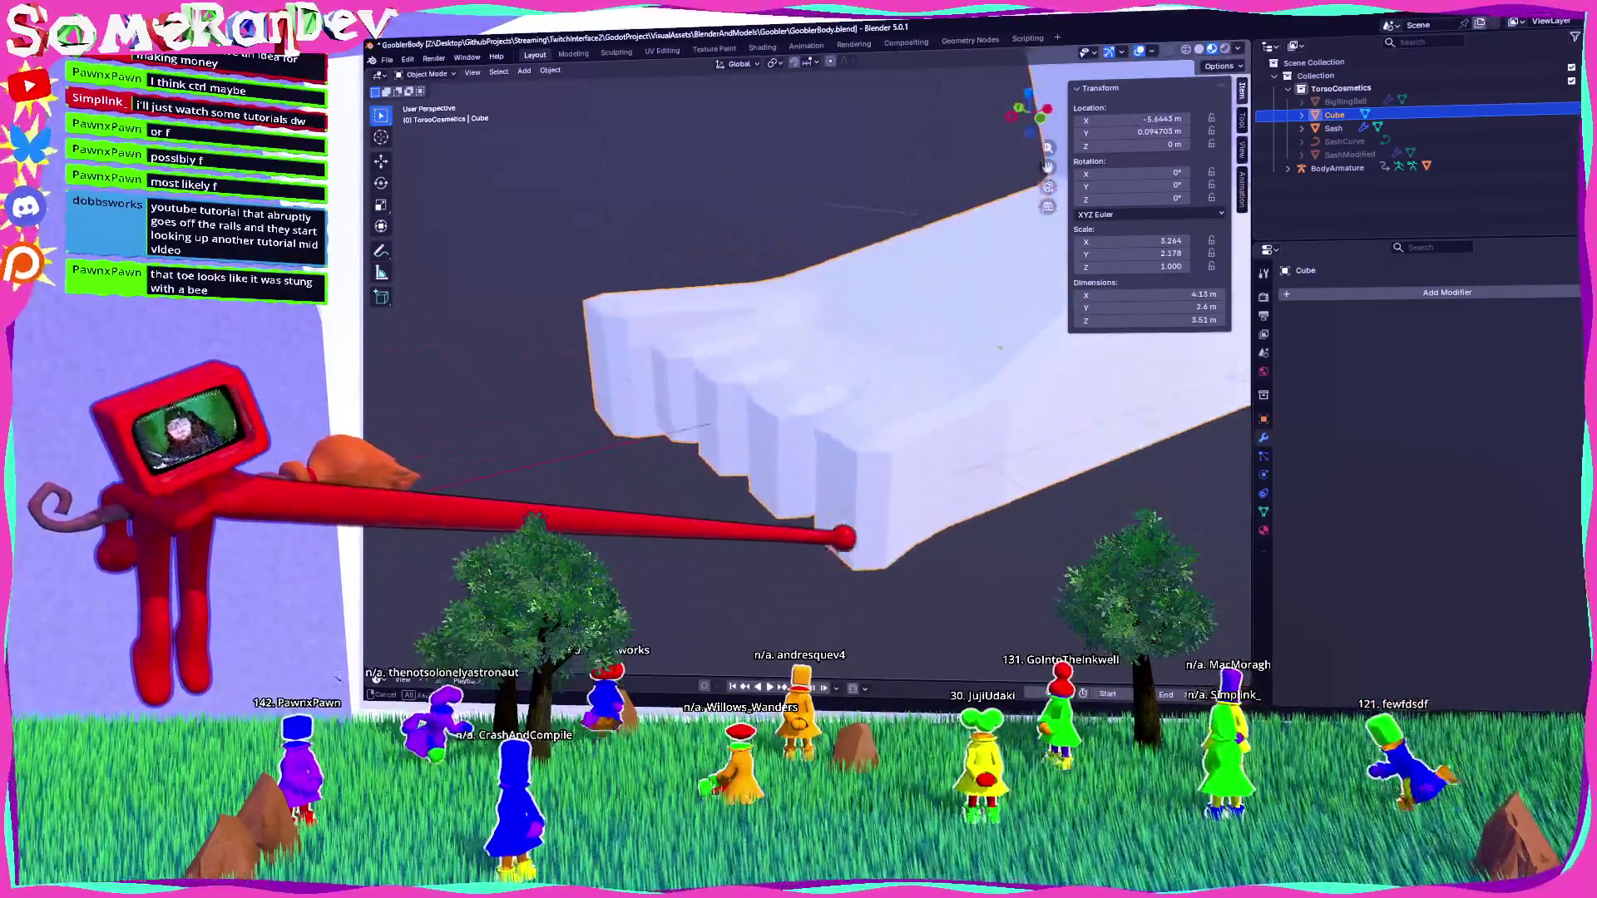
pyautogui.scroll(-4, 848, 538)
pyautogui.moveTo(934, 485); pyautogui.dragTo(731, 520, button='middle')
pyautogui.moveTo(806, 374)
pyautogui.mouseDown(button='middle')
pyautogui.moveTo(881, 358)
pyautogui.moveTo(814, 374)
pyautogui.moveTo(865, 374)
pyautogui.mouseUp(button='middle')
pyautogui.scroll(2, 865, 366)
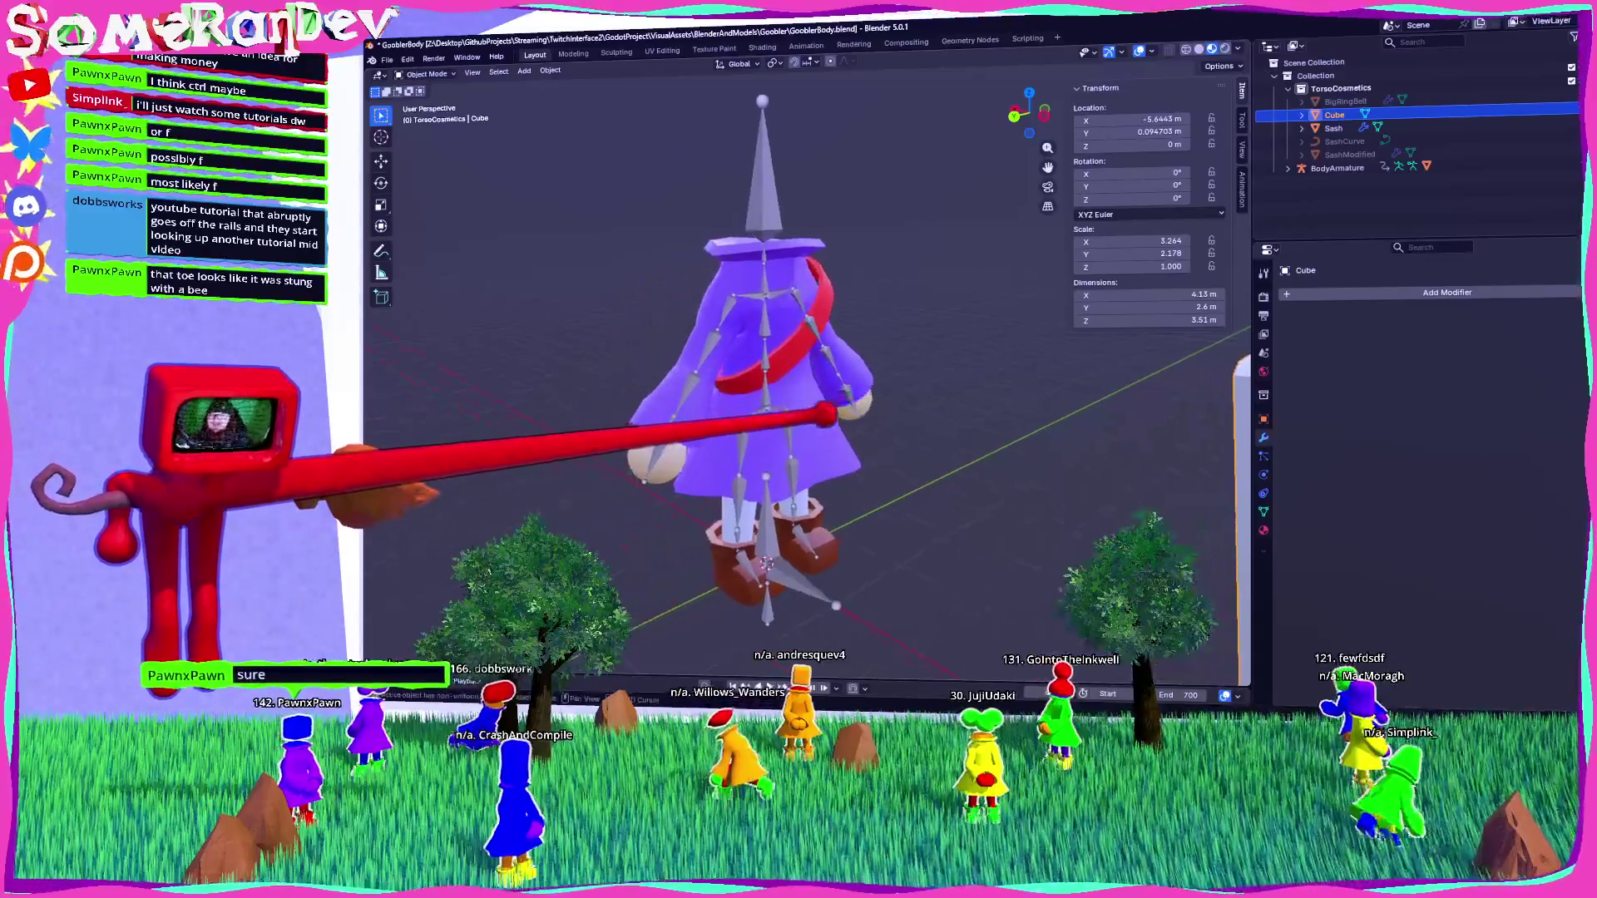
pyautogui.scroll(3, 865, 374)
pyautogui.moveTo(761, 465)
pyautogui.mouseDown(button='middle')
pyautogui.moveTo(762, 549)
pyautogui.moveTo(836, 470)
pyautogui.mouseUp(button='middle')
pyautogui.scroll(-5, 762, 549)
pyautogui.press('KP_5')
pyautogui.click(1056, 86)
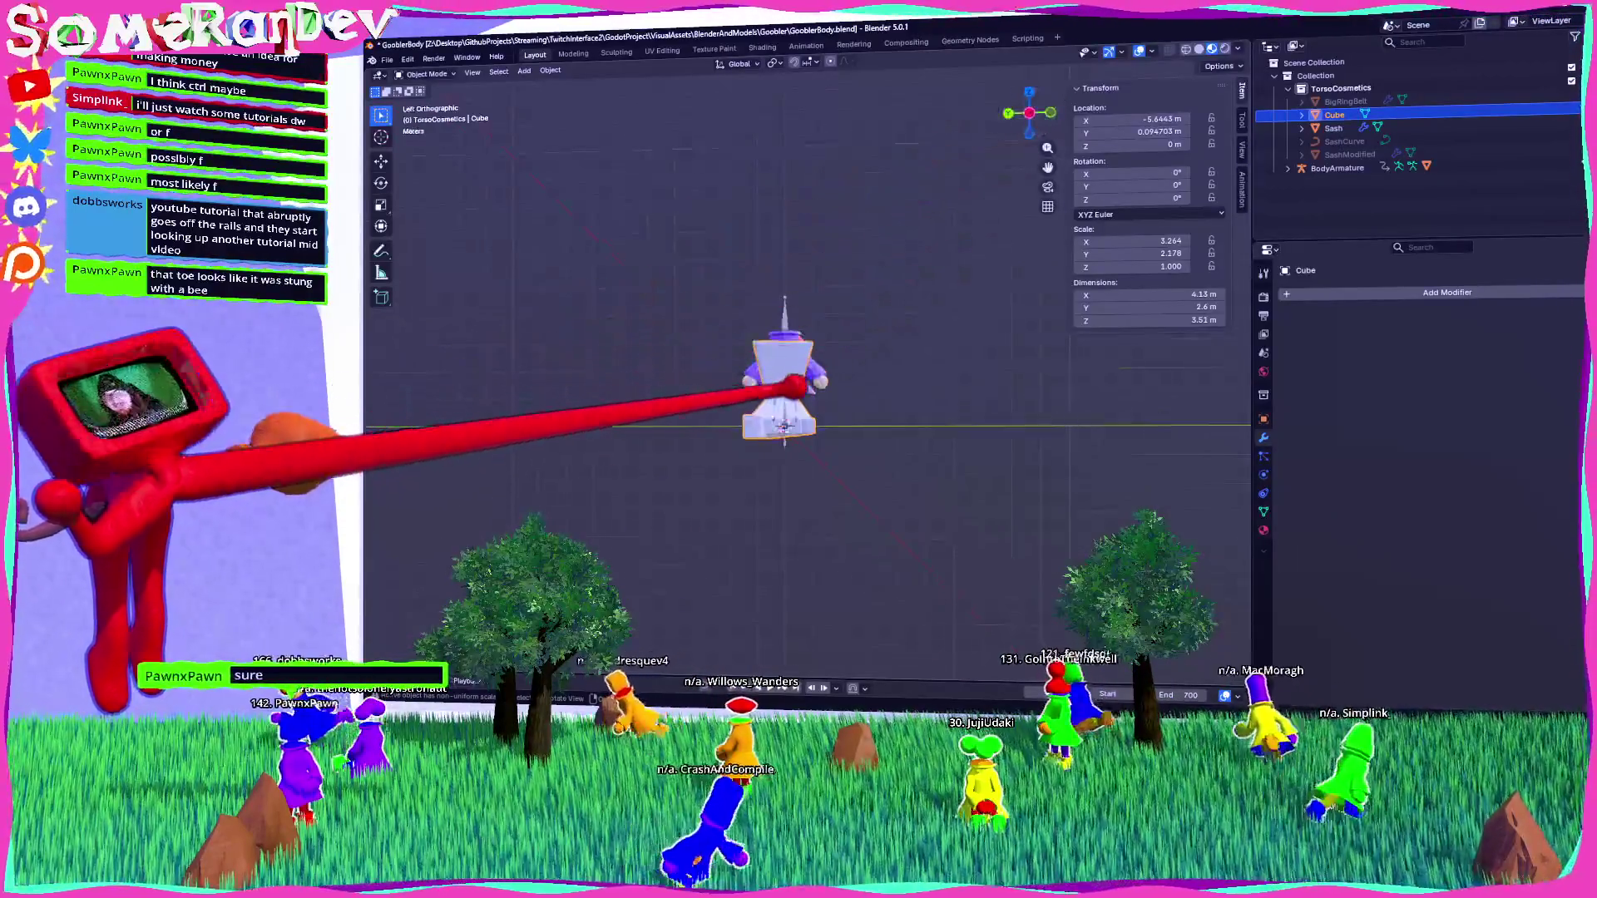
pyautogui.click(805, 269)
# Shift the foot sideways to centre it on the head in front view.
pyautogui.click(1050, 113)
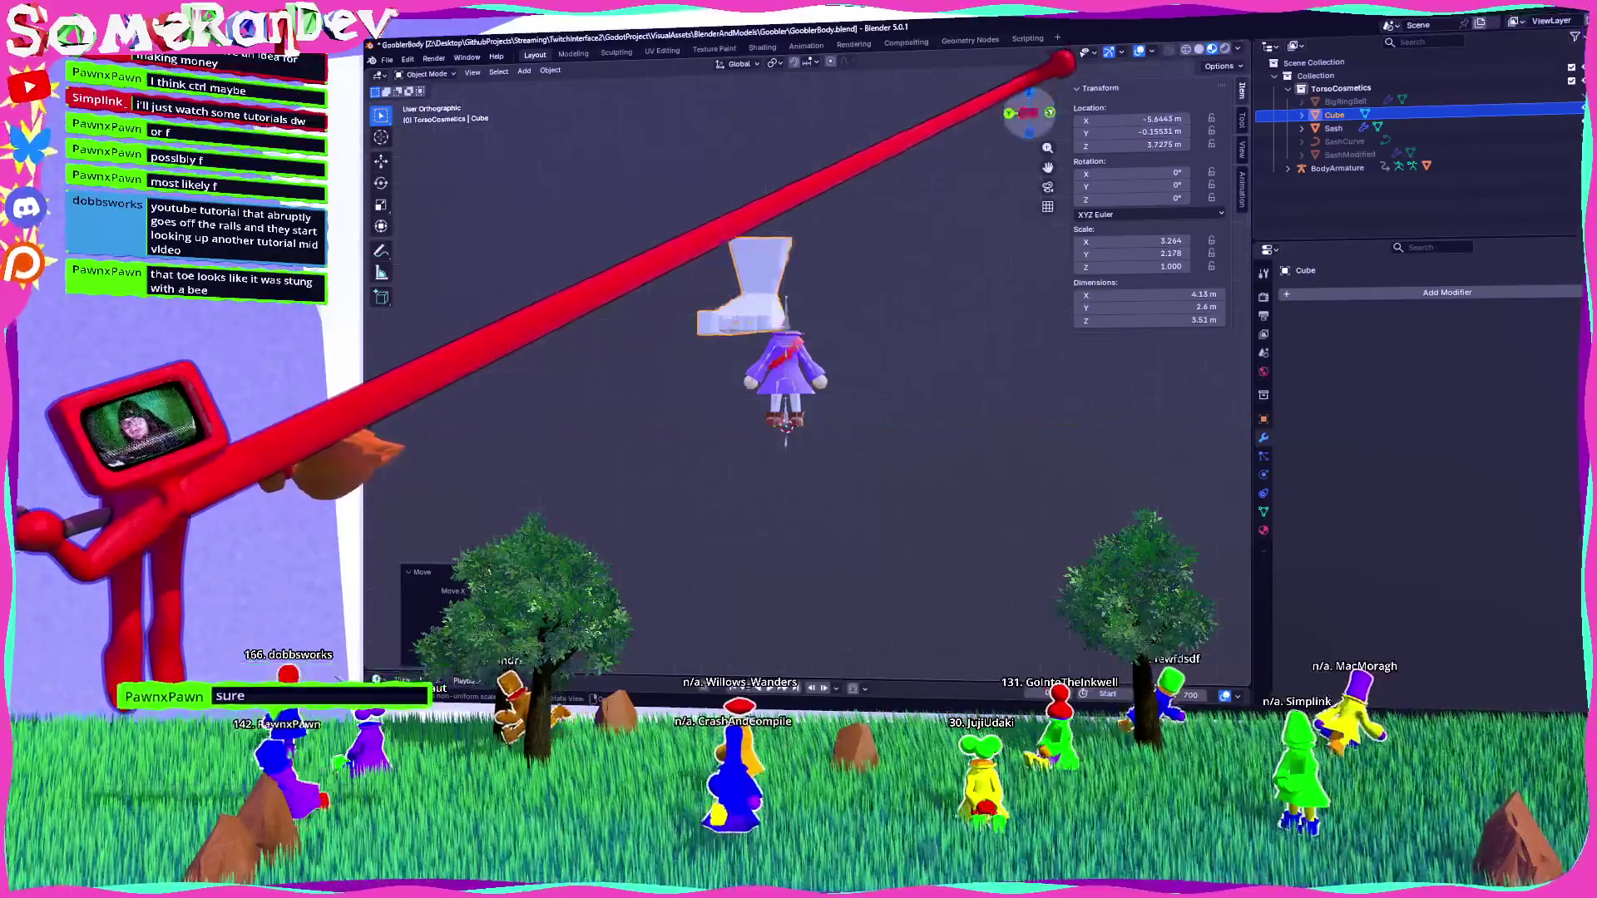
pyautogui.press('g')
pyautogui.scroll(3, 820, 260)
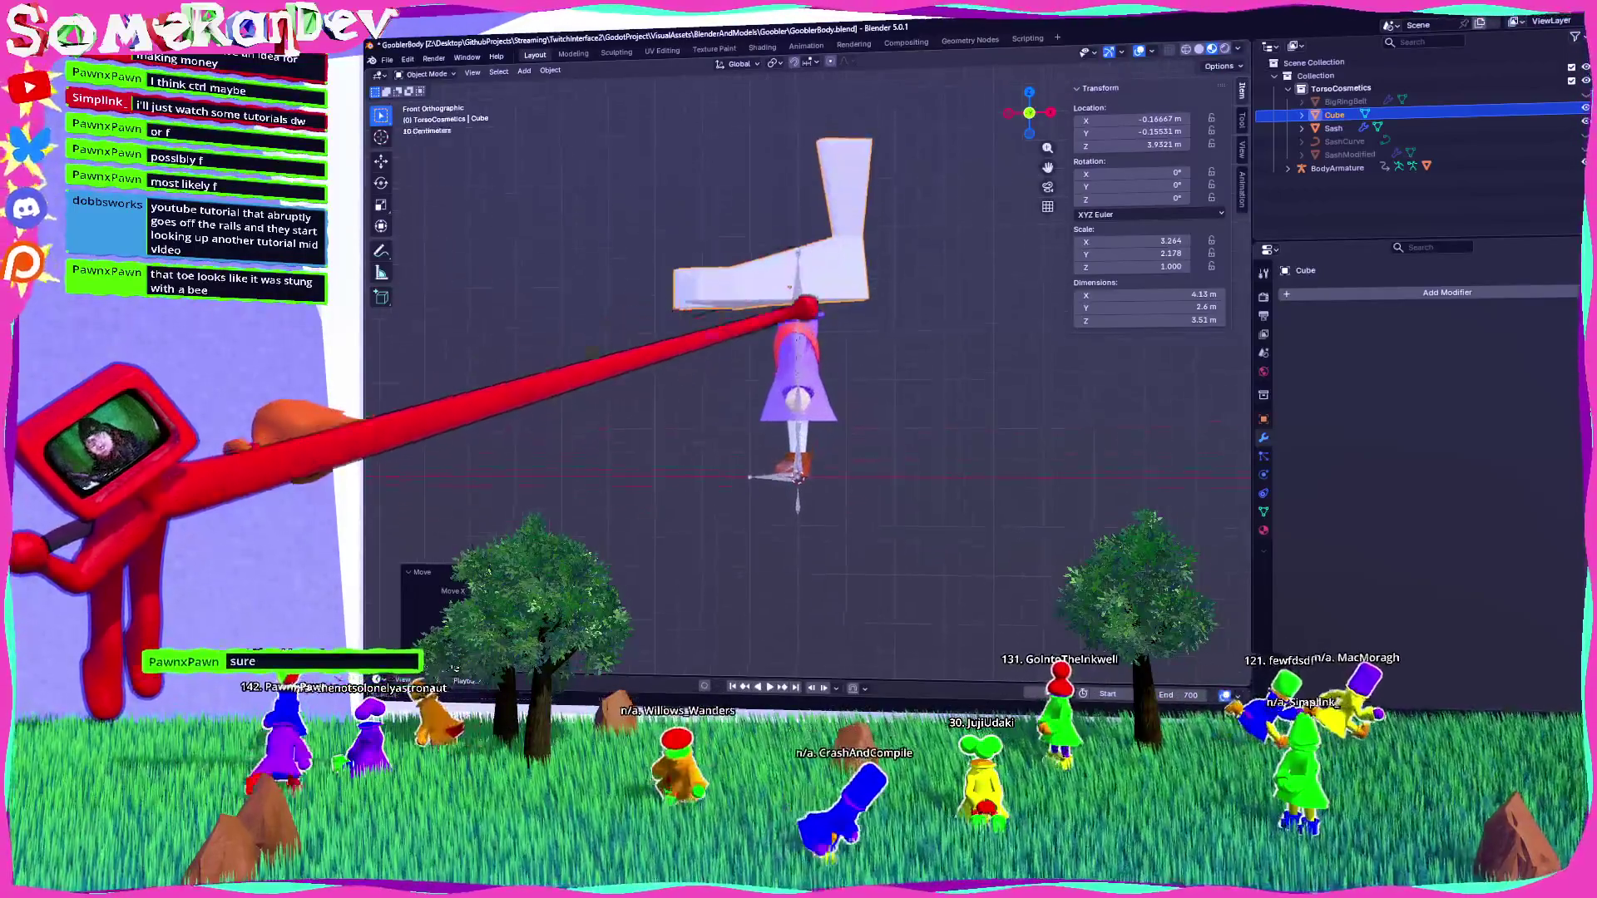
pyautogui.click(789, 358)
pyautogui.moveTo(788, 358)
pyautogui.mouseDown(button='middle')
pyautogui.moveTo(766, 339)
pyautogui.moveTo(777, 356)
pyautogui.moveTo(948, 357)
pyautogui.moveTo(822, 362)
pyautogui.mouseUp(button='middle')
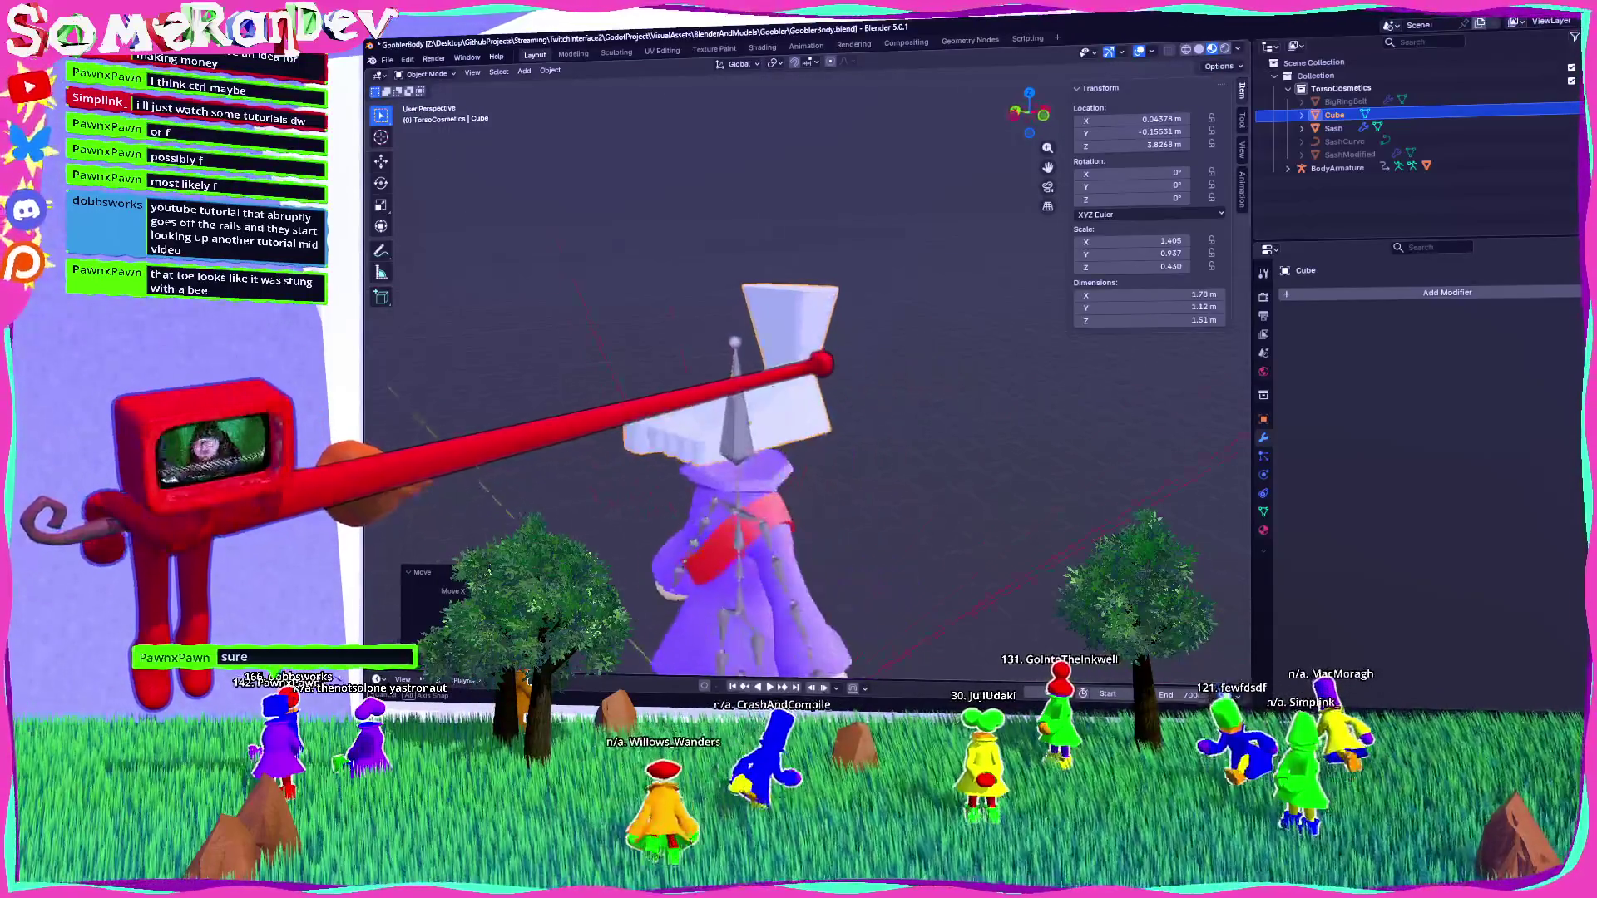
pyautogui.click(1034, 101)
pyautogui.press('g')
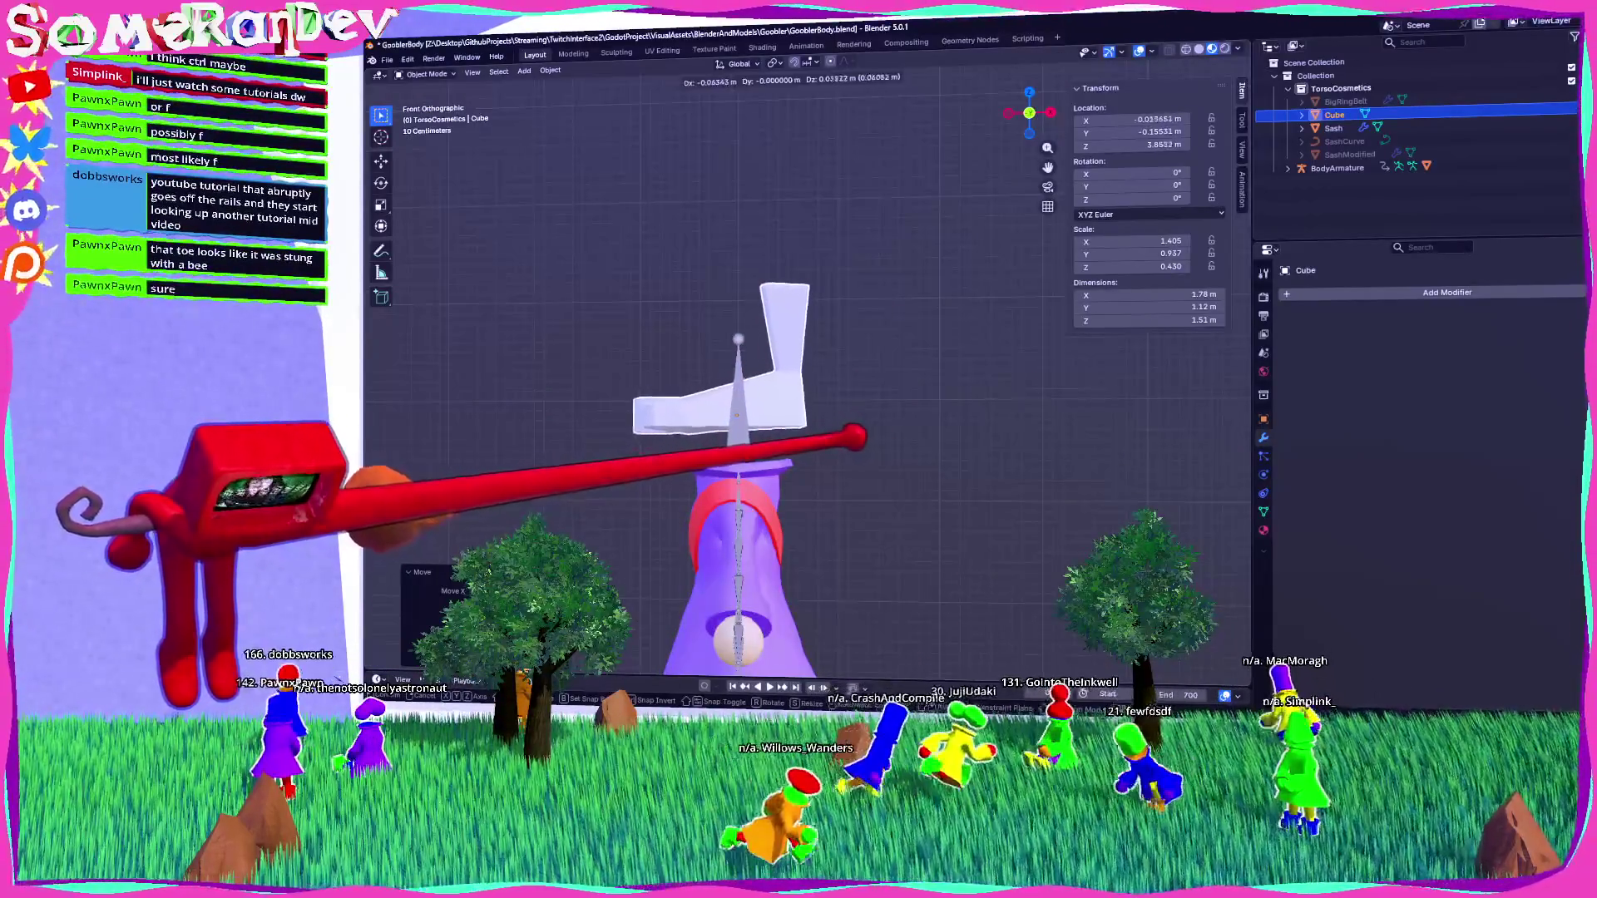
# Save GooblerBody and switch to the GooblerPieces file.
pyautogui.hotkey('ctrl', 's')
pyautogui.moveTo(748, 374); pyautogui.dragTo(832, 366, button='middle')
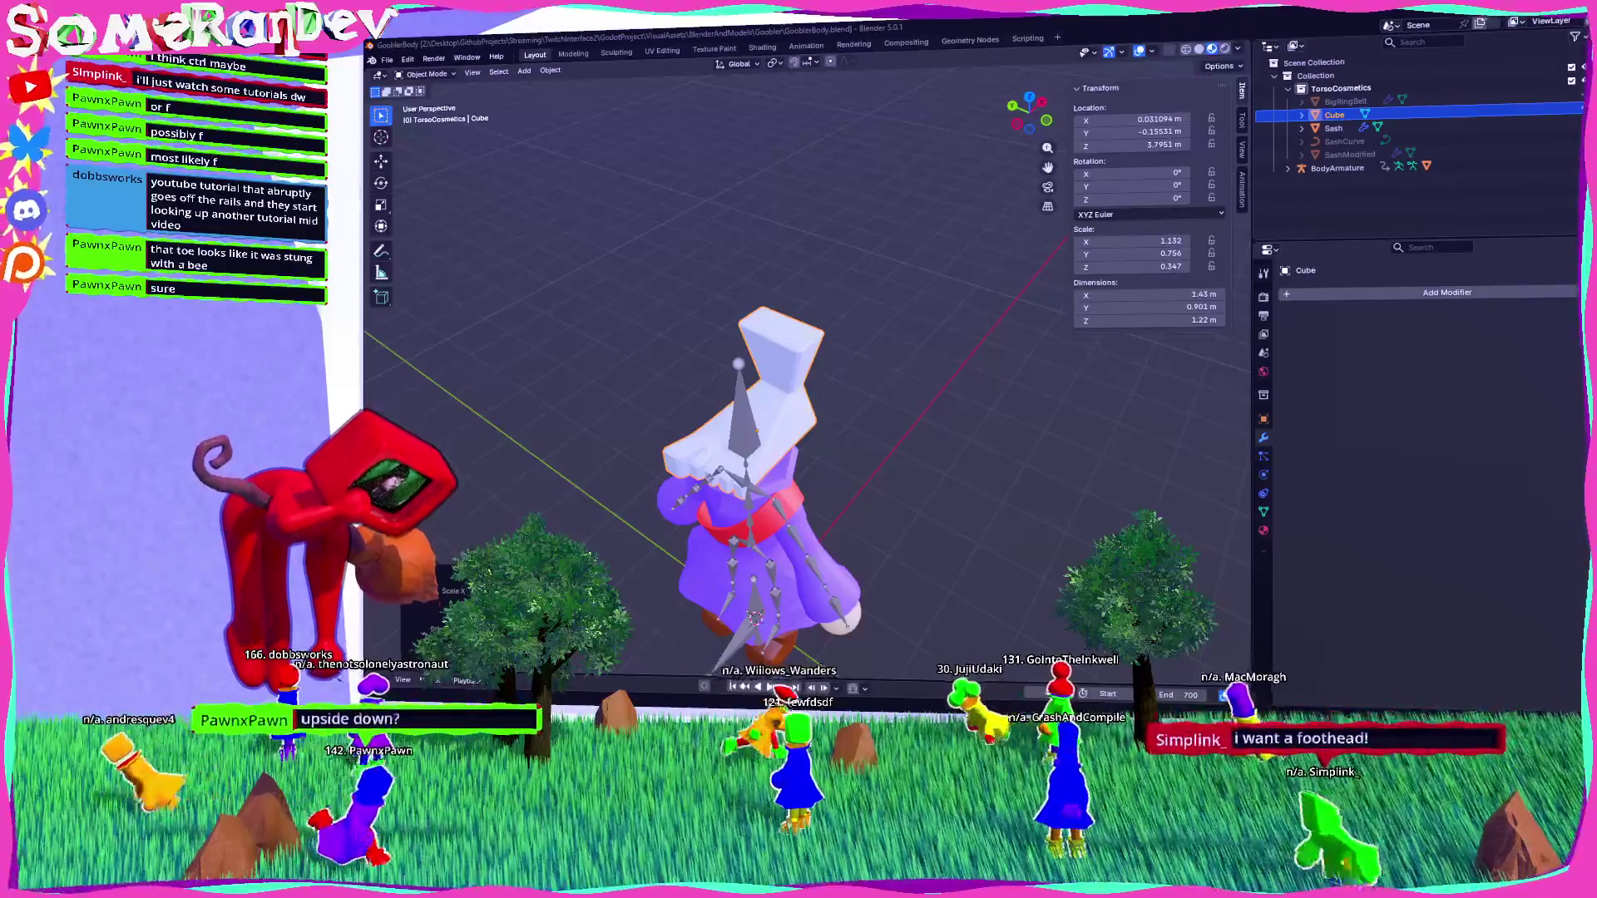
pyautogui.hotkey('alt', 'Tab')
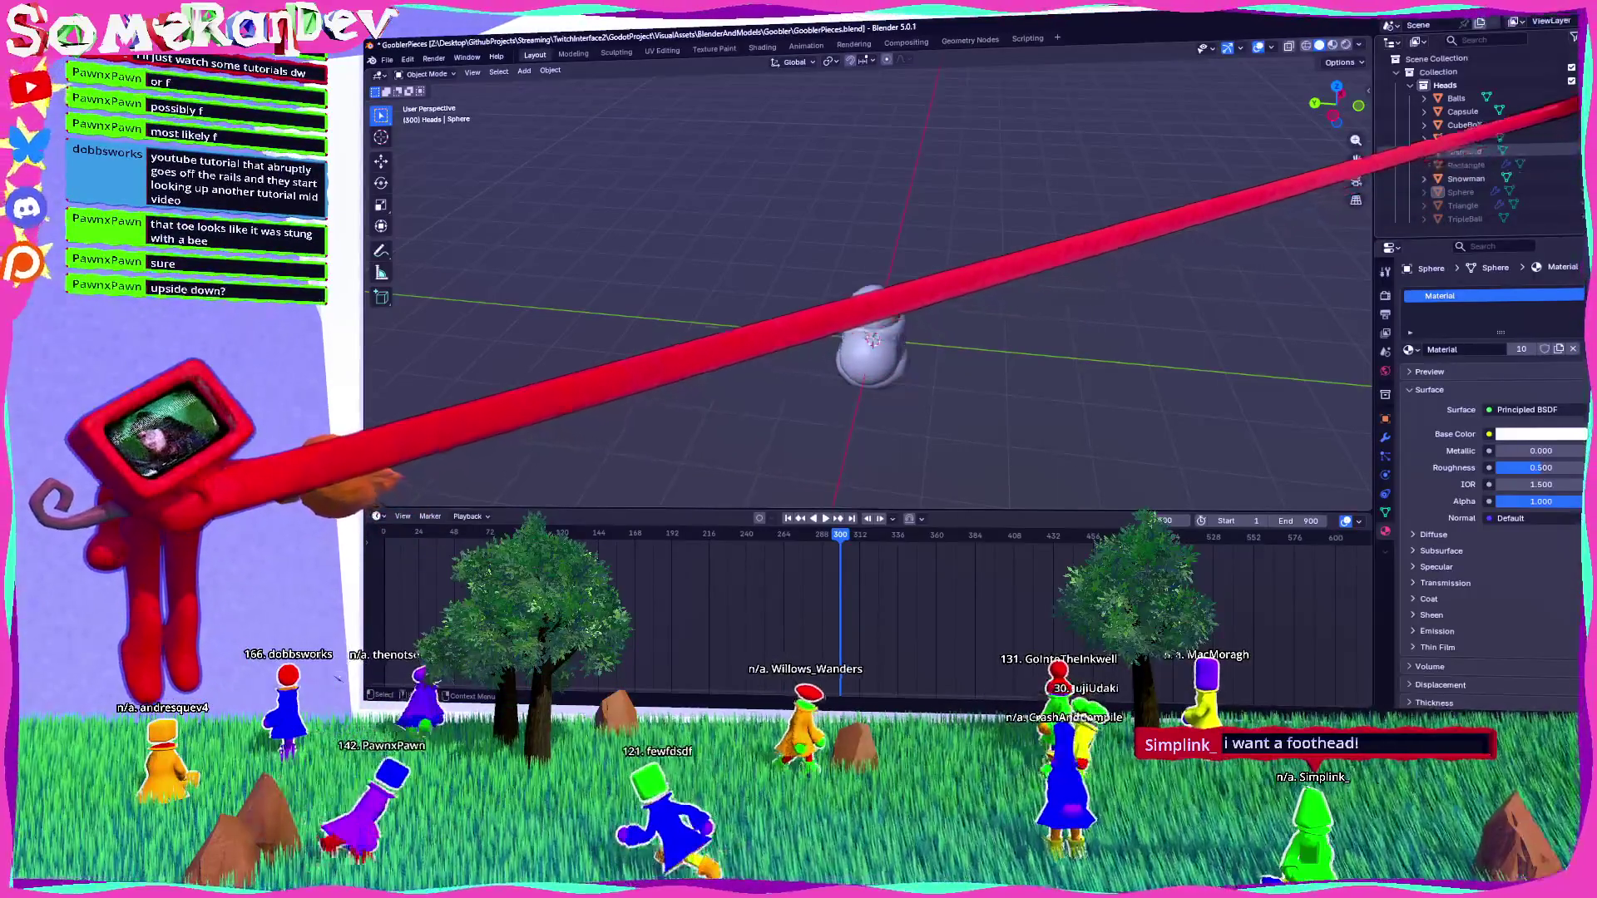
# Leave GooblerPieces and reopen GooblerBody.blend from recent files, answering the save prompt.
pyautogui.moveTo(873, 332); pyautogui.dragTo(960, 351, button='middle')
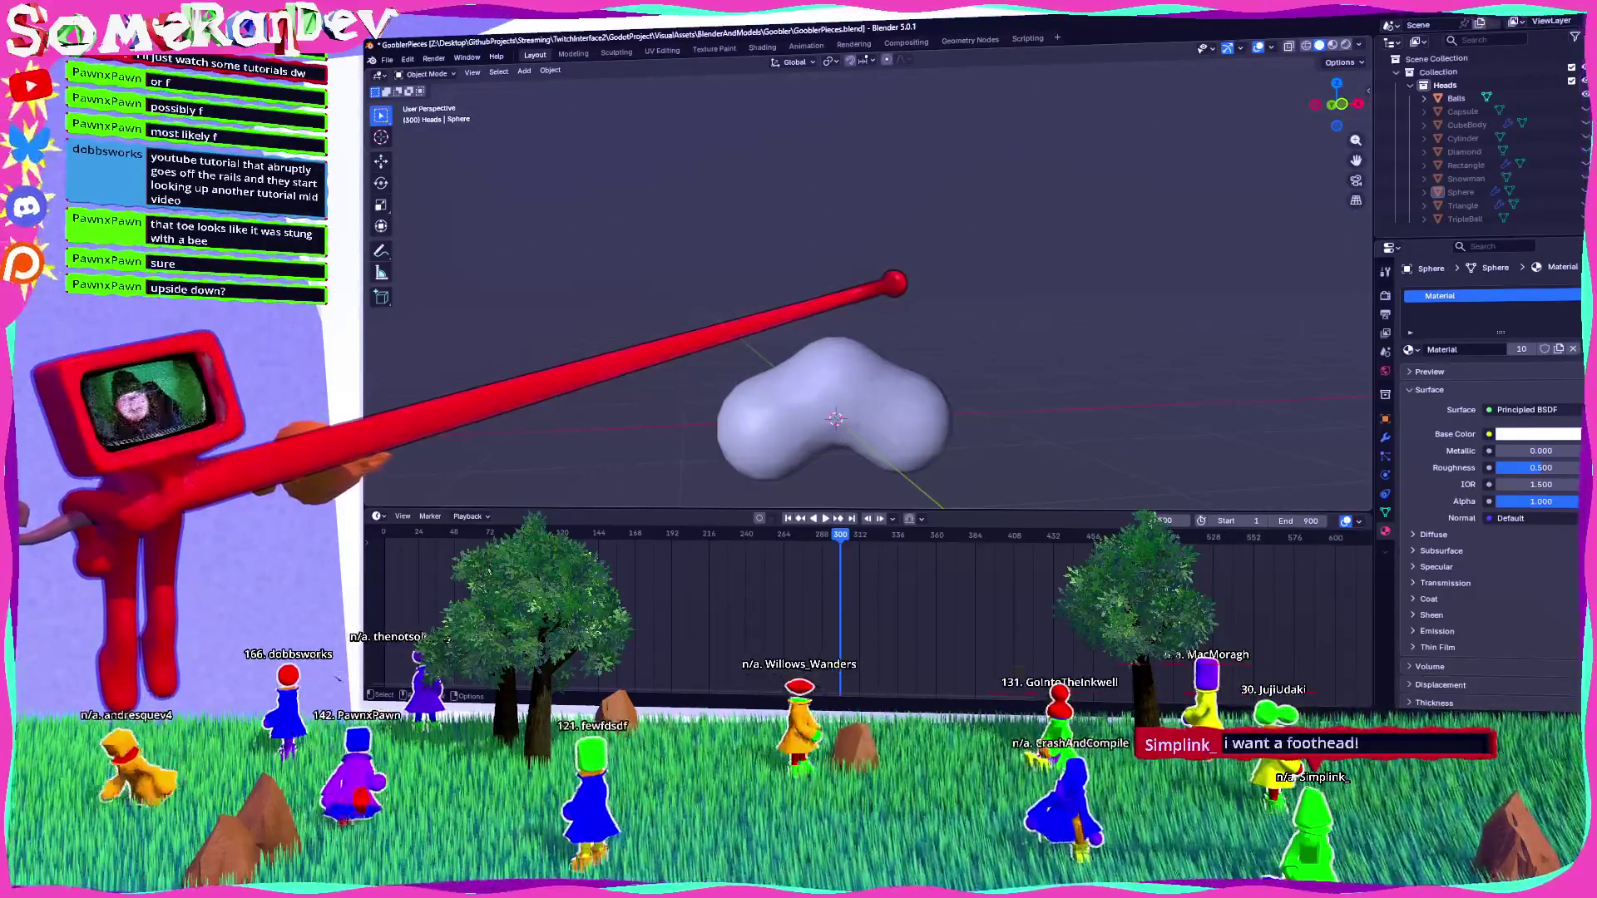
pyautogui.scroll(-2, 835, 375)
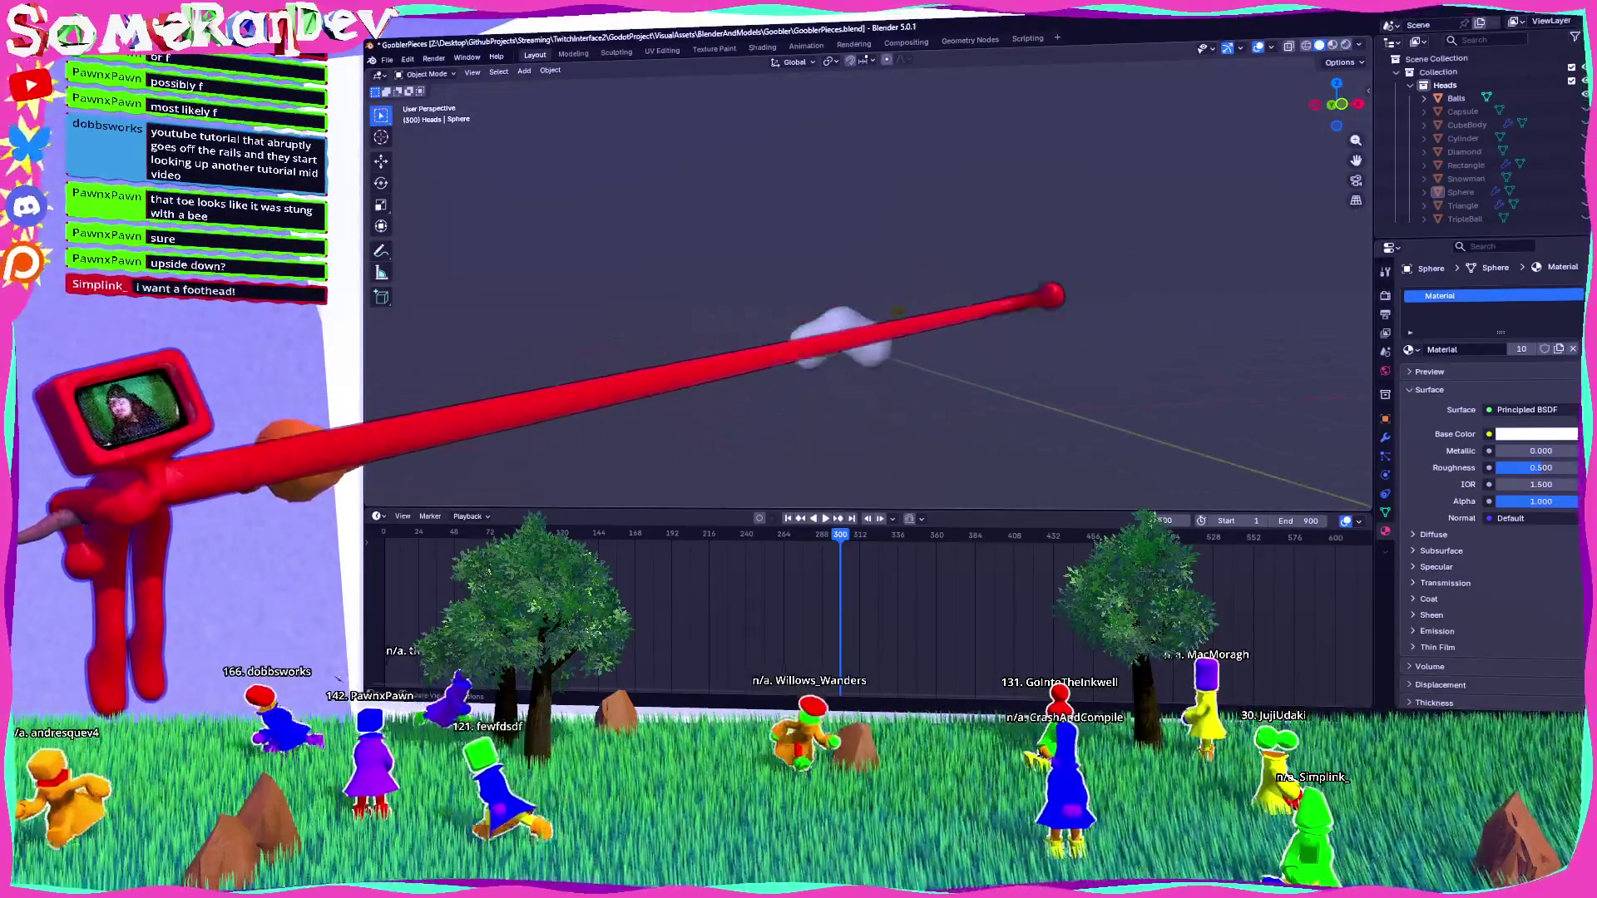
pyautogui.moveTo(915, 27)
pyautogui.mouseDown()
pyautogui.moveTo(932, 251)
pyautogui.moveTo(923, 25)
pyautogui.mouseUp()
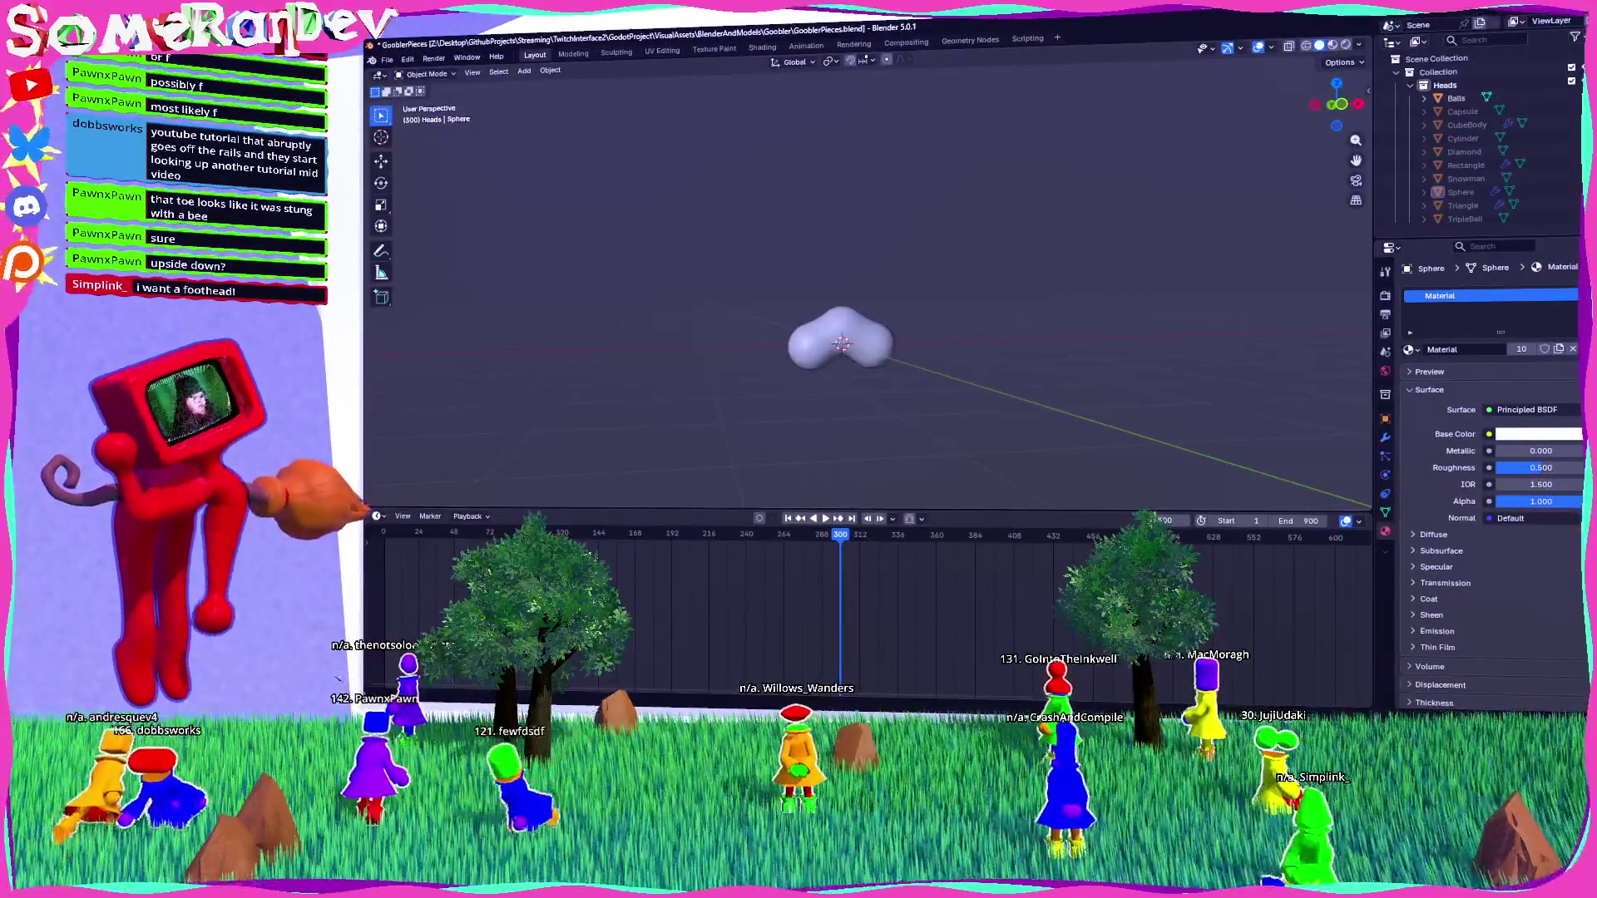
pyautogui.click(387, 59)
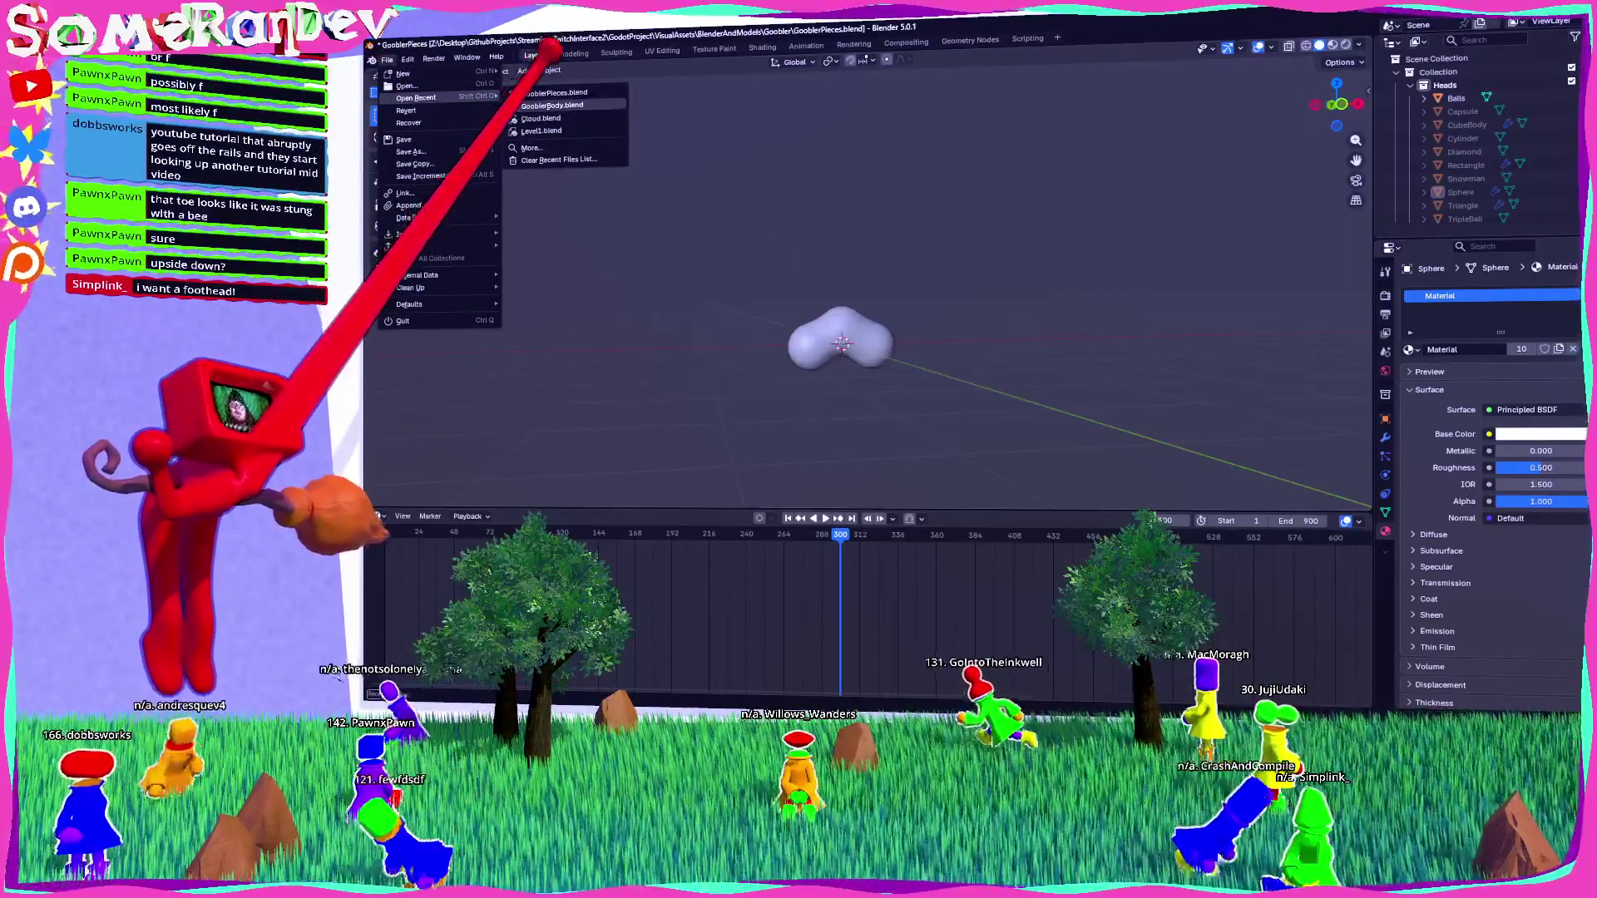
pyautogui.click(402, 320)
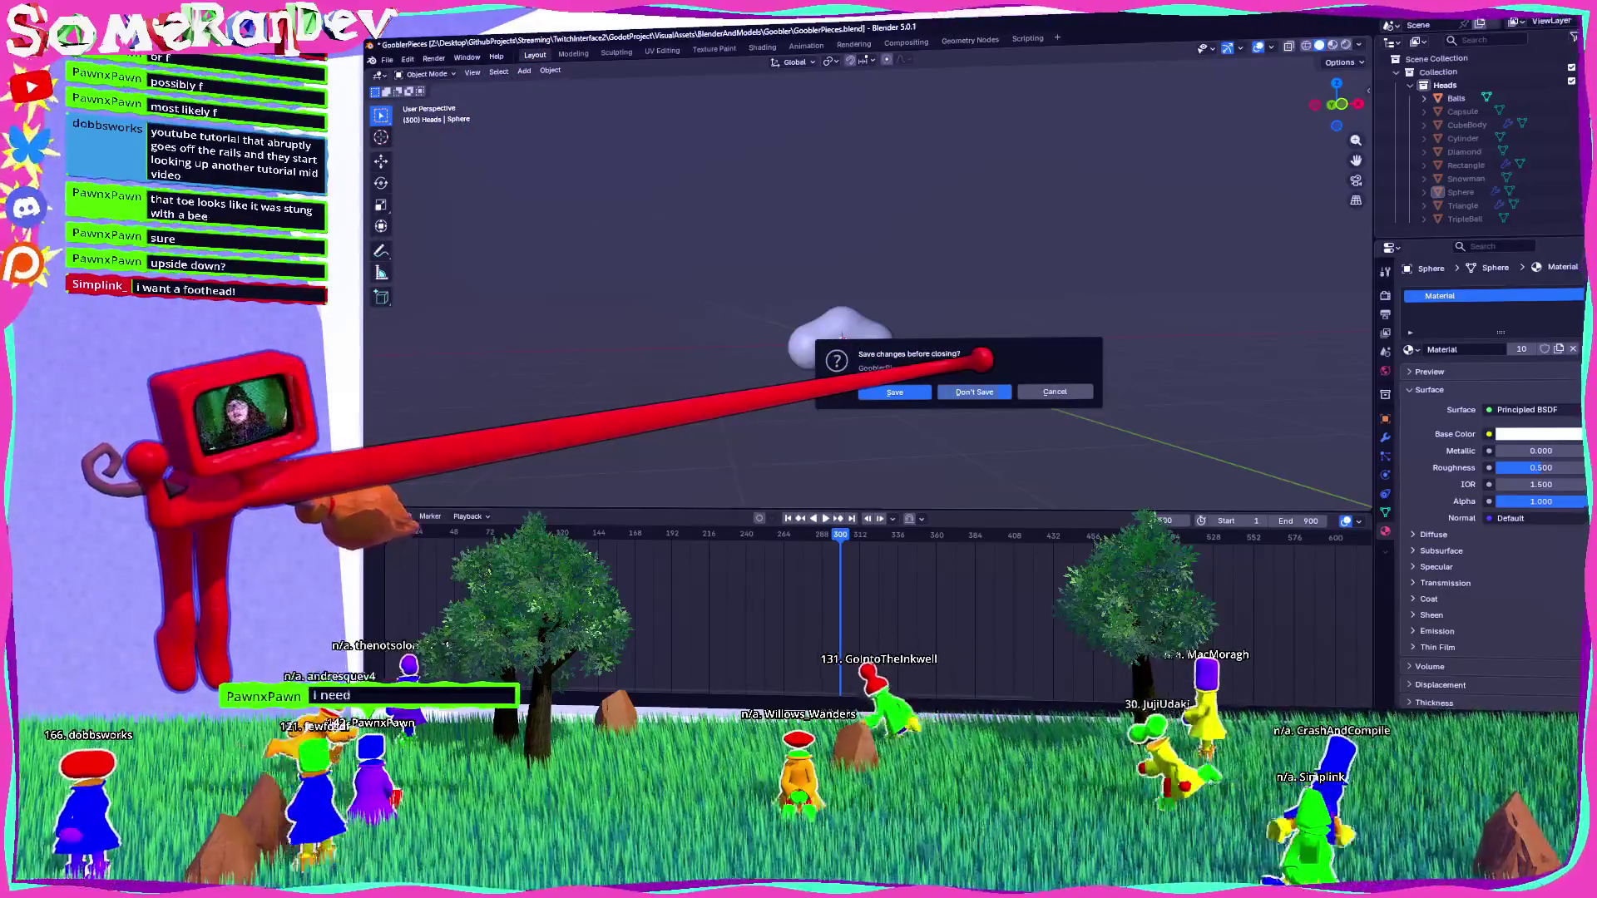
pyautogui.click(974, 391)
# Enter Edit Mode on the foot and select the extra vertices on its top.
pyautogui.moveTo(886, 339); pyautogui.dragTo(1007, 356, button='middle')
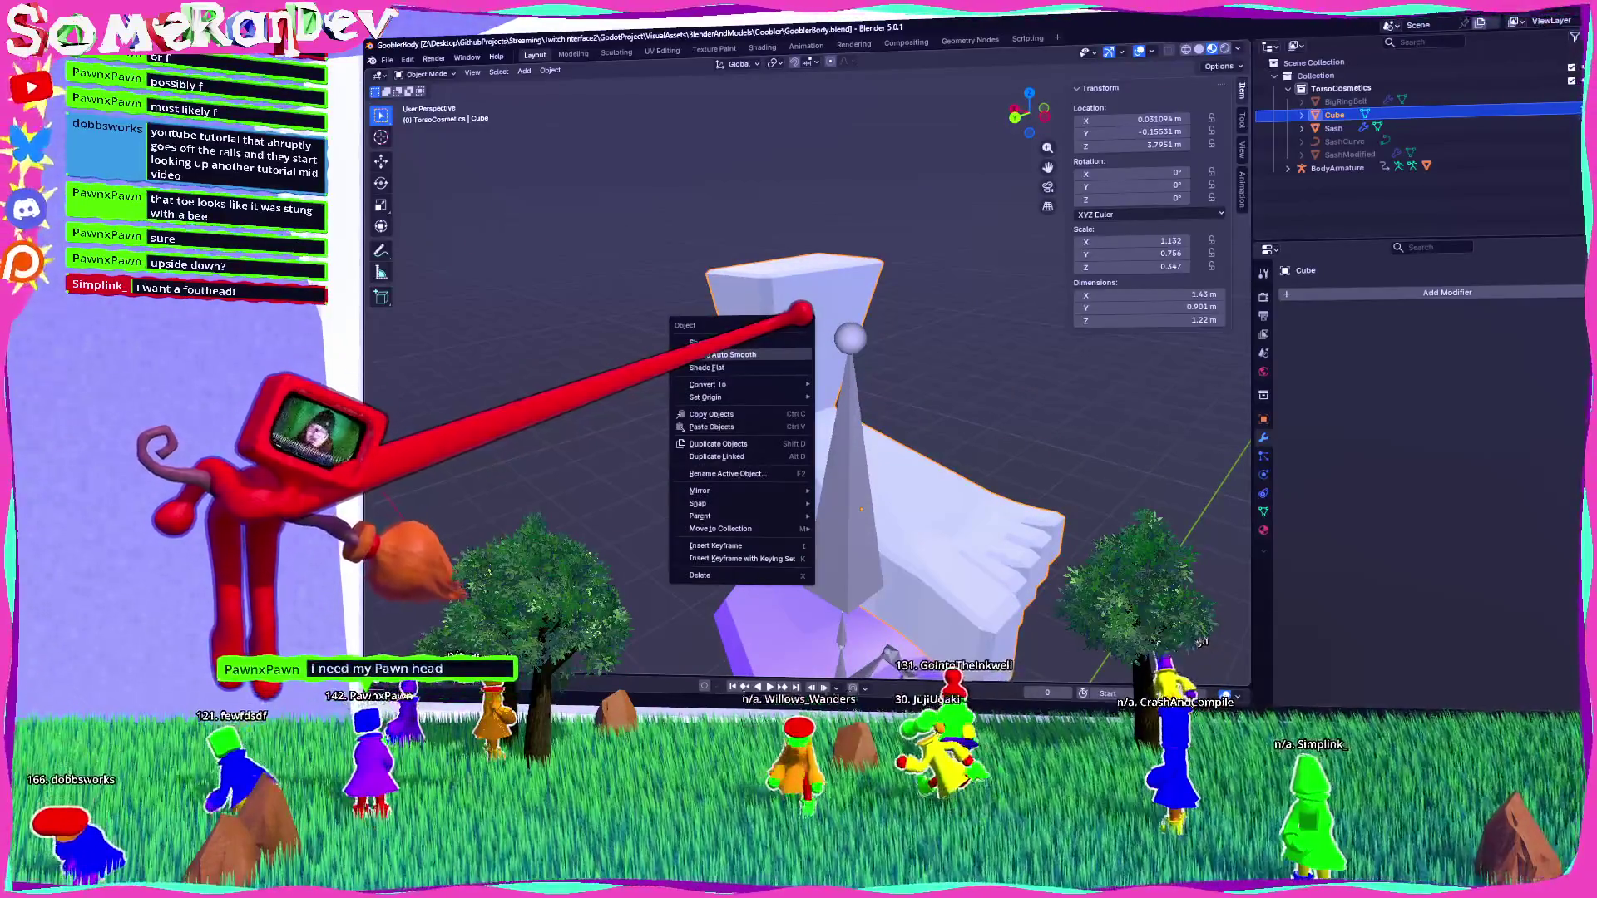
pyautogui.press('Escape')
pyautogui.rightClick(811, 304)
pyautogui.press('Escape')
pyautogui.moveTo(831, 307)
pyautogui.mouseDown(button='middle')
pyautogui.moveTo(819, 274)
pyautogui.moveTo(677, 314)
pyautogui.moveTo(756, 366)
pyautogui.moveTo(865, 352)
pyautogui.moveTo(706, 282)
pyautogui.moveTo(652, 357)
pyautogui.moveTo(866, 324)
pyautogui.moveTo(786, 338)
pyautogui.mouseUp(button='middle')
pyautogui.press('Tab')
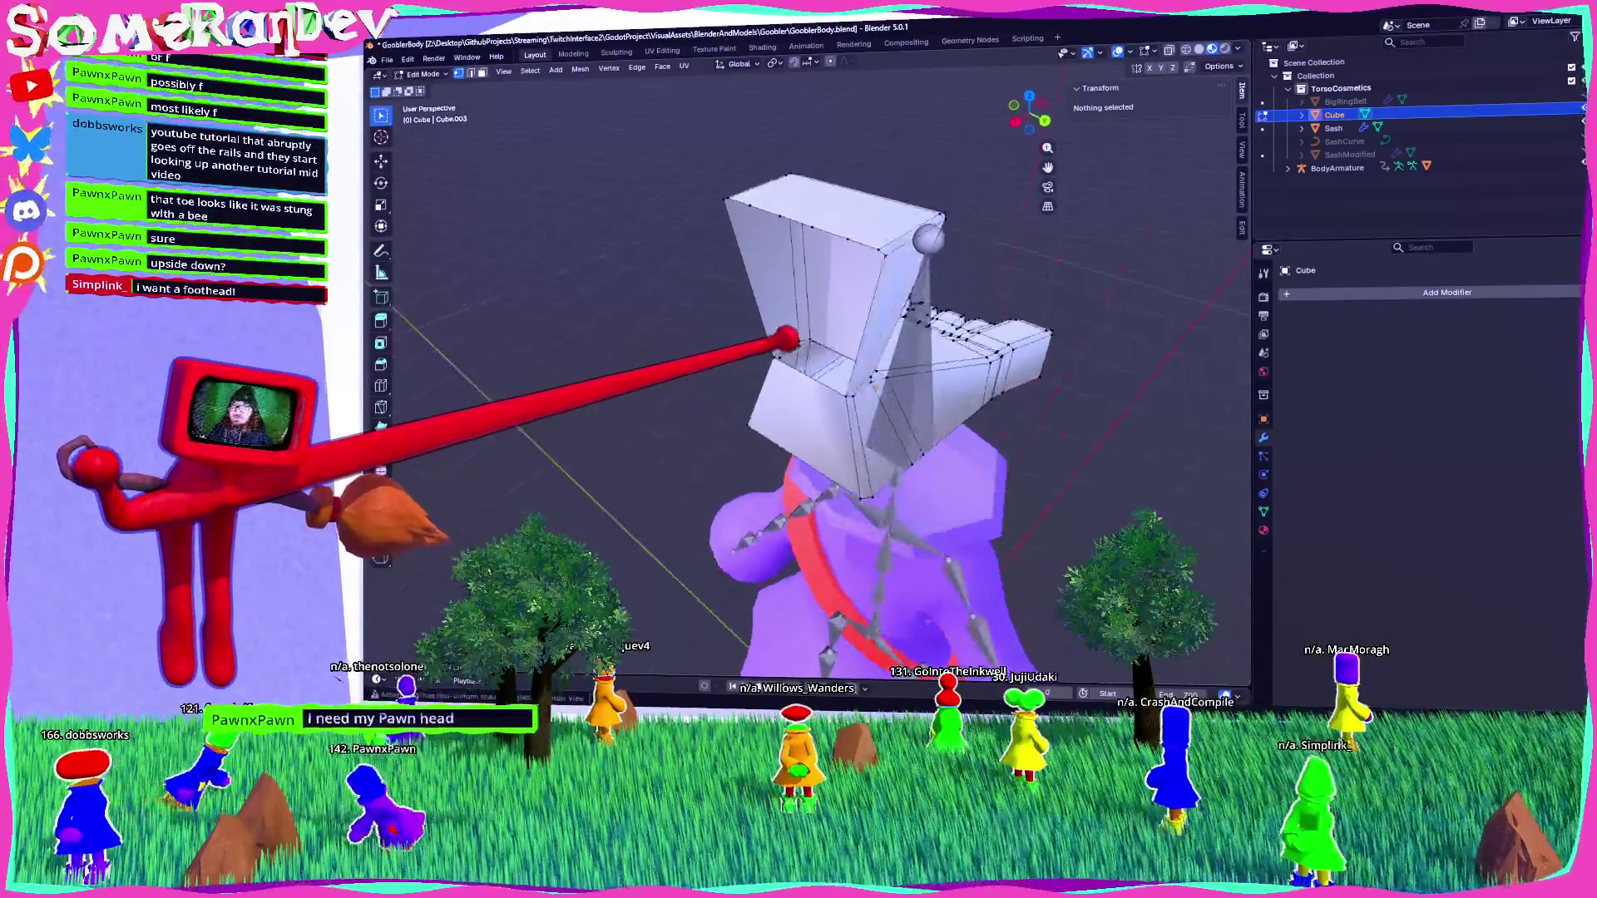
pyautogui.scroll(3, 786, 338)
pyautogui.click(777, 250)
pyautogui.moveTo(777, 250); pyautogui.dragTo(761, 146, button='middle')
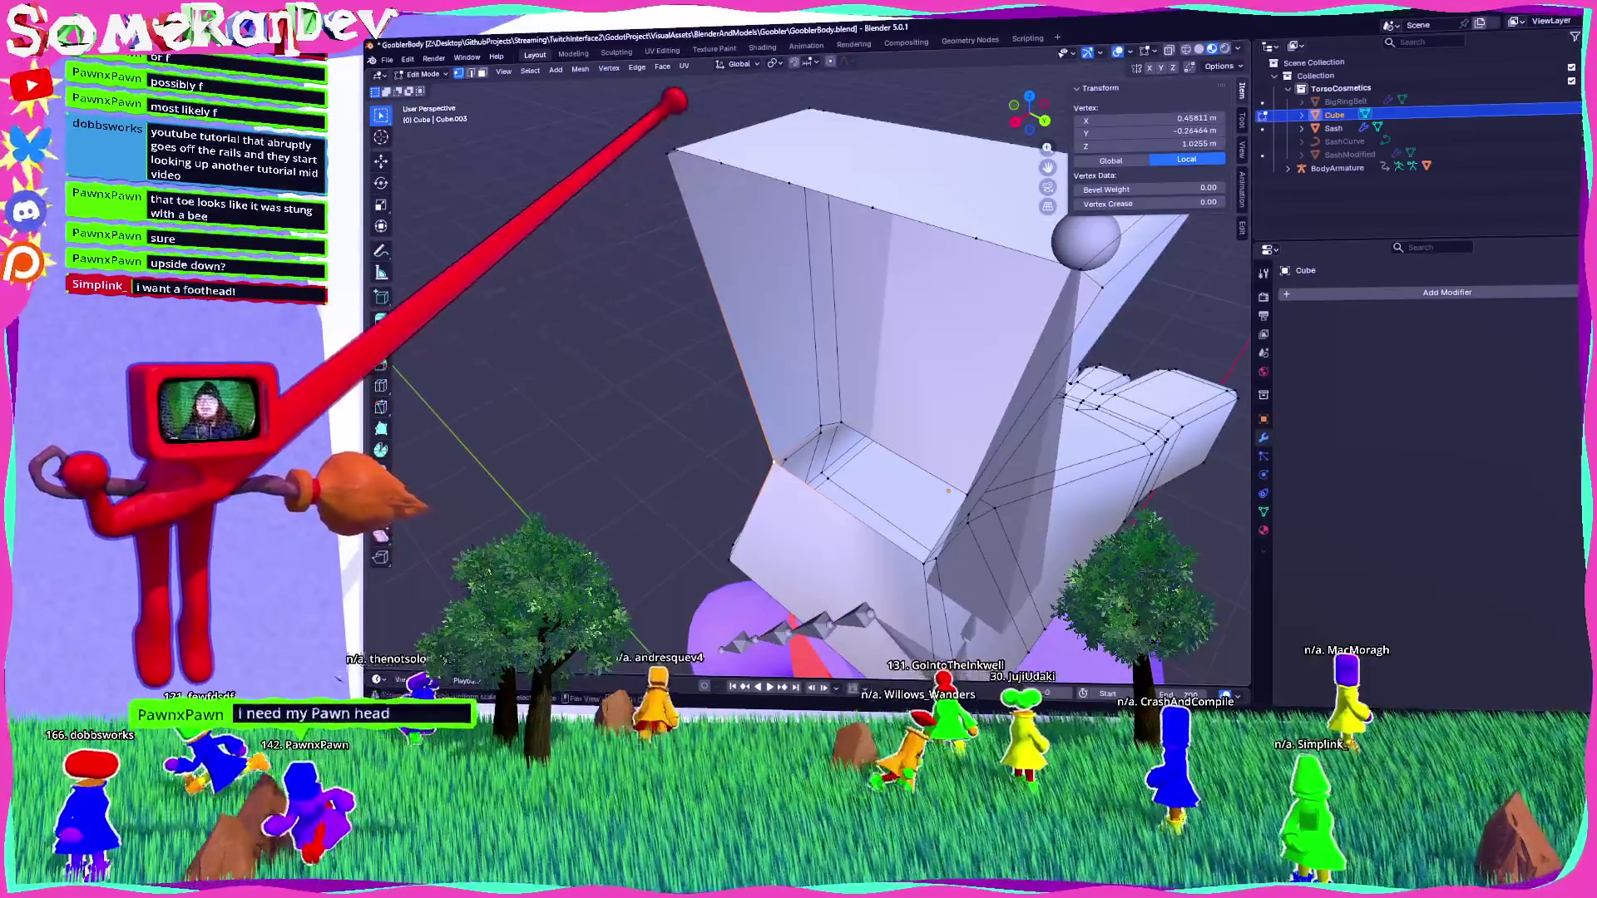
pyautogui.keyDown('shift'); pyautogui.click(775, 145); pyautogui.keyUp('shift')
pyautogui.click(956, 185)
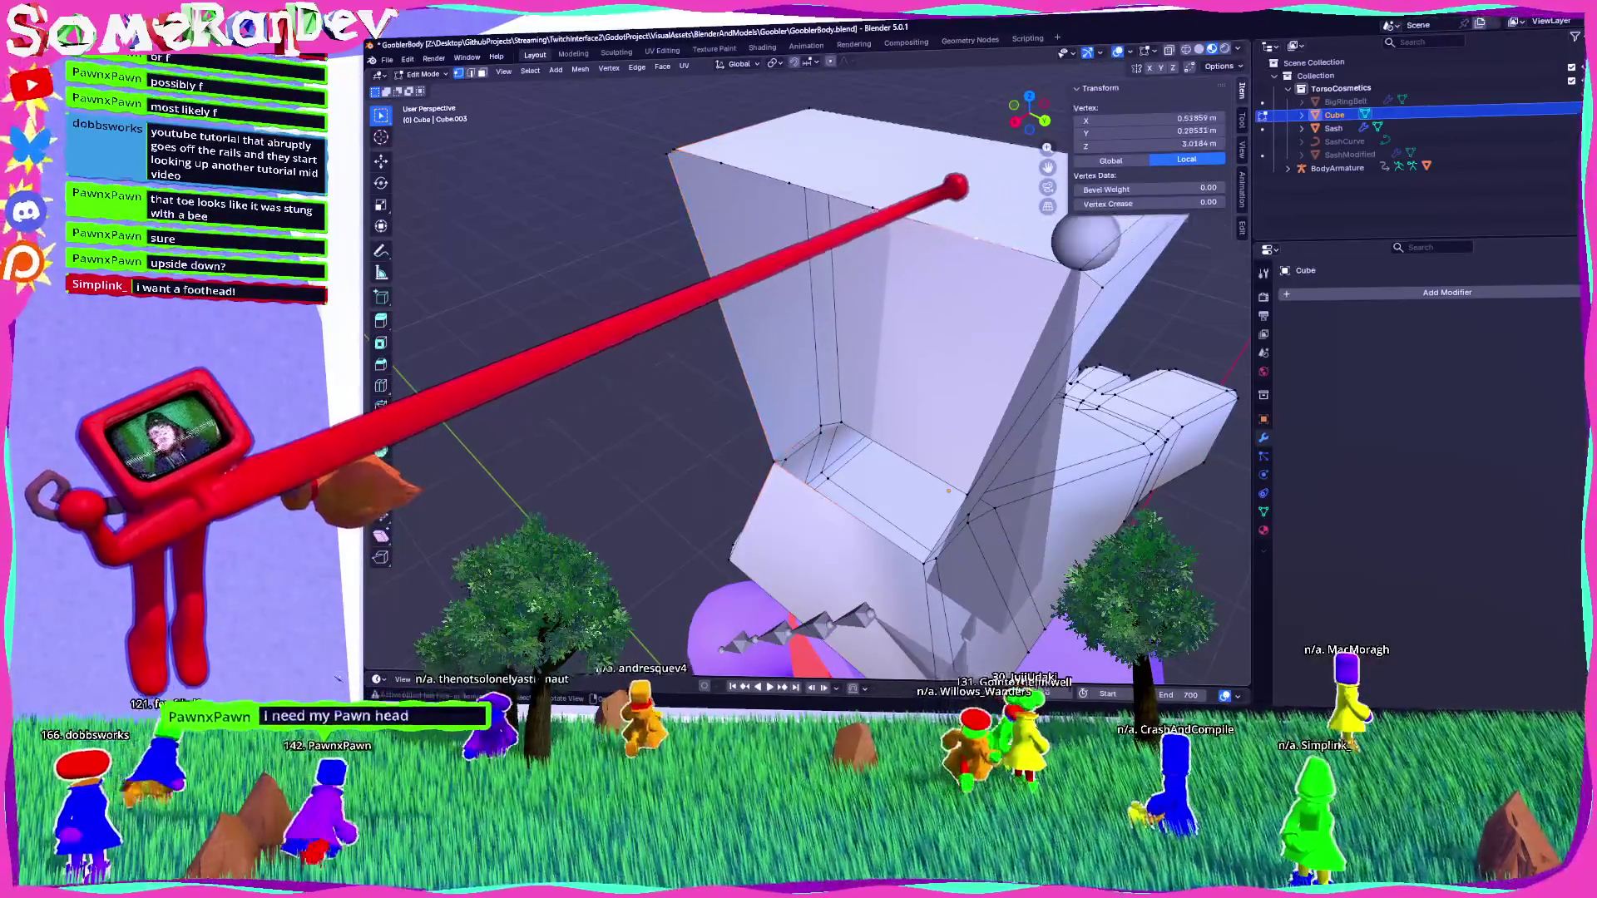
# Dissolve the selected top vertices, then return to Object Mode.
pyautogui.press('x')
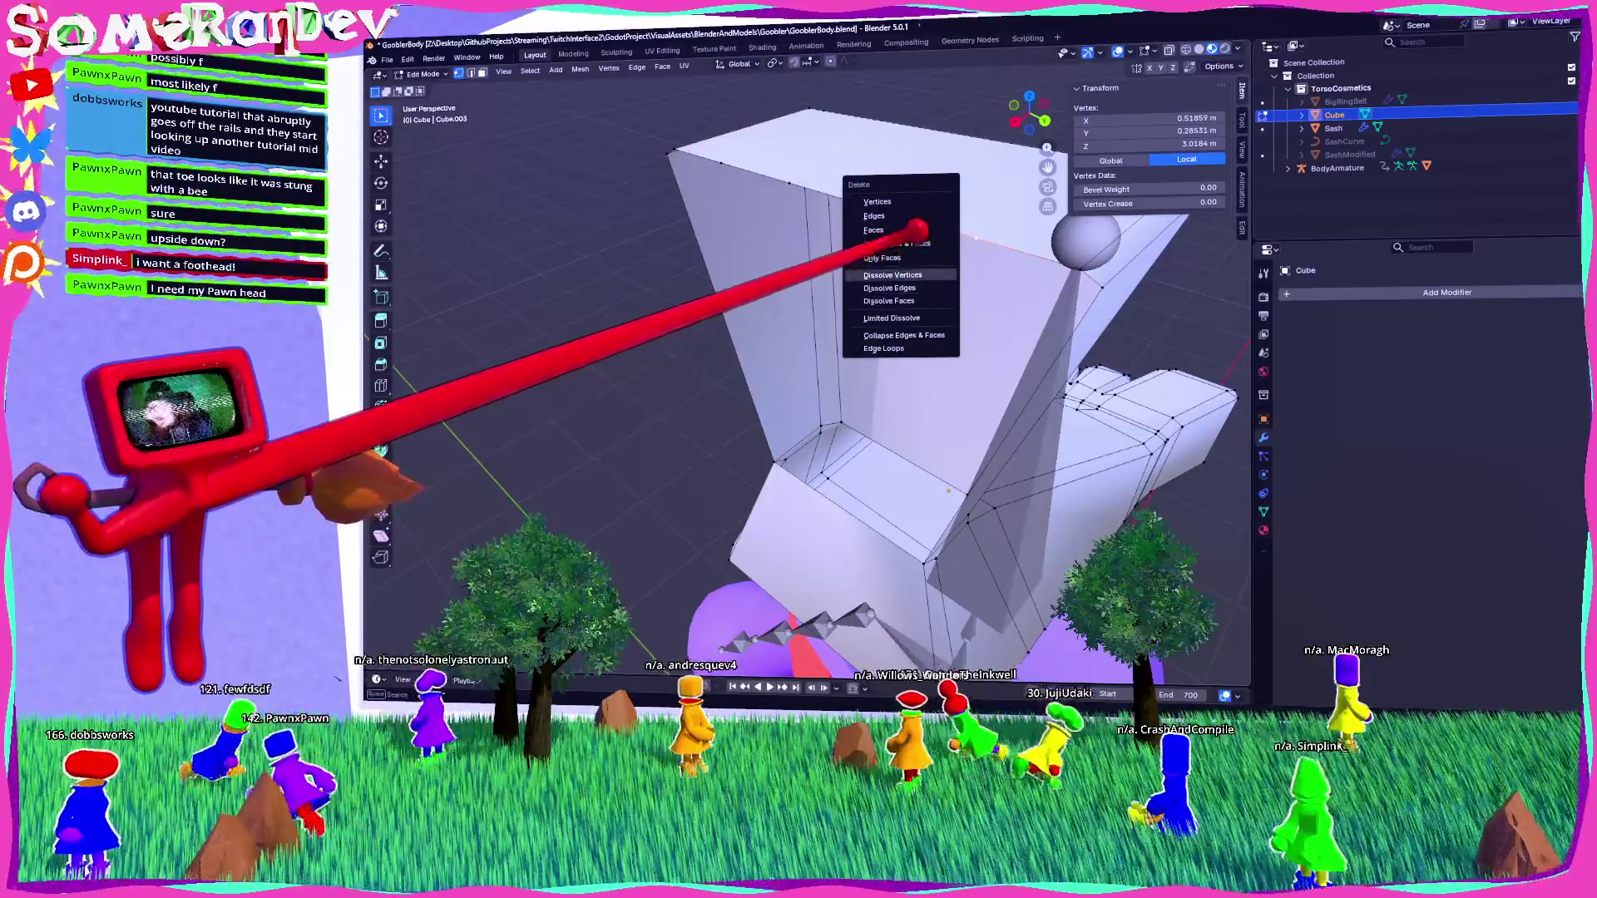
pyautogui.press('Escape')
pyautogui.press('x')
pyautogui.click(831, 142)
pyautogui.press('x')
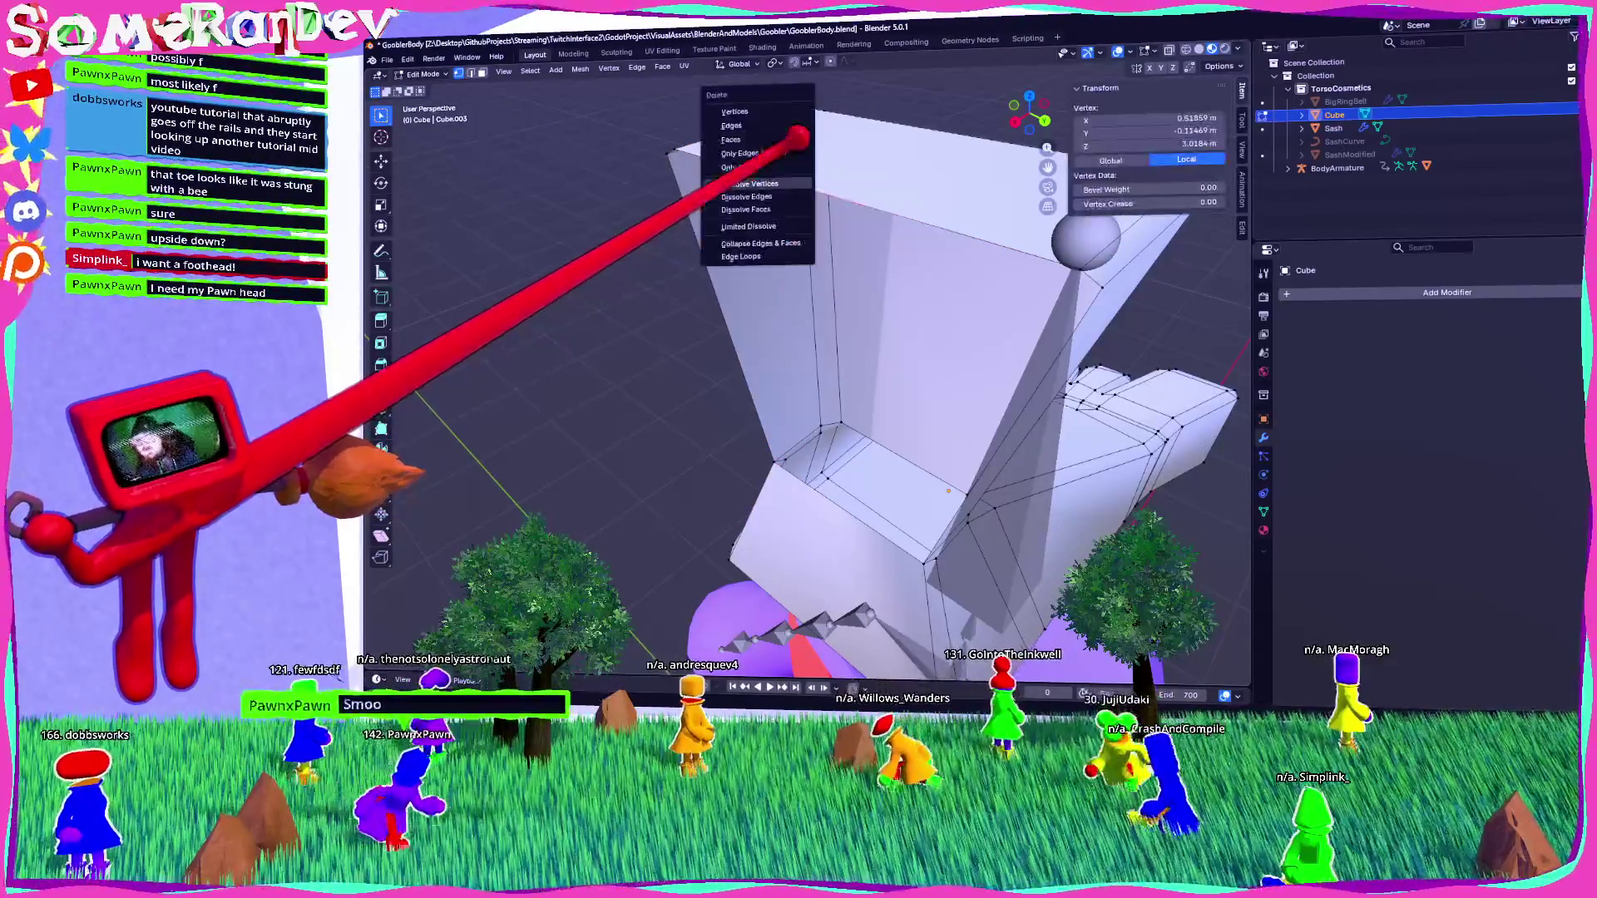
pyautogui.press('Escape')
pyautogui.press('x')
pyautogui.click(753, 183)
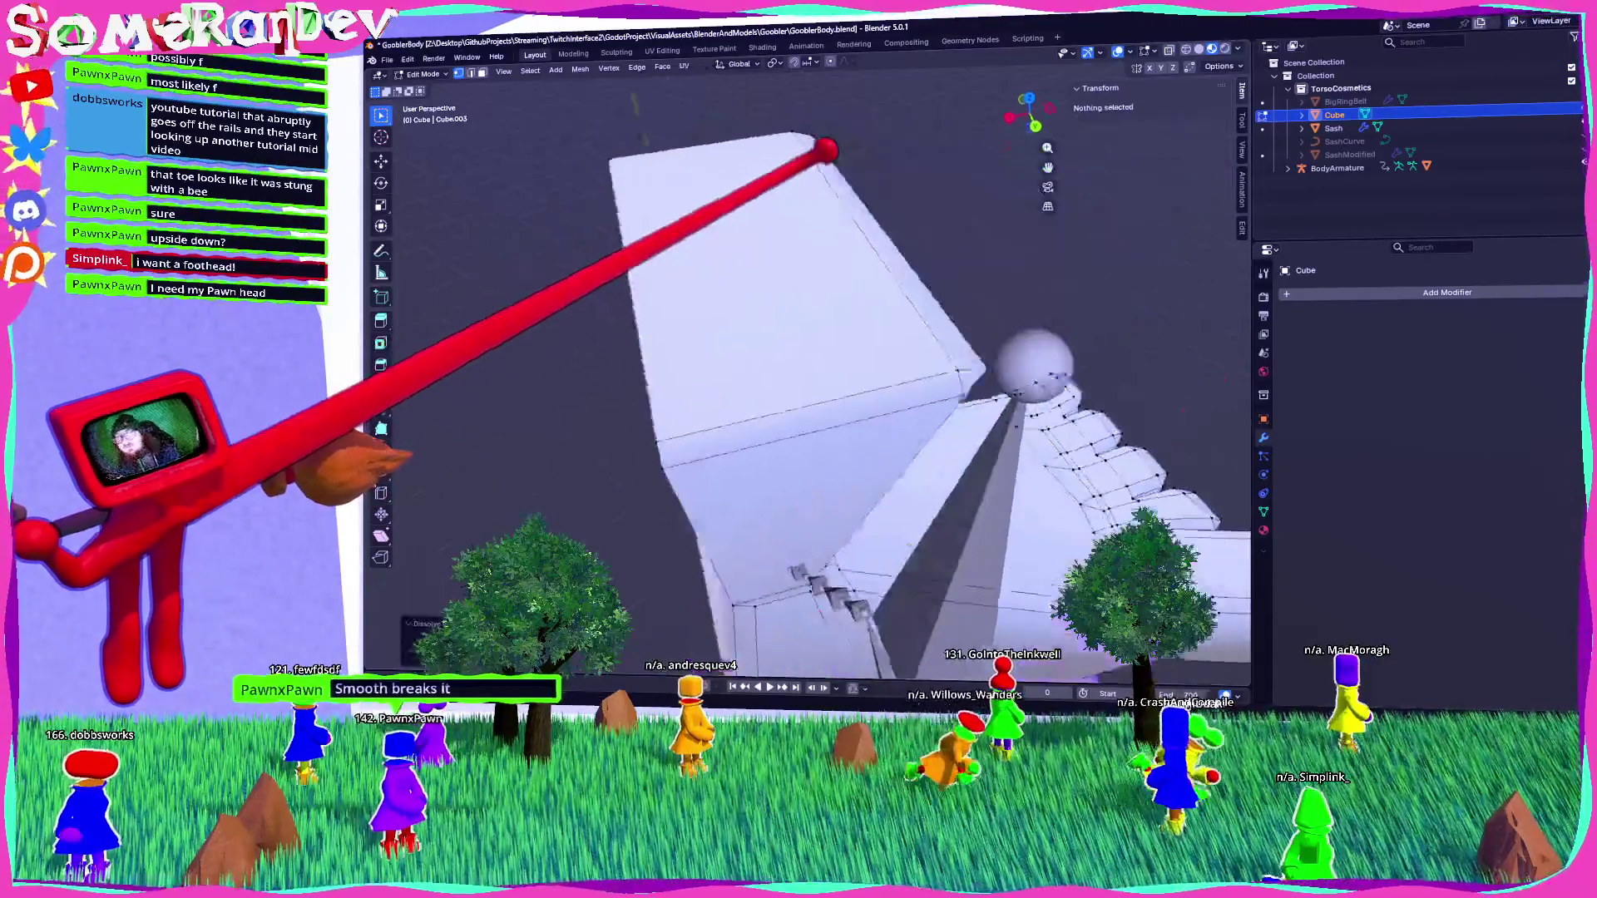
pyautogui.moveTo(826, 150); pyautogui.dragTo(663, 100, button='middle')
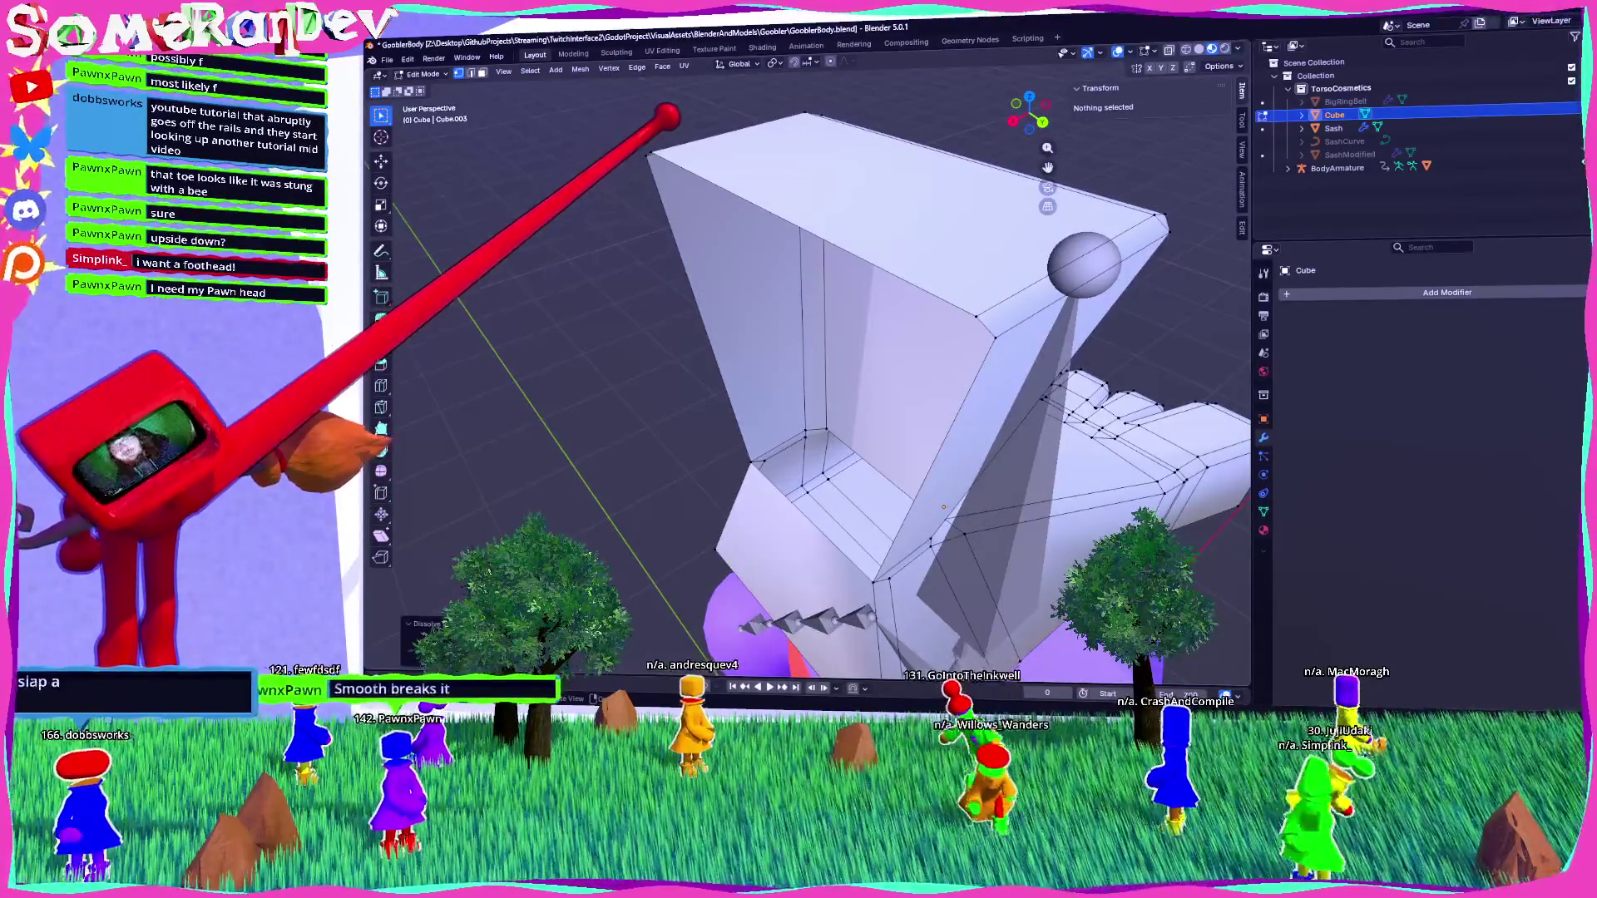
pyautogui.click(760, 196)
pyautogui.moveTo(759, 196)
pyautogui.mouseDown(button='middle')
pyautogui.moveTo(901, 257)
pyautogui.moveTo(970, 314)
pyautogui.moveTo(848, 271)
pyautogui.moveTo(948, 314)
pyautogui.moveTo(937, 360)
pyautogui.moveTo(875, 311)
pyautogui.moveTo(956, 338)
pyautogui.moveTo(777, 332)
pyautogui.moveTo(965, 302)
pyautogui.moveTo(756, 346)
pyautogui.moveTo(852, 428)
pyautogui.moveTo(944, 354)
pyautogui.moveTo(841, 360)
pyautogui.mouseUp(button='middle')
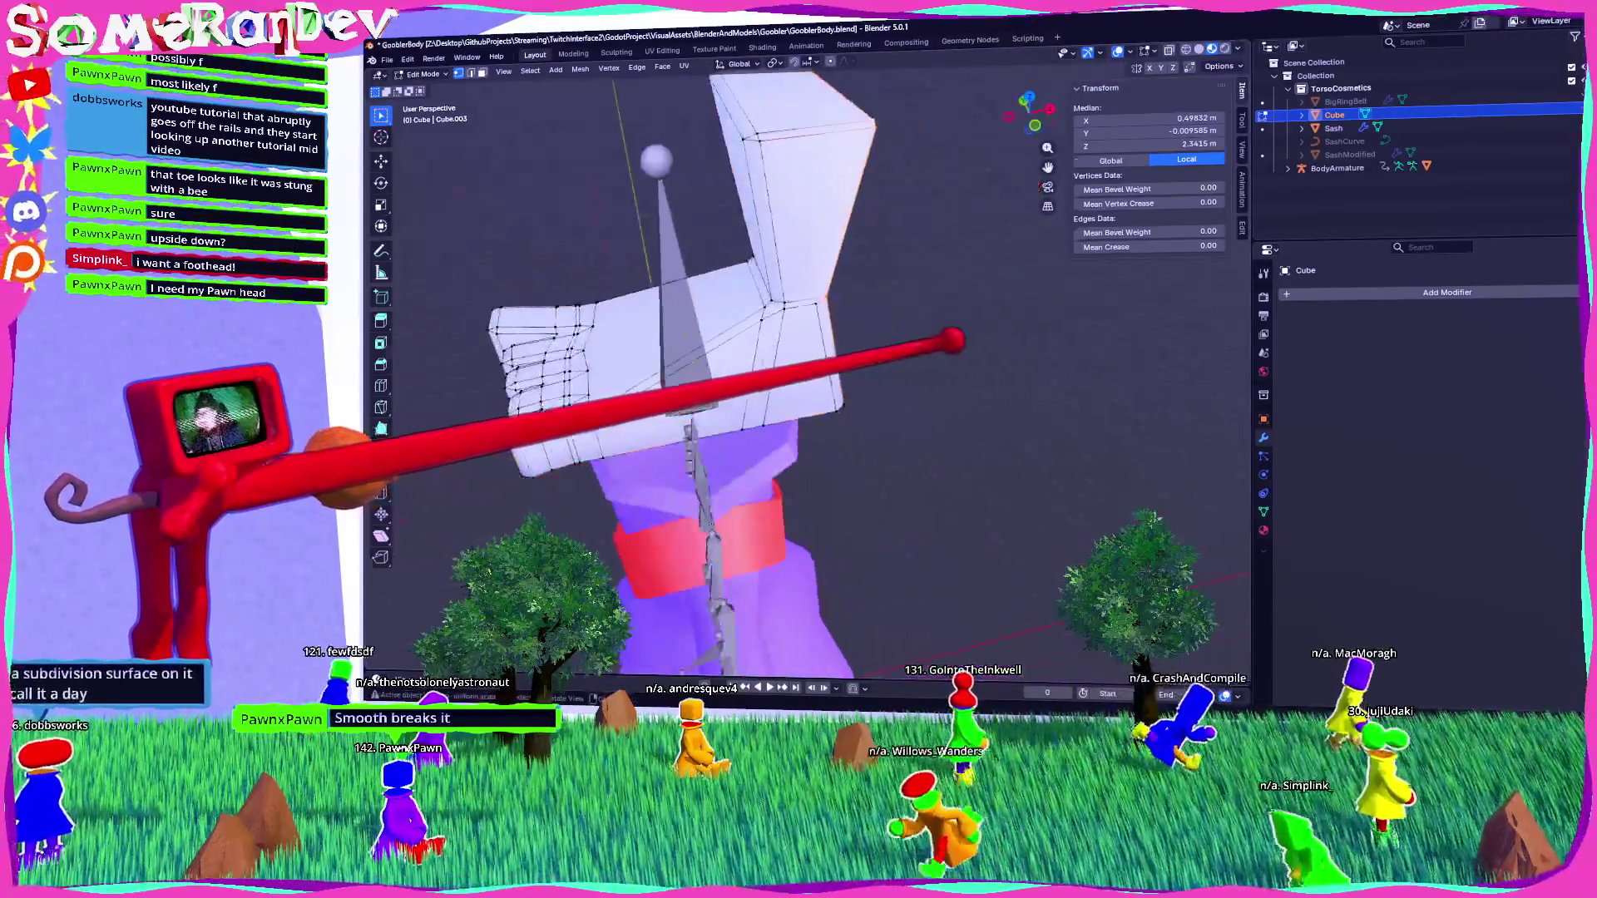
pyautogui.press('Tab')
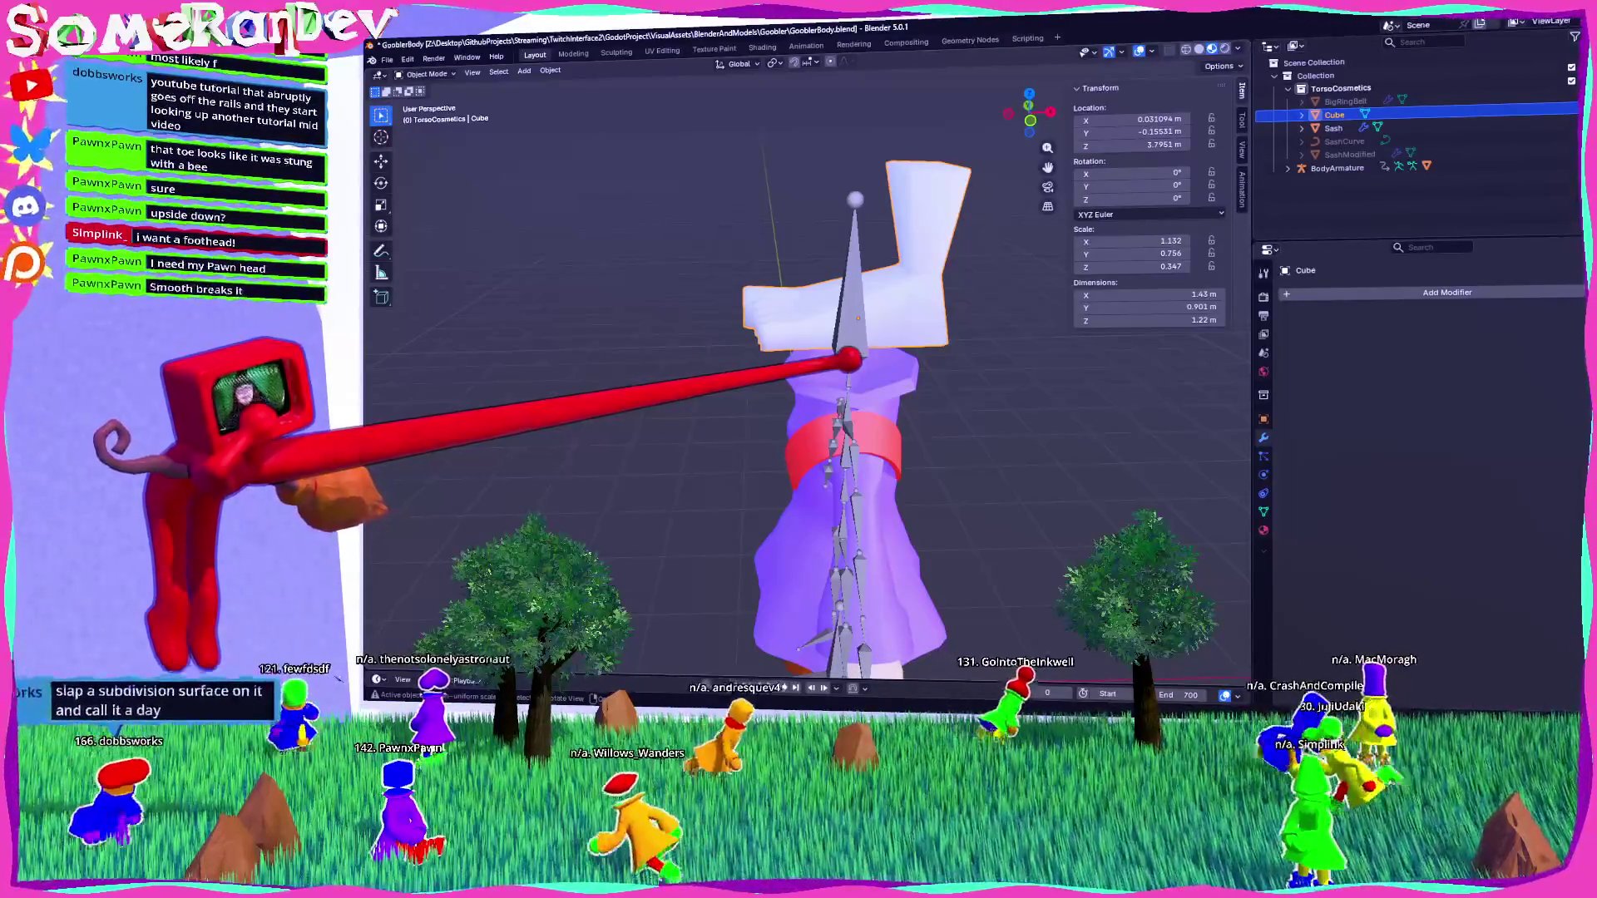
pyautogui.click(1368, 289)
pyautogui.write('subd')
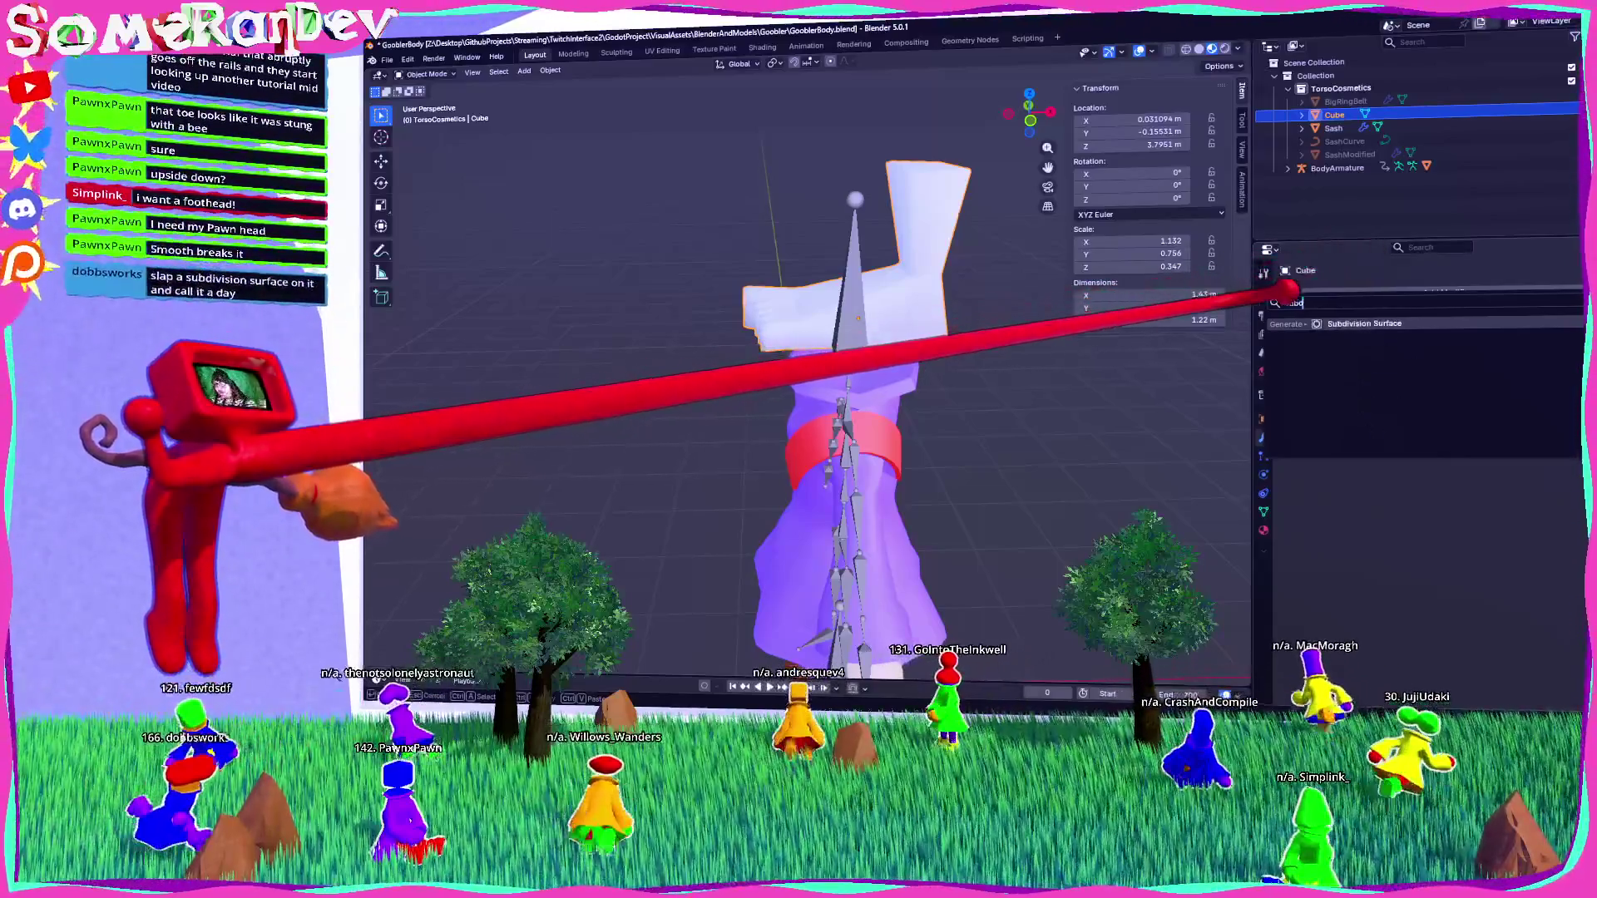
pyautogui.press('Return')
pyautogui.moveTo(832, 499)
pyautogui.mouseDown(button='middle')
pyautogui.moveTo(771, 534)
pyautogui.moveTo(827, 419)
pyautogui.mouseUp(button='middle')
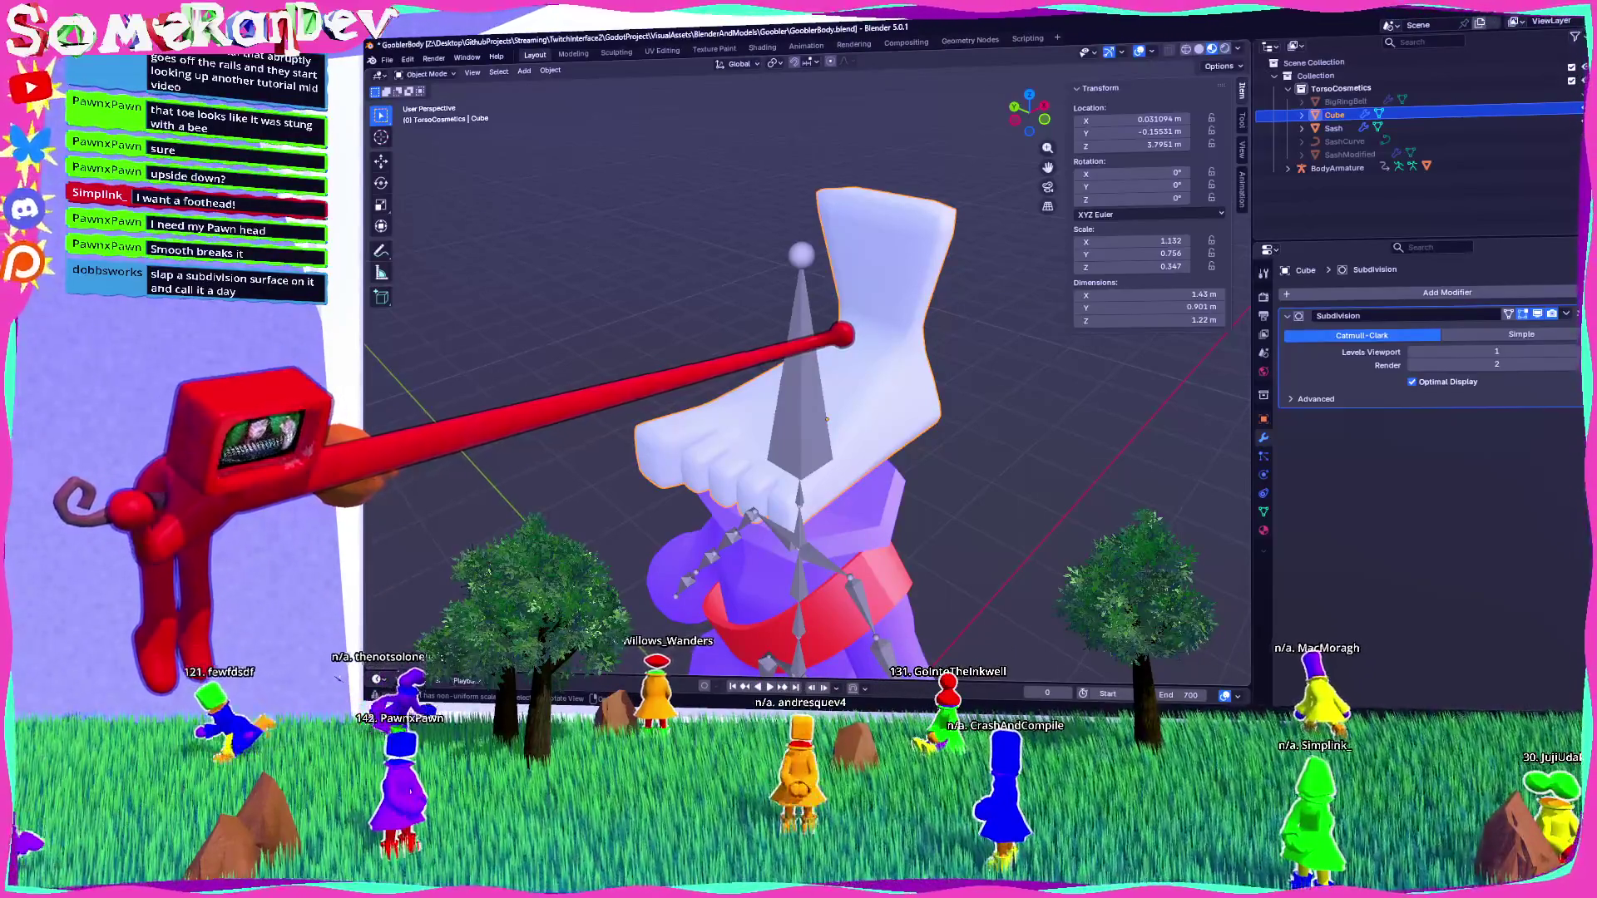
pyautogui.moveTo(798, 374)
pyautogui.mouseDown(button='middle')
pyautogui.moveTo(824, 333)
pyautogui.moveTo(790, 391)
pyautogui.moveTo(811, 366)
pyautogui.moveTo(832, 379)
pyautogui.moveTo(819, 357)
pyautogui.moveTo(841, 349)
pyautogui.moveTo(782, 379)
pyautogui.mouseUp(button='middle')
pyautogui.scroll(3, 798, 374)
pyautogui.scroll(-3, 798, 374)
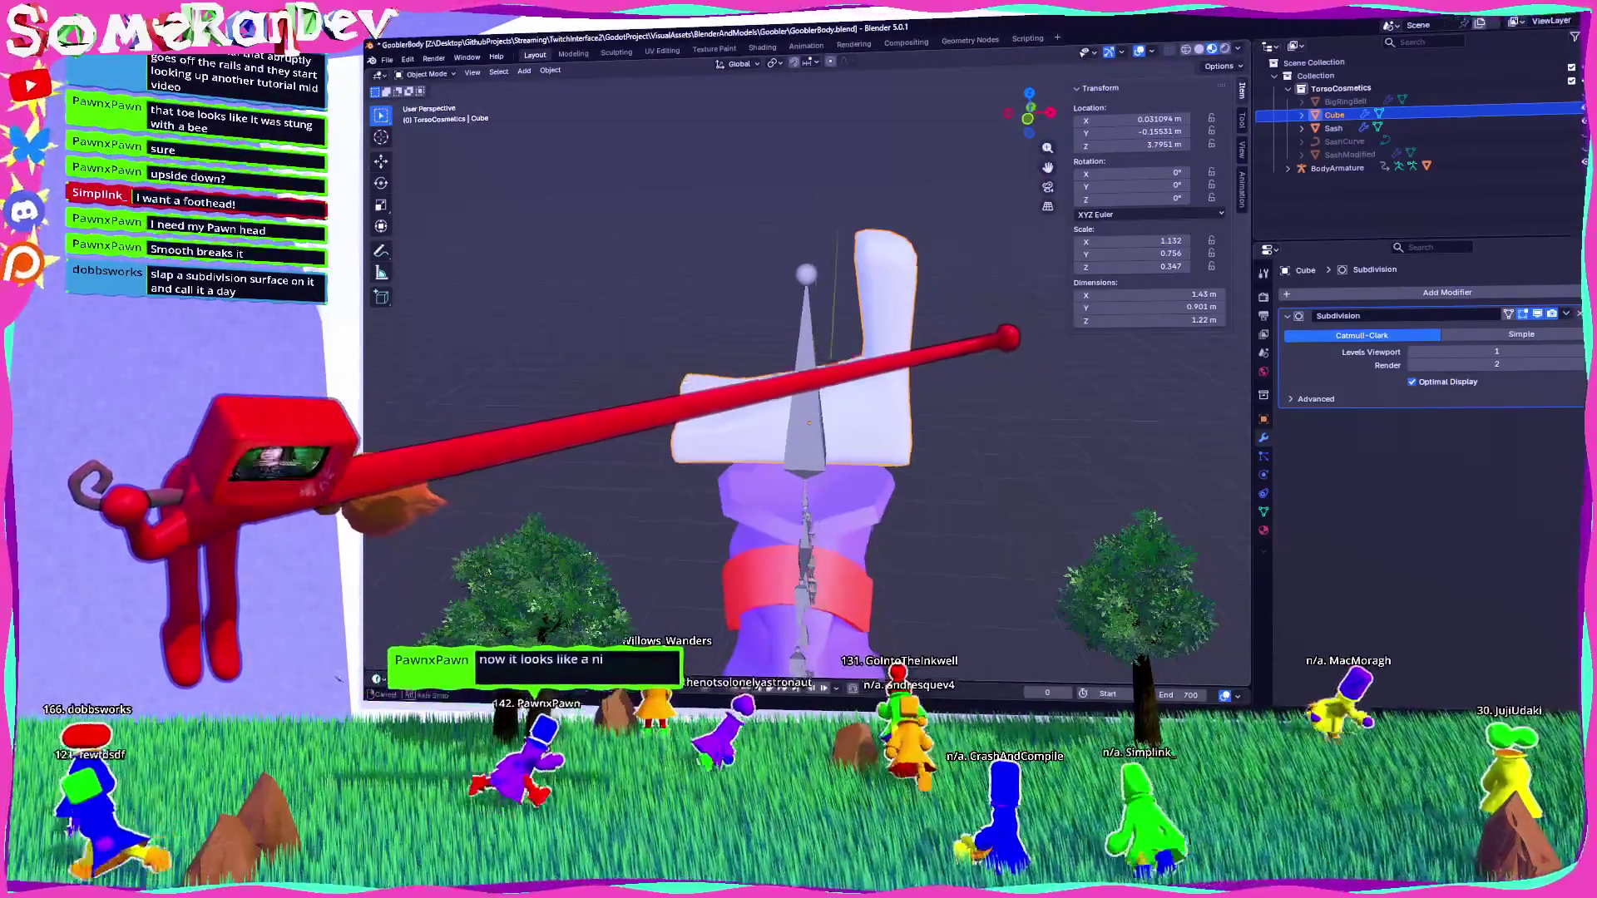
pyautogui.press('Tab')
pyautogui.scroll(5, 799, 374)
pyautogui.moveTo(798, 374); pyautogui.dragTo(706, 416, button='middle')
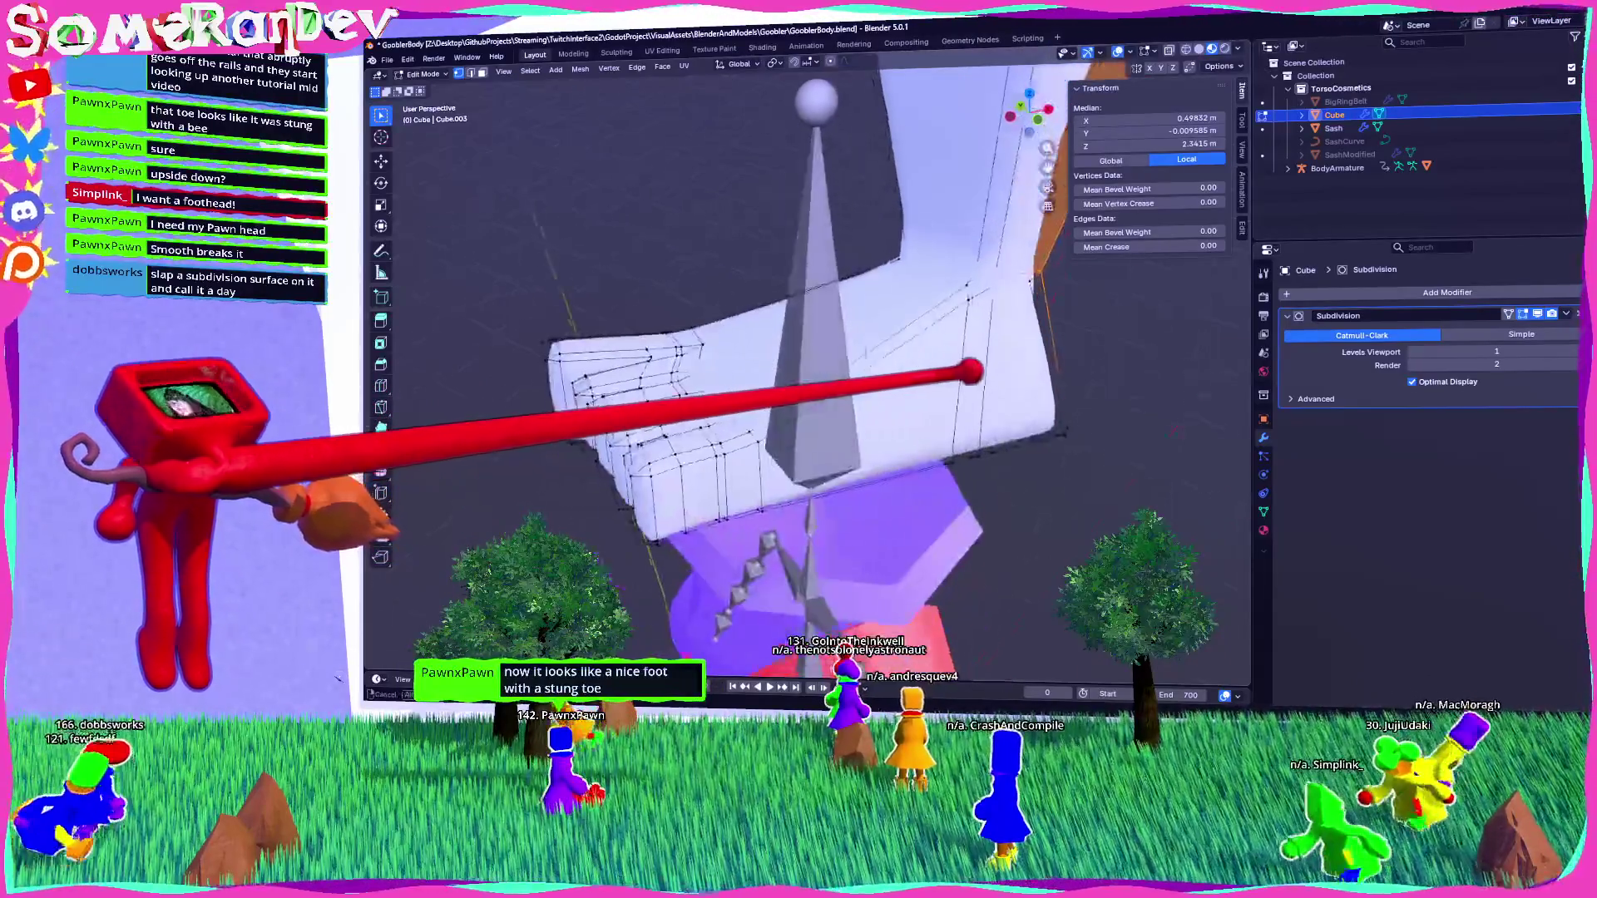
pyautogui.hotkey('ctrl', 'z')
pyautogui.hotkey('ctrl', 'z')
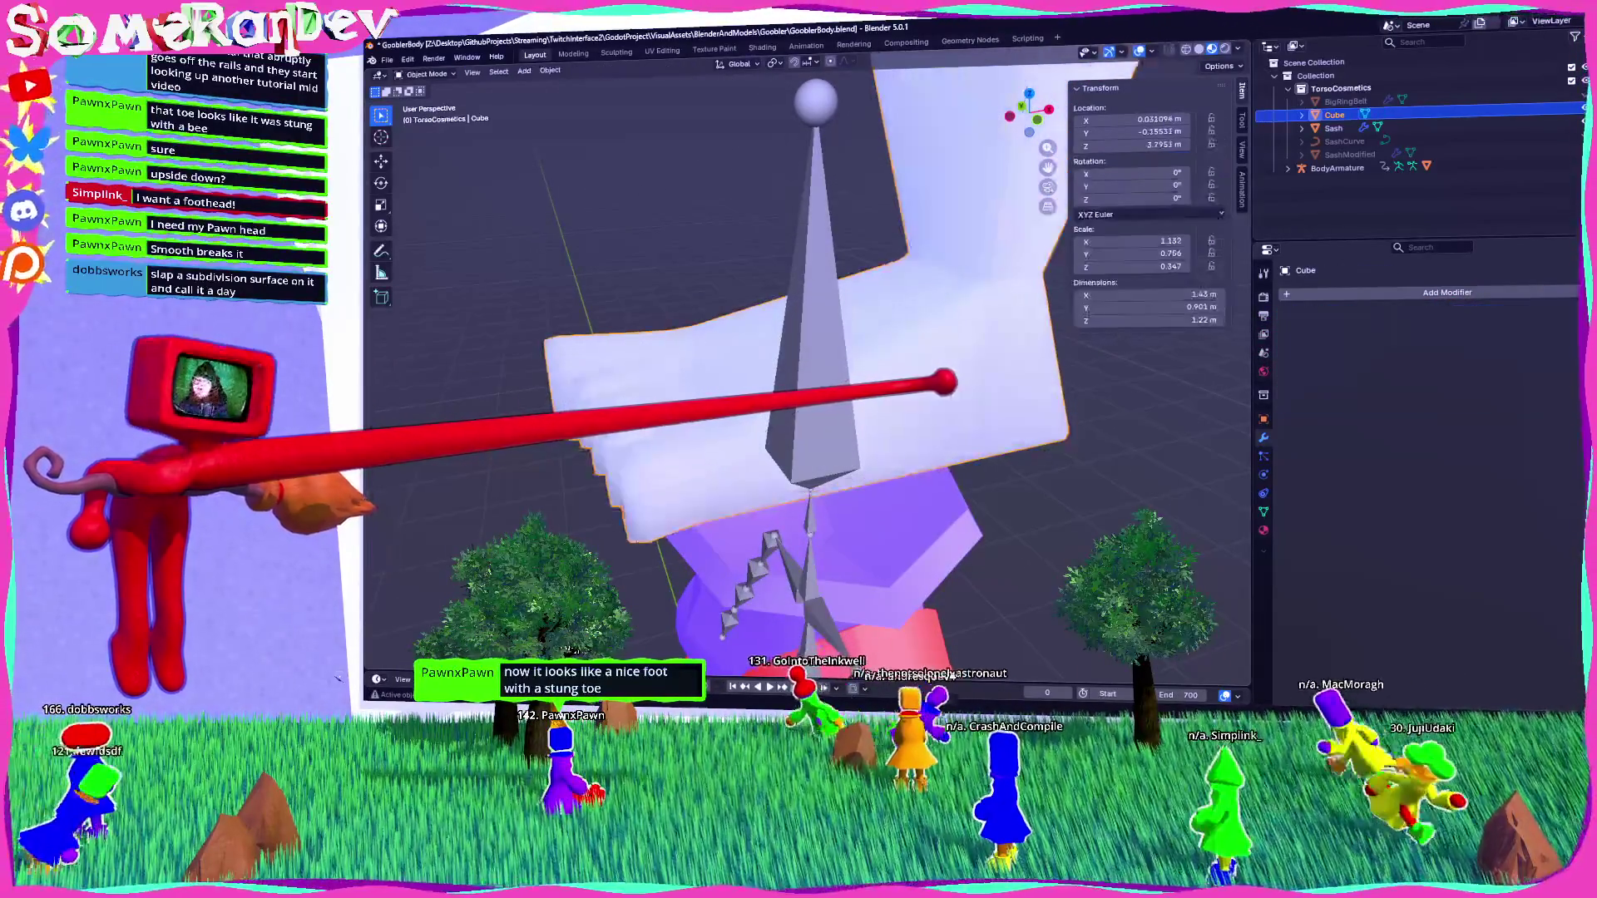
pyautogui.press('Tab')
pyautogui.press('Tab')
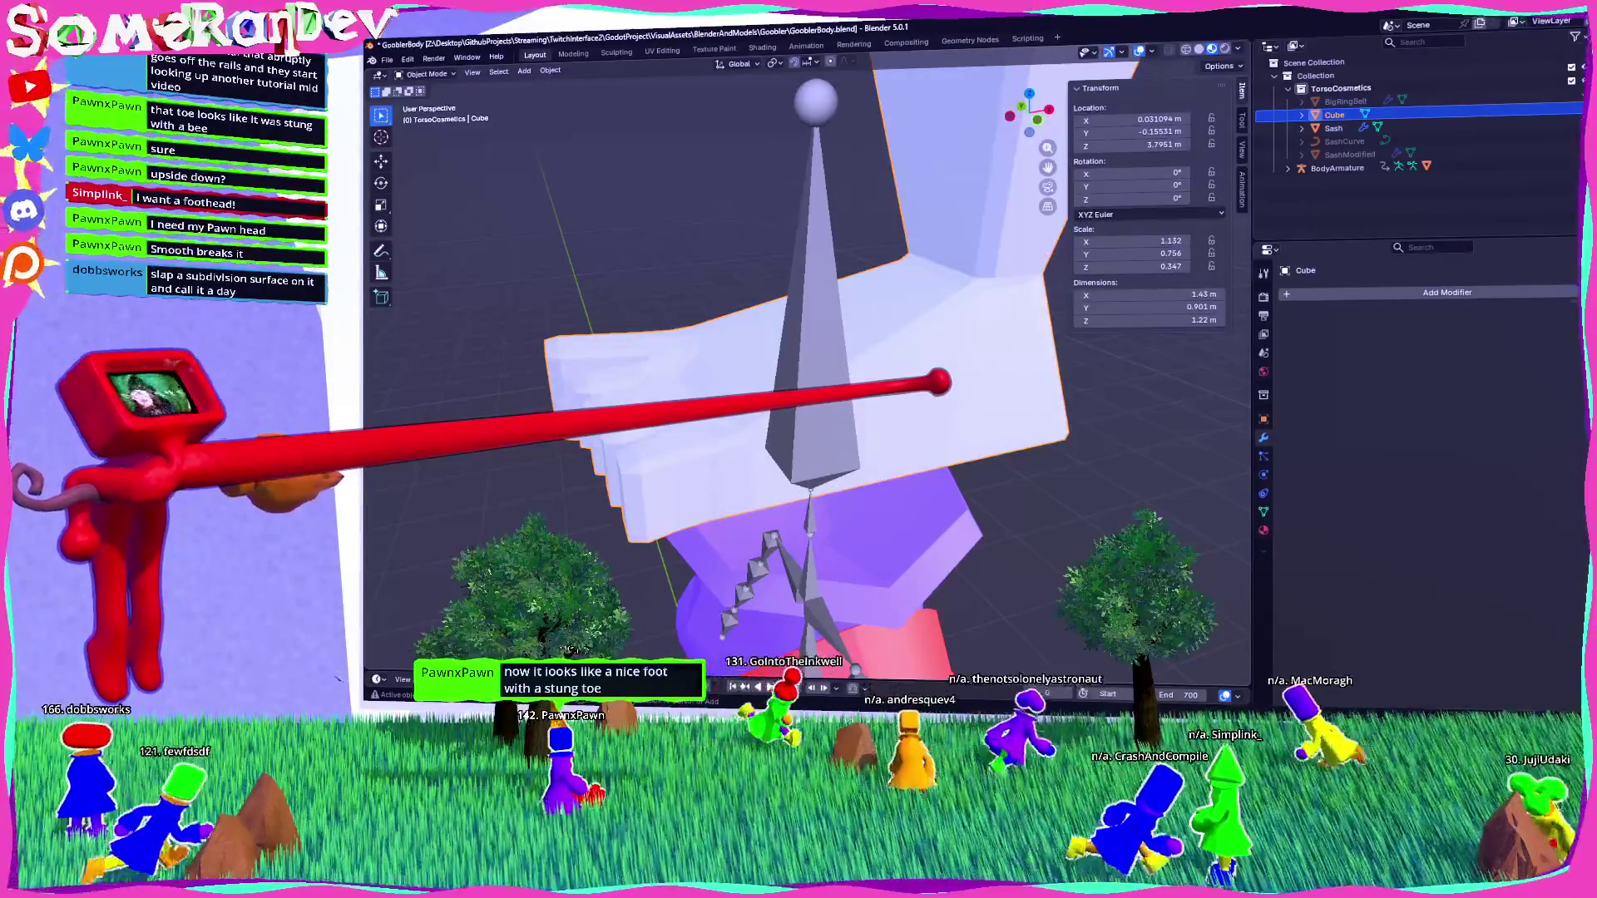
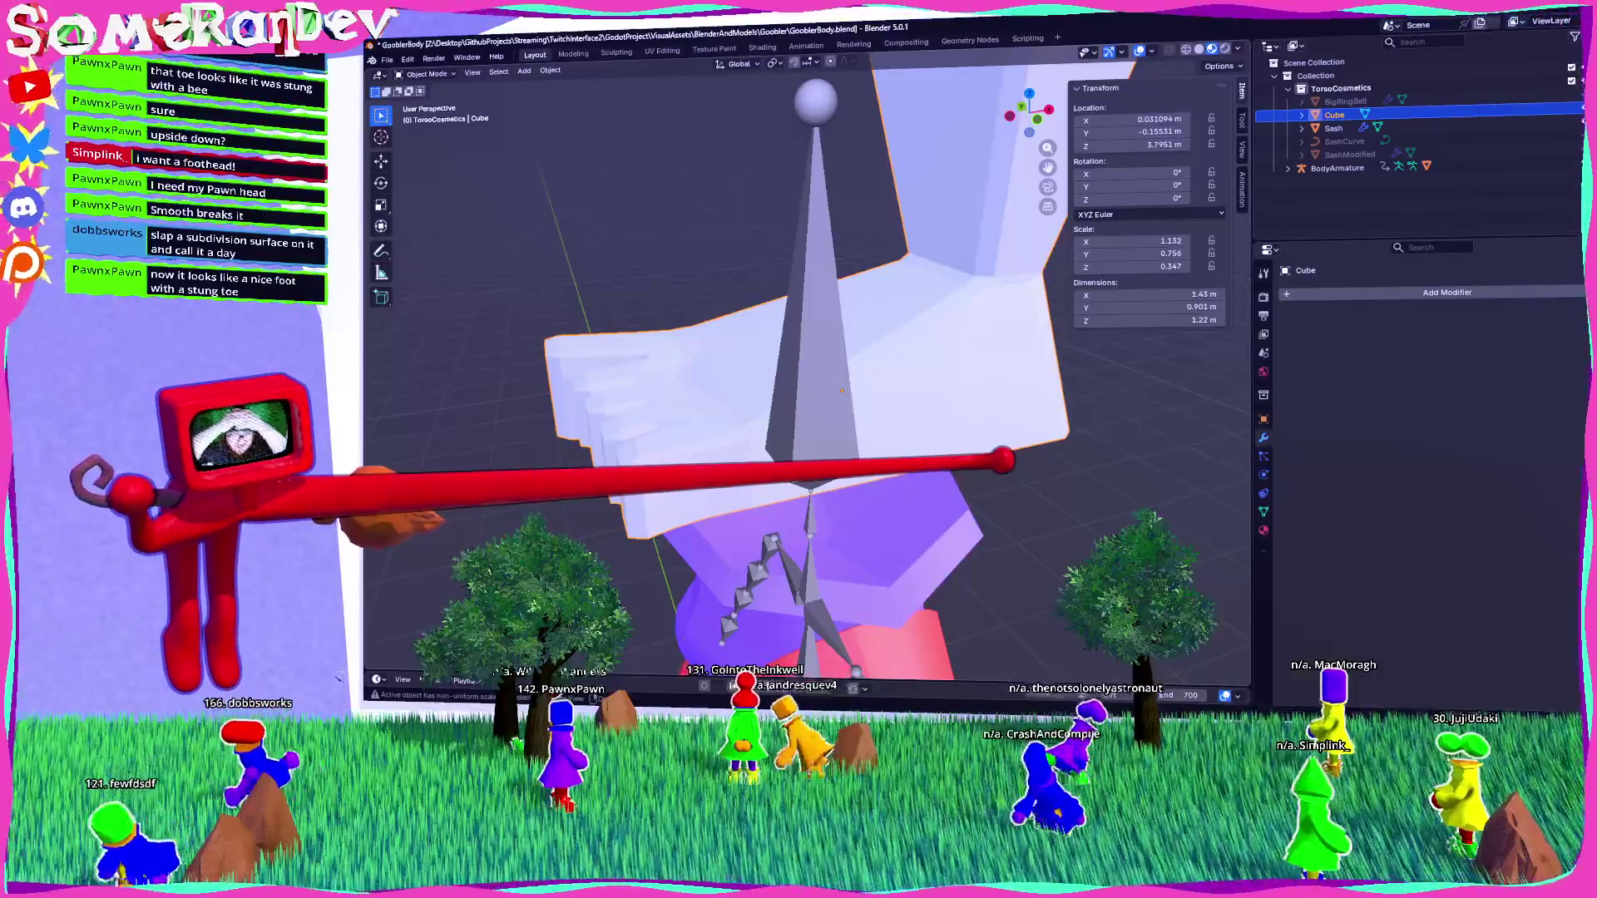
# Orbit to face the foot model and switch it into Edit Mode.
pyautogui.moveTo(798, 374)
pyautogui.mouseDown(button='middle')
pyautogui.moveTo(882, 349)
pyautogui.moveTo(823, 366)
pyautogui.mouseUp(button='middle')
pyautogui.moveTo(942, 385); pyautogui.dragTo(1033, 417, button='middle')
pyautogui.press('Tab')
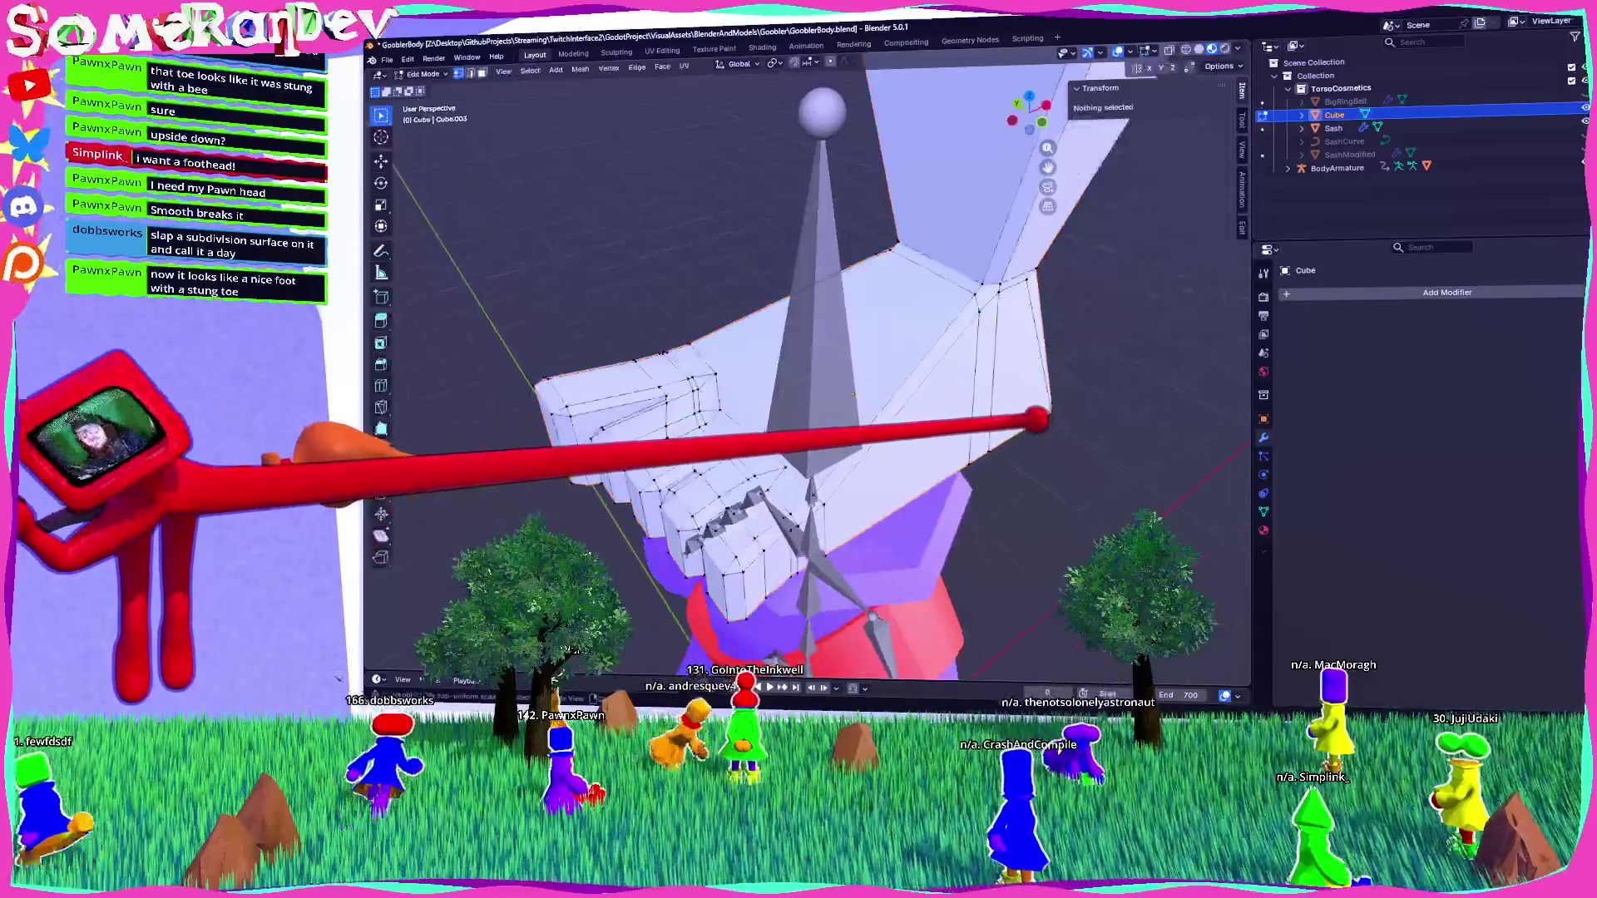
pyautogui.click(1414, 287)
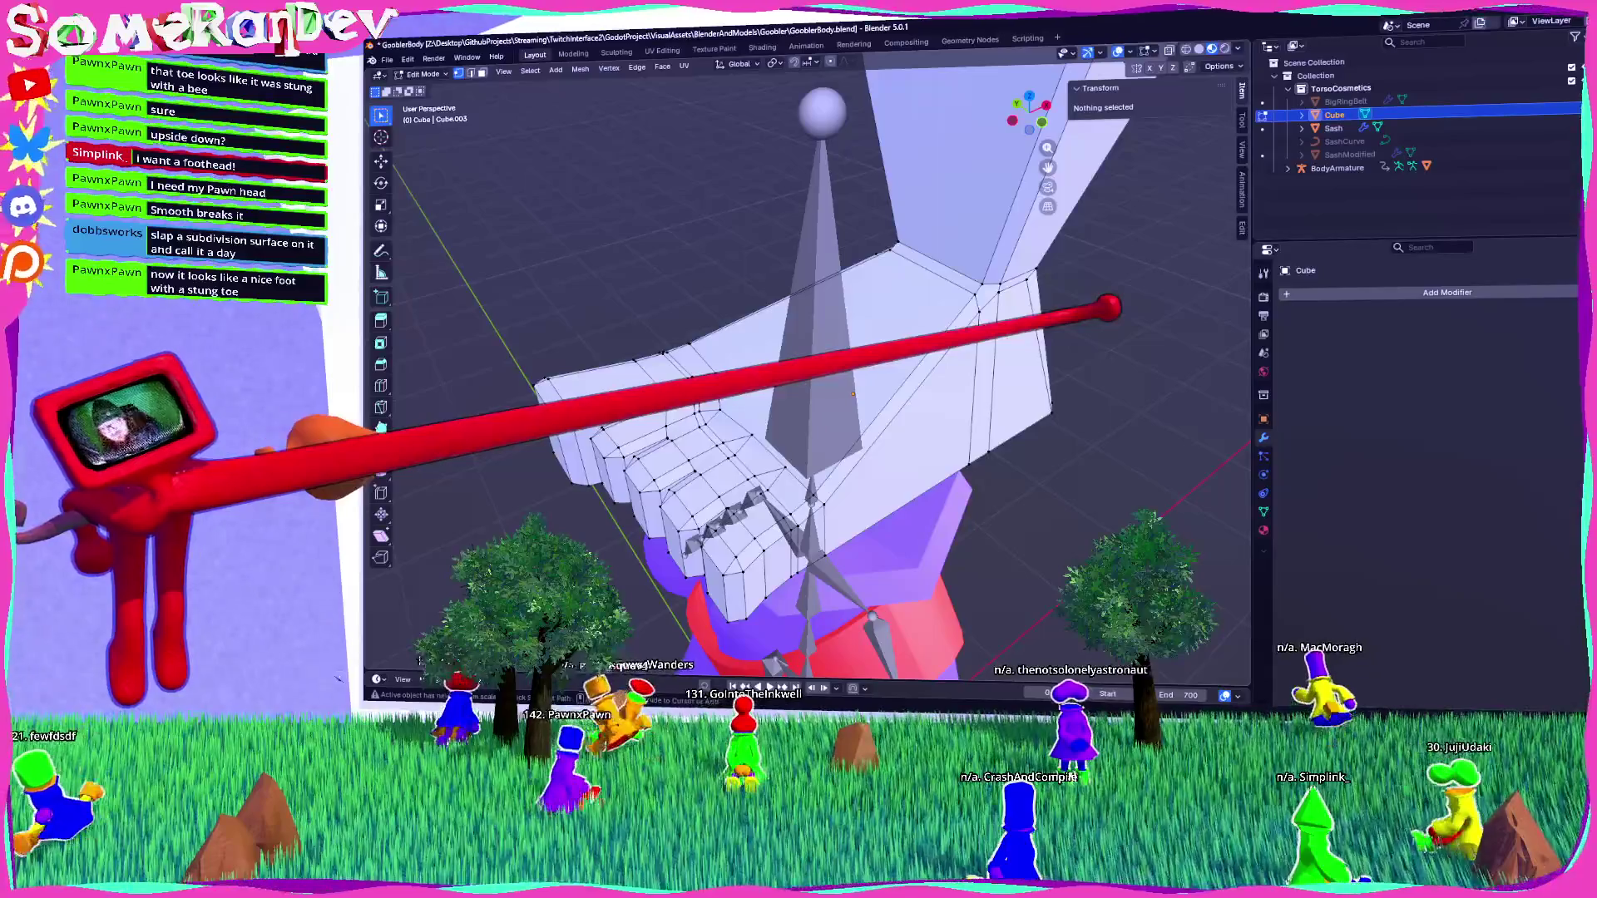
# Revert the foot to its plain tapered block via Undo History and select front vertices.
pyautogui.click(407, 59)
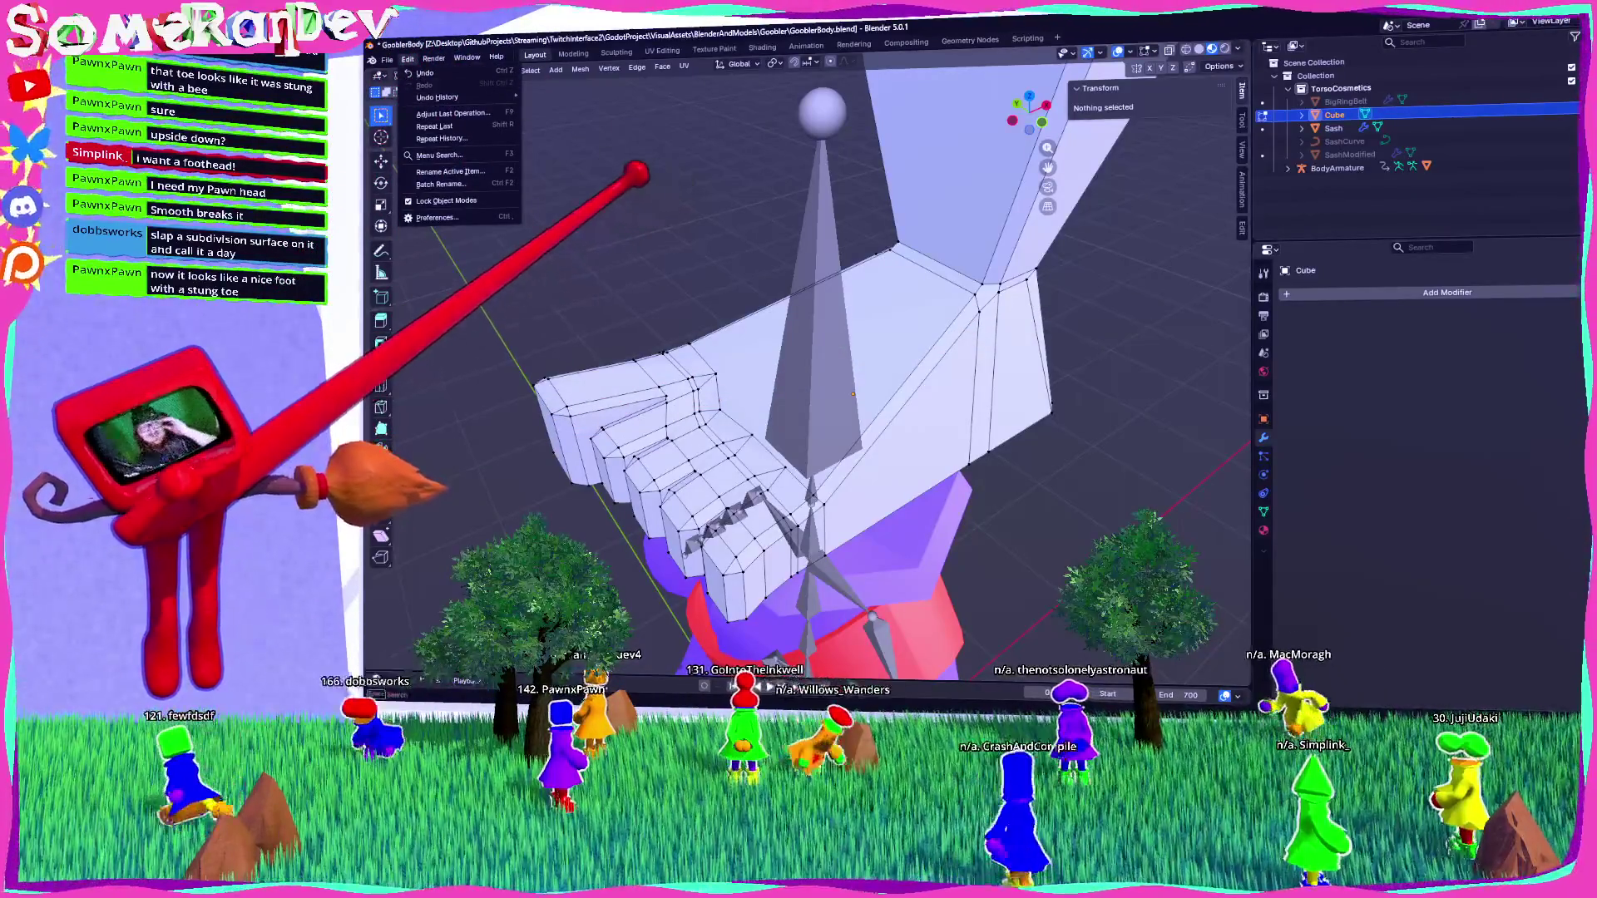
pyautogui.moveTo(831, 416); pyautogui.dragTo(832, 316, button='middle')
pyautogui.moveTo(605, 97)
pyautogui.mouseDown(button='middle')
pyautogui.moveTo(856, 250)
pyautogui.moveTo(731, 260)
pyautogui.moveTo(806, 293)
pyautogui.moveTo(845, 228)
pyautogui.moveTo(1023, 342)
pyautogui.moveTo(800, 172)
pyautogui.moveTo(781, 257)
pyautogui.moveTo(756, 167)
pyautogui.moveTo(781, 203)
pyautogui.moveTo(856, 172)
pyautogui.mouseUp(button='middle')
pyautogui.click(947, 129)
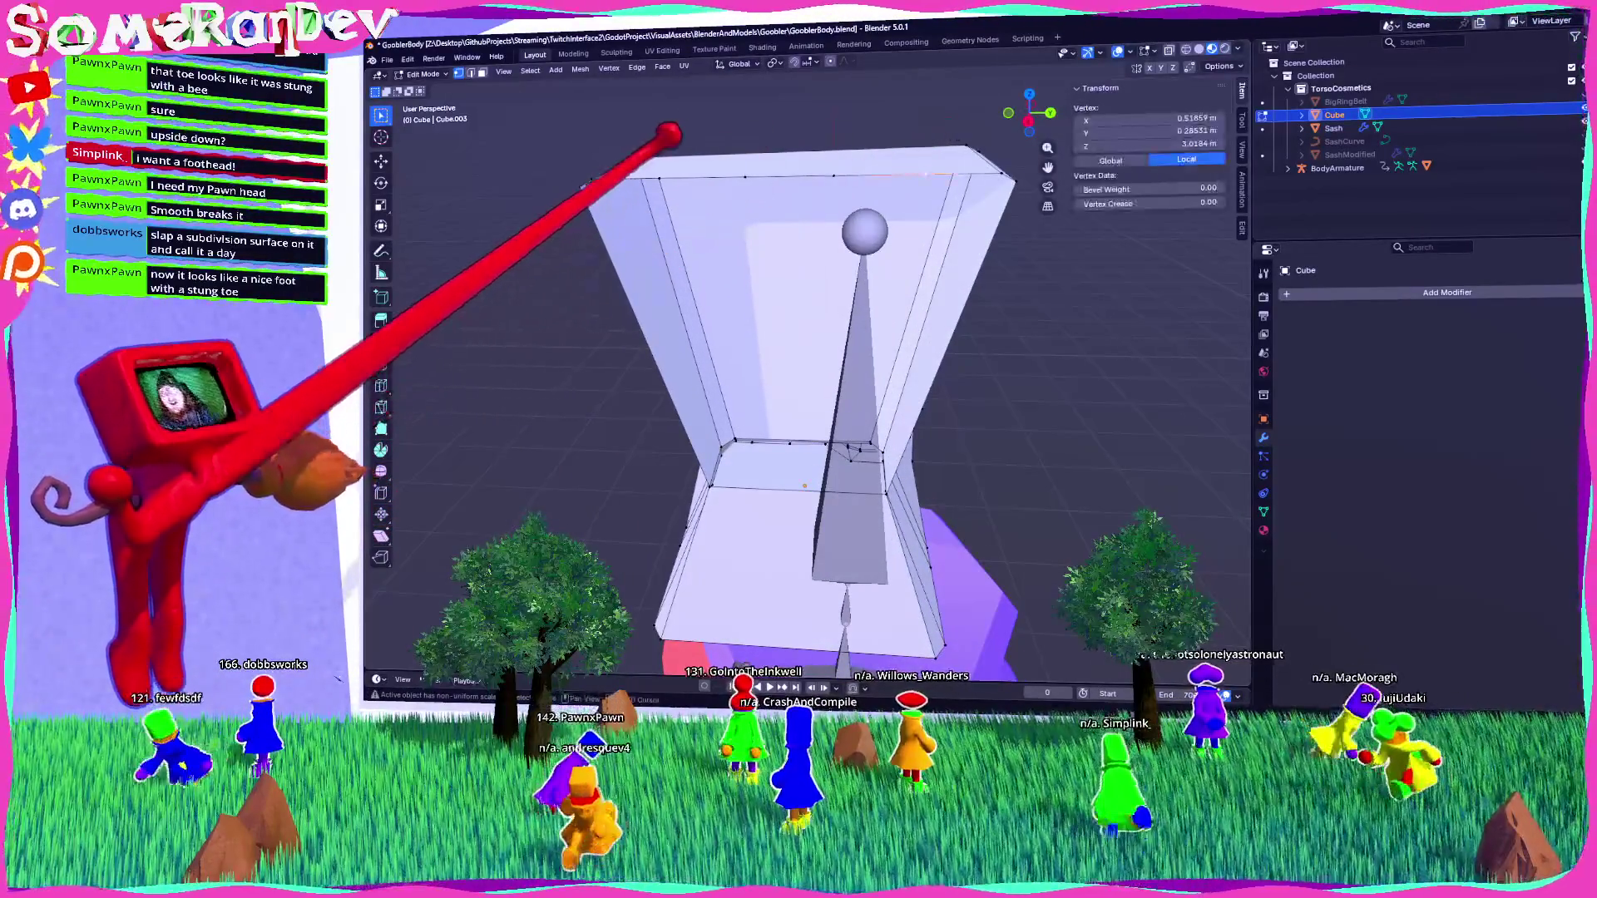
# Delete the selected vertices from the foot mesh and check the result from several angles.
pyautogui.moveTo(791, 132); pyautogui.dragTo(770, 319, button='middle')
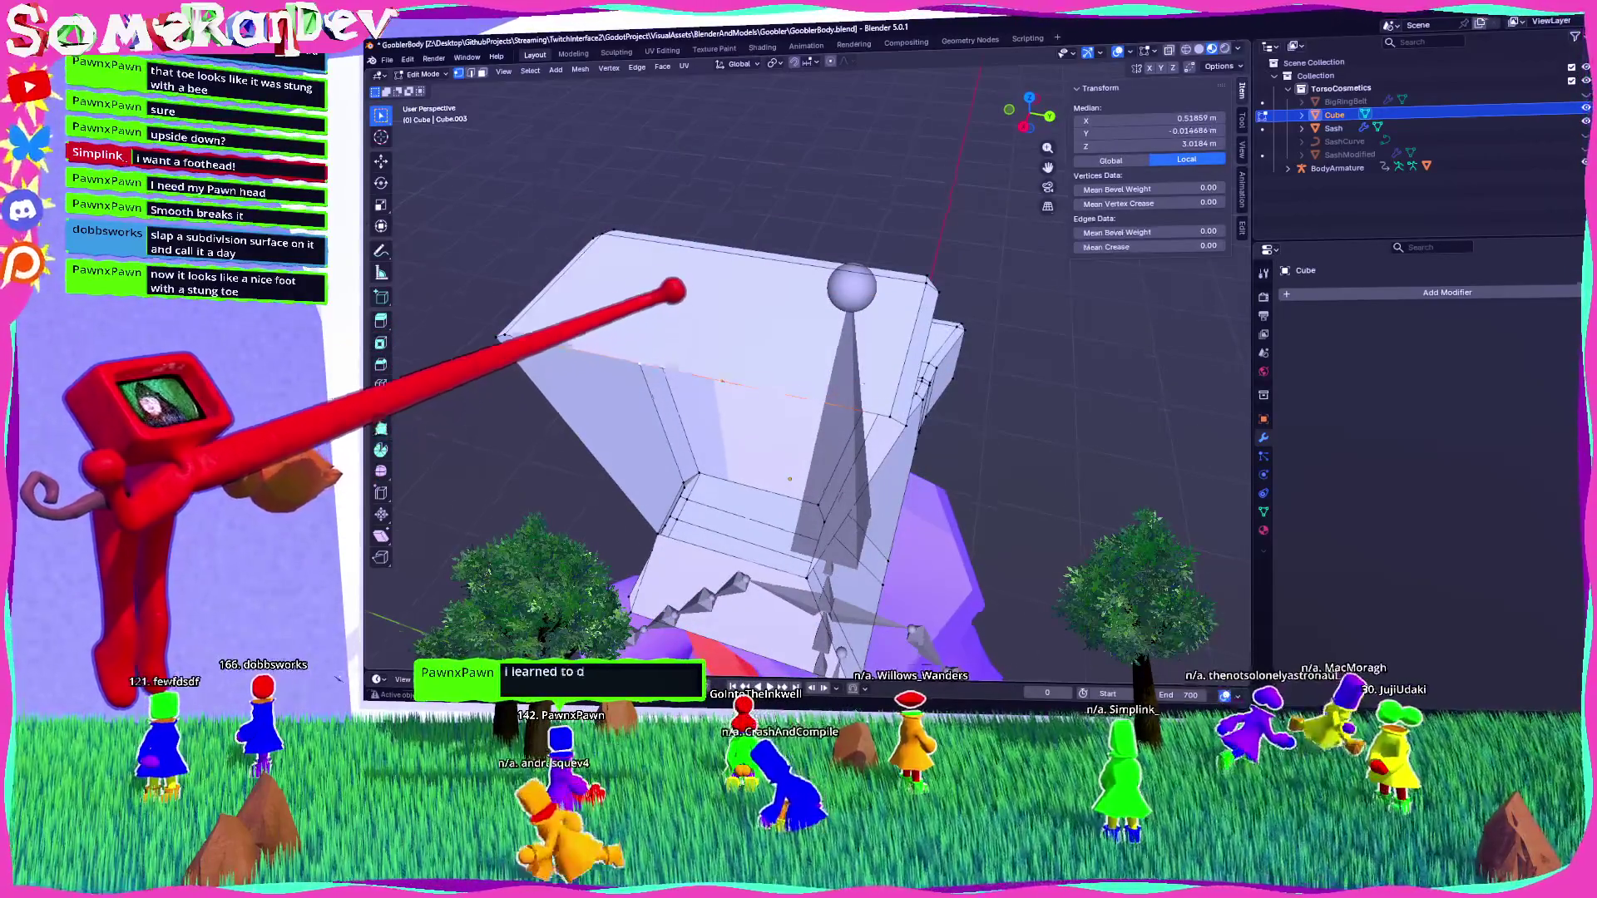
pyautogui.moveTo(674, 290); pyautogui.dragTo(677, 250, button='middle')
pyautogui.press('x')
pyautogui.click(657, 289)
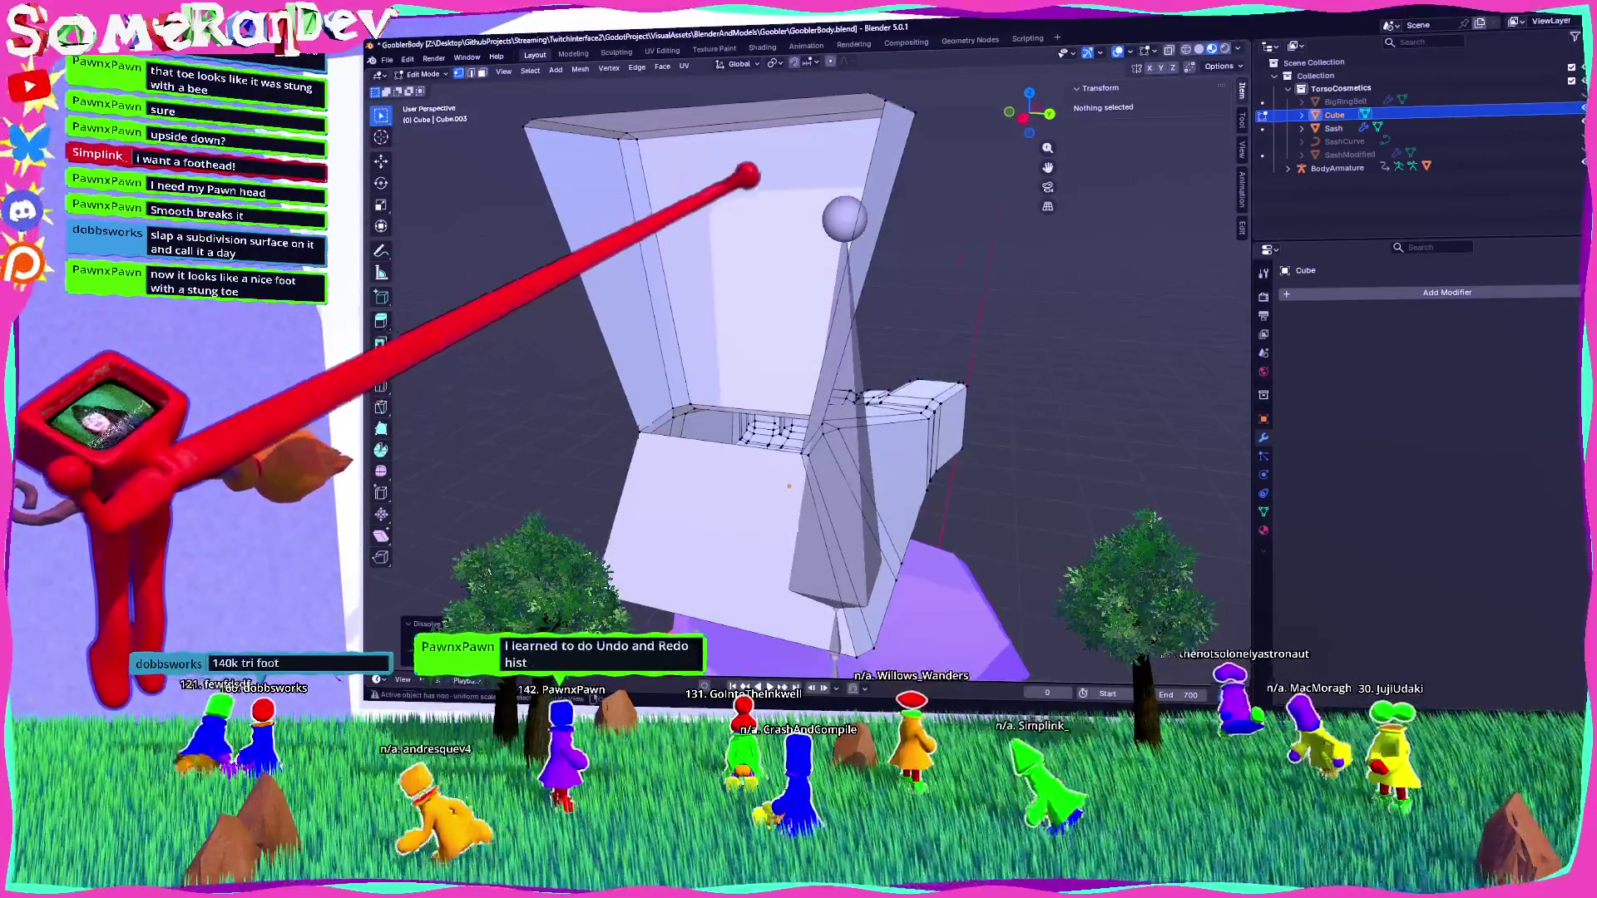
pyautogui.moveTo(749, 171); pyautogui.dragTo(635, 260, button='middle')
pyautogui.moveTo(734, 429)
pyautogui.mouseDown(button='middle')
pyautogui.moveTo(731, 367)
pyautogui.moveTo(798, 357)
pyautogui.moveTo(795, 424)
pyautogui.moveTo(780, 348)
pyautogui.mouseUp(button='middle')
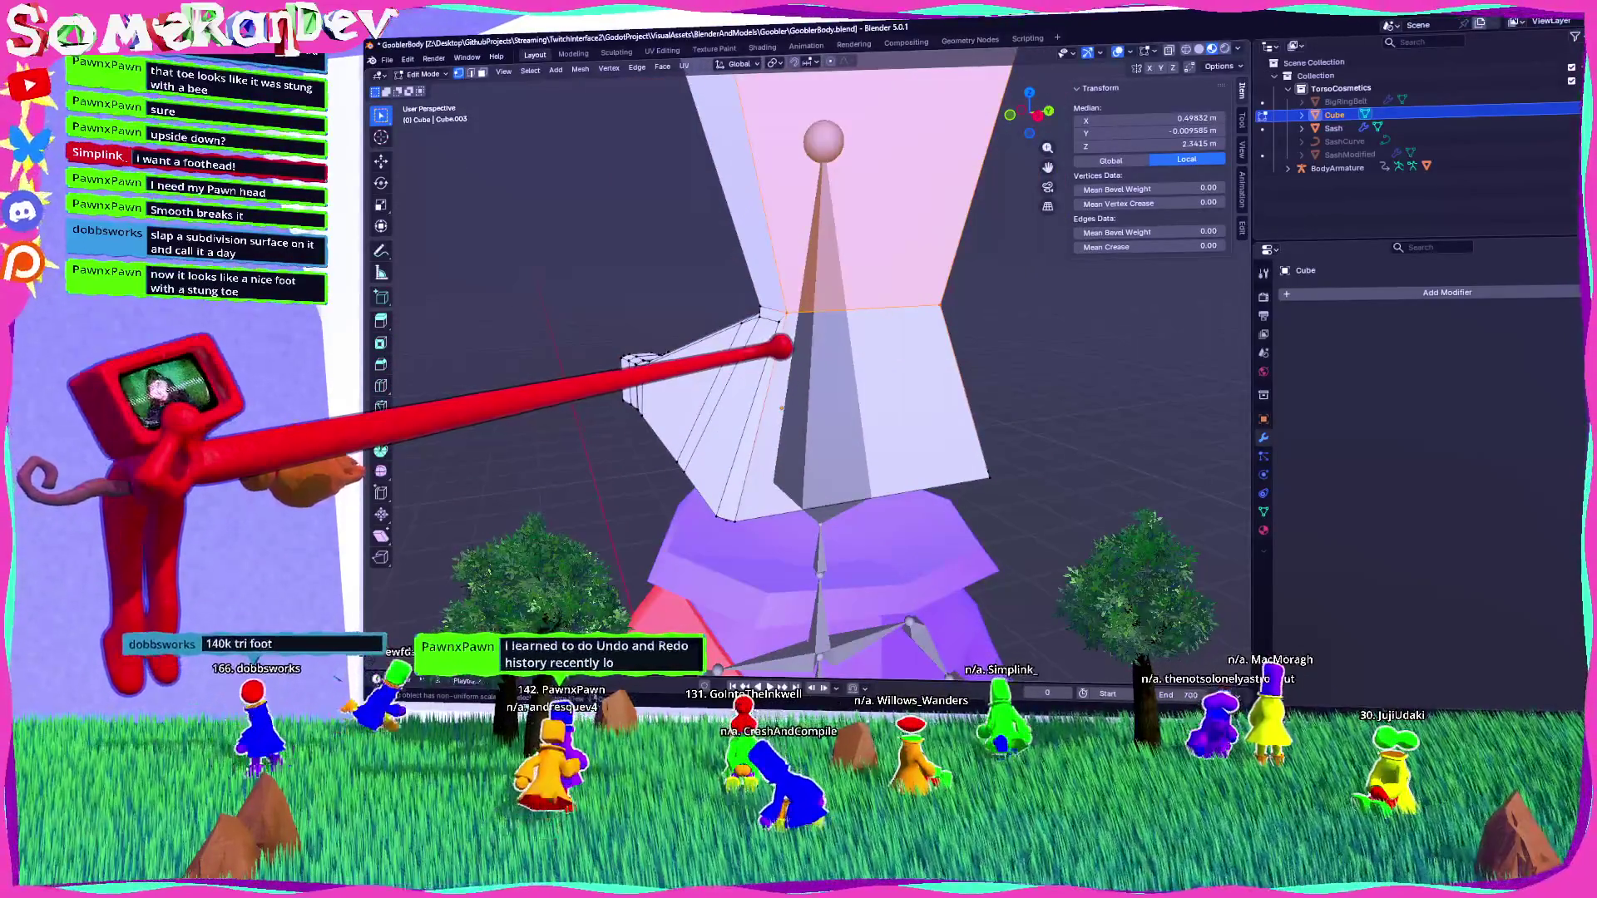
pyautogui.click(1422, 291)
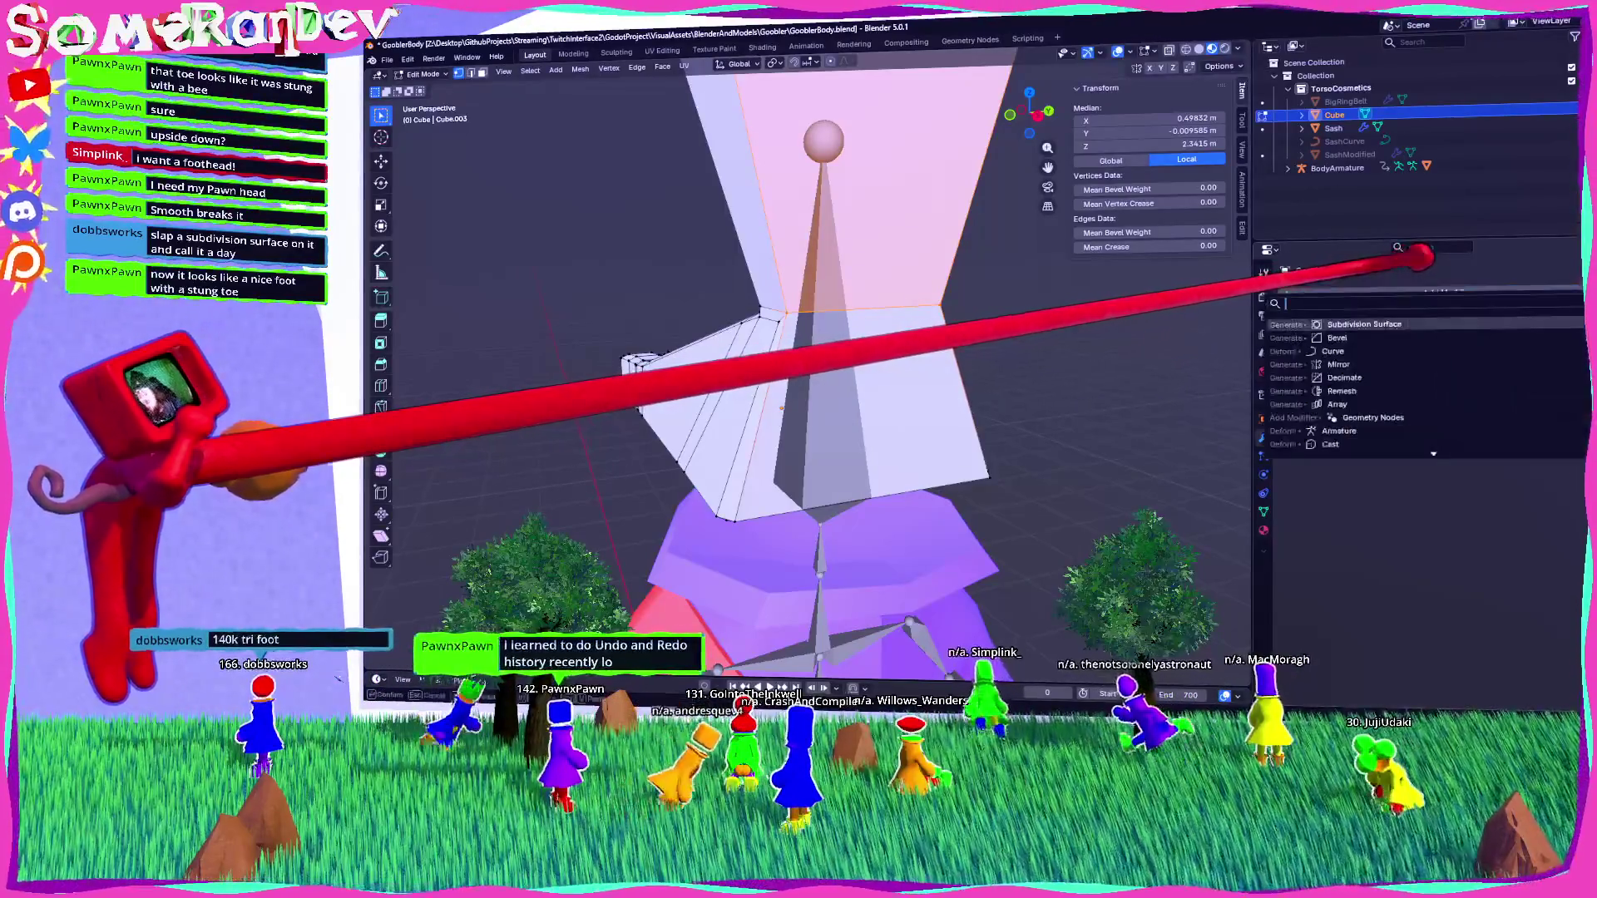
# Add a Subdivision Surface modifier, then a Decimate modifier below it, to the foot.
pyautogui.write('subd')
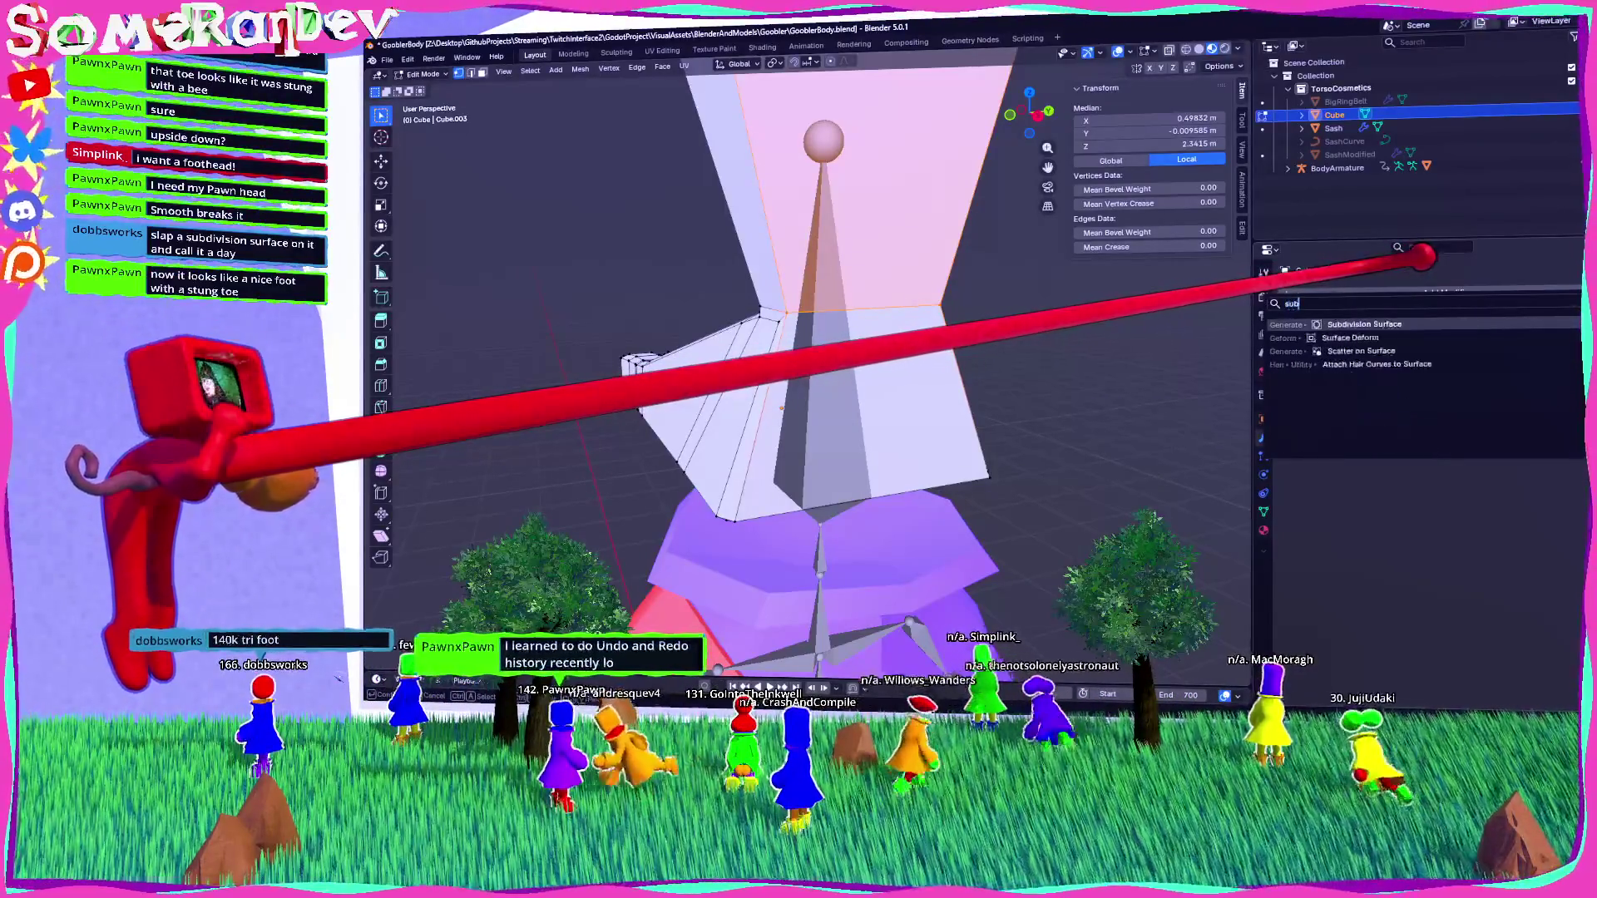
pyautogui.press('Return')
pyautogui.moveTo(1050, 339)
pyautogui.mouseDown(button='middle')
pyautogui.moveTo(1009, 286)
pyautogui.moveTo(1039, 283)
pyautogui.mouseUp(button='middle')
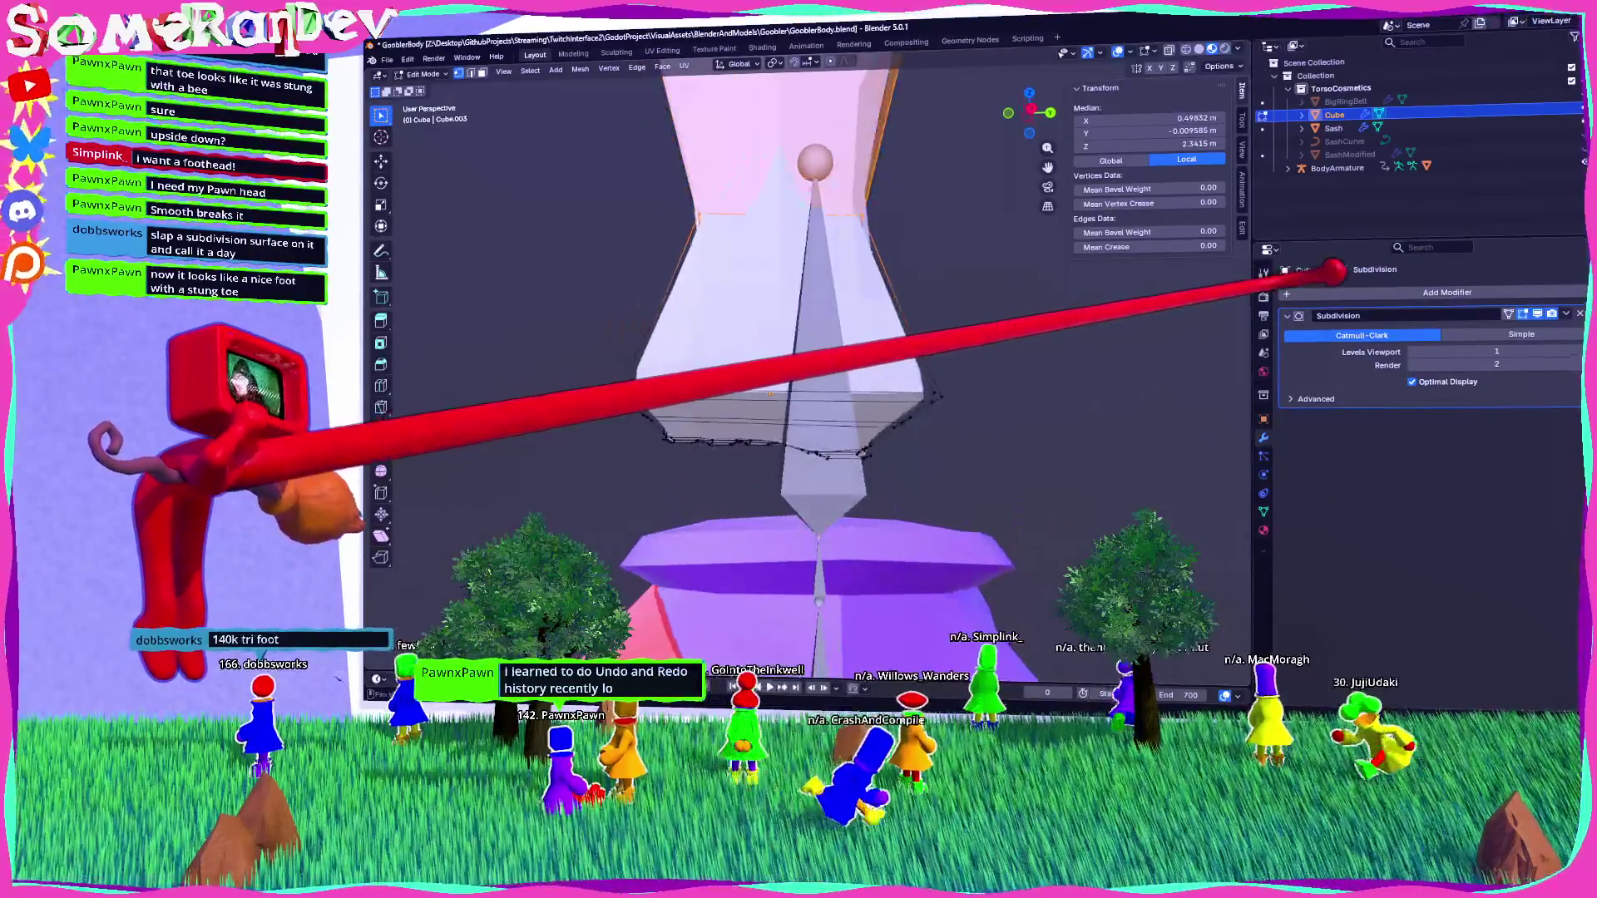
pyautogui.click(1335, 291)
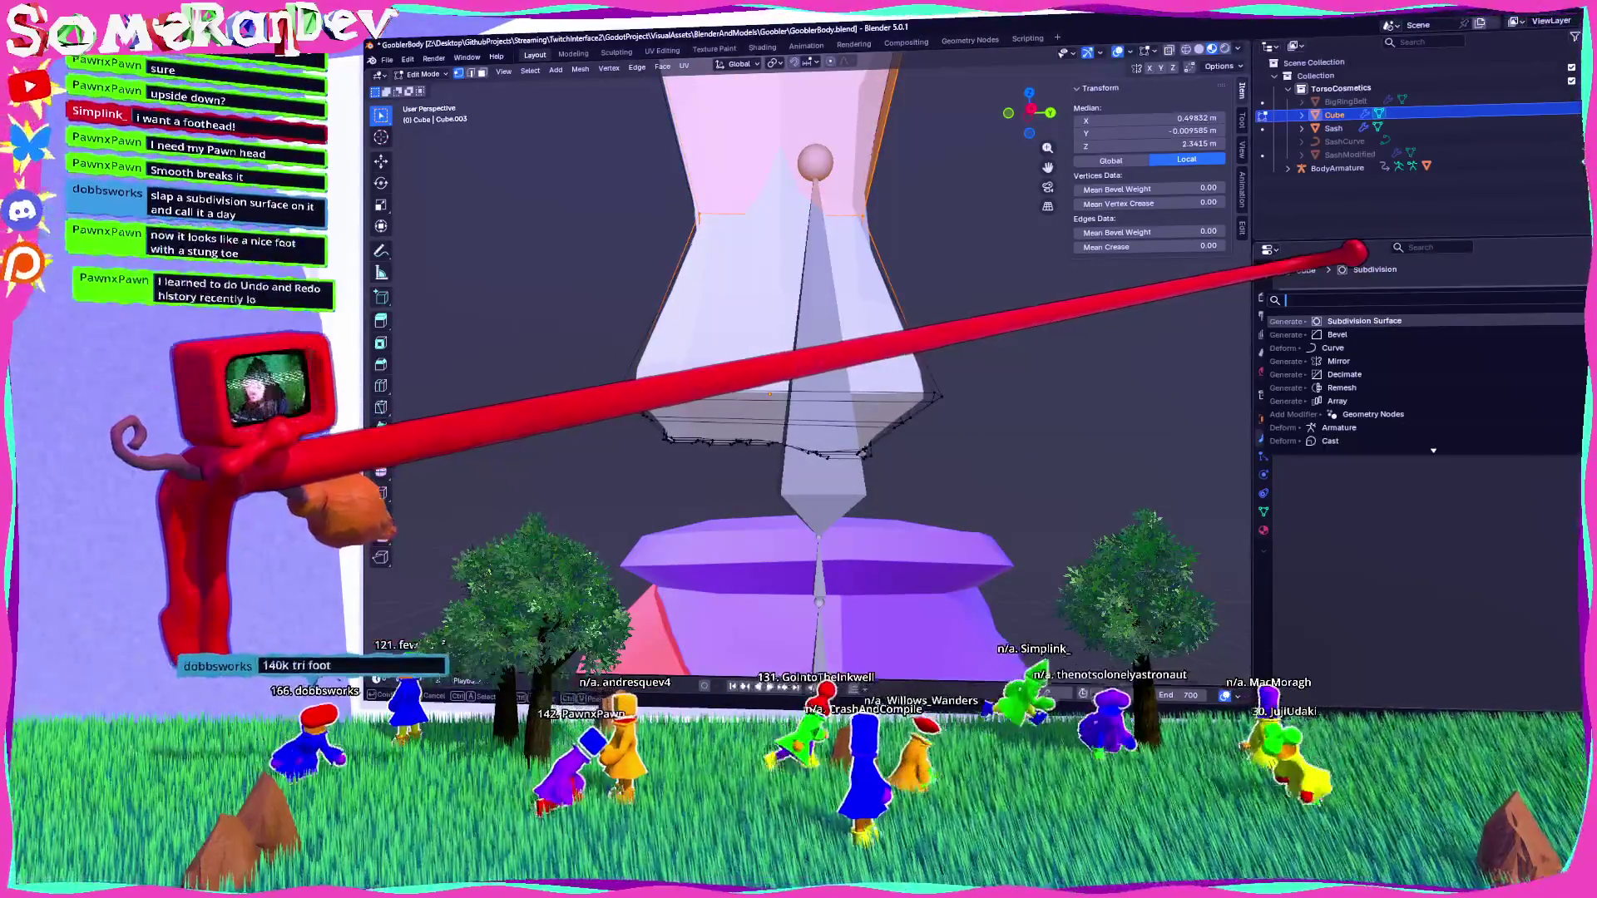
pyautogui.write('dec')
pyautogui.press('Return')
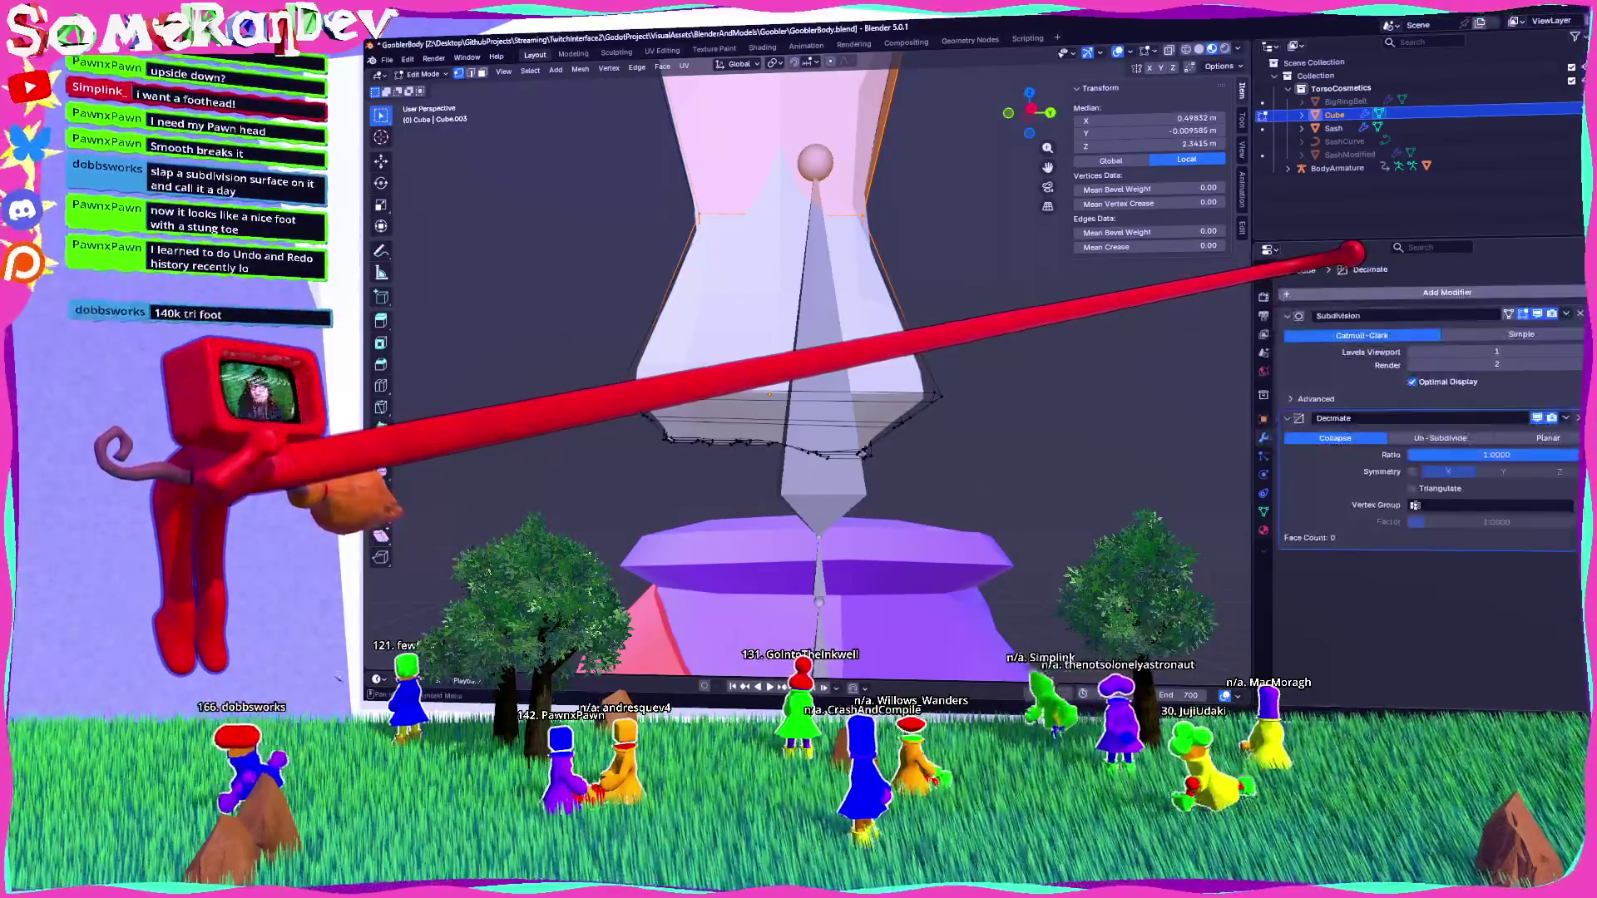
# Lower the Decimate ratio for a faceted low-poly foot and return to Object Mode.
pyautogui.moveTo(1496, 454); pyautogui.dragTo(1432, 454)
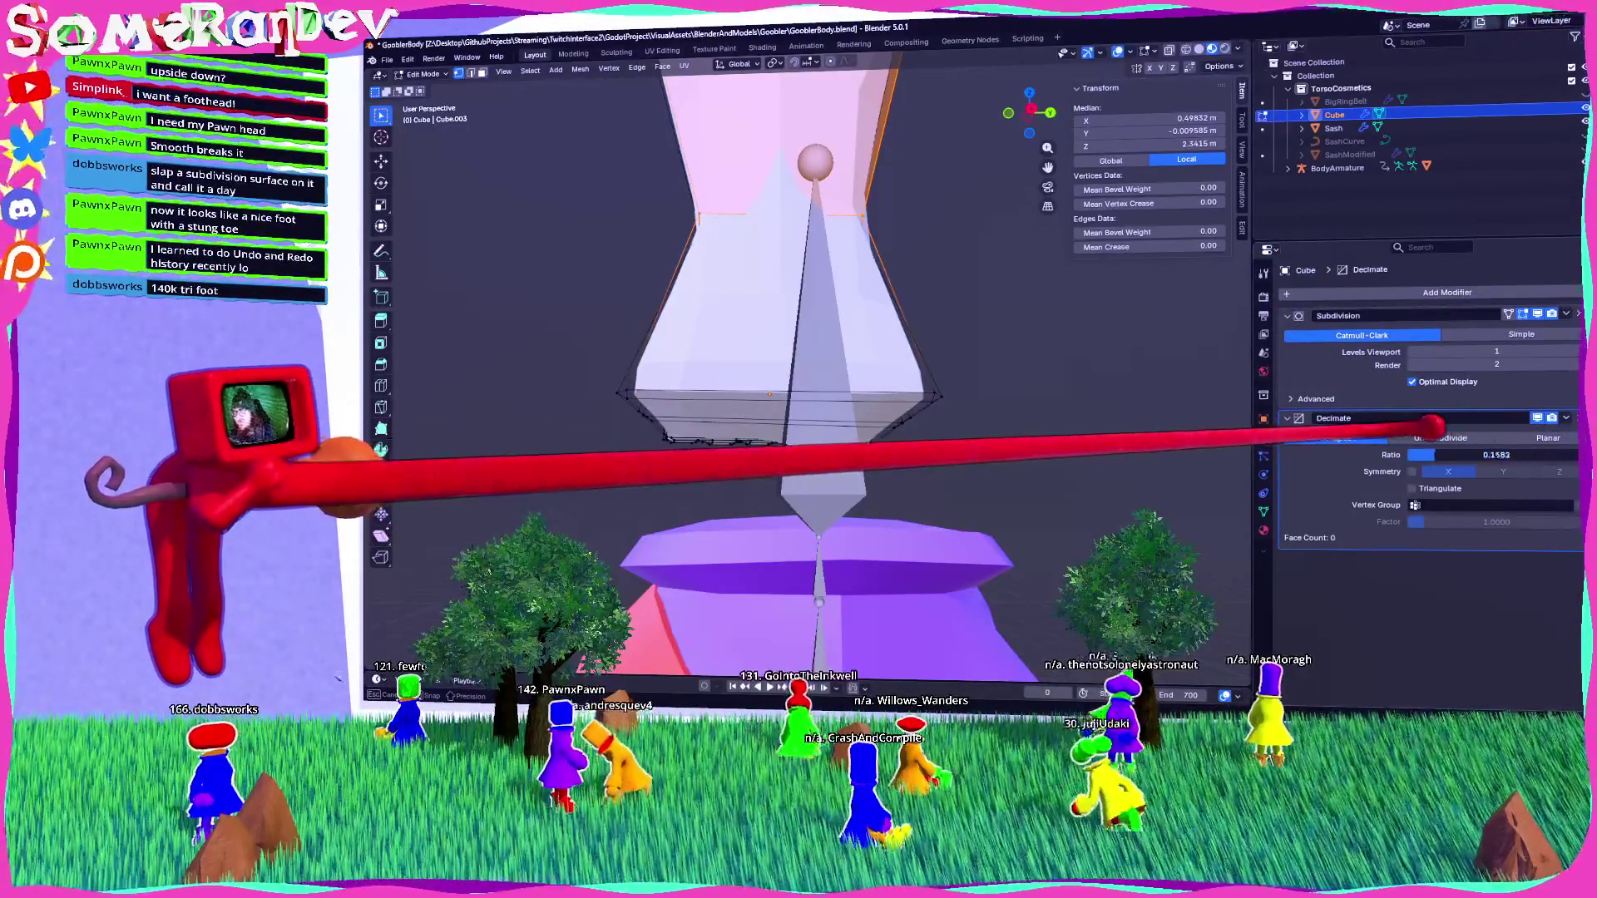
pyautogui.moveTo(891, 296)
pyautogui.mouseDown(button='middle')
pyautogui.moveTo(739, 326)
pyautogui.moveTo(677, 364)
pyautogui.moveTo(981, 420)
pyautogui.mouseUp(button='middle')
pyautogui.moveTo(1480, 454)
pyautogui.mouseDown()
pyautogui.moveTo(1464, 454)
pyautogui.moveTo(1464, 424)
pyautogui.mouseUp()
pyautogui.moveTo(1052, 385)
pyautogui.mouseDown(button='middle')
pyautogui.moveTo(820, 321)
pyautogui.moveTo(915, 350)
pyautogui.mouseUp(button='middle')
pyautogui.press('Tab')
pyautogui.moveTo(1472, 471)
pyautogui.mouseDown()
pyautogui.moveTo(1493, 465)
pyautogui.moveTo(1476, 441)
pyautogui.mouseUp()
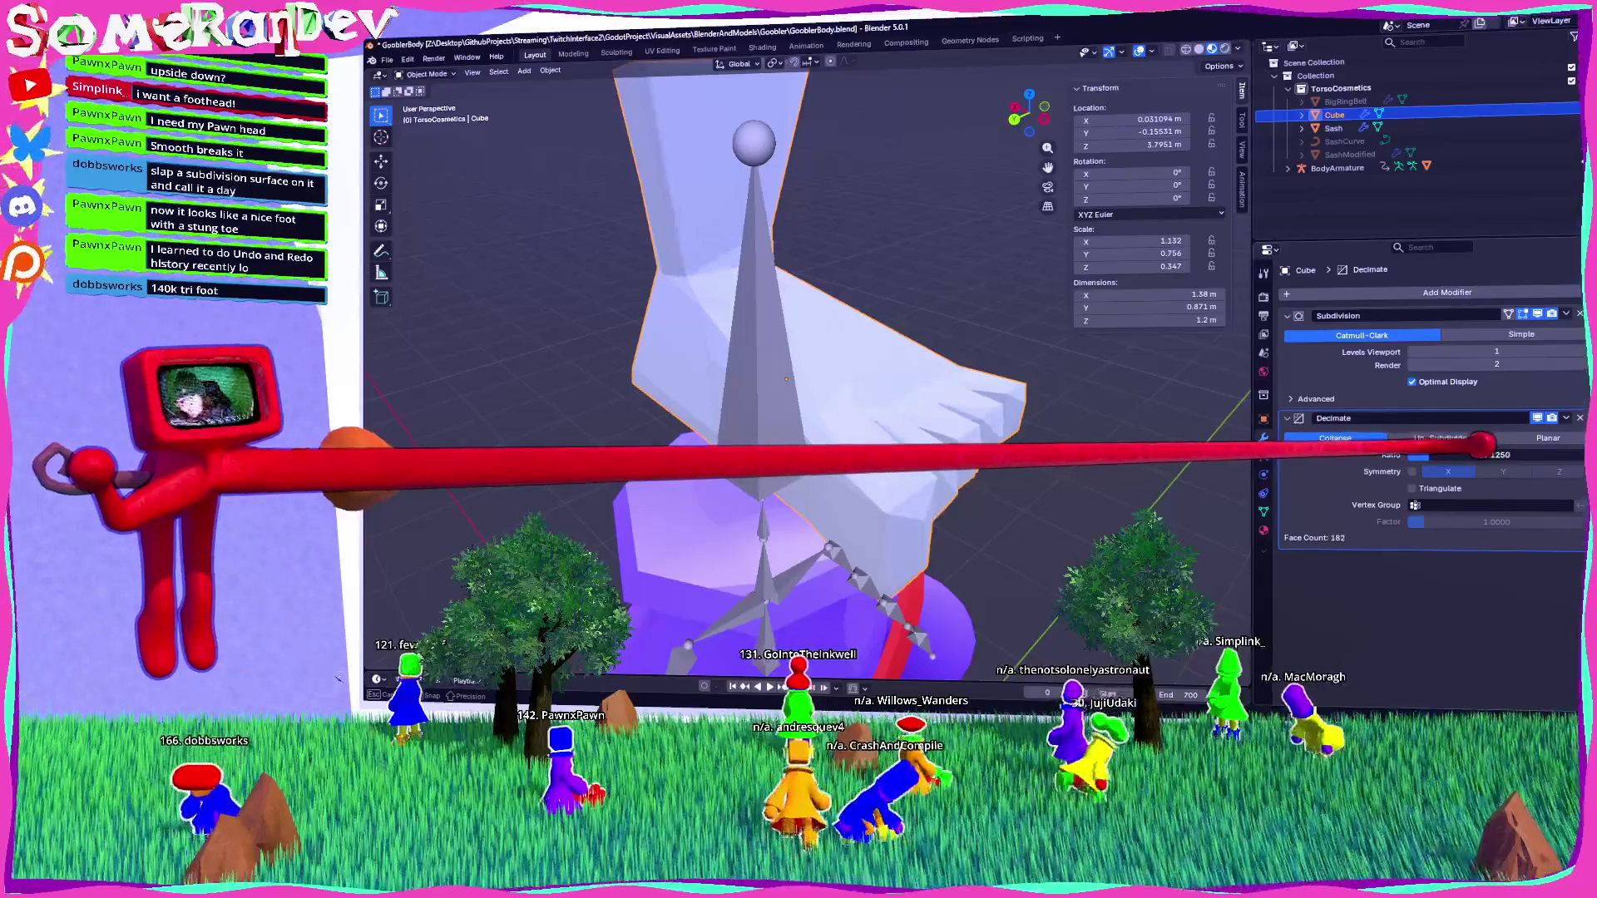
# Set the Decimate ratio to 0.2148 (293 faces) and shade the foot smooth.
pyautogui.moveTo(955, 332)
pyautogui.mouseDown(button='middle')
pyautogui.moveTo(820, 267)
pyautogui.moveTo(973, 321)
pyautogui.moveTo(936, 266)
pyautogui.moveTo(914, 316)
pyautogui.mouseUp(button='middle')
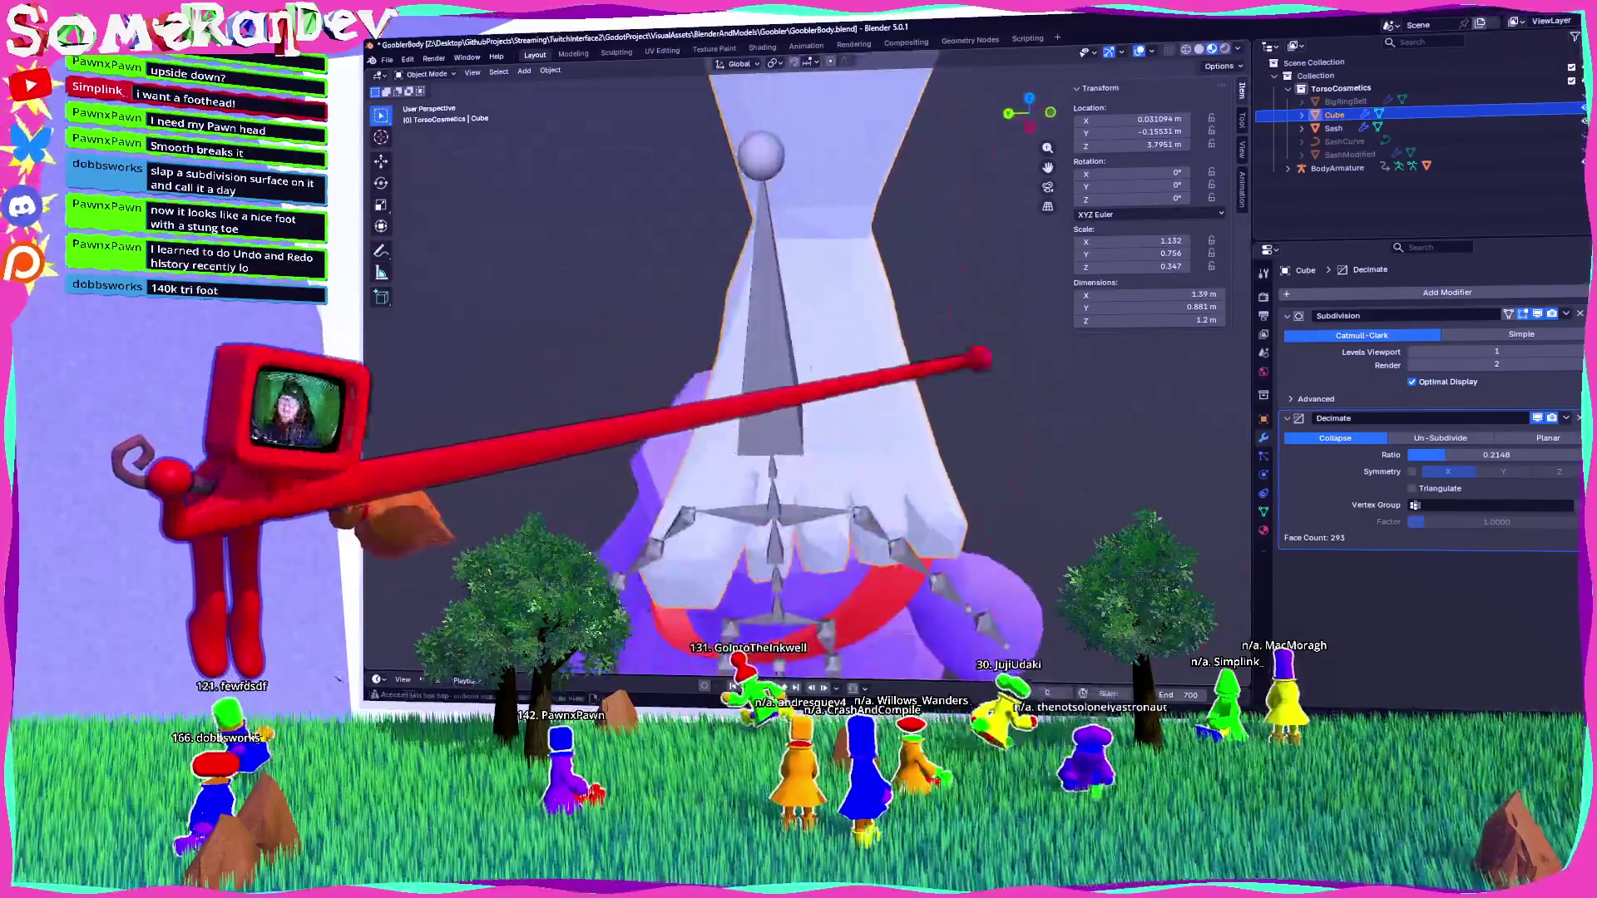
pyautogui.click(758, 350)
pyautogui.moveTo(790, 349)
pyautogui.mouseDown(button='middle')
pyautogui.moveTo(931, 316)
pyautogui.moveTo(898, 383)
pyautogui.moveTo(956, 441)
pyautogui.moveTo(948, 410)
pyautogui.moveTo(834, 314)
pyautogui.moveTo(1009, 380)
pyautogui.moveTo(973, 374)
pyautogui.moveTo(1255, 425)
pyautogui.moveTo(869, 350)
pyautogui.moveTo(767, 357)
pyautogui.moveTo(874, 403)
pyautogui.moveTo(935, 393)
pyautogui.moveTo(943, 333)
pyautogui.mouseUp(button='middle')
# Re-enter Edit Mode and select the vertices at the foot's corner.
pyautogui.press('Tab')
pyautogui.moveTo(834, 306); pyautogui.dragTo(921, 375)
pyautogui.moveTo(944, 332)
pyautogui.mouseDown(button='middle')
pyautogui.moveTo(1010, 308)
pyautogui.moveTo(1056, 378)
pyautogui.mouseUp(button='middle')
pyautogui.click(1011, 307)
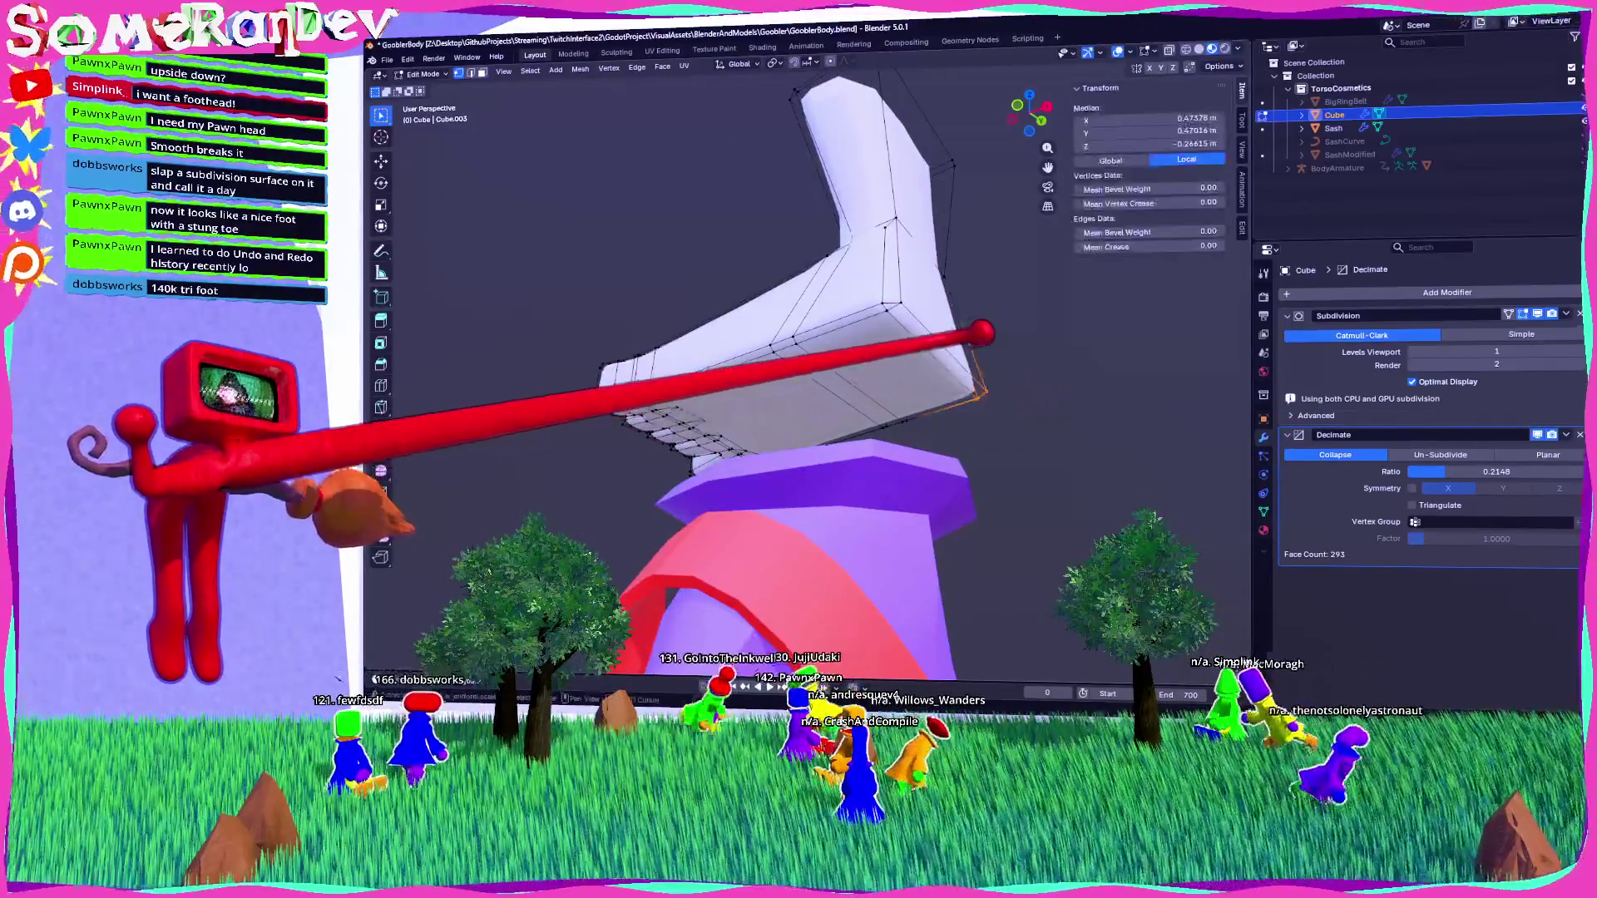
# In Right Orthographic view, scale the foot's lower section along Y with smooth proportional falloff.
pyautogui.moveTo(890, 243)
pyautogui.mouseDown(button='middle')
pyautogui.moveTo(884, 302)
pyautogui.moveTo(1005, 296)
pyautogui.mouseUp(button='middle')
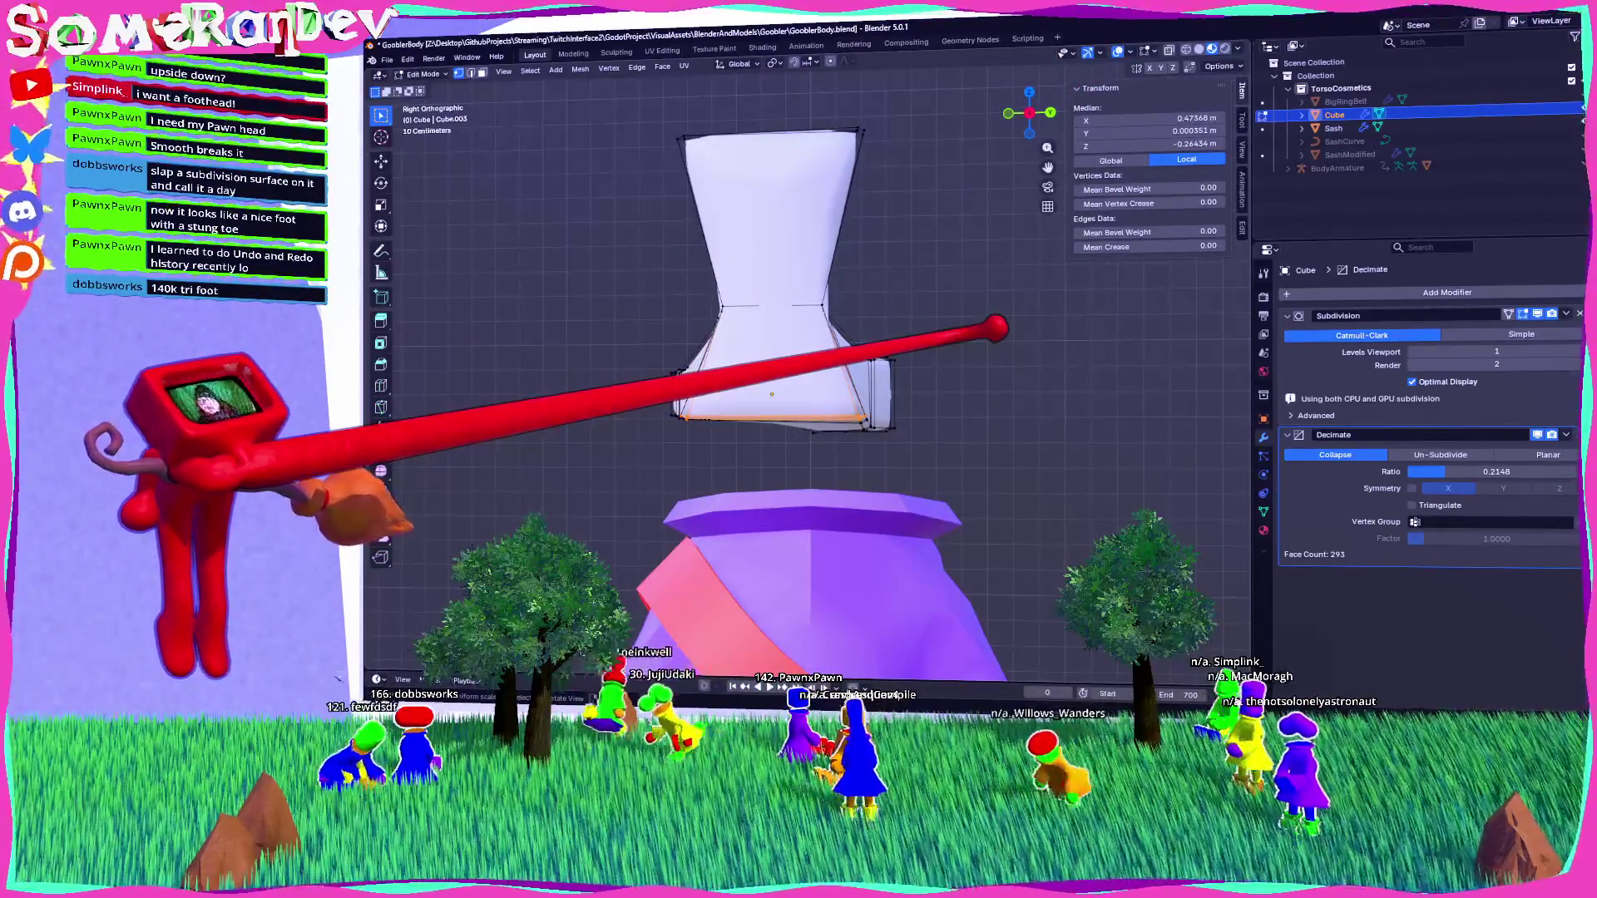
pyautogui.click(896, 388)
pyautogui.moveTo(896, 389)
pyautogui.mouseDown(button='middle')
pyautogui.moveTo(774, 399)
pyautogui.moveTo(901, 248)
pyautogui.moveTo(839, 293)
pyautogui.mouseUp(button='middle')
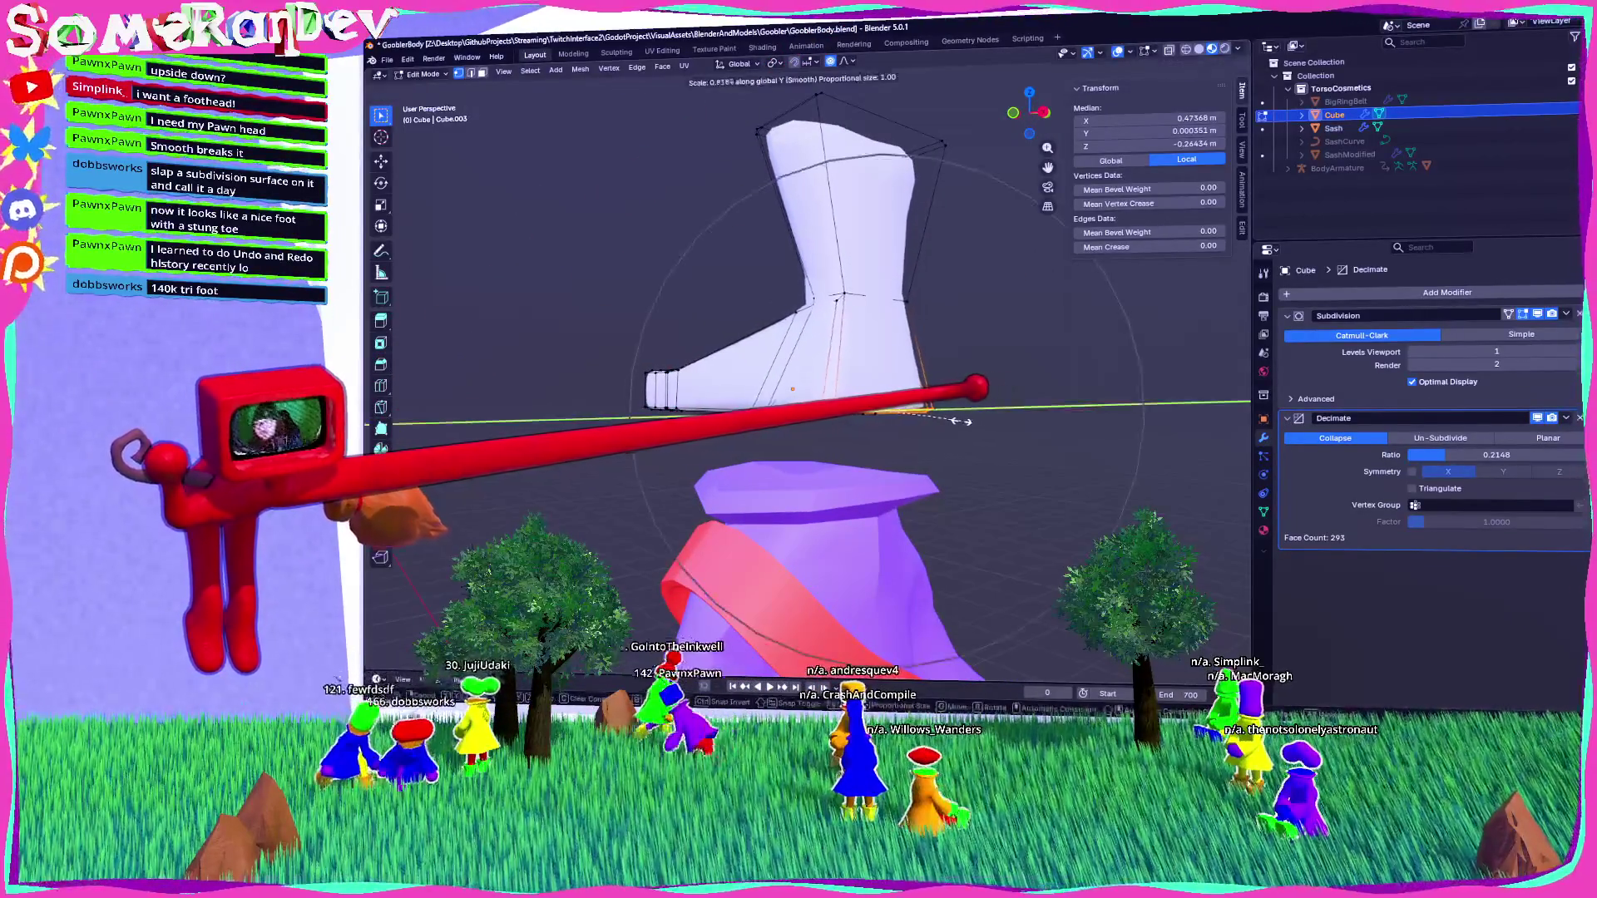
pyautogui.click(942, 421)
pyautogui.moveTo(942, 421)
pyautogui.mouseDown(button='middle')
pyautogui.moveTo(915, 391)
pyautogui.moveTo(738, 402)
pyautogui.moveTo(794, 364)
pyautogui.moveTo(737, 403)
pyautogui.moveTo(776, 350)
pyautogui.moveTo(802, 350)
pyautogui.mouseUp(button='middle')
pyautogui.scroll(6, 767, 389)
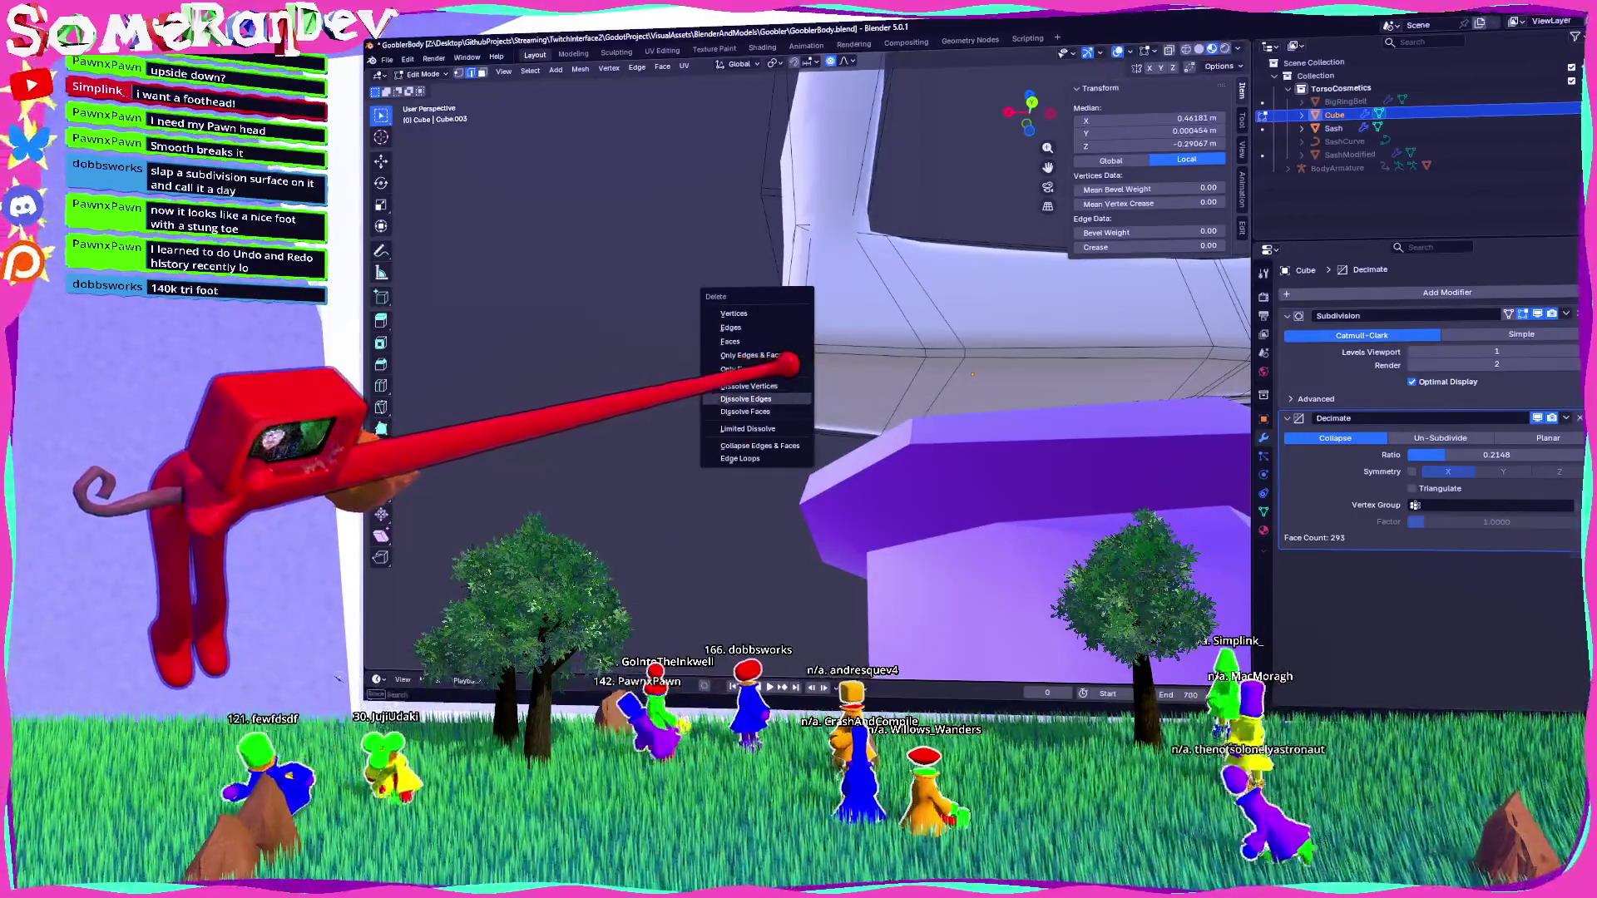
# Dissolve several selected edges on the boot mesh.
pyautogui.click(745, 399)
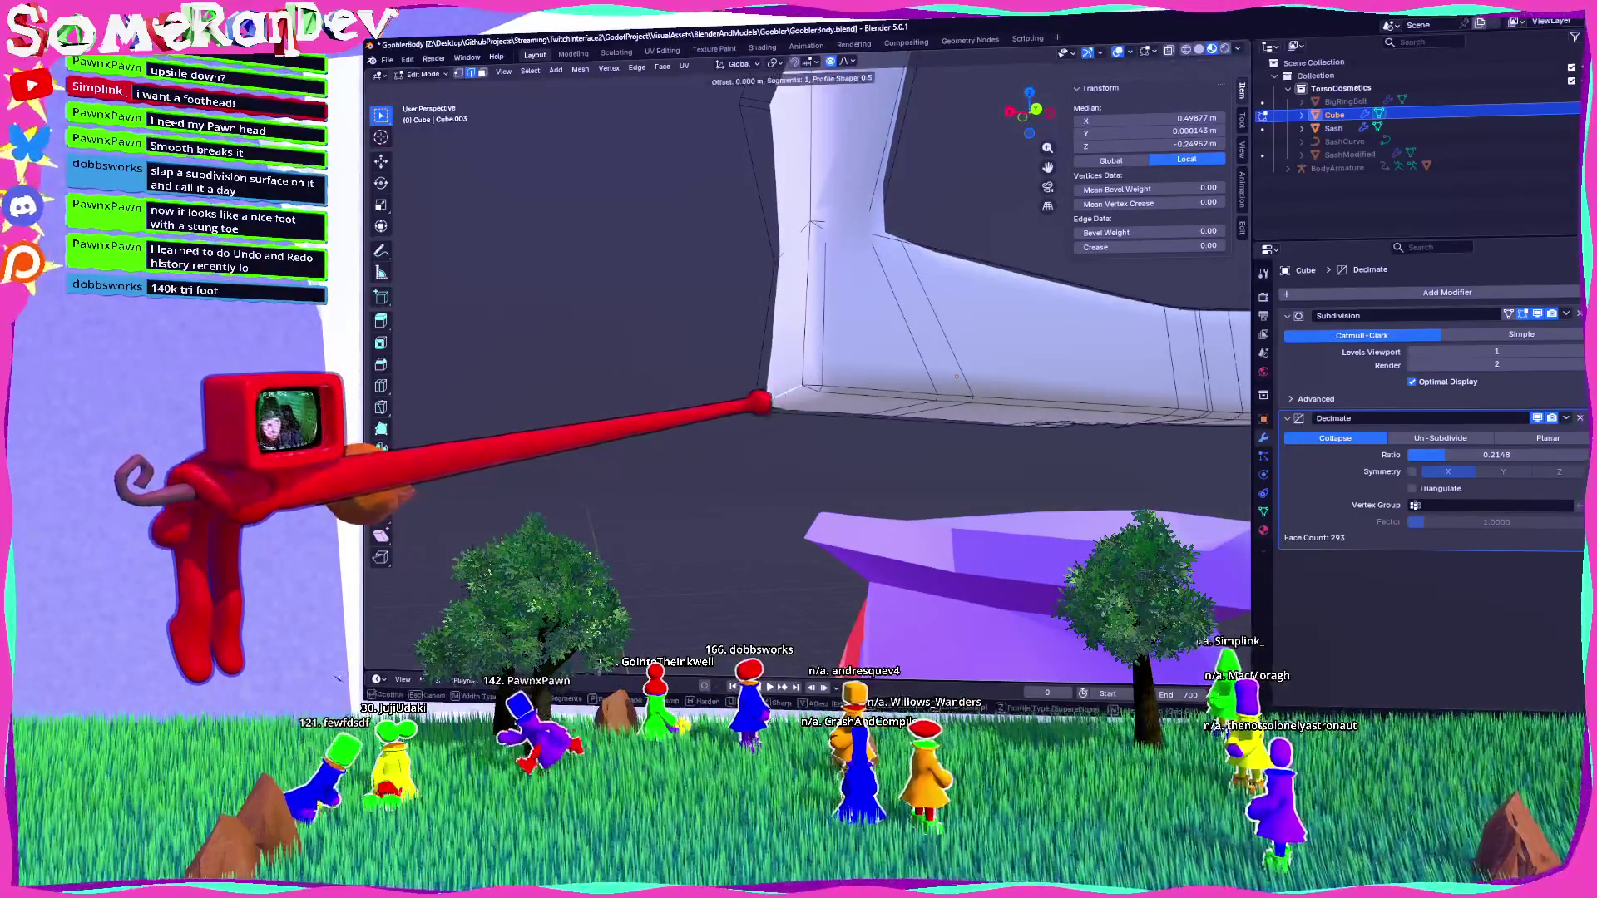
pyautogui.moveTo(719, 433)
pyautogui.mouseDown(button='middle')
pyautogui.moveTo(842, 324)
pyautogui.moveTo(813, 327)
pyautogui.moveTo(816, 312)
pyautogui.mouseUp(button='middle')
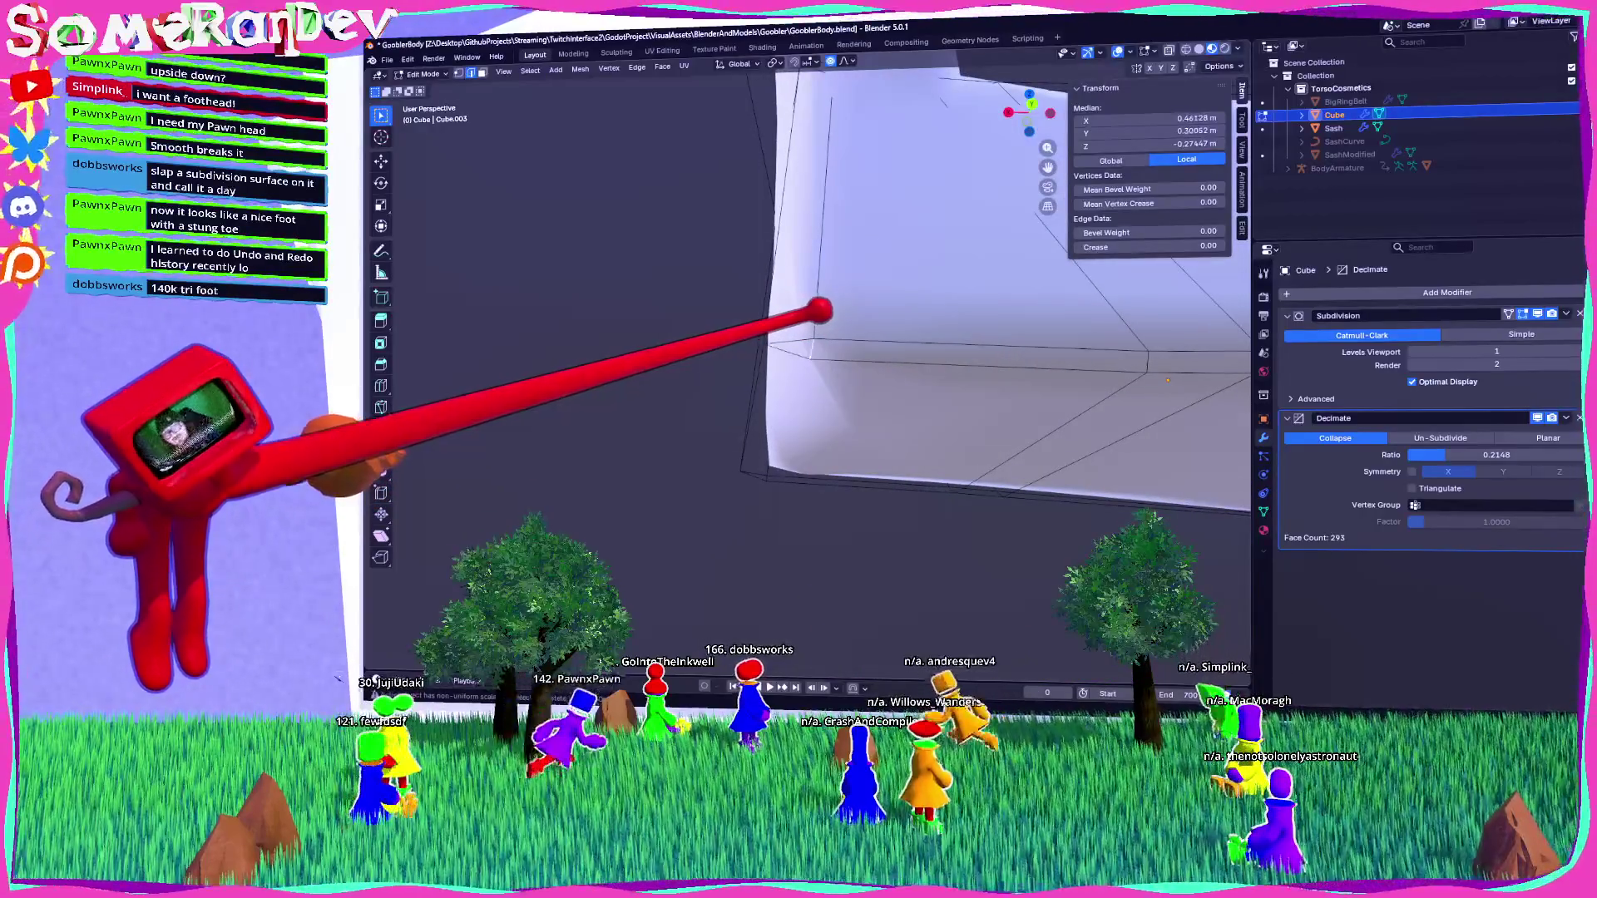
pyautogui.click(778, 347)
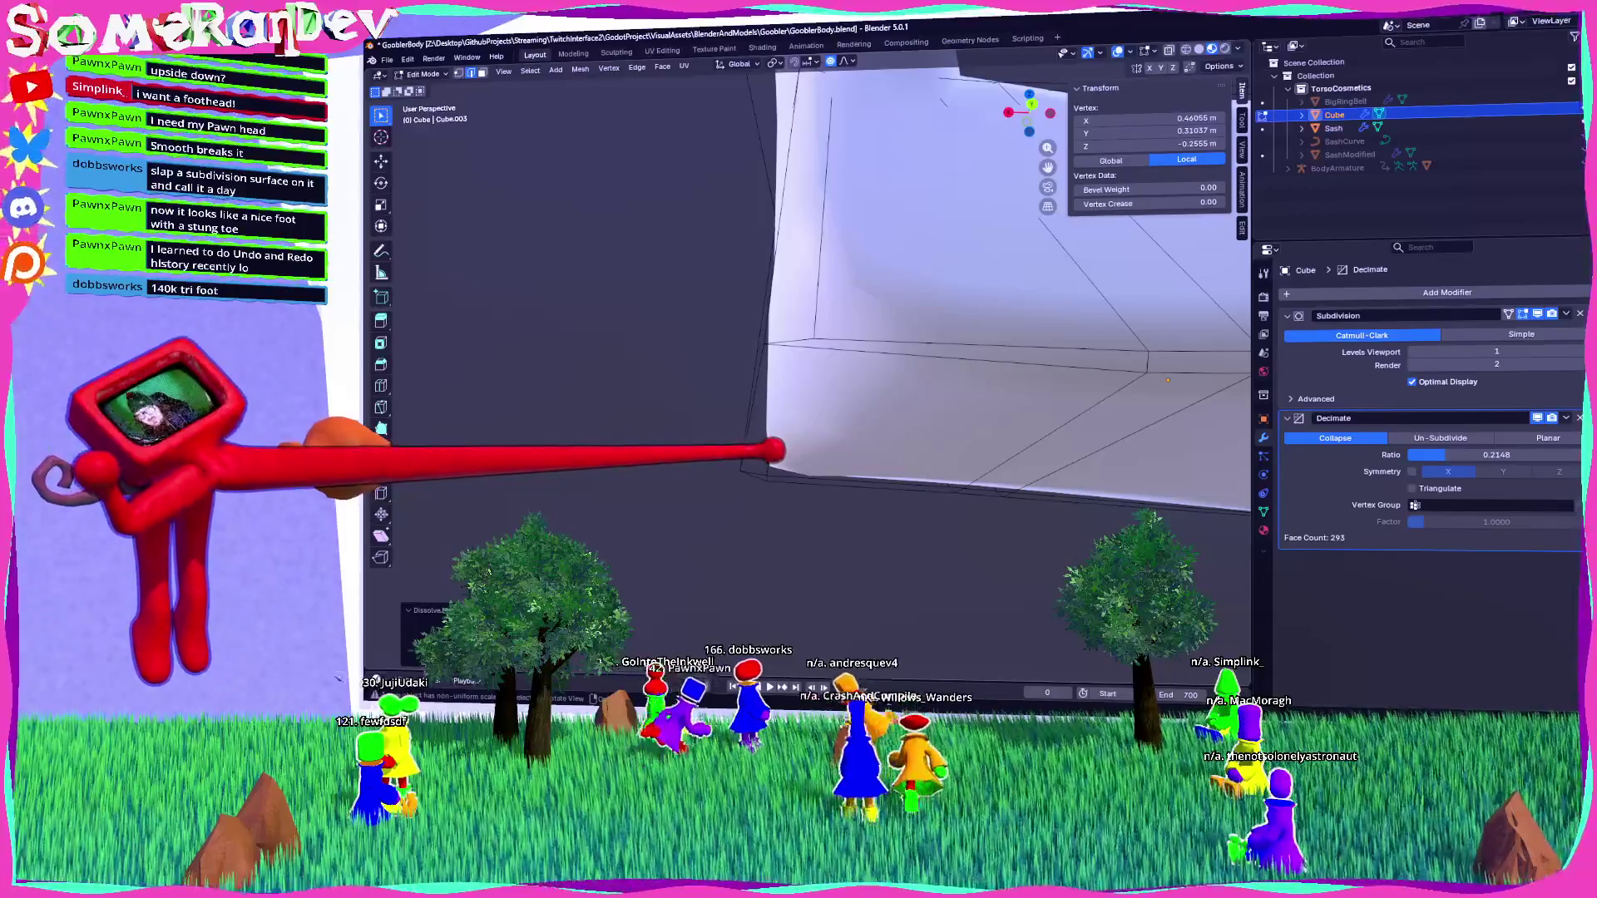
pyautogui.click(748, 478)
pyautogui.press('x')
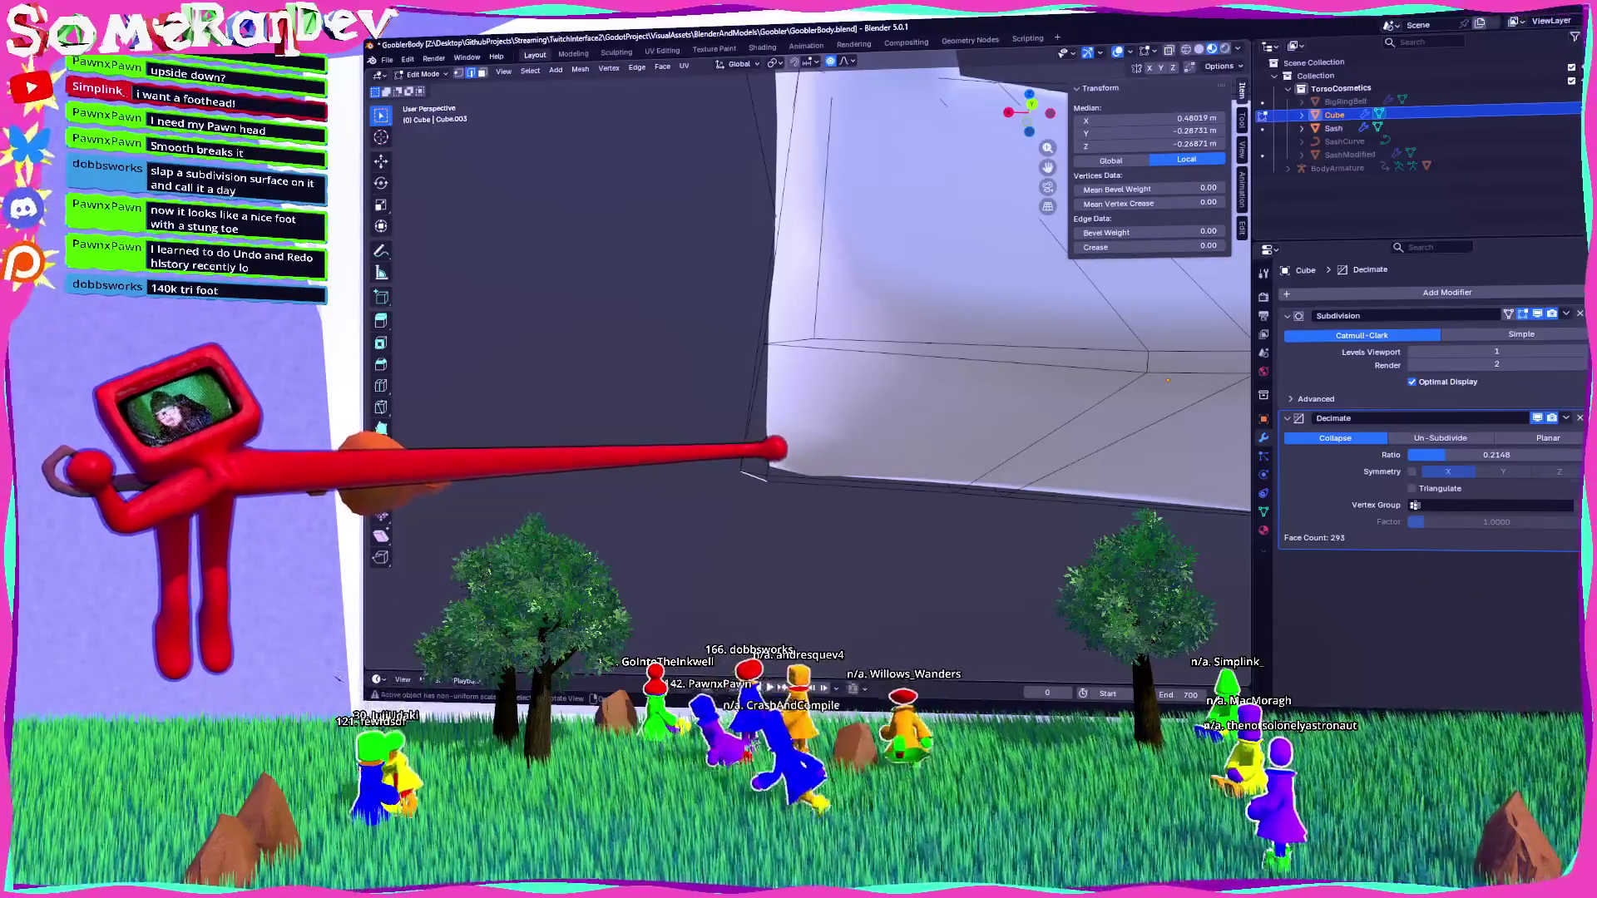
pyautogui.moveTo(799, 333); pyautogui.dragTo(823, 329, button='middle')
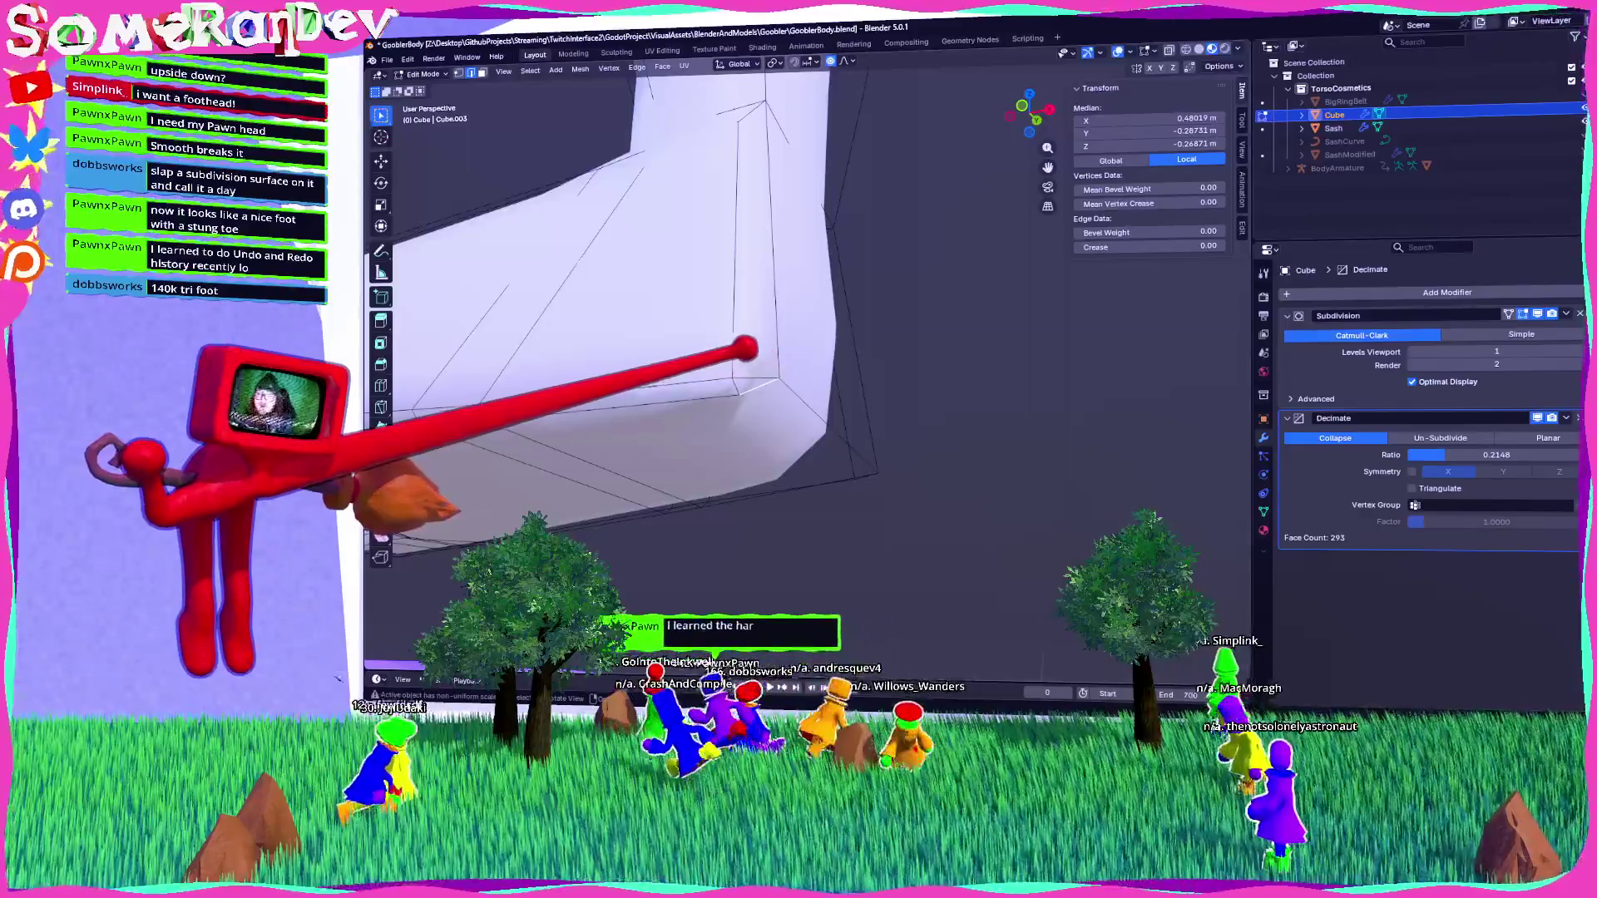
pyautogui.click(691, 383)
pyautogui.moveTo(691, 383); pyautogui.dragTo(715, 375, button='middle')
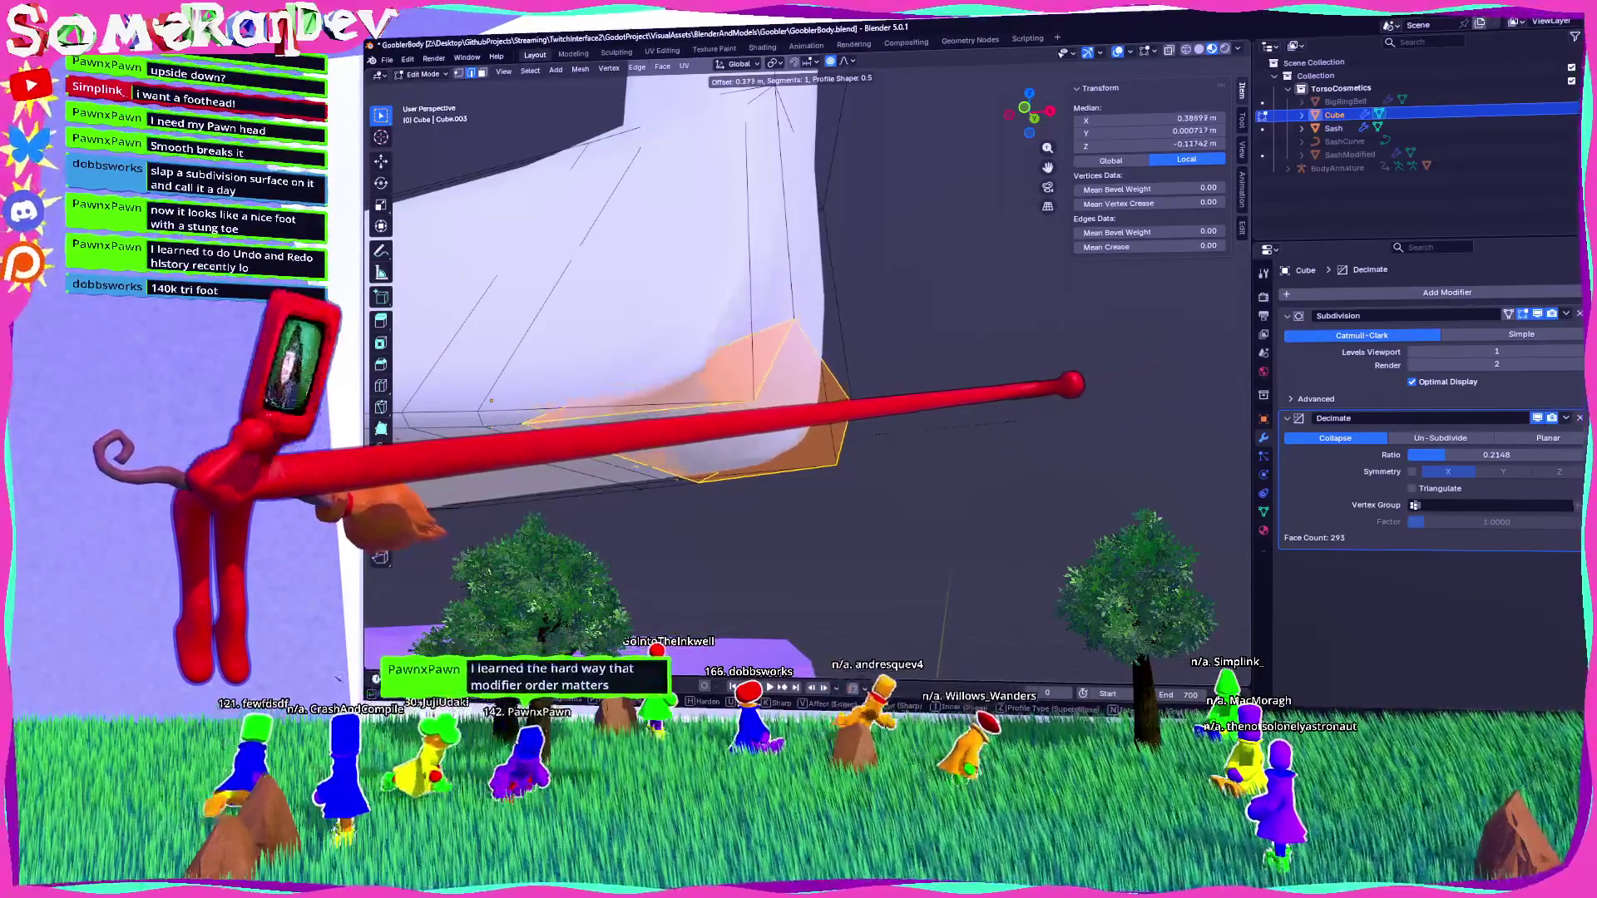
# Bevel the boot's back heel edges into a chamfer and select a vertex.
pyautogui.click(716, 375)
pyautogui.moveTo(715, 375); pyautogui.dragTo(849, 355, button='middle')
pyautogui.click(956, 391)
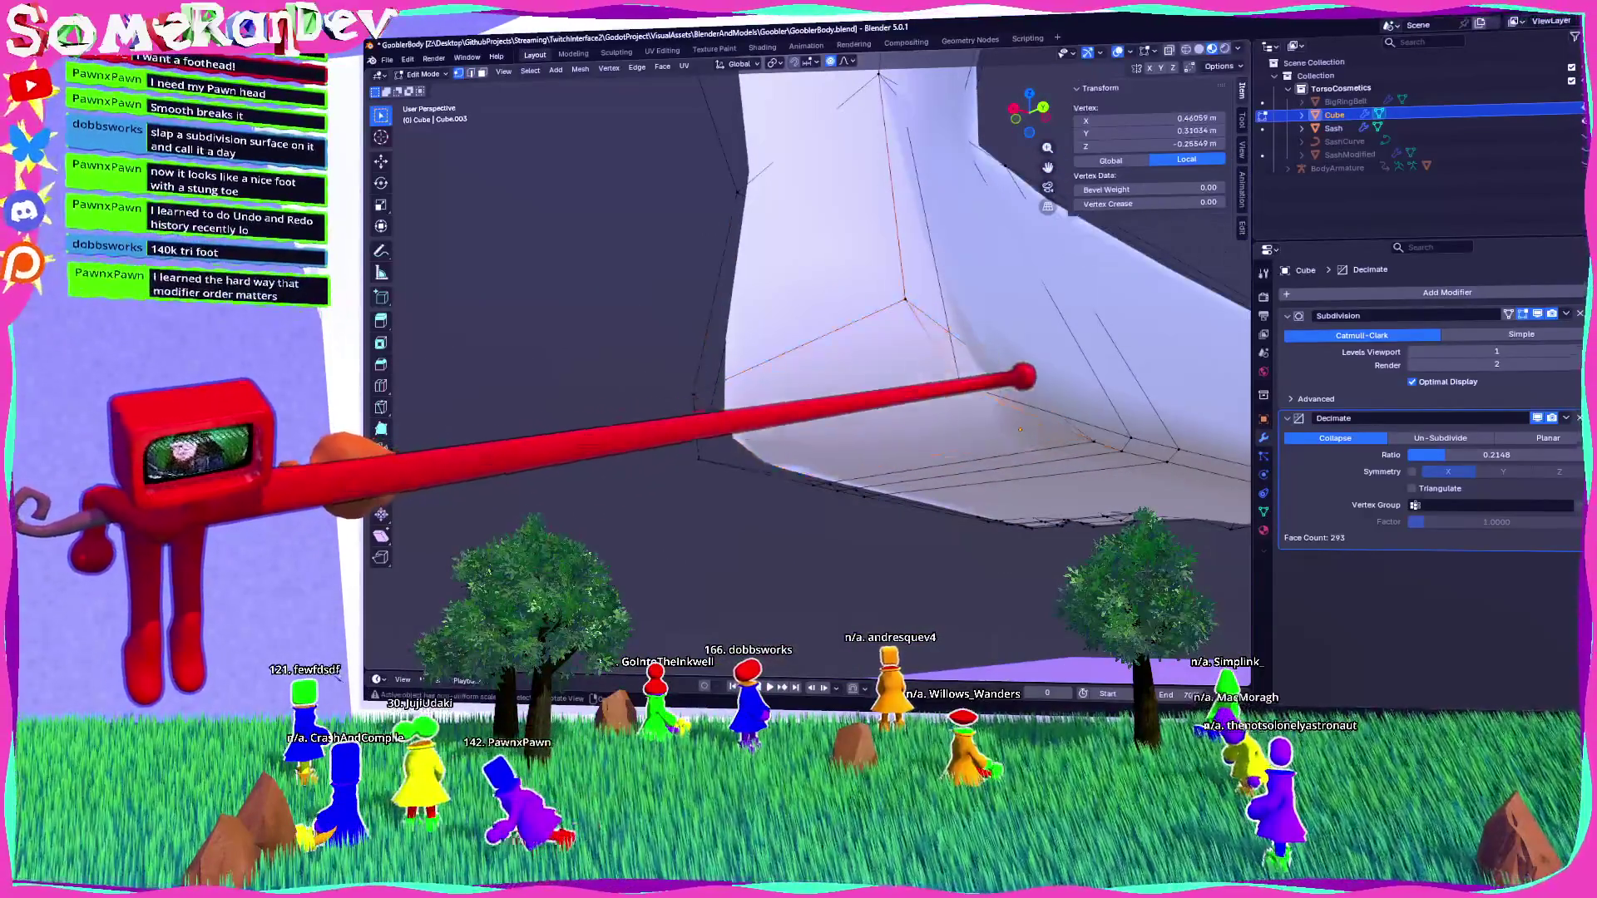
pyautogui.moveTo(956, 391); pyautogui.dragTo(973, 387, button='middle')
pyautogui.click(1045, 110)
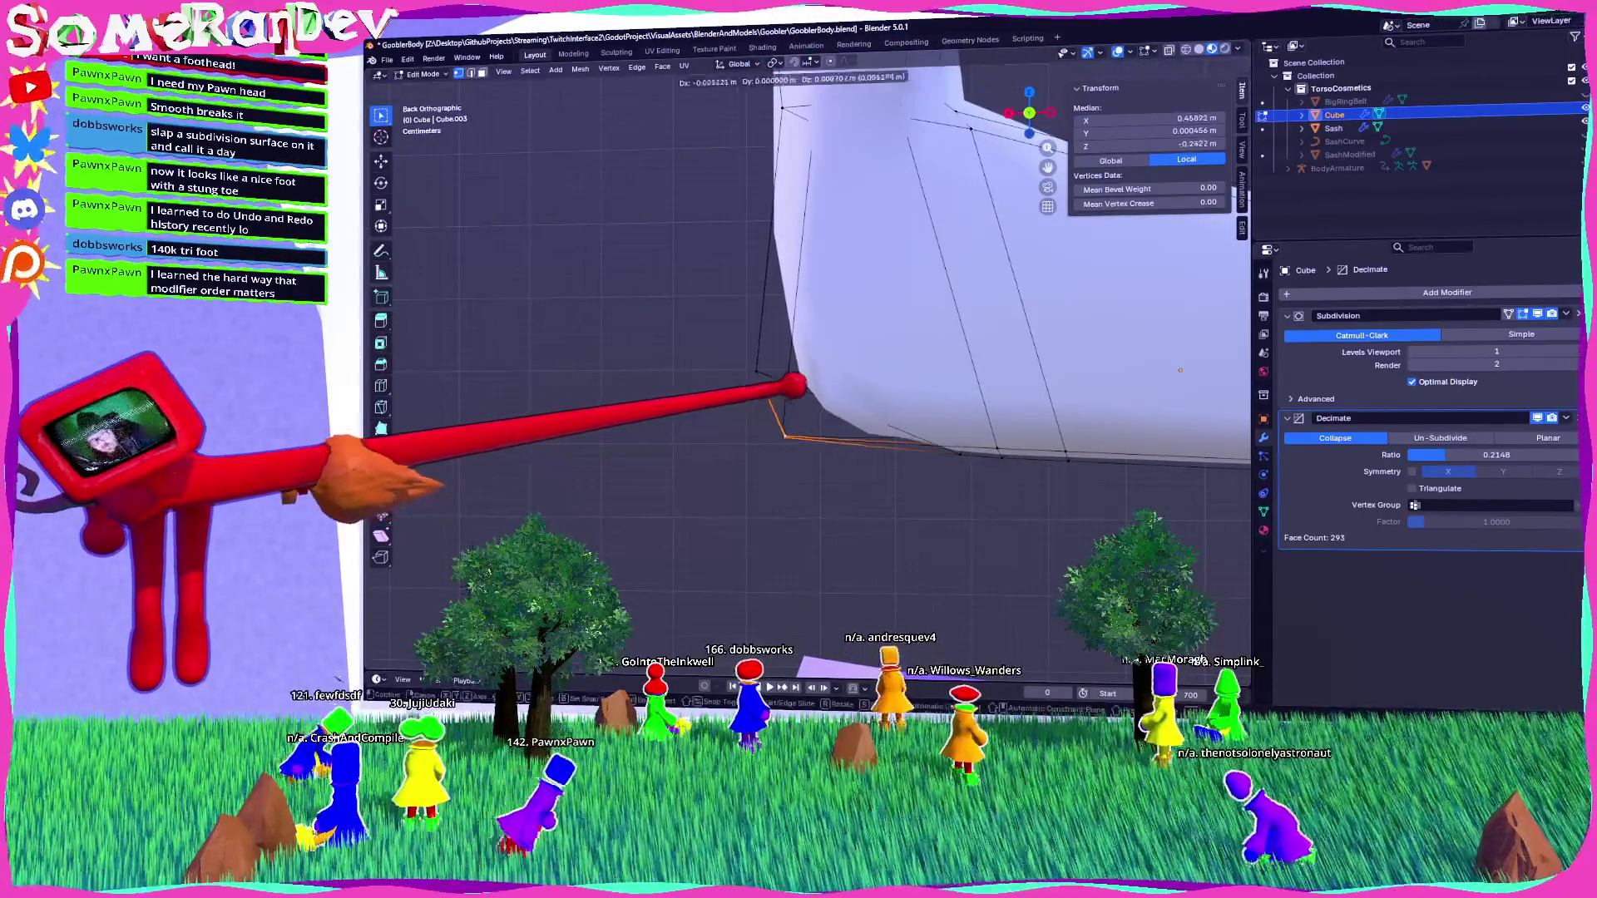
pyautogui.moveTo(814, 341)
pyautogui.mouseDown(button='middle')
pyautogui.moveTo(955, 285)
pyautogui.moveTo(866, 356)
pyautogui.moveTo(890, 366)
pyautogui.mouseUp(button='middle')
# In the rear orthographic view, move the selected foot vertices along Z, then return to Object Mode.
pyautogui.hotkey('ctrl', 'l')
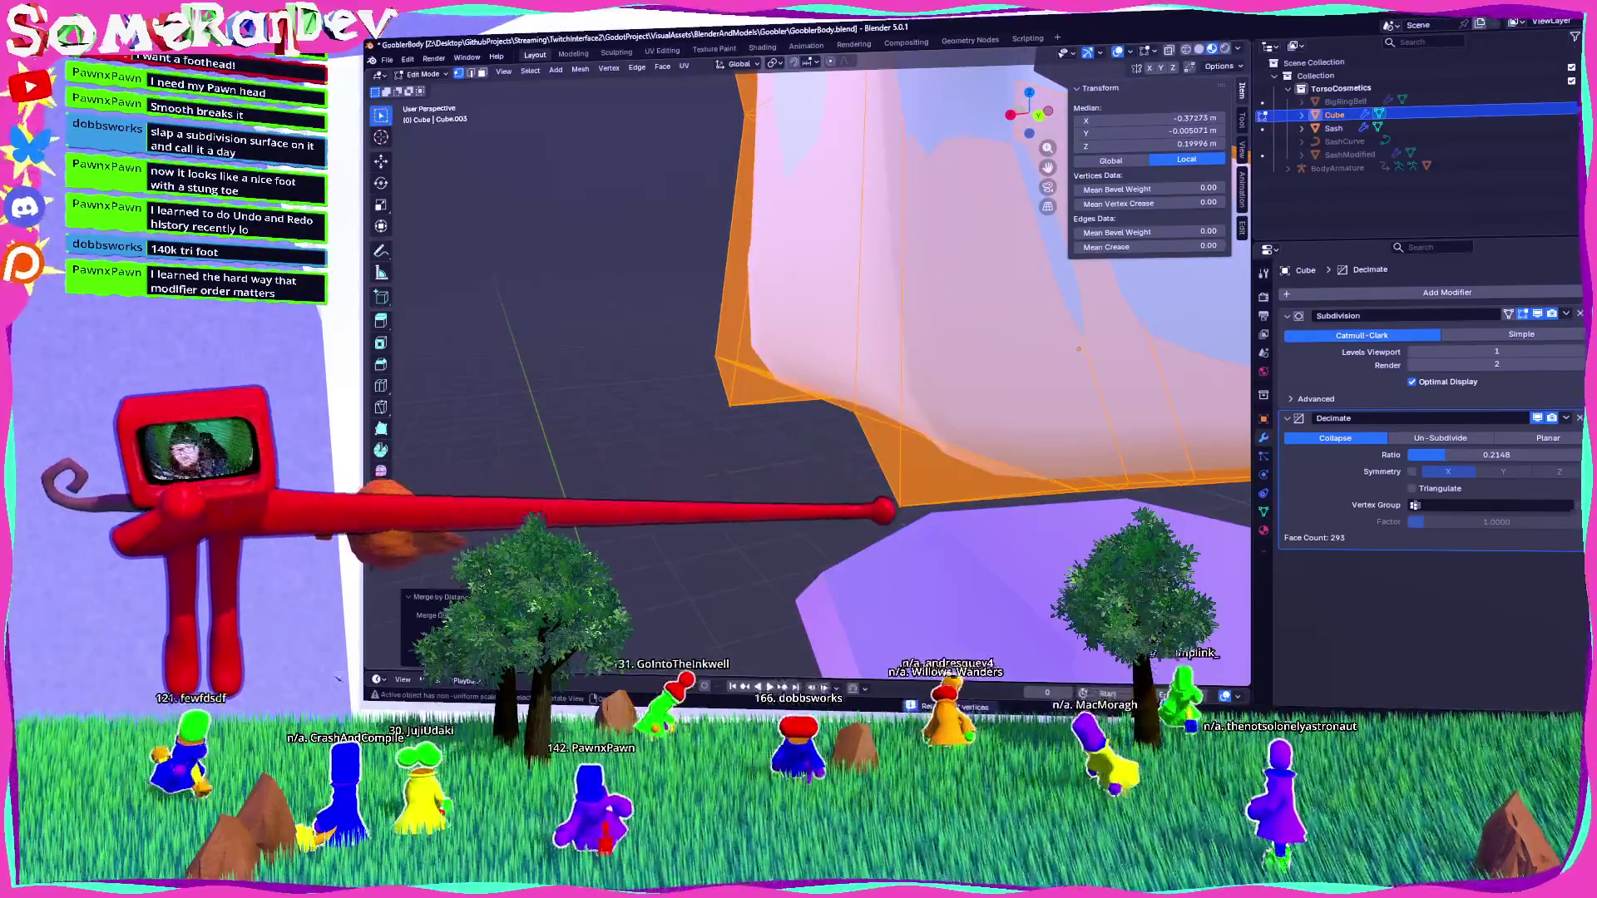
pyautogui.click(899, 504)
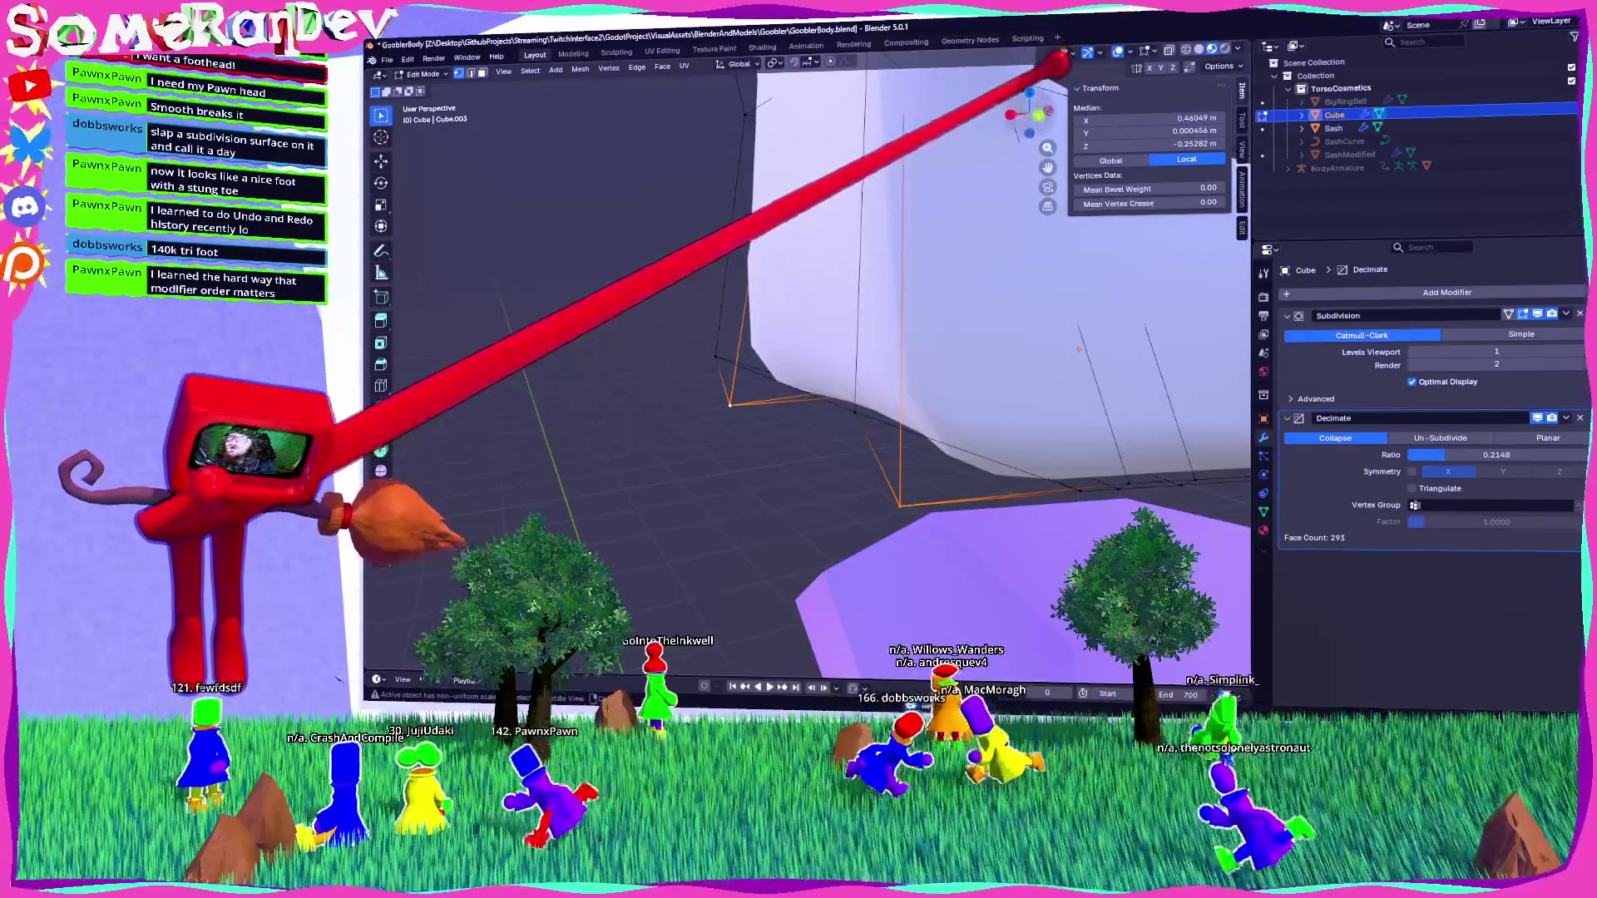
pyautogui.press('ctrl+KP_1')
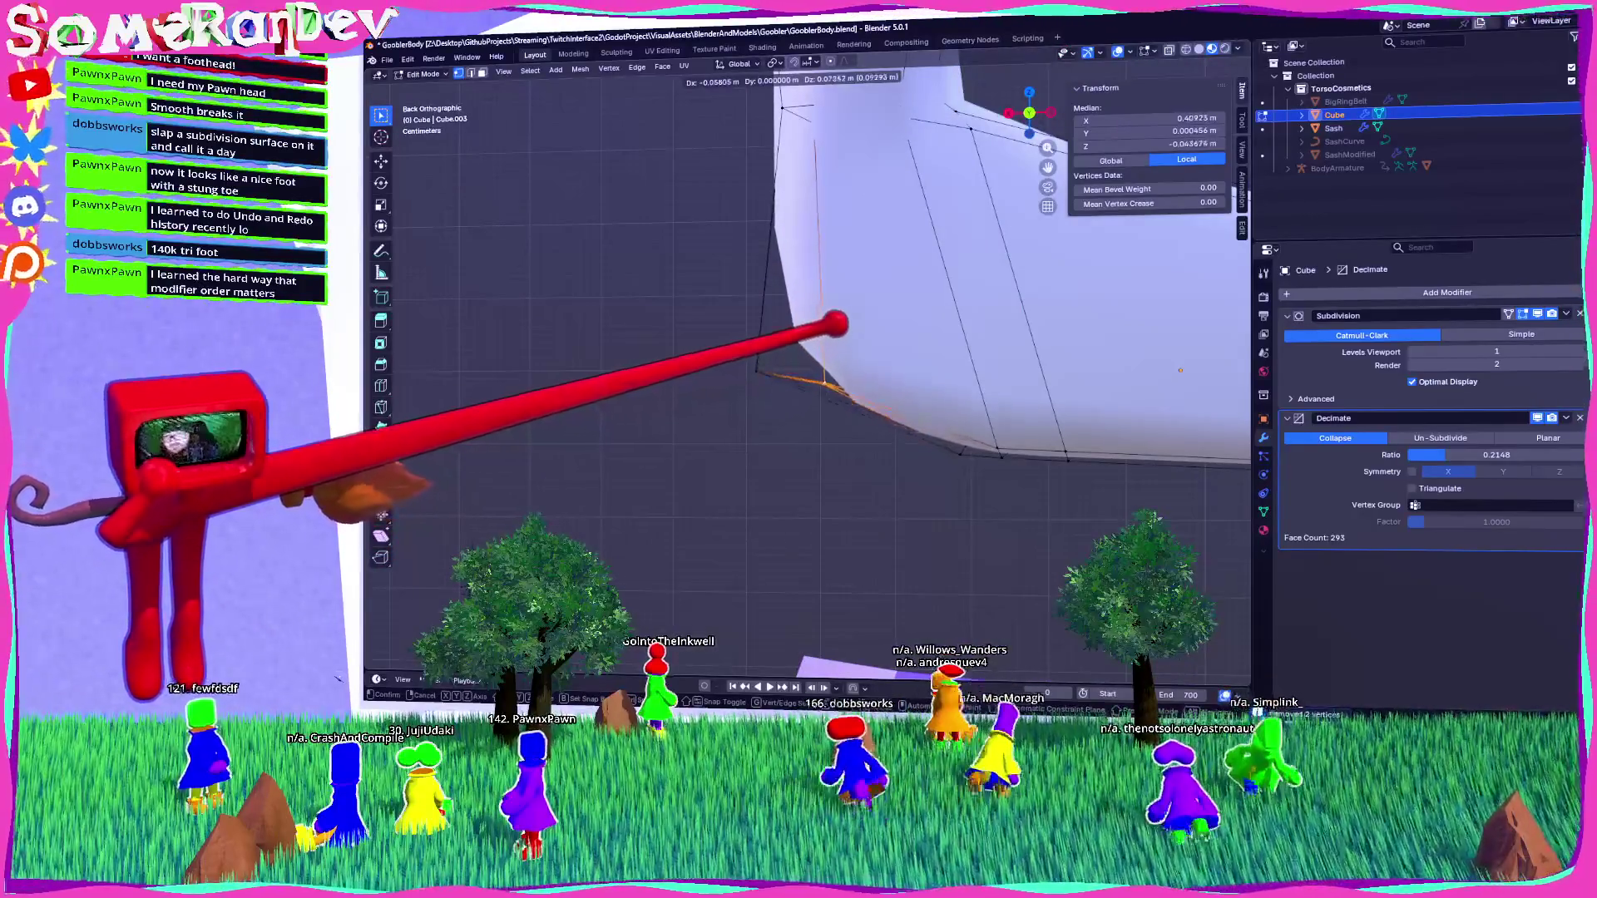
pyautogui.moveTo(828, 336)
pyautogui.mouseDown(button='middle')
pyautogui.moveTo(981, 278)
pyautogui.moveTo(990, 292)
pyautogui.moveTo(877, 326)
pyautogui.moveTo(902, 353)
pyautogui.moveTo(884, 352)
pyautogui.moveTo(1026, 78)
pyautogui.mouseUp(button='middle')
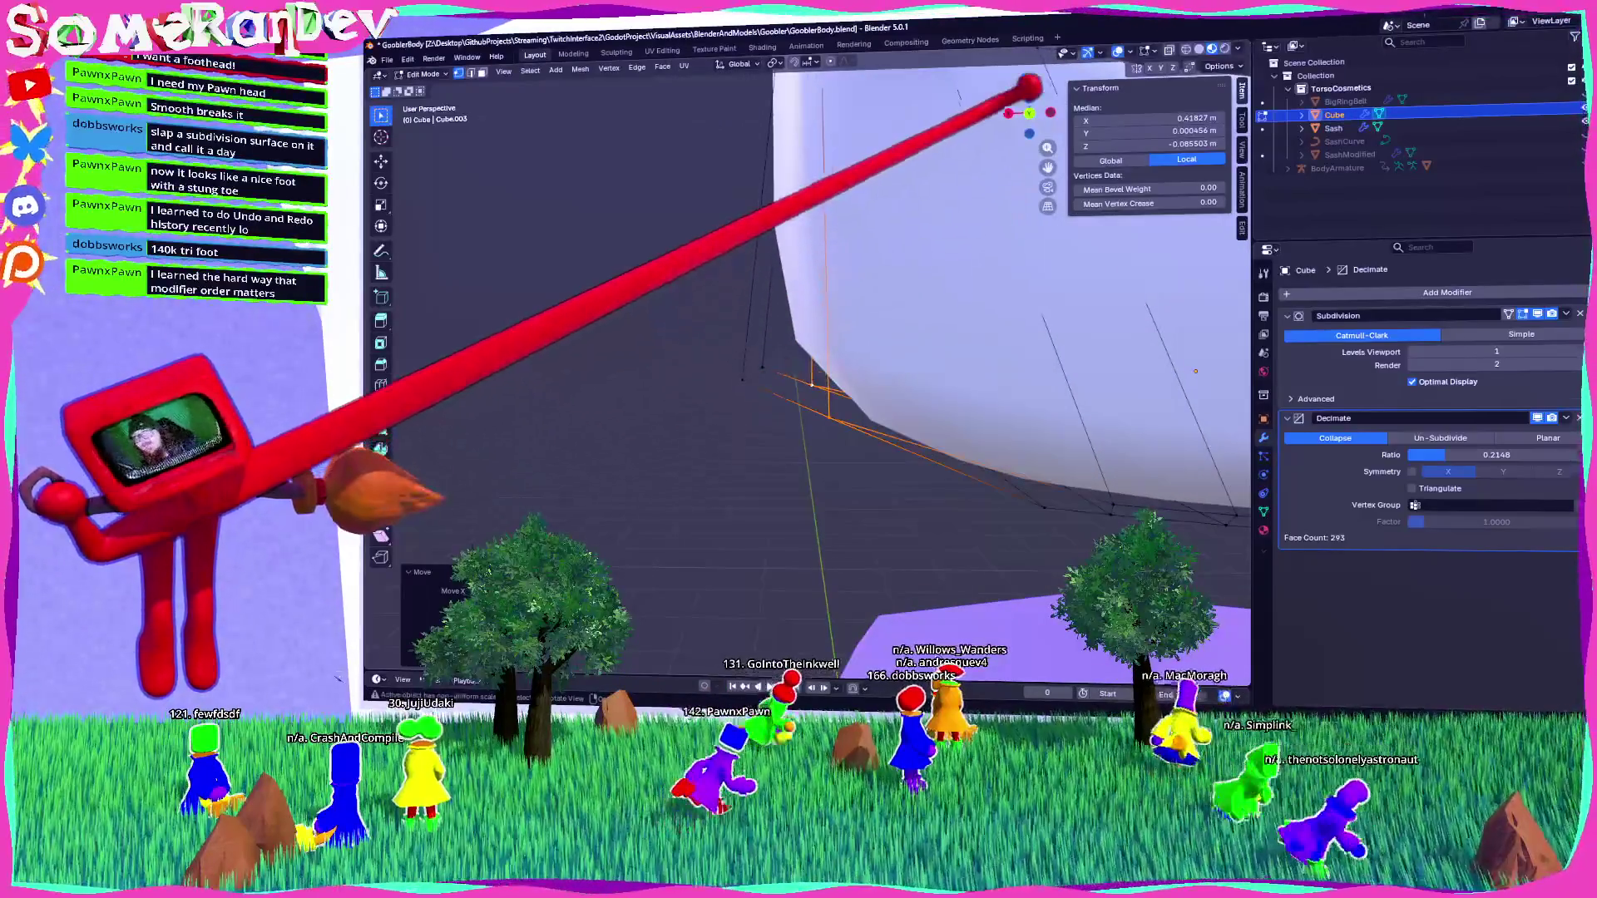
pyautogui.press('KP_5')
pyautogui.press('ctrl+KP_1')
pyautogui.press('g')
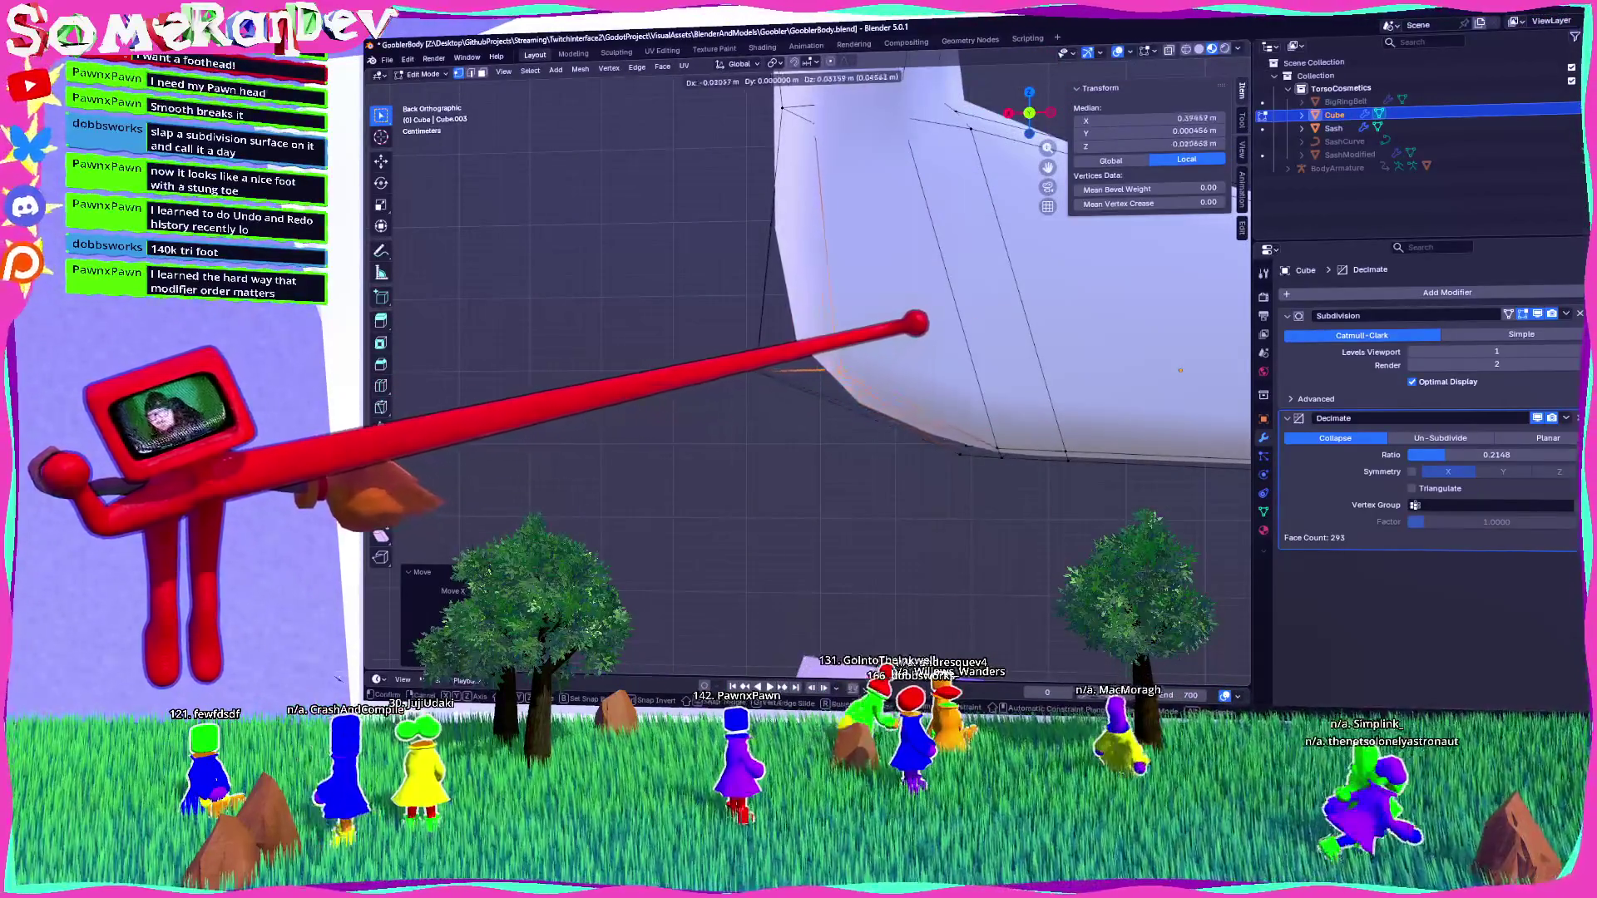
pyautogui.press('Return')
pyautogui.moveTo(832, 374)
pyautogui.mouseDown(button='middle')
pyautogui.moveTo(914, 350)
pyautogui.moveTo(832, 366)
pyautogui.moveTo(856, 358)
pyautogui.moveTo(848, 391)
pyautogui.moveTo(865, 387)
pyautogui.moveTo(903, 372)
pyautogui.moveTo(761, 391)
pyautogui.mouseUp(button='middle')
pyautogui.press('Tab')
pyautogui.scroll(-3, 807, 375)
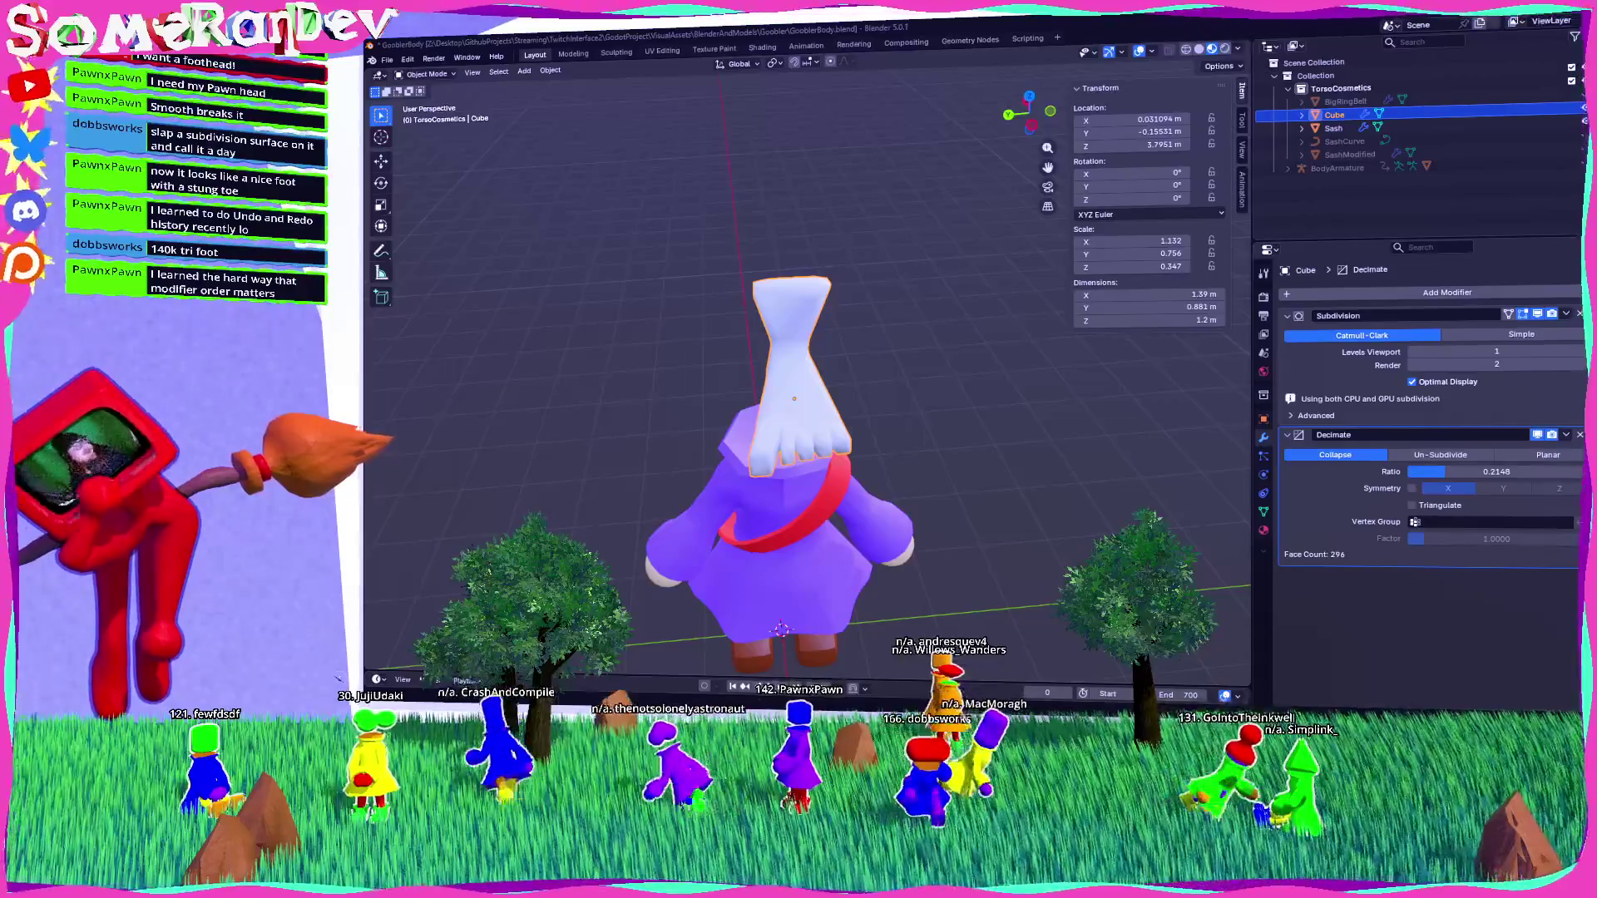
# Orbit and zoom around the figure from top, front and angled views to inspect the foot.
pyautogui.click(1029, 97)
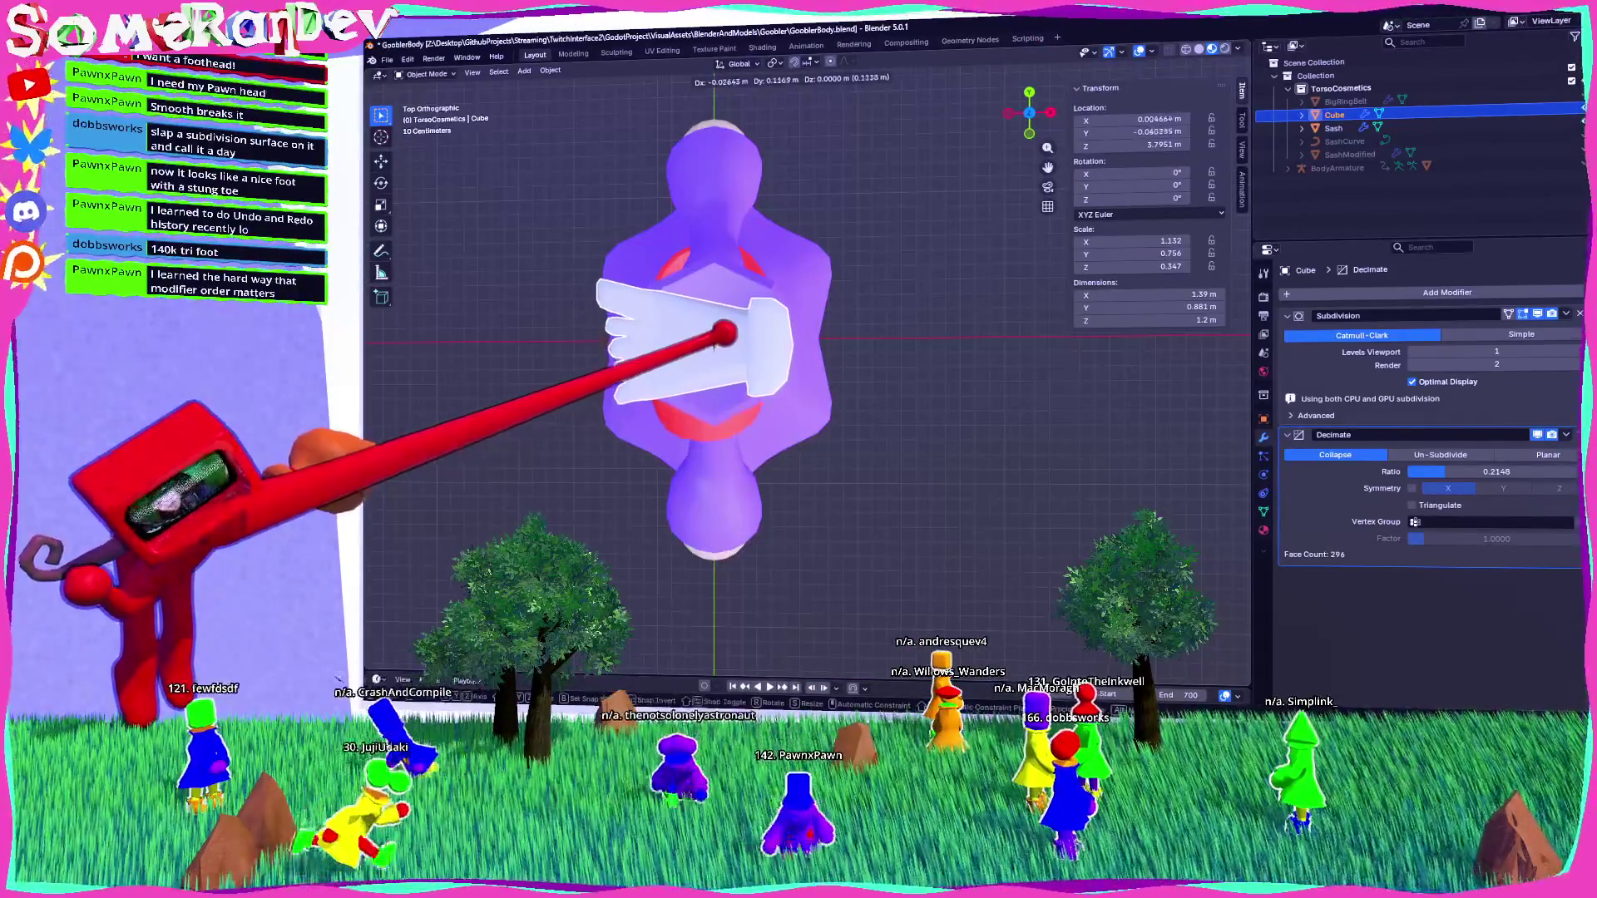
pyautogui.moveTo(714, 346); pyautogui.dragTo(723, 250, button='middle')
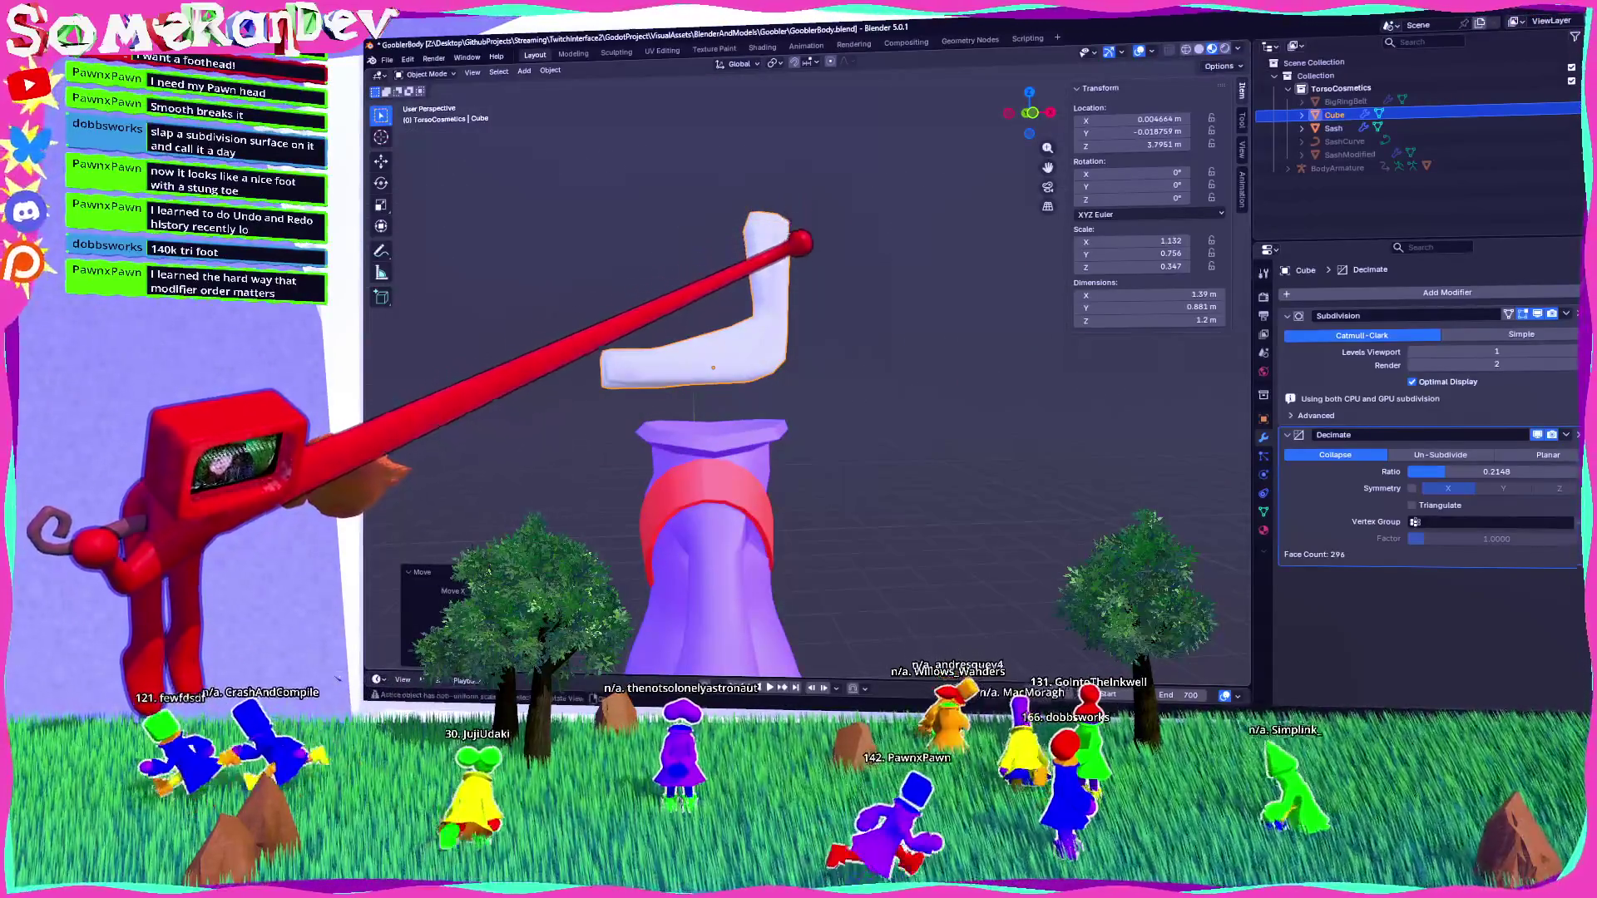
pyautogui.click(1030, 112)
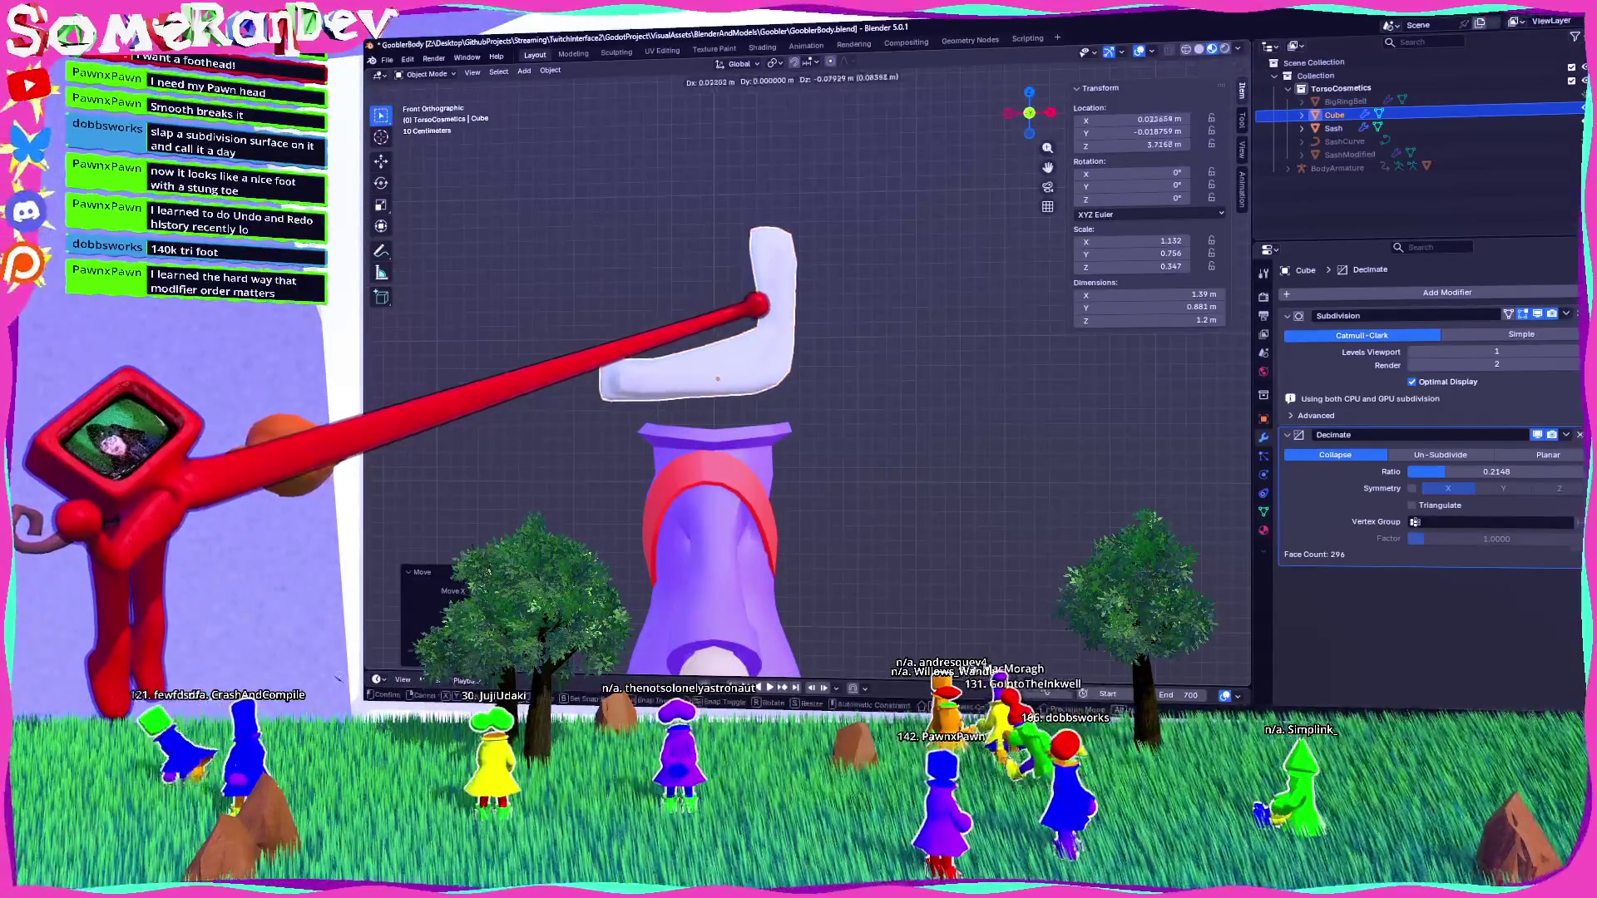
pyautogui.moveTo(724, 375)
pyautogui.mouseDown(button='middle')
pyautogui.moveTo(749, 366)
pyautogui.moveTo(724, 341)
pyautogui.moveTo(749, 370)
pyautogui.moveTo(782, 357)
pyautogui.mouseUp(button='middle')
pyautogui.moveTo(795, 293)
pyautogui.mouseDown(button='middle')
pyautogui.moveTo(777, 313)
pyautogui.moveTo(955, 278)
pyautogui.moveTo(1074, 404)
pyautogui.moveTo(1076, 371)
pyautogui.moveTo(973, 310)
pyautogui.moveTo(951, 402)
pyautogui.moveTo(1040, 398)
pyautogui.mouseUp(button='middle')
pyautogui.scroll(-4, 782, 416)
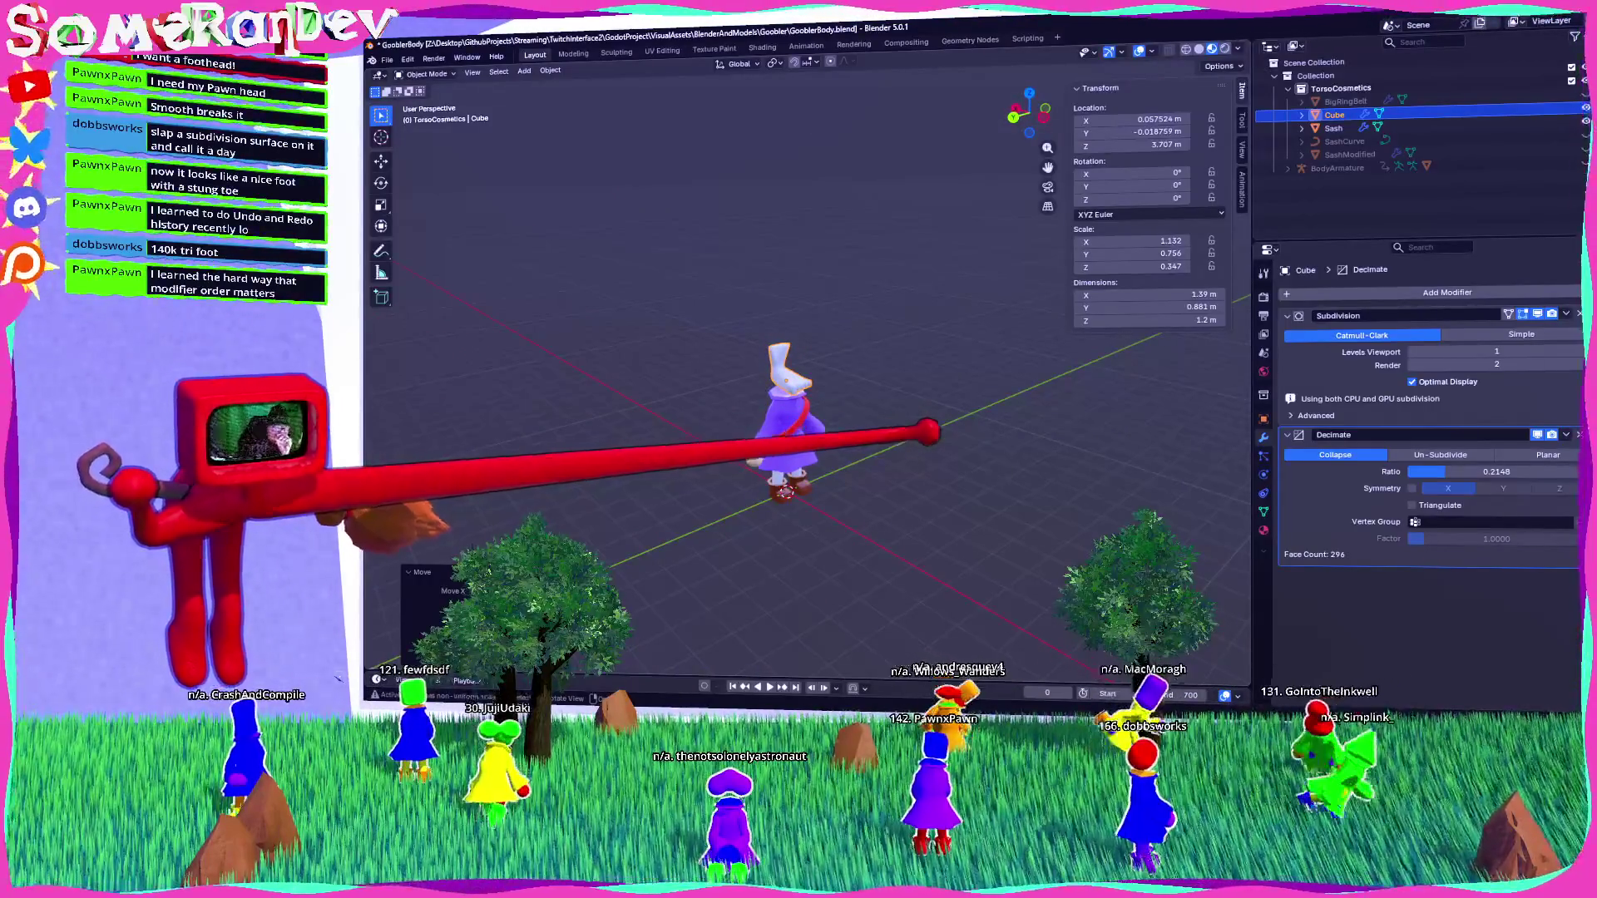
pyautogui.scroll(4, 782, 416)
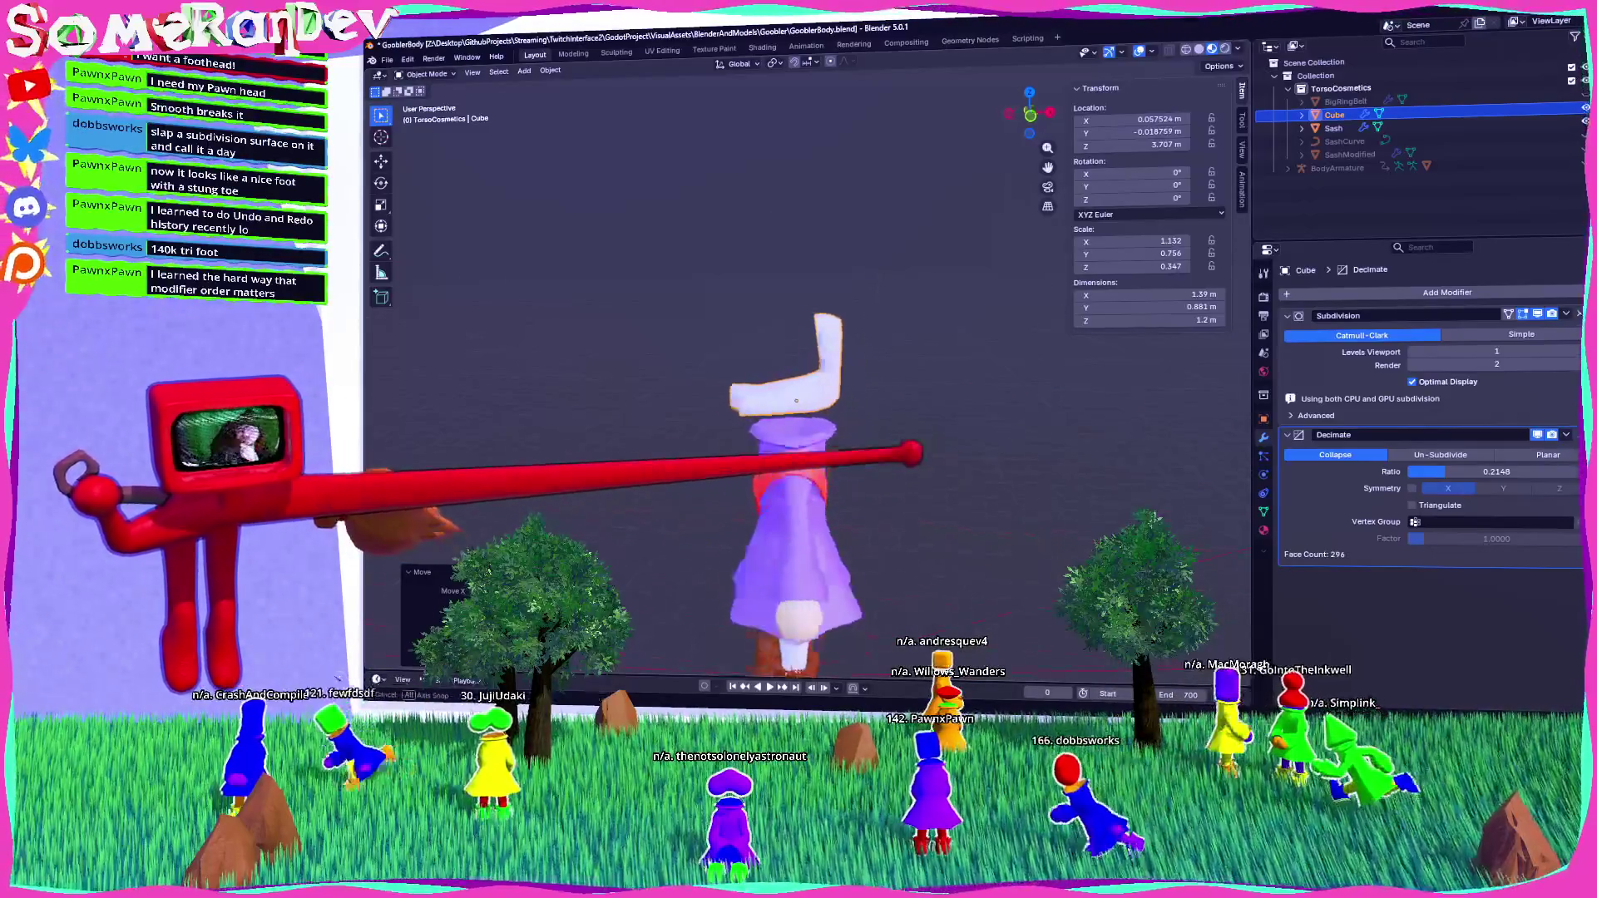
pyautogui.moveTo(782, 415); pyautogui.dragTo(832, 416, button='middle')
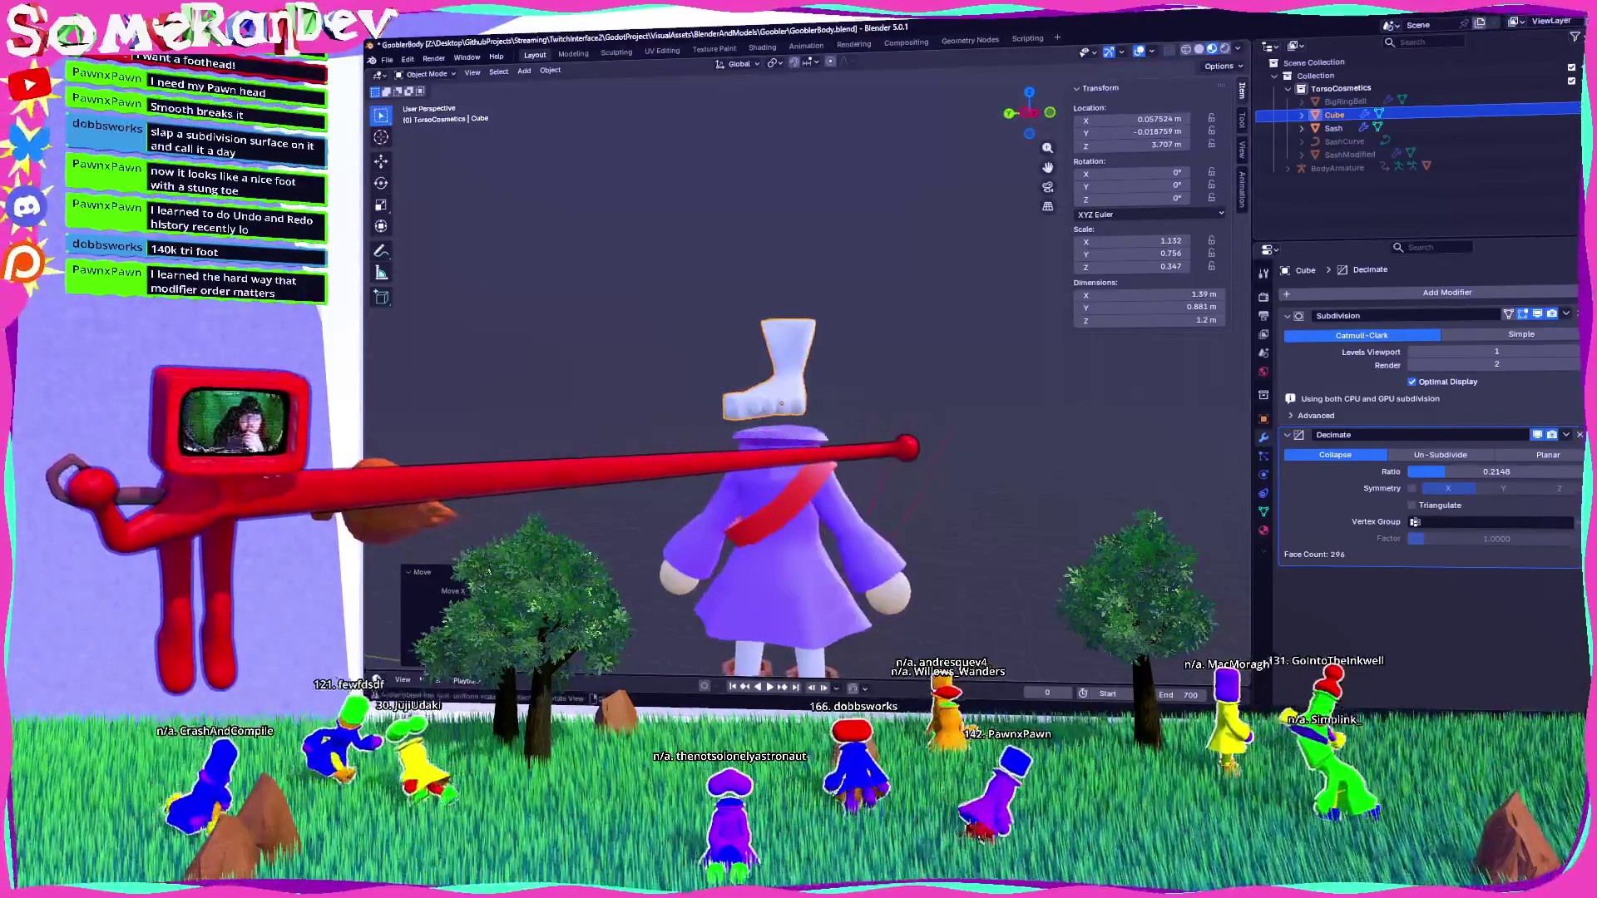
pyautogui.moveTo(781, 416); pyautogui.dragTo(831, 416, button='middle')
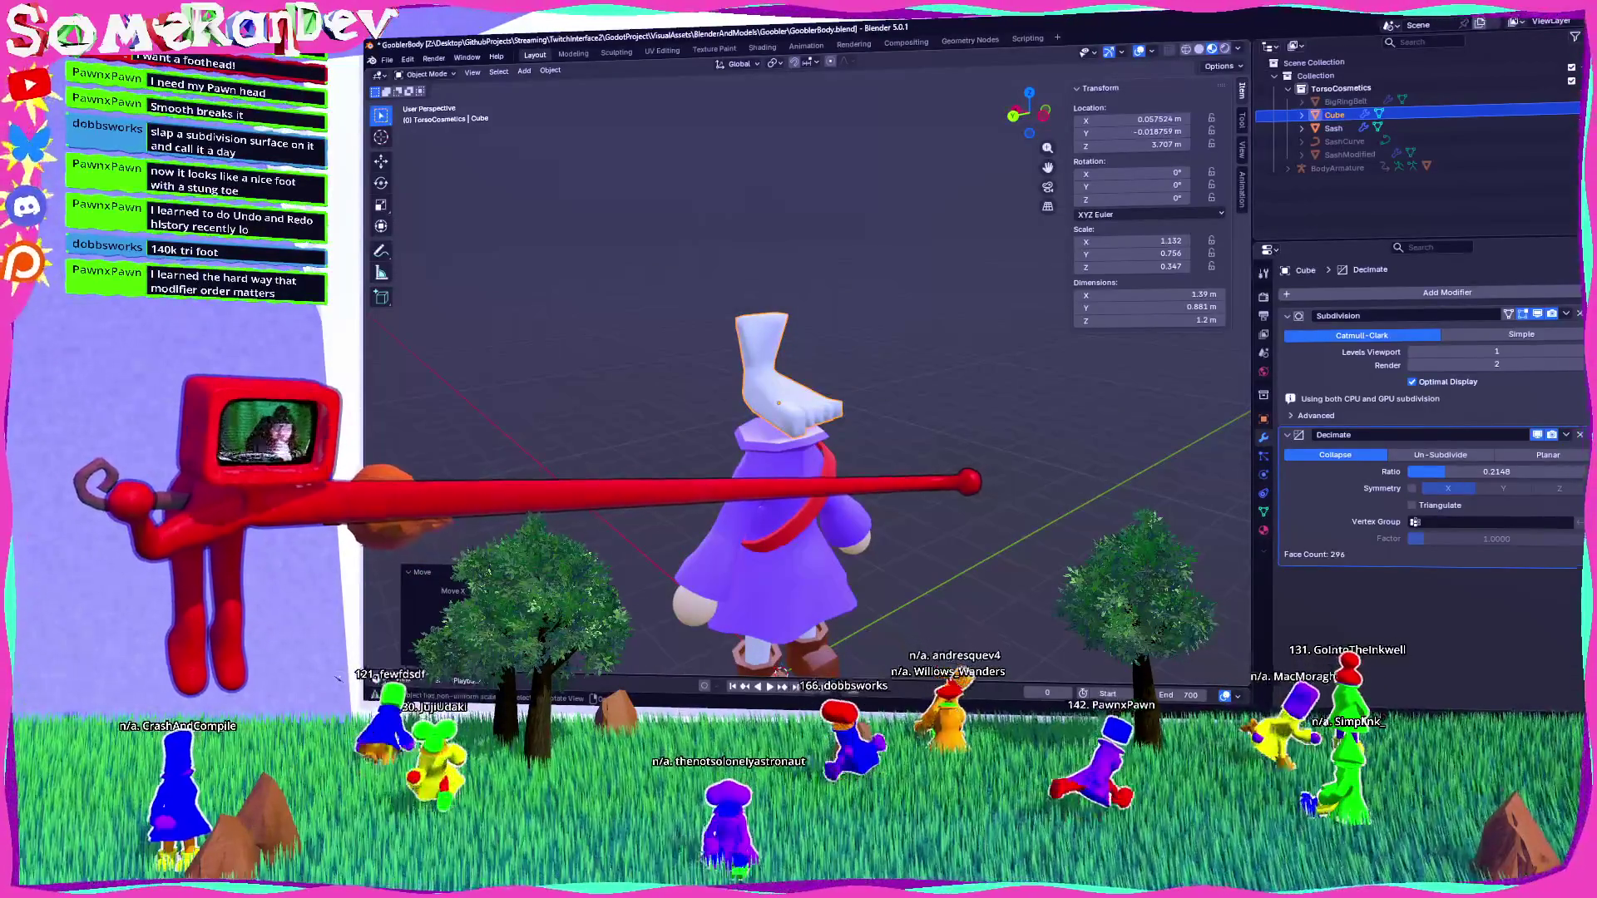
pyautogui.moveTo(782, 416)
pyautogui.mouseDown(button='middle')
pyautogui.moveTo(831, 416)
pyautogui.moveTo(815, 416)
pyautogui.mouseUp(button='middle')
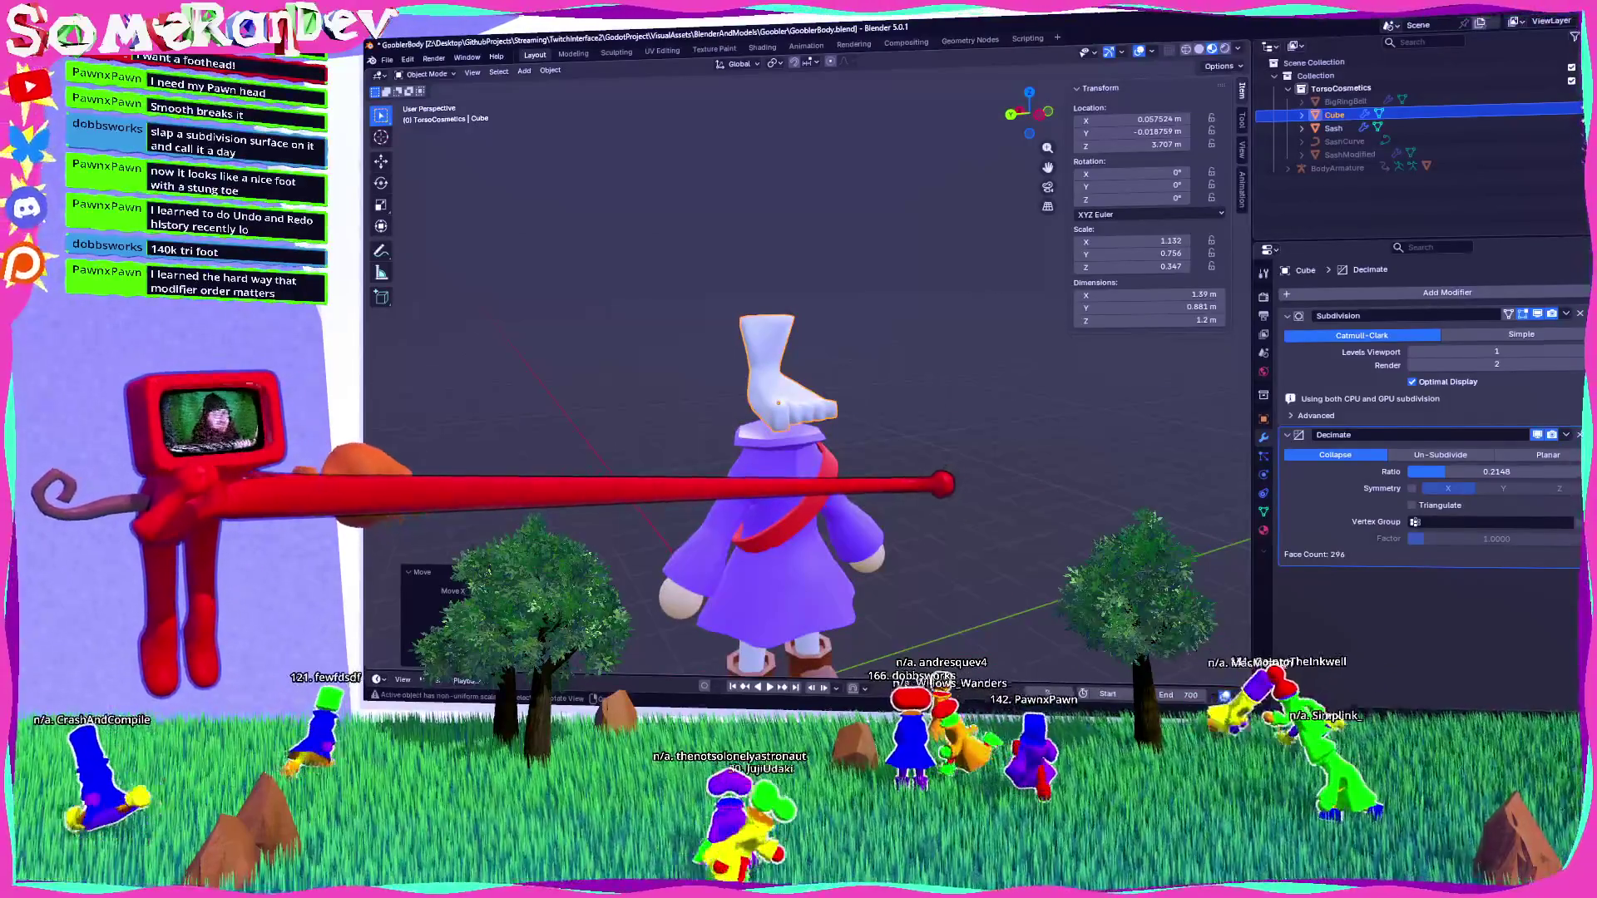
pyautogui.moveTo(778, 403)
pyautogui.mouseDown(button='middle')
pyautogui.moveTo(797, 350)
pyautogui.moveTo(890, 350)
pyautogui.mouseUp(button='middle')
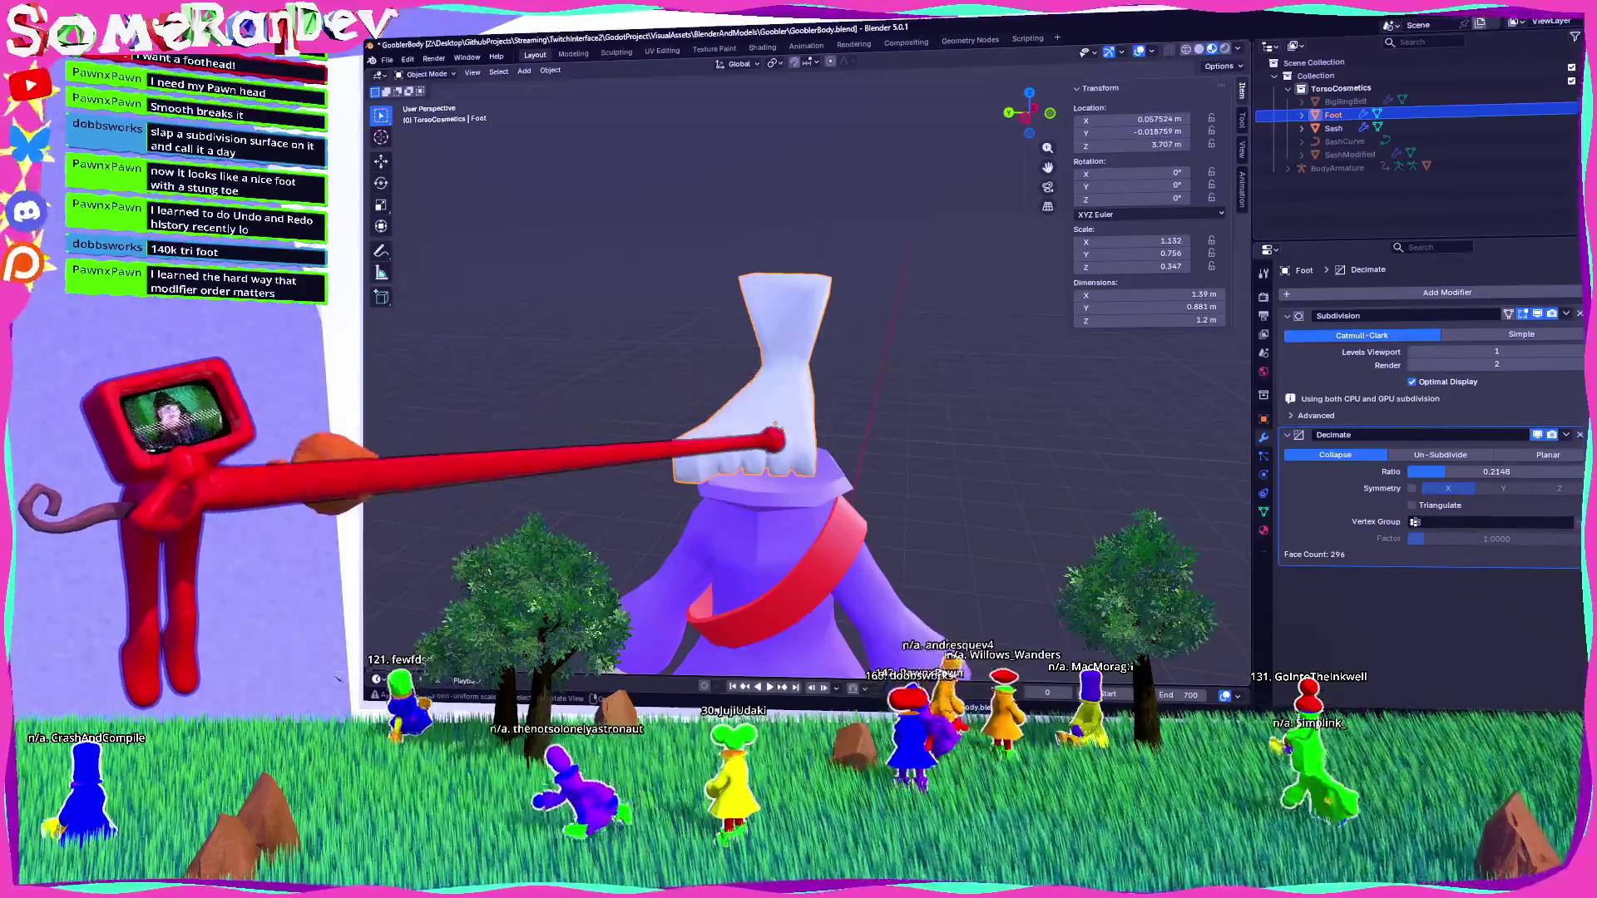
# Undo twice to revert the foot so its toes face forward.
pyautogui.hotkey('ctrl', 'z')
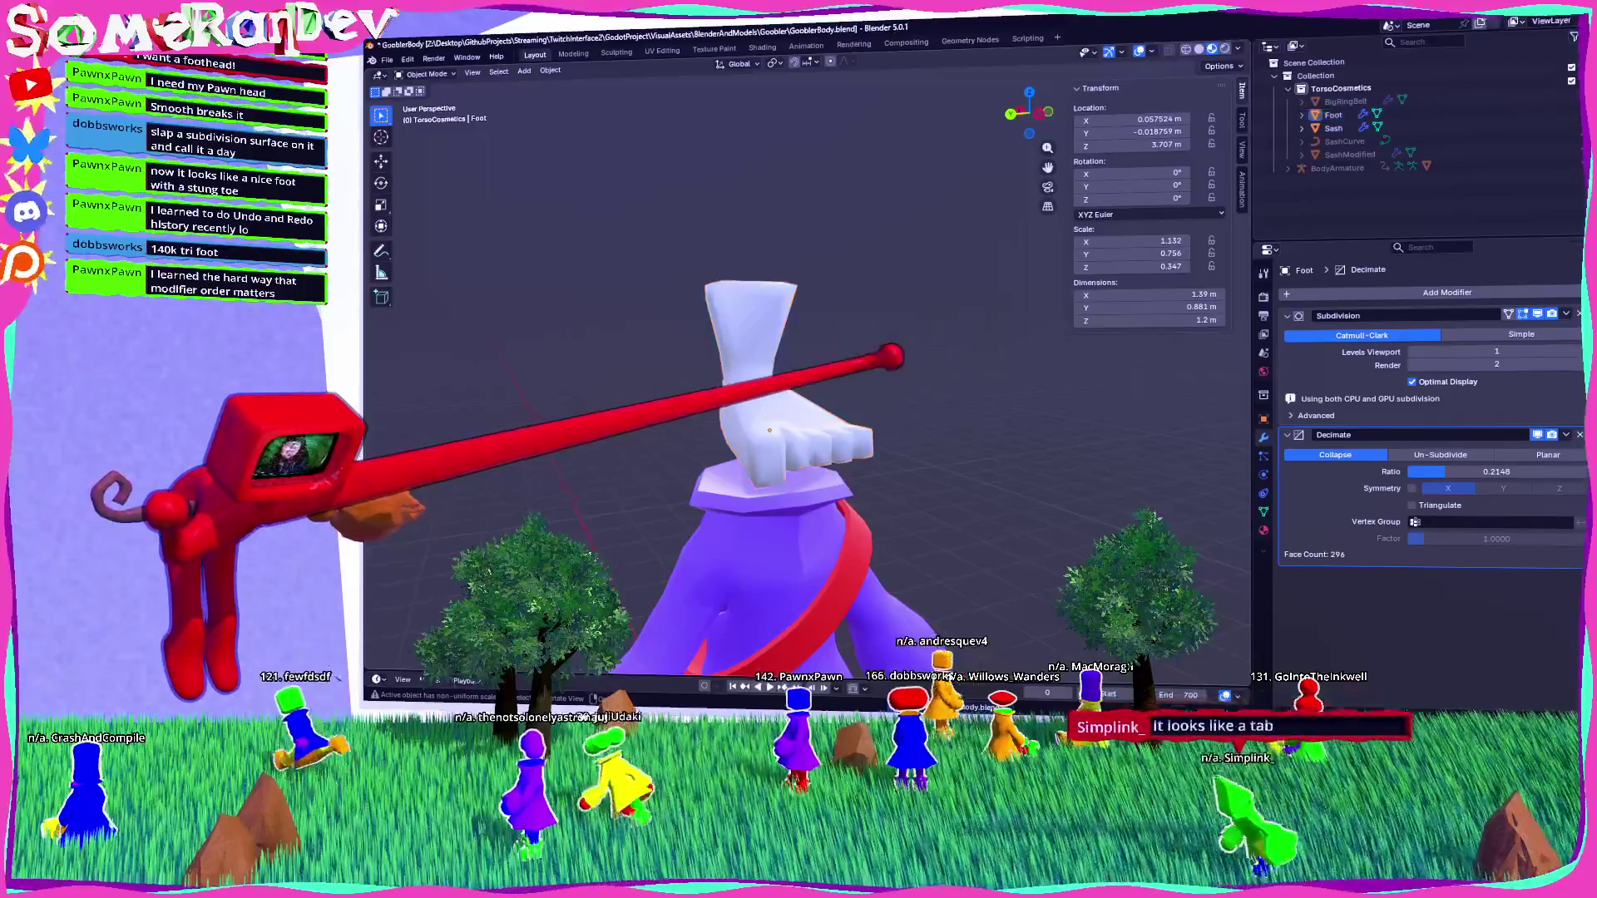
pyautogui.hotkey('ctrl', 'z')
pyautogui.hotkey('ctrl', 'z')
pyautogui.hotkey('ctrl', 'z')
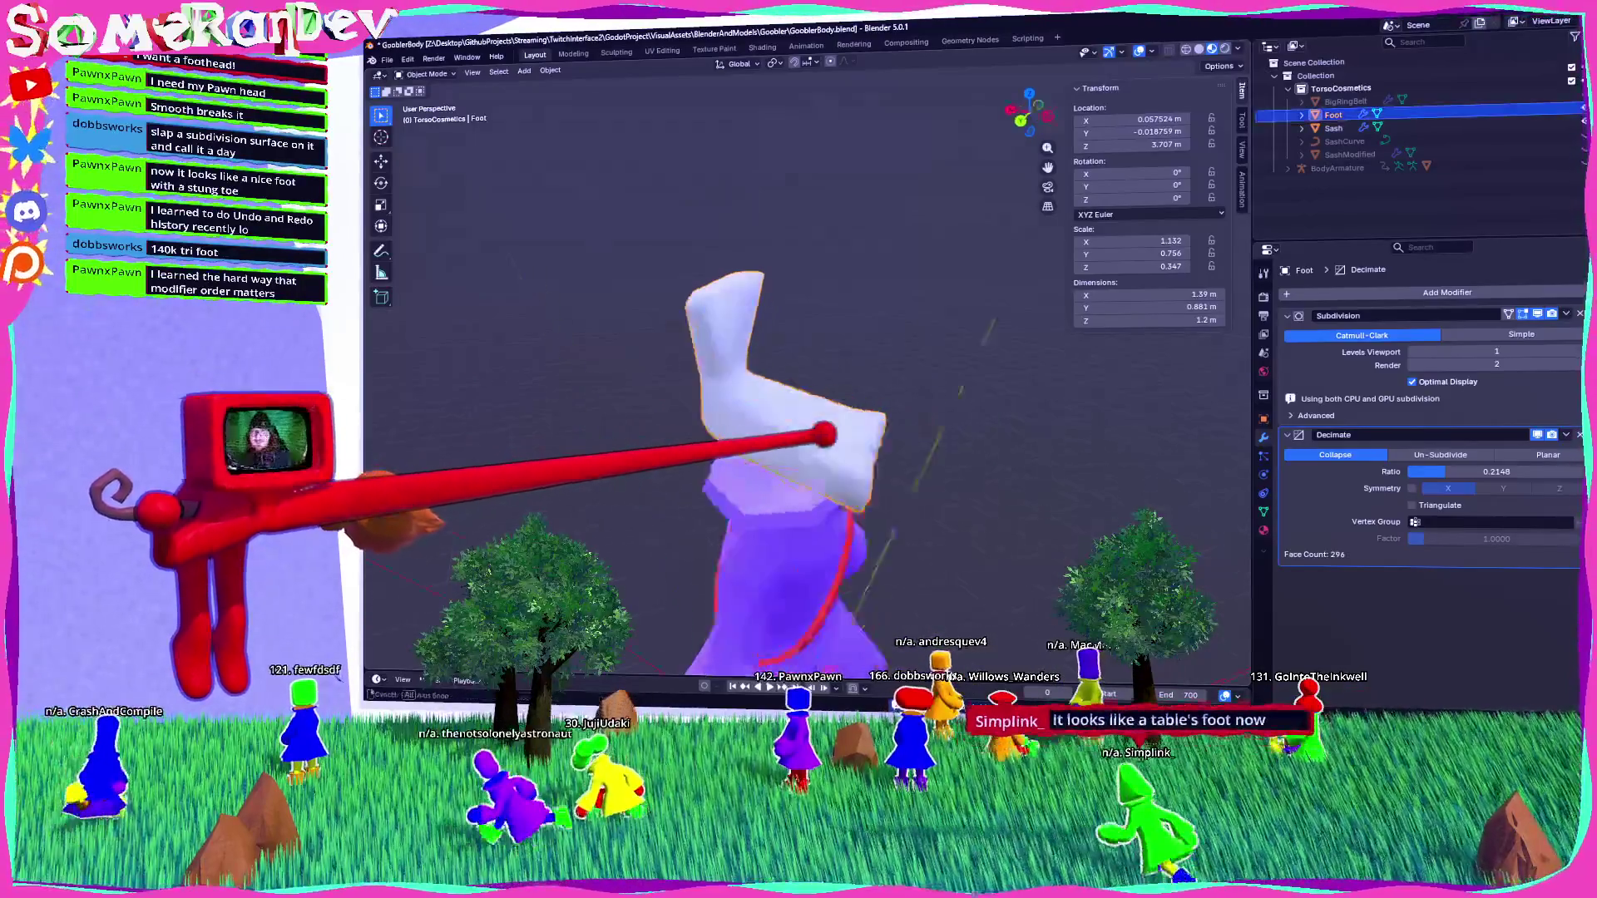
pyautogui.moveTo(774, 374); pyautogui.dragTo(898, 380, button='middle')
# Assign the red MaterialSlot1 material to the Foot.
pyautogui.click(1264, 530)
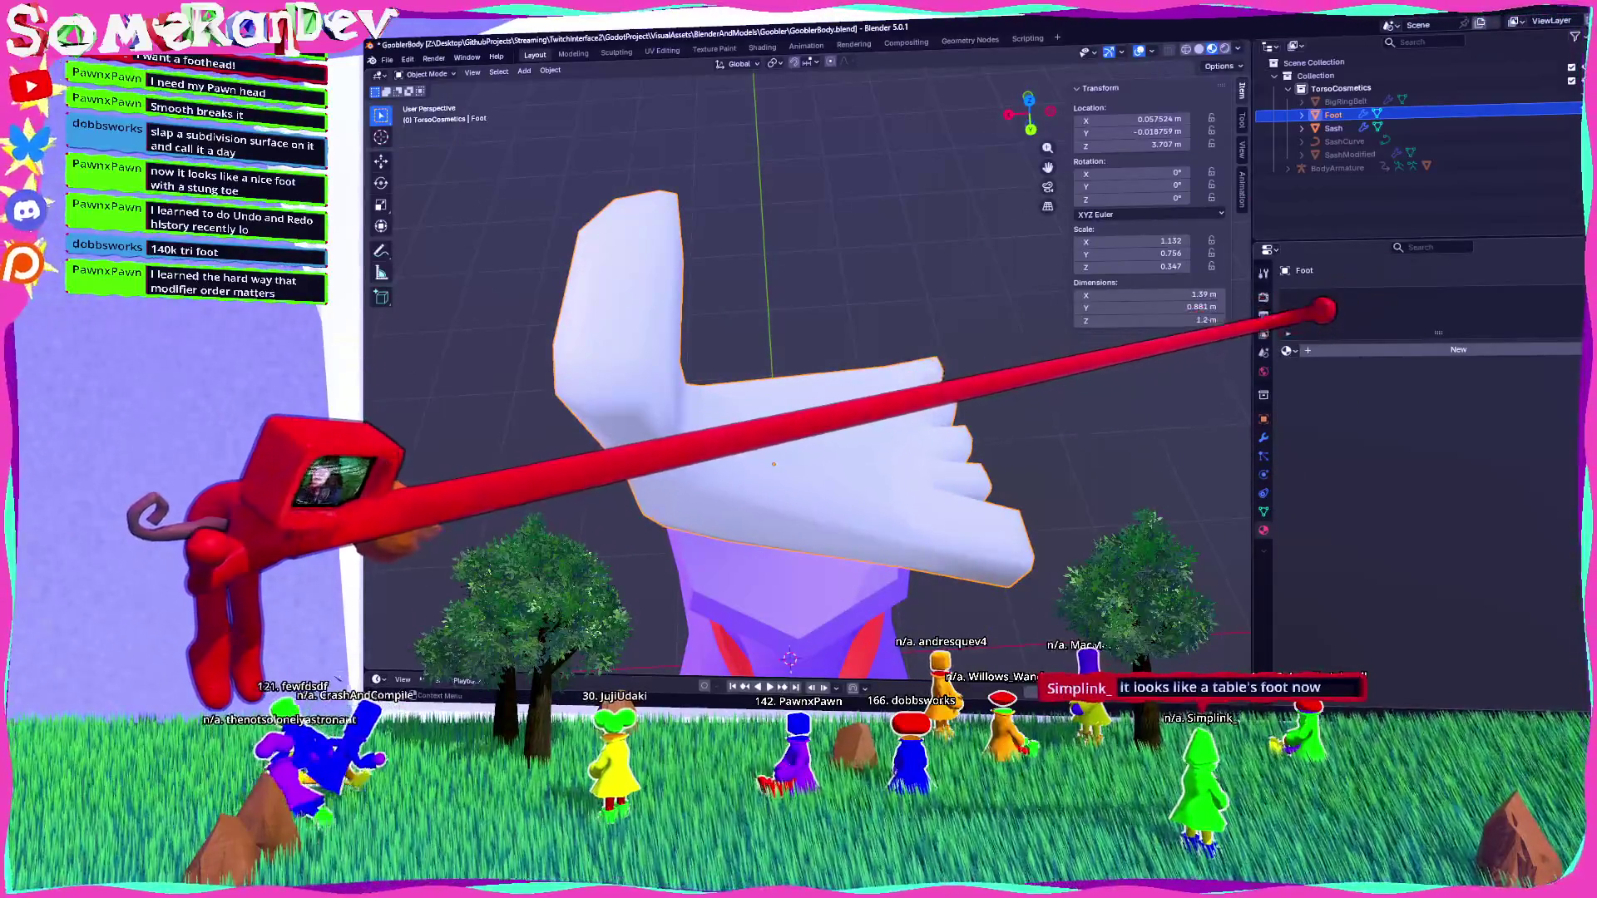
pyautogui.click(1287, 333)
pyautogui.click(1327, 411)
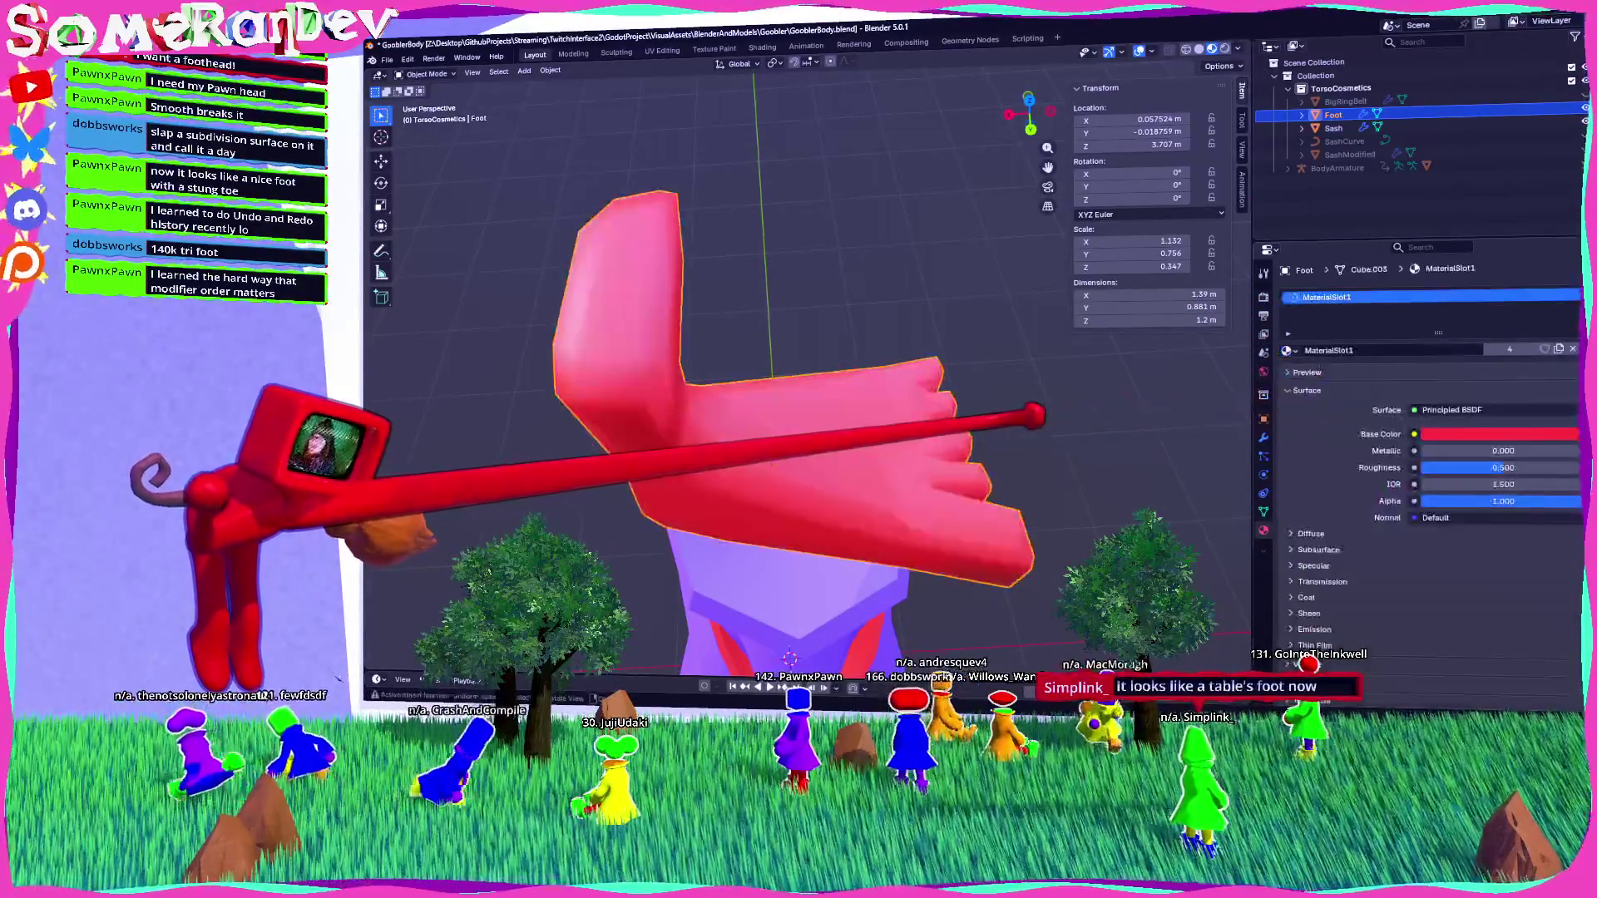
pyautogui.moveTo(1159, 528); pyautogui.dragTo(986, 384, button='middle')
pyautogui.moveTo(799, 374); pyautogui.dragTo(756, 307, button='middle')
# In Edit Mode, subdivide a face under the toes three times, then add an empty material slot.
pyautogui.press('Tab')
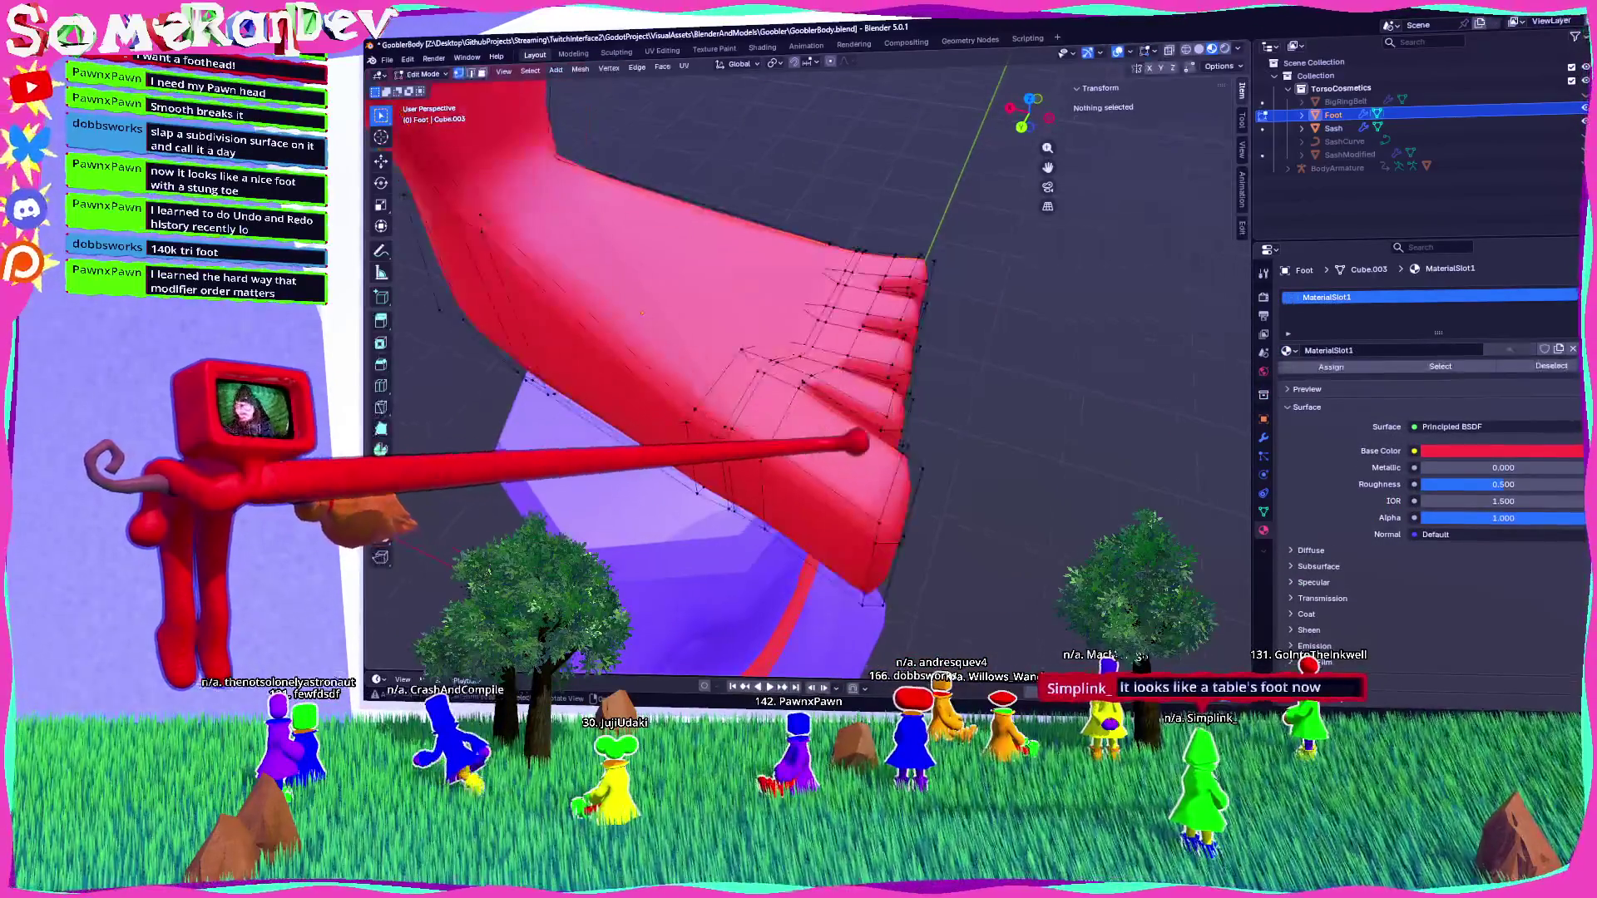
pyautogui.moveTo(798, 374); pyautogui.dragTo(732, 449, button='middle')
pyautogui.click(739, 465)
pyautogui.moveTo(775, 606); pyautogui.dragTo(767, 574, button='middle')
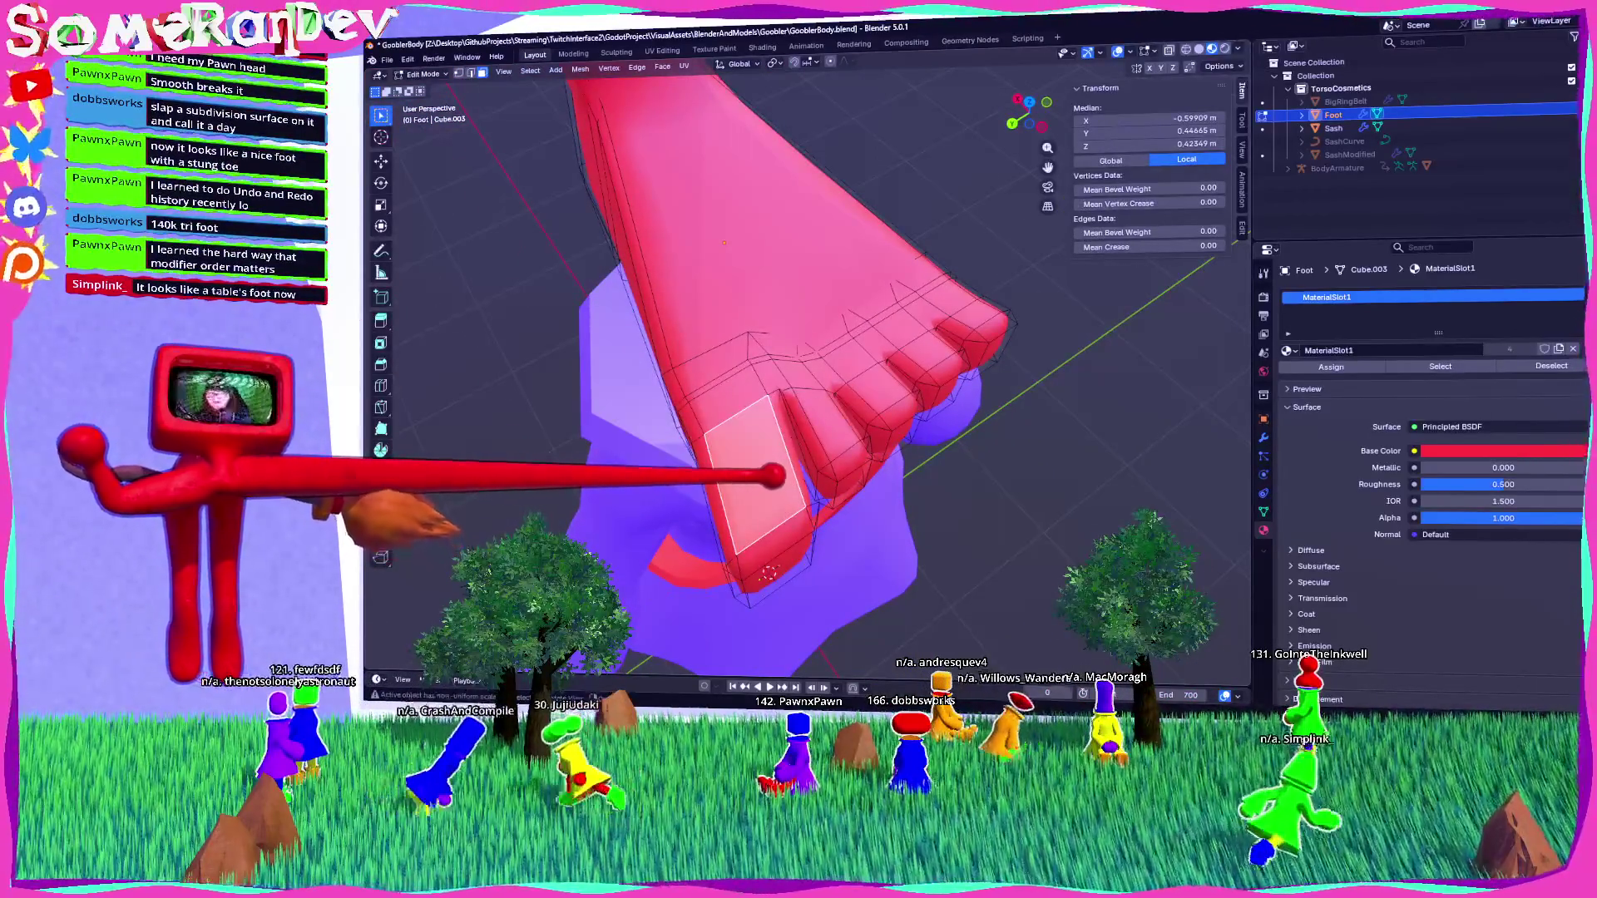
pyautogui.rightClick(767, 572)
pyautogui.click(768, 572)
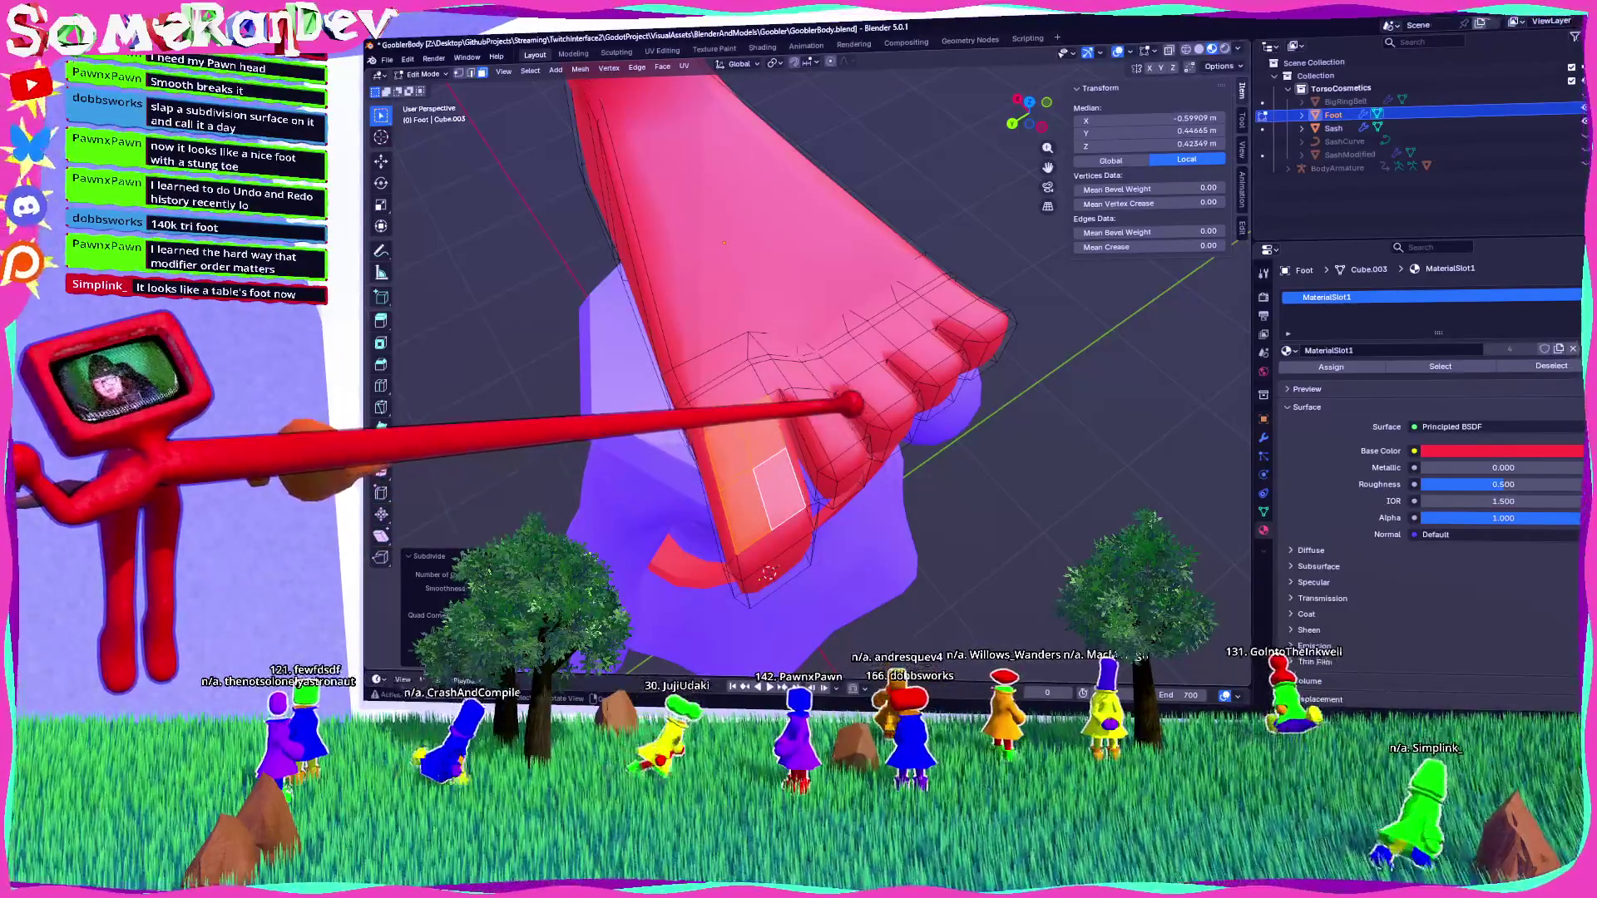
pyautogui.rightClick(767, 572)
pyautogui.click(767, 572)
pyautogui.rightClick(767, 572)
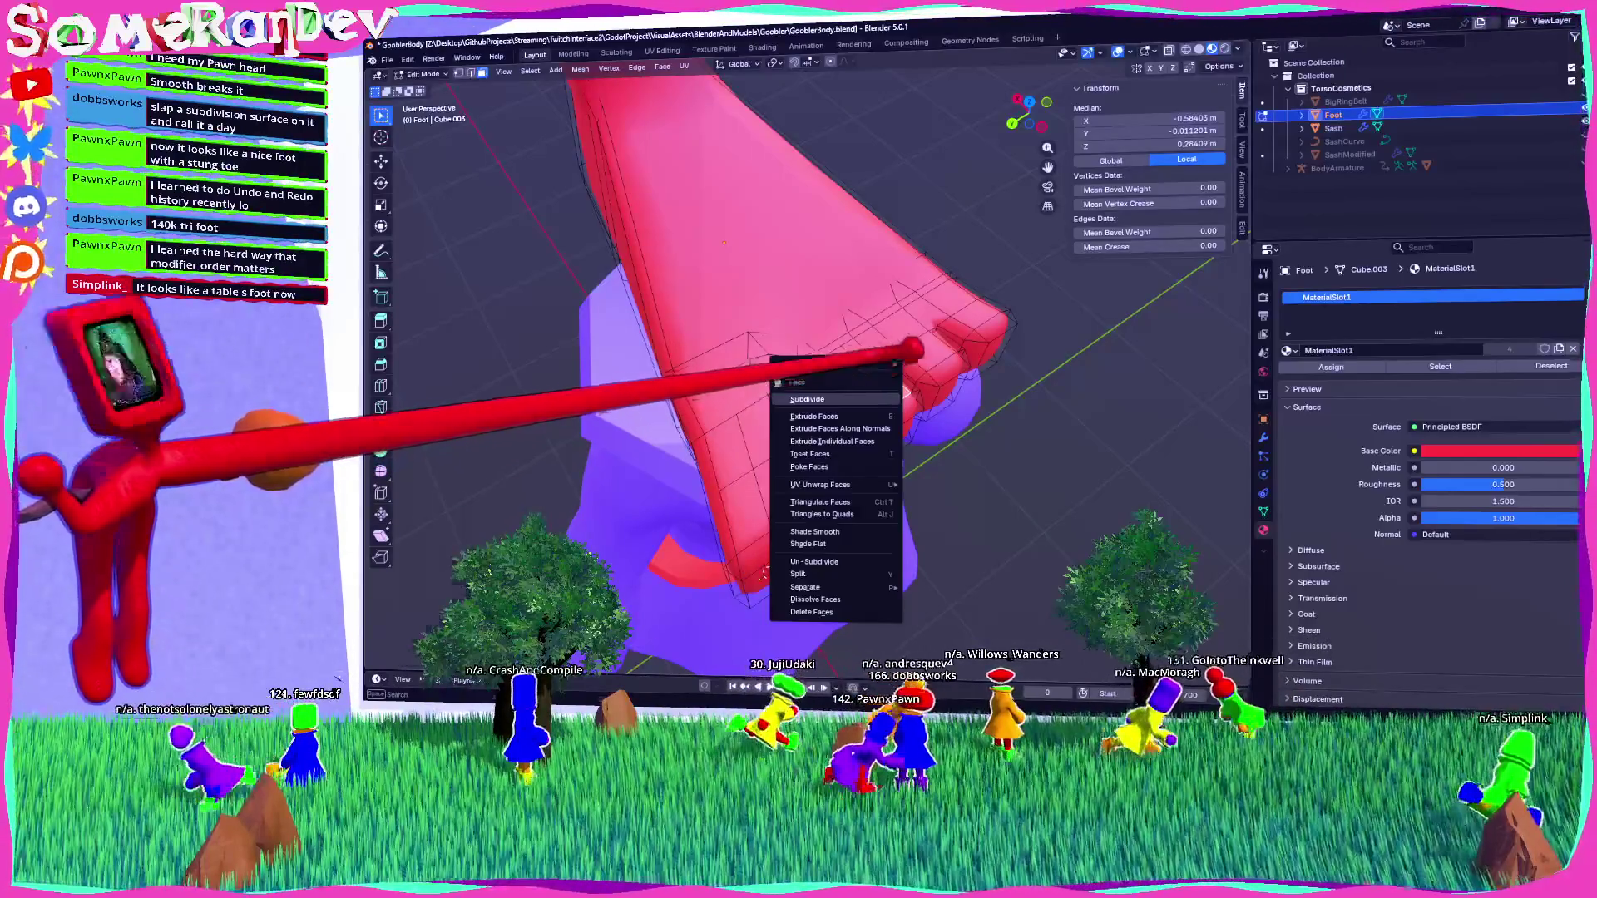
pyautogui.click(767, 572)
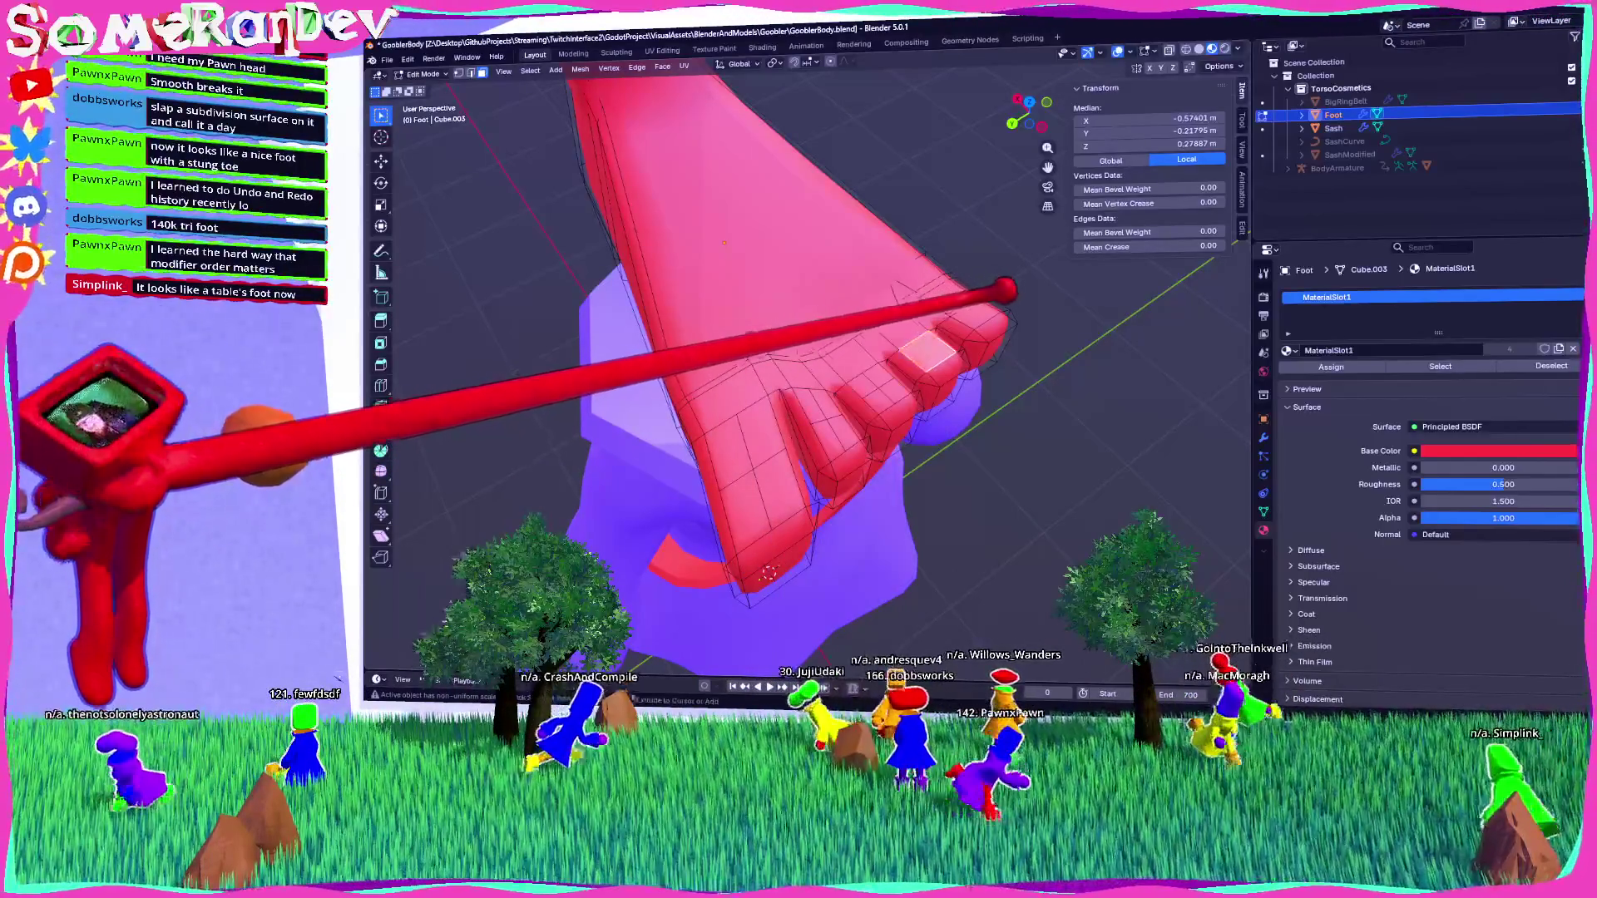
pyautogui.moveTo(749, 333); pyautogui.dragTo(831, 316, button='middle')
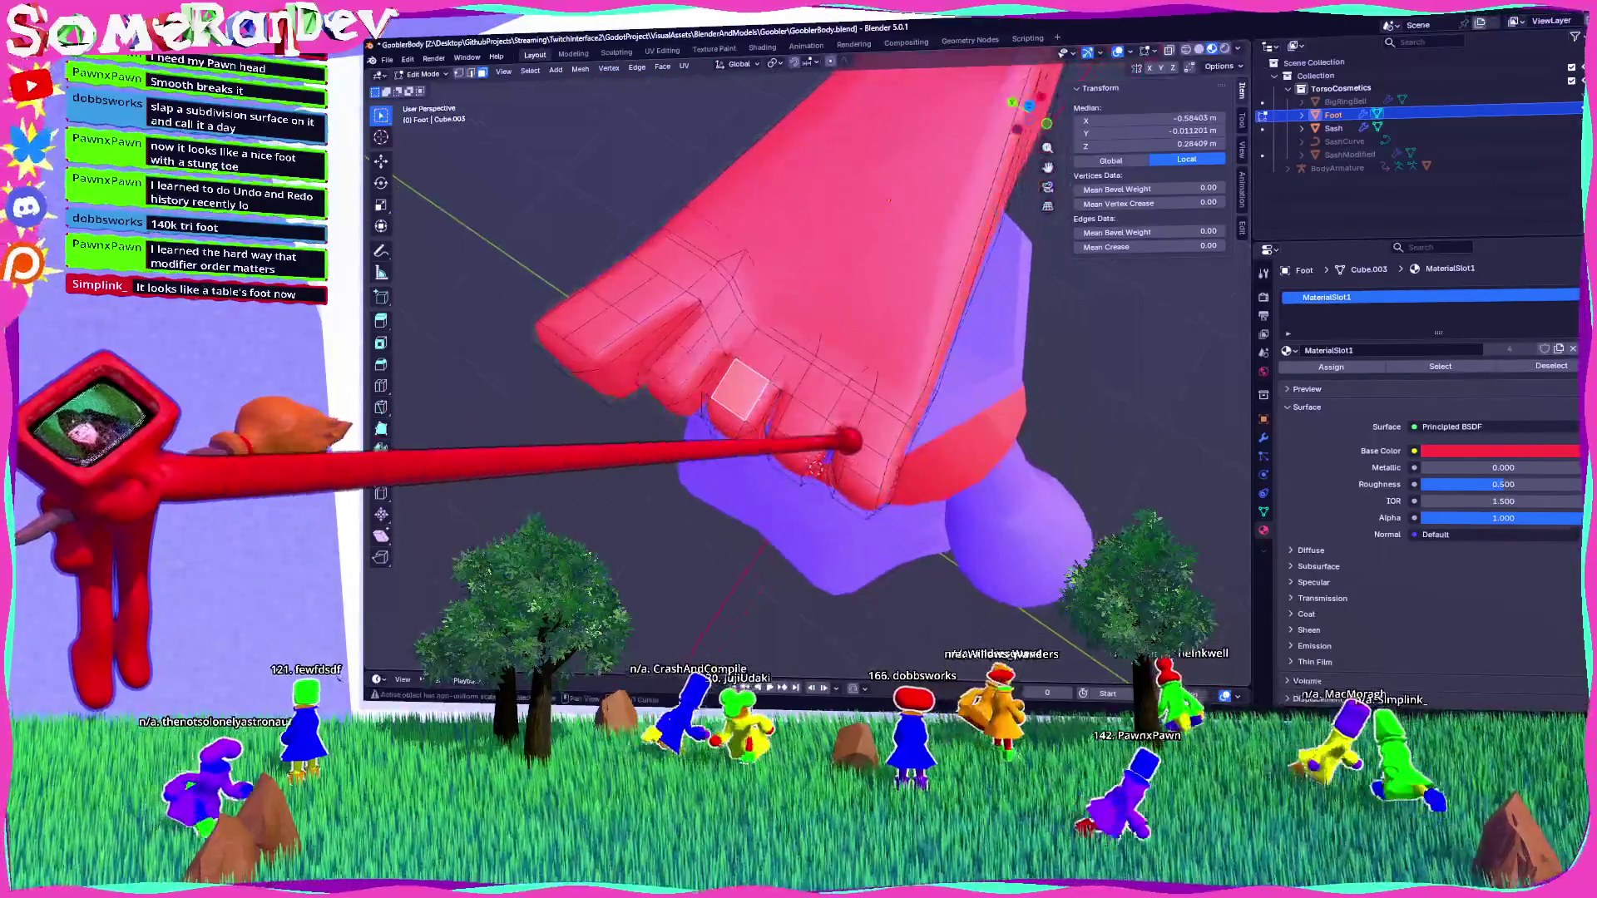
pyautogui.click(1574, 297)
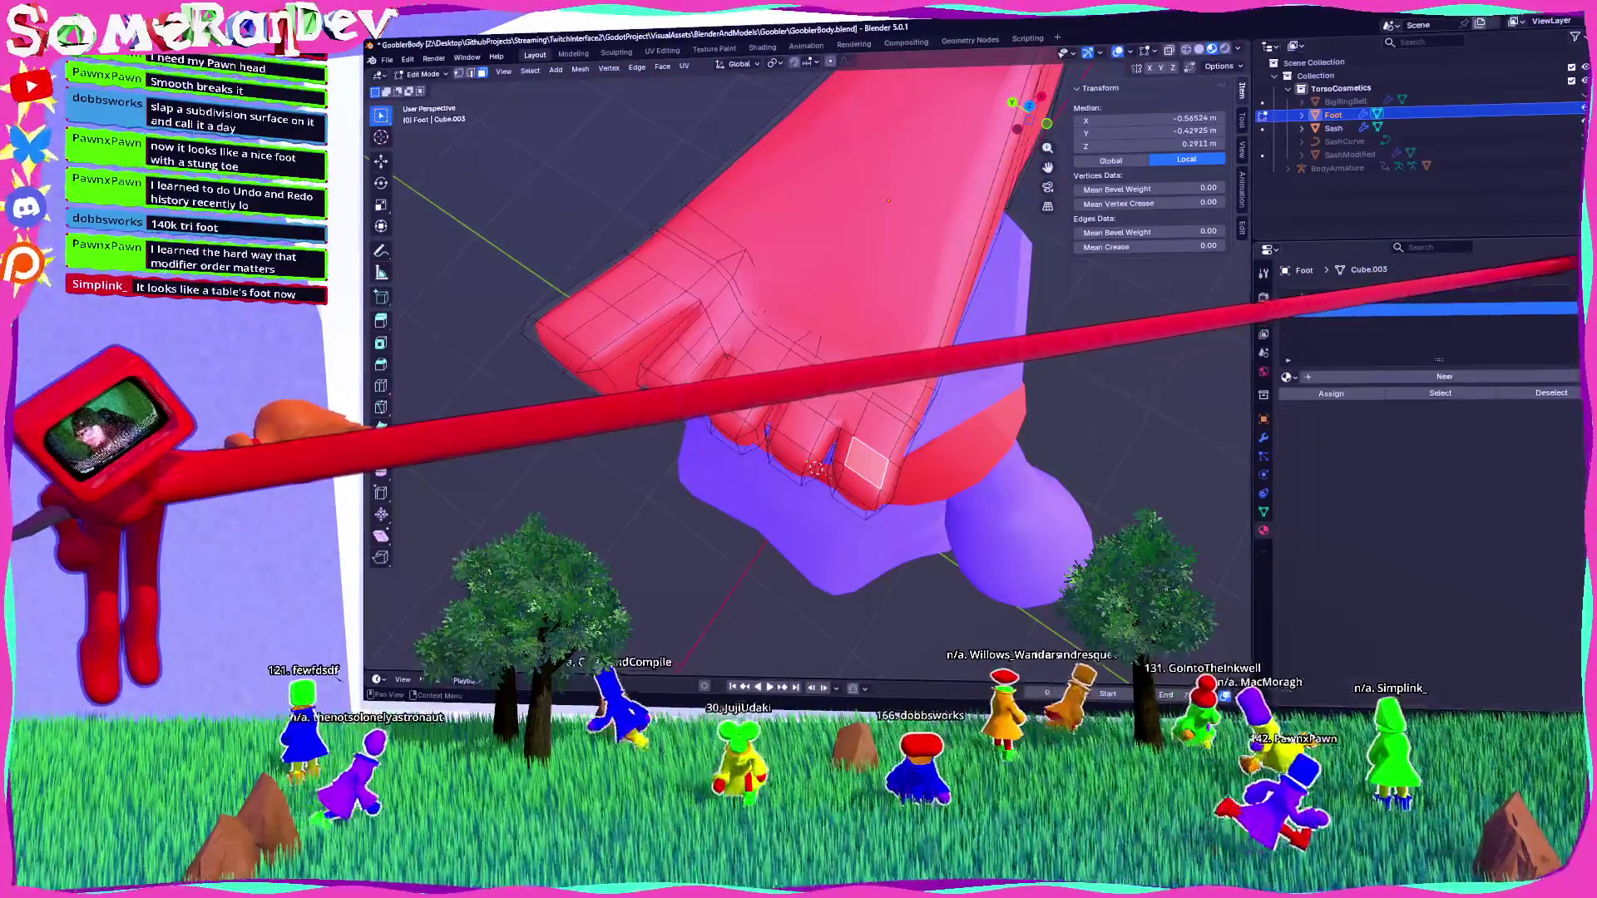
# Put MaterialSlot2 into the new empty material slot.
pyautogui.click(1444, 376)
pyautogui.click(1288, 377)
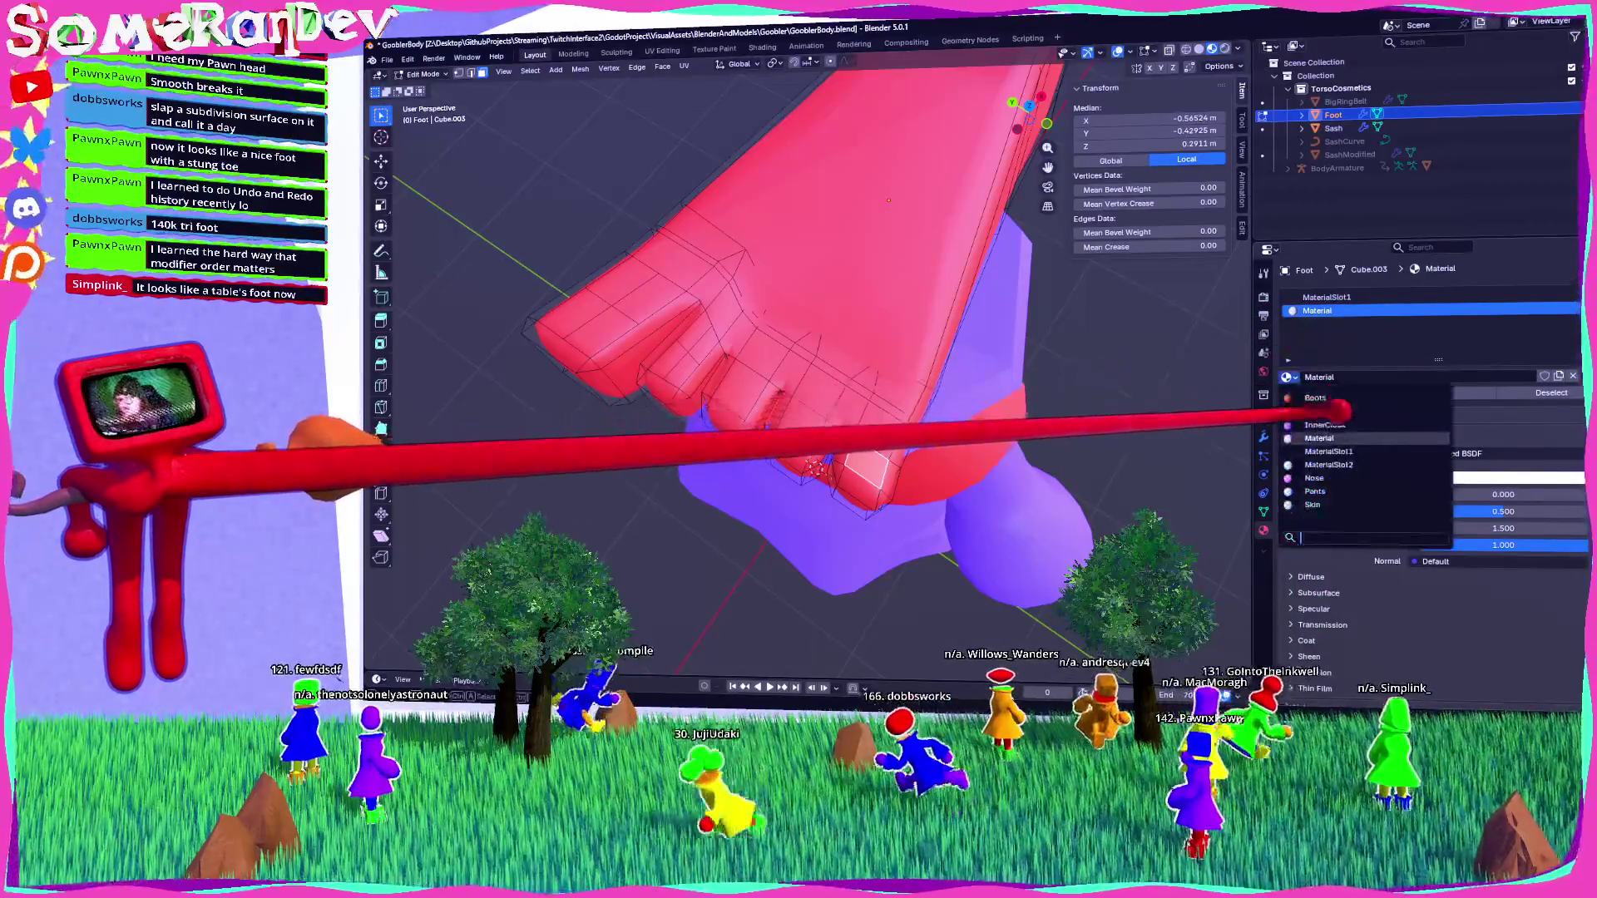
pyautogui.click(1328, 464)
pyautogui.click(1288, 377)
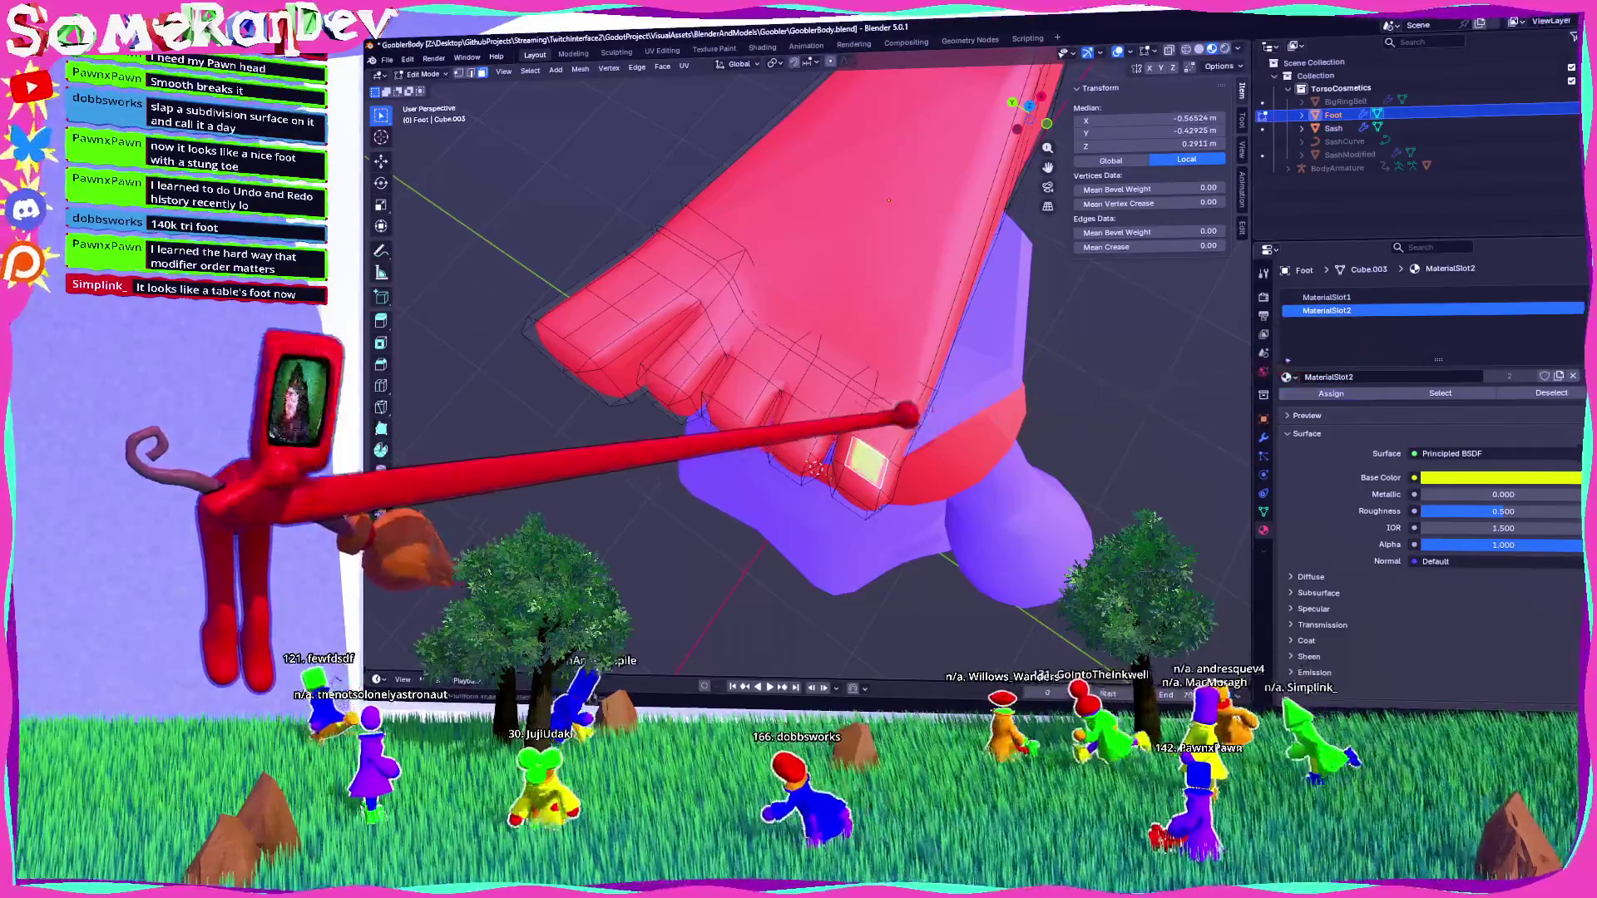
# Select the toenail faces and assign the yellow MaterialSlot2 to them.
pyautogui.keyDown('shift'); pyautogui.click(789, 451); pyautogui.keyUp('shift')
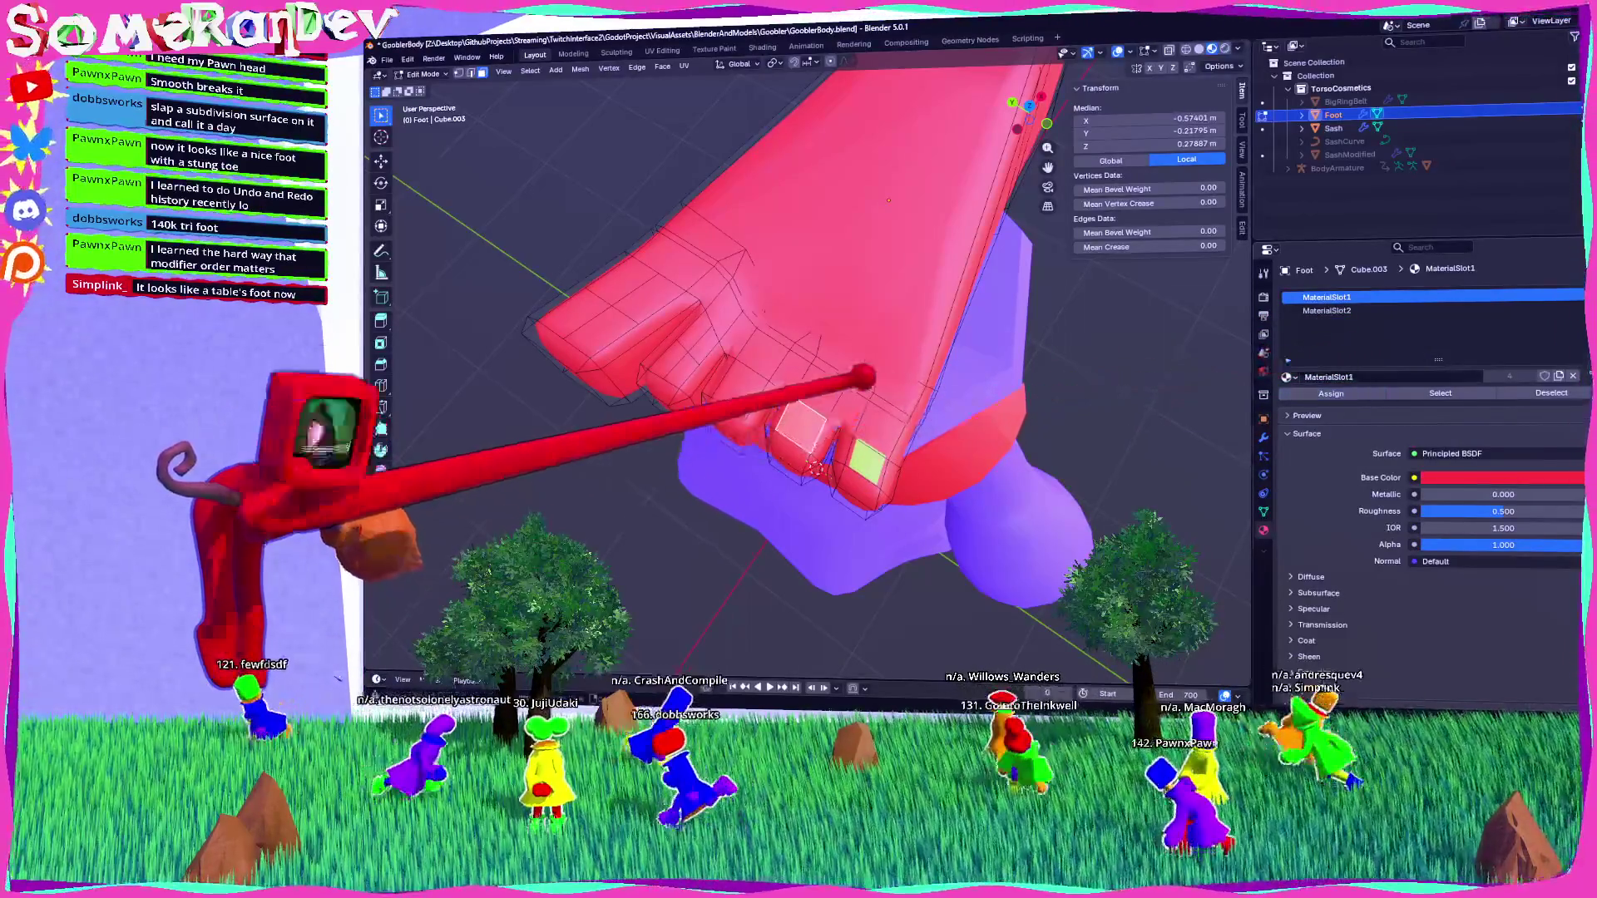
pyautogui.click(1331, 310)
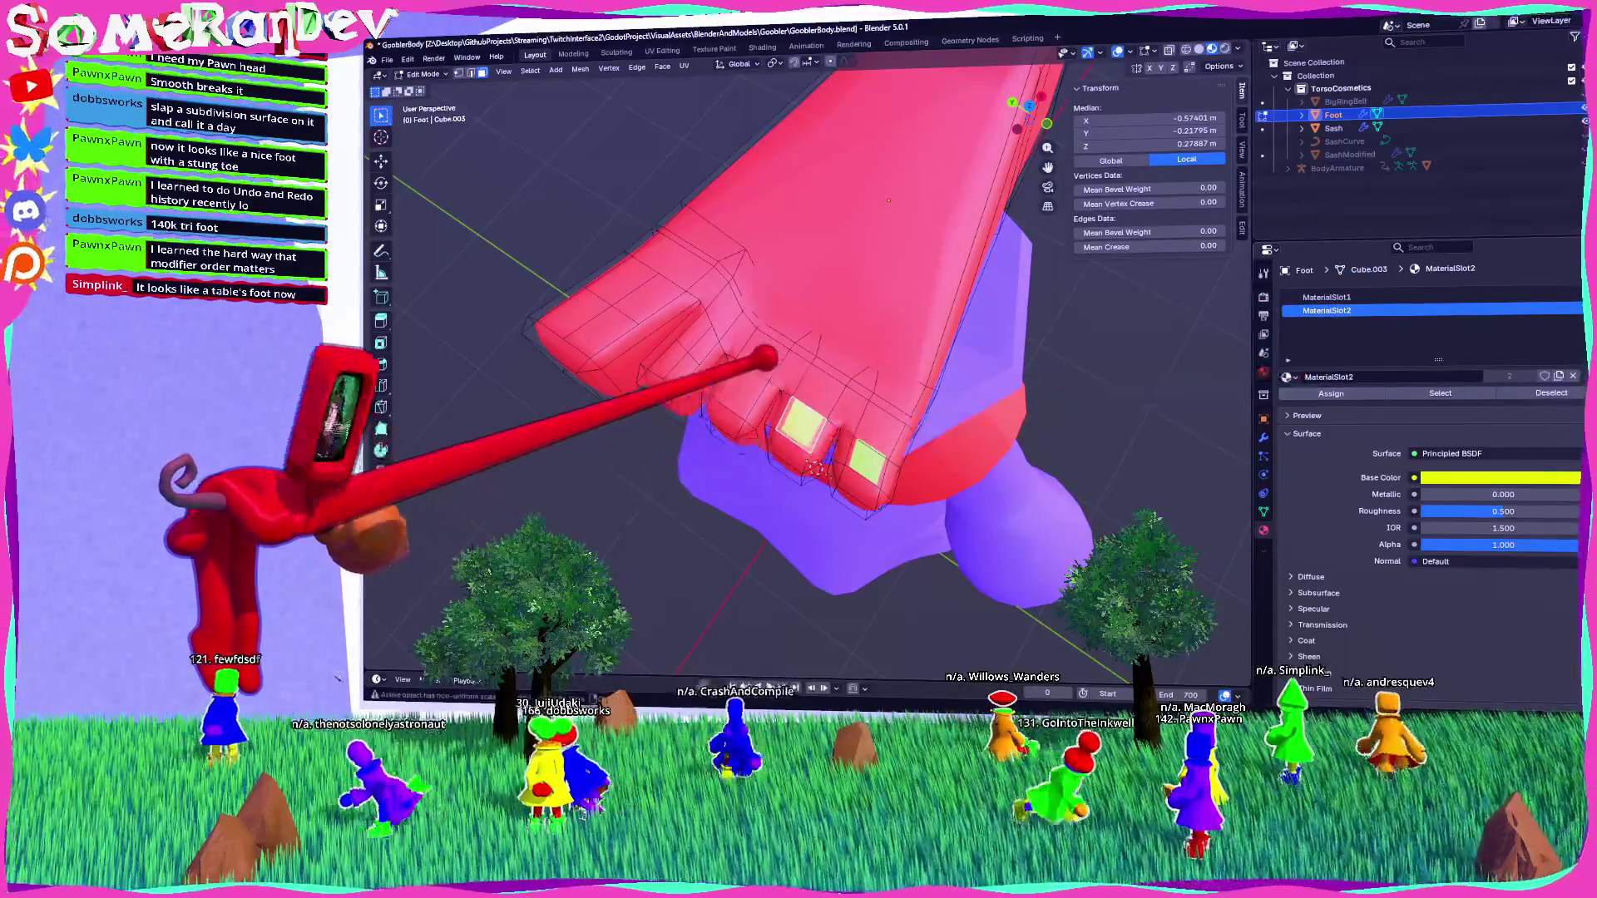
pyautogui.keyDown('shift'); pyautogui.click(740, 389); pyautogui.keyUp('shift')
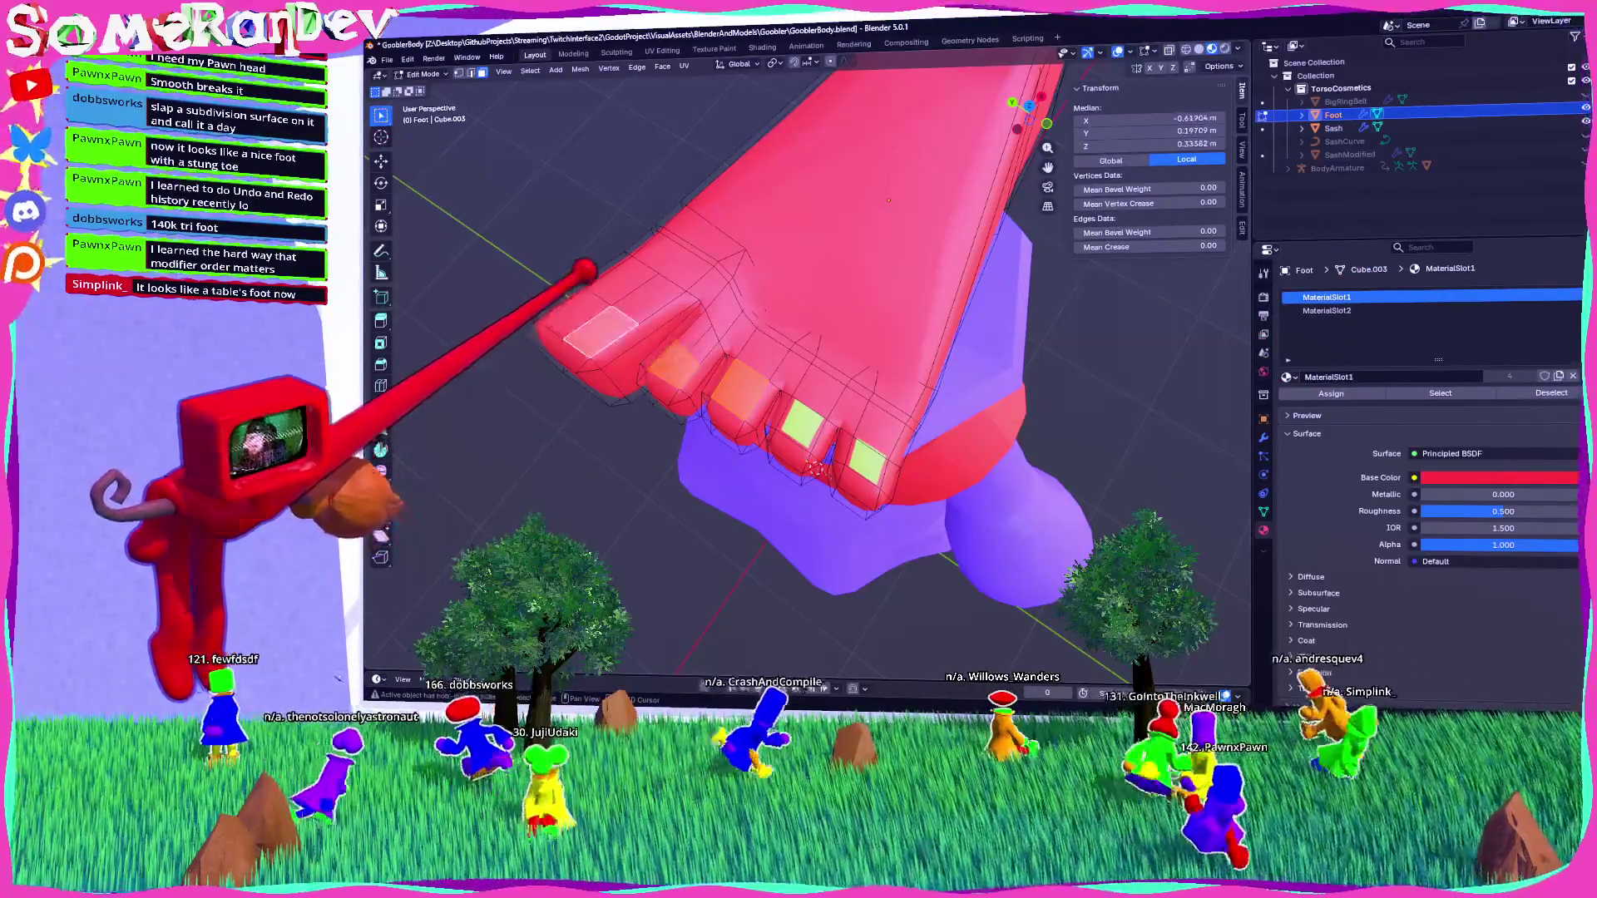
pyautogui.click(1326, 310)
pyautogui.click(1331, 393)
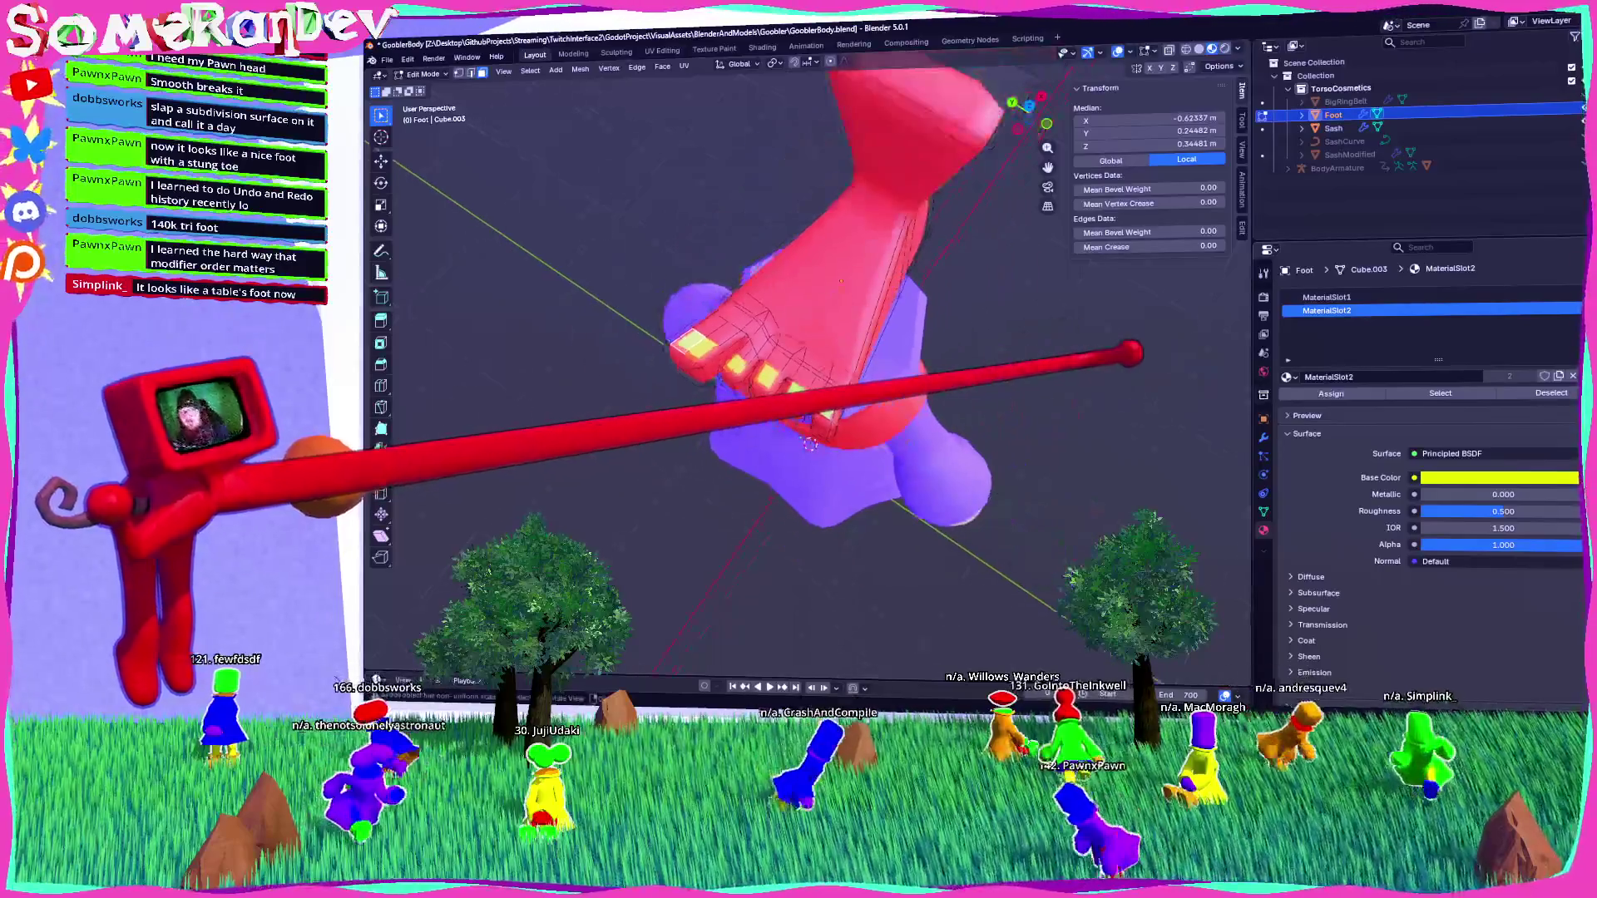
# Toggle between Object and Edit Mode to check the yellow toenails on the red foot.
pyautogui.press('Tab')
pyautogui.moveTo(1114, 349)
pyautogui.mouseDown(button='middle')
pyautogui.moveTo(952, 346)
pyautogui.moveTo(985, 343)
pyautogui.moveTo(962, 332)
pyautogui.mouseUp(button='middle')
pyautogui.press('Tab')
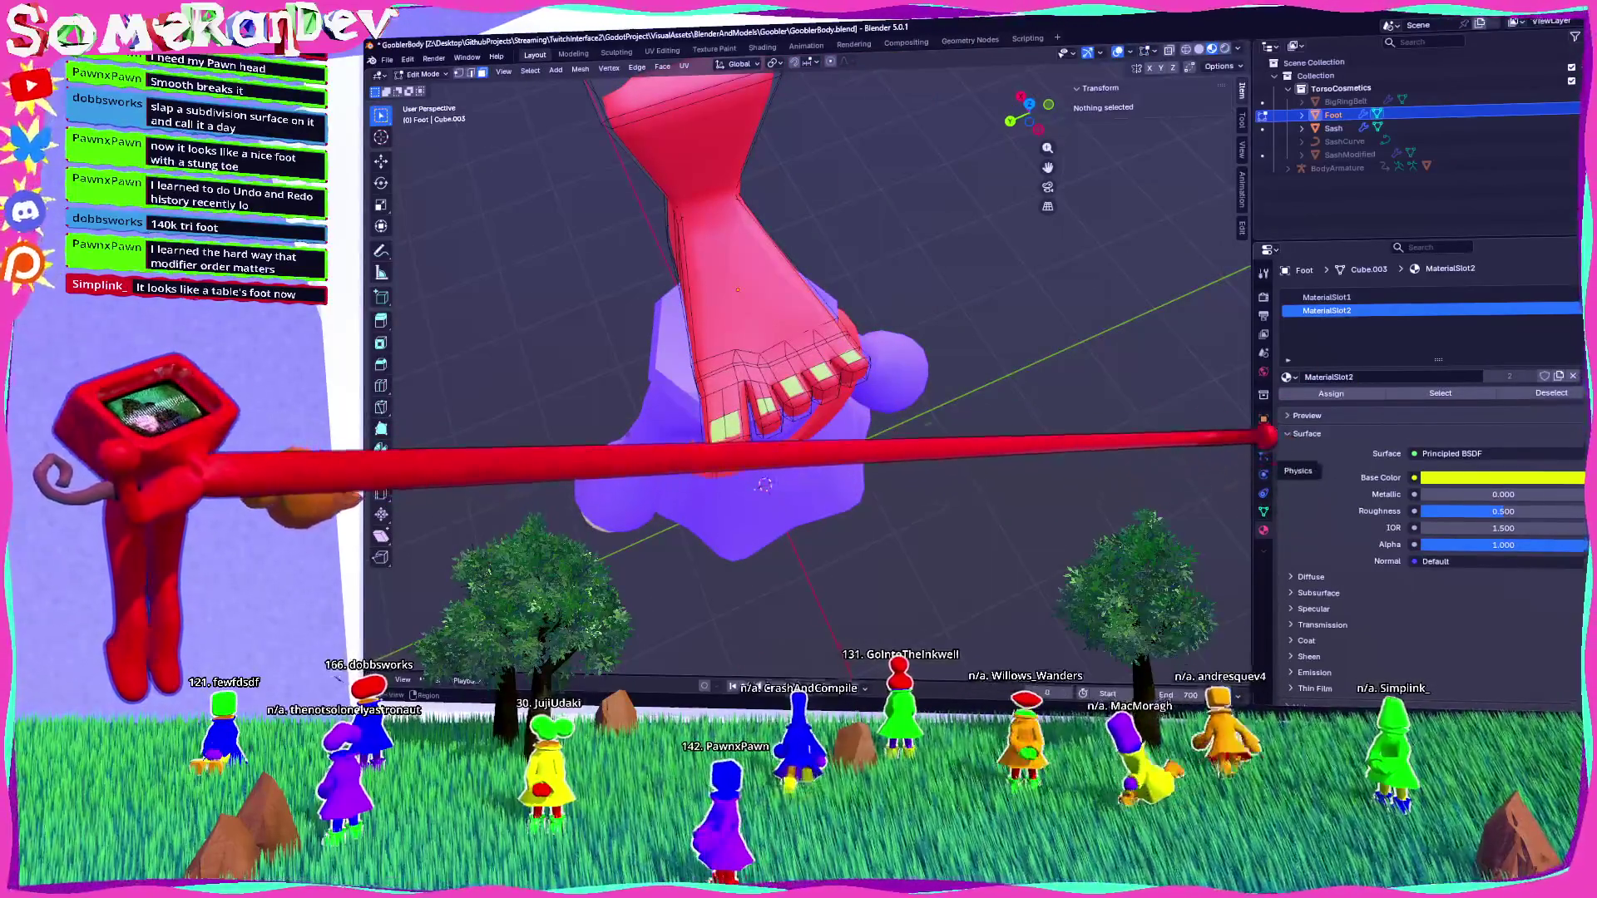
pyautogui.scroll(4, 759, 314)
pyautogui.press('Tab')
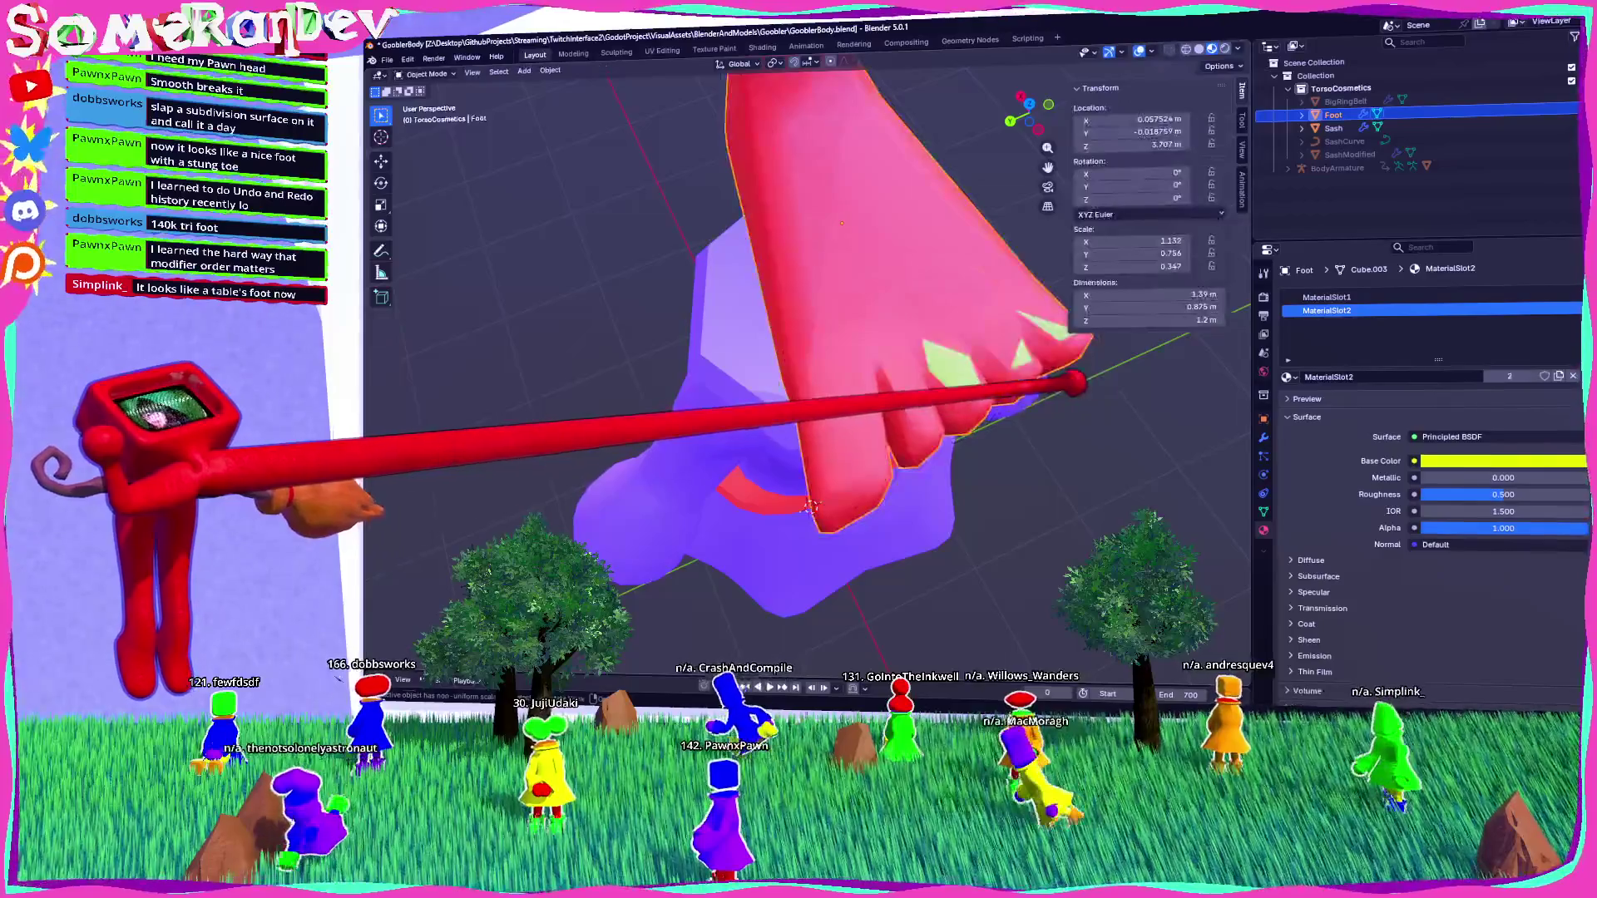
# Test the Decimate ratio at about 0.547, then delete the Decimate modifier.
pyautogui.moveTo(1072, 354); pyautogui.dragTo(1255, 428, button='middle')
pyautogui.click(1264, 436)
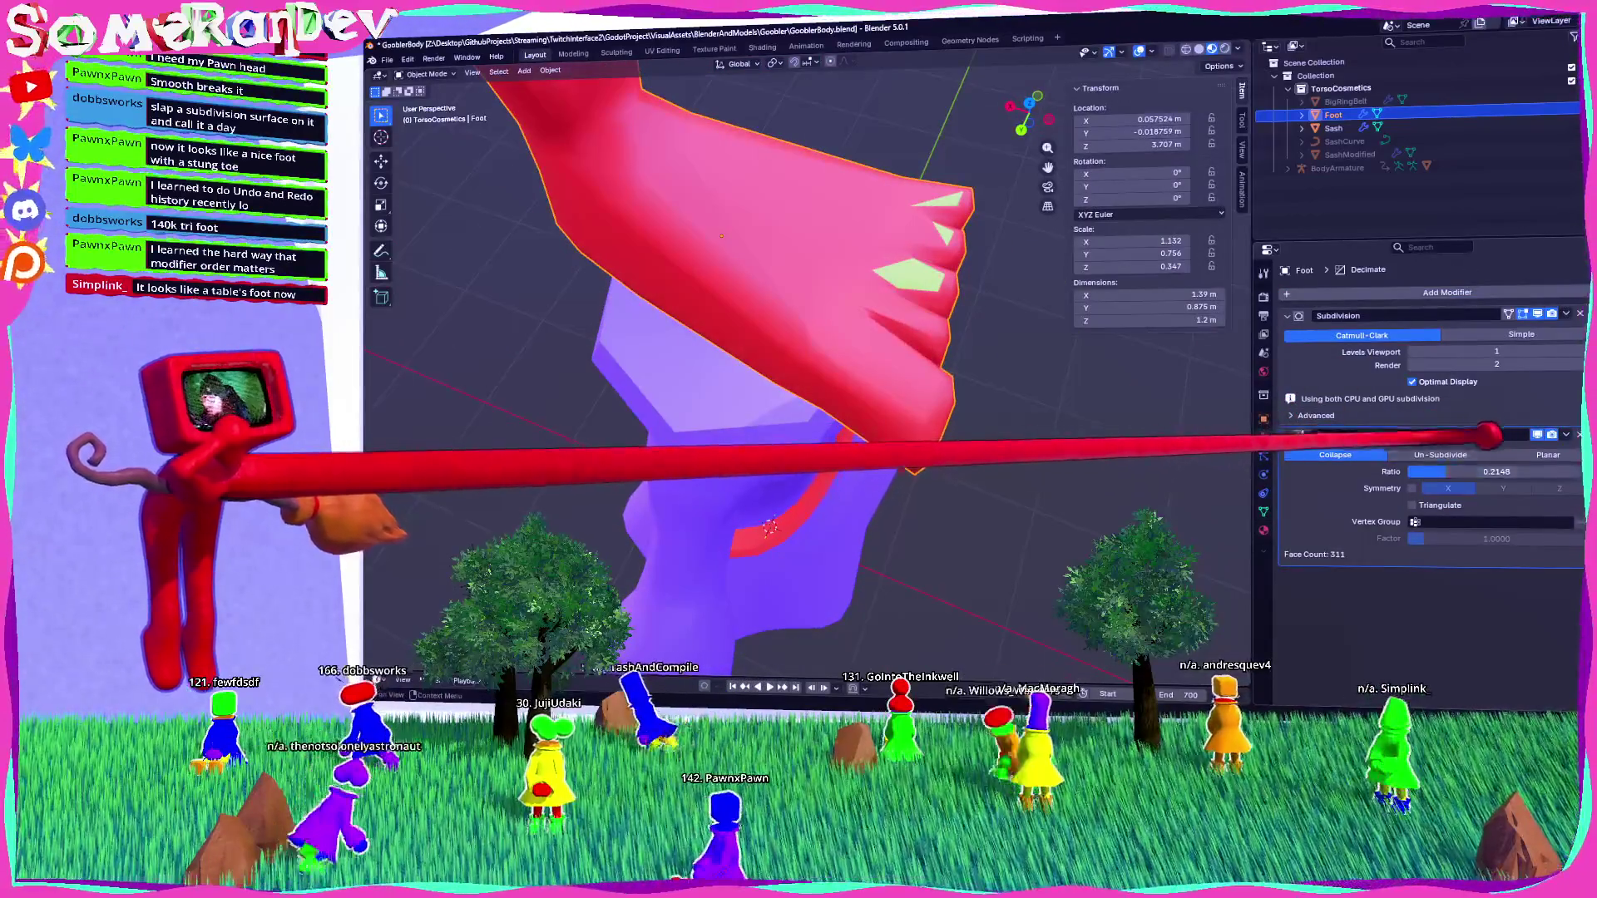
pyautogui.moveTo(1447, 471); pyautogui.dragTo(1505, 455)
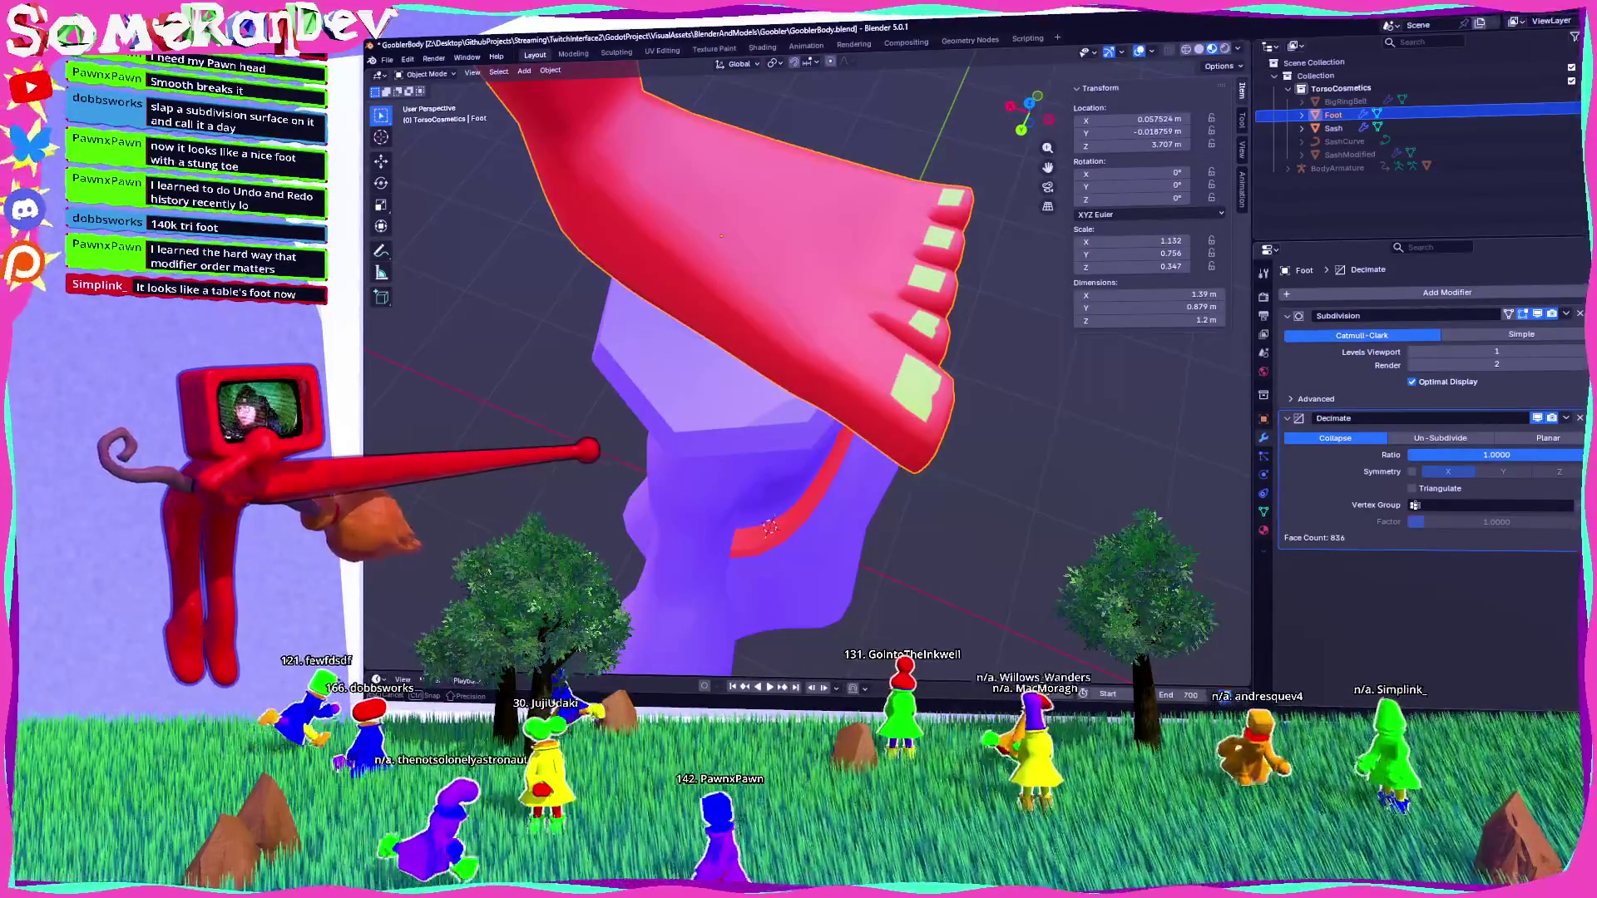
pyautogui.moveTo(749, 374)
pyautogui.mouseDown(button='middle')
pyautogui.moveTo(898, 358)
pyautogui.moveTo(823, 359)
pyautogui.moveTo(765, 396)
pyautogui.mouseUp(button='middle')
pyautogui.hotkey('ctrl', 'x')
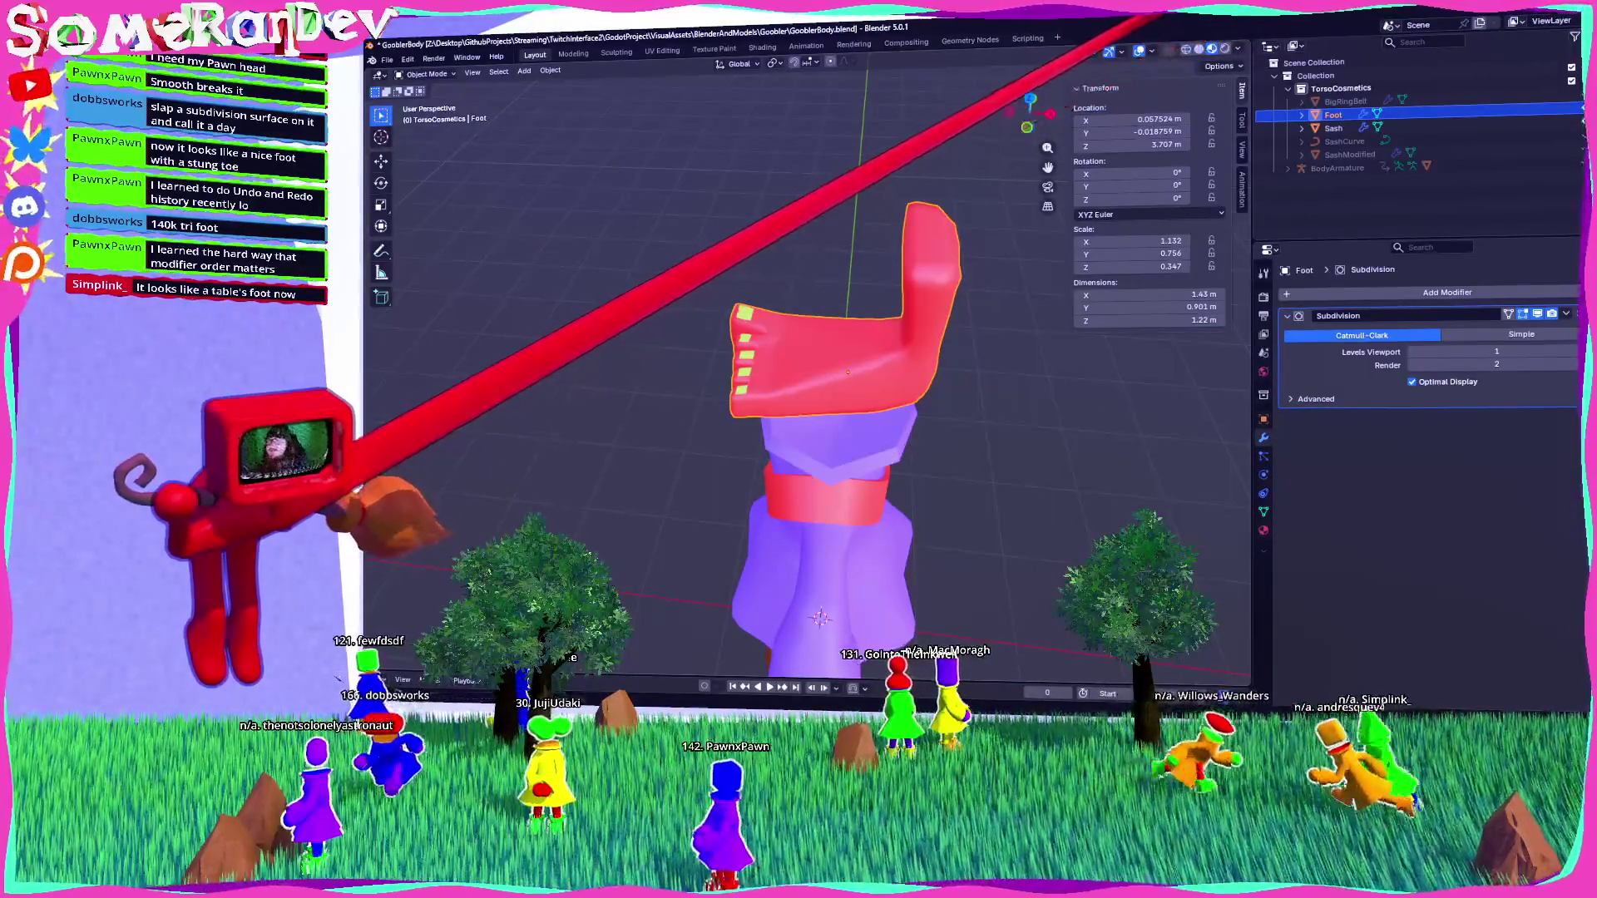
# Enable viewport Statistics overlay, inspect the foot's sole, and re-enter Edit Mode.
pyautogui.click(1151, 51)
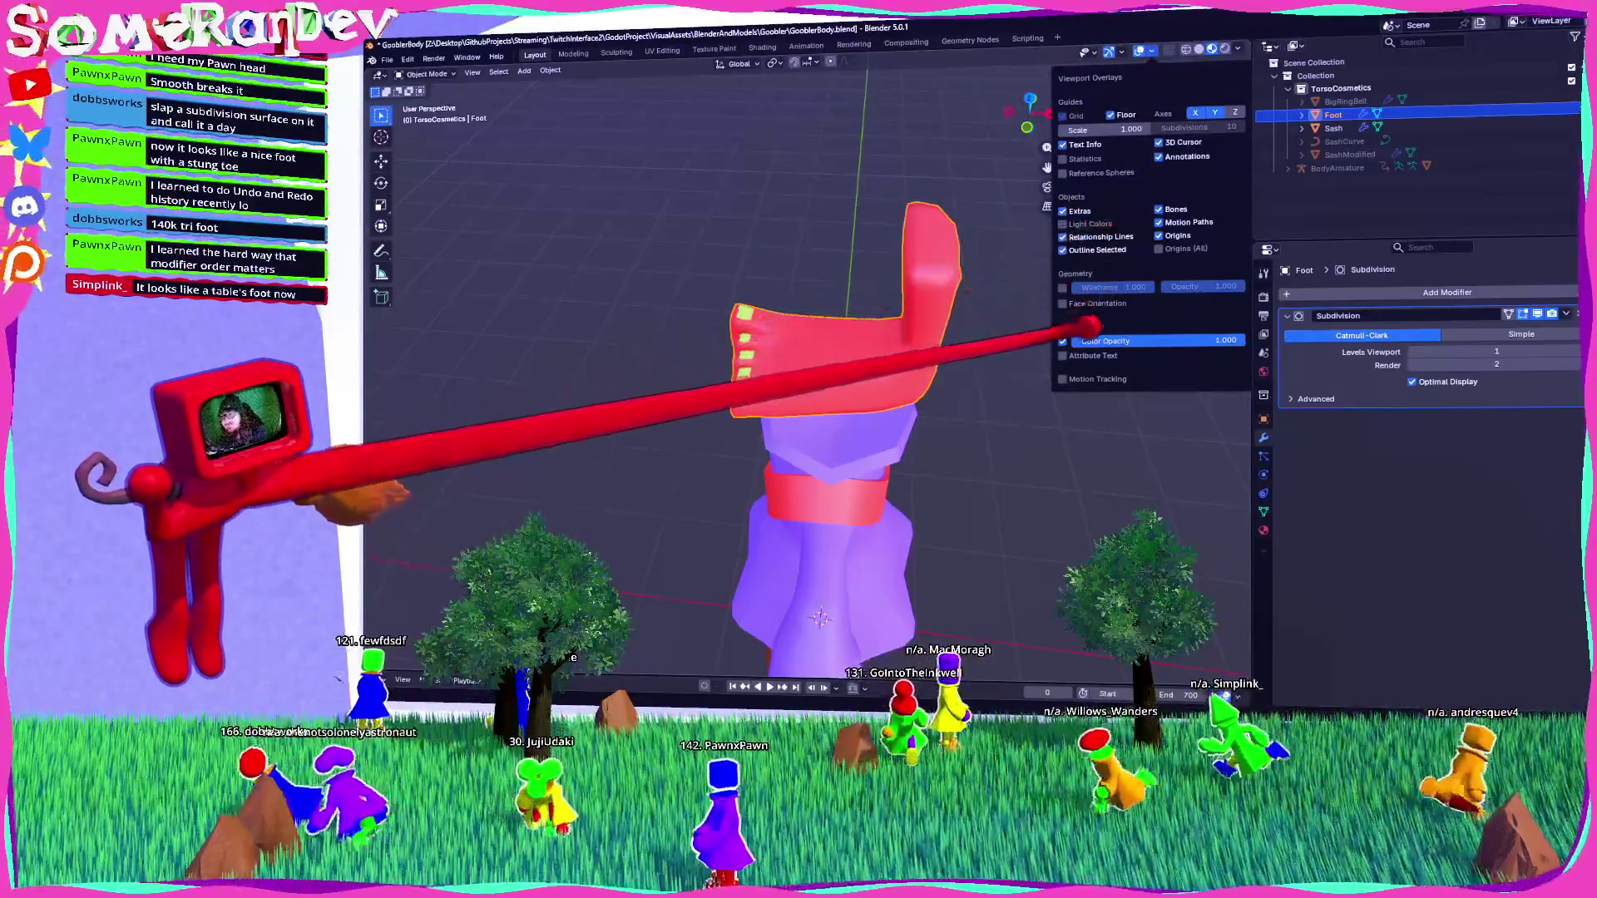
pyautogui.click(1062, 158)
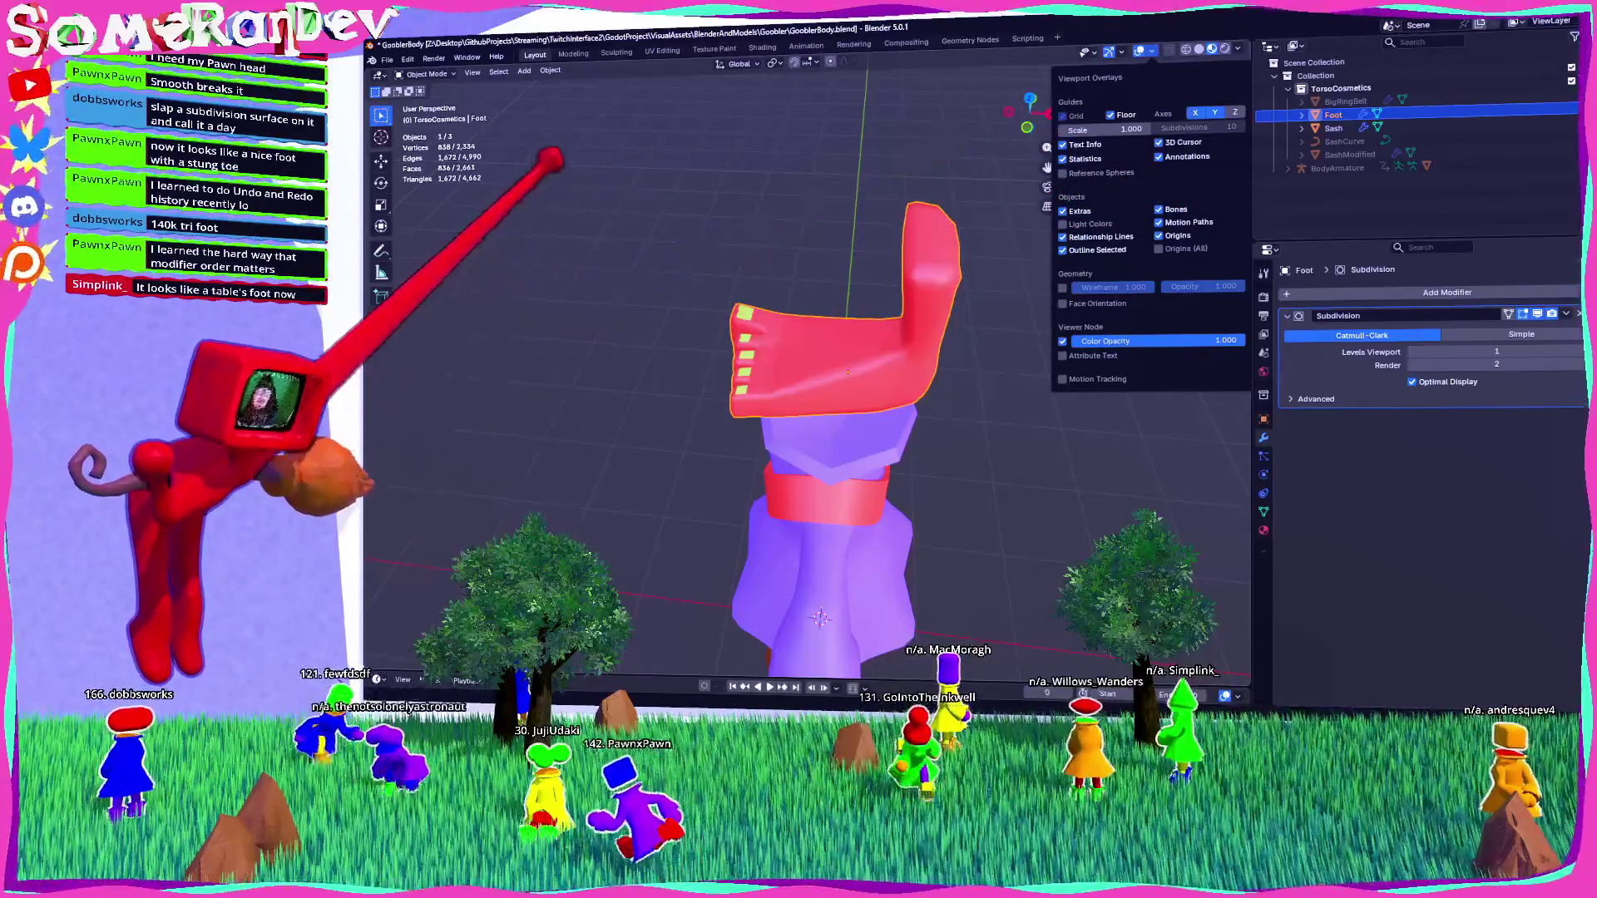
pyautogui.press('n')
pyautogui.moveTo(831, 374)
pyautogui.mouseDown(button='middle')
pyautogui.moveTo(840, 449)
pyautogui.moveTo(824, 499)
pyautogui.mouseUp(button='middle')
pyautogui.scroll(3, 840, 449)
pyautogui.moveTo(832, 416)
pyautogui.mouseDown(button='middle')
pyautogui.moveTo(815, 308)
pyautogui.moveTo(831, 390)
pyautogui.moveTo(848, 349)
pyautogui.moveTo(832, 349)
pyautogui.moveTo(832, 316)
pyautogui.moveTo(773, 325)
pyautogui.mouseUp(button='middle')
pyautogui.scroll(-4, 831, 416)
pyautogui.press('Tab')
pyautogui.scroll(2, 848, 349)
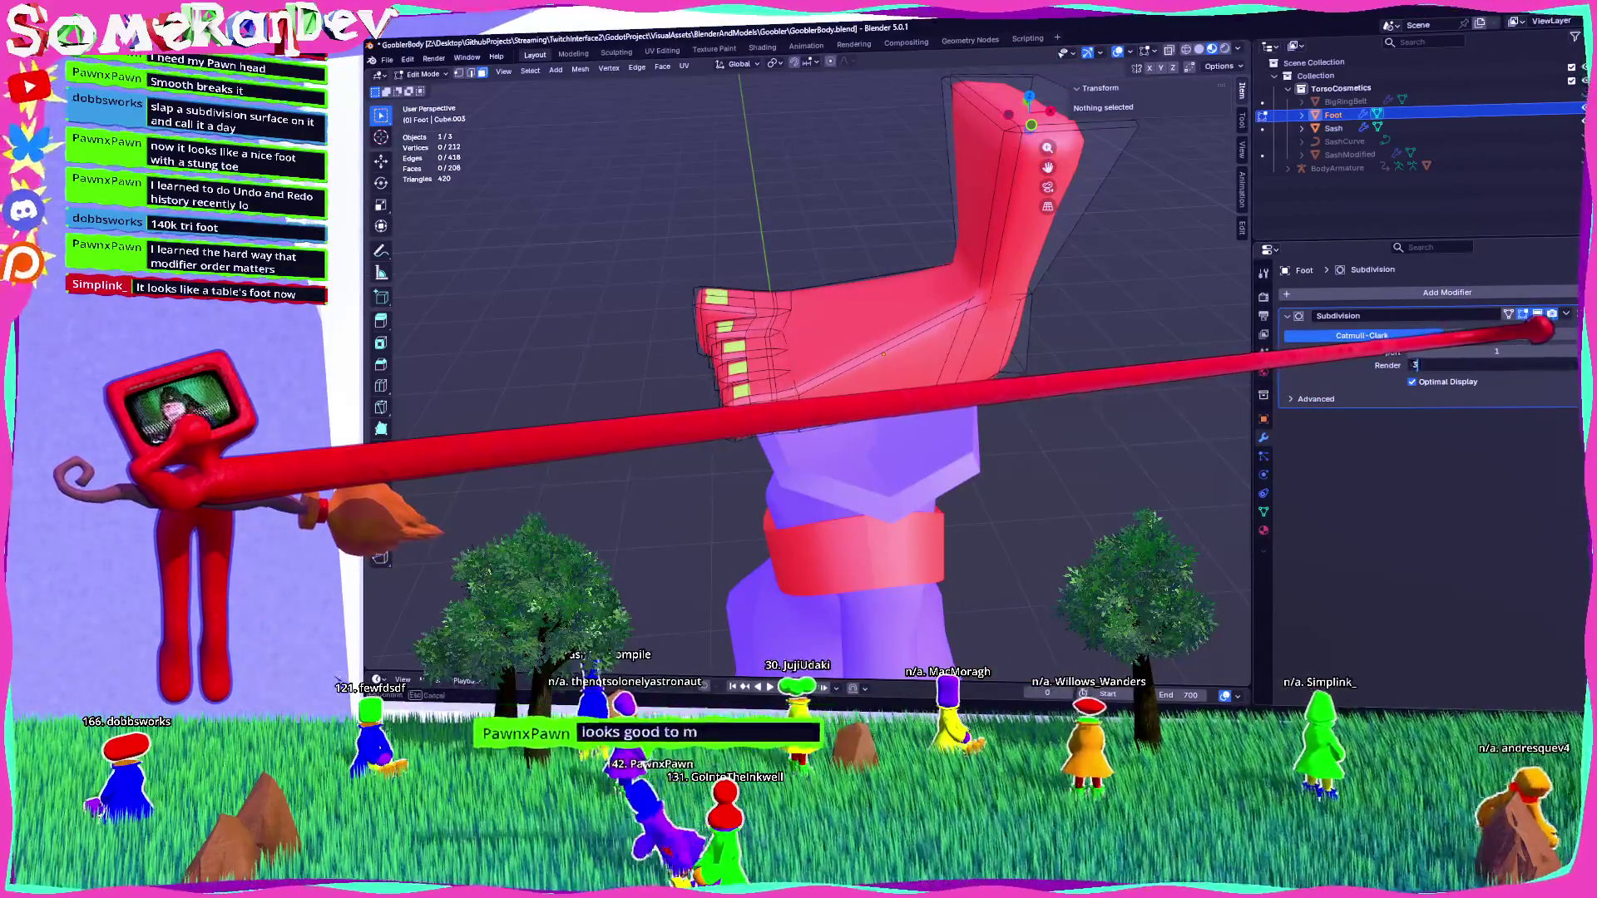
# Raise the foot's Subdivision viewport level to 2 and add a Decimate modifier at ratio 0.0898.
pyautogui.click(1538, 351)
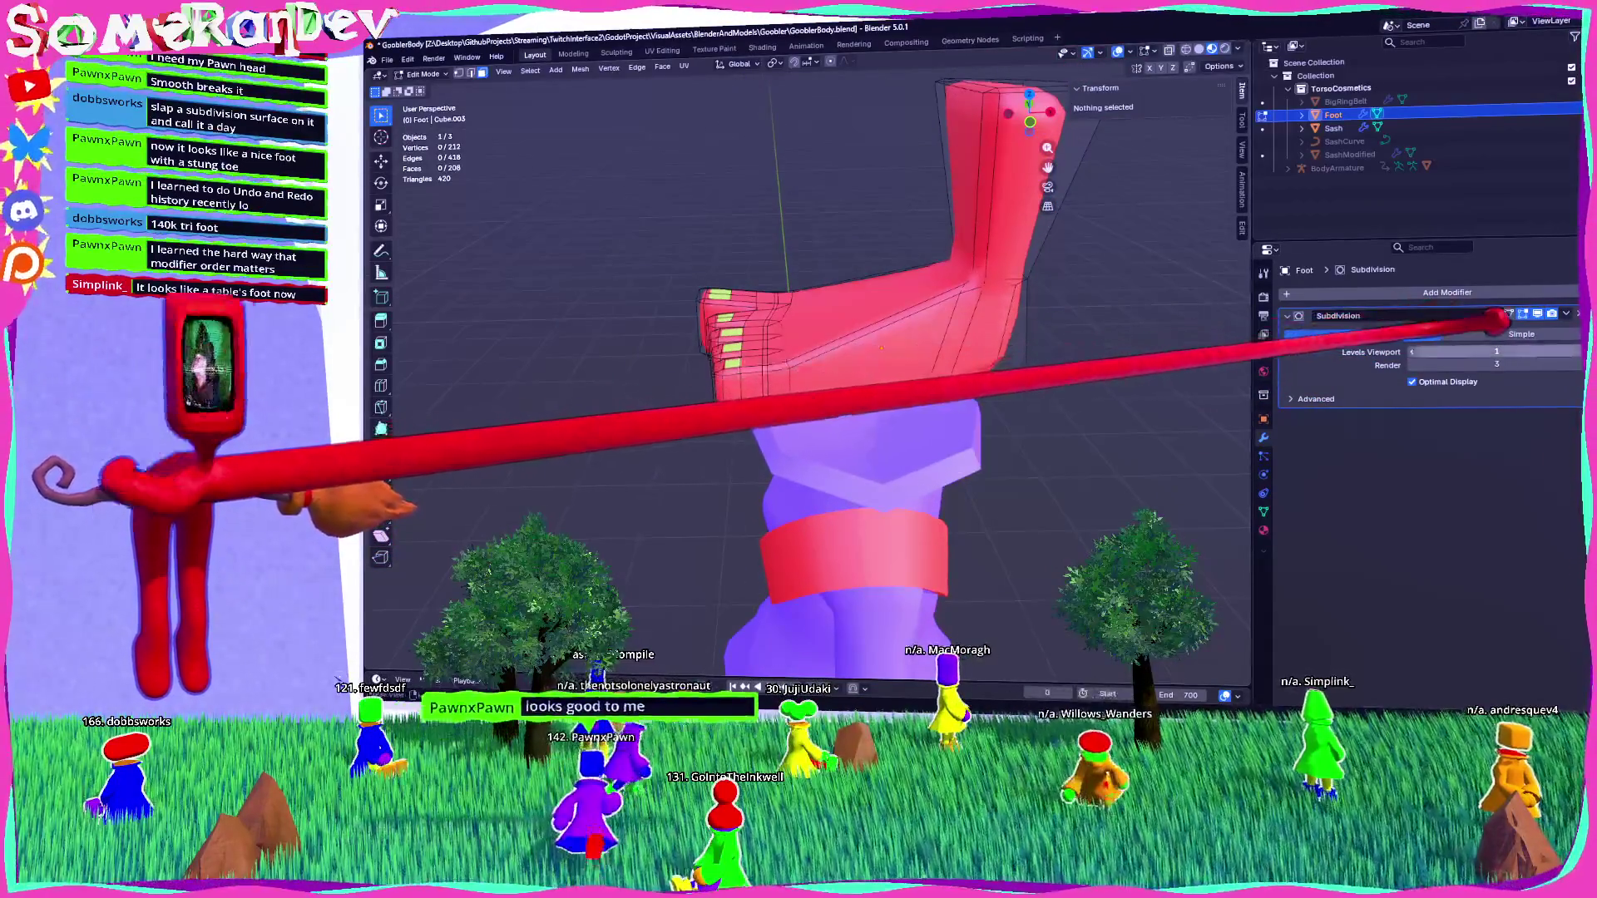
pyautogui.moveTo(774, 325)
pyautogui.mouseDown(button='middle')
pyautogui.moveTo(790, 350)
pyautogui.moveTo(823, 316)
pyautogui.moveTo(981, 338)
pyautogui.moveTo(1000, 311)
pyautogui.moveTo(931, 246)
pyautogui.mouseUp(button='middle')
pyautogui.scroll(3, 823, 316)
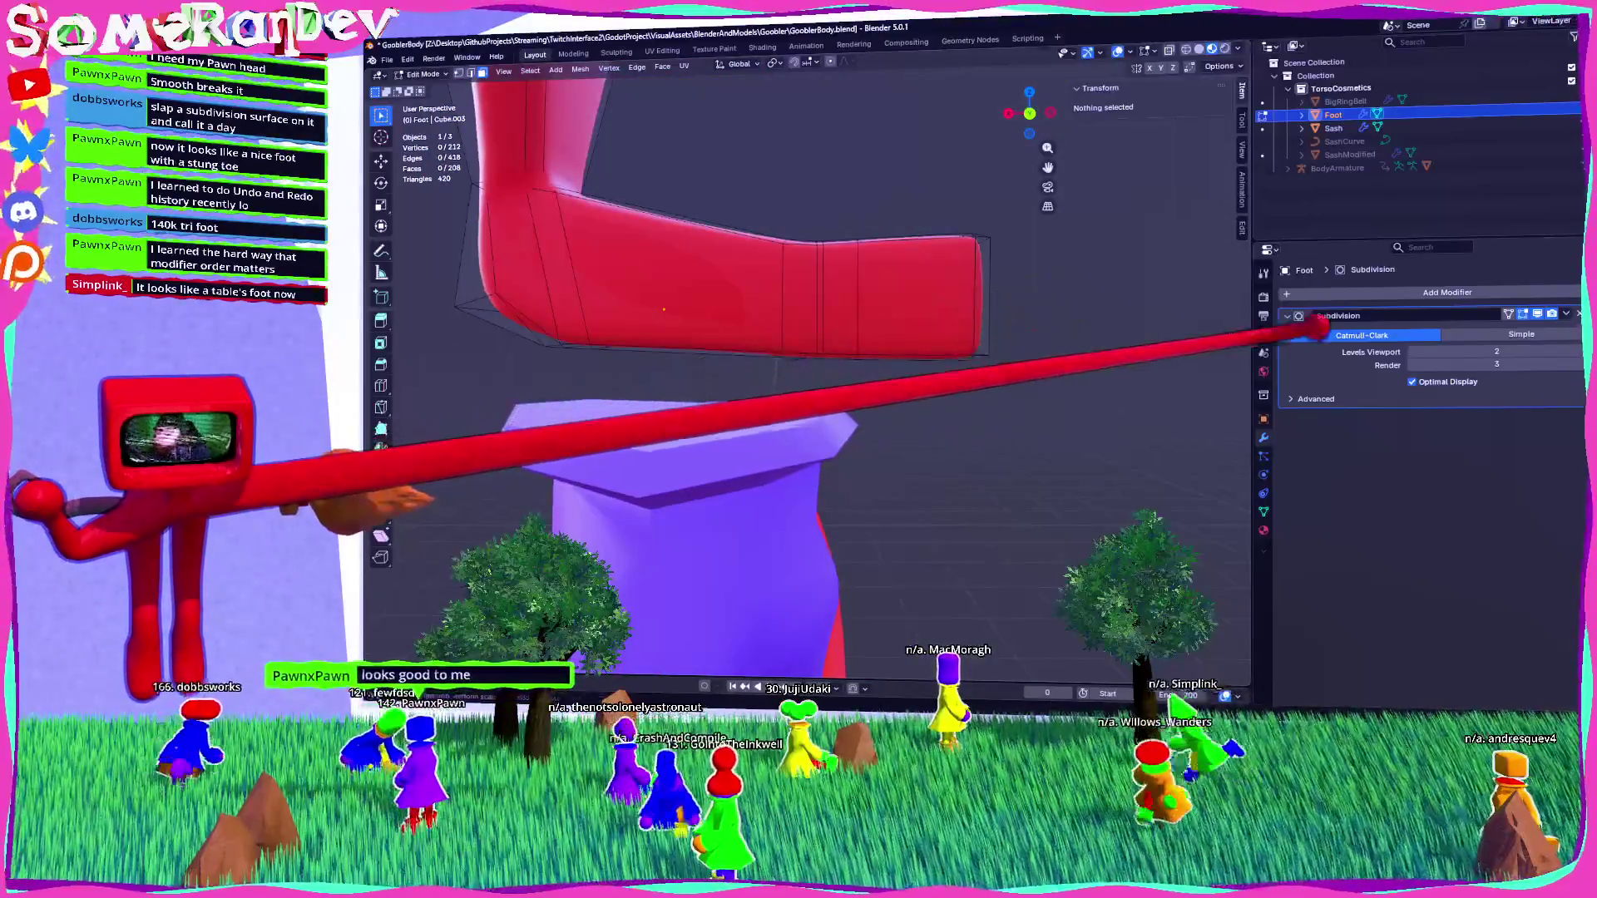
pyautogui.click(1372, 292)
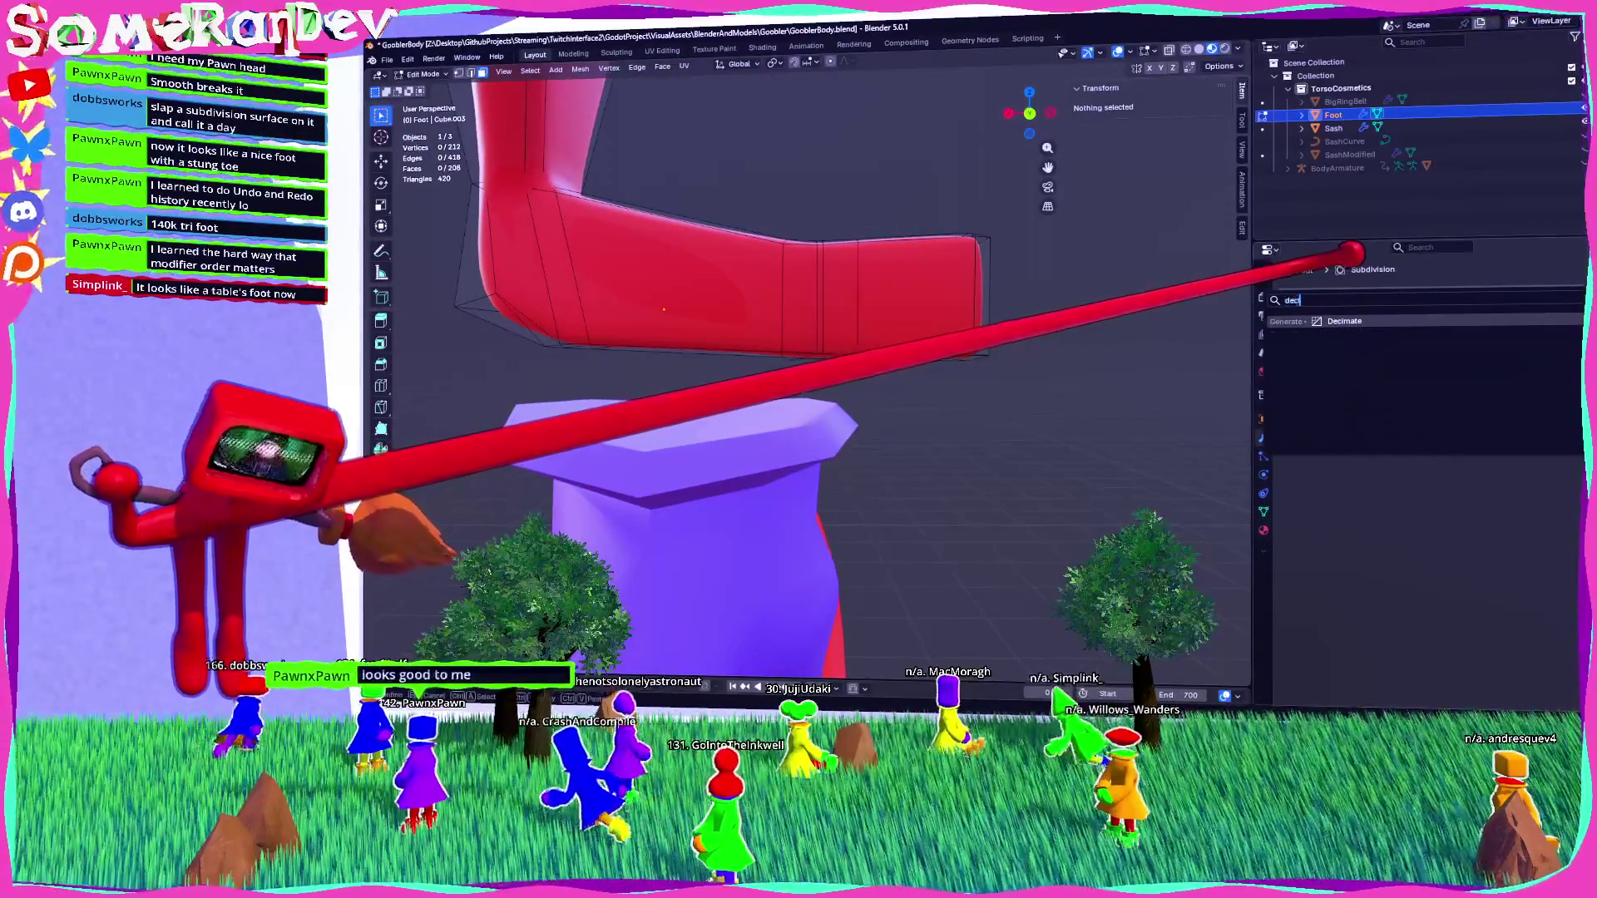
pyautogui.press('Return')
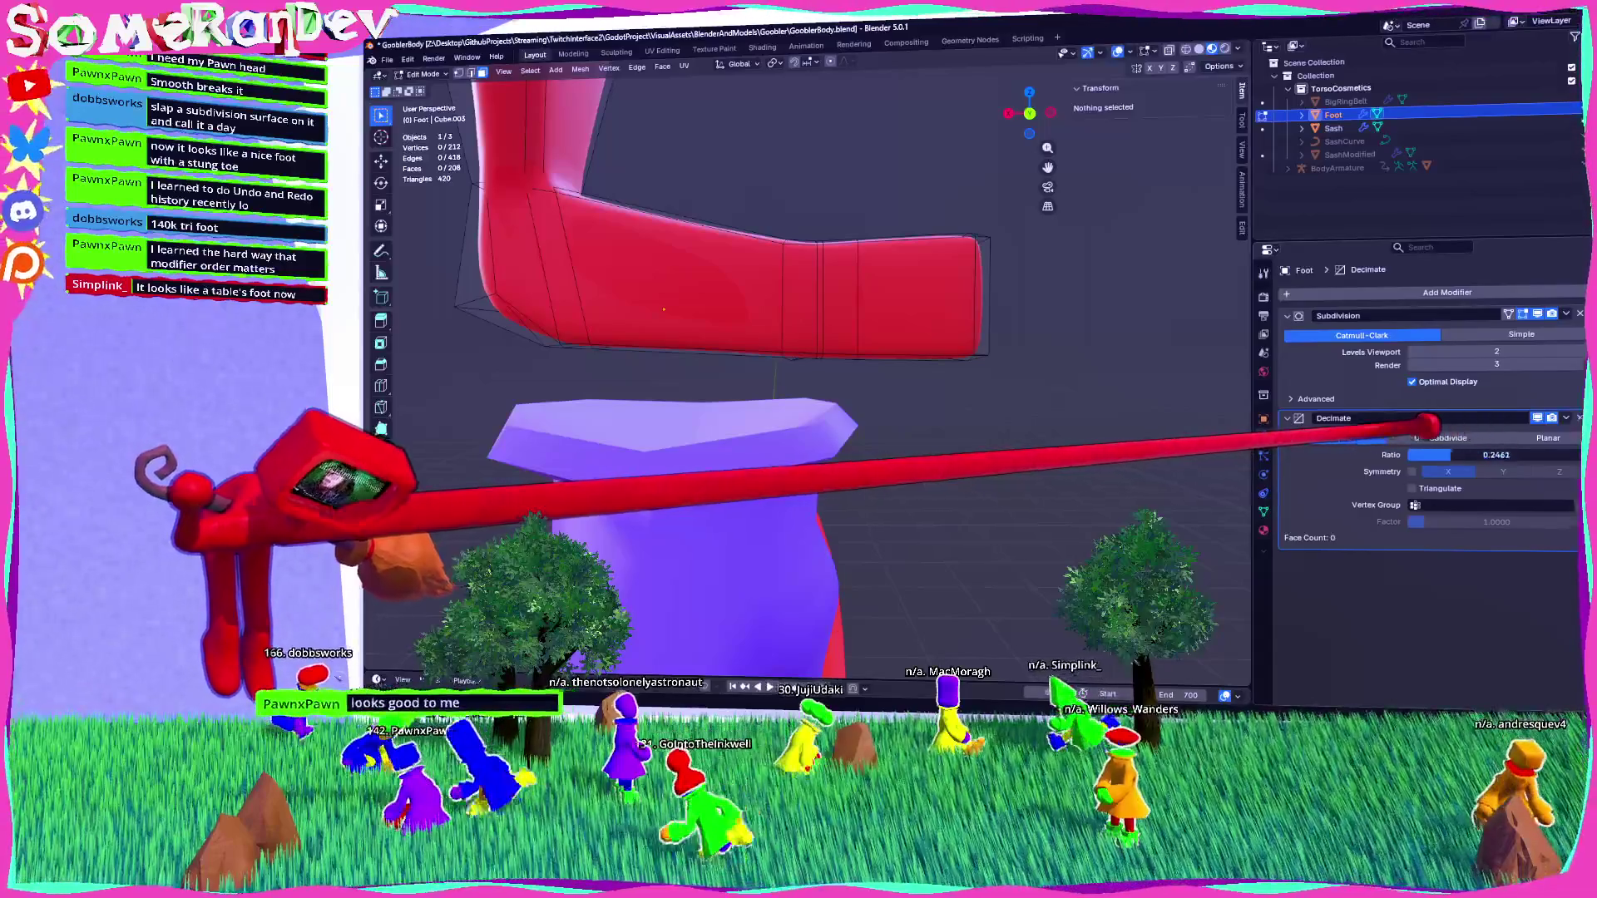
pyautogui.press('Tab')
pyautogui.moveTo(1435, 471)
pyautogui.mouseDown()
pyautogui.moveTo(1483, 455)
pyautogui.moveTo(1446, 455)
pyautogui.mouseUp()
pyautogui.moveTo(1045, 488)
pyautogui.mouseDown(button='middle')
pyautogui.moveTo(784, 582)
pyautogui.moveTo(571, 357)
pyautogui.moveTo(761, 283)
pyautogui.moveTo(695, 438)
pyautogui.moveTo(925, 457)
pyautogui.moveTo(832, 574)
pyautogui.moveTo(820, 478)
pyautogui.mouseUp(button='middle')
pyautogui.press('Tab')
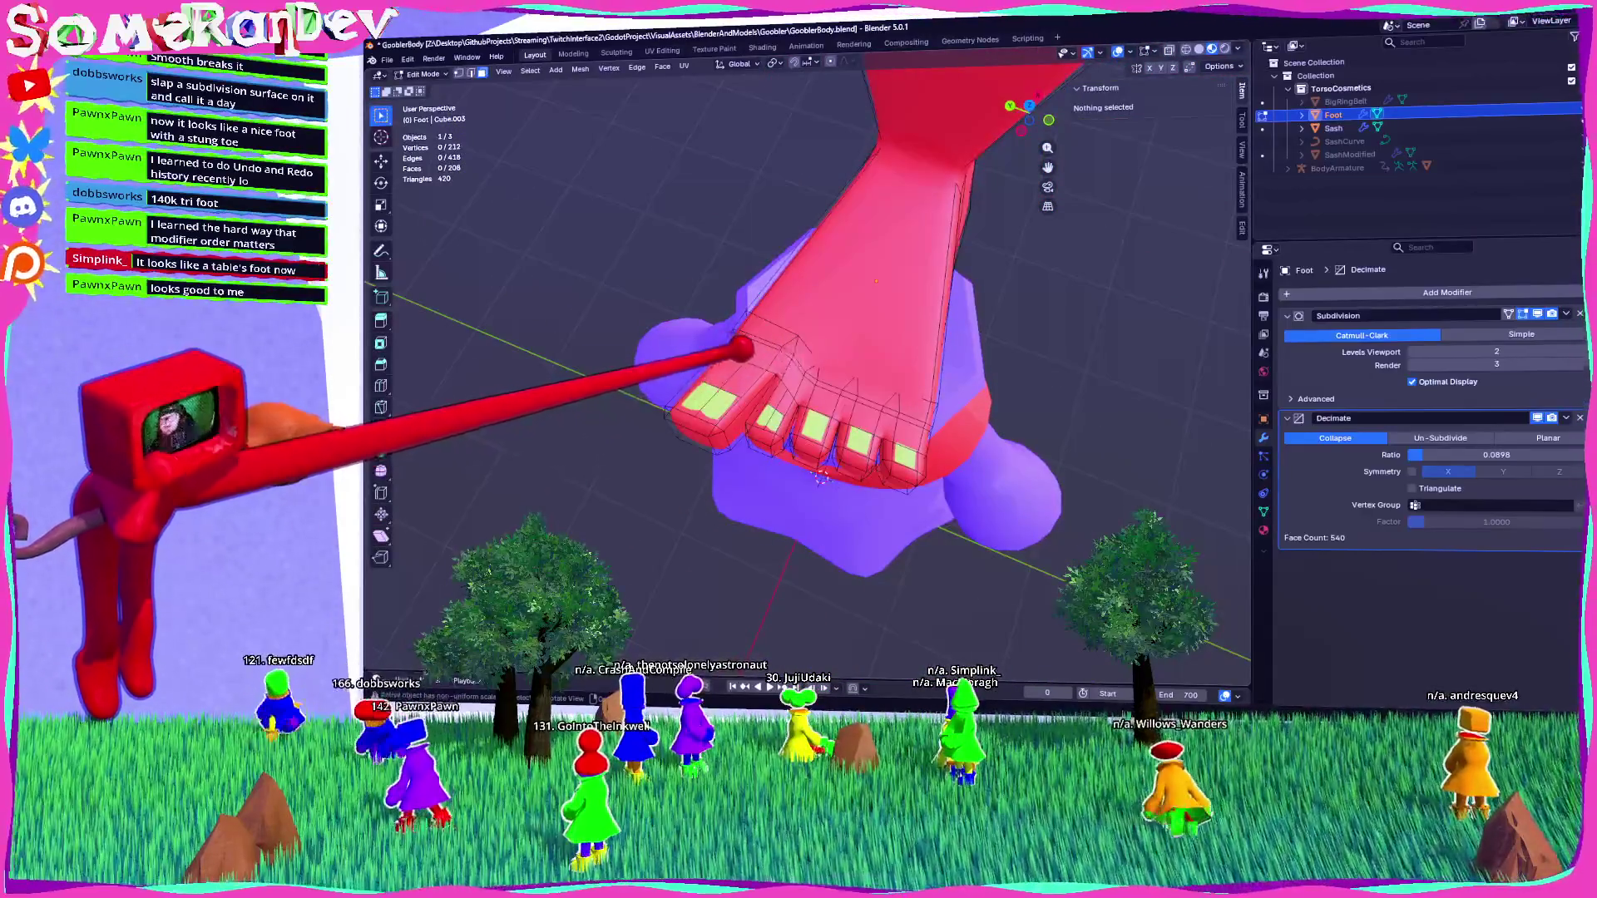
# Assign the yellow material slot to the selected toe faces of the foot.
pyautogui.click(731, 366)
pyautogui.click(1263, 530)
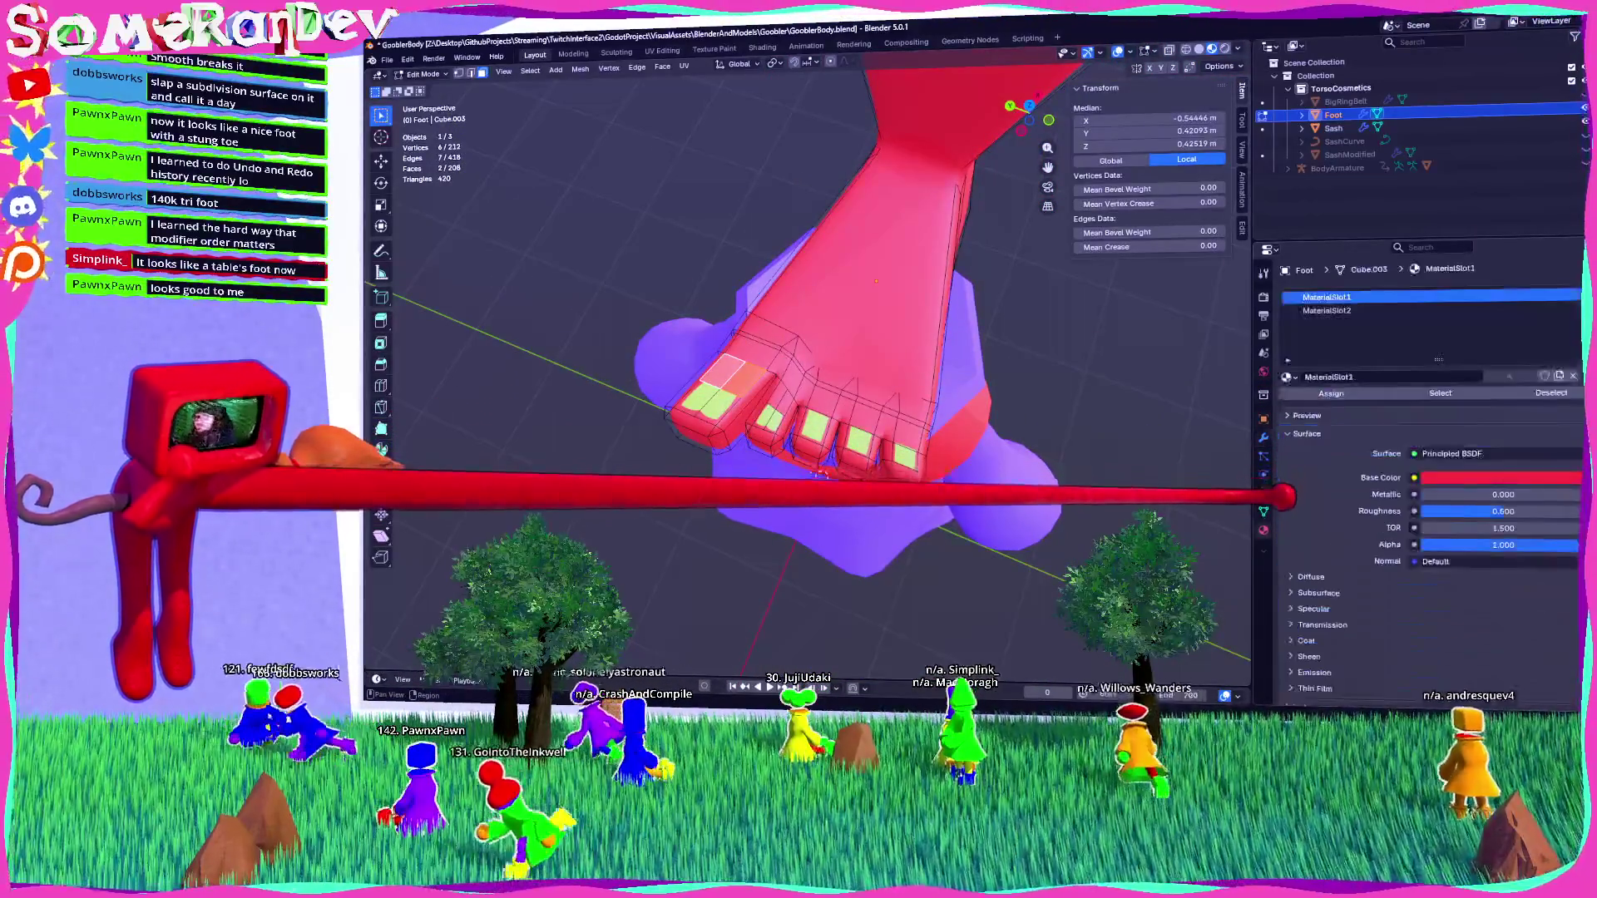
pyautogui.click(1355, 310)
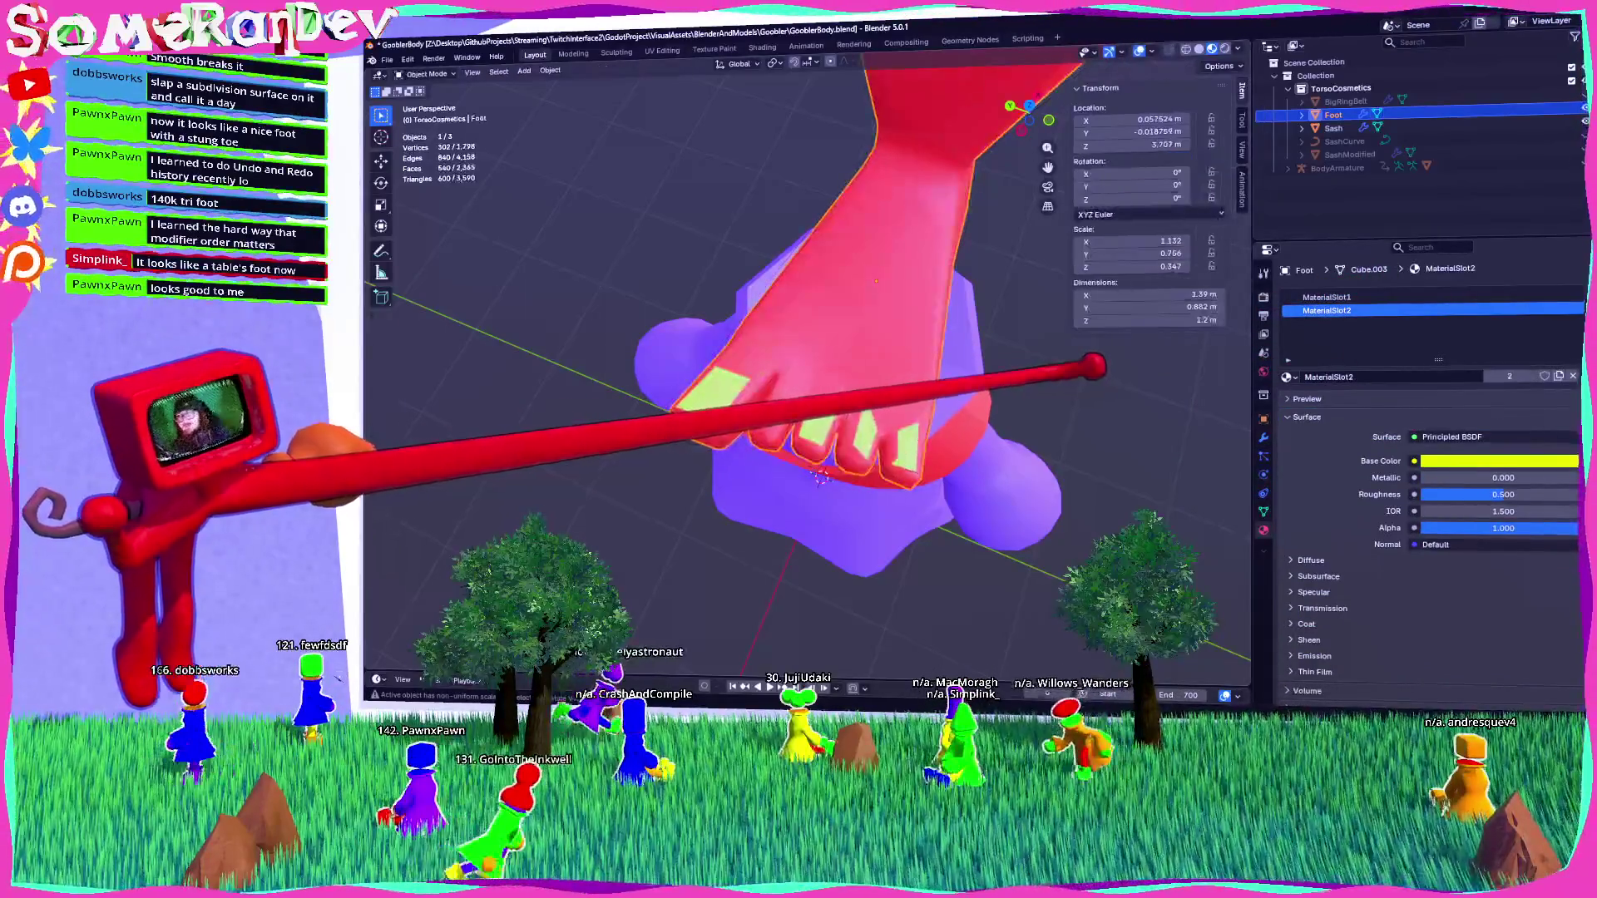
pyautogui.moveTo(1095, 363); pyautogui.dragTo(1009, 381, button='middle')
pyautogui.keyDown('shift'); pyautogui.click(772, 357); pyautogui.keyUp('shift')
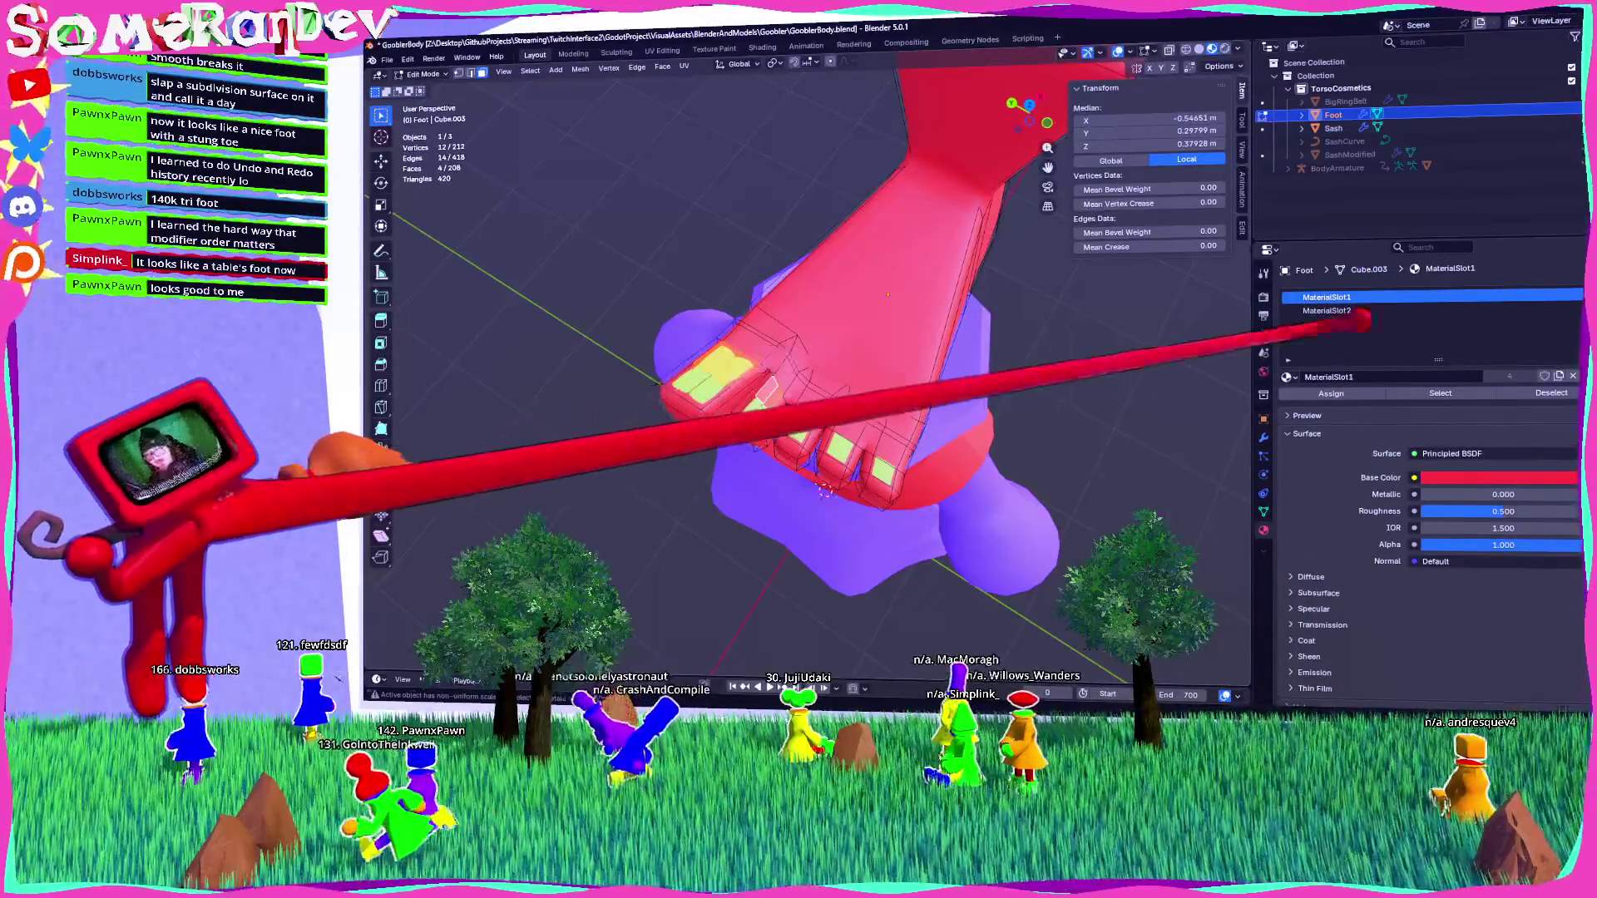
pyautogui.click(1355, 313)
pyautogui.press('Tab')
# Inspect the yellow-toed foot and whole character from several angles, then open the File menu.
pyautogui.moveTo(914, 374); pyautogui.dragTo(807, 274, button='middle')
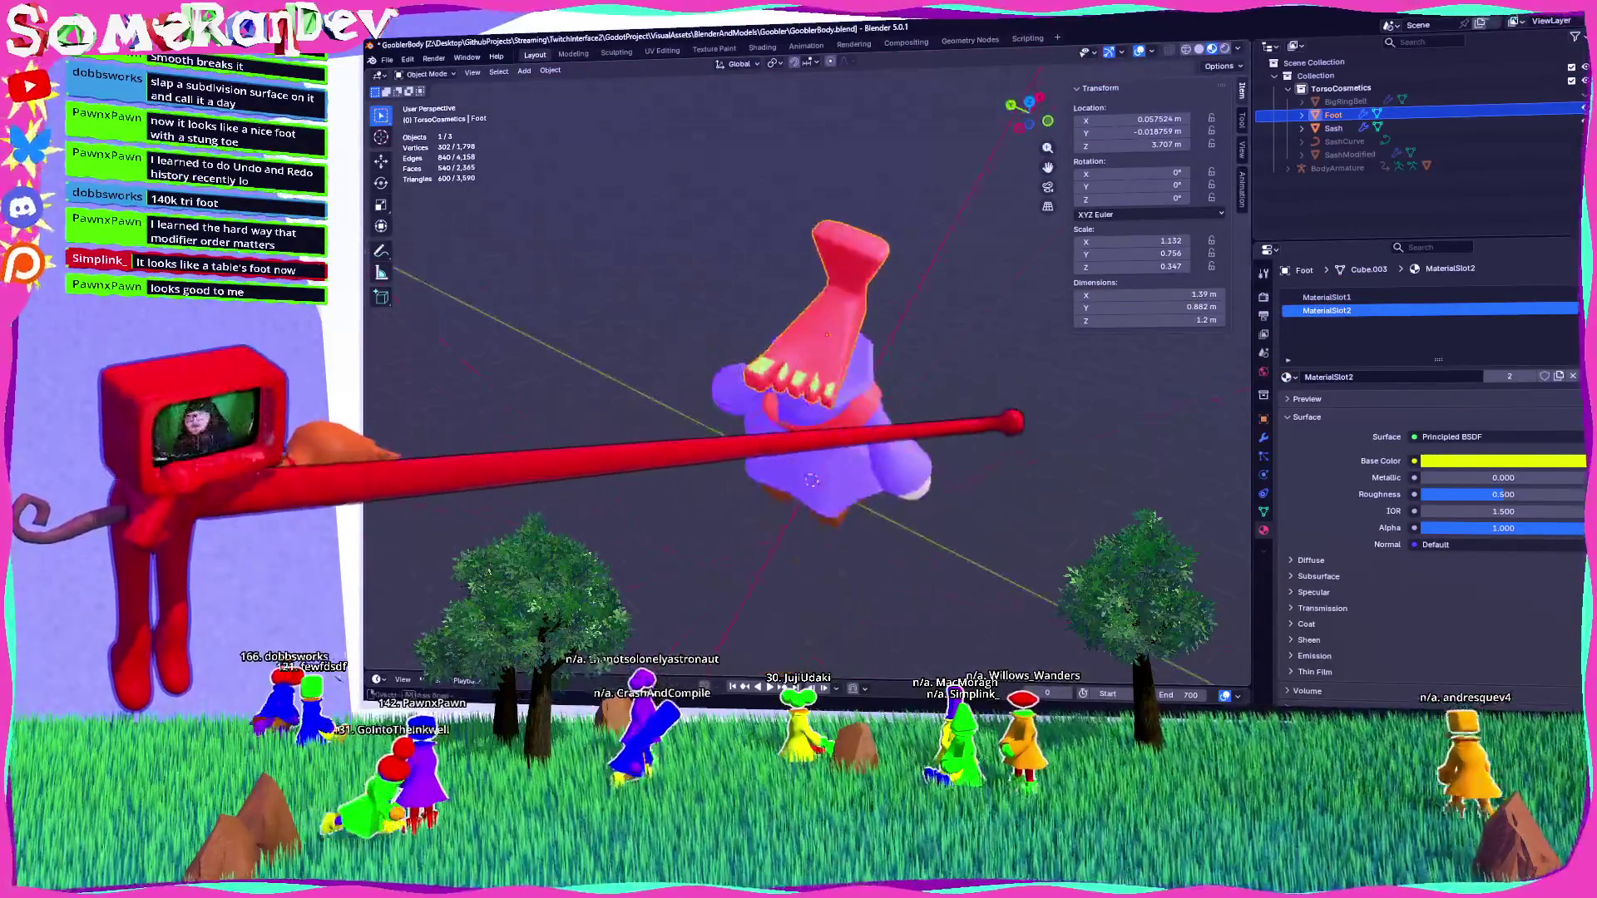
pyautogui.moveTo(898, 330)
pyautogui.mouseDown(button='middle')
pyautogui.moveTo(777, 271)
pyautogui.moveTo(891, 313)
pyautogui.moveTo(891, 358)
pyautogui.moveTo(910, 303)
pyautogui.moveTo(885, 351)
pyautogui.mouseUp(button='middle')
pyautogui.scroll(-5, 807, 374)
pyautogui.moveTo(807, 374)
pyautogui.mouseDown(button='middle')
pyautogui.moveTo(748, 350)
pyautogui.moveTo(865, 332)
pyautogui.mouseUp(button='middle')
pyautogui.click(815, 316)
pyautogui.moveTo(807, 416); pyautogui.dragTo(840, 412, button='middle')
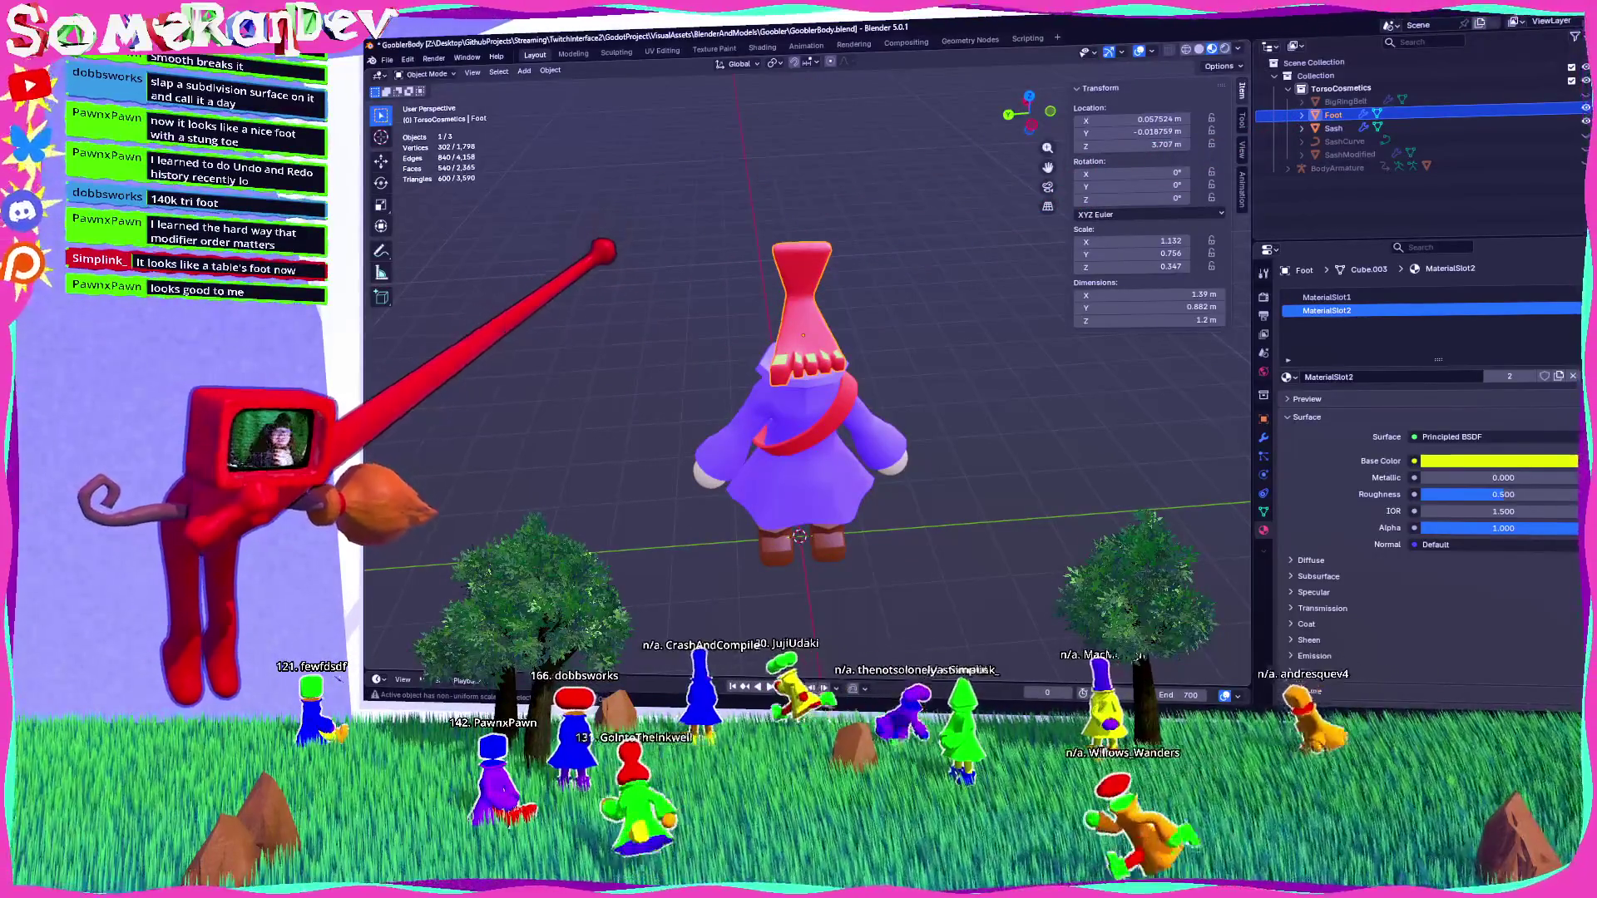
pyautogui.moveTo(828, 272); pyautogui.dragTo(666, 260, button='middle')
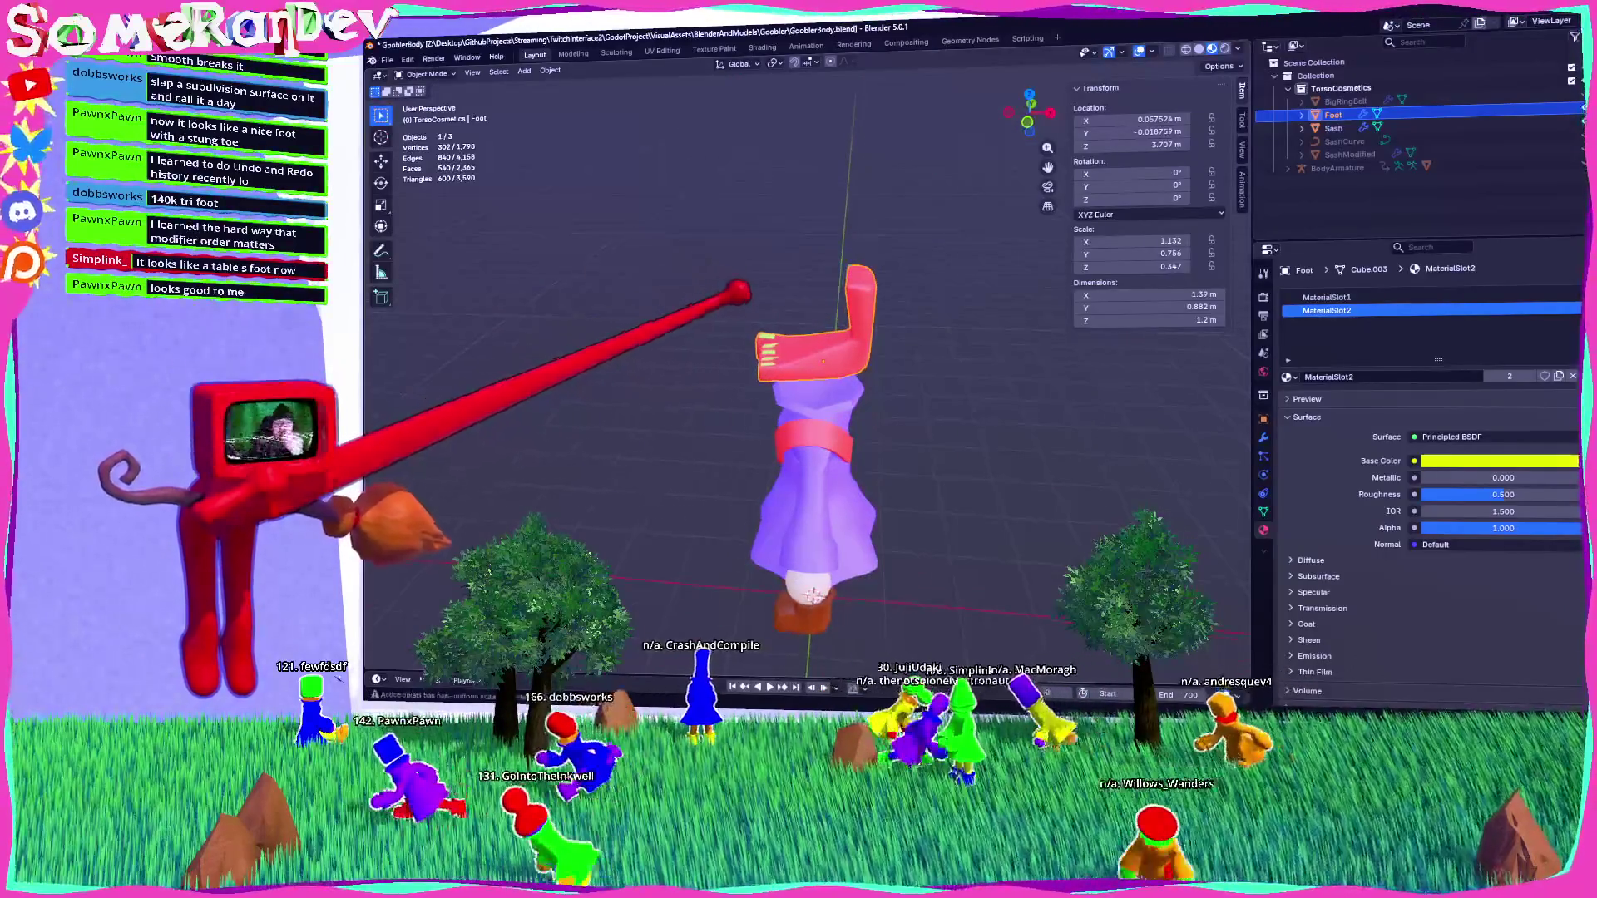
pyautogui.click(386, 59)
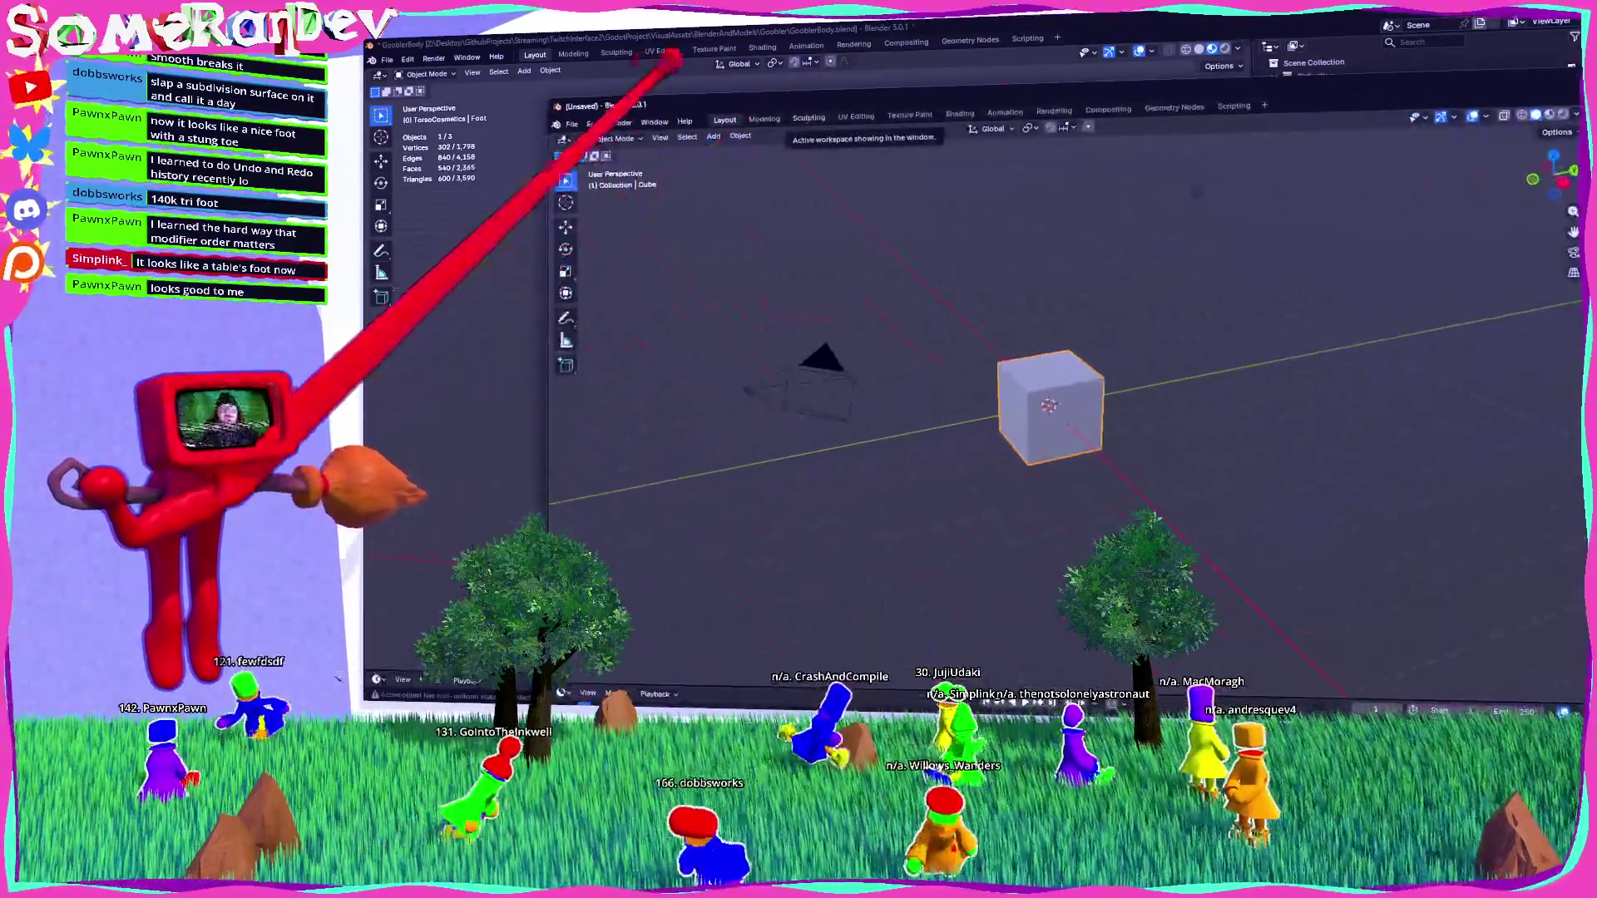
# Open GooblerPieces.blend from recent files in a new, maximized window.
pyautogui.click(571, 123)
pyautogui.moveTo(611, 163)
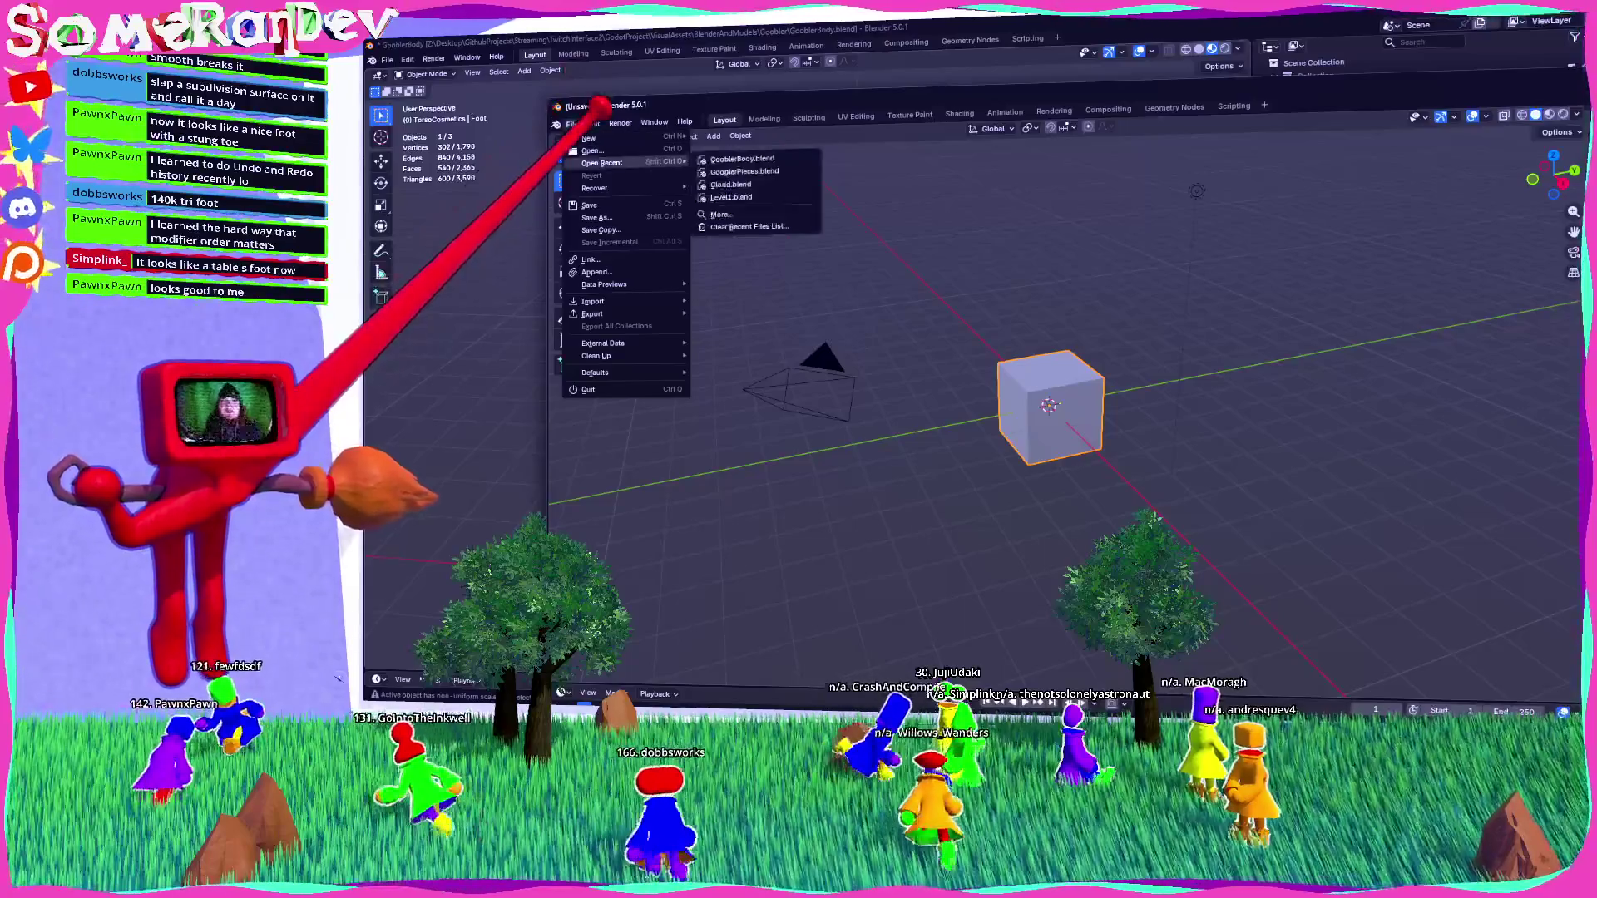
pyautogui.click(730, 184)
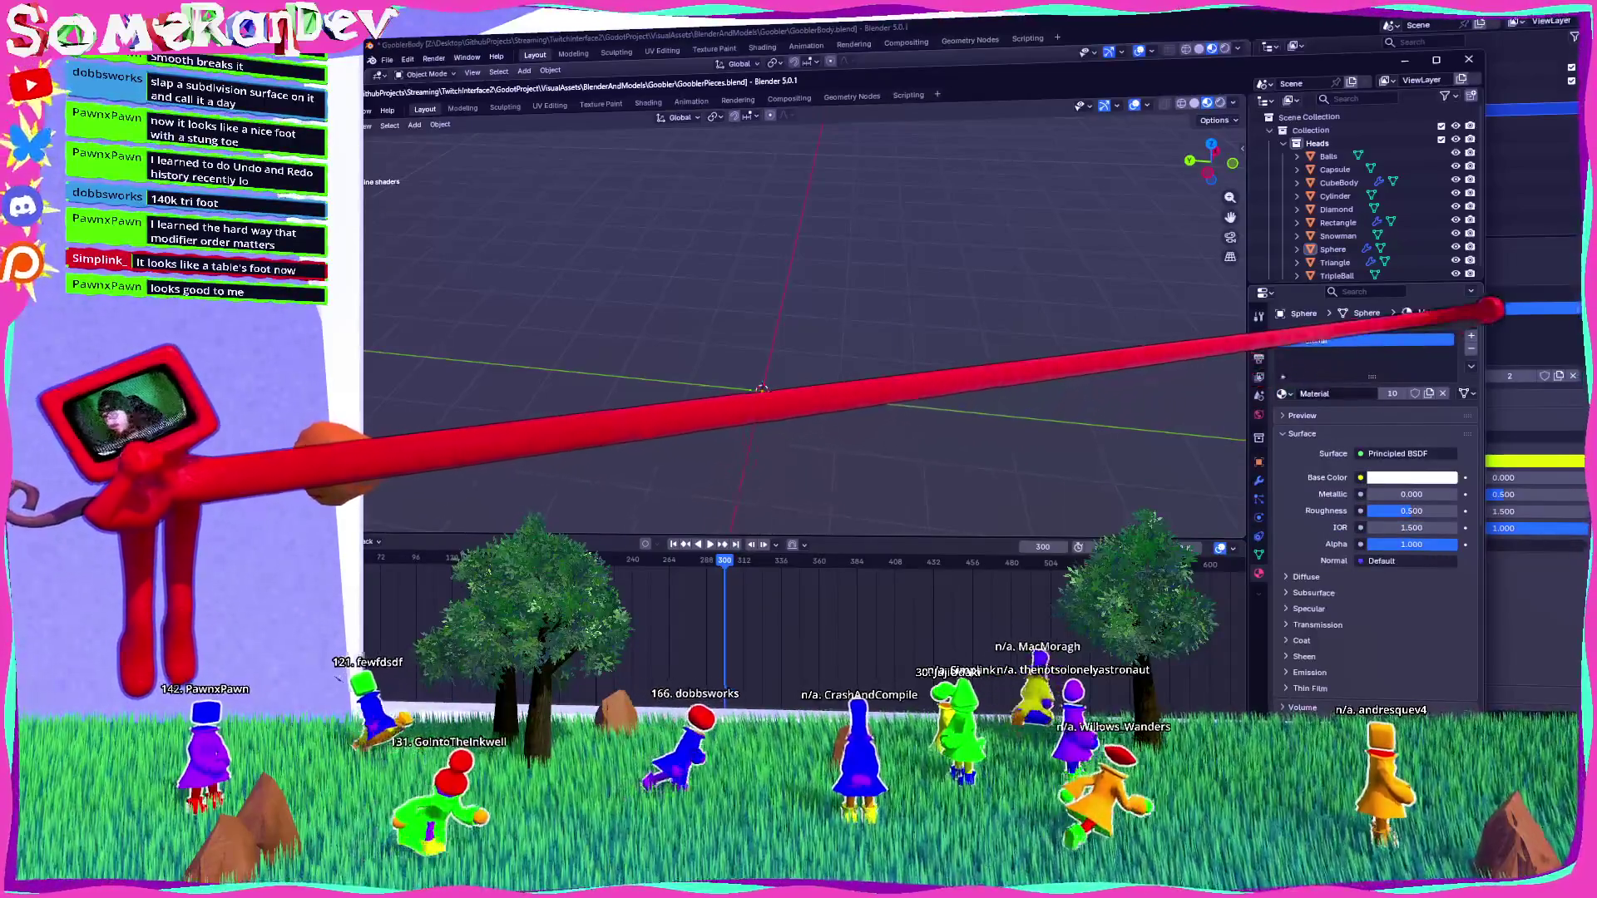
pyautogui.doubleClick(975, 61)
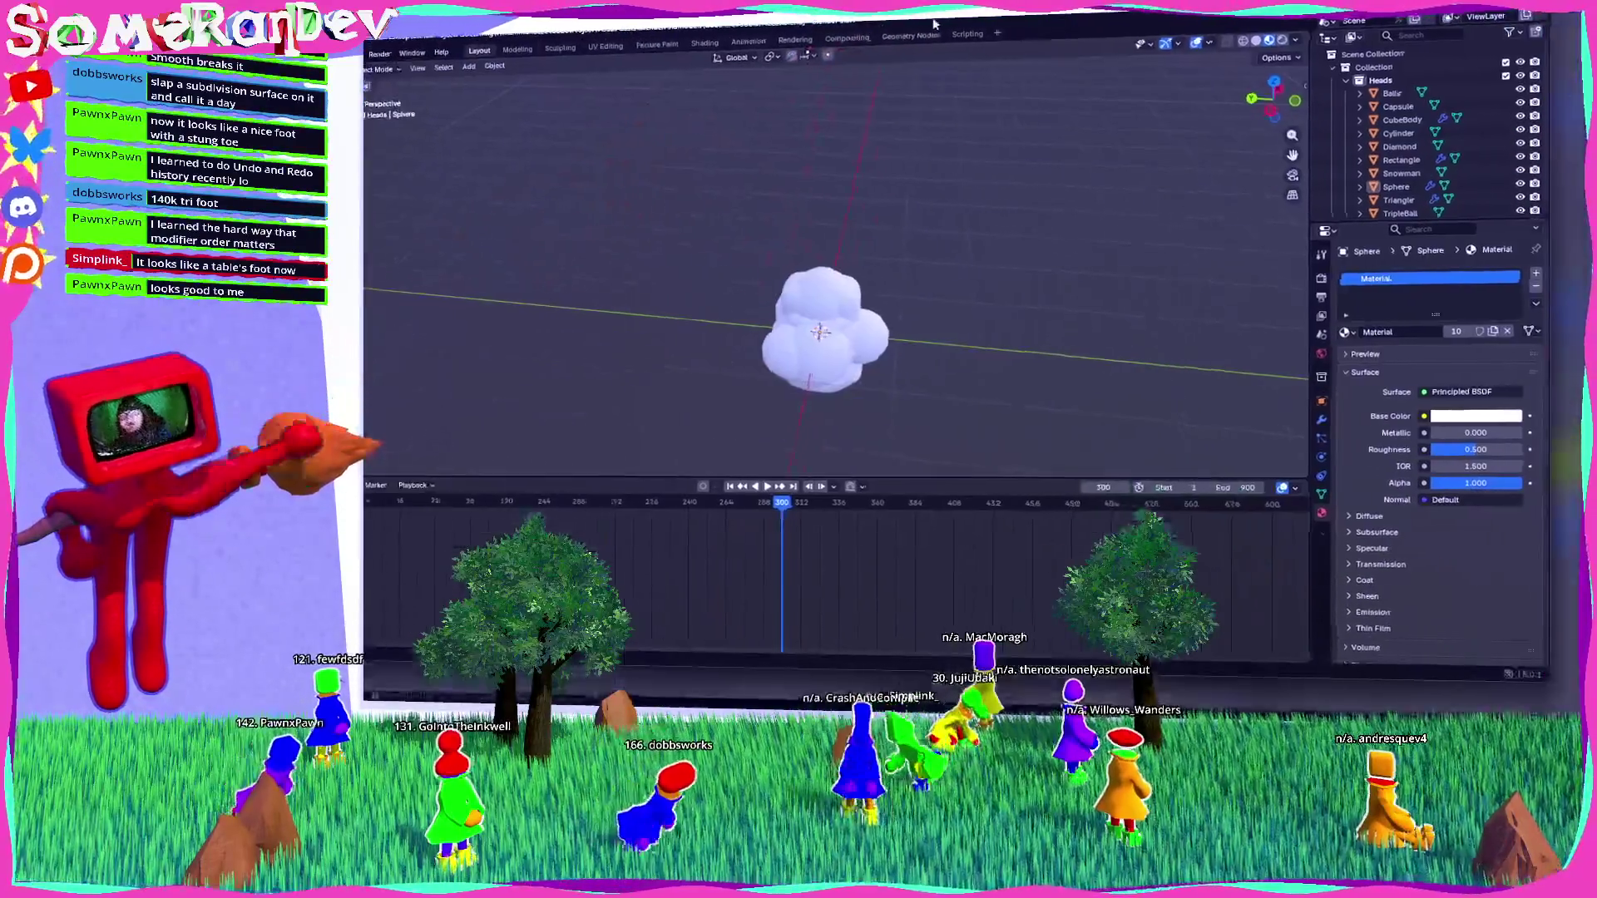
# Add a second material named Material2 to the Sphere head, then return to GooblerBody.
pyautogui.click(1584, 292)
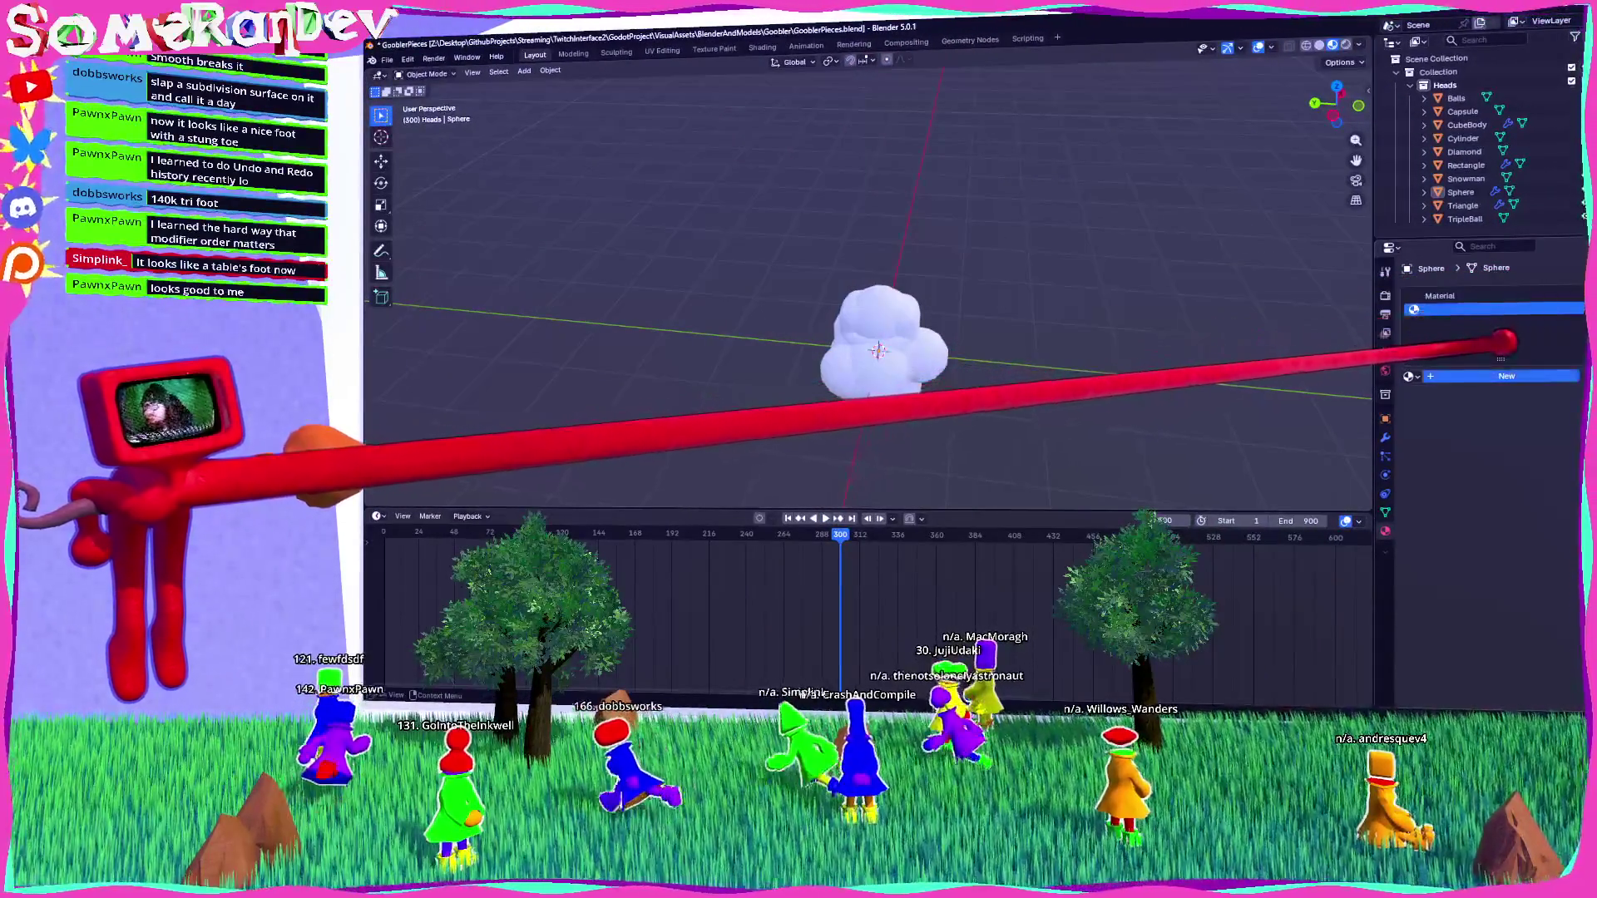
pyautogui.click(1492, 374)
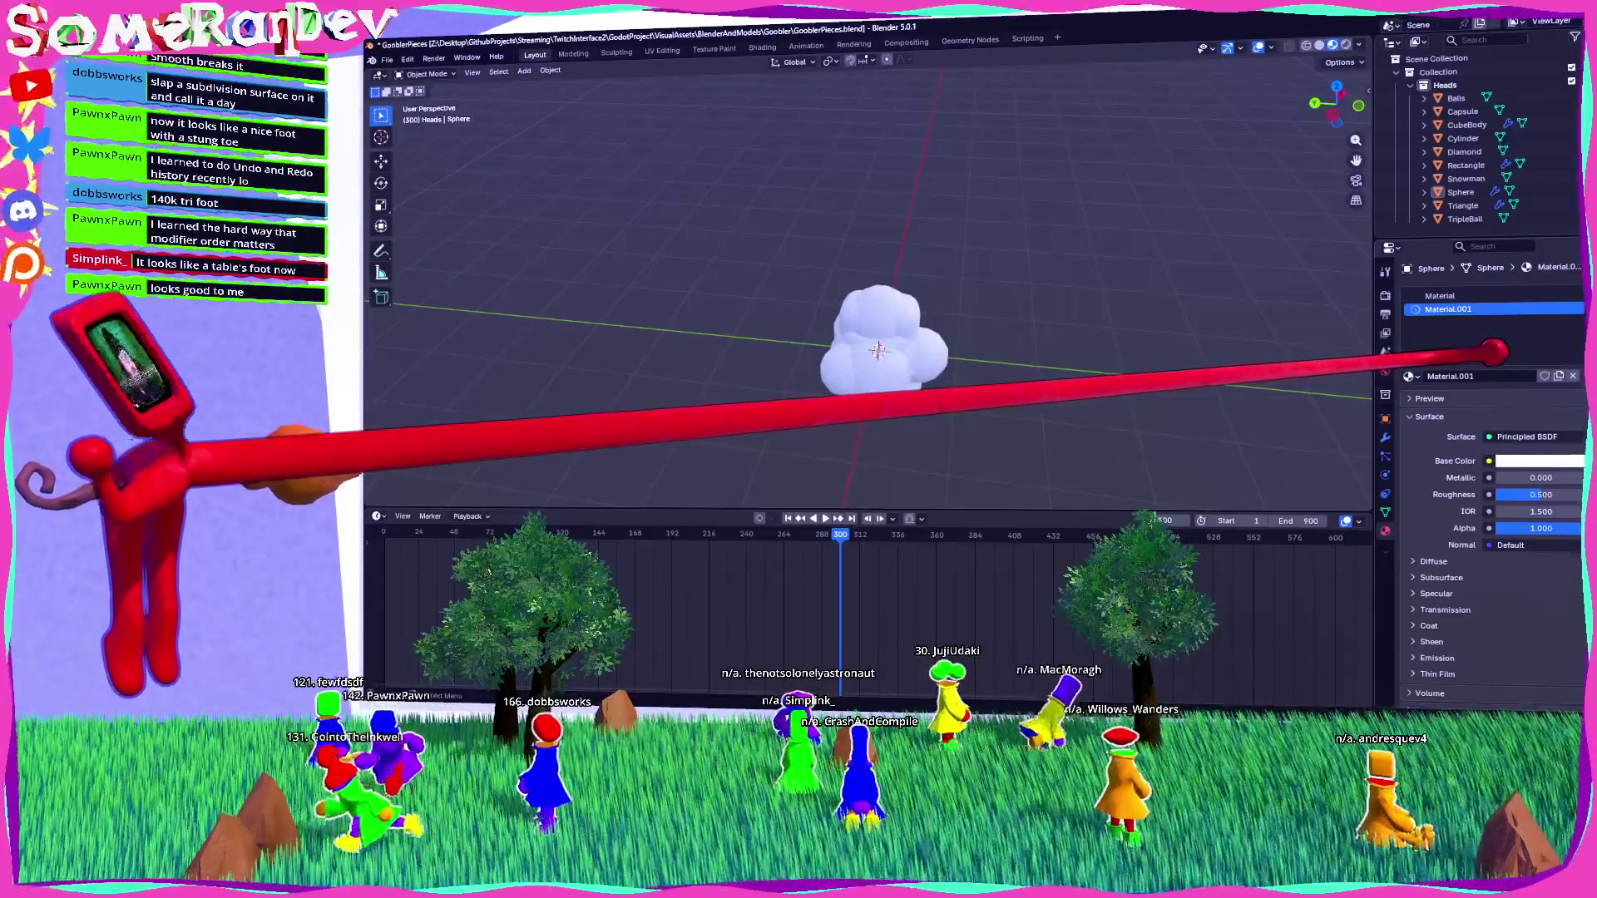
pyautogui.write('Material2')
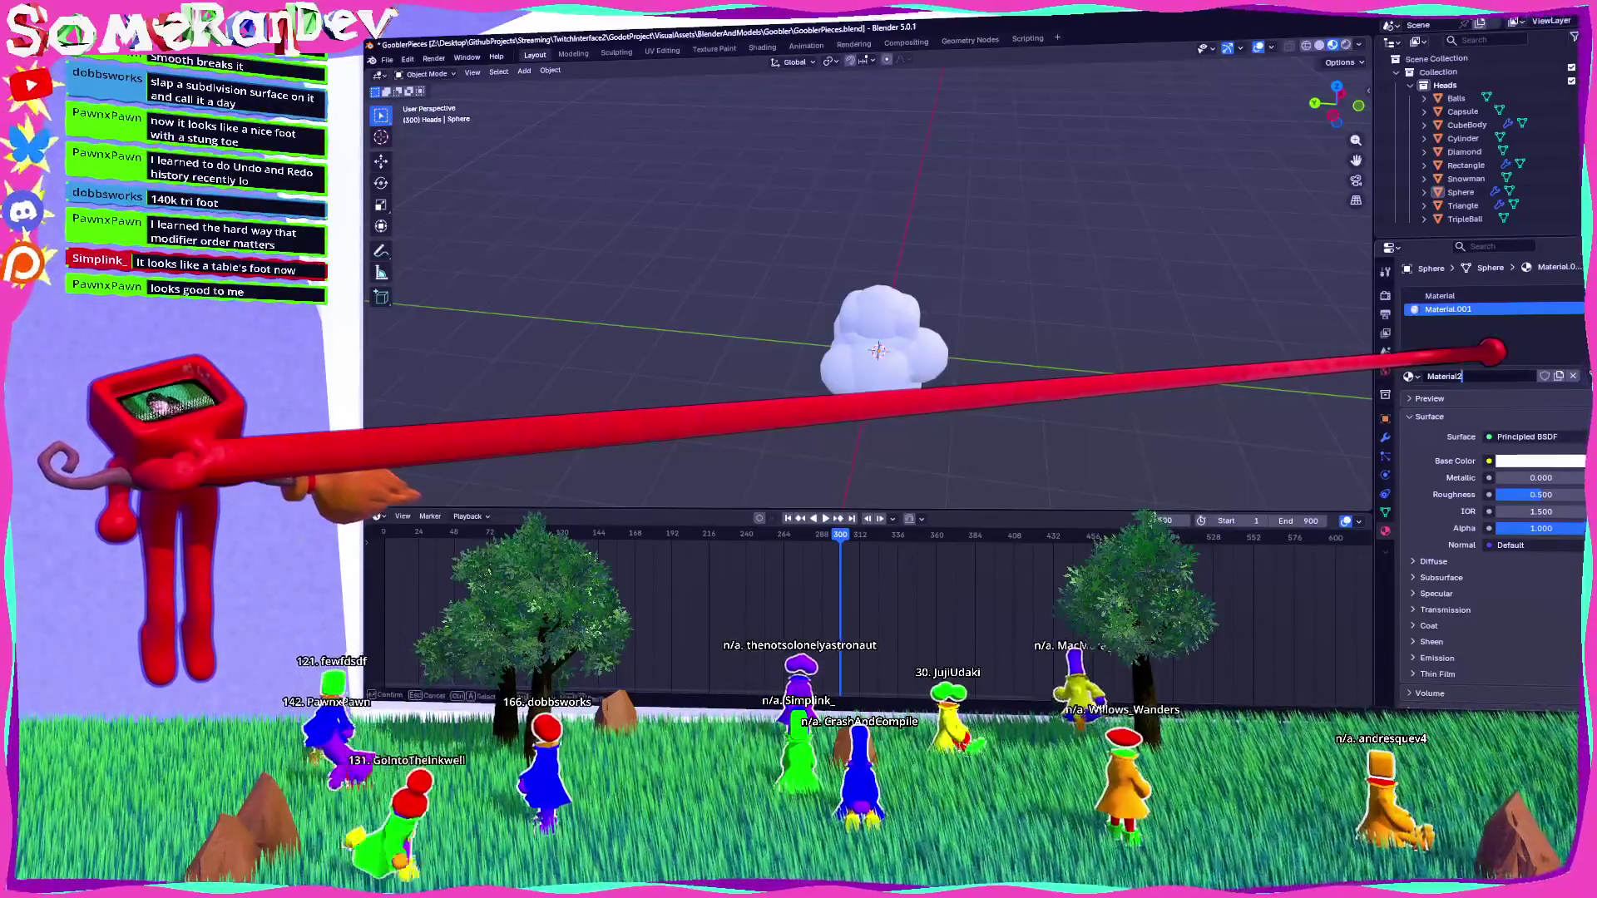
pyautogui.press('Return')
pyautogui.hotkey('ctrl', 's')
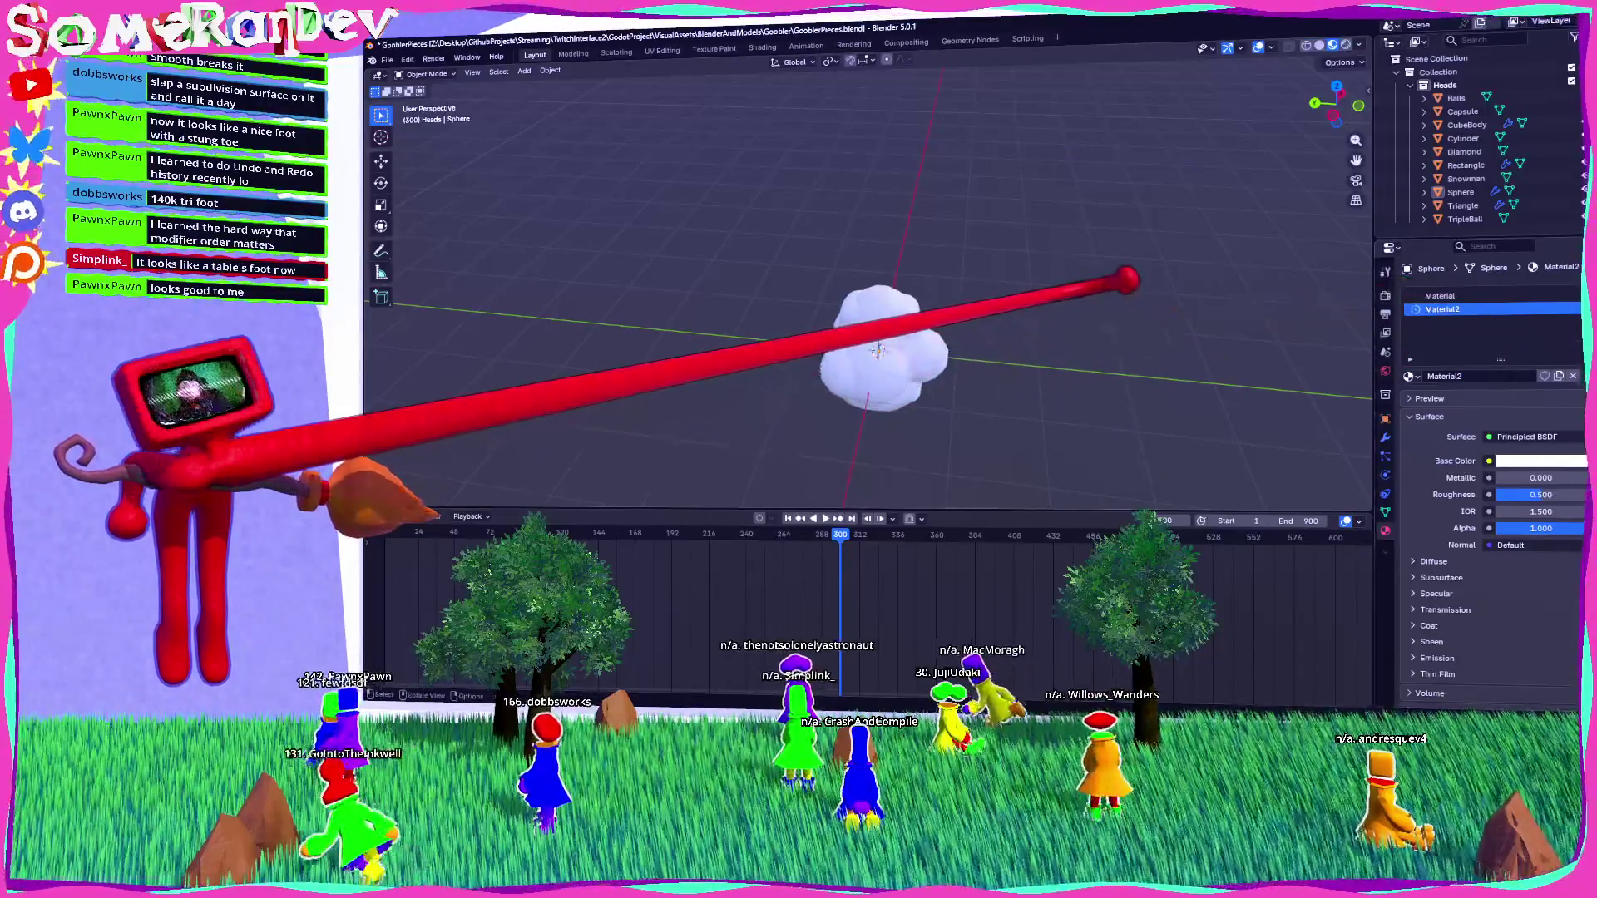
pyautogui.hotkey('alt', 'Tab')
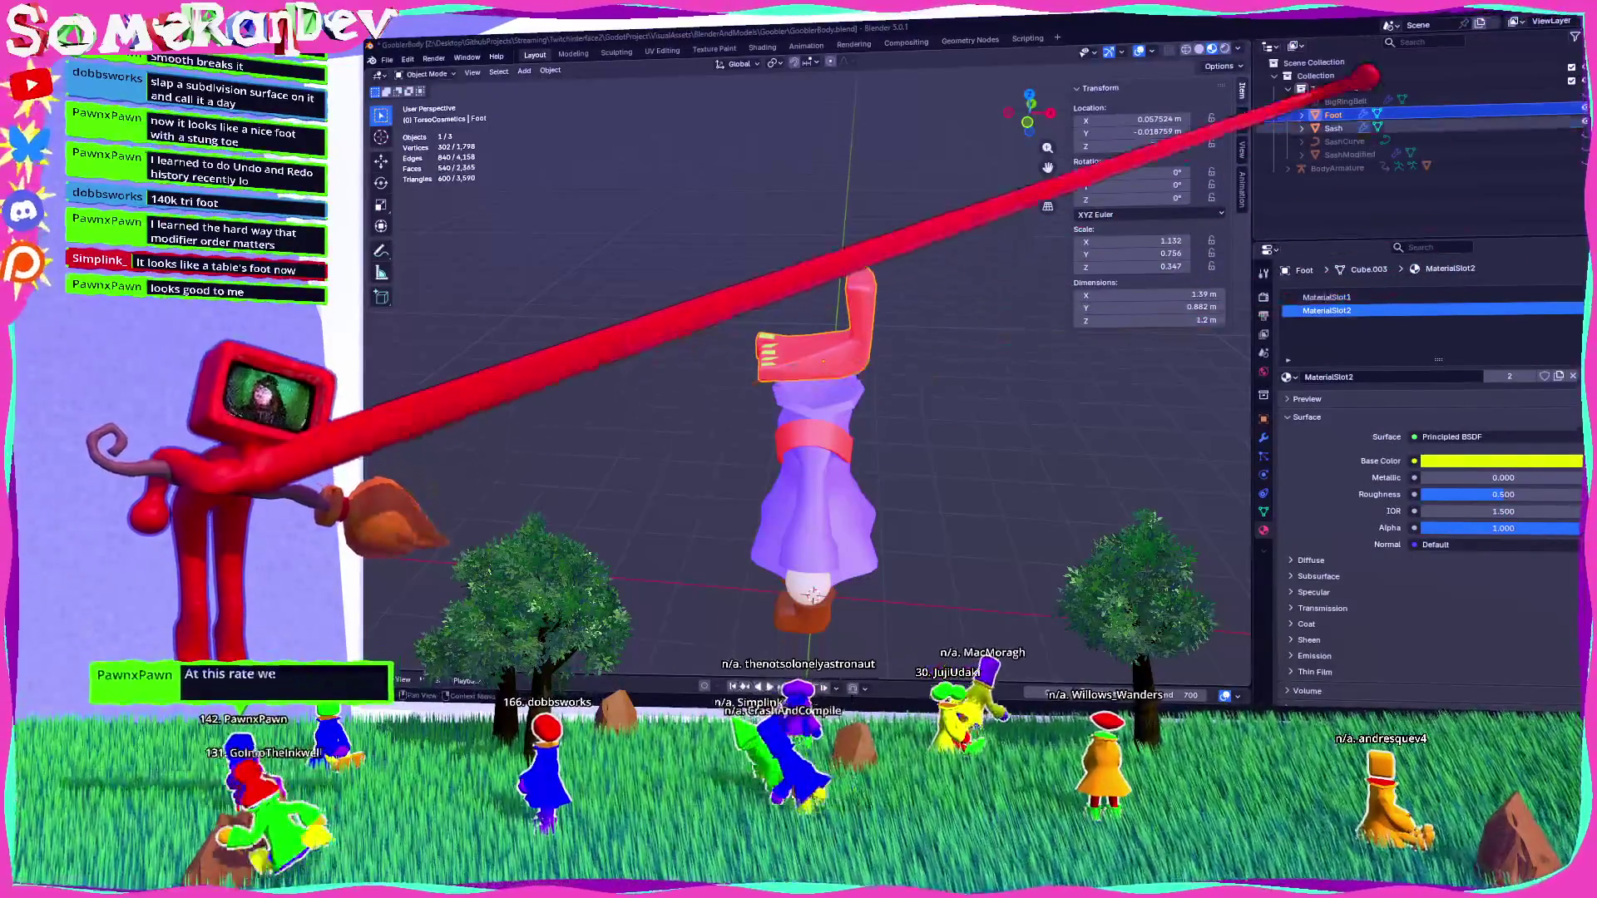
# Paste the Foot into GooblerPieces.blend and apply its scale so it reads 1.000.
pyautogui.hotkey('alt', 'Tab')
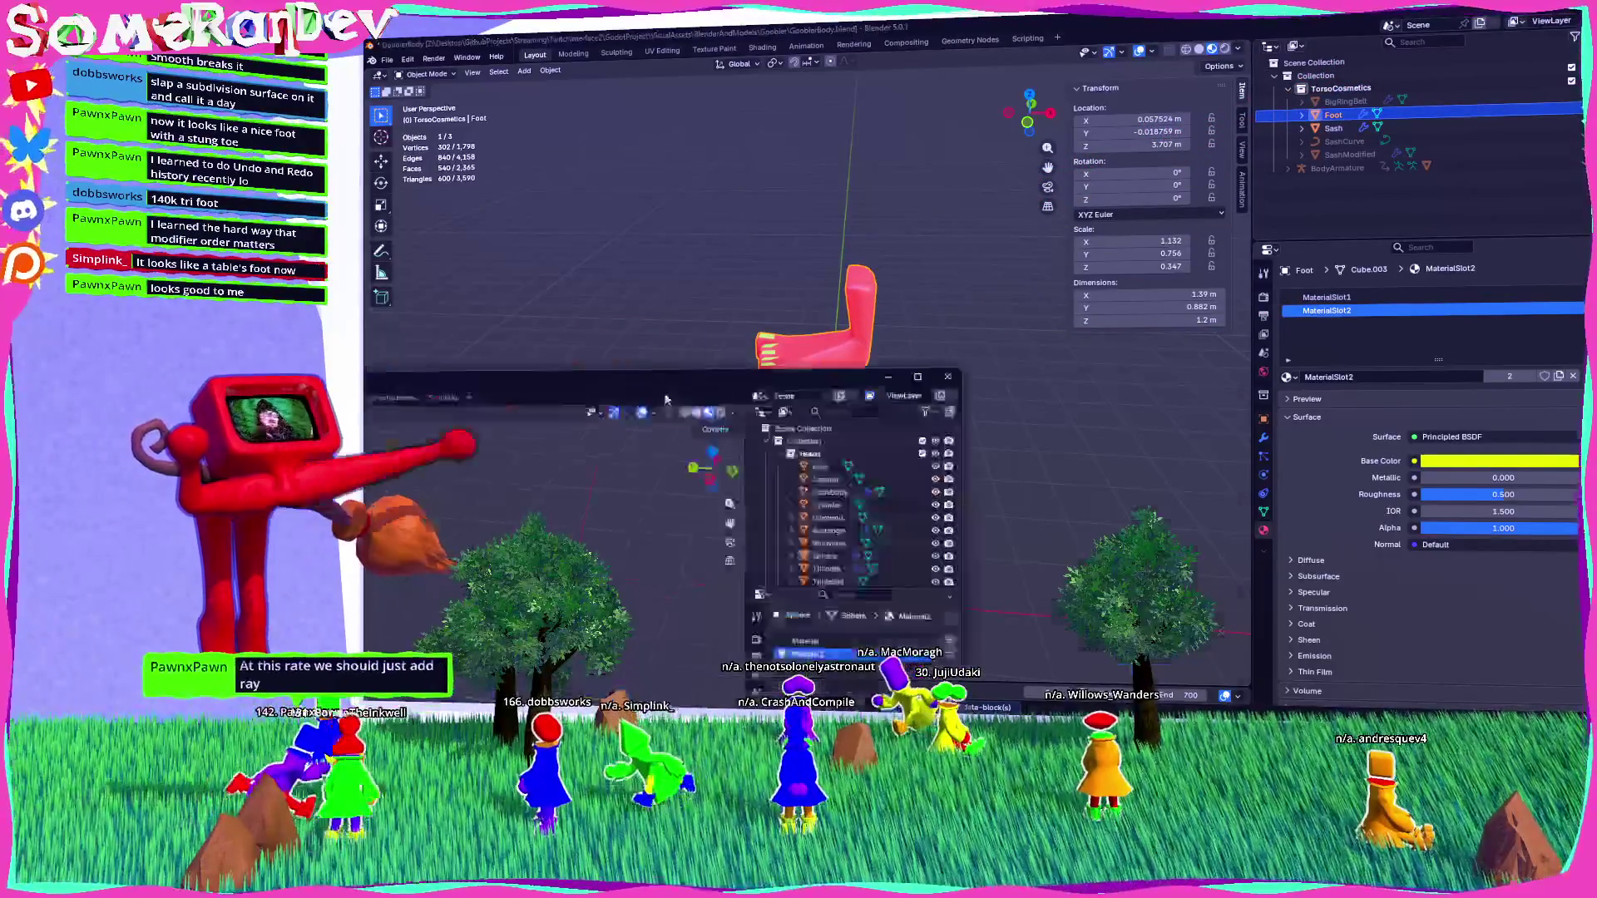
pyautogui.hotkey('ctrl', 'v')
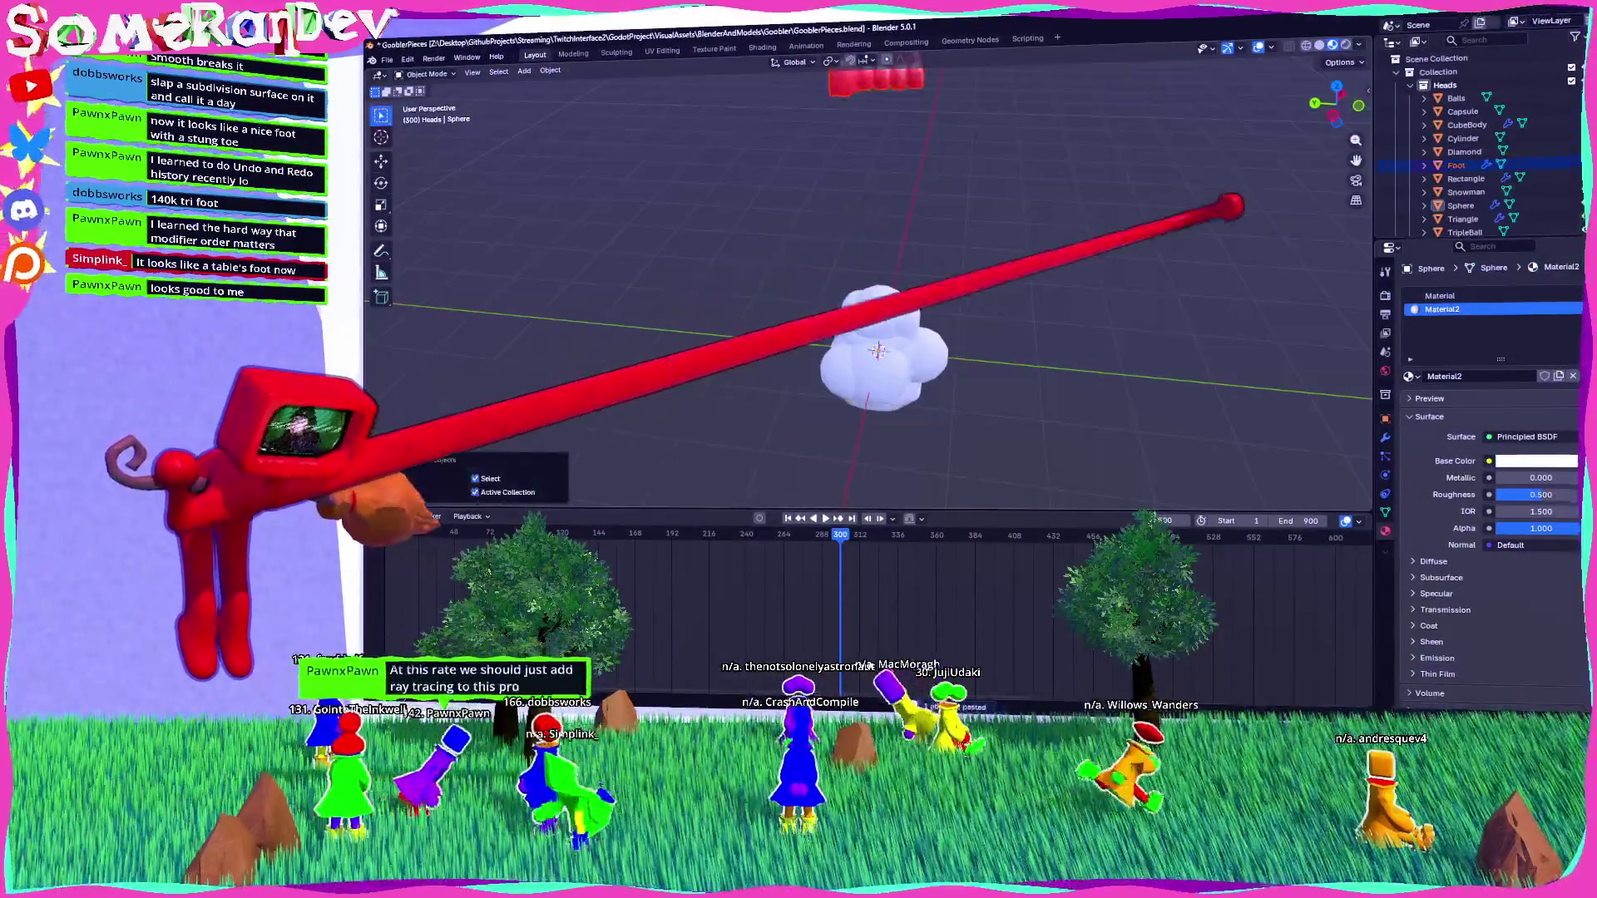
pyautogui.moveTo(865, 349)
pyautogui.mouseDown(button='middle')
pyautogui.moveTo(882, 445)
pyautogui.moveTo(915, 445)
pyautogui.mouseUp(button='middle')
pyautogui.press('KP_1')
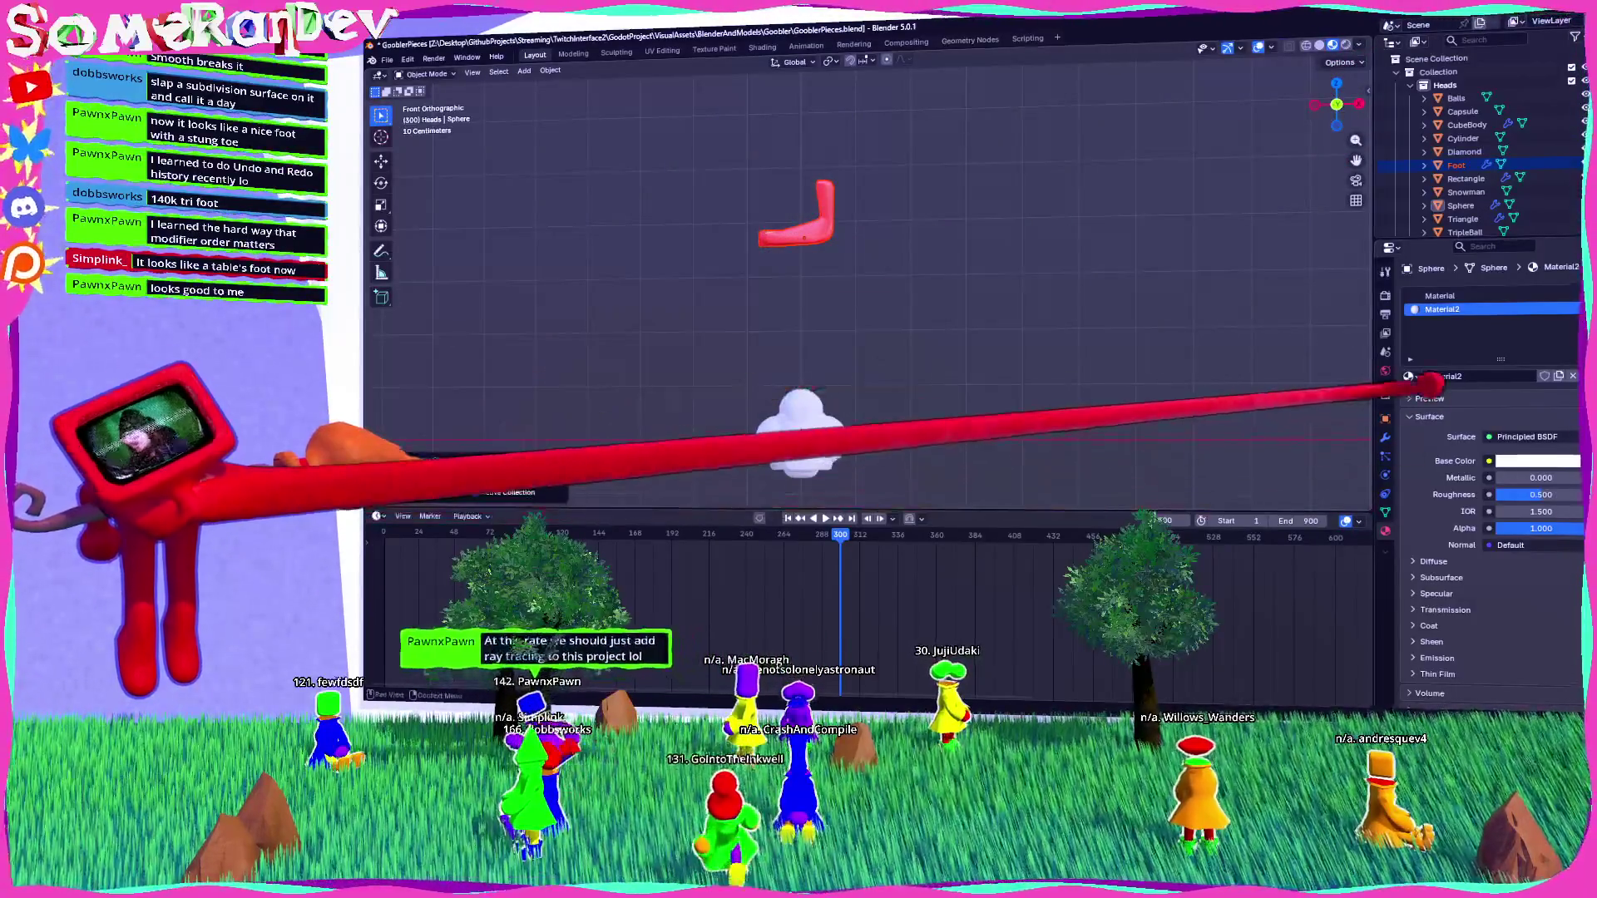
pyautogui.click(1384, 418)
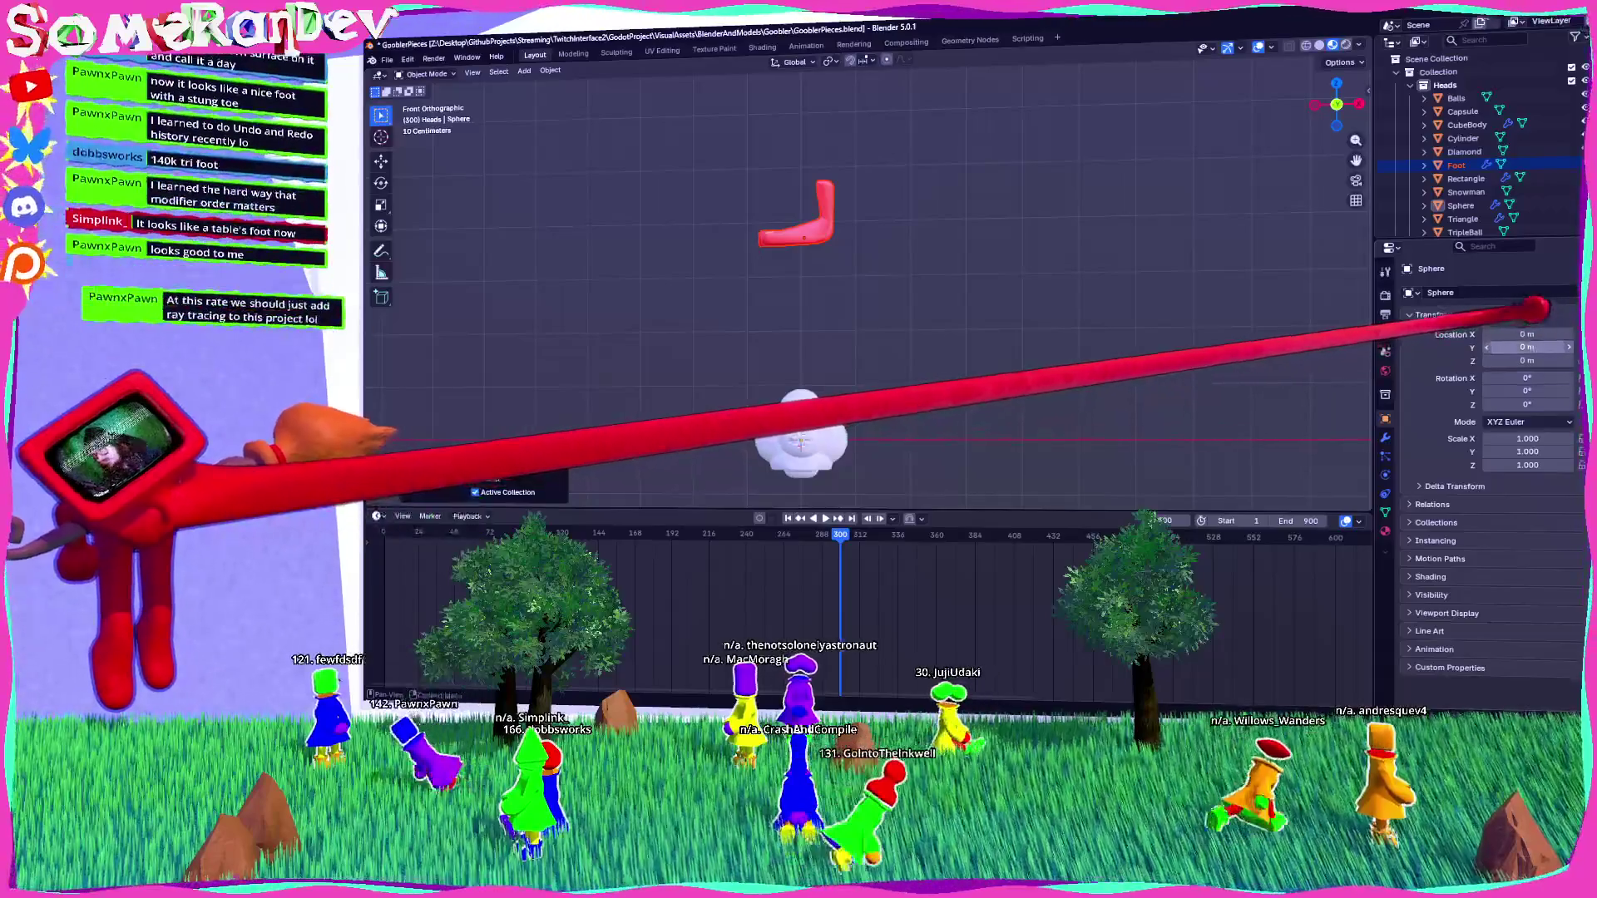
pyautogui.click(1455, 165)
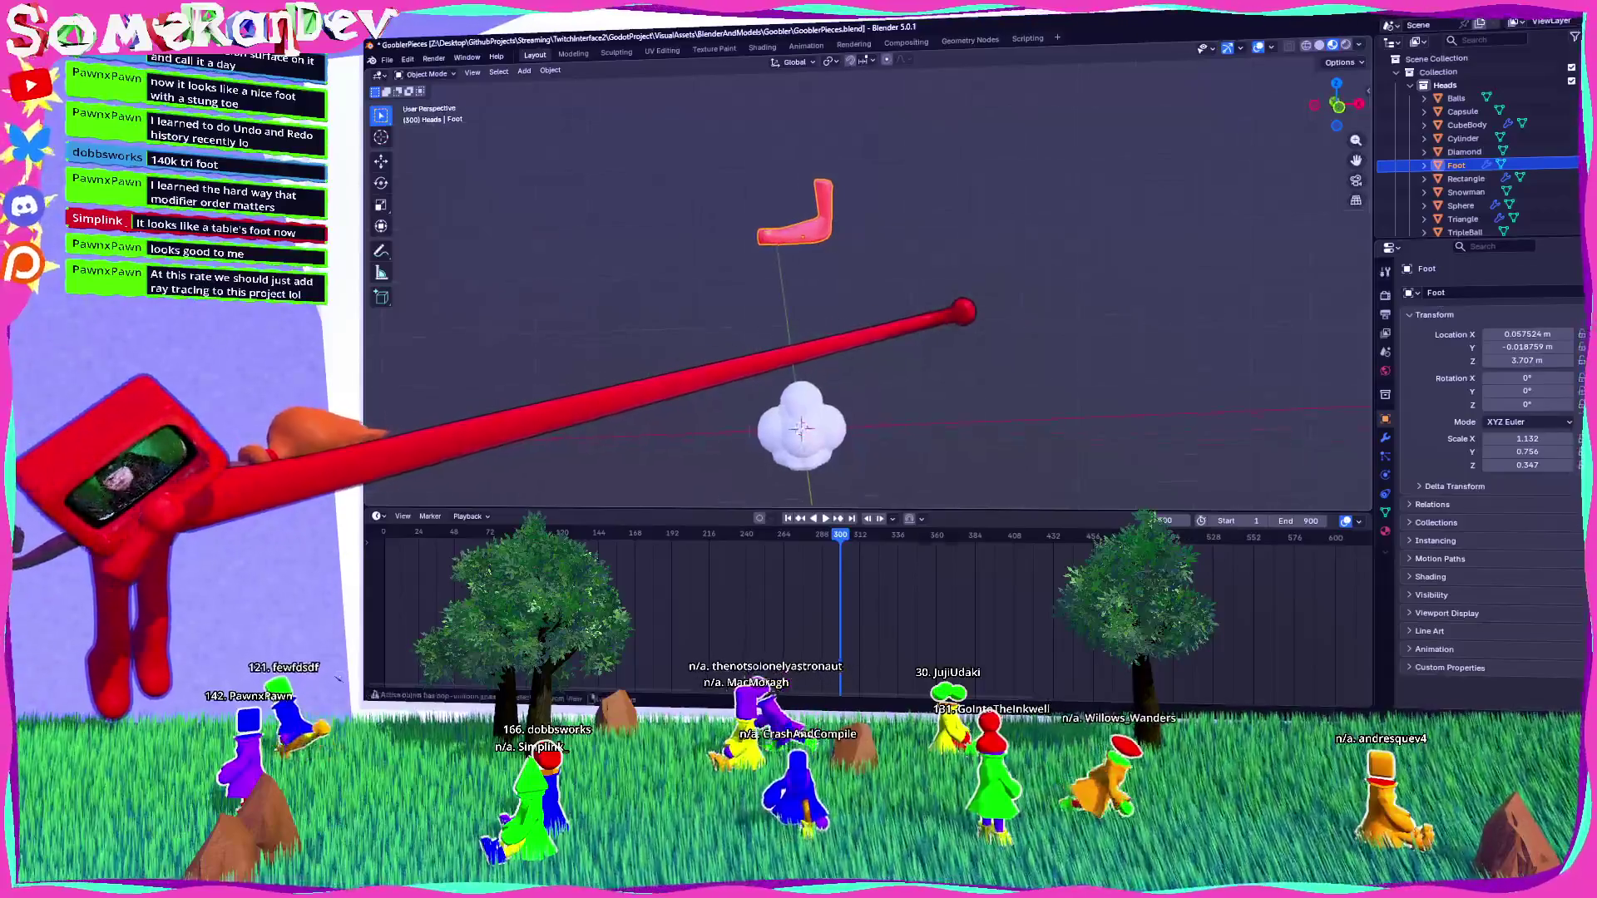
pyautogui.hotkey('ctrl', 'a')
pyautogui.click(881, 373)
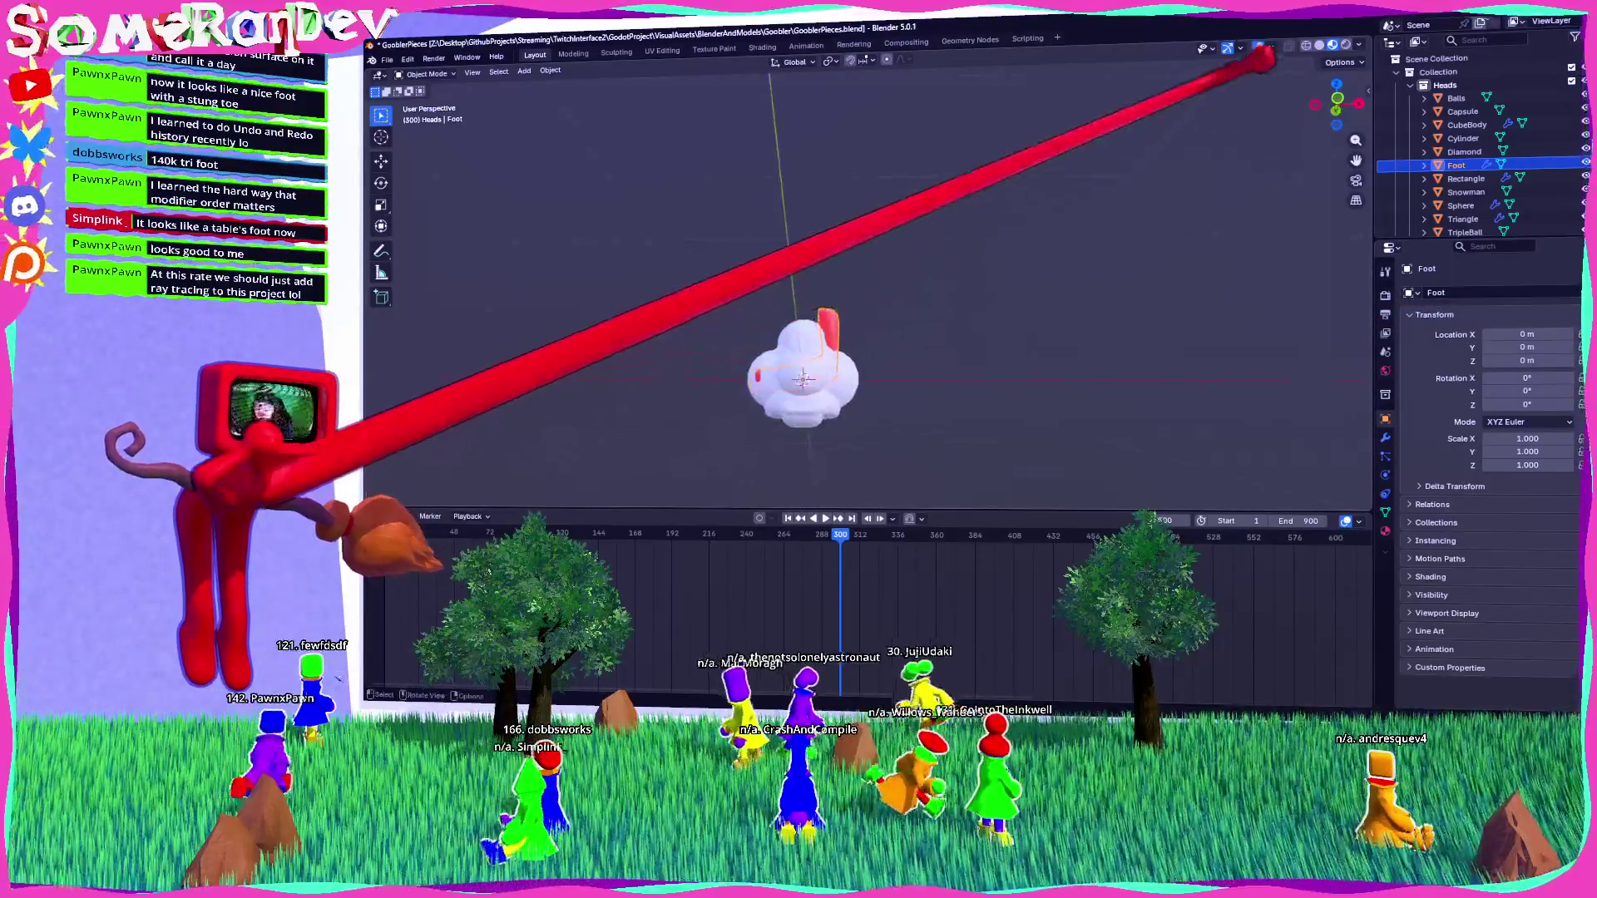
# Set the foot's origin to the 3D cursor beneath the cloud head, checking from the front.
pyautogui.click(1336, 104)
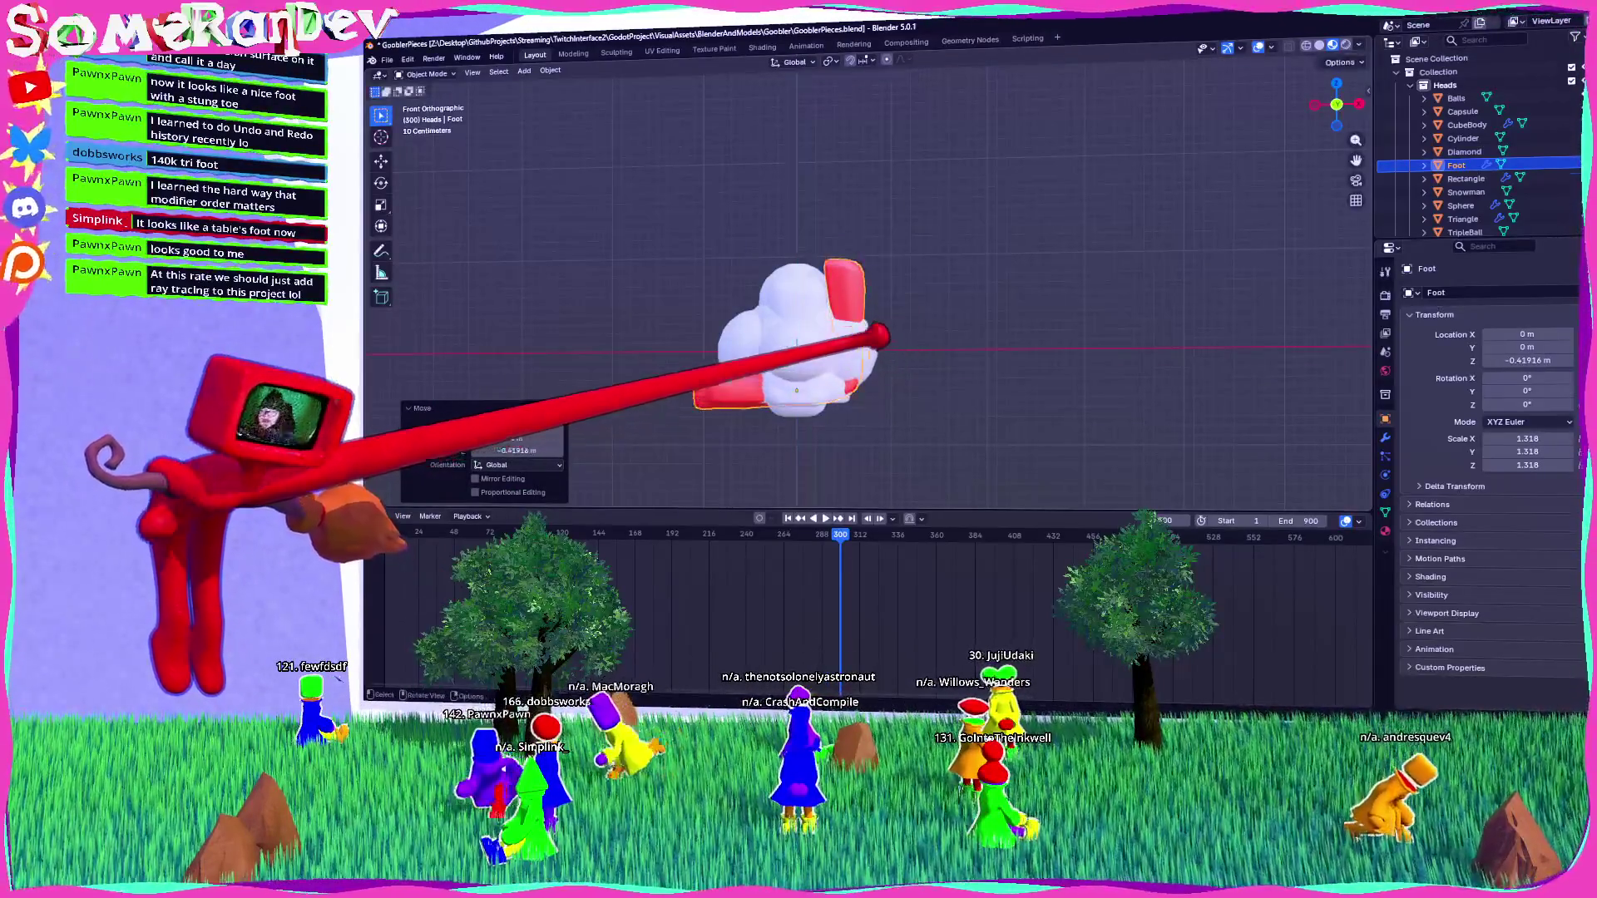
pyautogui.moveTo(784, 334); pyautogui.dragTo(814, 321, button='middle')
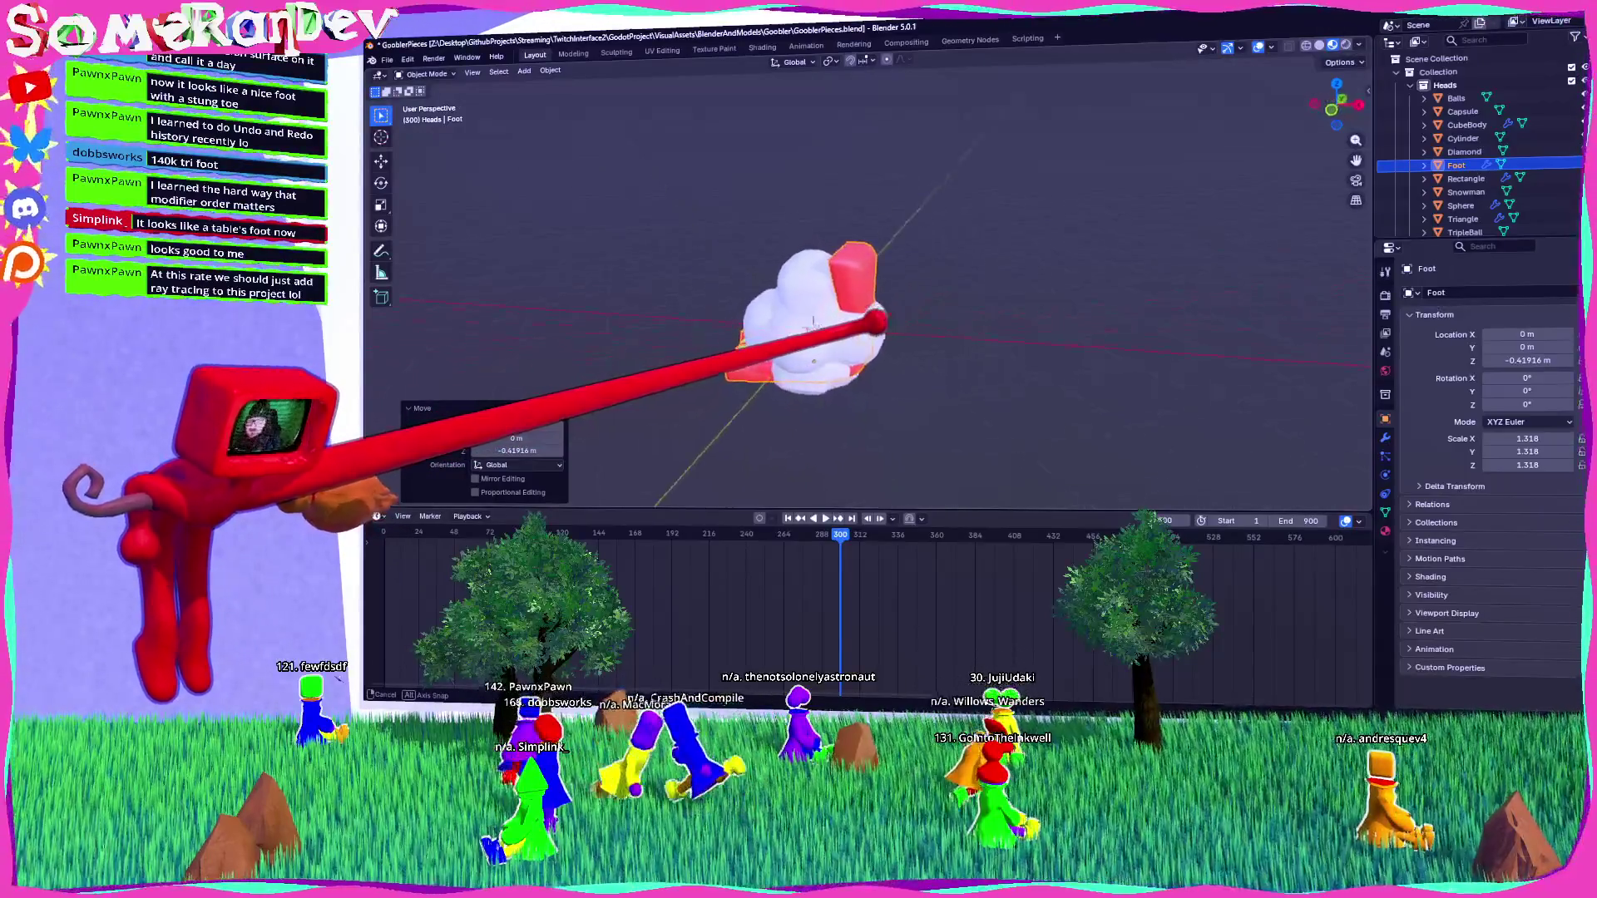
pyautogui.click(549, 70)
pyautogui.moveTo(574, 106)
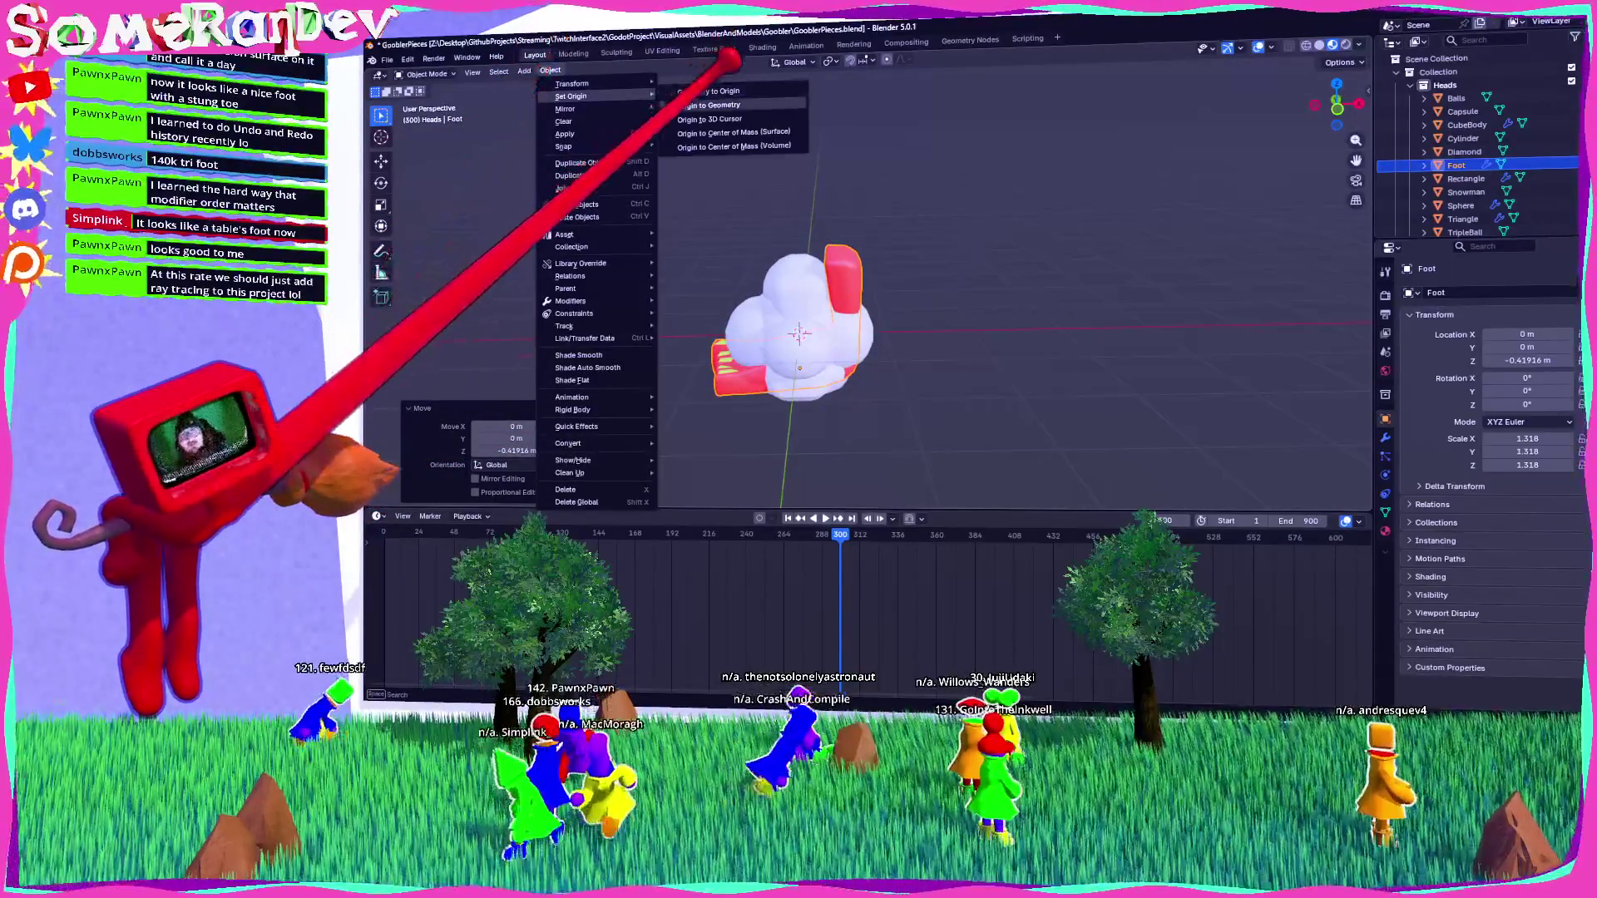
pyautogui.click(707, 124)
pyautogui.moveTo(796, 333); pyautogui.dragTo(789, 357, button='middle')
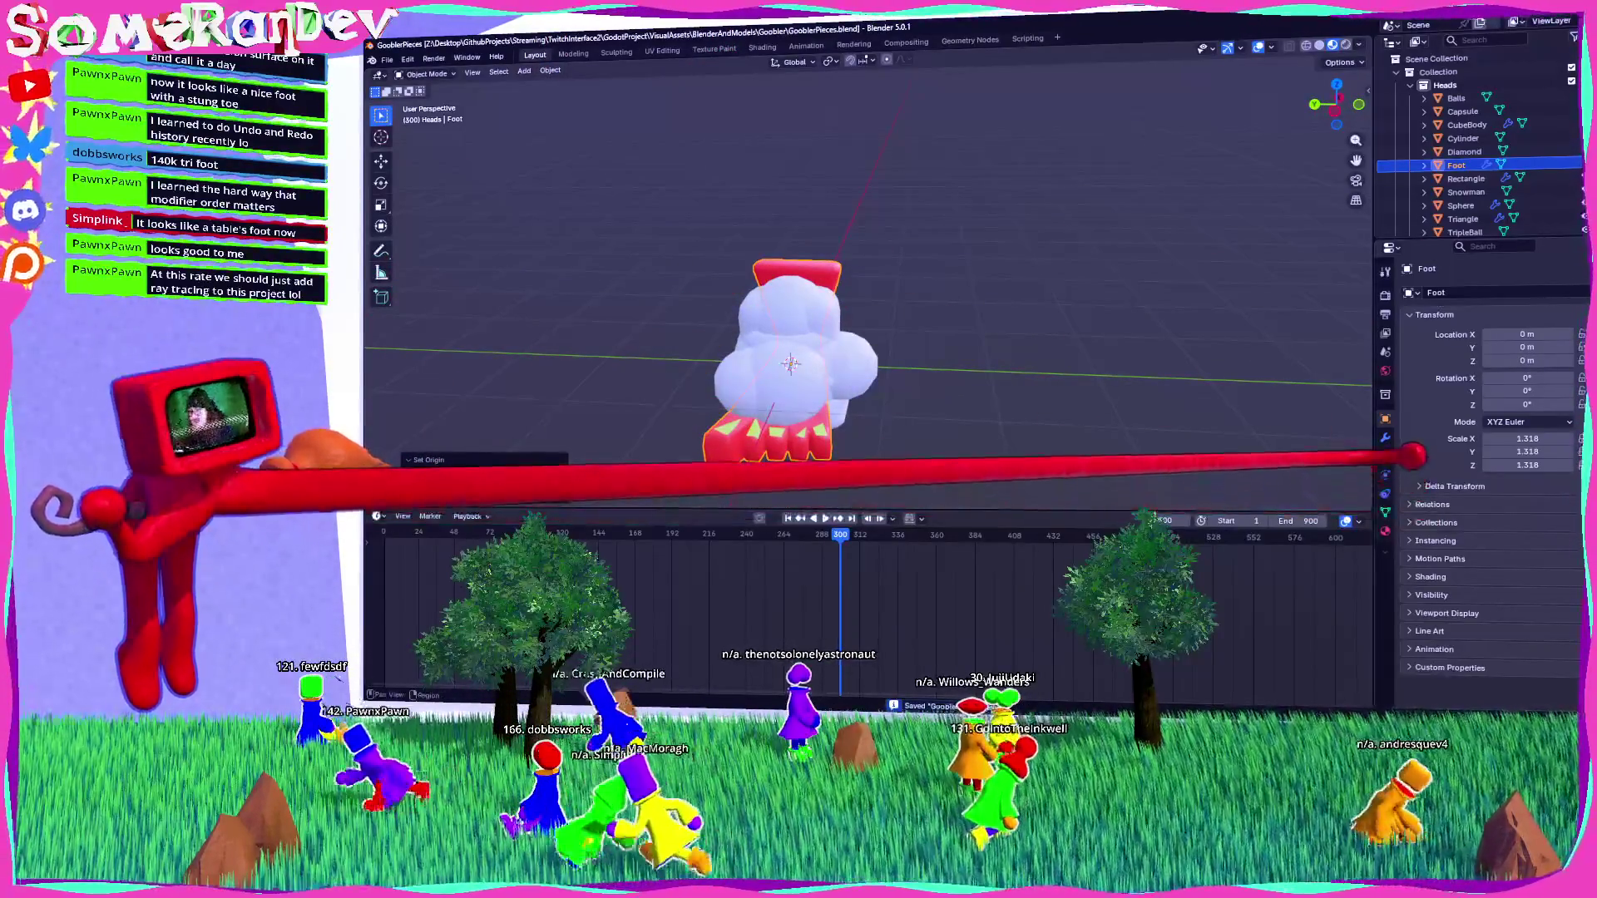
pyautogui.click(1385, 438)
# Give the foot's slot 1 the shared white Material and slot 2 a pink-red Material2, then save.
pyautogui.click(1385, 531)
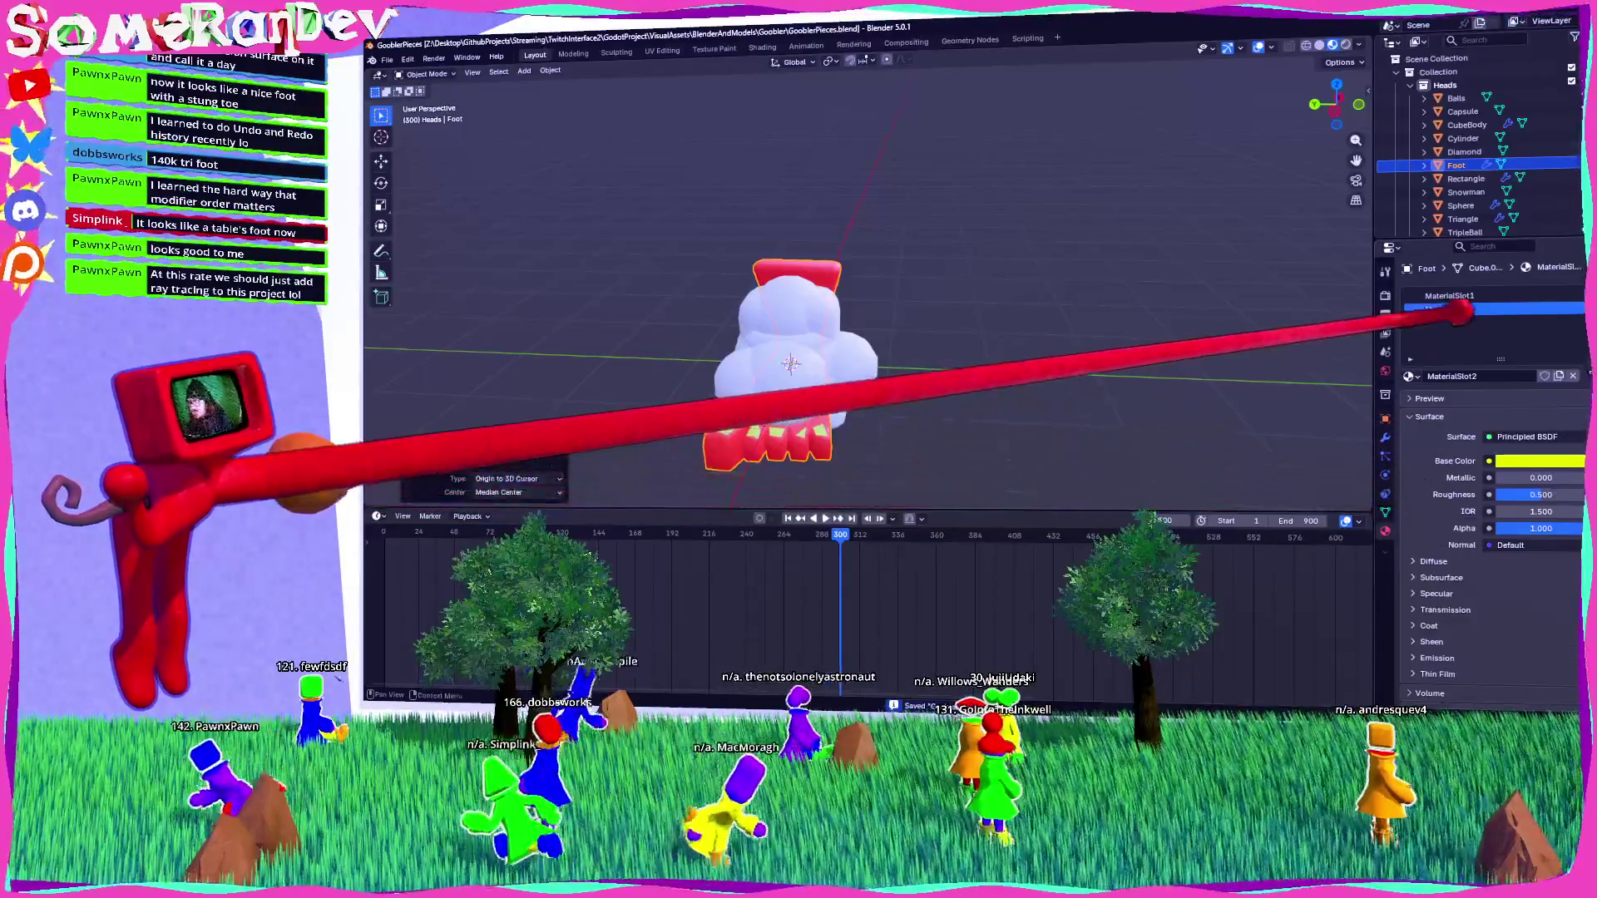
pyautogui.click(1408, 376)
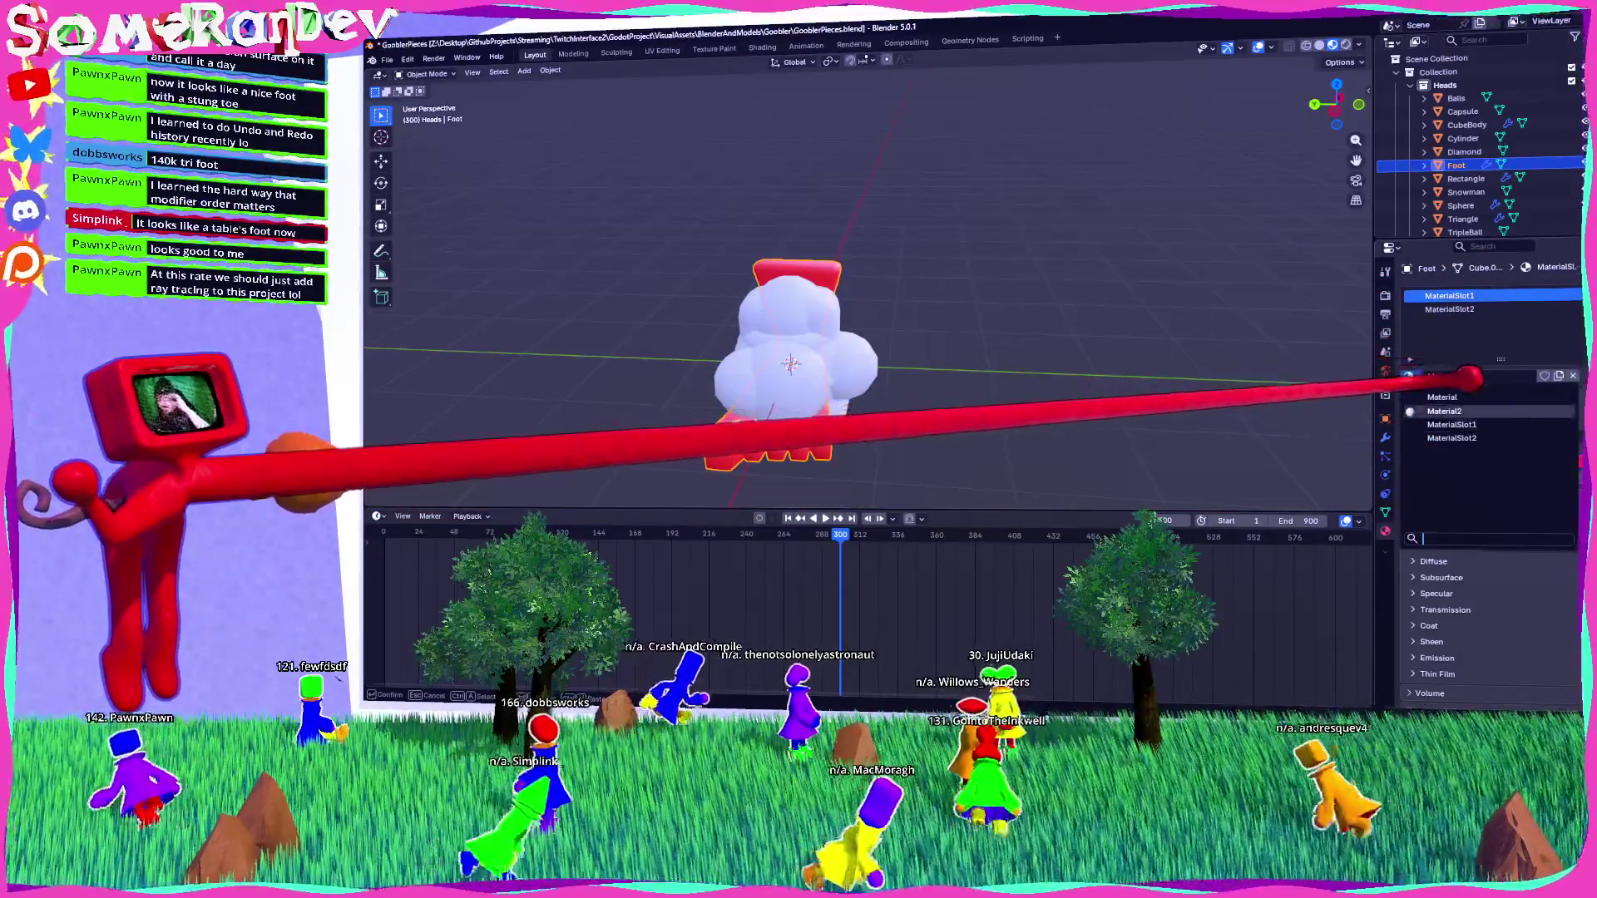
pyautogui.click(1447, 391)
pyautogui.click(1447, 309)
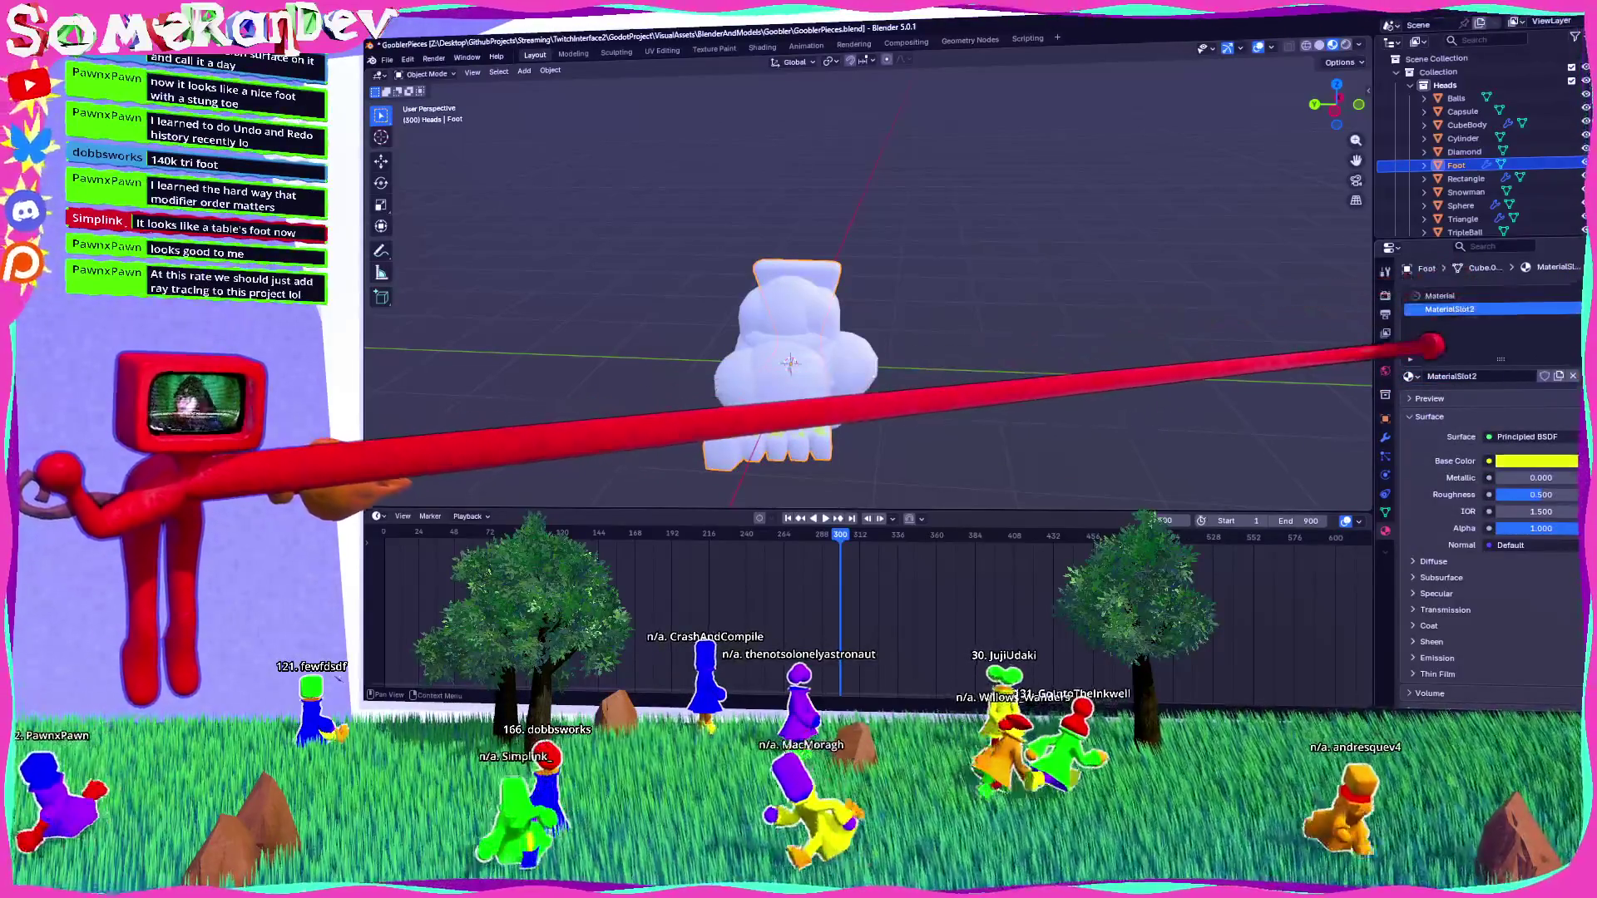
pyautogui.click(1408, 376)
pyautogui.click(1453, 383)
pyautogui.click(1539, 460)
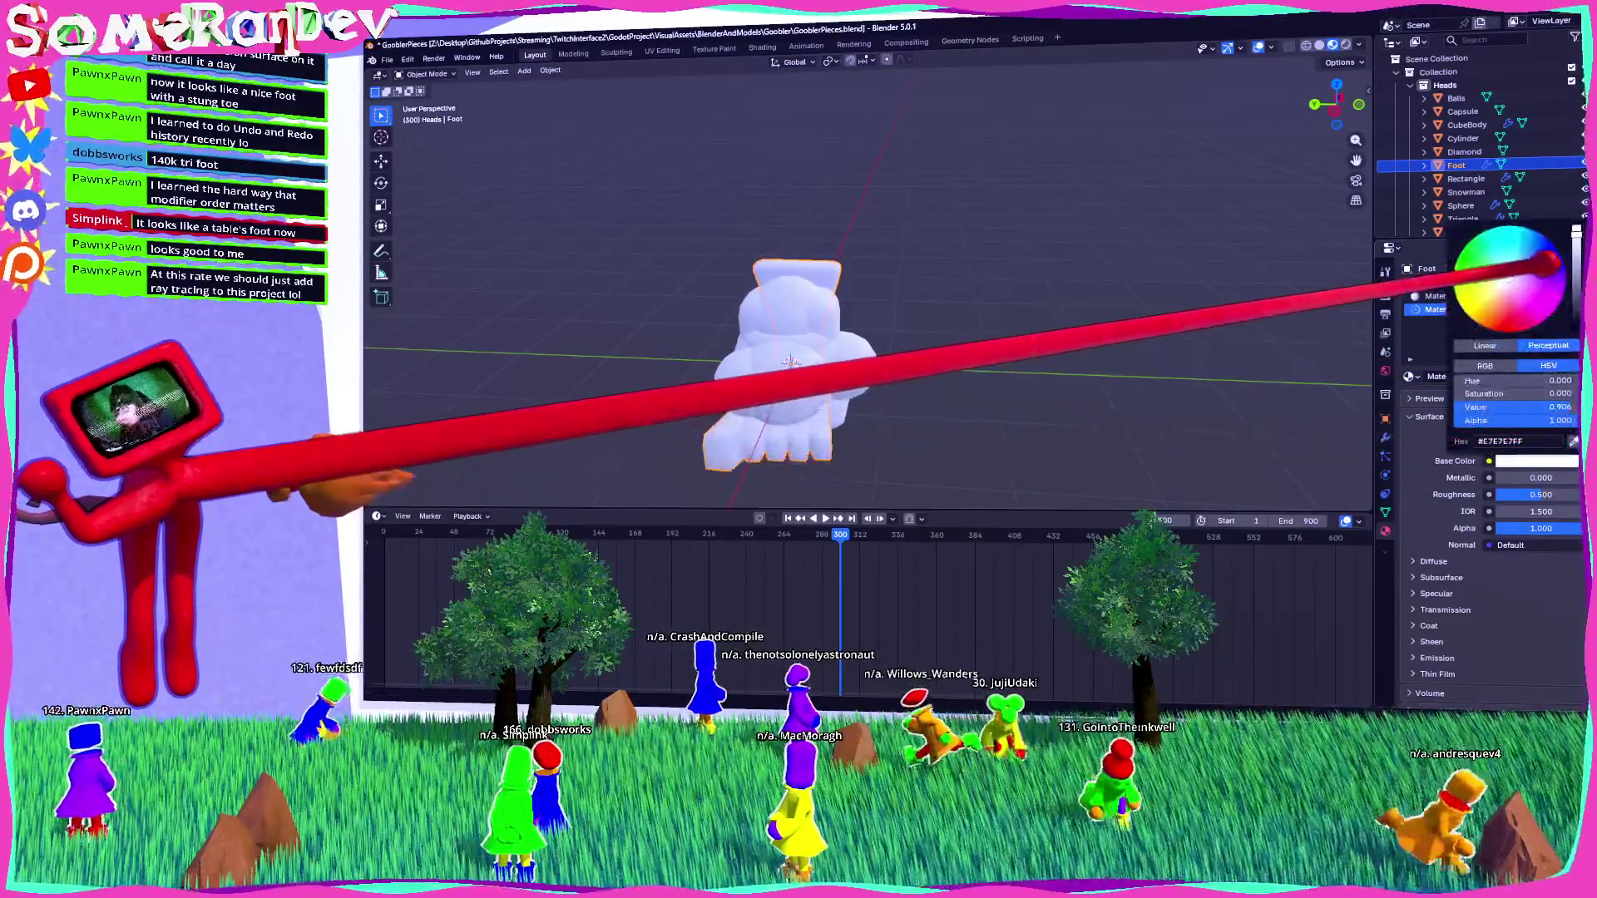
pyautogui.click(1543, 279)
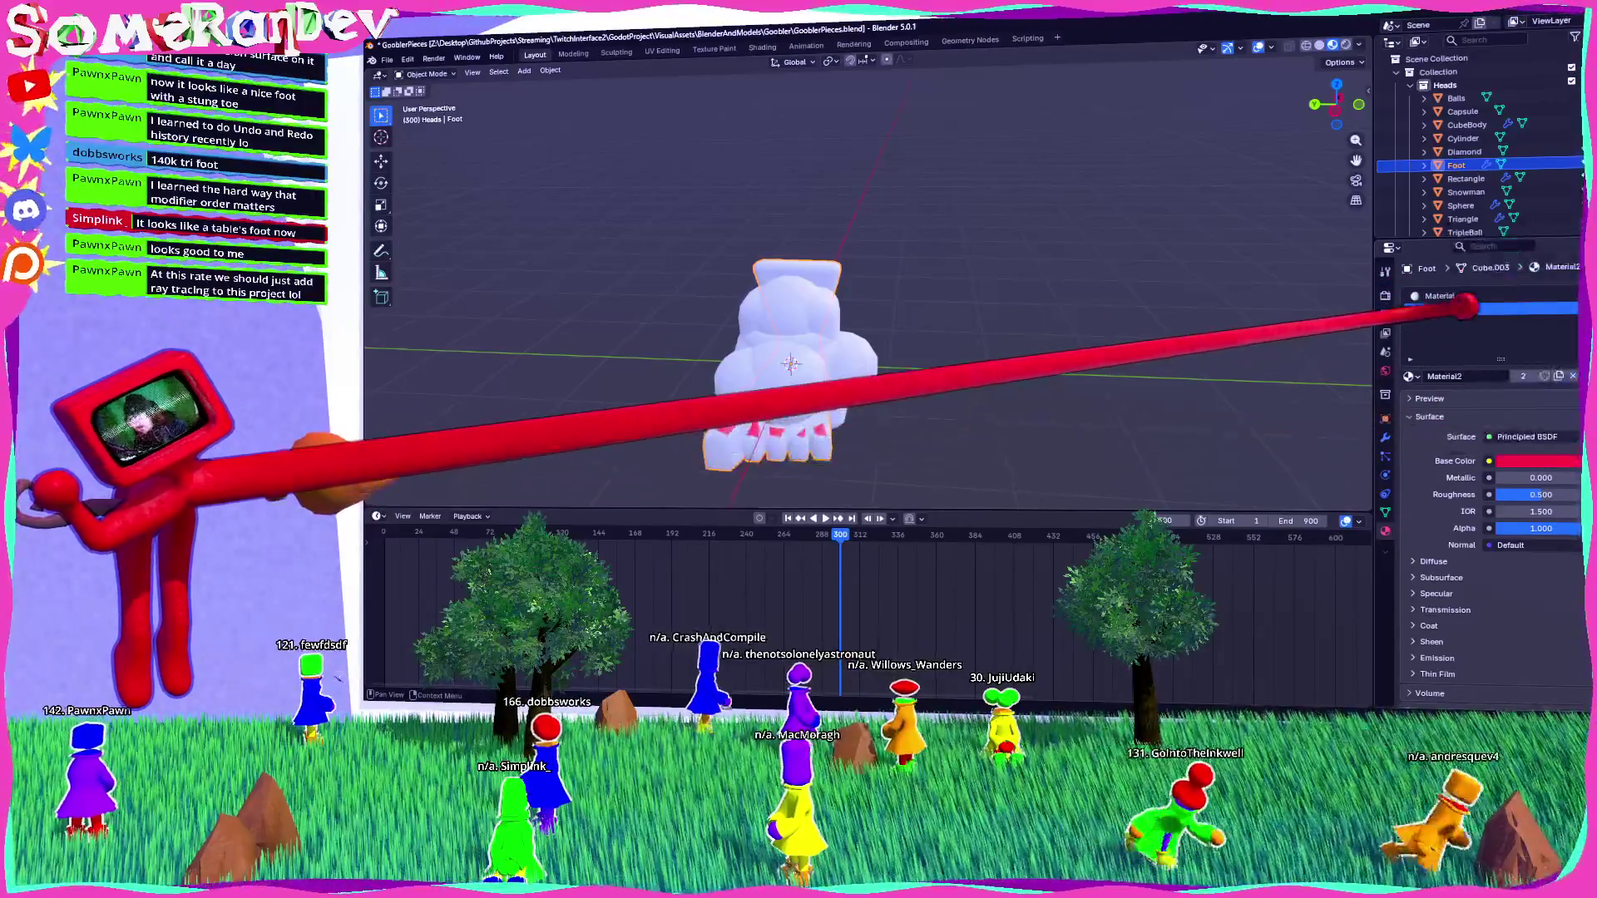
pyautogui.hotkey('ctrl', 's')
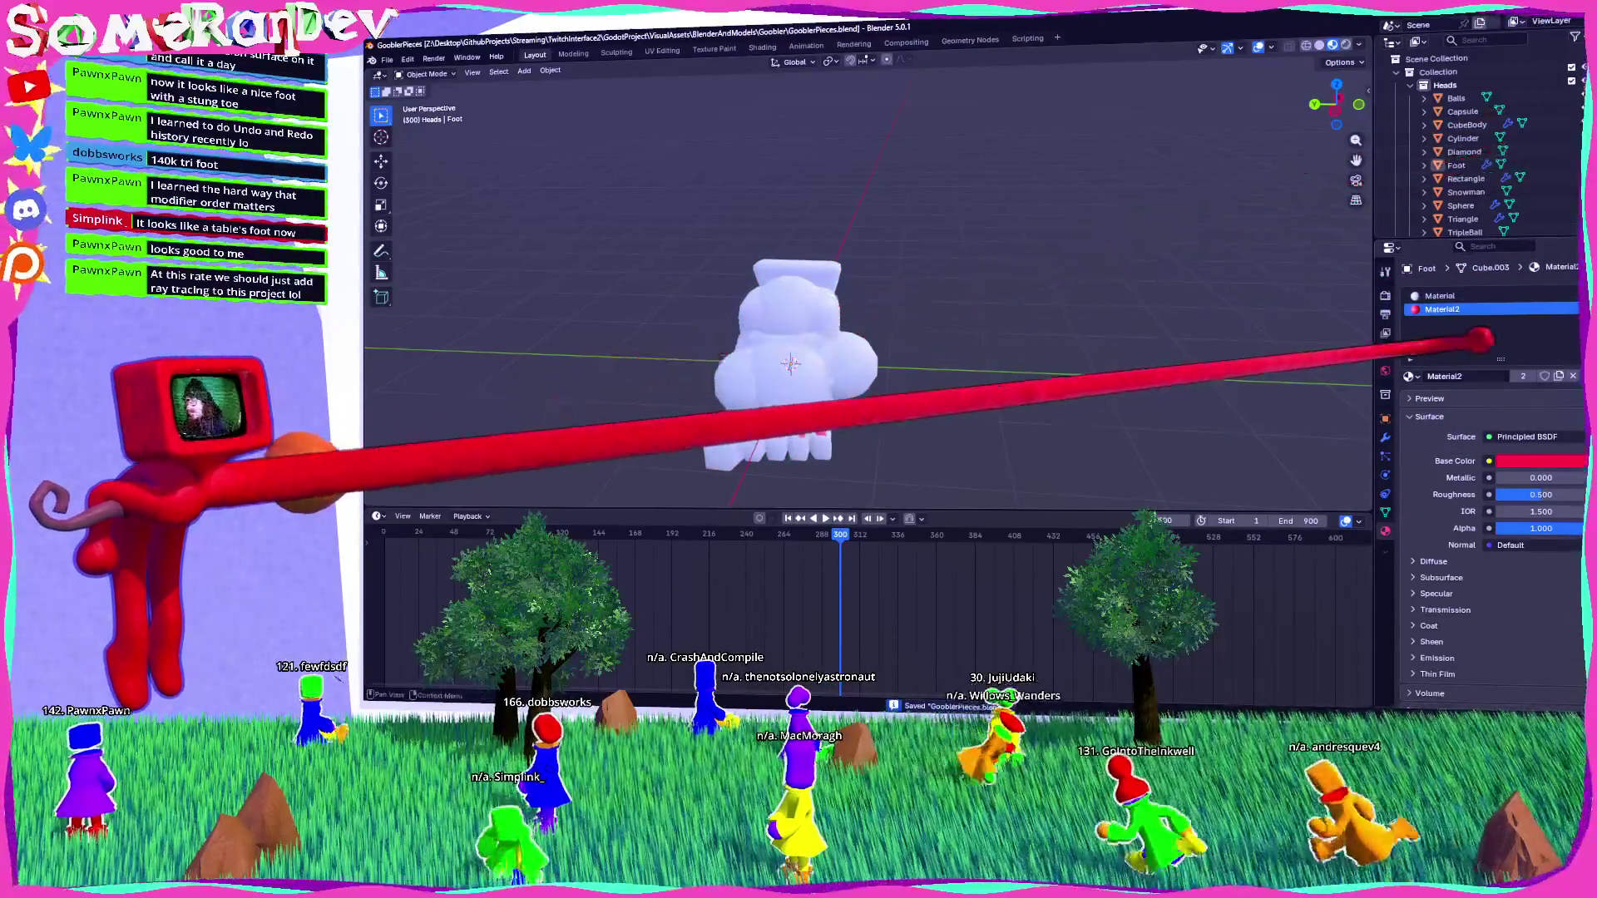
pyautogui.click(1408, 376)
pyautogui.press('Escape')
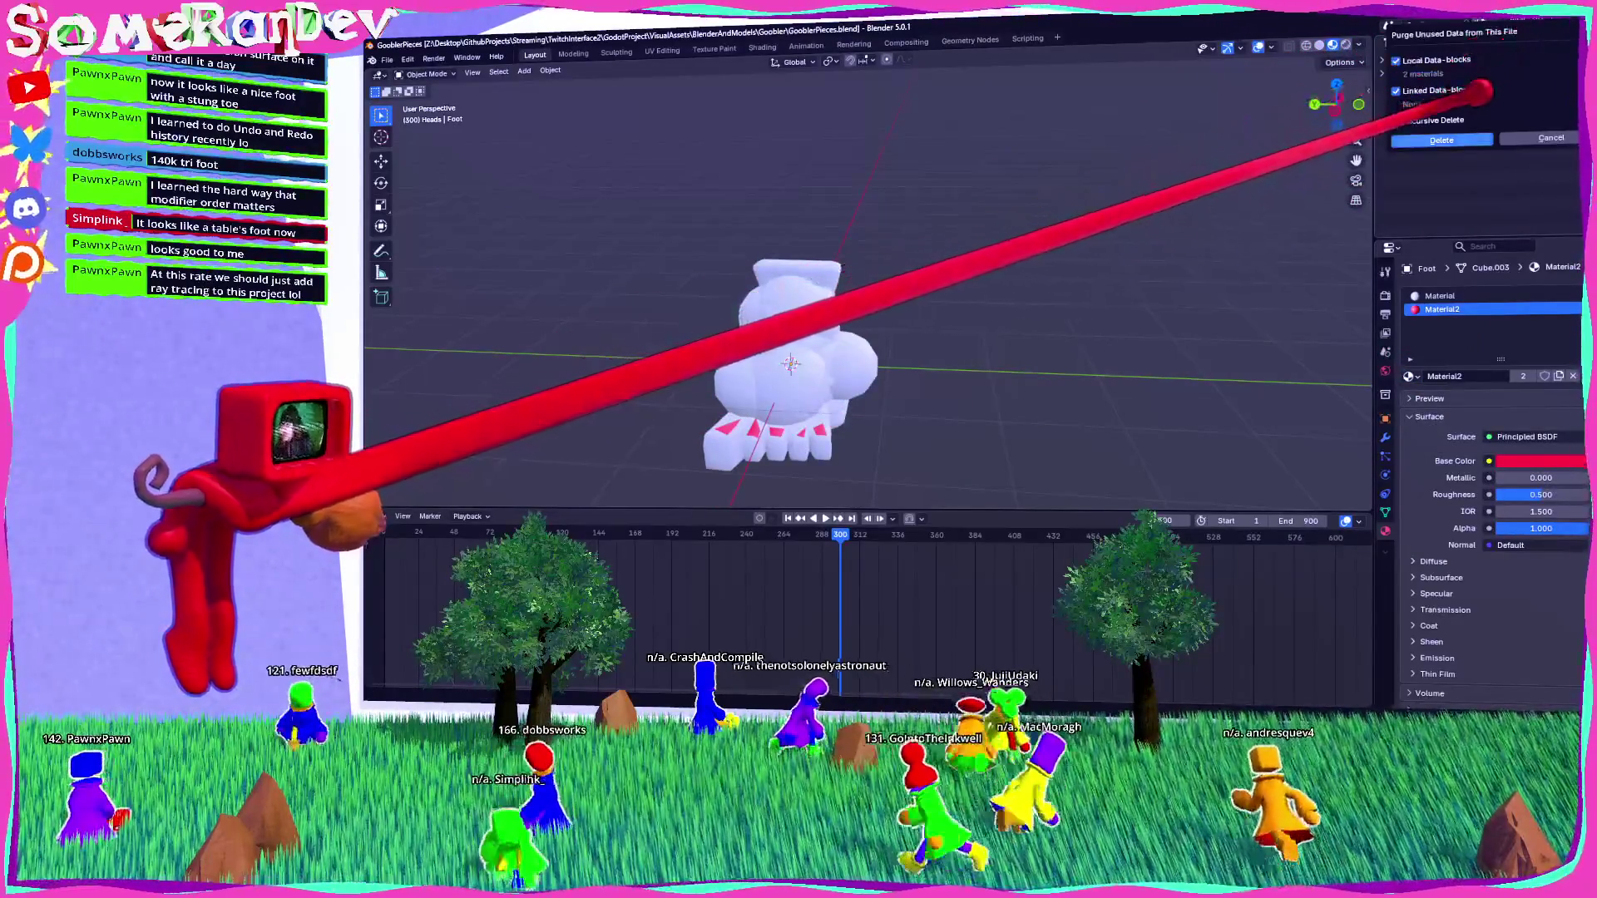
# Switch the outliner Display Mode back to View Layer.
pyautogui.click(1408, 375)
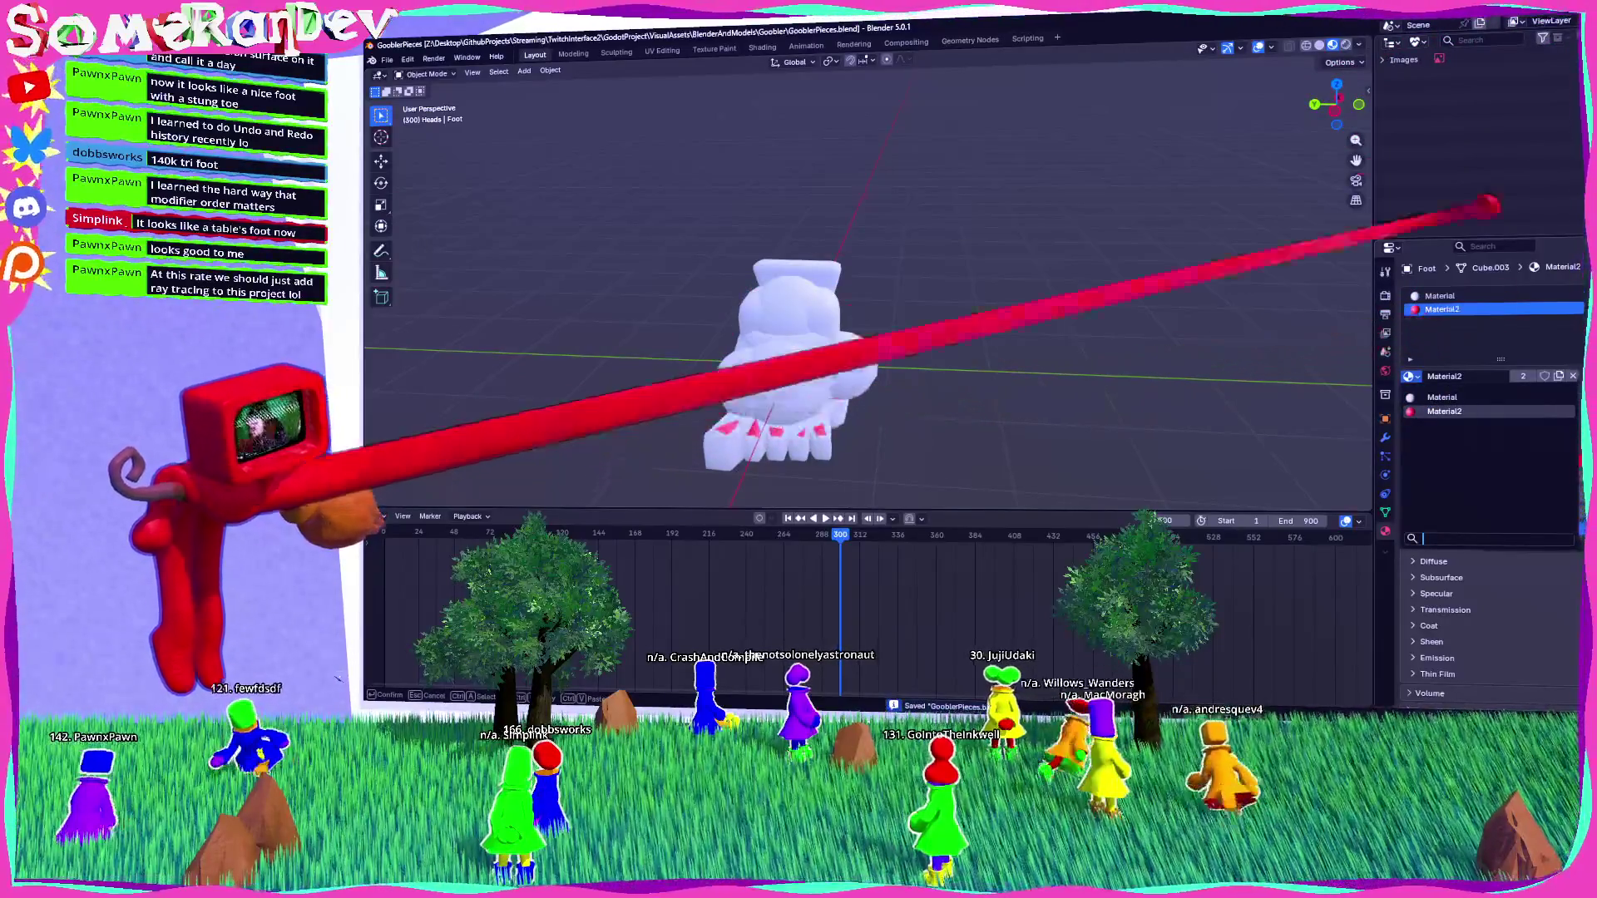
pyautogui.click(1415, 41)
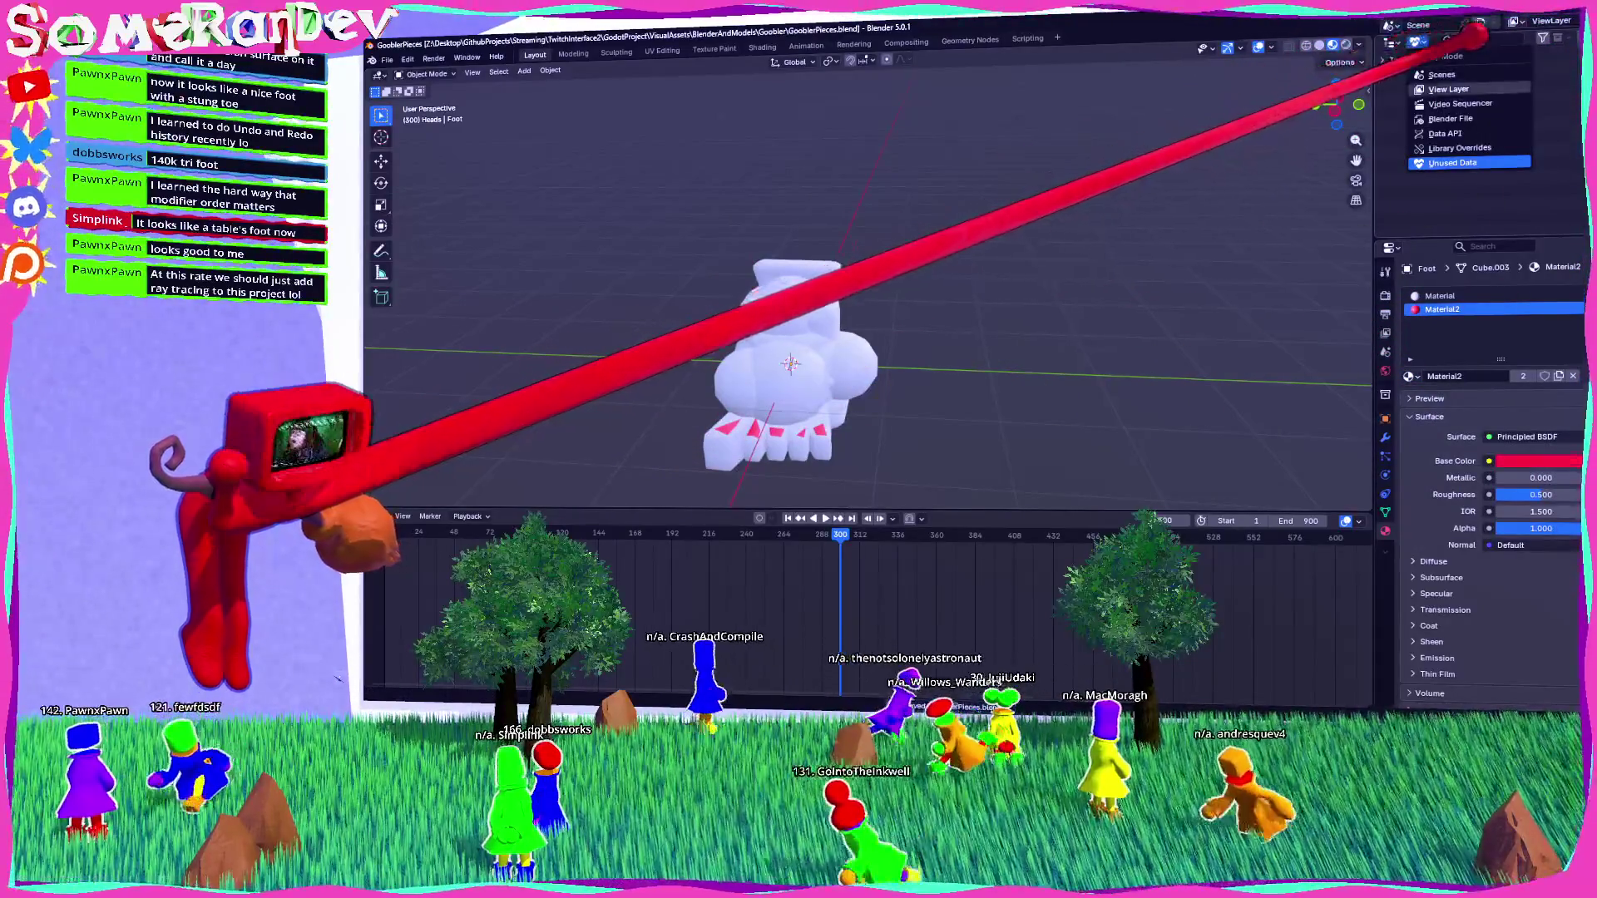
pyautogui.click(1447, 89)
pyautogui.click(1415, 41)
pyautogui.click(1389, 43)
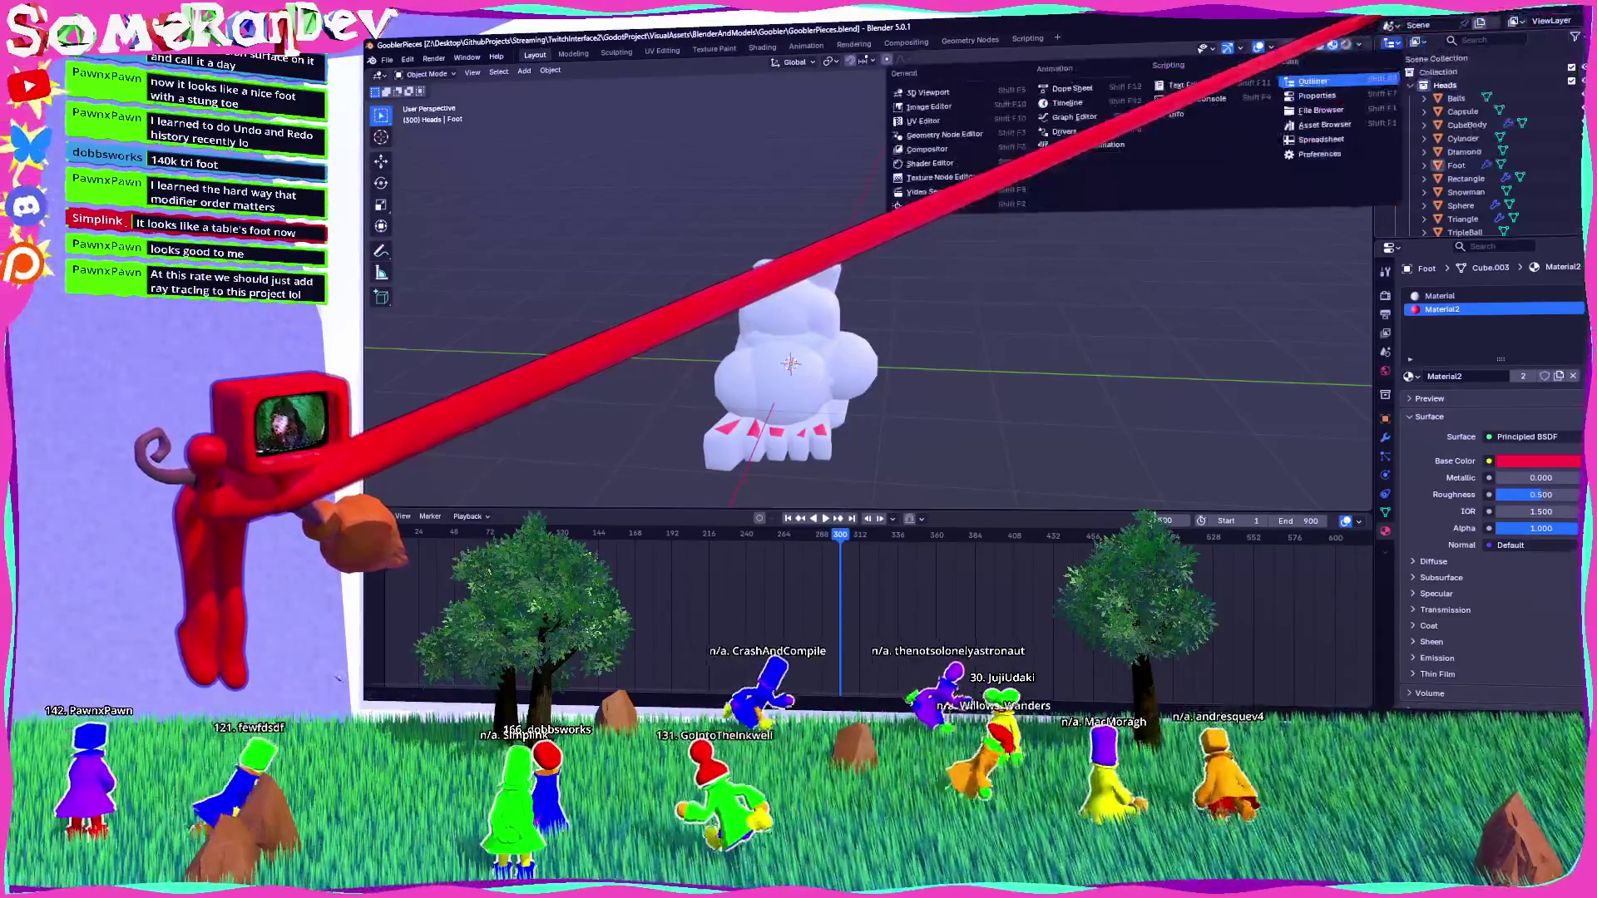
pyautogui.click(1415, 42)
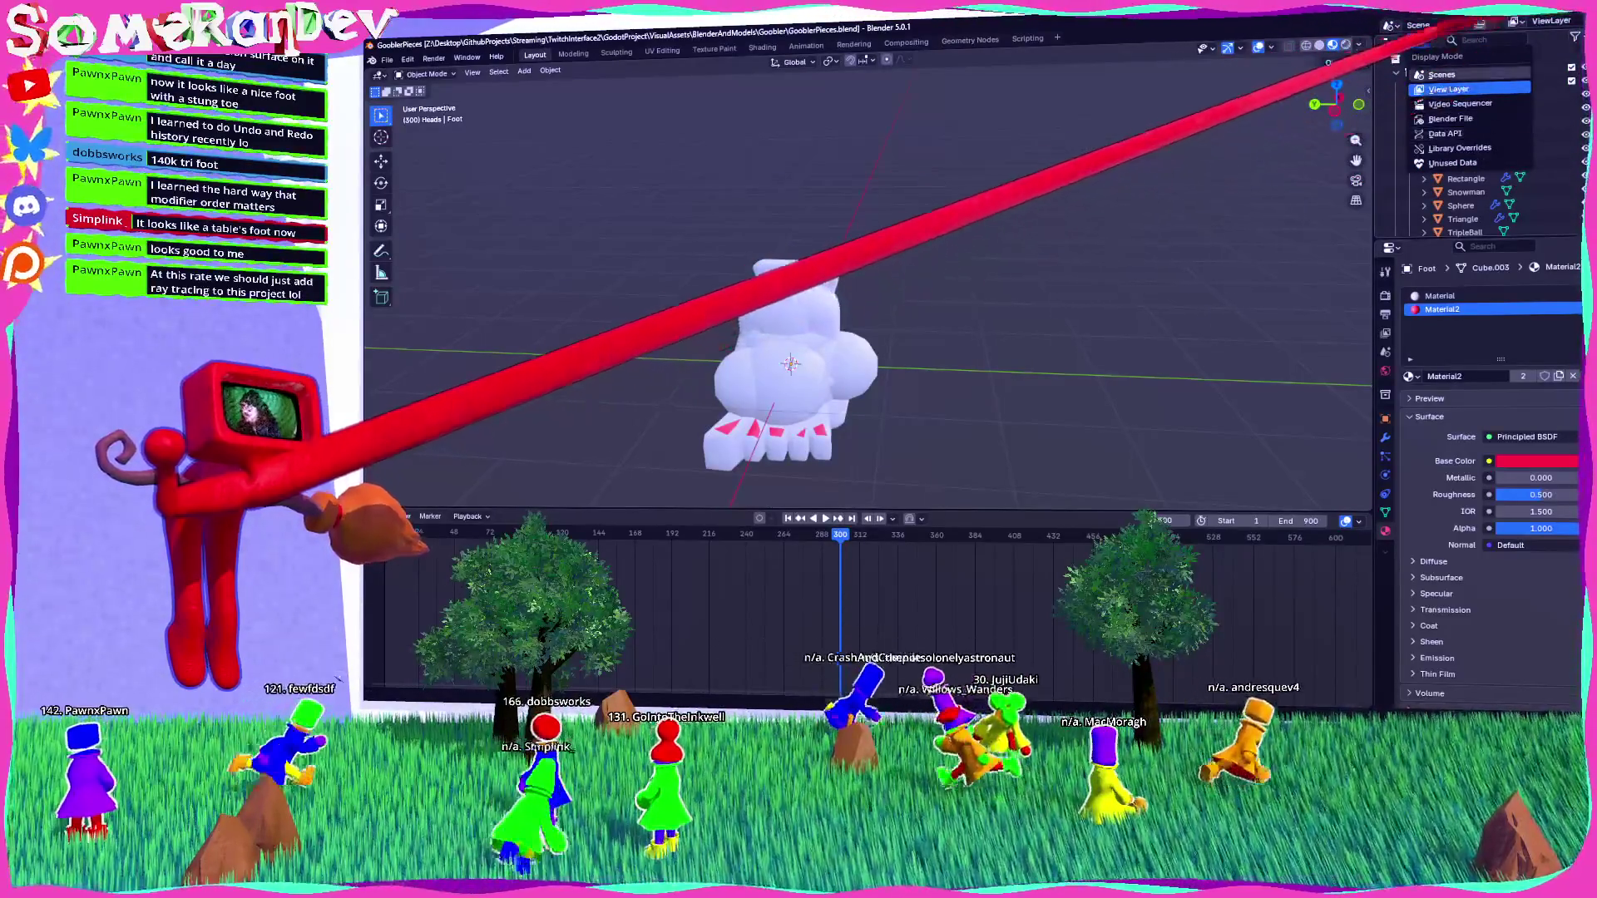
pyautogui.click(1448, 89)
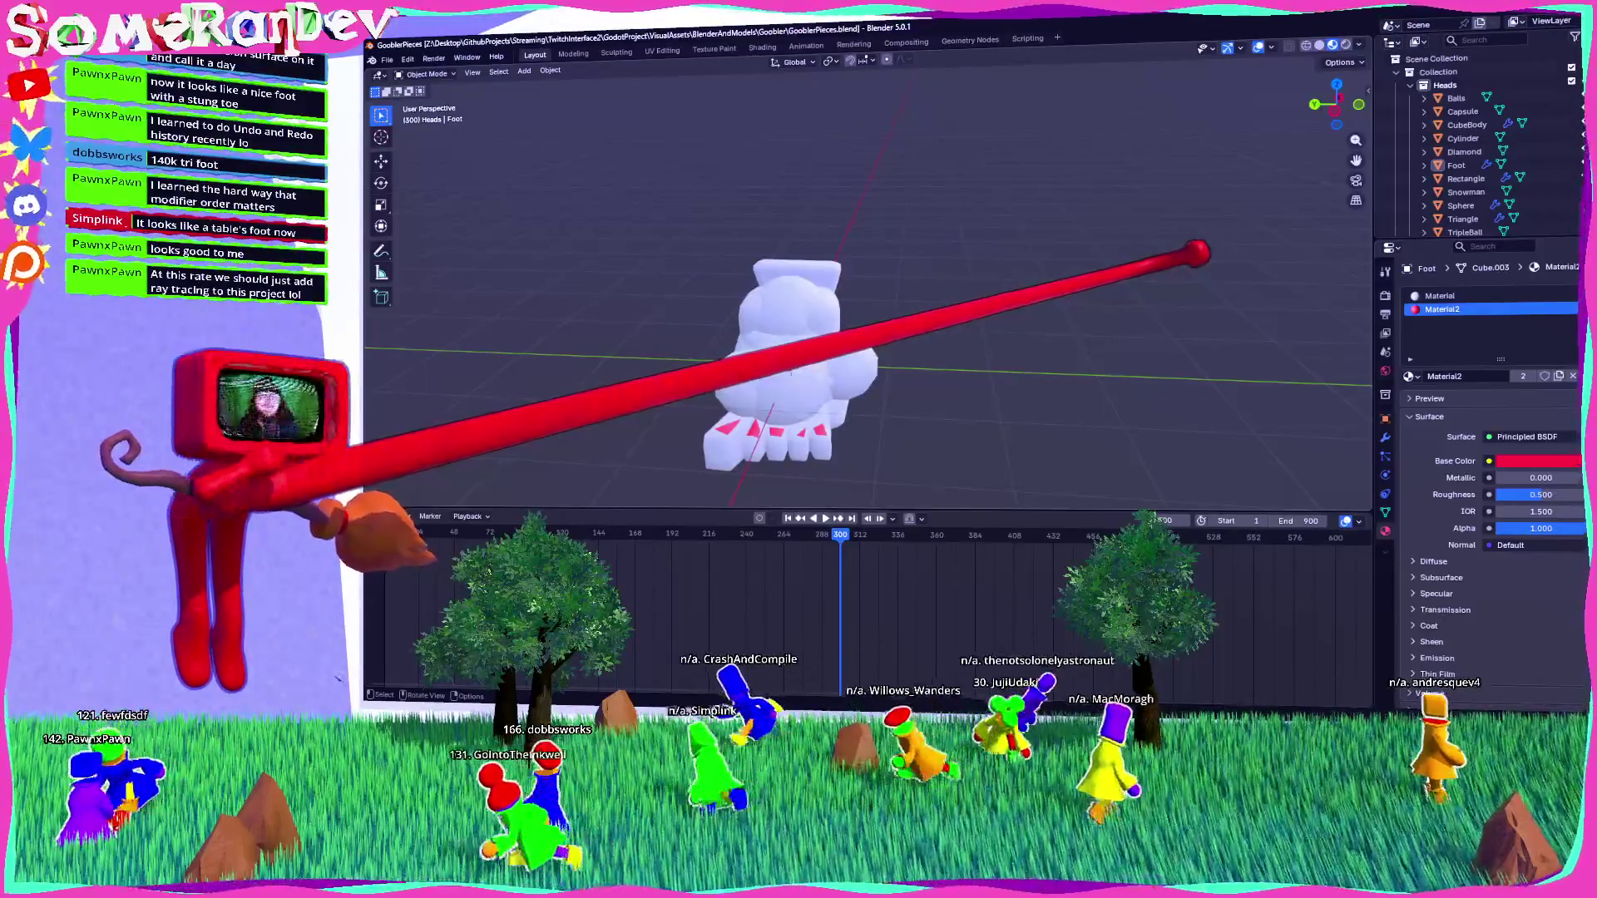
# Review the foot's Subdivision and Decimate modifiers, then view the character in GooblerBody.blend.
pyautogui.moveTo(831, 332)
pyautogui.mouseDown(button='middle')
pyautogui.moveTo(957, 300)
pyautogui.moveTo(982, 349)
pyautogui.mouseUp(button='middle')
pyautogui.moveTo(757, 389)
pyautogui.mouseDown(button='middle')
pyautogui.moveTo(926, 427)
pyautogui.moveTo(1158, 235)
pyautogui.moveTo(1097, 338)
pyautogui.moveTo(1429, 433)
pyautogui.mouseUp(button='middle')
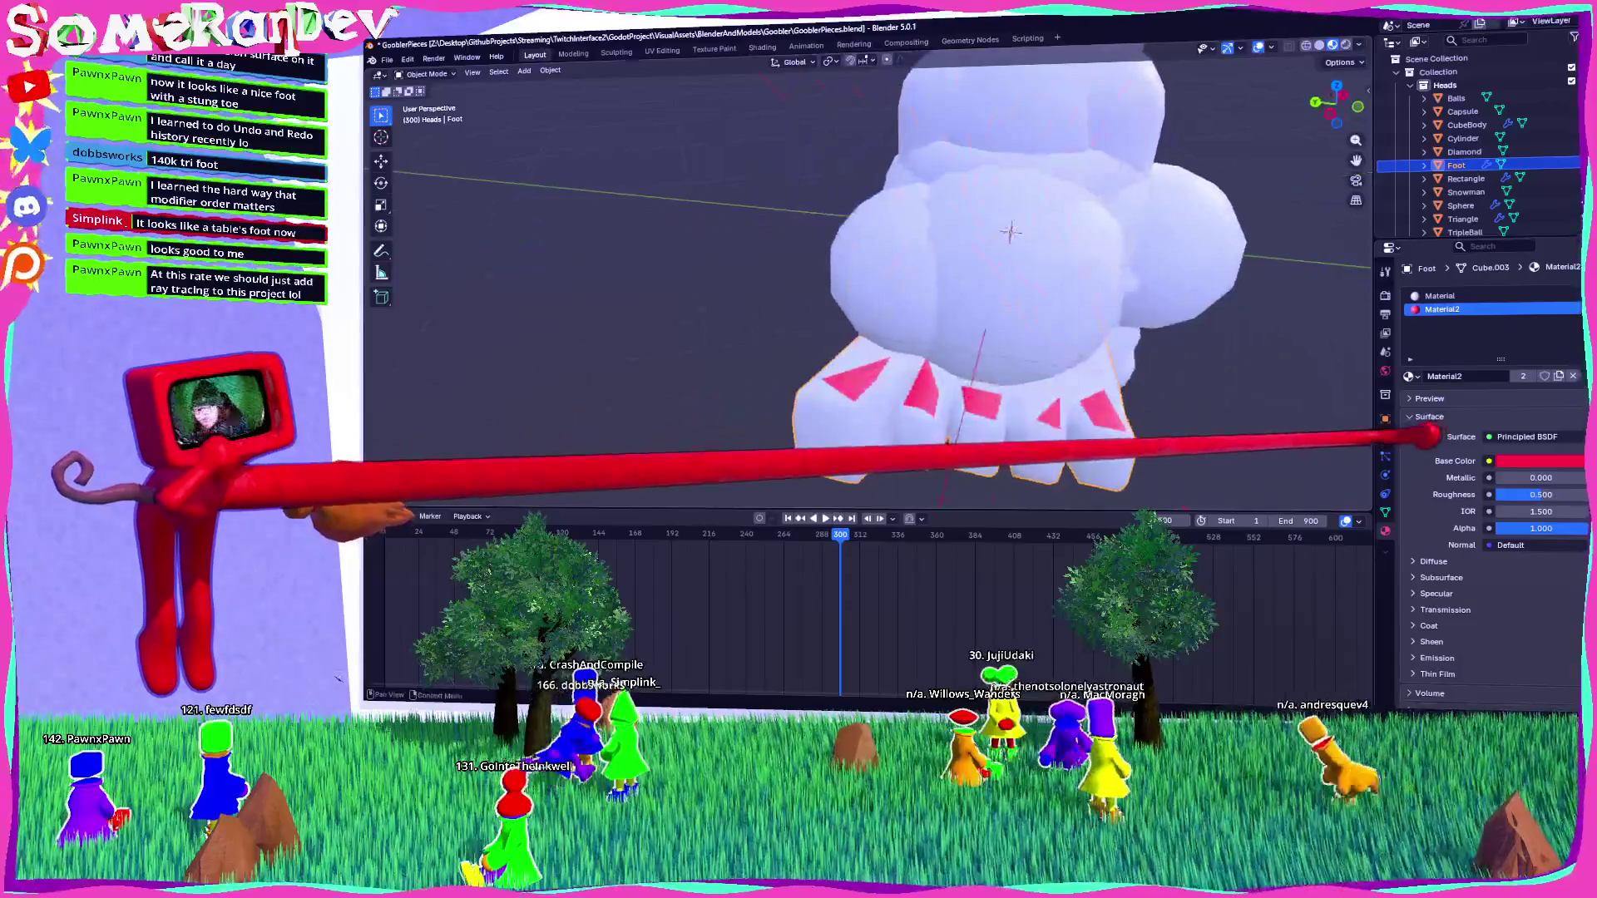
pyautogui.click(1385, 438)
pyautogui.moveTo(1265, 377)
pyautogui.mouseDown(button='middle')
pyautogui.moveTo(1050, 317)
pyautogui.moveTo(901, 307)
pyautogui.moveTo(1059, 388)
pyautogui.moveTo(1087, 346)
pyautogui.moveTo(1091, 384)
pyautogui.moveTo(1212, 250)
pyautogui.moveTo(1096, 306)
pyautogui.moveTo(1019, 306)
pyautogui.mouseUp(button='middle')
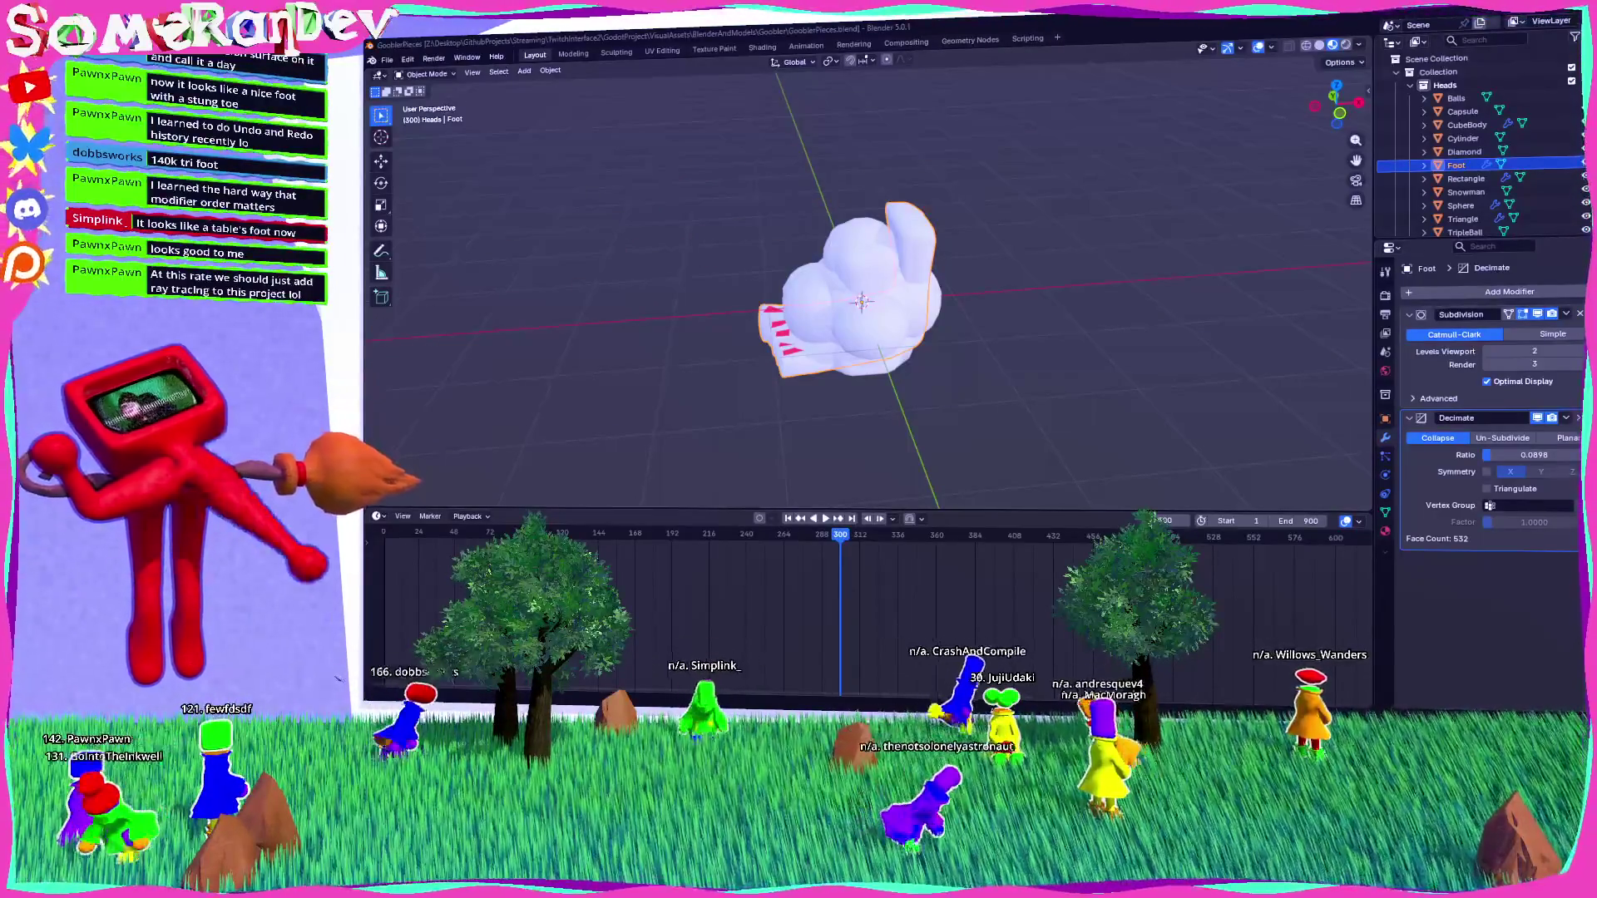
pyautogui.hotkey('alt', 'Tab')
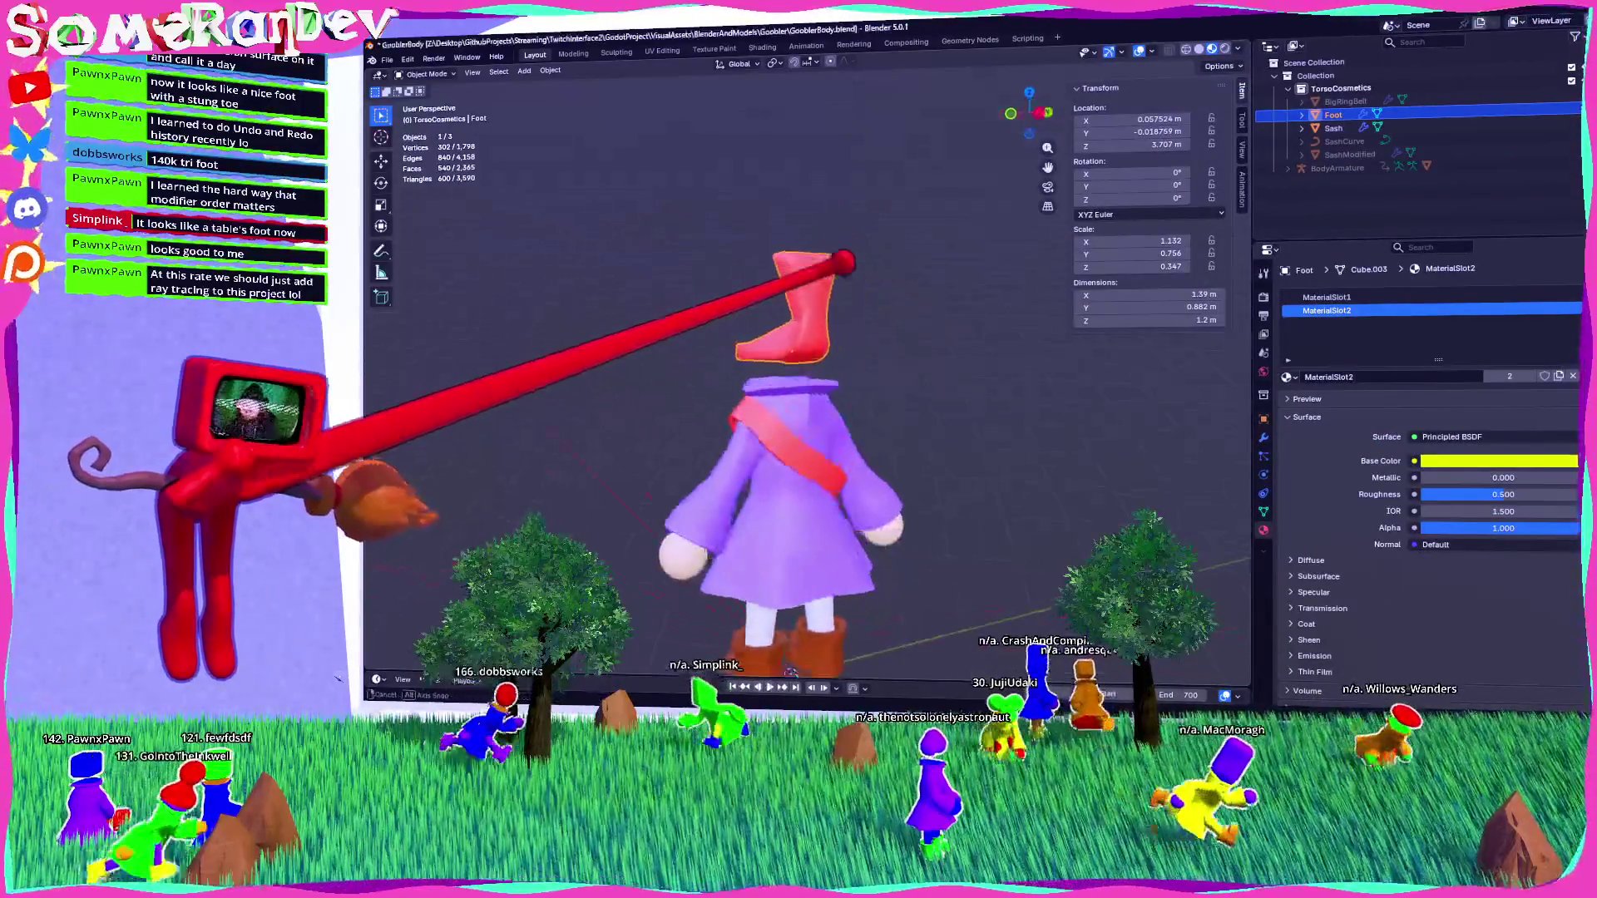
pyautogui.moveTo(807, 374); pyautogui.dragTo(823, 366, button='middle')
pyautogui.scroll(-5, 807, 374)
pyautogui.scroll(8, 806, 375)
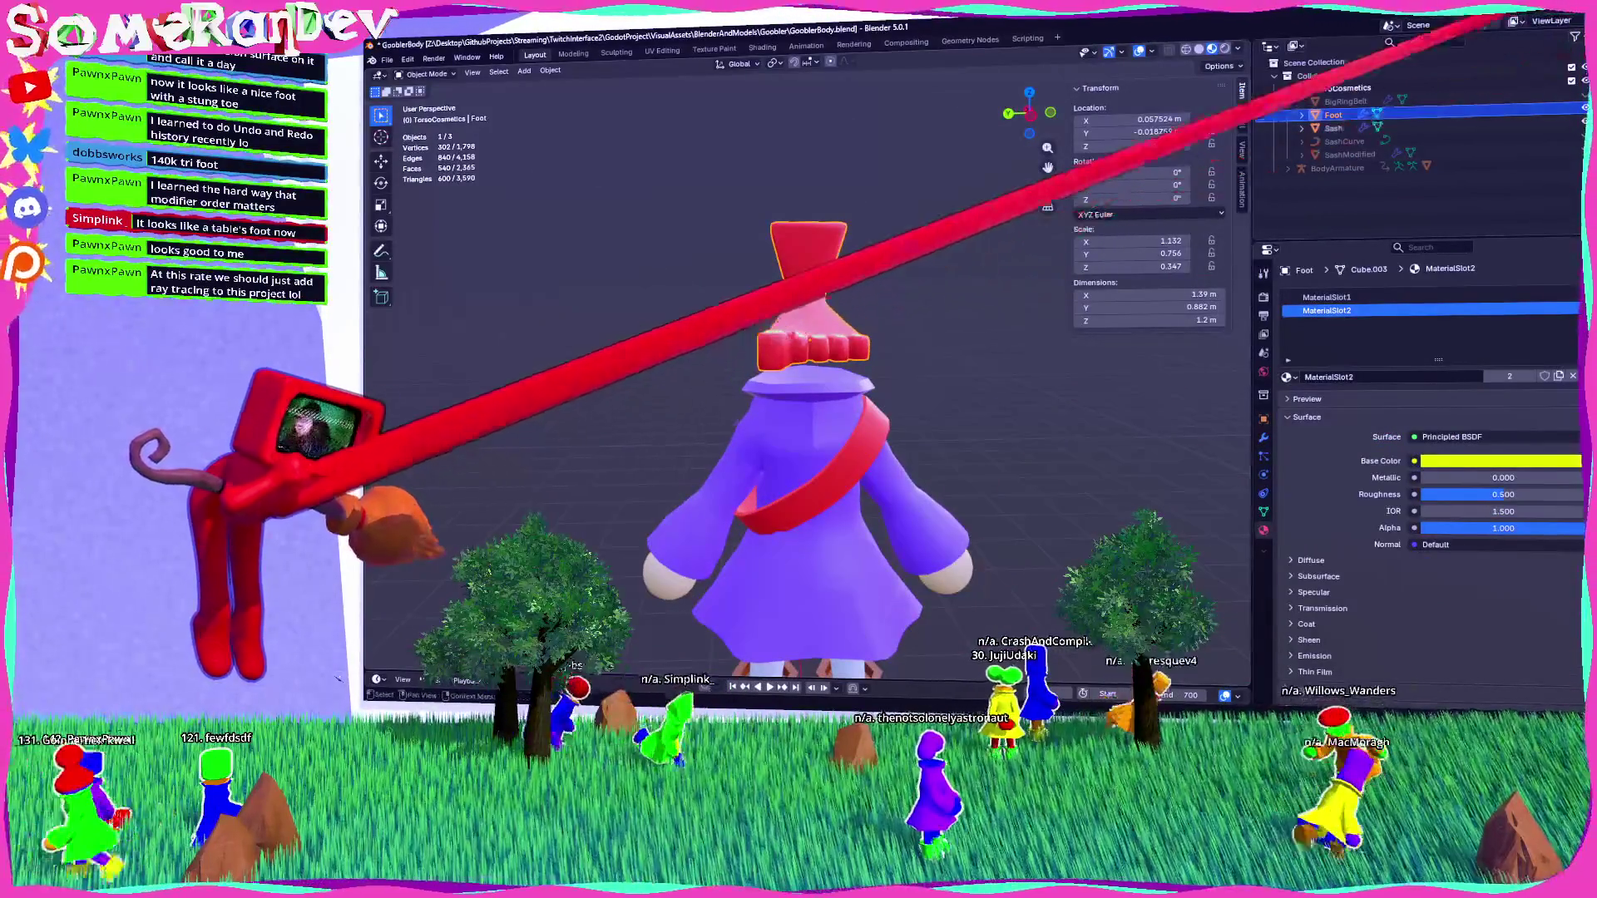
pyautogui.hotkey('alt', 'Tab')
pyautogui.hotkey('alt', 'Tab')
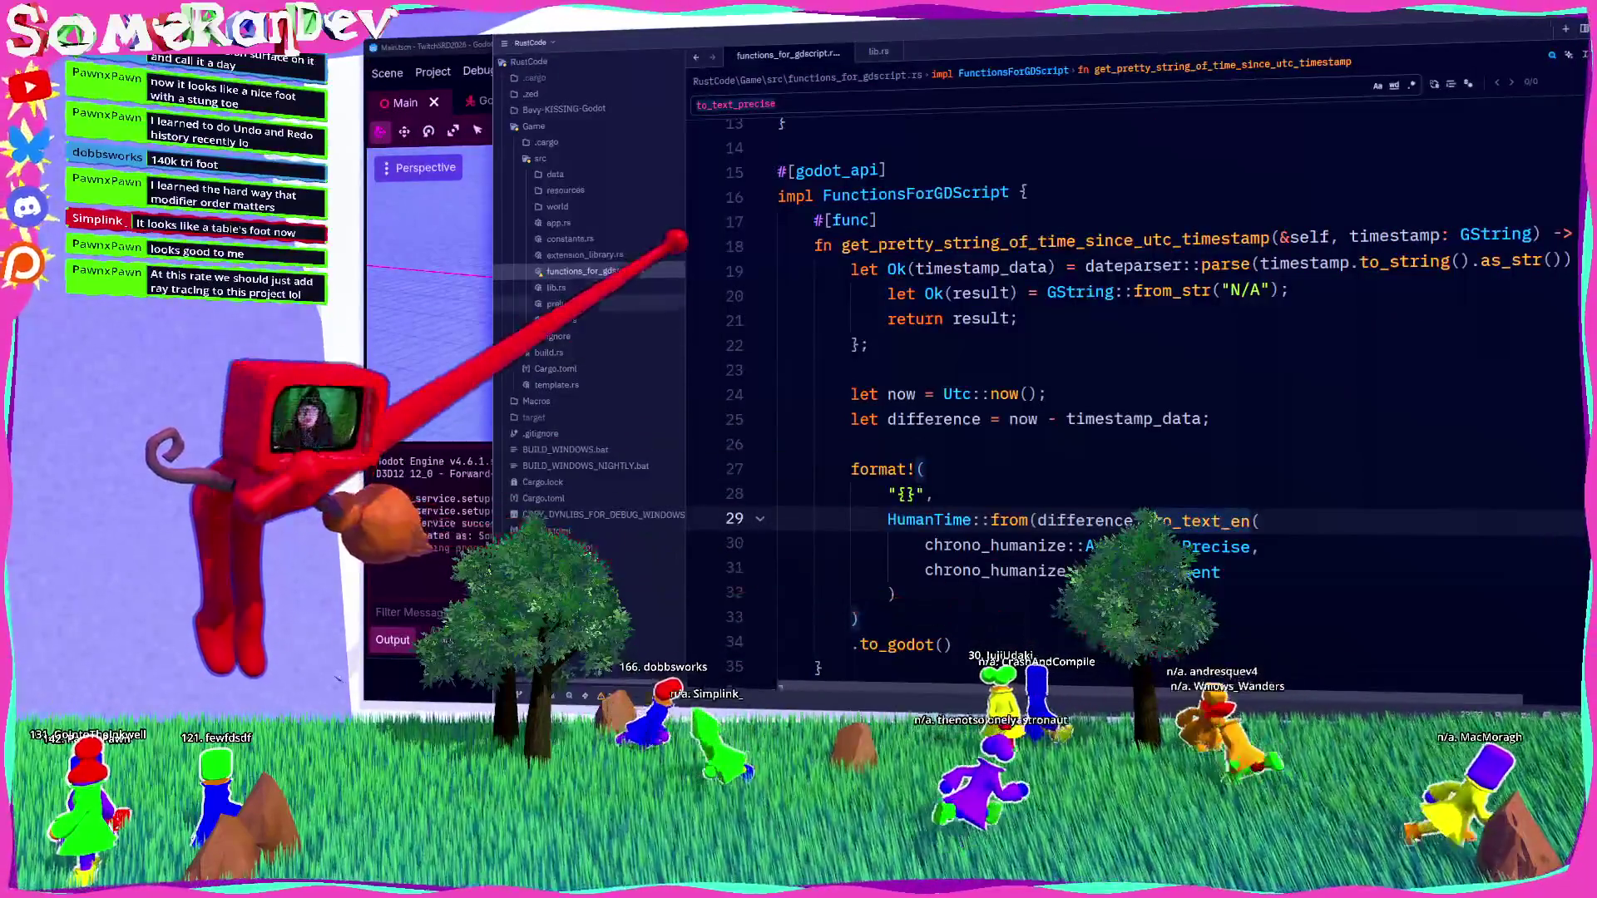
# Search the src folder for Cube and open head_shape.rs with the HeadShape enum.
pyautogui.click(574, 173)
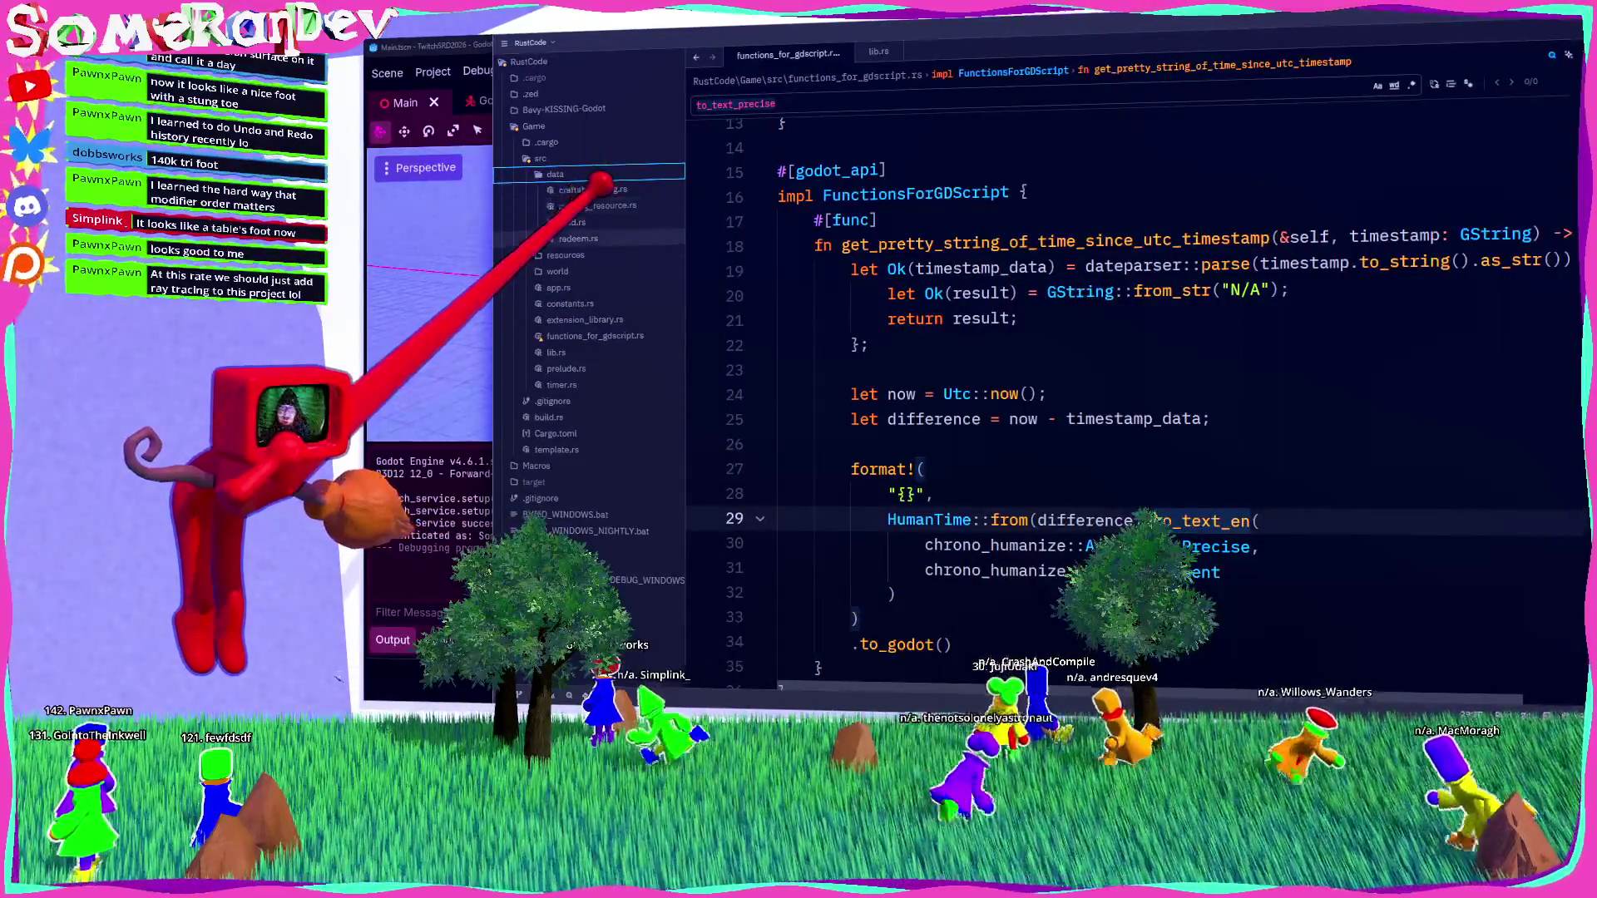
pyautogui.click(578, 237)
pyautogui.click(594, 206)
pyautogui.click(595, 188)
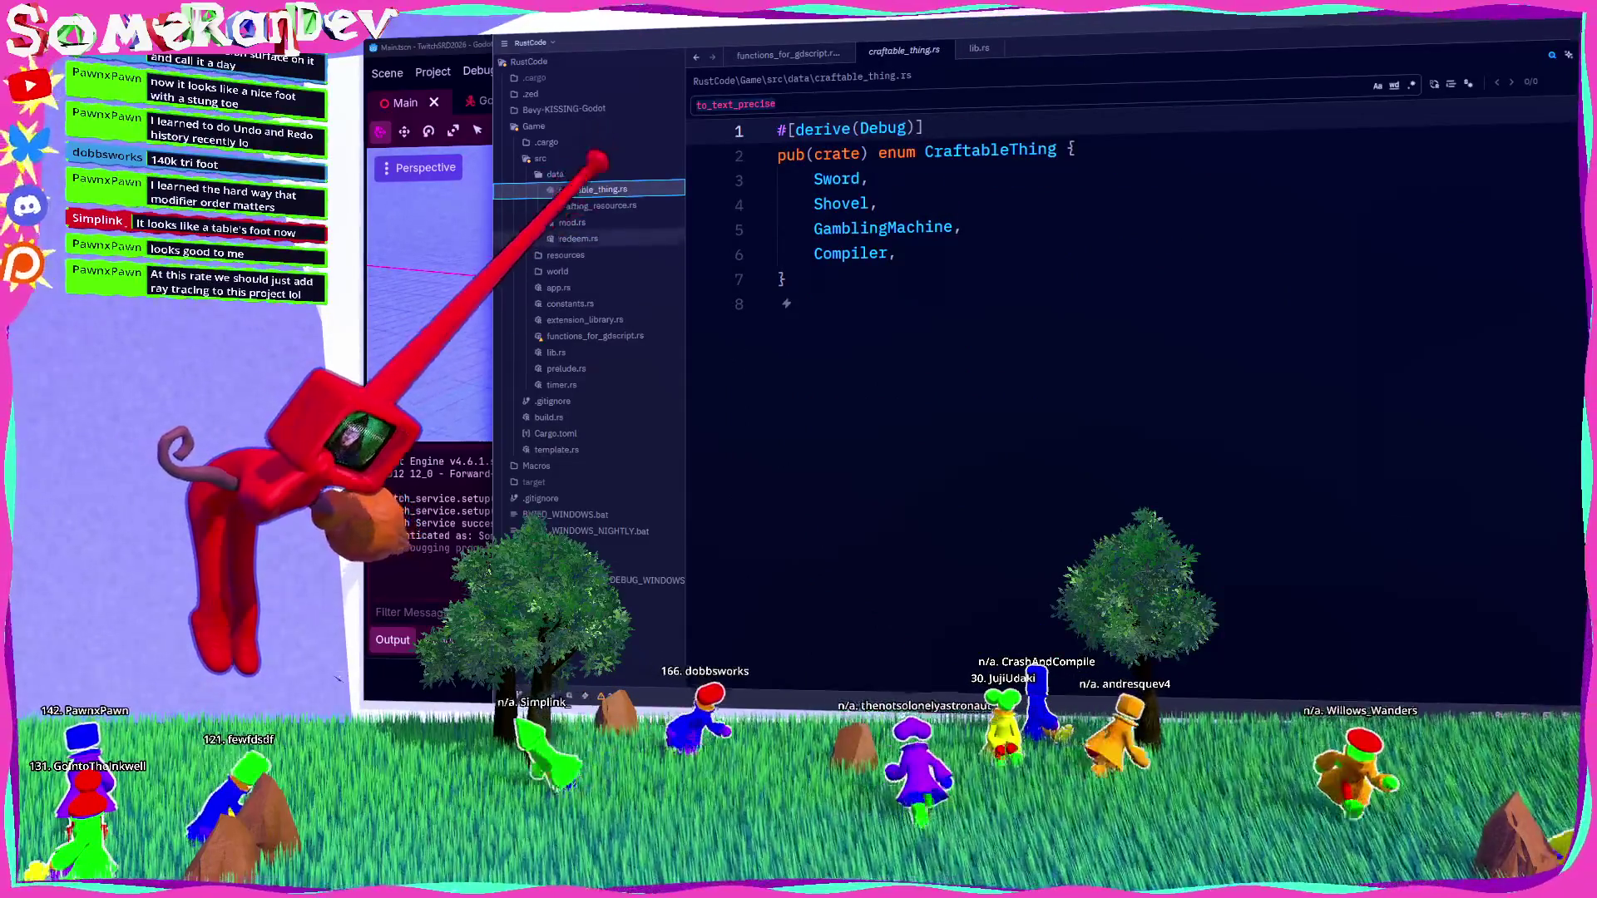
pyautogui.rightClick(597, 158)
pyautogui.click(611, 207)
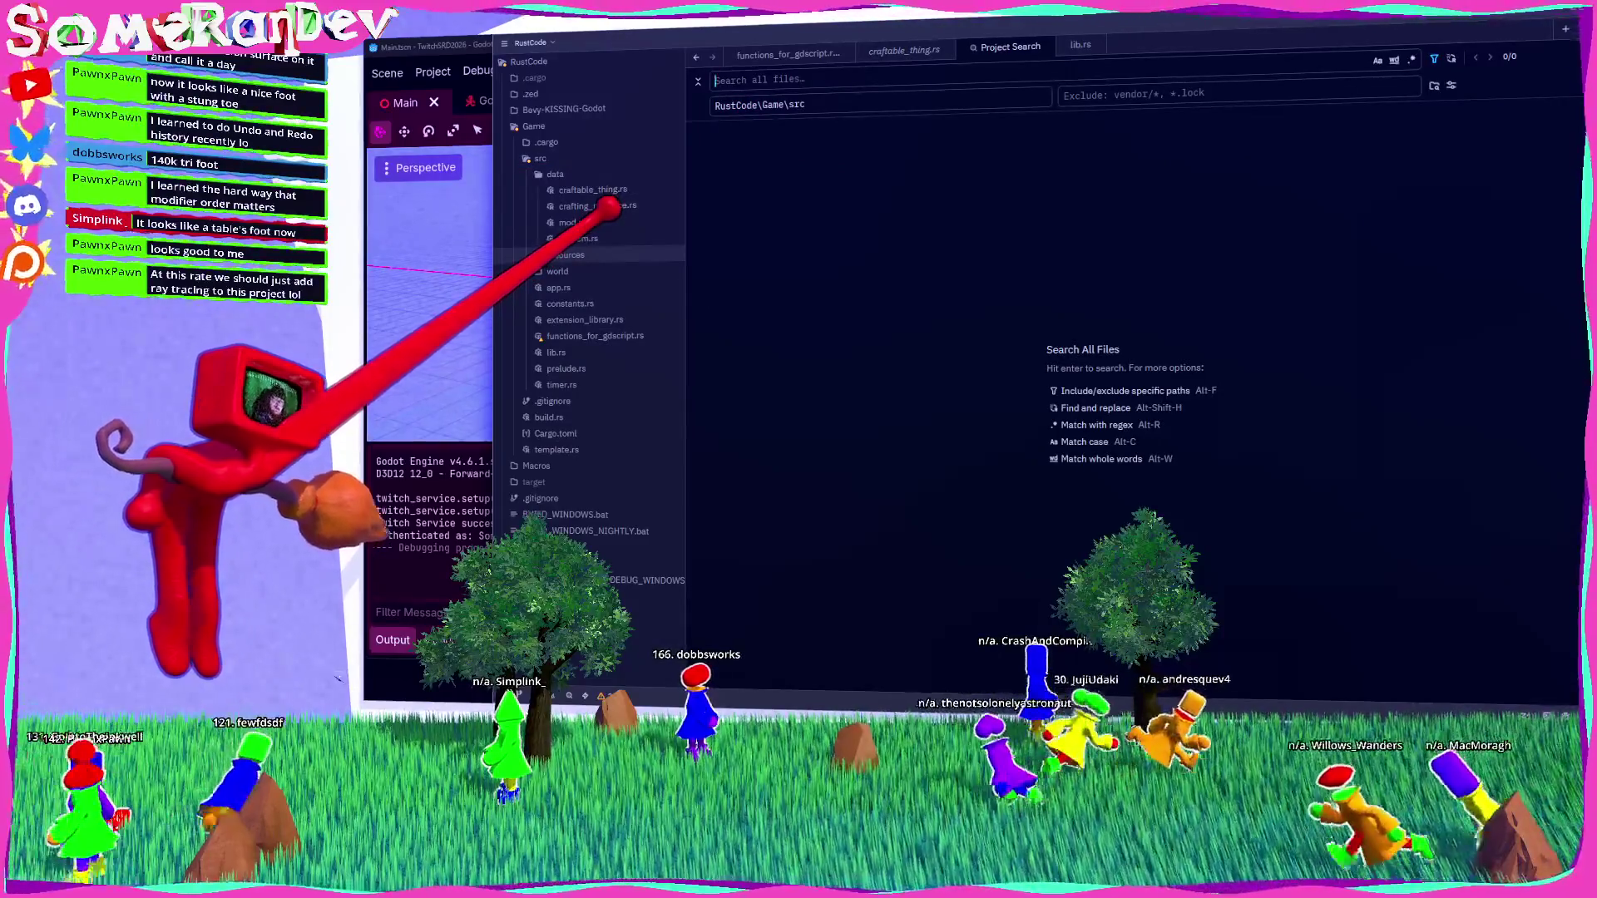
pyautogui.write('Cube')
pyautogui.press('Return')
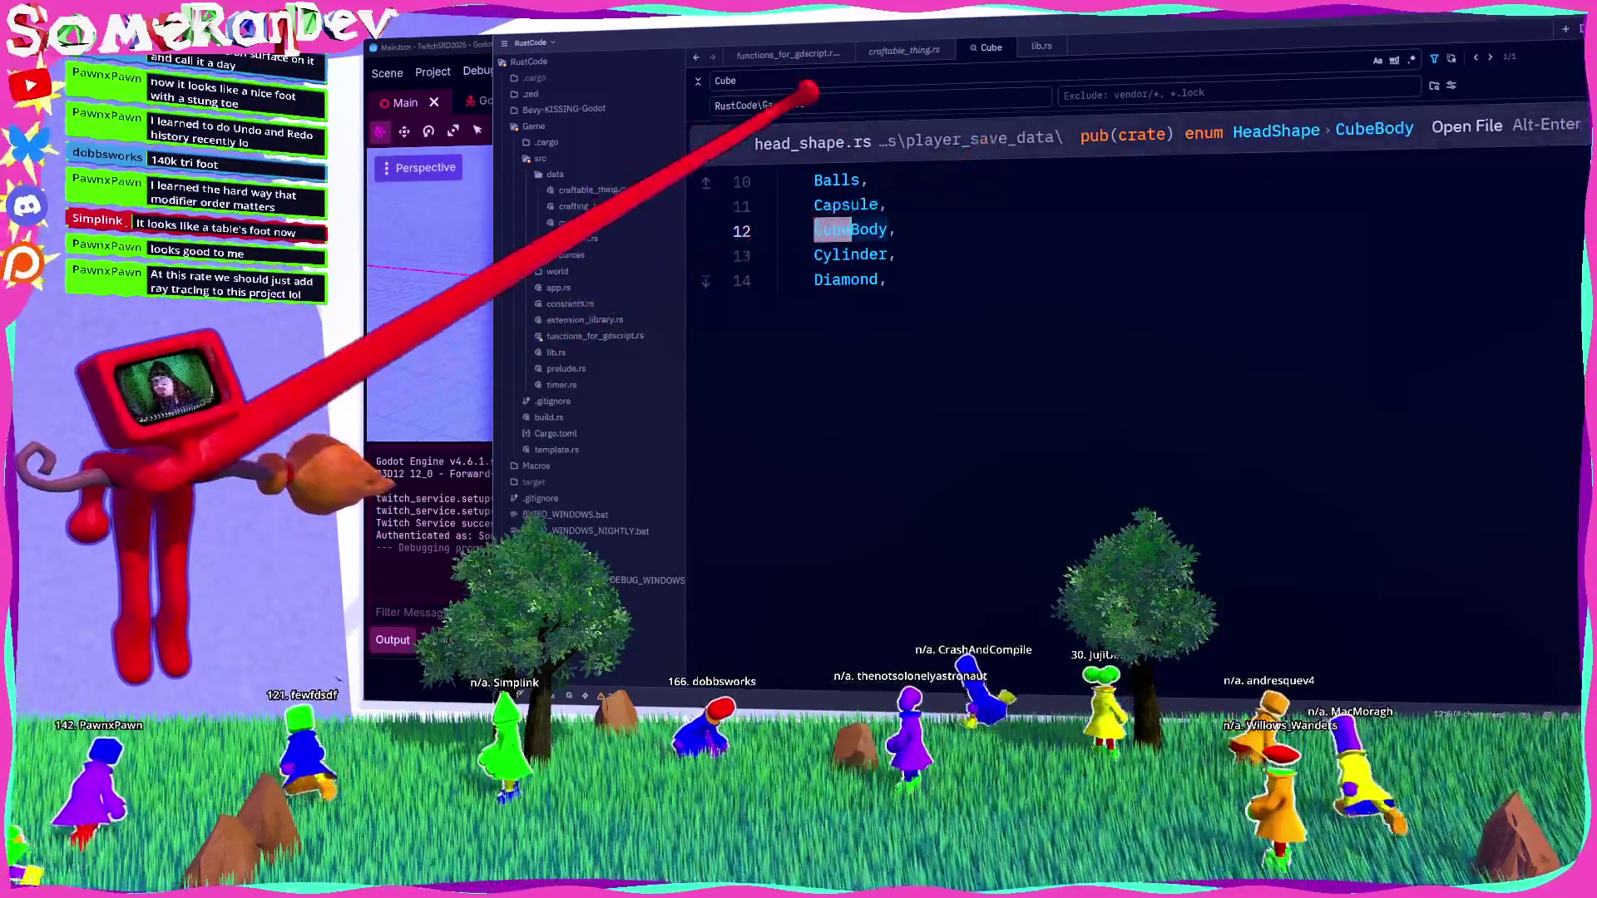
pyautogui.click(861, 152)
# Add a Foot variant on a new line after TripleBall in the HeadShape enum.
pyautogui.click(924, 379)
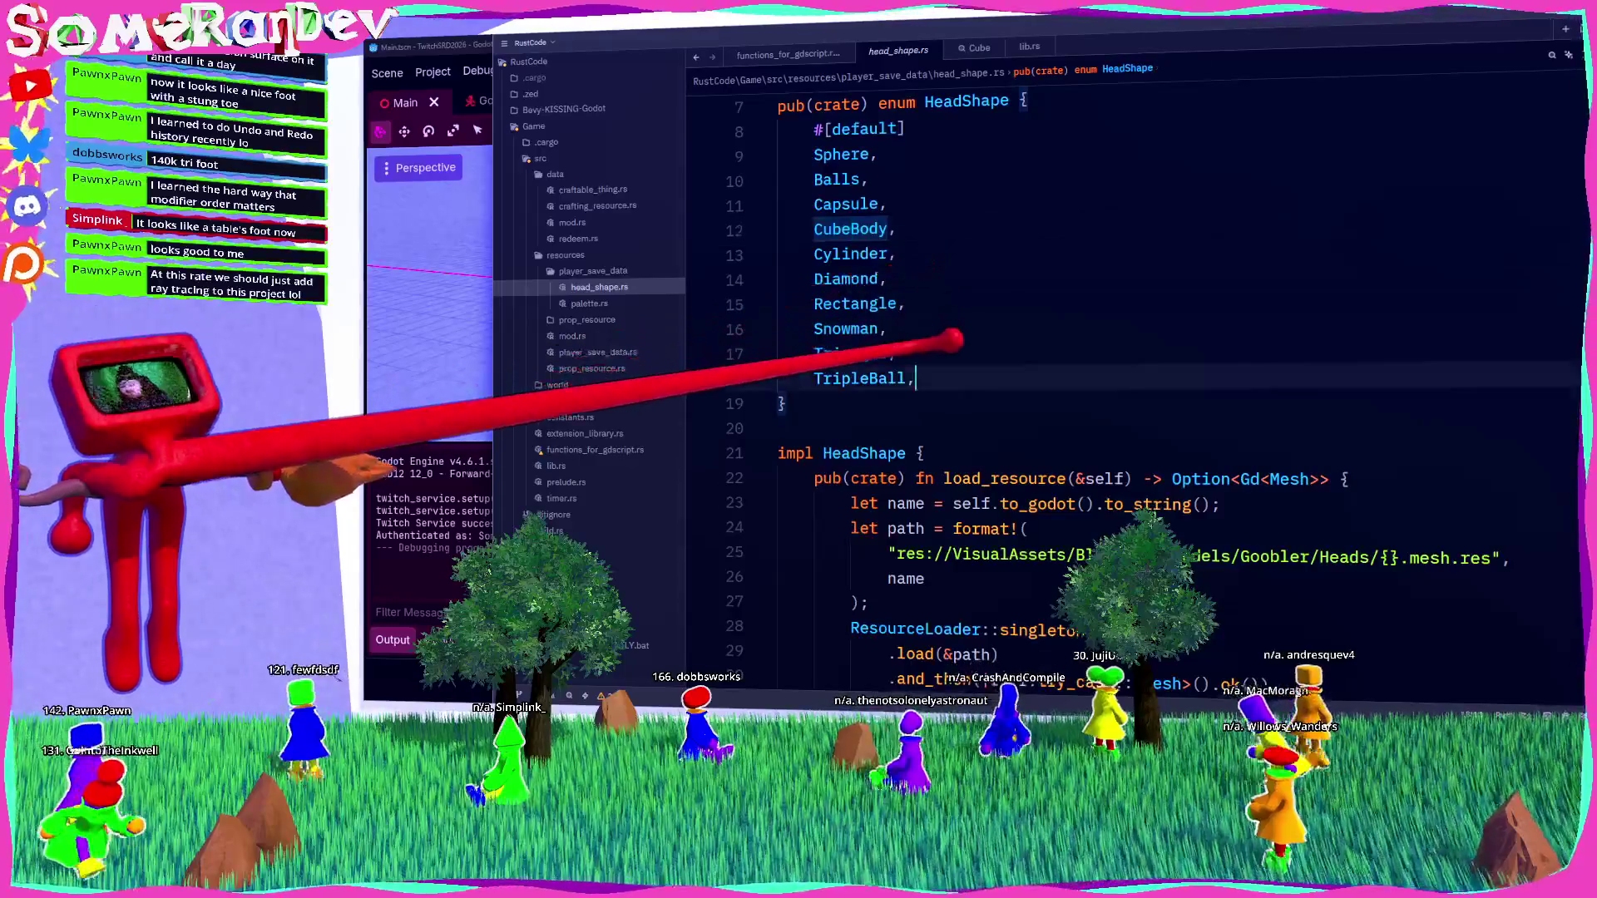
pyautogui.press('Return')
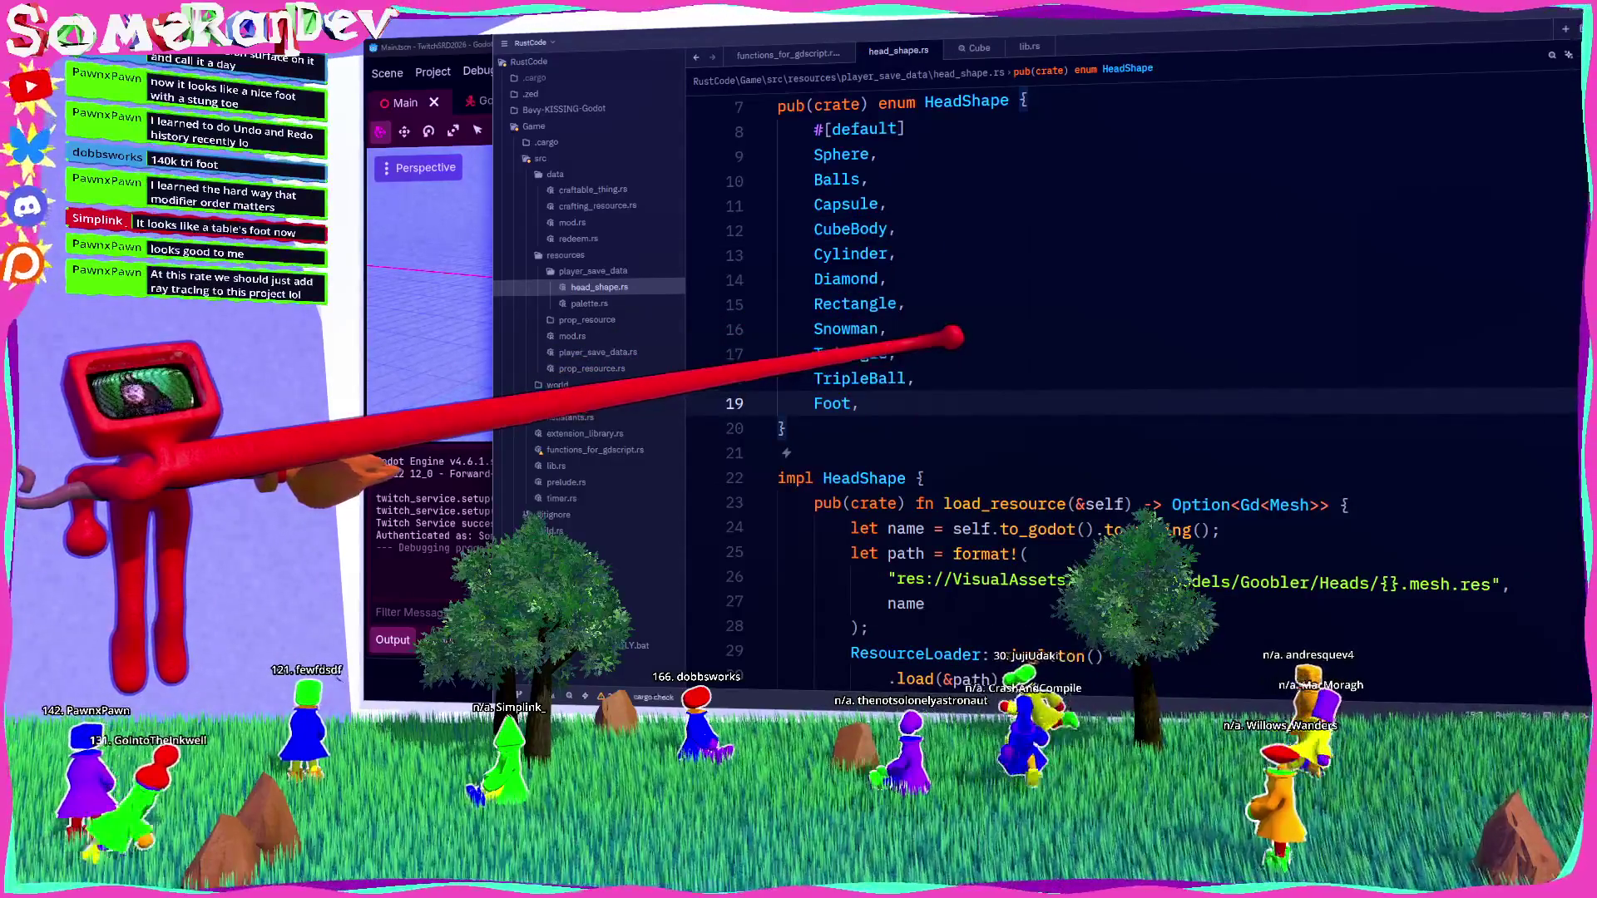
pyautogui.scroll(-3, 1131, 374)
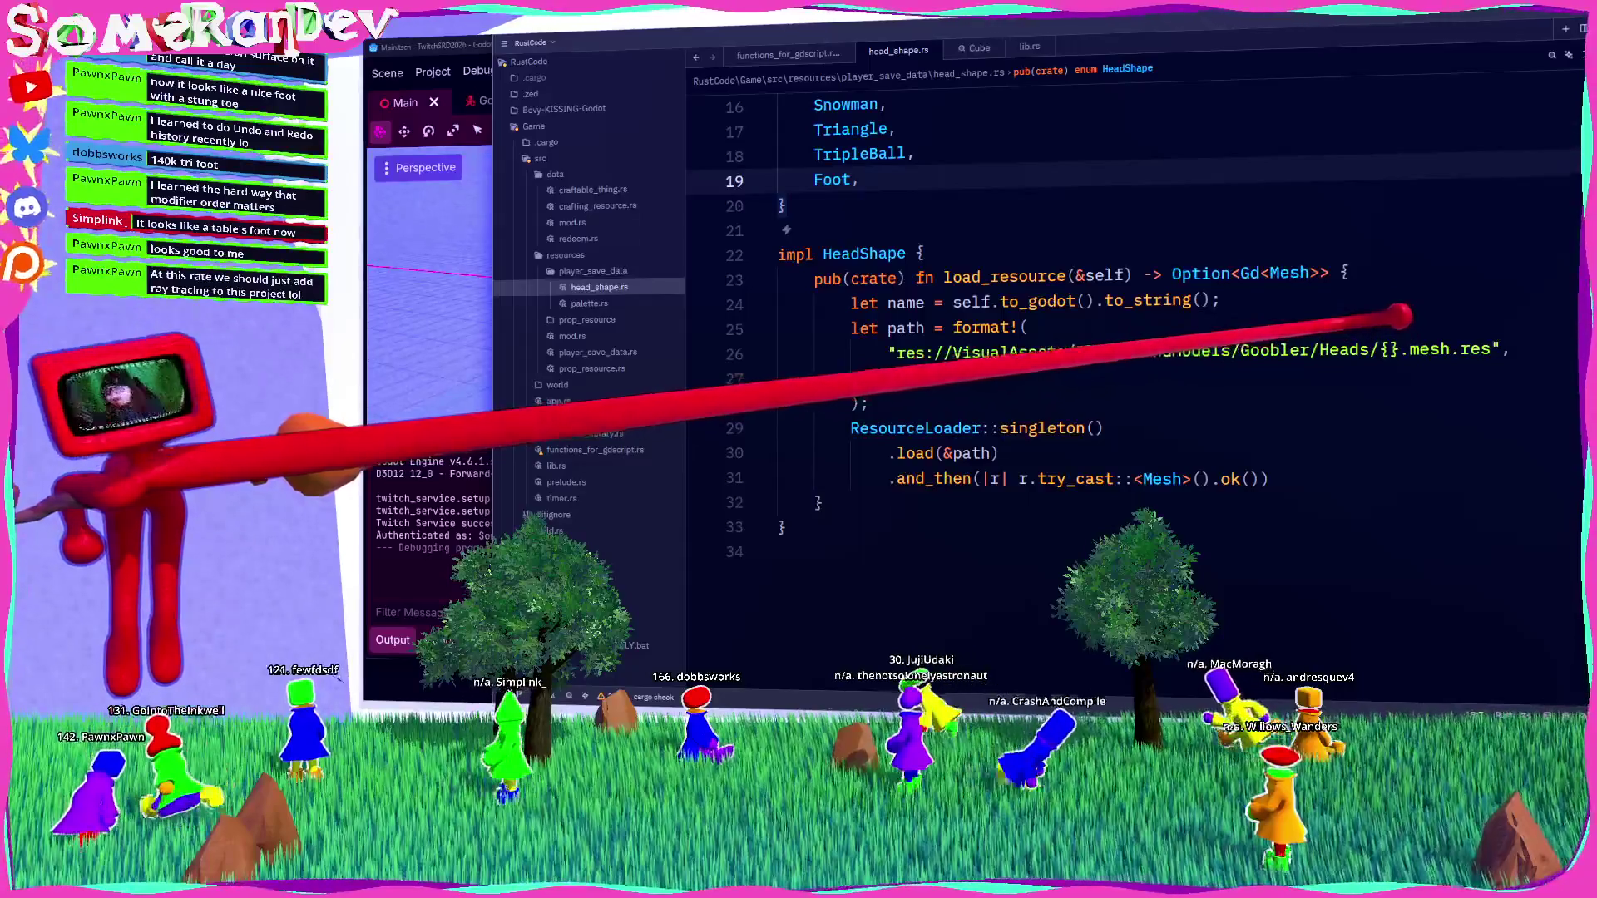
pyautogui.moveTo(1382, 350); pyautogui.dragTo(1472, 351)
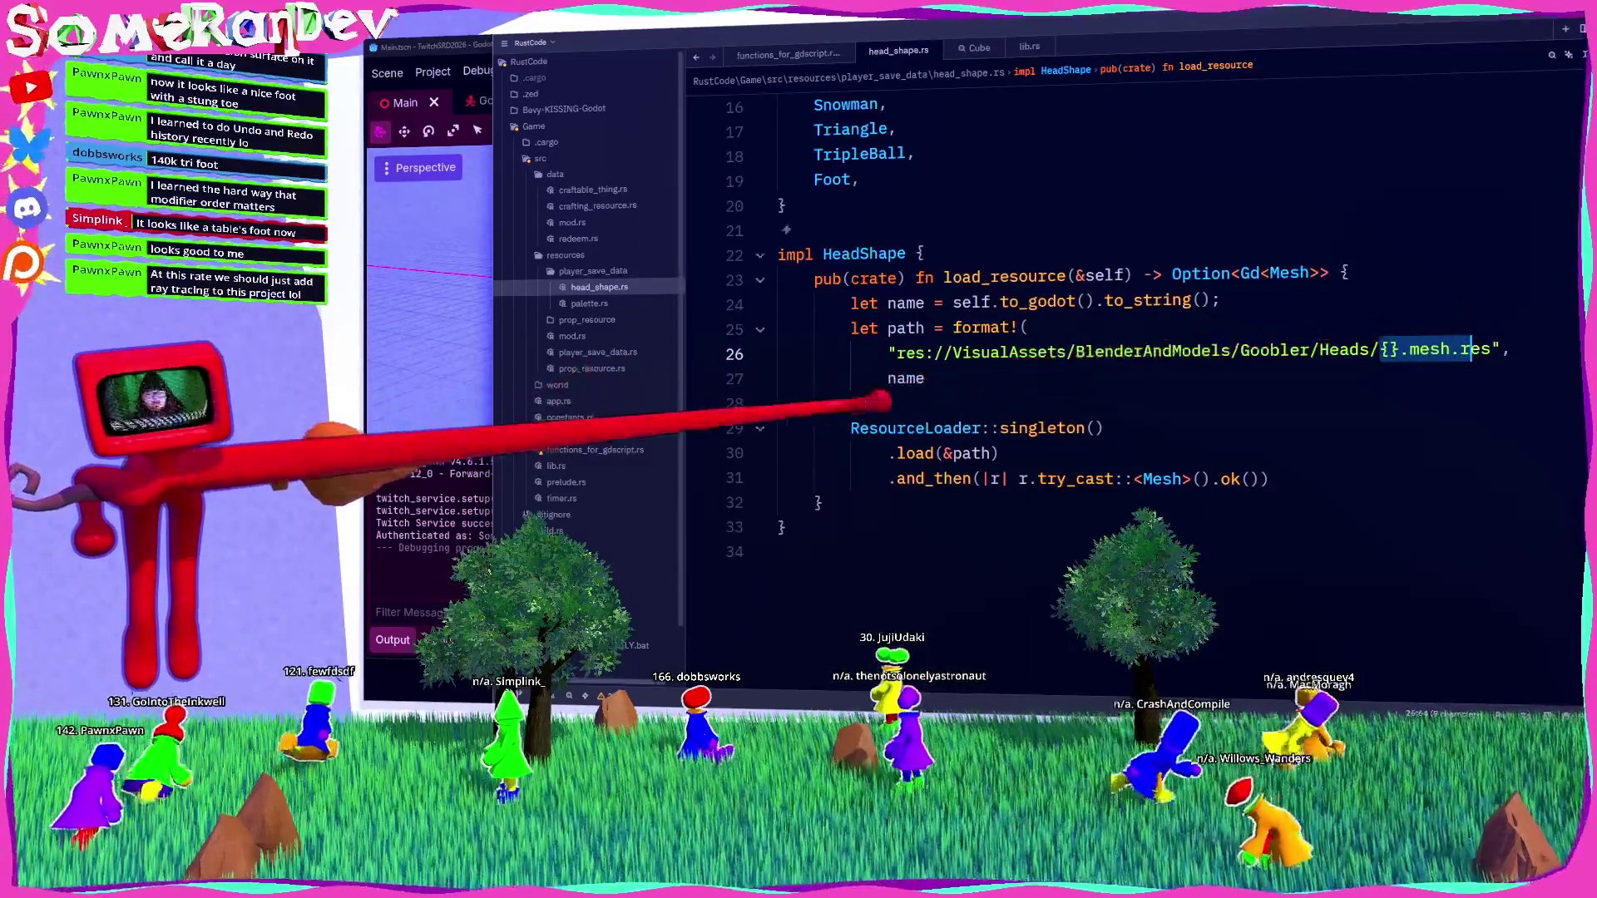
pyautogui.hotkey('alt', 'Tab')
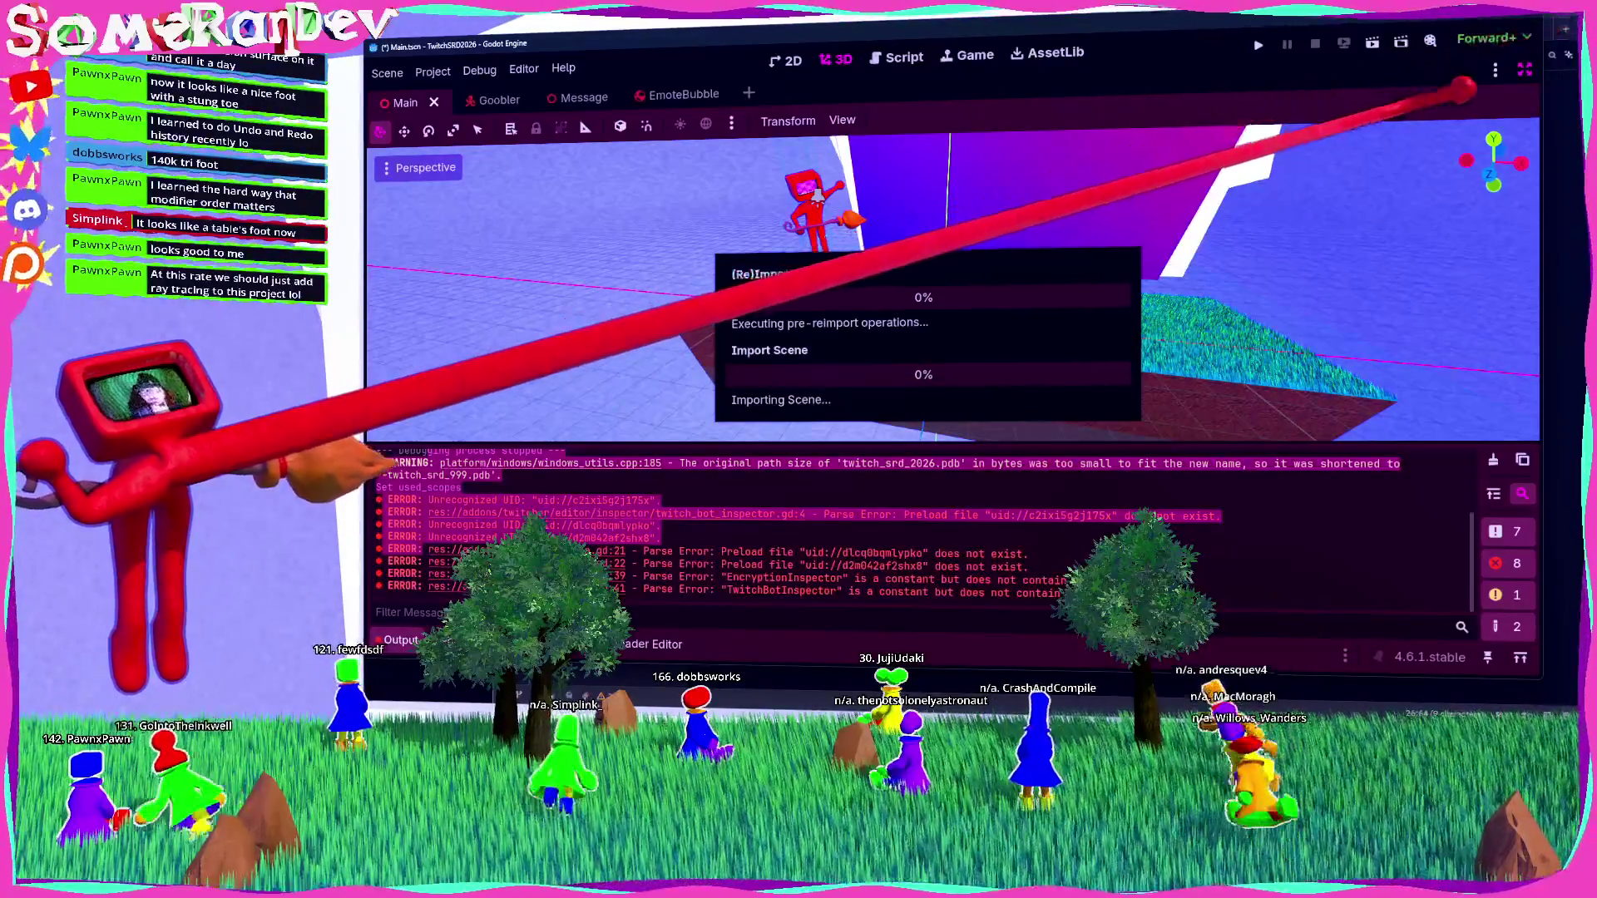
# Rebuild the Rust game library with cargo build, restore Godot's docks and clear old errors.
pyautogui.hotkey('alt', 'Tab')
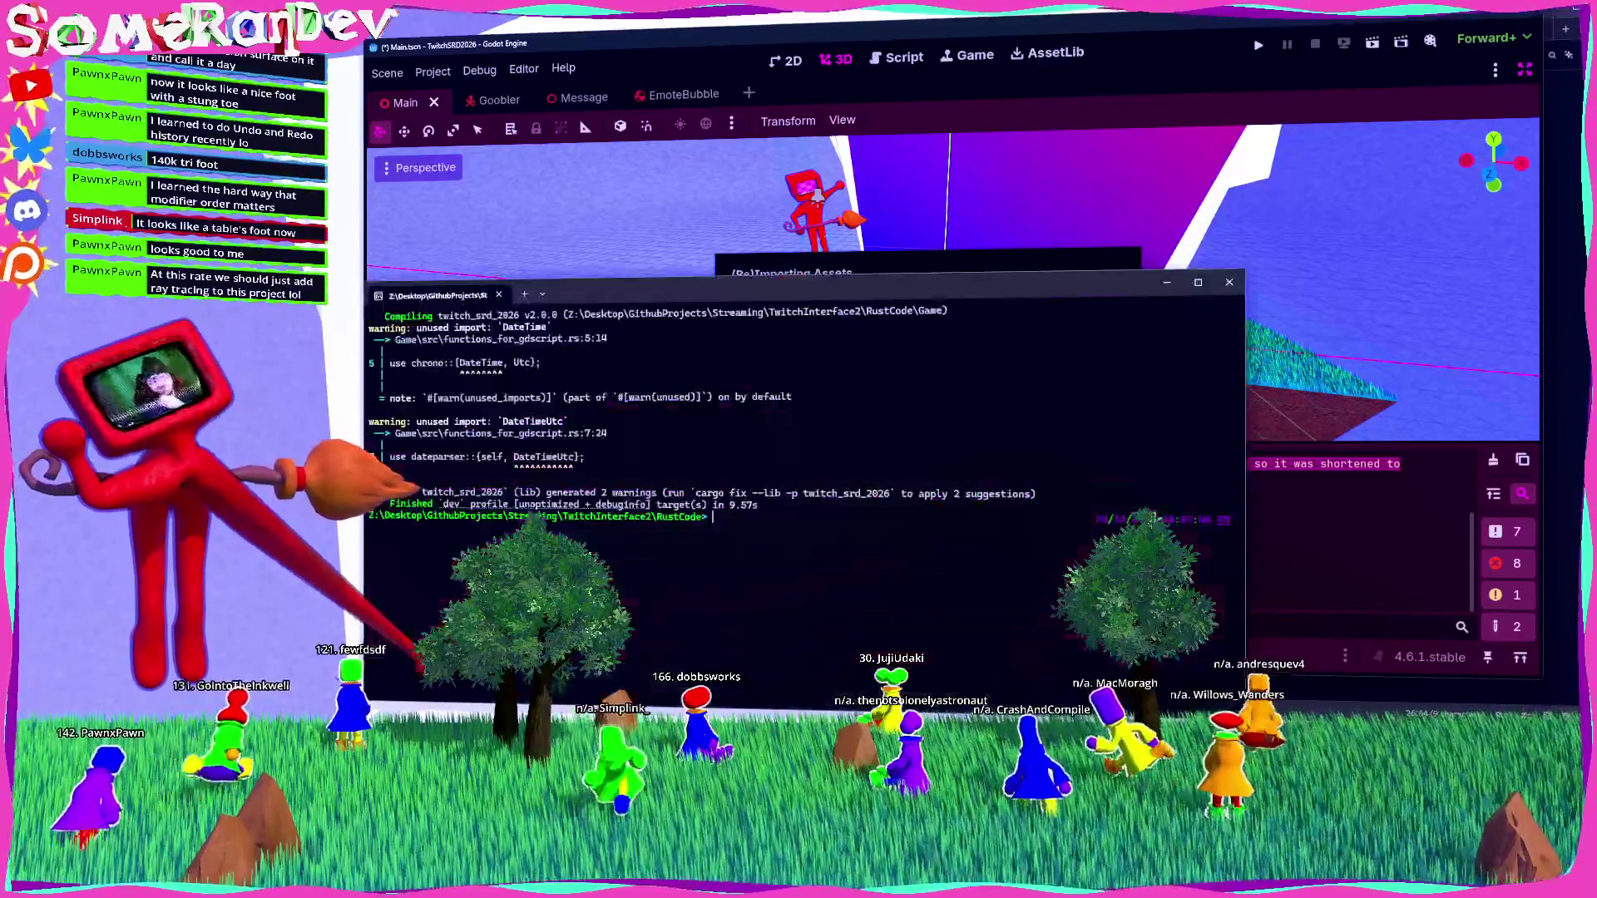
pyautogui.press('Up')
pyautogui.press('Return')
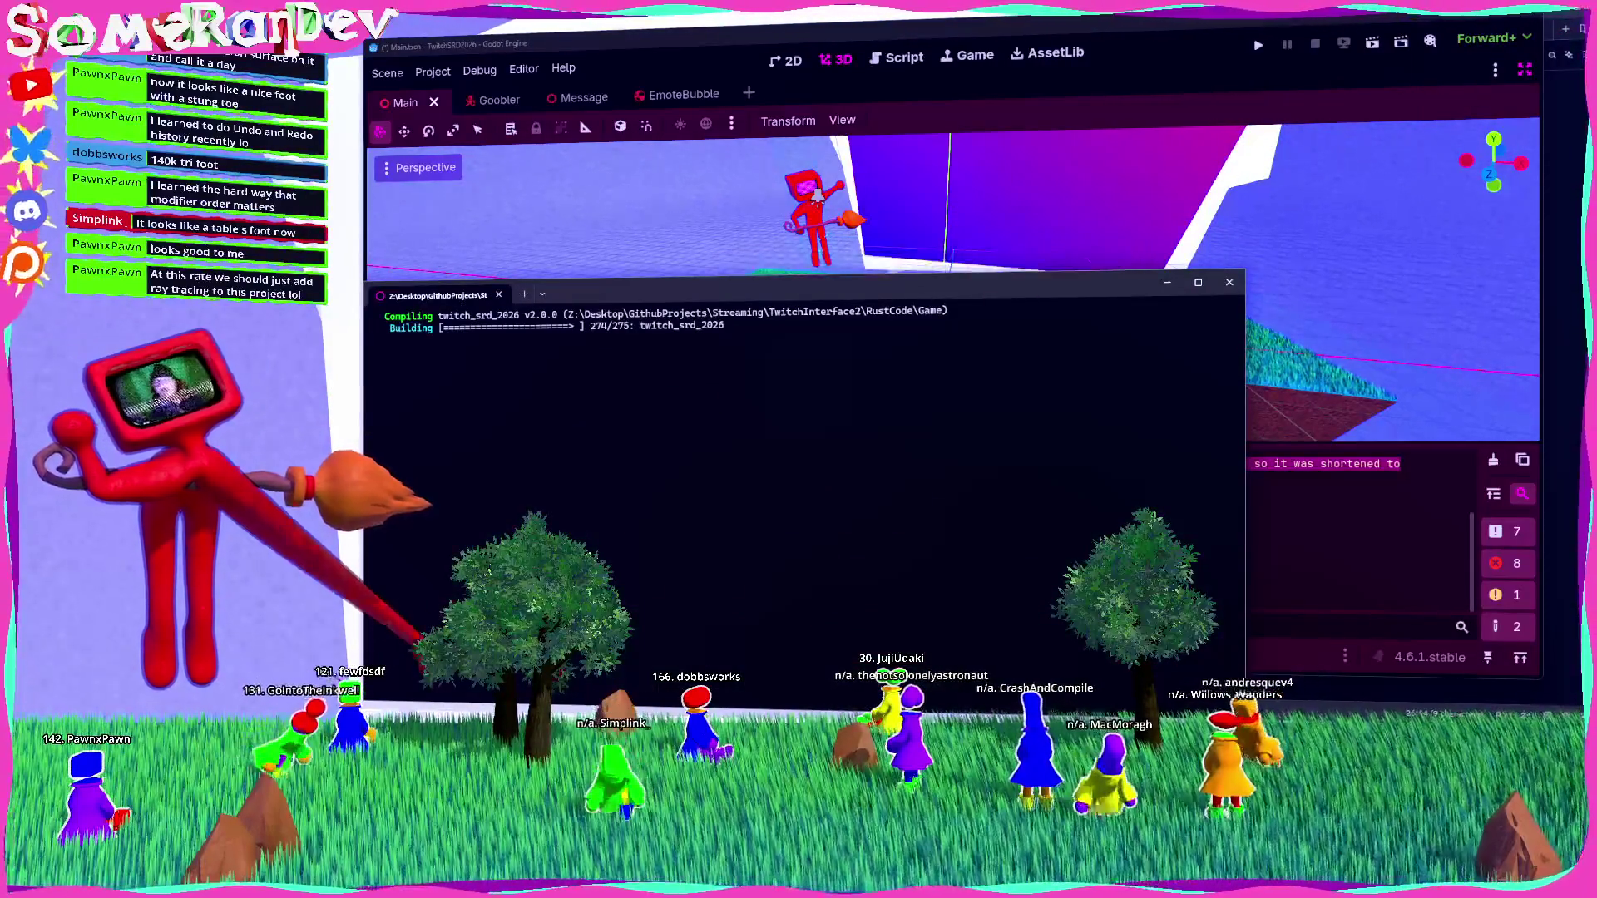
pyautogui.hotkey('alt', 'Tab')
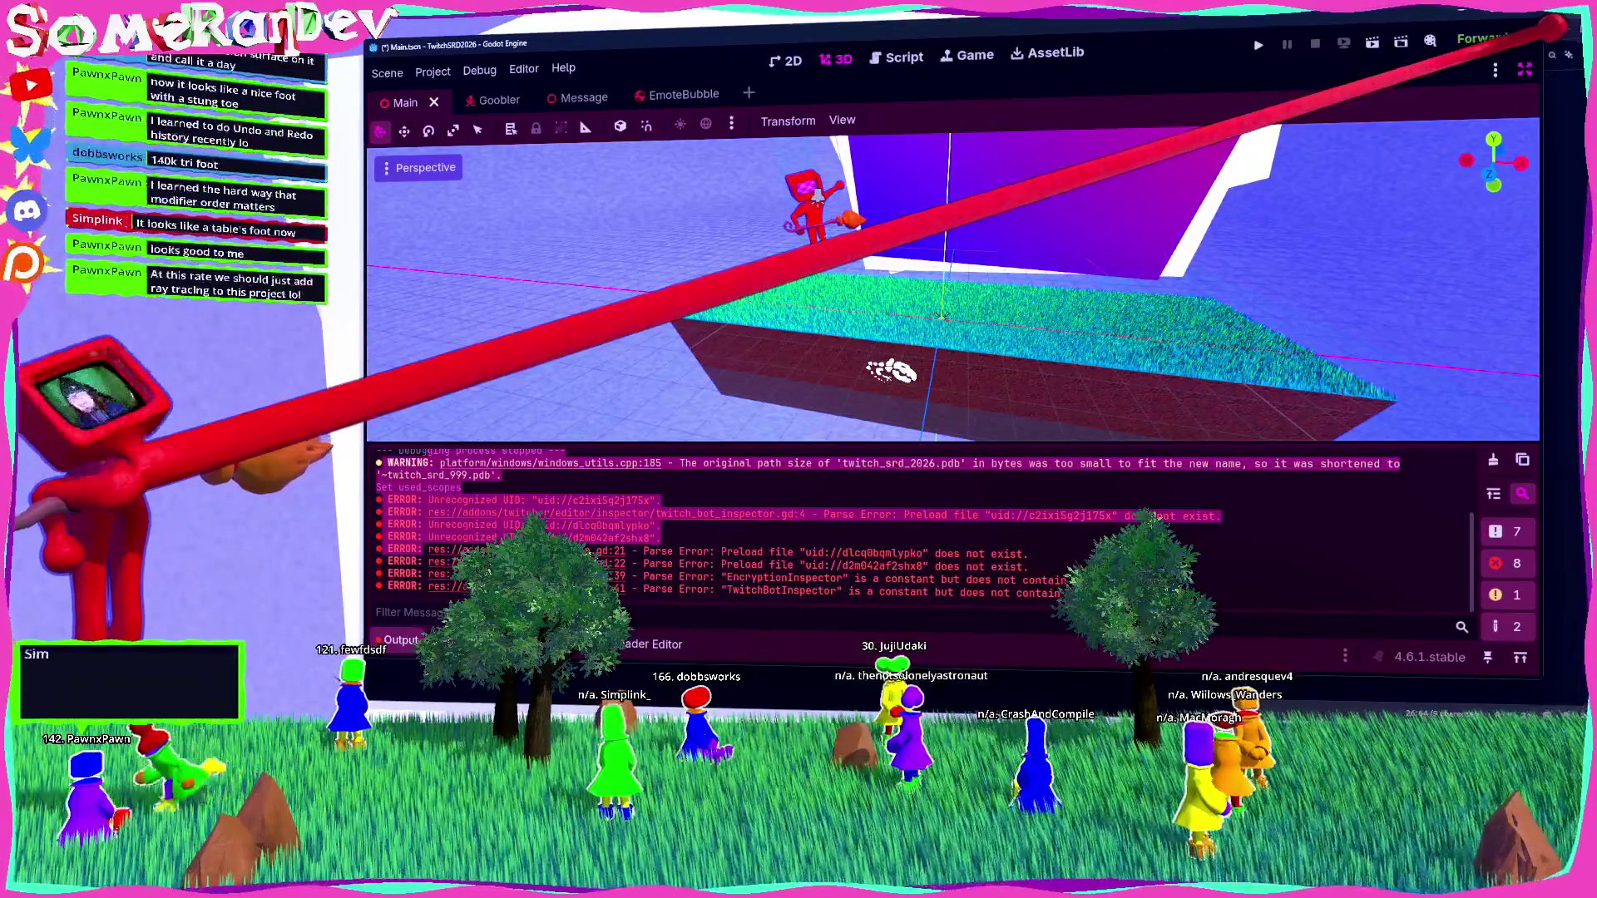
pyautogui.hotkey('ctrl', 'shift', 'F11')
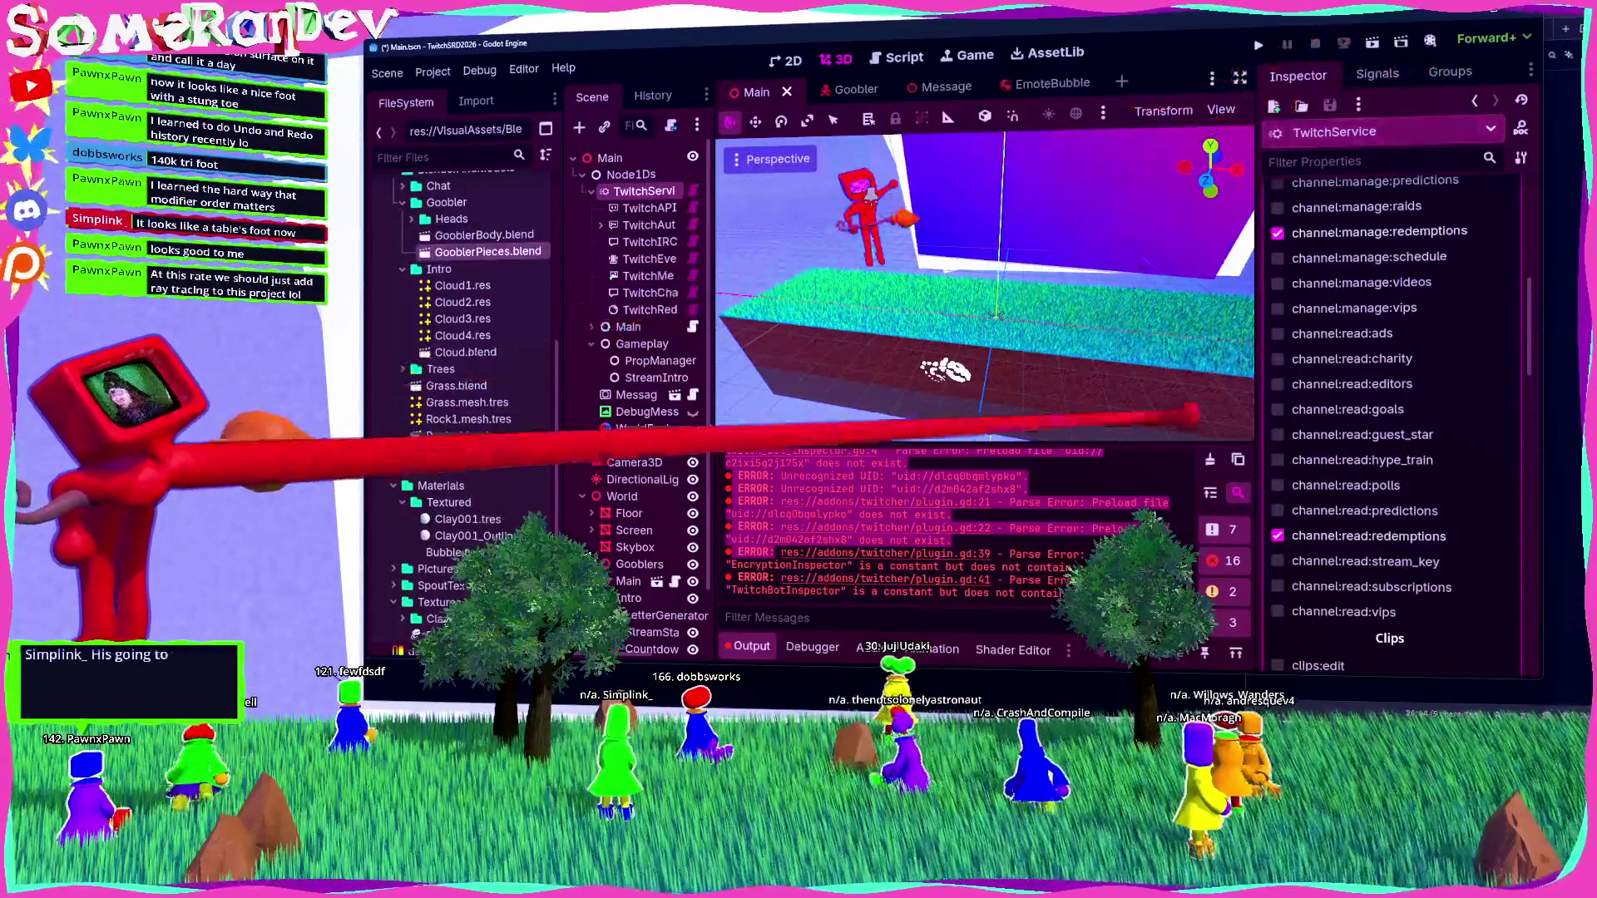
pyautogui.click(1210, 460)
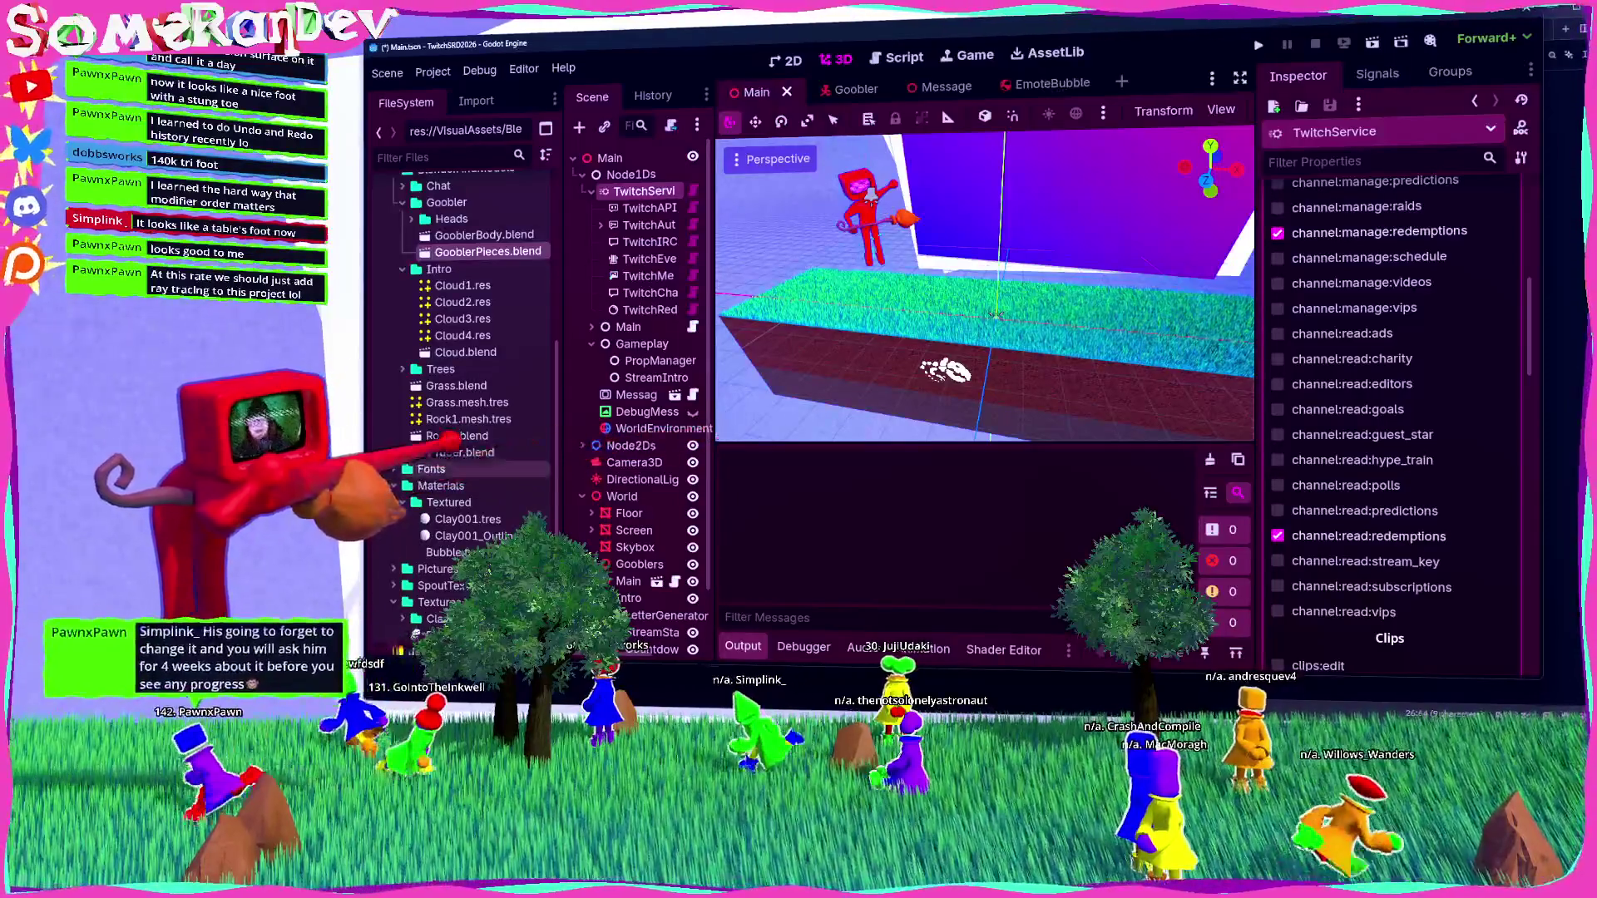
# Check GooblerPieces.blend's import settings for the GooblerPieces_Sphere mesh's save-to-file option.
pyautogui.scroll(-2, 465, 375)
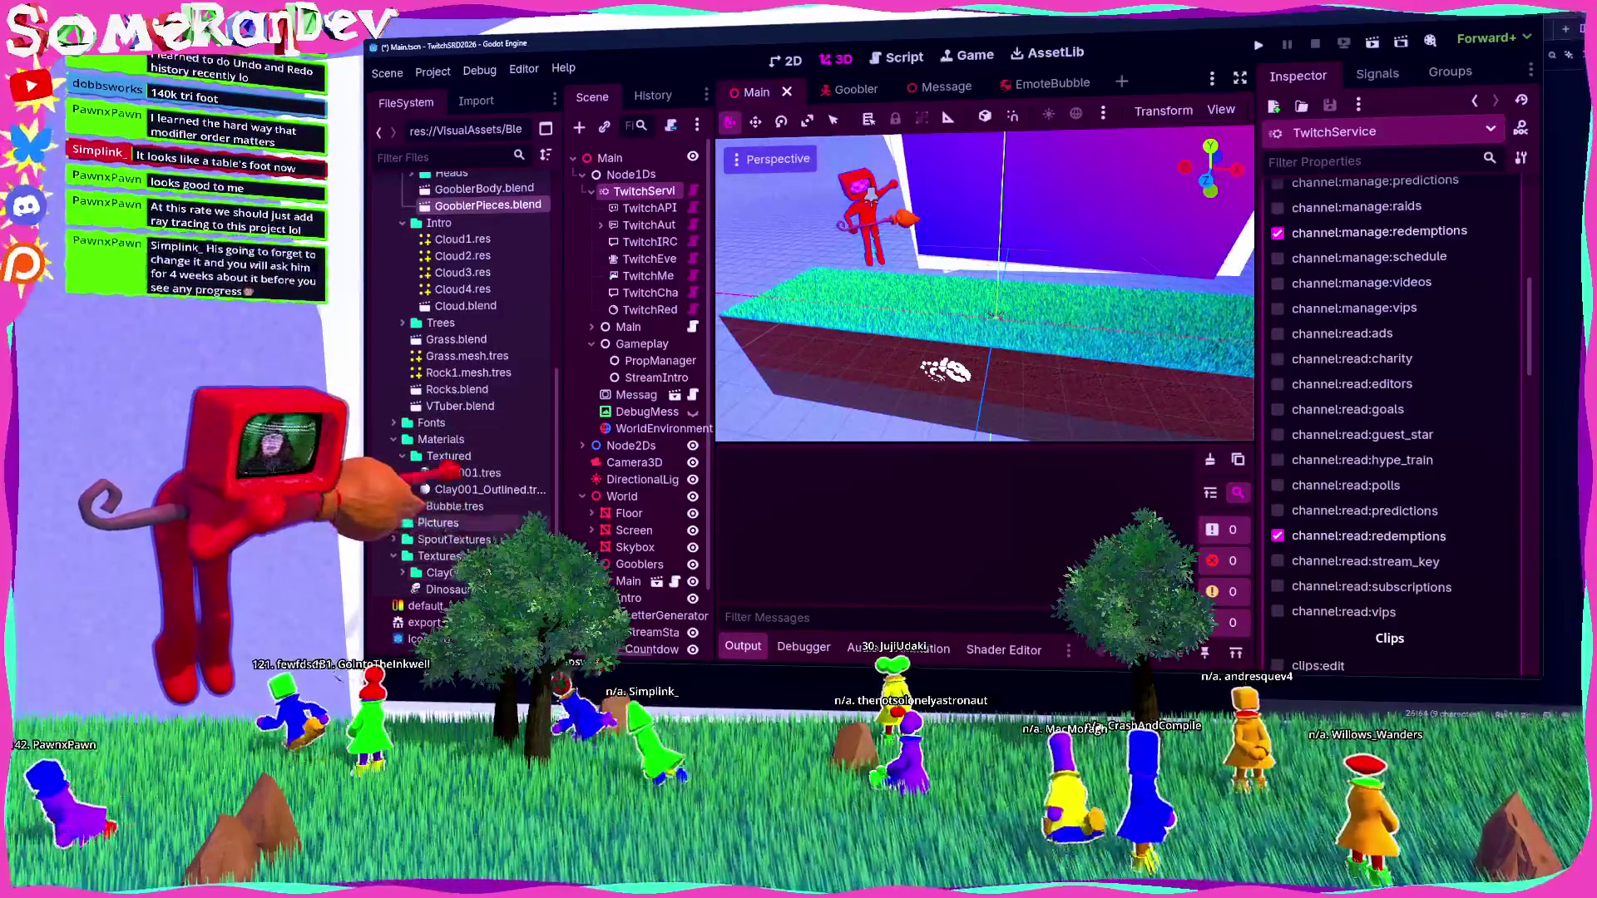
pyautogui.scroll(6, 466, 374)
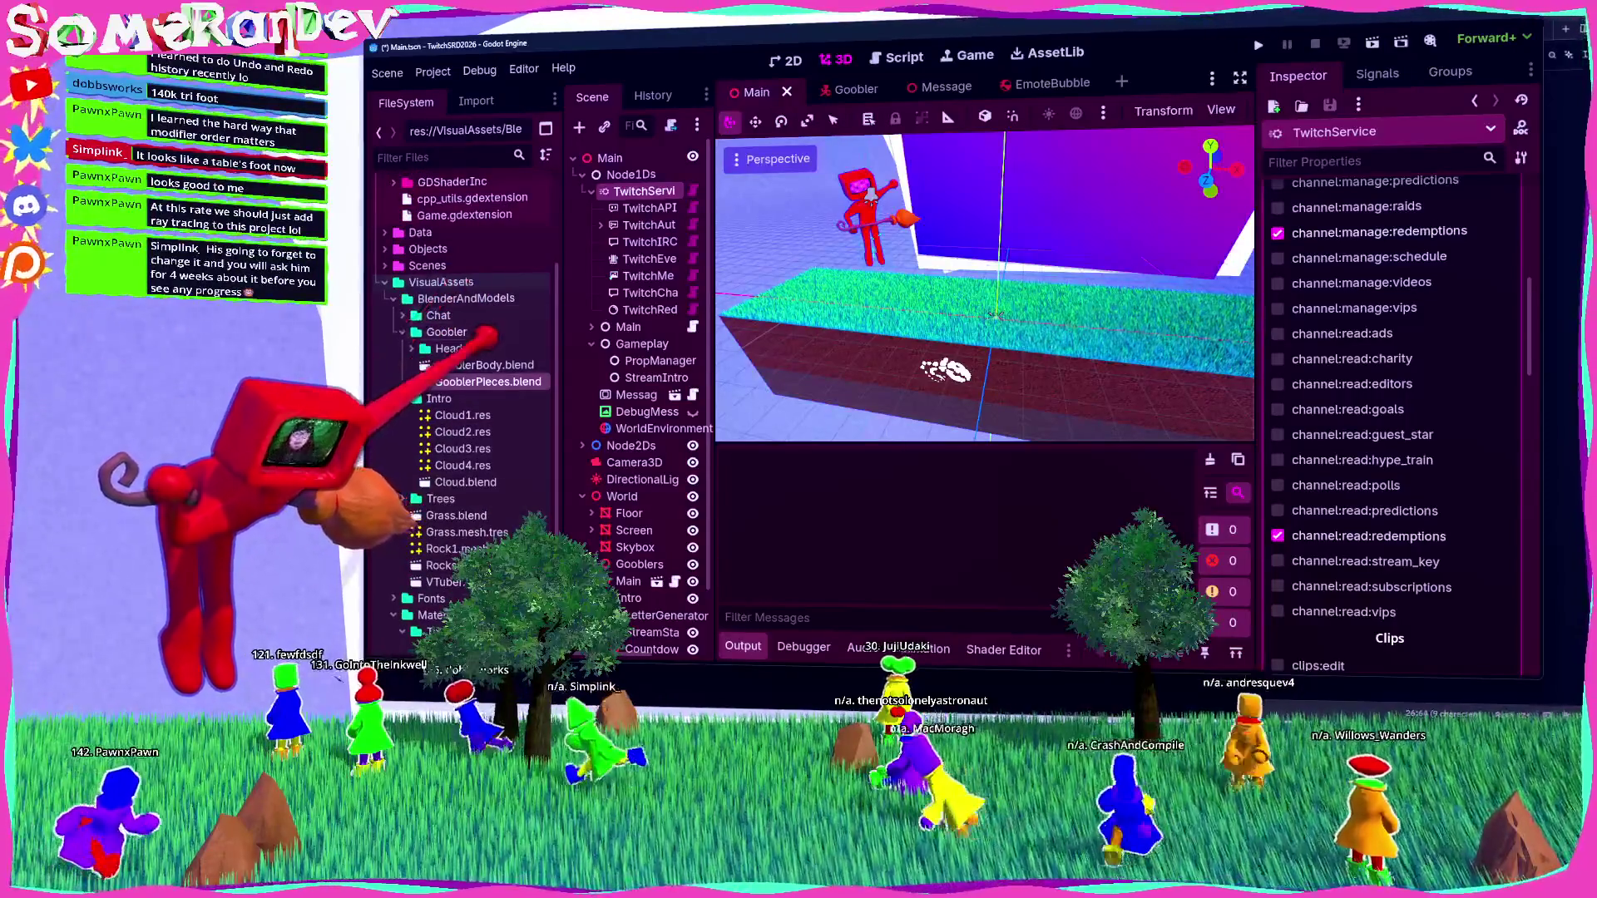
pyautogui.doubleClick(488, 381)
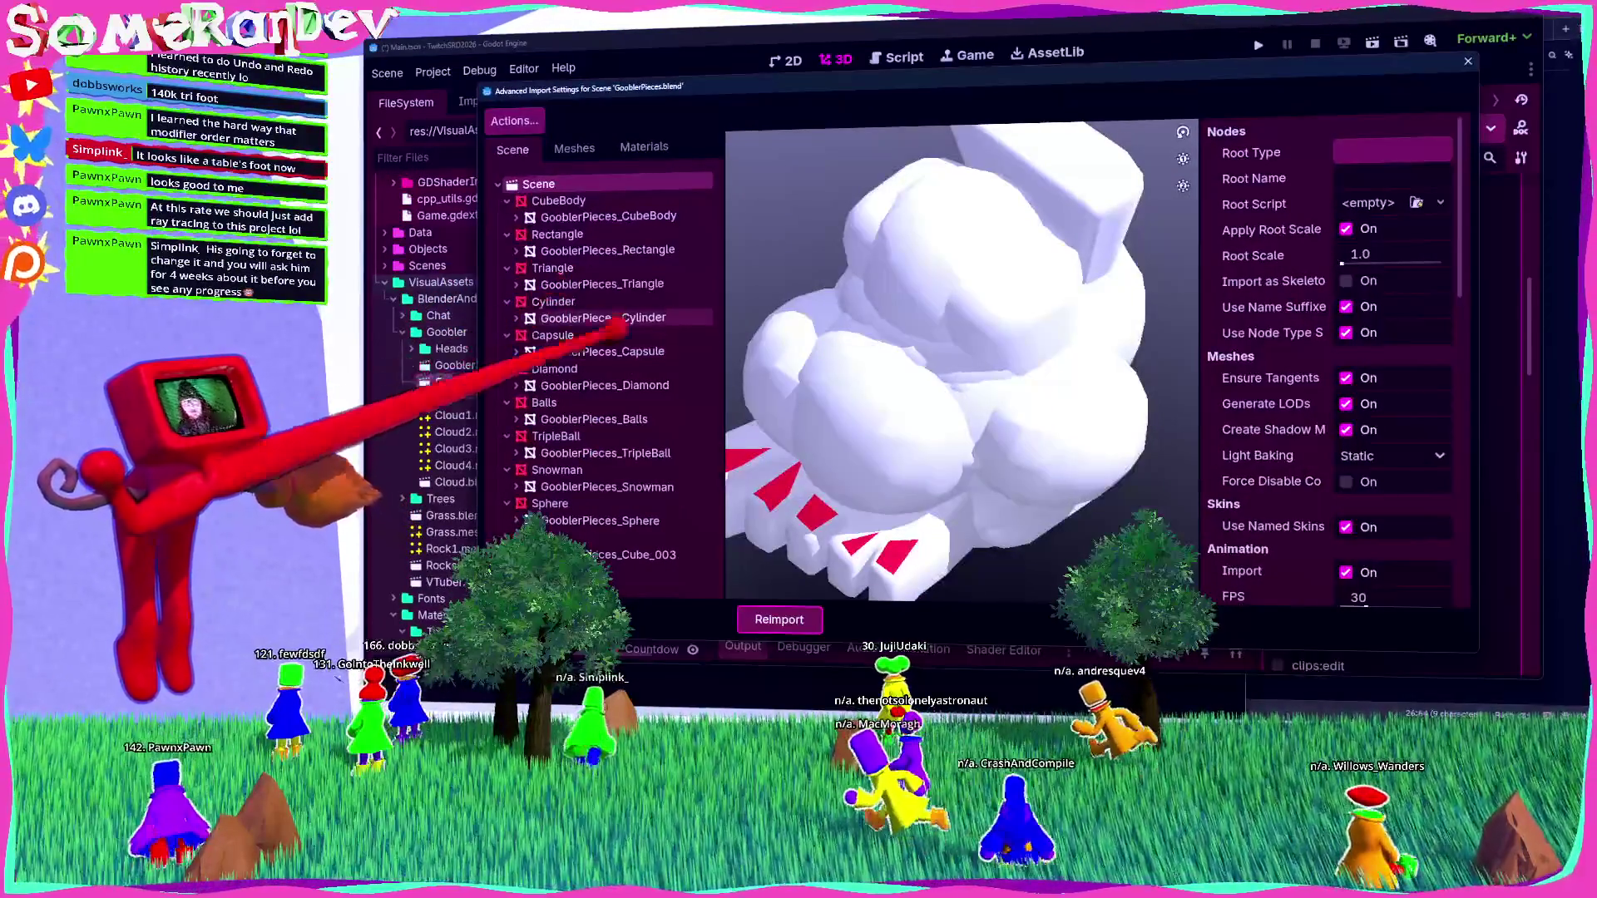
pyautogui.click(616, 521)
pyautogui.click(1350, 150)
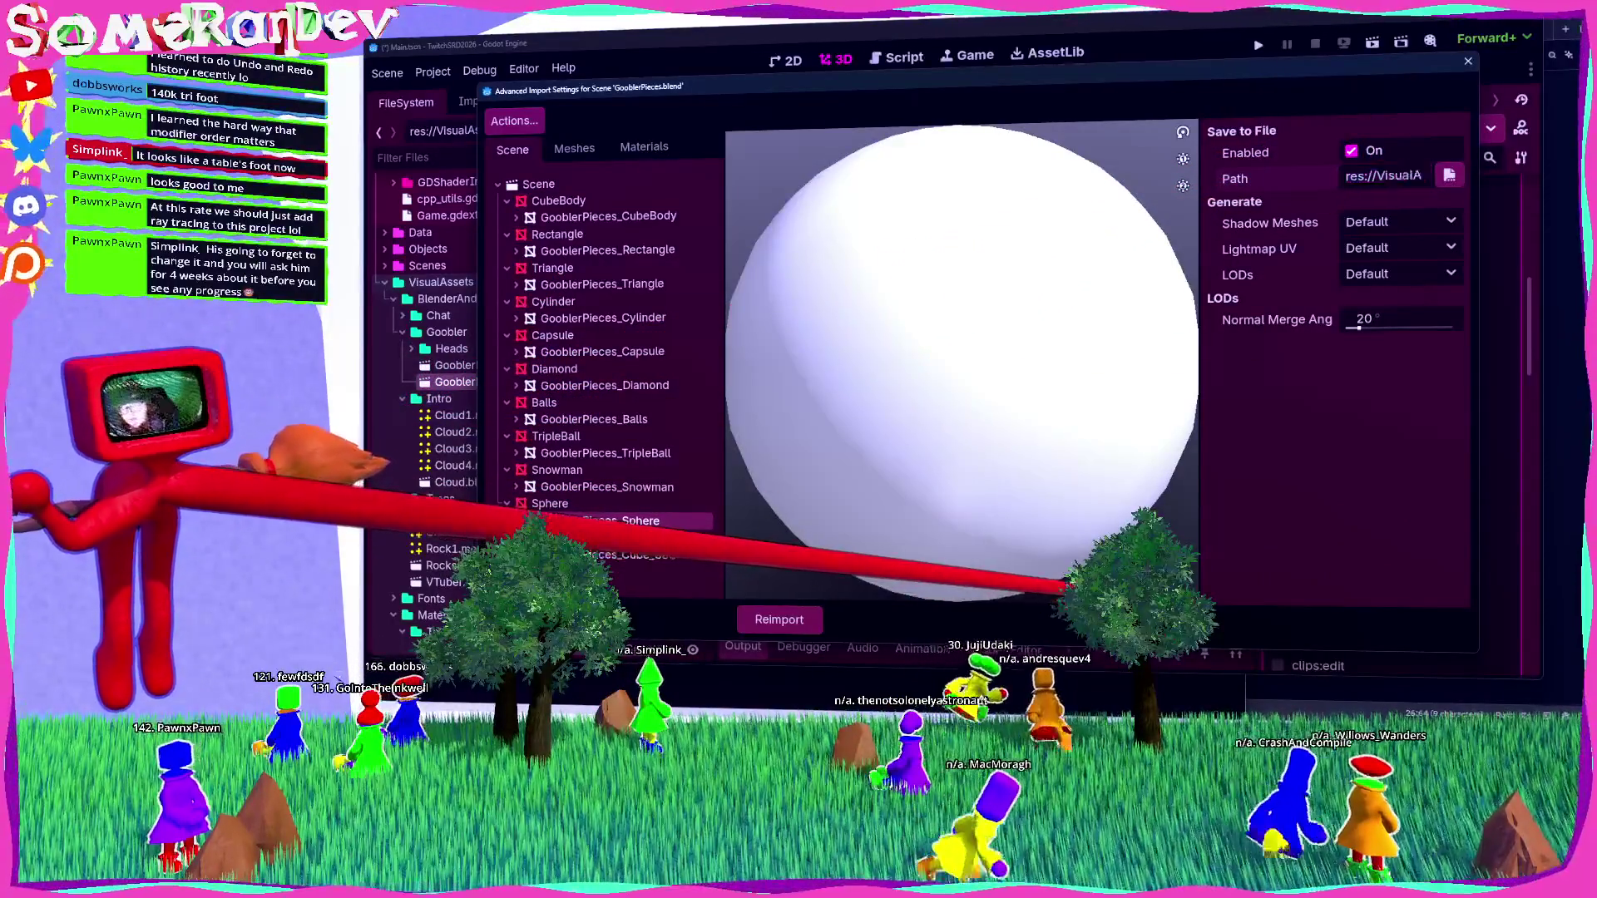
pyautogui.click(779, 620)
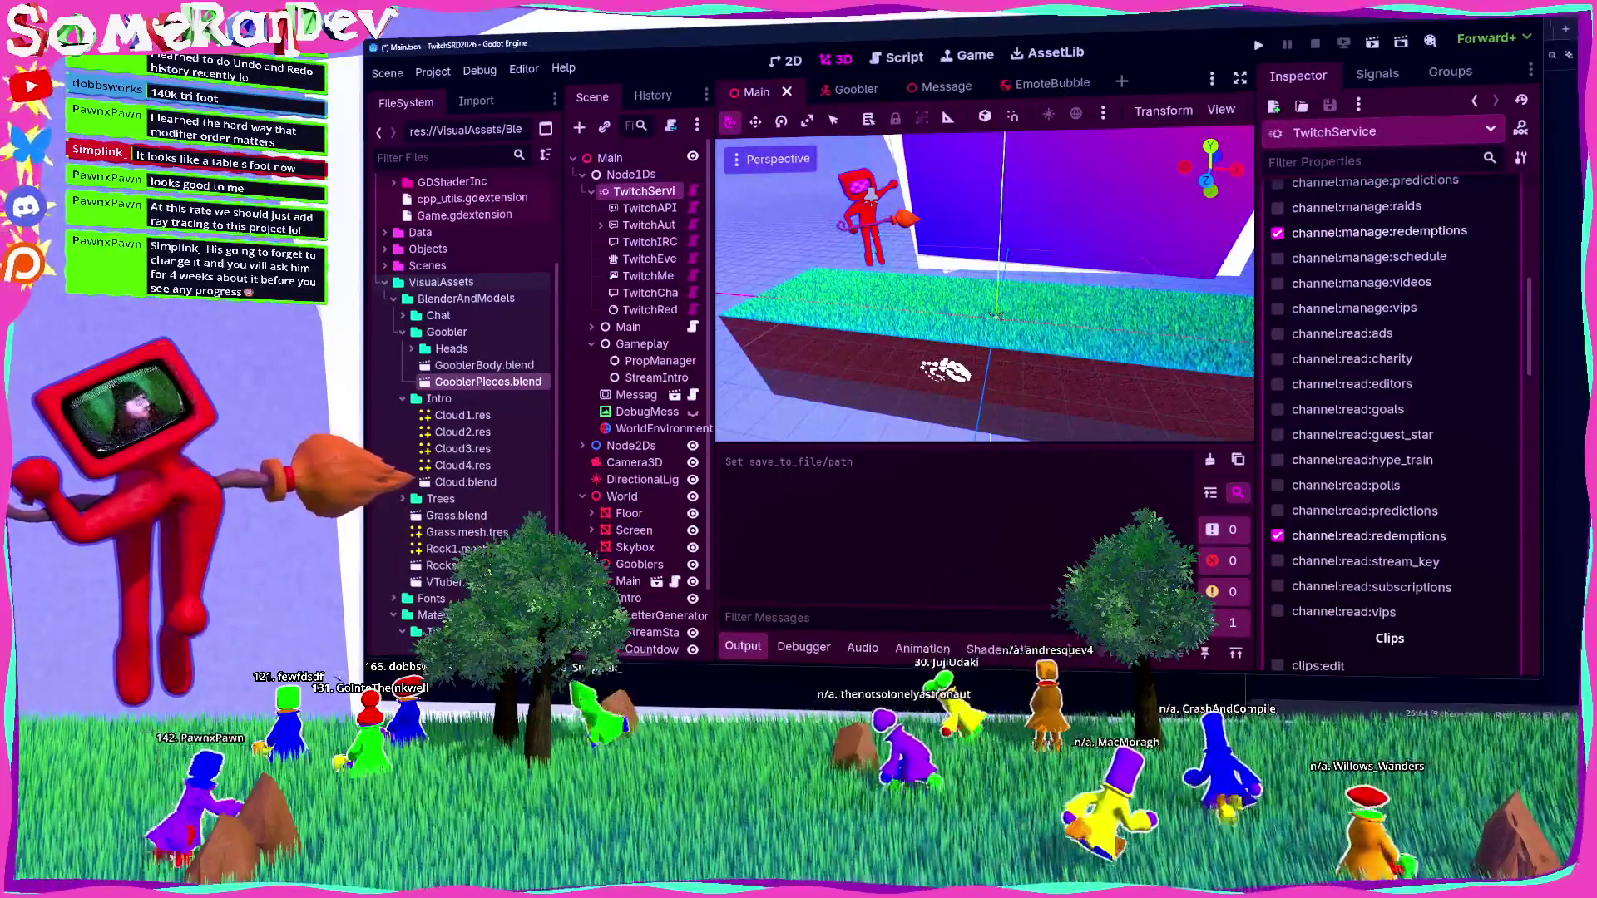
pyautogui.hotkey('alt', 'Tab')
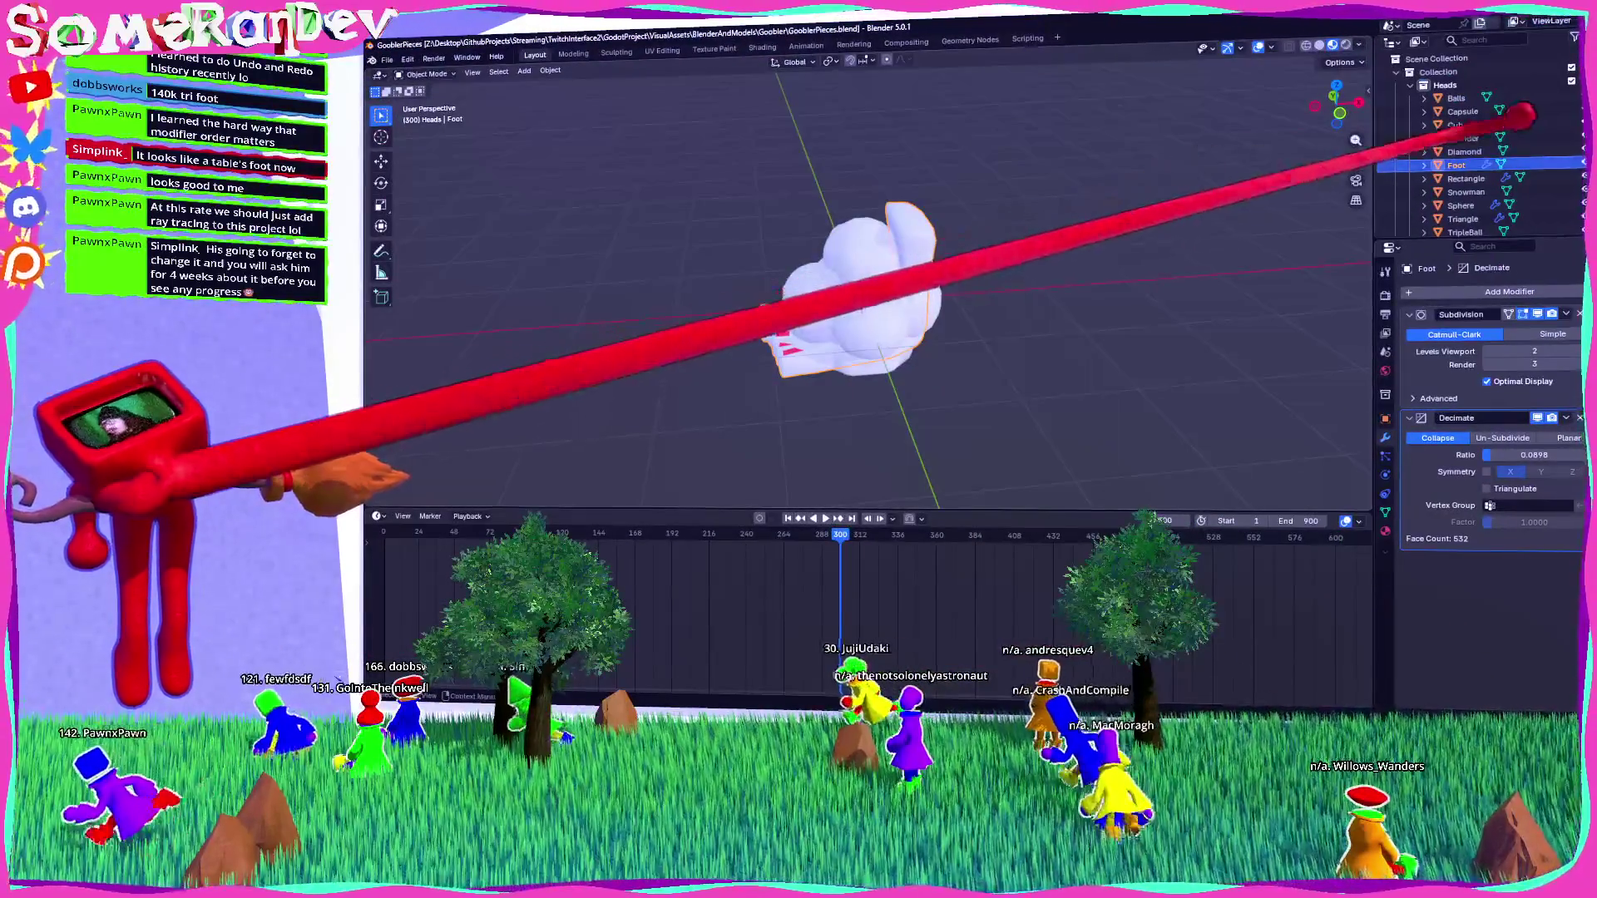
# Expand Foot in the outliner and check its mesh data is named Foot.
pyautogui.click(1423, 165)
pyautogui.scroll(-1, 1488, 125)
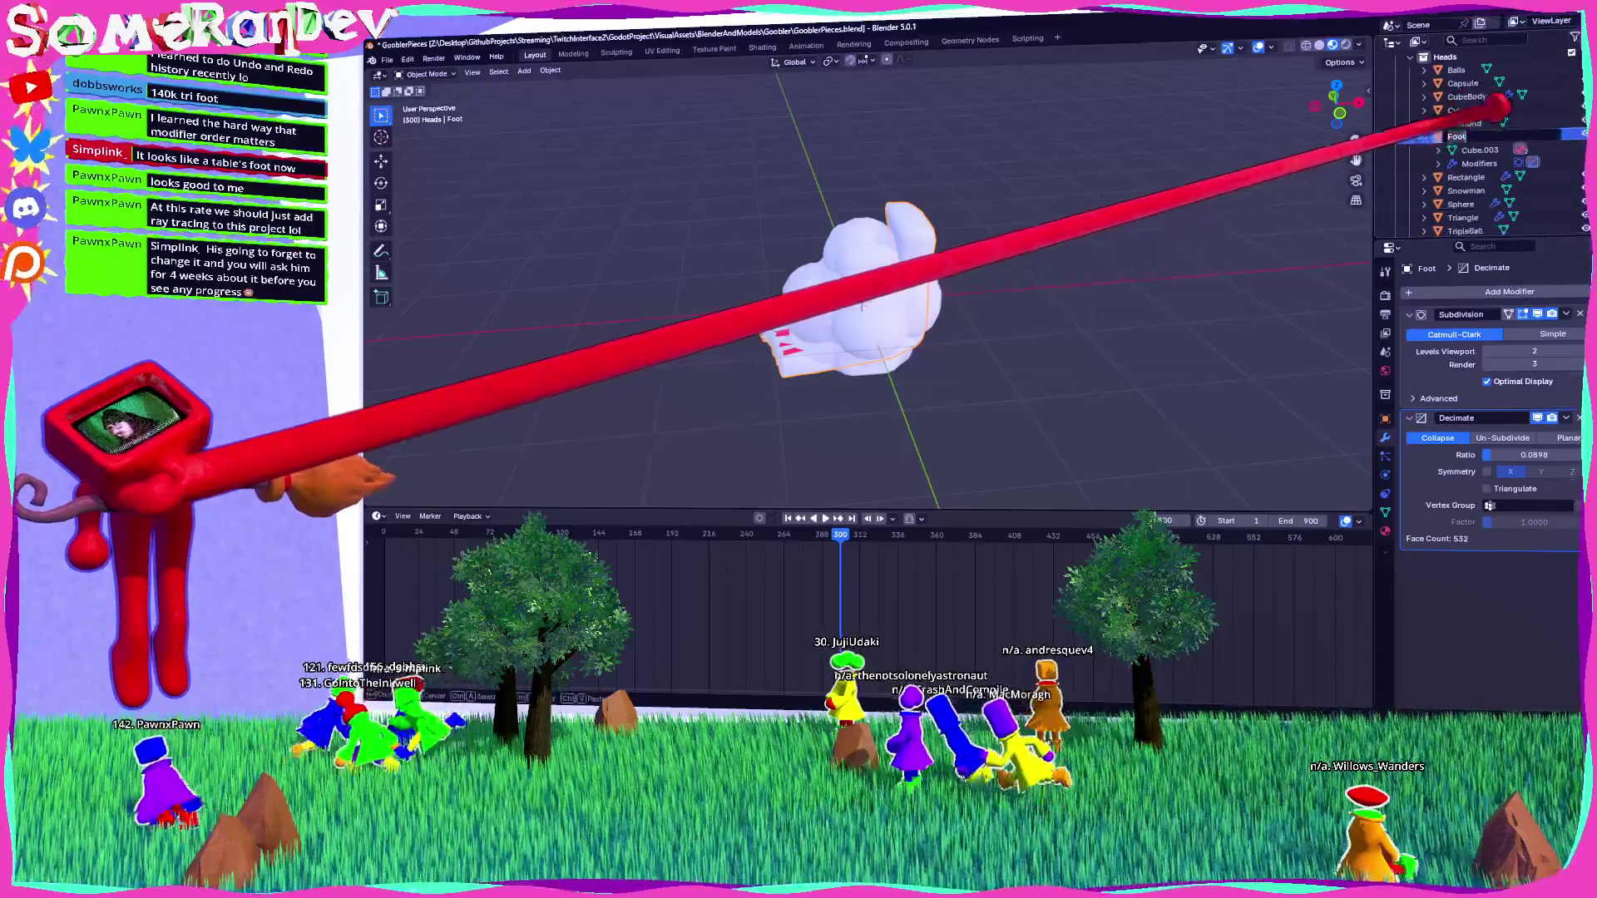
pyautogui.doubleClick(1471, 150)
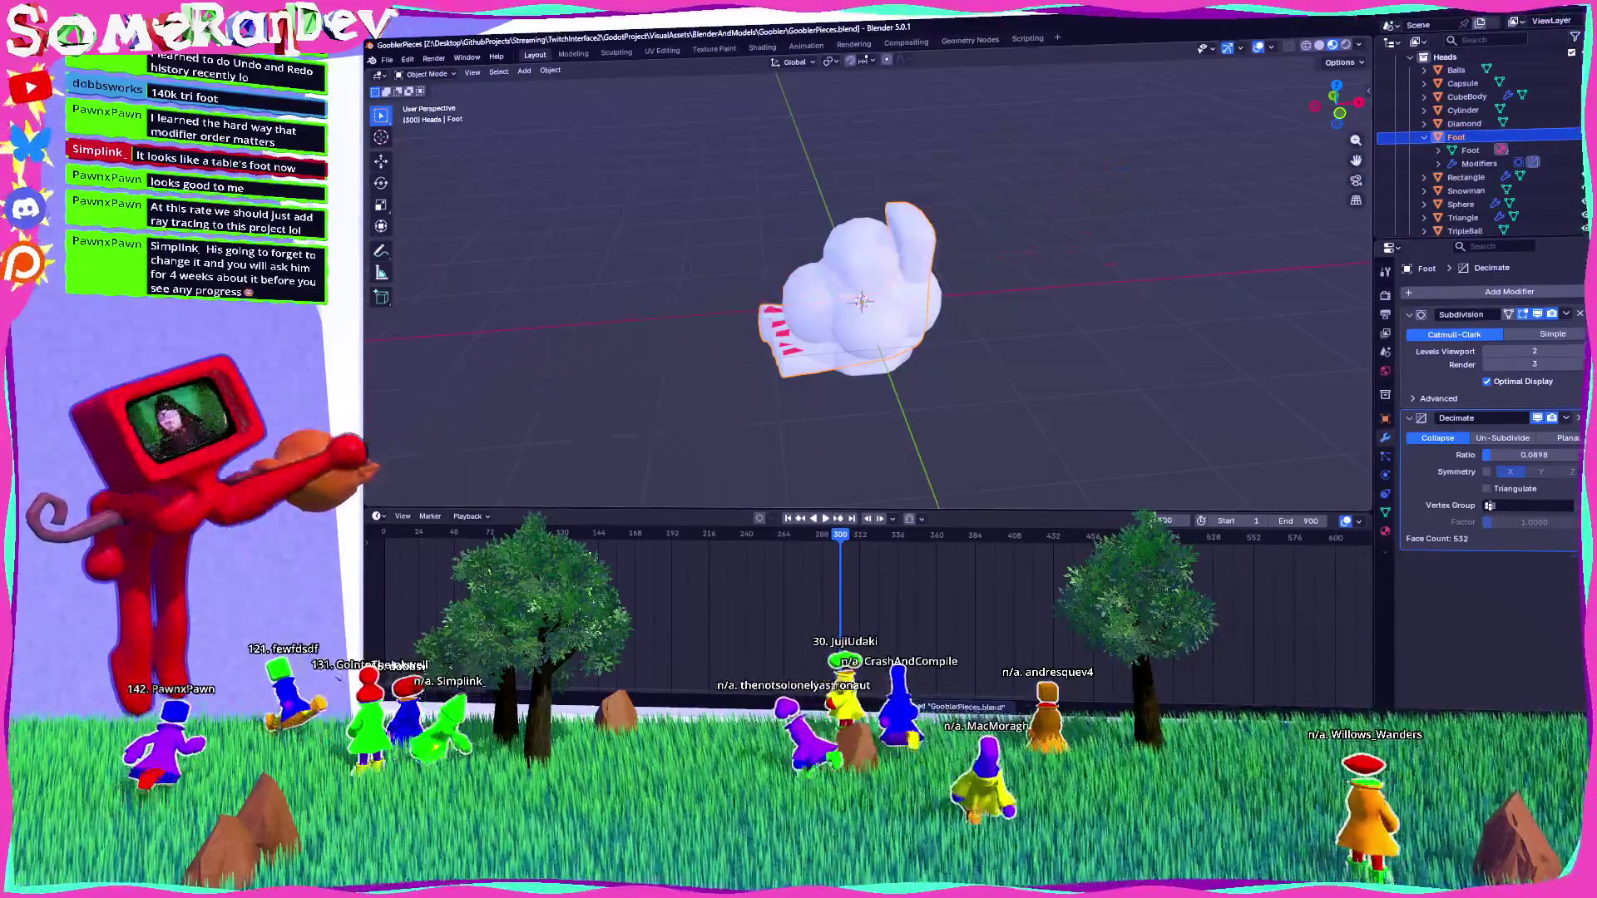
pyautogui.hotkey('alt', 'Tab')
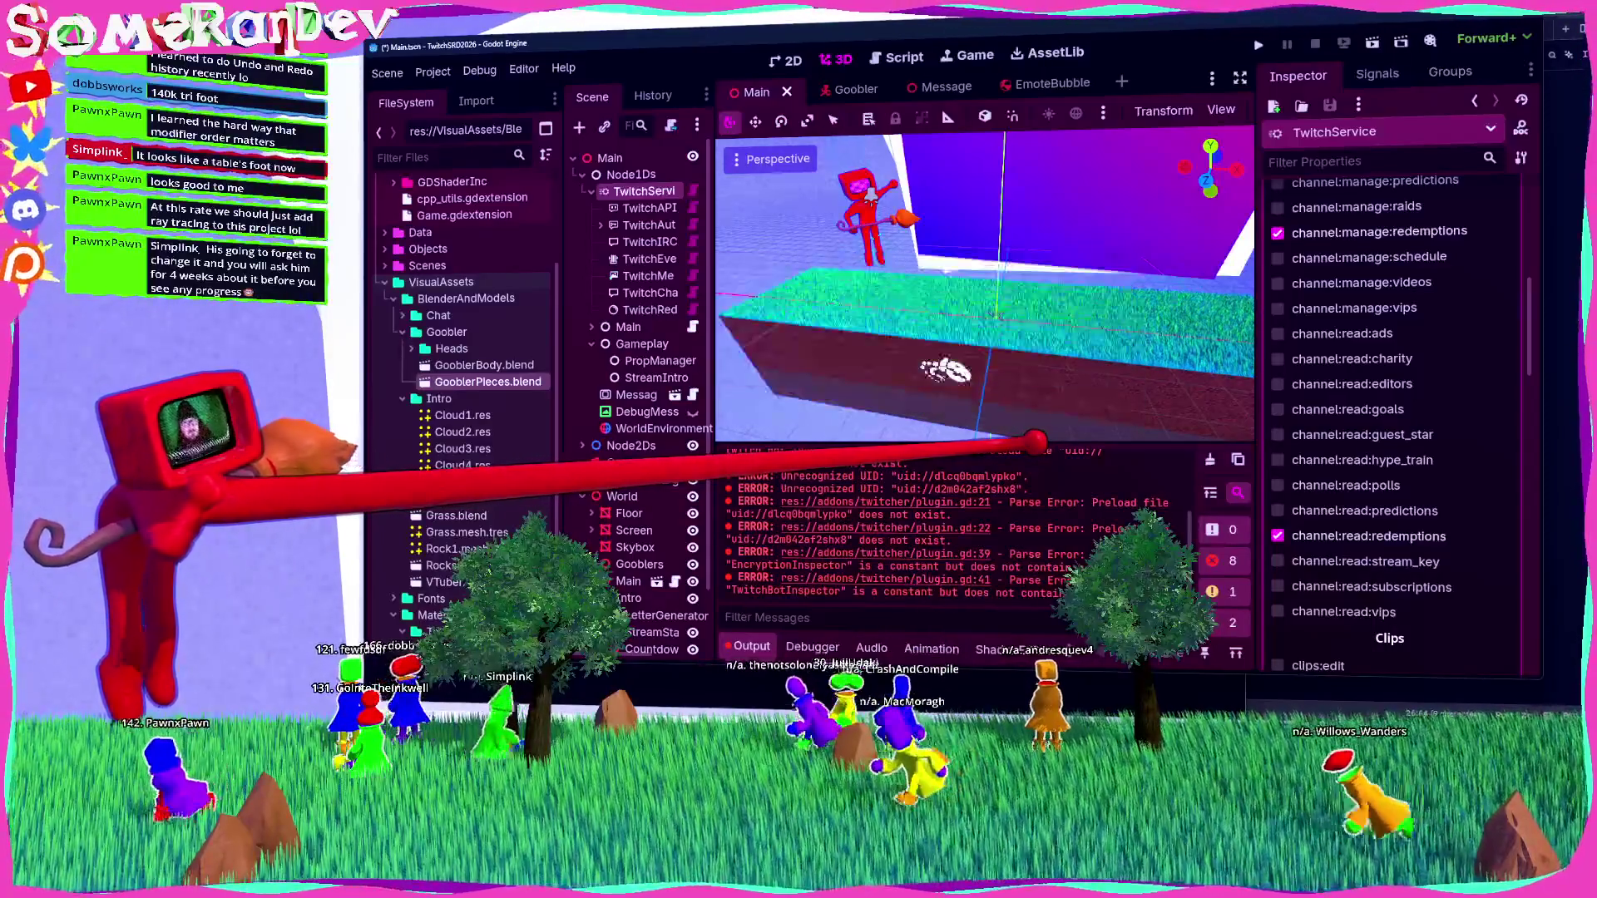
# Enable Save to File for GooblerPieces_Foot with path Heads/Foot.mesh.res, then reimport GooblerPieces.blend.
pyautogui.doubleClick(488, 381)
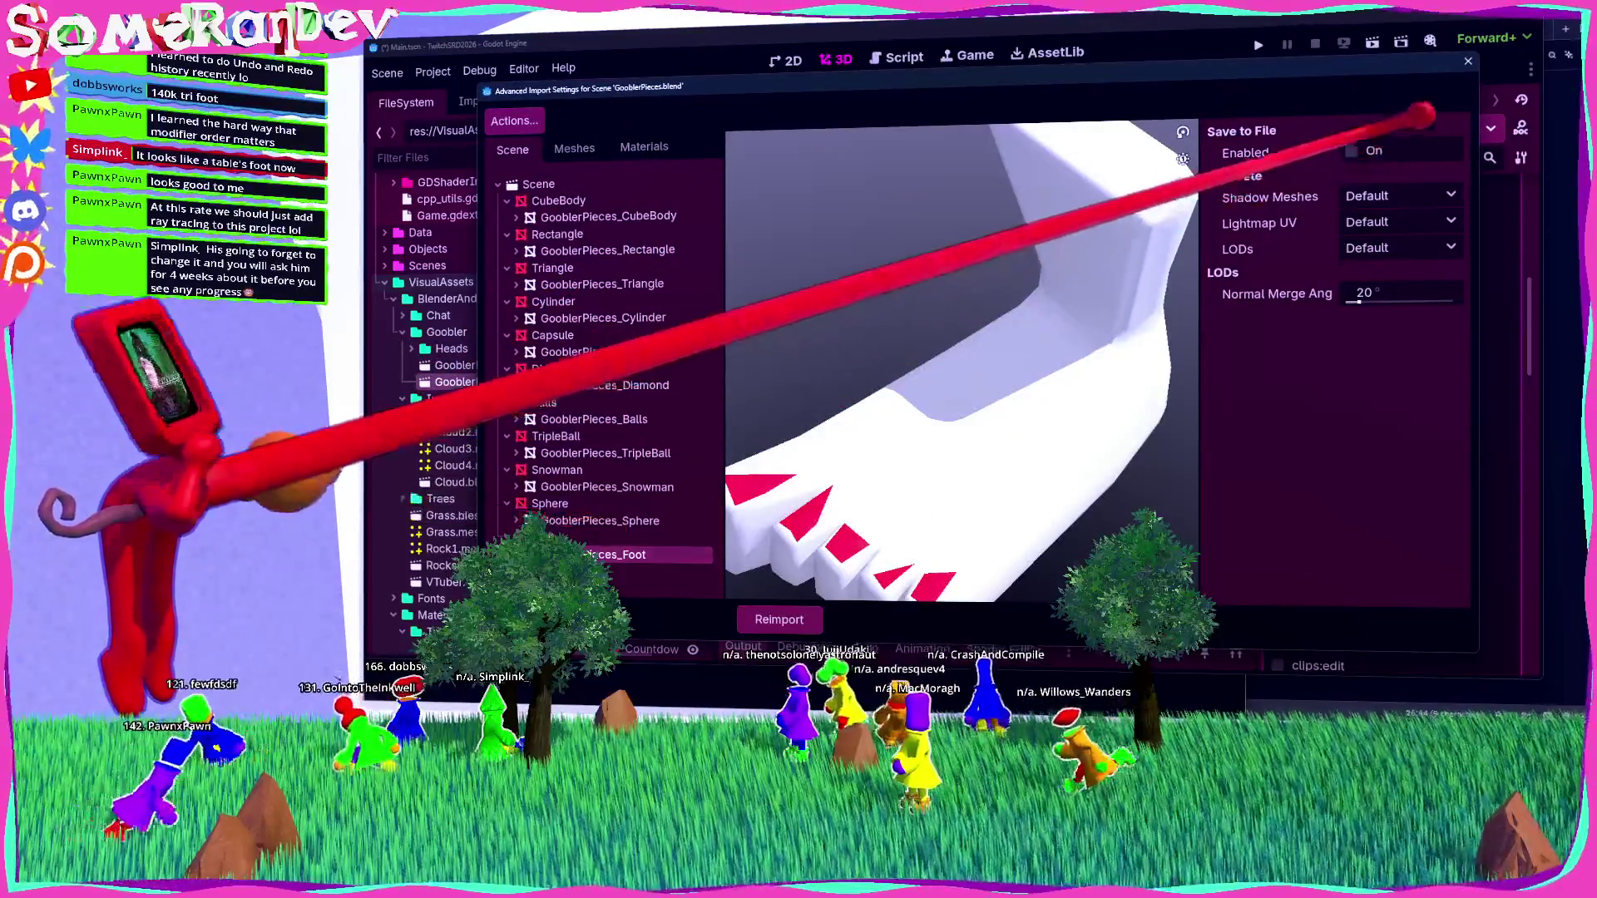
pyautogui.click(611, 520)
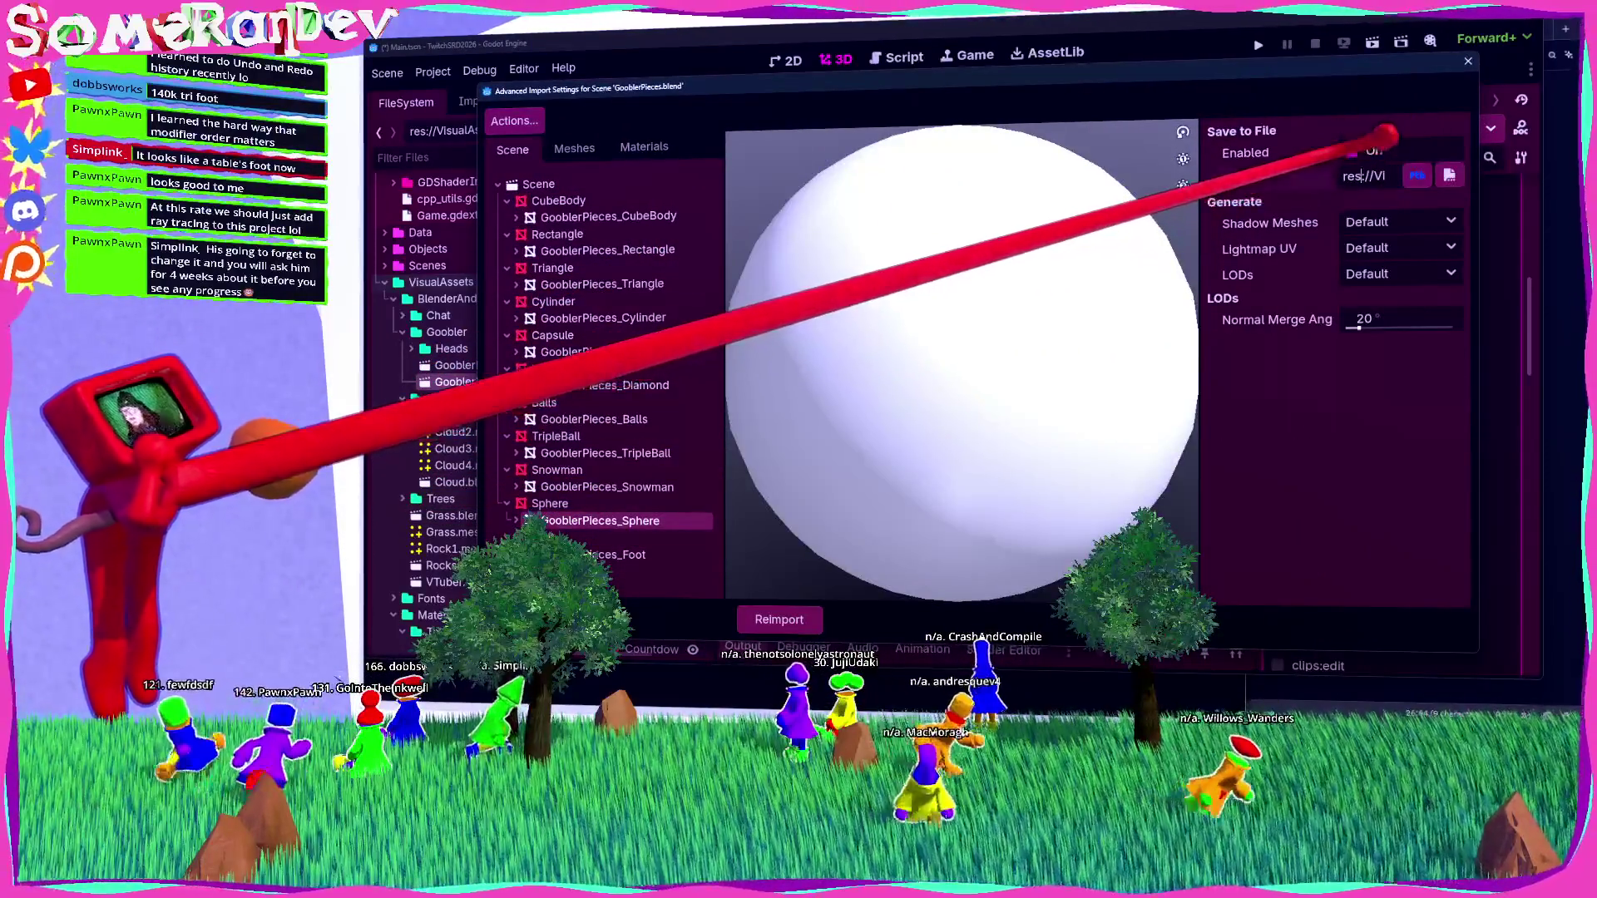
pyautogui.click(615, 554)
pyautogui.click(1354, 150)
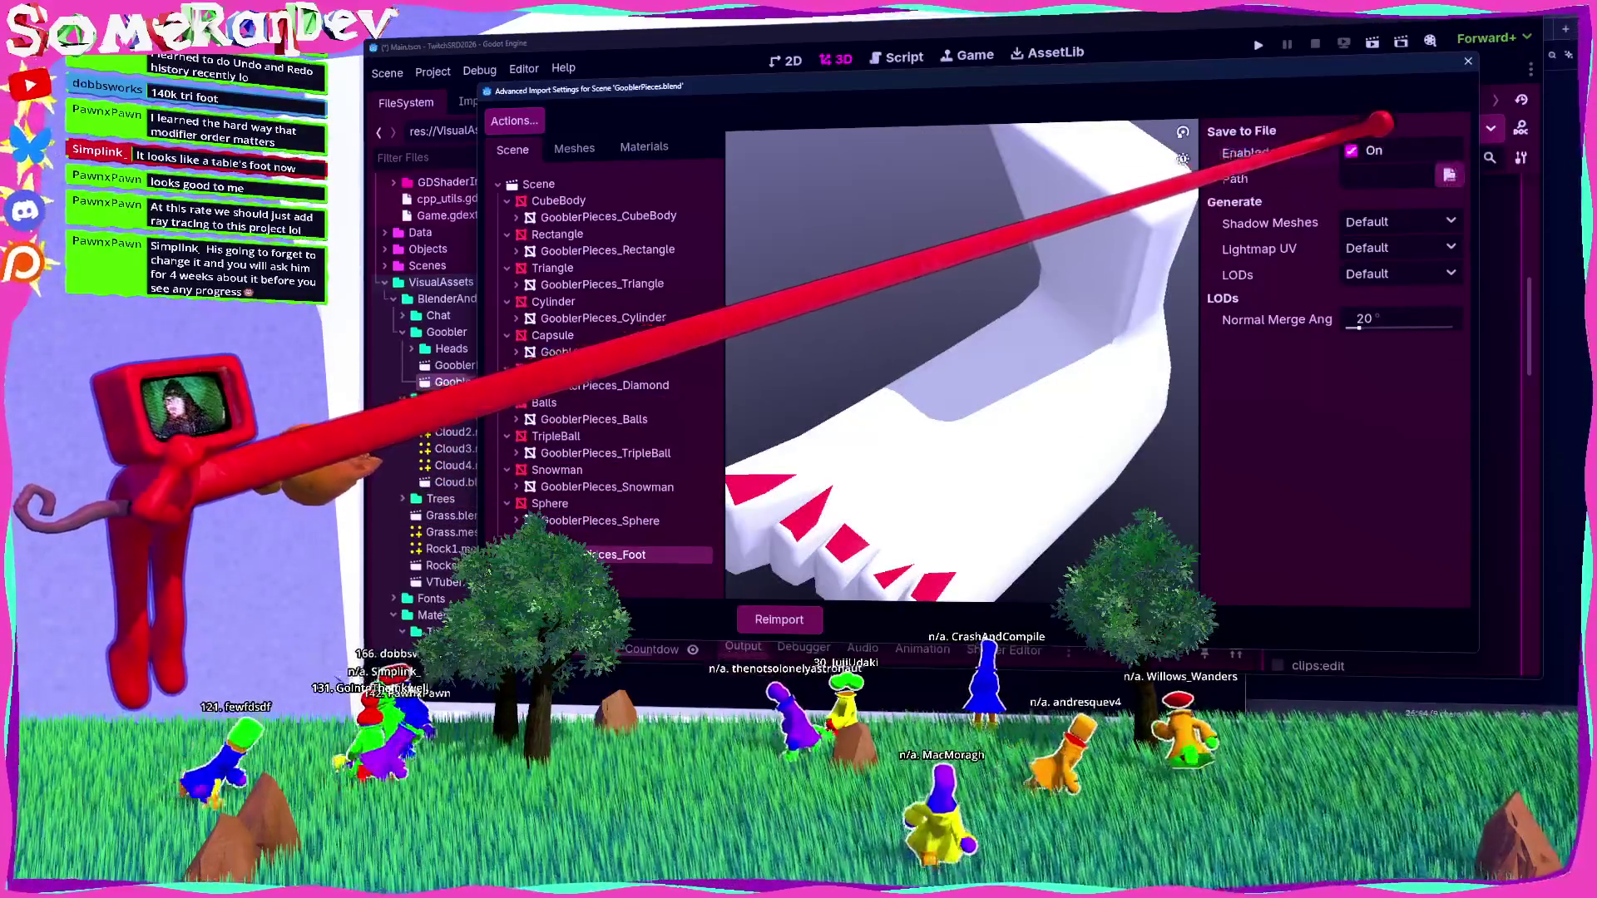
pyautogui.hotkey('ctrl', 'v')
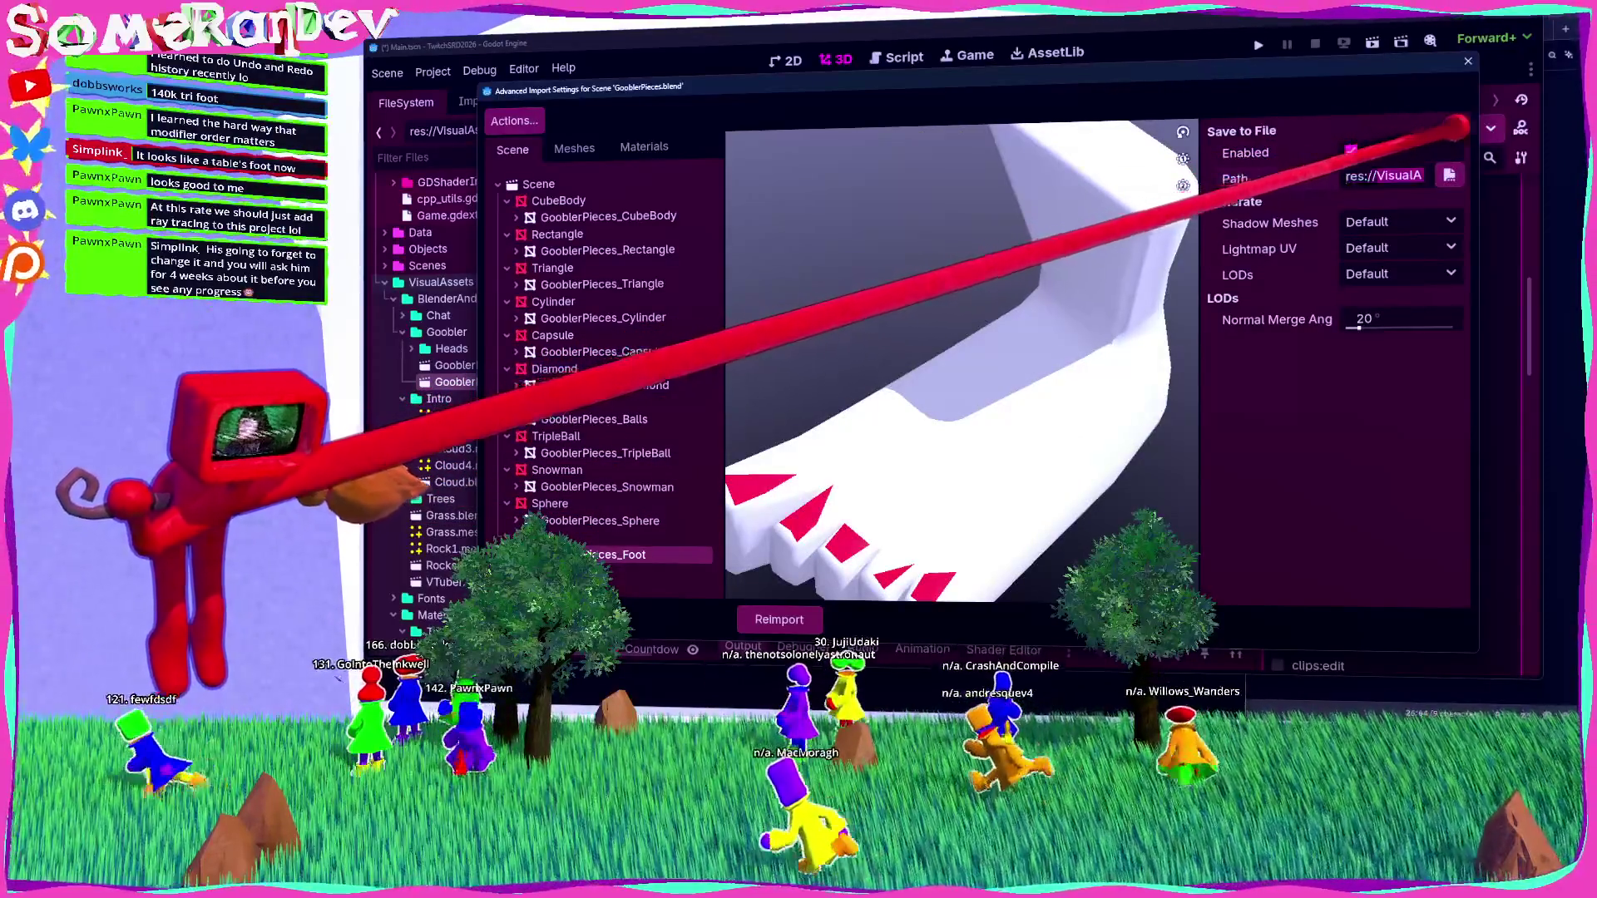
pyautogui.click(1367, 176)
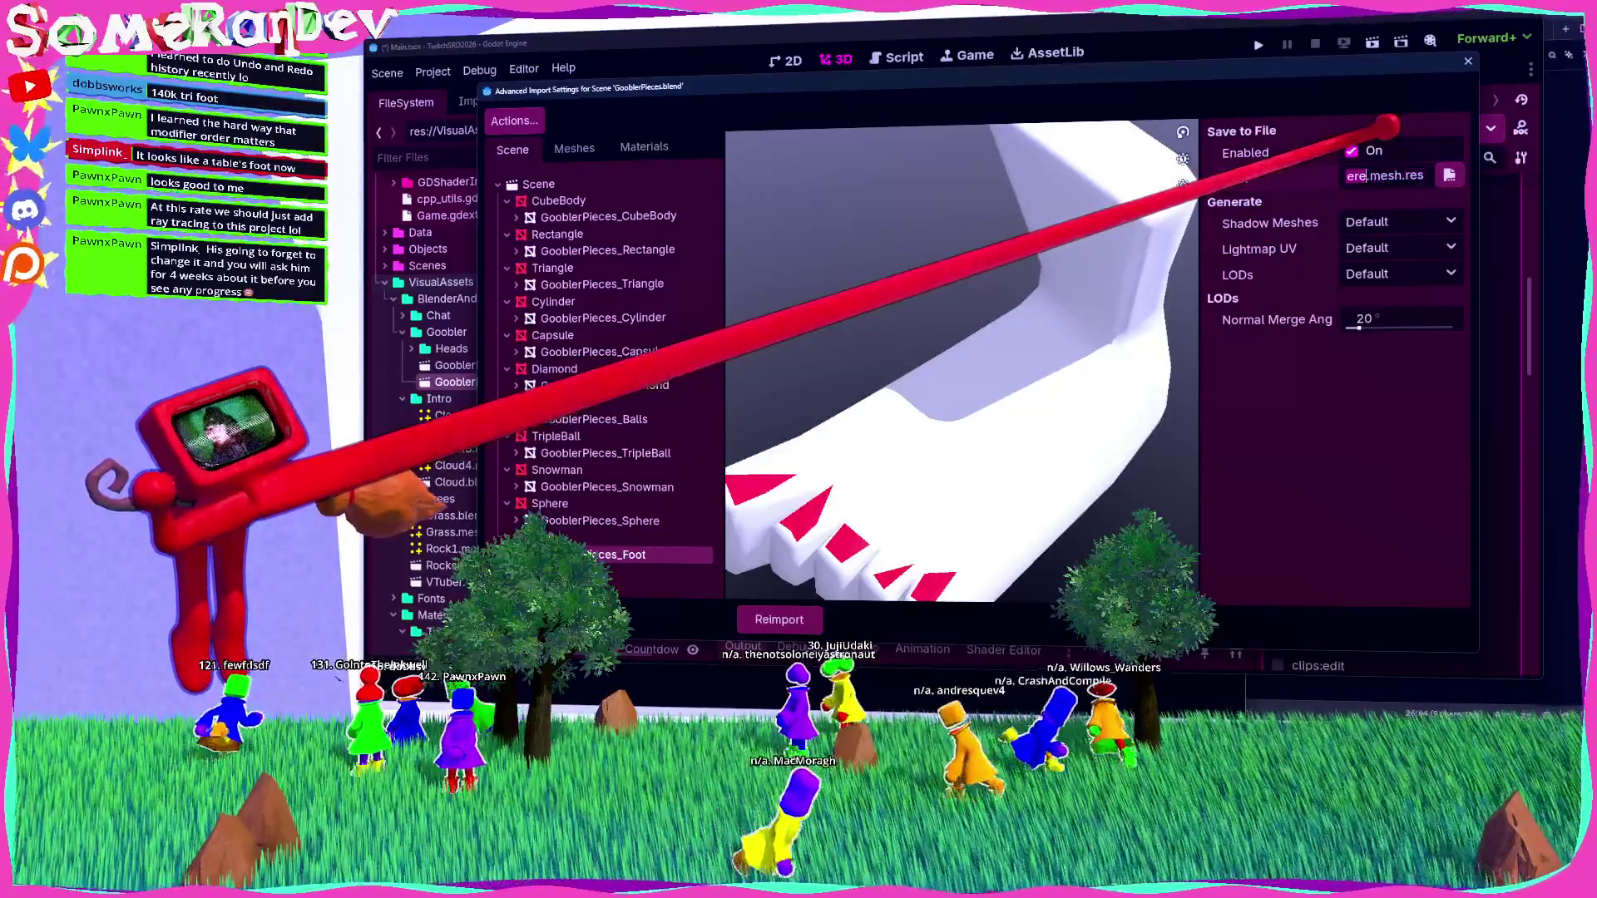
pyautogui.press('Return')
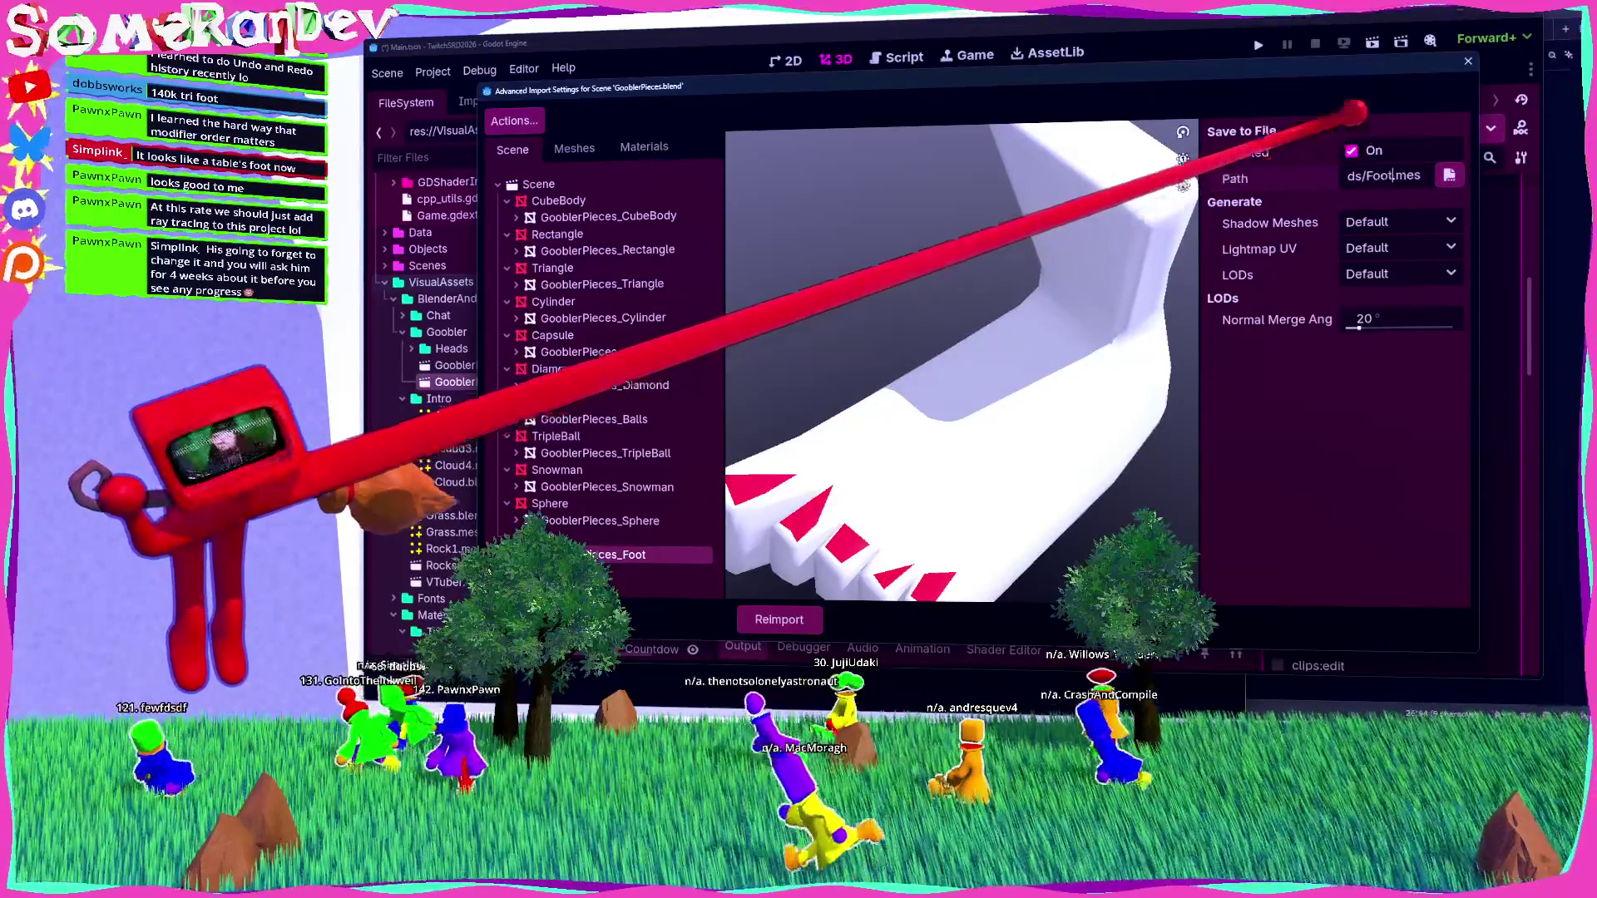
pyautogui.click(779, 619)
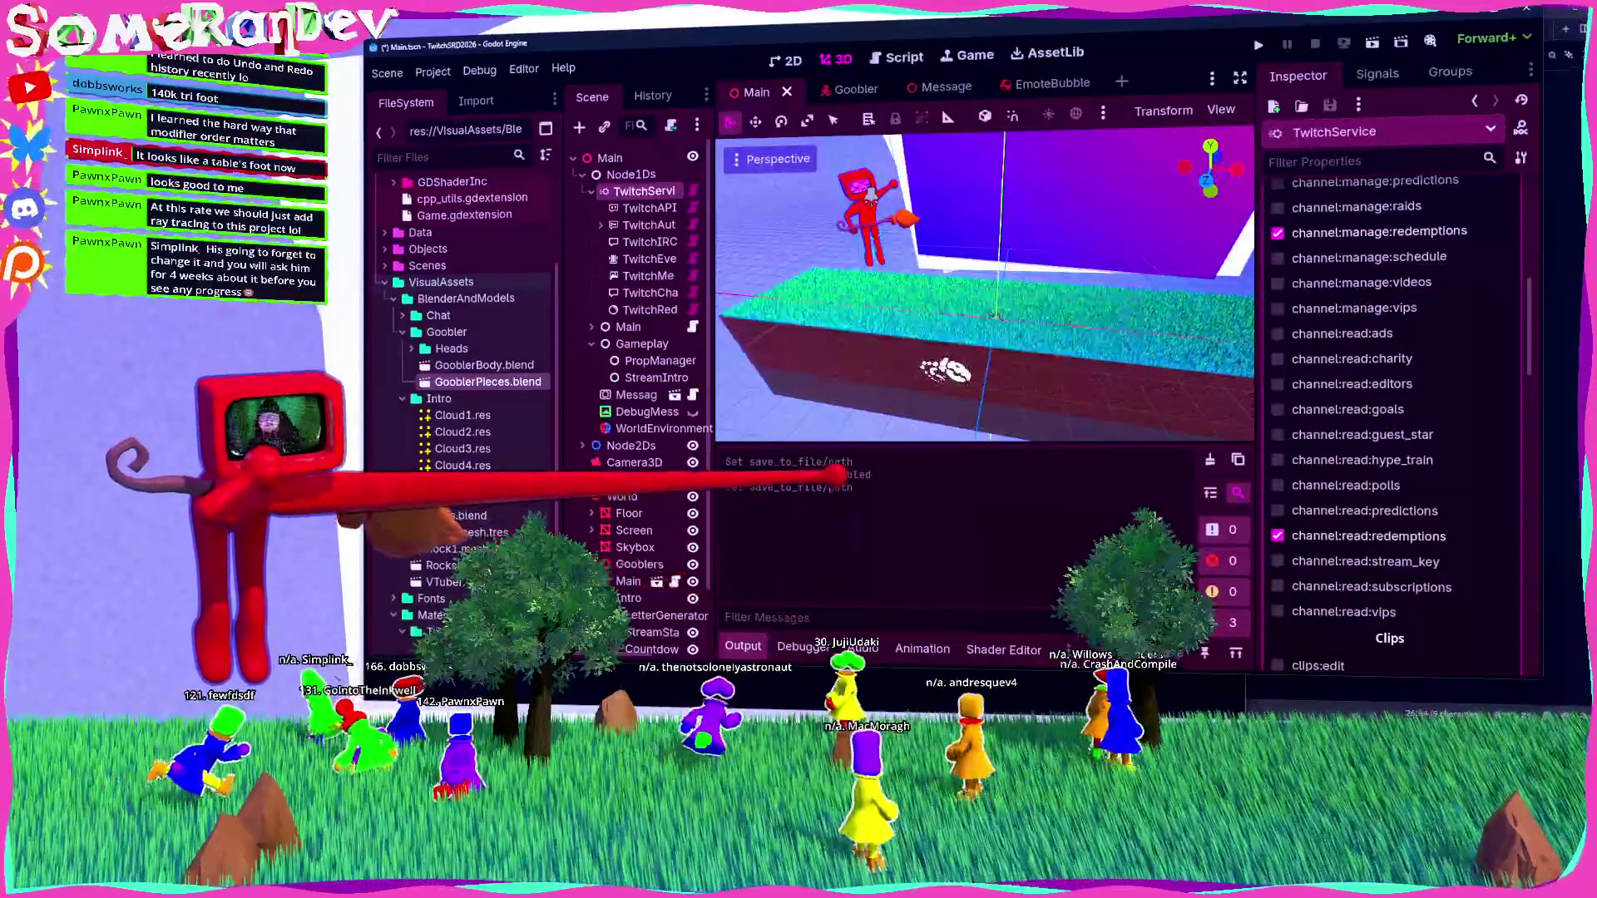
pyautogui.doubleClick(451, 348)
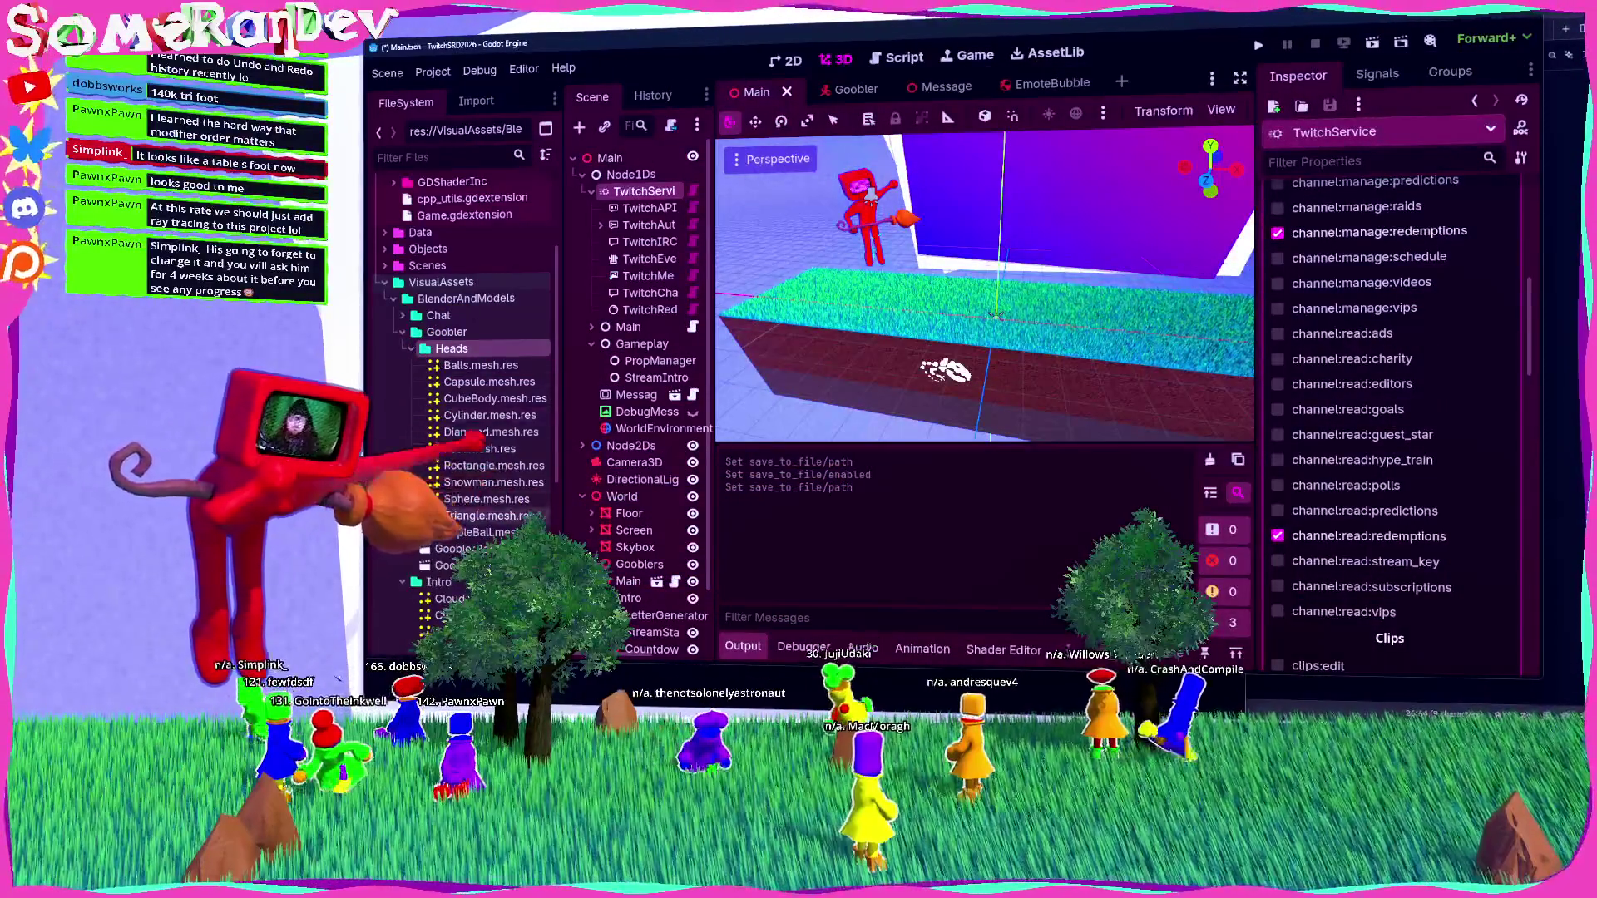
pyautogui.click(478, 448)
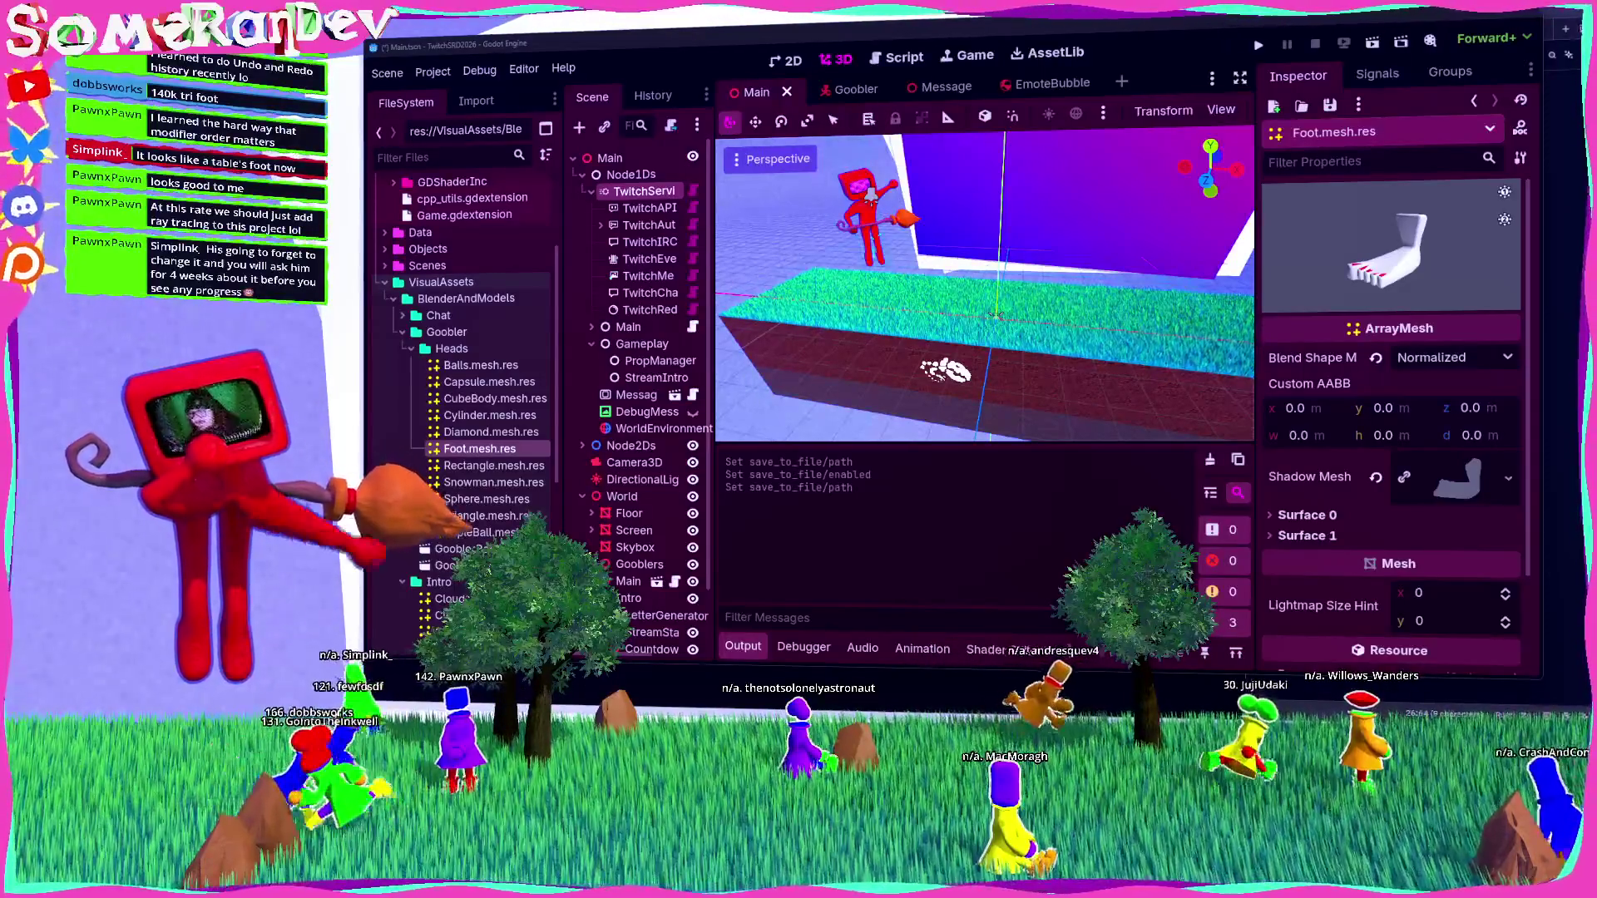
pyautogui.hotkey('alt', 'Tab')
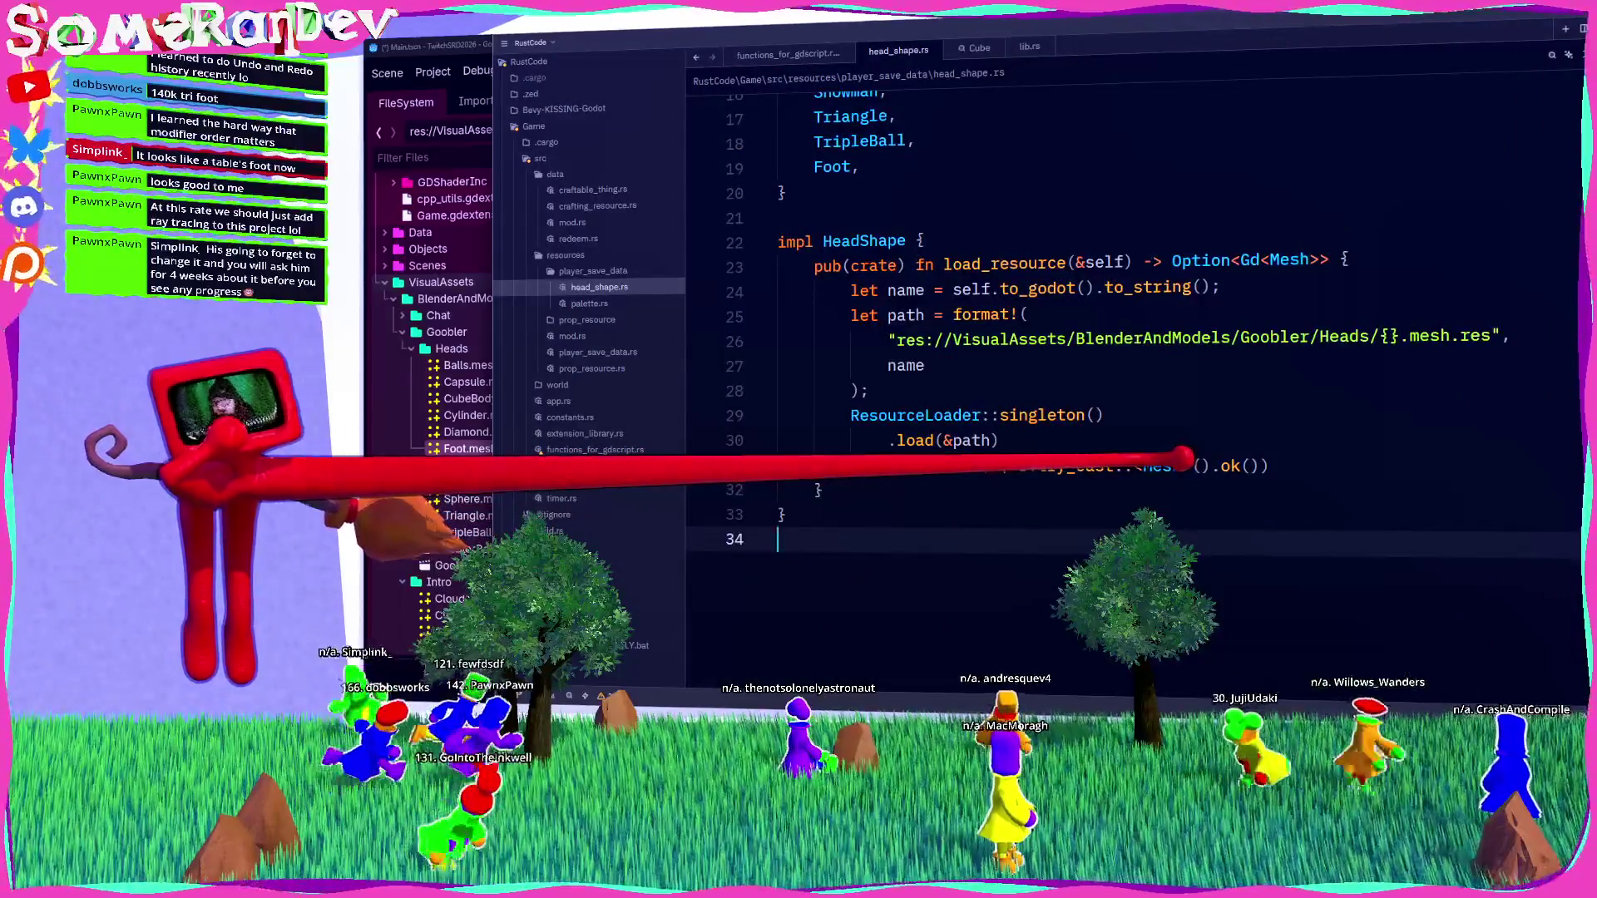
# Select and review lines 3–14 of the HeadShape enum in head_shape.rs.
pyautogui.scroll(5, 1131, 374)
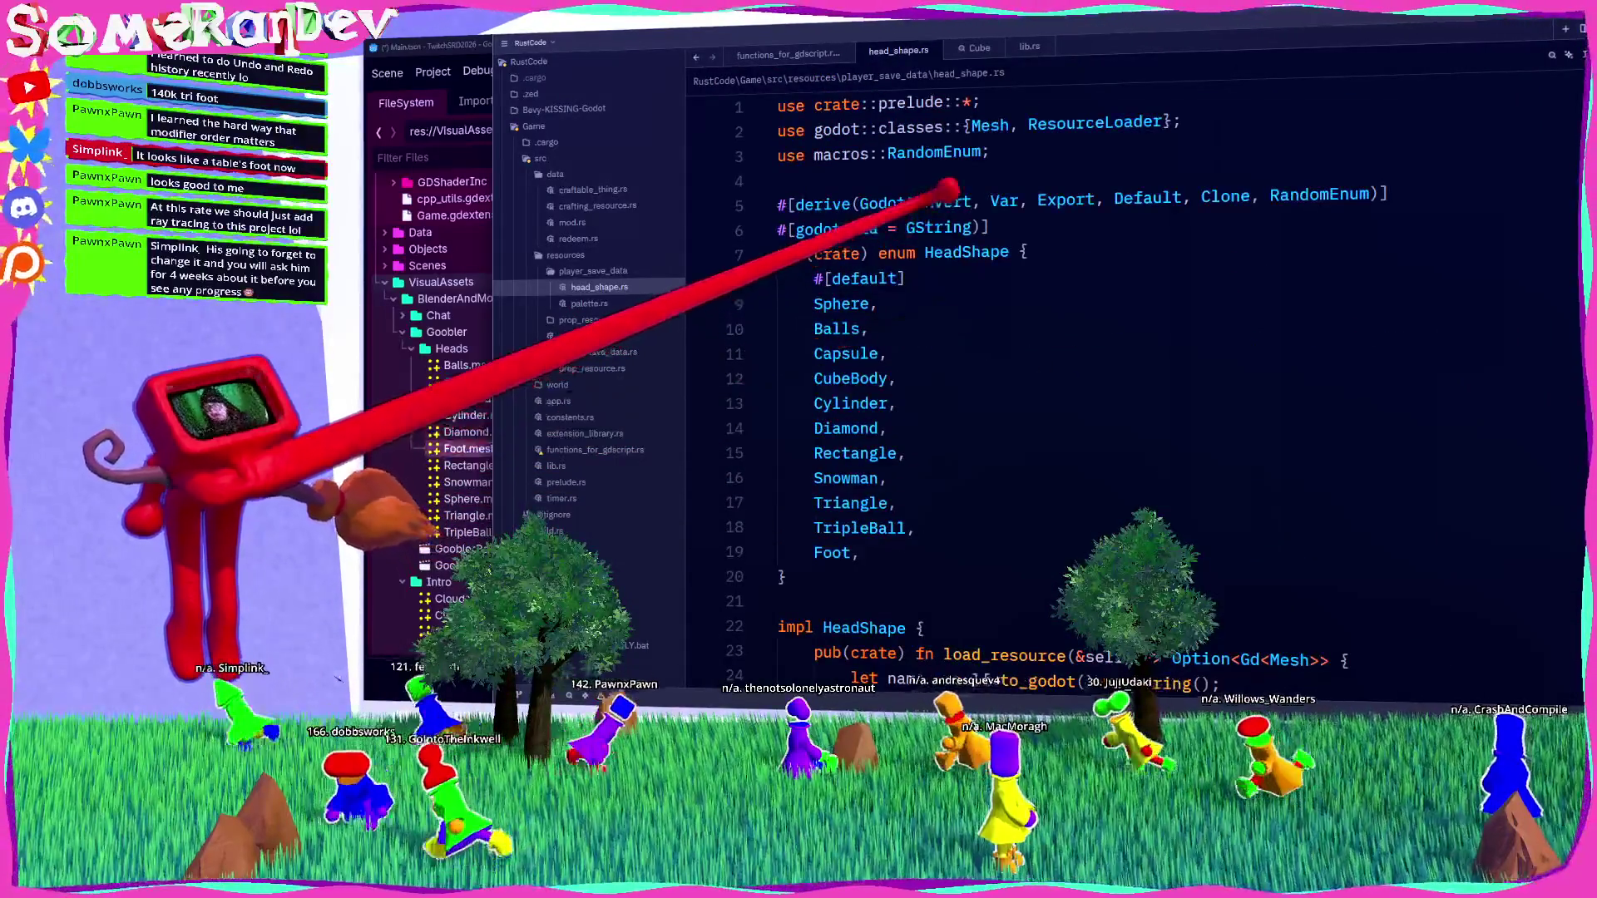
pyautogui.click(940, 227)
pyautogui.moveTo(886, 429); pyautogui.dragTo(803, 152)
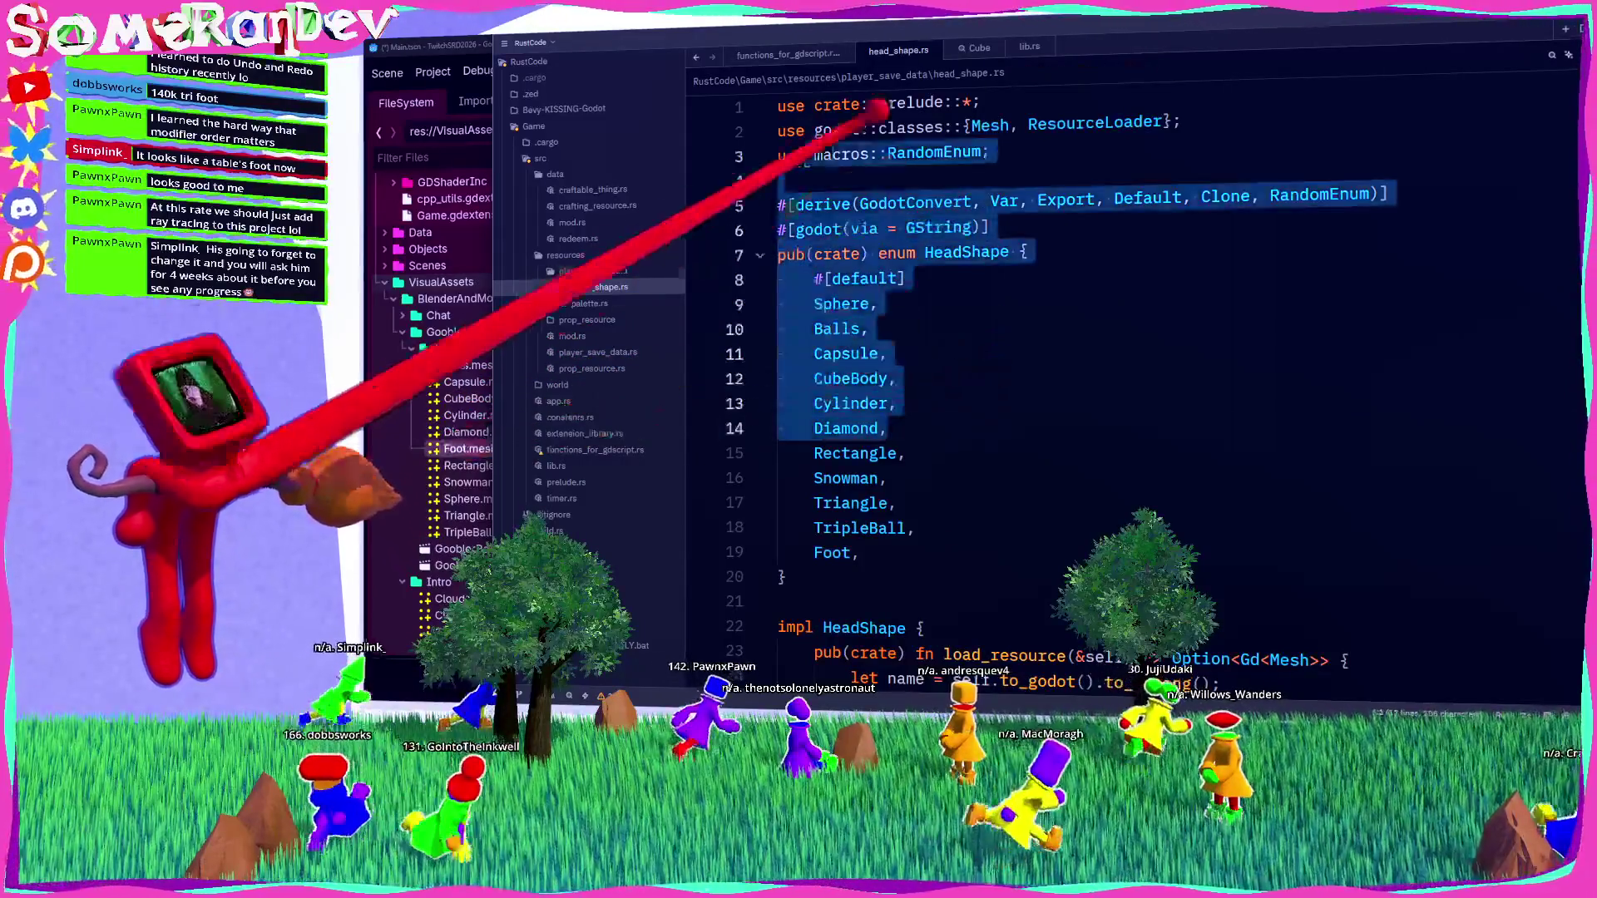
pyautogui.click(889, 354)
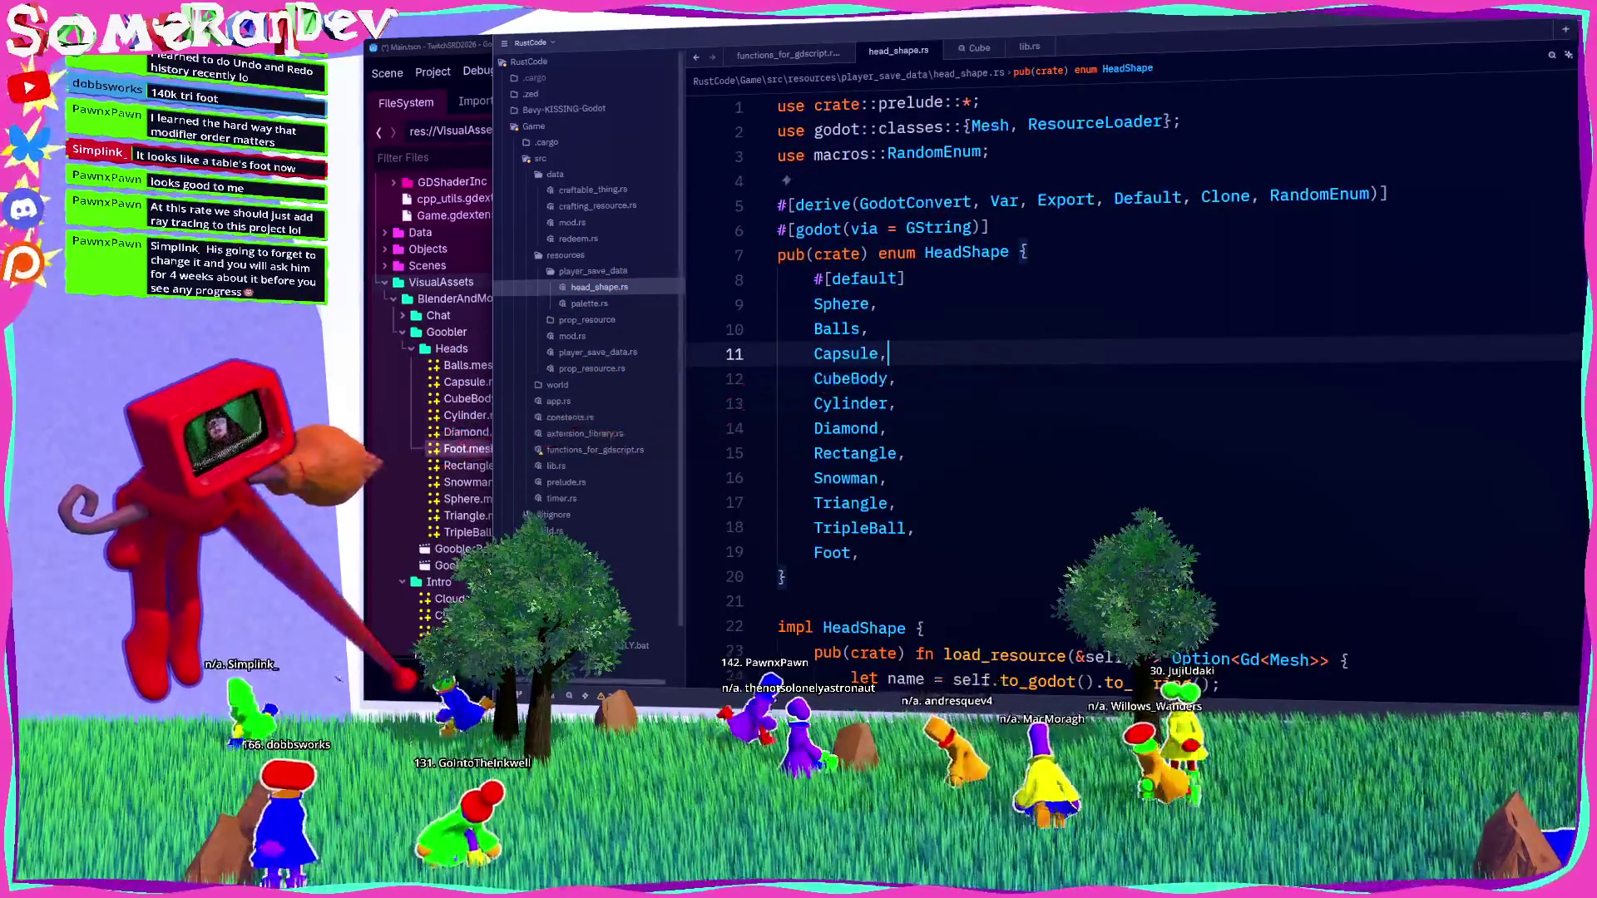
# Rerun cargo build in the terminal to rebuild the Rust library, then return to Godot.
pyautogui.hotkey('alt', 'Tab')
pyautogui.press('Up')
pyautogui.press('Return')
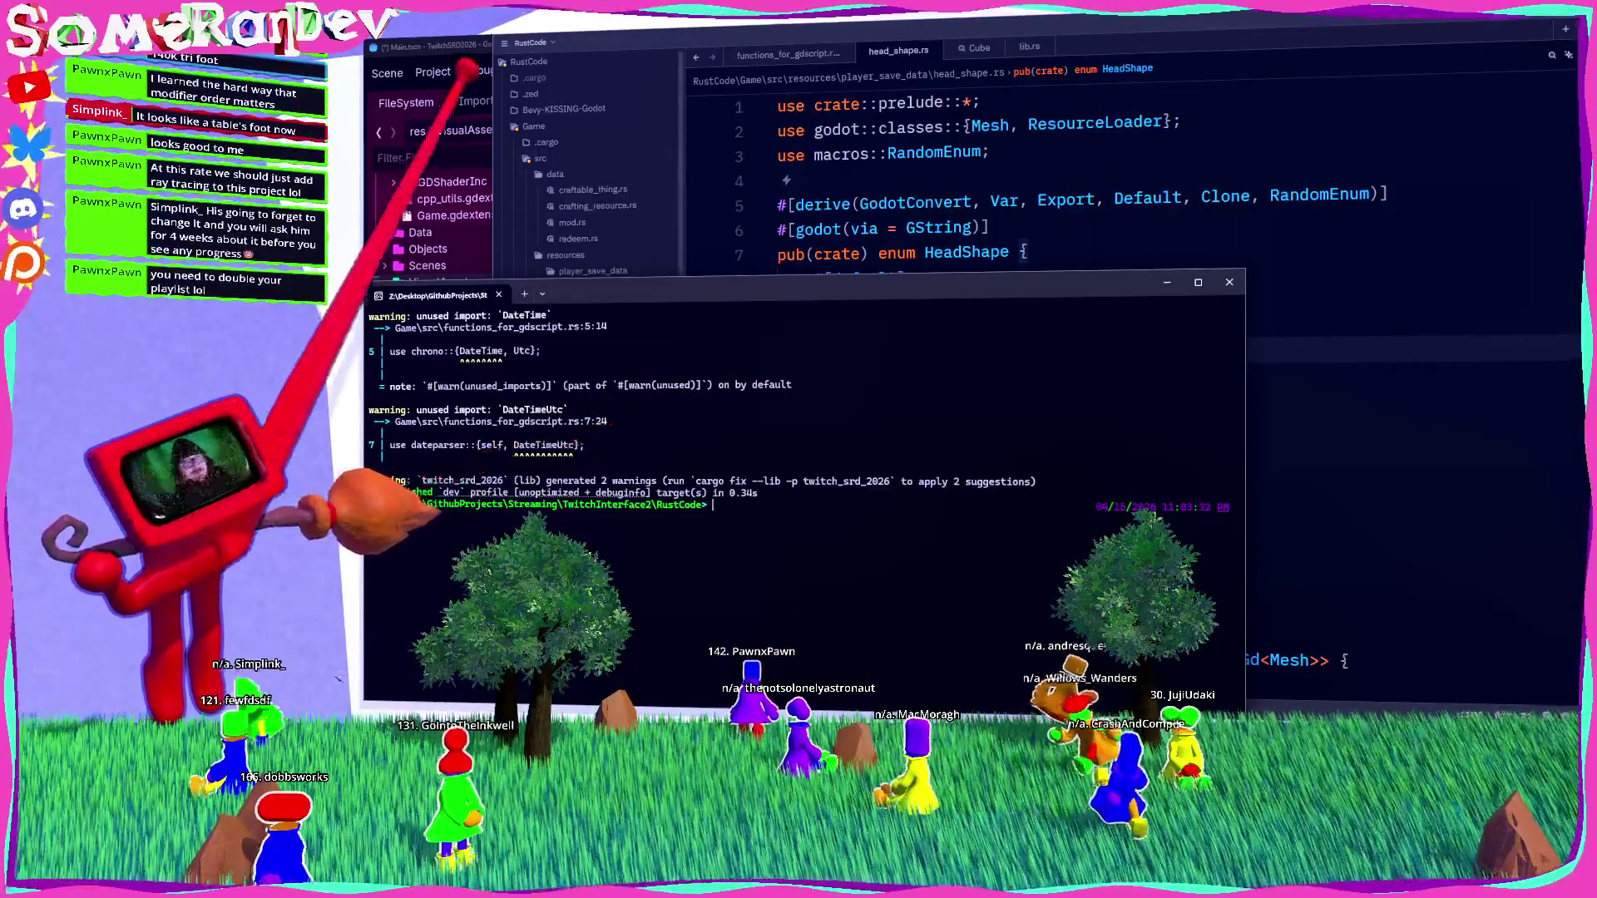
pyautogui.hotkey('alt', 'Tab')
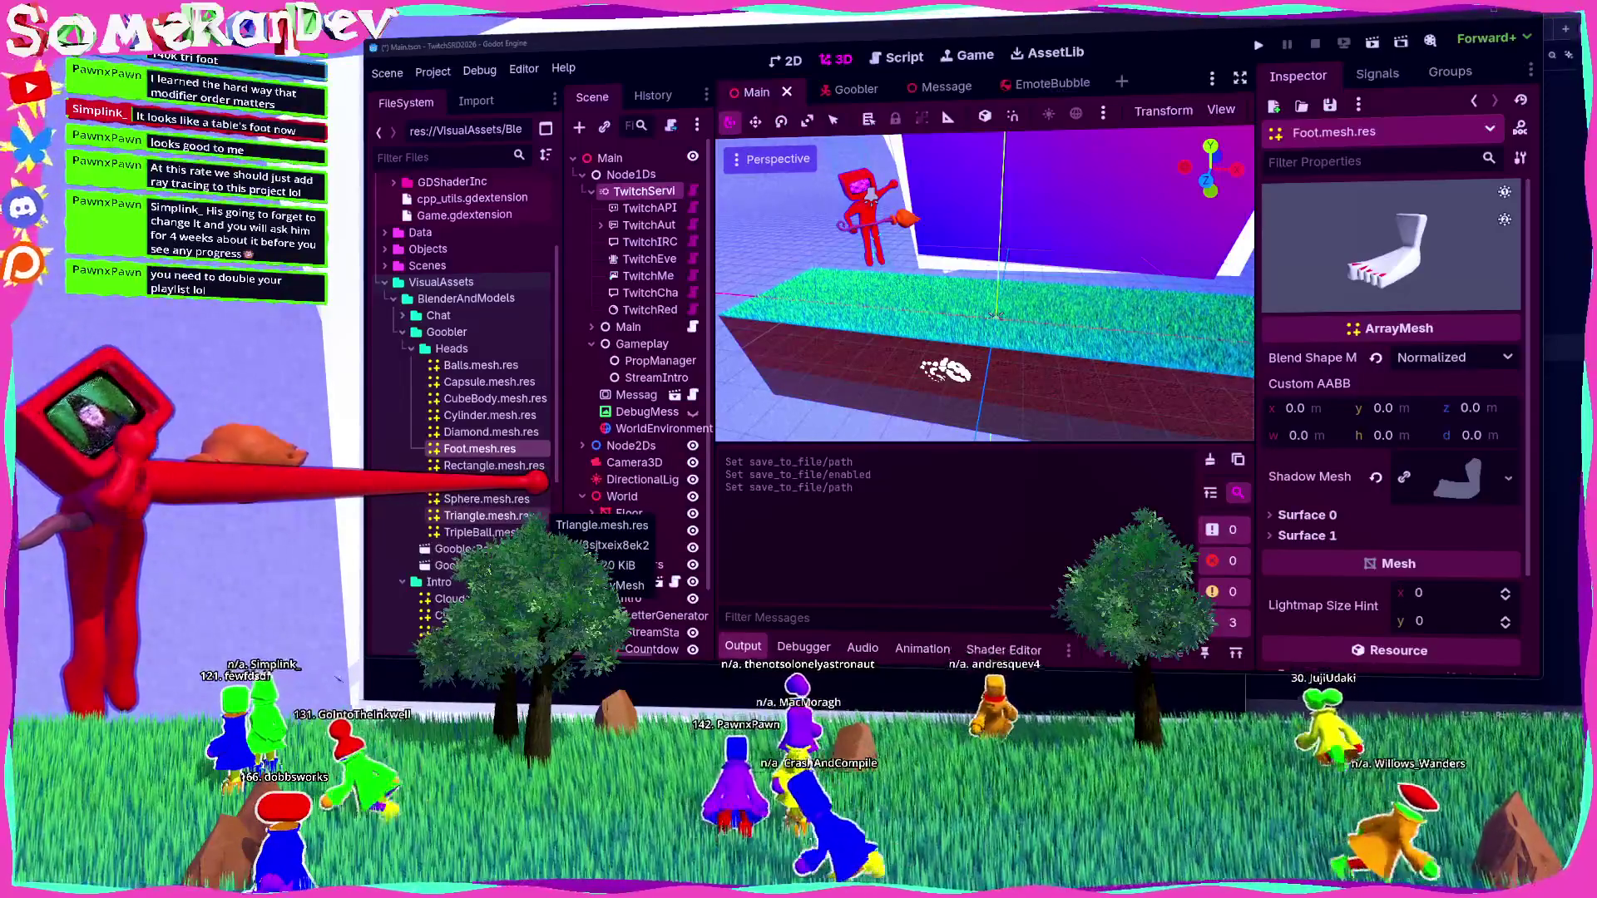
# Widen the FileSystem and scene tree docks, then inspect Snowman.mesh.res in the Inspector.
pyautogui.moveTo(559, 374); pyautogui.dragTo(577, 374)
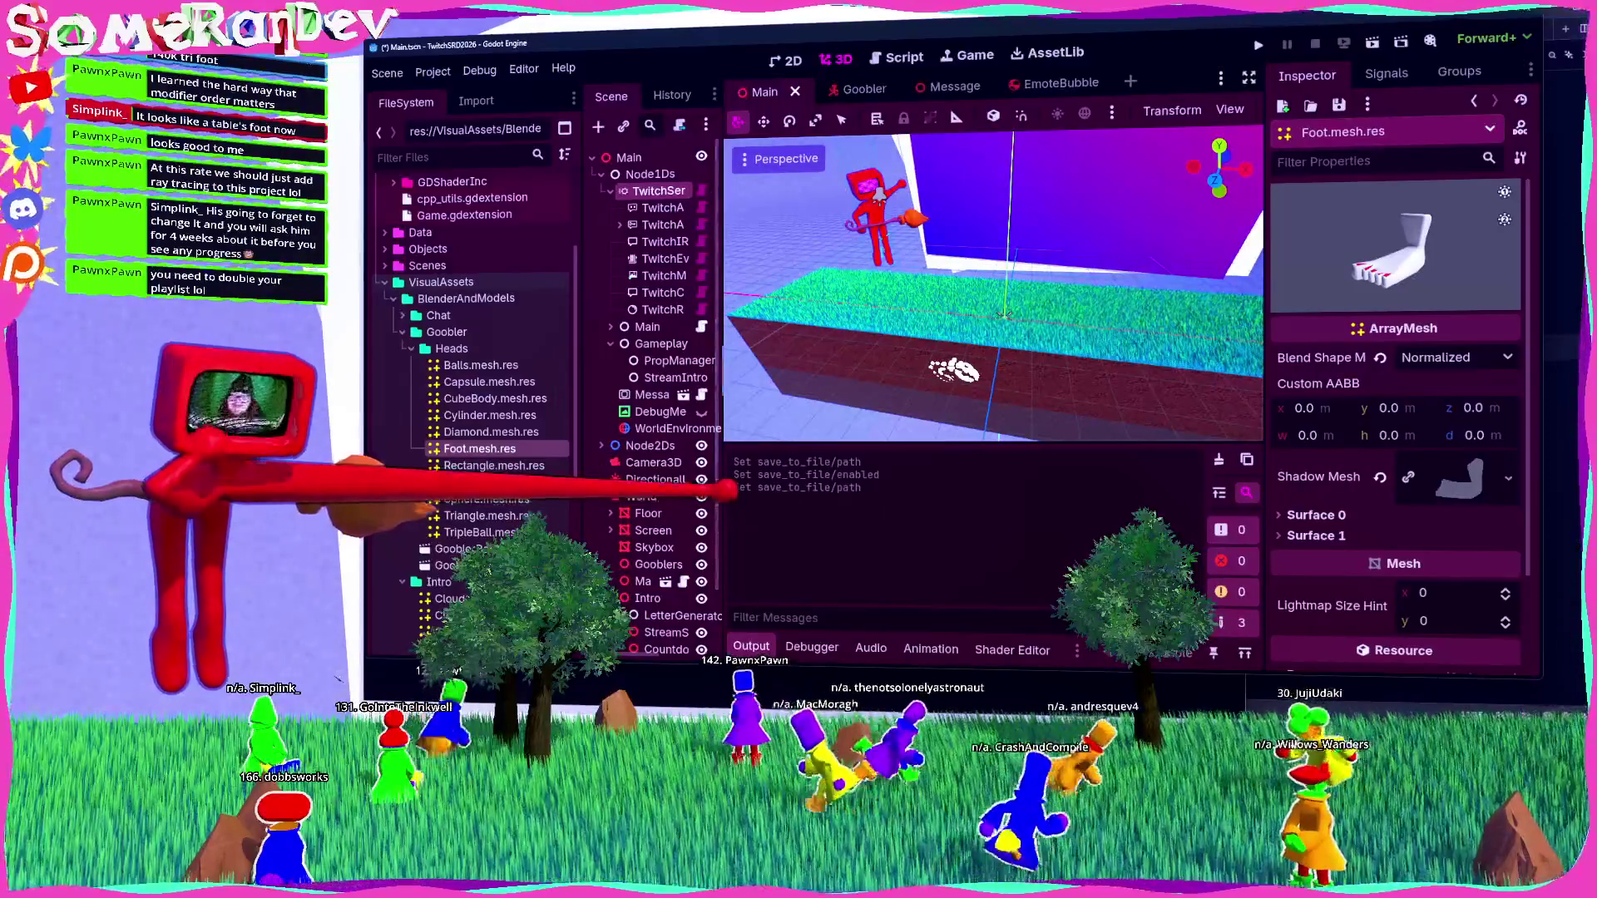
pyautogui.moveTo(722, 503); pyautogui.dragTo(739, 507)
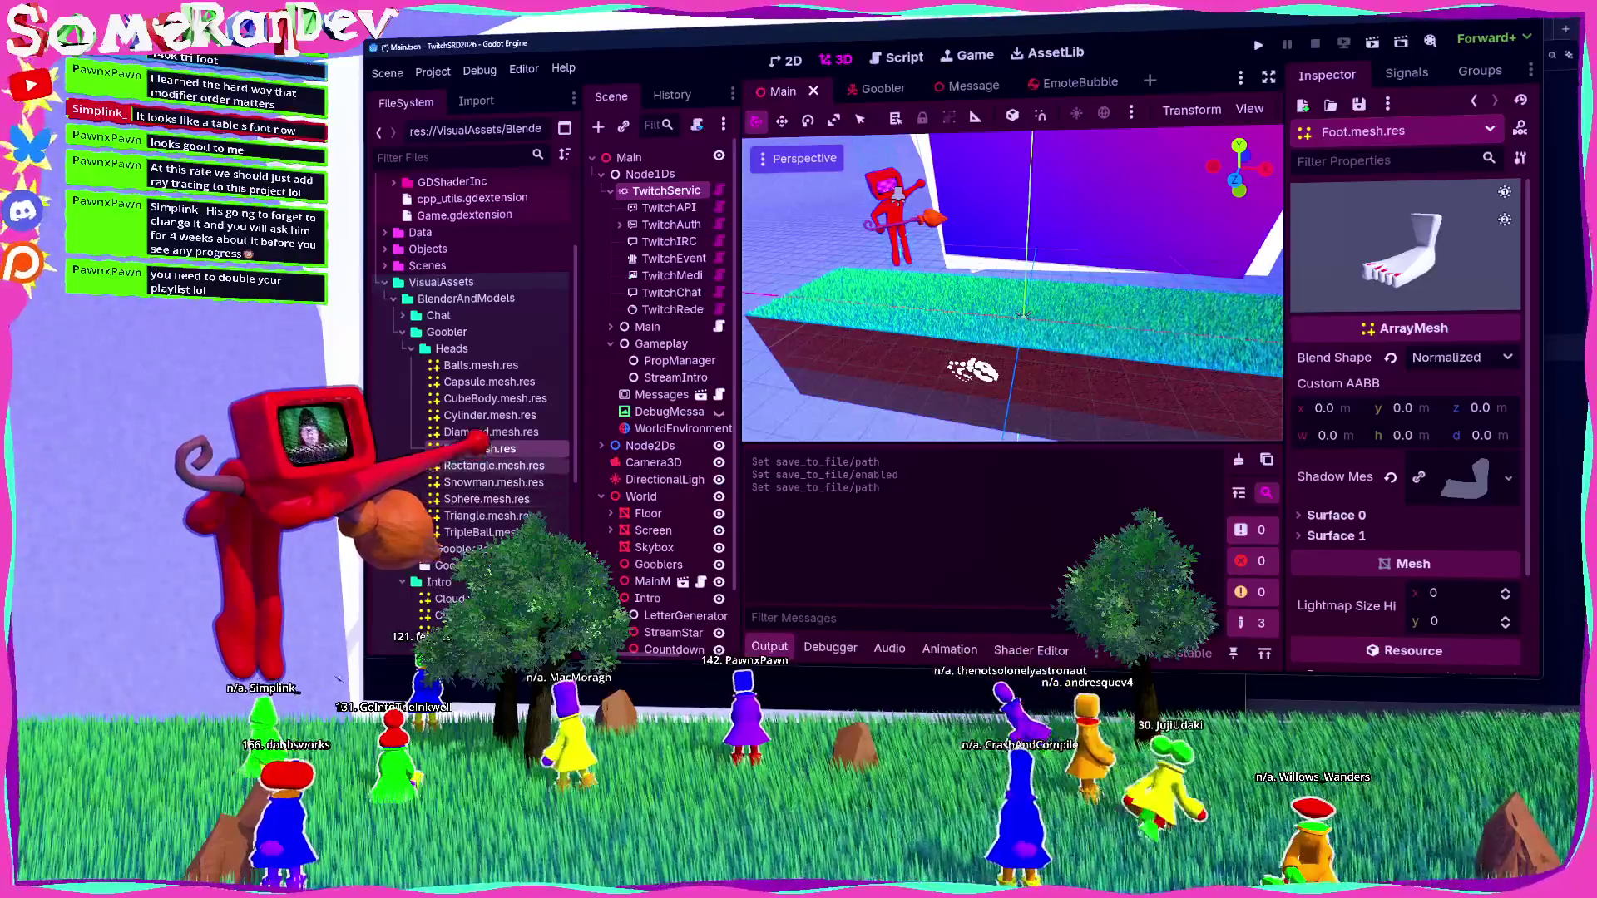
pyautogui.click(493, 482)
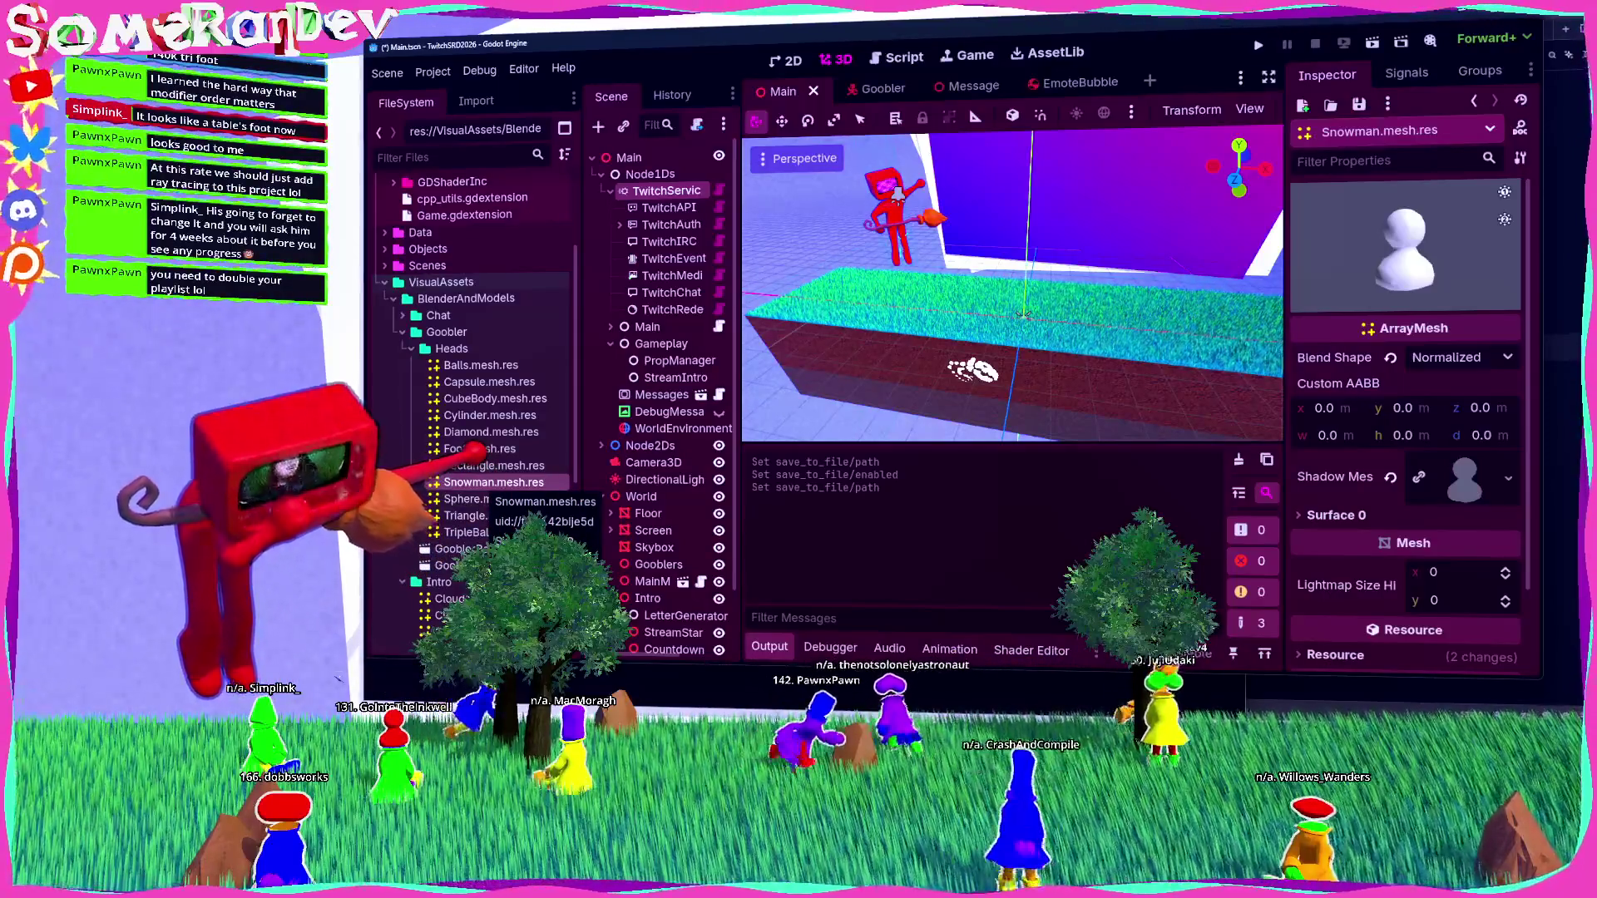
pyautogui.scroll(-3, 487, 484)
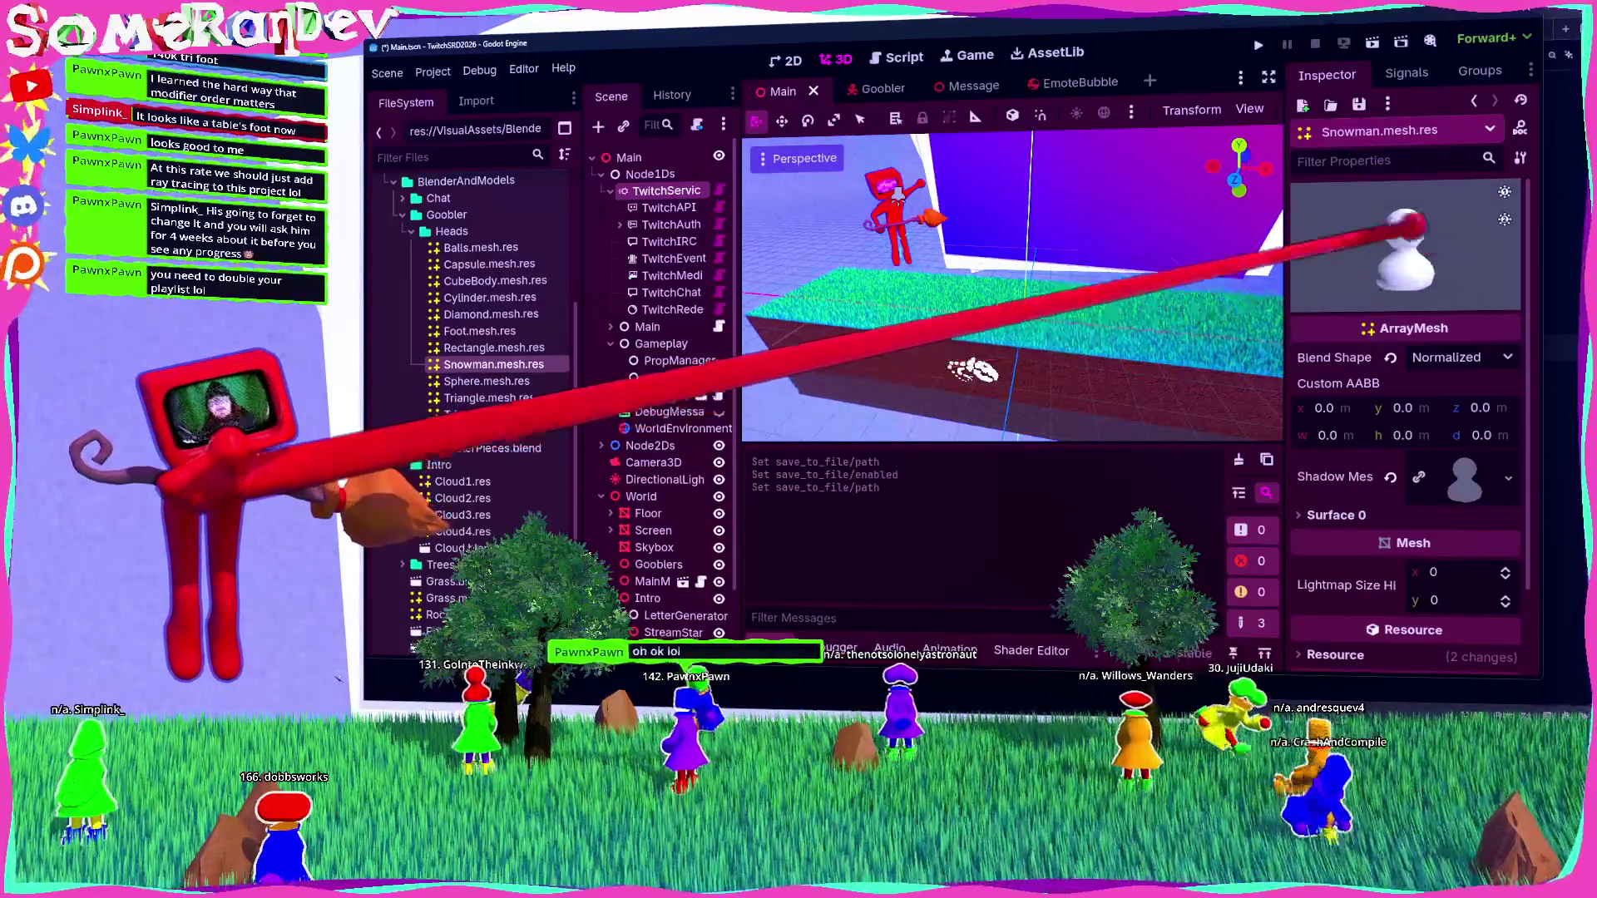
pyautogui.hotkey('alt', 'Tab')
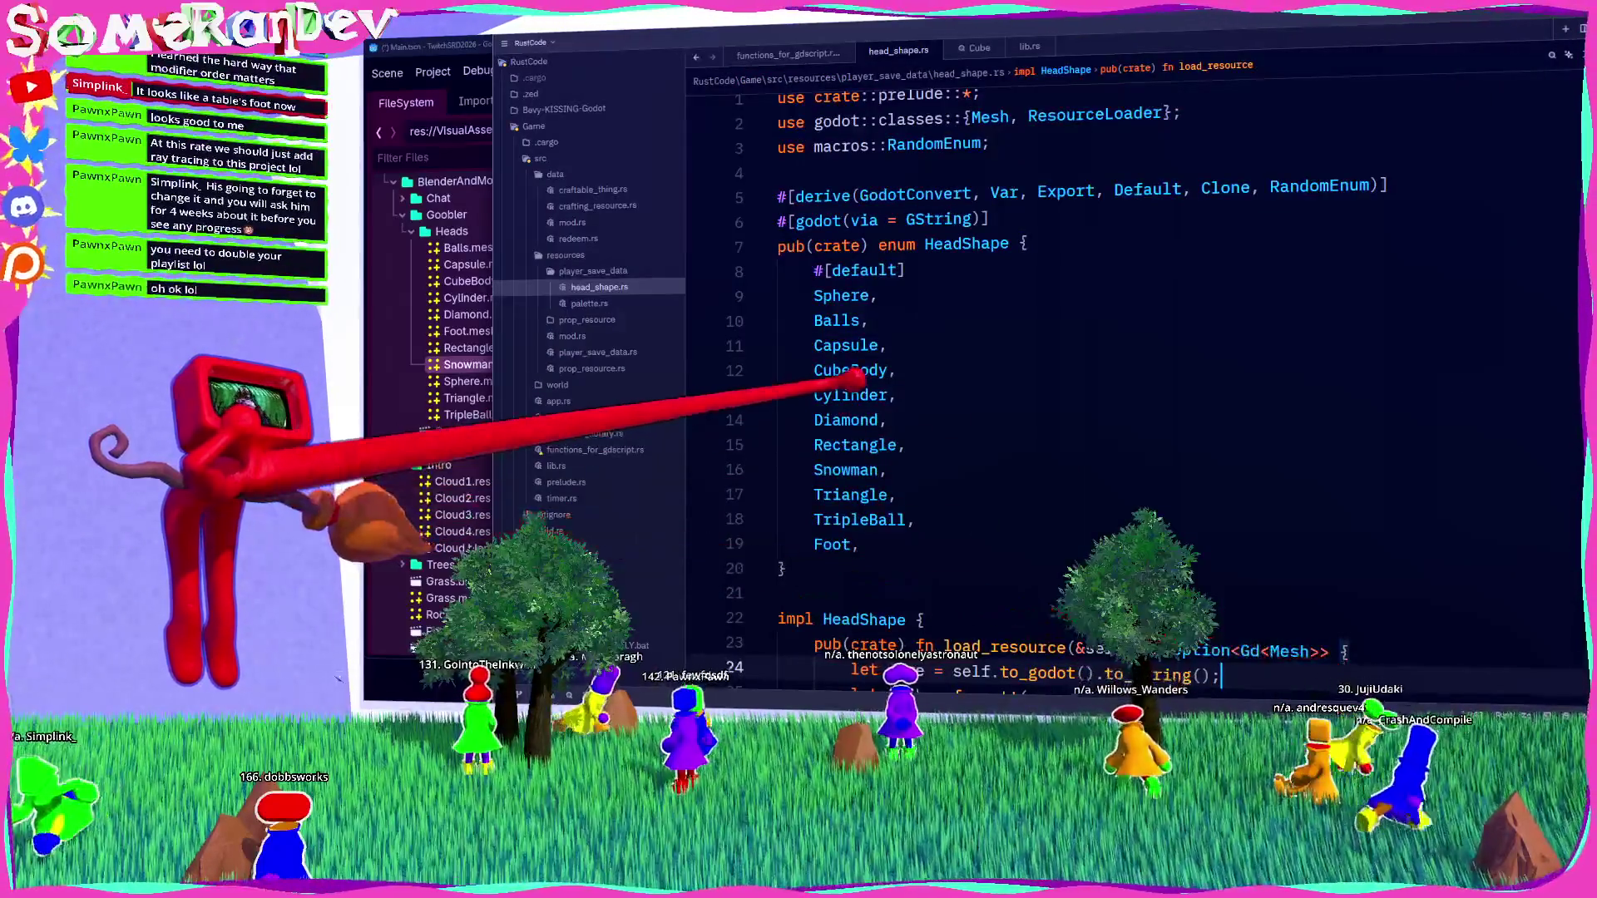
pyautogui.moveTo(845, 419)
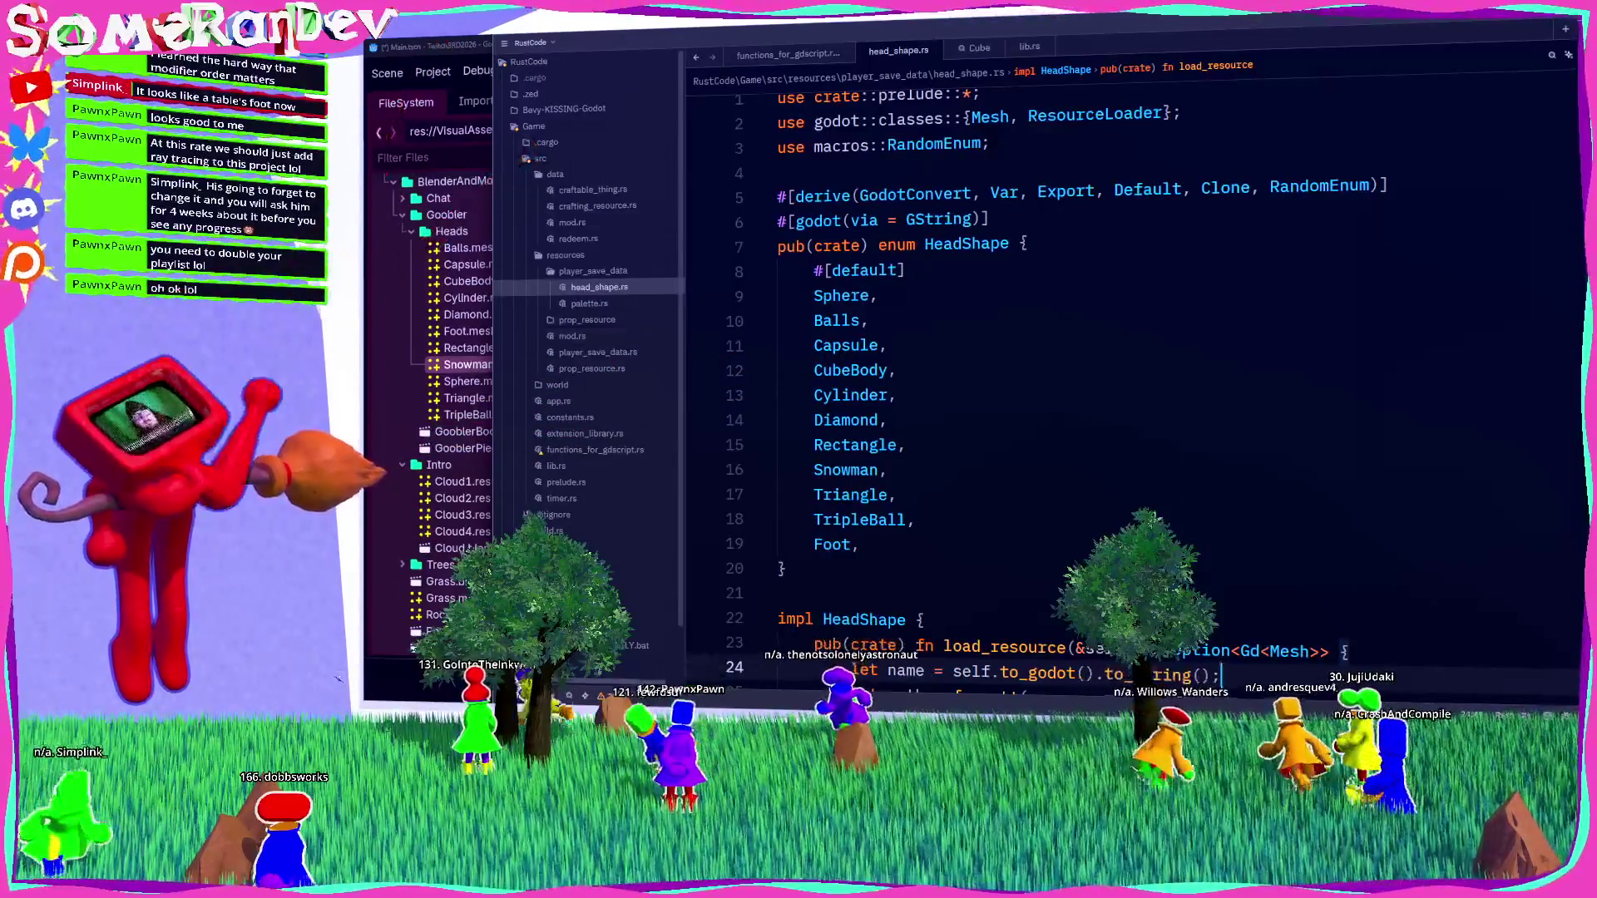
pyautogui.hotkey('alt', 'Tab')
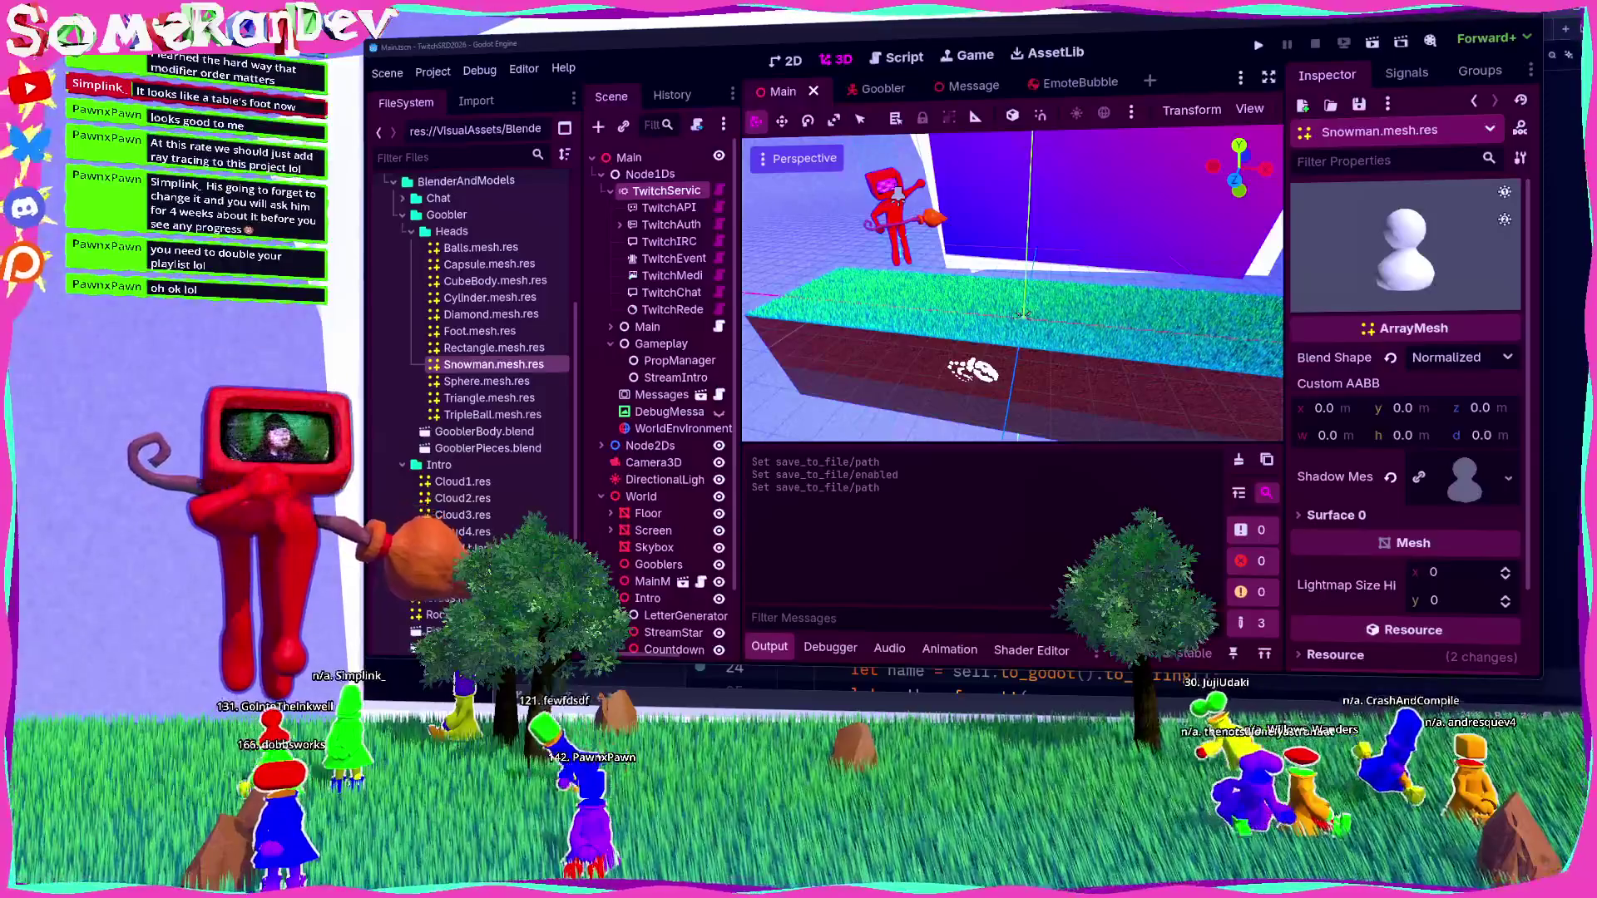
# Change one player's save file head_shape from CubeBody to Snowman.
pyautogui.hotkey('alt', 'Tab')
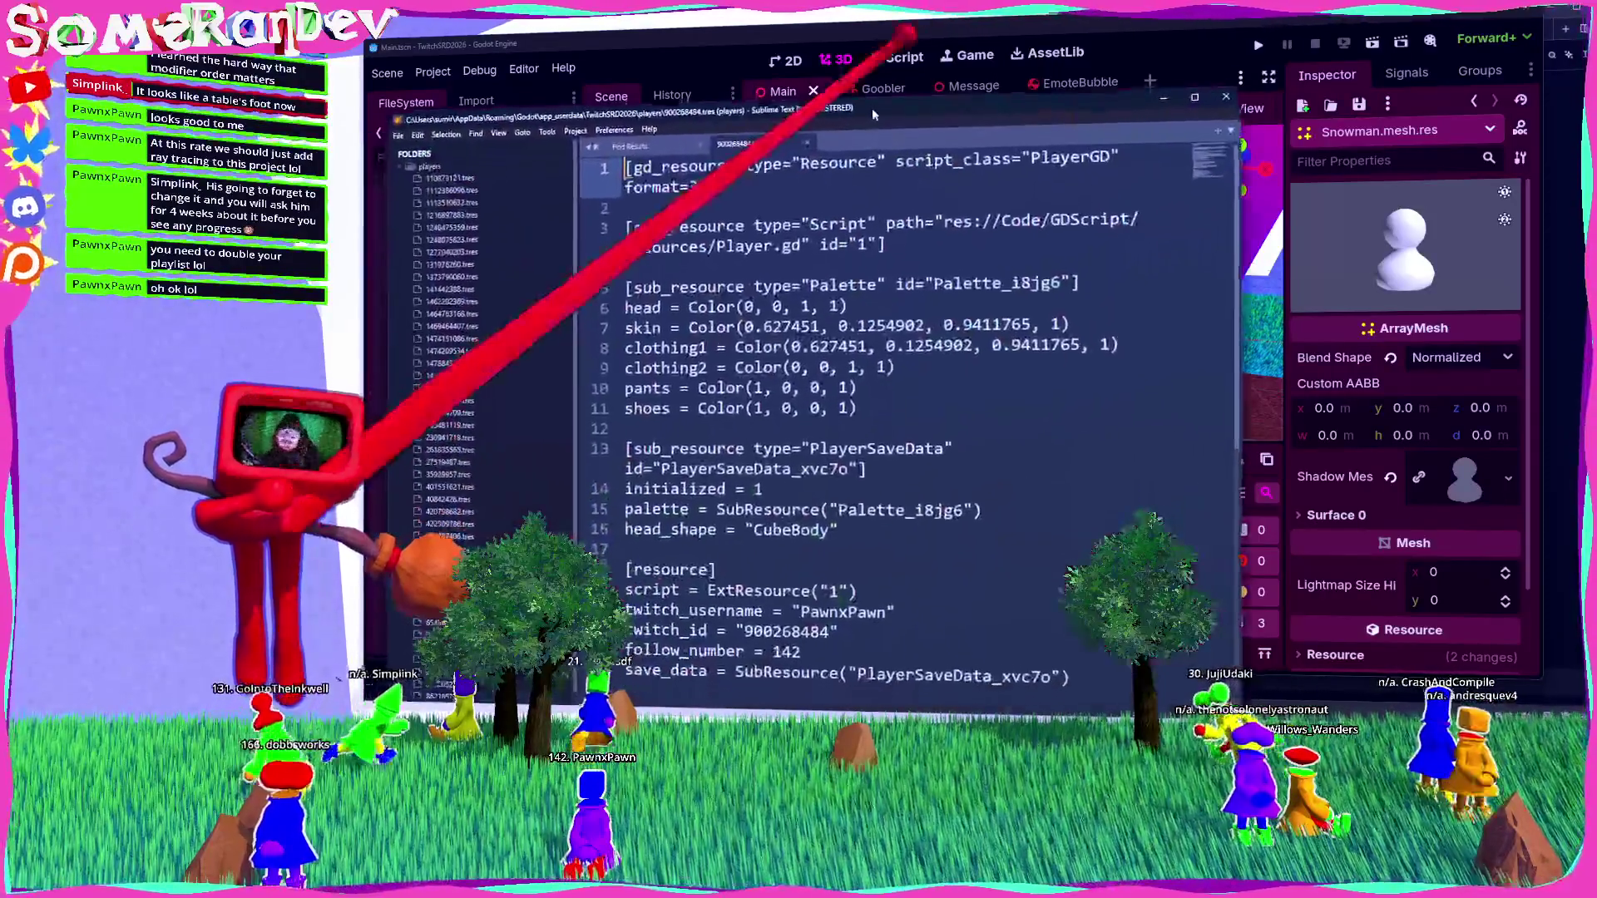
pyautogui.scroll(-2, 906, 416)
pyautogui.doubleClick(785, 402)
pyautogui.write('Snowman')
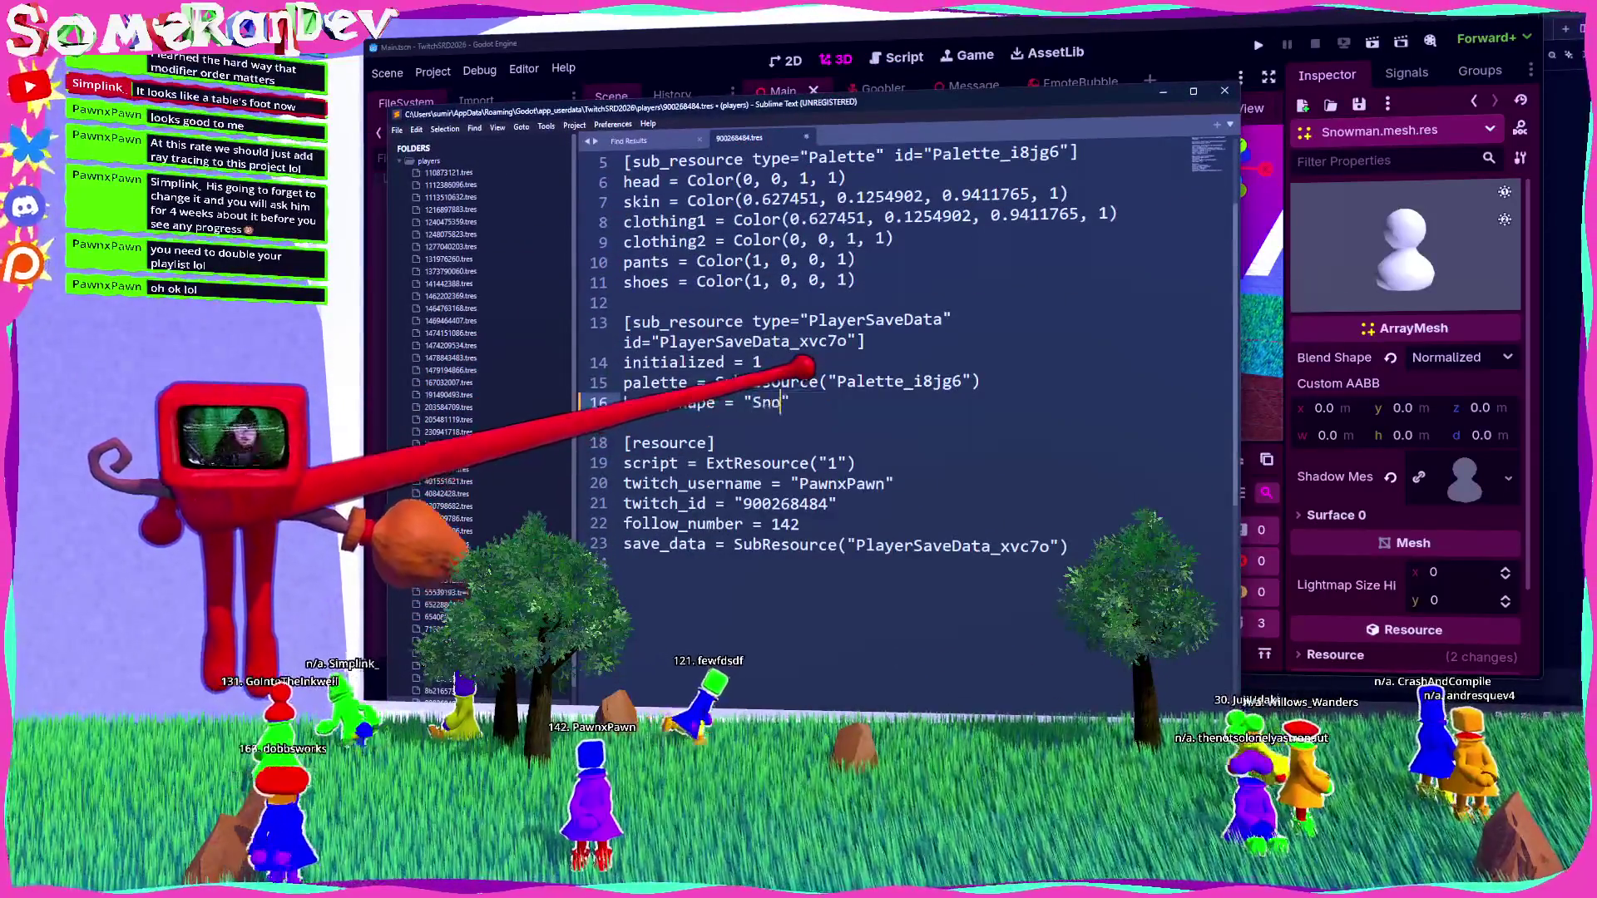
# Find another player's save file, change its head_shape from Triangle to Foot, and run the game.
pyautogui.click(628, 140)
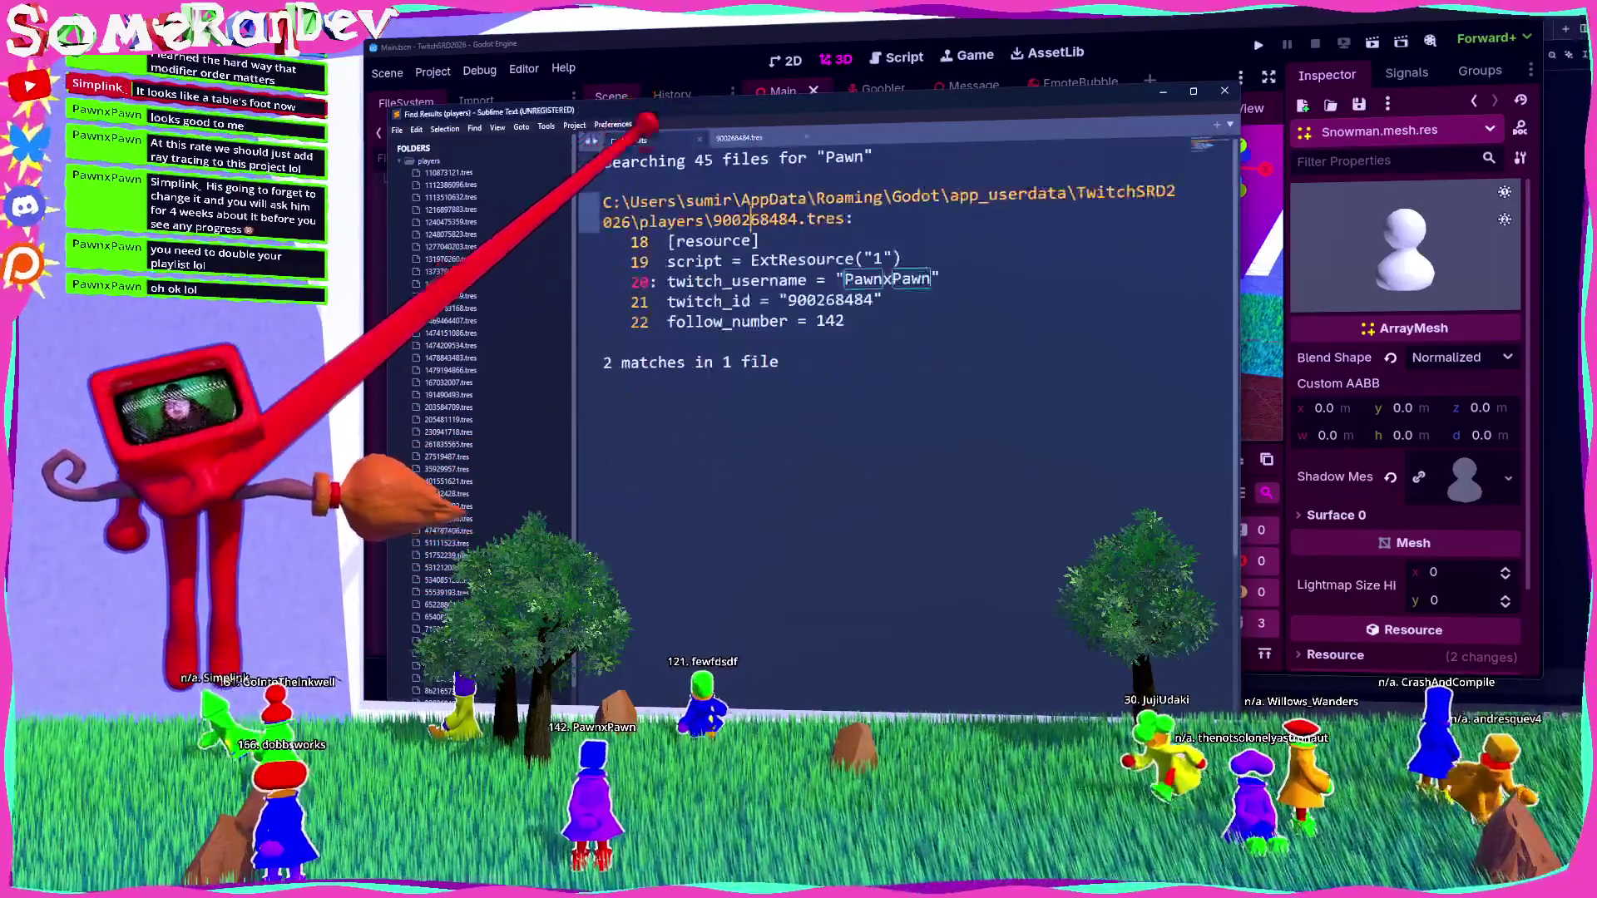
pyautogui.hotkey('ctrl', 'shift', 'f')
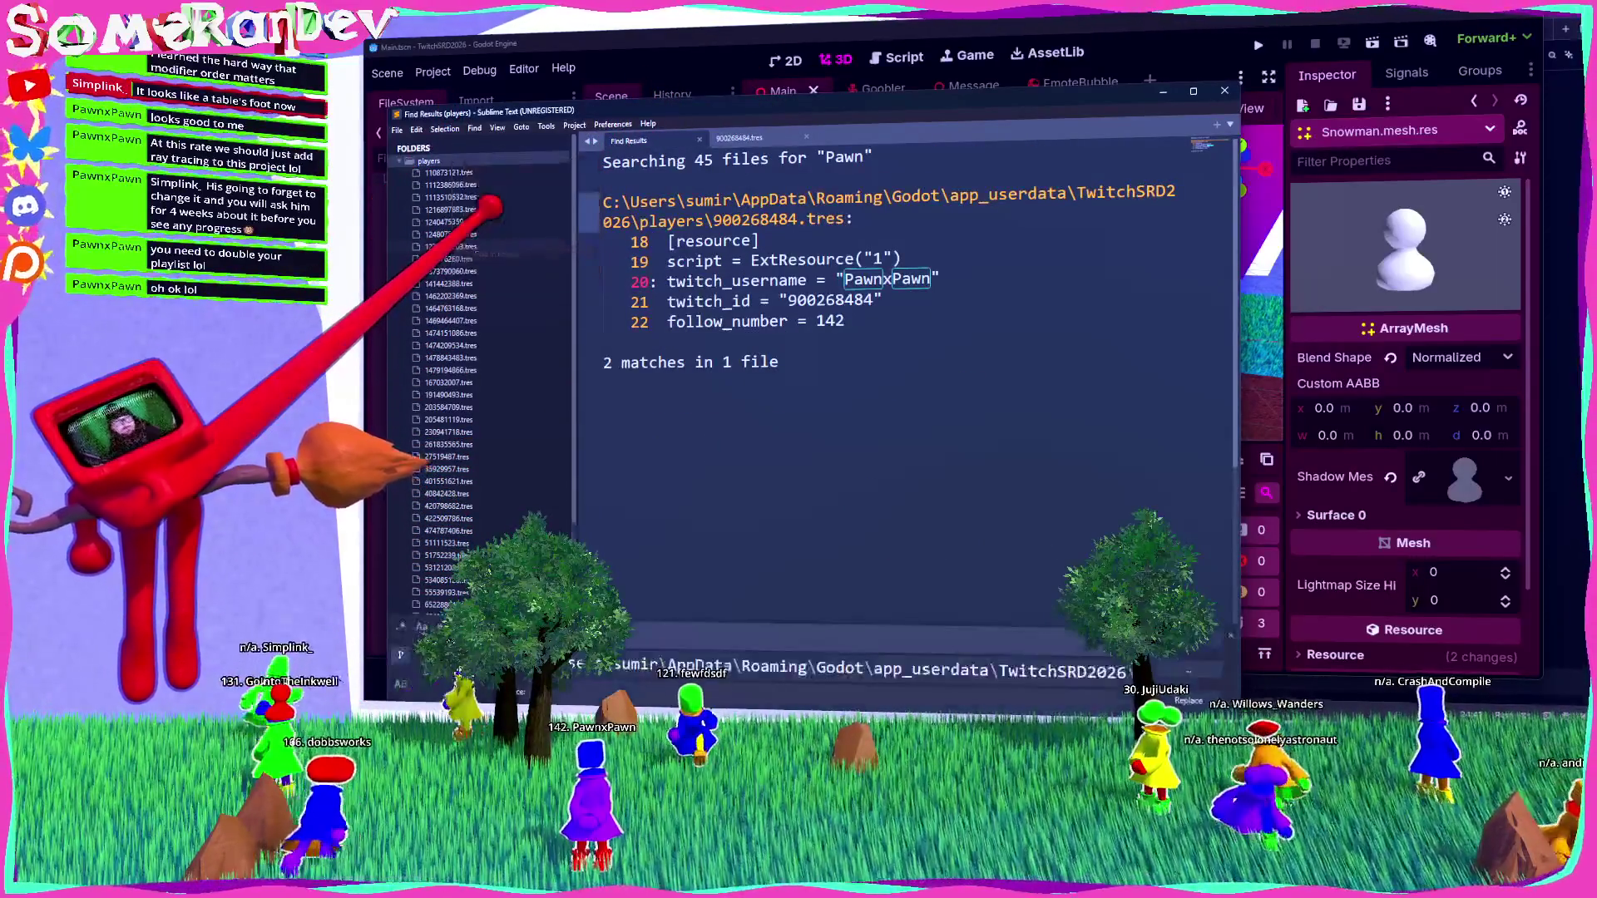
pyautogui.write('Simp')
pyautogui.press('Return')
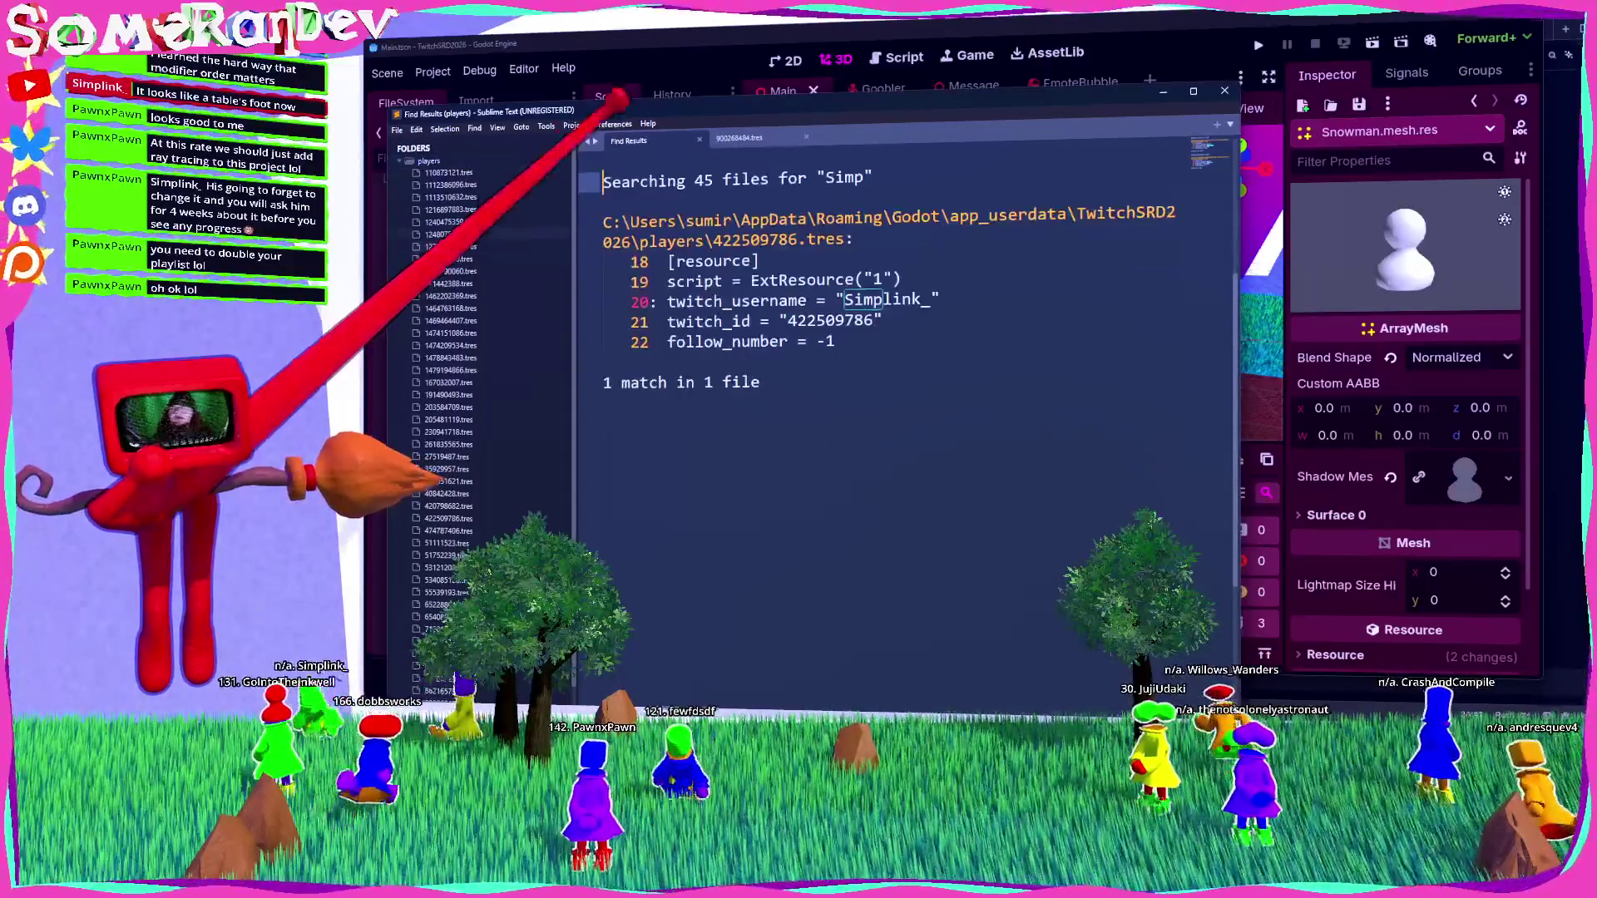
pyautogui.press('F4')
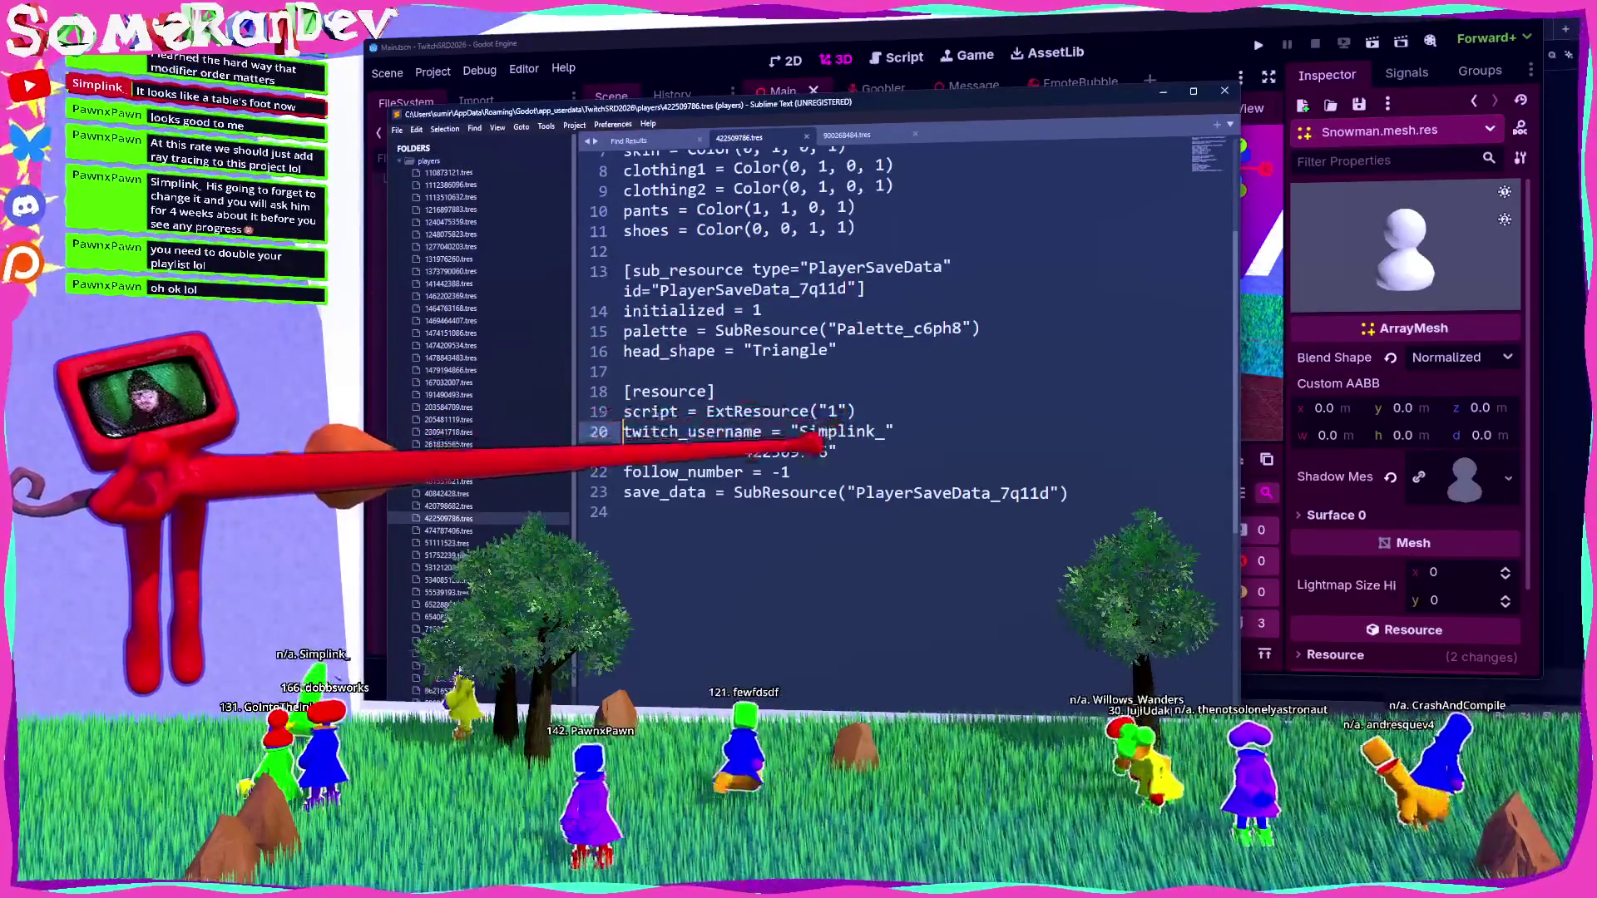
pyautogui.doubleClick(790, 350)
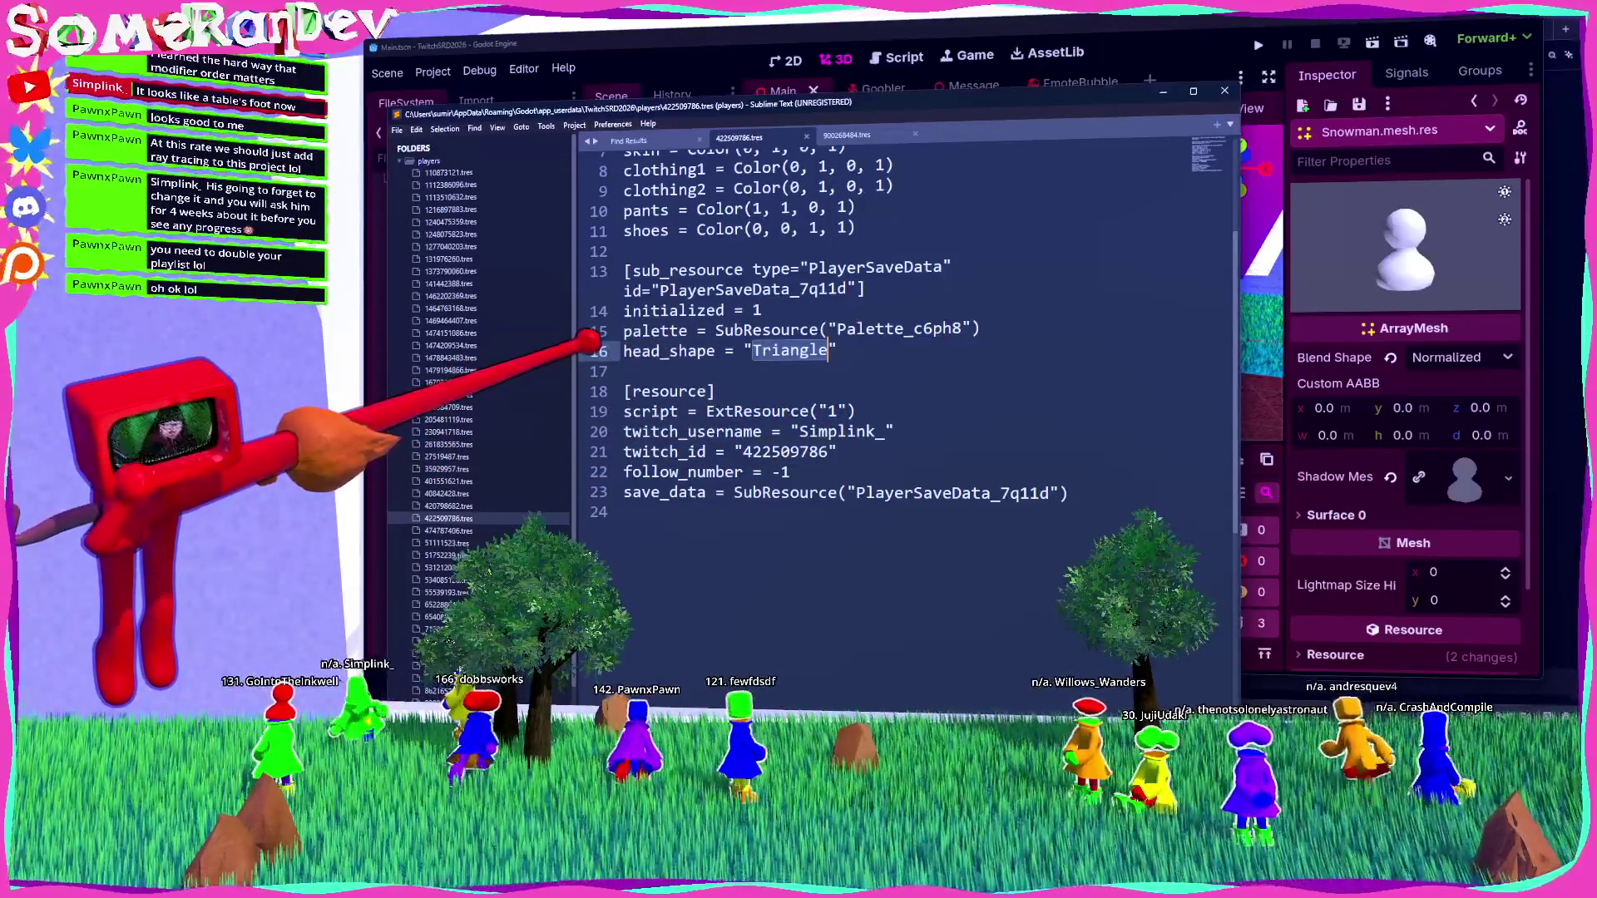
pyautogui.write('Foot')
pyautogui.hotkey('alt', 'Tab')
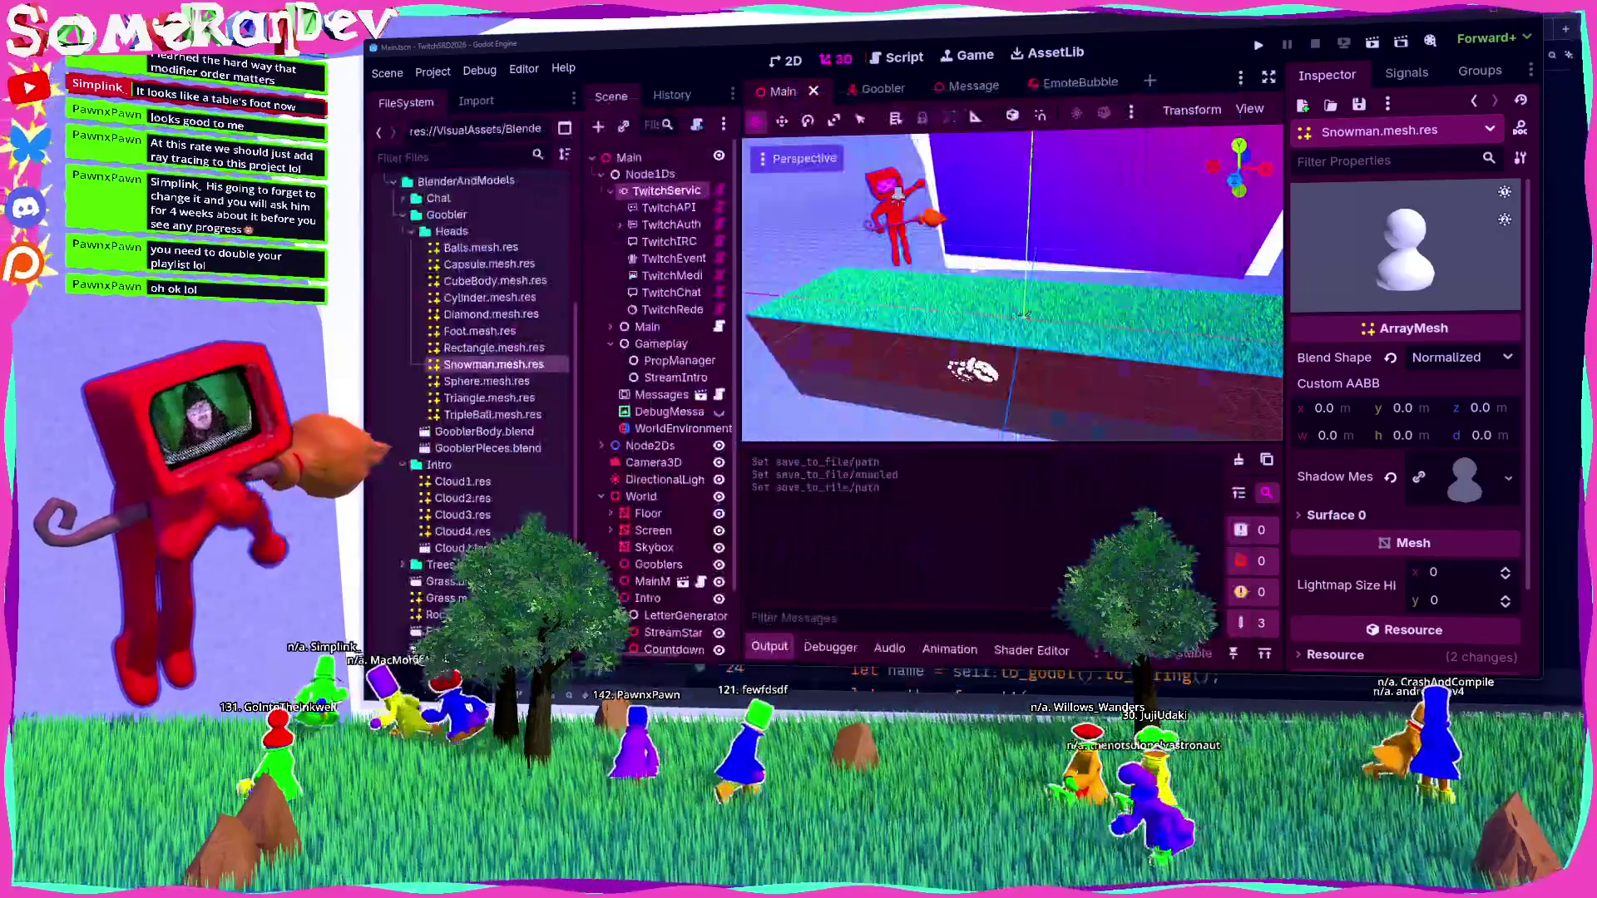
pyautogui.press('F6')
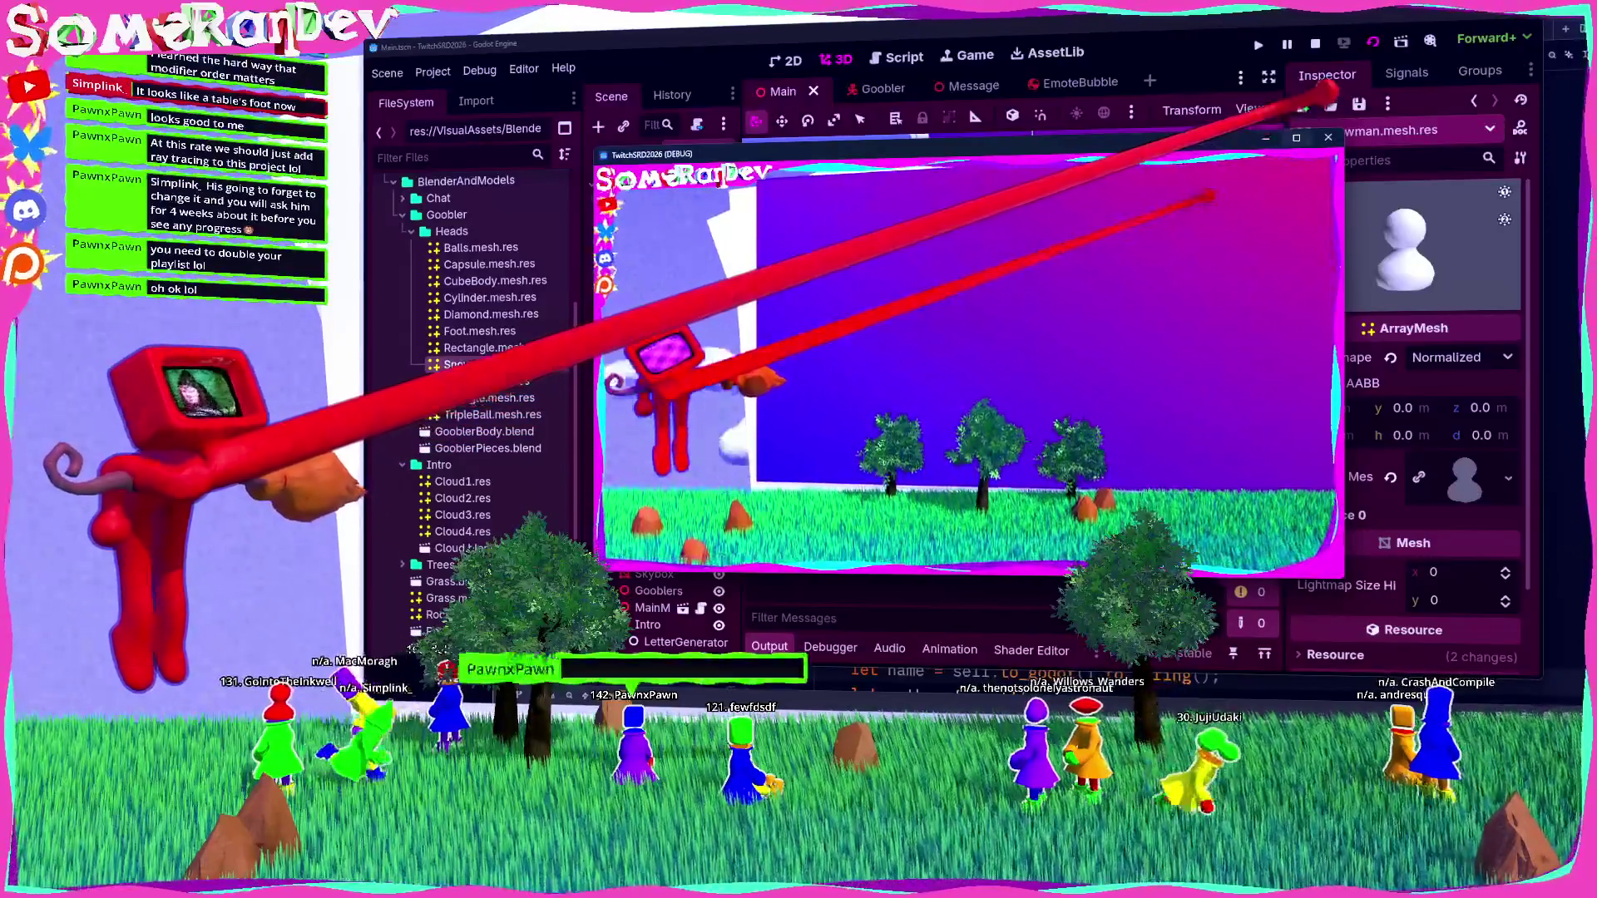
# Maximize and restore the running game window, then stop the game with F8.
pyautogui.click(1296, 136)
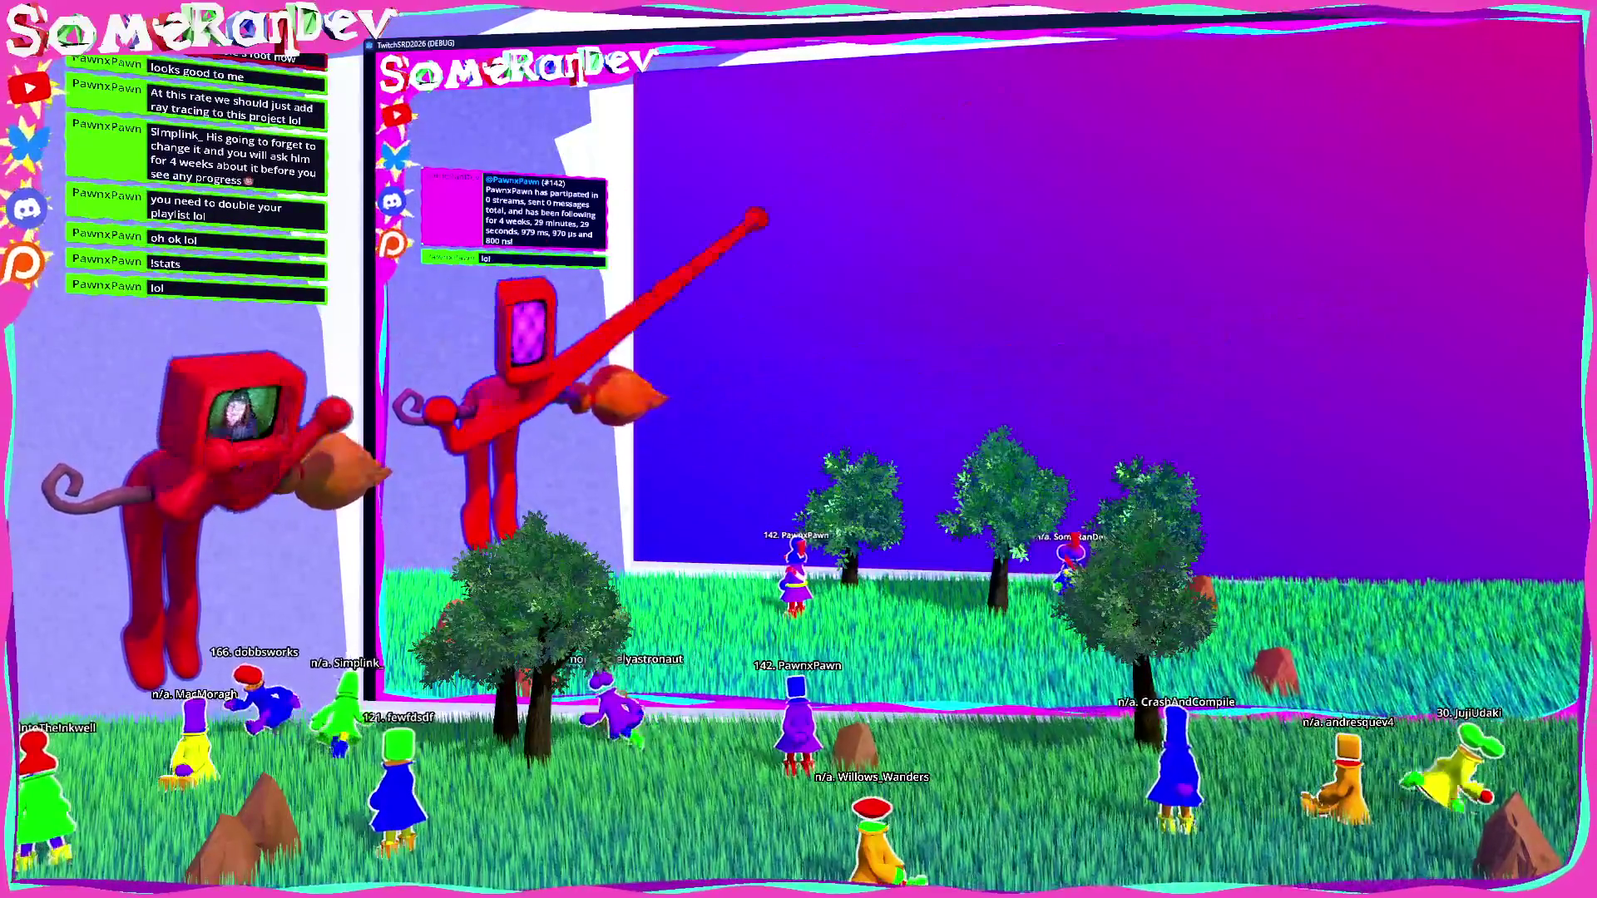
pyautogui.press('F11')
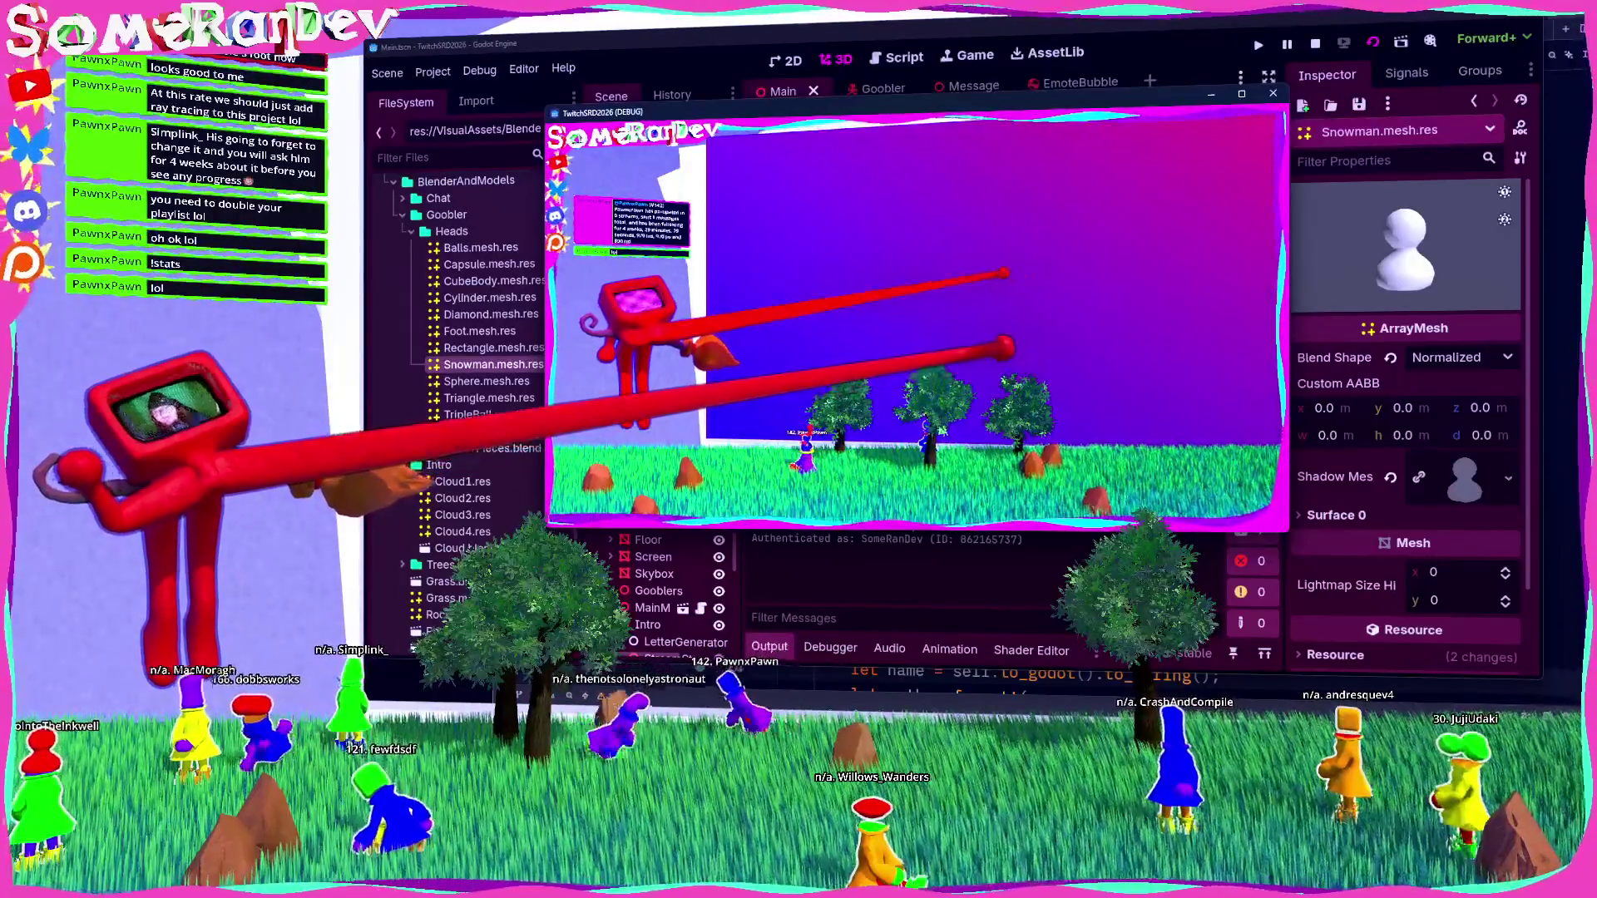
pyautogui.press('F8')
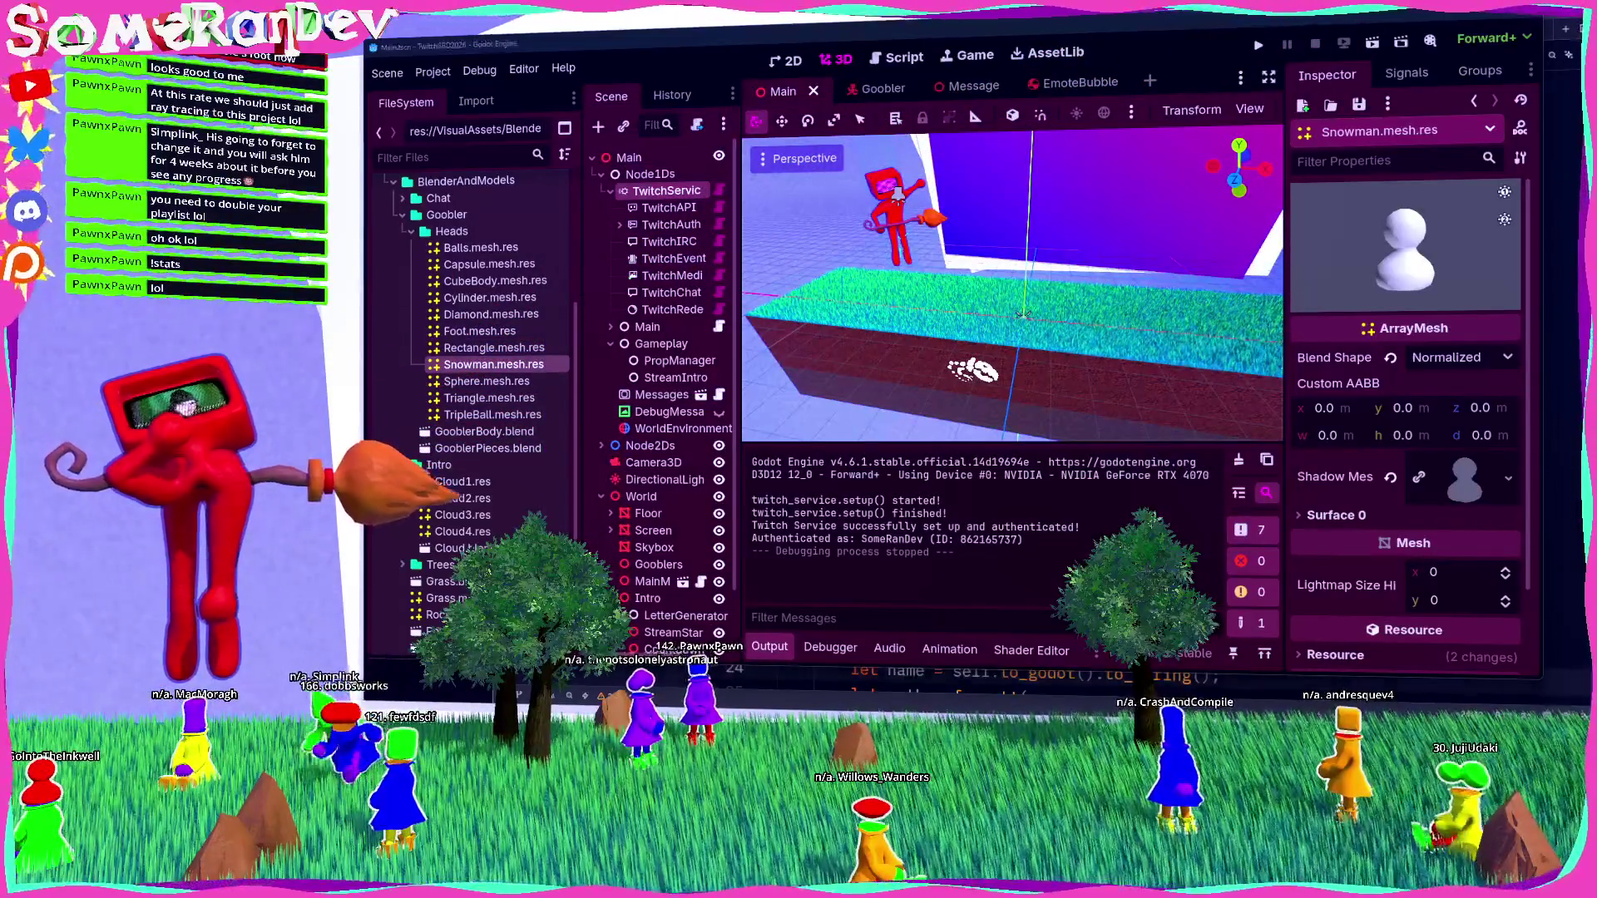
pyautogui.hotkey('alt', 'Tab')
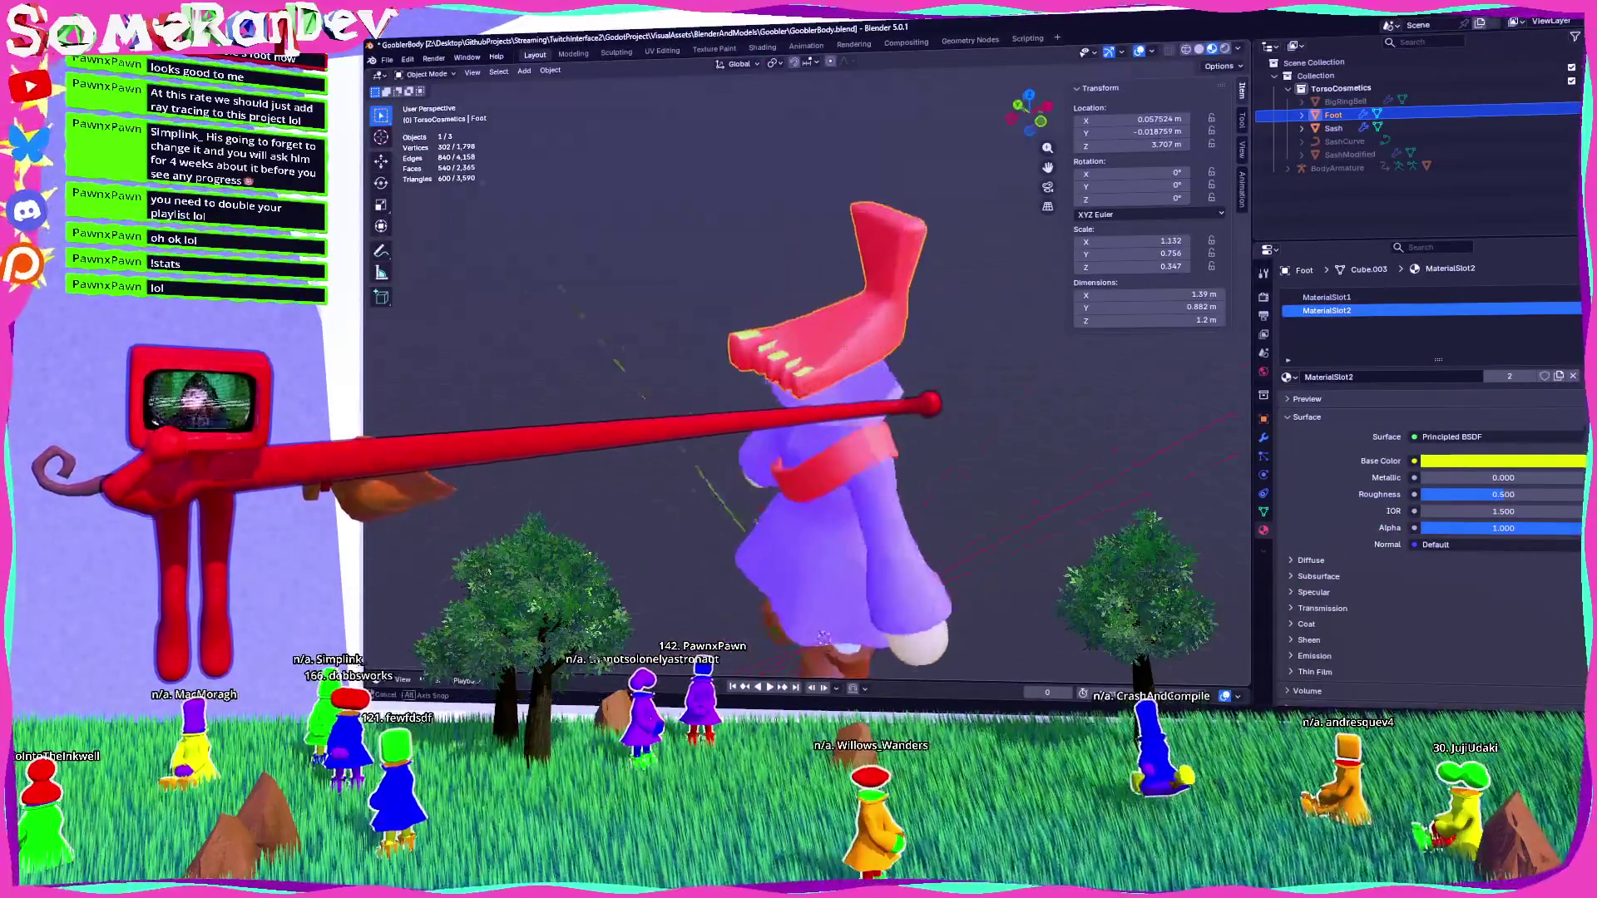
# Return from Blender to Godot and relaunch the game with F5.
pyautogui.moveTo(811, 665); pyautogui.dragTo(823, 659, button='middle')
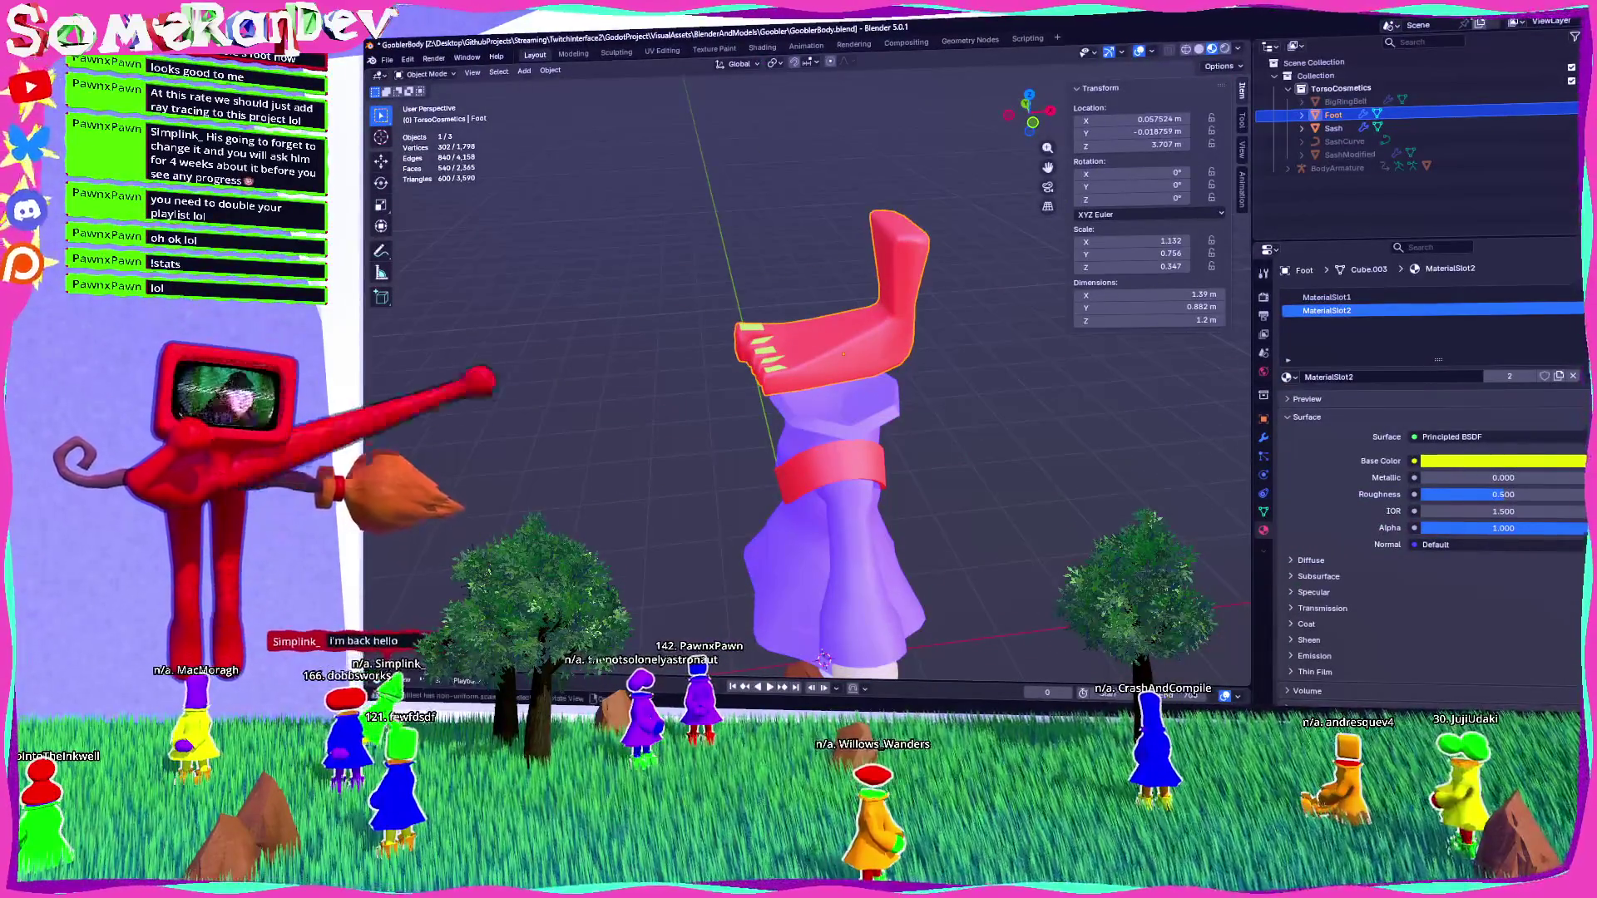
pyautogui.hotkey('alt', 'Tab')
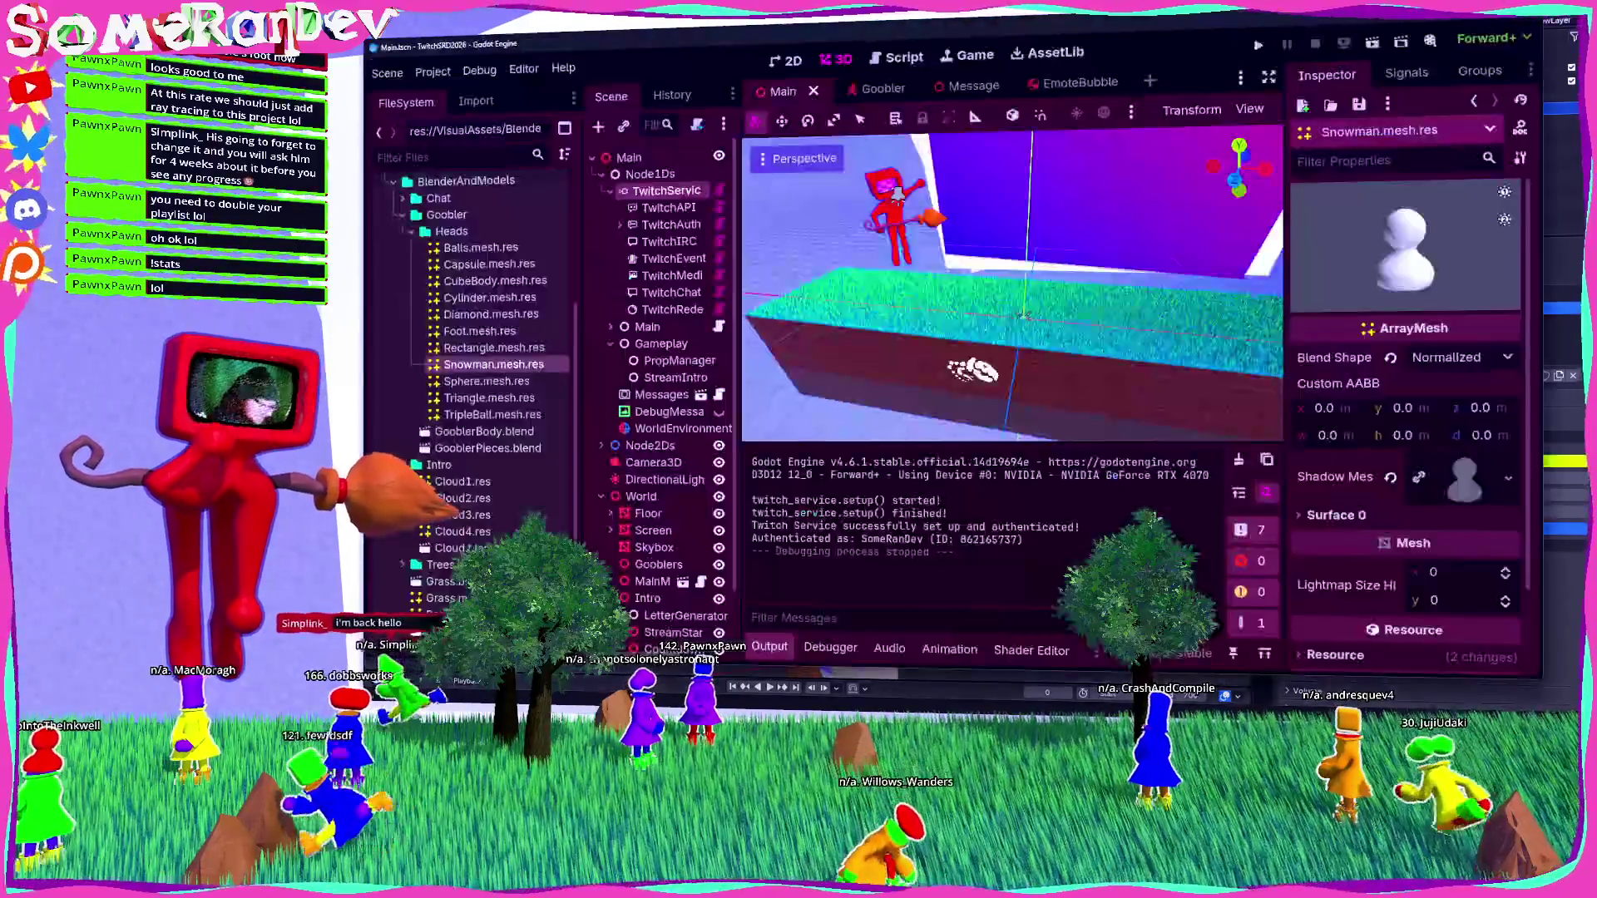
pyautogui.press('F5')
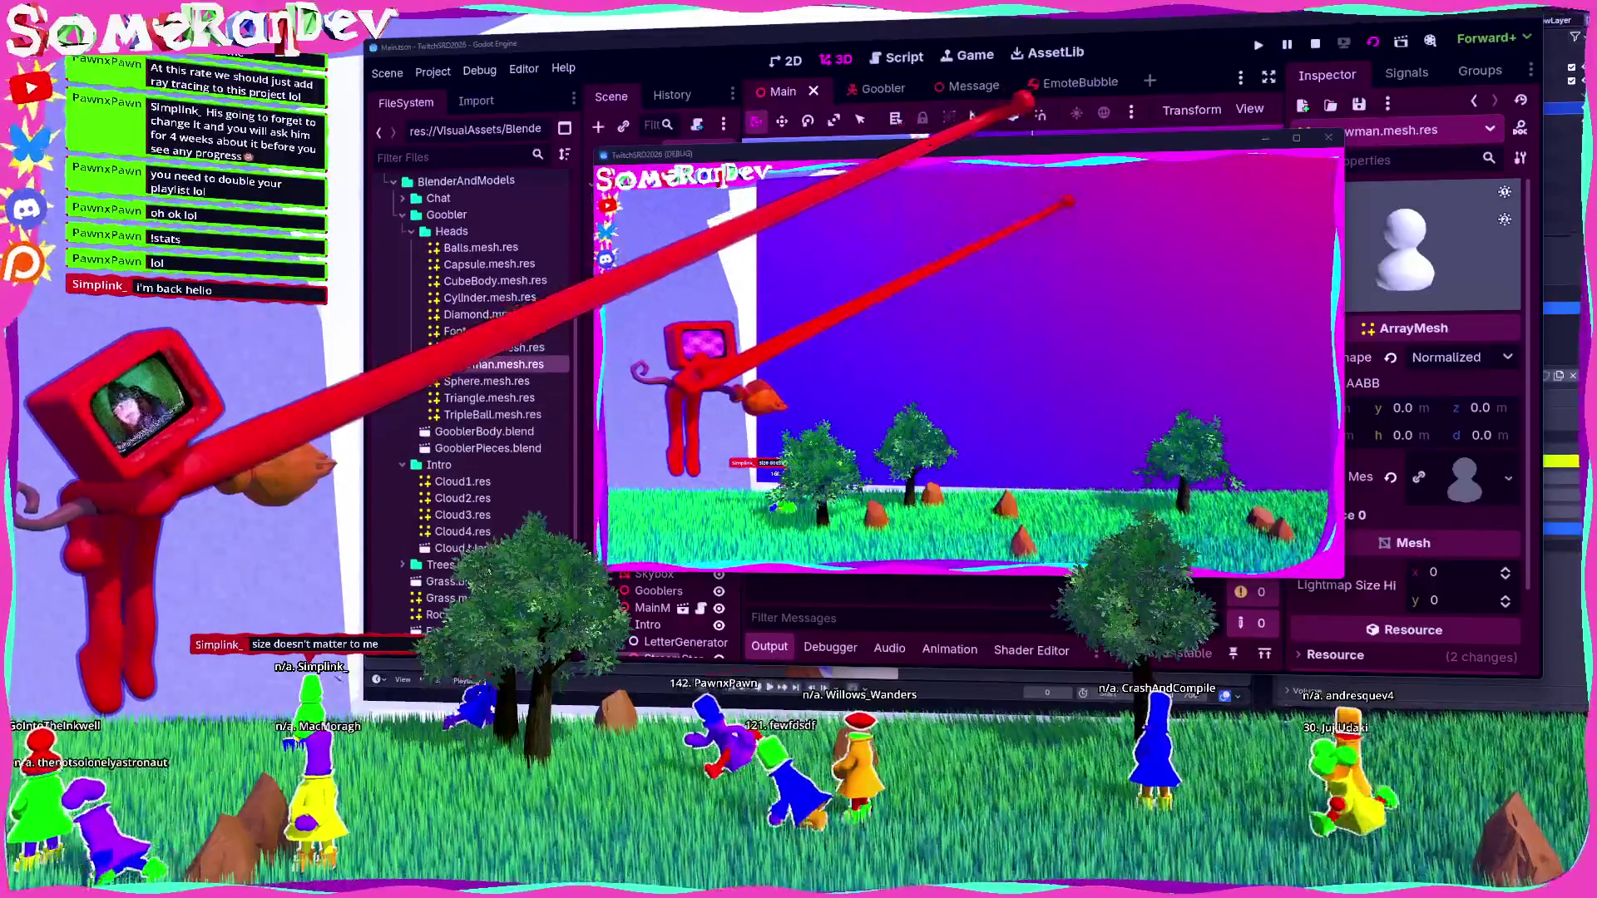
pyautogui.press('F5')
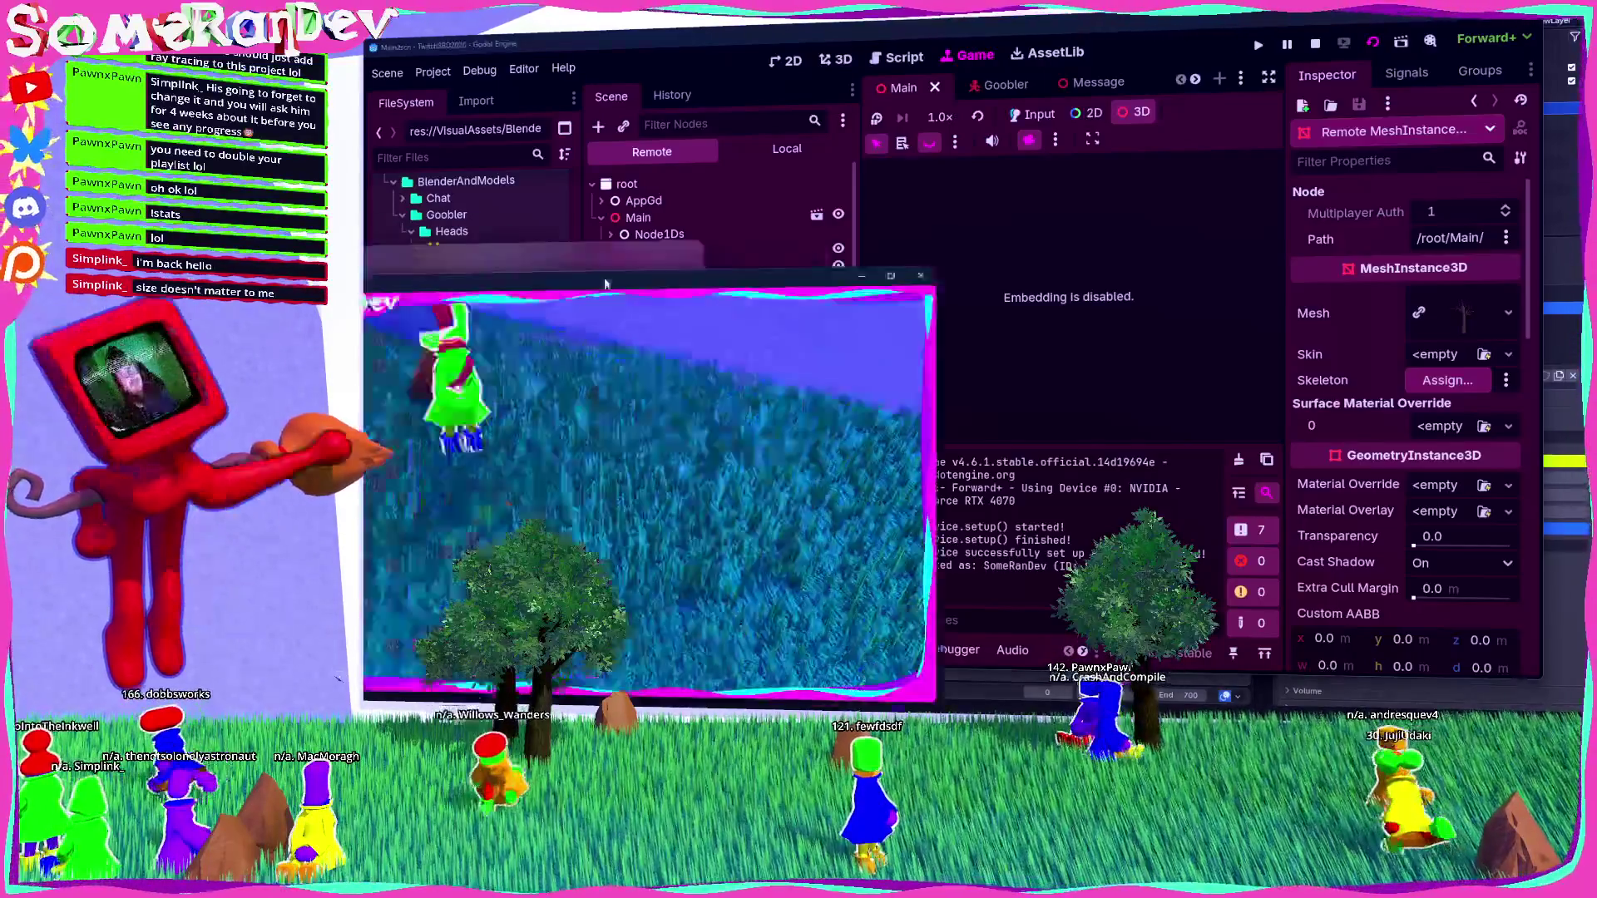
# Enlarge the game window to check the run, then stop the game with F8.
pyautogui.moveTo(605, 283); pyautogui.dragTo(748, 44)
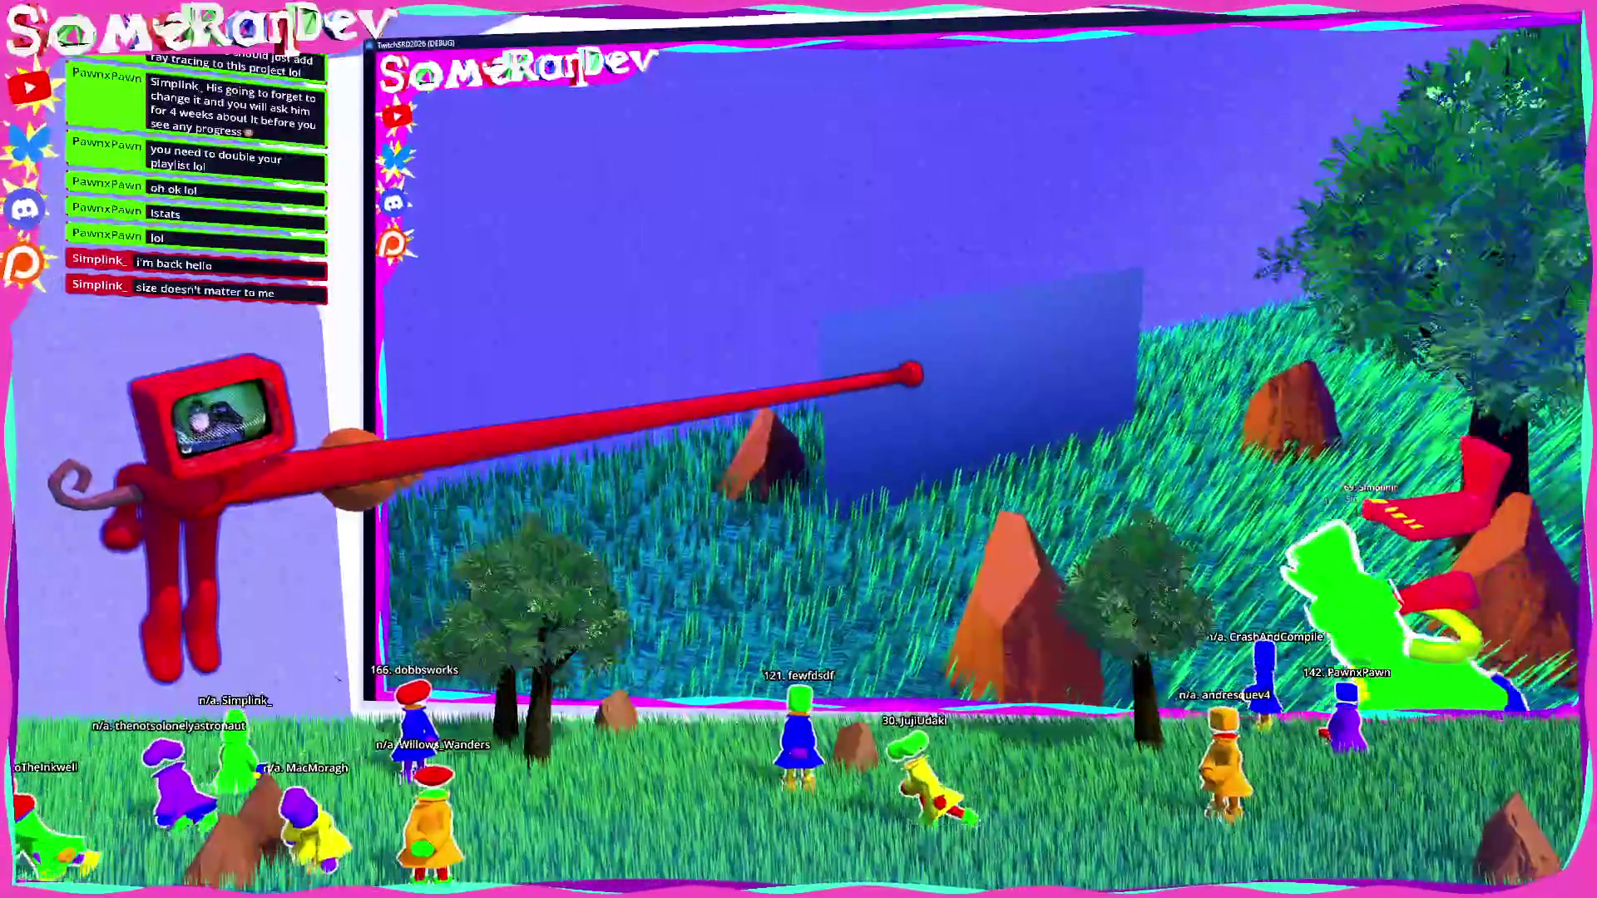
pyautogui.hotkey('alt', 'Tab')
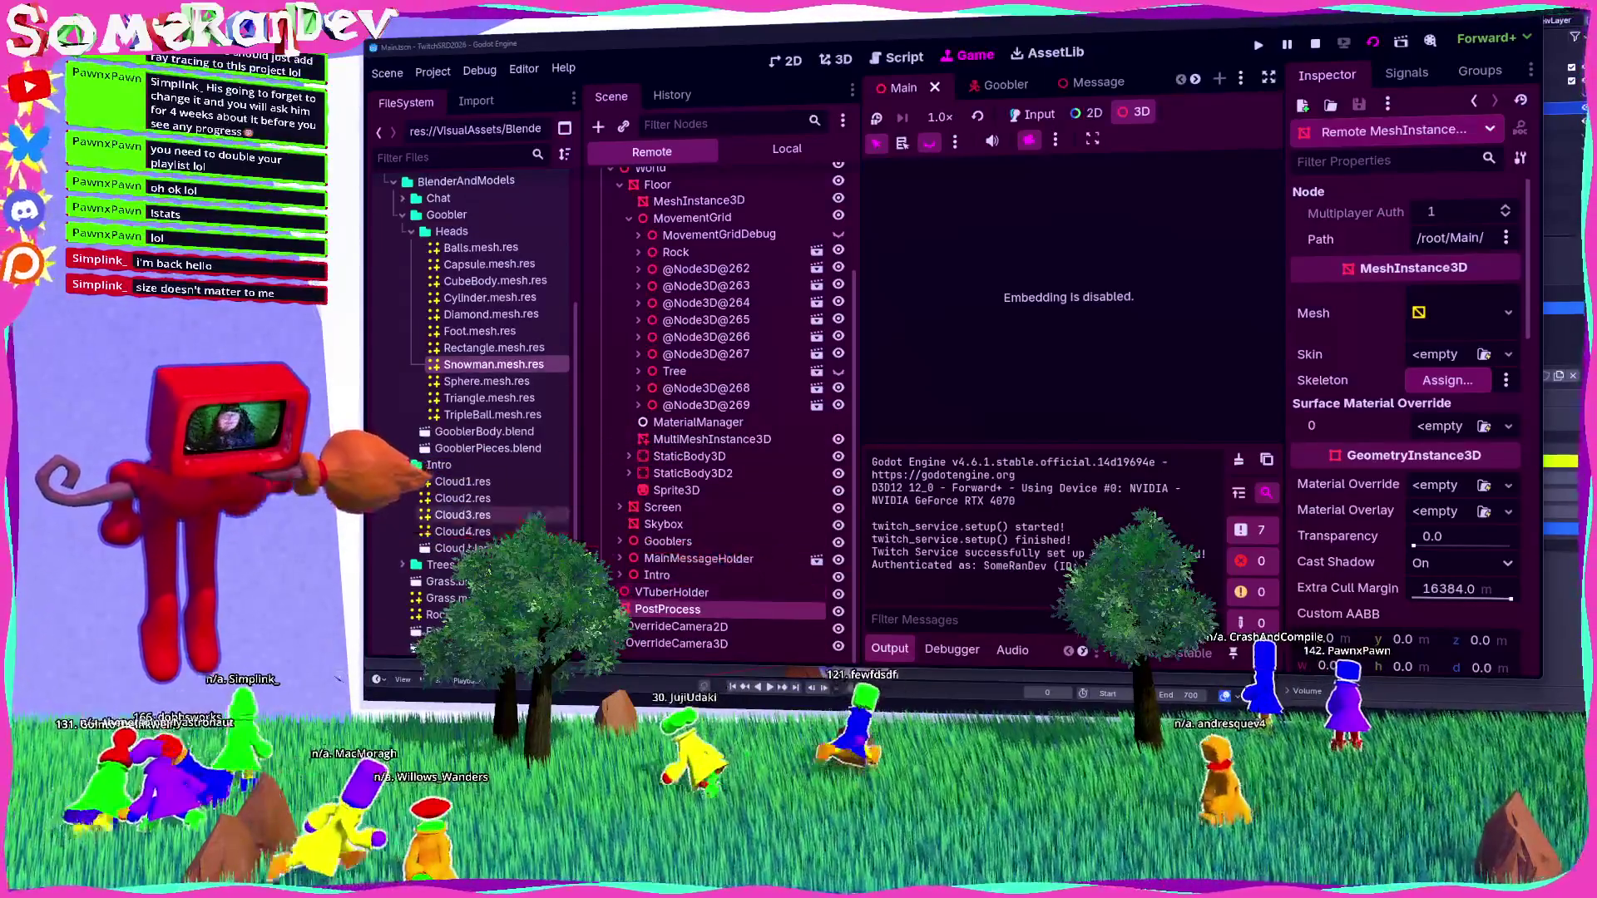
pyautogui.hotkey('alt', 'Tab')
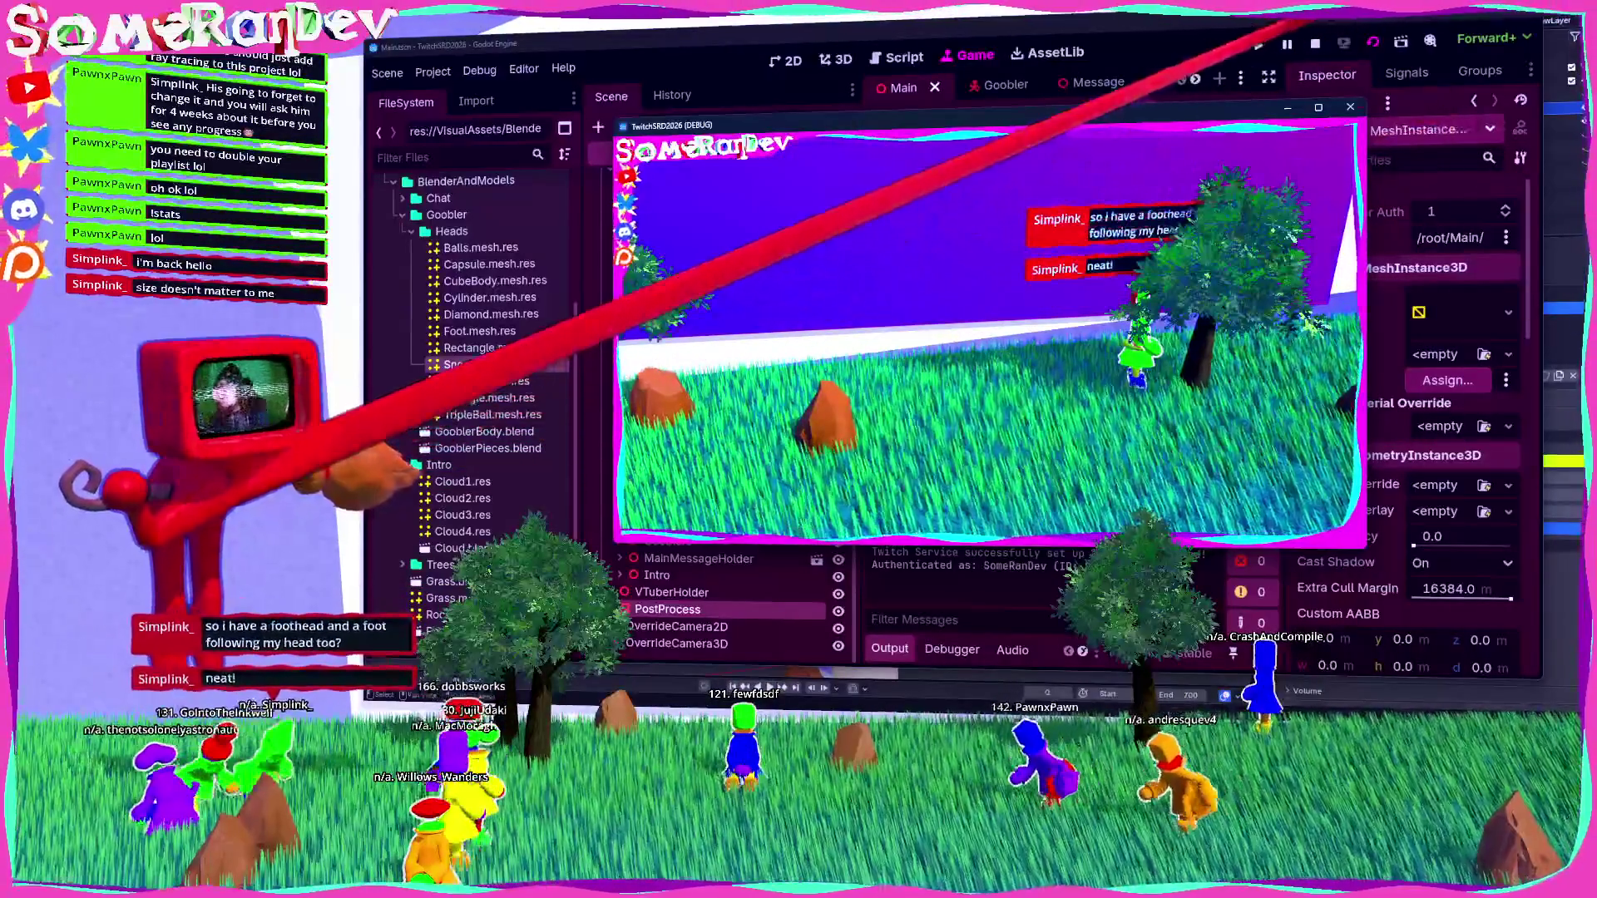
pyautogui.press('F8')
pyautogui.hotkey('alt', 'Tab')
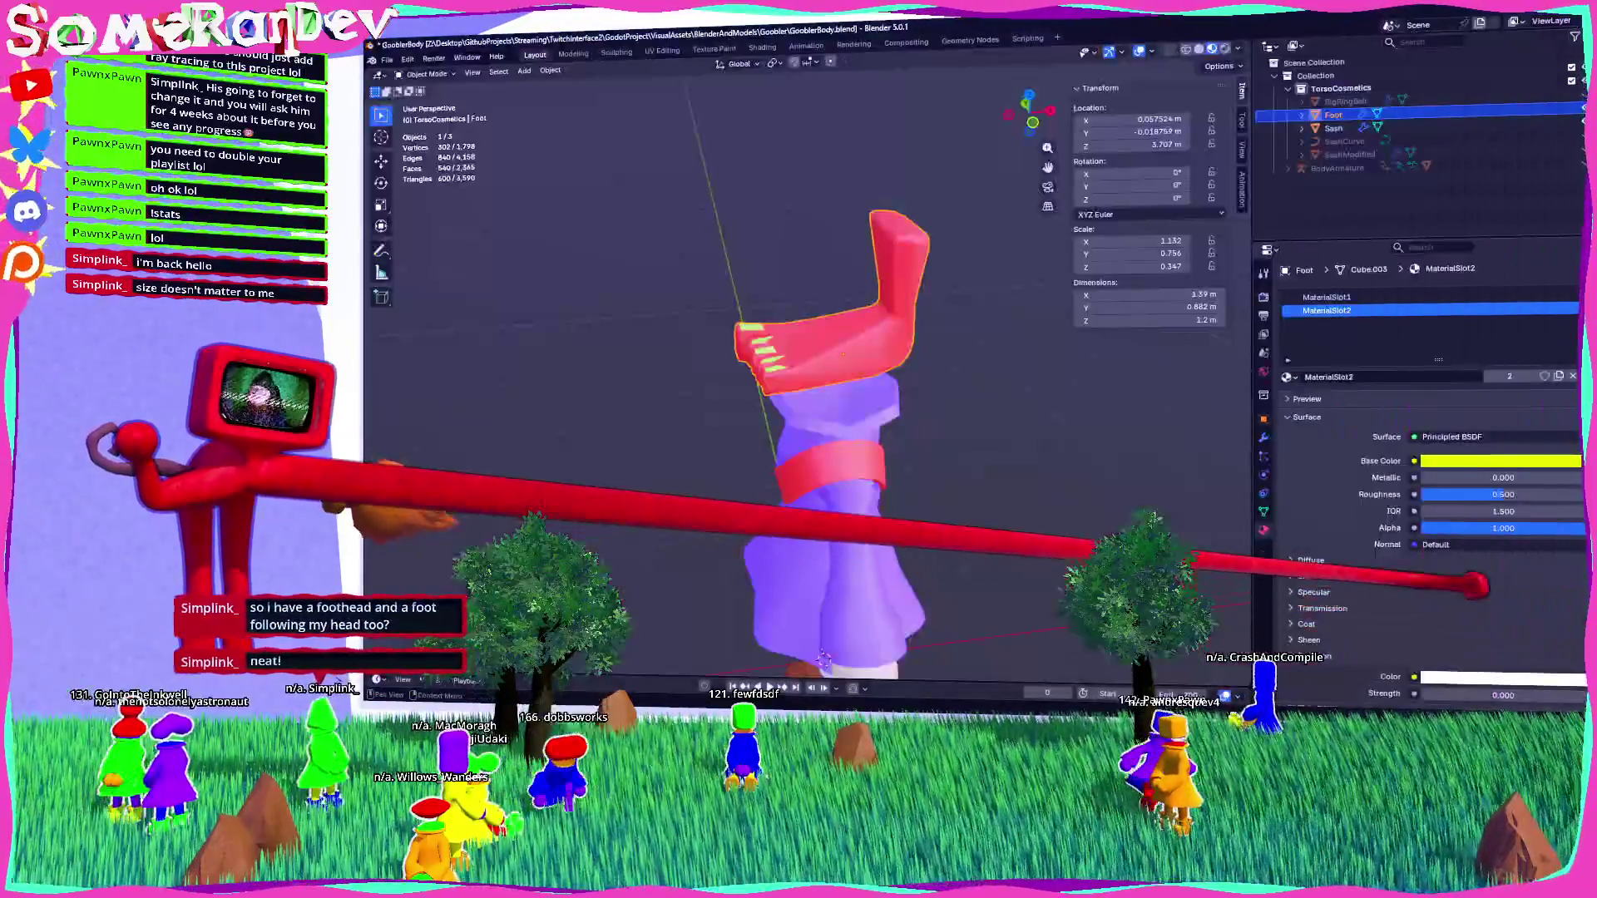
# Delete the Foot object and save GooblerBody.blend.
pyautogui.moveTo(823, 660); pyautogui.dragTo(840, 499, button='middle')
pyautogui.scroll(-4, 840, 499)
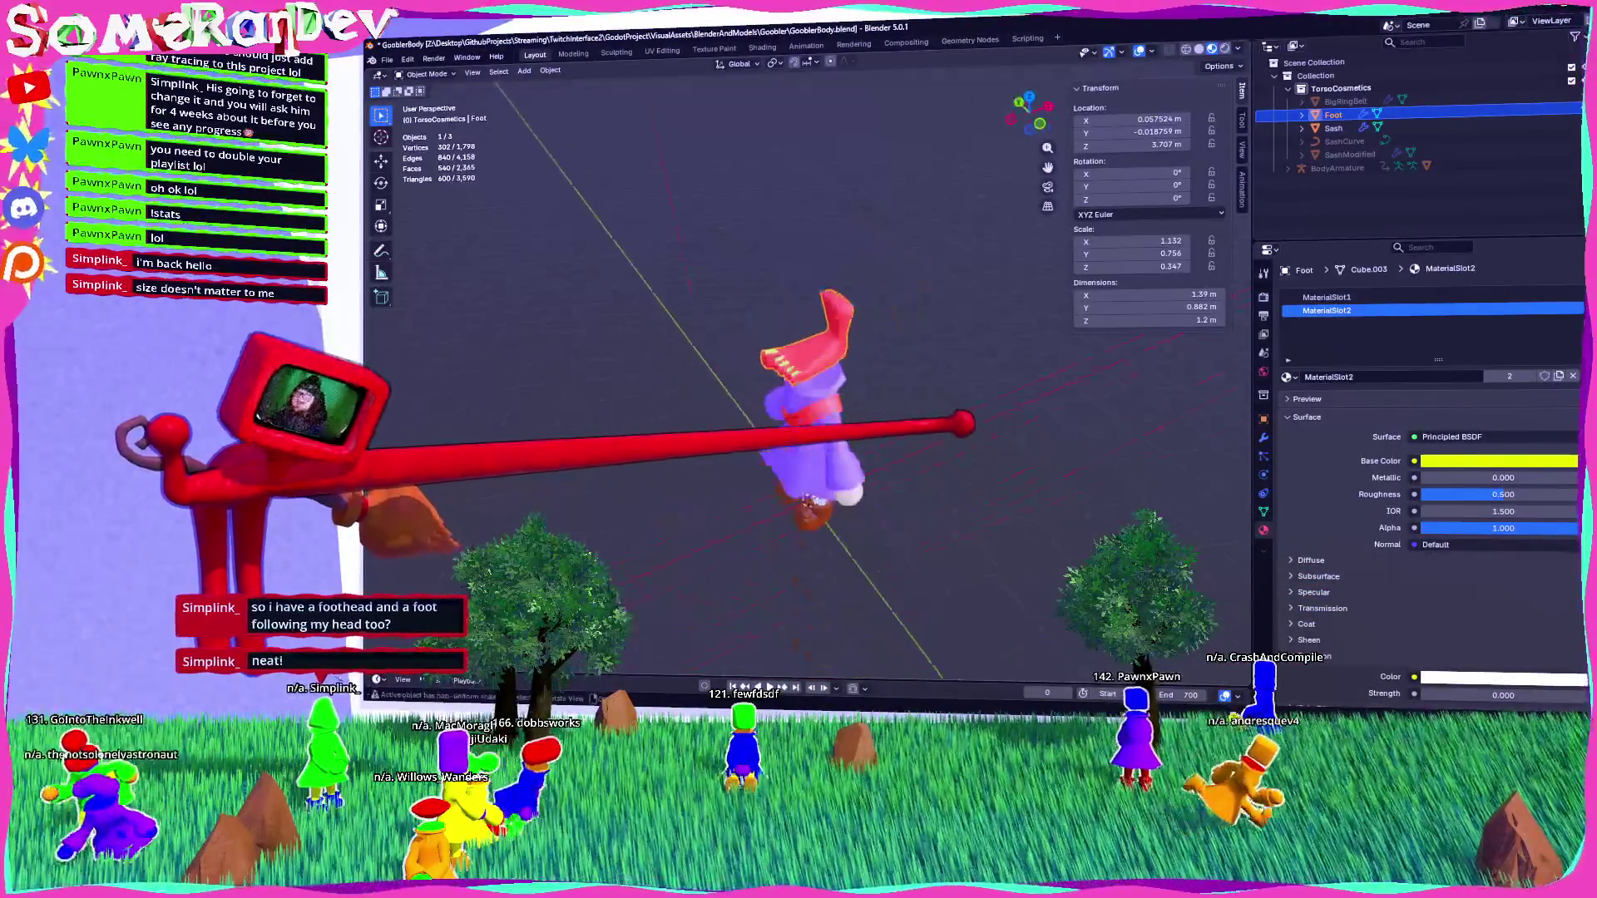
pyautogui.press('Delete')
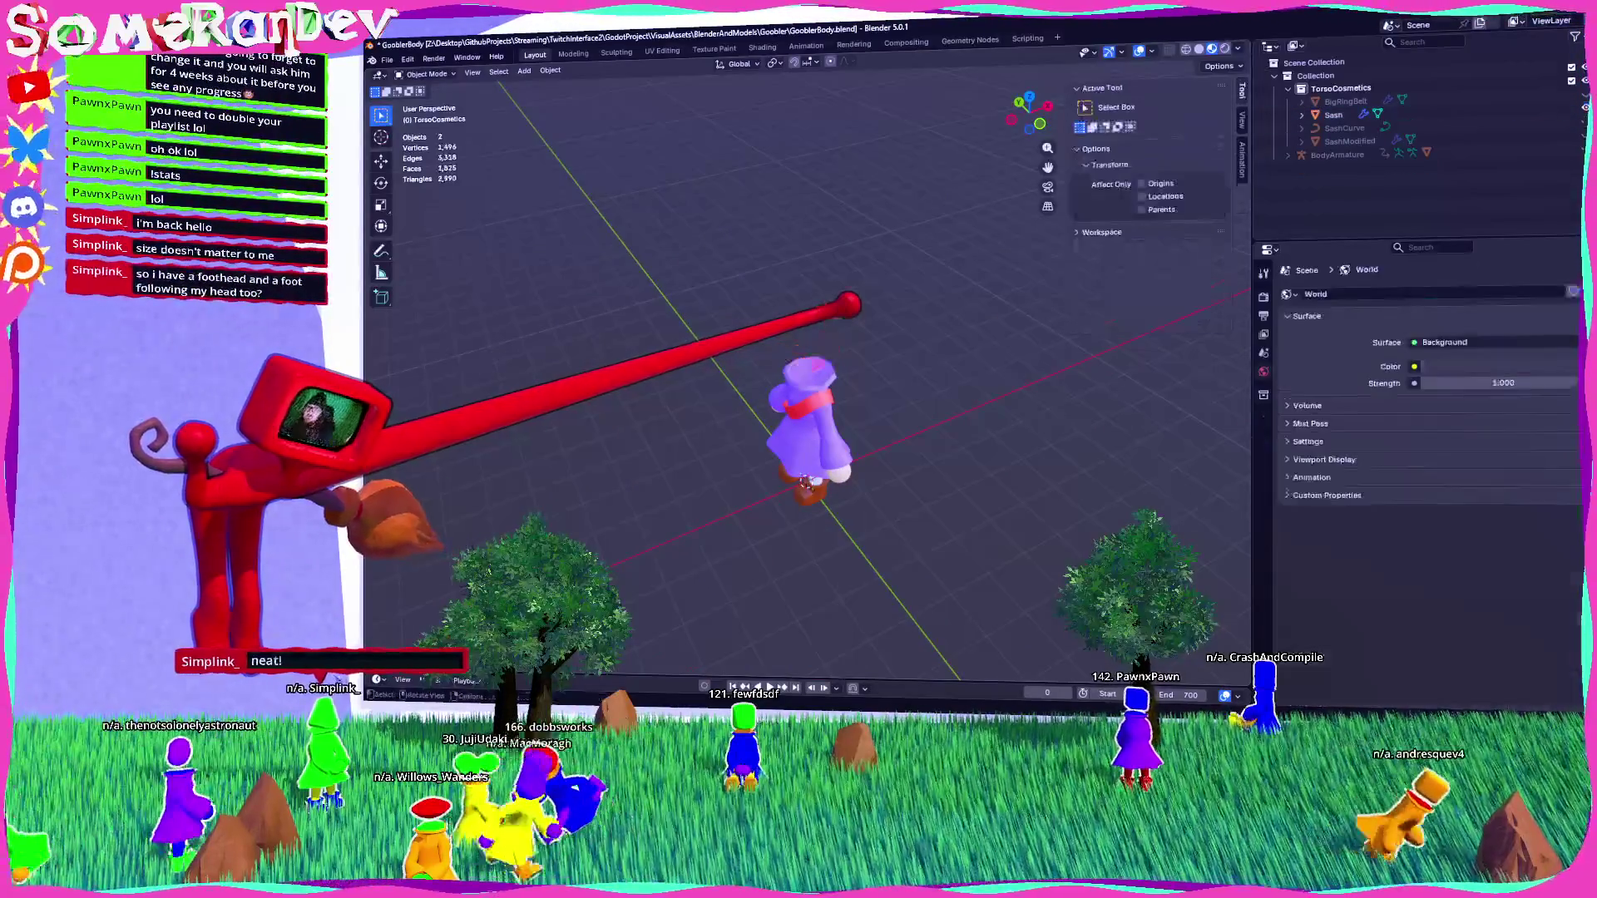
pyautogui.hotkey('ctrl', 's')
# Orbit around the figure and select the Sash object.
pyautogui.moveTo(831, 499)
pyautogui.mouseDown(button='middle')
pyautogui.moveTo(831, 375)
pyautogui.moveTo(1133, 304)
pyautogui.mouseUp(button='middle')
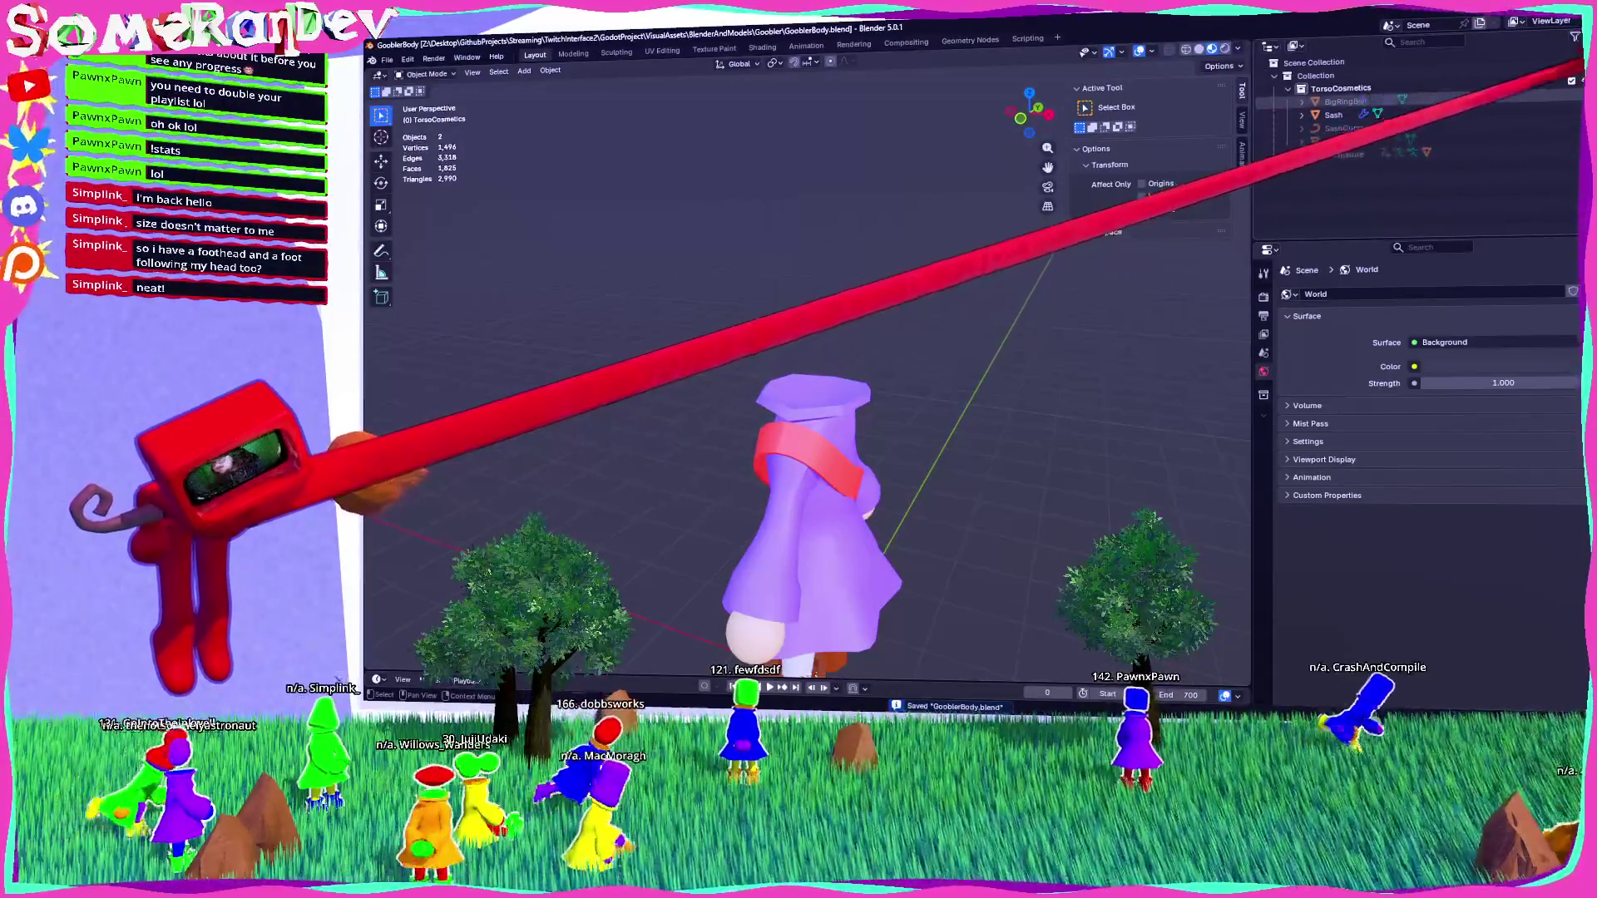
pyautogui.moveTo(1009, 410)
pyautogui.mouseDown(button='middle')
pyautogui.moveTo(713, 399)
pyautogui.moveTo(866, 390)
pyautogui.moveTo(759, 402)
pyautogui.moveTo(824, 401)
pyautogui.mouseUp(button='middle')
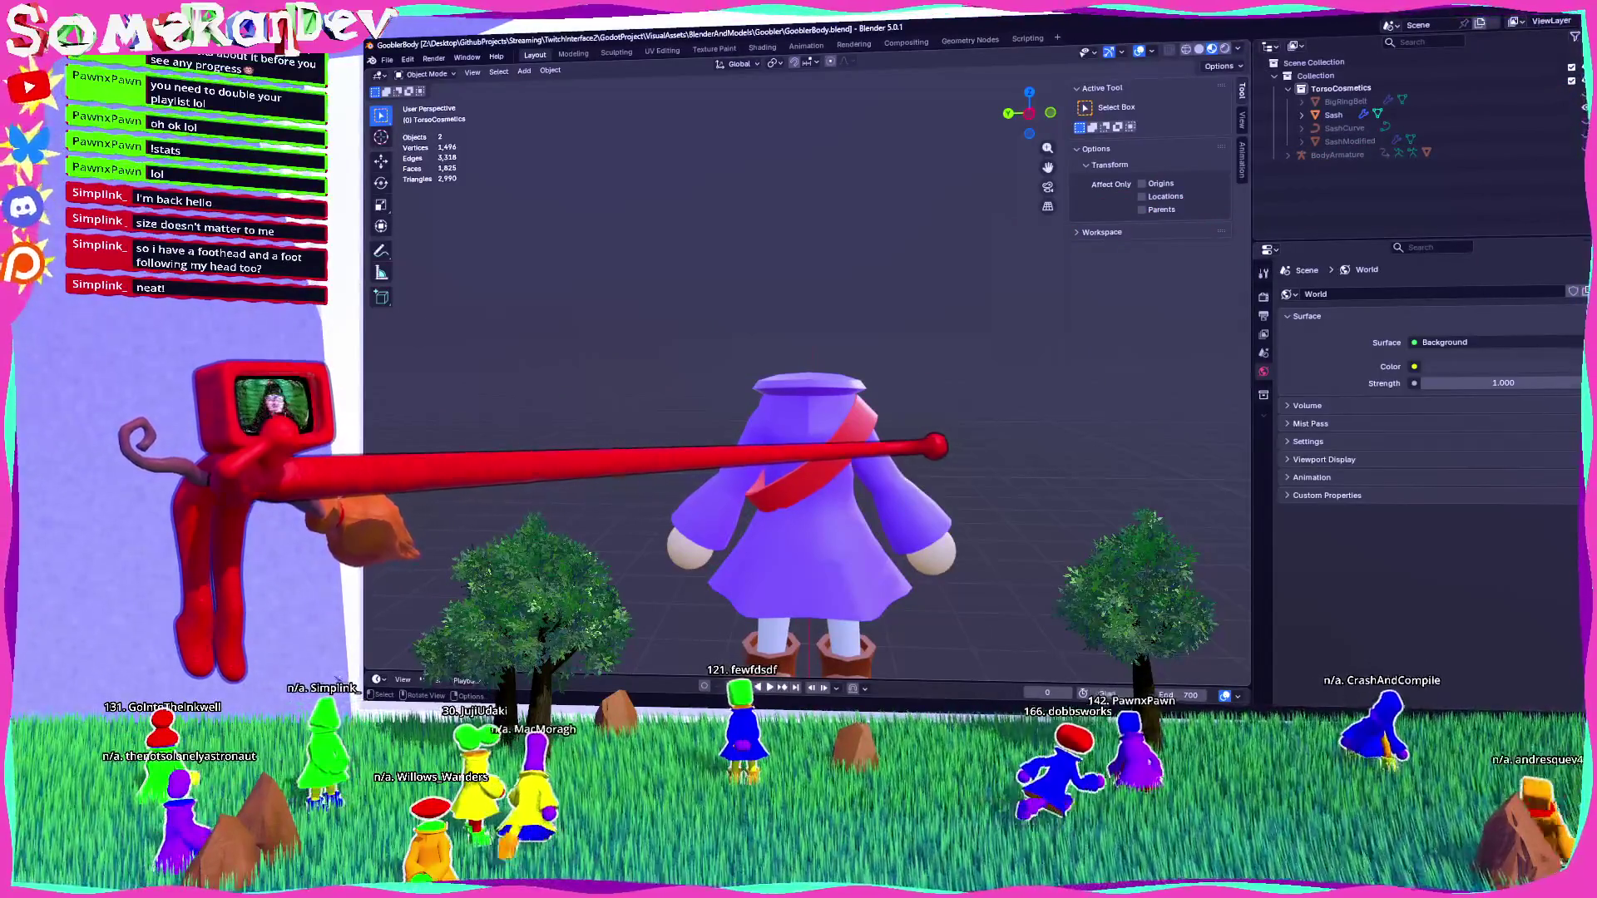
pyautogui.click(869, 414)
pyautogui.moveTo(820, 417)
pyautogui.mouseDown(button='middle')
pyautogui.moveTo(756, 420)
pyautogui.moveTo(1042, 458)
pyautogui.moveTo(873, 433)
pyautogui.mouseUp(button='middle')
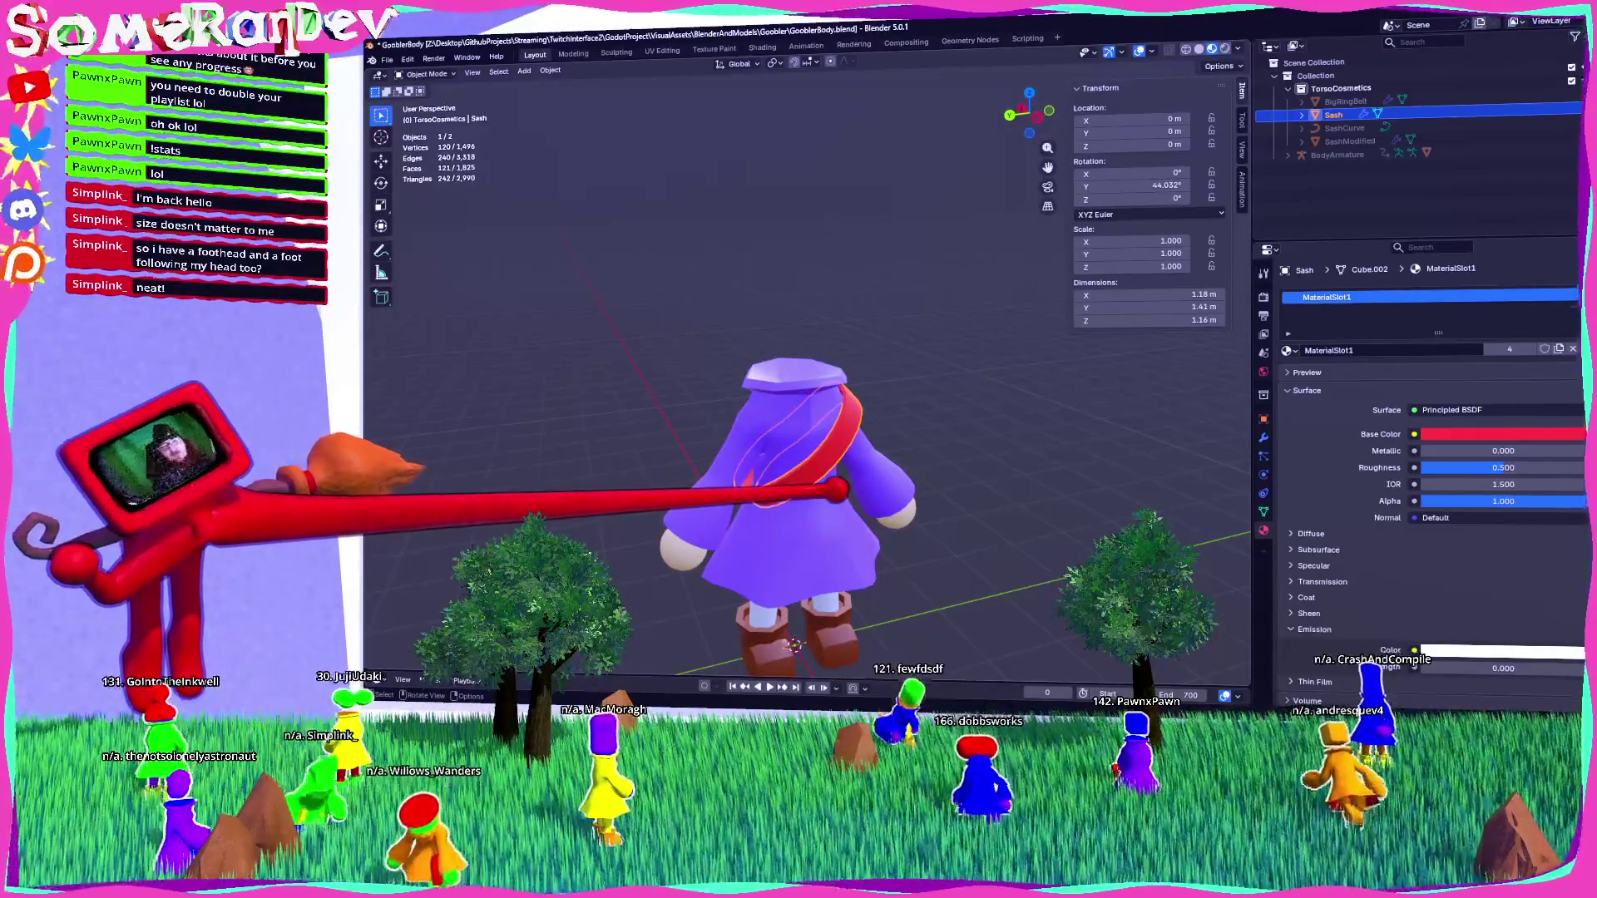
pyautogui.moveTo(873, 432); pyautogui.dragTo(884, 374, button='middle')
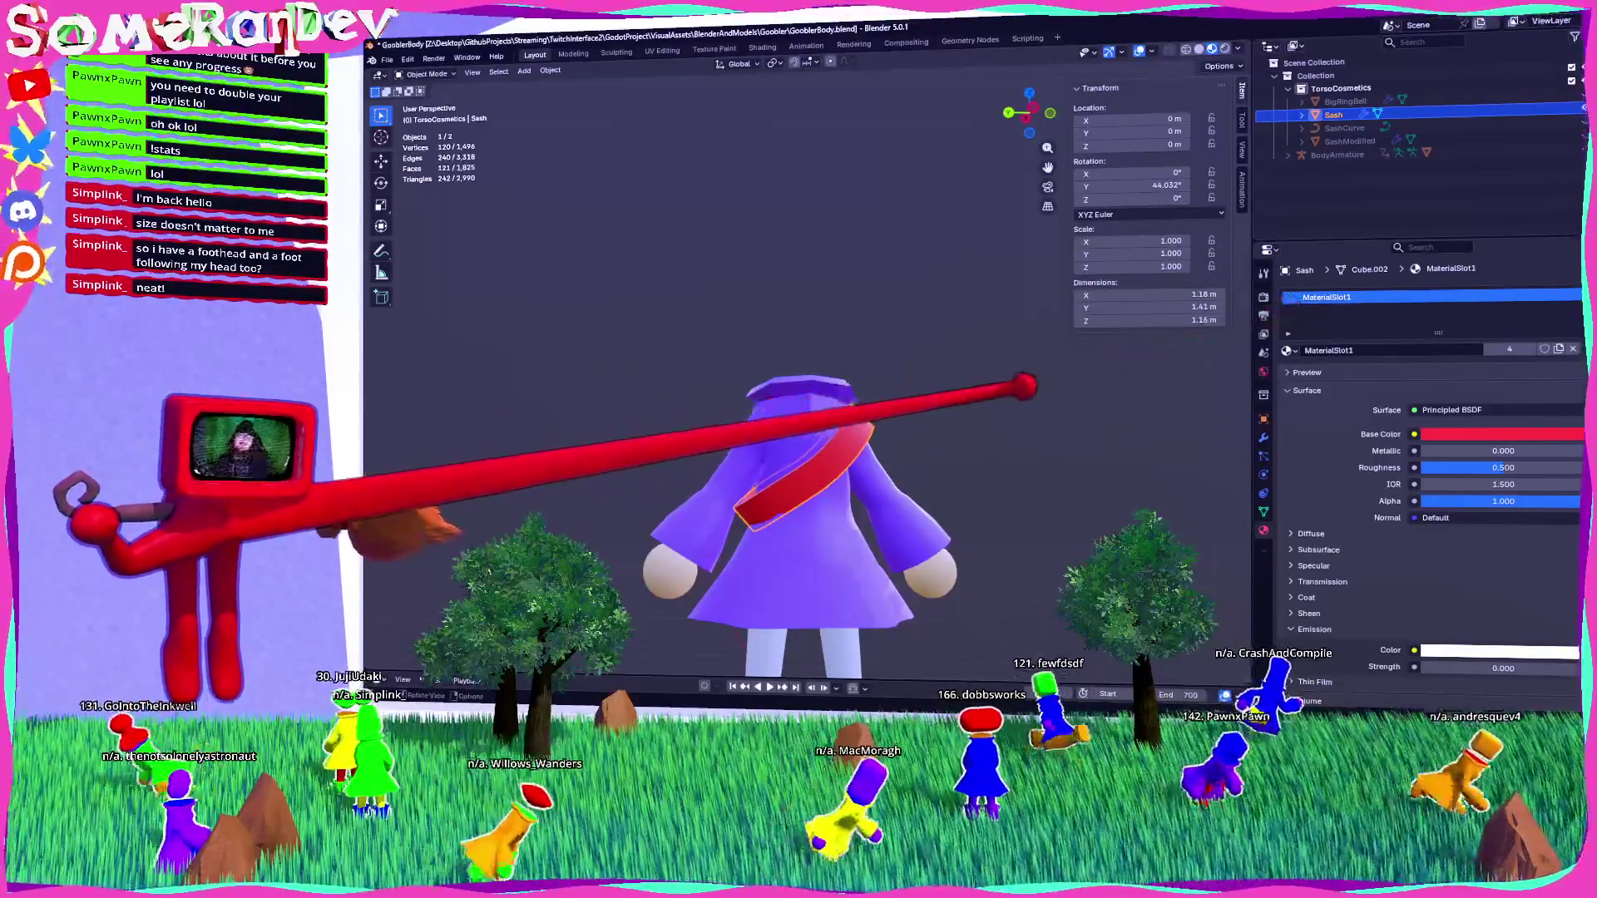
# Leave local view and switch to a side orthographic view of the whole character.
pyautogui.press('KP_Divide')
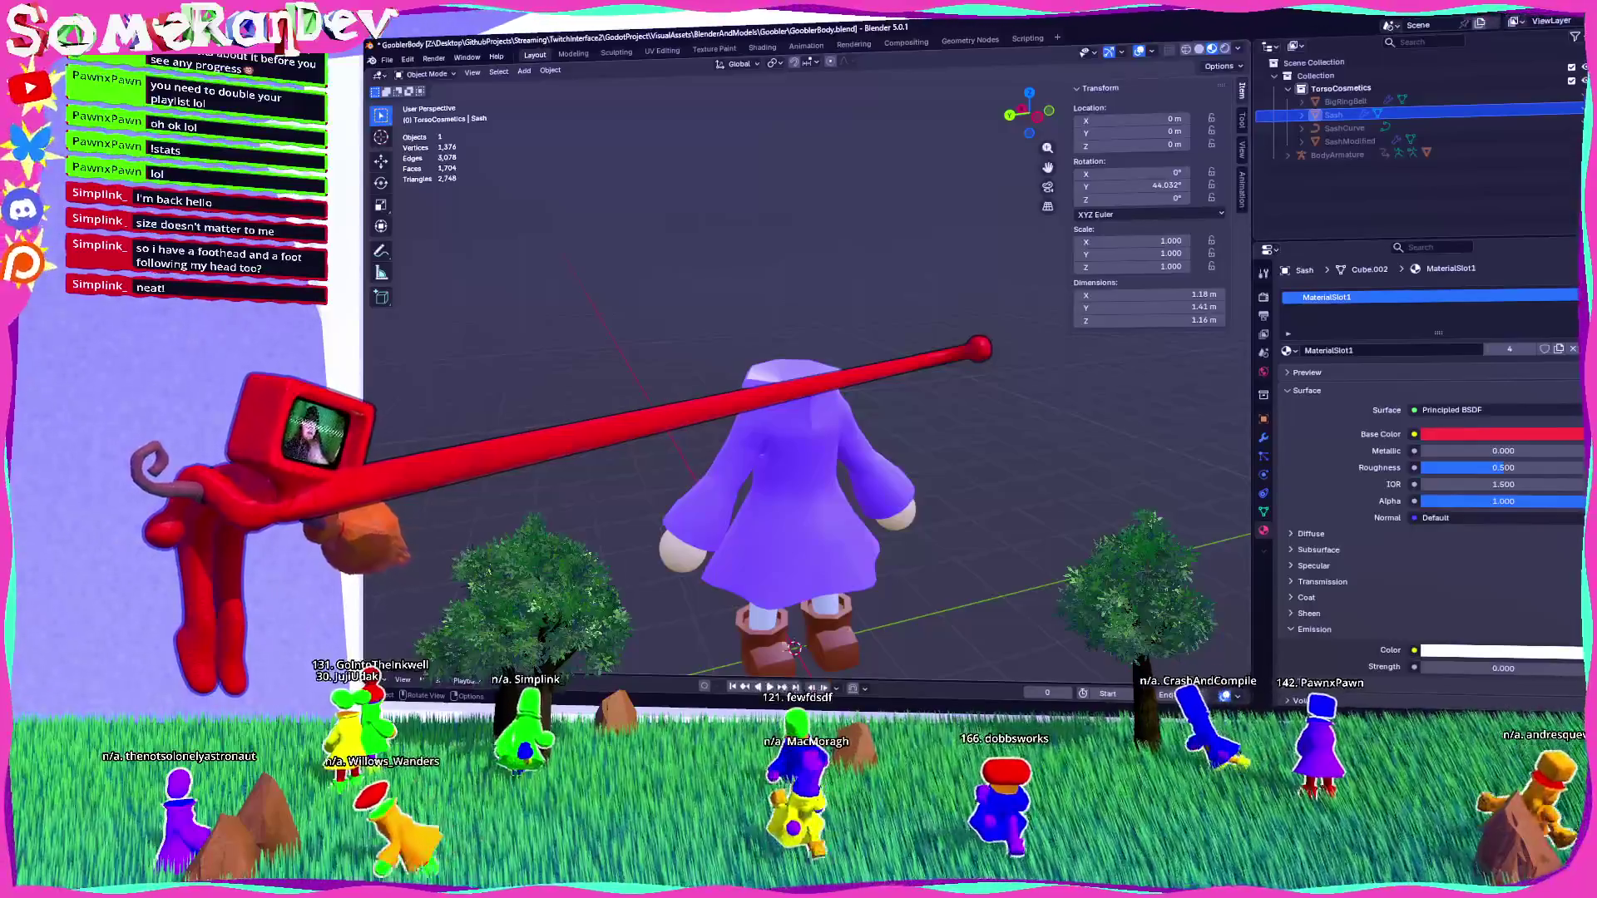
pyautogui.scroll(3, 826, 503)
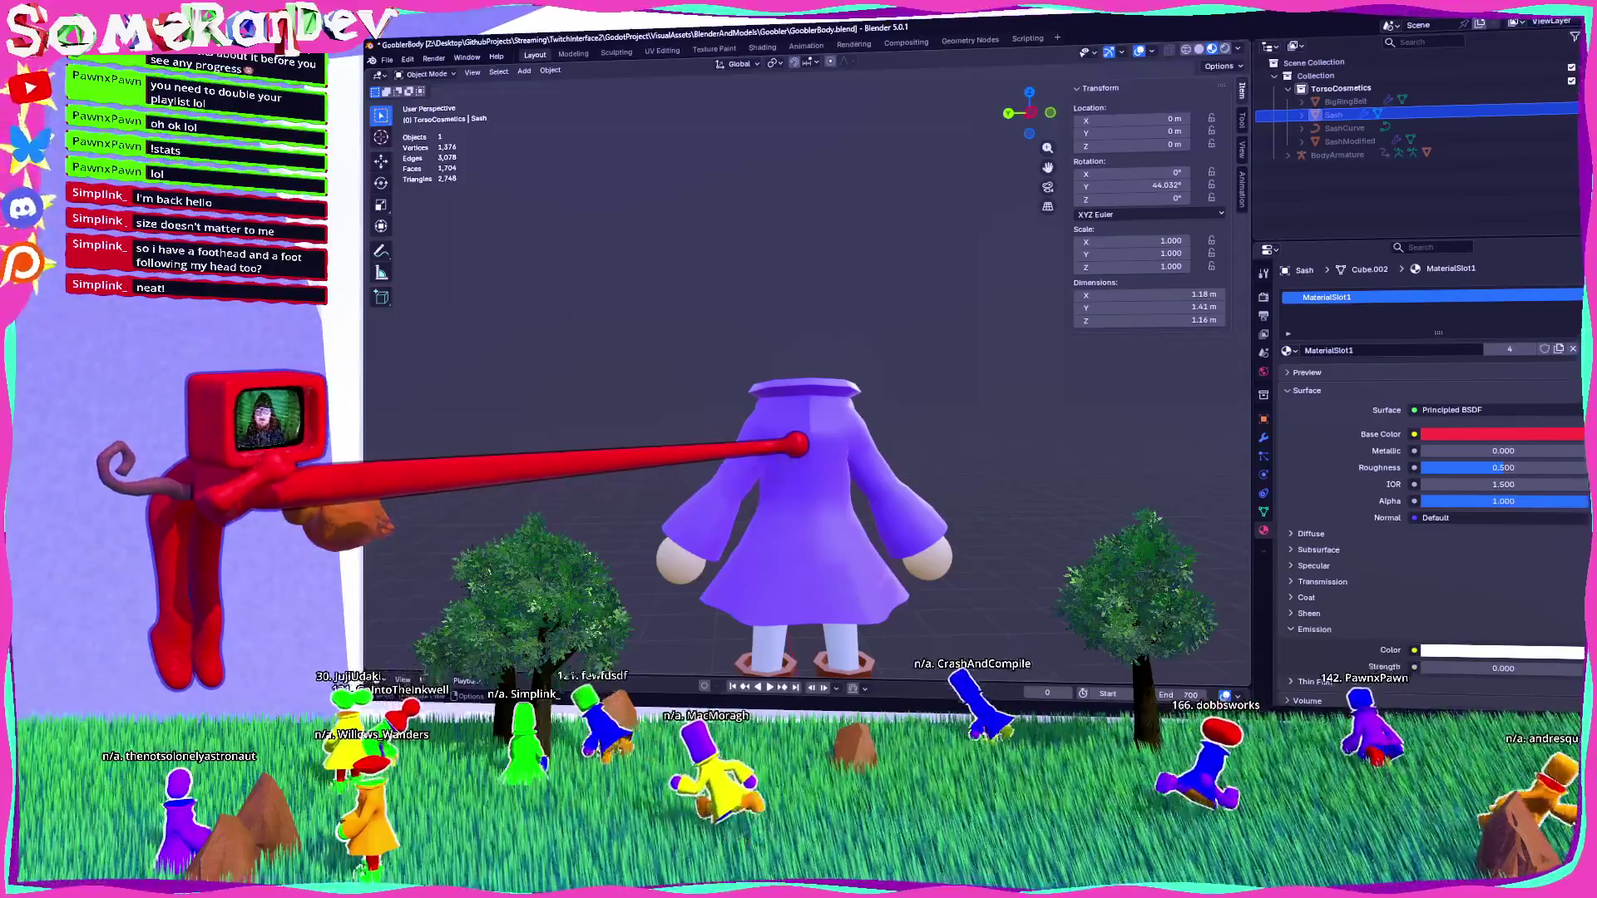
pyautogui.moveTo(805, 441)
pyautogui.mouseDown(button='middle')
pyautogui.moveTo(820, 457)
pyautogui.moveTo(688, 438)
pyautogui.moveTo(936, 449)
pyautogui.moveTo(825, 449)
pyautogui.mouseUp(button='middle')
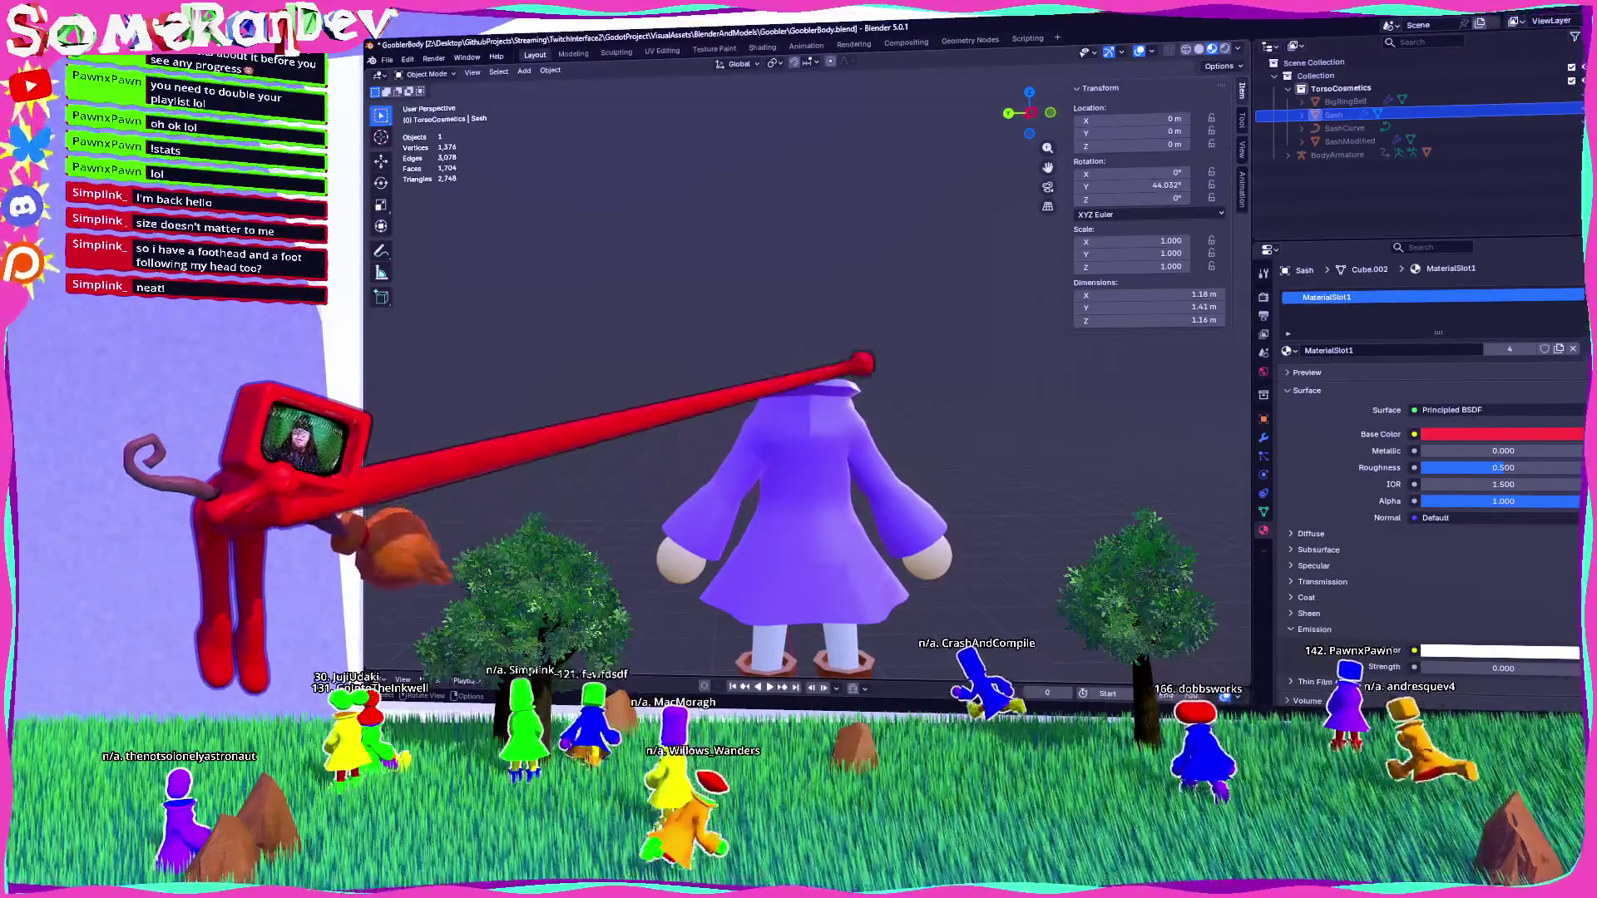
pyautogui.moveTo(798, 374); pyautogui.dragTo(798, 308, button='middle')
pyautogui.press('ctrl+KP_3')
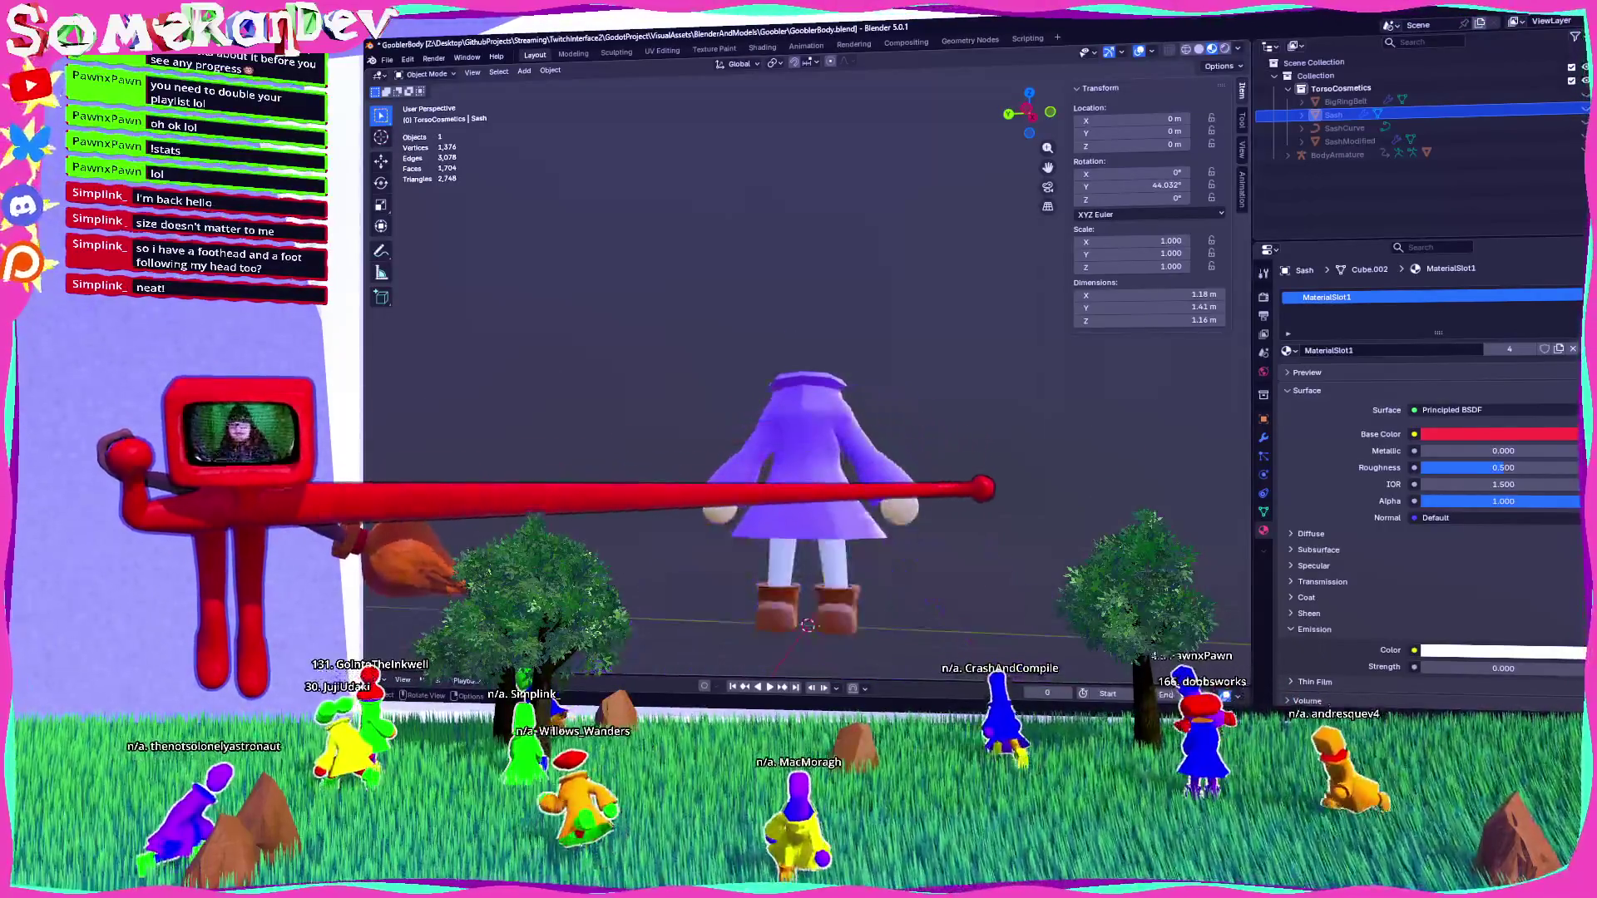
pyautogui.scroll(4, 802, 416)
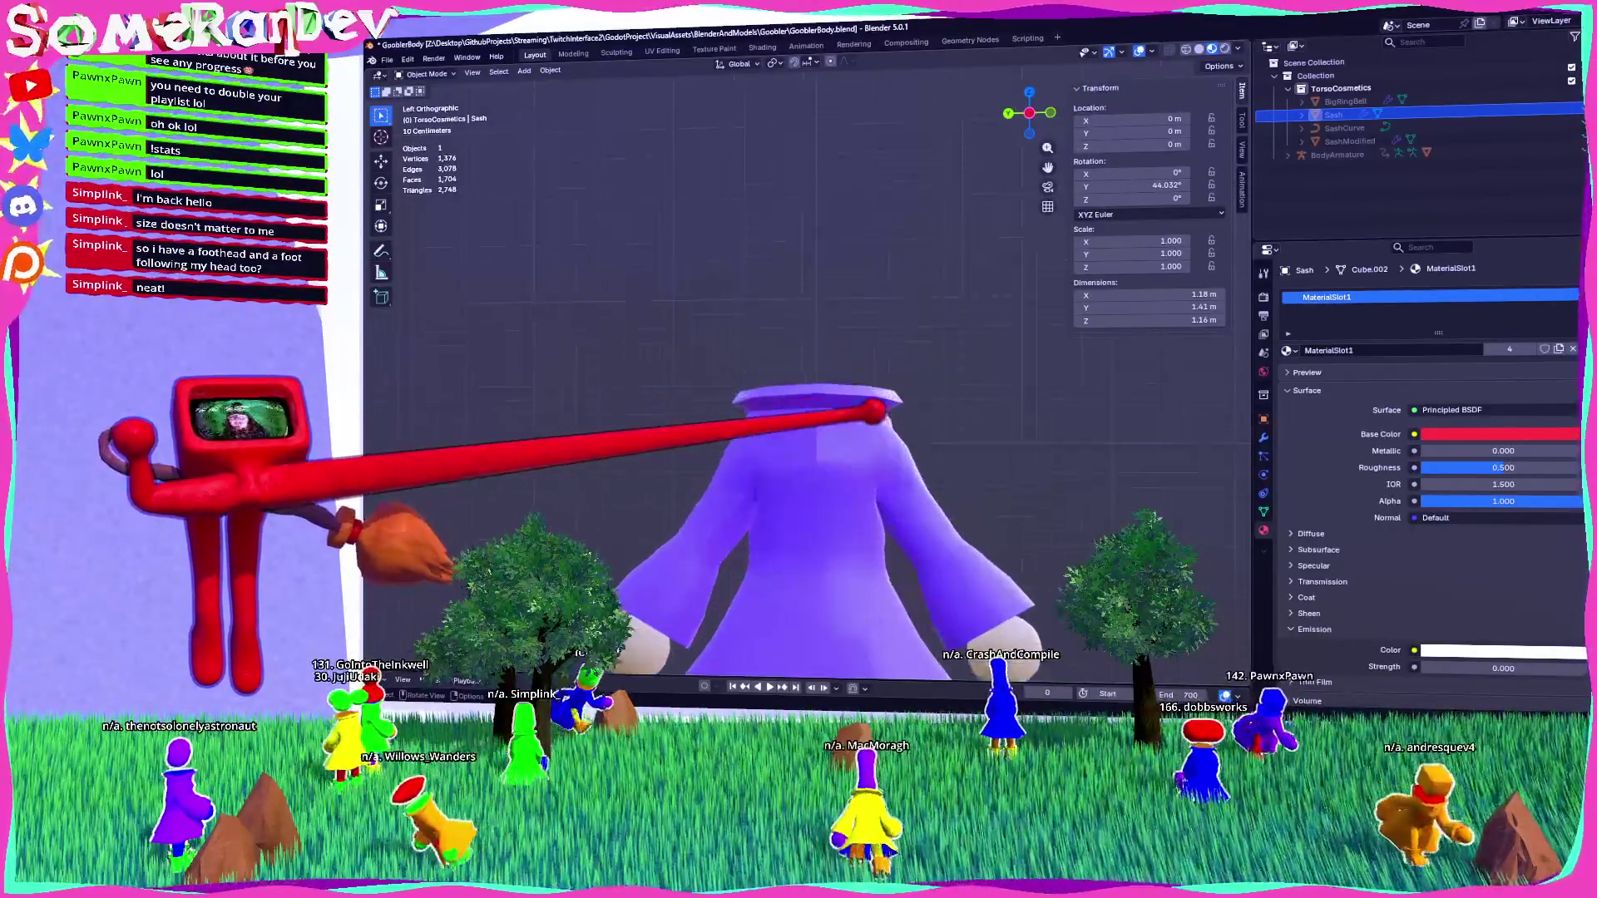
pyautogui.click(525, 69)
# Add a UV sphere, scale it to about 0.428, and move its mesh up to the neck.
pyautogui.moveTo(549, 84)
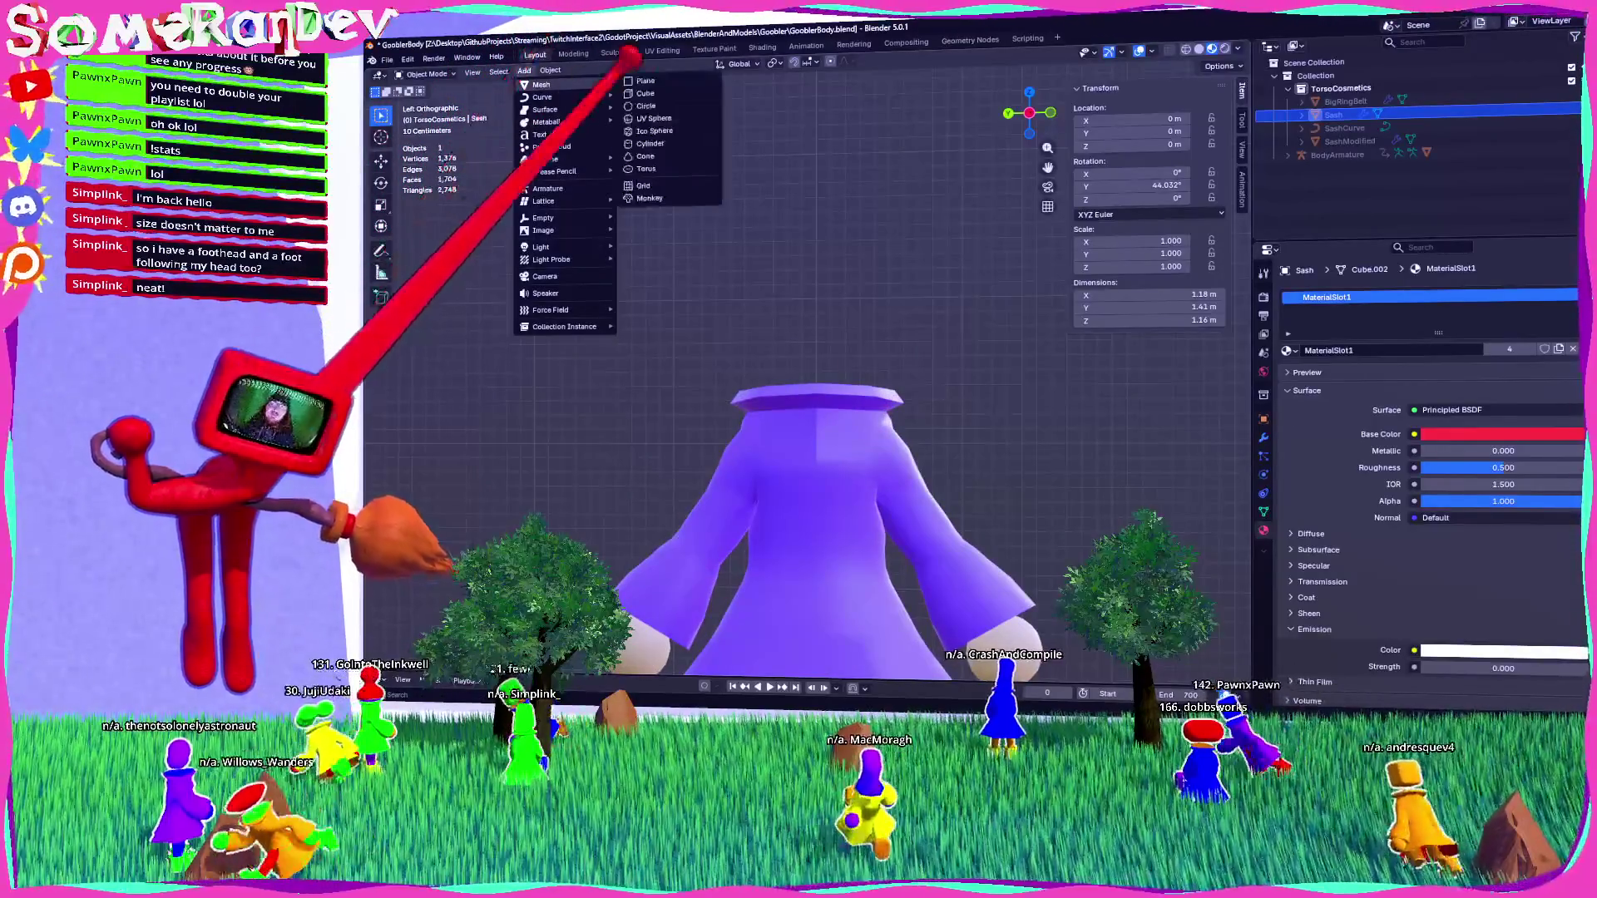
pyautogui.click(657, 137)
pyautogui.scroll(-3, 758, 416)
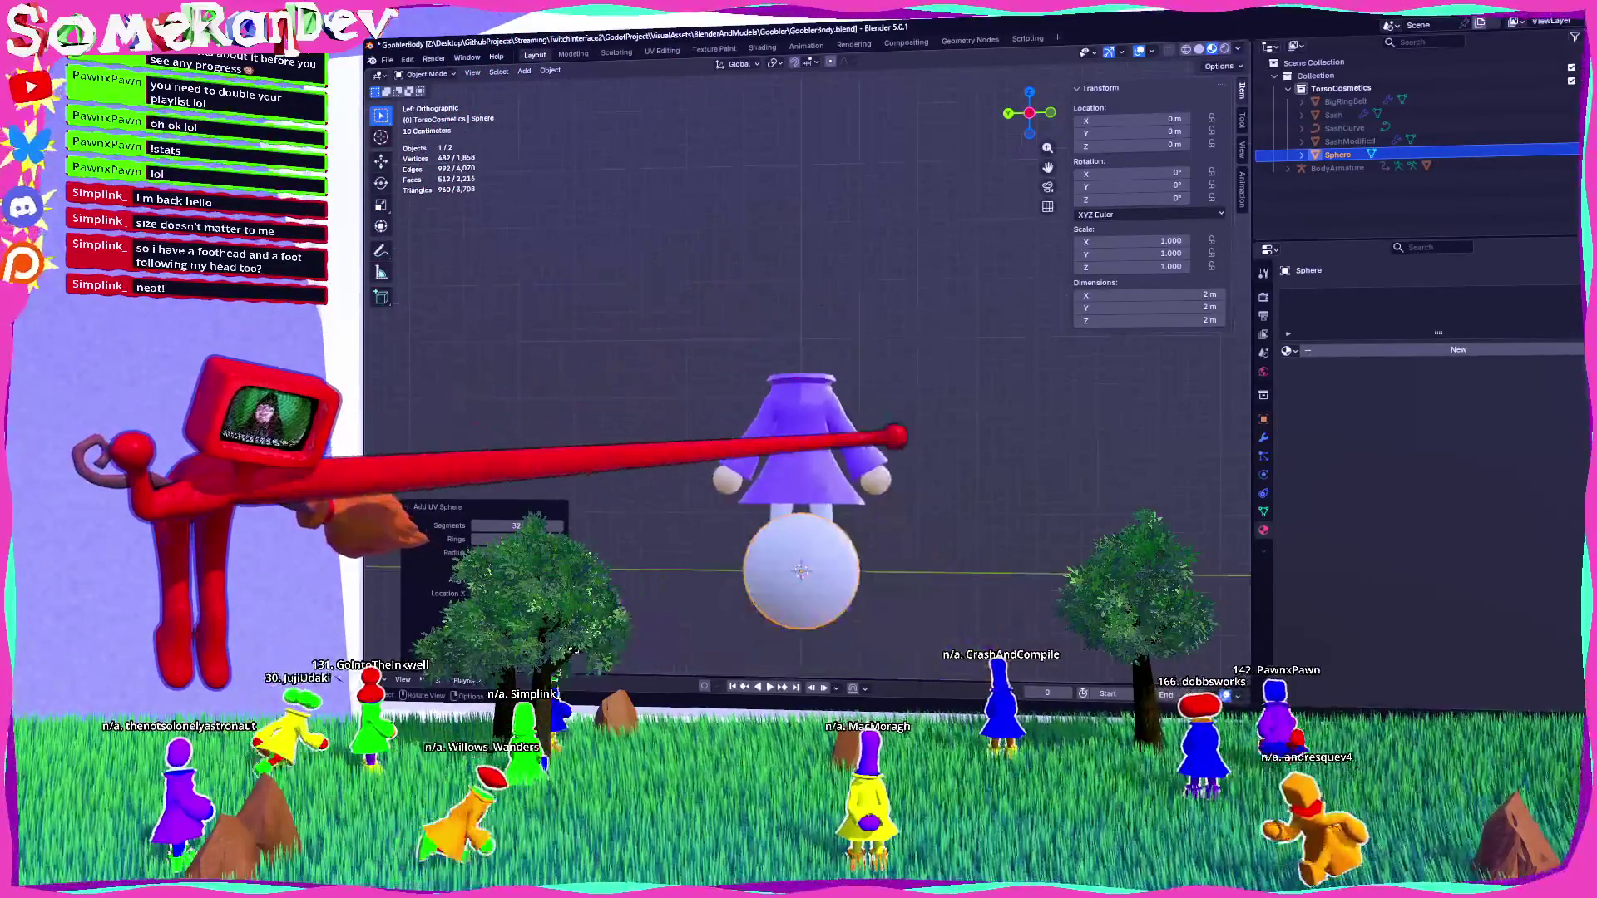
pyautogui.press('s')
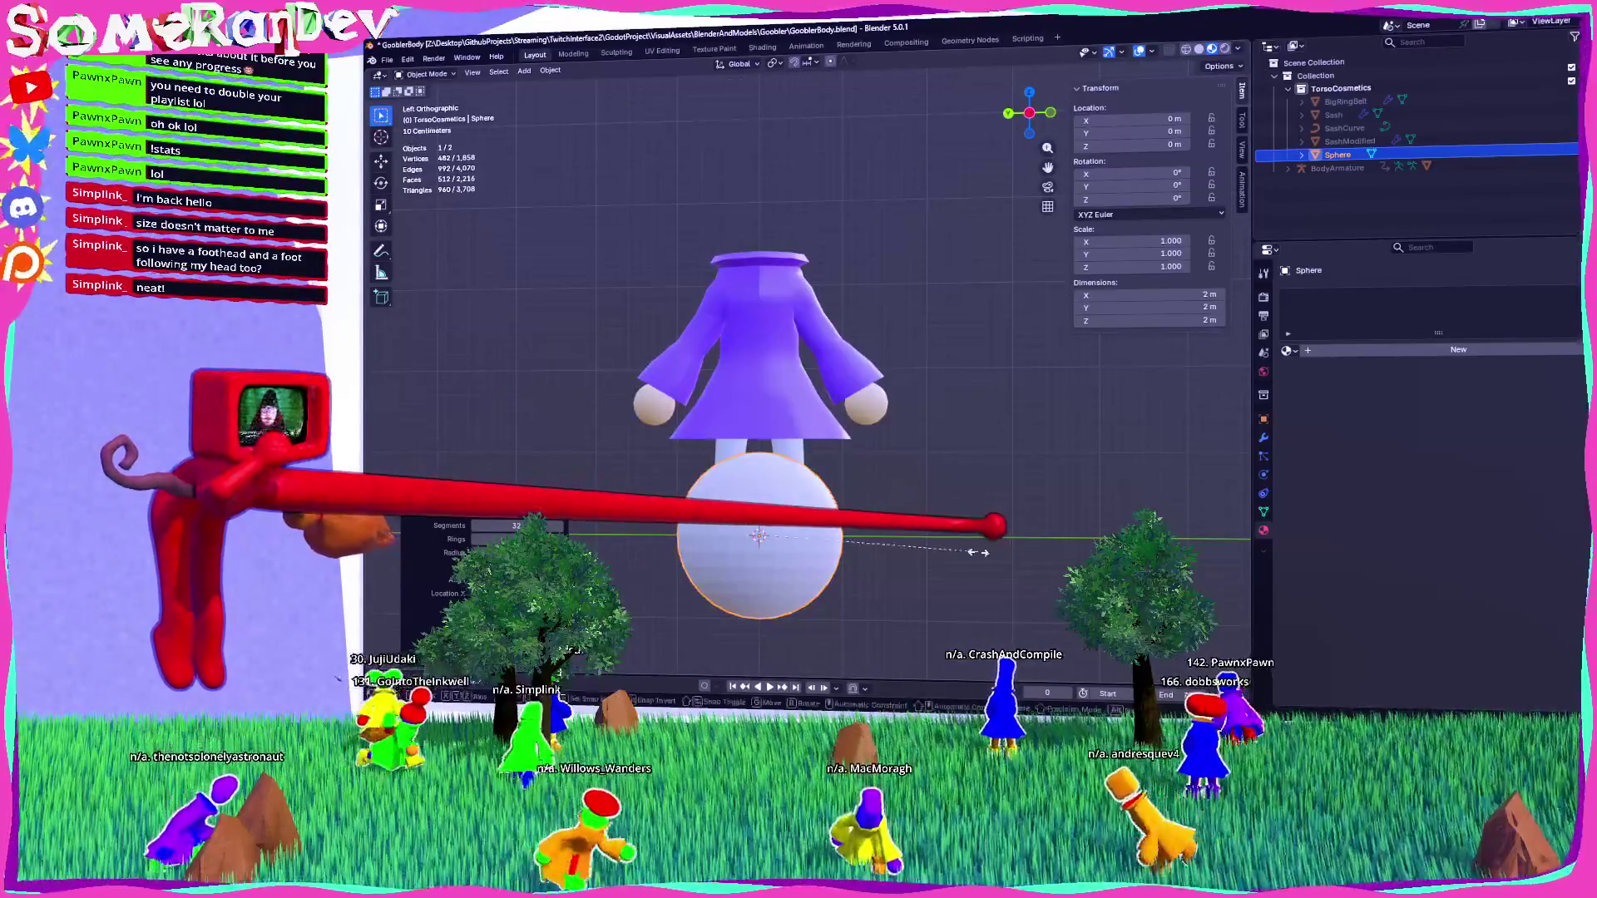
pyautogui.press('Return')
pyautogui.press('g')
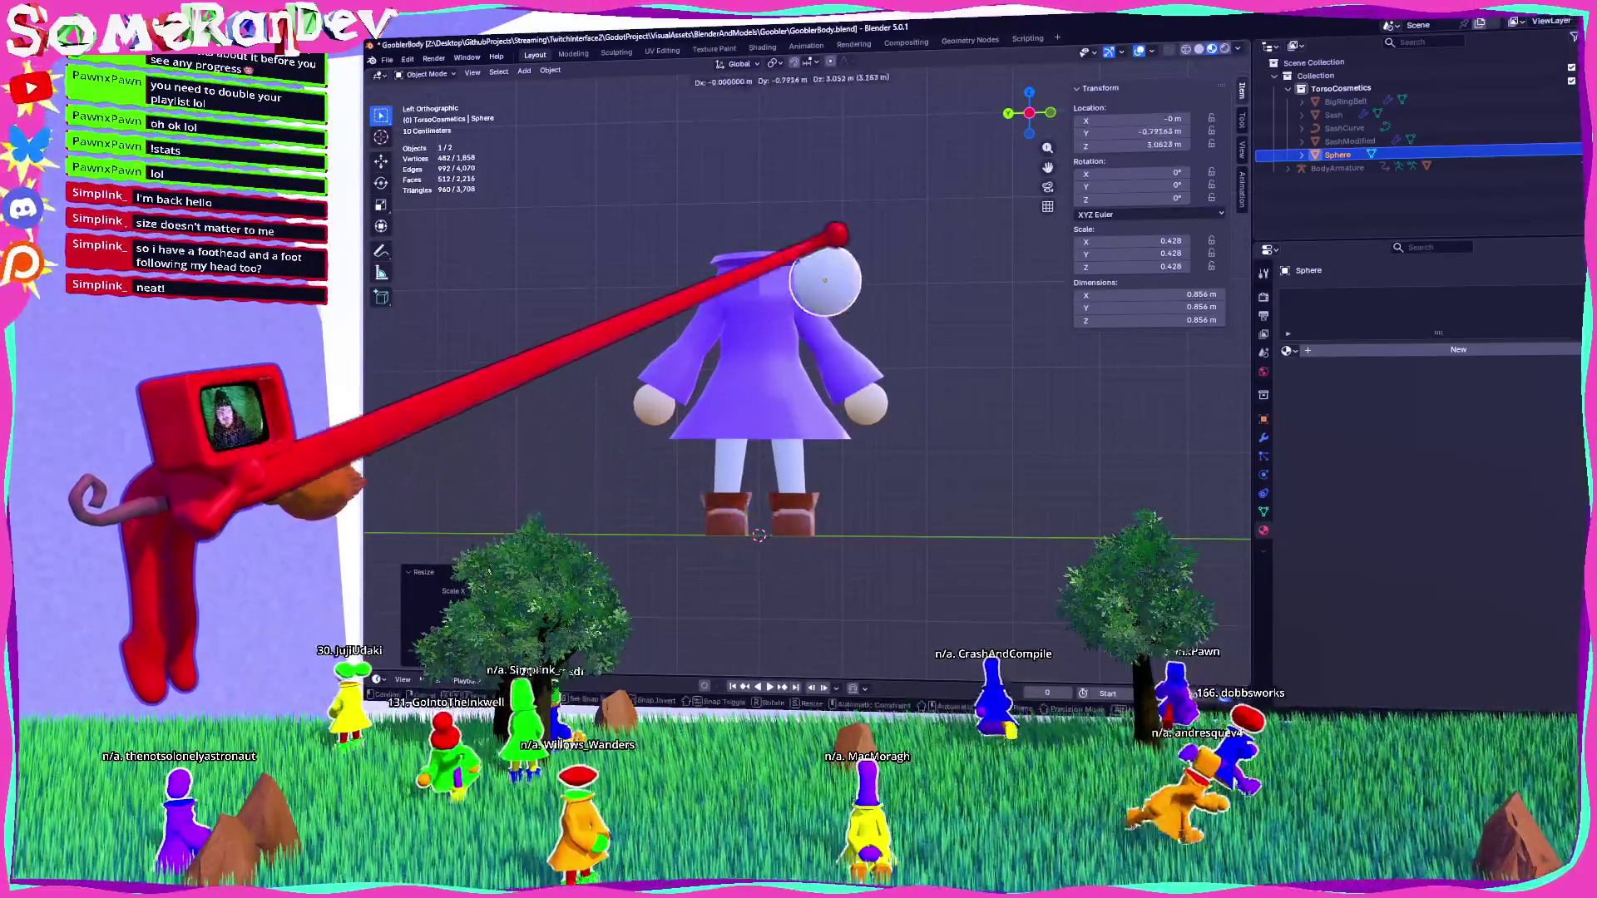
pyautogui.press('Escape')
pyautogui.press('Tab')
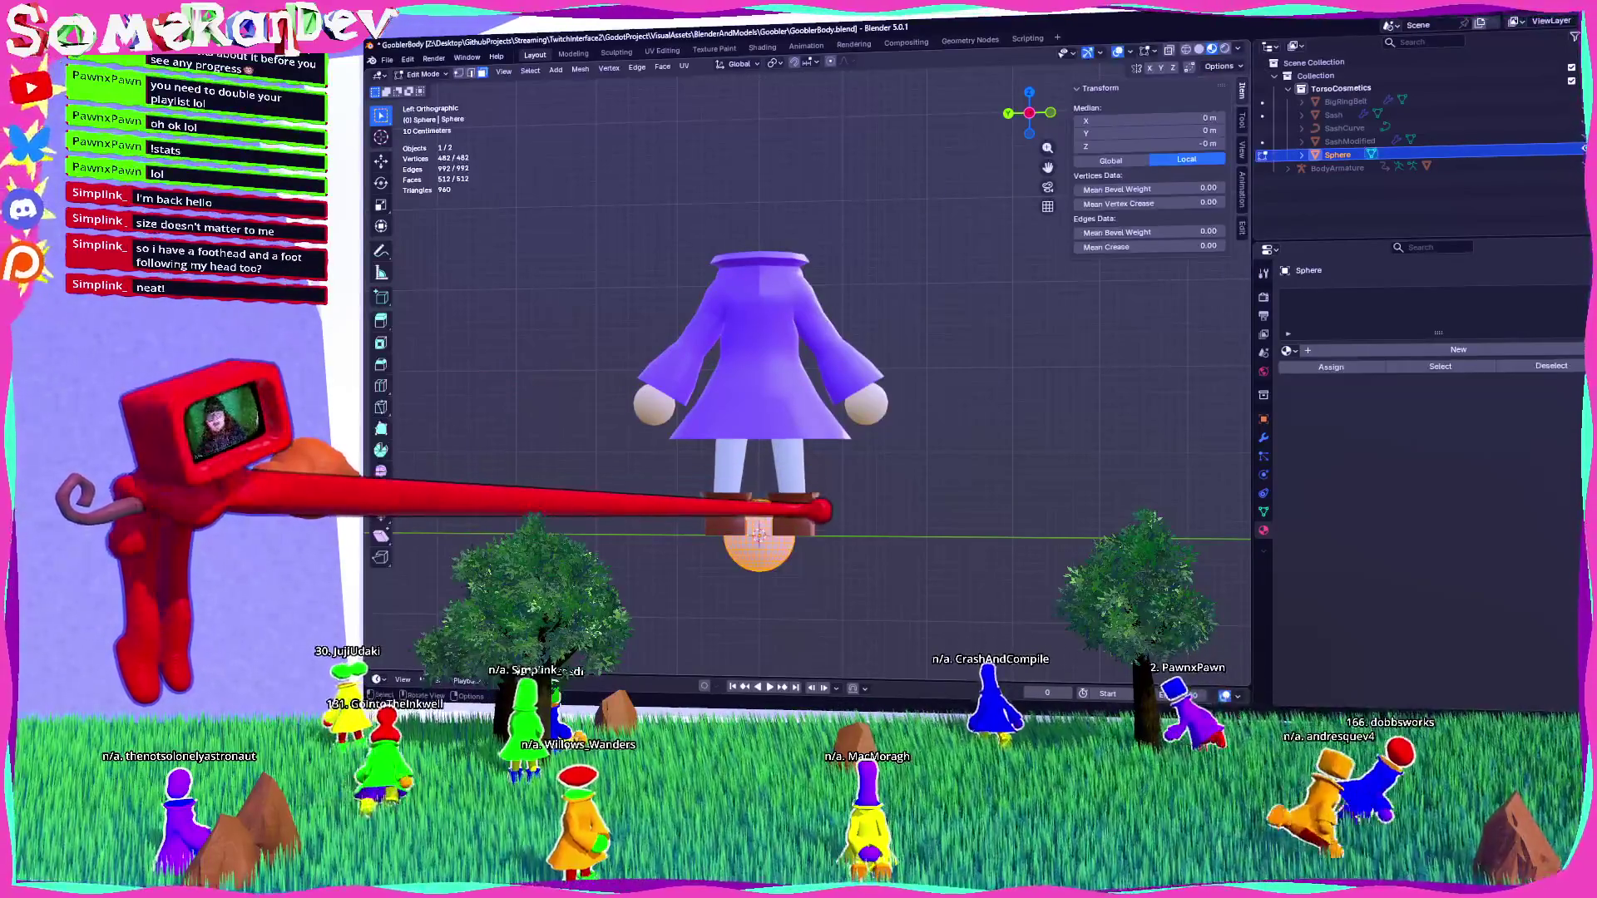
pyautogui.press('g')
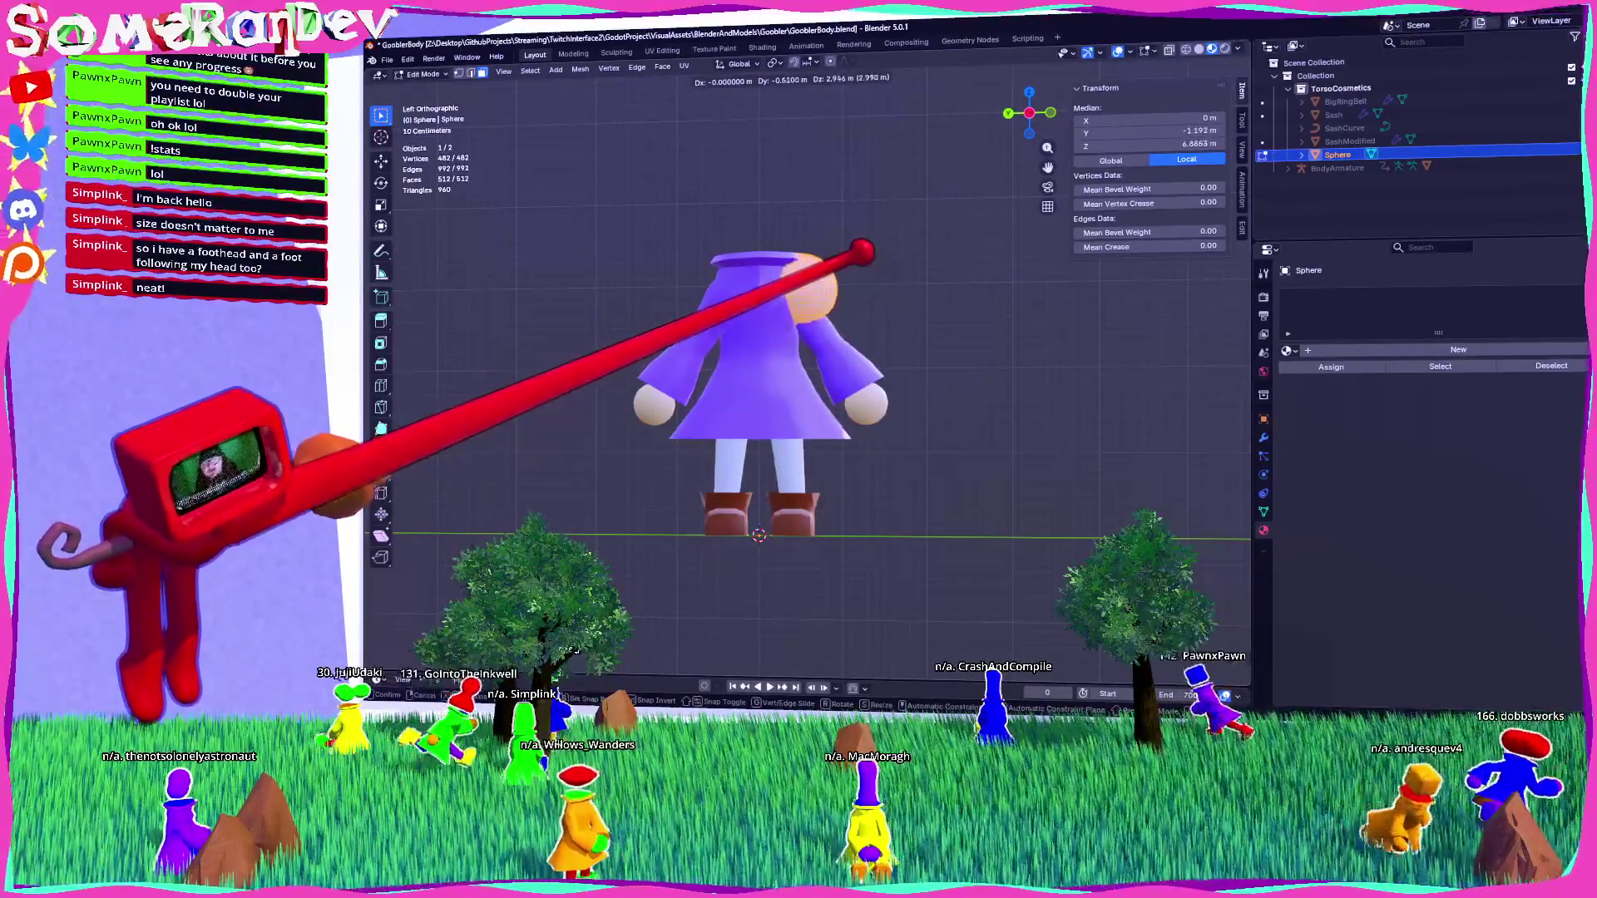
pyautogui.press('Return')
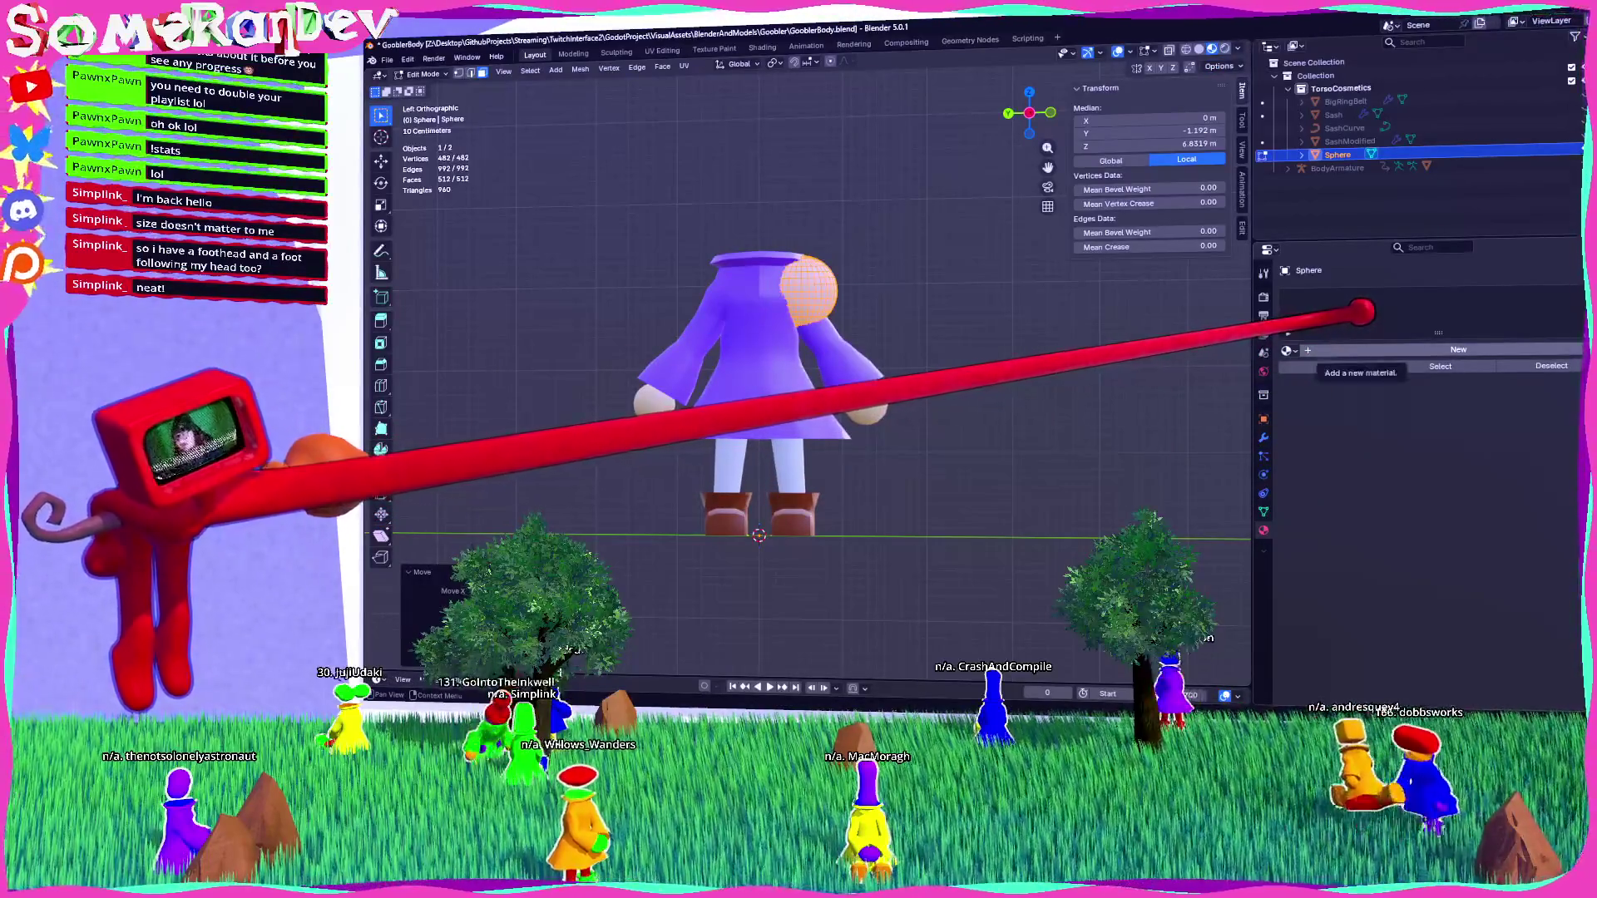
pyautogui.click(1263, 437)
# Add a Mirror modifier to the sphere.
pyautogui.click(1352, 282)
pyautogui.write('mirror')
pyautogui.press('Return')
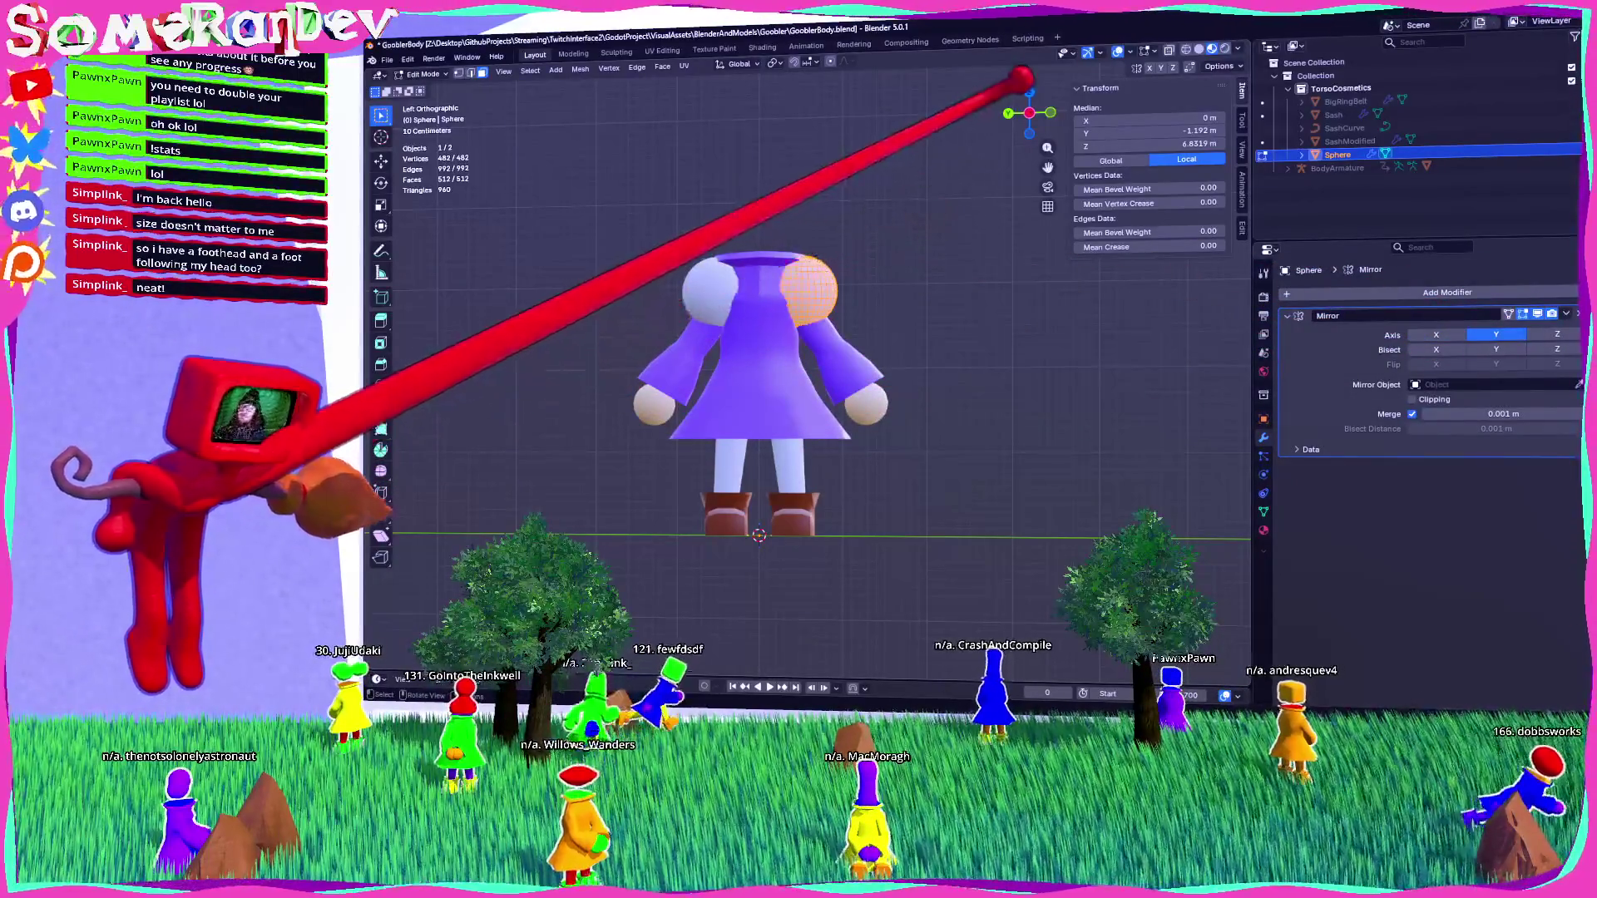
pyautogui.scroll(2, 799, 232)
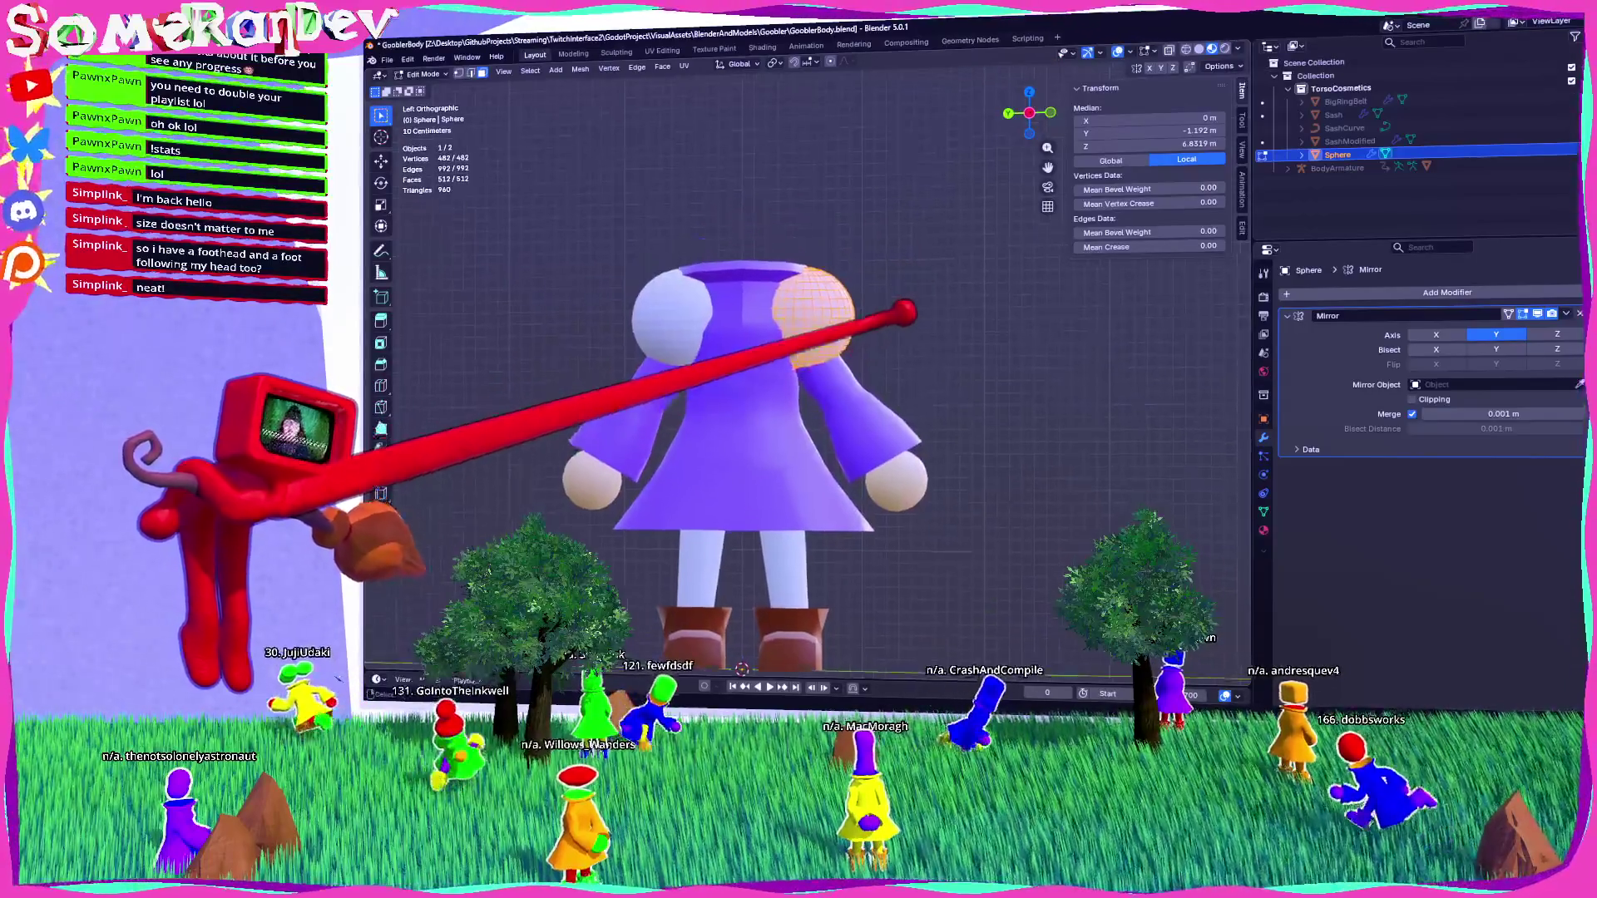
# Scale the mirrored sphere pair up and view it from behind with its material settings.
pyautogui.press('s')
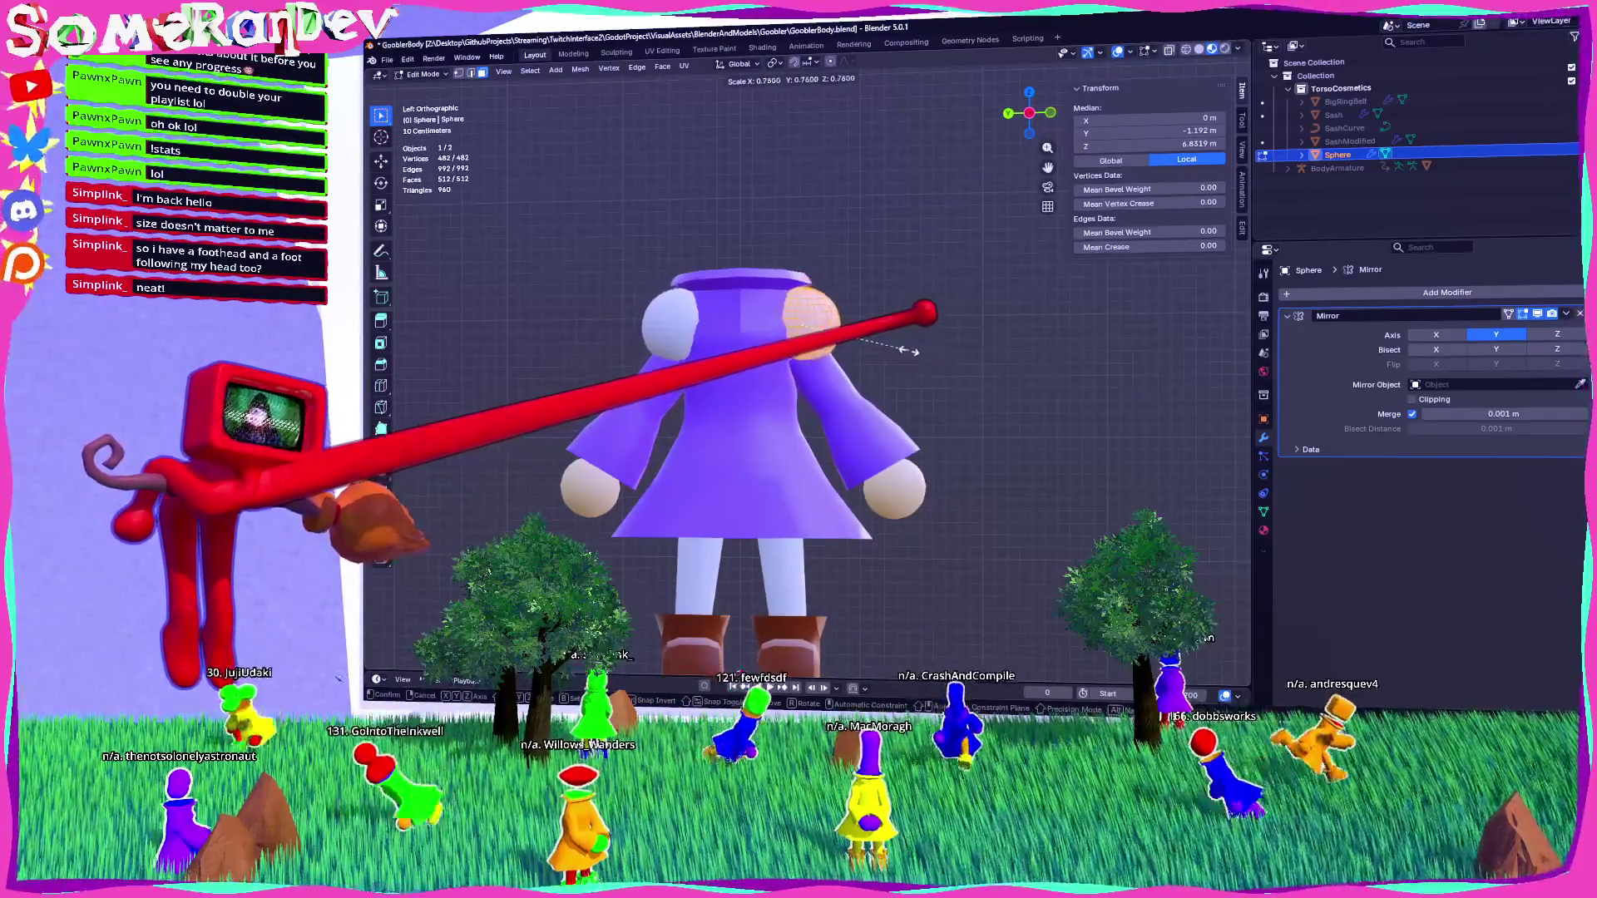
pyautogui.click(932, 351)
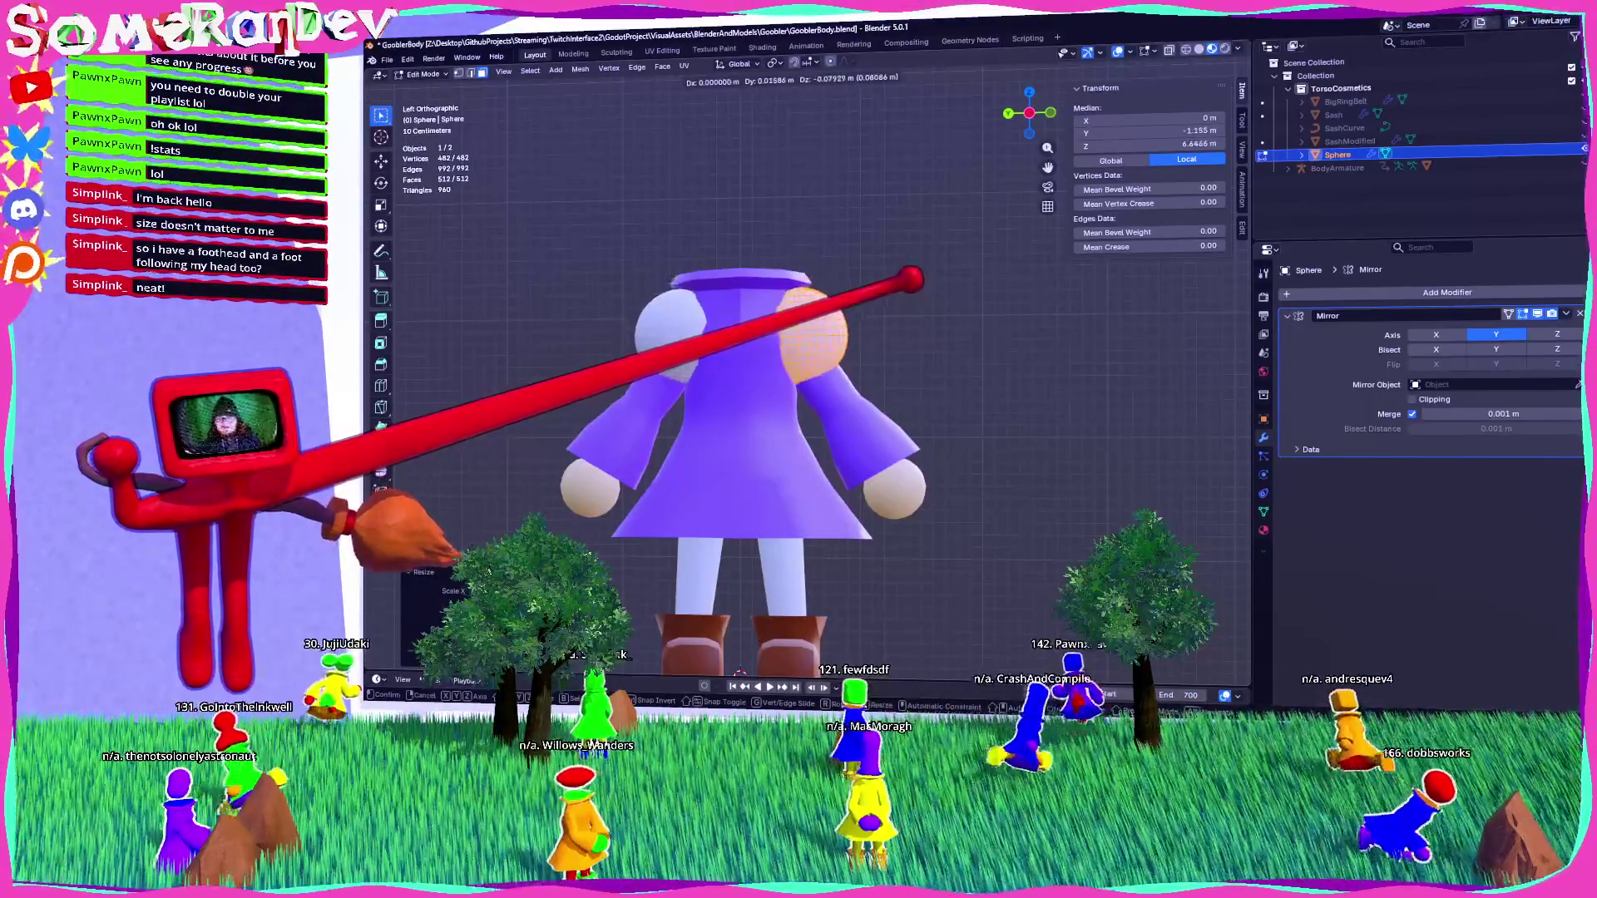
pyautogui.click(1006, 287)
pyautogui.moveTo(1006, 286); pyautogui.dragTo(931, 299, button='middle')
pyautogui.scroll(3, 955, 321)
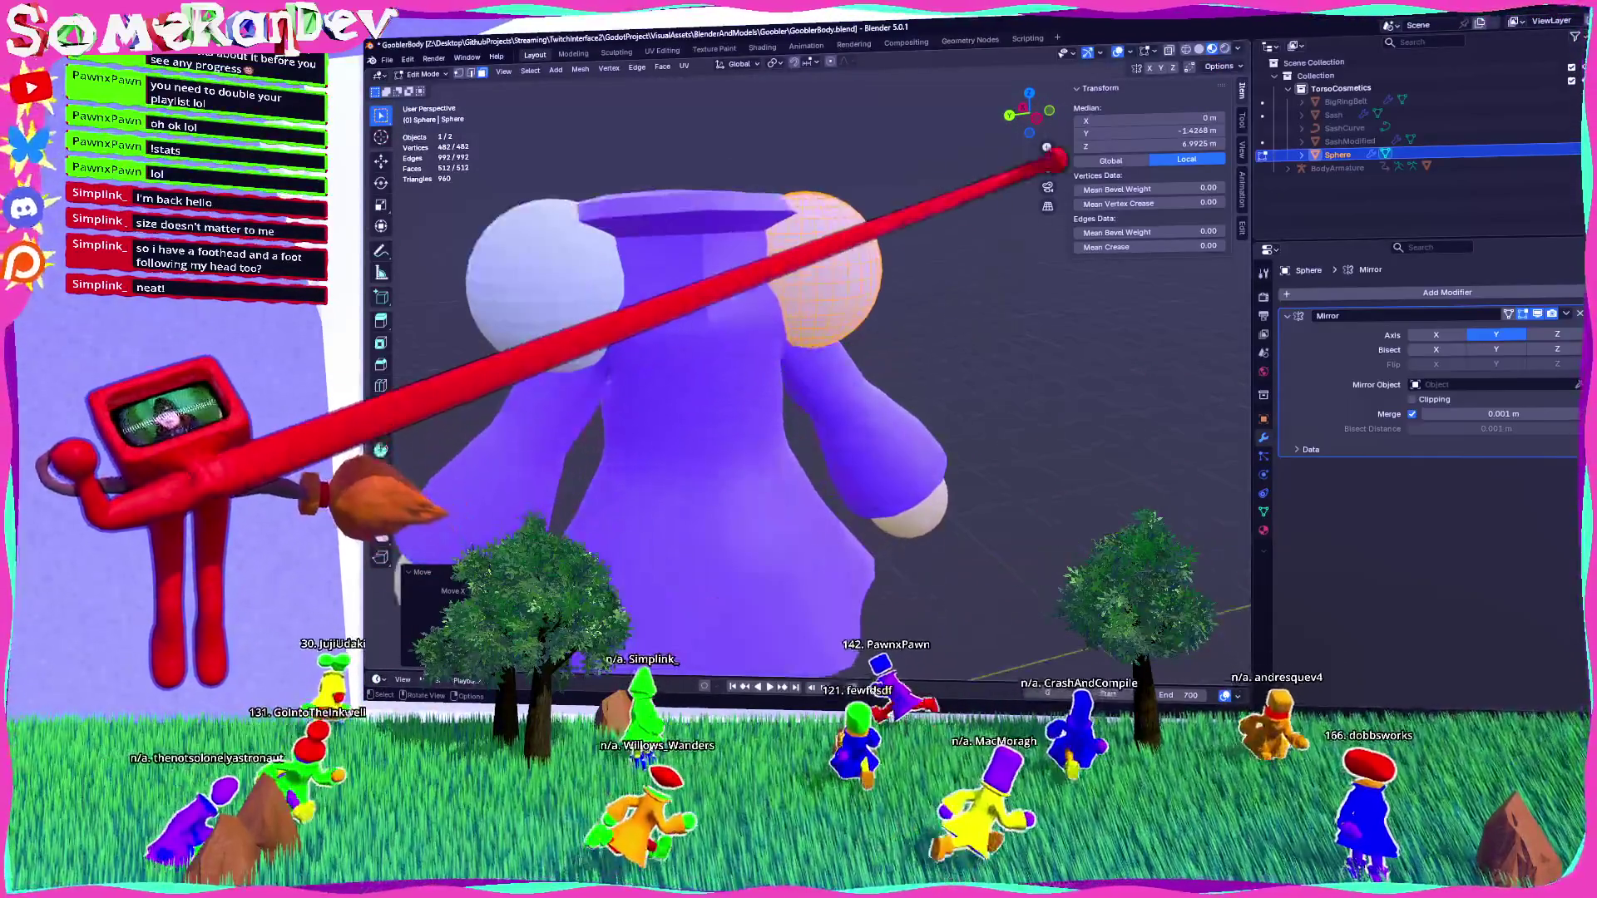
pyautogui.click(1019, 116)
pyautogui.press('s')
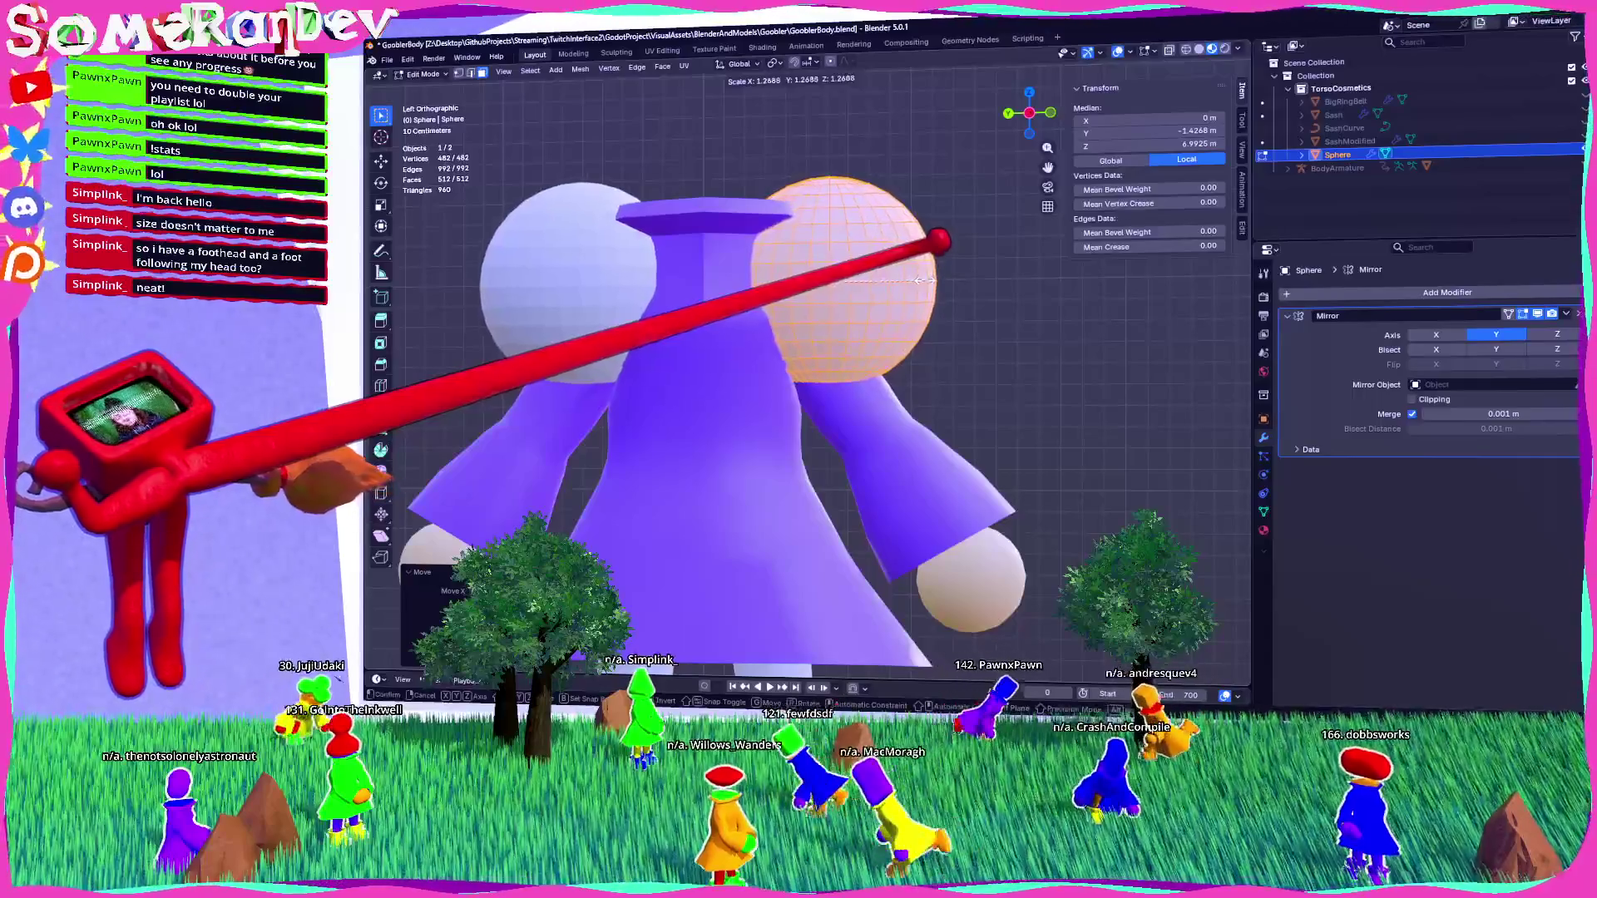
pyautogui.moveTo(977, 258)
pyautogui.mouseDown(button='middle')
pyautogui.moveTo(955, 310)
pyautogui.moveTo(695, 321)
pyautogui.moveTo(1035, 313)
pyautogui.moveTo(1023, 281)
pyautogui.mouseUp(button='middle')
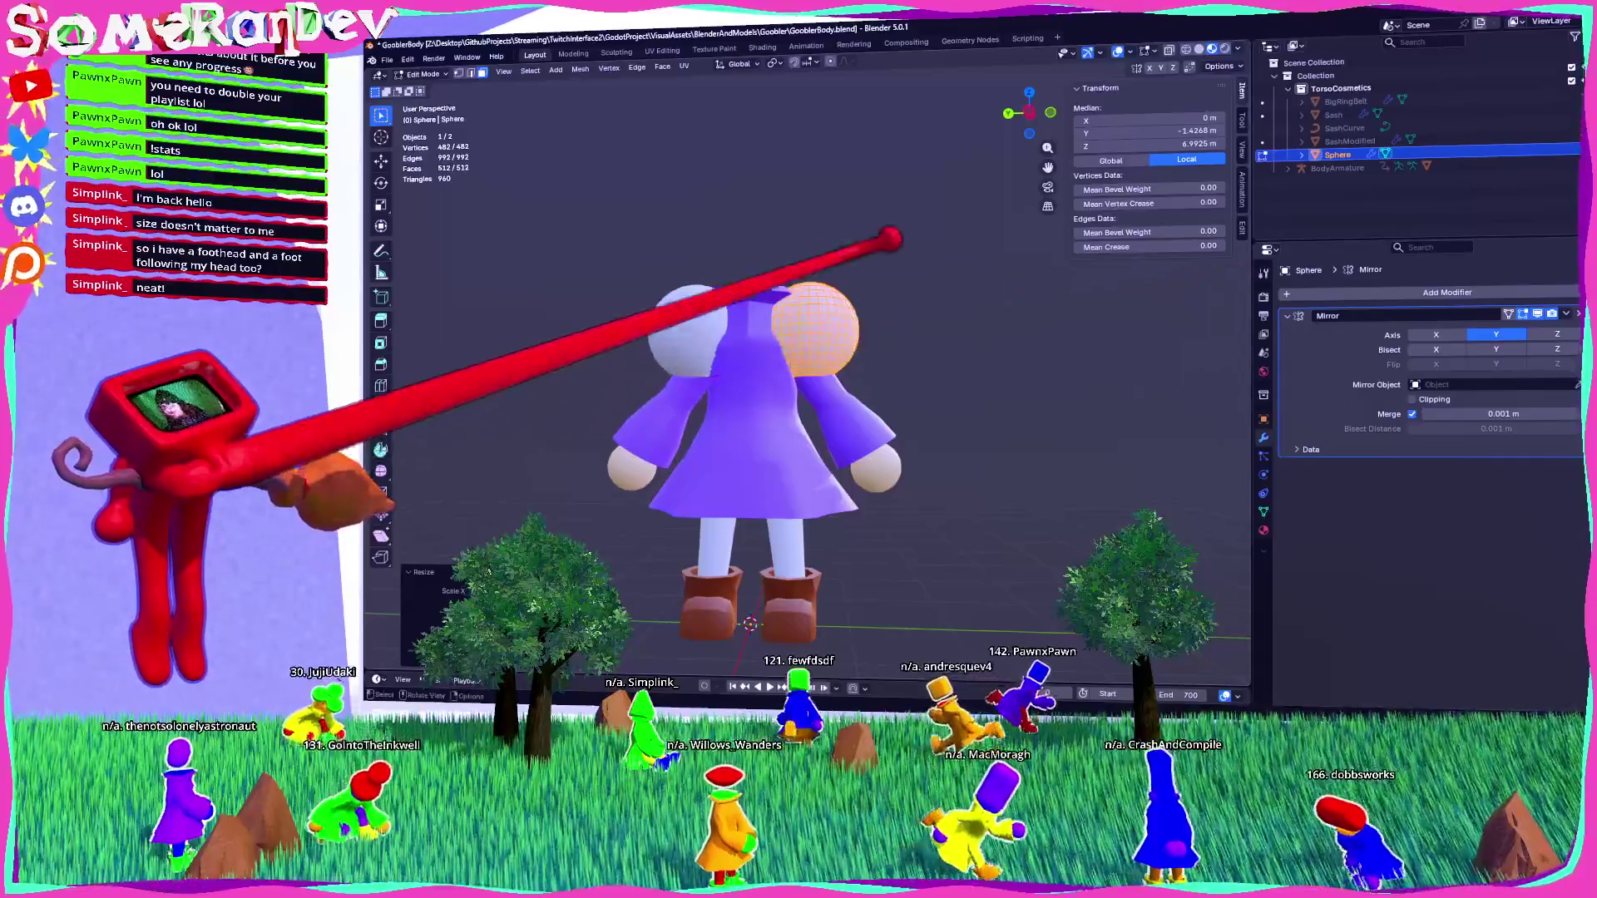
pyautogui.click(1264, 530)
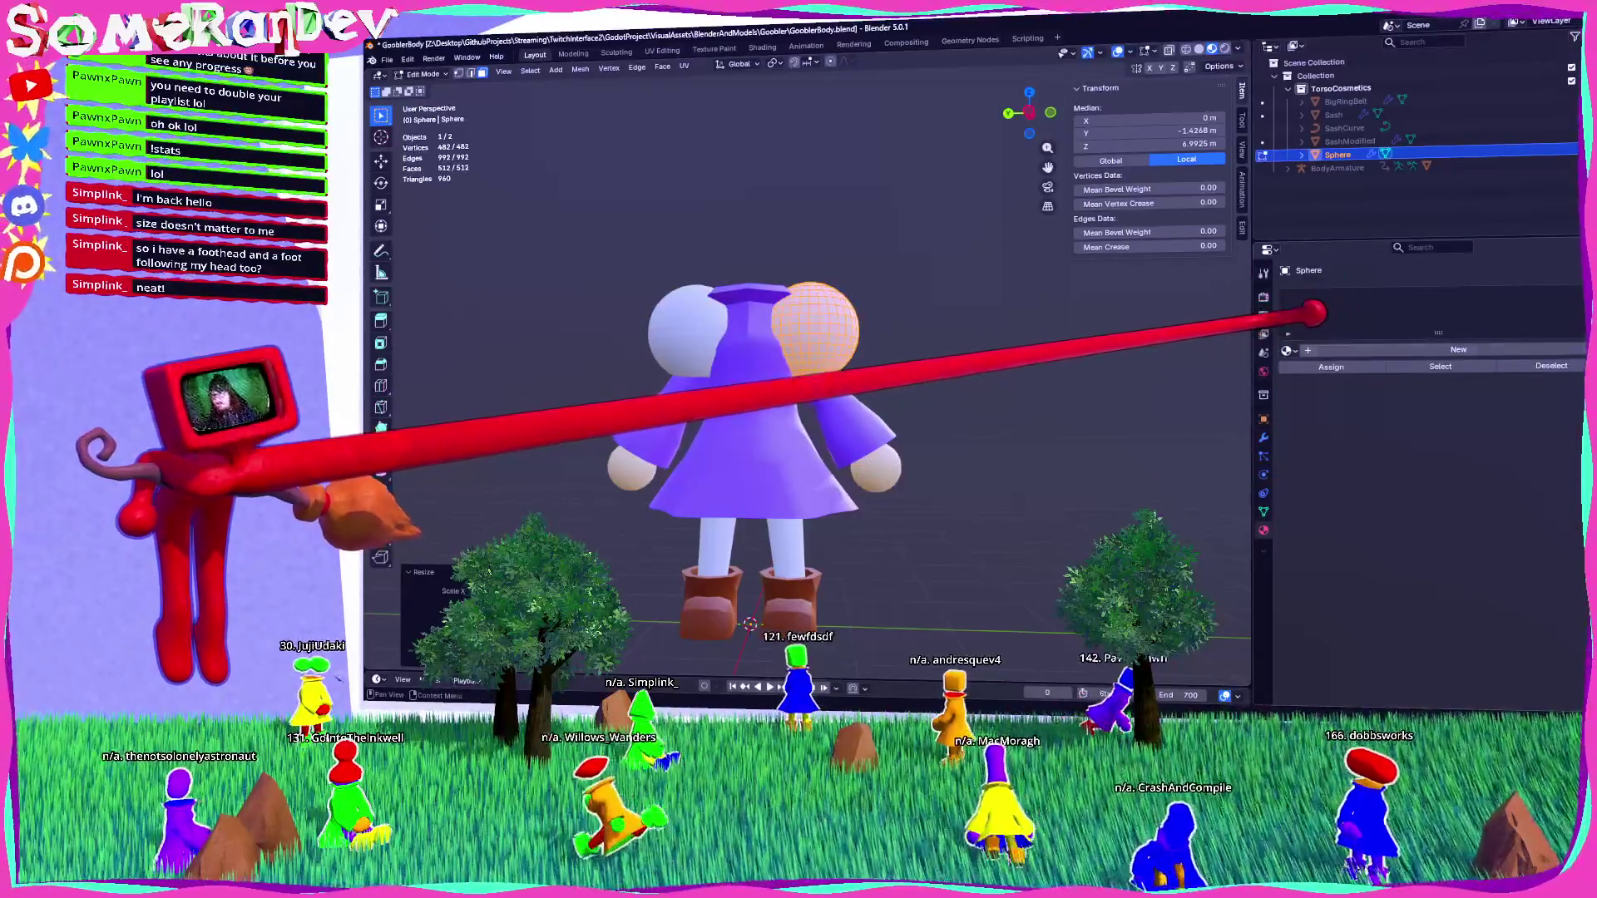
# Give the sphere the red MaterialSlot1 material and Shade Smooth in Object Mode.
pyautogui.click(1286, 350)
pyautogui.click(1328, 425)
pyautogui.moveTo(909, 282); pyautogui.dragTo(963, 314, button='middle')
pyautogui.press('Tab')
pyautogui.rightClick(753, 314)
pyautogui.click(705, 314)
pyautogui.moveTo(705, 314)
pyautogui.mouseDown(button='middle')
pyautogui.moveTo(798, 365)
pyautogui.moveTo(588, 323)
pyautogui.moveTo(766, 354)
pyautogui.moveTo(960, 306)
pyautogui.mouseUp(button='middle')
# Reselect the red sphere head and delete its Mirror modifier.
pyautogui.hotkey('alt', 'a')
pyautogui.scroll(5, 848, 292)
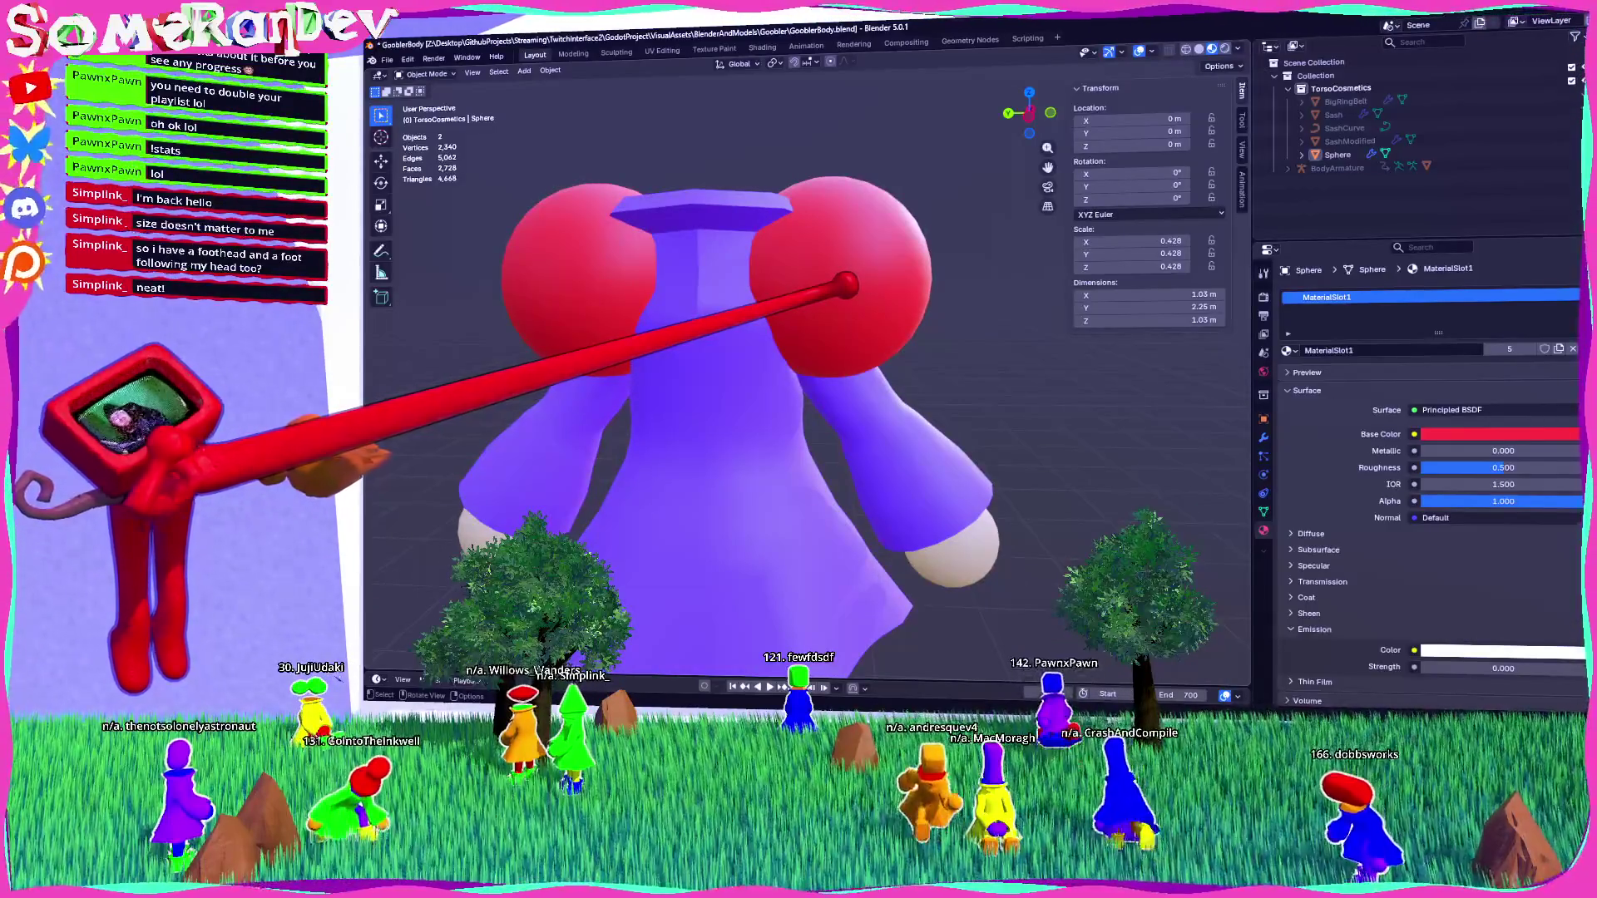
pyautogui.click(846, 286)
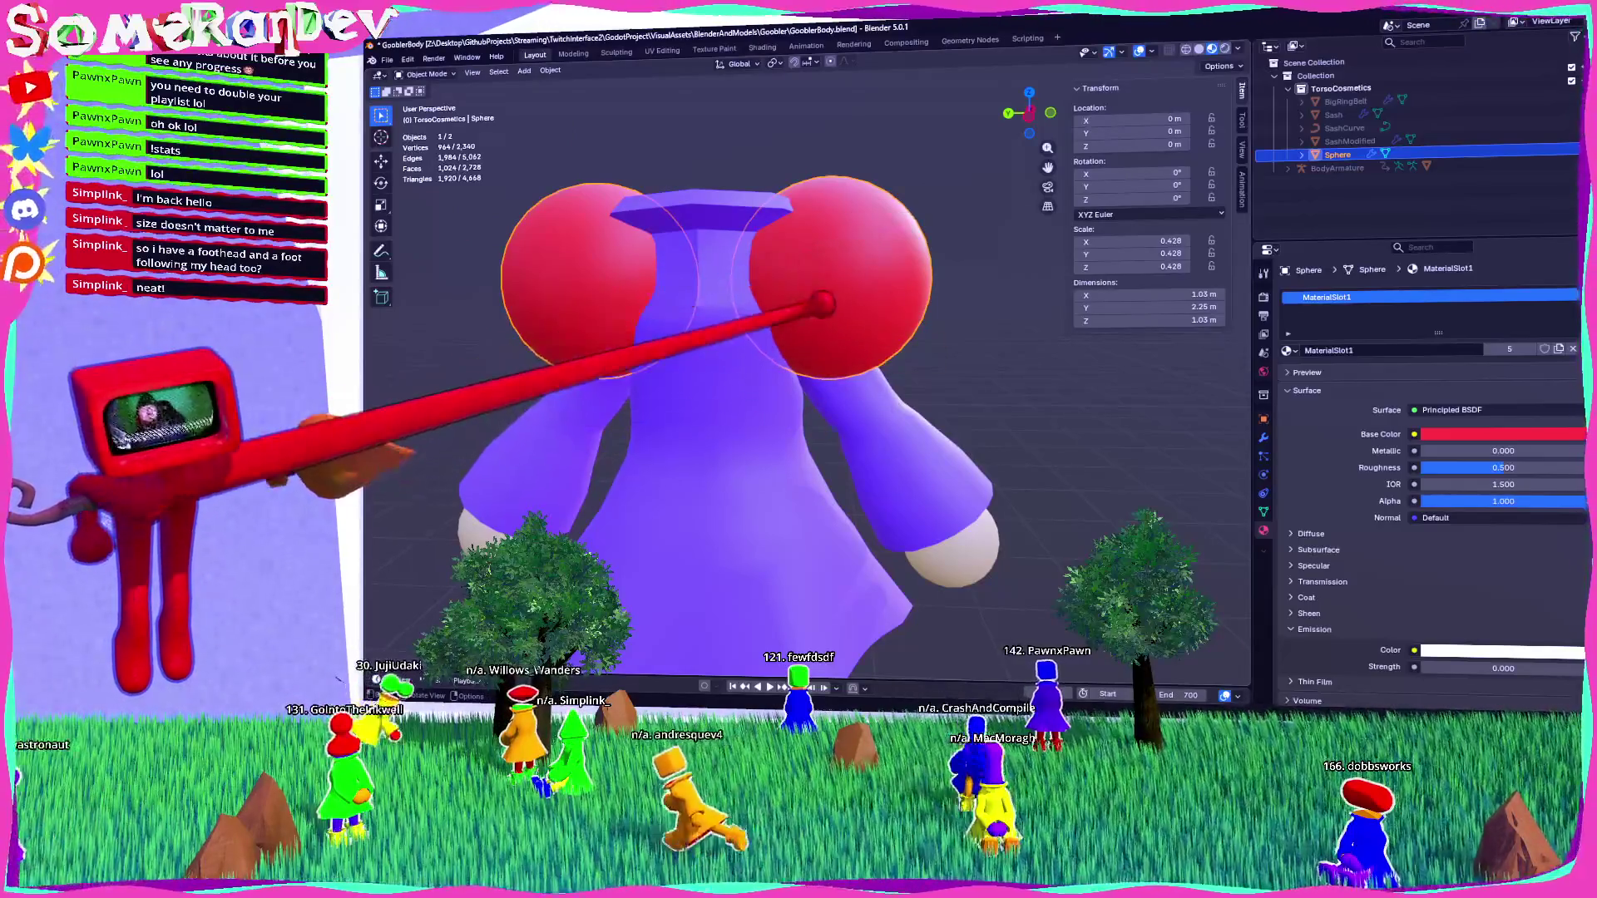
pyautogui.moveTo(832, 332)
pyautogui.mouseDown(button='middle')
pyautogui.moveTo(940, 333)
pyautogui.moveTo(835, 332)
pyautogui.mouseUp(button='middle')
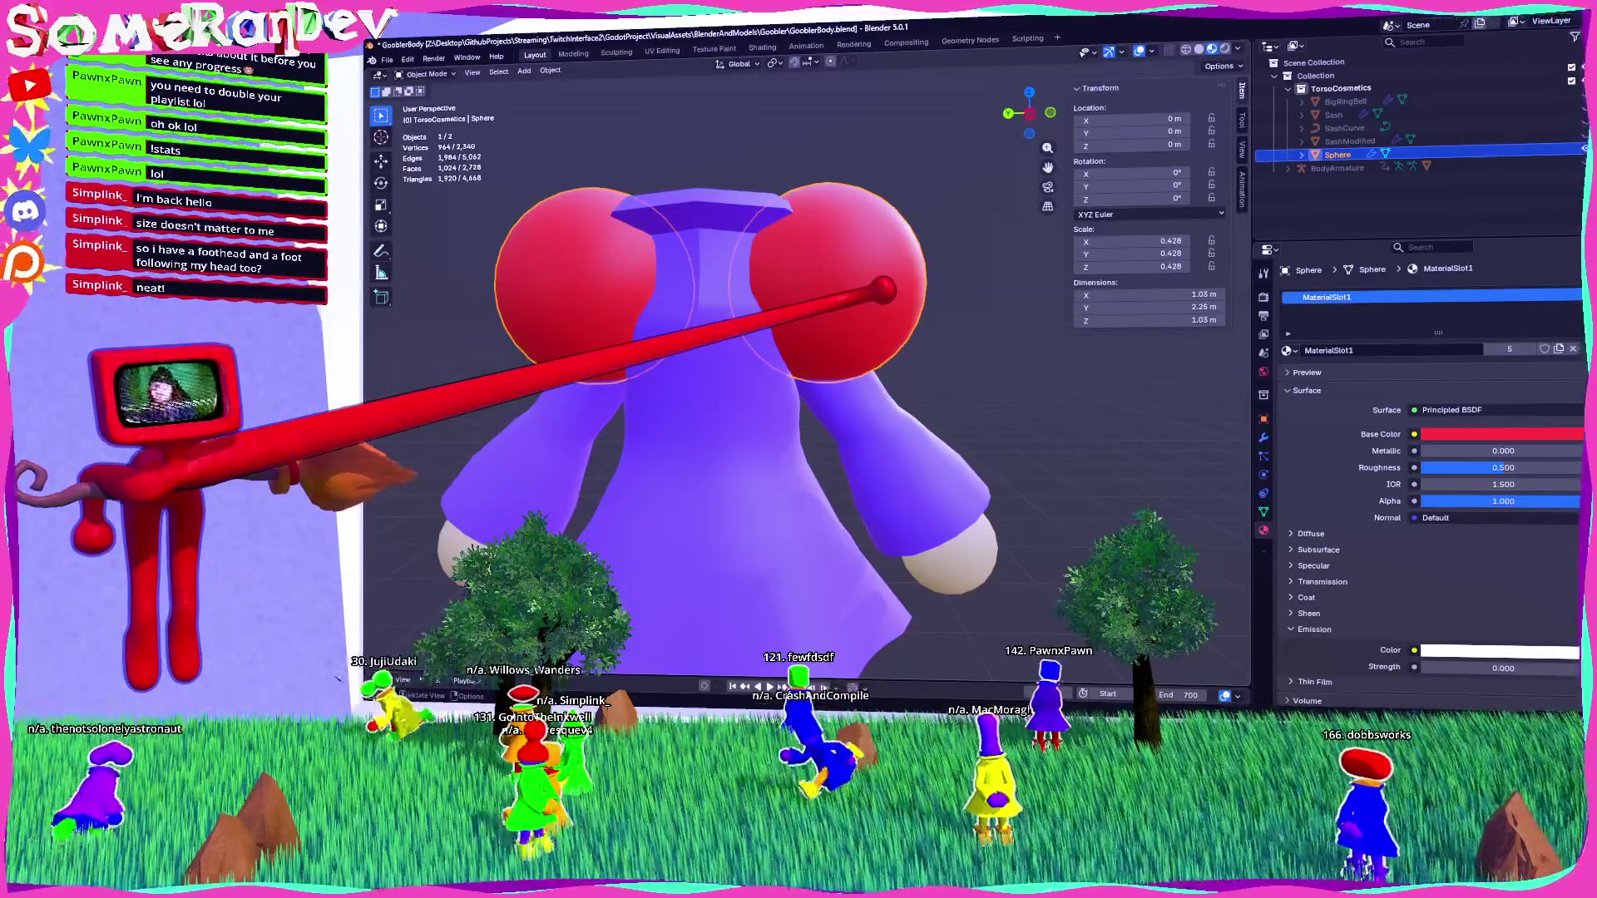
pyautogui.moveTo(831, 332); pyautogui.dragTo(873, 337, button='middle')
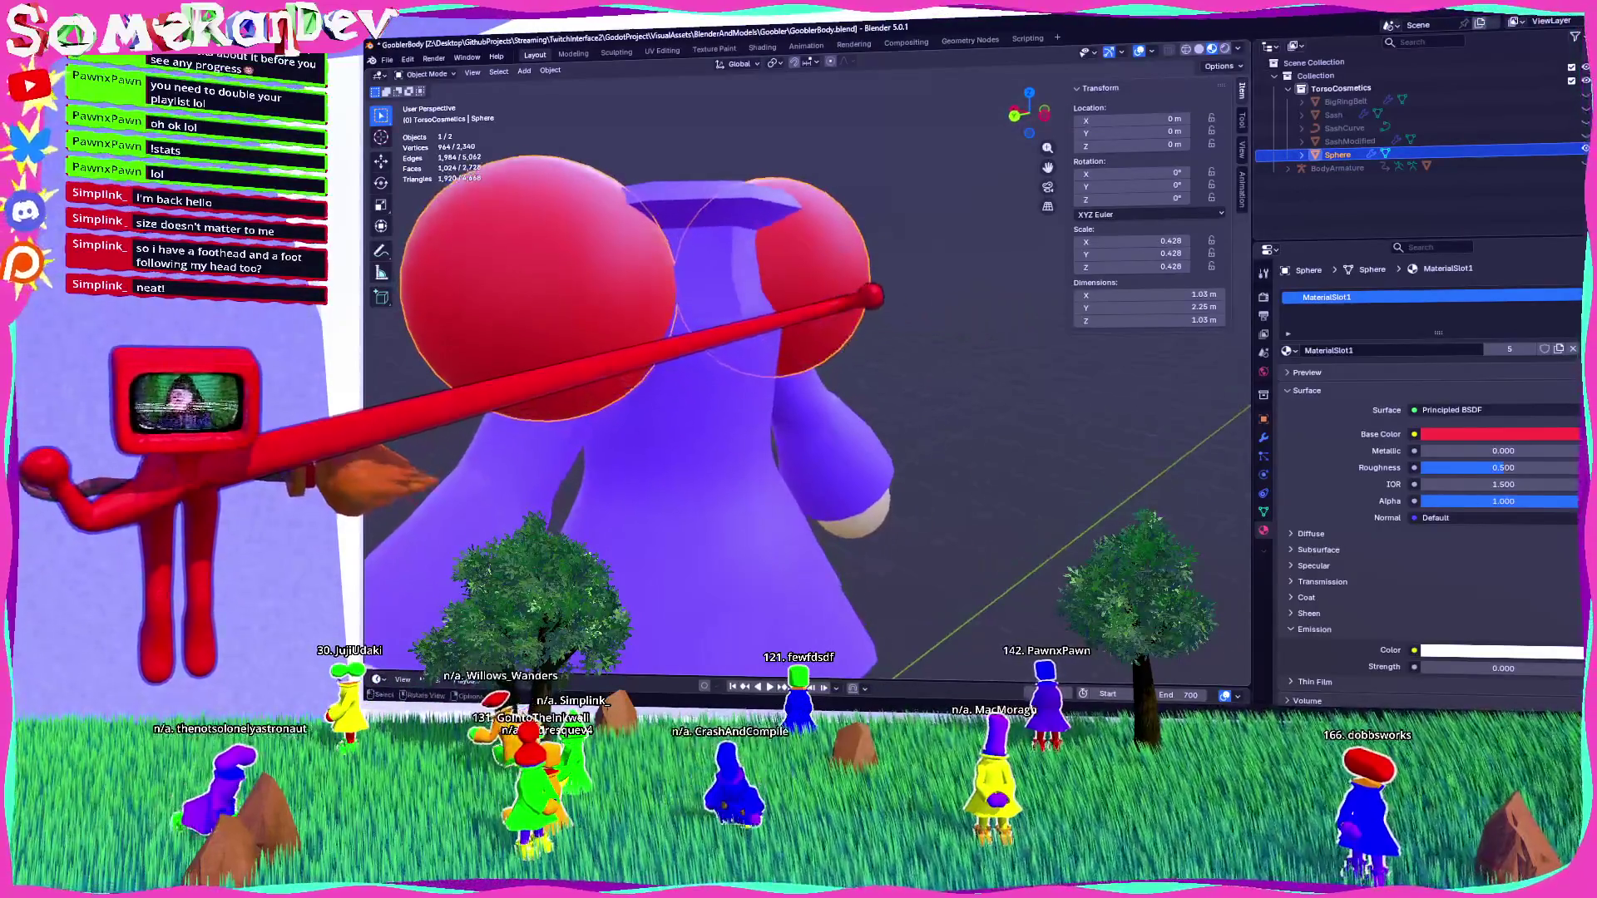
pyautogui.click(1263, 437)
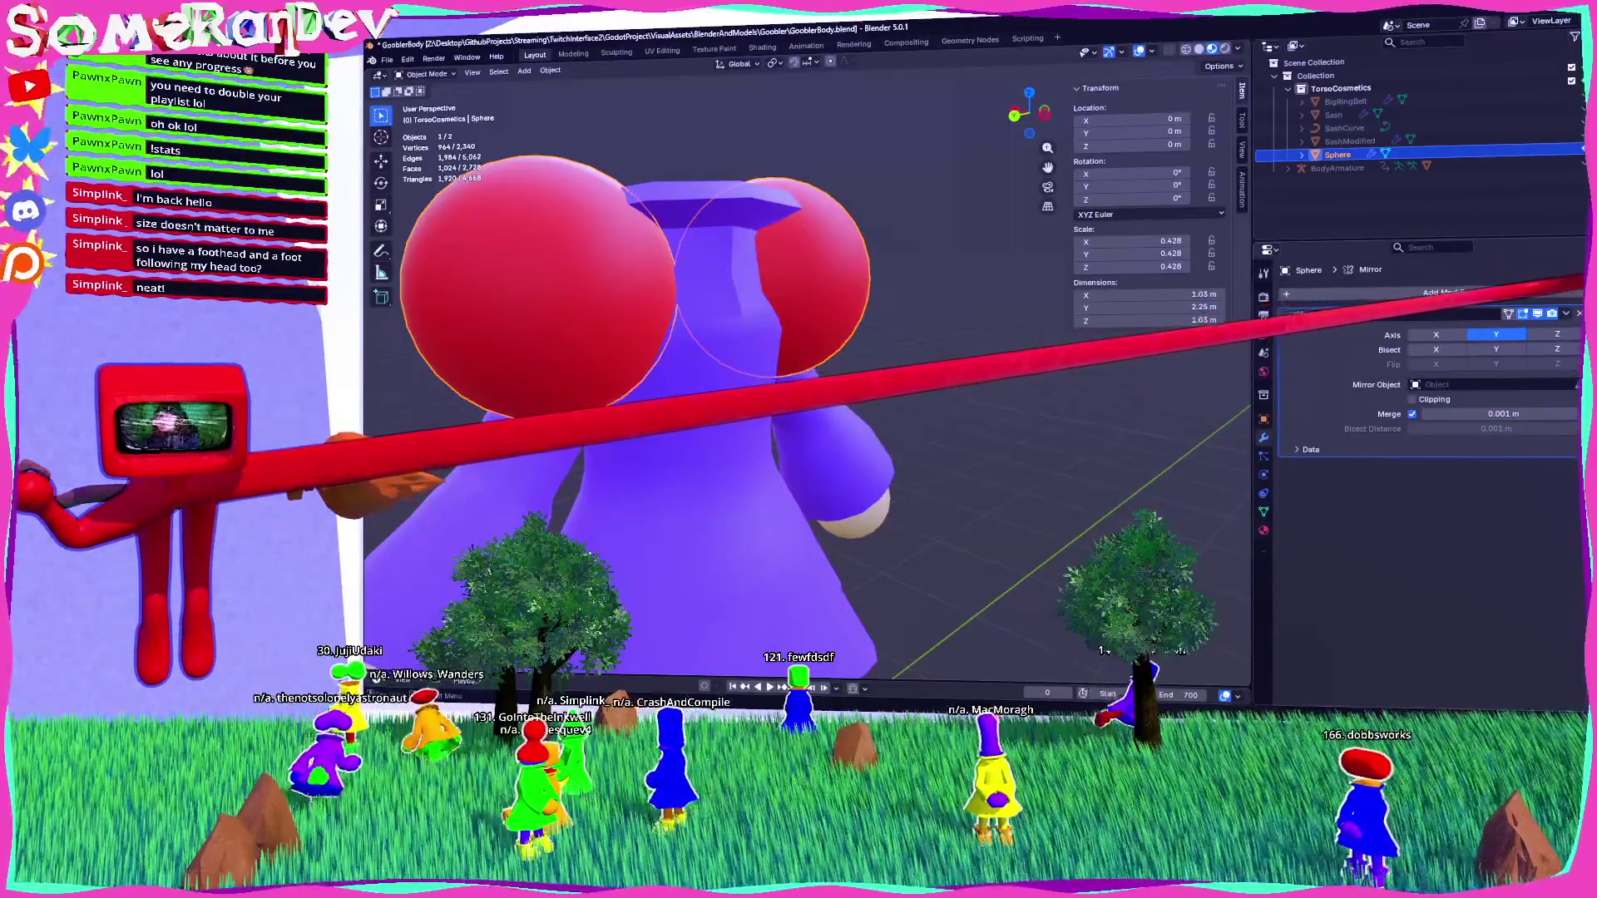
pyautogui.hotkey('ctrl', 'x')
pyautogui.moveTo(790, 374); pyautogui.dragTo(915, 379, button='middle')
pyautogui.scroll(-6, 790, 374)
# Enter Edit Mode on the sphere and switch to the left side orthographic view.
pyautogui.hotkey('alt', 'a')
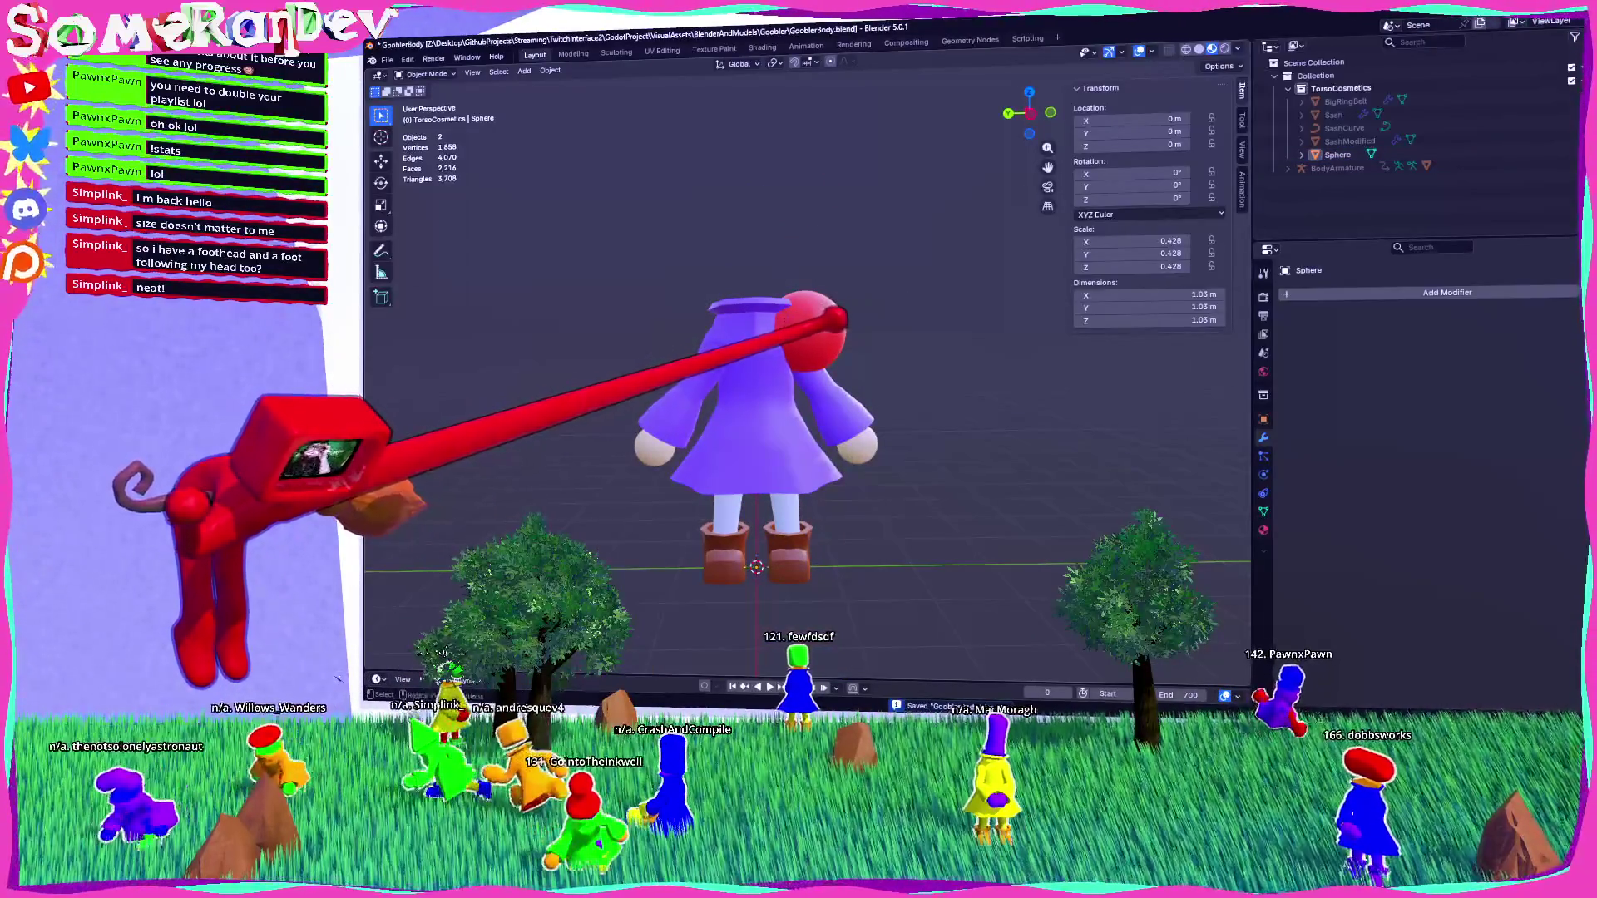
pyautogui.moveTo(790, 374)
pyautogui.mouseDown(button='middle')
pyautogui.moveTo(815, 391)
pyautogui.moveTo(831, 366)
pyautogui.moveTo(823, 316)
pyautogui.moveTo(814, 349)
pyautogui.mouseUp(button='middle')
pyautogui.scroll(3, 790, 374)
pyautogui.press('Tab')
pyautogui.press('ctrl+KP_3')
pyautogui.scroll(3, 806, 416)
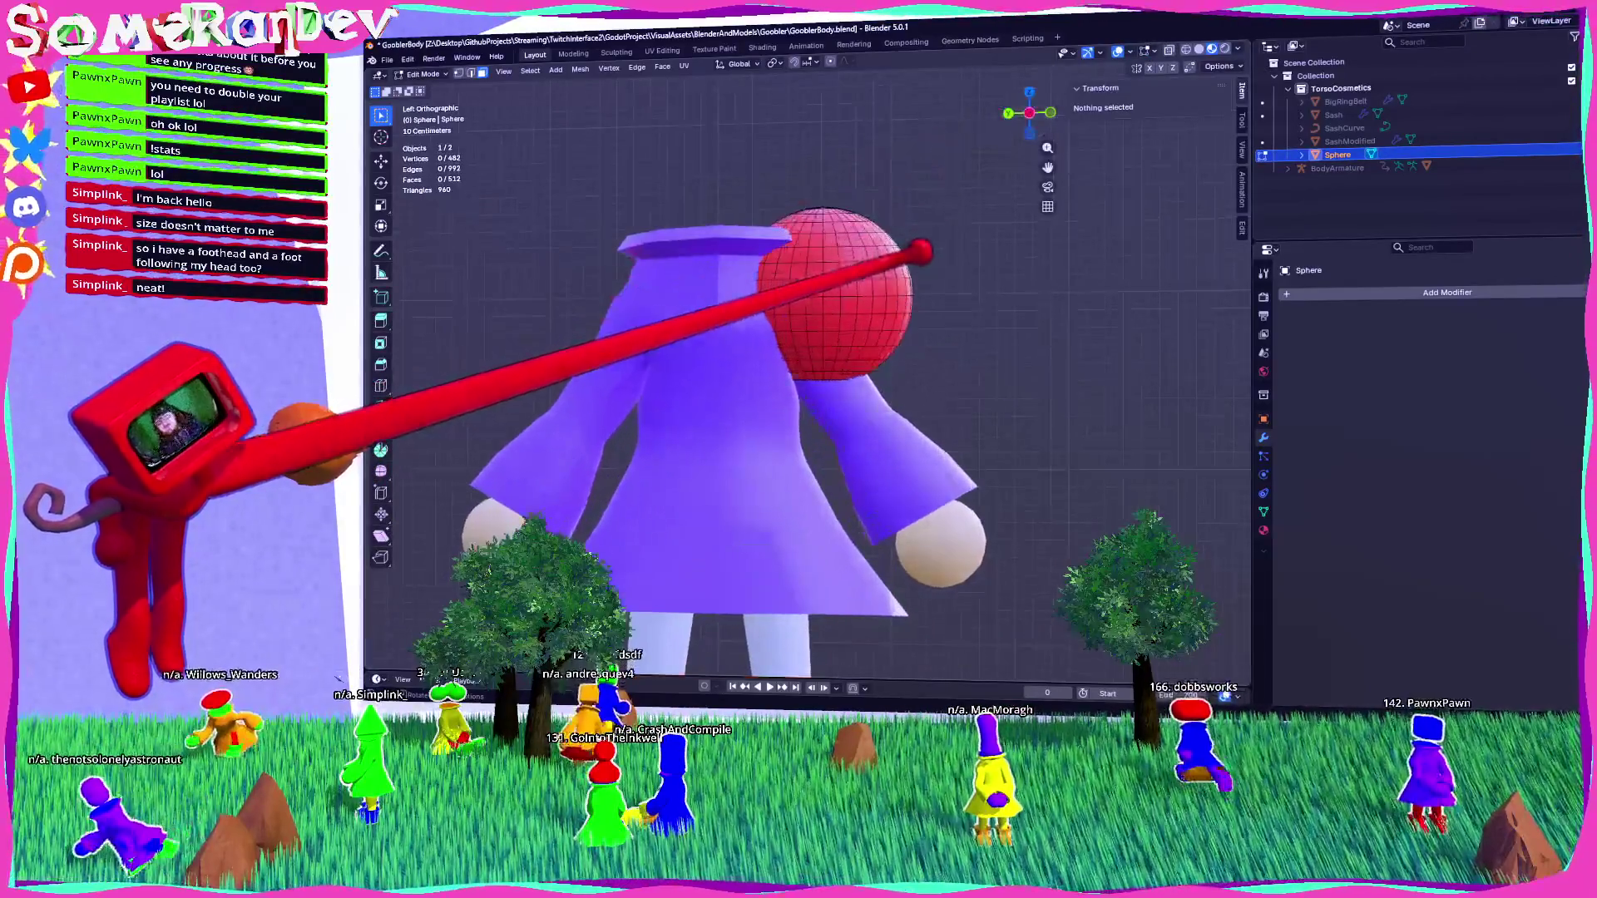
# Put the sphere back into Edit Mode and pick a starting vertex in left side view.
pyautogui.press('Tab')
pyautogui.click(431, 73)
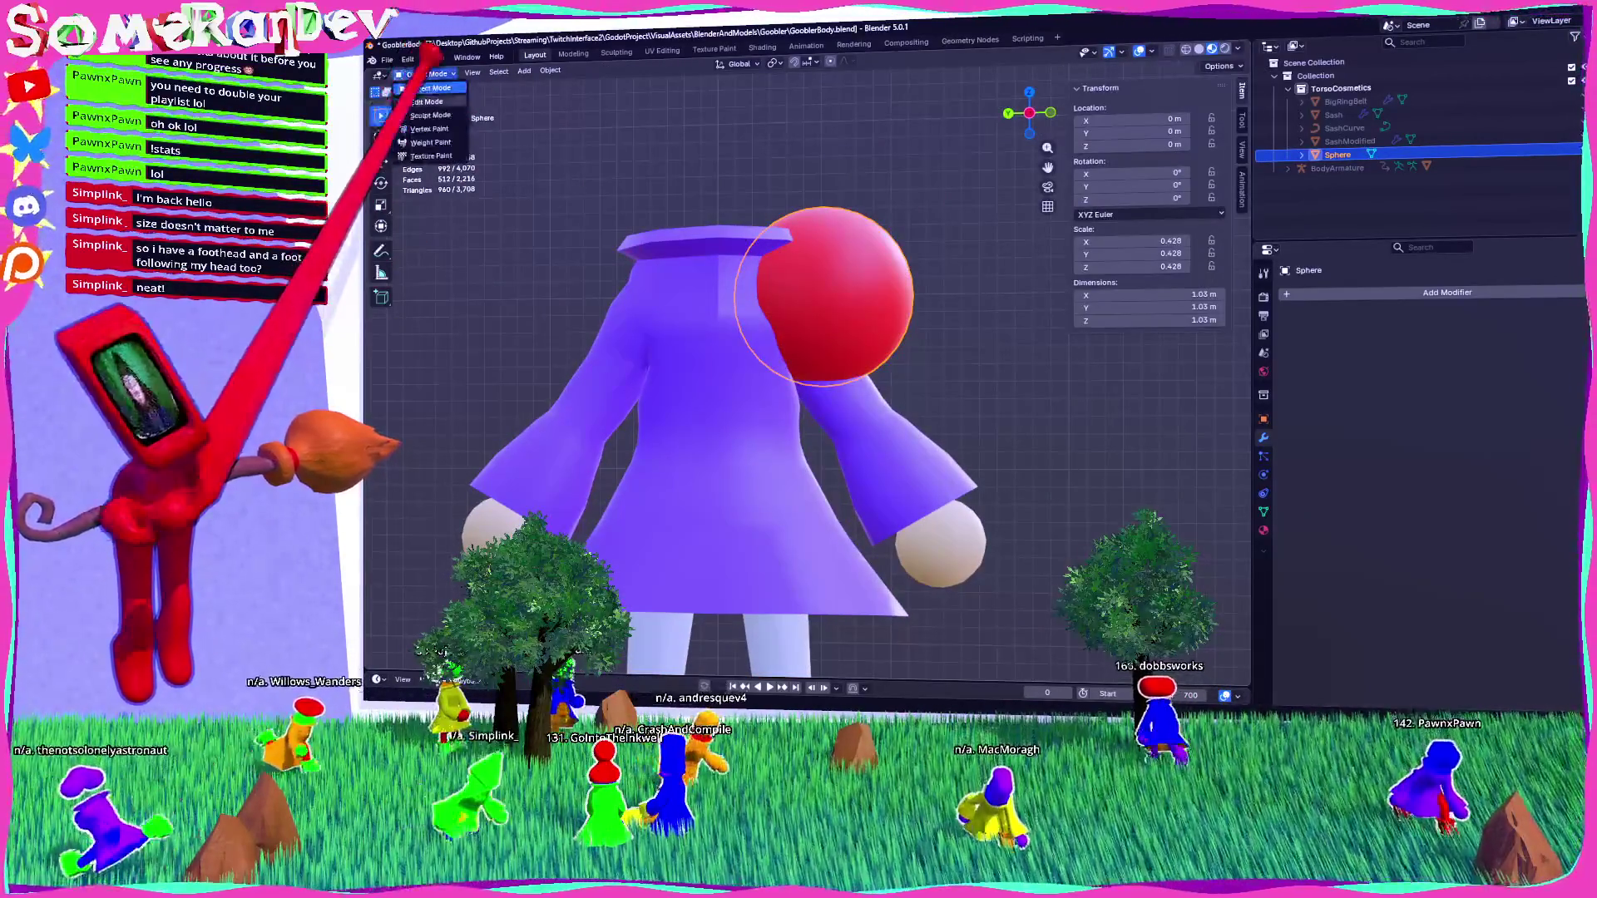
pyautogui.click(427, 102)
pyautogui.moveTo(707, 466)
pyautogui.mouseDown(button='middle')
pyautogui.moveTo(773, 576)
pyautogui.moveTo(823, 620)
pyautogui.mouseUp(button='middle')
pyautogui.click(825, 622)
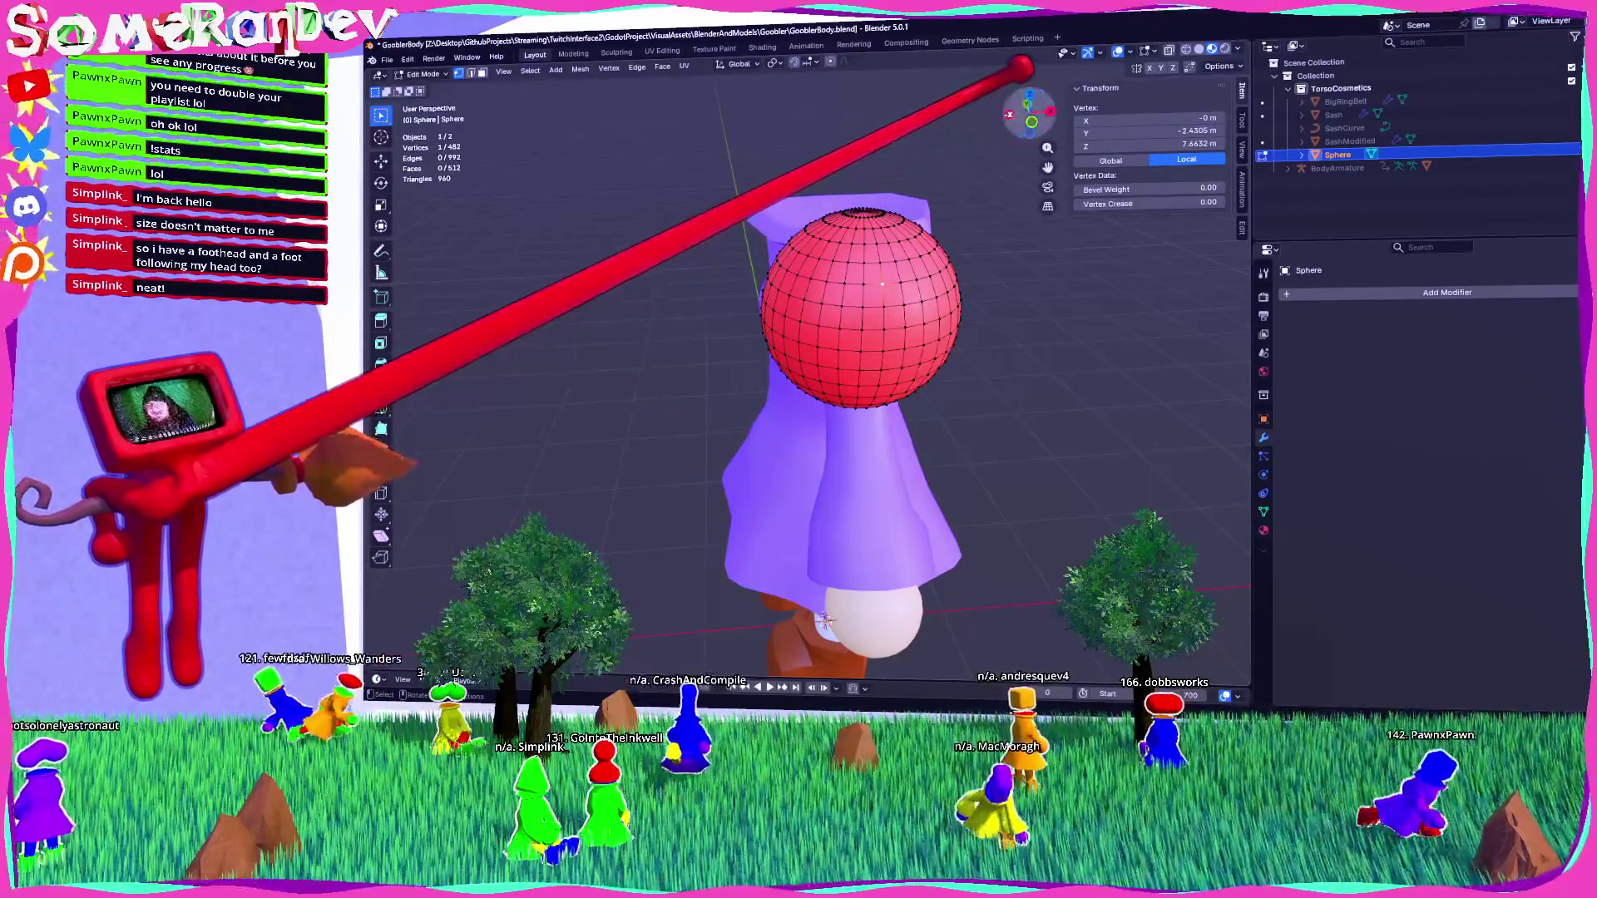
pyautogui.click(1008, 118)
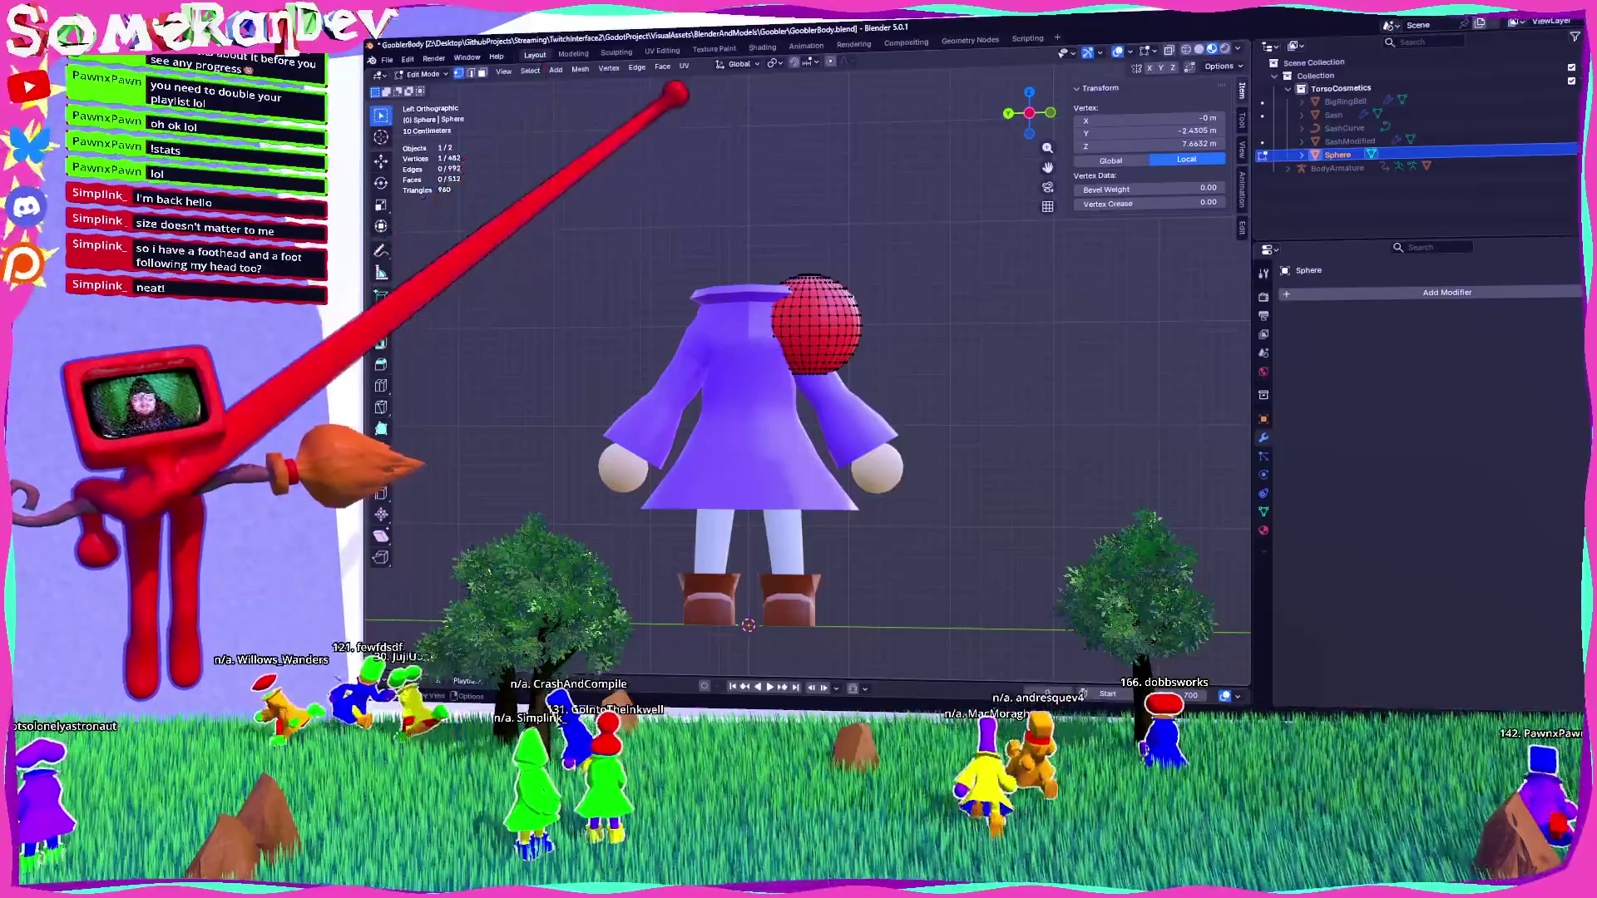
# Select a path of top vertices and pull them up with proportional editing into a point.
pyautogui.moveTo(873, 66)
pyautogui.mouseDown(button='middle')
pyautogui.moveTo(823, 300)
pyautogui.moveTo(873, 313)
pyautogui.moveTo(867, 328)
pyautogui.mouseUp(button='middle')
pyautogui.keyDown('ctrl'); pyautogui.click(905, 316); pyautogui.keyUp('ctrl')
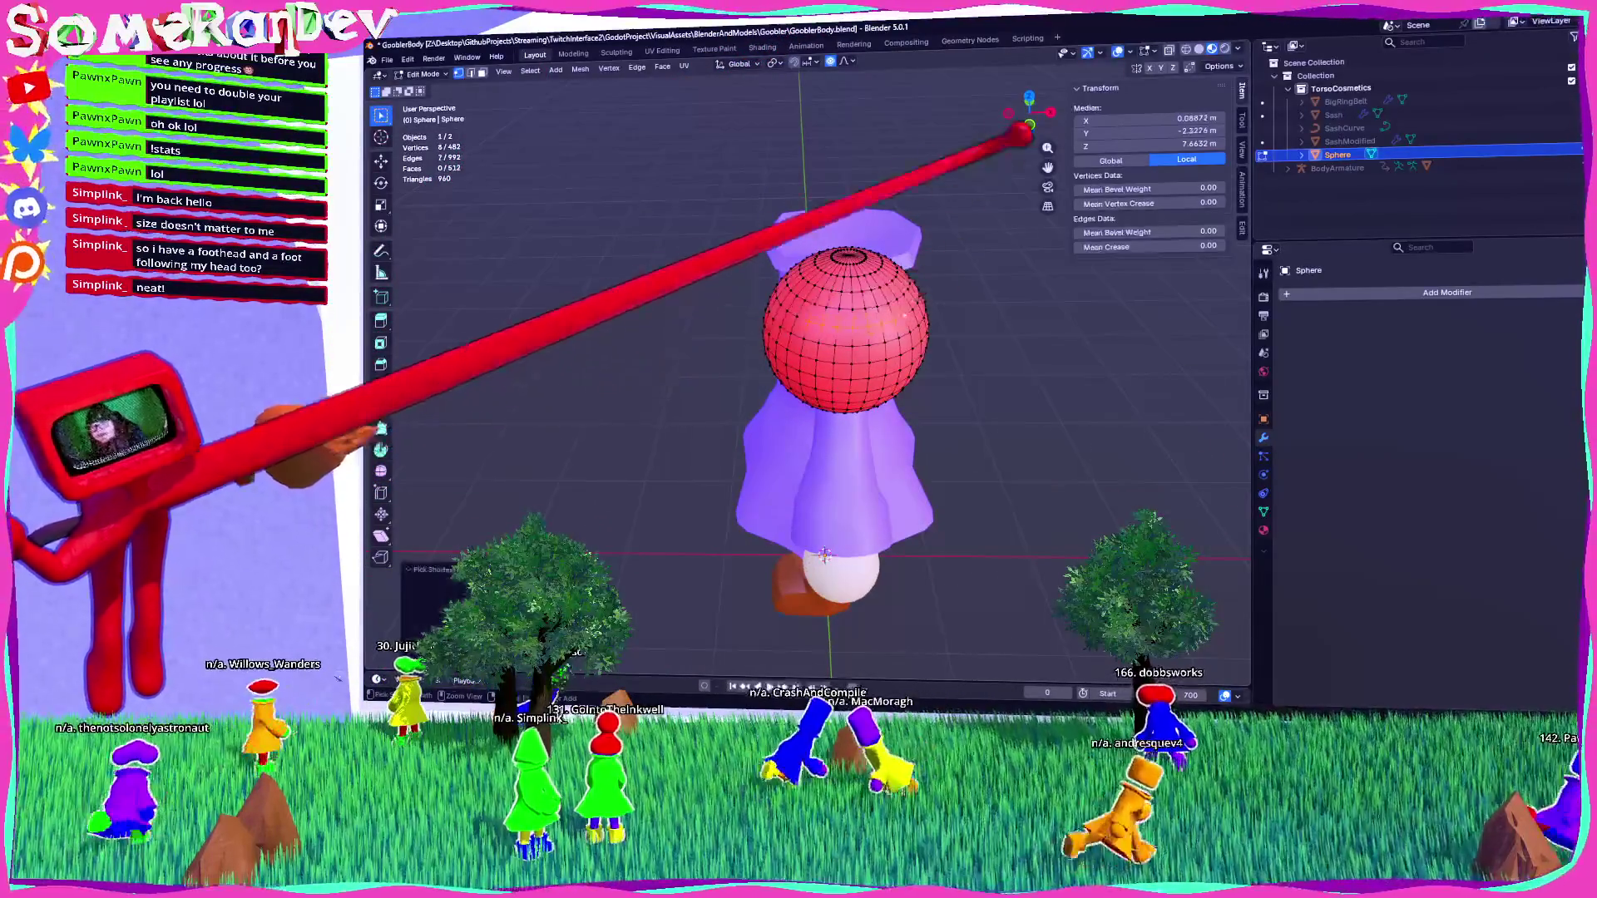
pyautogui.press('ctrl+KP_3')
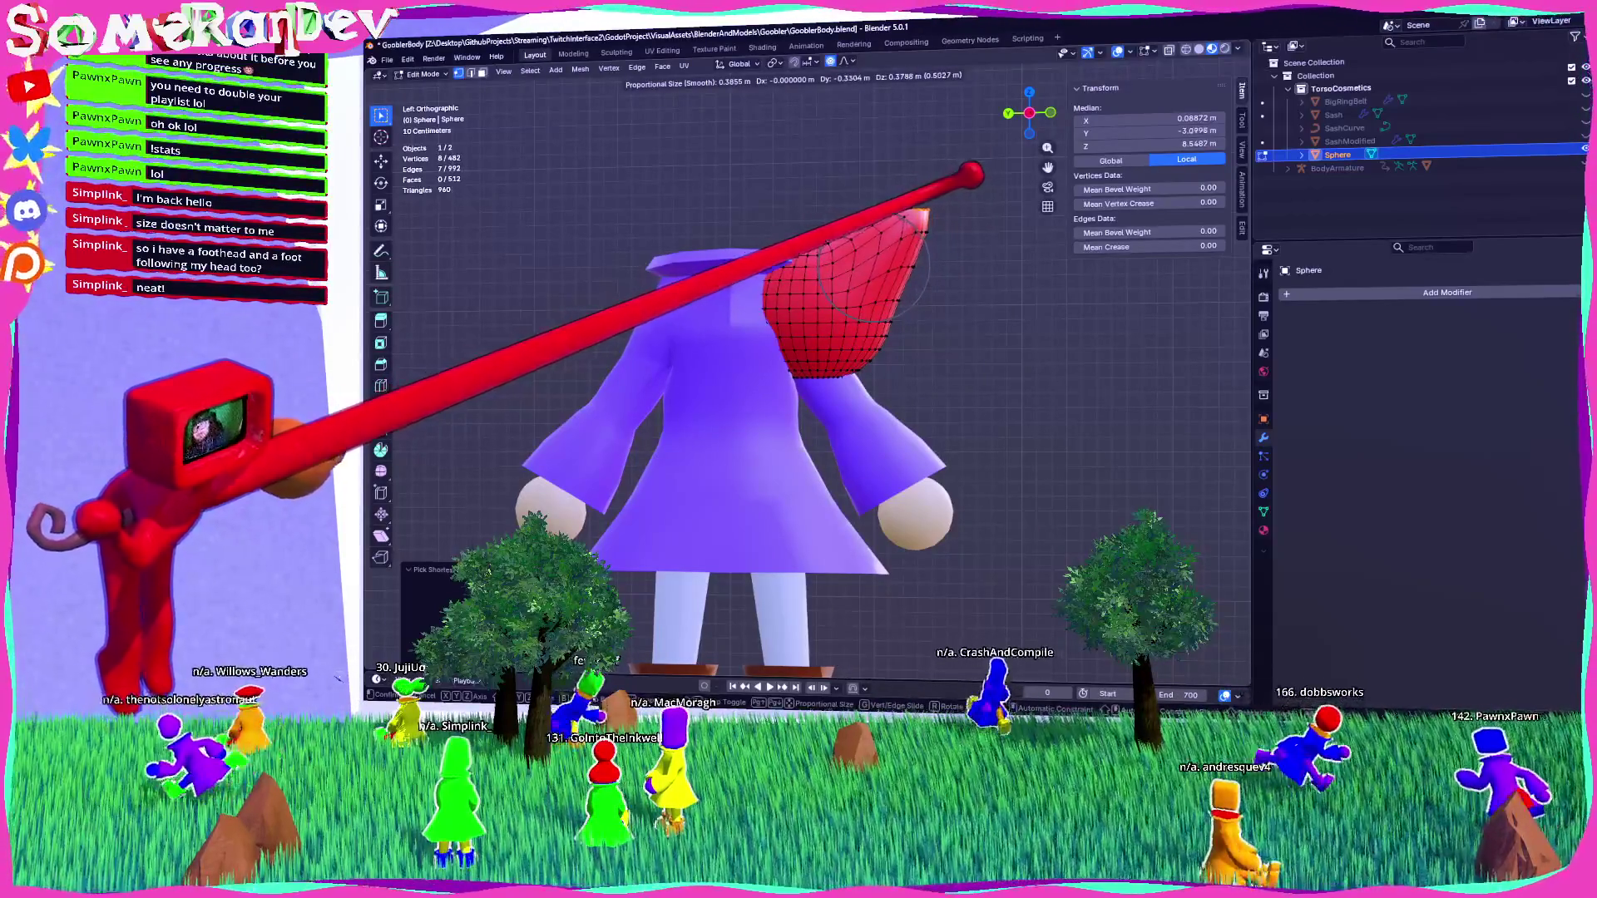
pyautogui.click(919, 202)
pyautogui.moveTo(923, 199)
pyautogui.mouseDown(button='middle')
pyautogui.moveTo(907, 250)
pyautogui.moveTo(759, 229)
pyautogui.moveTo(955, 235)
pyautogui.moveTo(934, 253)
pyautogui.moveTo(915, 241)
pyautogui.mouseUp(button='middle')
pyautogui.hotkey('ctrl', 'Tab')
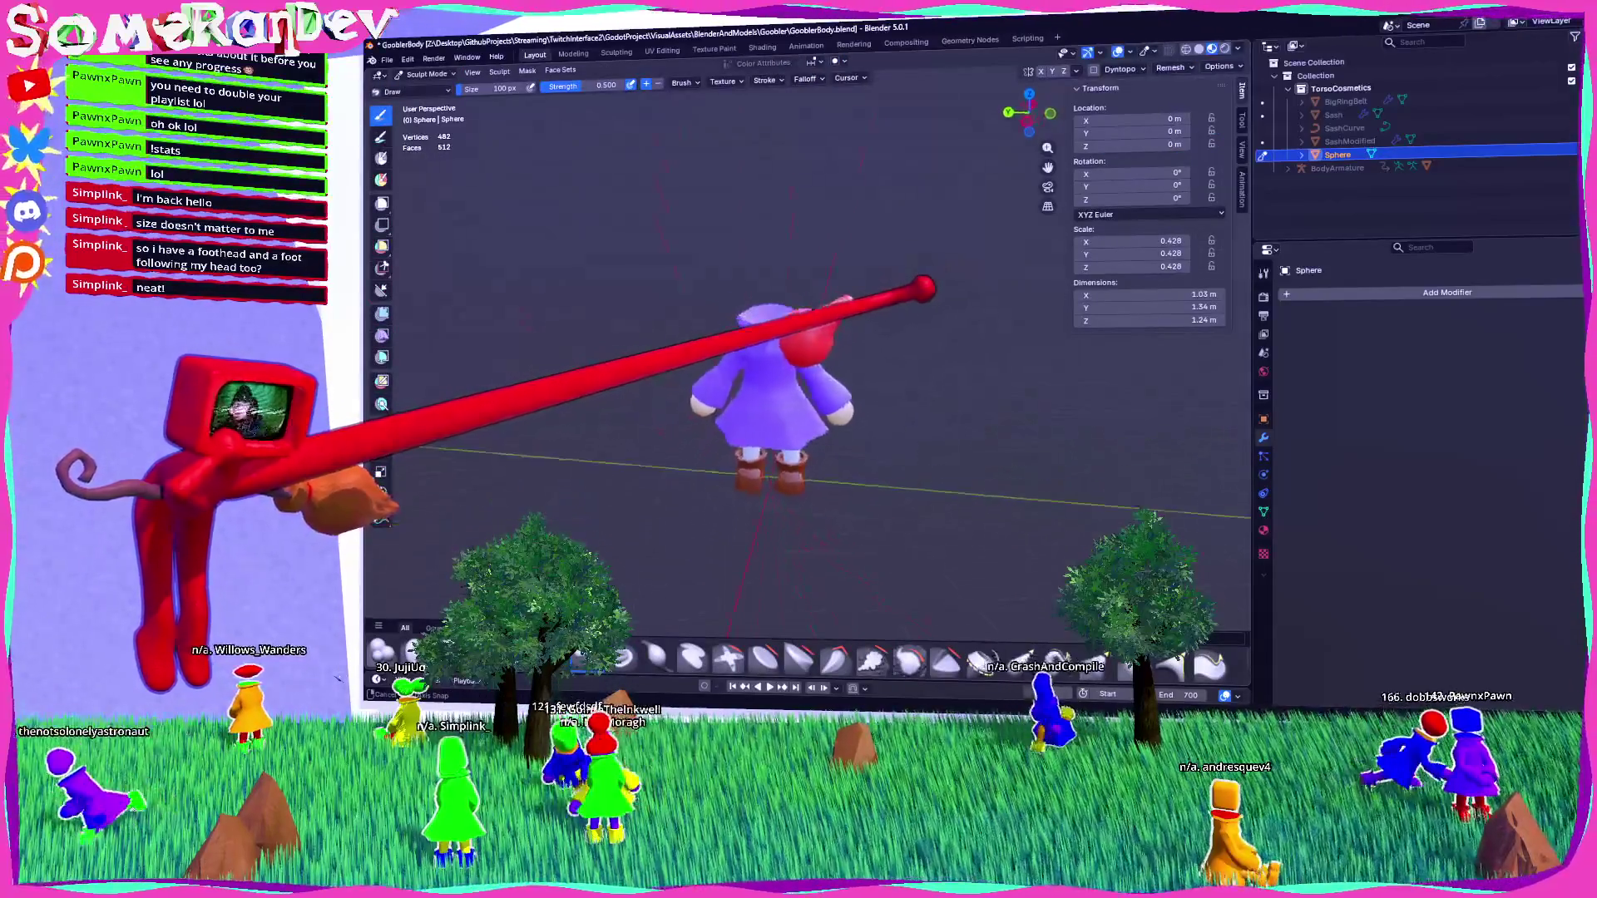
# Add a Decimate modifier to the head and lower its ratio to 0.05.
pyautogui.scroll(3, 919, 379)
pyautogui.moveTo(919, 379); pyautogui.dragTo(1127, 366, button='middle')
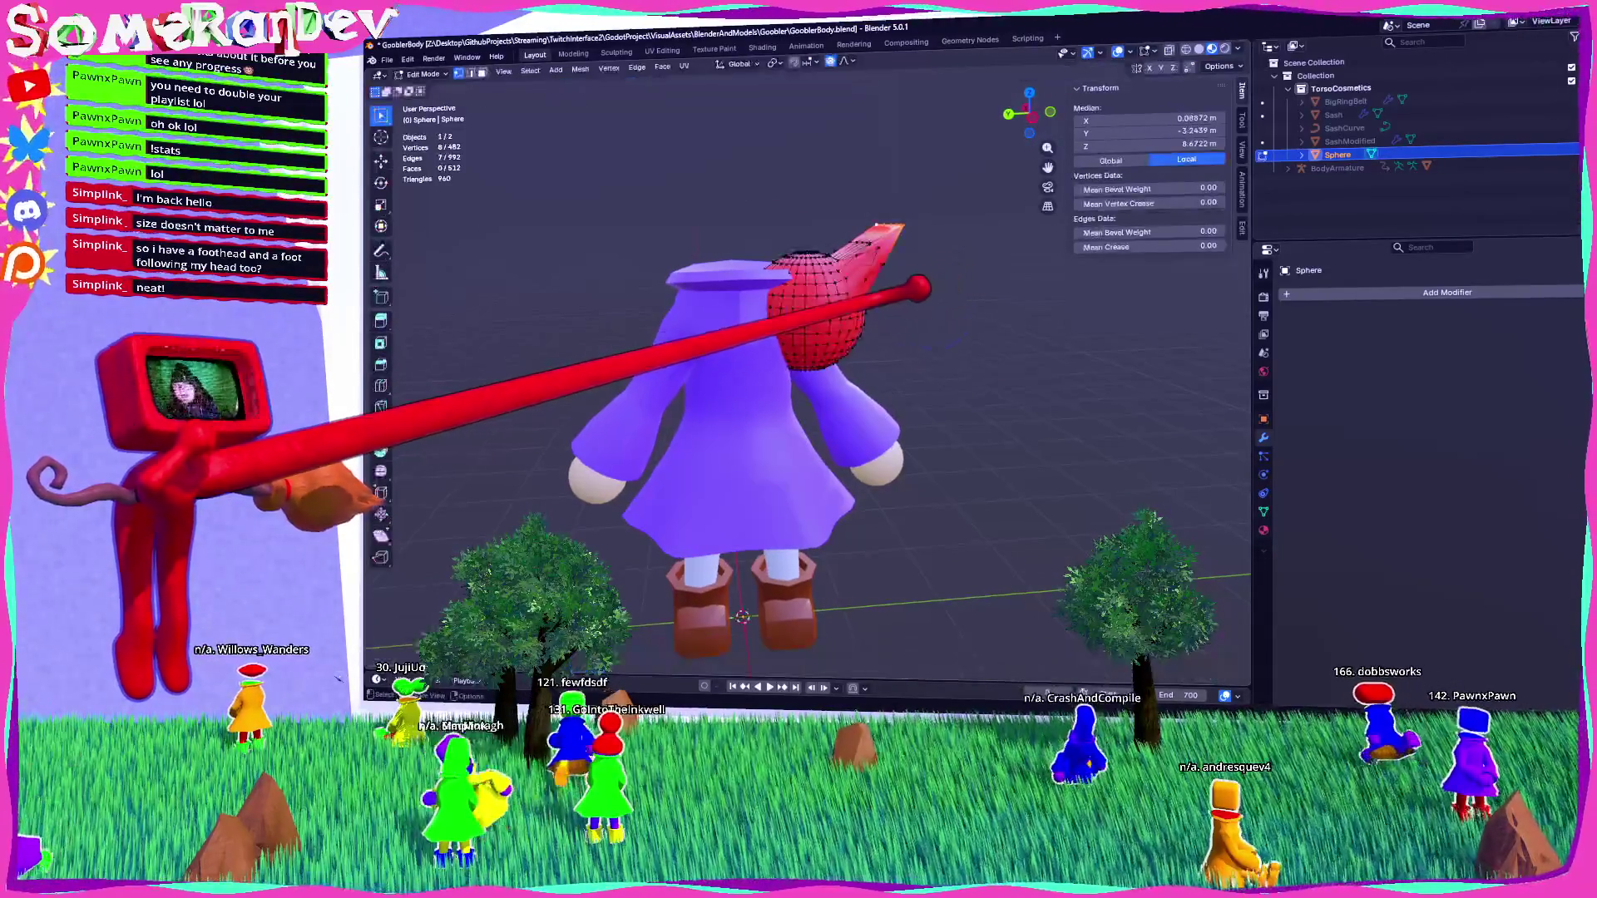
pyautogui.click(1334, 293)
pyautogui.write('DEC')
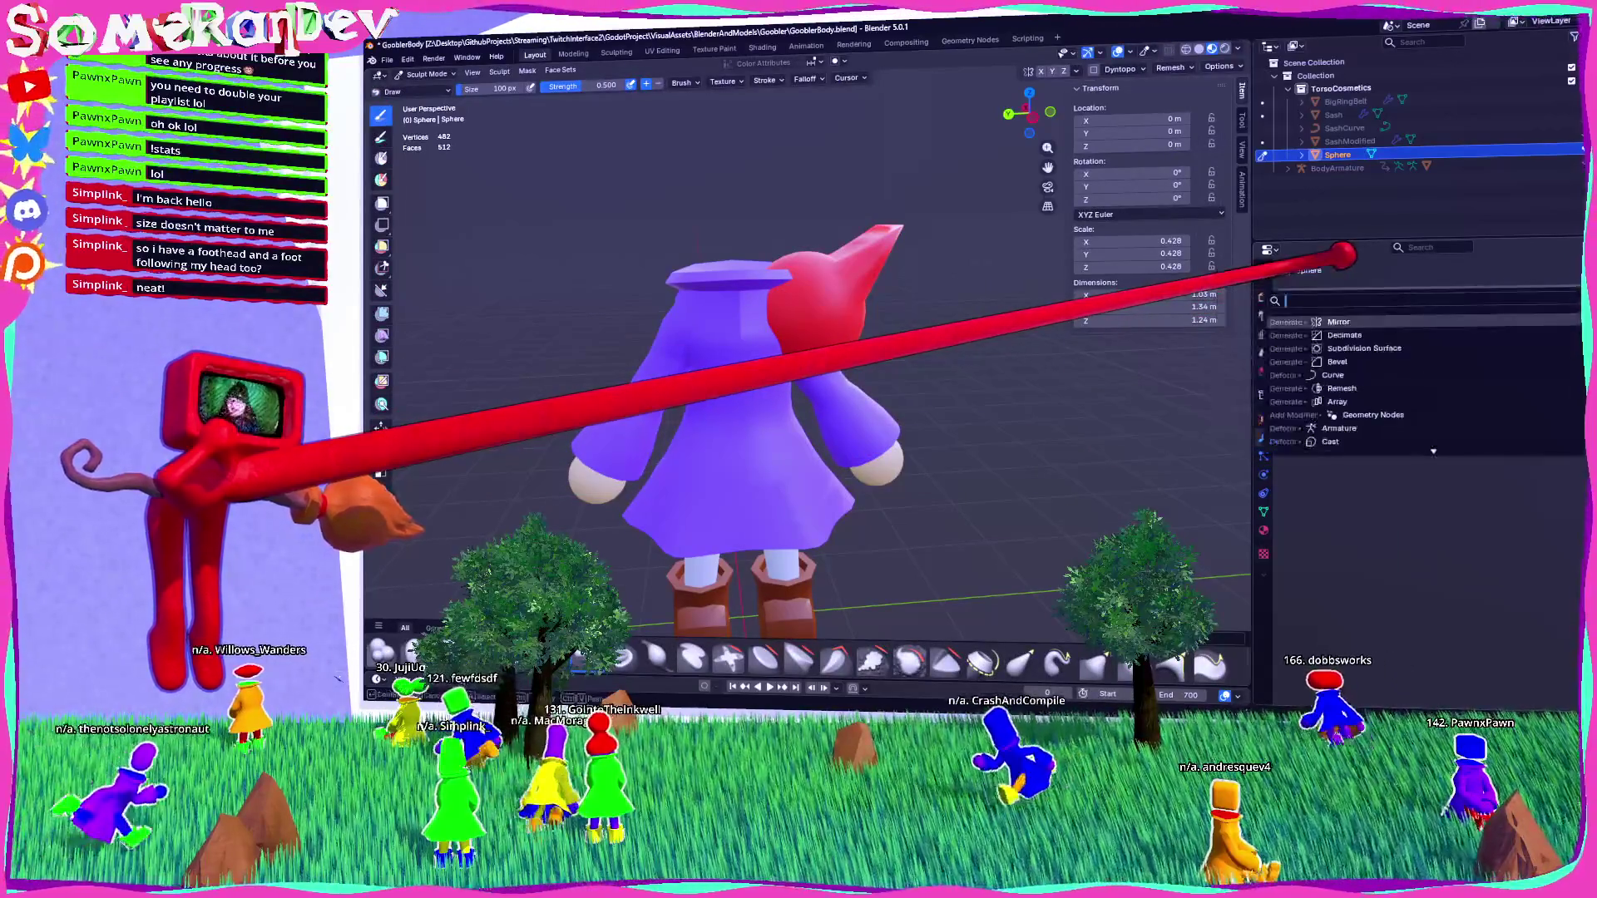
pyautogui.press('Return')
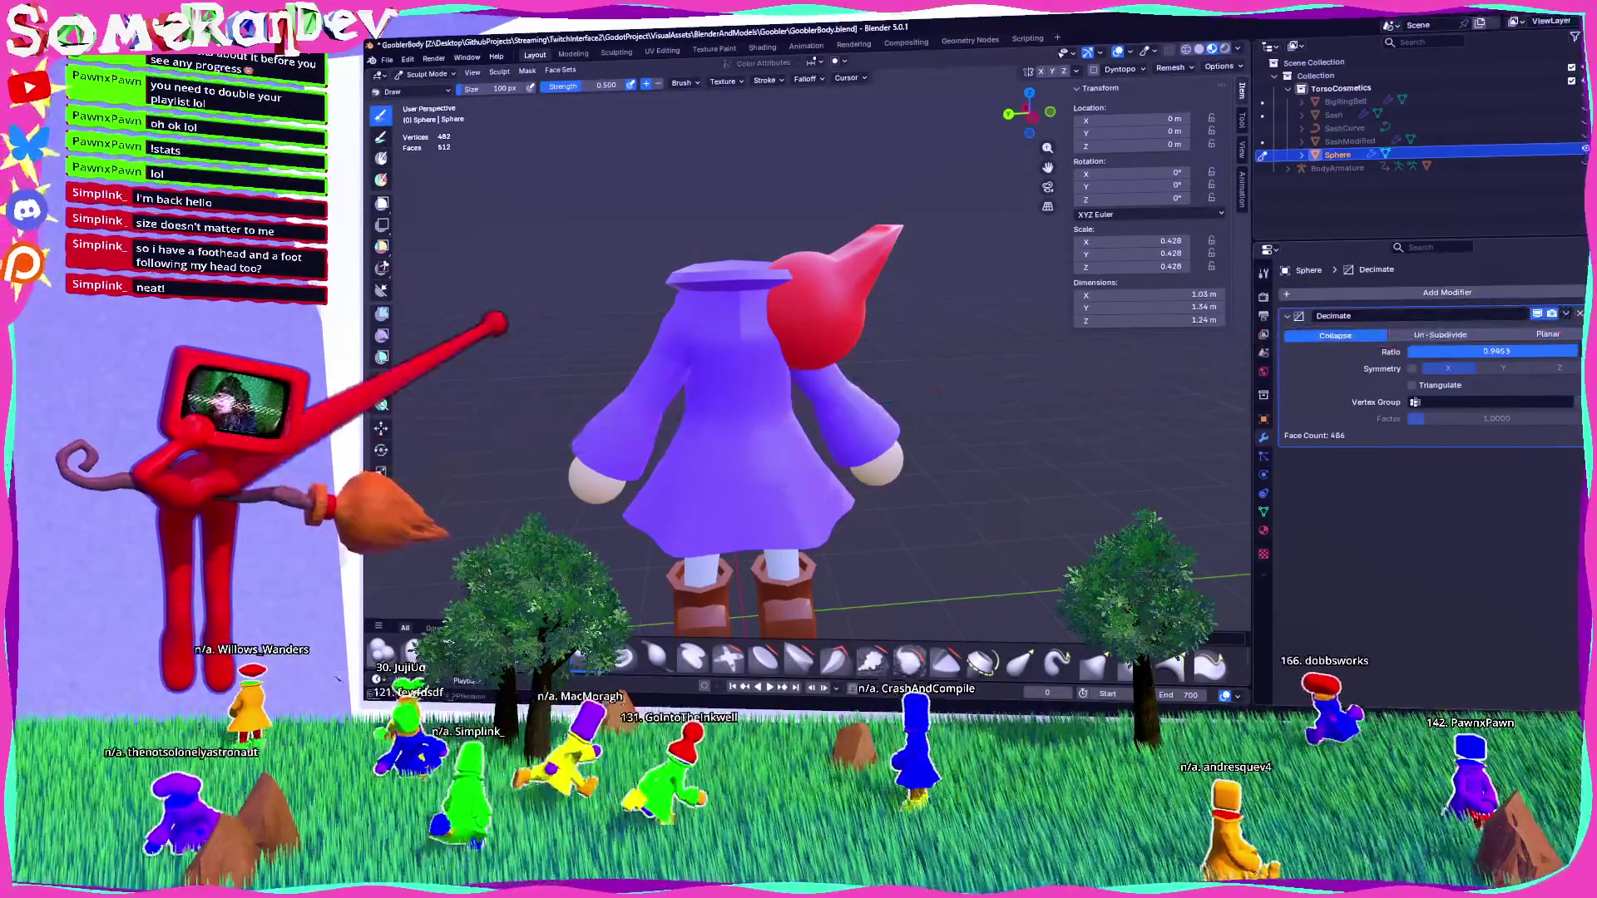
pyautogui.moveTo(1425, 322); pyautogui.dragTo(1008, 342)
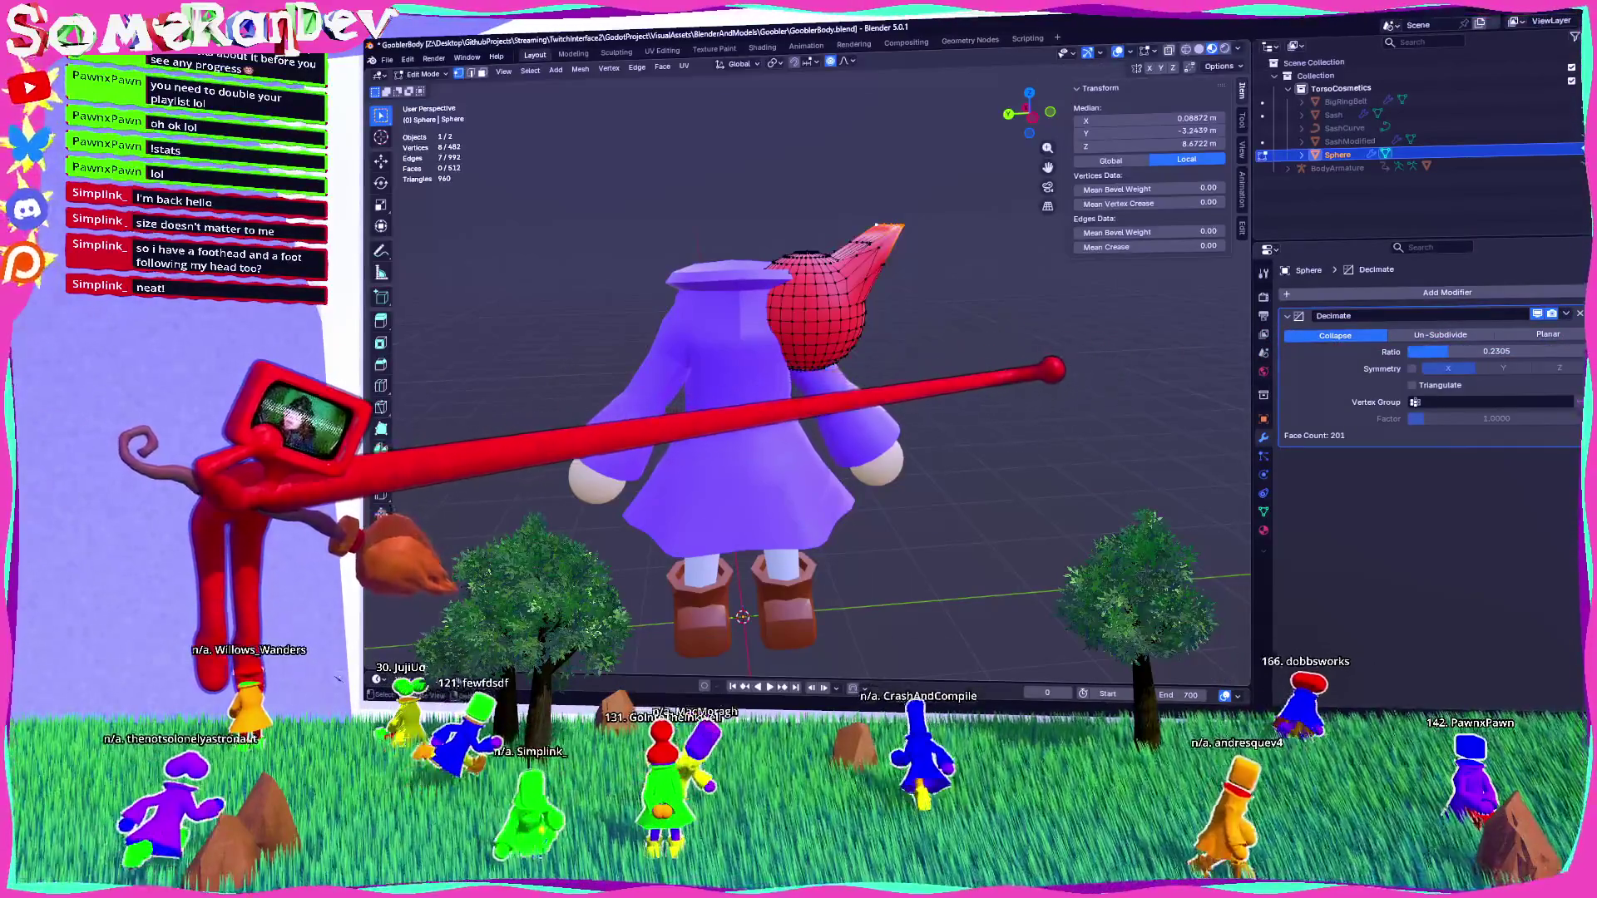
pyautogui.scroll(3, 1069, 335)
pyautogui.scroll(-4, 1069, 335)
pyautogui.moveTo(1497, 349)
pyautogui.mouseDown()
pyautogui.moveTo(1472, 313)
pyautogui.moveTo(1452, 315)
pyautogui.mouseUp()
# Move Sphere out of TorsoCosmetics to sit below BodyArmature in the outliner.
pyautogui.moveTo(998, 386)
pyautogui.mouseDown(button='middle')
pyautogui.moveTo(962, 391)
pyautogui.moveTo(1062, 399)
pyautogui.moveTo(901, 421)
pyautogui.moveTo(888, 482)
pyautogui.moveTo(1087, 402)
pyautogui.moveTo(945, 408)
pyautogui.mouseUp(button='middle')
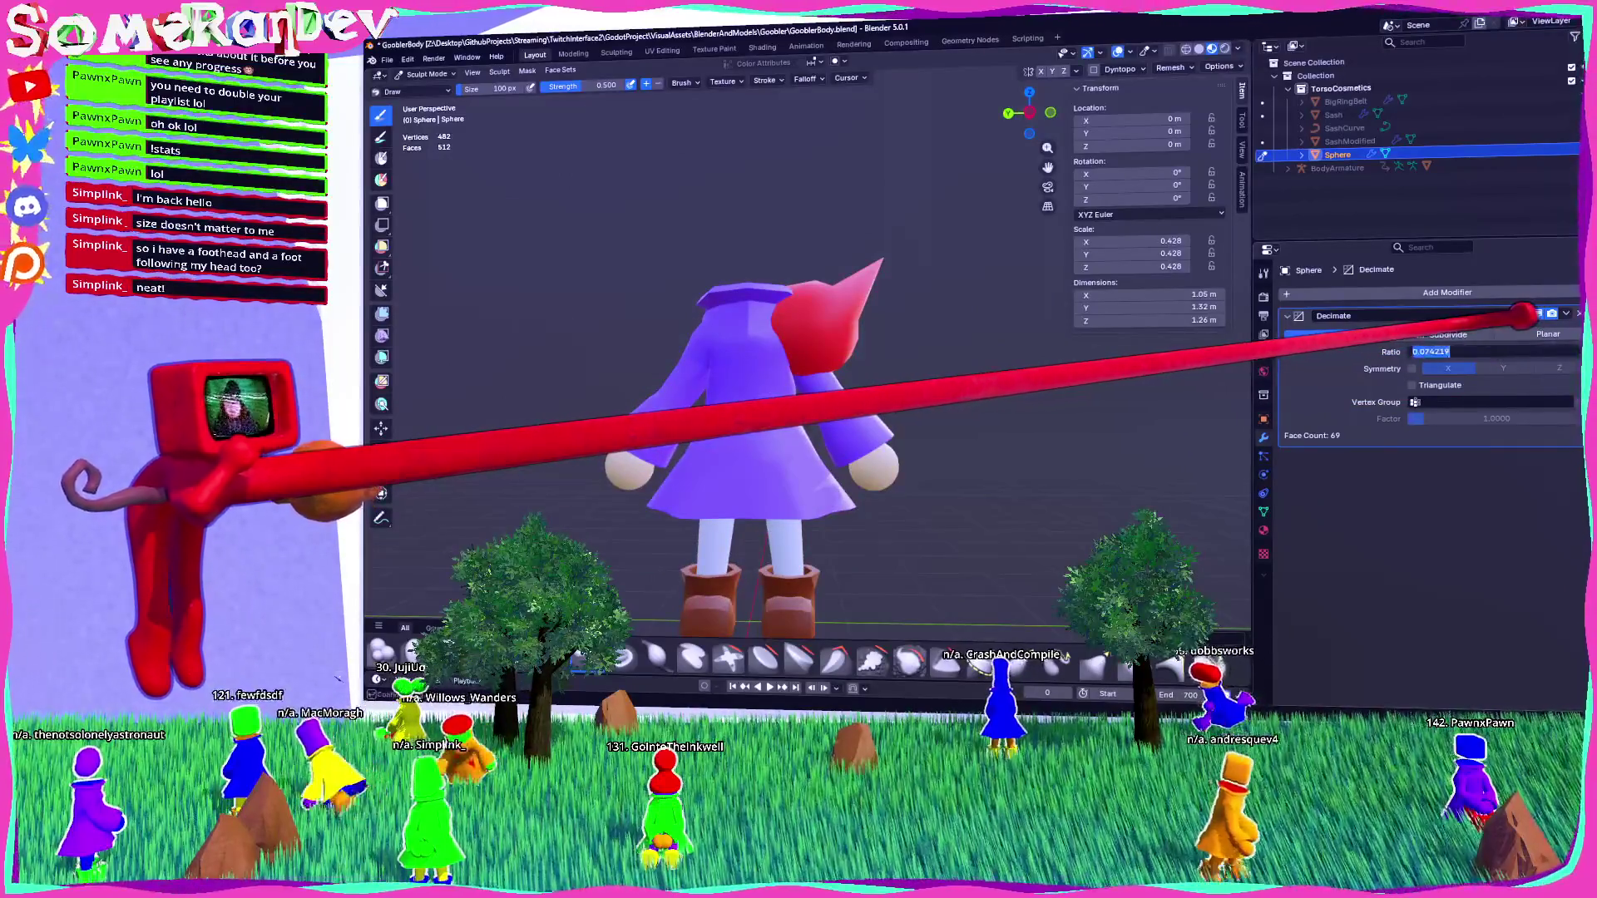
pyautogui.moveTo(955, 407)
pyautogui.mouseDown(button='middle')
pyautogui.moveTo(983, 421)
pyautogui.moveTo(856, 427)
pyautogui.moveTo(815, 452)
pyautogui.moveTo(1059, 435)
pyautogui.moveTo(1049, 445)
pyautogui.mouseUp(button='middle')
pyautogui.press('Tab')
pyautogui.press('Tab')
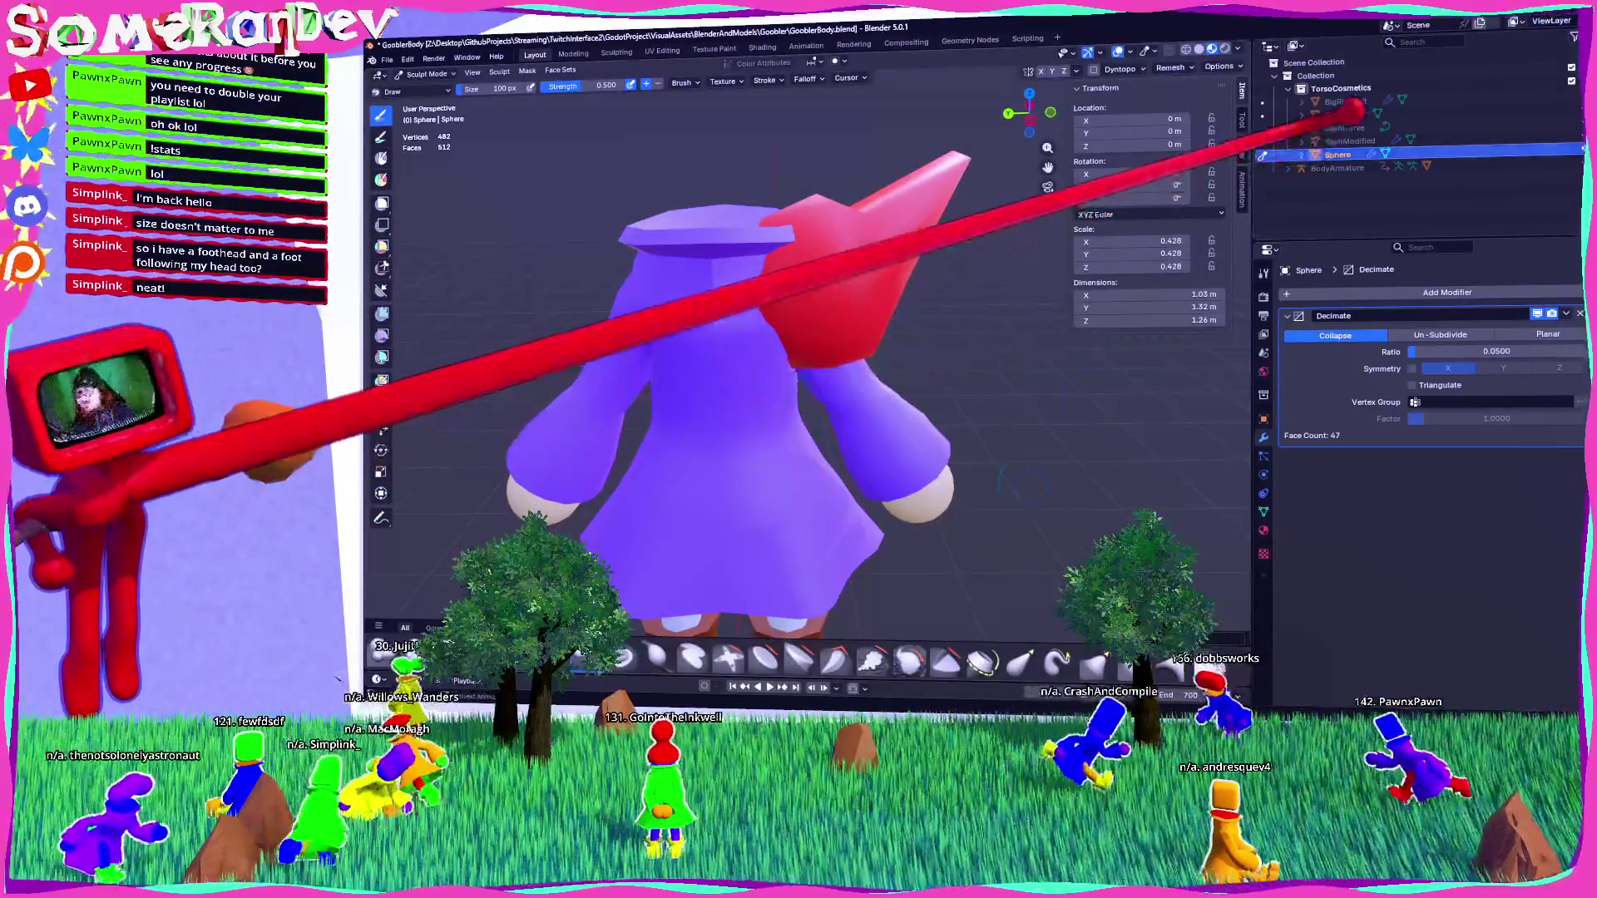
pyautogui.moveTo(1352, 111); pyautogui.dragTo(1347, 119)
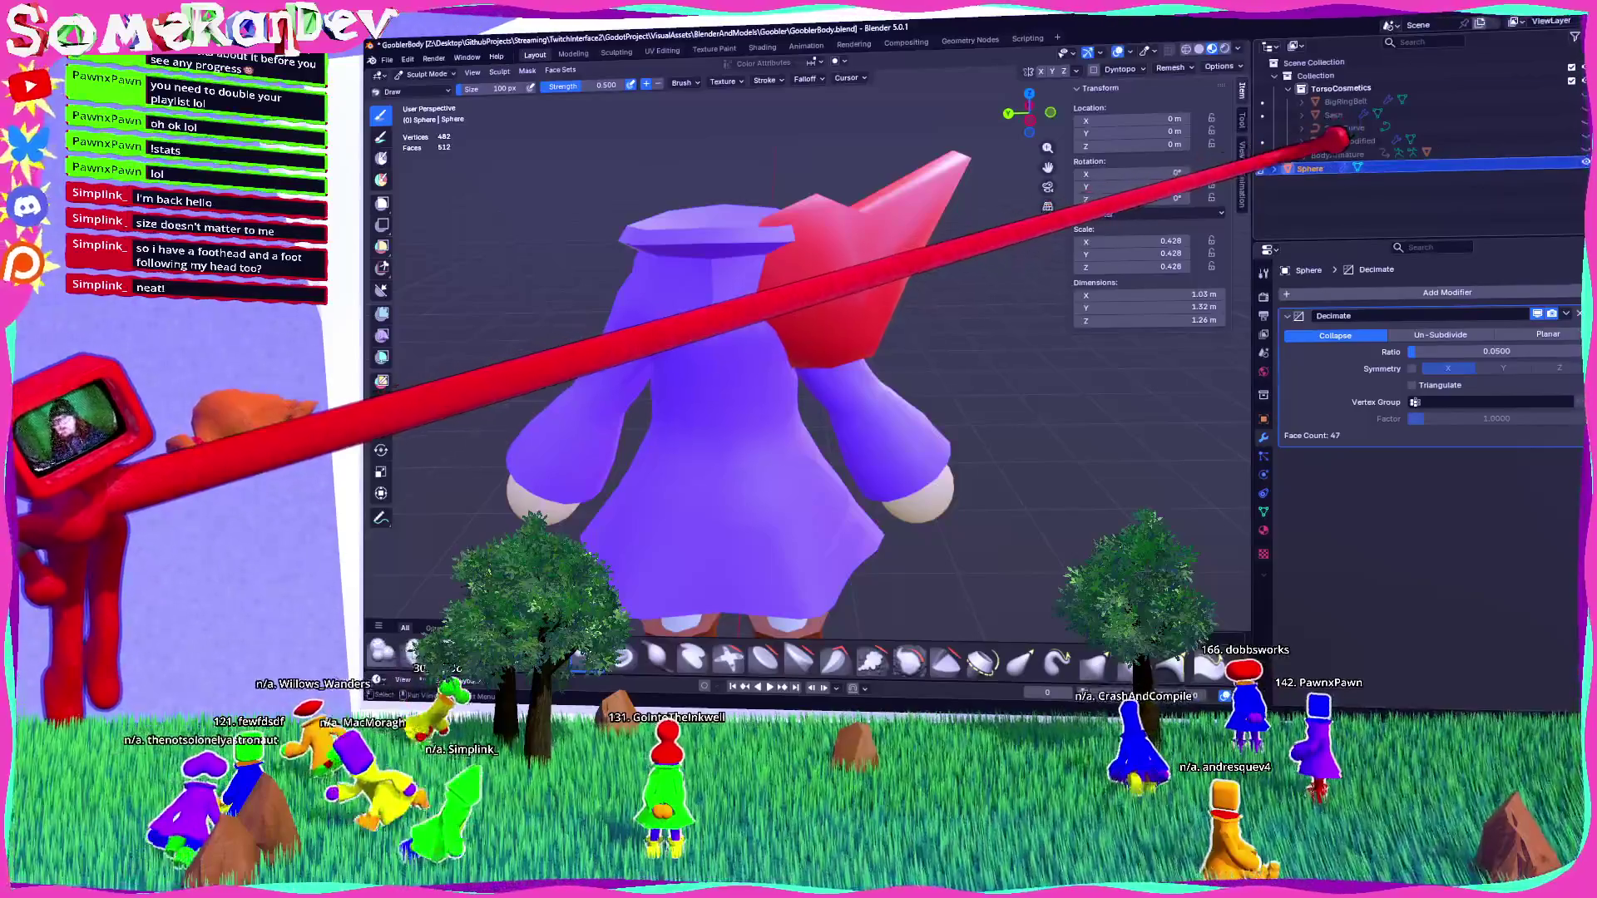
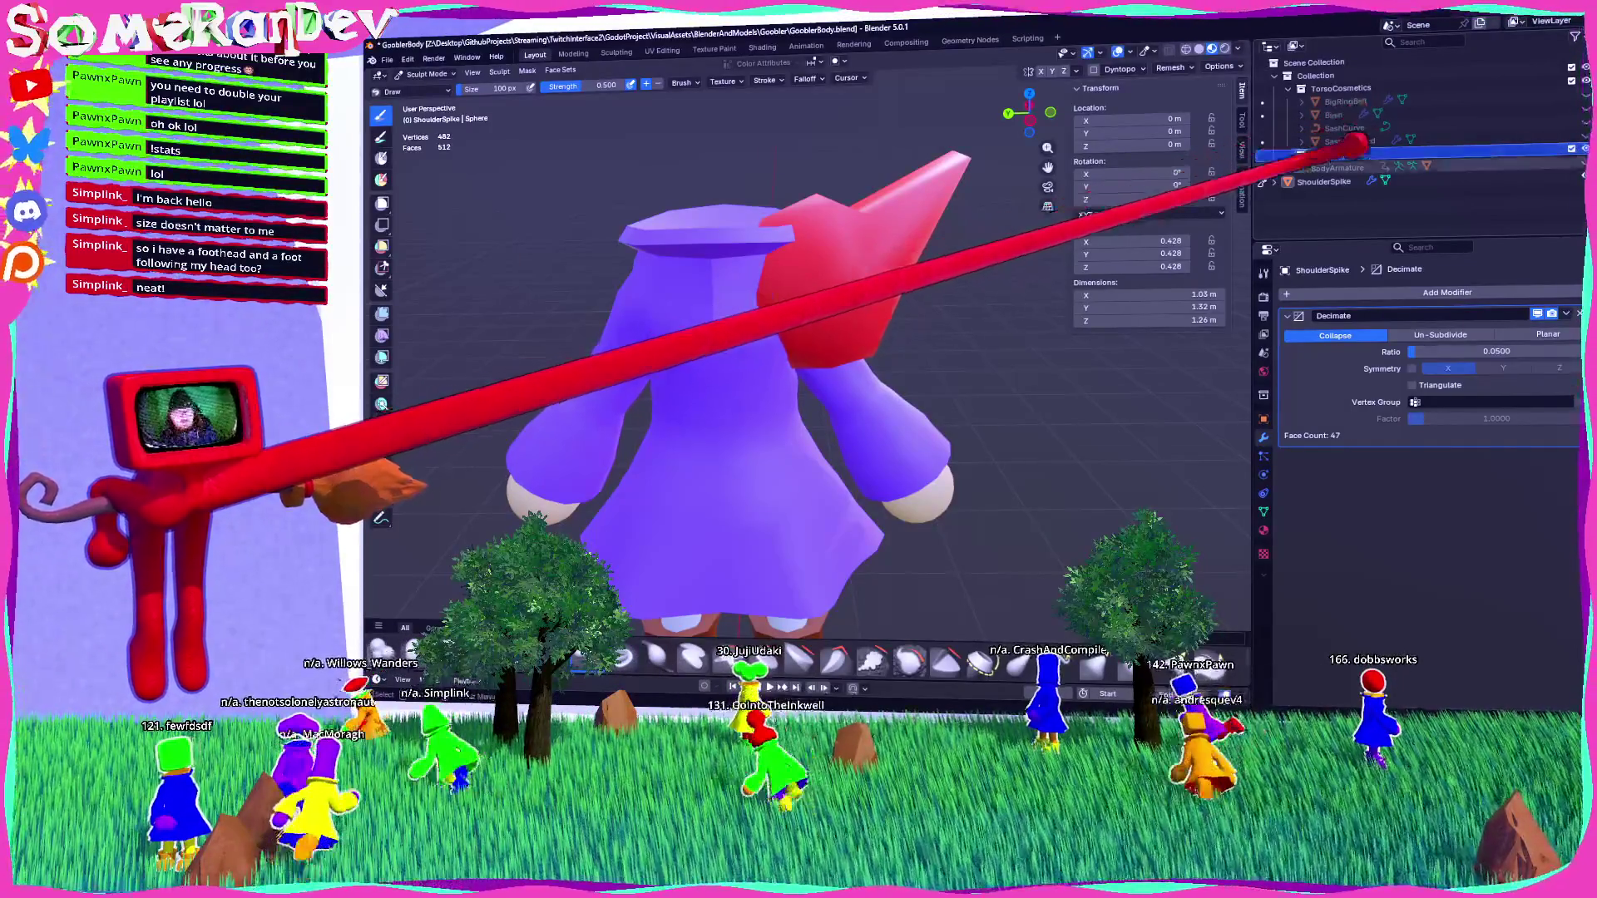
# Parent ShoulderSpike under ArmCosmetics, save GooblerBody.blend, and hide ShoulderSpike.
pyautogui.moveTo(1331, 181); pyautogui.dragTo(1343, 154)
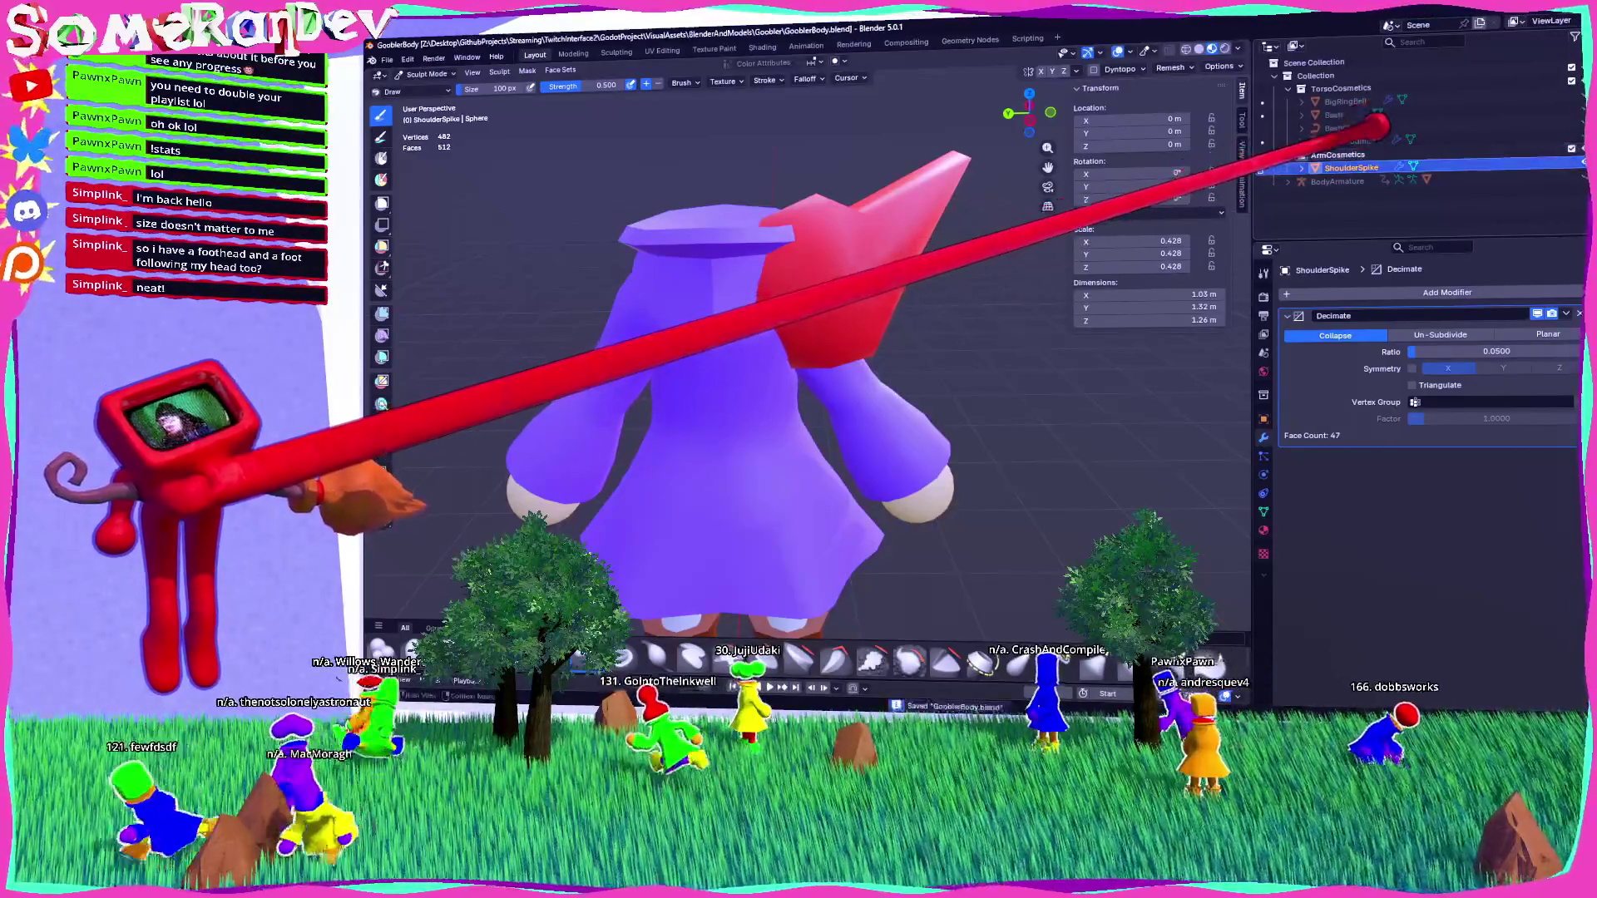
pyautogui.hotkey('ctrl', 's')
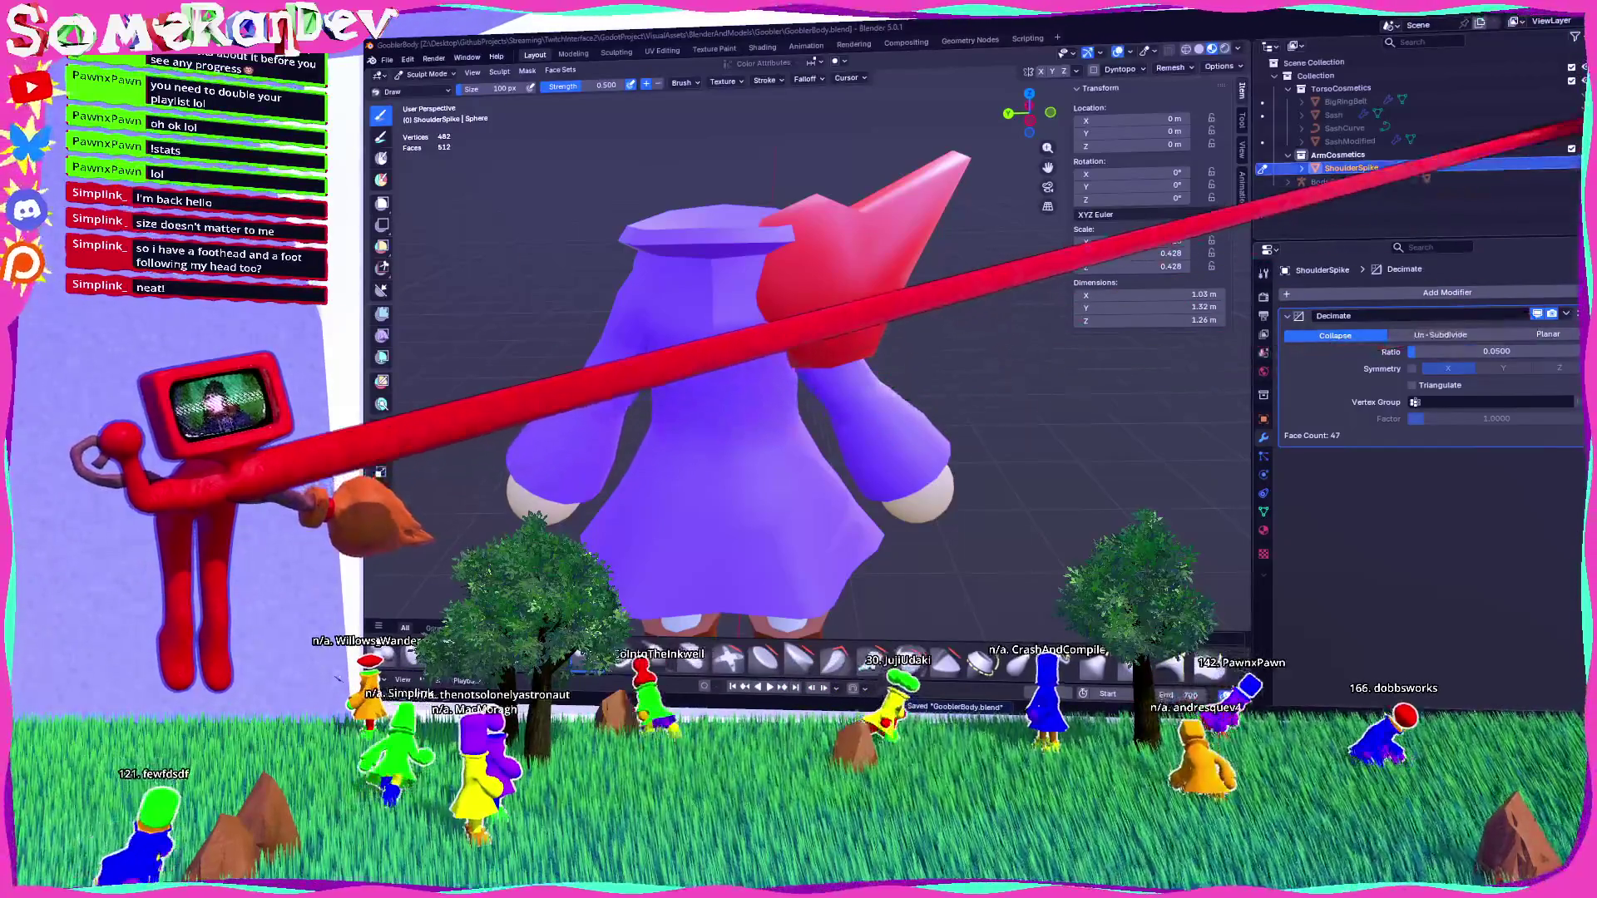
pyautogui.press('h')
# Return the body from Sculpt Mode to Object Mode and select the TorsoCosmetics collection.
pyautogui.moveTo(981, 208)
pyautogui.mouseDown(button='middle')
pyautogui.moveTo(914, 209)
pyautogui.moveTo(1133, 197)
pyautogui.moveTo(898, 232)
pyautogui.mouseUp(button='middle')
pyautogui.click(412, 92)
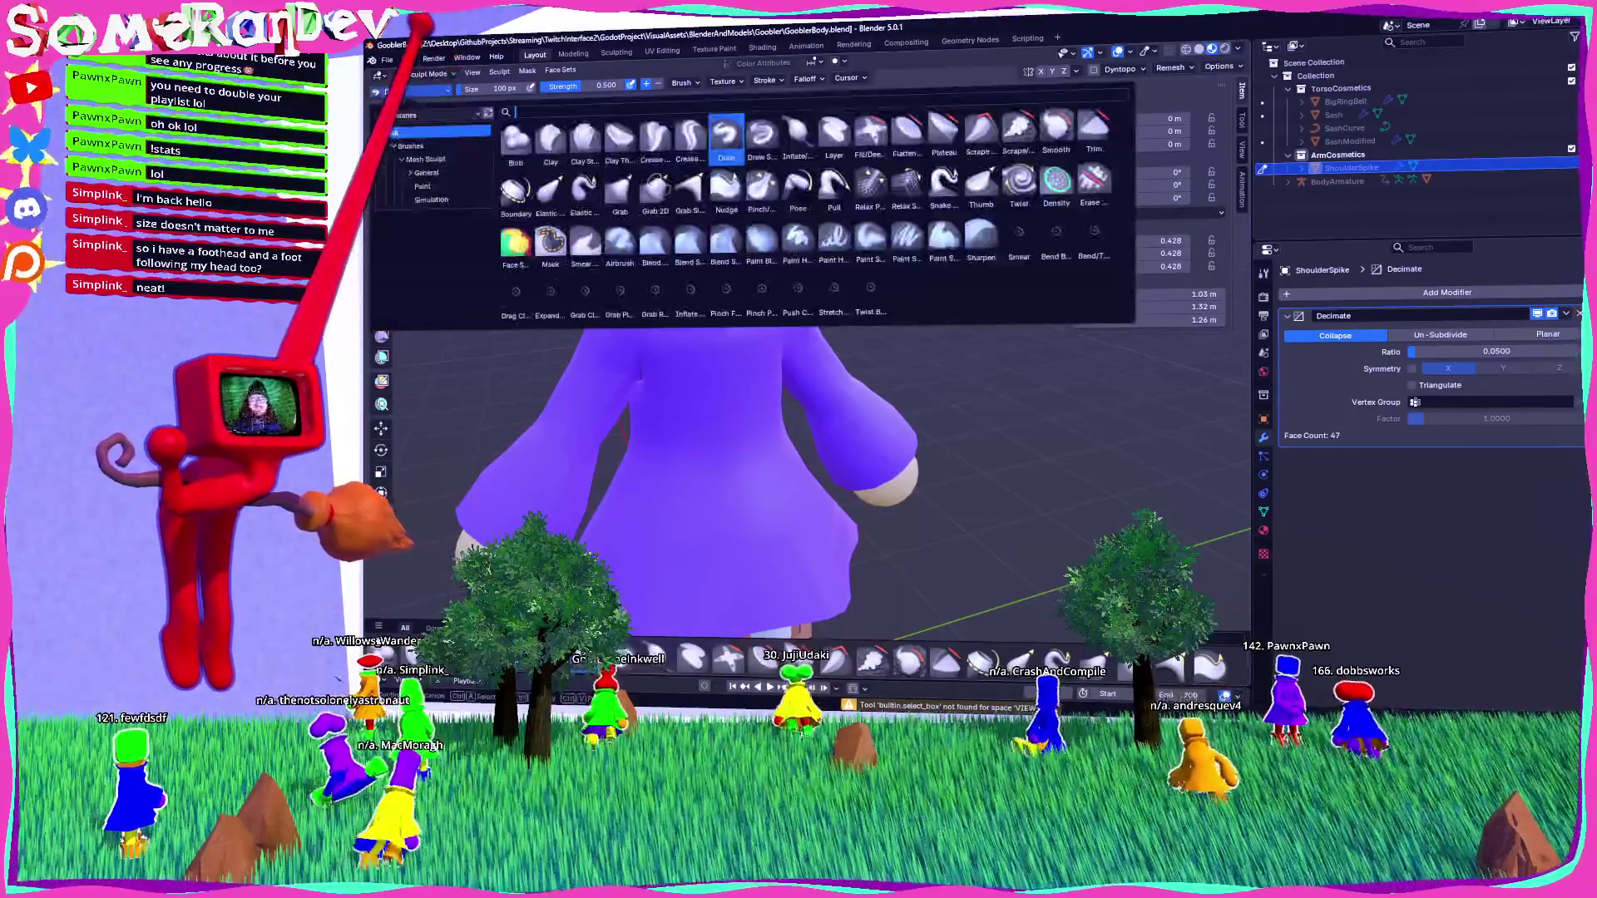
pyautogui.hotkey('ctrl', 'Tab')
pyautogui.moveTo(832, 375); pyautogui.dragTo(932, 374, button='middle')
pyautogui.scroll(-1, 957, 299)
pyautogui.click(1341, 87)
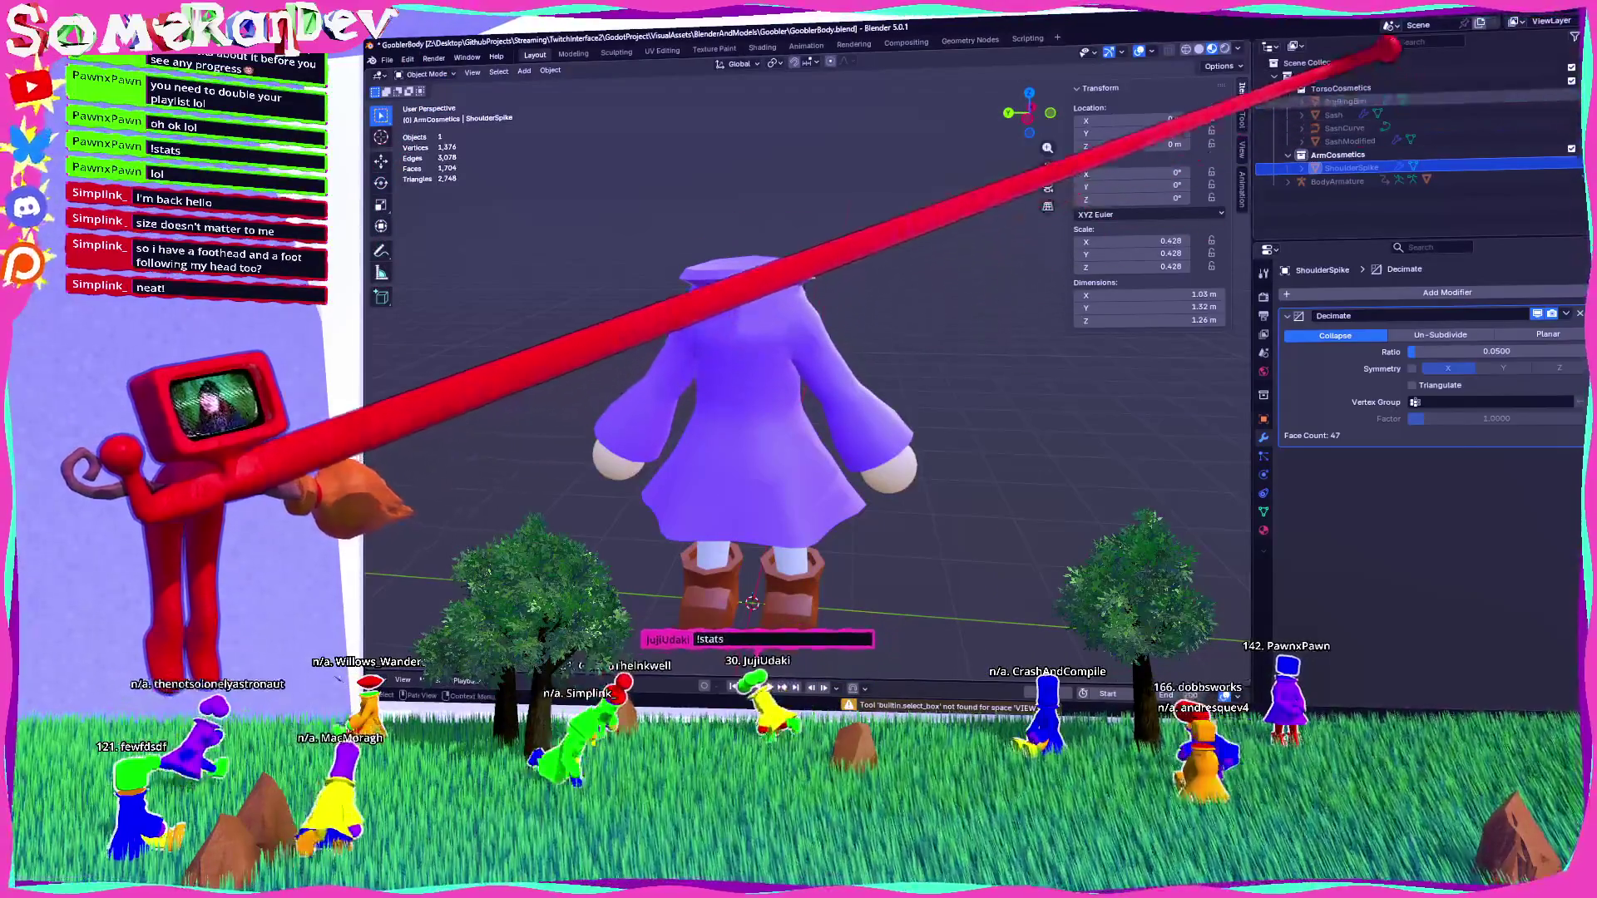
pyautogui.moveTo(800, 329)
pyautogui.mouseDown(button='middle')
pyautogui.moveTo(831, 310)
pyautogui.moveTo(634, 332)
pyautogui.moveTo(991, 342)
pyautogui.moveTo(1007, 358)
pyautogui.mouseUp(button='middle')
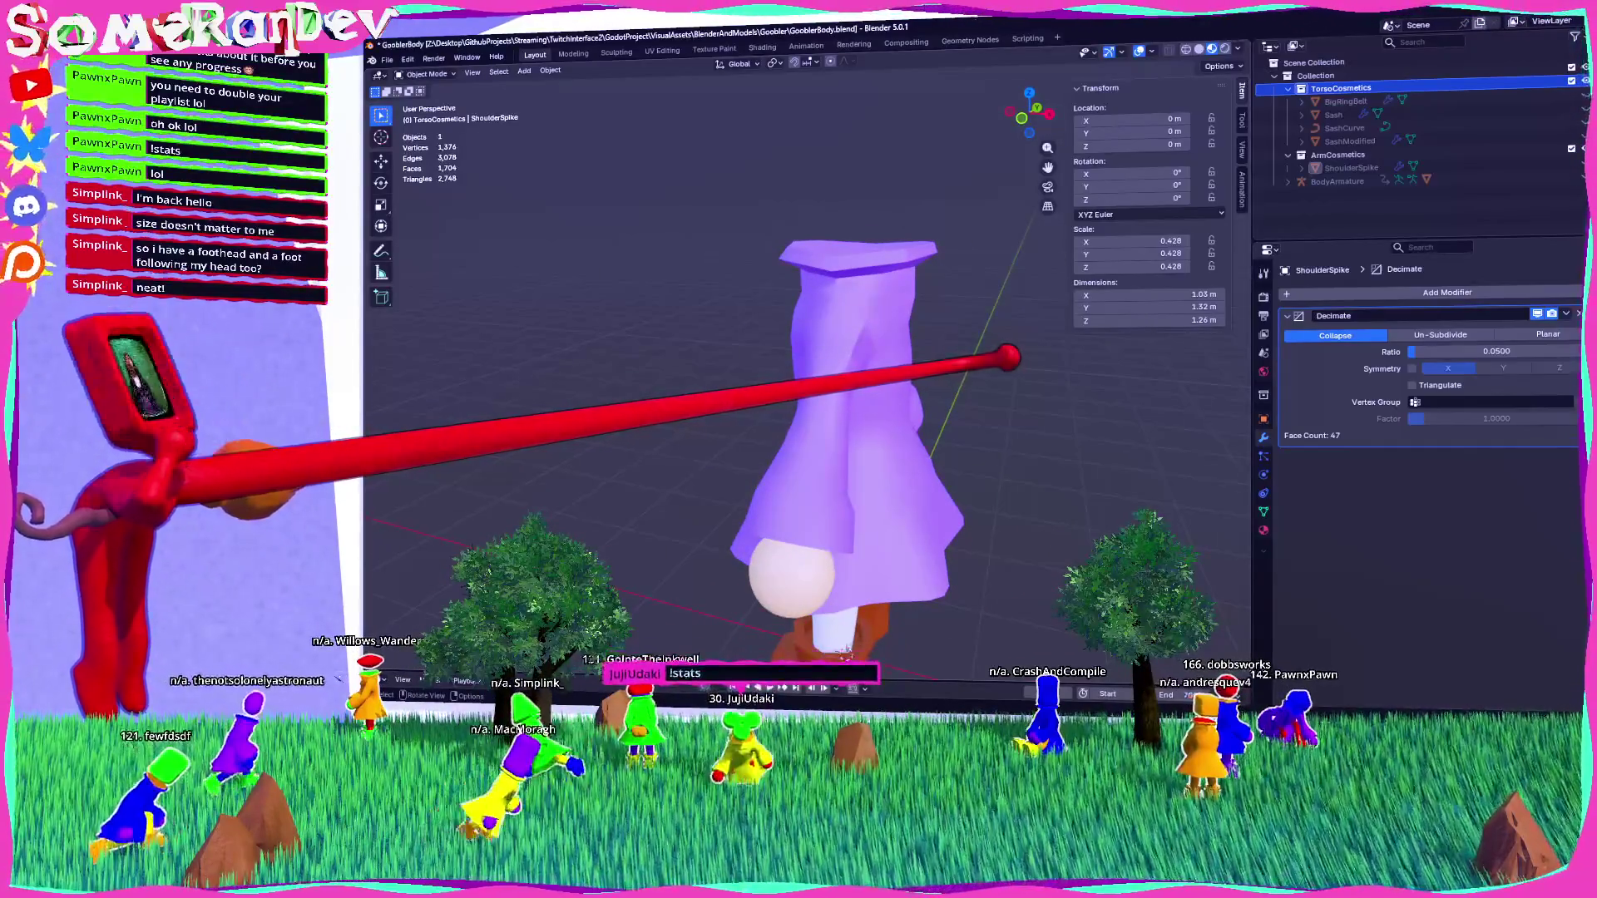
pyautogui.moveTo(1013, 353)
pyautogui.mouseDown(button='middle')
pyautogui.moveTo(920, 371)
pyautogui.moveTo(1037, 346)
pyautogui.moveTo(1033, 362)
pyautogui.mouseUp(button='middle')
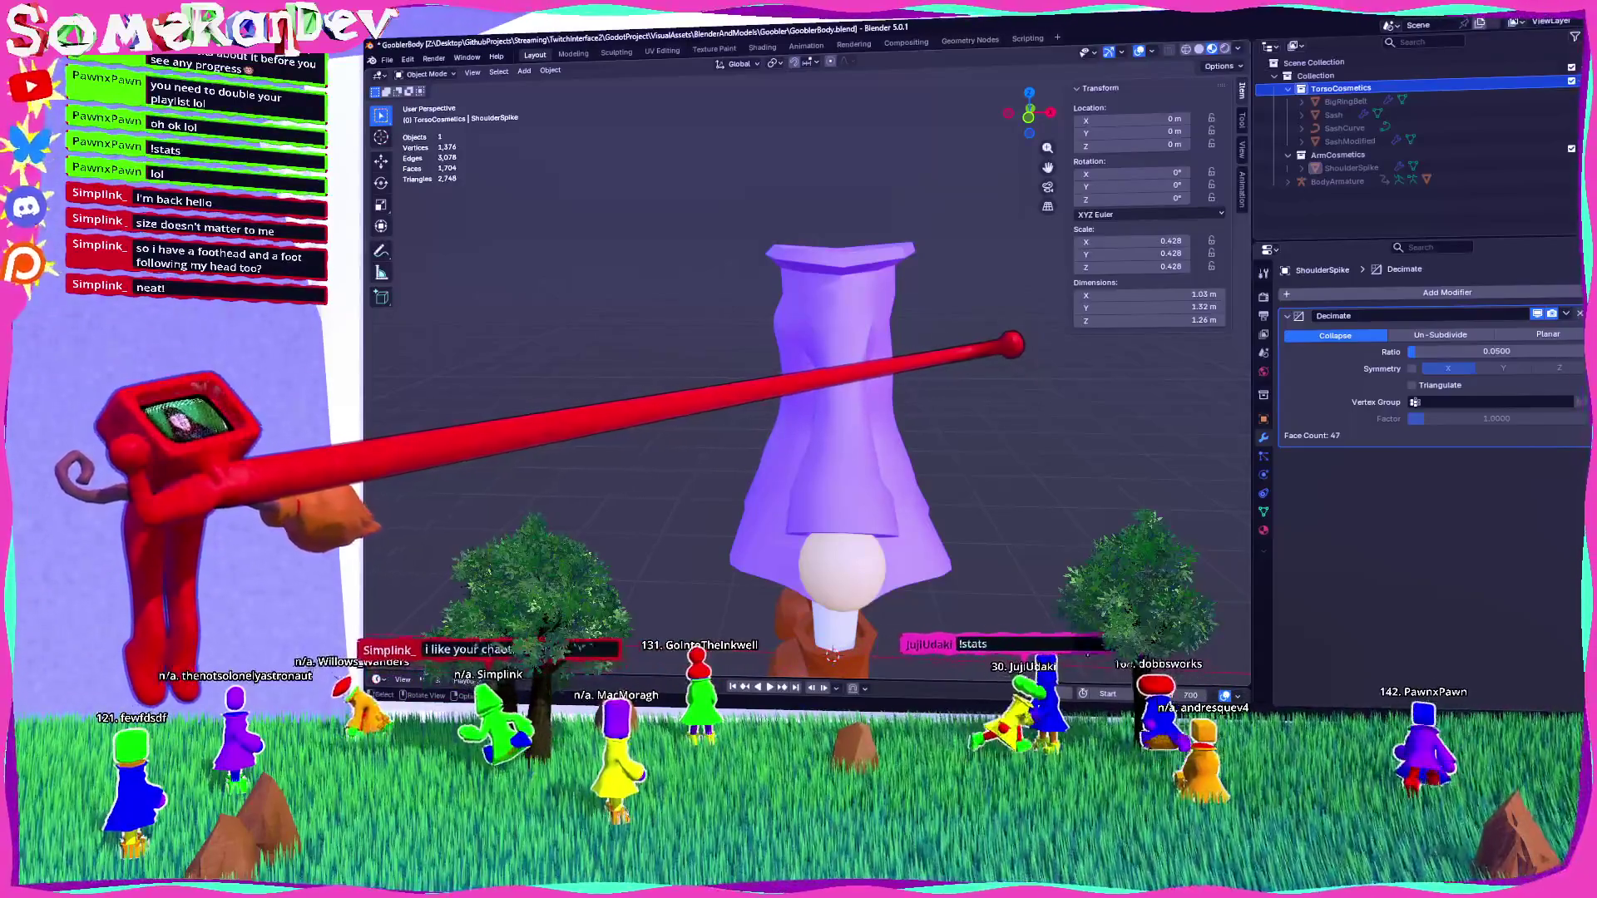
pyautogui.moveTo(1003, 351)
pyautogui.mouseDown(button='middle')
pyautogui.moveTo(820, 332)
pyautogui.moveTo(681, 349)
pyautogui.moveTo(966, 349)
pyautogui.moveTo(938, 403)
pyautogui.moveTo(1051, 392)
pyautogui.moveTo(1009, 442)
pyautogui.moveTo(547, 181)
pyautogui.mouseUp(button='middle')
# Add a cube and enter Edit Mode on it in front view.
pyautogui.click(524, 69)
pyautogui.moveTo(545, 84)
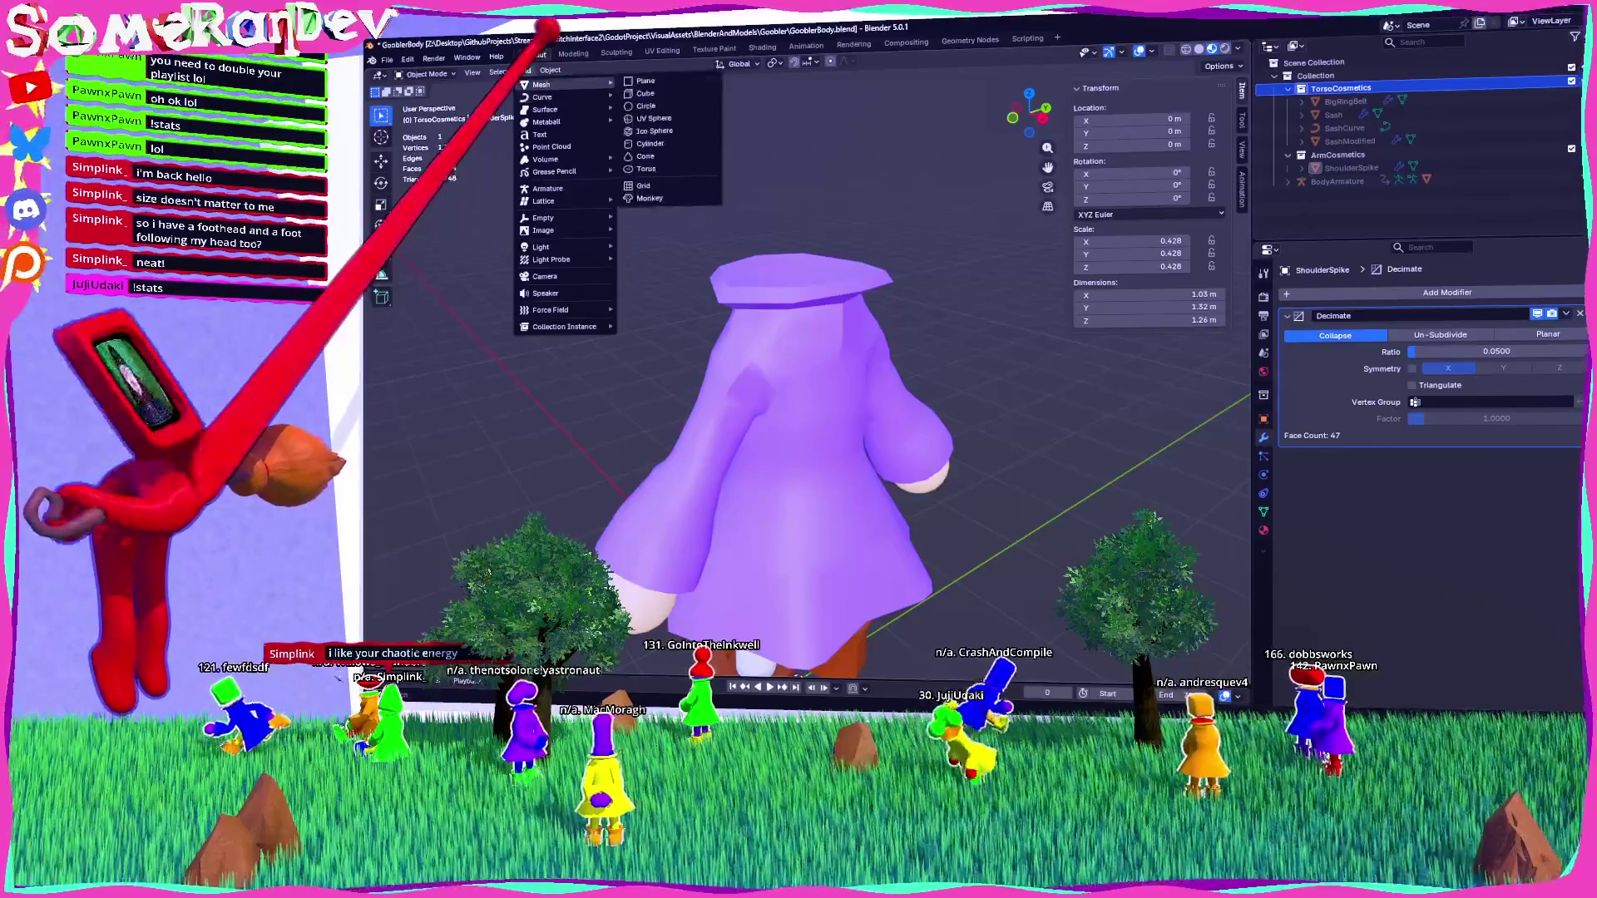
pyautogui.click(646, 93)
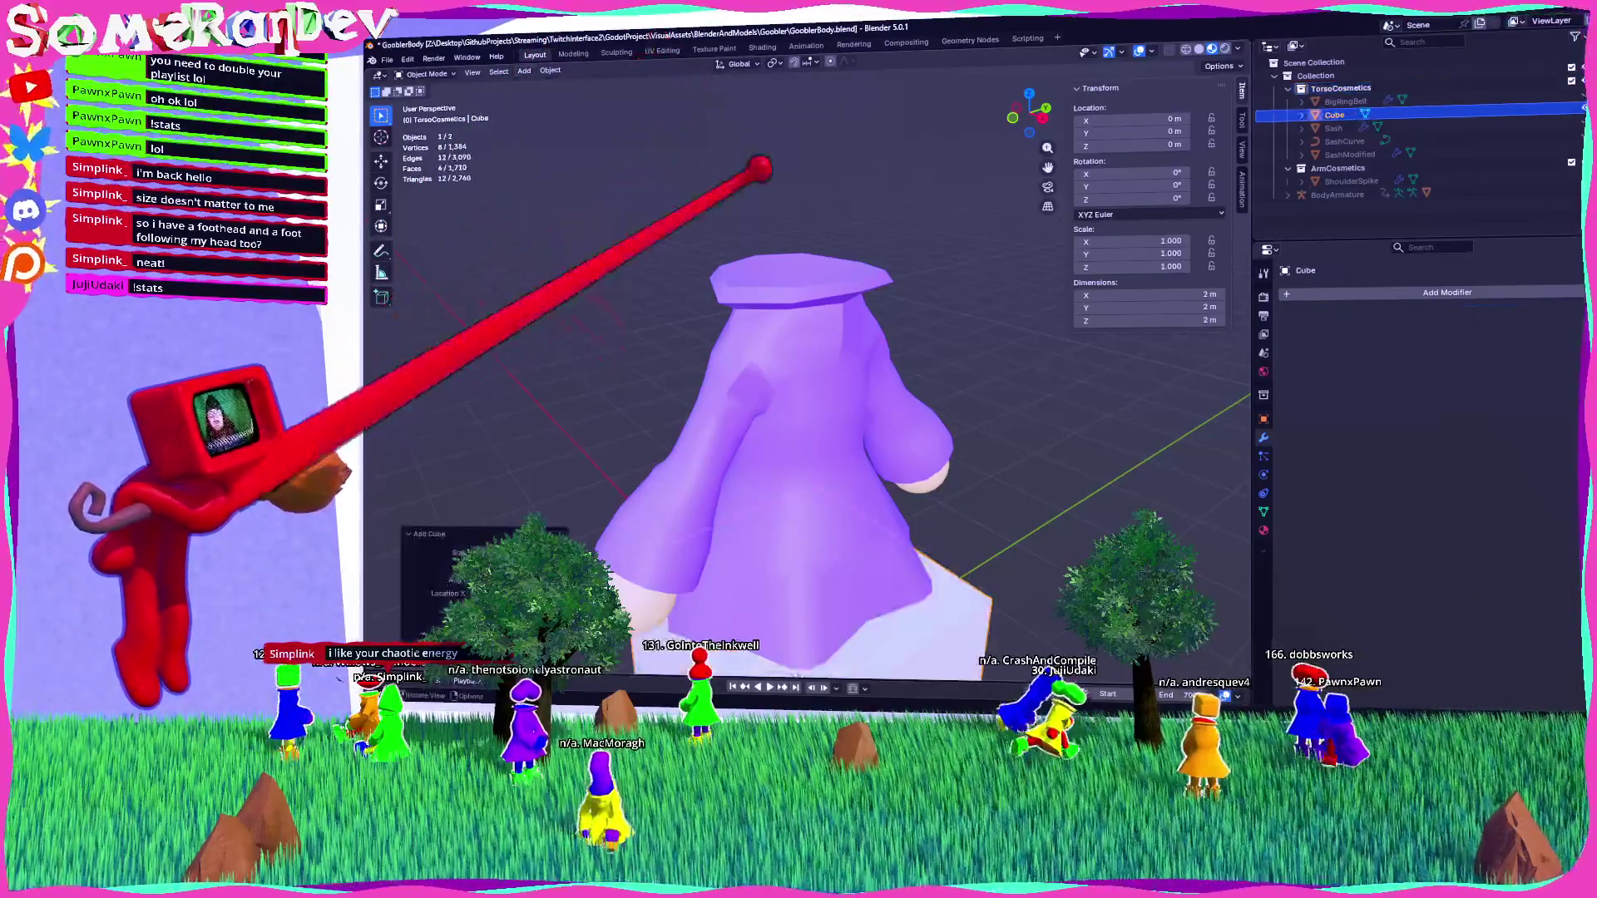
pyautogui.click(1012, 117)
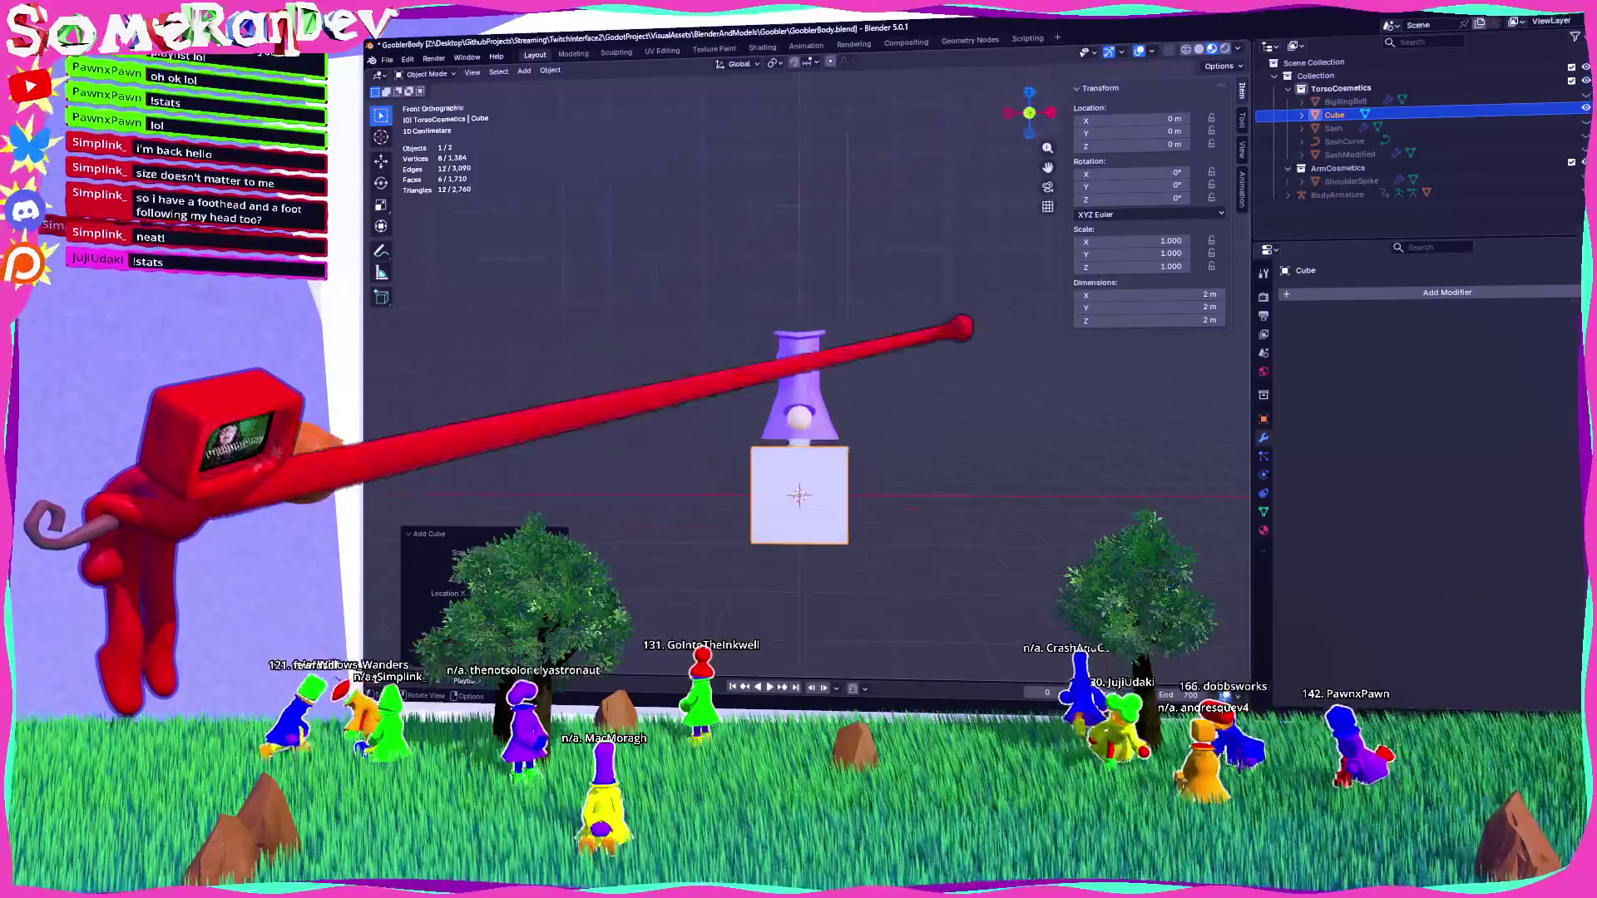
pyautogui.moveTo(1048, 167); pyautogui.dragTo(1028, 23)
pyautogui.press('Tab')
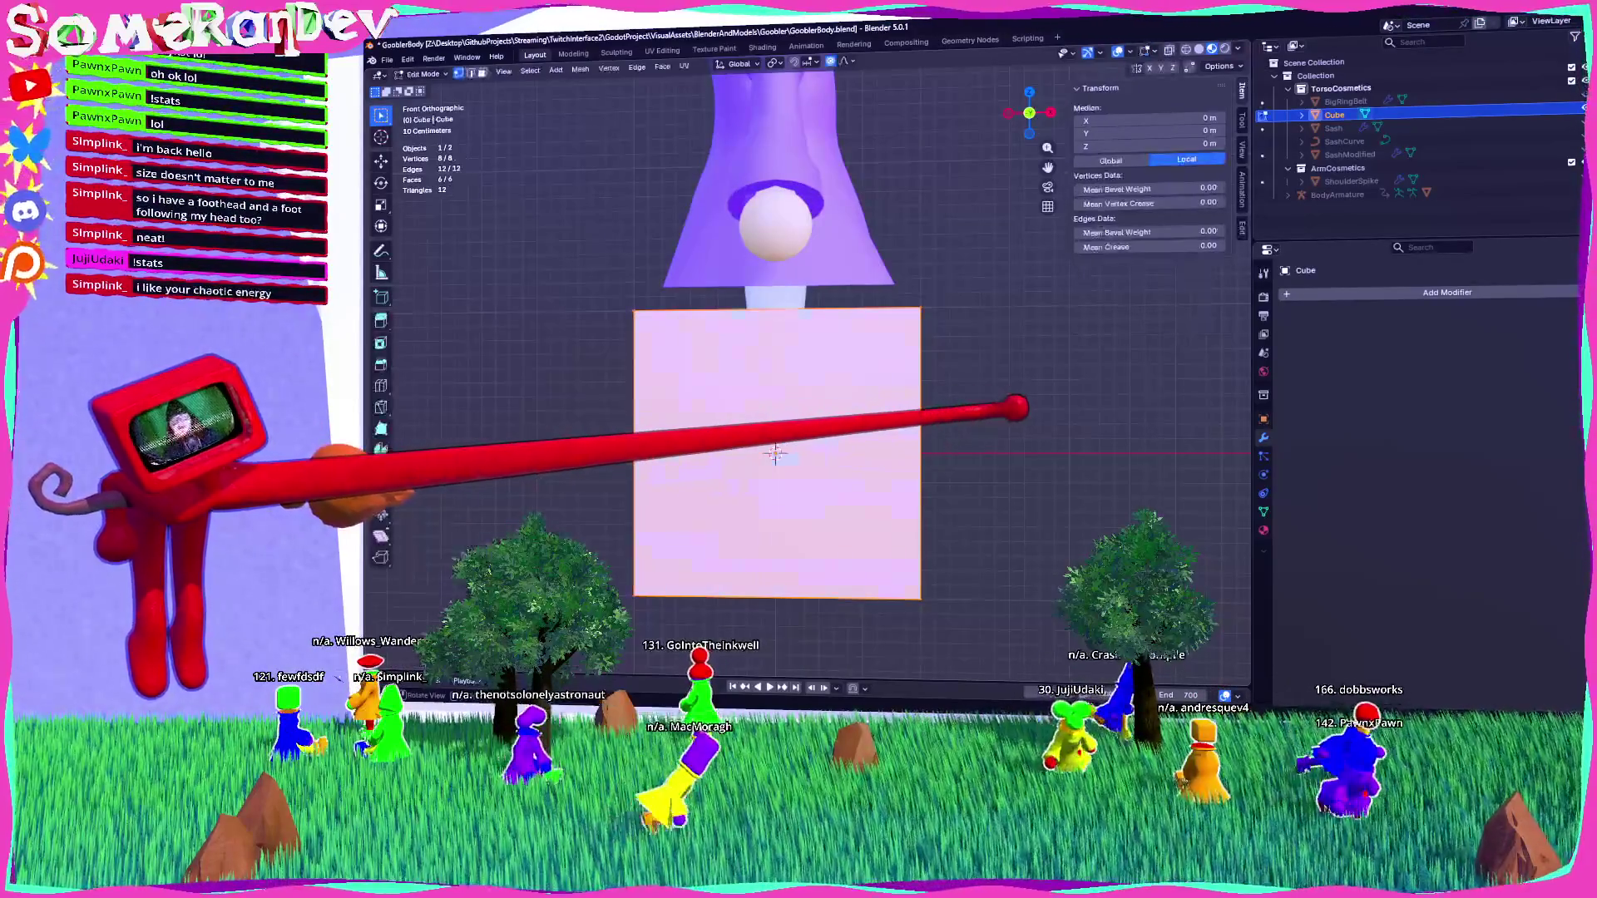
# Scale the cube to half width, thinner depth and lower height, forming a slab.
pyautogui.moveTo(905, 446)
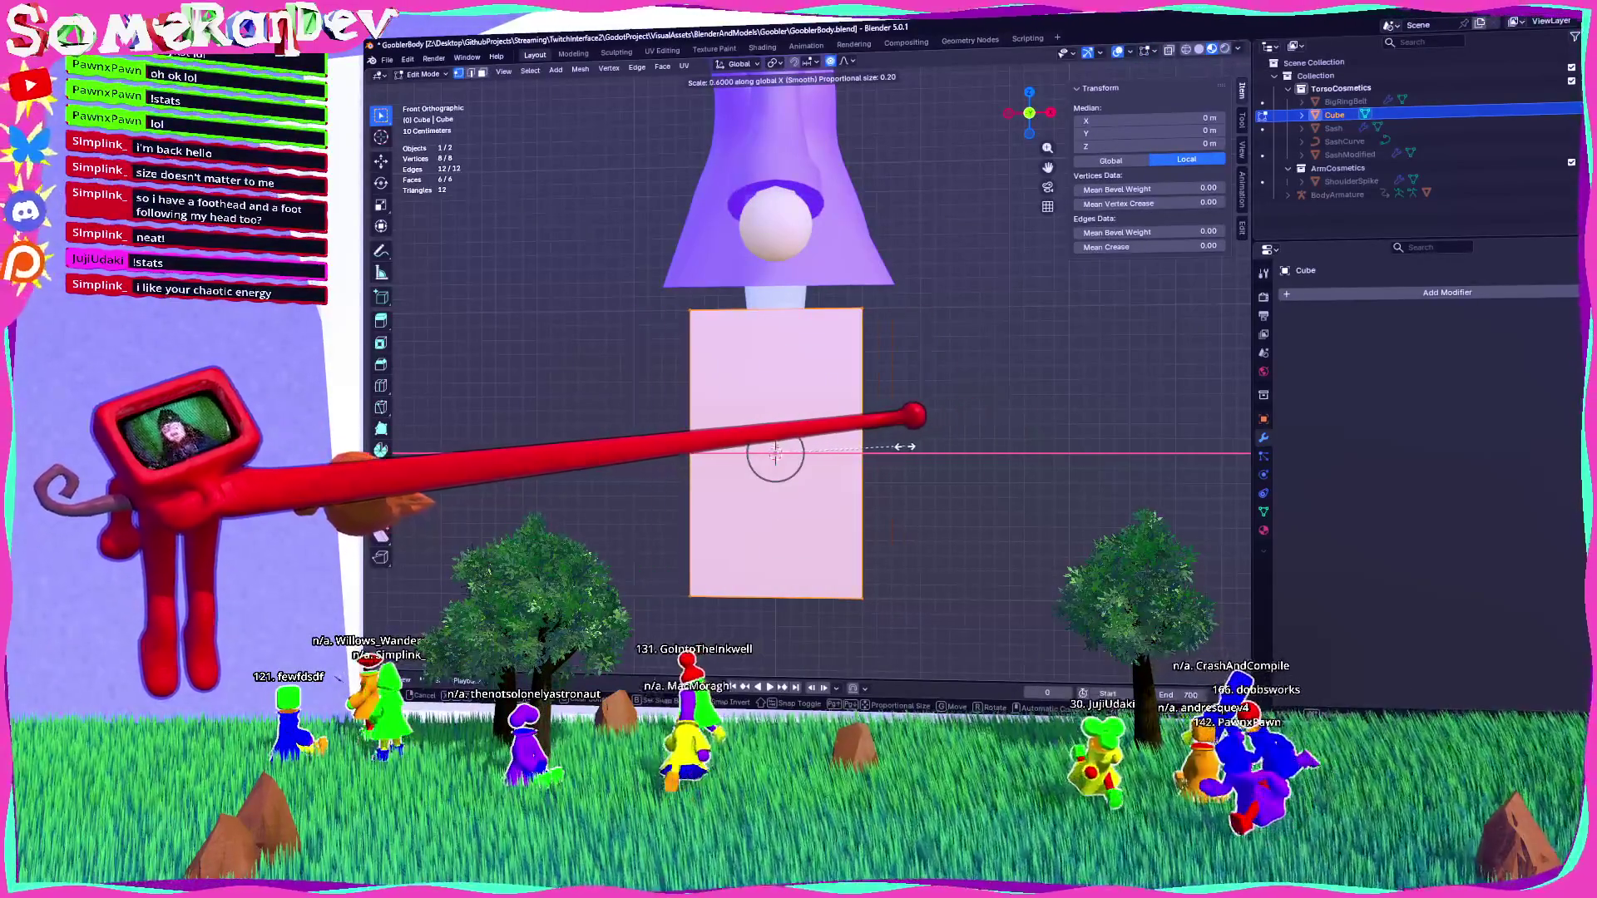
pyautogui.press('o')
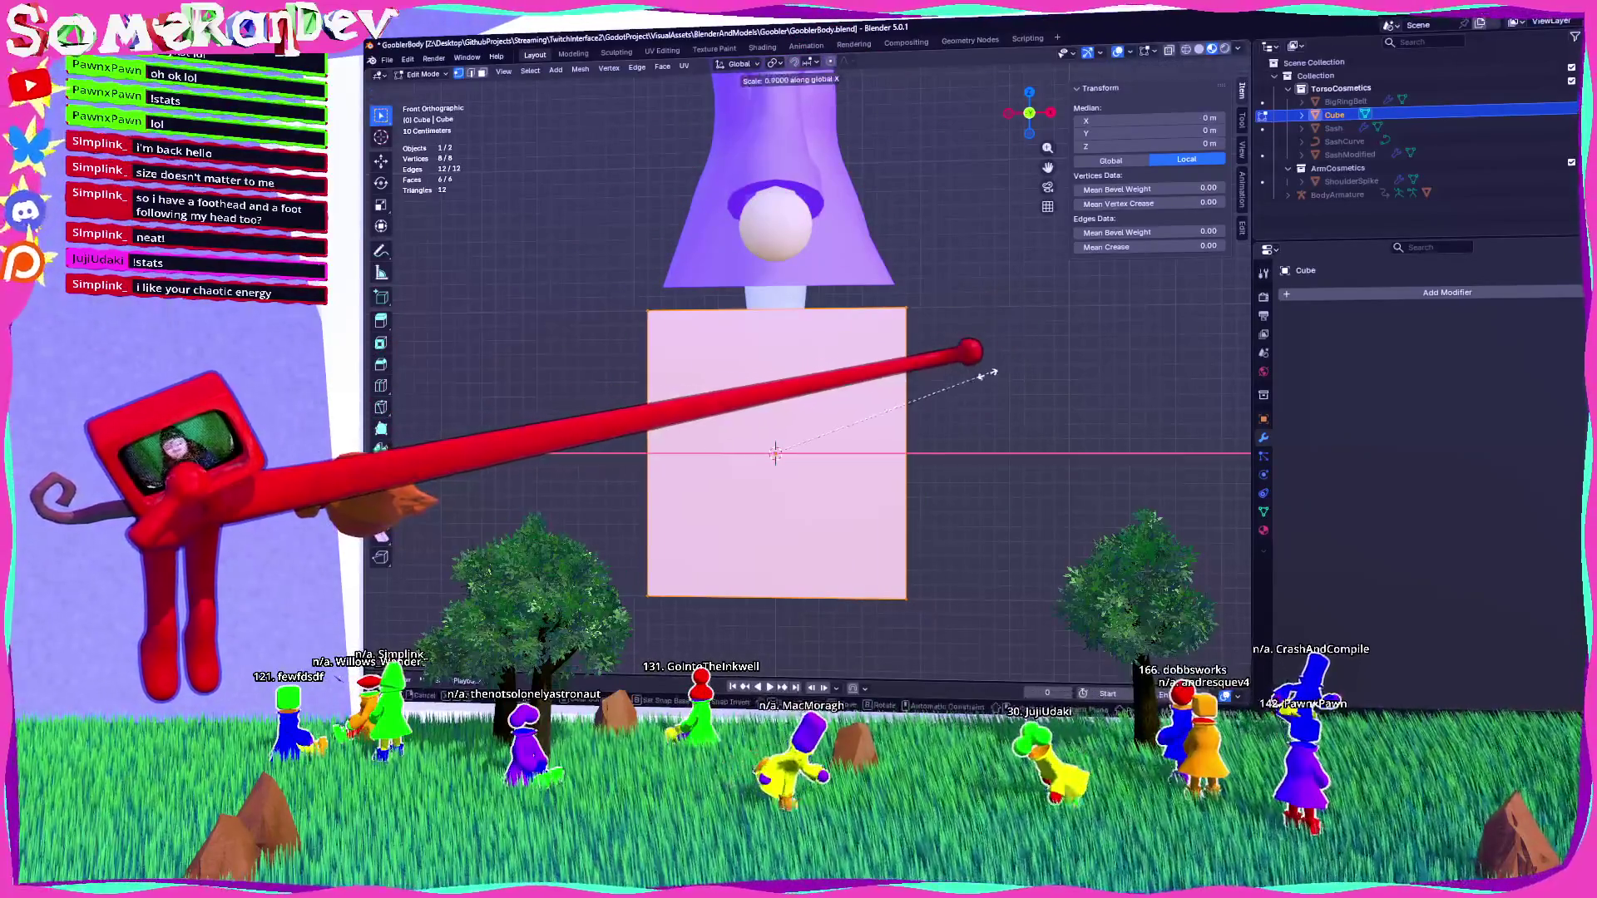
pyautogui.click(876, 409)
pyautogui.moveTo(876, 410); pyautogui.dragTo(819, 412, button='middle')
pyautogui.press('KP_3')
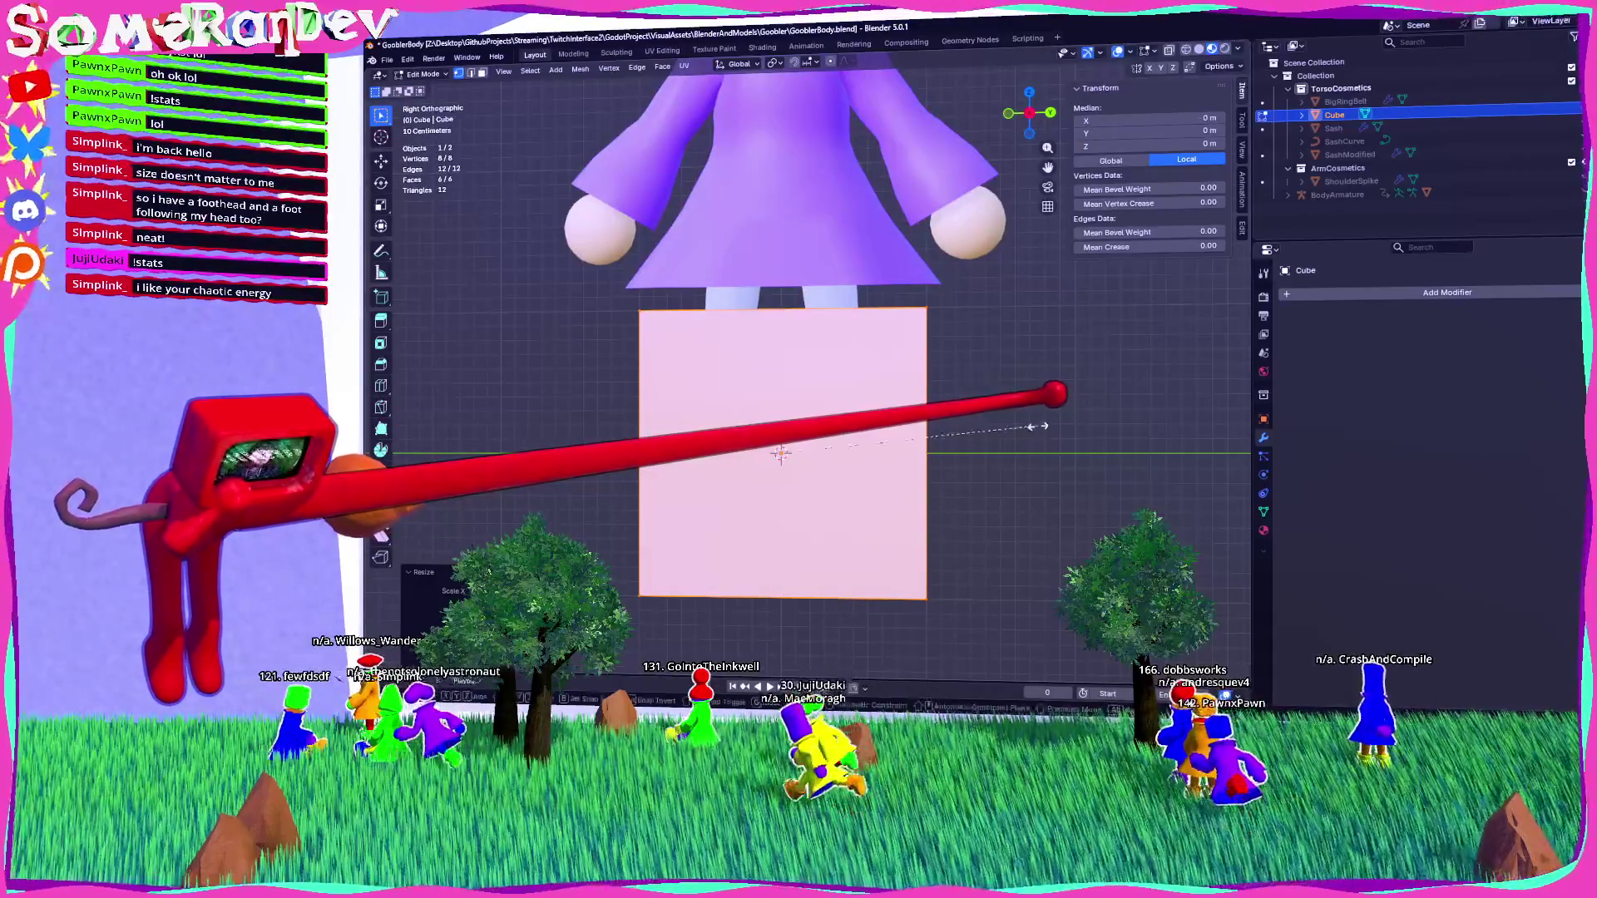
pyautogui.click(989, 428)
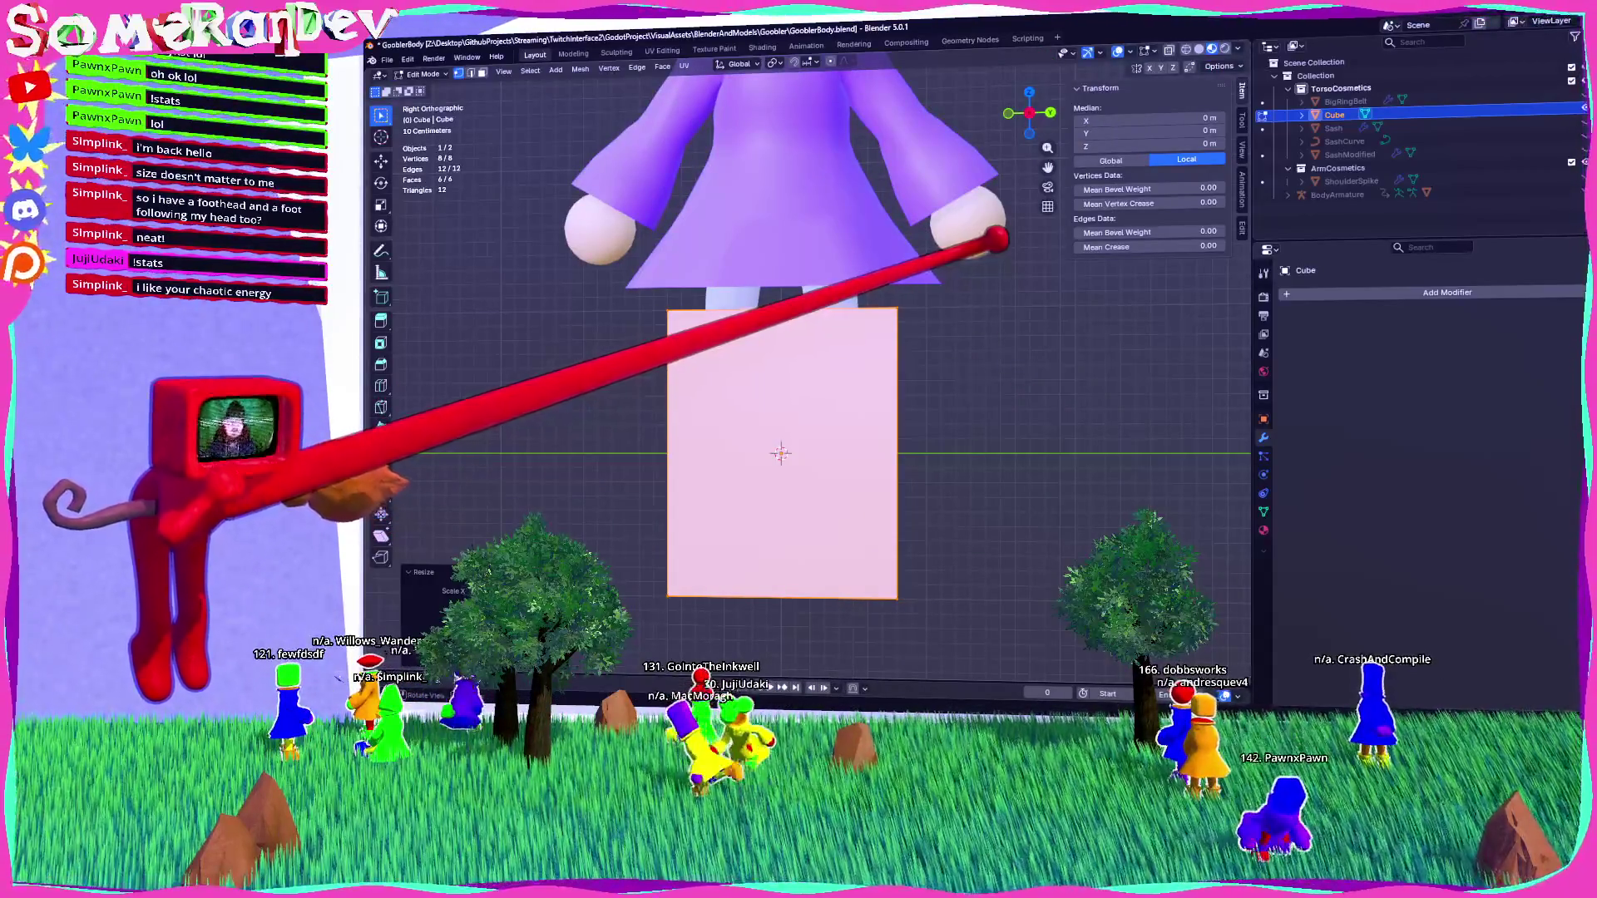
pyautogui.click(931, 308)
pyautogui.moveTo(931, 307); pyautogui.dragTo(873, 316, button='middle')
pyautogui.press('KP_1')
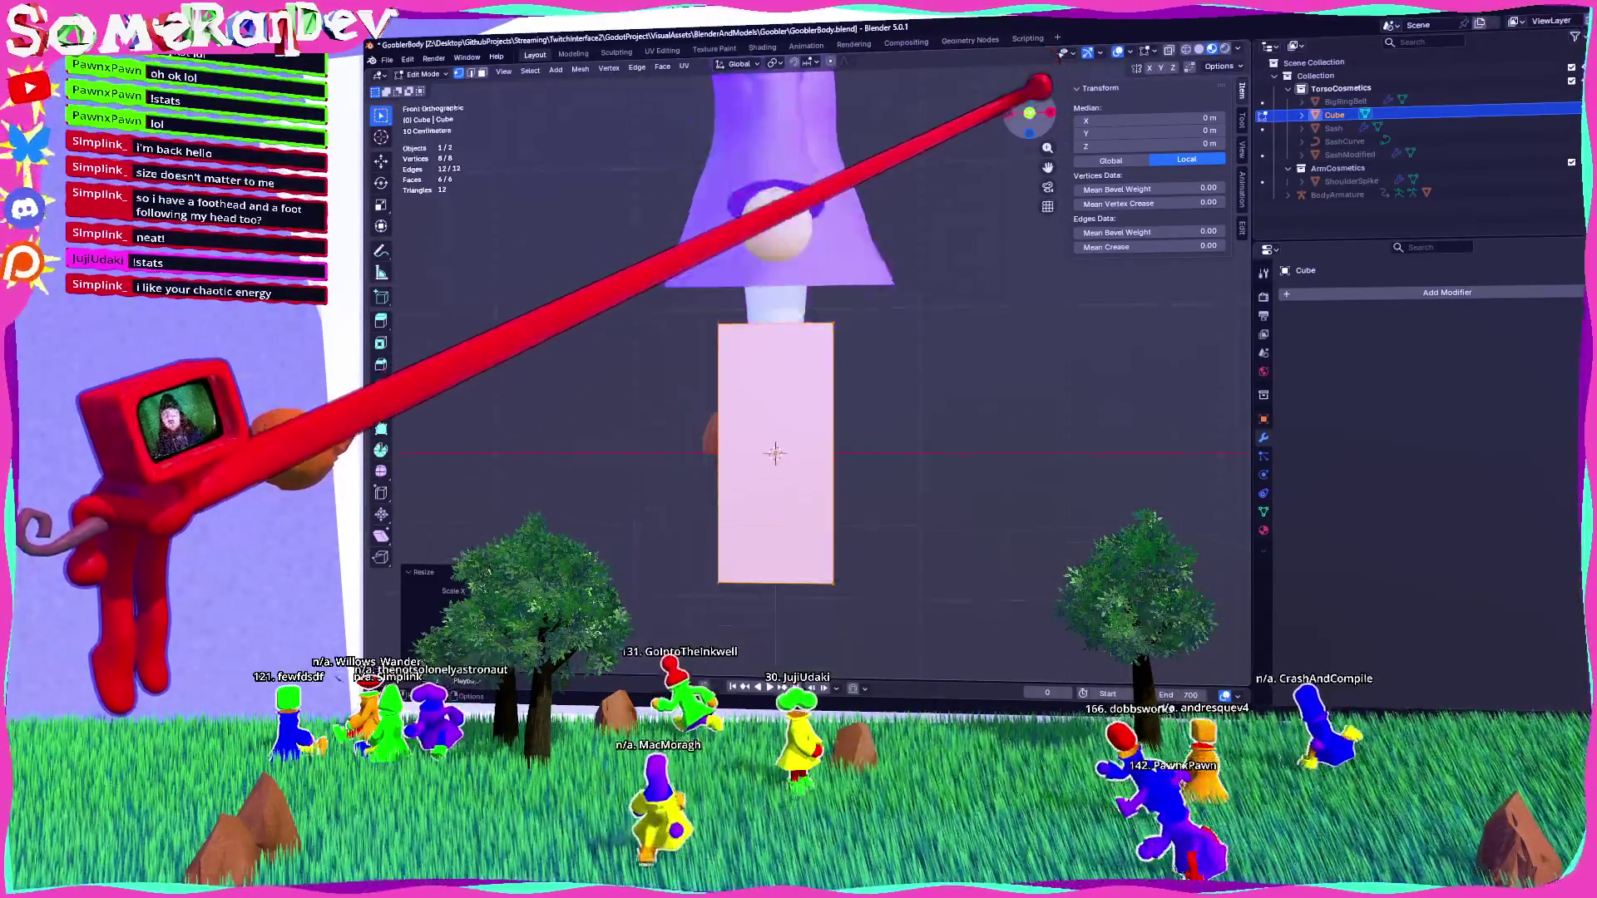
# Move the slab up against the character's back, then leave Edit Mode.
pyautogui.press('g')
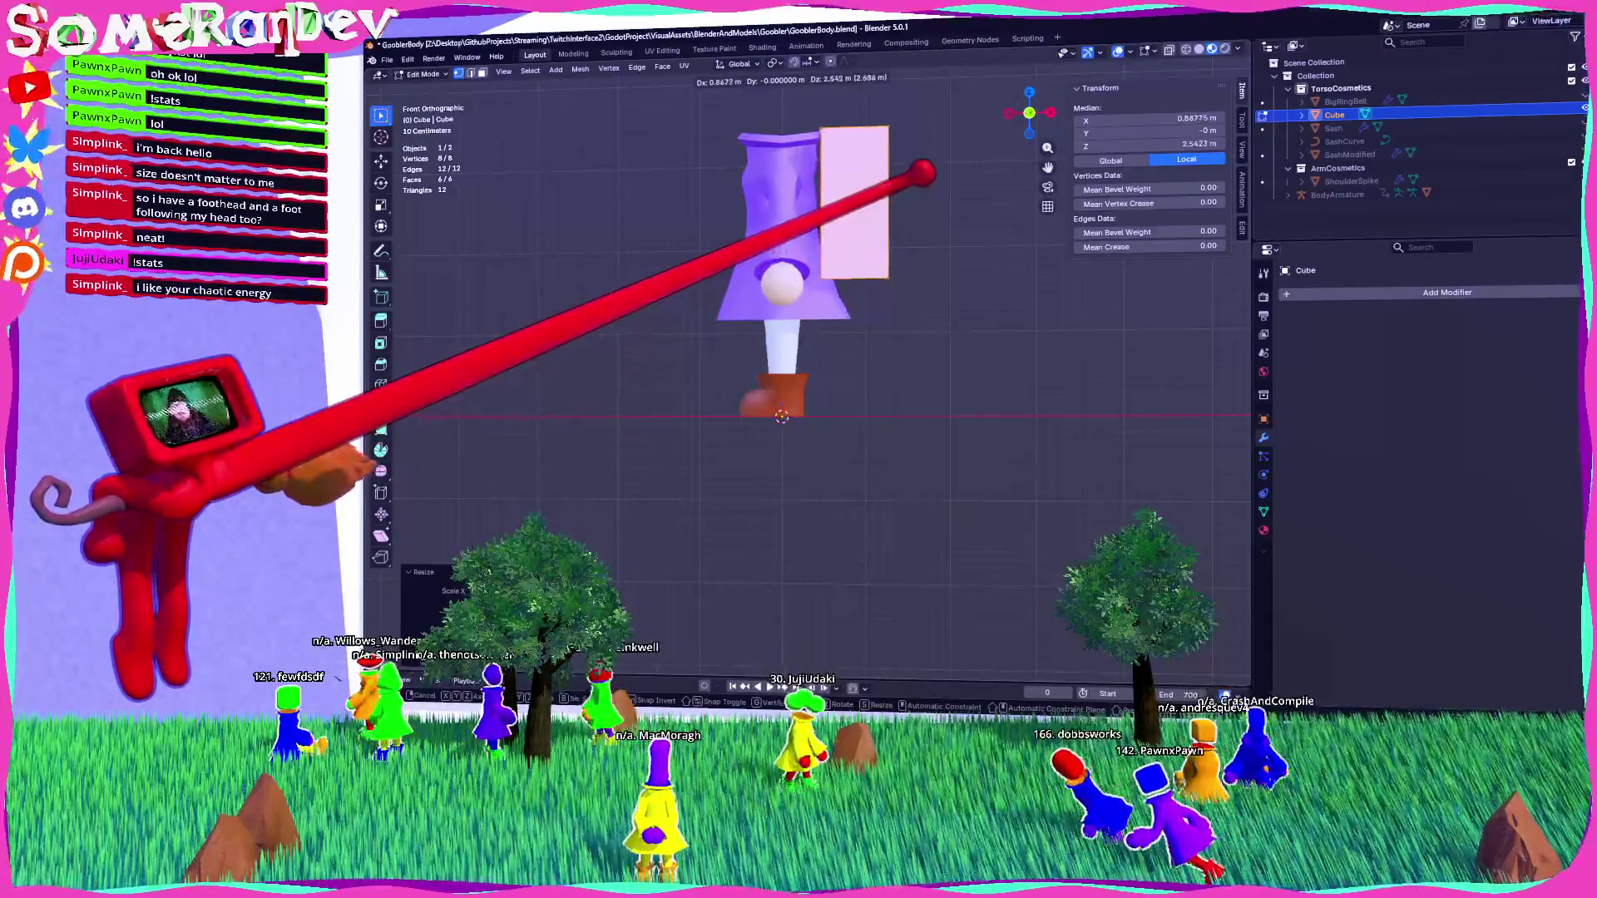
pyautogui.moveTo(922, 168)
pyautogui.mouseDown(button='middle')
pyautogui.moveTo(880, 274)
pyautogui.moveTo(791, 331)
pyautogui.moveTo(974, 144)
pyautogui.mouseUp(button='middle')
pyautogui.press('KP_3')
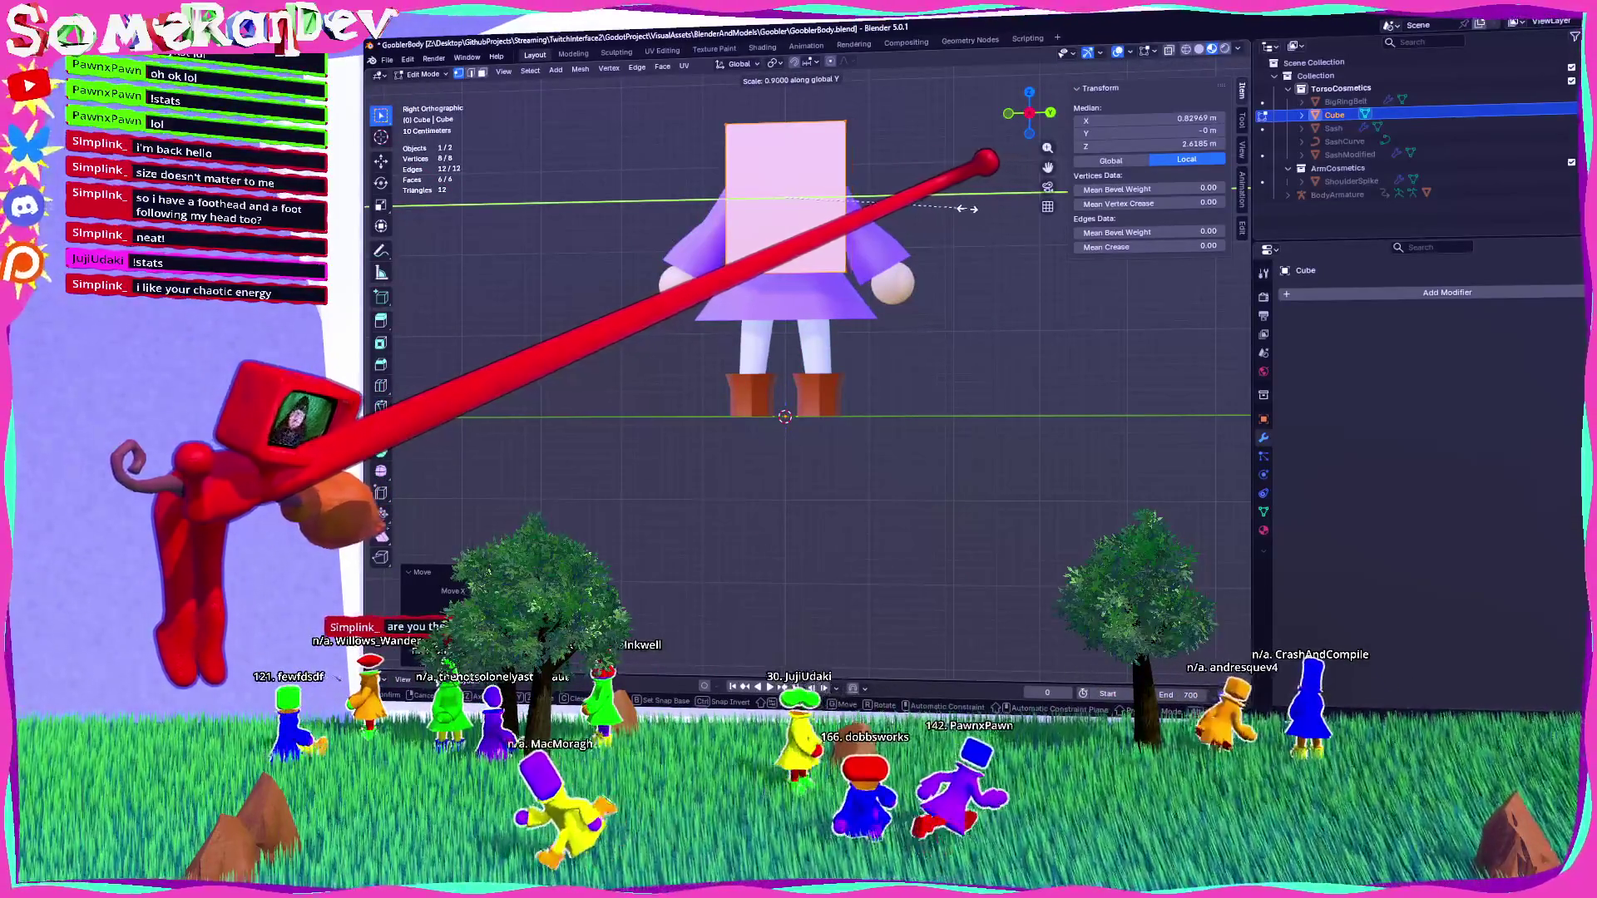
pyautogui.press('KP_1')
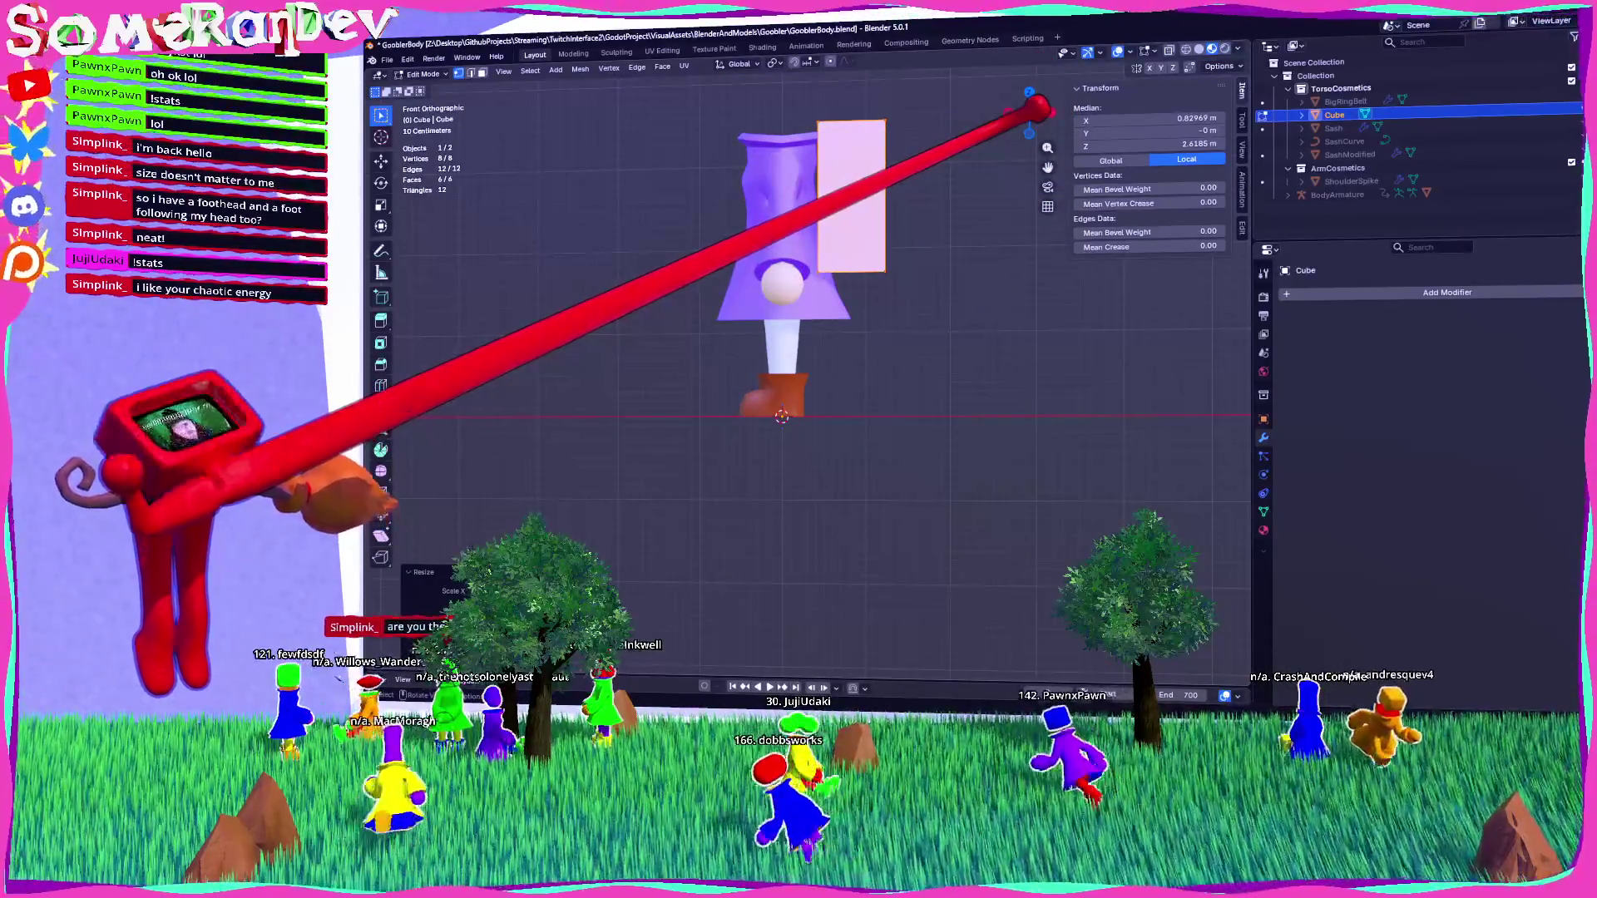
pyautogui.scroll(2, 1052, 121)
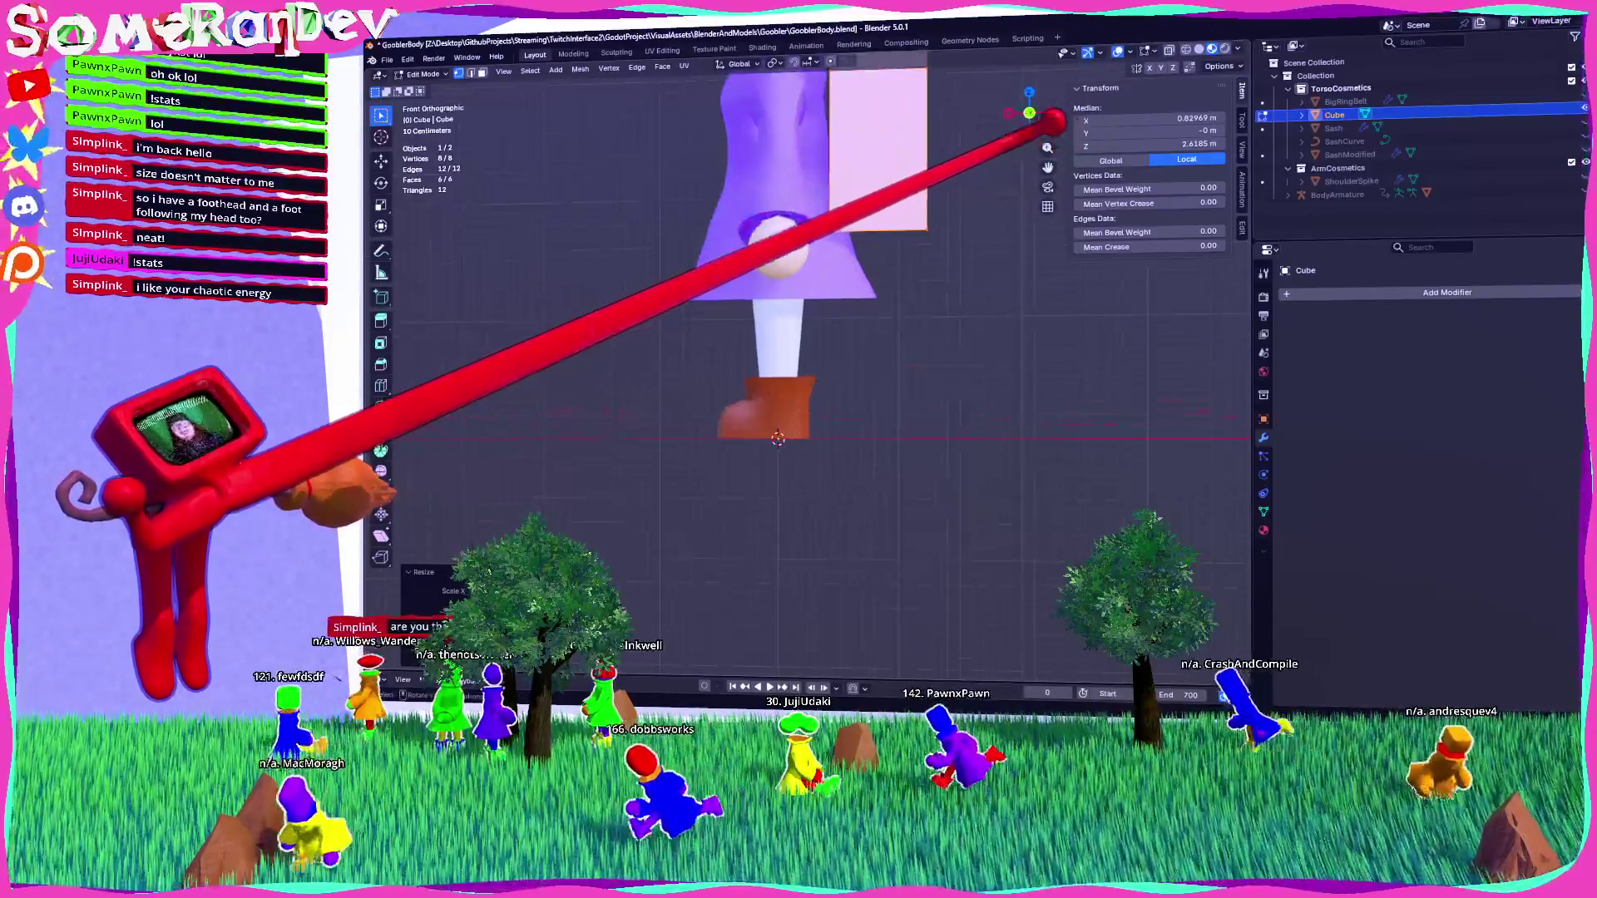
pyautogui.moveTo(1047, 168); pyautogui.dragTo(892, 358)
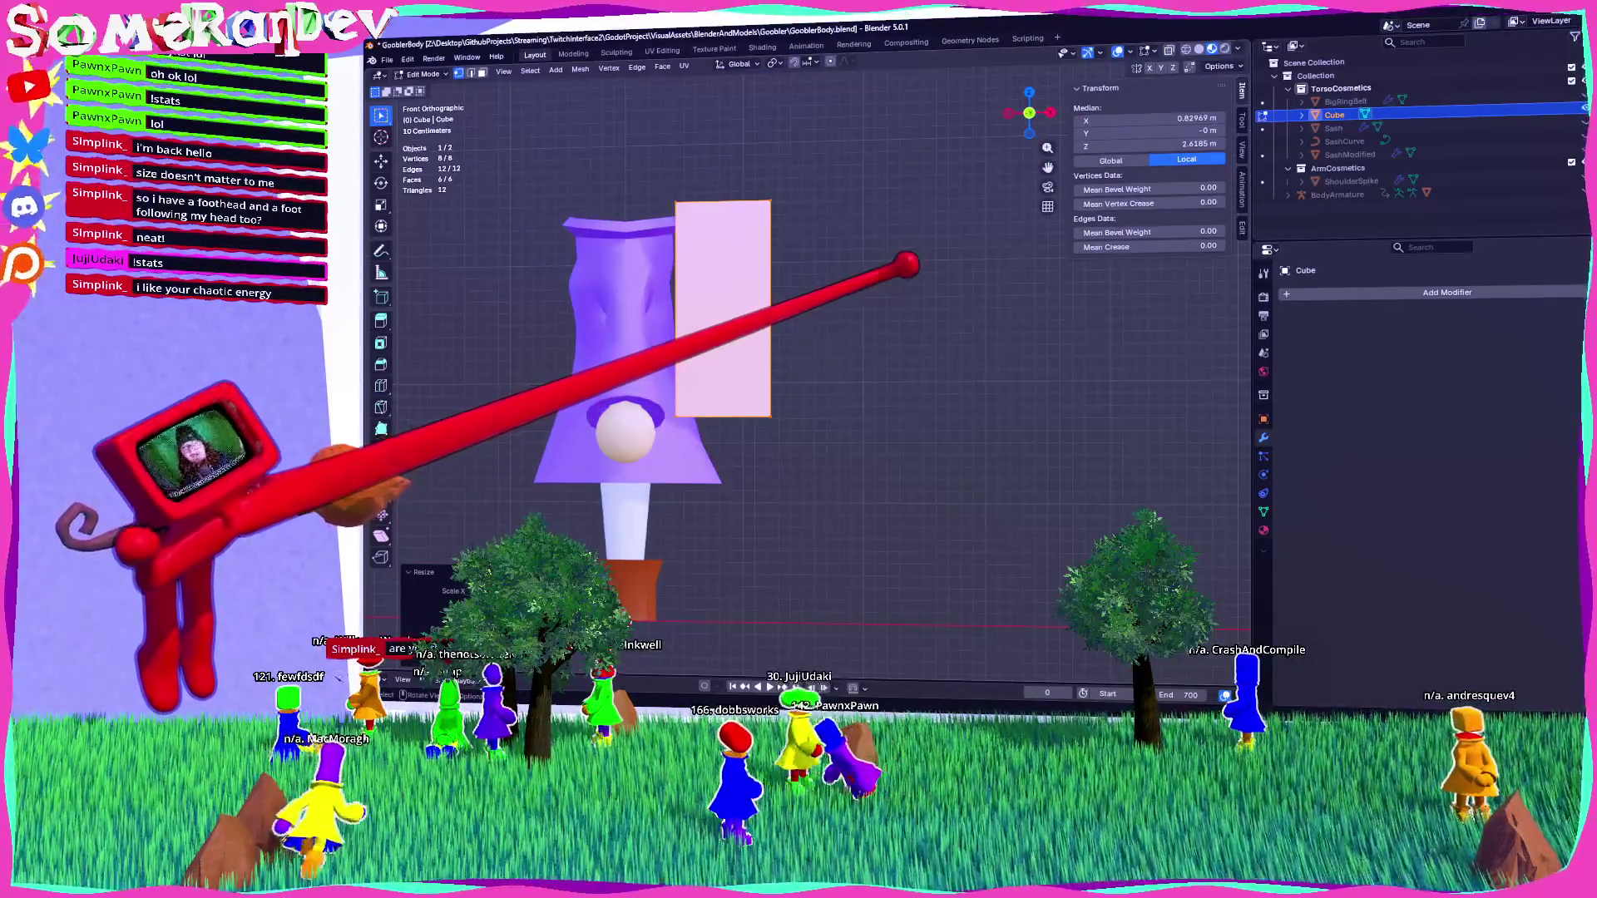
pyautogui.moveTo(855, 266)
pyautogui.mouseDown(button='middle')
pyautogui.moveTo(759, 296)
pyautogui.moveTo(987, 137)
pyautogui.mouseUp(button='middle')
pyautogui.press('Tab')
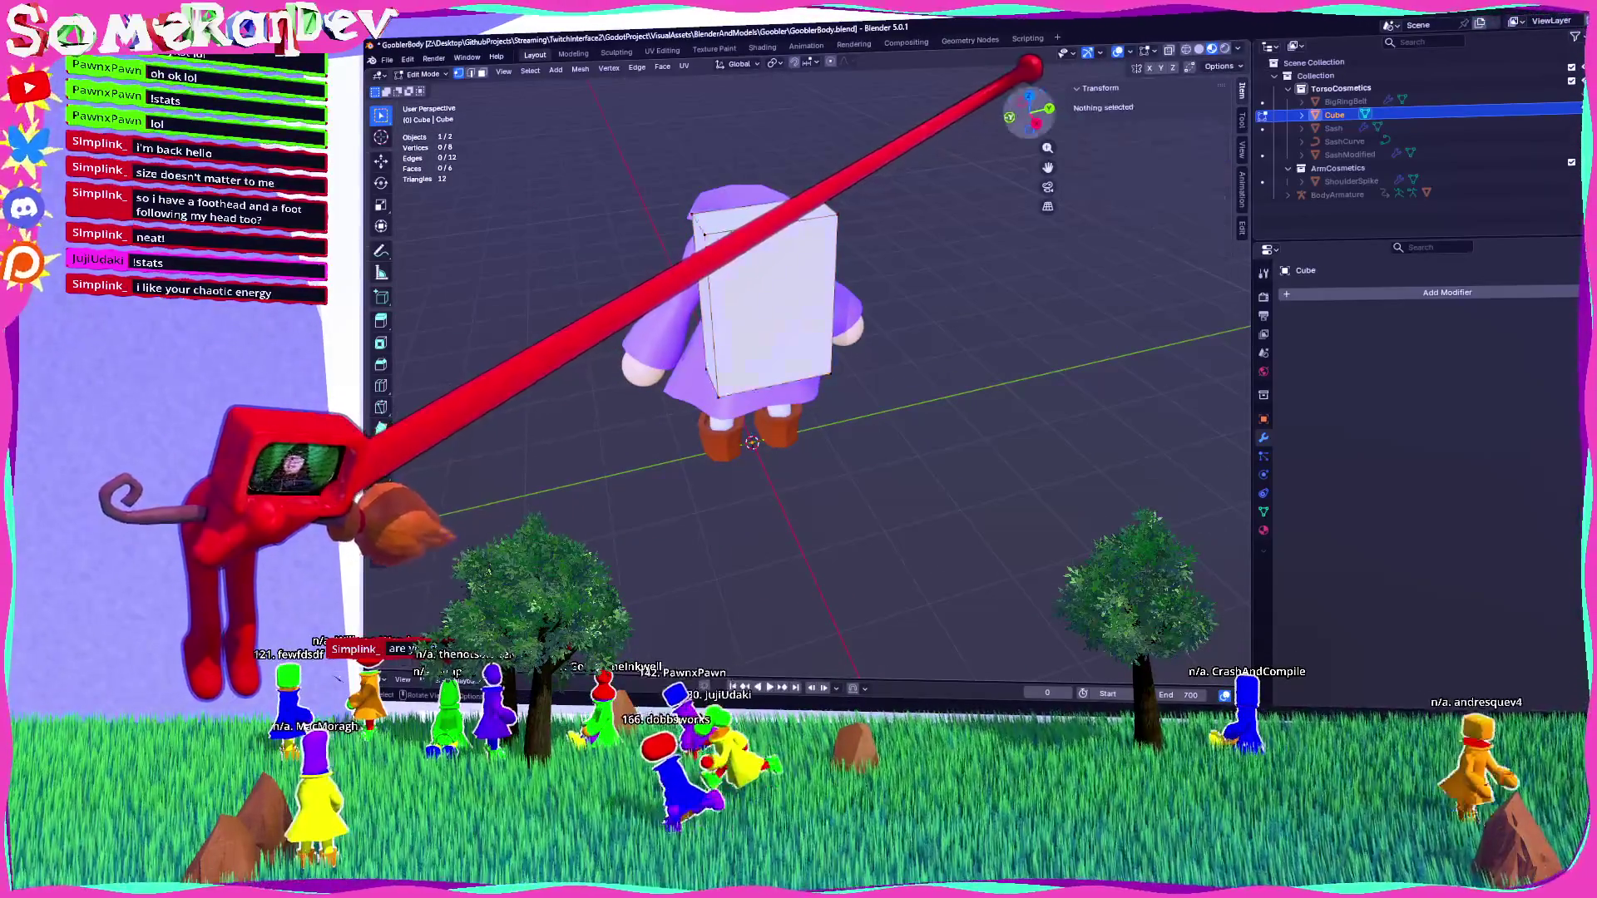
# Confirm the slab's position behind the torso and return to Object Mode.
pyautogui.click(1008, 117)
pyautogui.press('Tab')
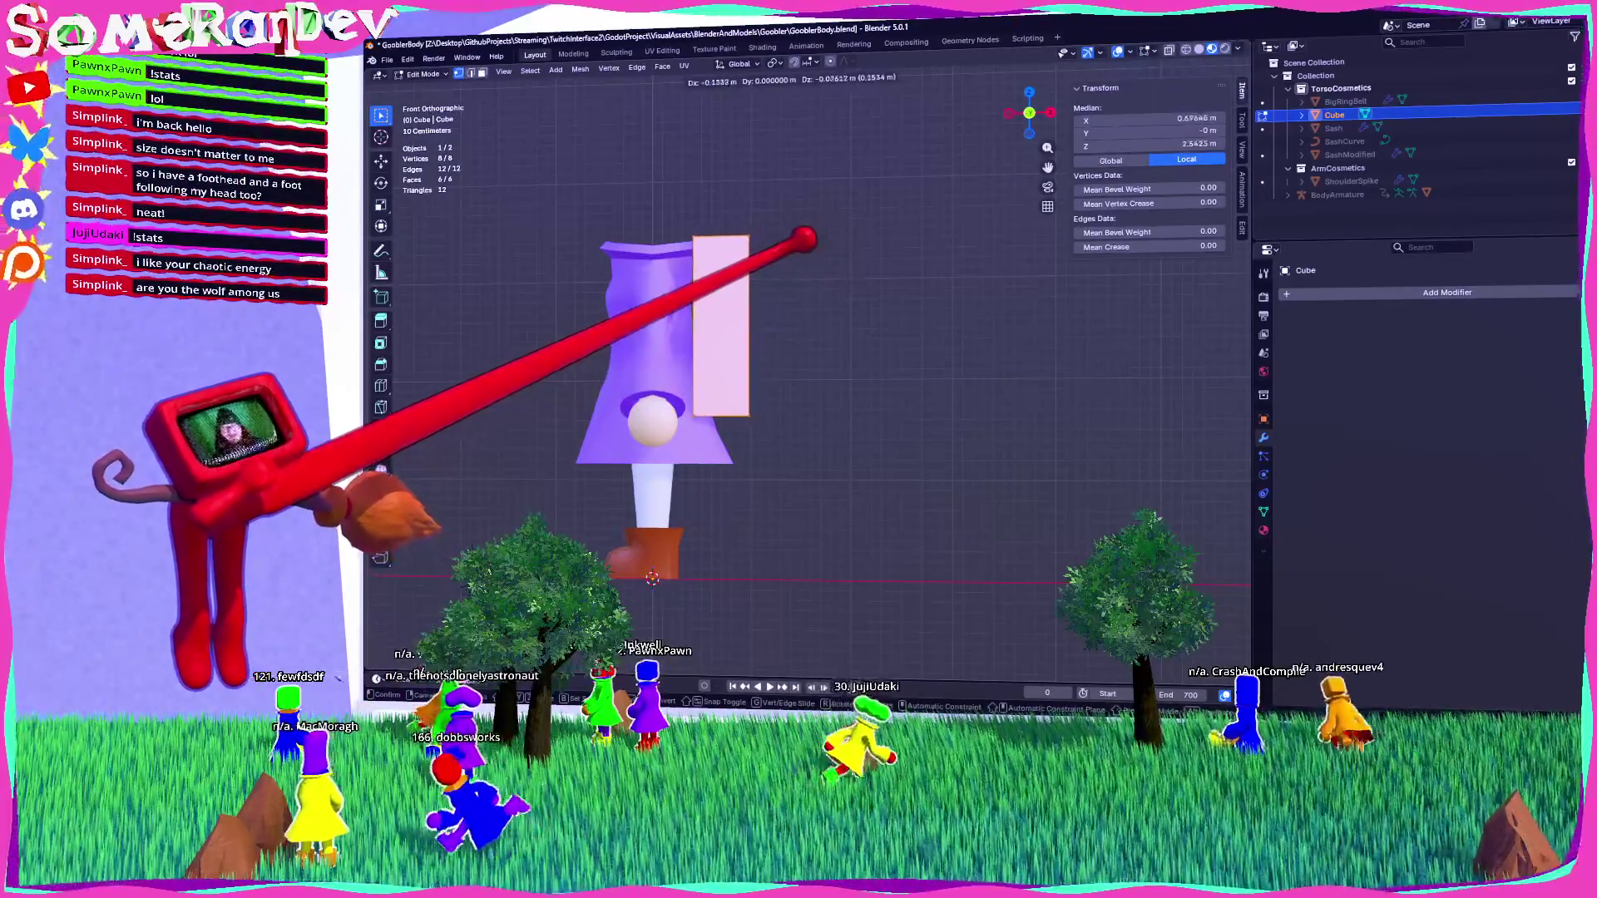
pyautogui.press('Return')
pyautogui.moveTo(790, 333)
pyautogui.mouseDown(button='middle')
pyautogui.moveTo(988, 263)
pyautogui.moveTo(957, 285)
pyautogui.mouseUp(button='middle')
pyautogui.press('Tab')
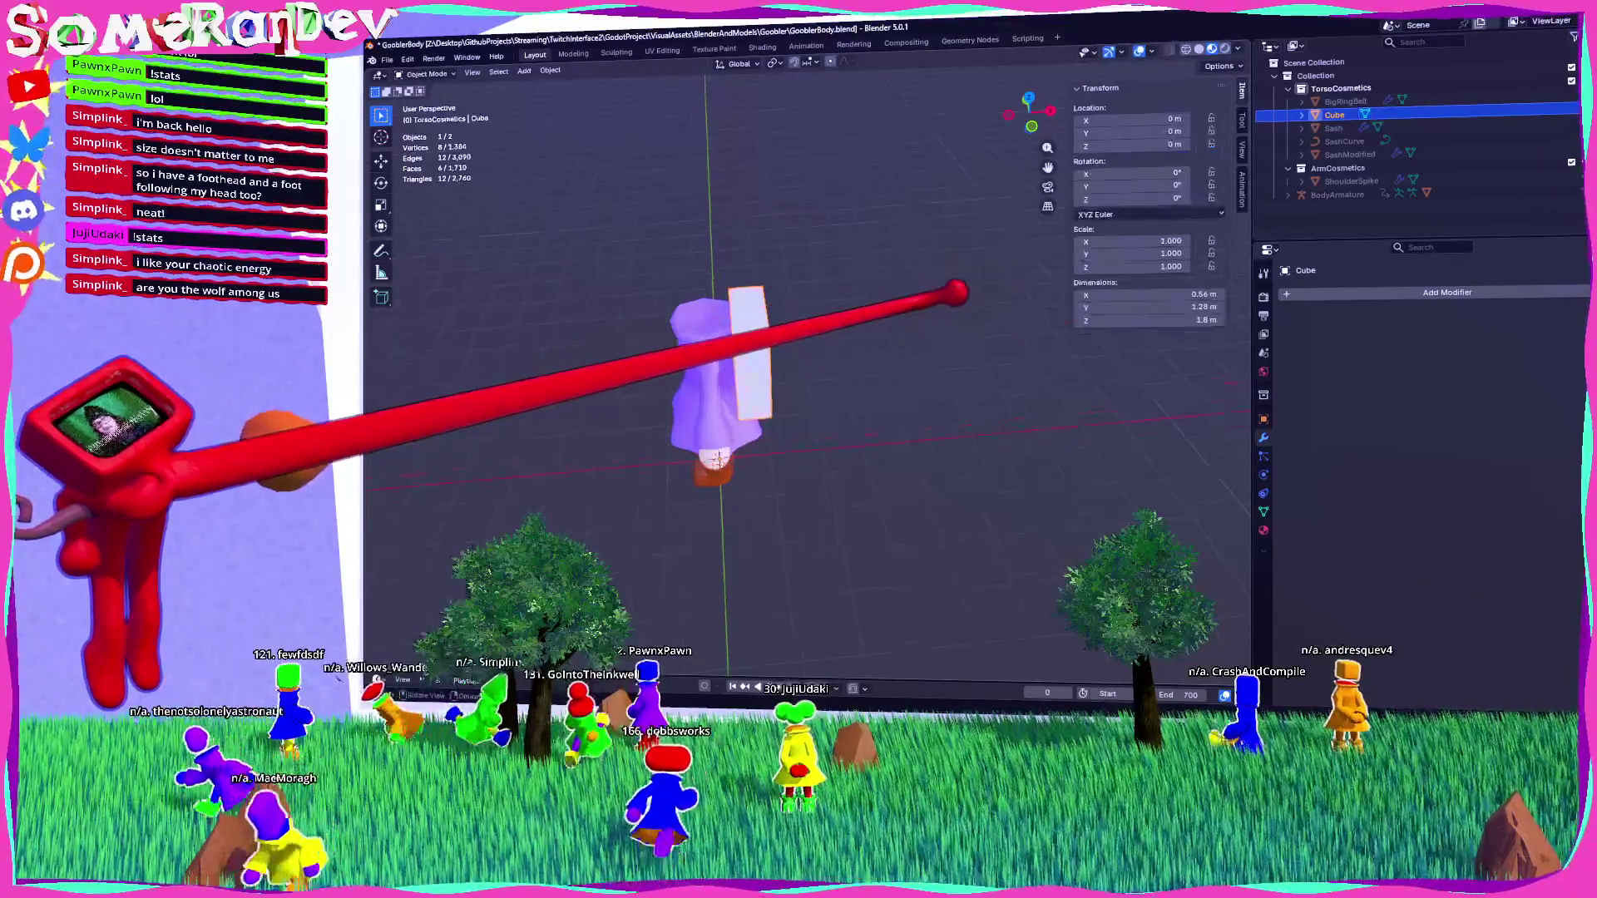
# Try a Subdivision Surface modifier on the slab, then remove it.
pyautogui.click(1426, 289)
pyautogui.click(1339, 291)
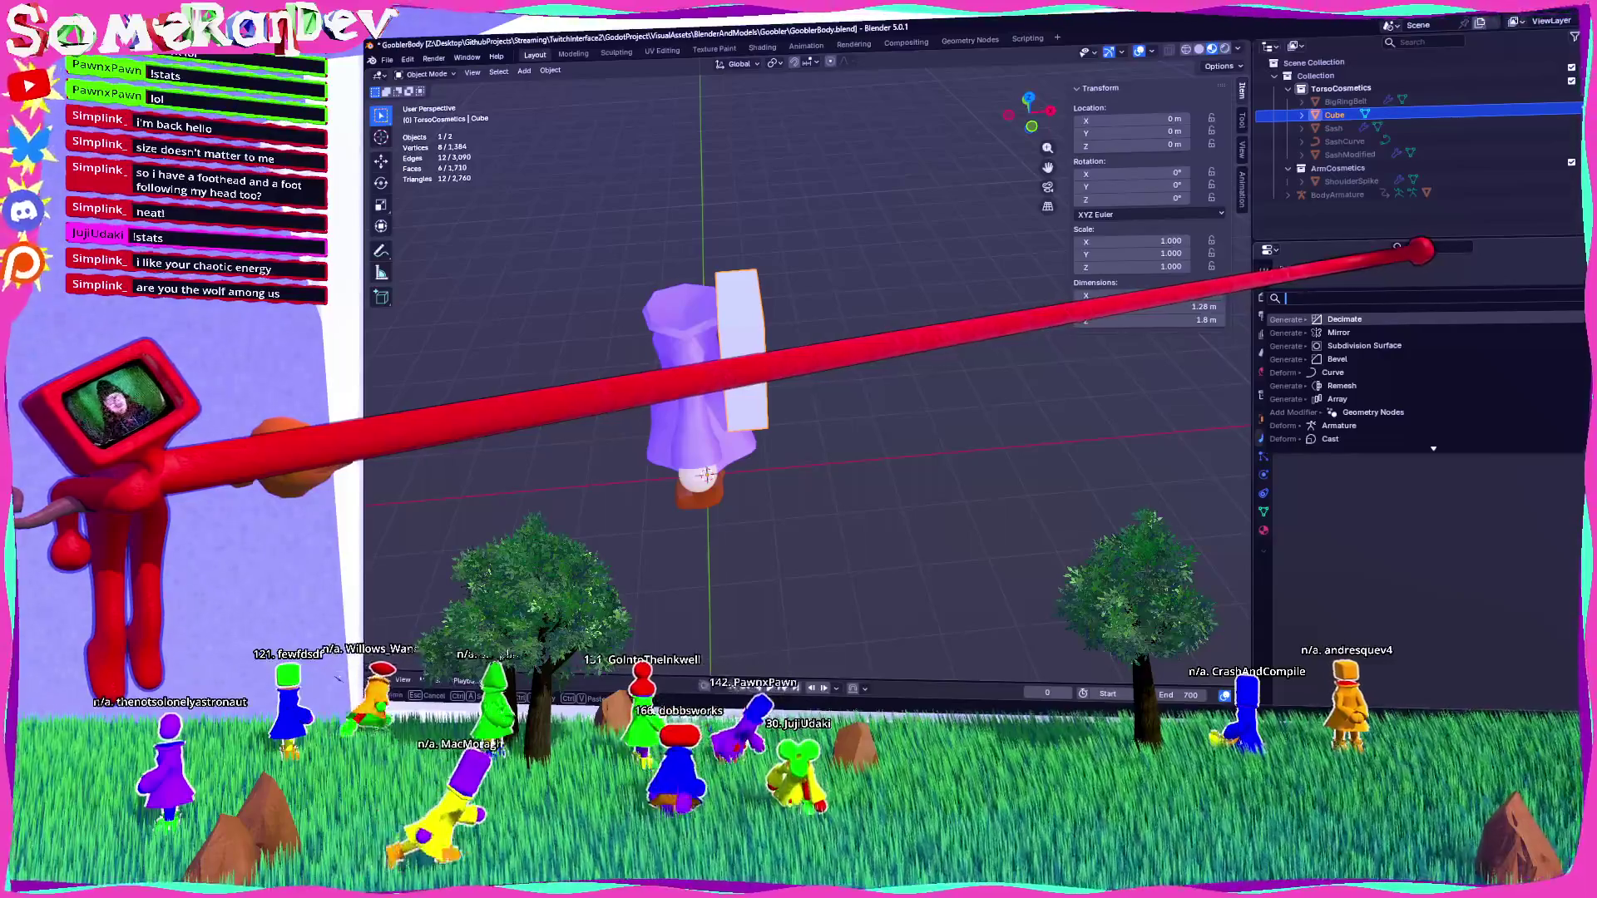
pyautogui.click(1363, 346)
pyautogui.moveTo(931, 381)
pyautogui.mouseDown(button='middle')
pyautogui.moveTo(848, 285)
pyautogui.moveTo(873, 267)
pyautogui.mouseUp(button='middle')
pyautogui.scroll(4, 824, 288)
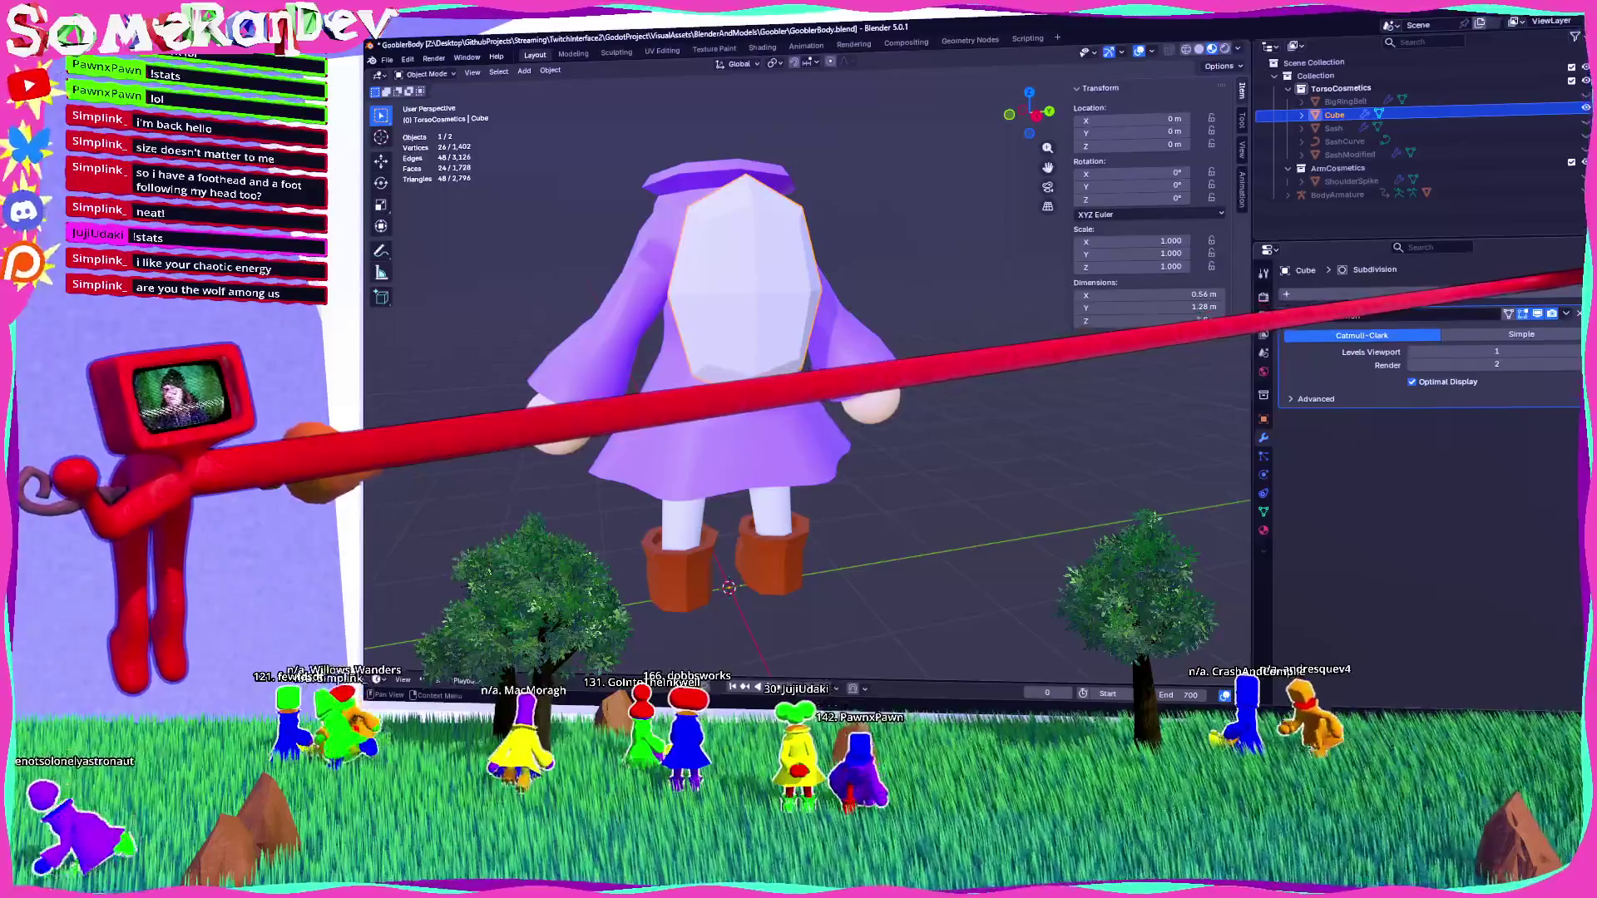
pyautogui.hotkey('ctrl', 'x')
# Add a Bevel modifier with 0.17 m amount and a Decimate modifier below it.
pyautogui.click(1447, 292)
pyautogui.click(1336, 367)
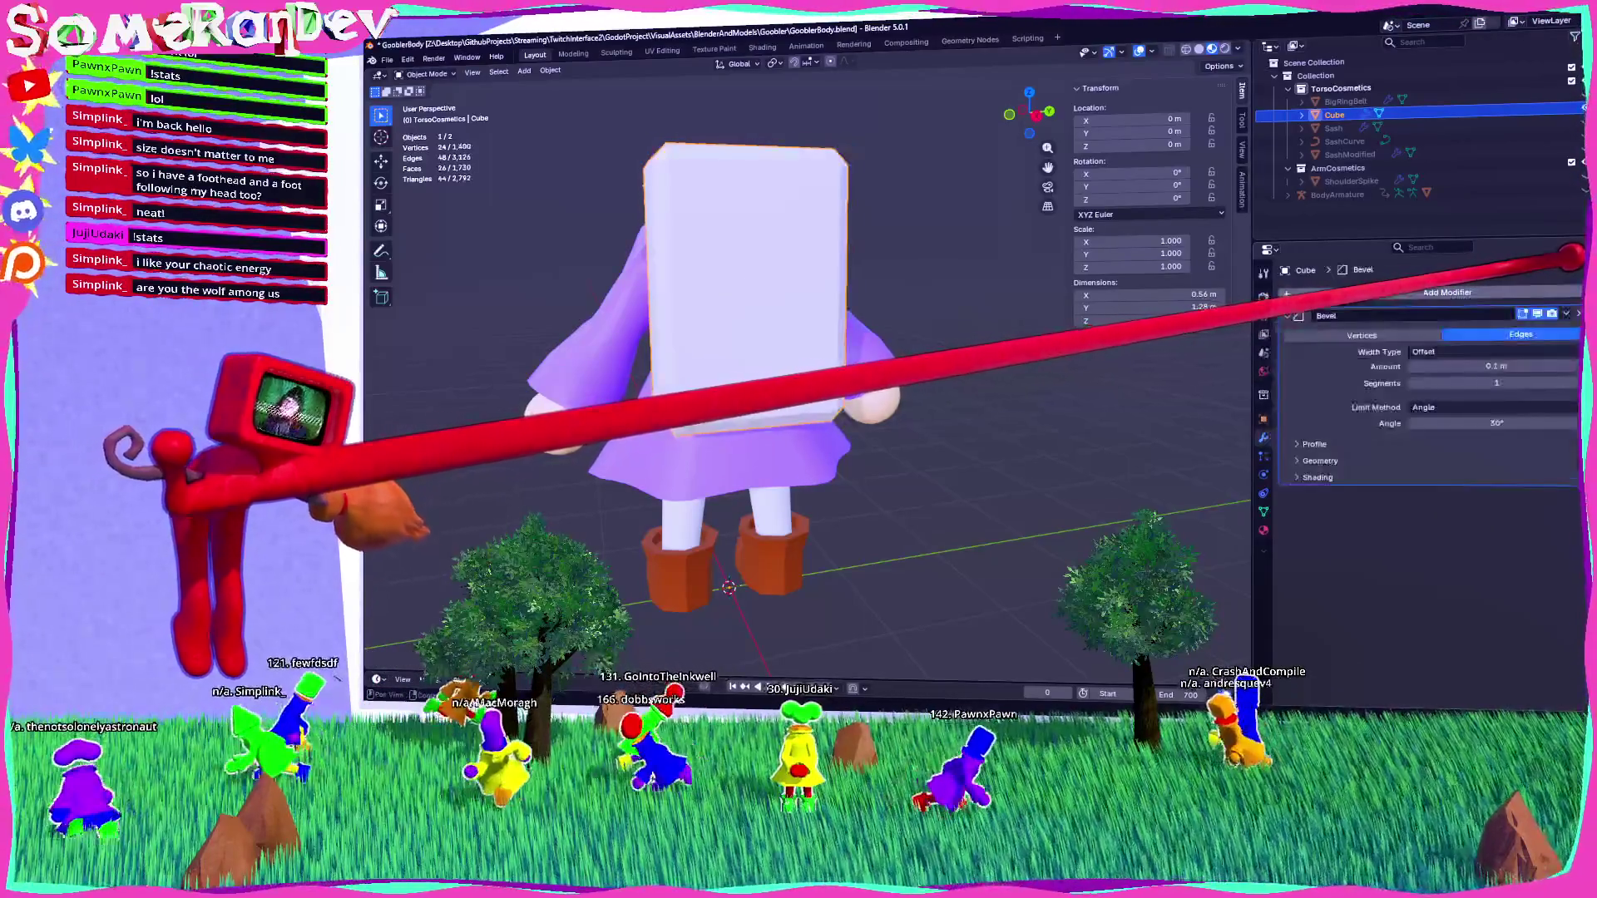
pyautogui.moveTo(1463, 366); pyautogui.dragTo(1522, 366)
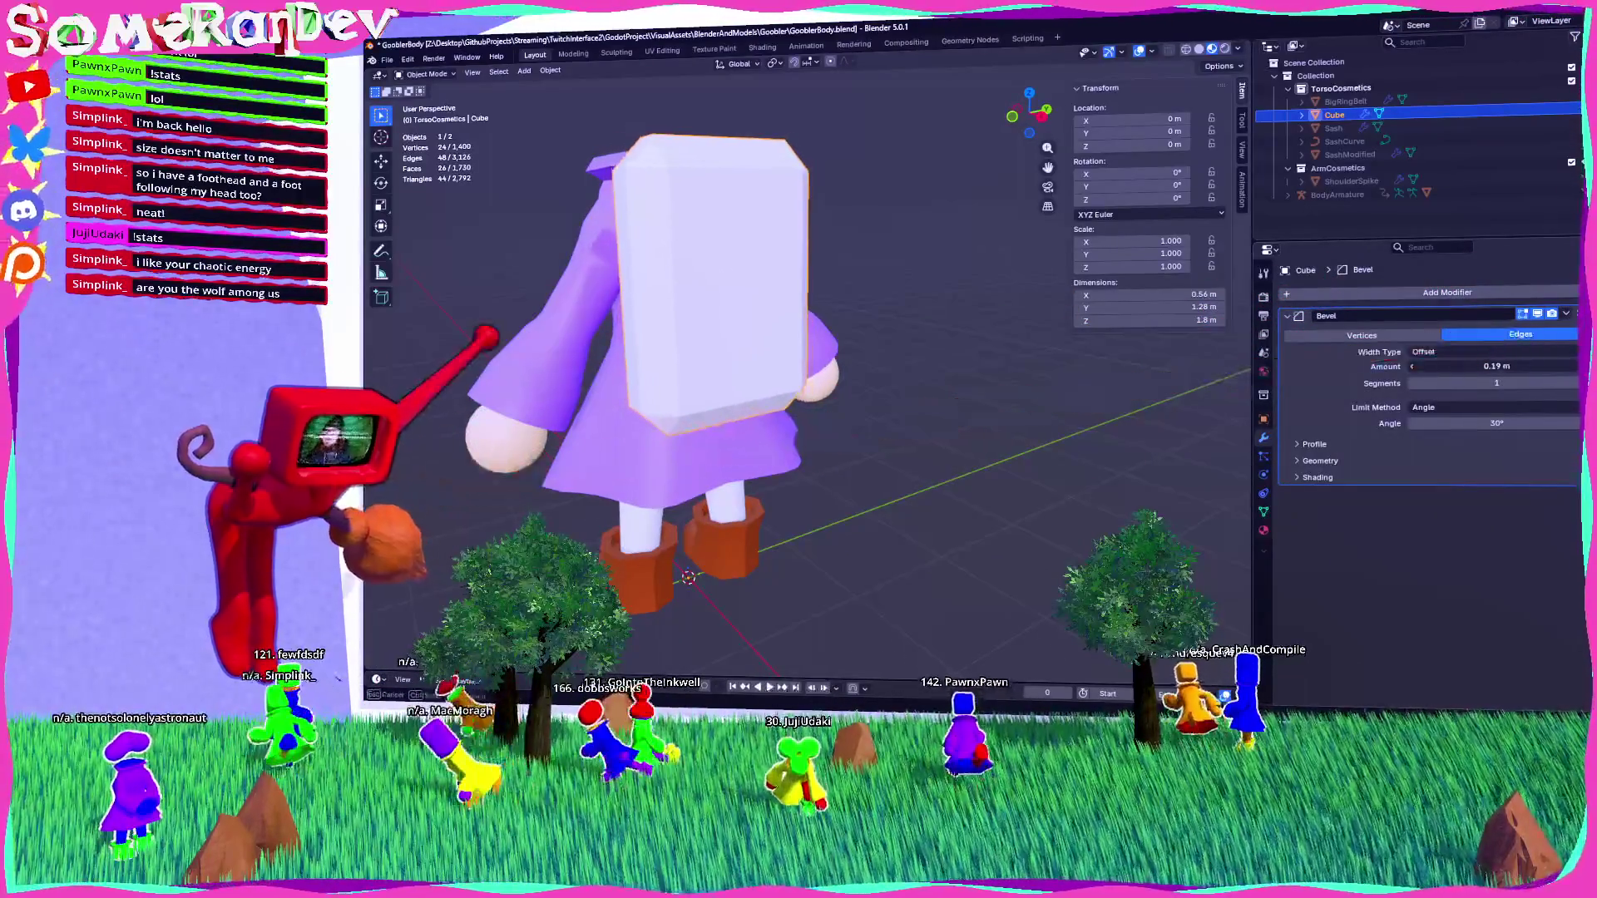
pyautogui.moveTo(748, 374); pyautogui.dragTo(748, 466, button='middle')
pyautogui.click(1352, 292)
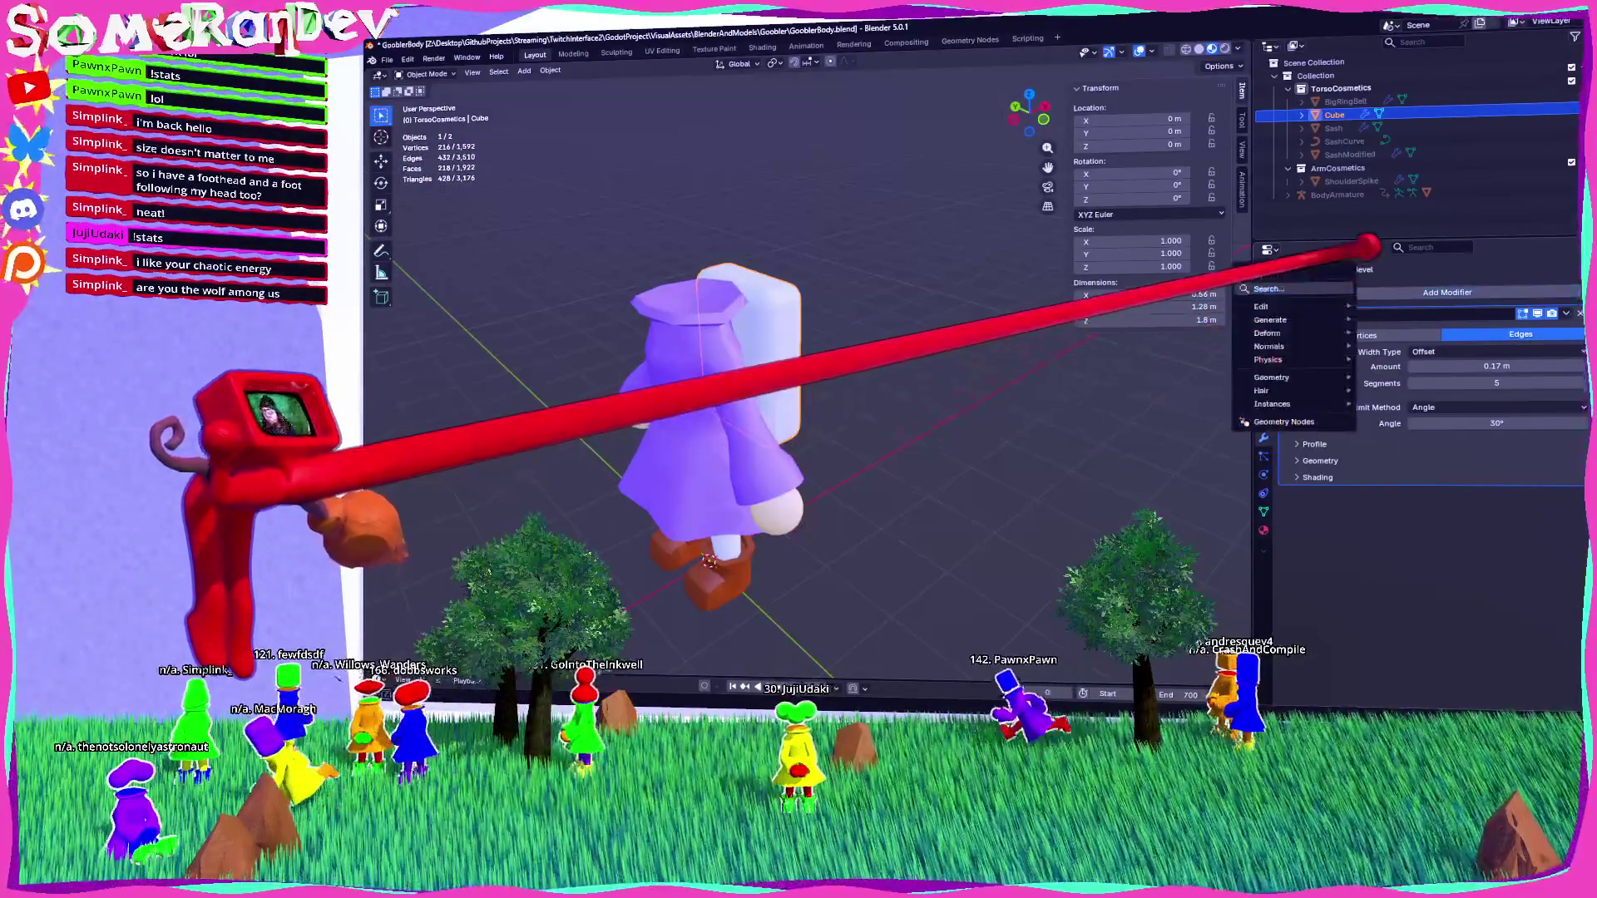
pyautogui.write('deci')
pyautogui.press('Return')
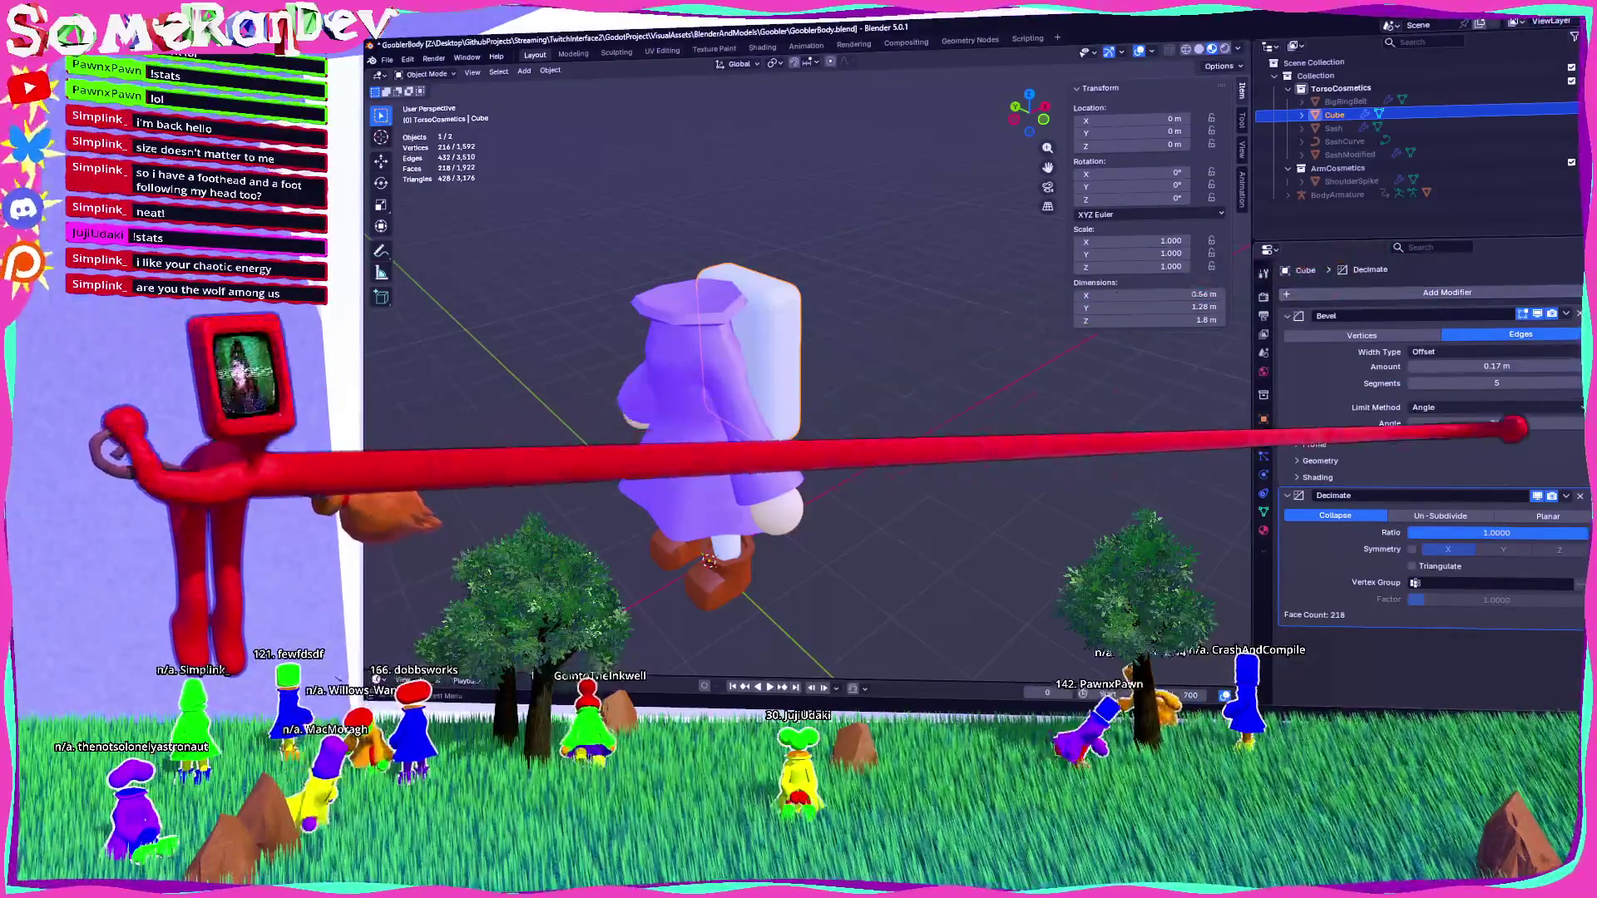
pyautogui.moveTo(1081, 399)
pyautogui.mouseDown(button='middle')
pyautogui.moveTo(867, 360)
pyautogui.moveTo(632, 366)
pyautogui.mouseUp(button='middle')
# Enter Edit Mode on the slab and frame it in front view.
pyautogui.moveTo(703, 430); pyautogui.dragTo(607, 416, button='middle')
pyautogui.press('Tab')
pyautogui.moveTo(907, 364)
pyautogui.mouseDown(button='middle')
pyautogui.moveTo(770, 313)
pyautogui.moveTo(815, 278)
pyautogui.moveTo(827, 292)
pyautogui.moveTo(794, 295)
pyautogui.moveTo(1034, 314)
pyautogui.mouseUp(button='middle')
pyautogui.click(1044, 96)
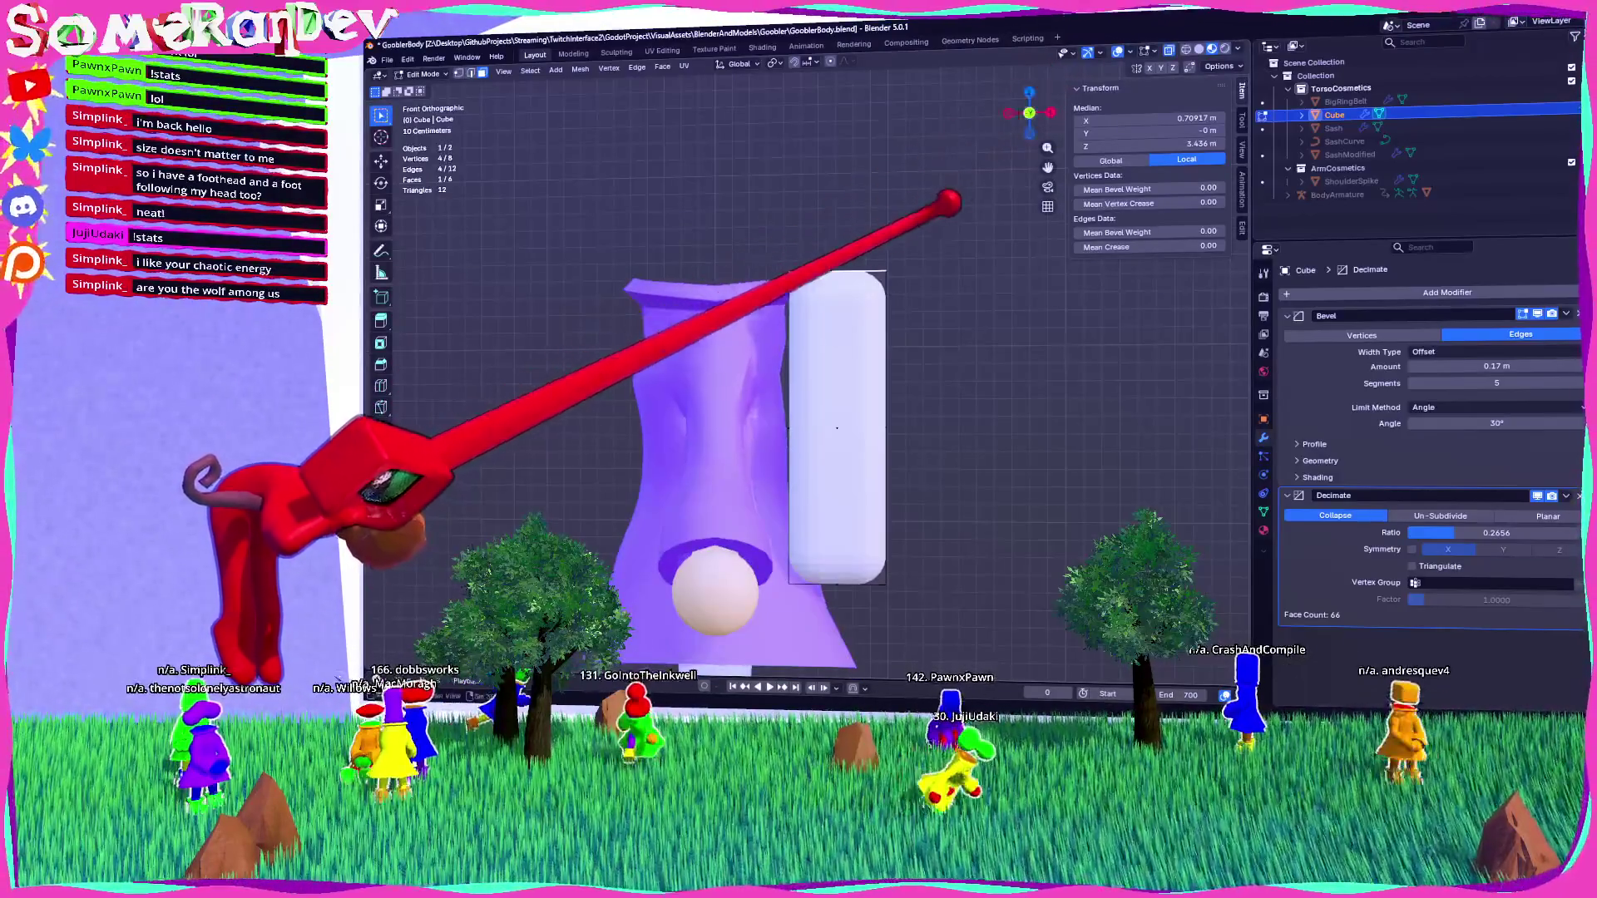
pyautogui.keyDown('shift'); pyautogui.moveTo(837, 428); pyautogui.dragTo(758, 439, button='middle'); pyautogui.keyUp('shift')
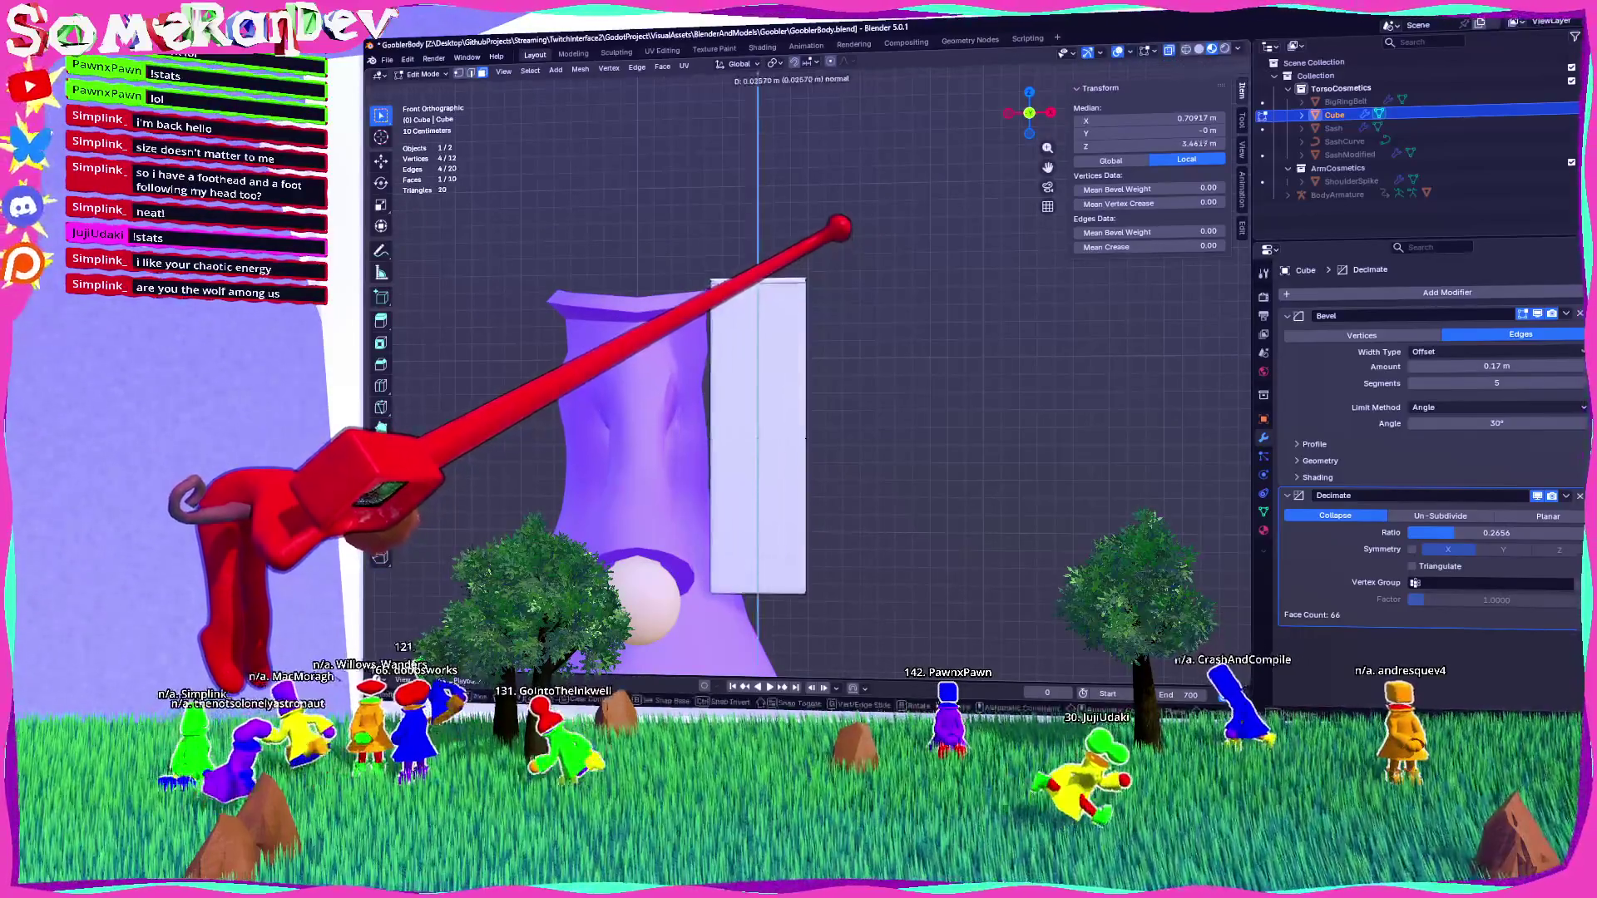
pyautogui.moveTo(758, 439); pyautogui.dragTo(753, 470, button='middle')
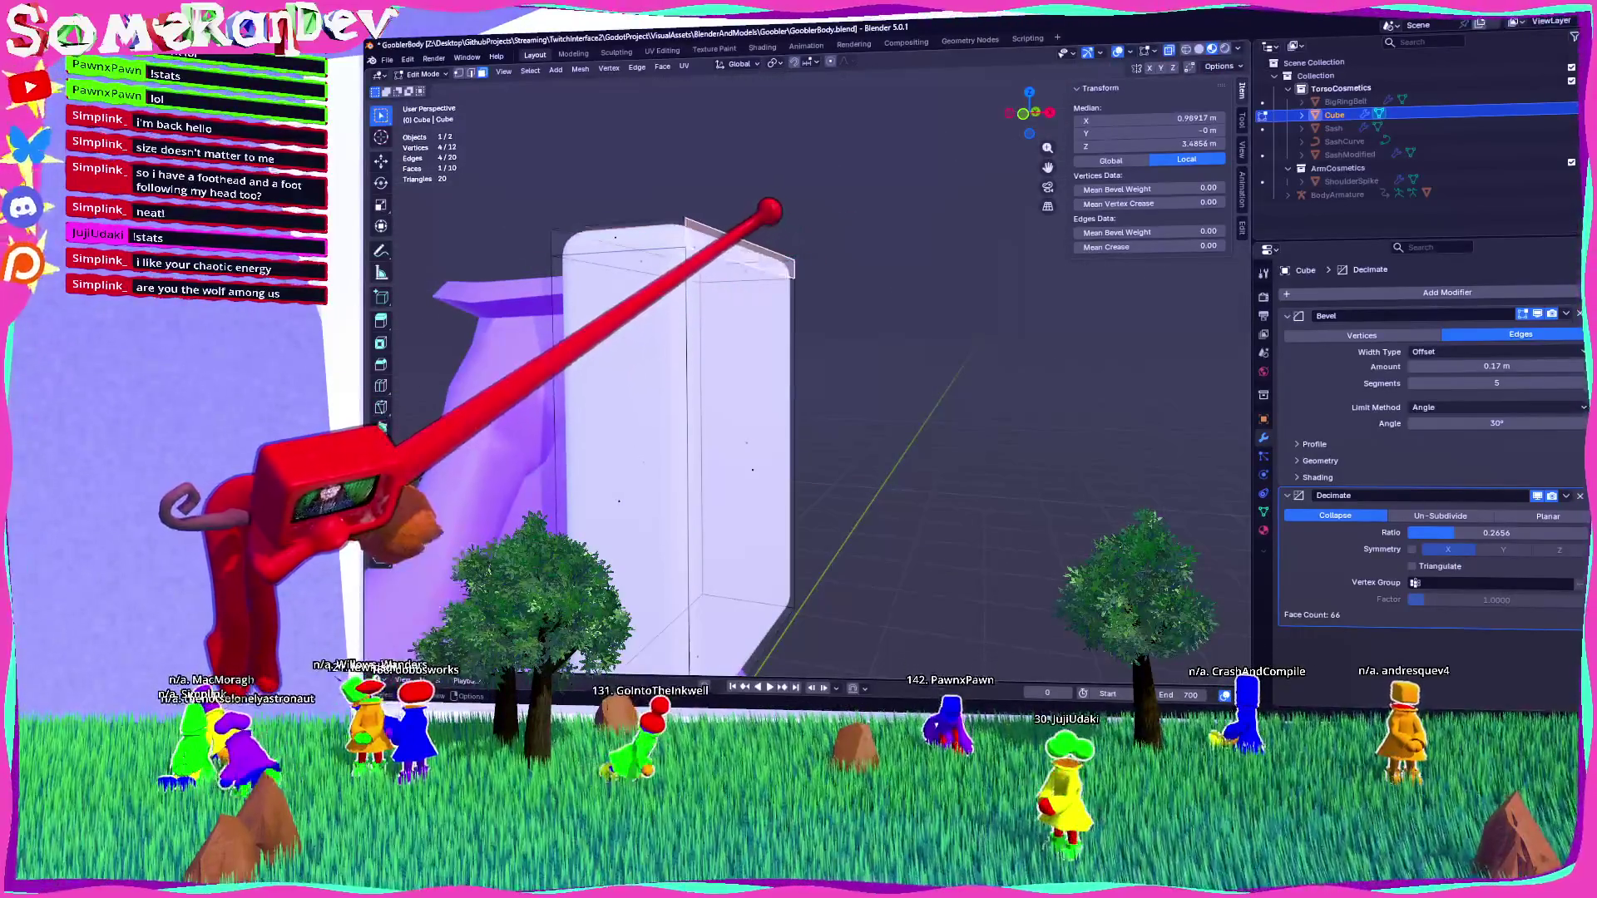
pyautogui.click(1035, 100)
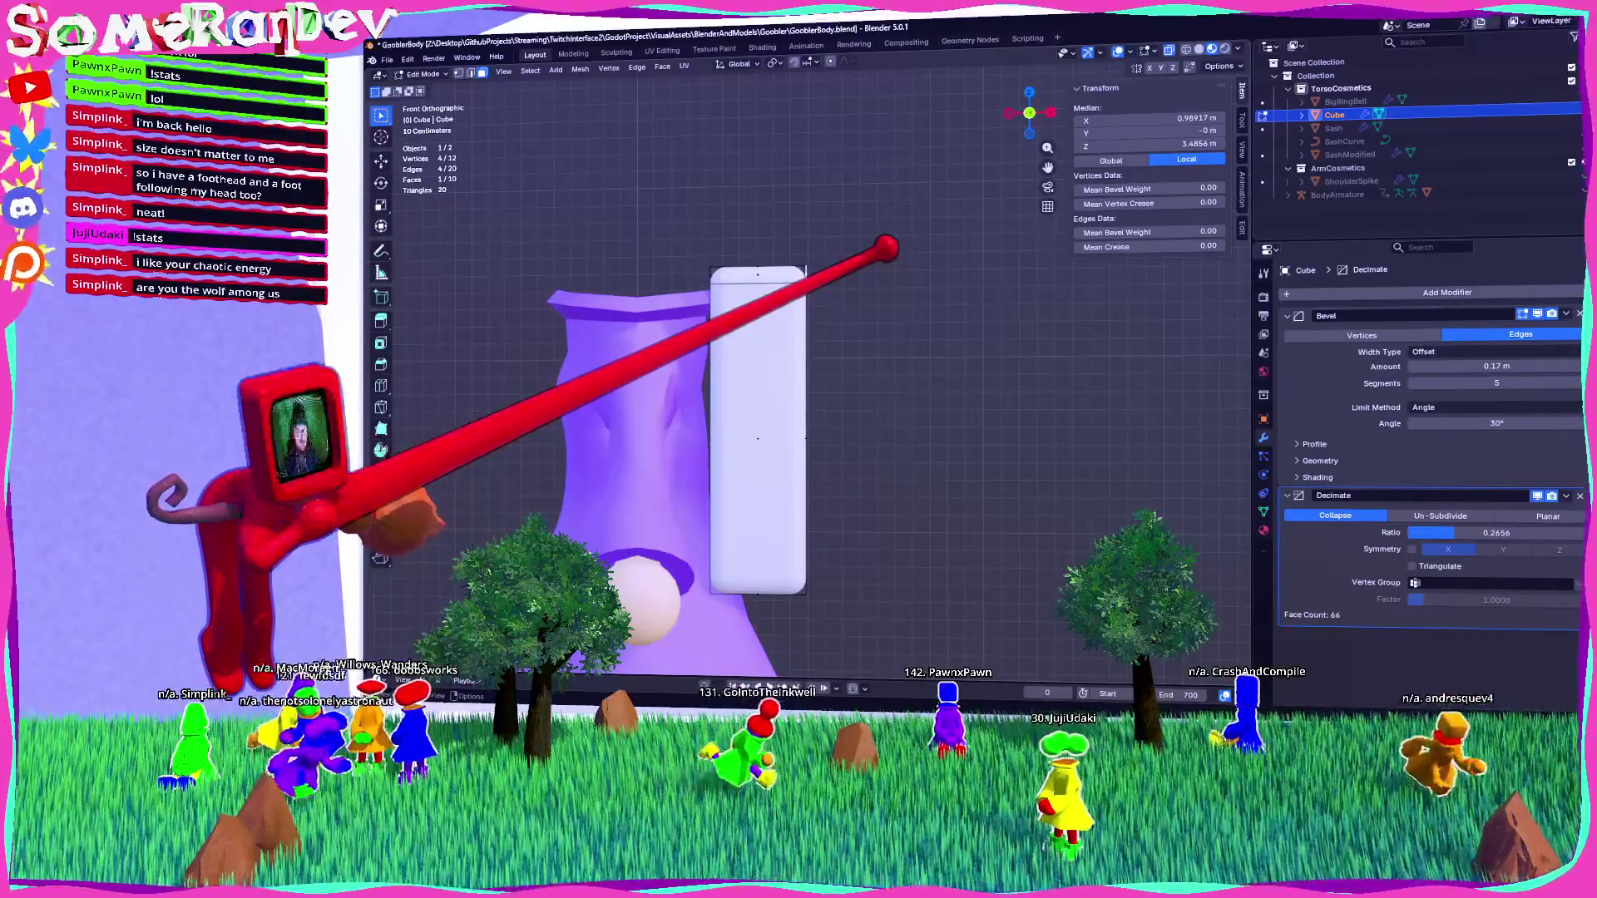
# Extrude, move and rotate the slab's top face into an angled flap, then delete Bevel.
pyautogui.press('e')
pyautogui.click(1051, 264)
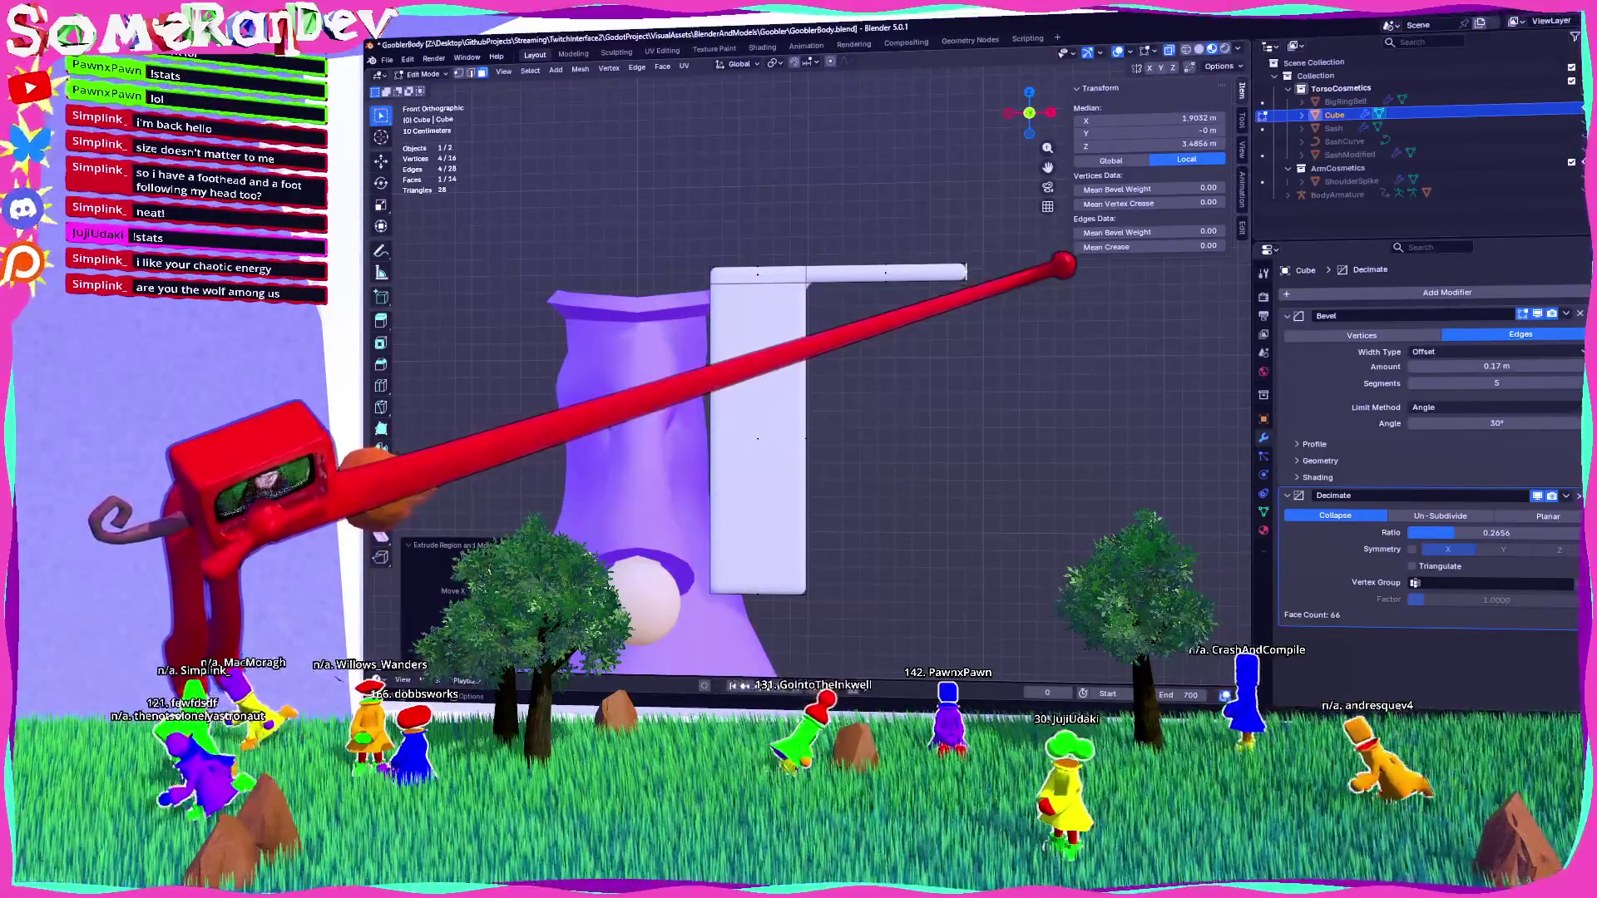
pyautogui.press('g')
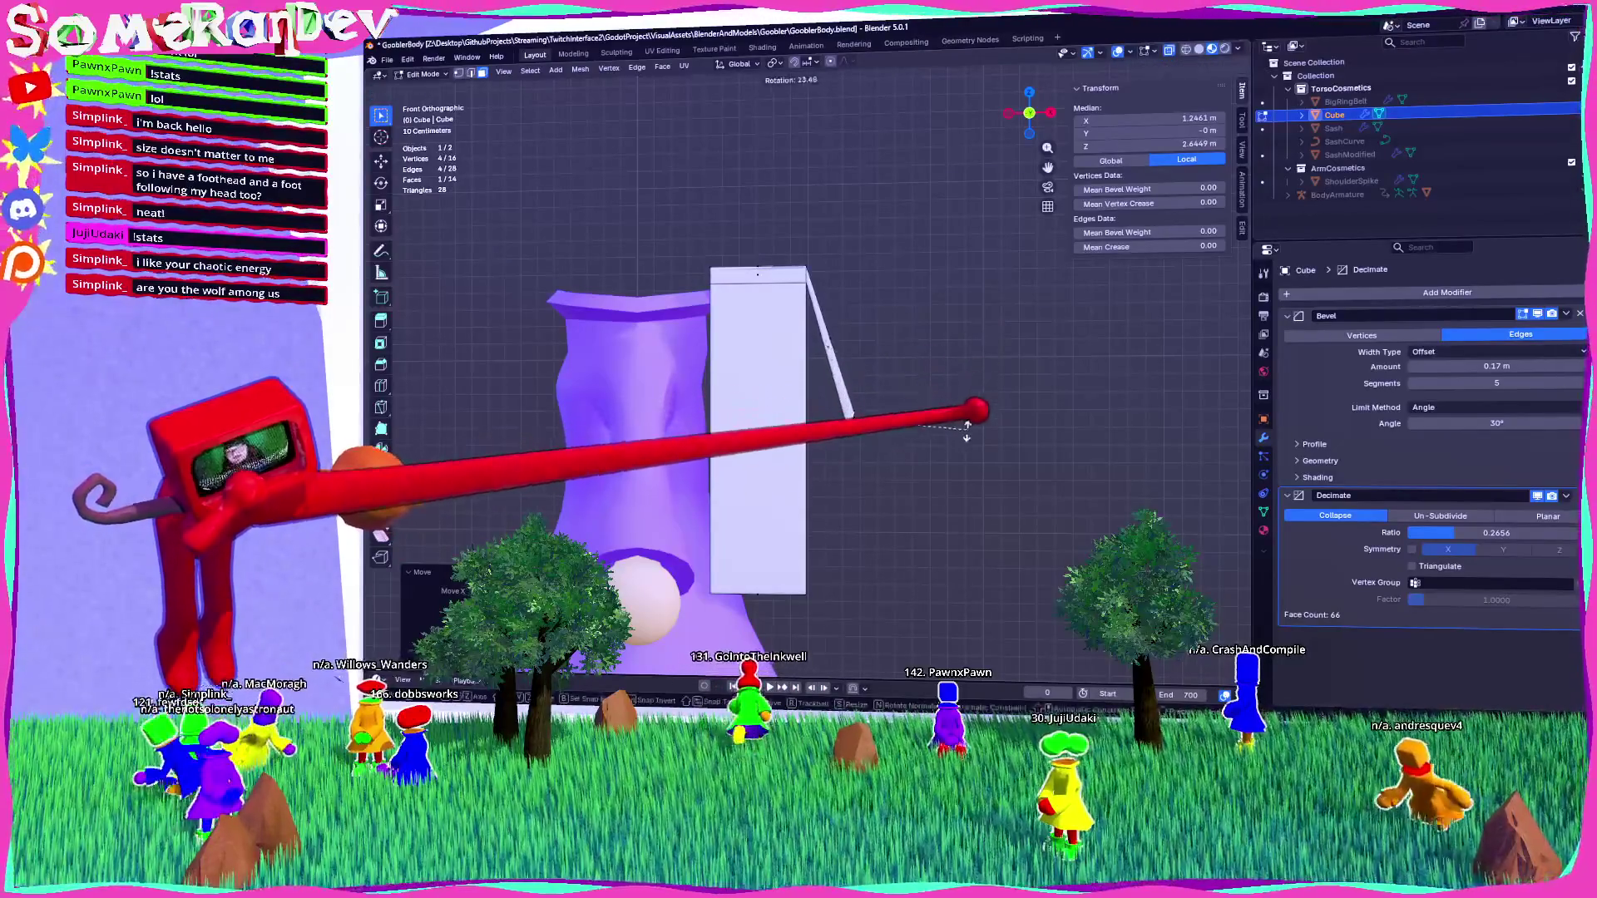
pyautogui.moveTo(749, 416); pyautogui.dragTo(682, 391, button='middle')
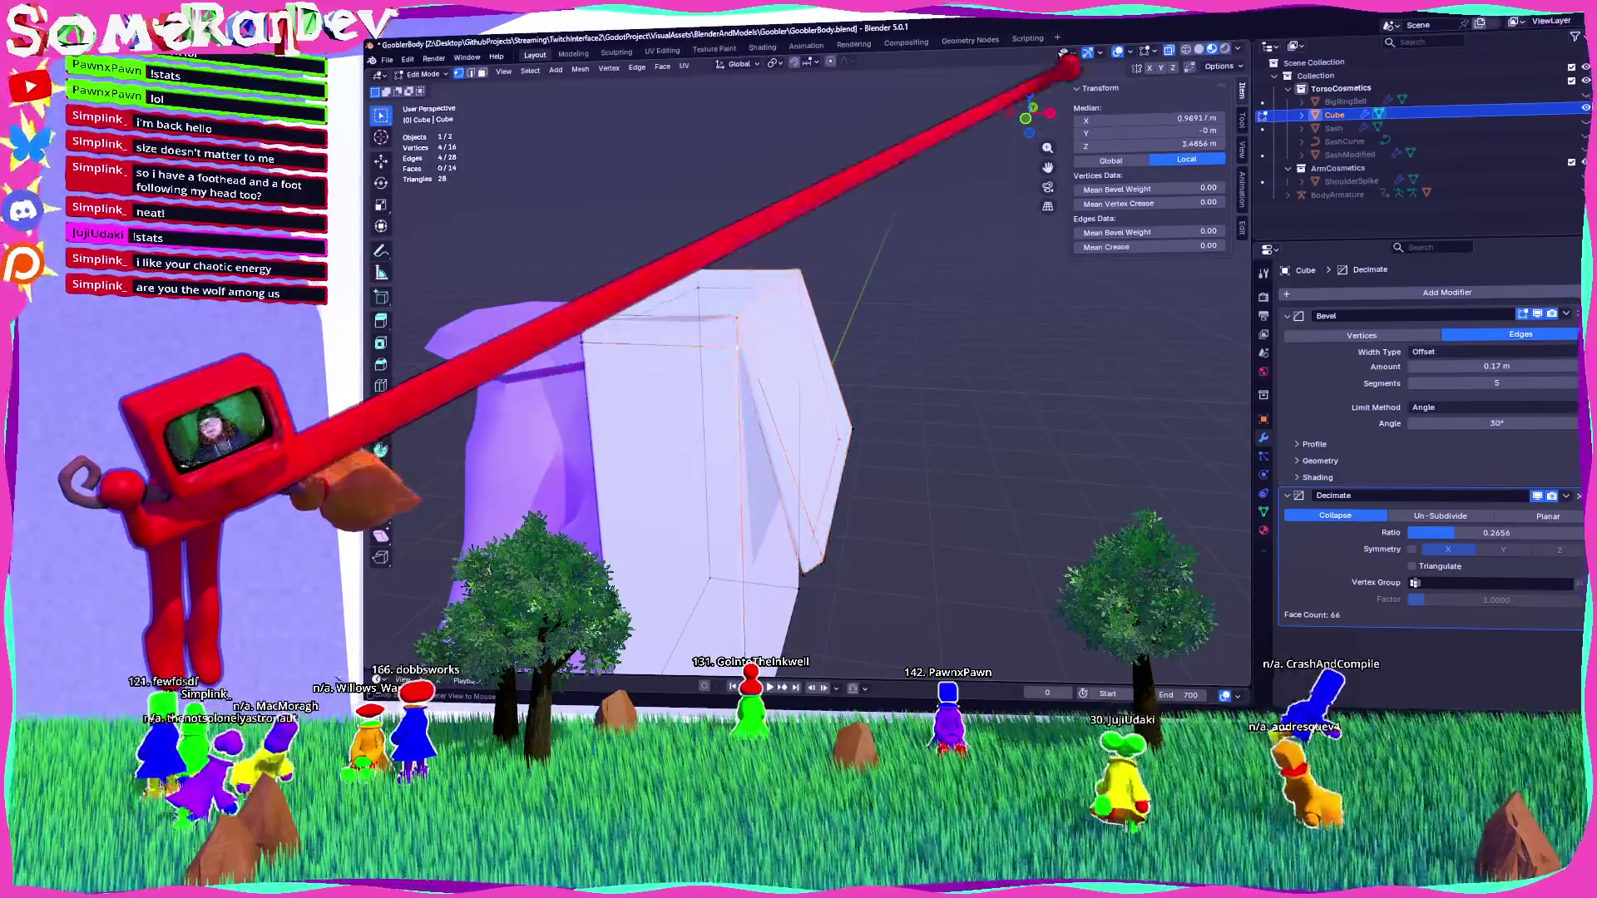
pyautogui.press('KP_1')
pyautogui.press('r')
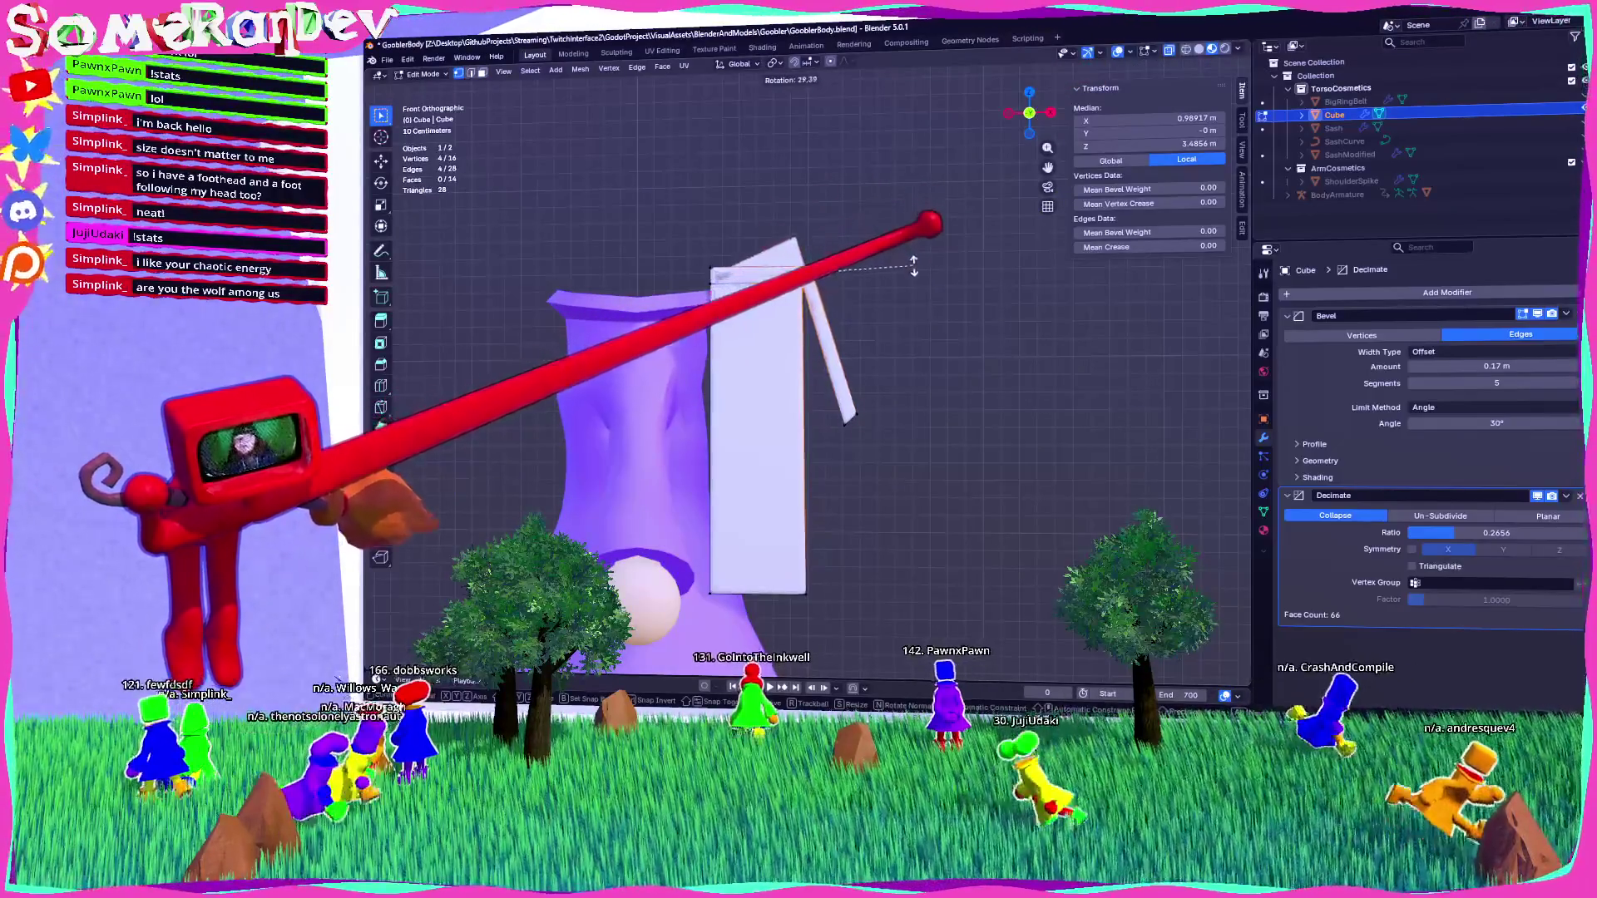
pyautogui.click(913, 266)
pyautogui.moveTo(913, 266)
pyautogui.mouseDown(button='middle')
pyautogui.moveTo(840, 286)
pyautogui.moveTo(785, 249)
pyautogui.moveTo(731, 260)
pyautogui.moveTo(821, 249)
pyautogui.moveTo(819, 228)
pyautogui.mouseUp(button='middle')
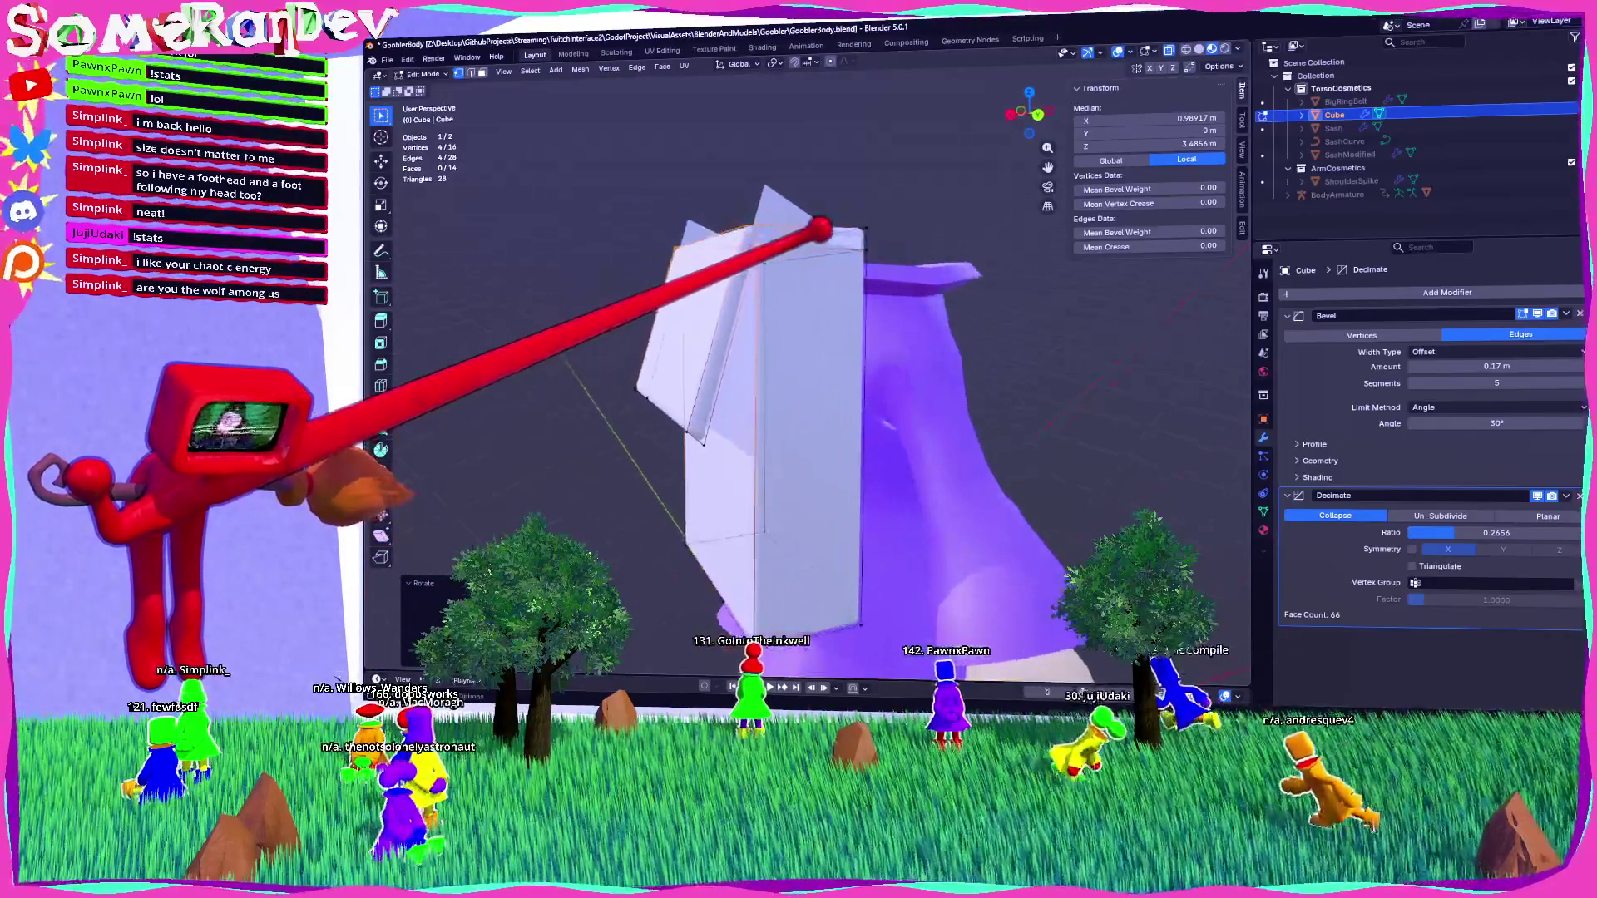
pyautogui.scroll(5, 845, 321)
pyautogui.click(1579, 314)
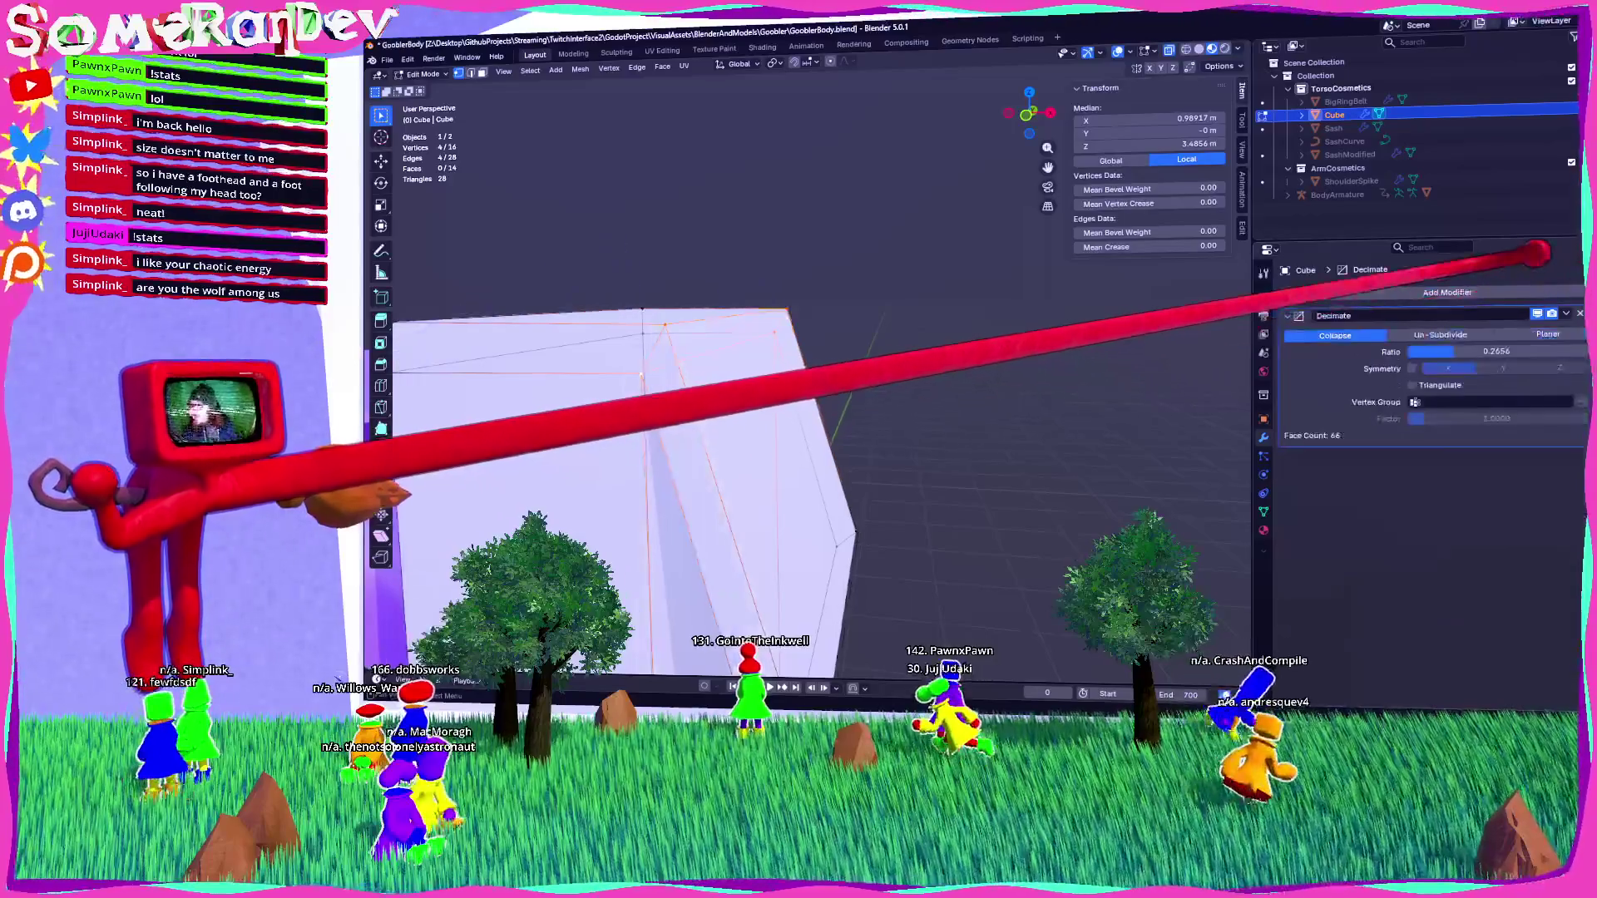
# Add a Subdivision Surface modifier, undoing an accidental Surface Deform first.
pyautogui.click(1530, 292)
pyautogui.write('s')
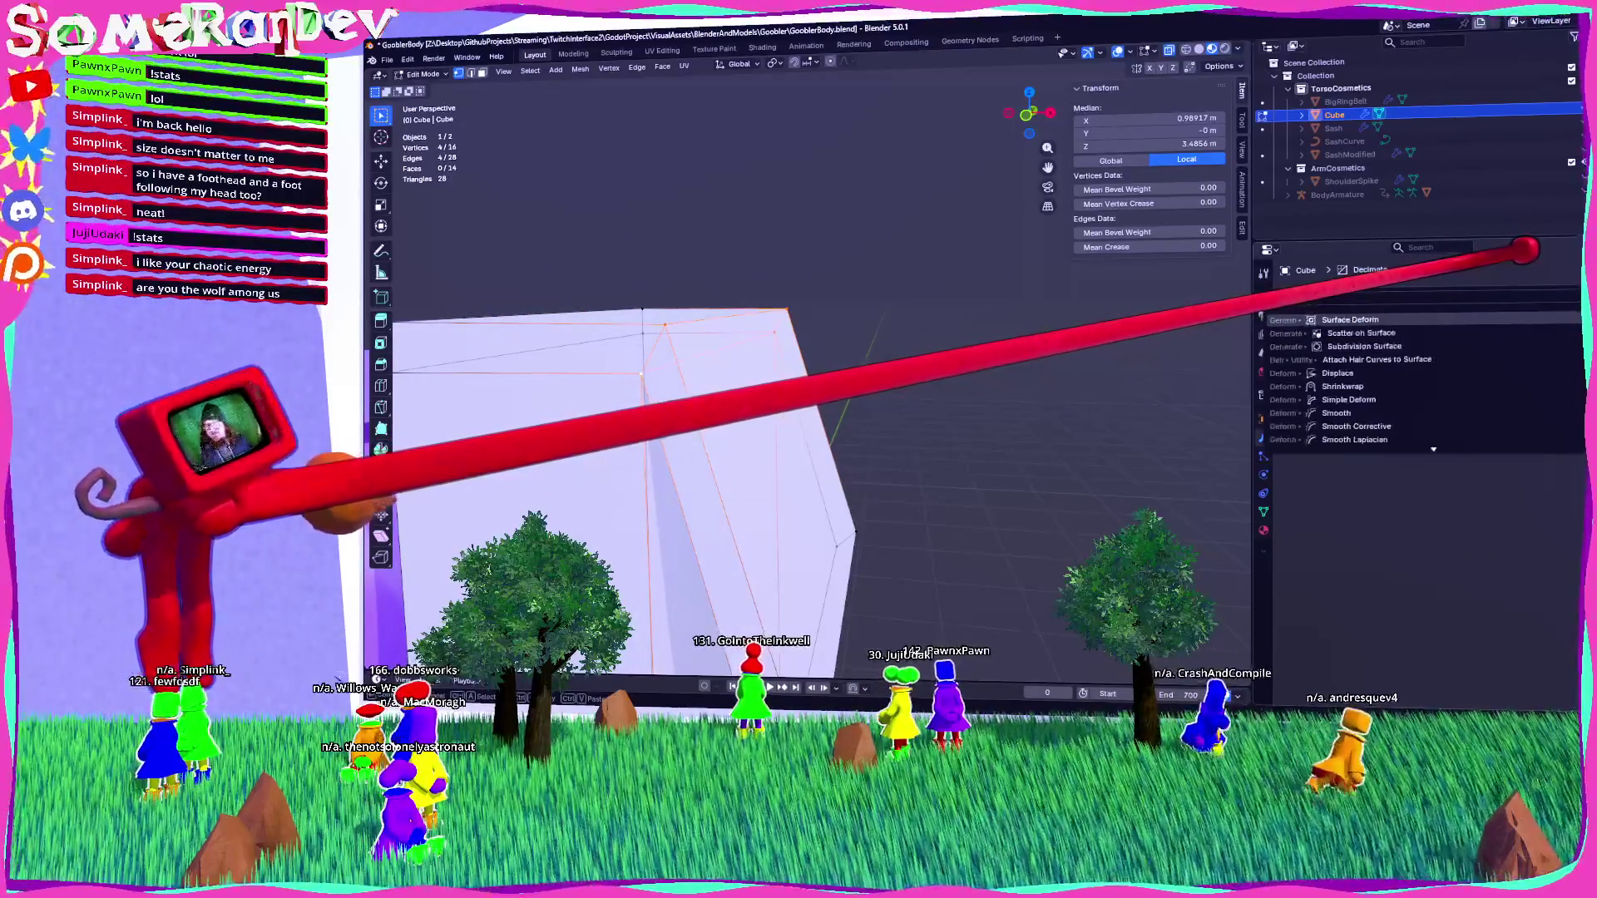
pyautogui.press('Return')
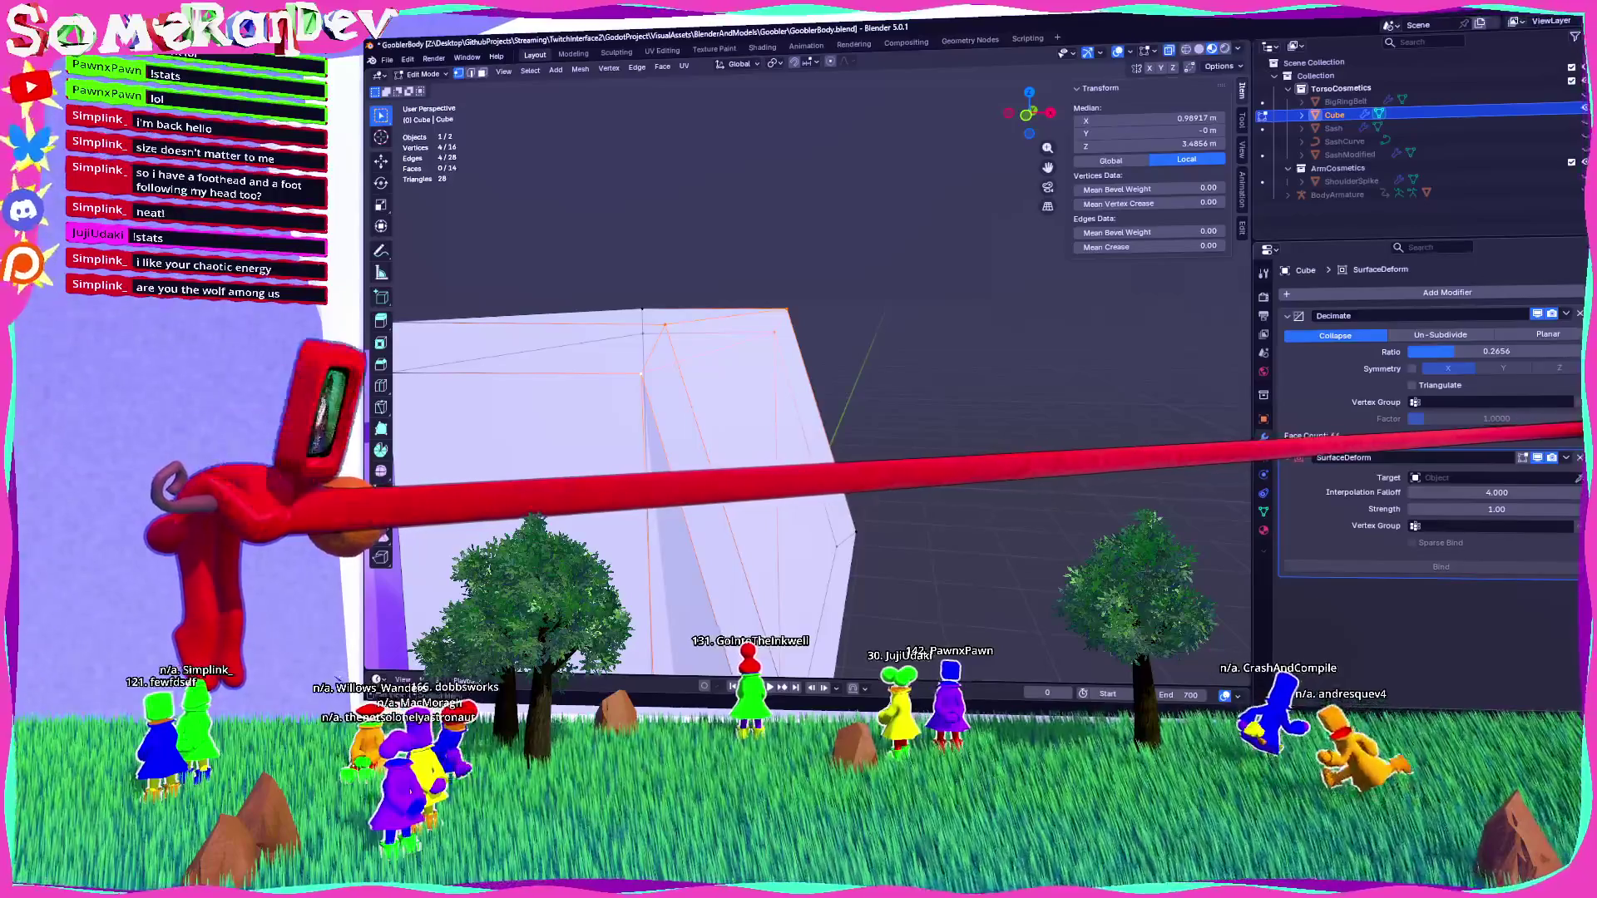
pyautogui.hotkey('ctrl', 'z')
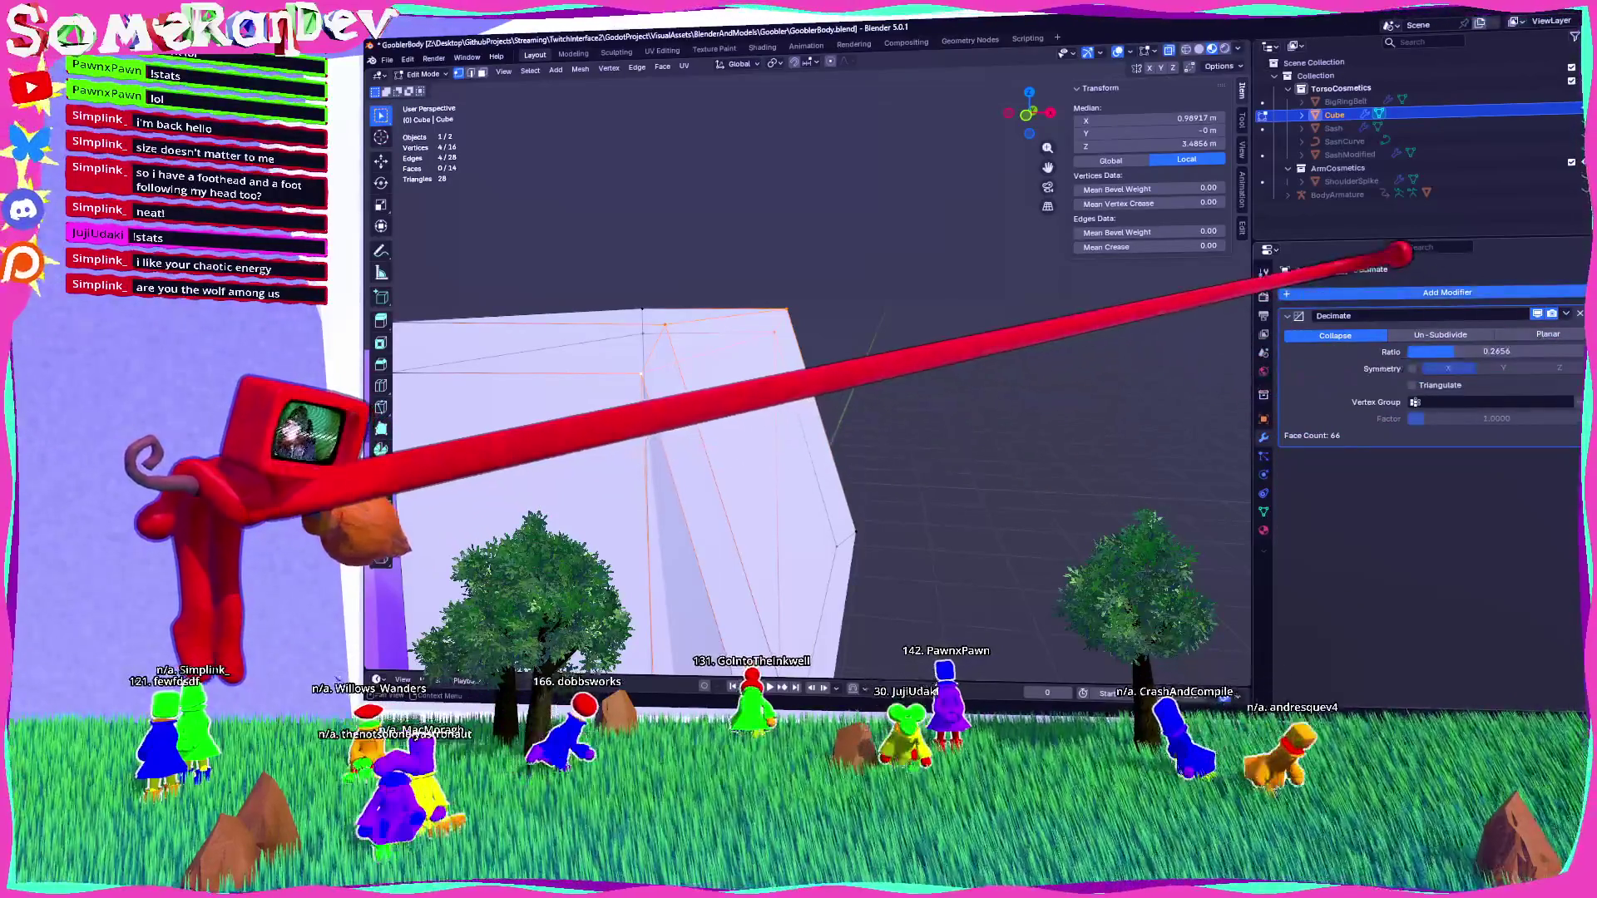
pyautogui.hotkey('shift', 'a')
pyautogui.write('sub')
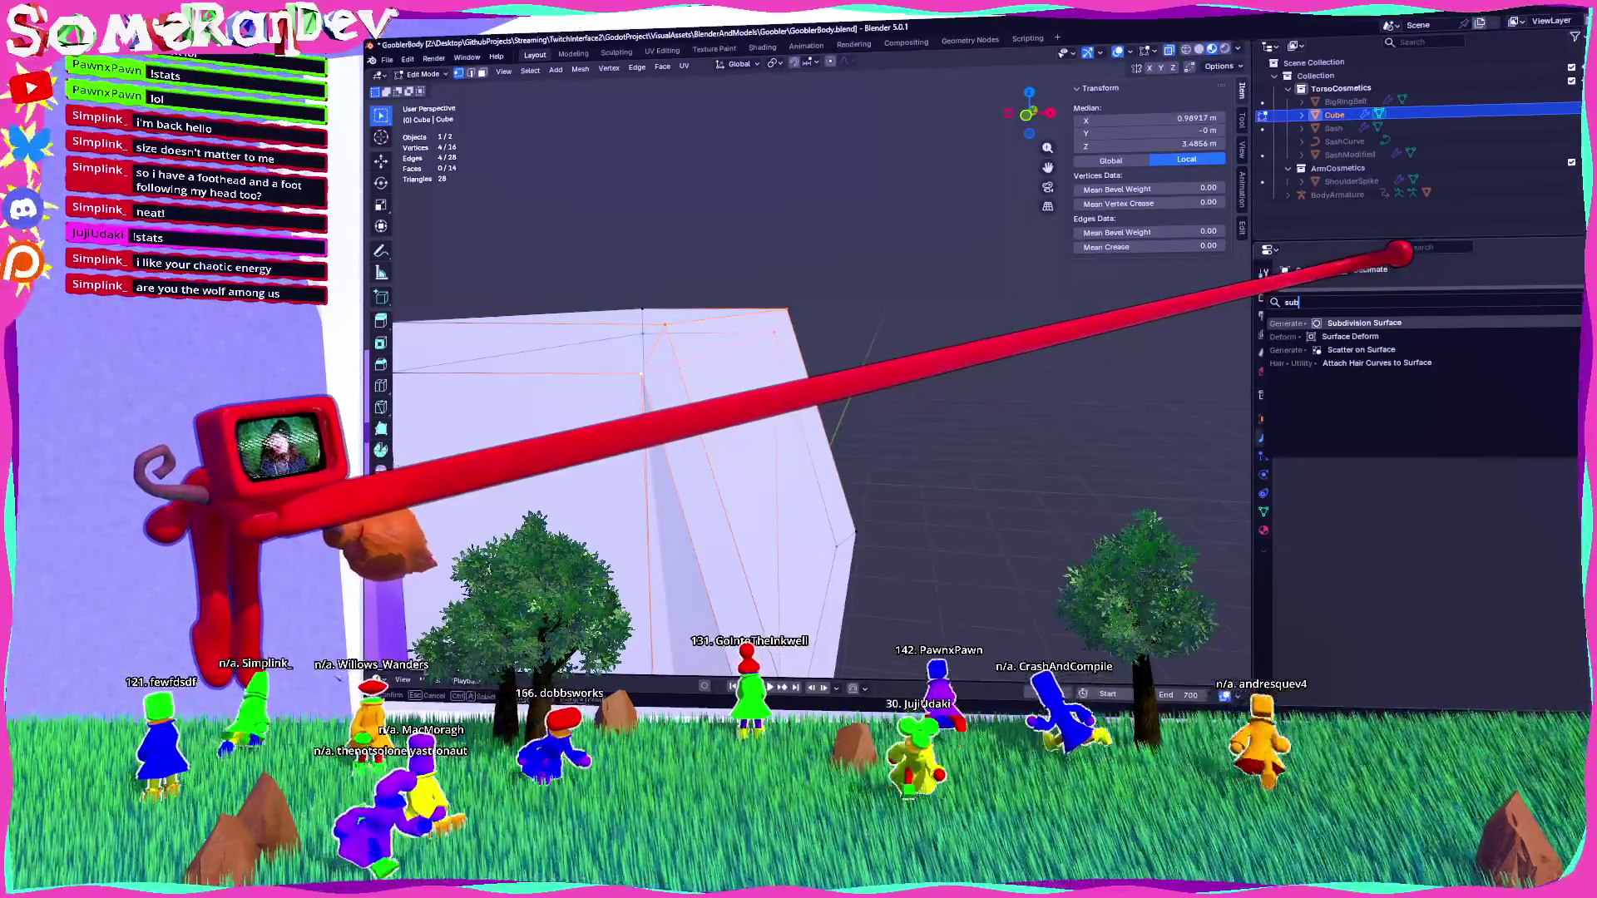
pyautogui.press('Return')
pyautogui.moveTo(1082, 374)
pyautogui.mouseDown(button='middle')
pyautogui.moveTo(855, 427)
pyautogui.moveTo(856, 442)
pyautogui.moveTo(894, 340)
pyautogui.moveTo(873, 416)
pyautogui.moveTo(970, 449)
pyautogui.moveTo(1057, 441)
pyautogui.moveTo(990, 441)
pyautogui.mouseUp(button='middle')
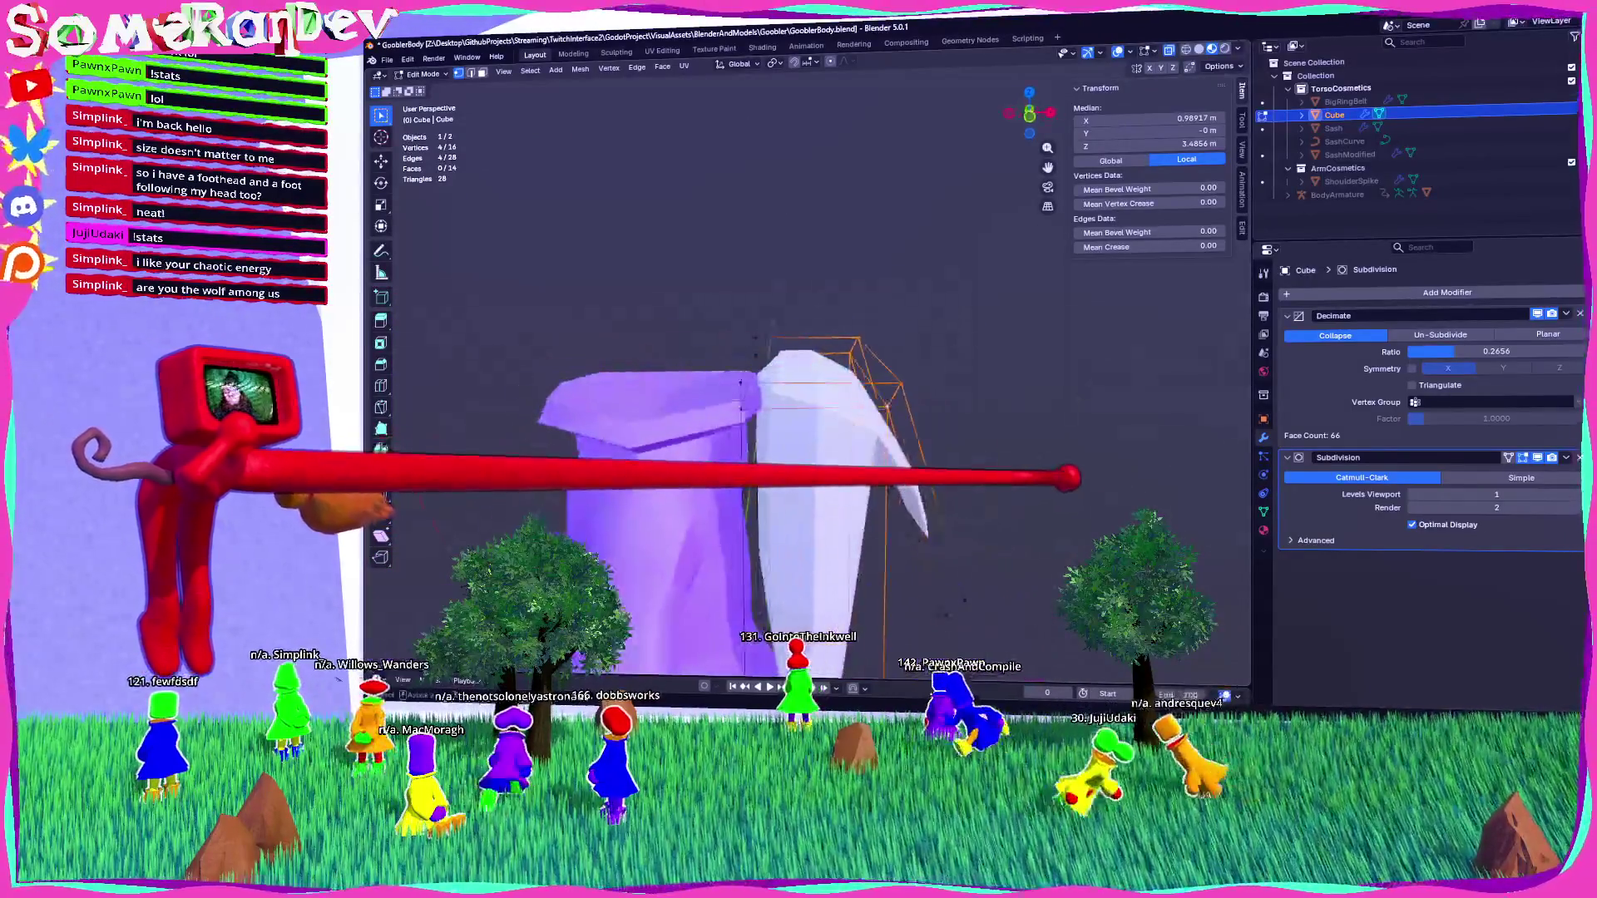
pyautogui.moveTo(1054, 491)
pyautogui.mouseDown(button='middle')
pyautogui.moveTo(995, 431)
pyautogui.moveTo(965, 360)
pyautogui.moveTo(869, 387)
pyautogui.moveTo(873, 413)
pyautogui.moveTo(747, 429)
pyautogui.mouseUp(button='middle')
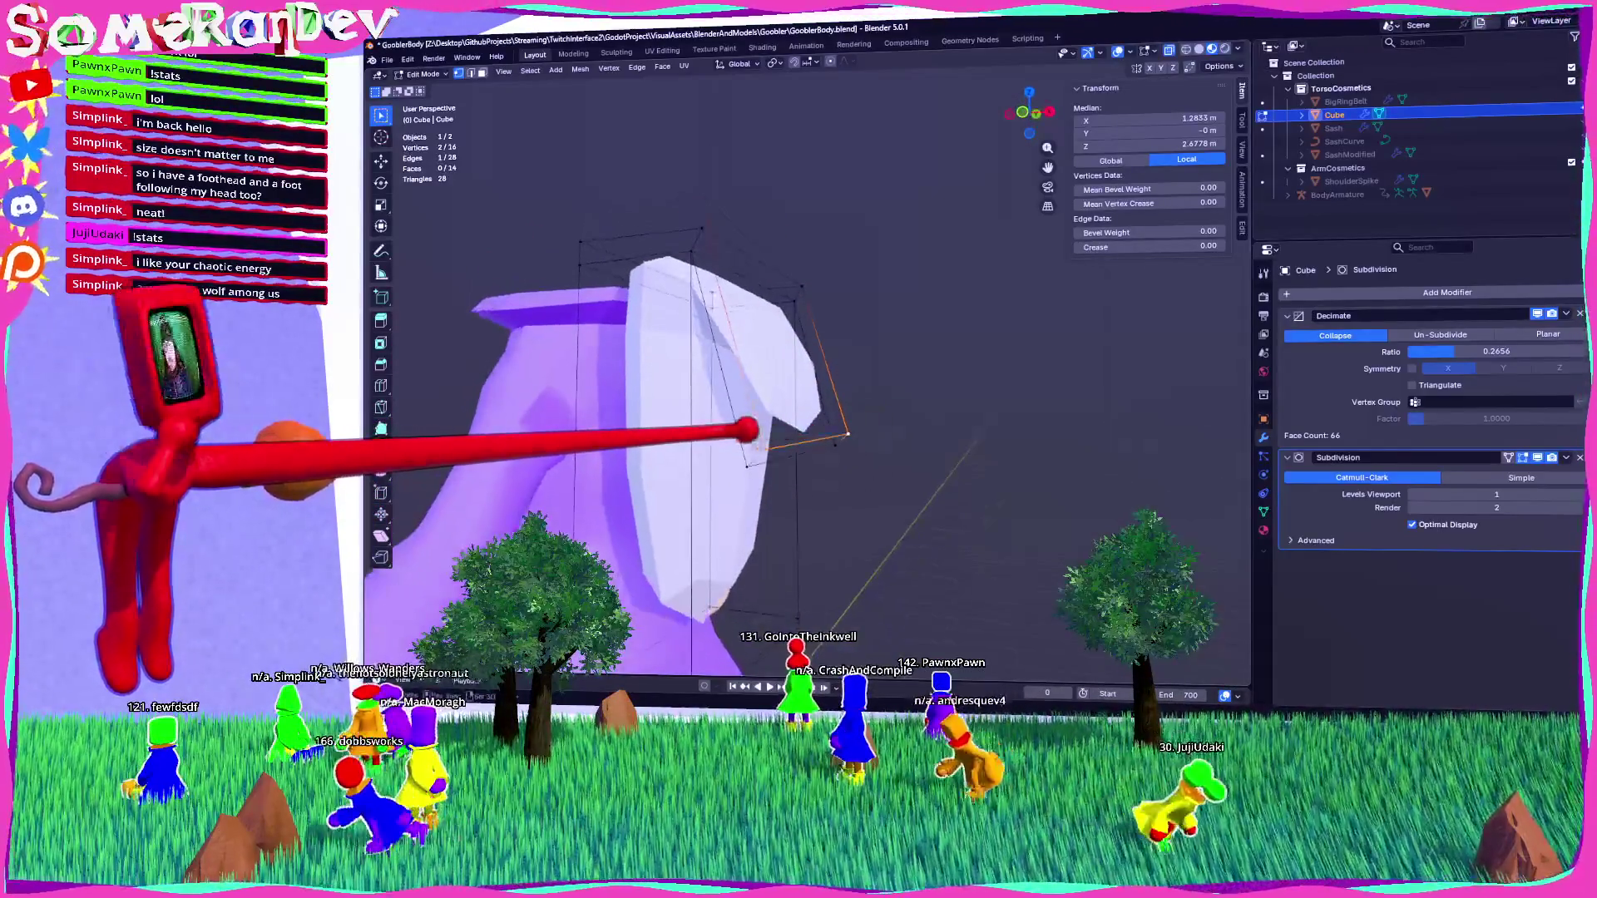
# Scale the piece thinner along Y and delete its Decimate modifier in Object Mode.
pyautogui.press('KP_1')
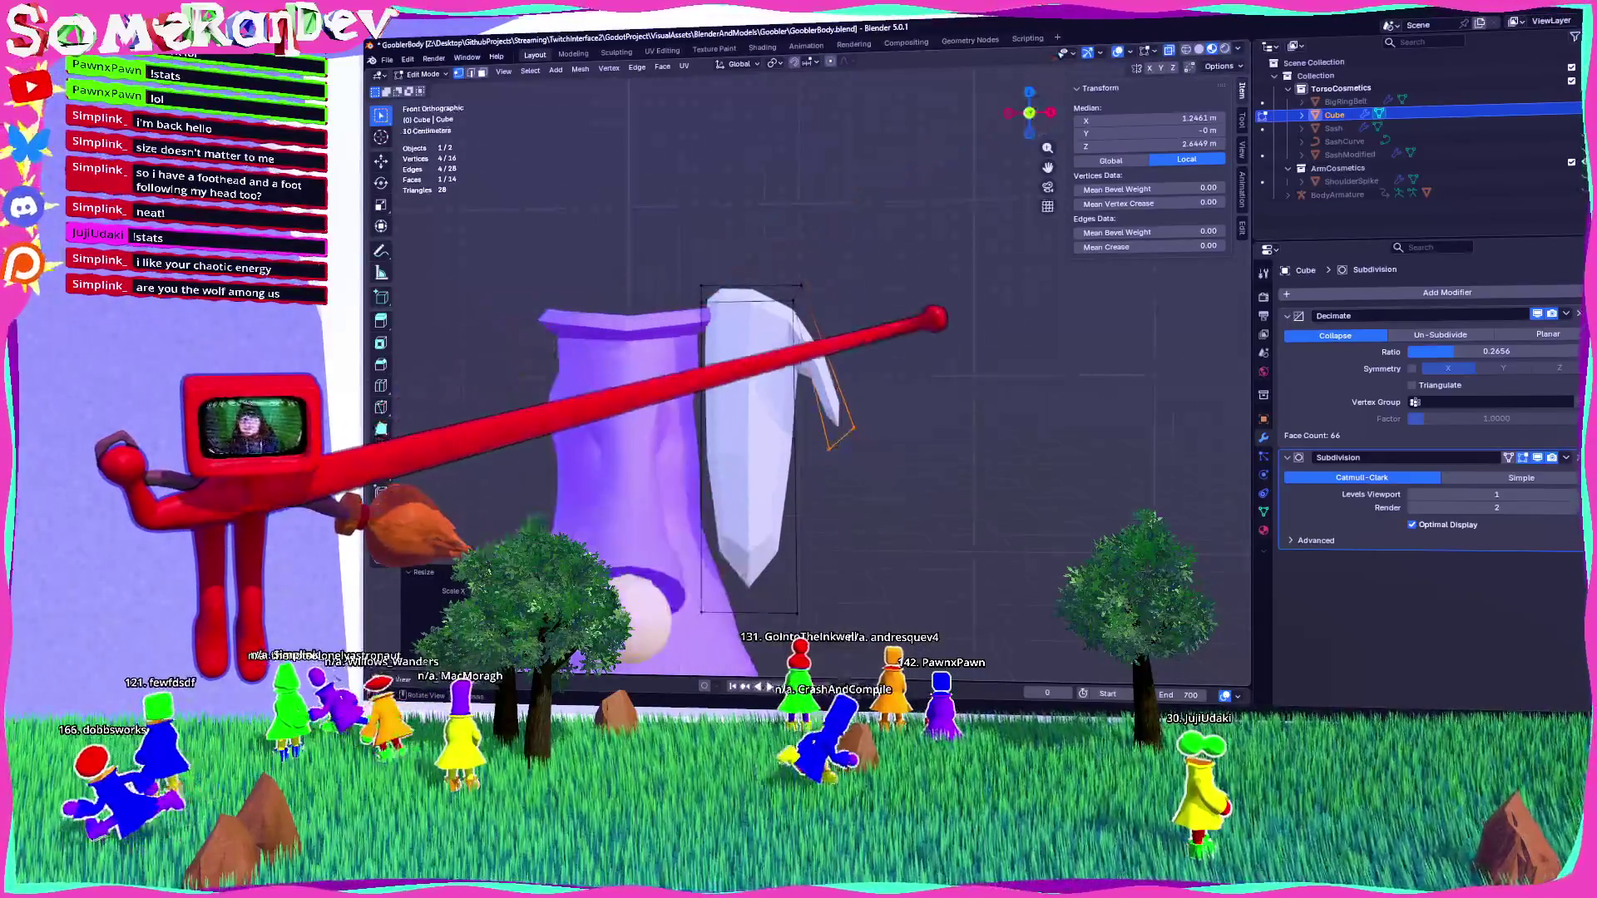
pyautogui.moveTo(819, 337)
pyautogui.mouseDown(button='middle')
pyautogui.moveTo(765, 274)
pyautogui.moveTo(981, 367)
pyautogui.moveTo(1085, 215)
pyautogui.moveTo(1023, 316)
pyautogui.moveTo(973, 312)
pyautogui.moveTo(998, 349)
pyautogui.moveTo(956, 395)
pyautogui.moveTo(915, 400)
pyautogui.mouseUp(button='middle')
pyautogui.press('s')
pyautogui.press('y')
pyautogui.scroll(-3, 956, 395)
pyautogui.press('Tab')
pyautogui.press('Tab')
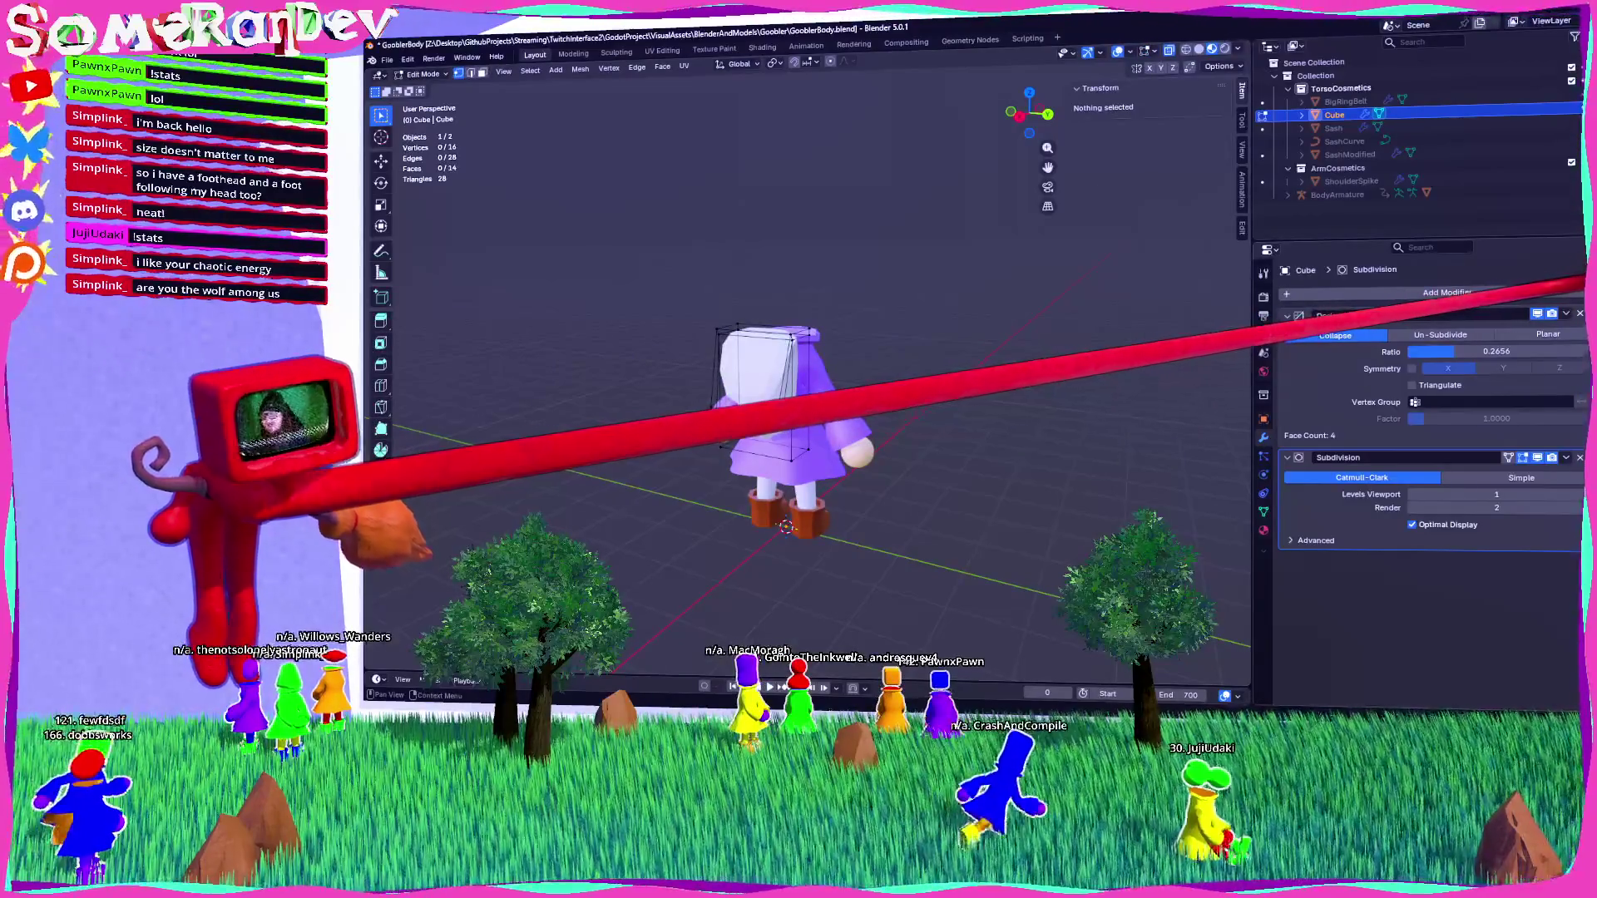
pyautogui.click(1580, 314)
pyautogui.press('Tab')
pyautogui.moveTo(909, 353)
pyautogui.mouseDown(button='middle')
pyautogui.moveTo(791, 321)
pyautogui.moveTo(926, 339)
pyautogui.mouseUp(button='middle')
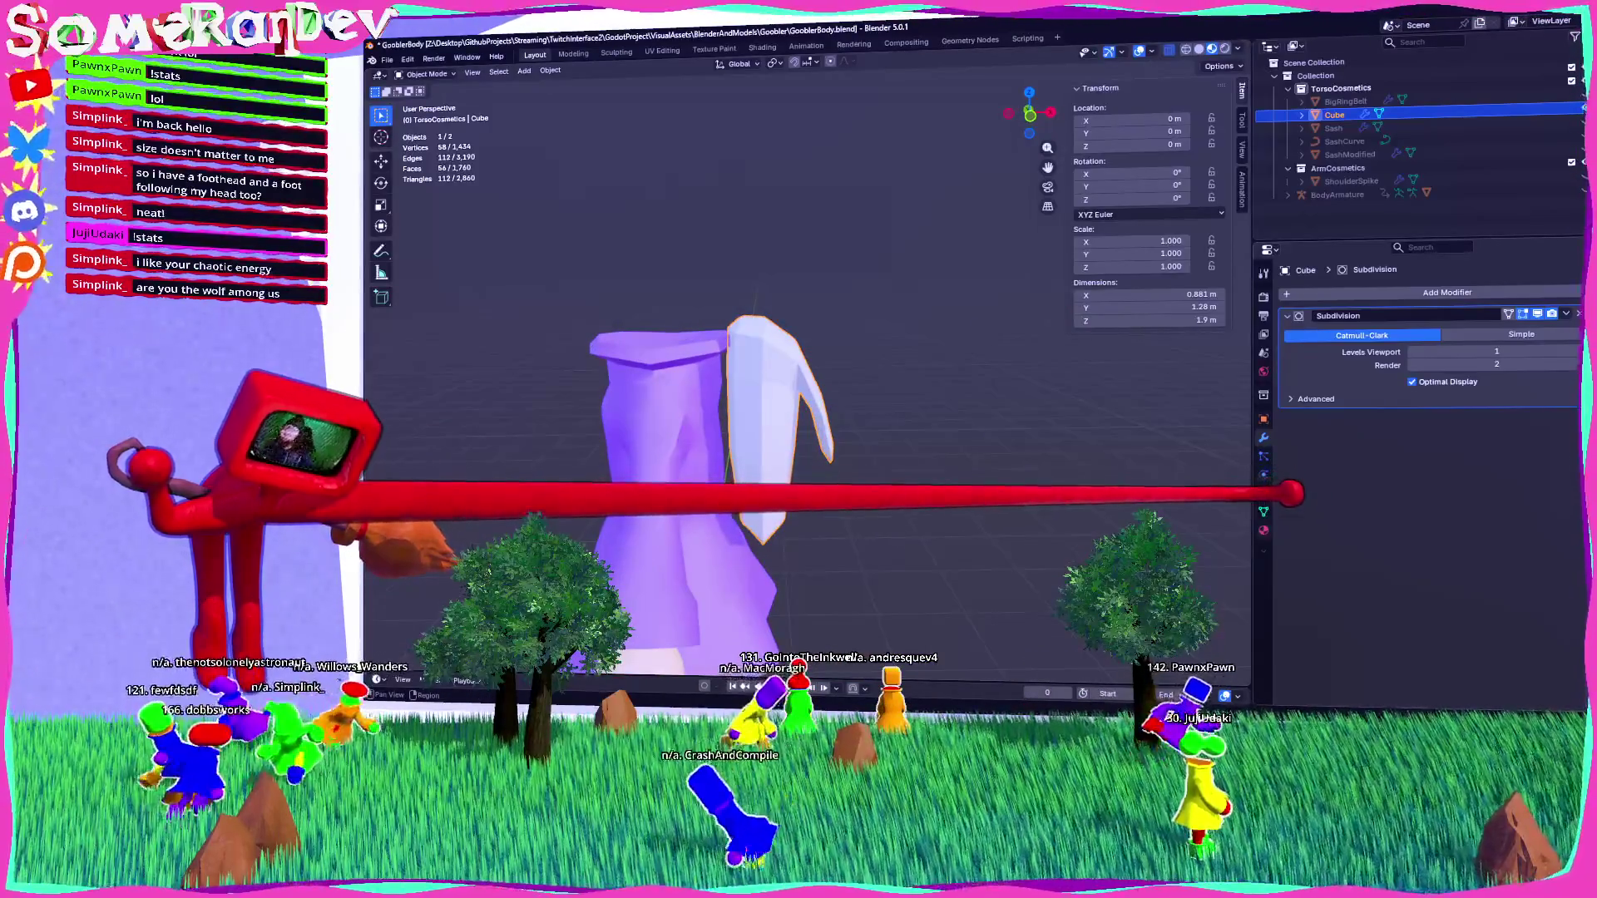
# Assign MaterialSlot1 to the flap, turning it red.
pyautogui.click(1263, 530)
pyautogui.click(1287, 350)
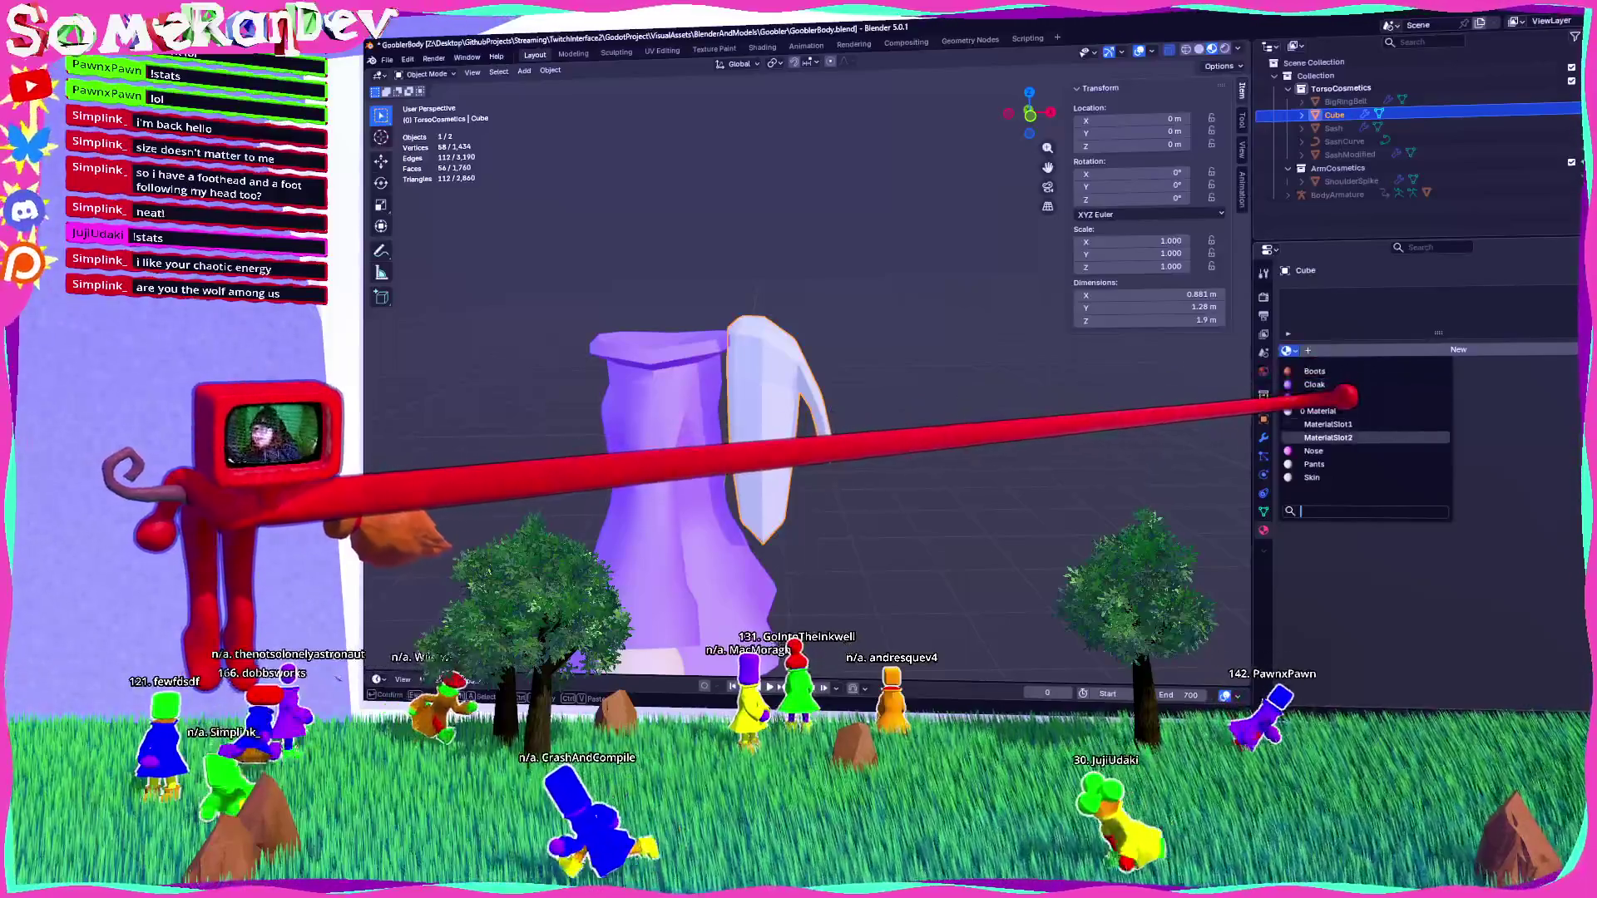
pyautogui.click(1327, 424)
pyautogui.scroll(5, 807, 374)
pyautogui.moveTo(807, 374); pyautogui.dragTo(998, 345, button='middle')
# Loop-cut the flap down the middle and delete one half in side view.
pyautogui.press('Tab')
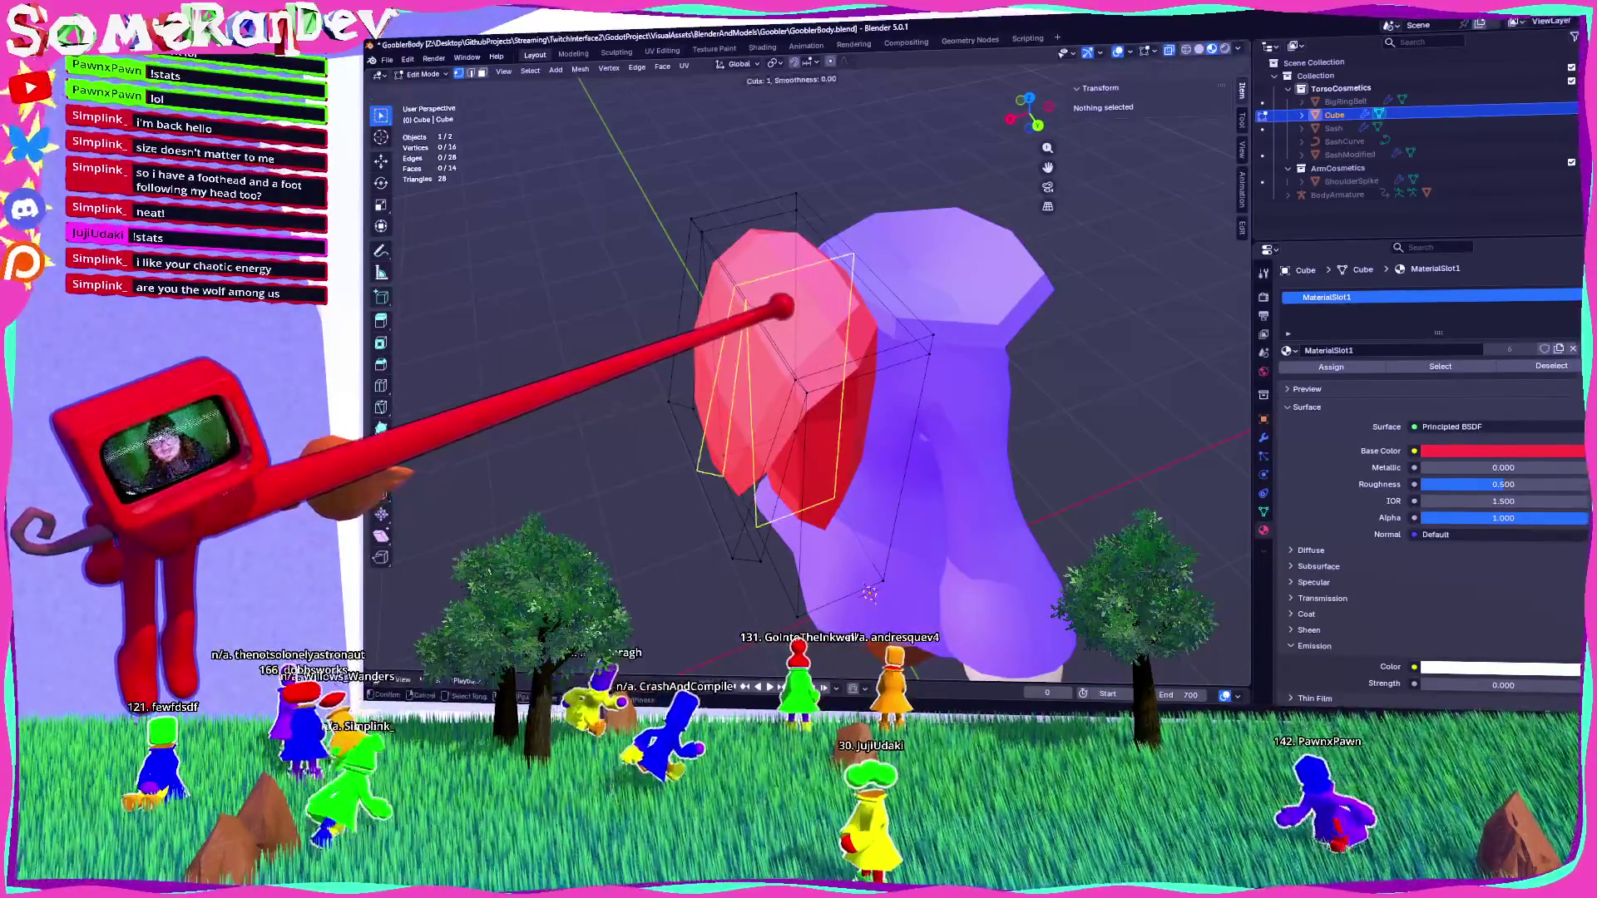
pyautogui.click(782, 308)
pyautogui.moveTo(777, 306)
pyautogui.mouseDown(button='middle')
pyautogui.moveTo(812, 249)
pyautogui.moveTo(1041, 90)
pyautogui.mouseUp(button='middle')
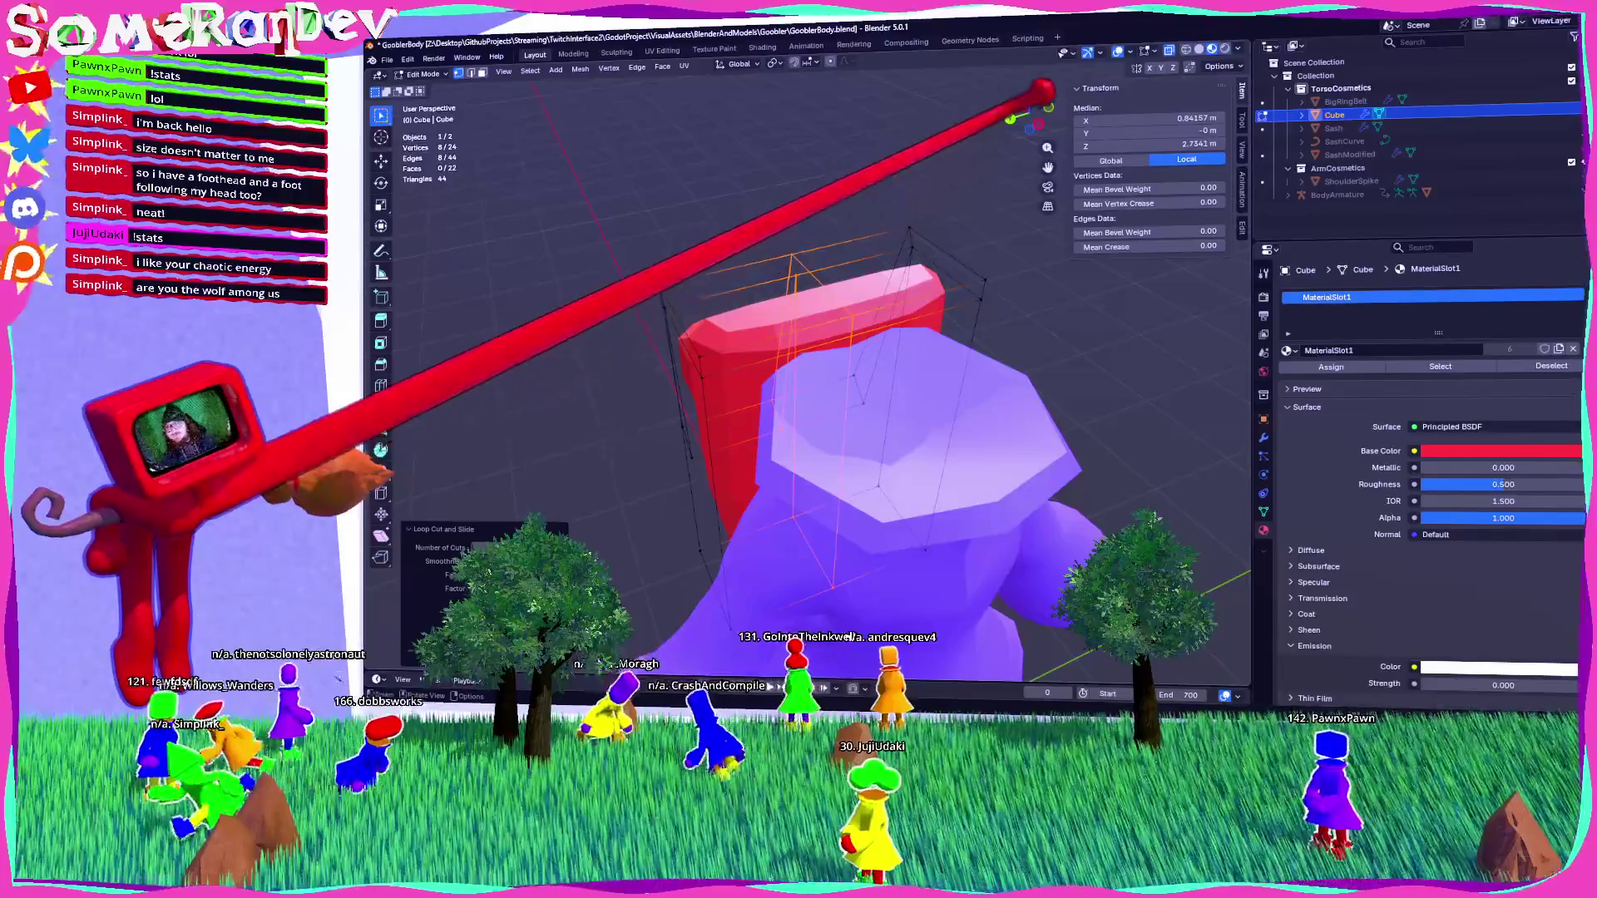
pyautogui.press('ctrl+KP_3')
pyautogui.moveTo(618, 183); pyautogui.dragTo(769, 595)
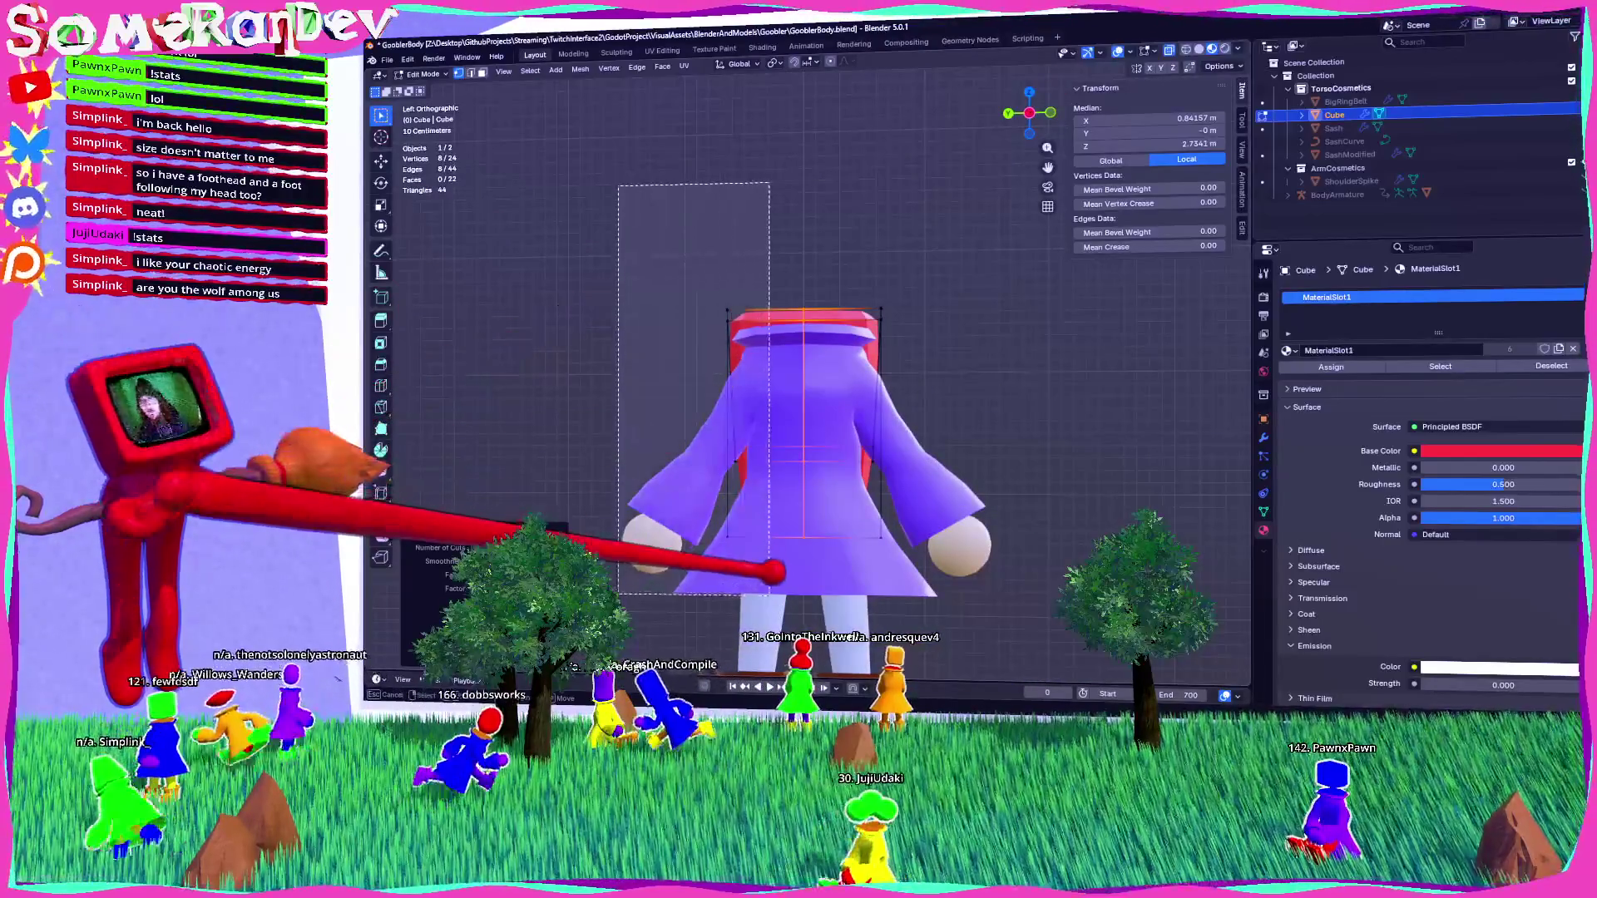
pyautogui.press('x')
pyautogui.click(723, 509)
pyautogui.moveTo(749, 435)
pyautogui.mouseDown(button='middle')
pyautogui.moveTo(873, 446)
pyautogui.moveTo(1276, 382)
pyautogui.moveTo(1301, 436)
pyautogui.mouseUp(button='middle')
# Add a Mirror modifier to the halved flap.
pyautogui.click(1263, 456)
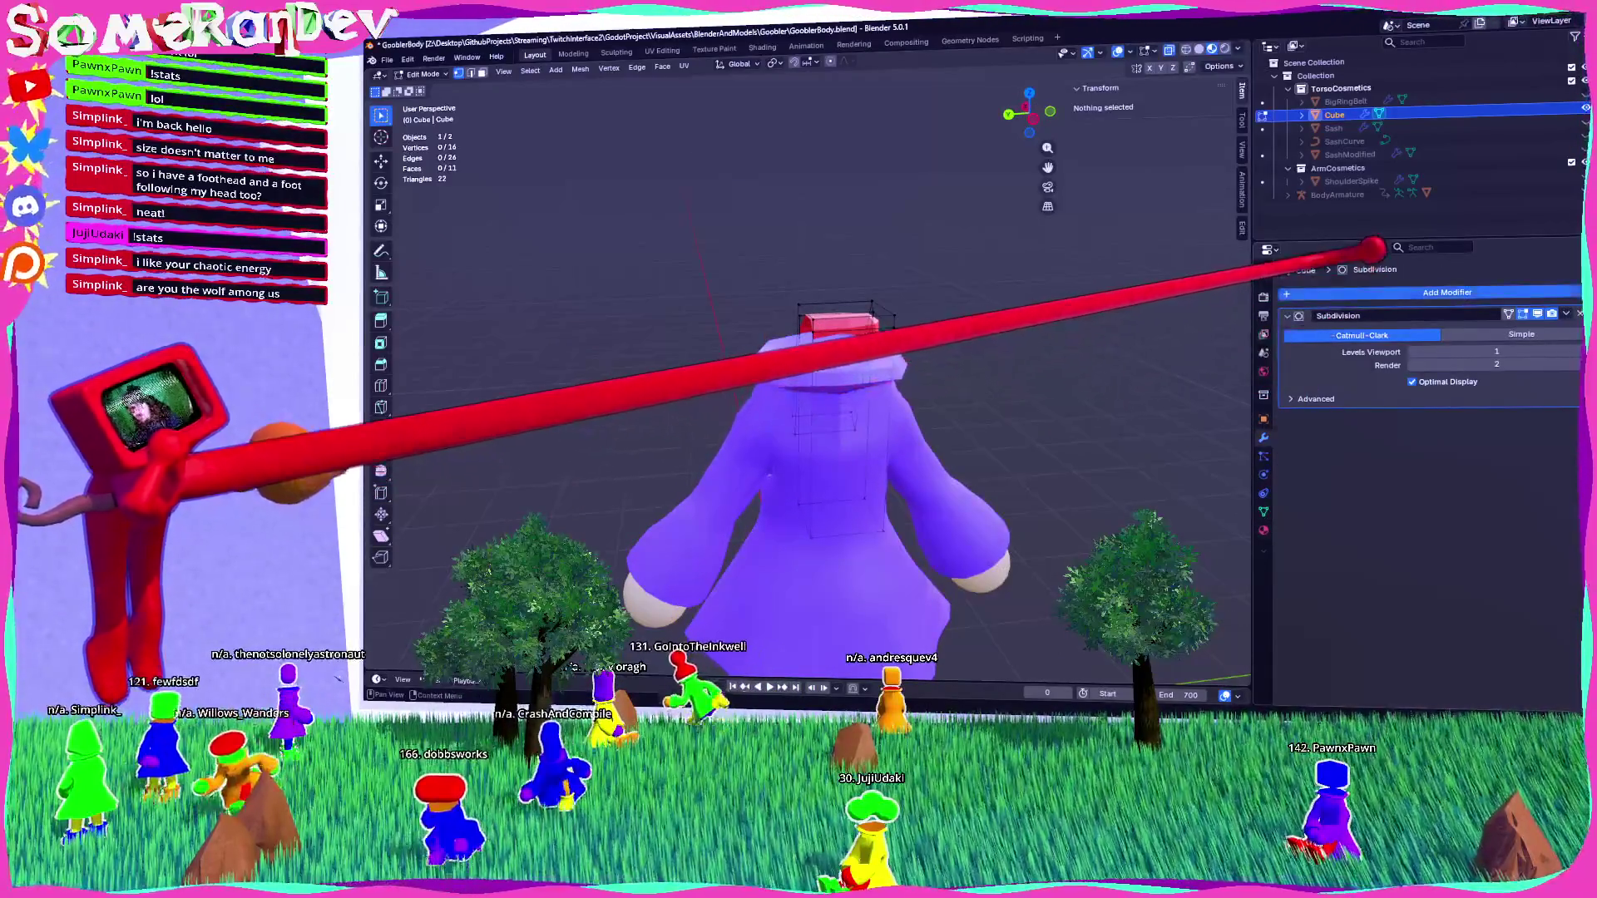
pyautogui.click(1297, 287)
pyautogui.write('mi')
pyautogui.press('Return')
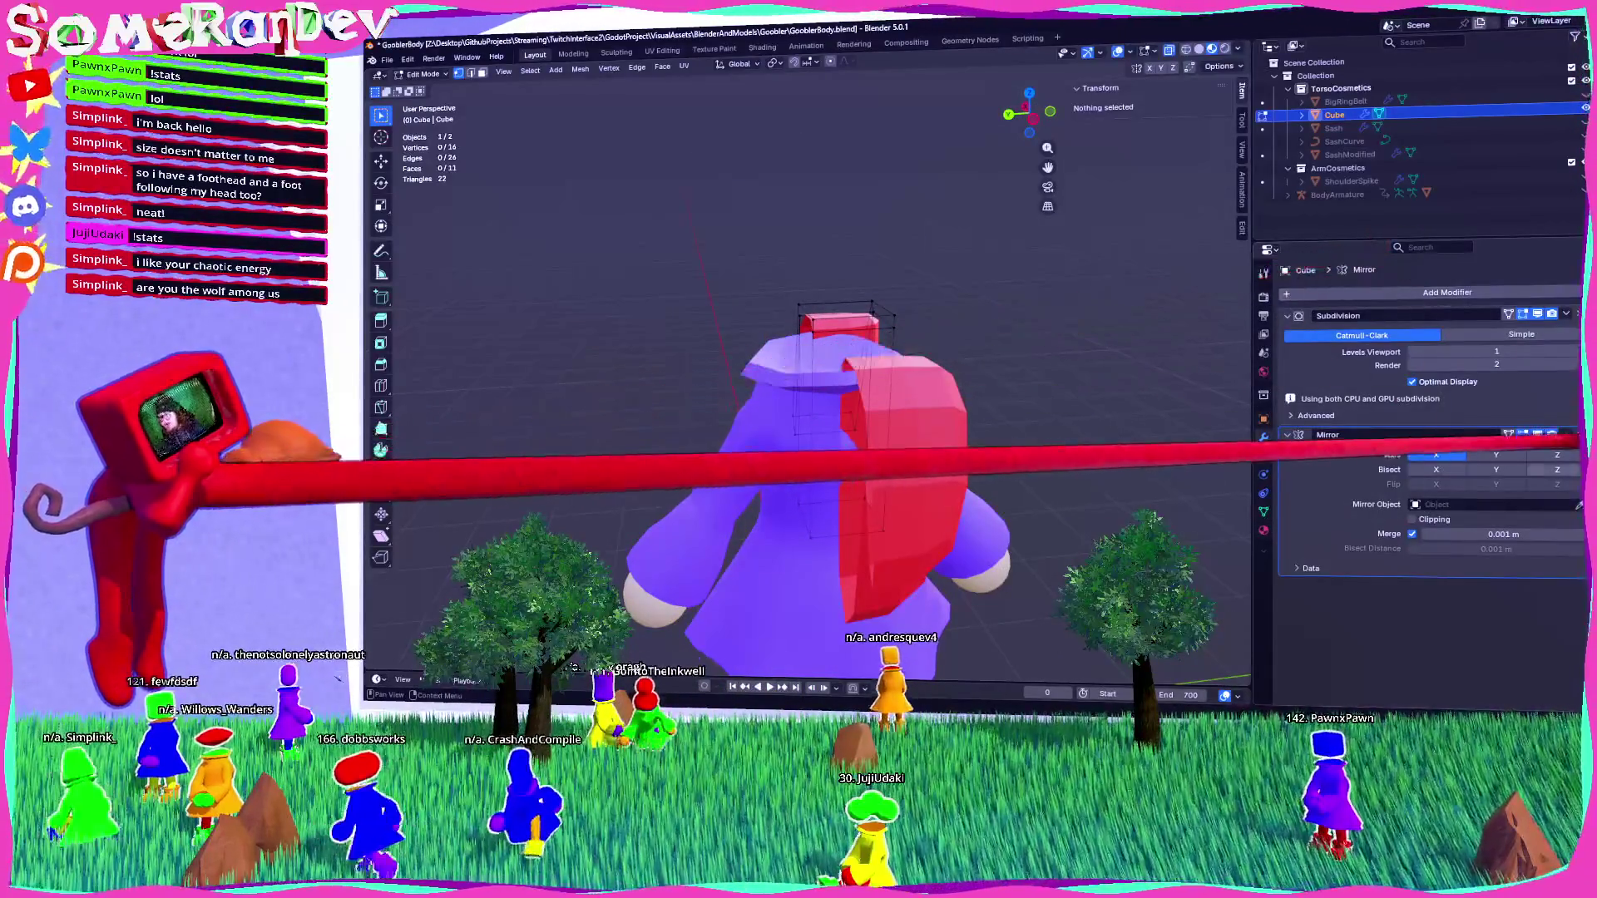
# Set the Mirror modifier to mirror across the Y axis.
pyautogui.click(1495, 334)
pyautogui.moveTo(998, 341)
pyautogui.mouseDown(button='middle')
pyautogui.moveTo(856, 349)
pyautogui.moveTo(733, 318)
pyautogui.moveTo(944, 320)
pyautogui.mouseUp(button='middle')
pyautogui.scroll(5, 944, 320)
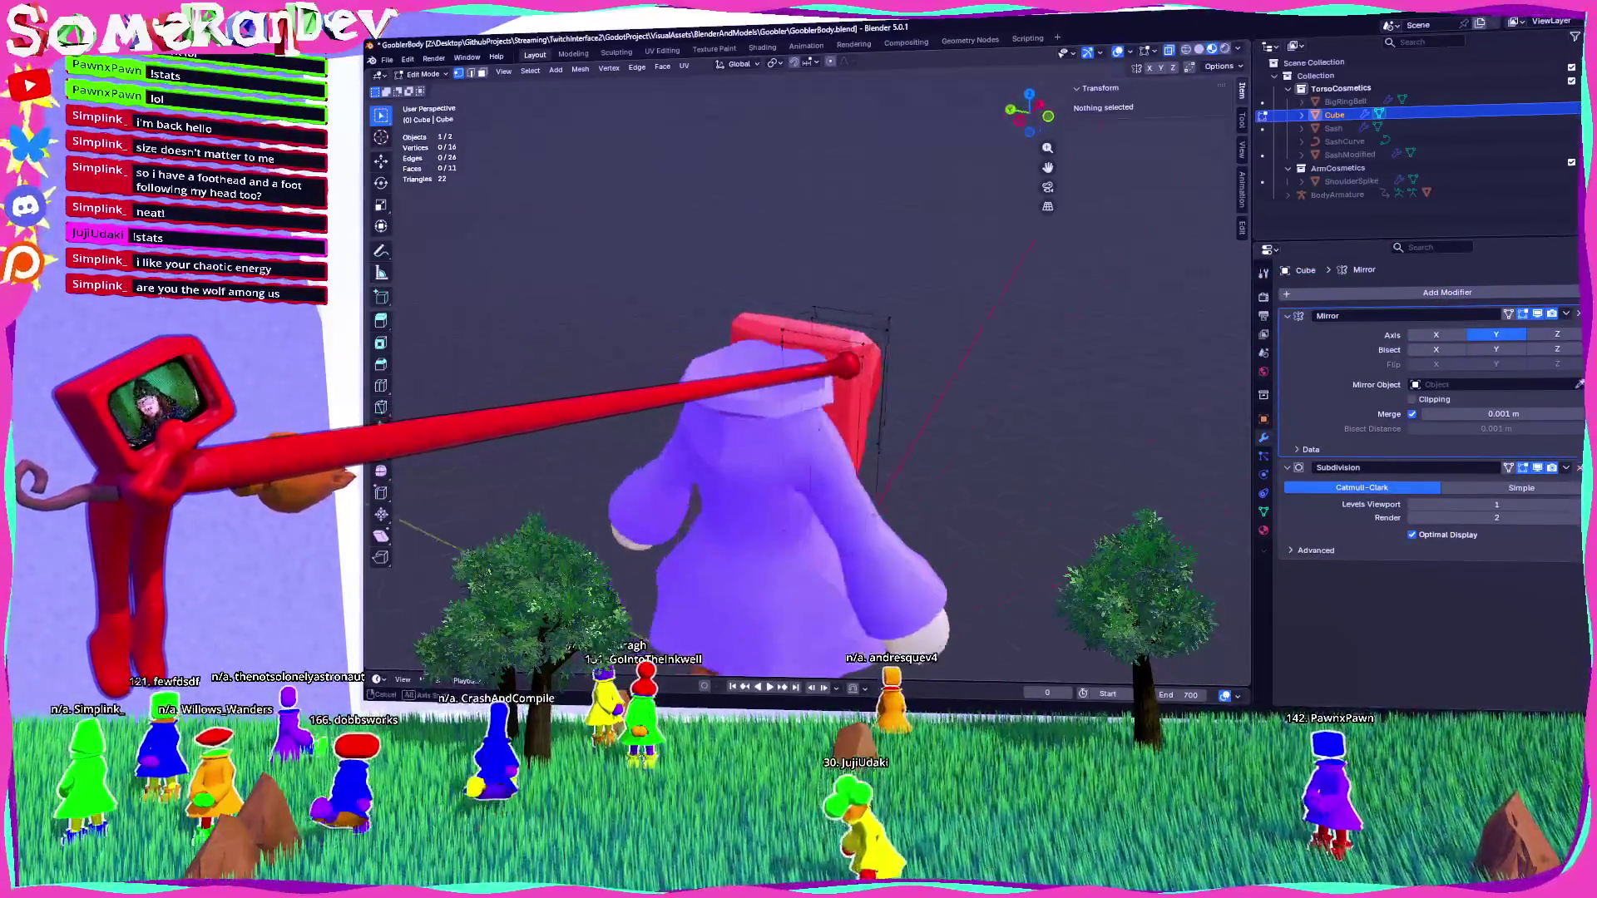
pyautogui.moveTo(858, 345); pyautogui.dragTo(829, 306, button='middle')
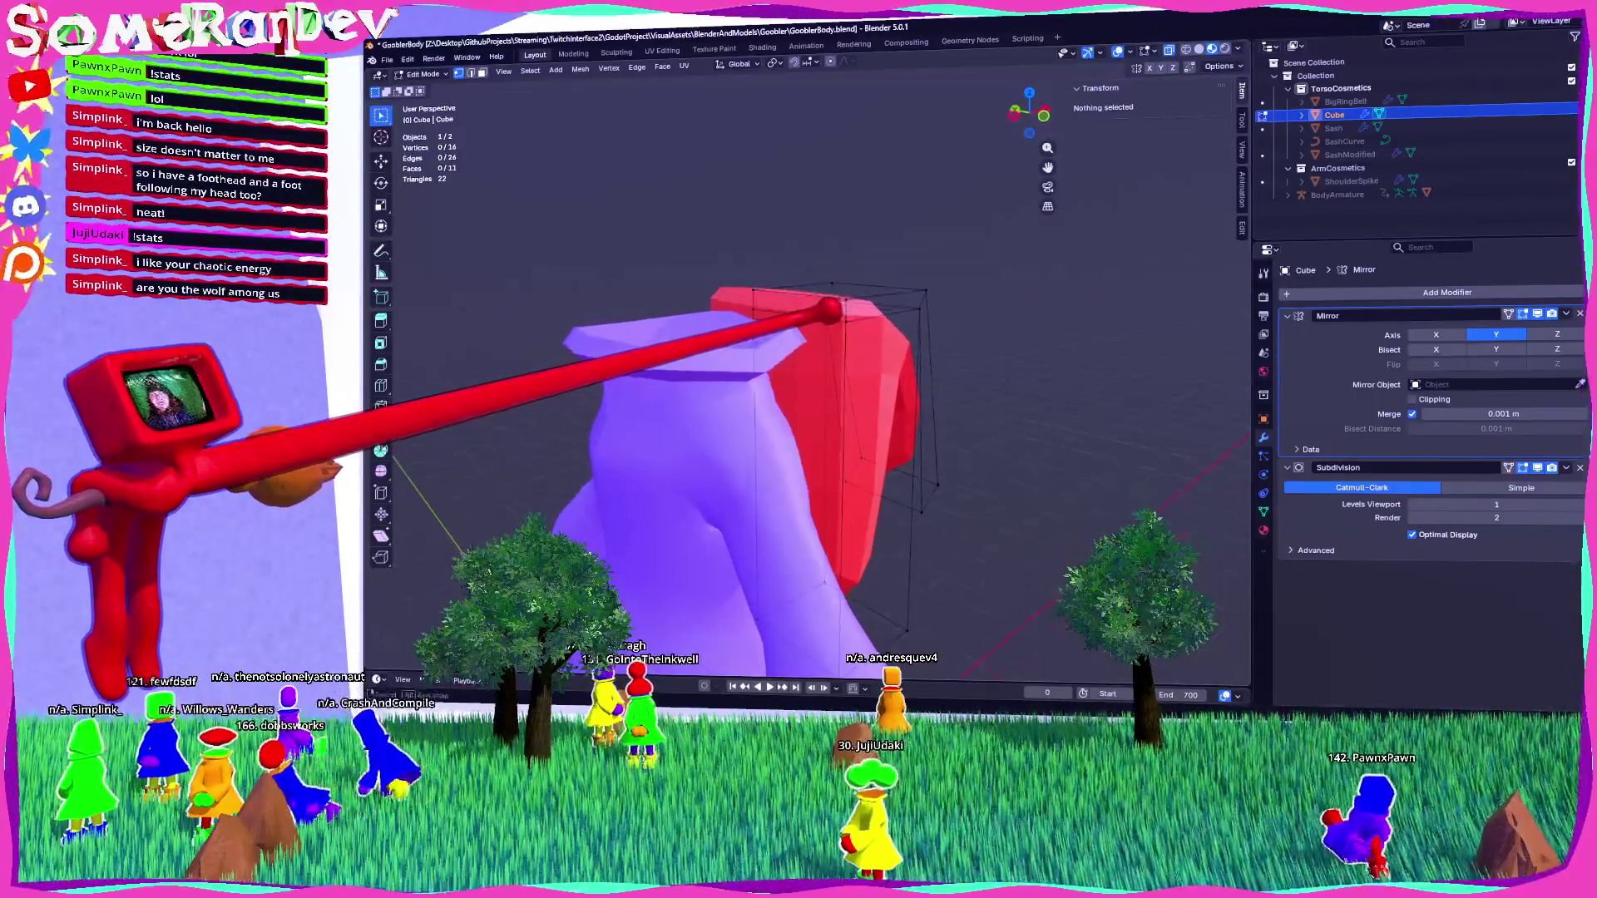
# Select all vertices in front view and try an extrusion, then undo it.
pyautogui.click(1030, 114)
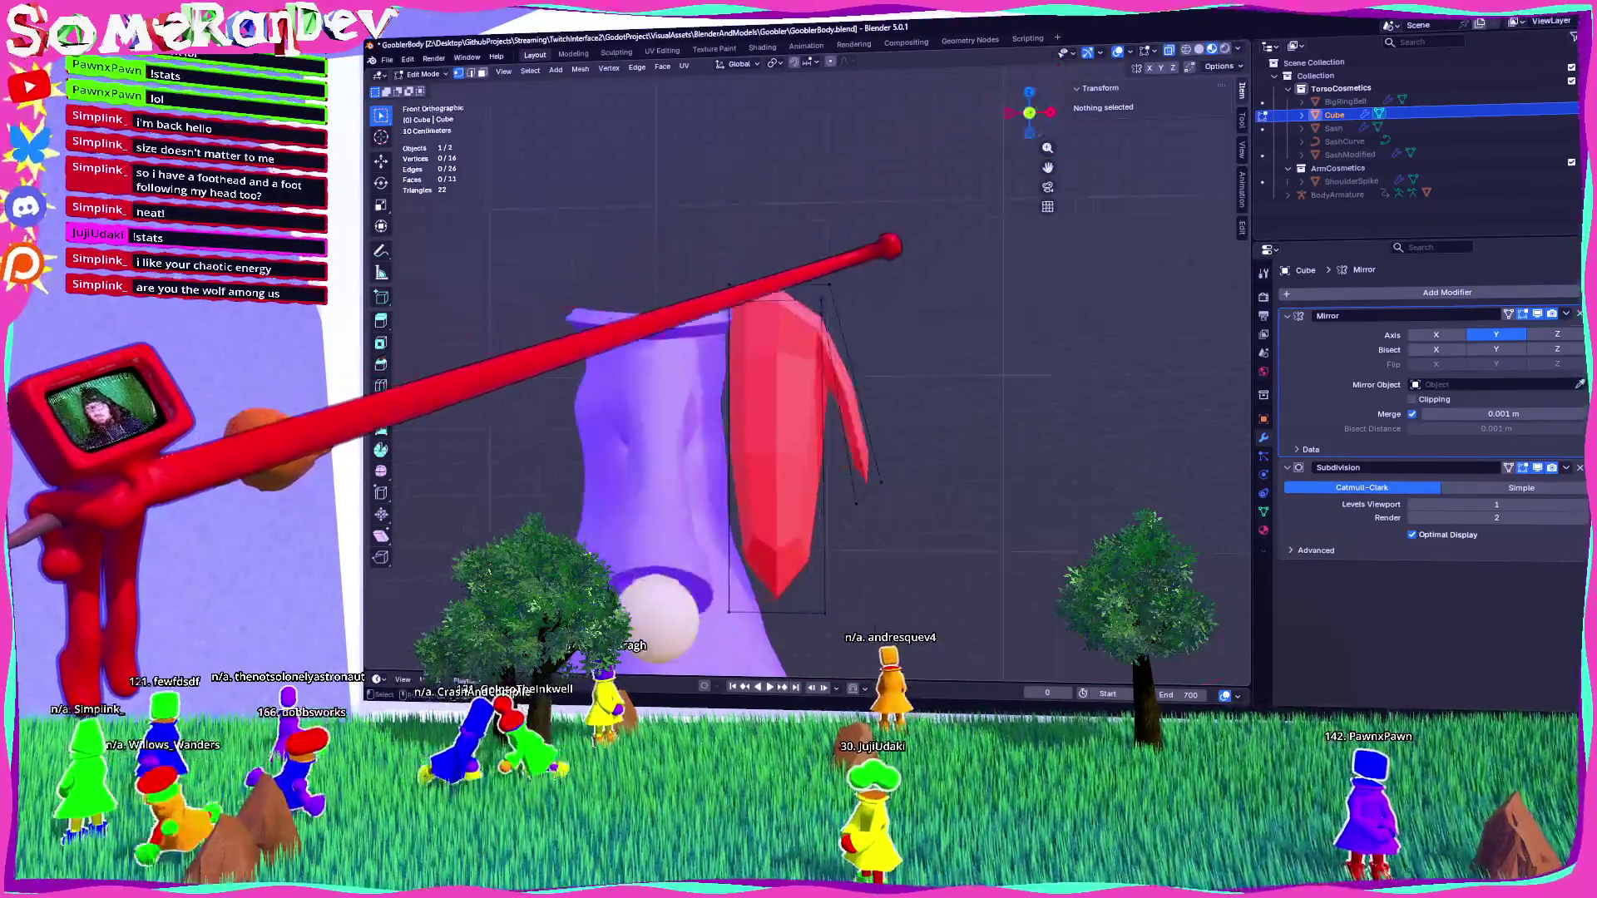
pyautogui.press('a')
pyautogui.moveTo(888, 312)
pyautogui.keyDown('shift'); pyautogui.mouseDown(button='middle')
pyautogui.moveTo(914, 270)
pyautogui.moveTo(956, 321)
pyautogui.moveTo(843, 279)
pyautogui.mouseUp(button='middle'); pyautogui.keyUp('shift')
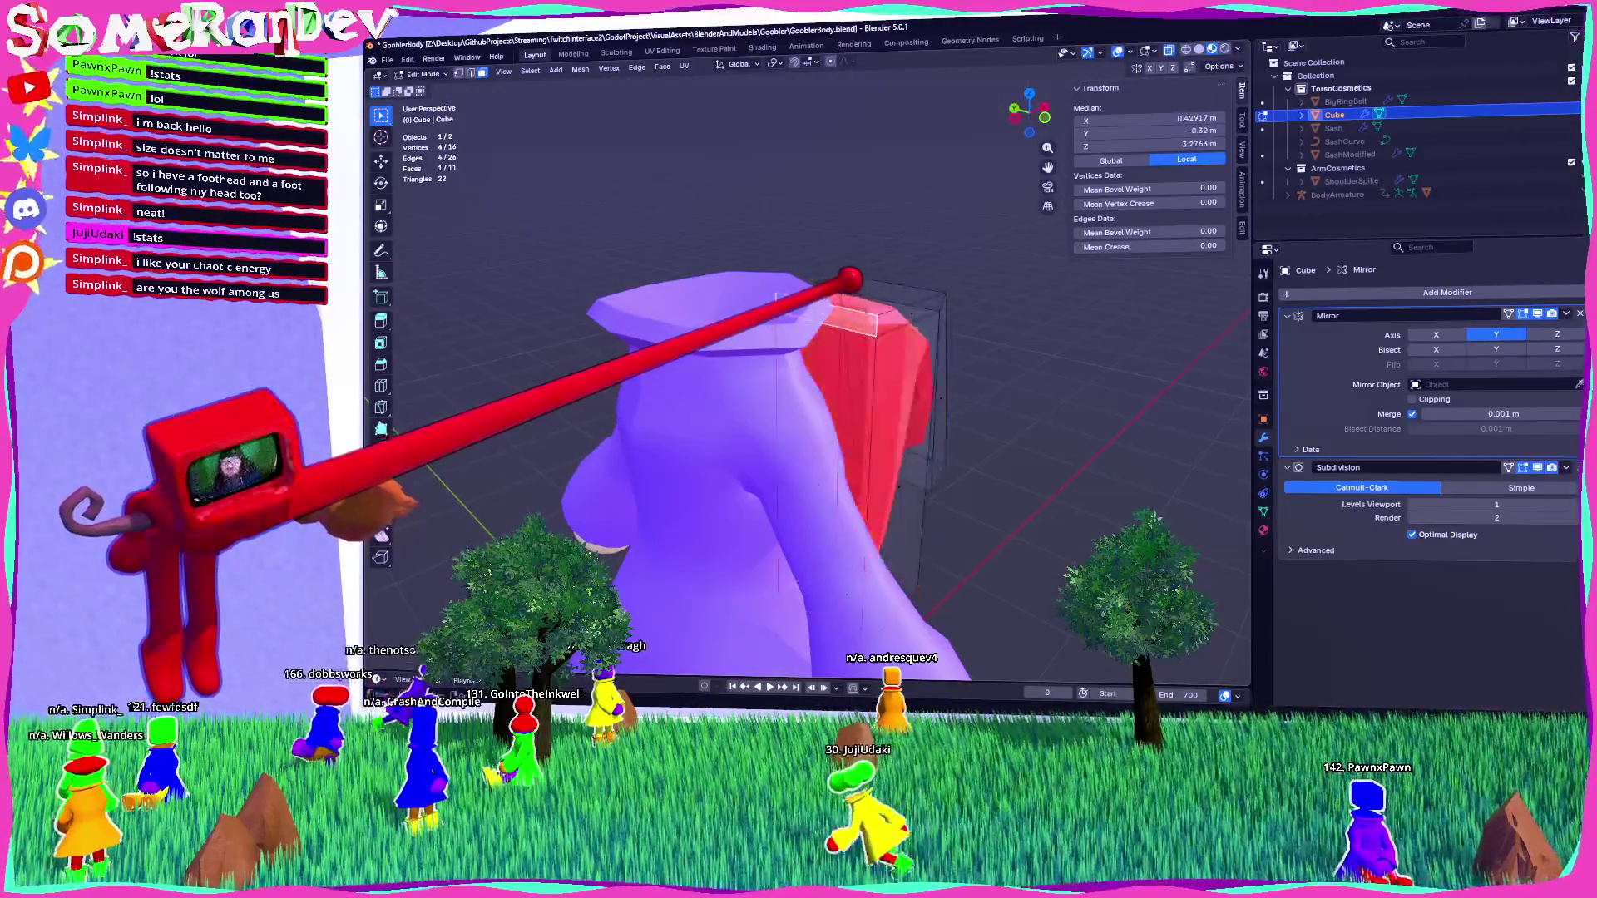
pyautogui.click(1034, 102)
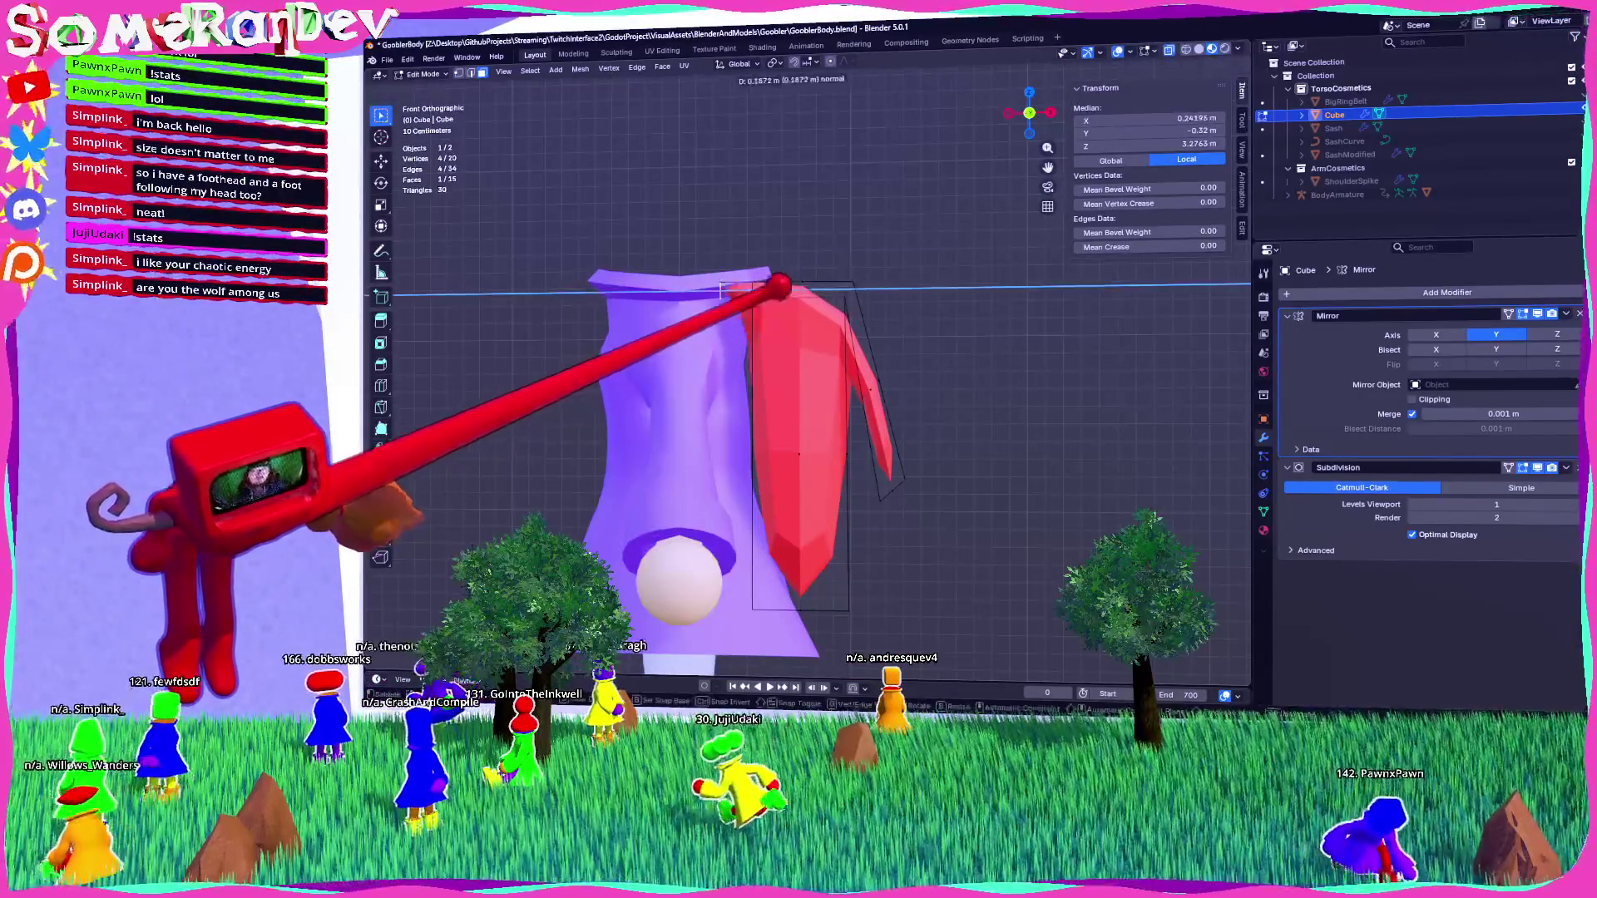
pyautogui.click(602, 293)
pyautogui.moveTo(601, 293); pyautogui.dragTo(632, 391, button='middle')
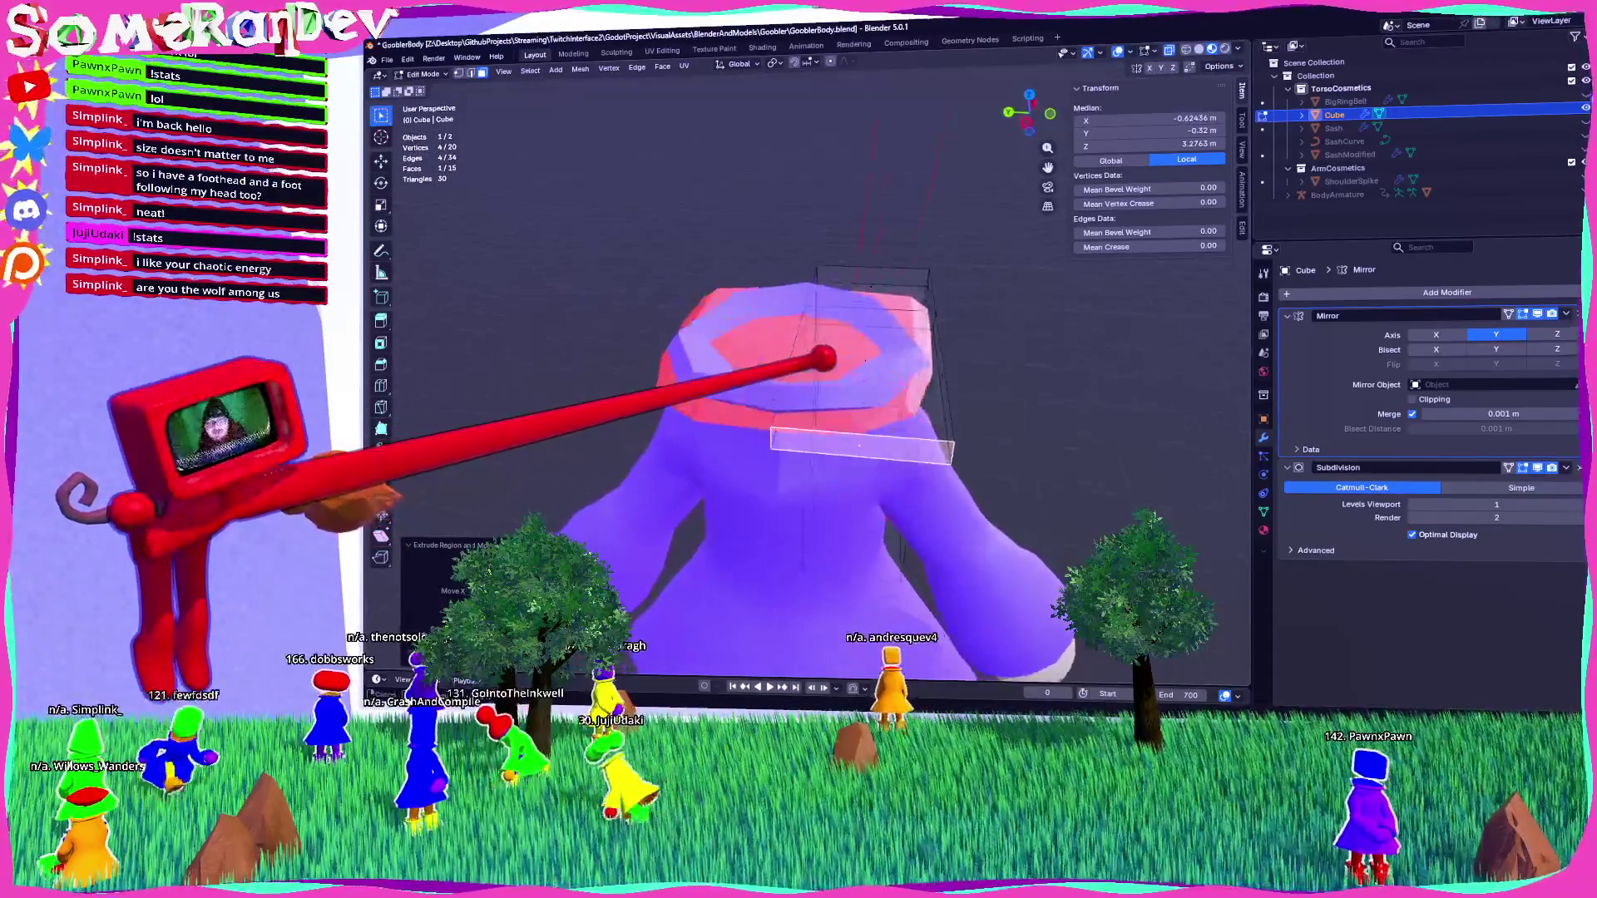
pyautogui.hotkey('ctrl', 'z')
pyautogui.moveTo(799, 374); pyautogui.dragTo(998, 378, button='middle')
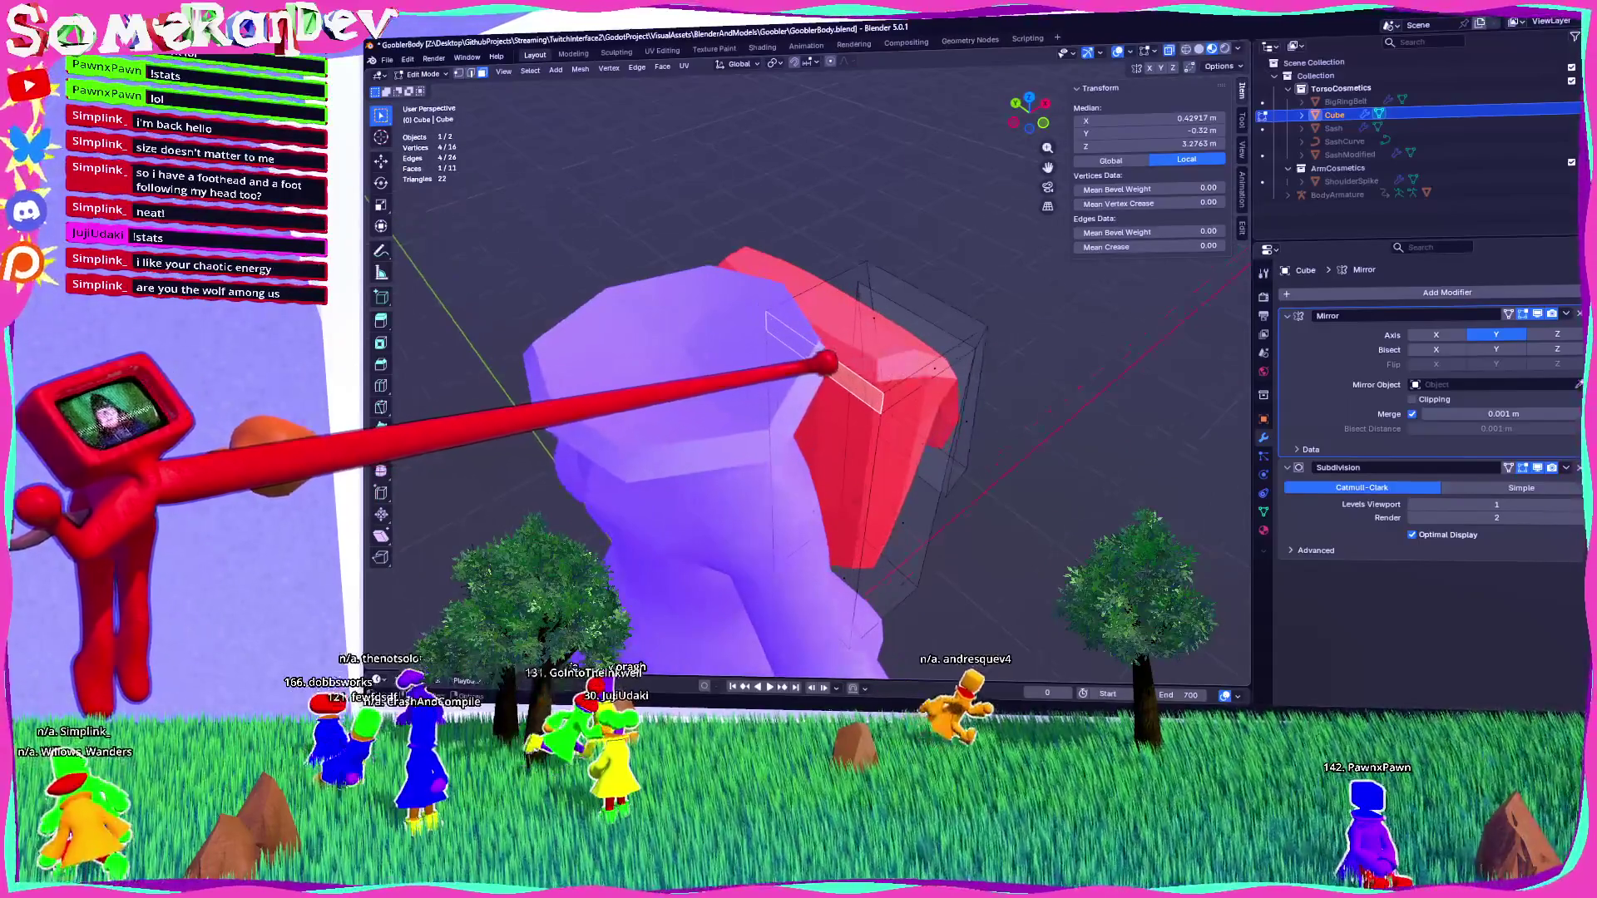
# Subdivide a top face of the backpack, then dissolve and move faces for the strap base.
pyautogui.rightClick(781, 349)
pyautogui.click(786, 354)
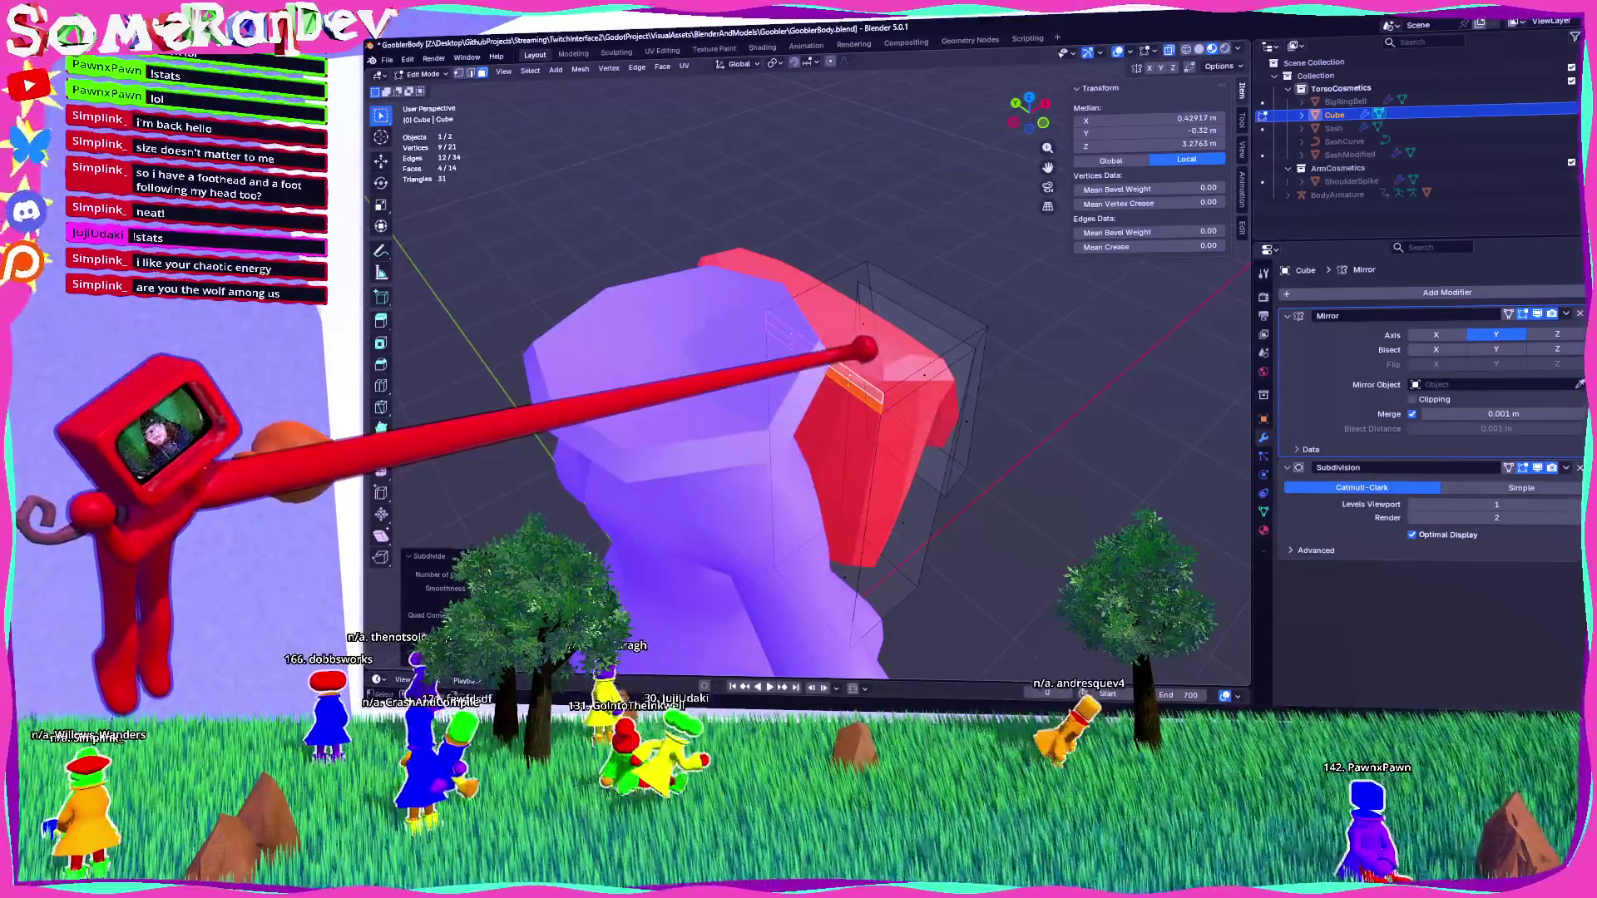
pyautogui.moveTo(998, 379); pyautogui.dragTo(931, 416, button='middle')
pyautogui.keyDown('shift'); pyautogui.click(931, 415); pyautogui.keyUp('shift')
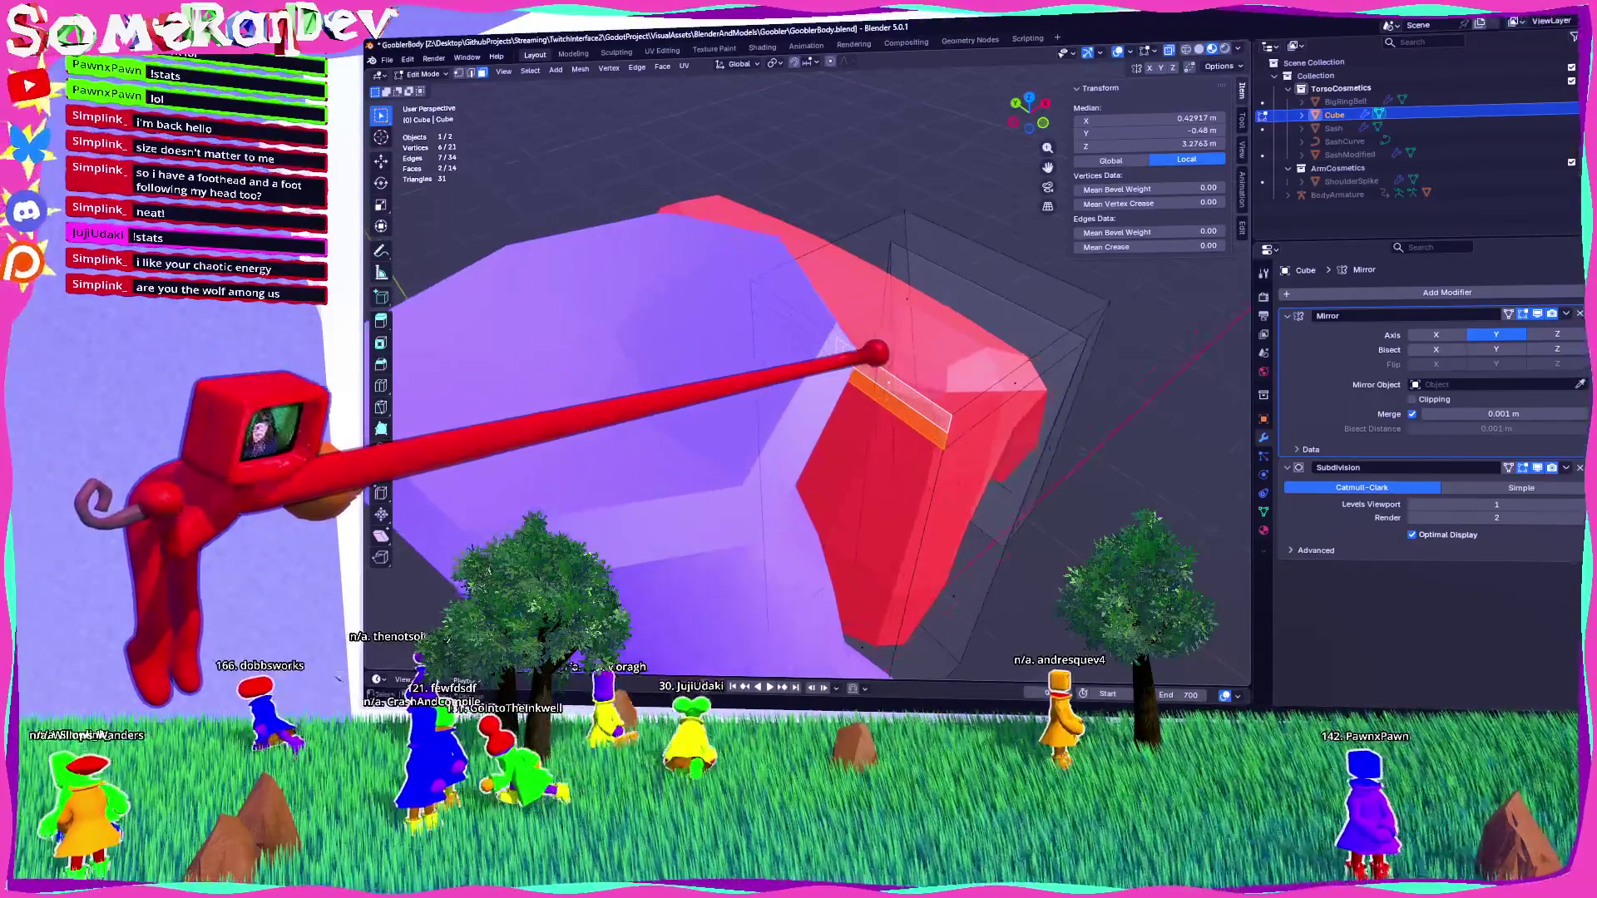
pyautogui.press('x')
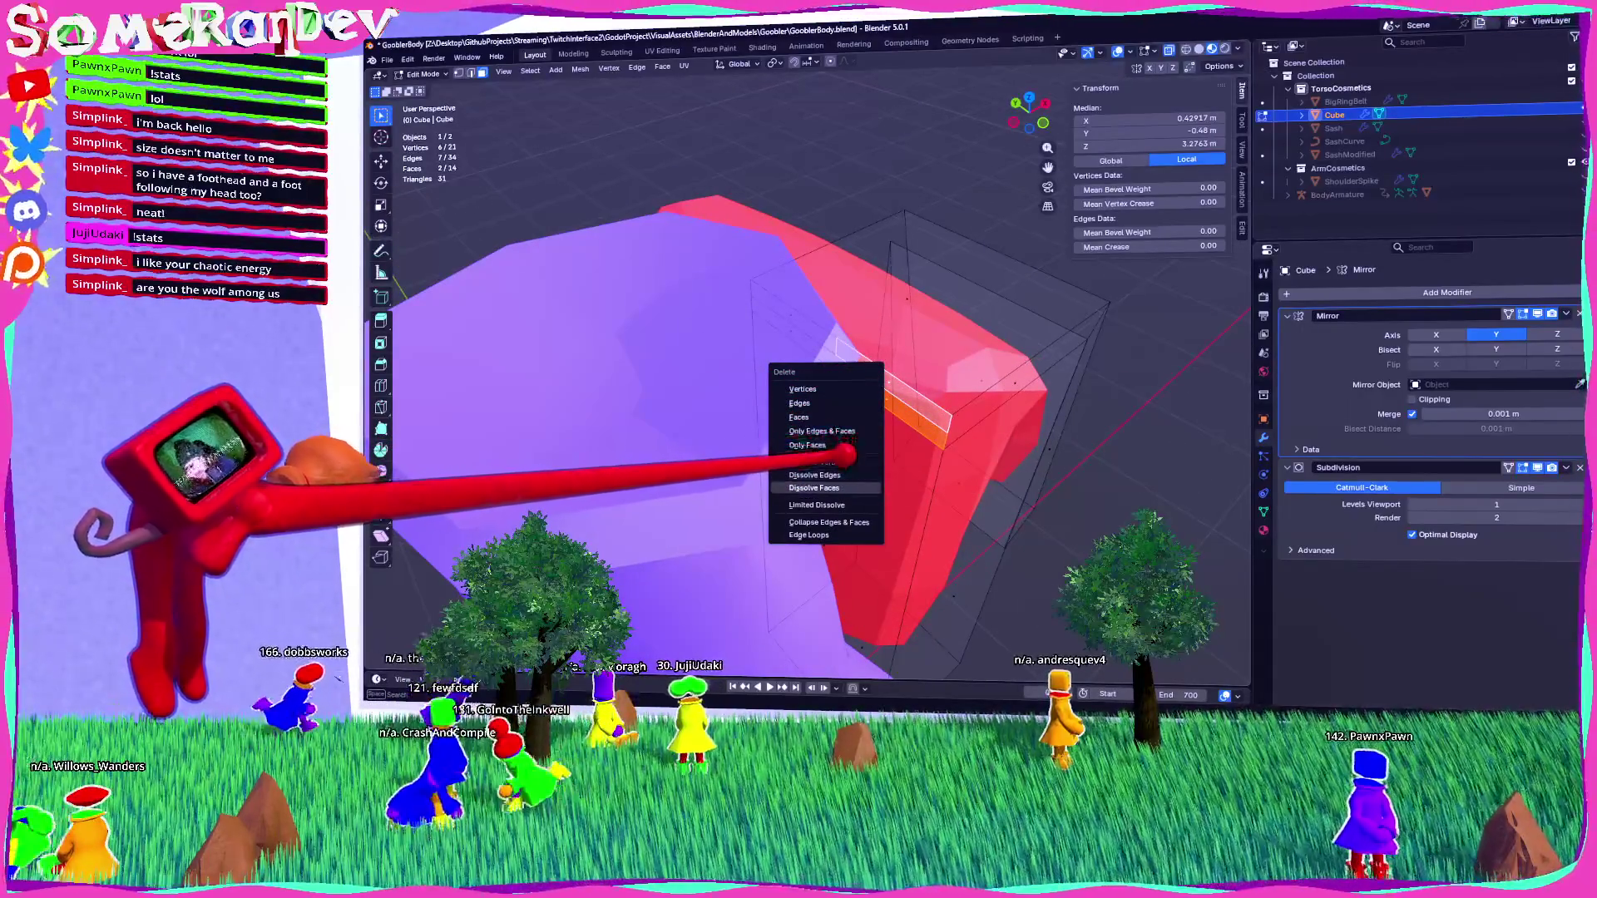
pyautogui.click(814, 489)
pyautogui.moveTo(814, 488); pyautogui.dragTo(839, 466, button='middle')
pyautogui.press('g')
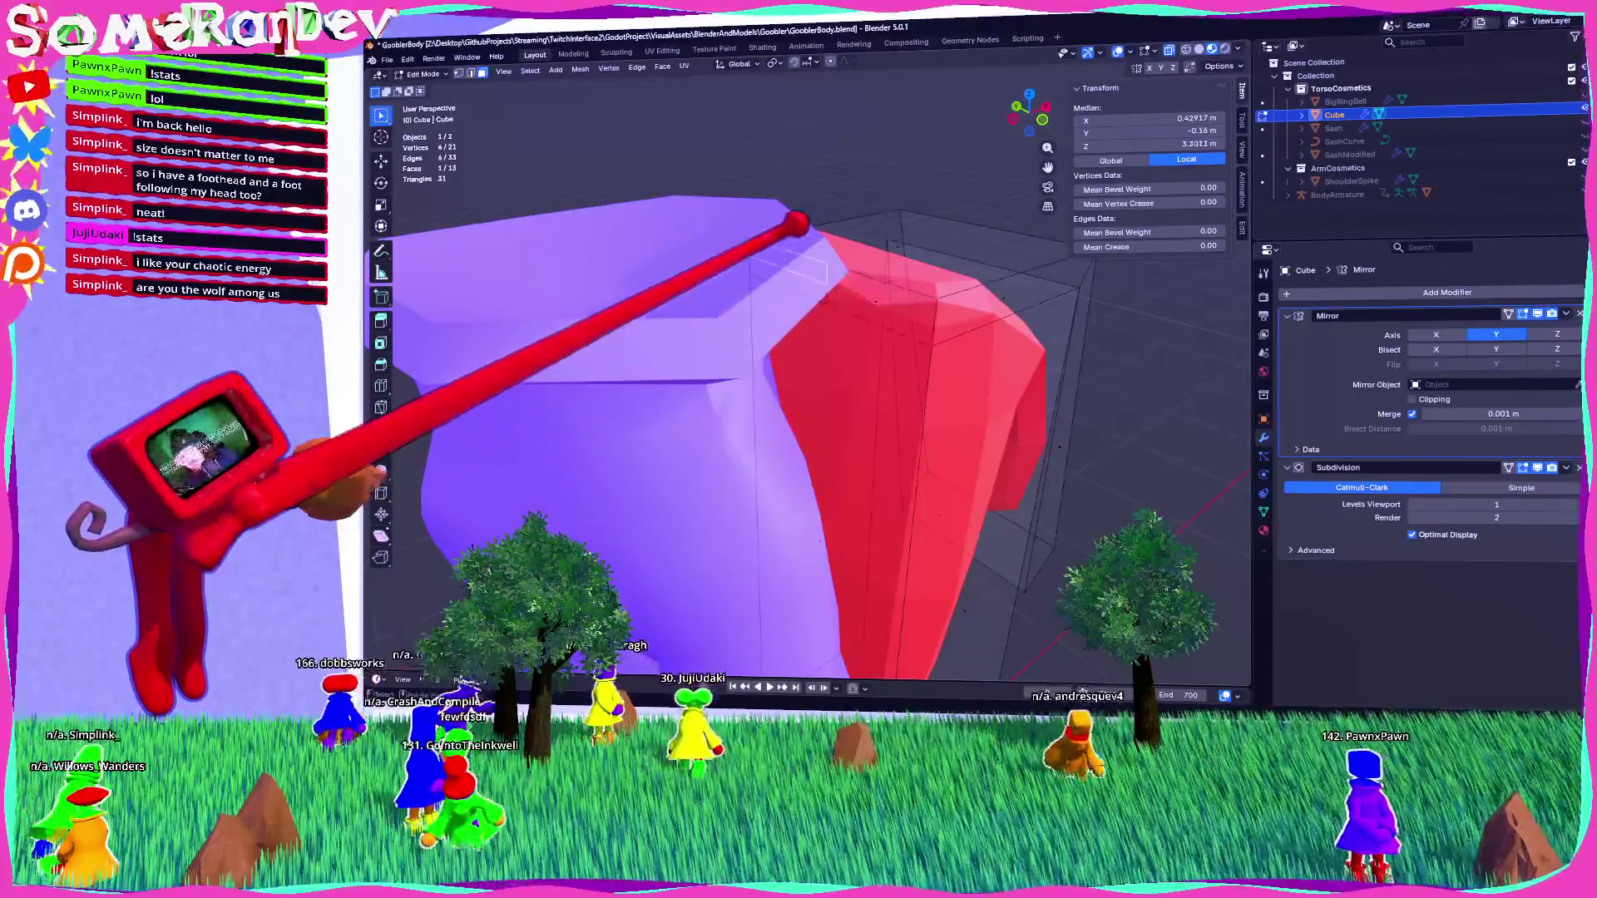
pyautogui.press('x')
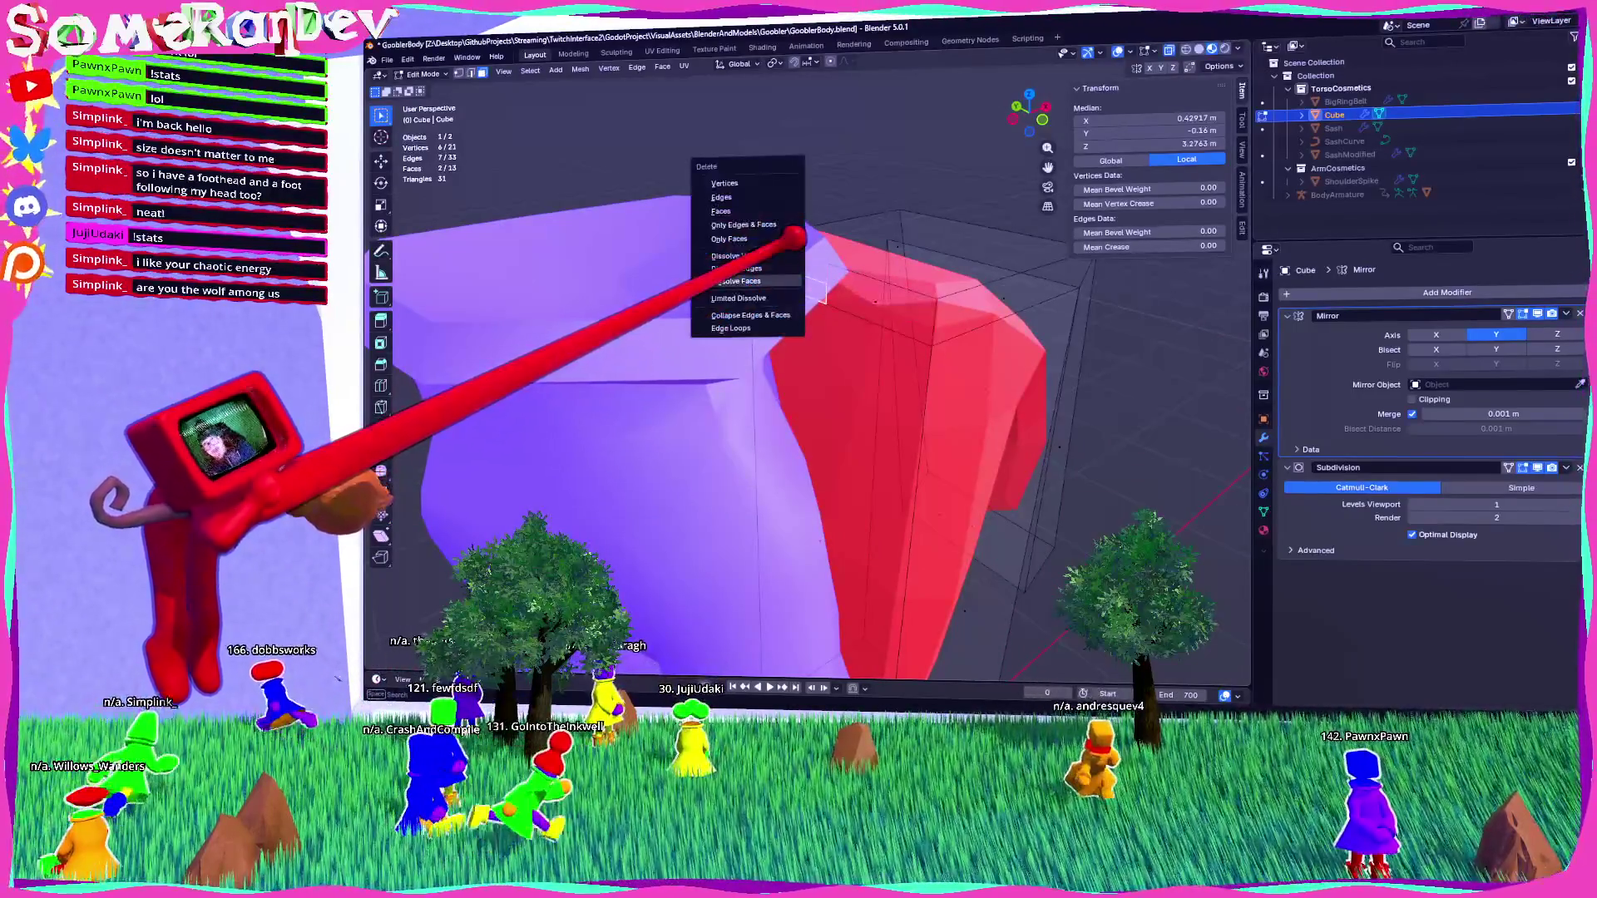
pyautogui.press('Return')
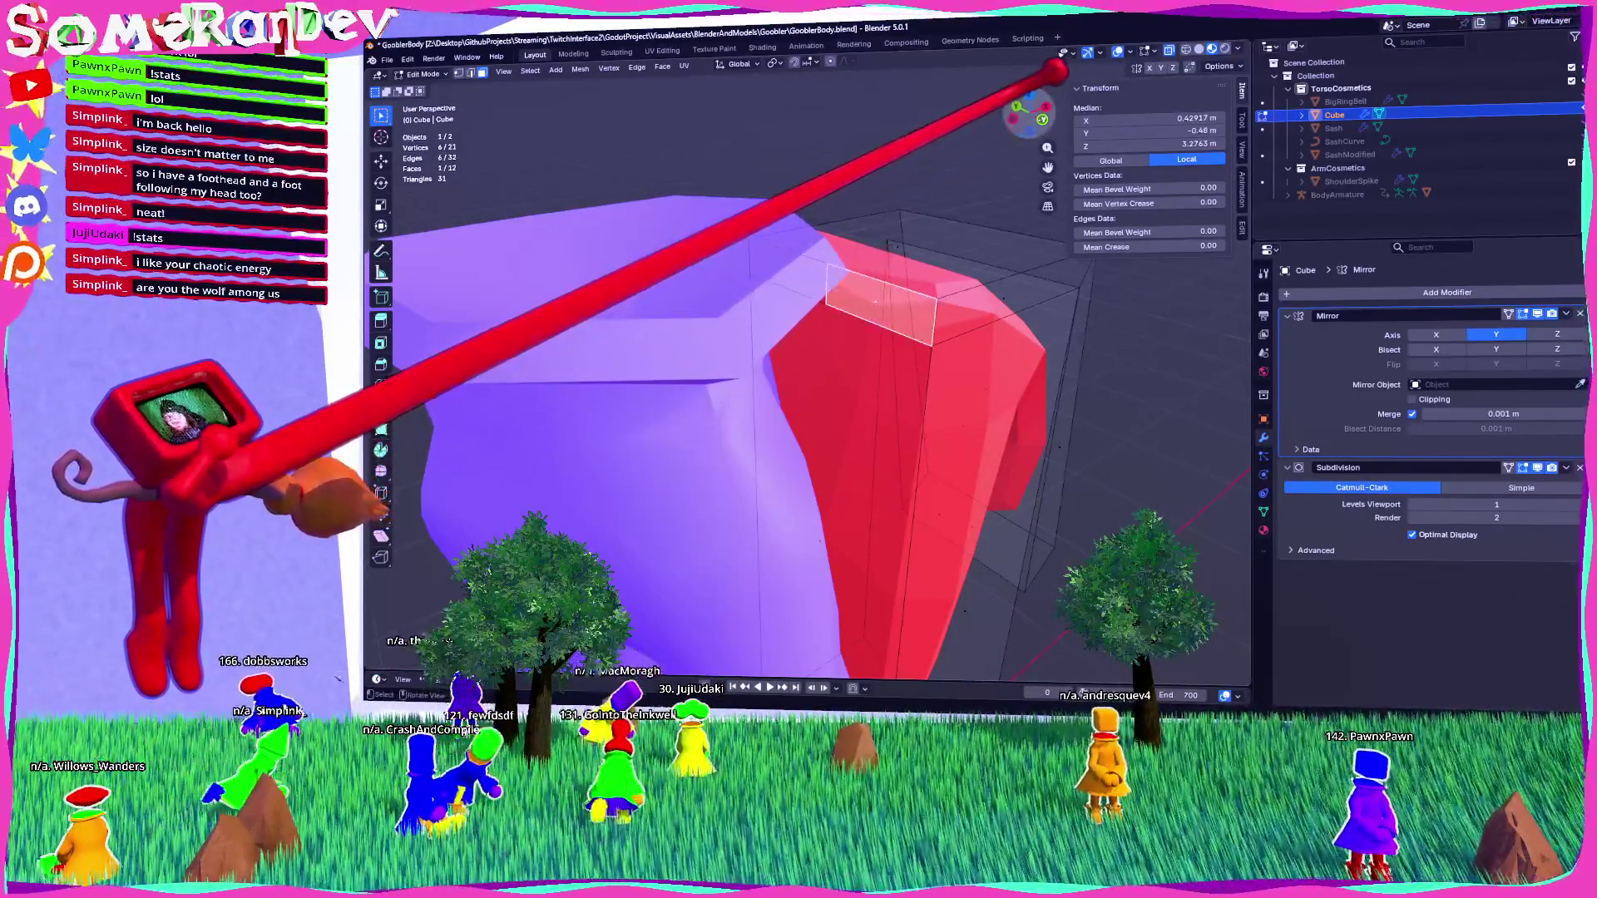
# Extrude the top face twice into straps reaching over the shoulders toward the front.
pyautogui.press('KP_1')
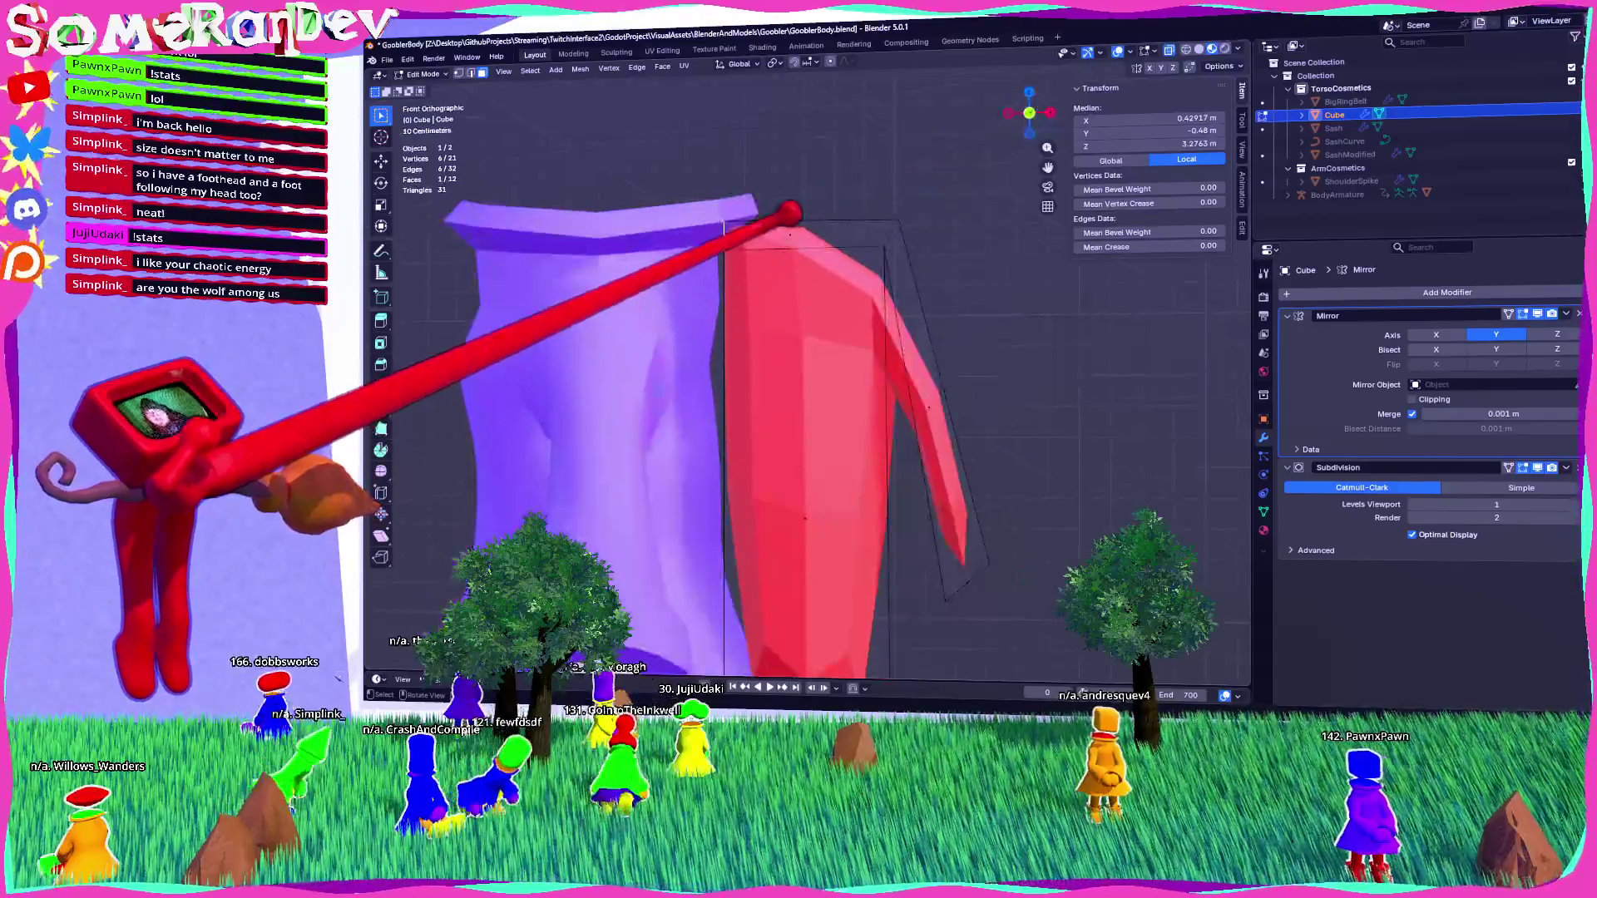
pyautogui.press('e')
pyautogui.press('Return')
pyautogui.moveTo(799, 415); pyautogui.dragTo(874, 366, button='middle')
pyautogui.press('KP_1')
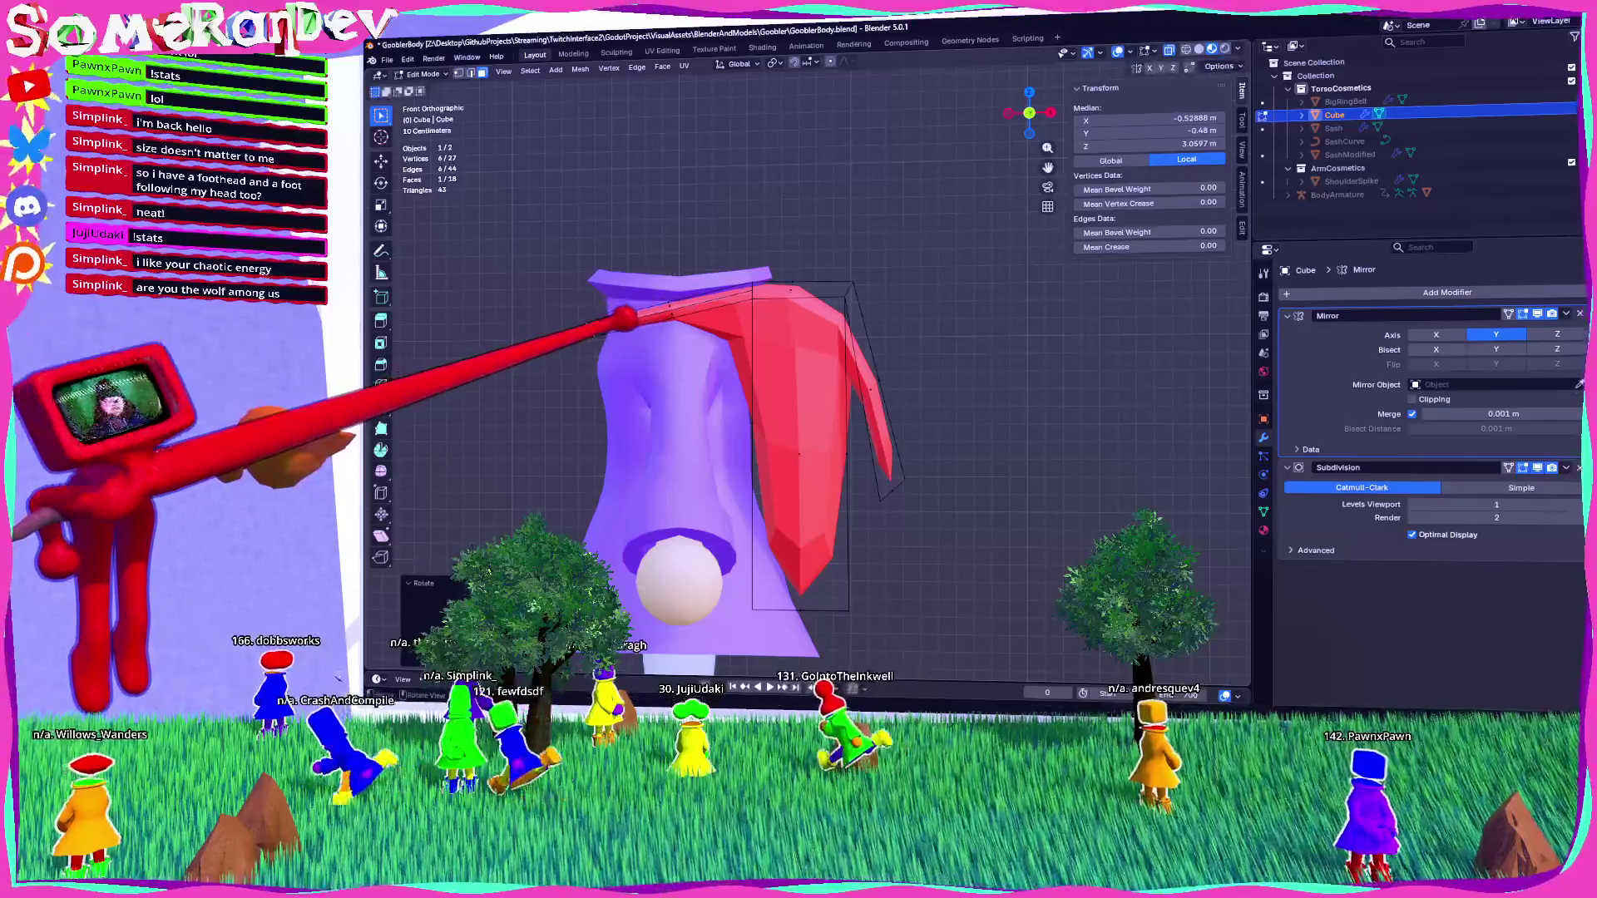
pyautogui.click(571, 325)
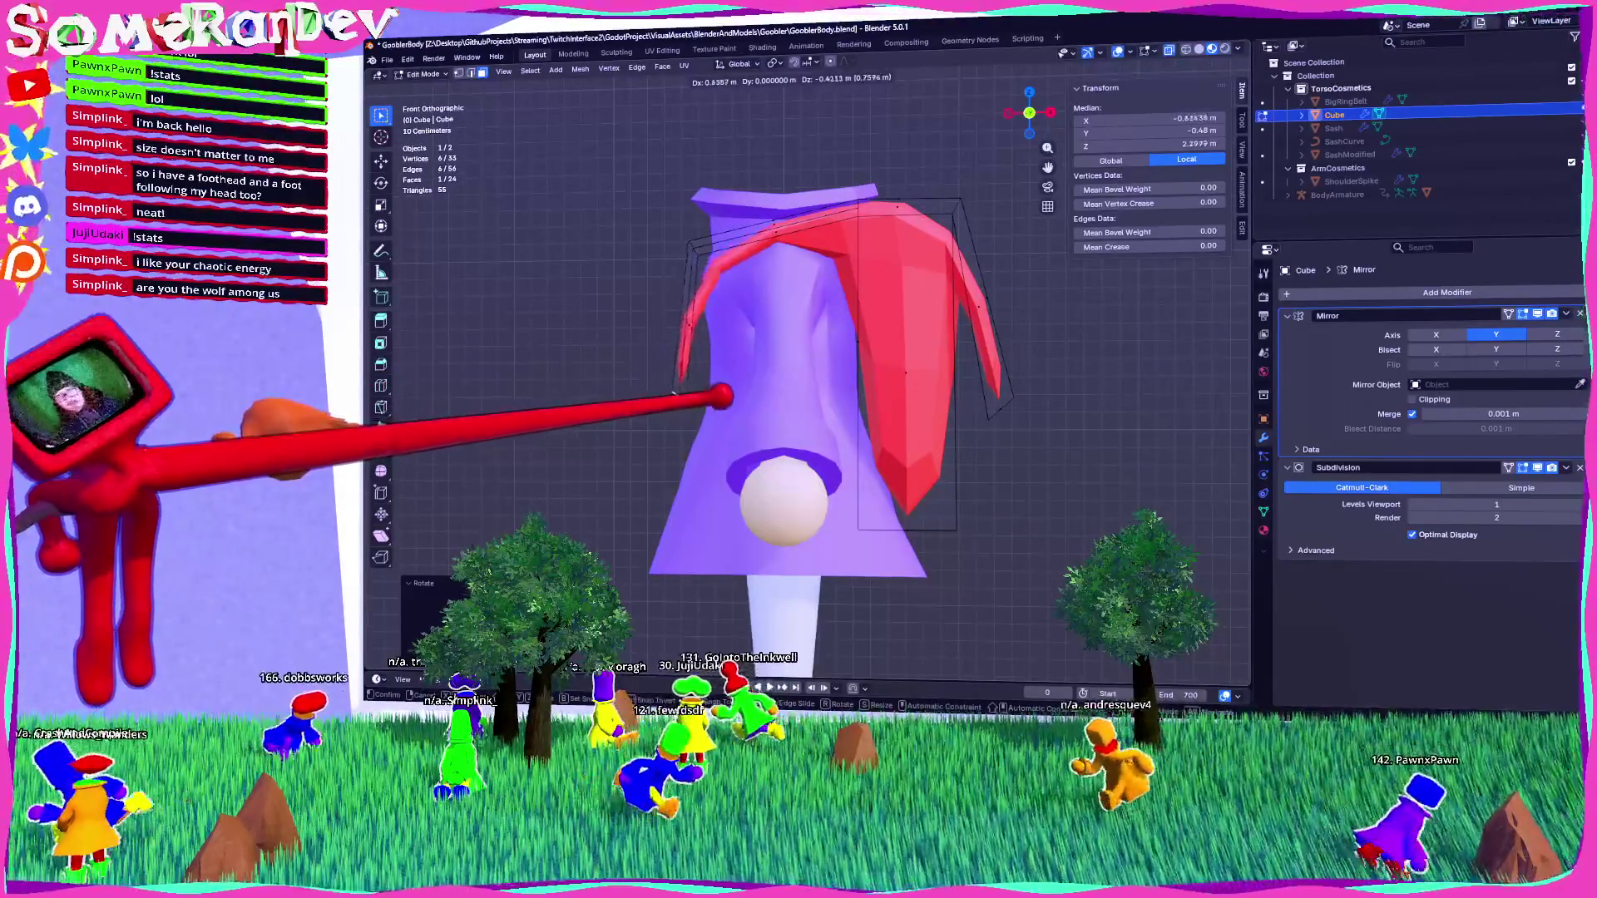
pyautogui.moveTo(748, 499); pyautogui.dragTo(956, 499, button='middle')
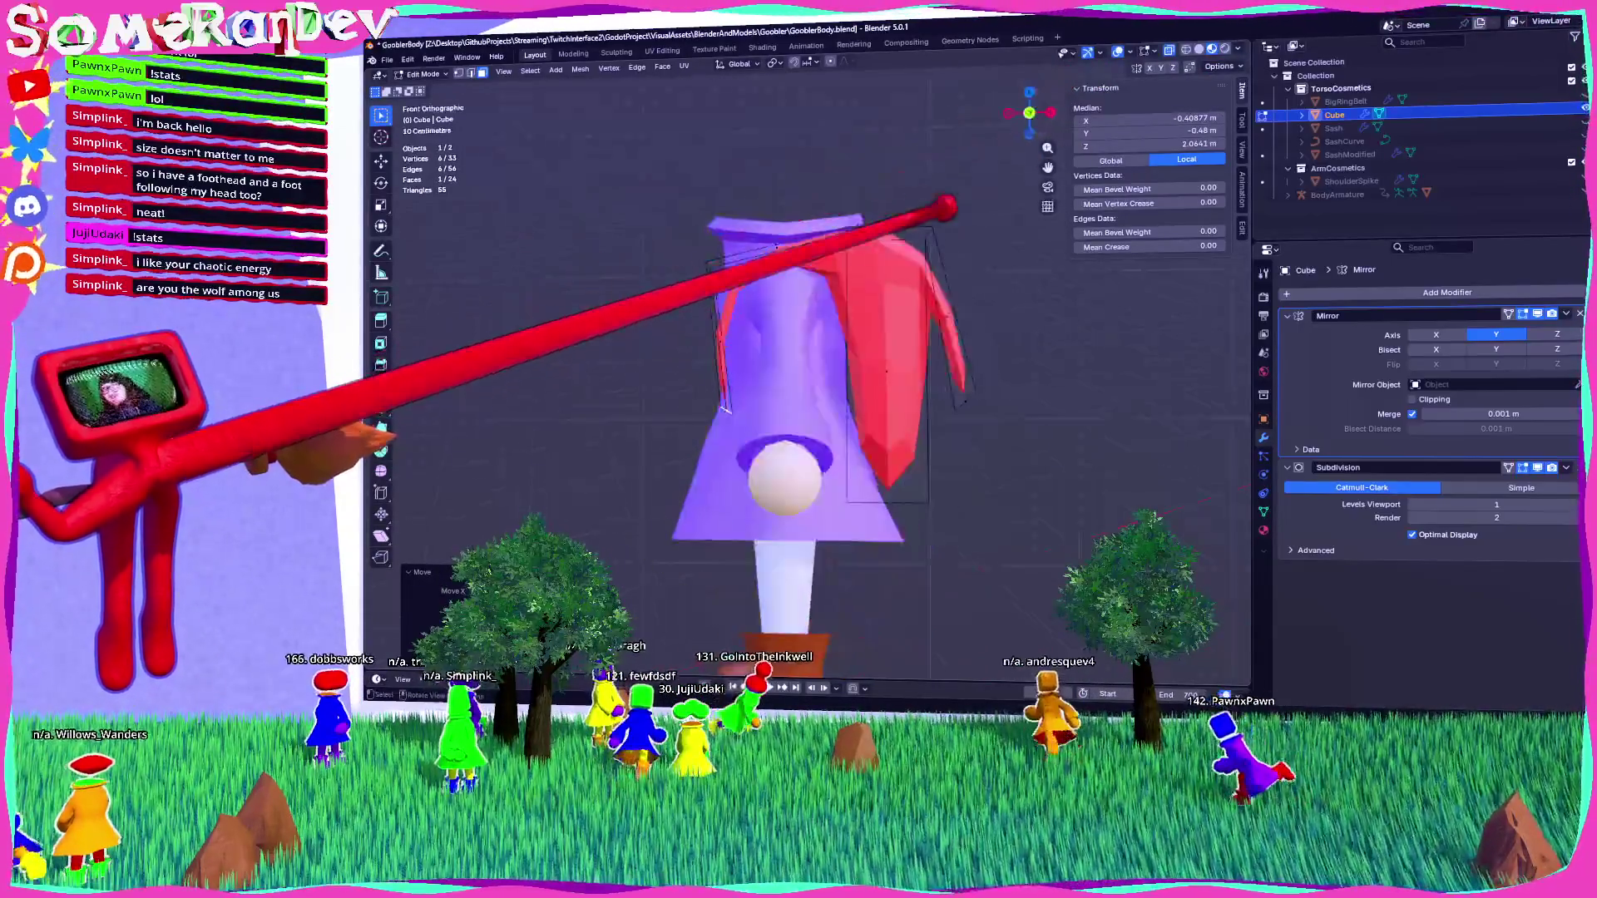
pyautogui.scroll(3, 956, 499)
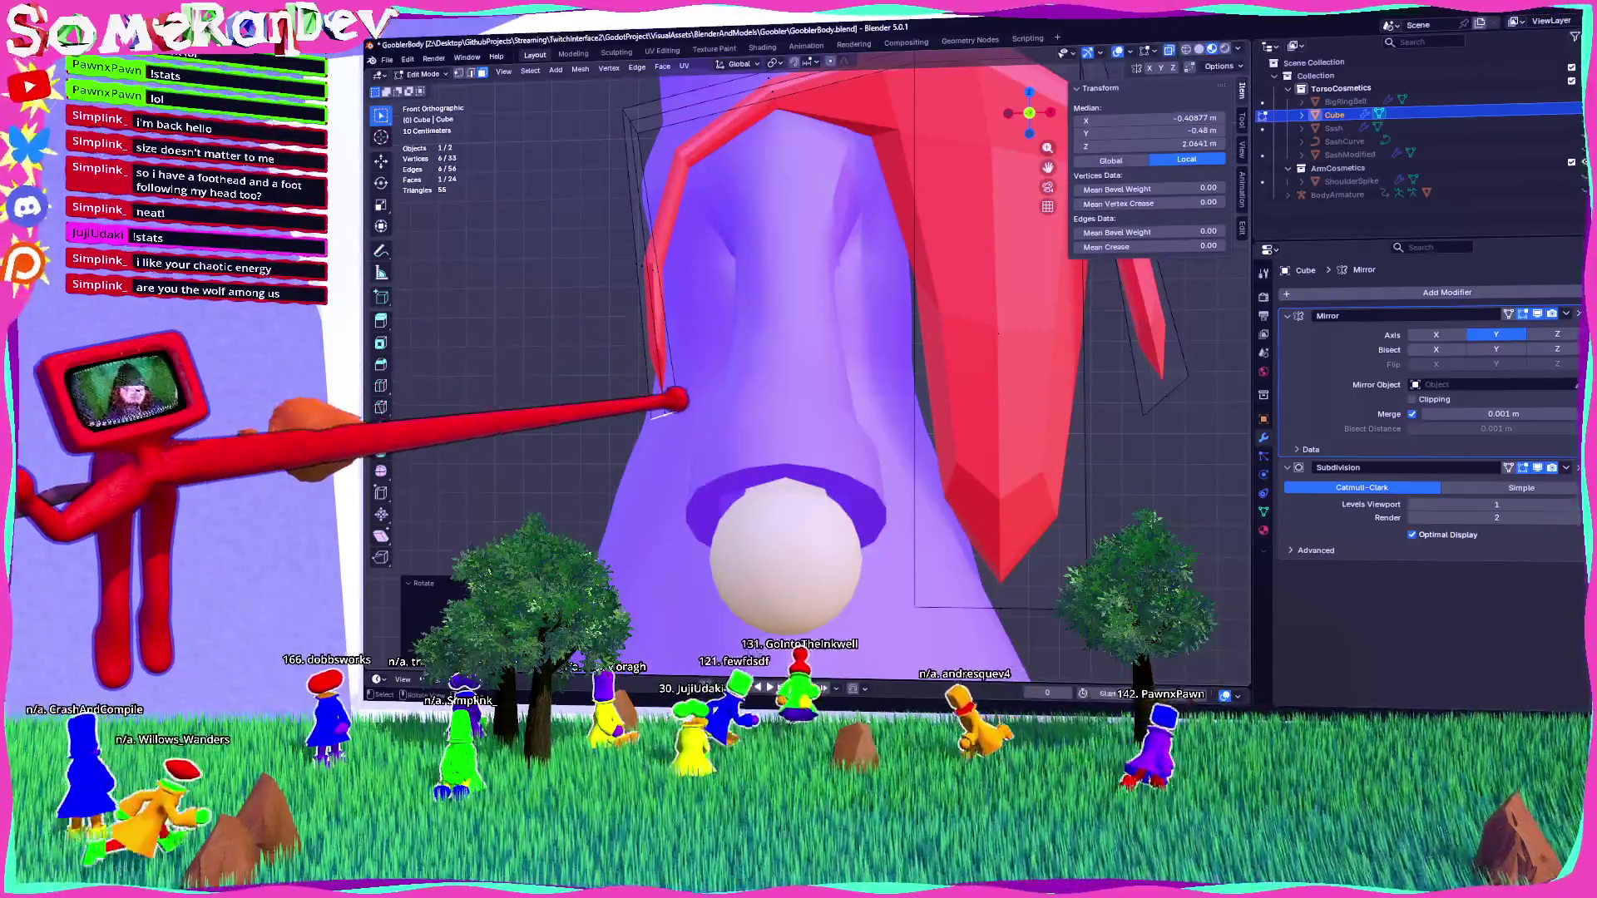
pyautogui.press('e')
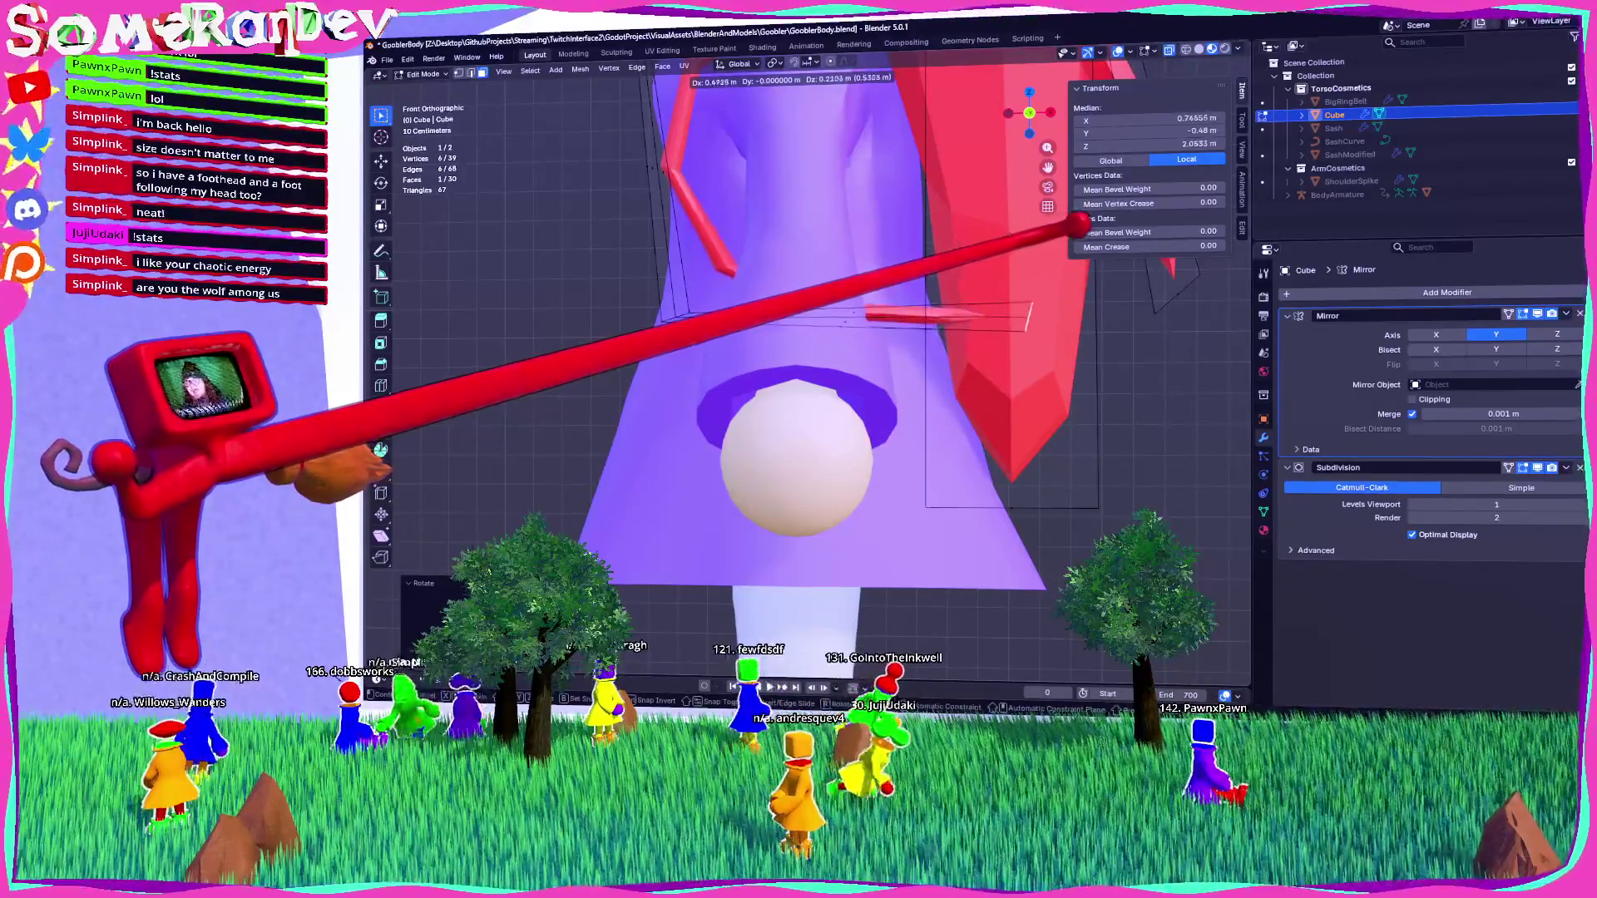
pyautogui.click(1061, 292)
pyautogui.moveTo(1062, 292)
pyautogui.mouseDown(button='middle')
pyautogui.moveTo(962, 313)
pyautogui.moveTo(1105, 327)
pyautogui.moveTo(1097, 425)
pyautogui.mouseUp(button='middle')
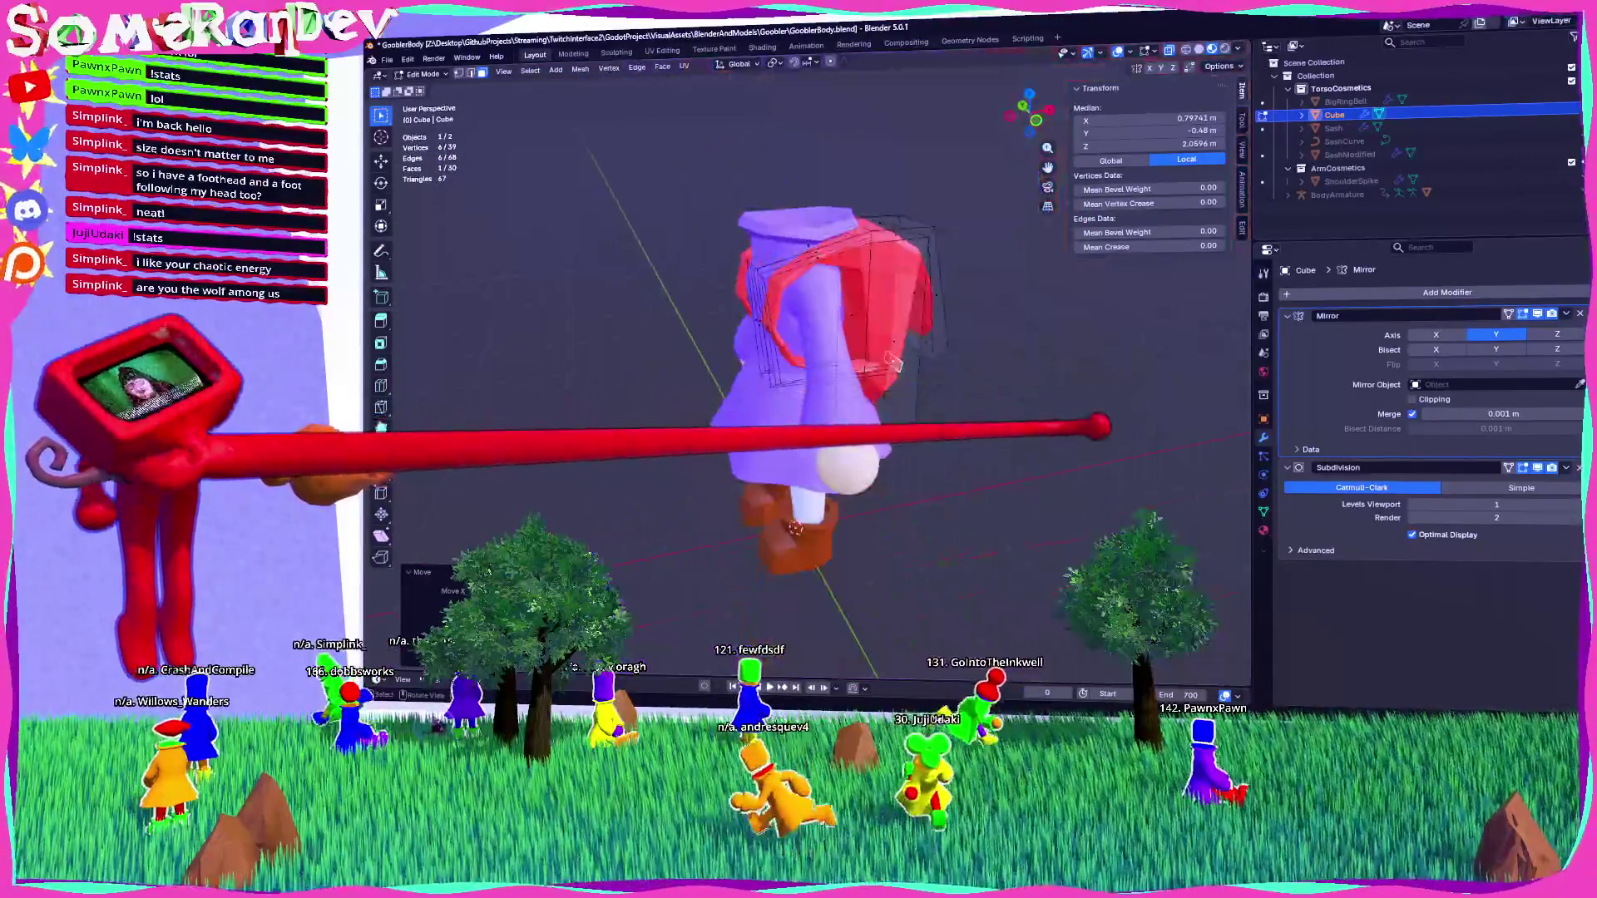
# Give the backpack auto smooth shading with a 45° smoothing angle.
pyautogui.press('Tab')
pyautogui.moveTo(1069, 360)
pyautogui.mouseDown(button='middle')
pyautogui.moveTo(766, 358)
pyautogui.moveTo(877, 383)
pyautogui.moveTo(991, 339)
pyautogui.moveTo(1003, 317)
pyautogui.moveTo(820, 268)
pyautogui.moveTo(875, 274)
pyautogui.moveTo(1355, 452)
pyautogui.moveTo(1509, 574)
pyautogui.mouseUp(button='middle')
pyautogui.rightClick(875, 274)
pyautogui.click(832, 329)
pyautogui.moveTo(1489, 607)
pyautogui.mouseDown()
pyautogui.moveTo(1497, 590)
pyautogui.moveTo(1547, 591)
pyautogui.mouseUp()
pyautogui.moveTo(956, 449)
pyautogui.mouseDown(button='middle')
pyautogui.moveTo(713, 535)
pyautogui.moveTo(819, 382)
pyautogui.moveTo(915, 416)
pyautogui.mouseUp(button='middle')
pyautogui.click(1547, 590)
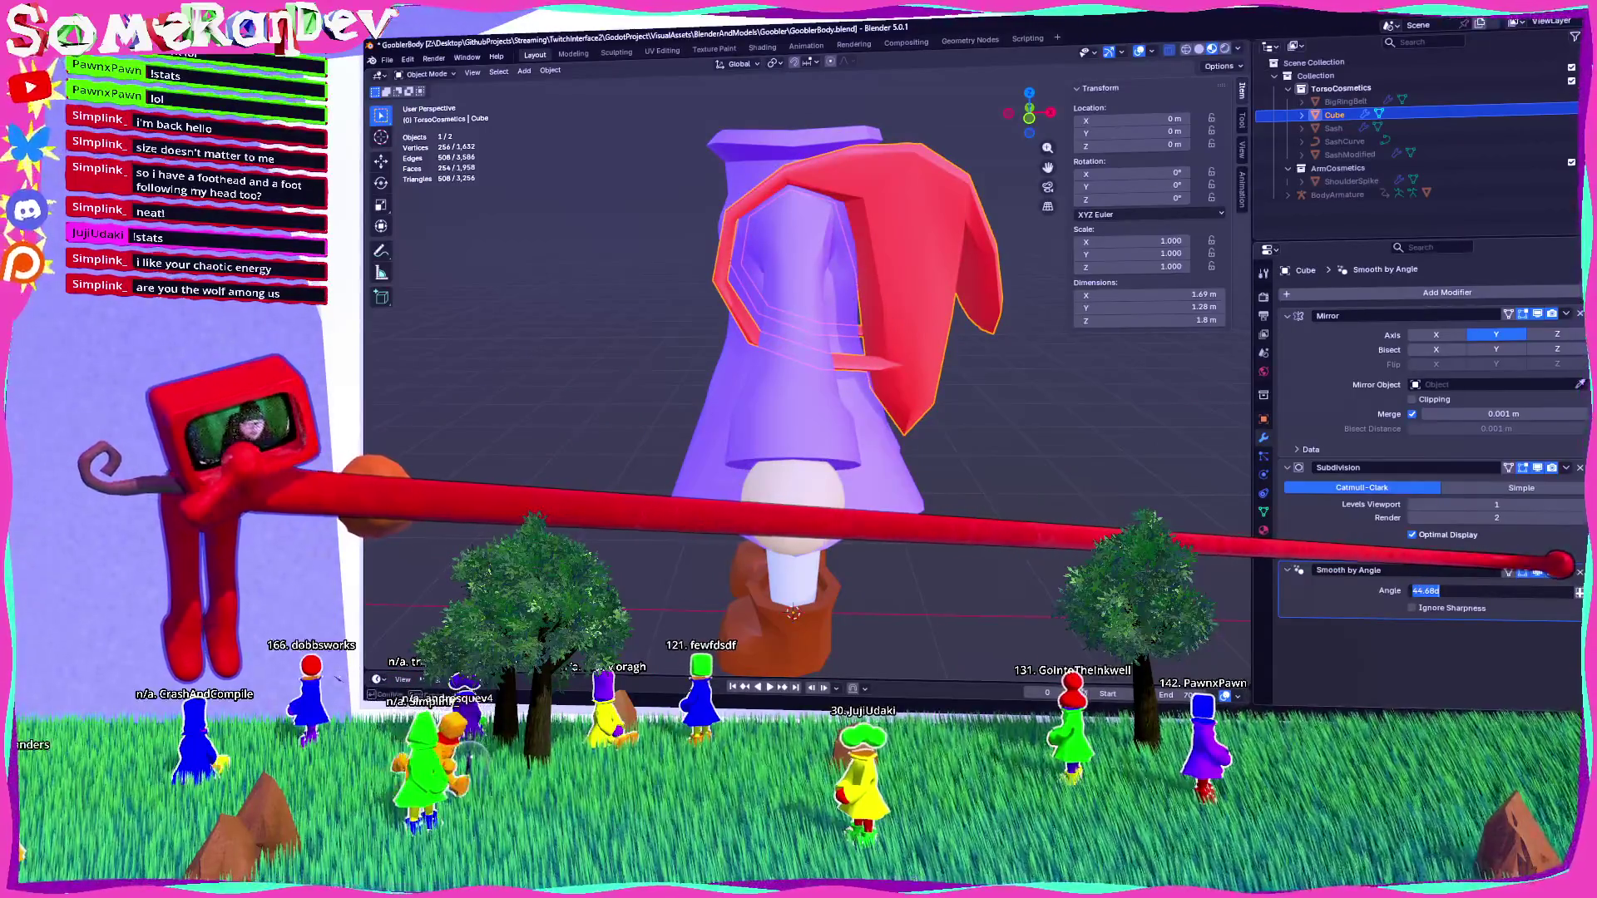
# In Edit Mode, move a strap face on the back closer to the body.
pyautogui.moveTo(807, 375); pyautogui.dragTo(873, 333, button='middle')
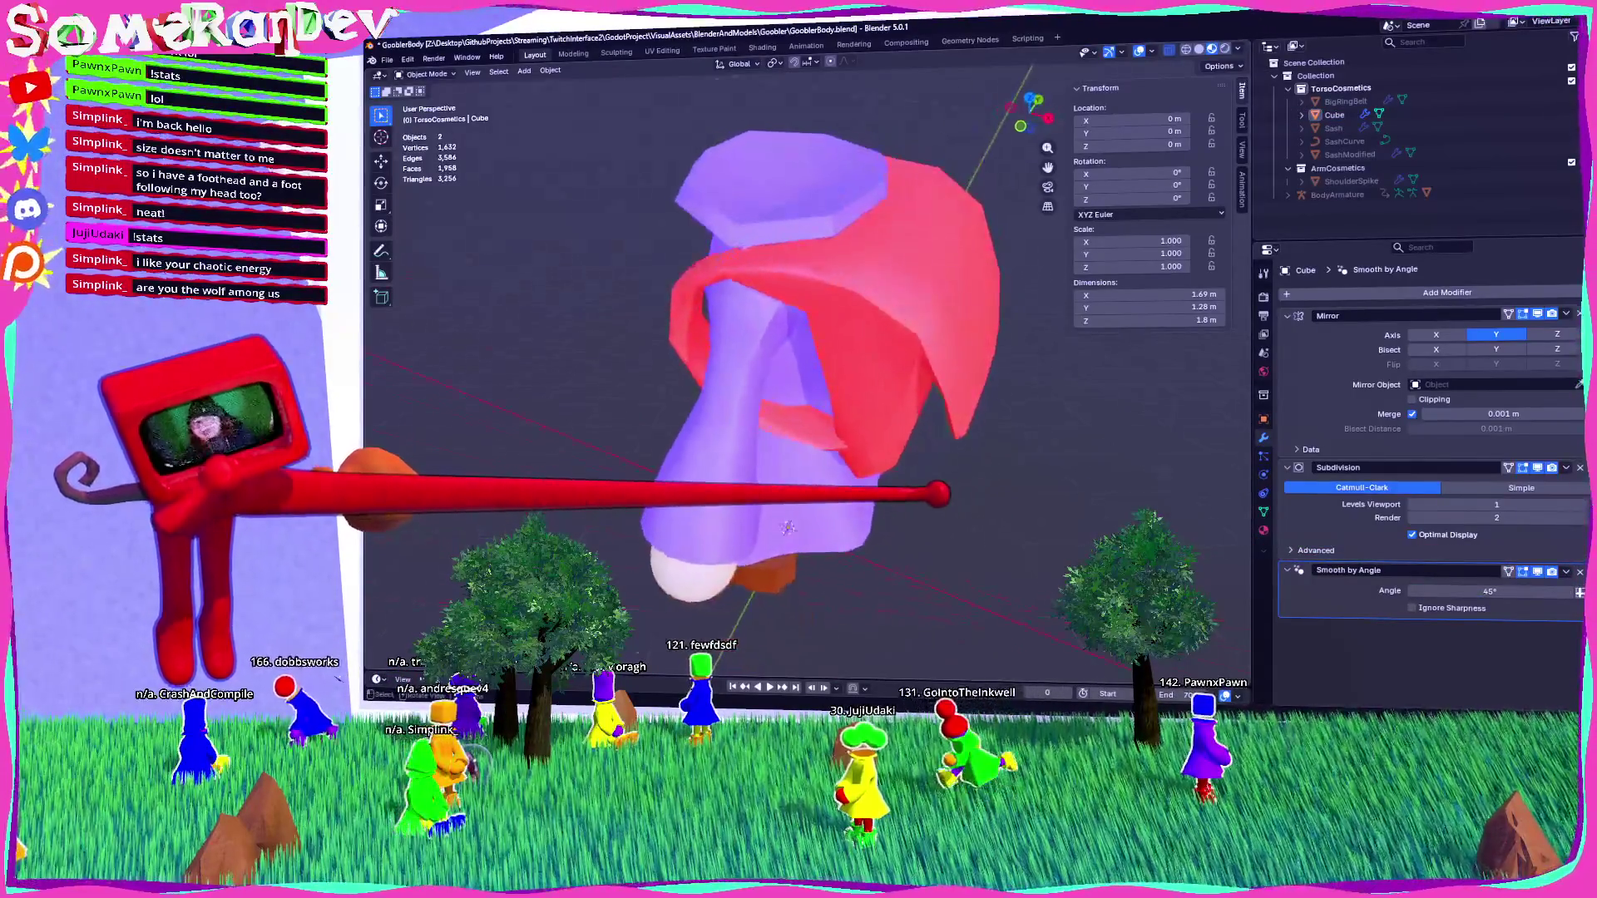
pyautogui.press('Tab')
pyautogui.scroll(3, 873, 333)
pyautogui.moveTo(785, 598); pyautogui.dragTo(657, 366, button='middle')
pyautogui.click(647, 362)
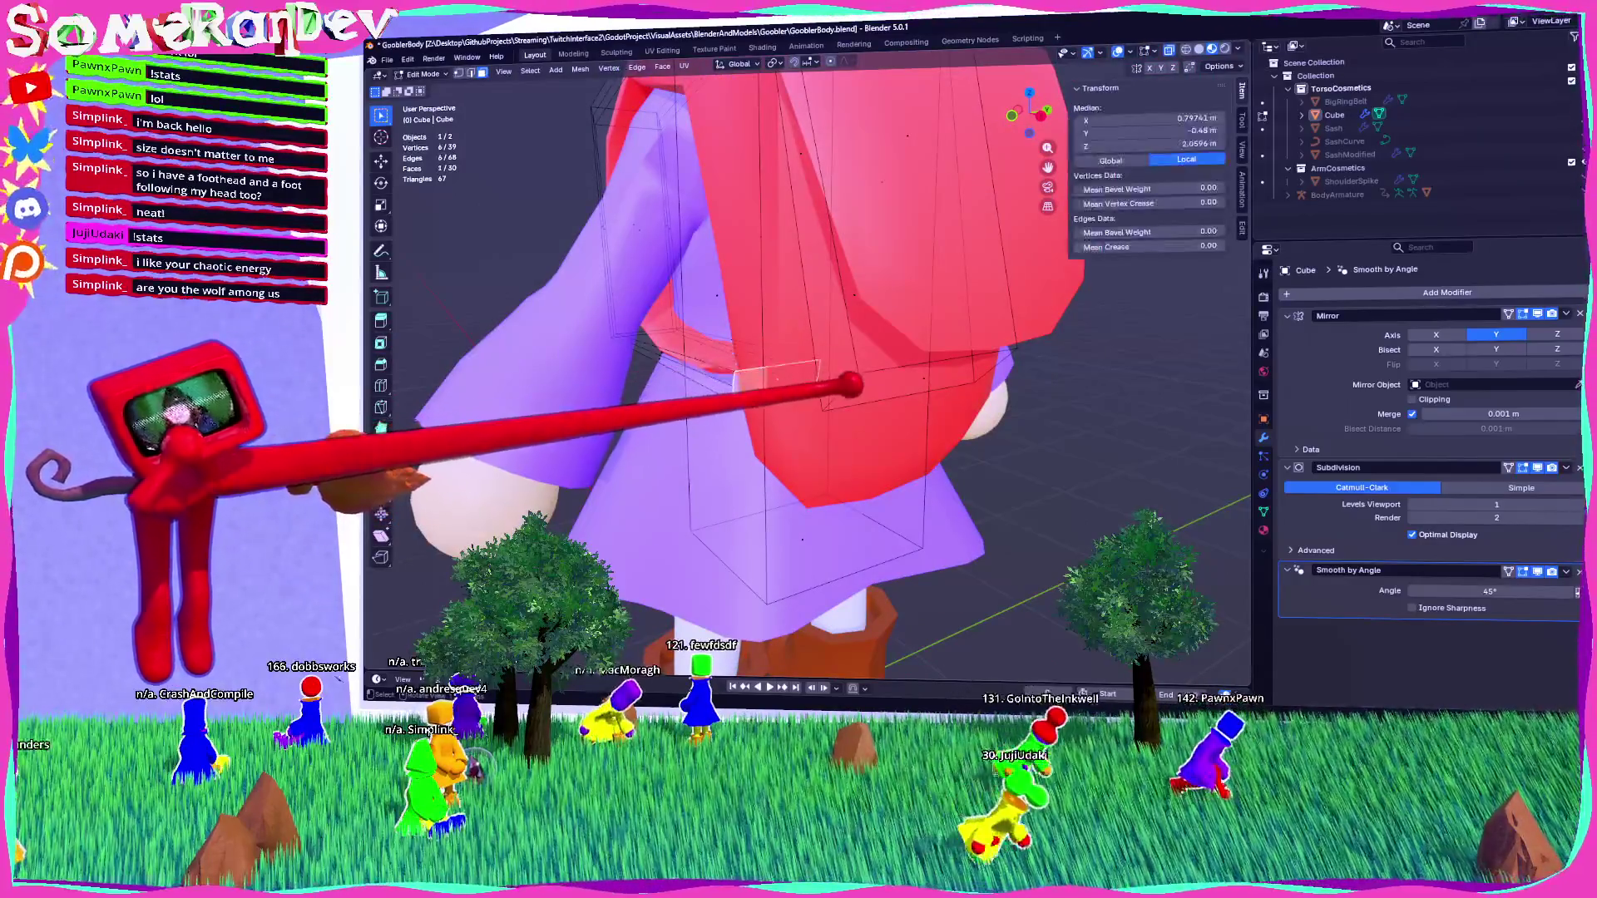
pyautogui.click(740, 371)
pyautogui.moveTo(741, 372)
pyautogui.mouseDown(button='middle')
pyautogui.moveTo(827, 460)
pyautogui.moveTo(820, 474)
pyautogui.moveTo(1034, 392)
pyautogui.moveTo(898, 355)
pyautogui.mouseUp(button='middle')
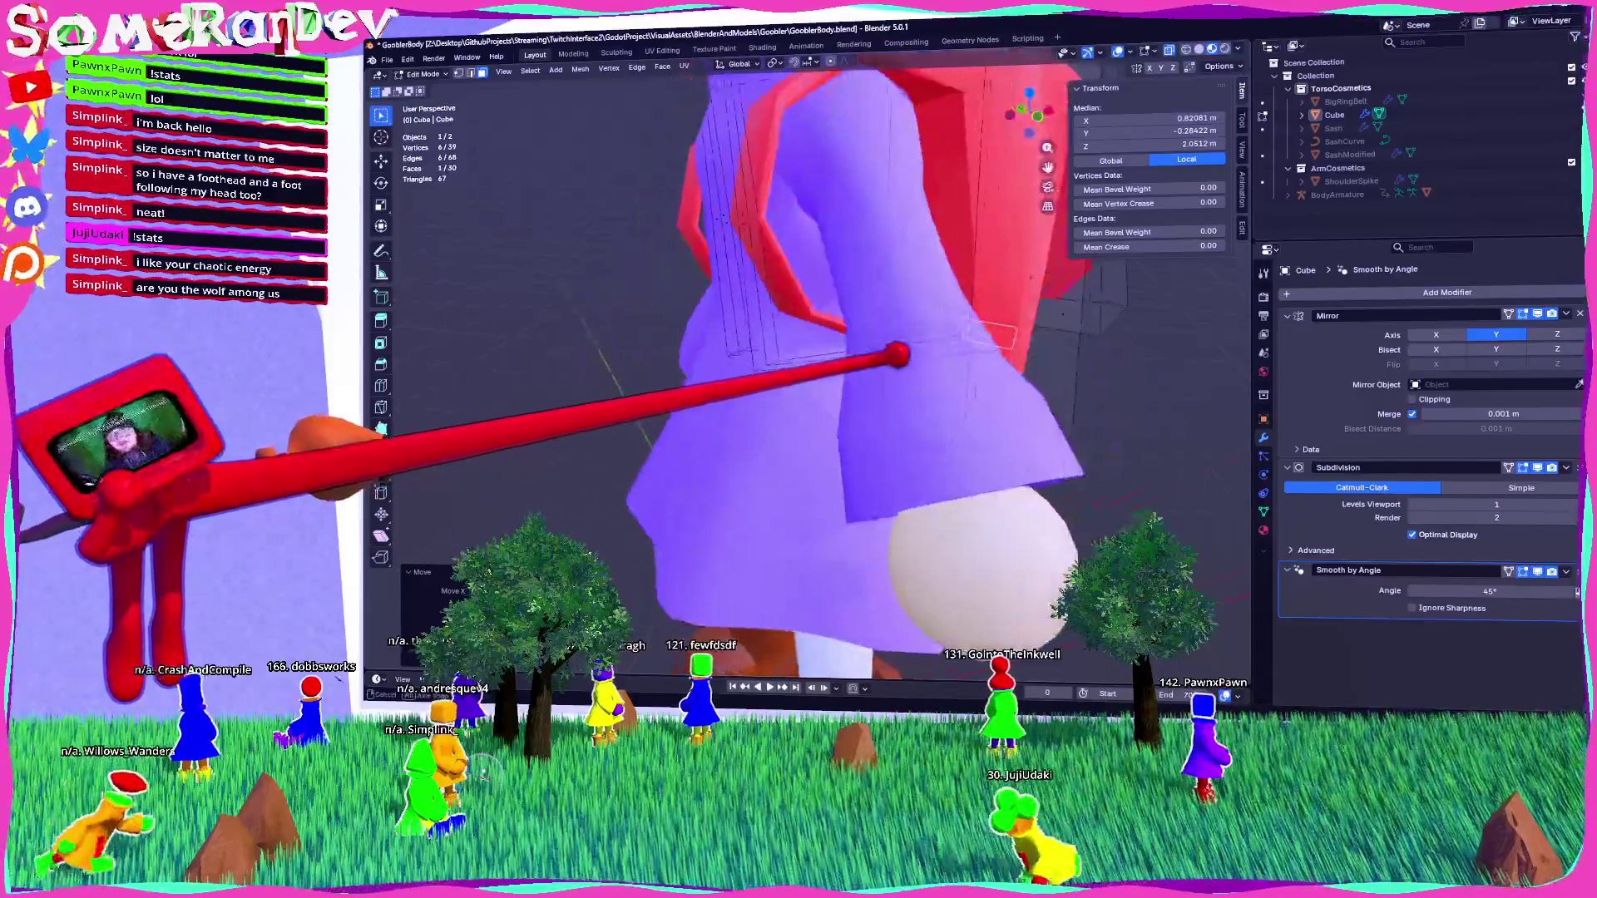
pyautogui.scroll(-4, 898, 356)
pyautogui.moveTo(784, 446)
pyautogui.mouseDown(button='middle')
pyautogui.moveTo(855, 357)
pyautogui.moveTo(876, 398)
pyautogui.moveTo(876, 350)
pyautogui.moveTo(773, 353)
pyautogui.moveTo(706, 378)
pyautogui.moveTo(759, 356)
pyautogui.moveTo(889, 356)
pyautogui.moveTo(1158, 385)
pyautogui.moveTo(832, 366)
pyautogui.mouseUp(button='middle')
pyautogui.scroll(3, 845, 361)
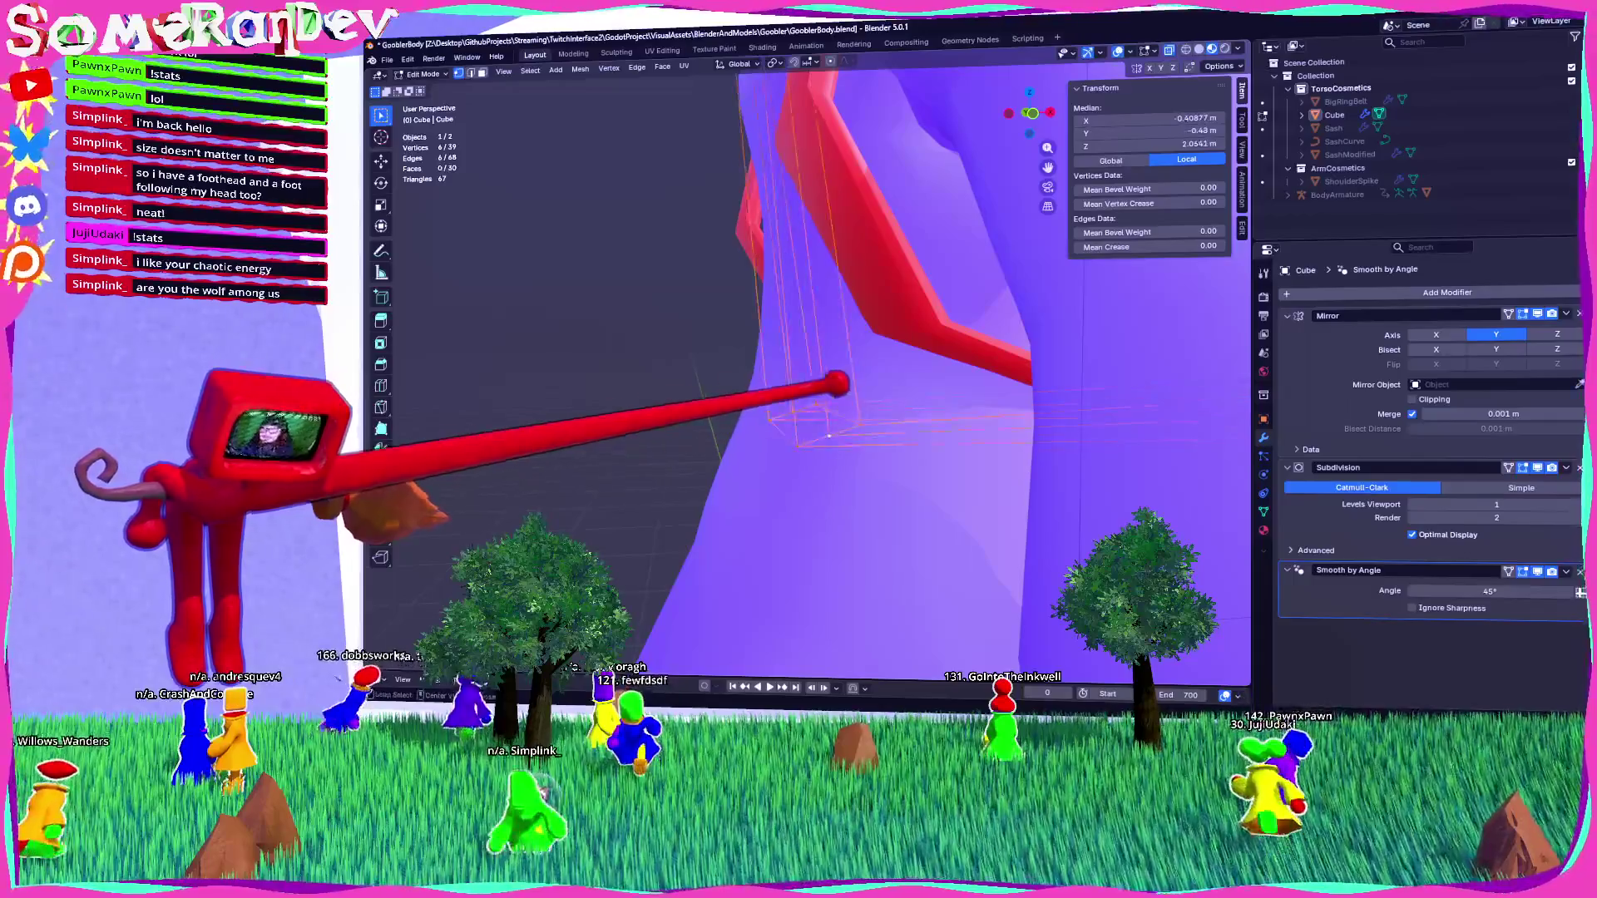
pyautogui.click(1031, 113)
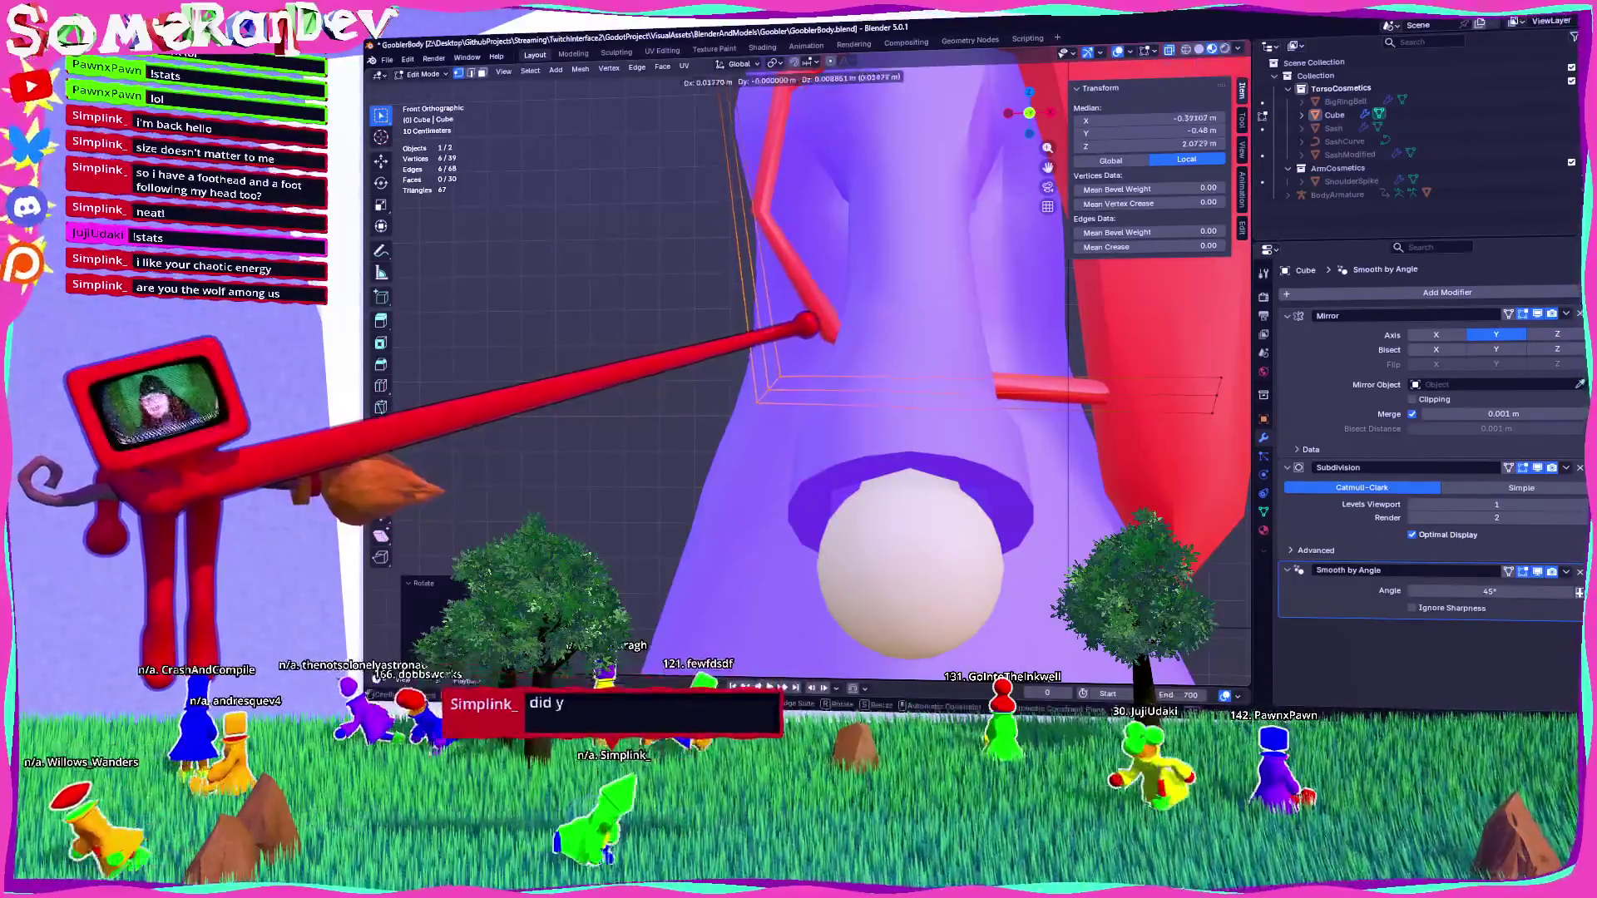
pyautogui.moveTo(894, 254)
pyautogui.mouseDown(button='middle')
pyautogui.moveTo(911, 445)
pyautogui.moveTo(944, 535)
pyautogui.moveTo(963, 421)
pyautogui.moveTo(805, 326)
pyautogui.moveTo(823, 391)
pyautogui.moveTo(840, 358)
pyautogui.moveTo(827, 328)
pyautogui.mouseUp(button='middle')
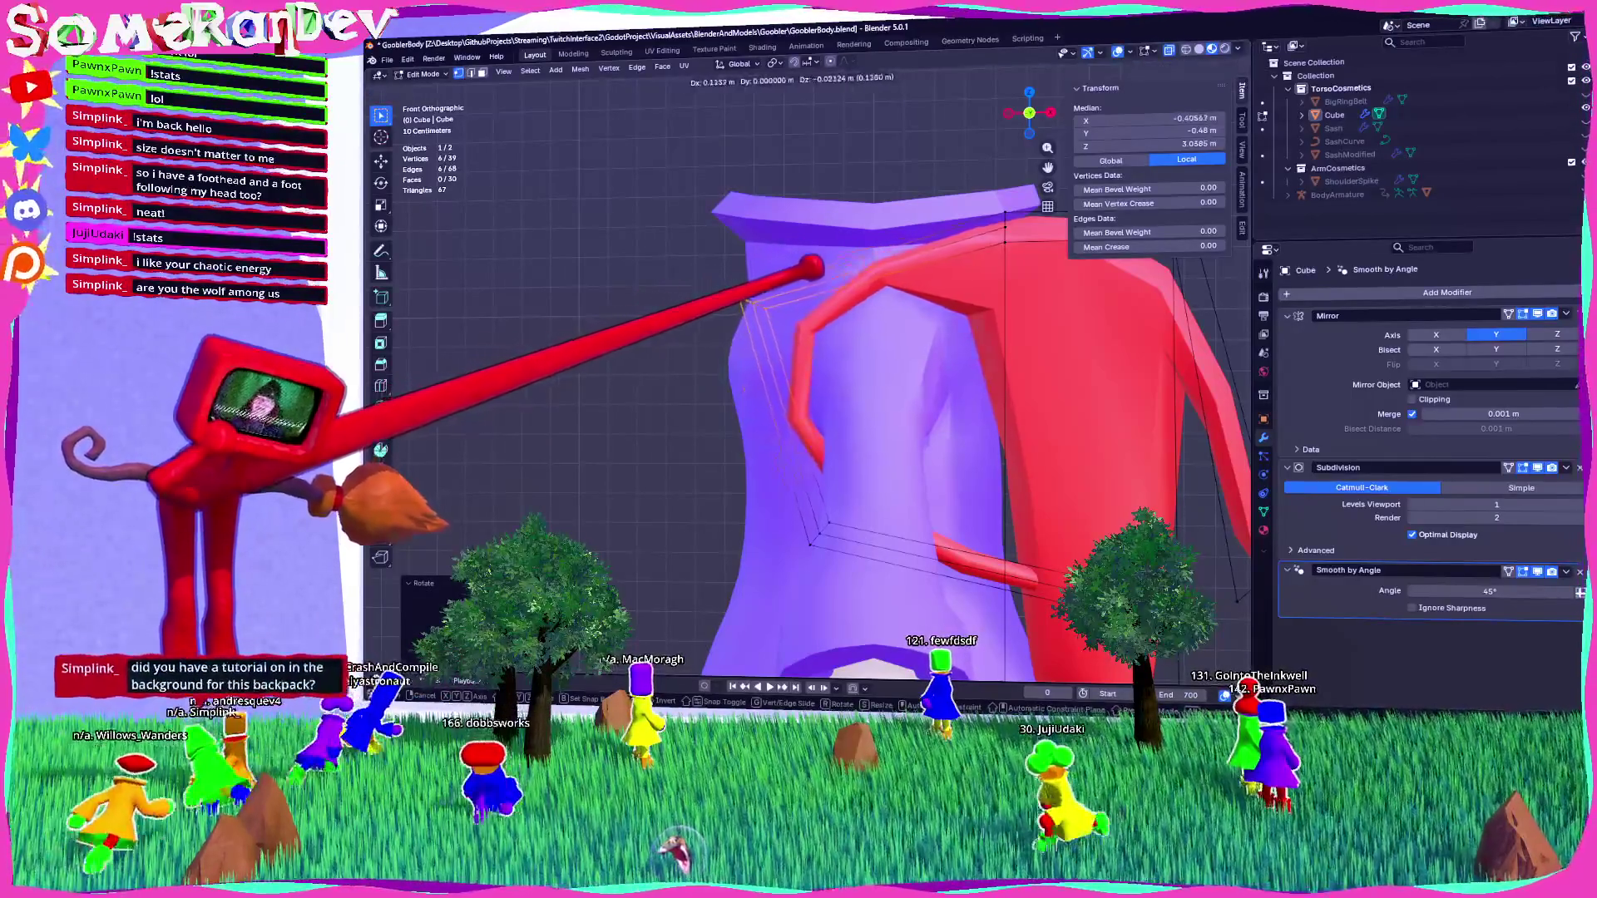
pyautogui.press('Return')
# Confirm the strap's new position in front view and select the strap end vertices.
pyautogui.moveTo(831, 374)
pyautogui.mouseDown(button='middle')
pyautogui.moveTo(865, 324)
pyautogui.moveTo(848, 357)
pyautogui.moveTo(865, 349)
pyautogui.moveTo(911, 408)
pyautogui.mouseUp(button='middle')
pyautogui.click(1029, 114)
pyautogui.press('Return')
pyautogui.moveTo(936, 279); pyautogui.dragTo(994, 378, button='middle')
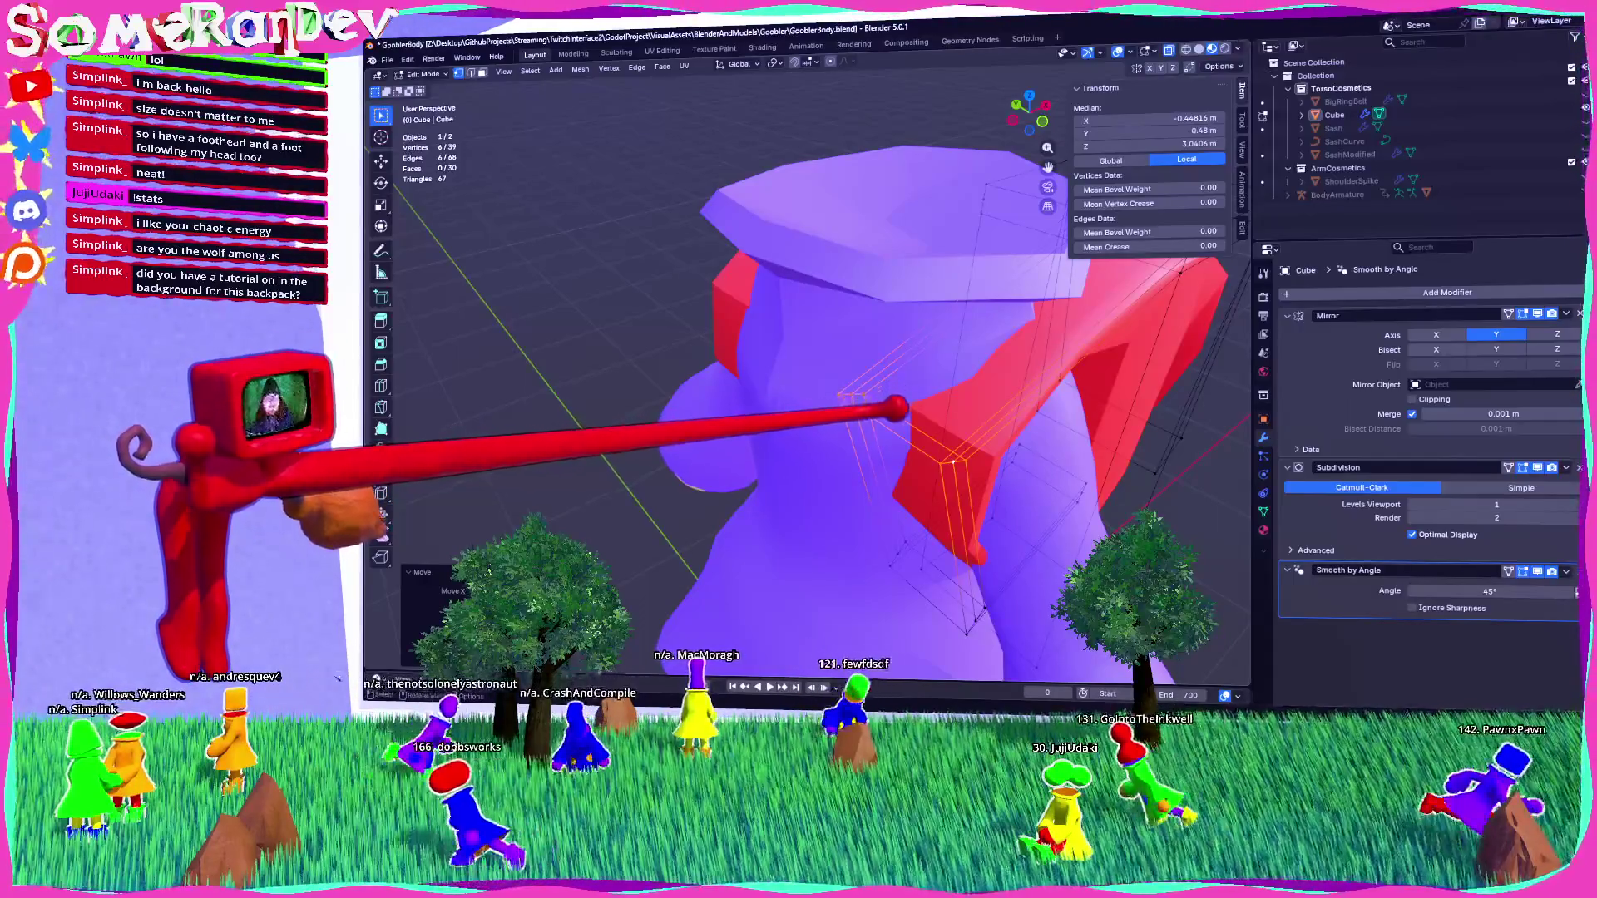
pyautogui.keyDown('alt'); pyautogui.click(865, 391); pyautogui.keyUp('alt')
pyautogui.moveTo(1059, 435)
pyautogui.mouseDown(button='middle')
pyautogui.moveTo(1070, 420)
pyautogui.moveTo(1016, 347)
pyautogui.mouseUp(button='middle')
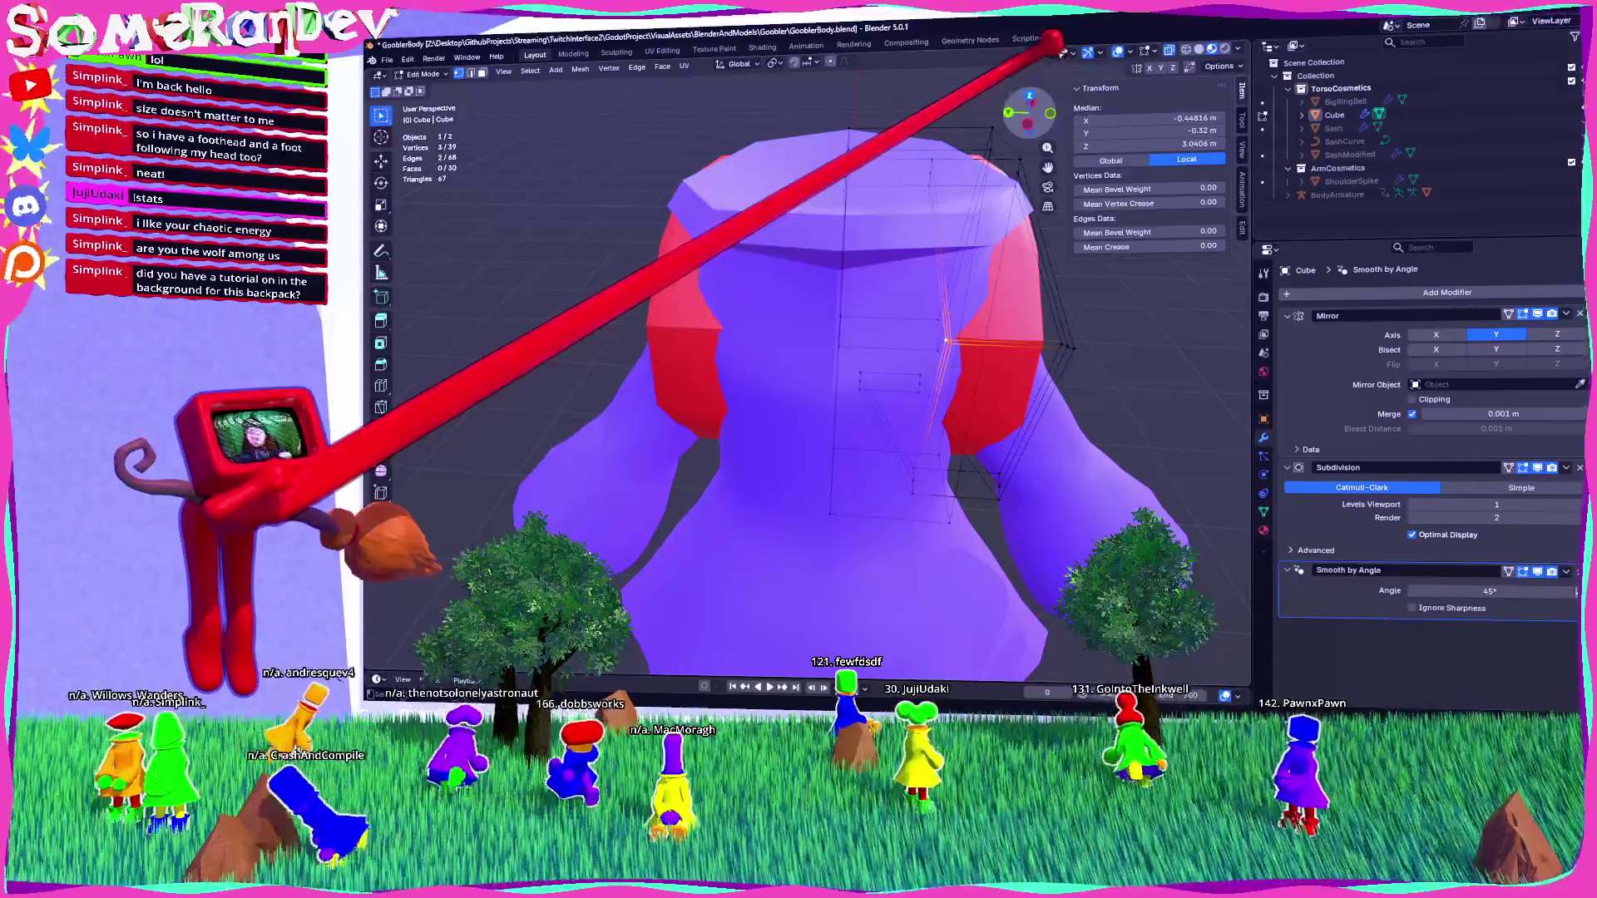
# In top view, move the selected strap end vertices in against the chest.
pyautogui.click(1029, 96)
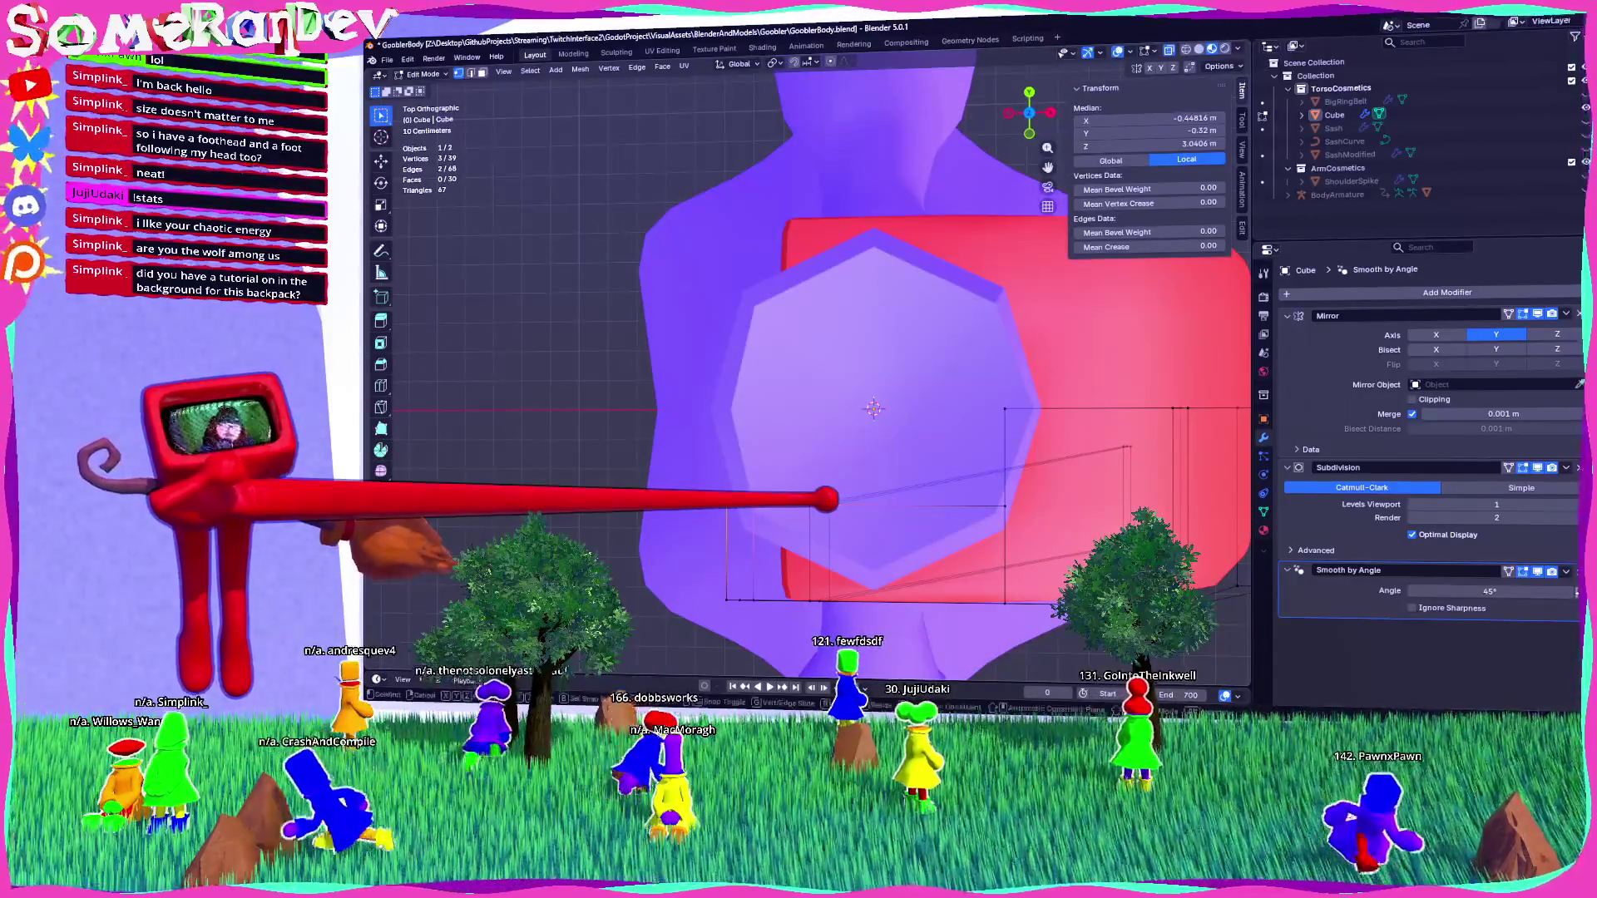
pyautogui.press('g')
pyautogui.moveTo(759, 485)
pyautogui.mouseDown(button='middle')
pyautogui.moveTo(806, 442)
pyautogui.moveTo(756, 402)
pyautogui.moveTo(906, 383)
pyautogui.moveTo(1059, 157)
pyautogui.moveTo(1069, 53)
pyautogui.mouseUp(button='middle')
pyautogui.press('KP_7')
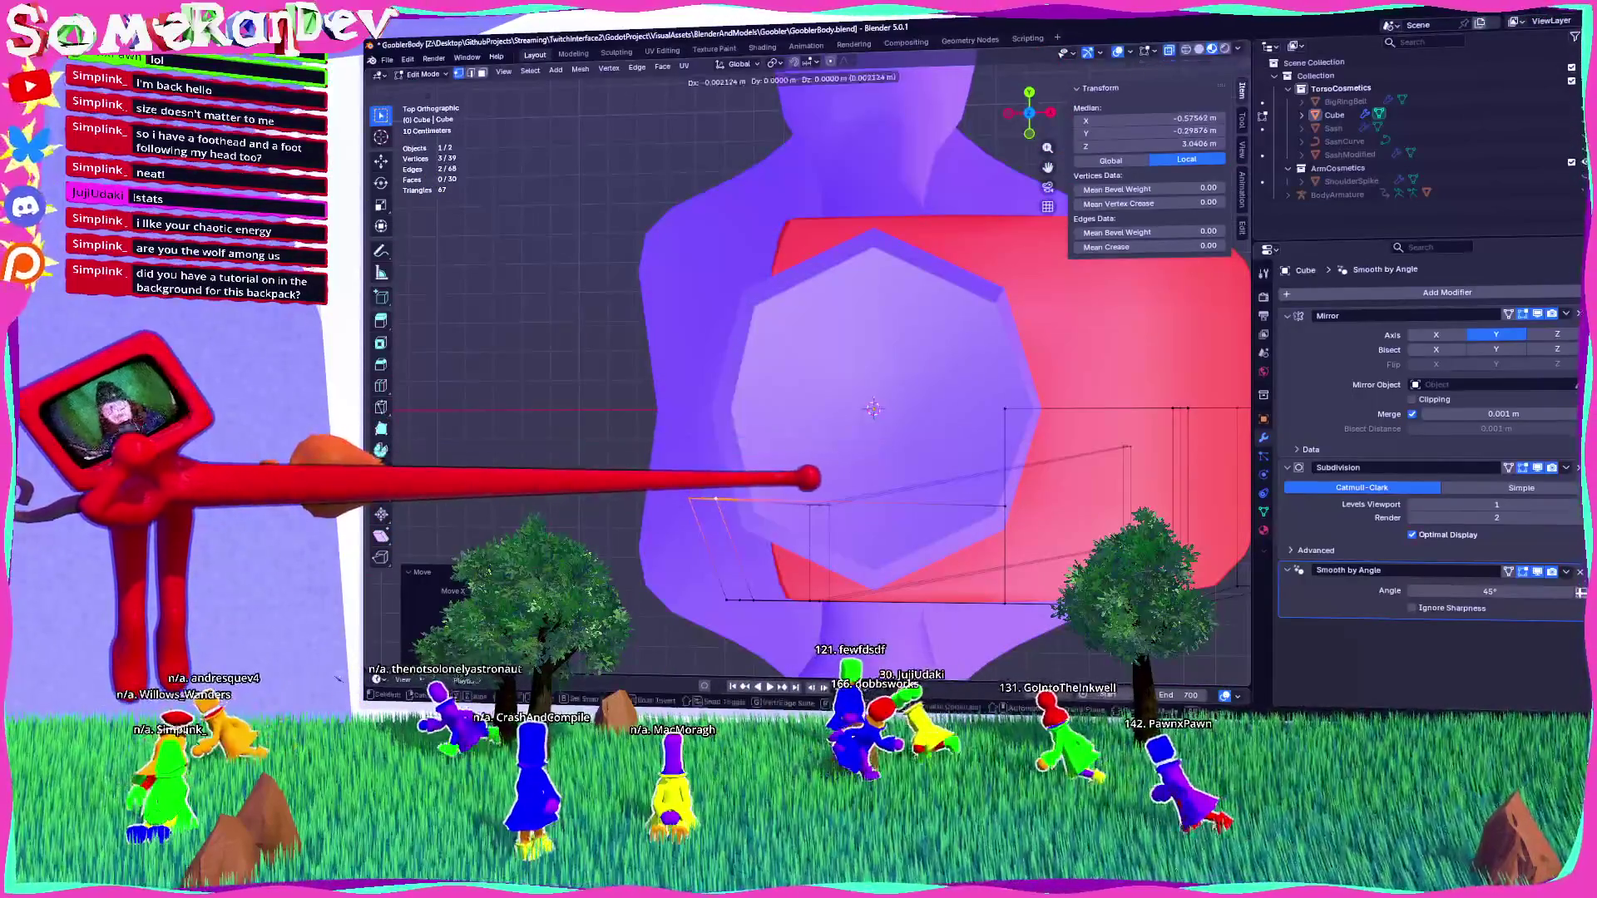
pyautogui.moveTo(805, 536)
pyautogui.mouseDown(button='middle')
pyautogui.moveTo(981, 407)
pyautogui.moveTo(975, 358)
pyautogui.moveTo(956, 449)
pyautogui.moveTo(901, 480)
pyautogui.moveTo(1034, 267)
pyautogui.moveTo(1016, 313)
pyautogui.mouseUp(button='middle')
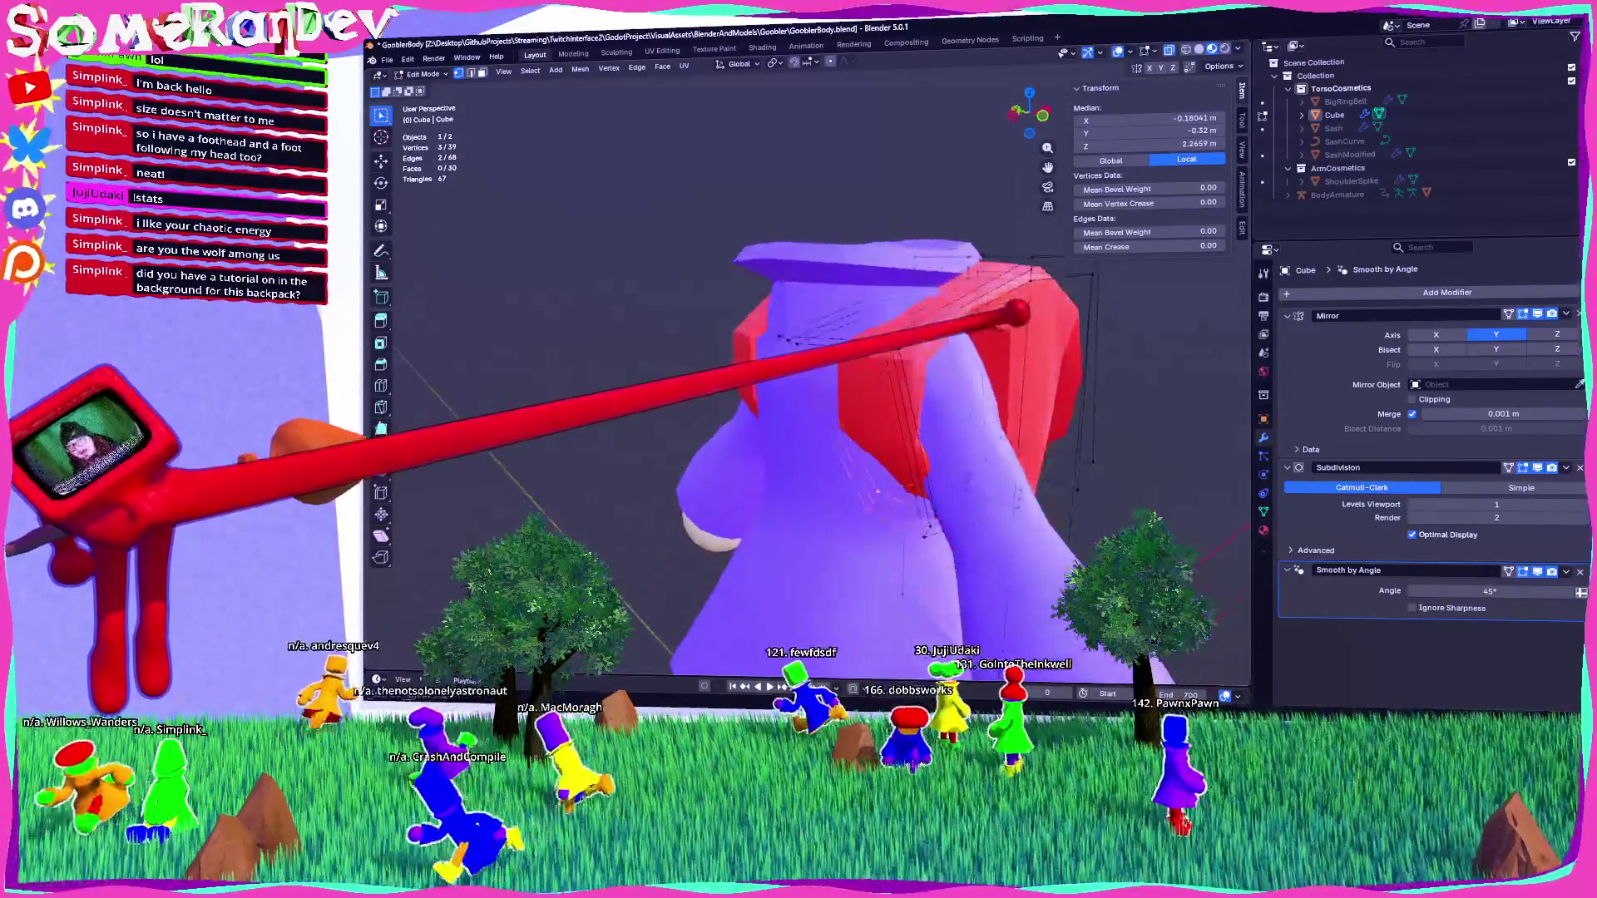
pyautogui.moveTo(1004, 494)
pyautogui.mouseDown(button='middle')
pyautogui.moveTo(1165, 403)
pyautogui.moveTo(1183, 466)
pyautogui.moveTo(1235, 497)
pyautogui.moveTo(723, 275)
pyautogui.moveTo(899, 384)
pyautogui.mouseUp(button='middle')
pyautogui.click(1235, 497)
# Review the reshaped straps from behind in Object Mode, then resume editing the backpack mesh.
pyautogui.moveTo(888, 480); pyautogui.dragTo(641, 481, button='middle')
pyautogui.press('Tab')
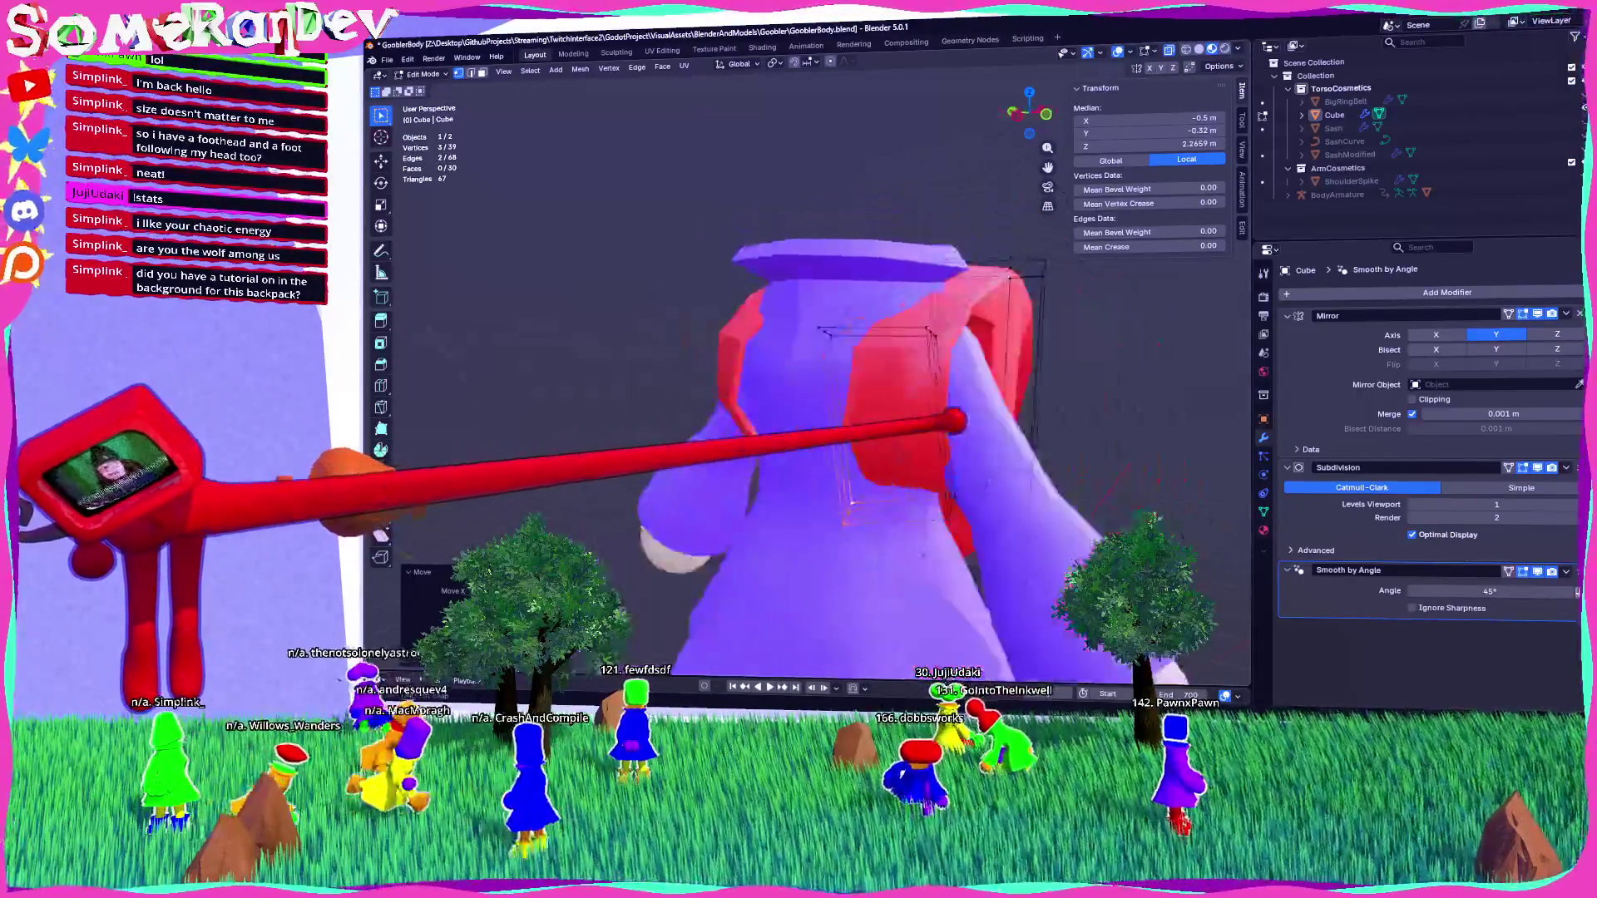
pyautogui.scroll(-4, 640, 481)
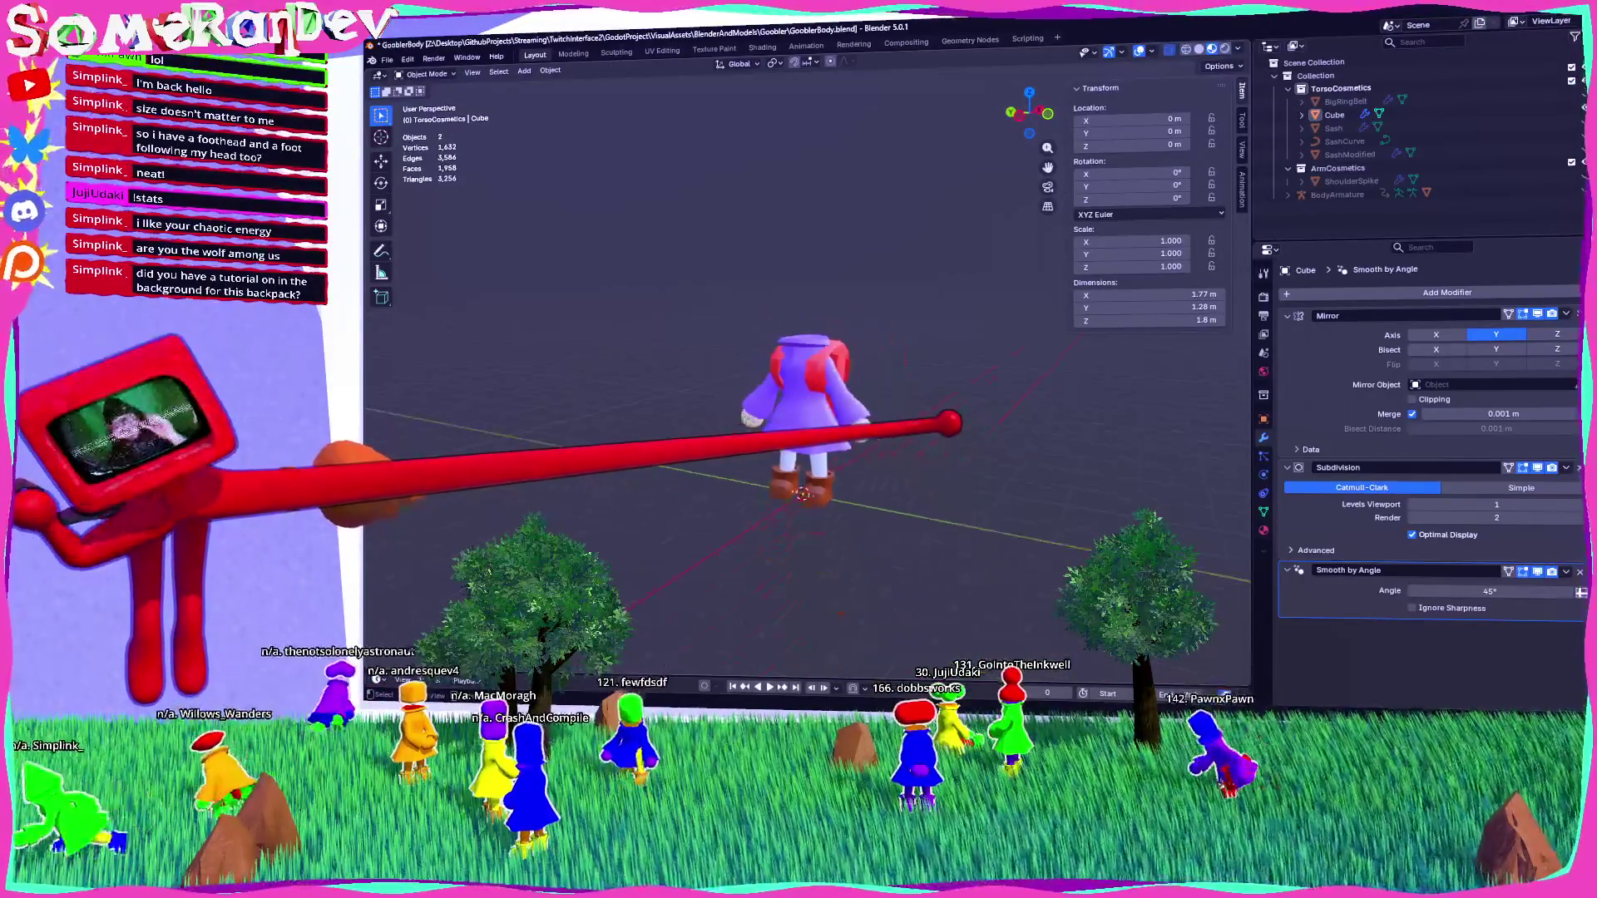
pyautogui.scroll(4, 778, 466)
pyautogui.moveTo(778, 466); pyautogui.dragTo(715, 466, button='middle')
pyautogui.scroll(4, 782, 416)
pyautogui.moveTo(782, 416); pyautogui.dragTo(624, 416, button='middle')
pyautogui.press('Tab')
pyautogui.press('Tab')
pyautogui.press('Tab')
pyautogui.click(662, 67)
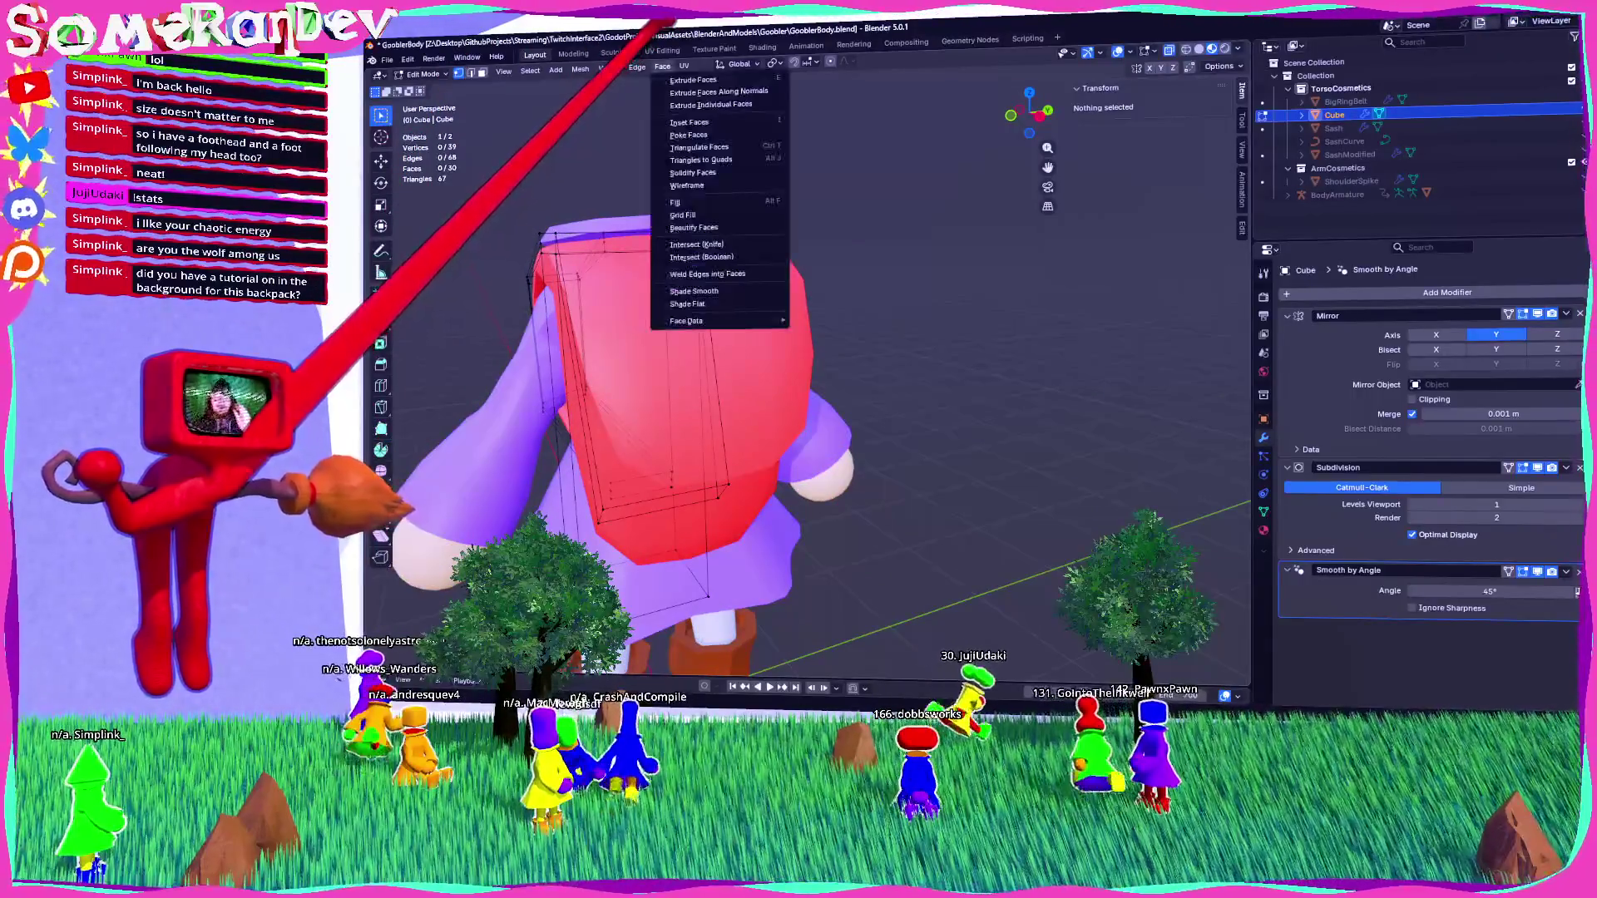
# Add a cube to the backpack mesh and view it from the side.
pyautogui.moveTo(557, 70)
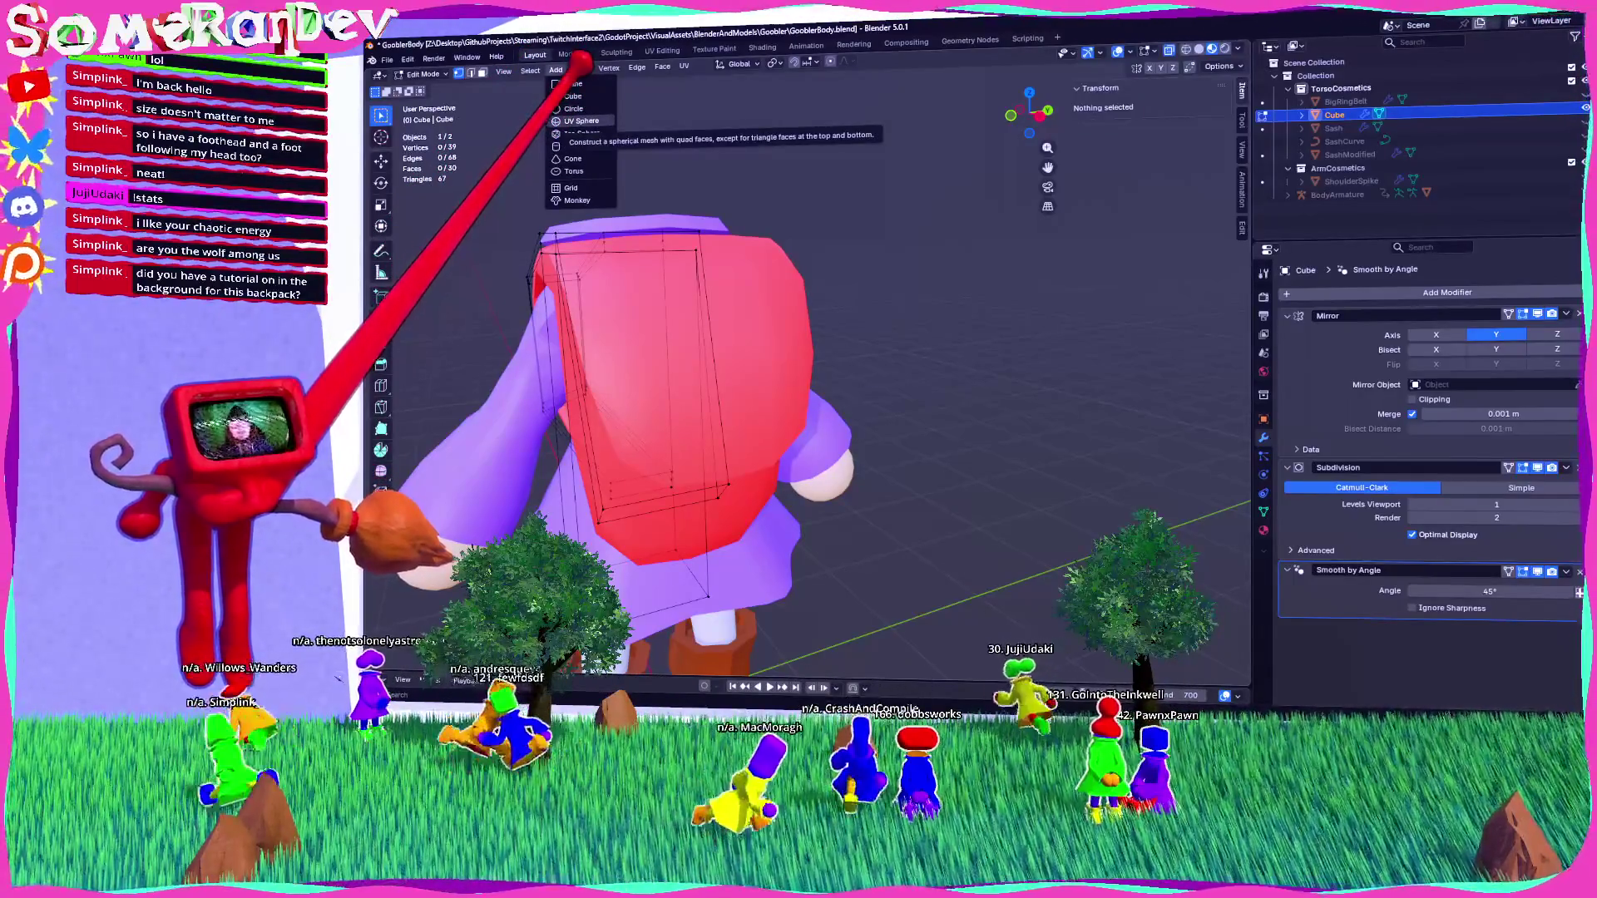
pyautogui.click(573, 95)
pyautogui.moveTo(811, 374); pyautogui.dragTo(811, 208, button='middle')
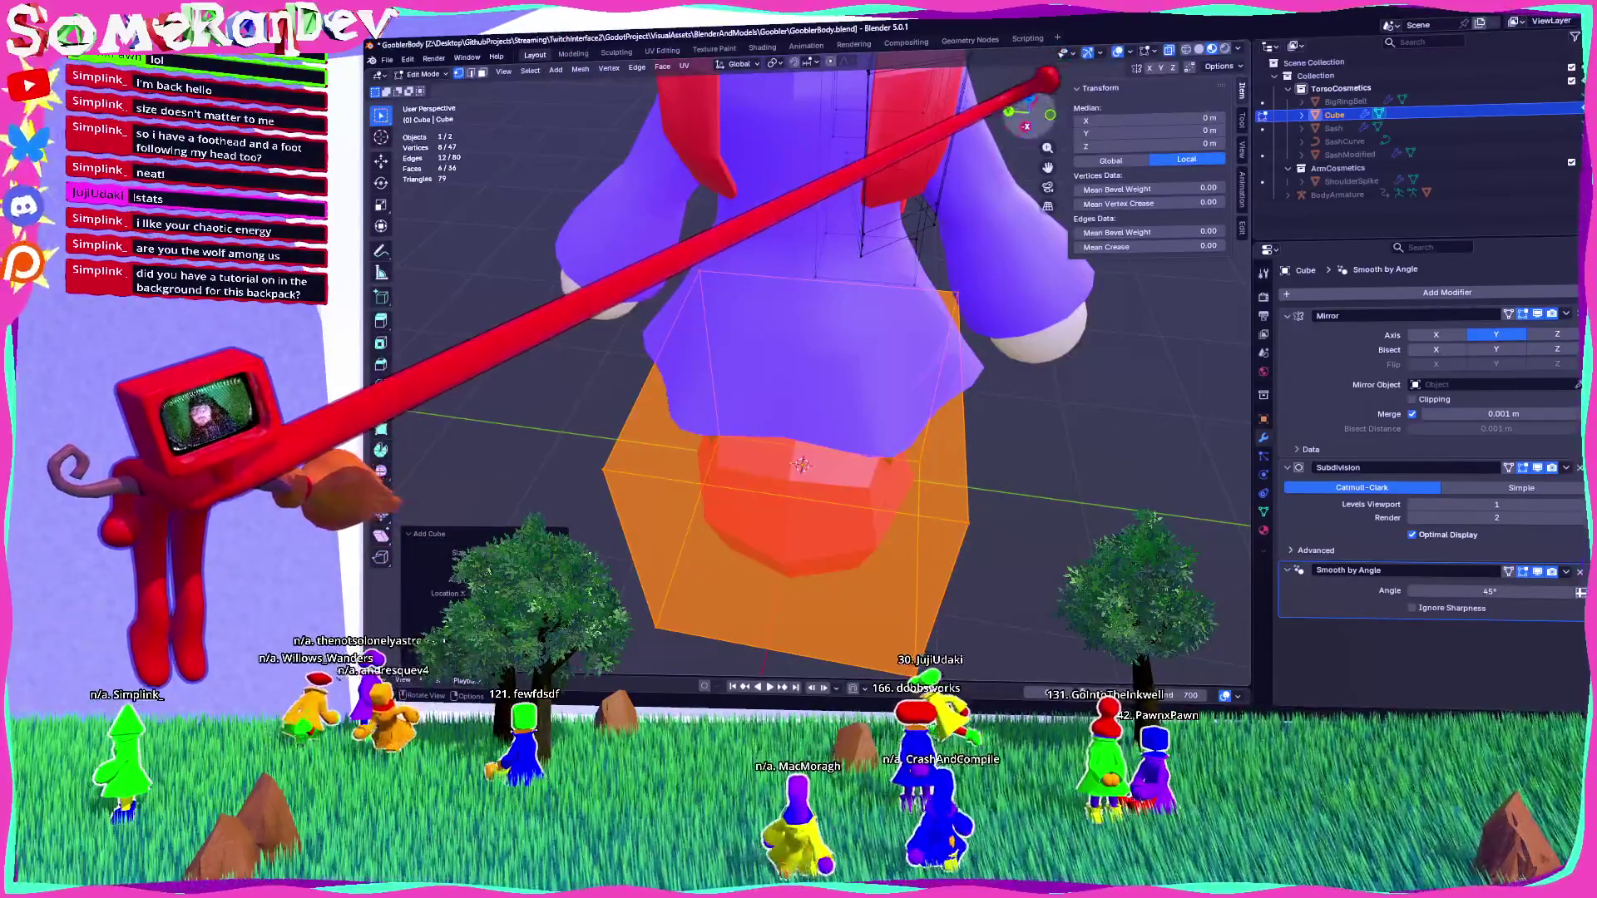
pyautogui.press('ctrl+KP_3')
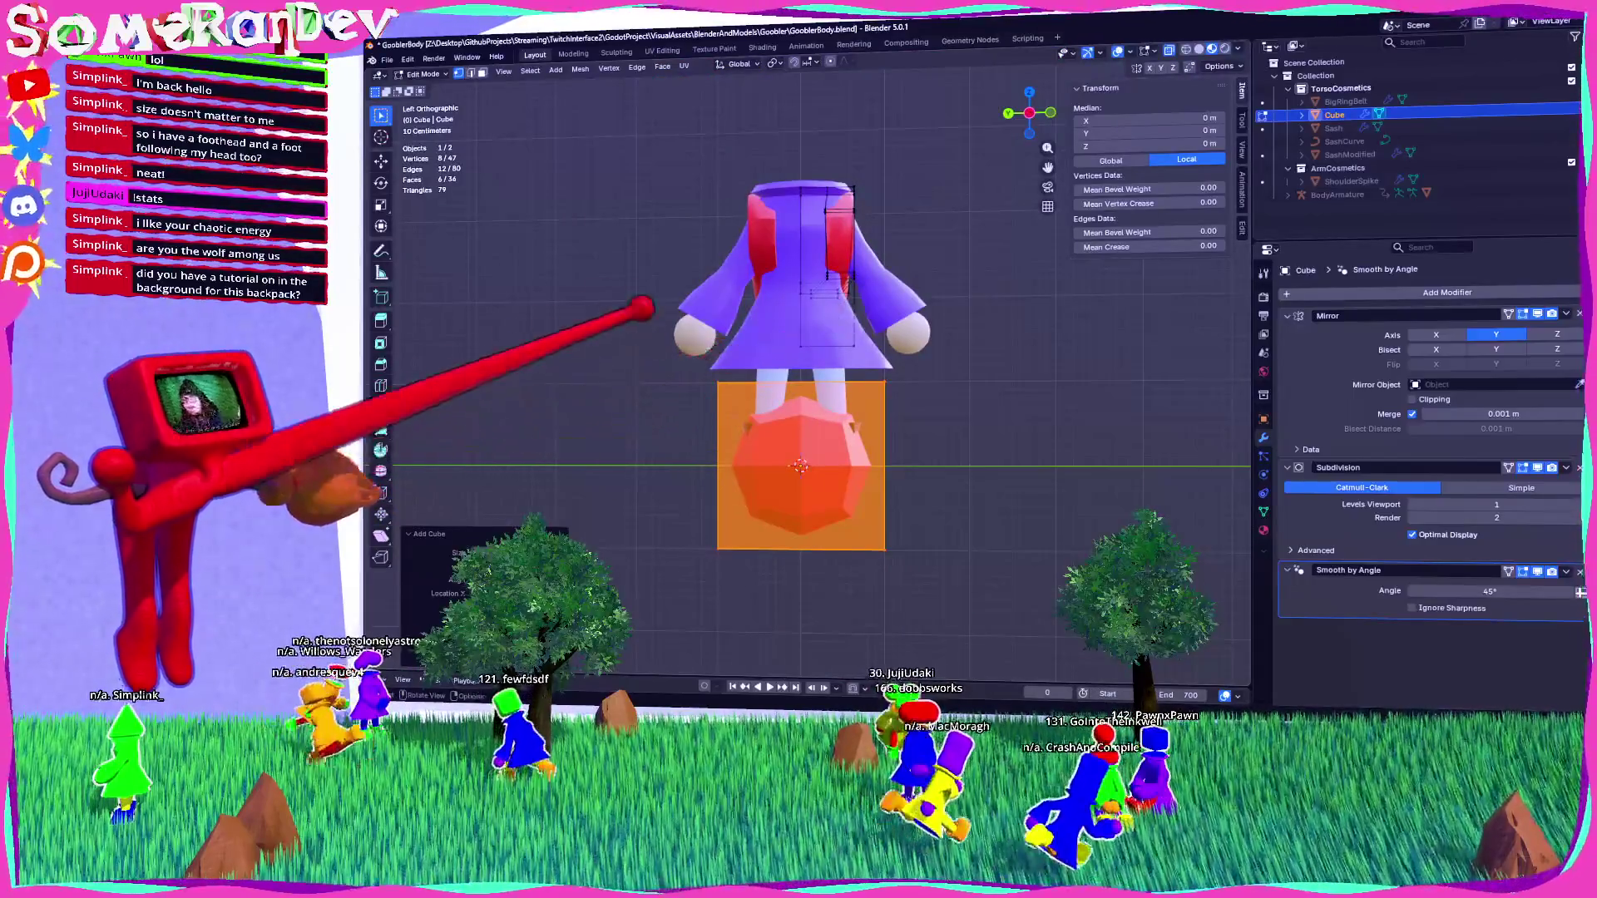
# Insert a loop cut through the added box, then delete that stray loop.
pyautogui.click(798, 466)
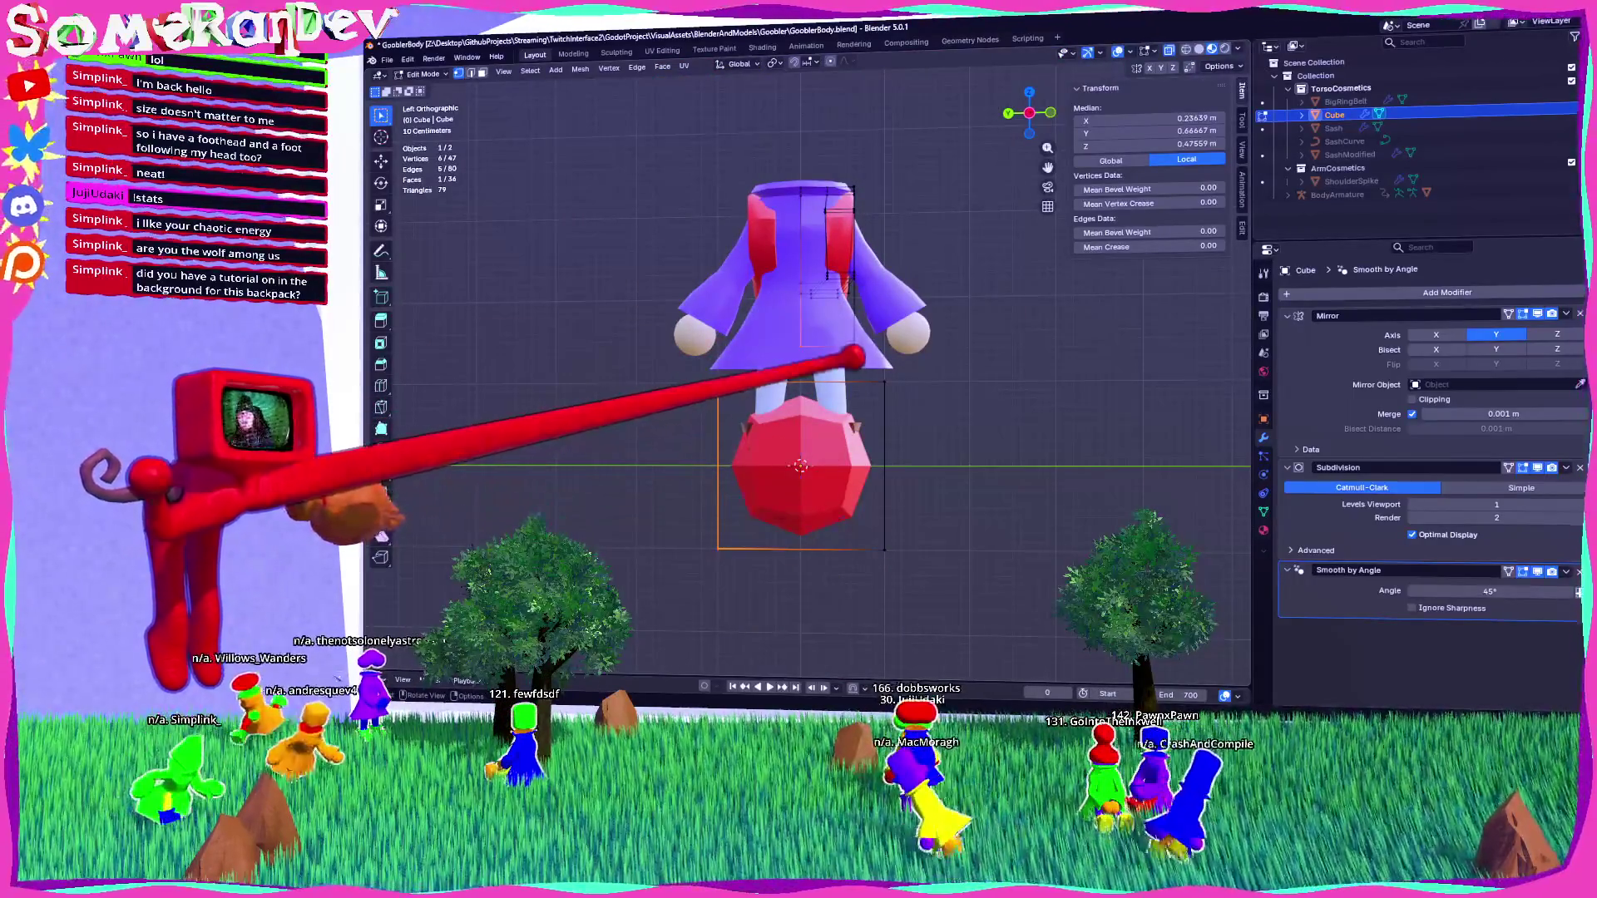
pyautogui.hotkey('ctrl', 'r')
pyautogui.click(800, 466)
pyautogui.rightClick(800, 465)
pyautogui.press('x')
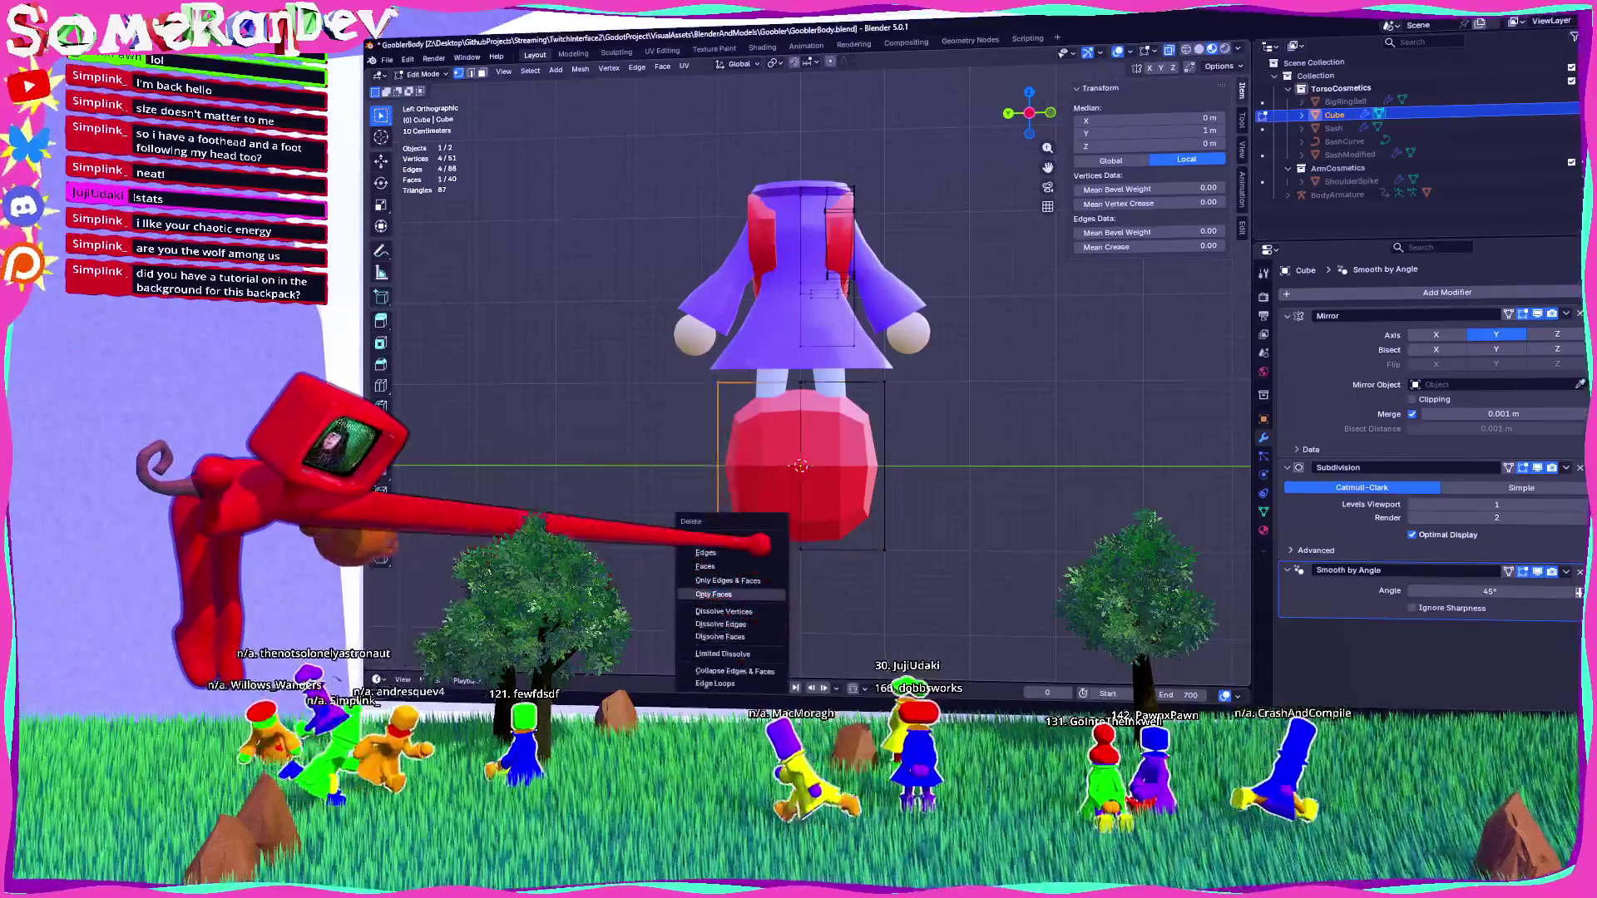
pyautogui.click(715, 624)
pyautogui.moveTo(799, 466)
pyautogui.mouseDown(button='middle')
pyautogui.moveTo(756, 436)
pyautogui.moveTo(786, 411)
pyautogui.mouseUp(button='middle')
pyautogui.press('ctrl+KP_3')
# Box-select the added cube, scale it down to a small block and raise it.
pyautogui.press('a')
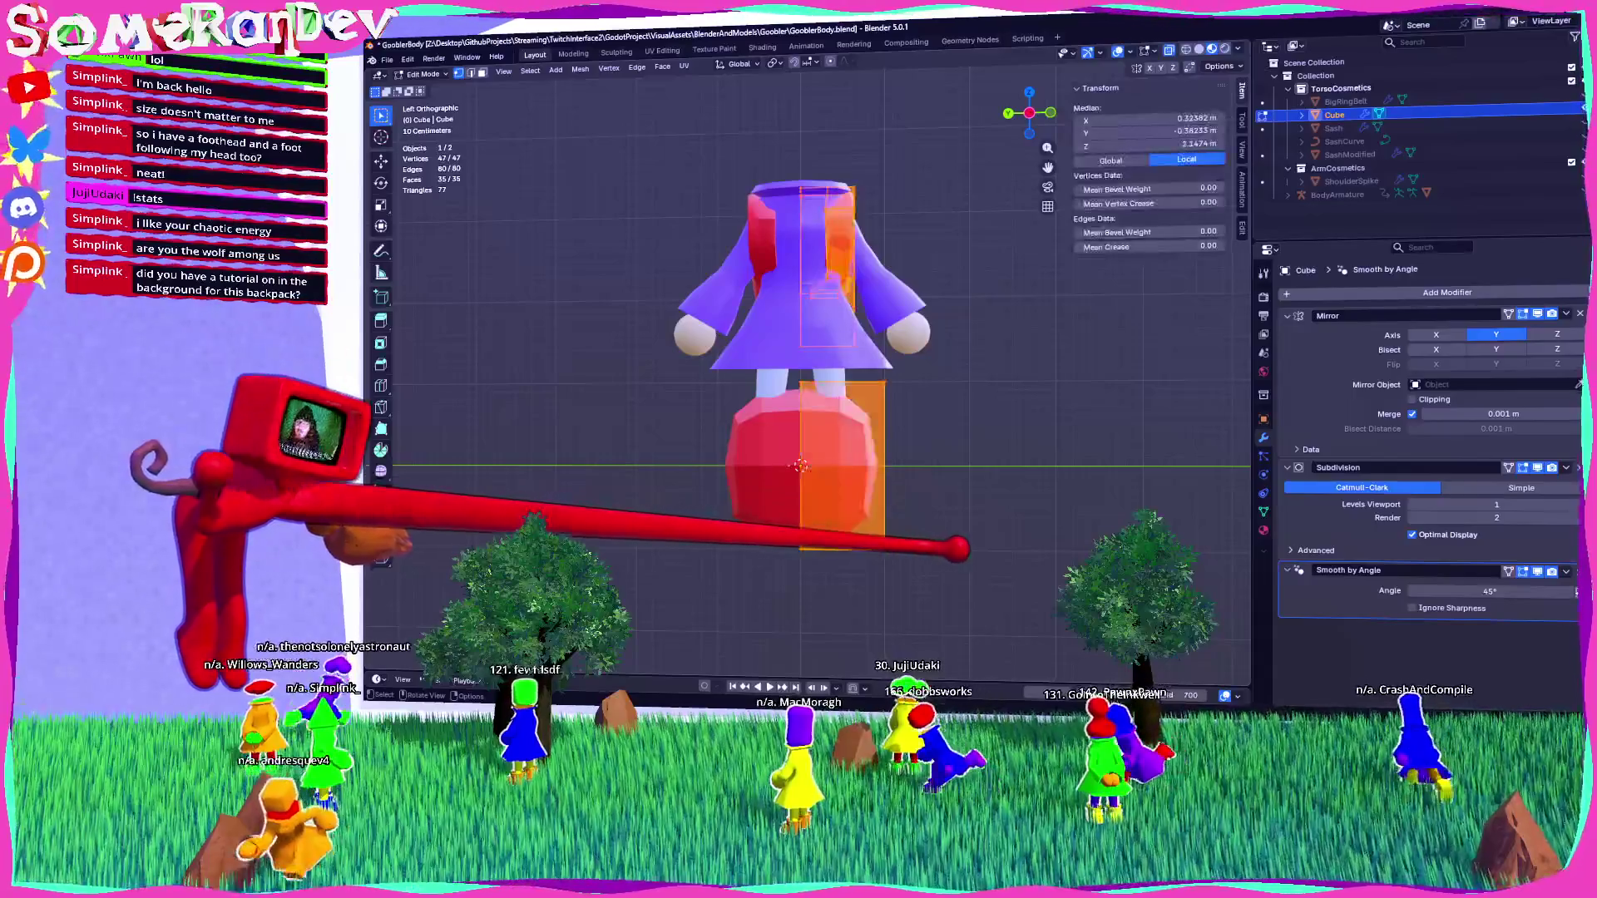
pyautogui.moveTo(813, 421); pyautogui.dragTo(960, 606)
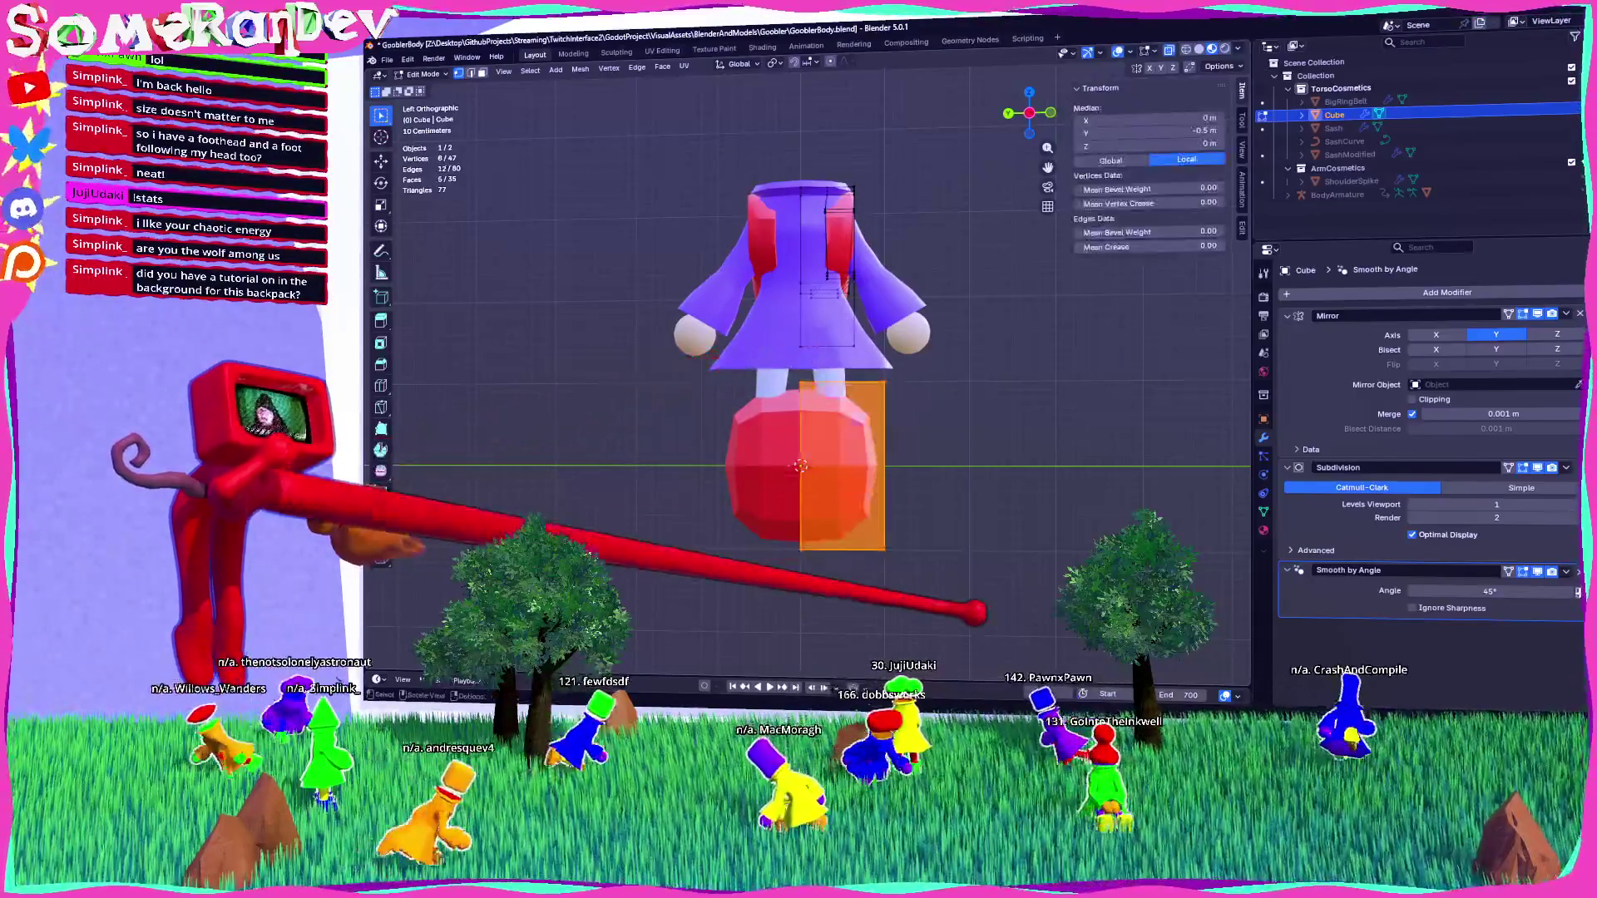
pyautogui.press('s')
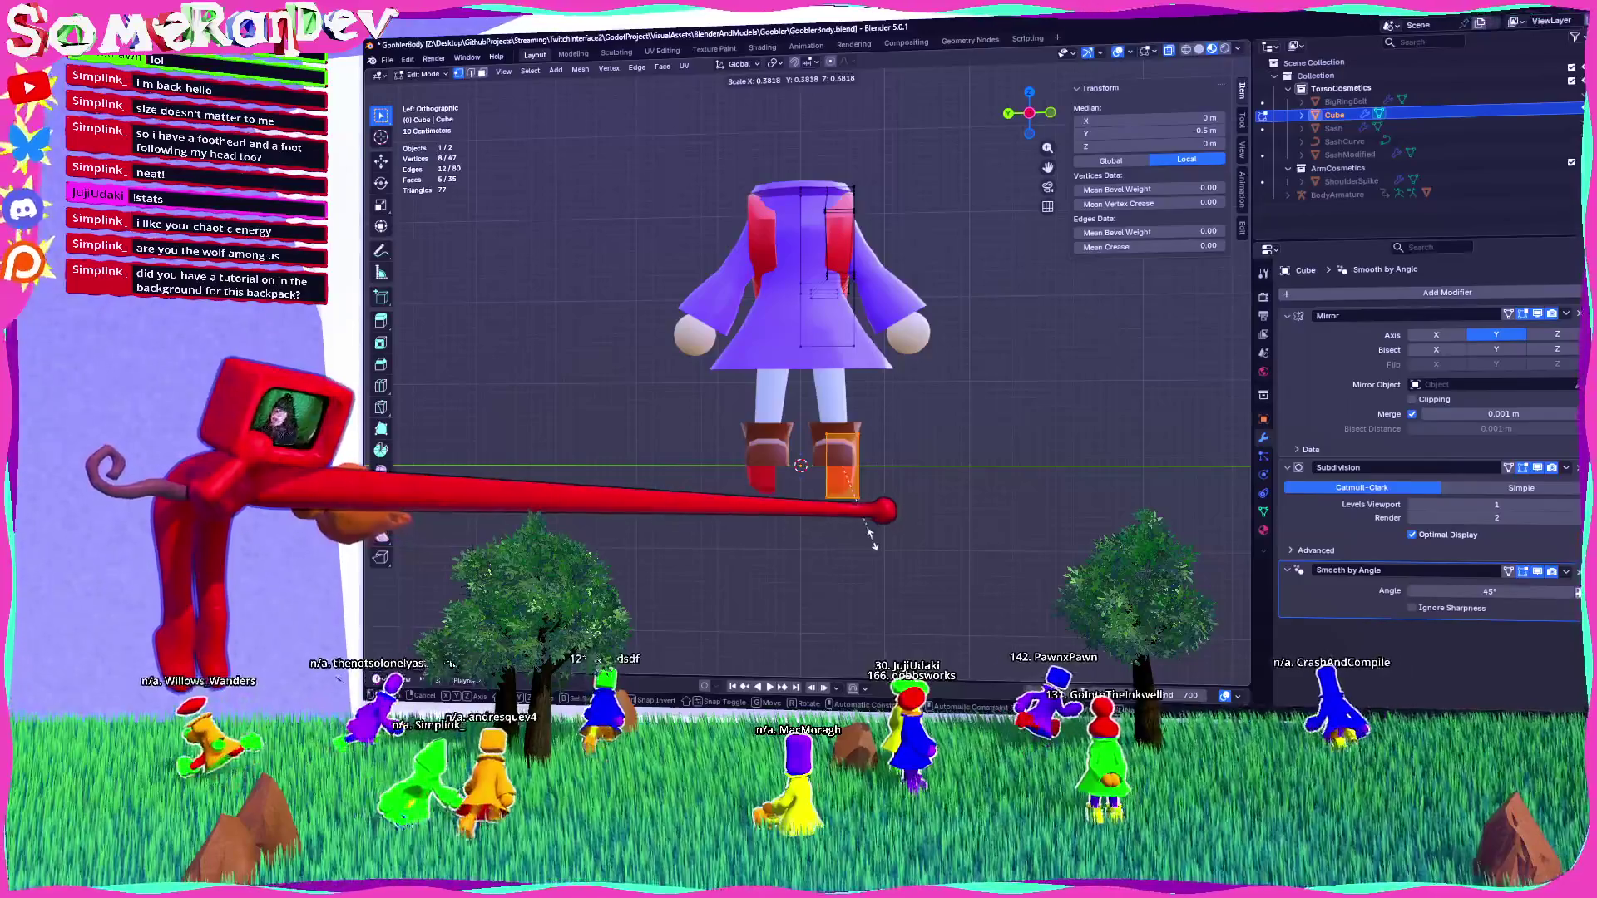
pyautogui.click(871, 536)
pyautogui.scroll(3, 871, 537)
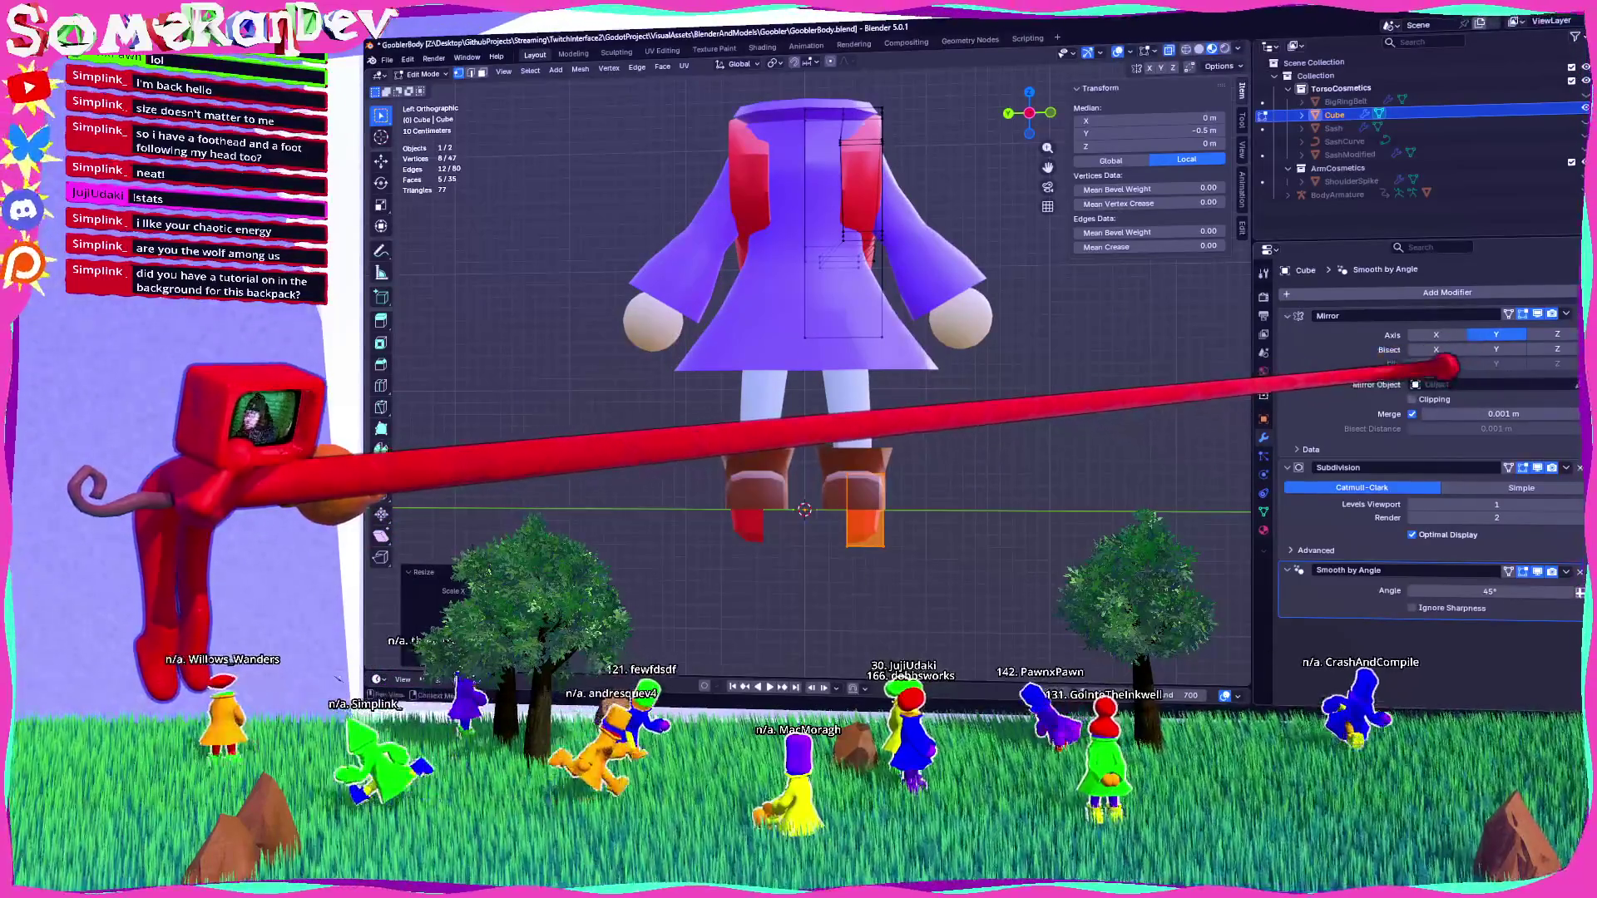
pyautogui.press('g')
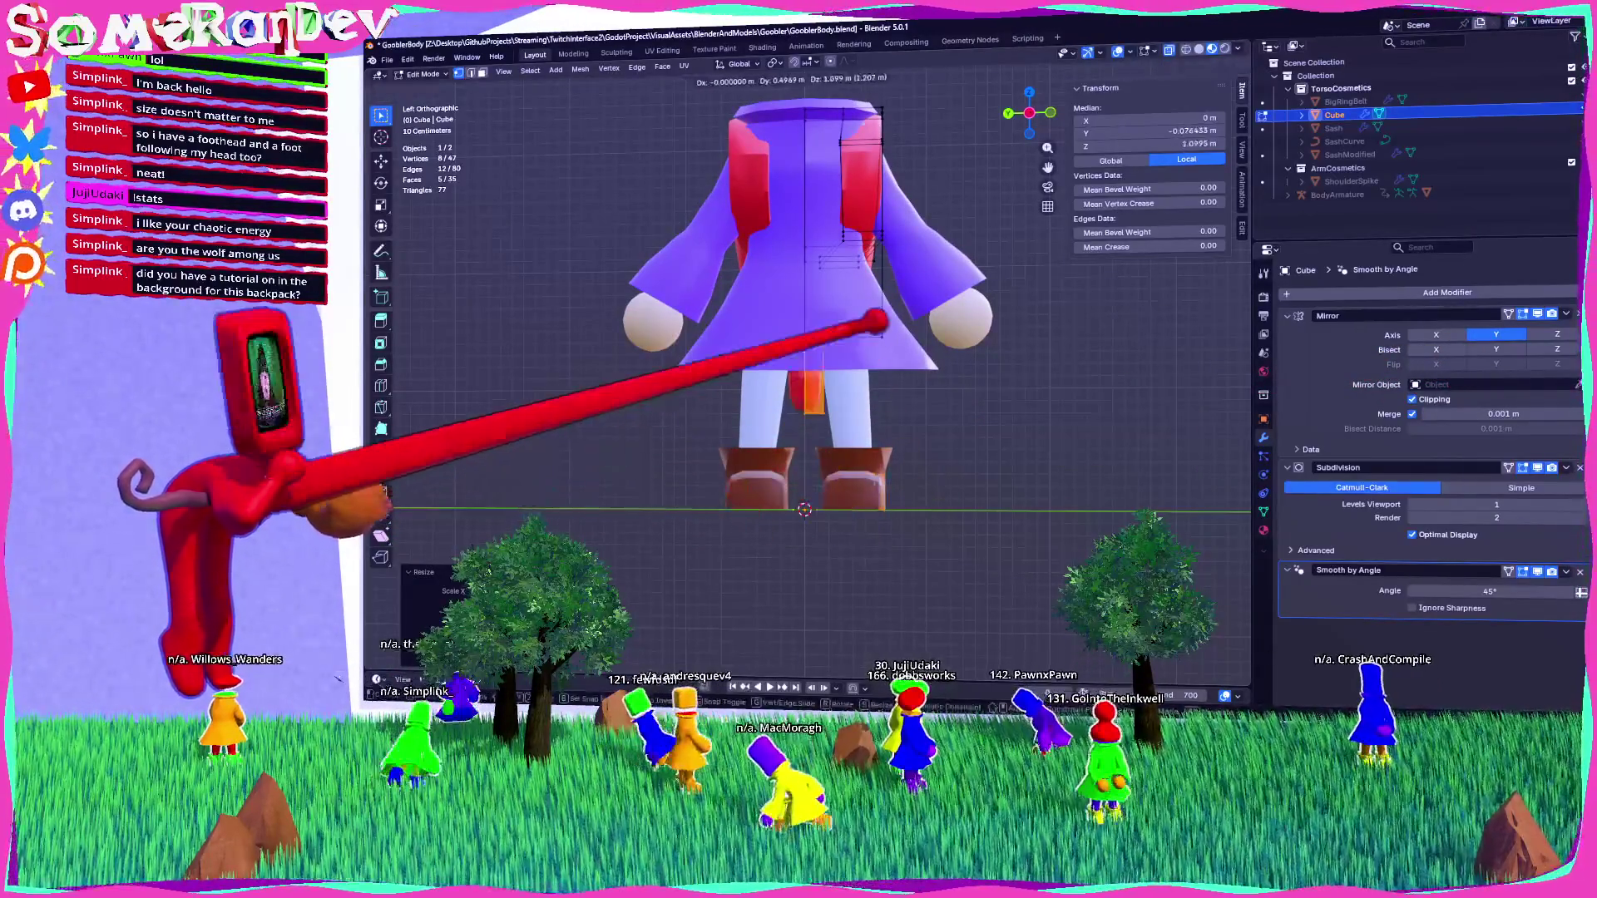
pyautogui.press('Return')
# In front view, move the block sideways onto the backpack's outer face.
pyautogui.press('ctrl+KP_3')
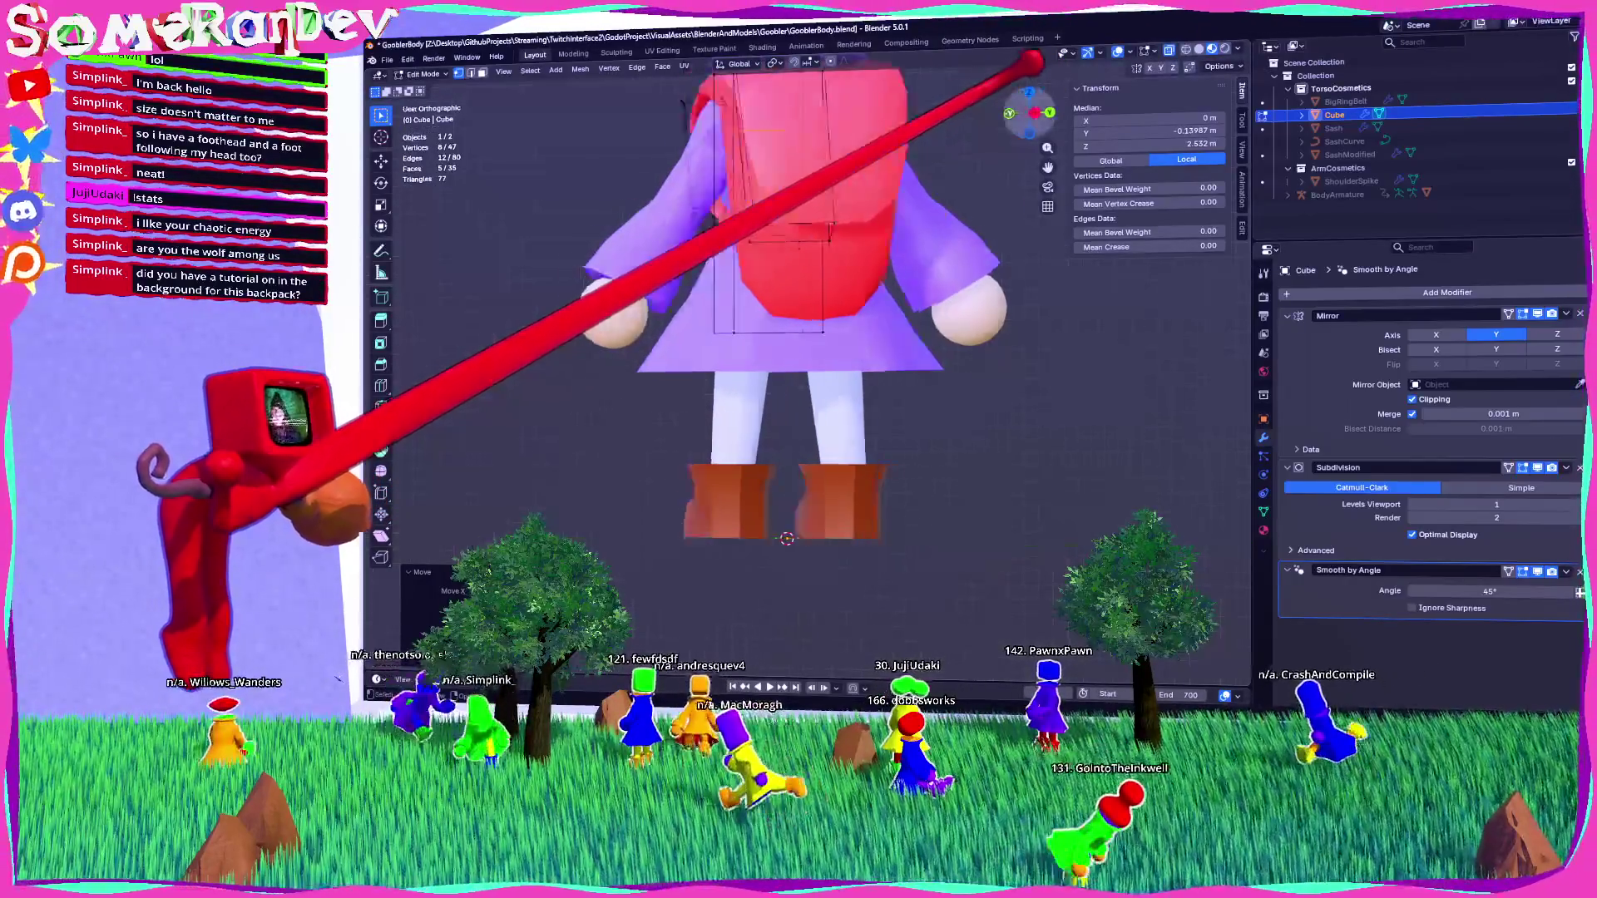
pyautogui.press('KP_1')
pyautogui.press('g')
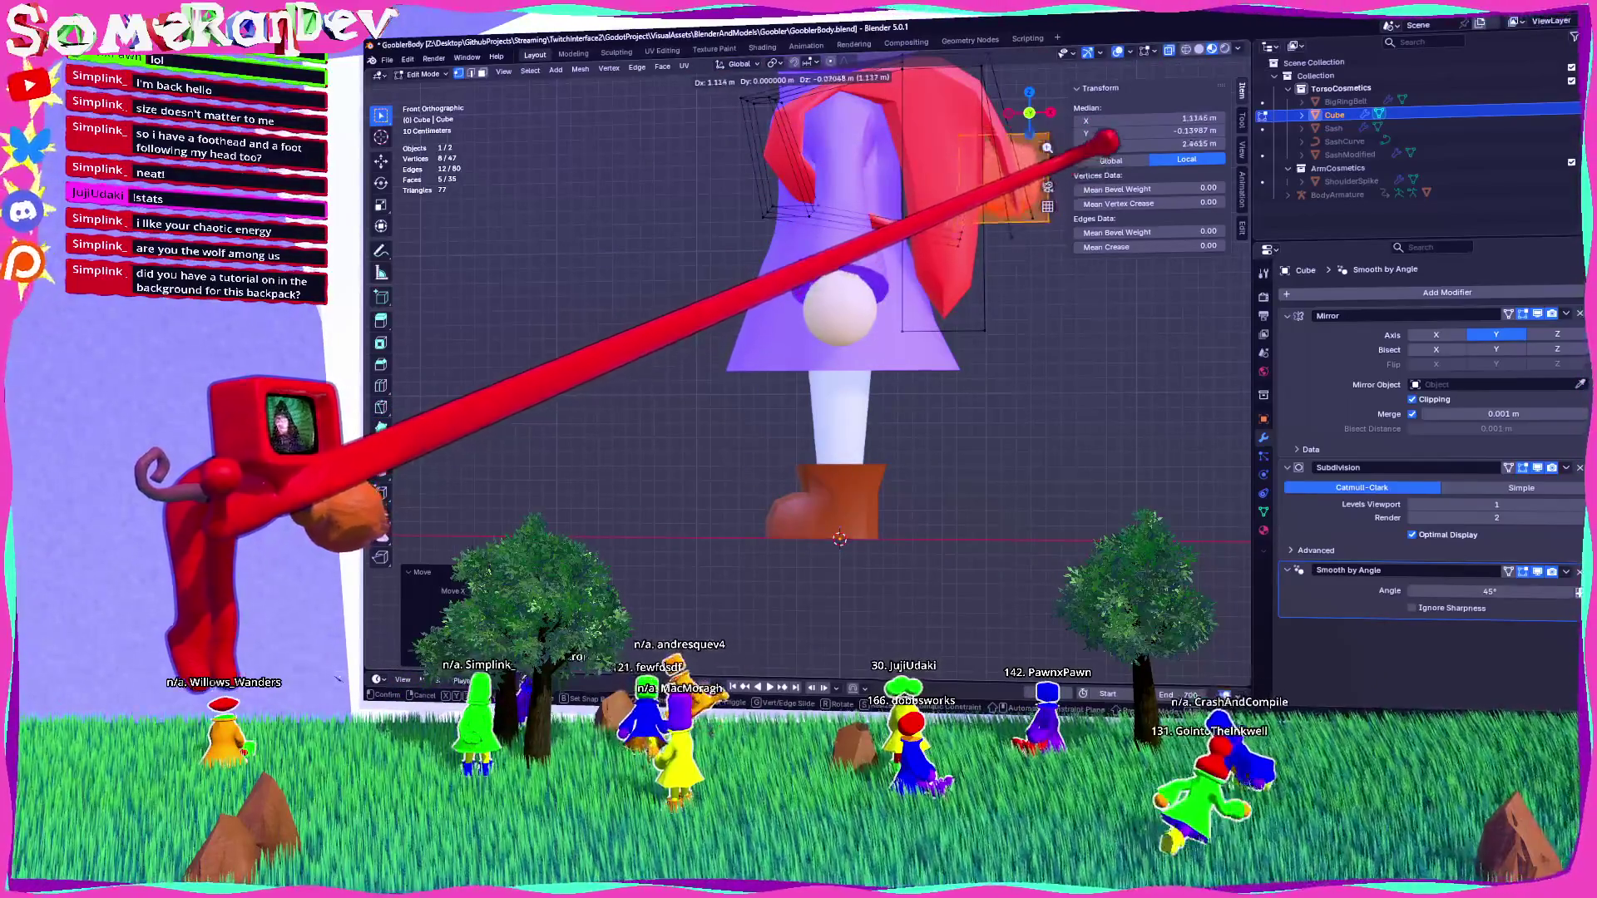
pyautogui.press('Return')
pyautogui.scroll(2, 807, 366)
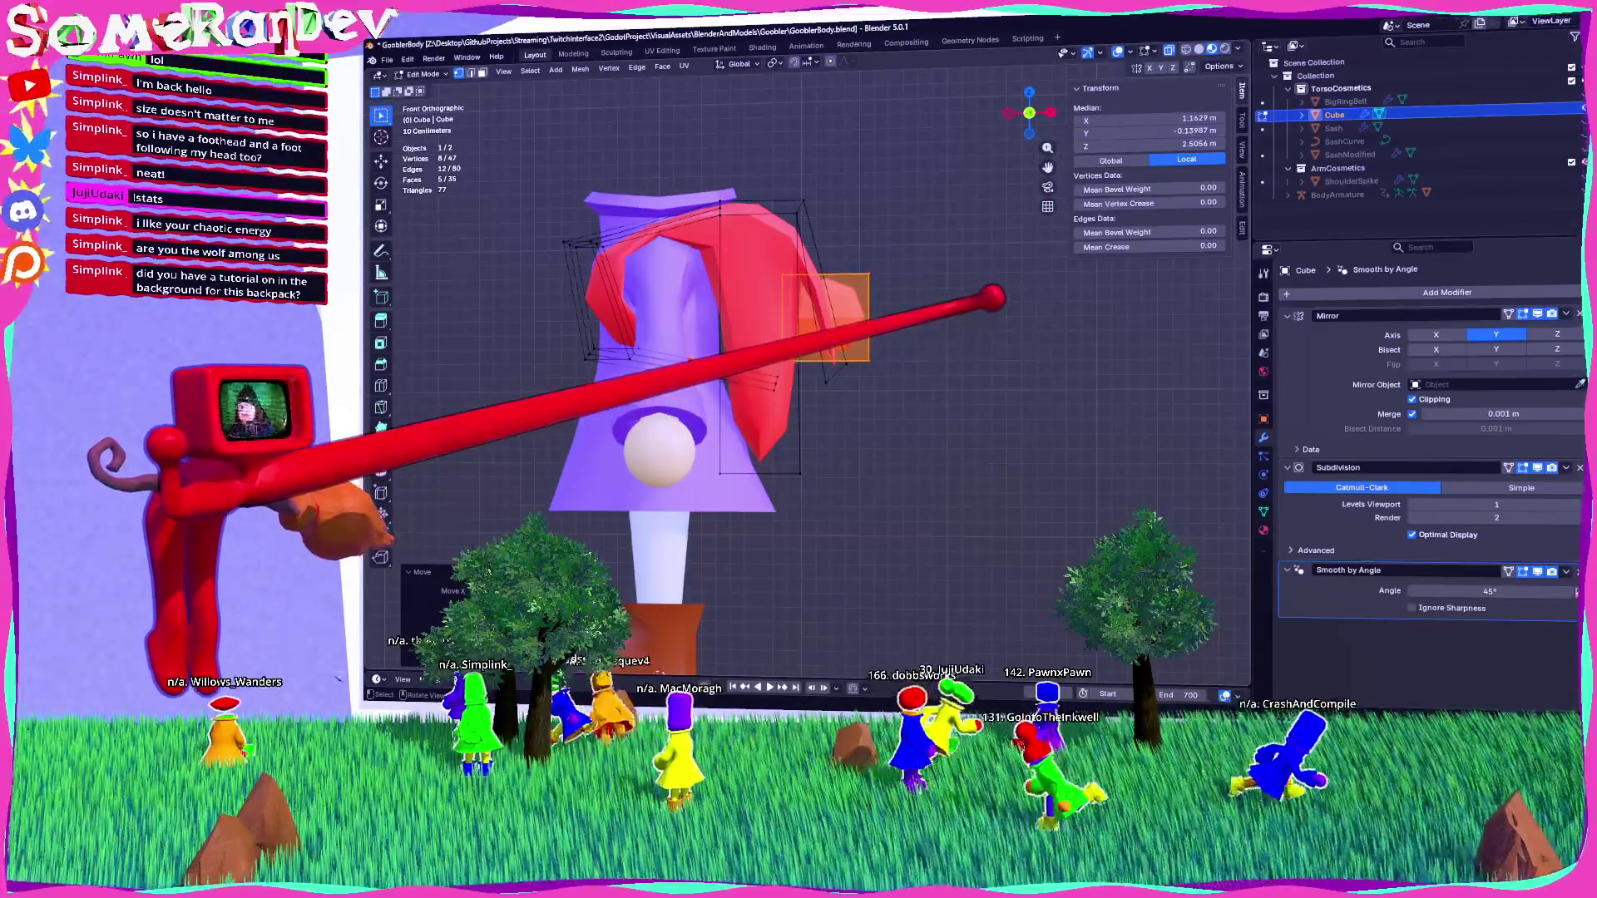
pyautogui.scroll(2, 939, 208)
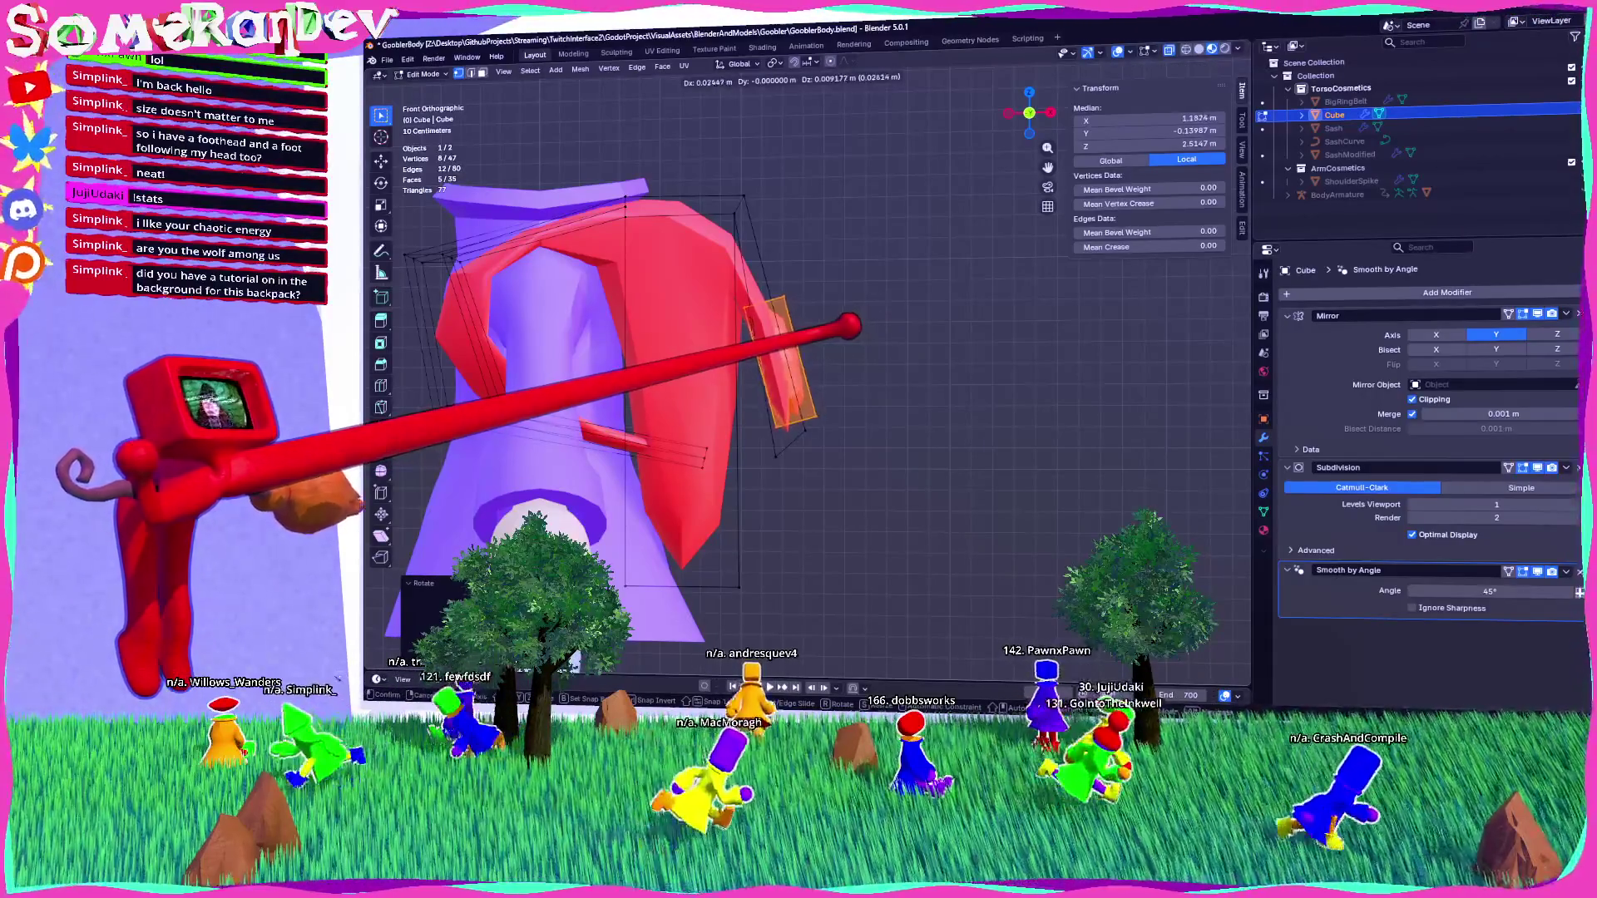
pyautogui.click(848, 326)
pyautogui.click(1050, 112)
pyautogui.moveTo(832, 374); pyautogui.dragTo(981, 258, button='middle')
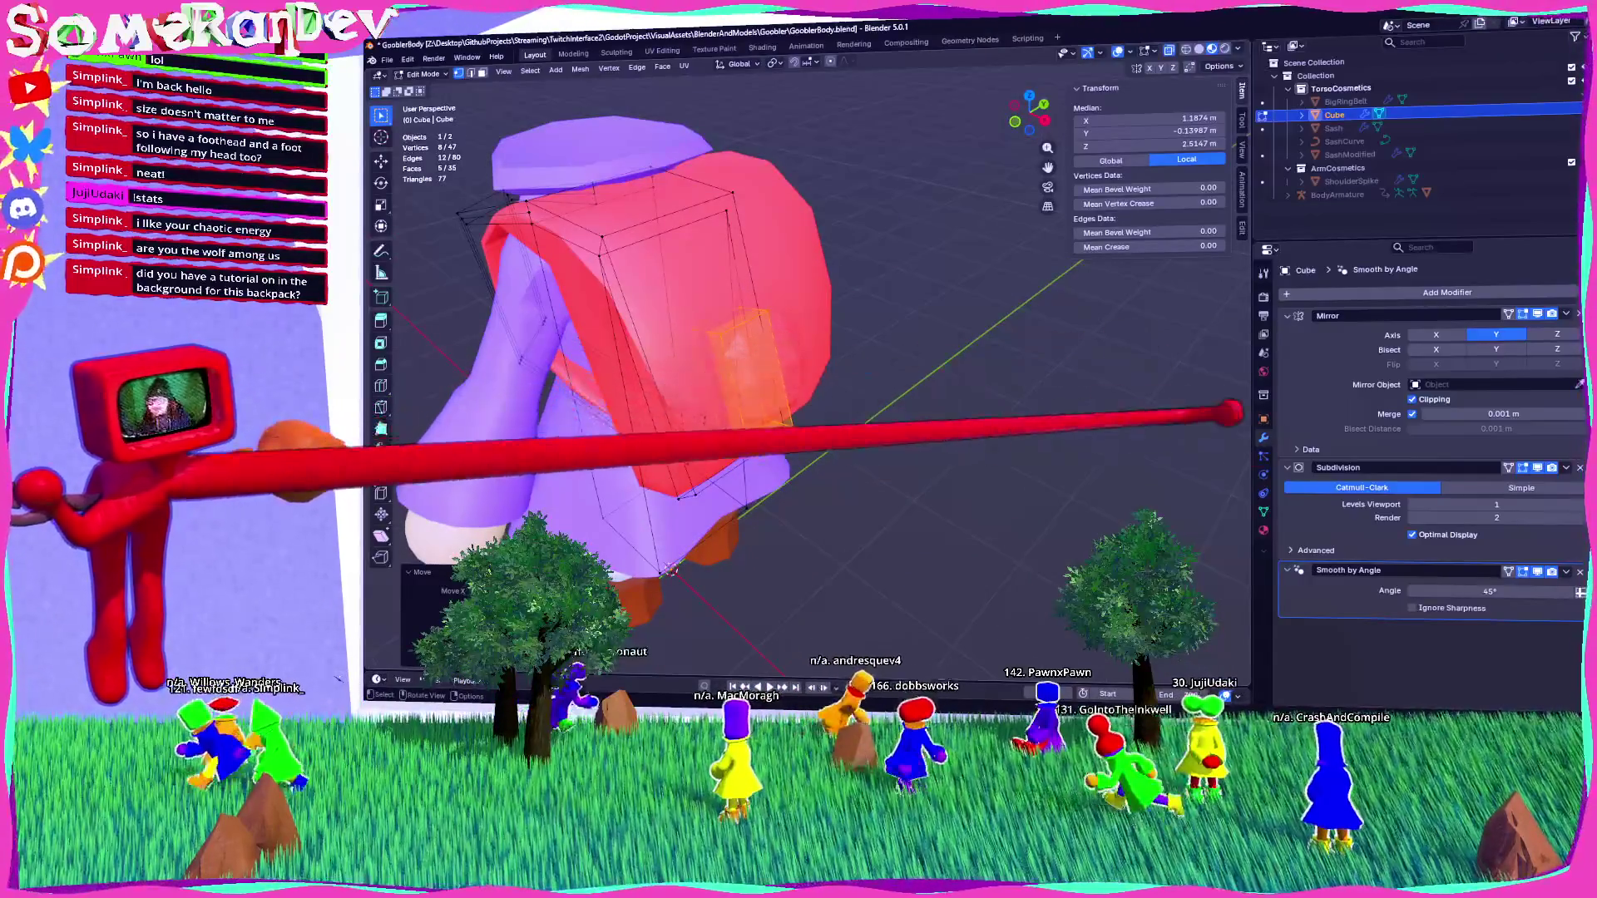
pyautogui.click(1263, 530)
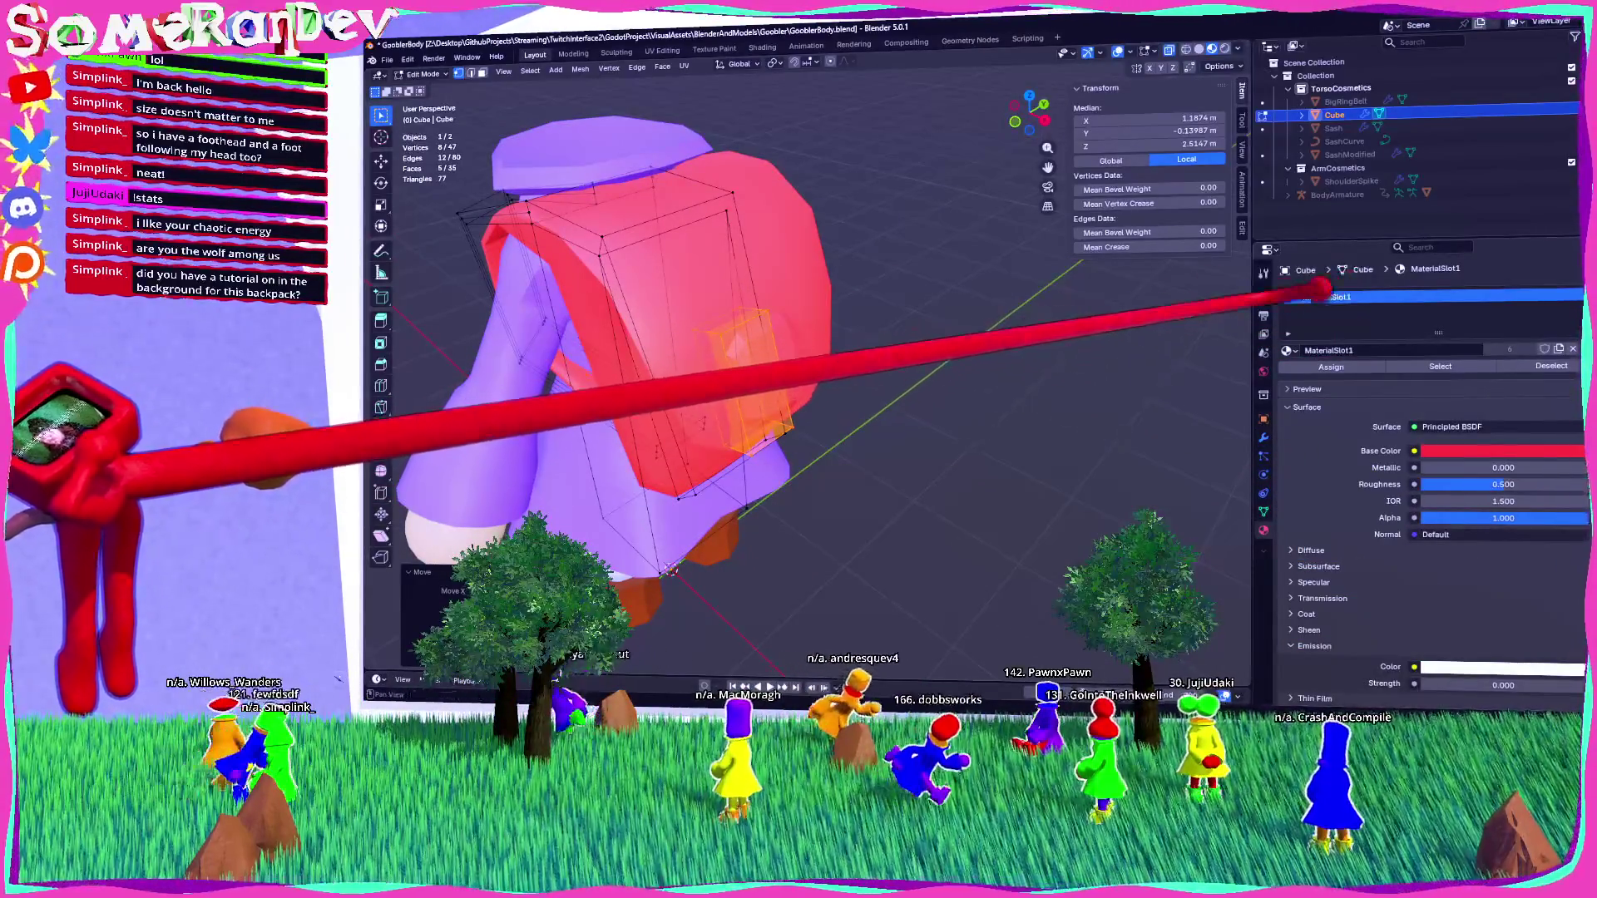
# Add a second material slot using the yellow MaterialSlot2 for the pocket block.
pyautogui.click(1572, 297)
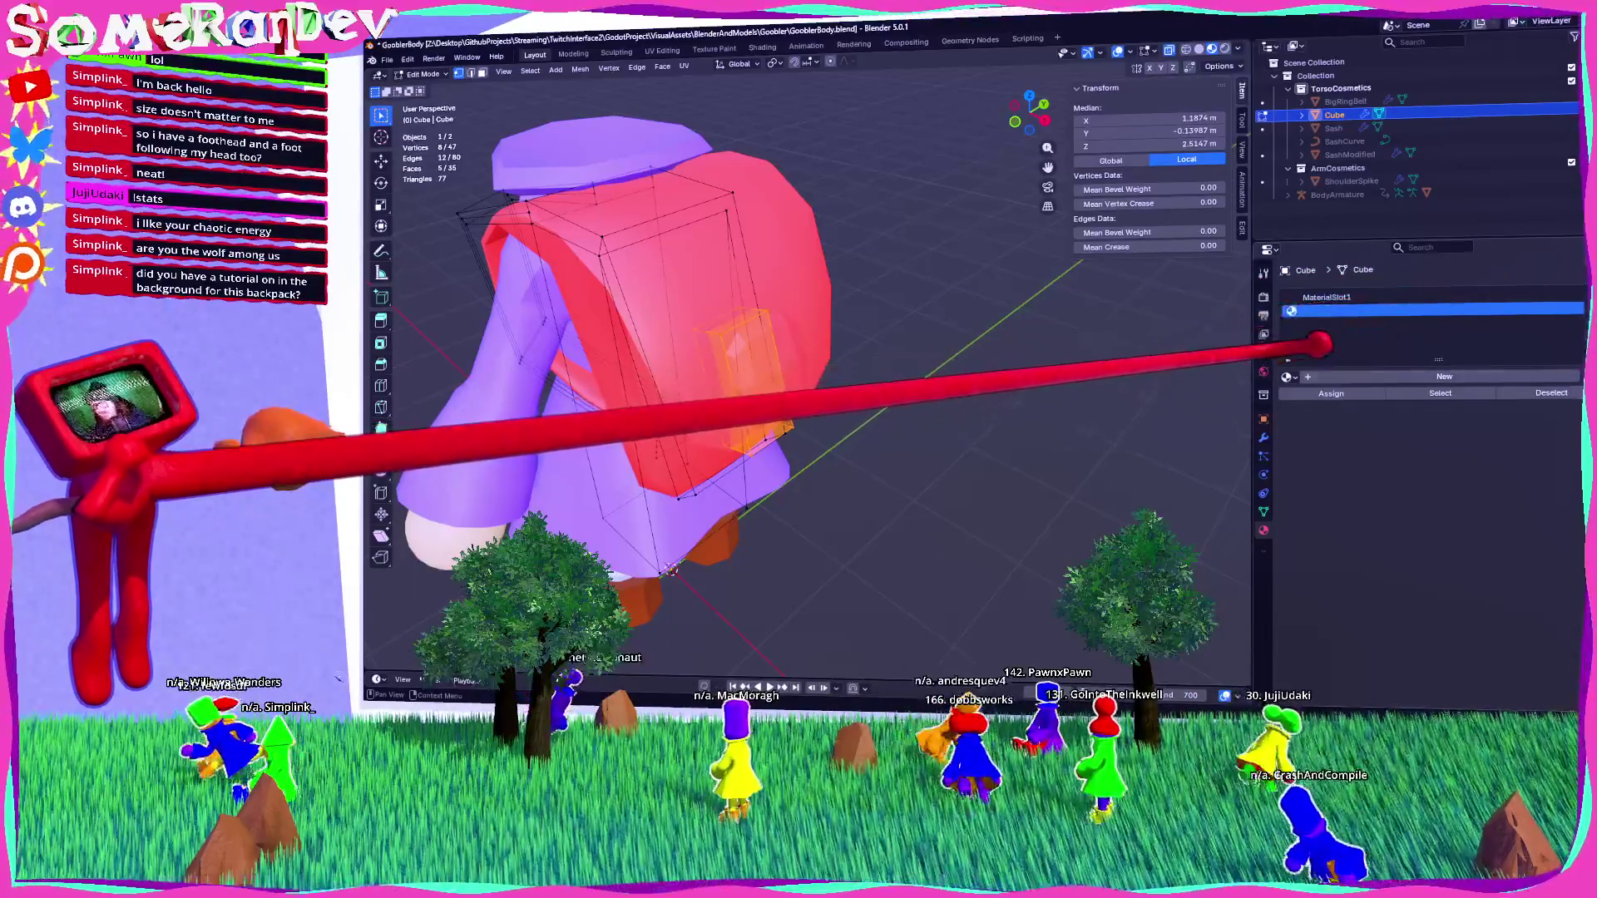
pyautogui.click(1289, 375)
pyautogui.click(1309, 441)
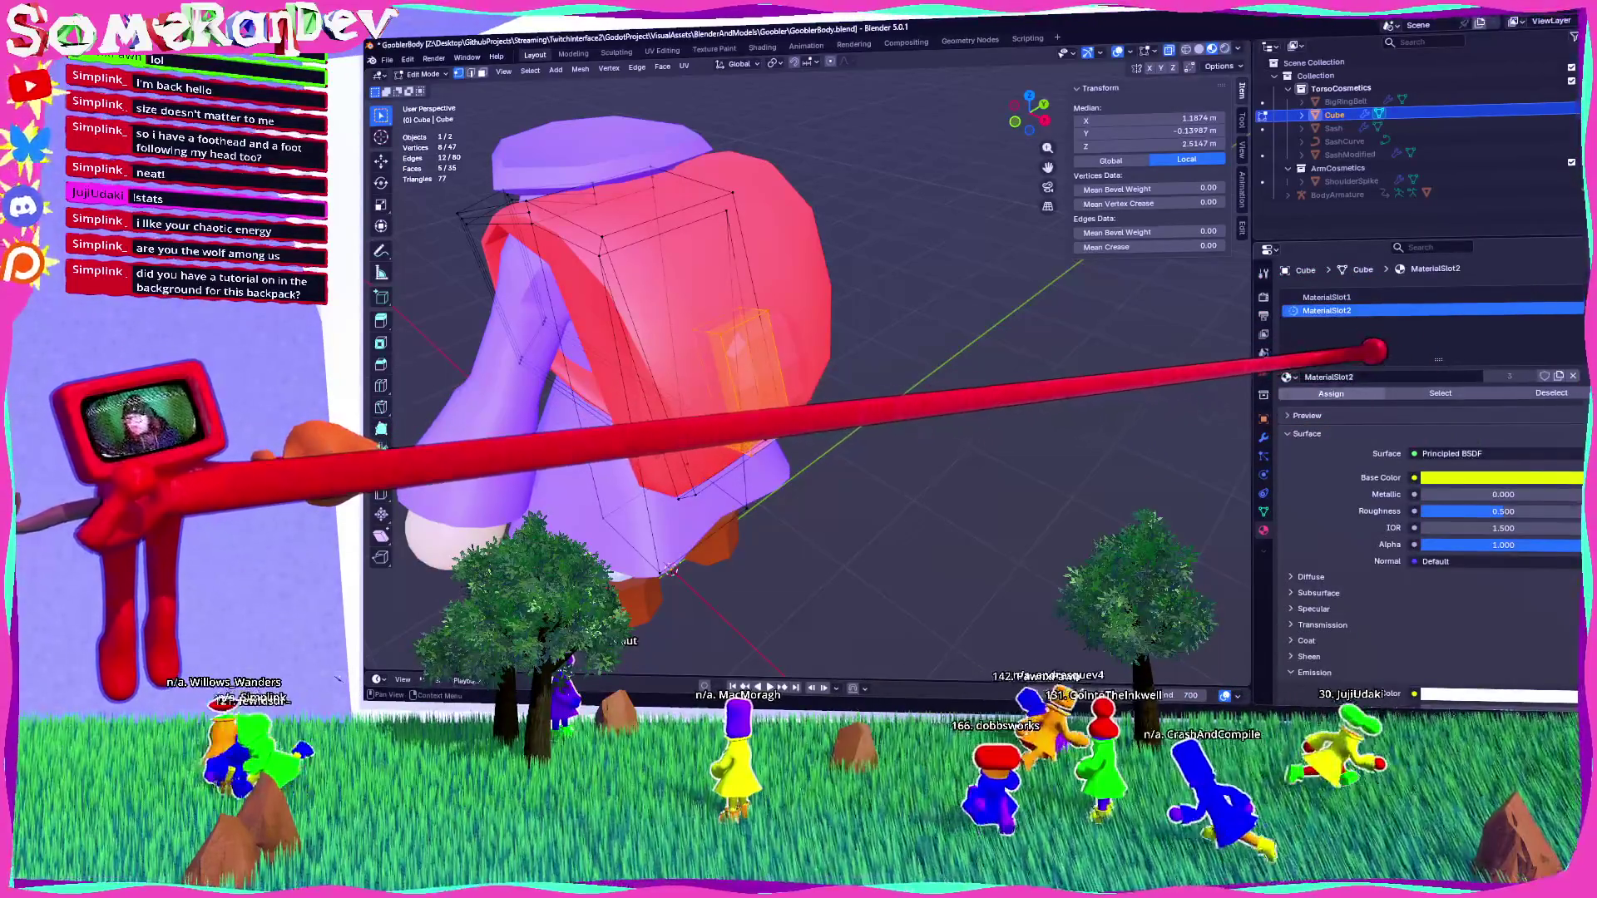
pyautogui.moveTo(672, 570); pyautogui.dragTo(915, 557, button='middle')
pyautogui.moveTo(942, 359)
pyautogui.mouseDown(button='middle')
pyautogui.moveTo(724, 367)
pyautogui.moveTo(781, 349)
pyautogui.moveTo(756, 314)
pyautogui.moveTo(748, 339)
pyautogui.mouseUp(button='middle')
pyautogui.press('Tab')
pyautogui.scroll(-3, 781, 350)
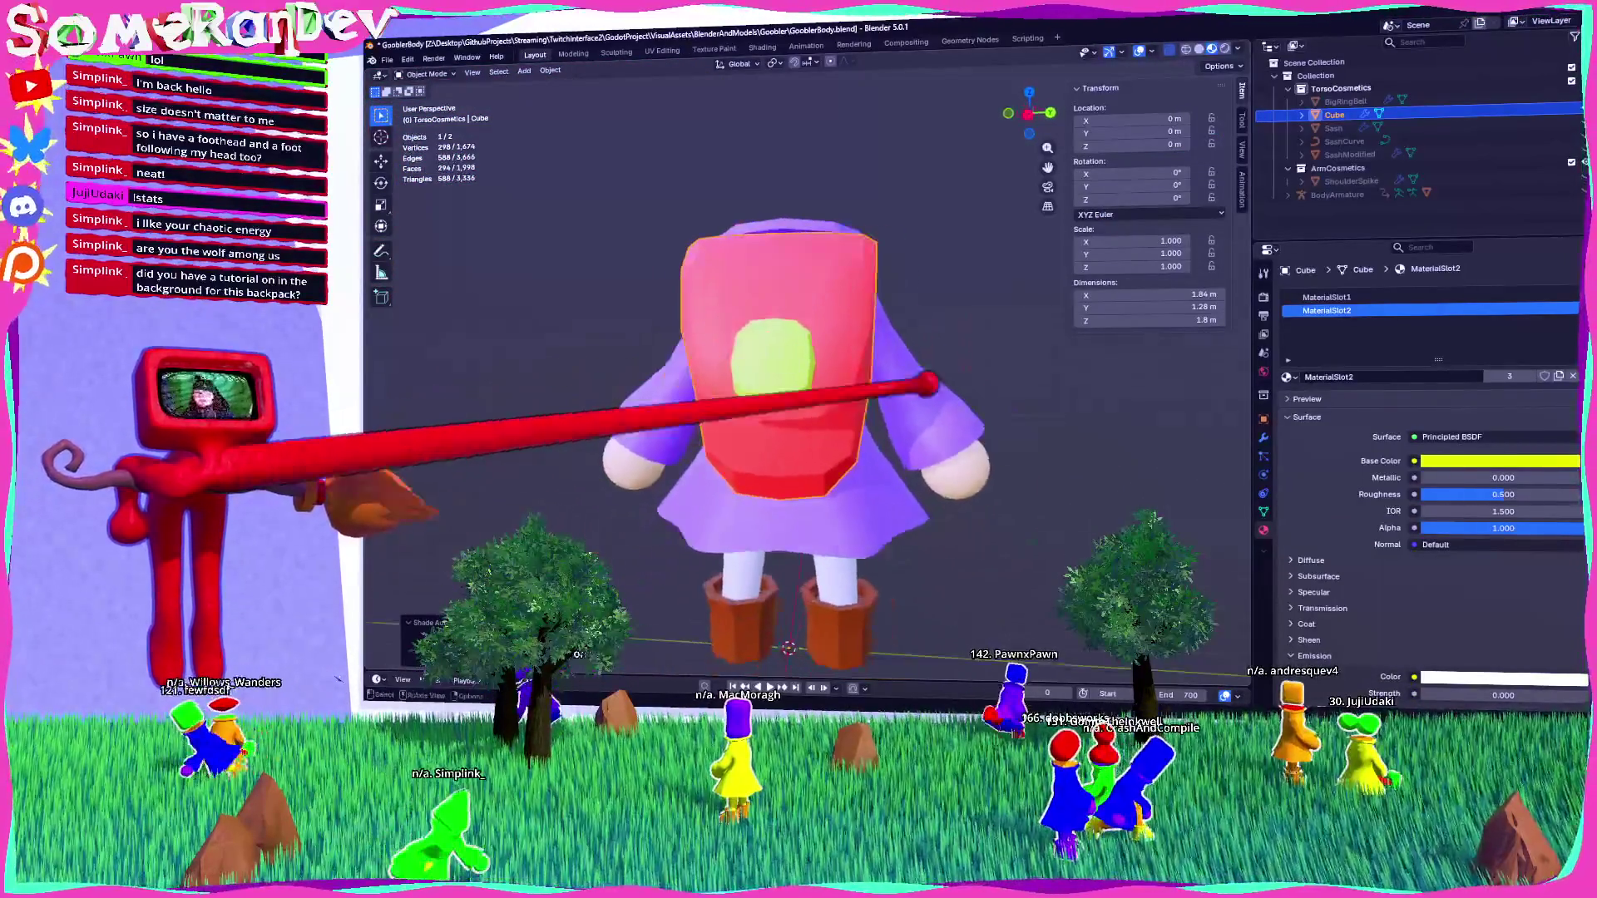
pyautogui.click(1263, 438)
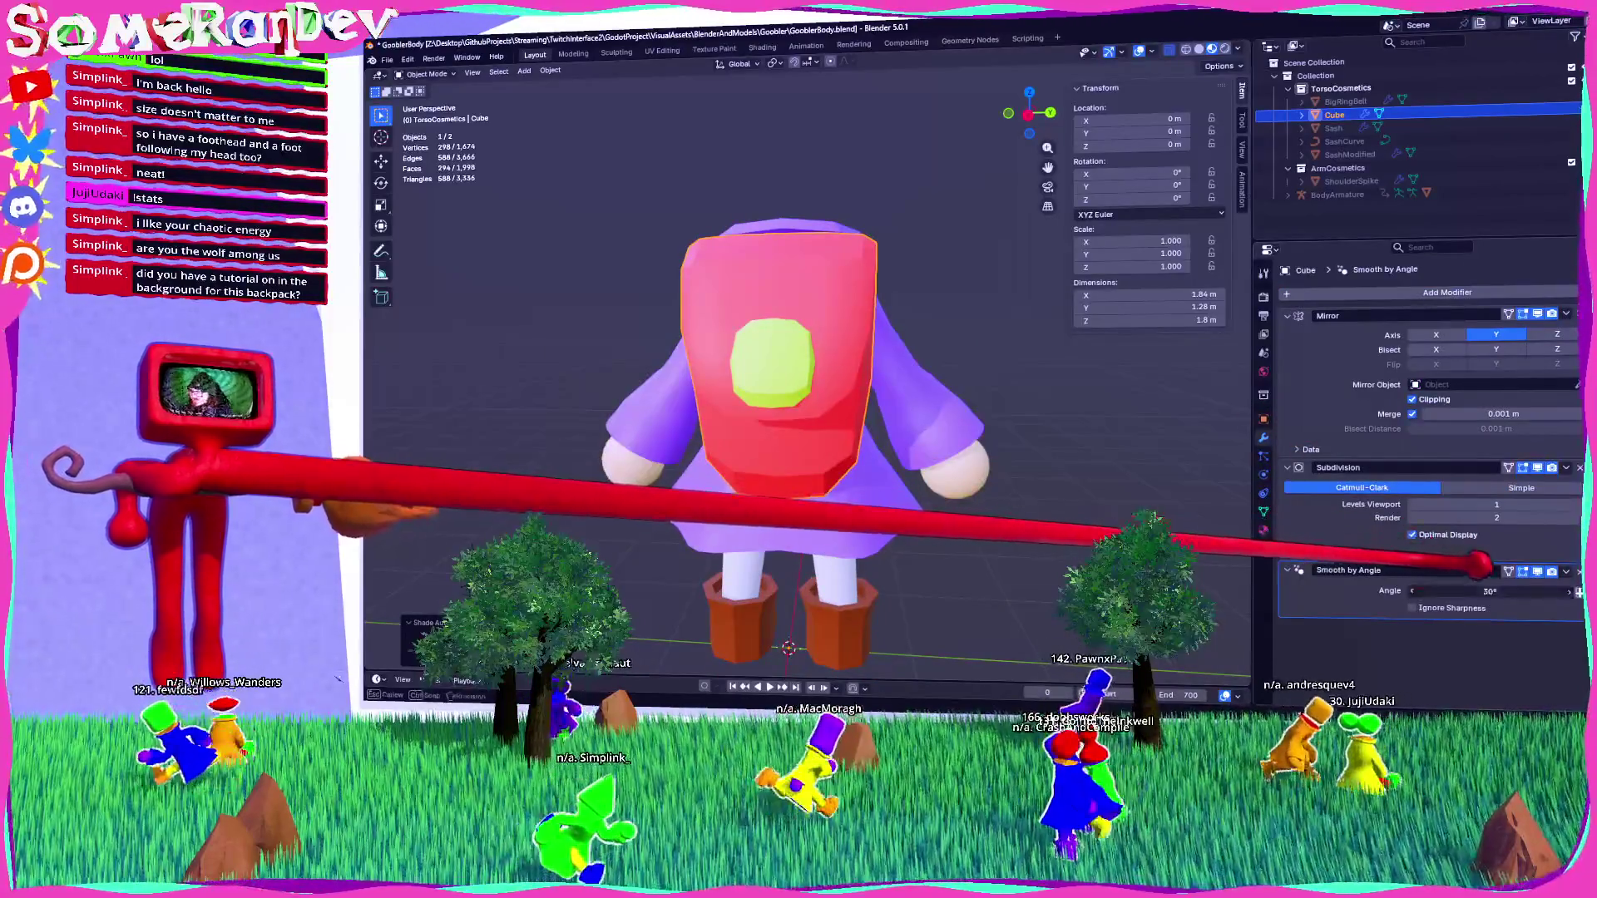
pyautogui.scroll(2, 832, 374)
pyautogui.moveTo(831, 375); pyautogui.dragTo(669, 346, button='middle')
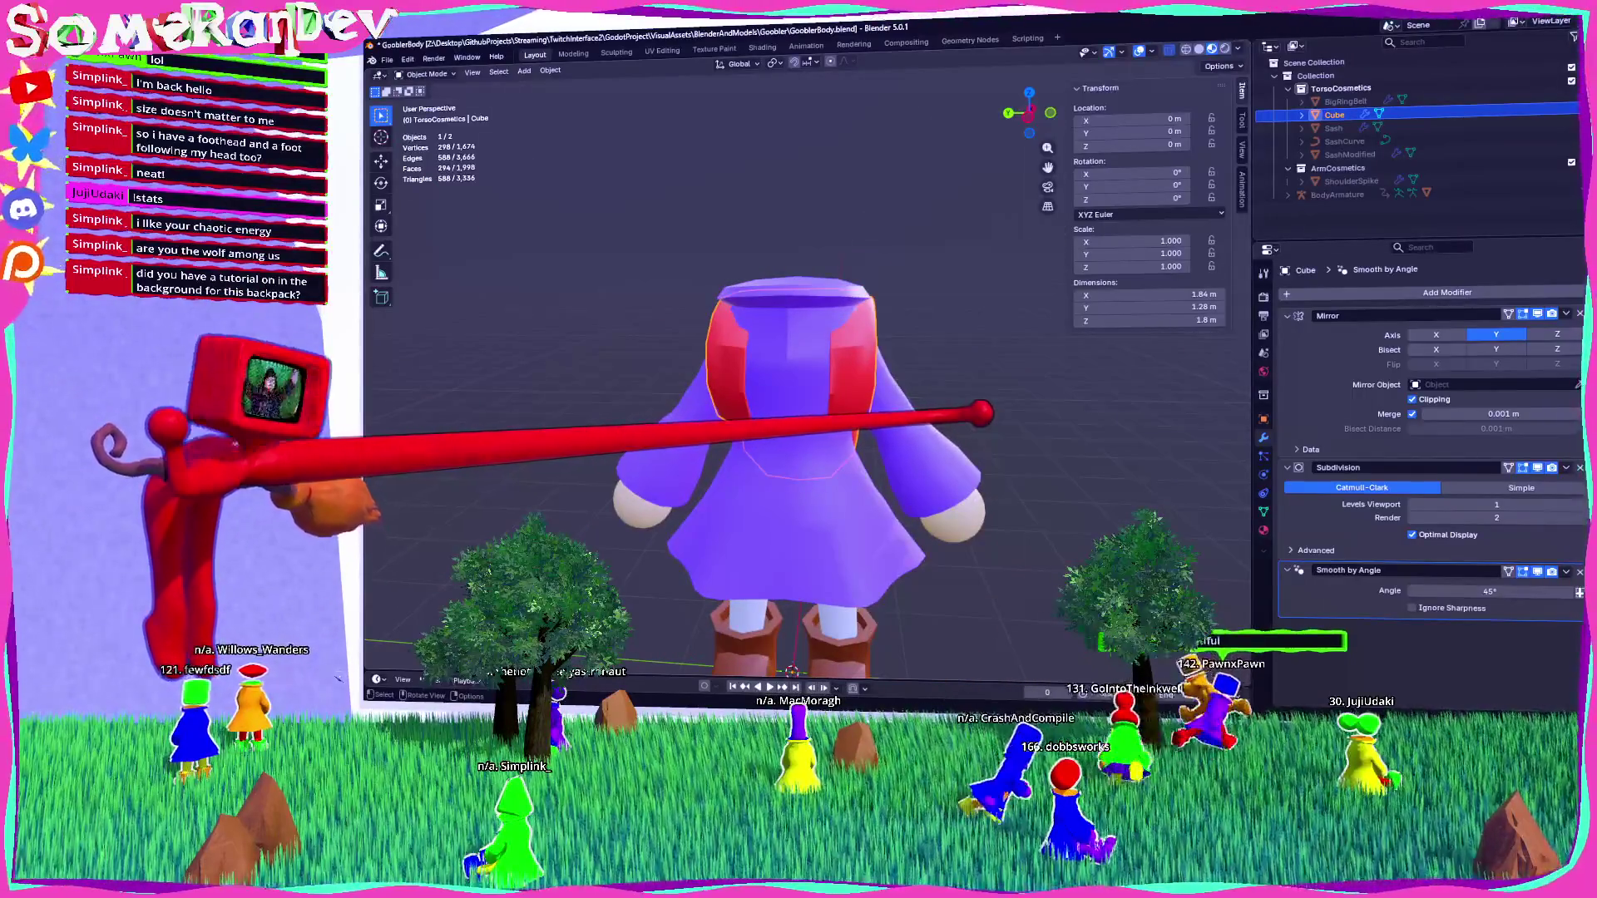
pyautogui.scroll(-1, 798, 374)
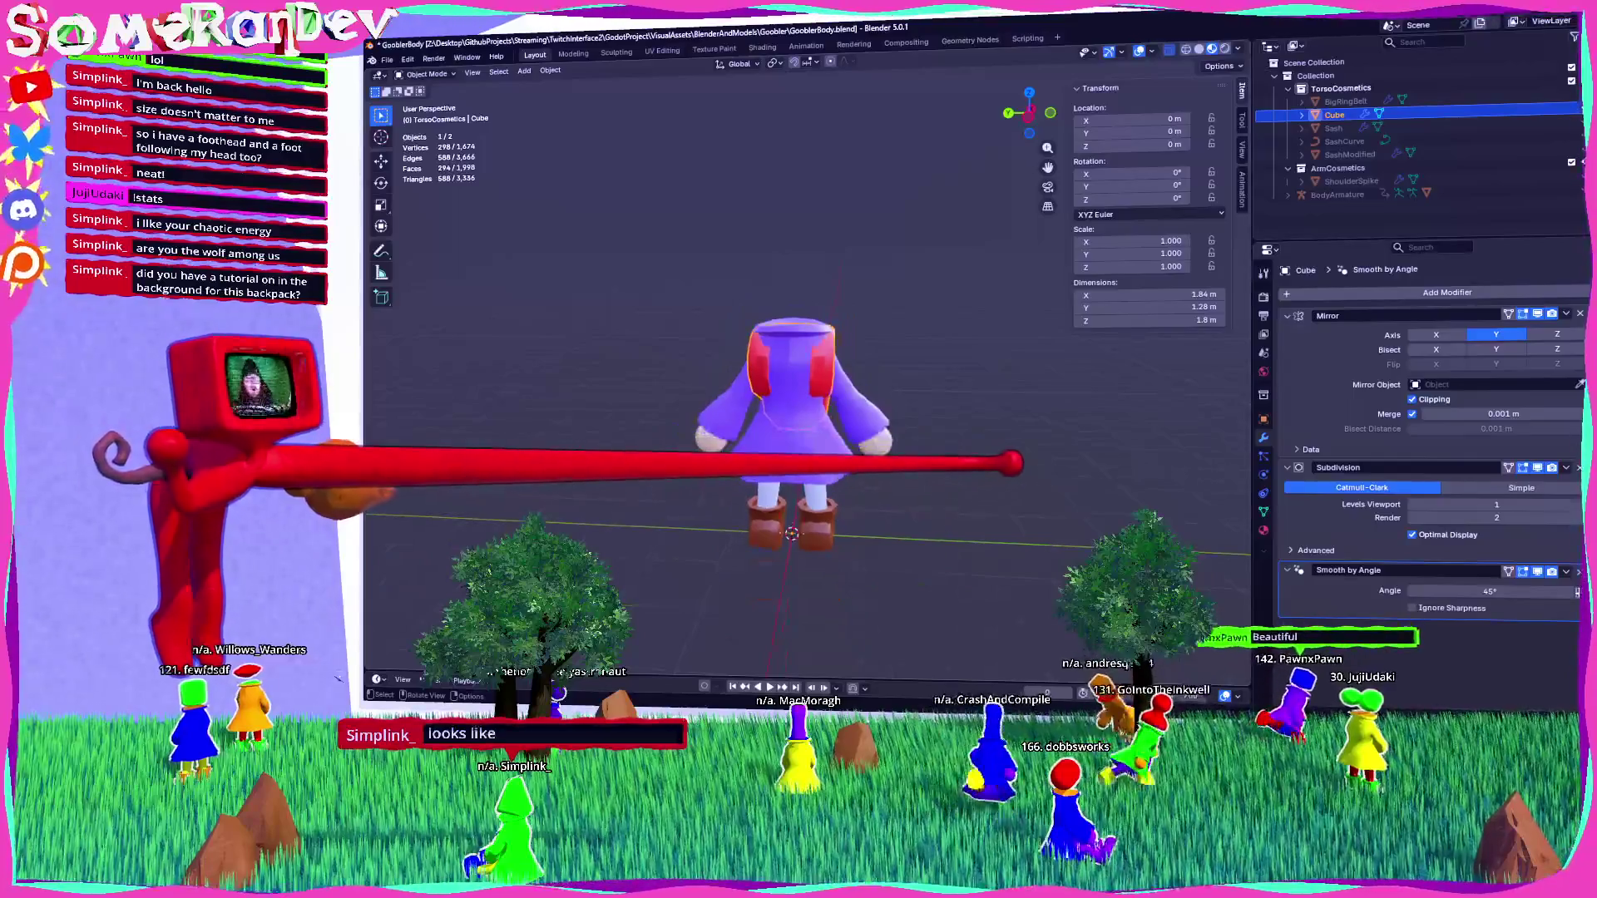
pyautogui.moveTo(670, 345)
pyautogui.mouseDown(button='middle')
pyautogui.moveTo(615, 345)
pyautogui.moveTo(657, 345)
pyautogui.moveTo(632, 346)
pyautogui.mouseUp(button='middle')
pyautogui.moveTo(749, 415); pyautogui.dragTo(832, 416, button='middle')
# Select the backpack and slide three of its vertices along the X axis twice.
pyautogui.click(823, 382)
pyautogui.press('KP_Decimal')
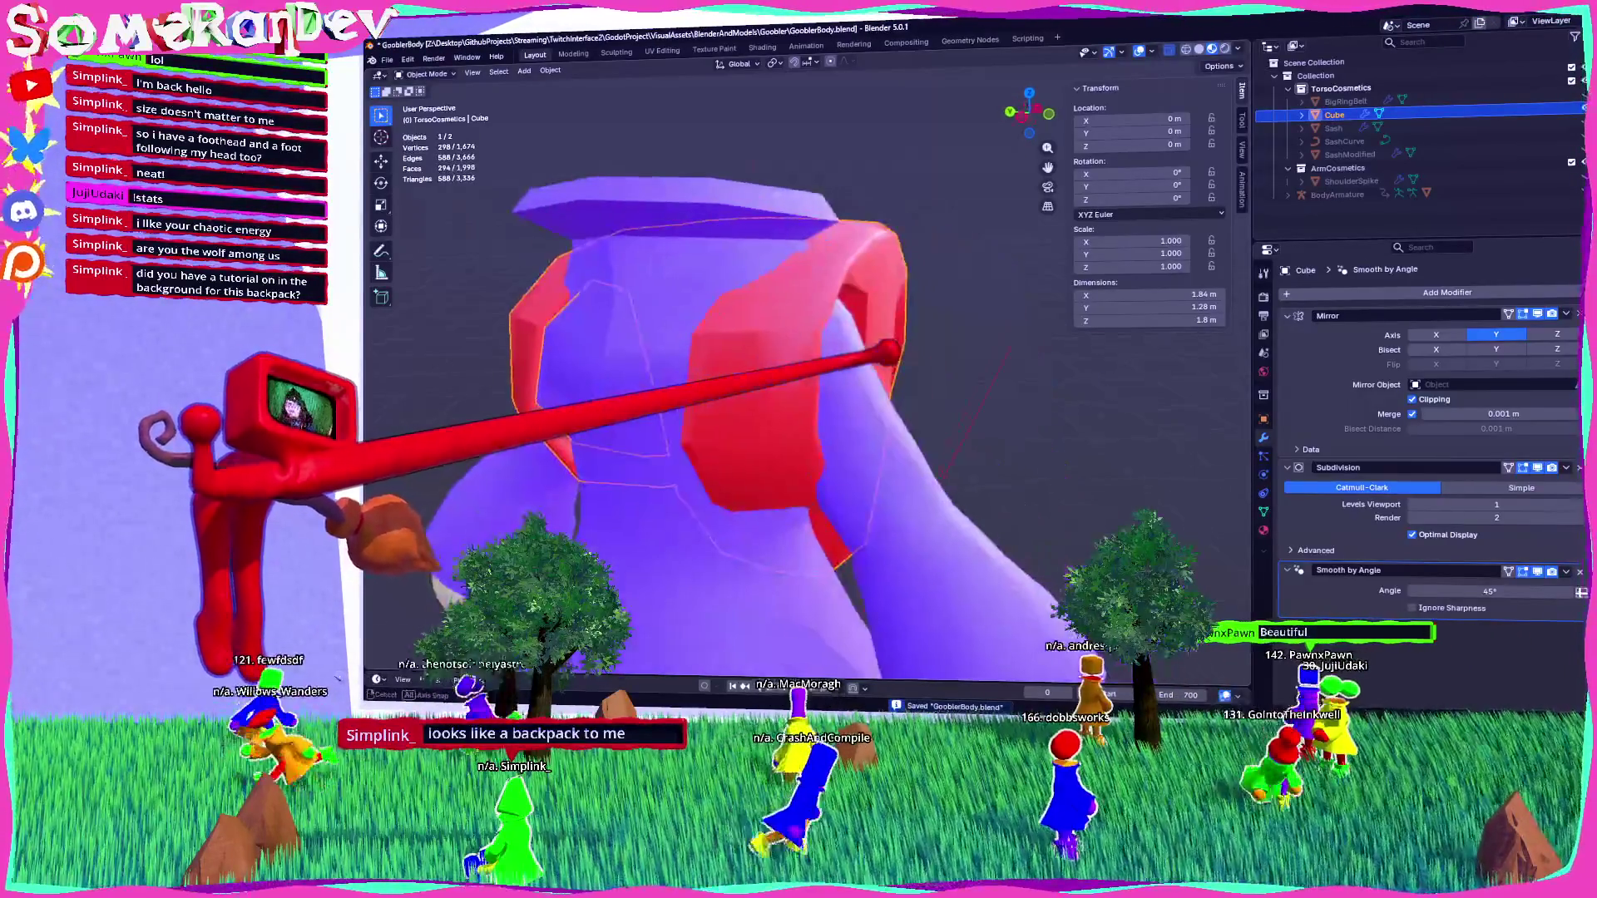
pyautogui.press('Tab')
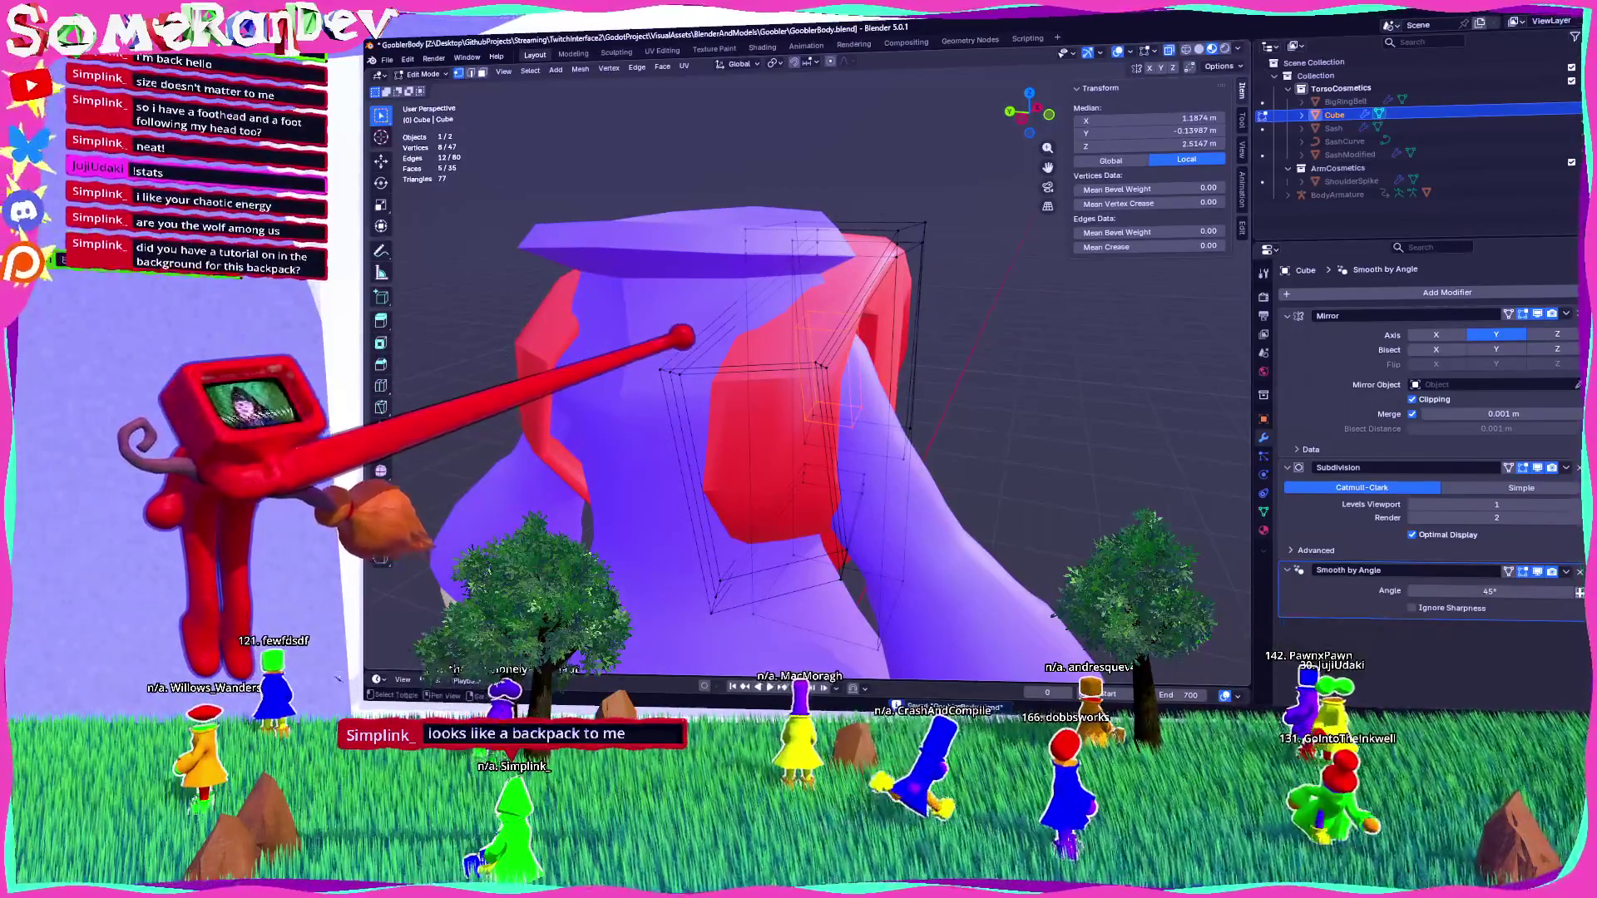
pyautogui.moveTo(749, 416)
pyautogui.mouseDown(button='middle')
pyautogui.moveTo(682, 416)
pyautogui.moveTo(781, 415)
pyautogui.mouseUp(button='middle')
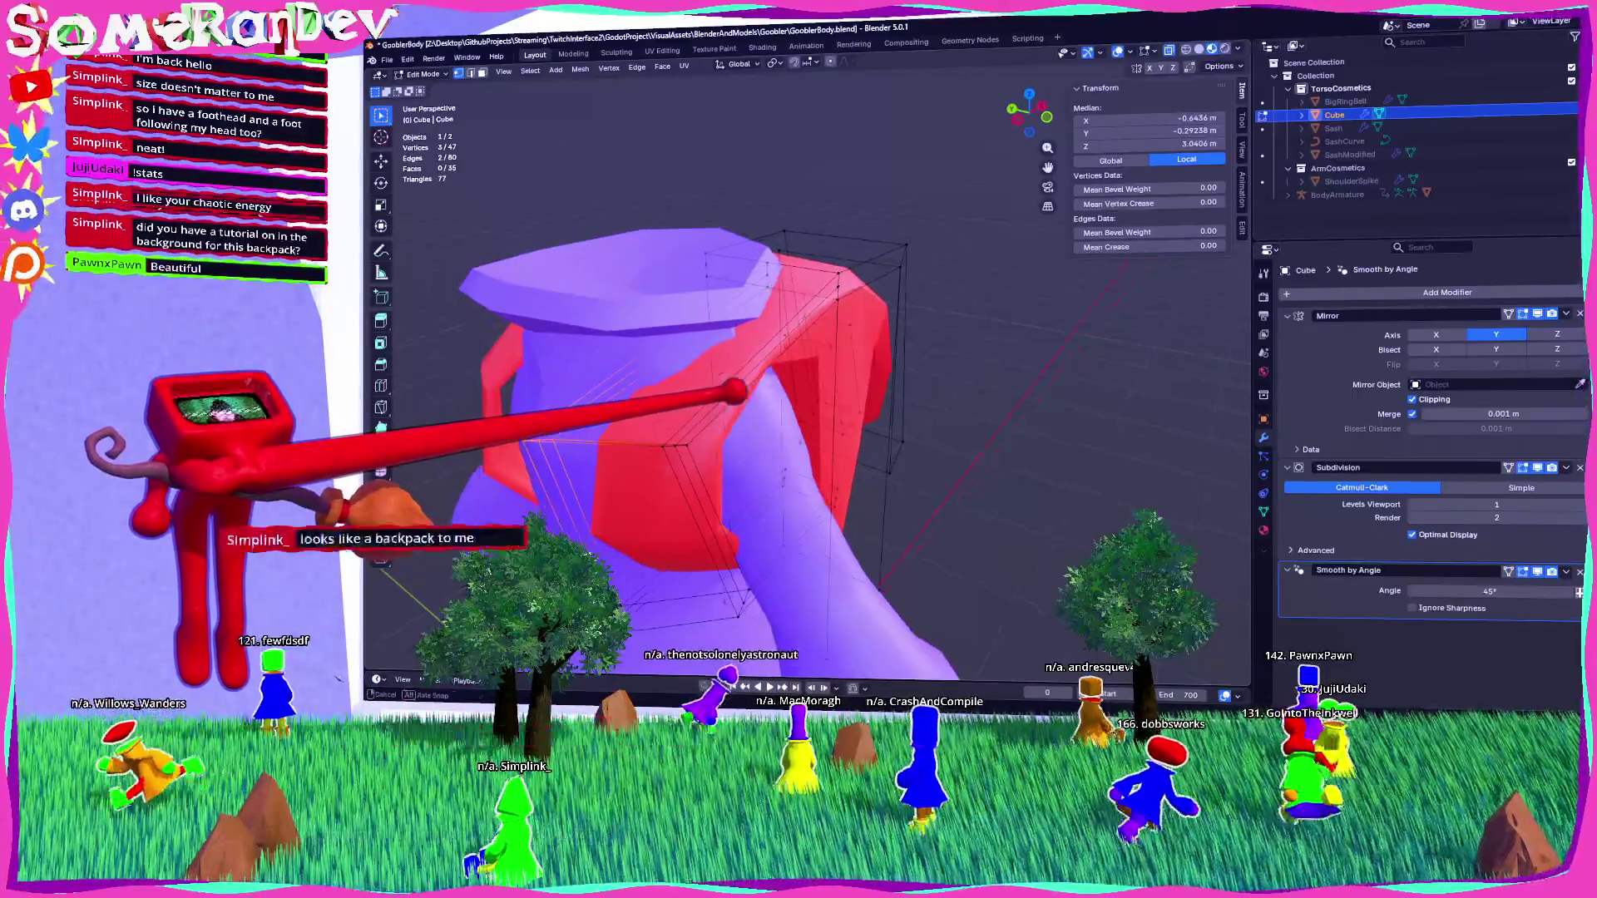
pyautogui.press('g')
pyautogui.press('x')
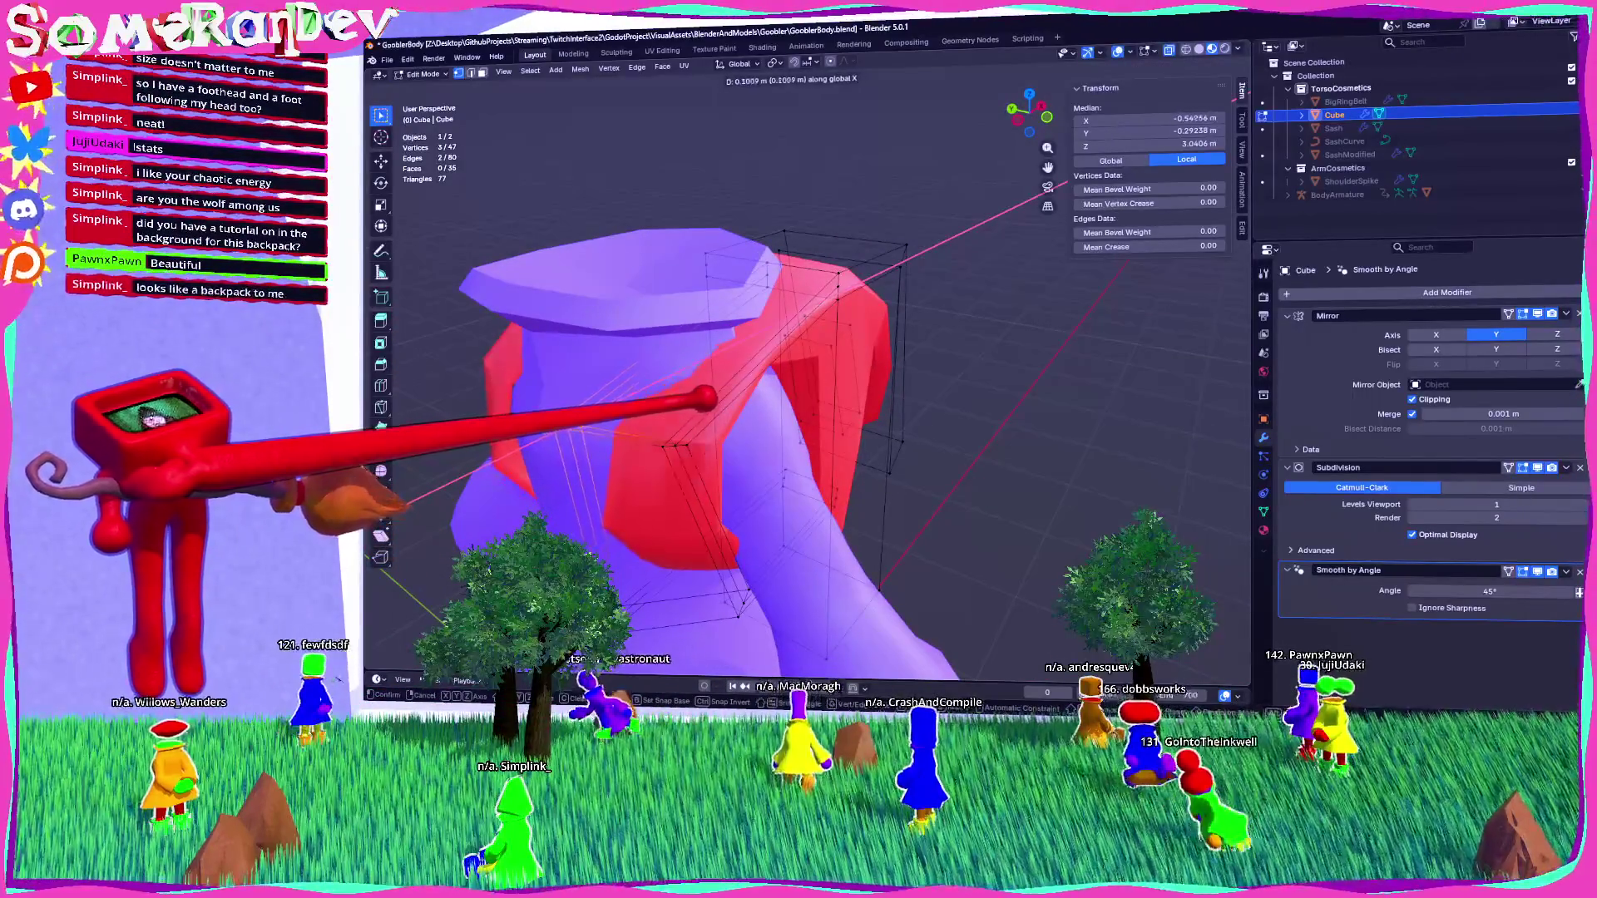
pyautogui.press('Return')
pyautogui.moveTo(749, 416); pyautogui.dragTo(698, 416, button='middle')
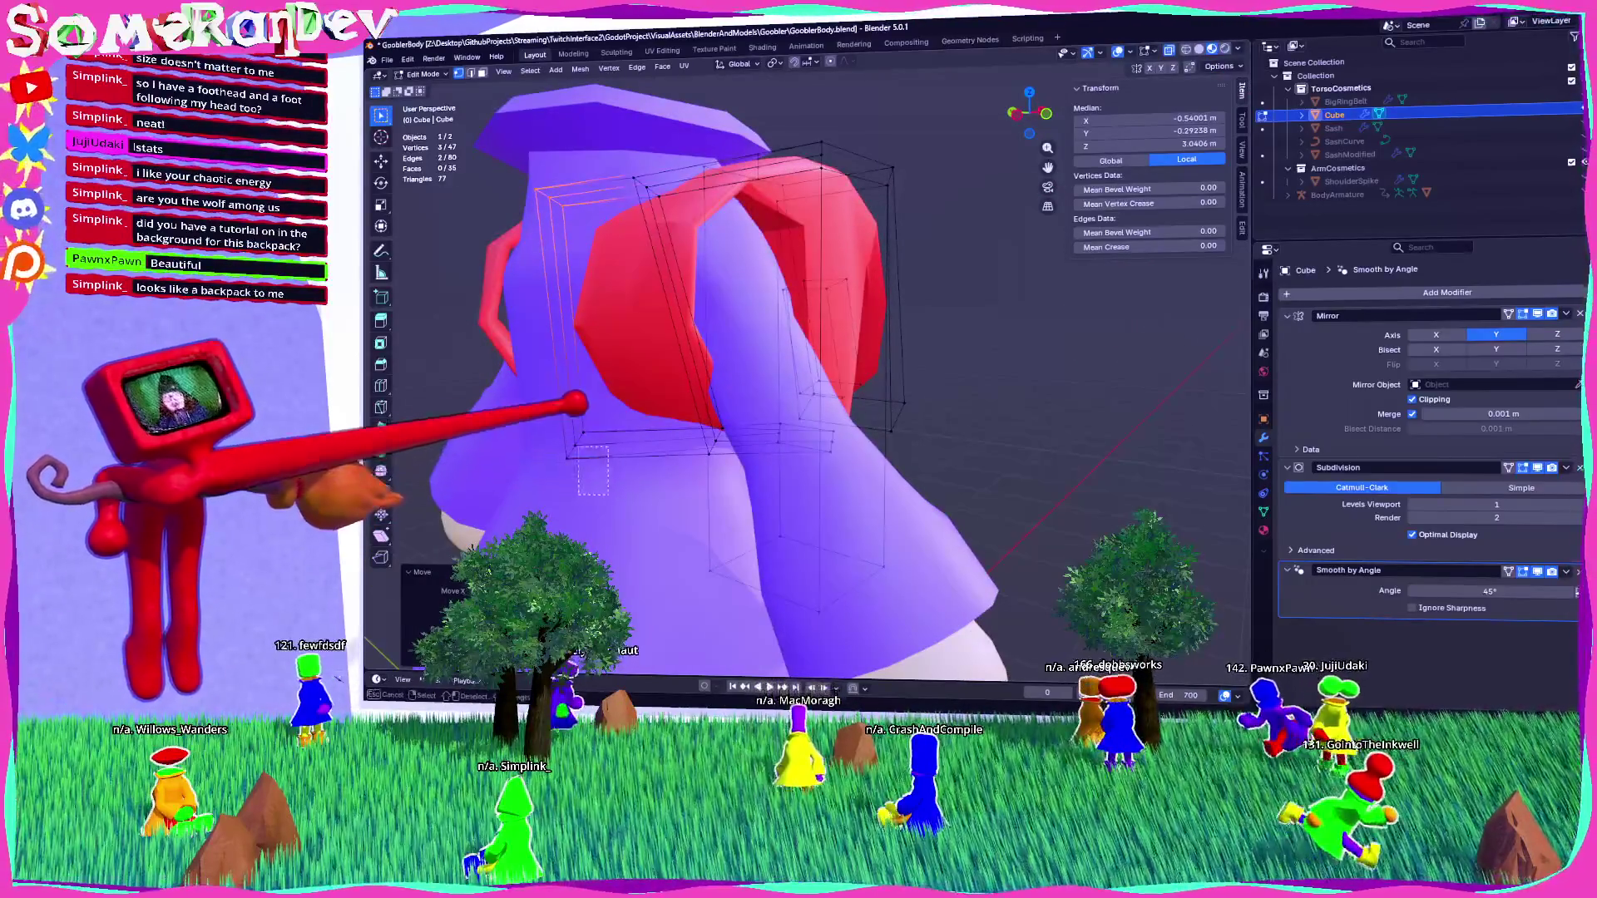
pyautogui.press('g')
pyautogui.press('x')
pyautogui.press('Return')
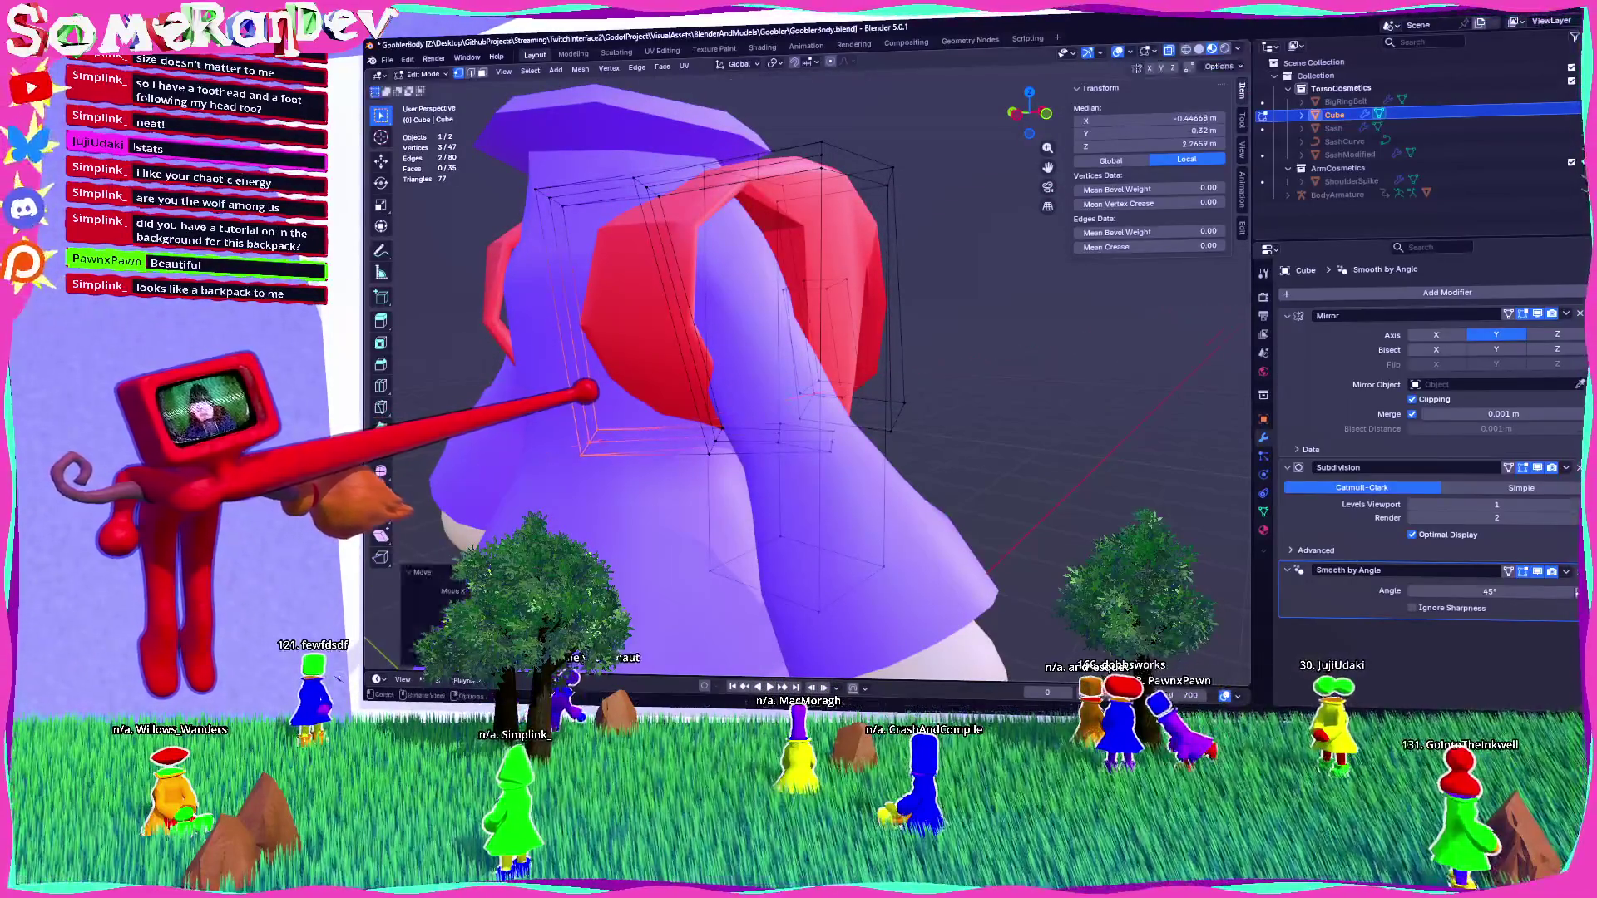
pyautogui.scroll(-3, 682, 416)
# Return to Object Mode and save the GooblerBody file.
pyautogui.press('Tab')
pyautogui.moveTo(715, 583)
pyautogui.mouseDown(button='middle')
pyautogui.moveTo(683, 635)
pyautogui.moveTo(856, 641)
pyautogui.mouseUp(button='middle')
pyautogui.hotkey('ctrl', 's')
pyautogui.hotkey('alt', 'a')
pyautogui.scroll(4, 798, 416)
# Add three edge loops to the backpack mesh.
pyautogui.press('Tab')
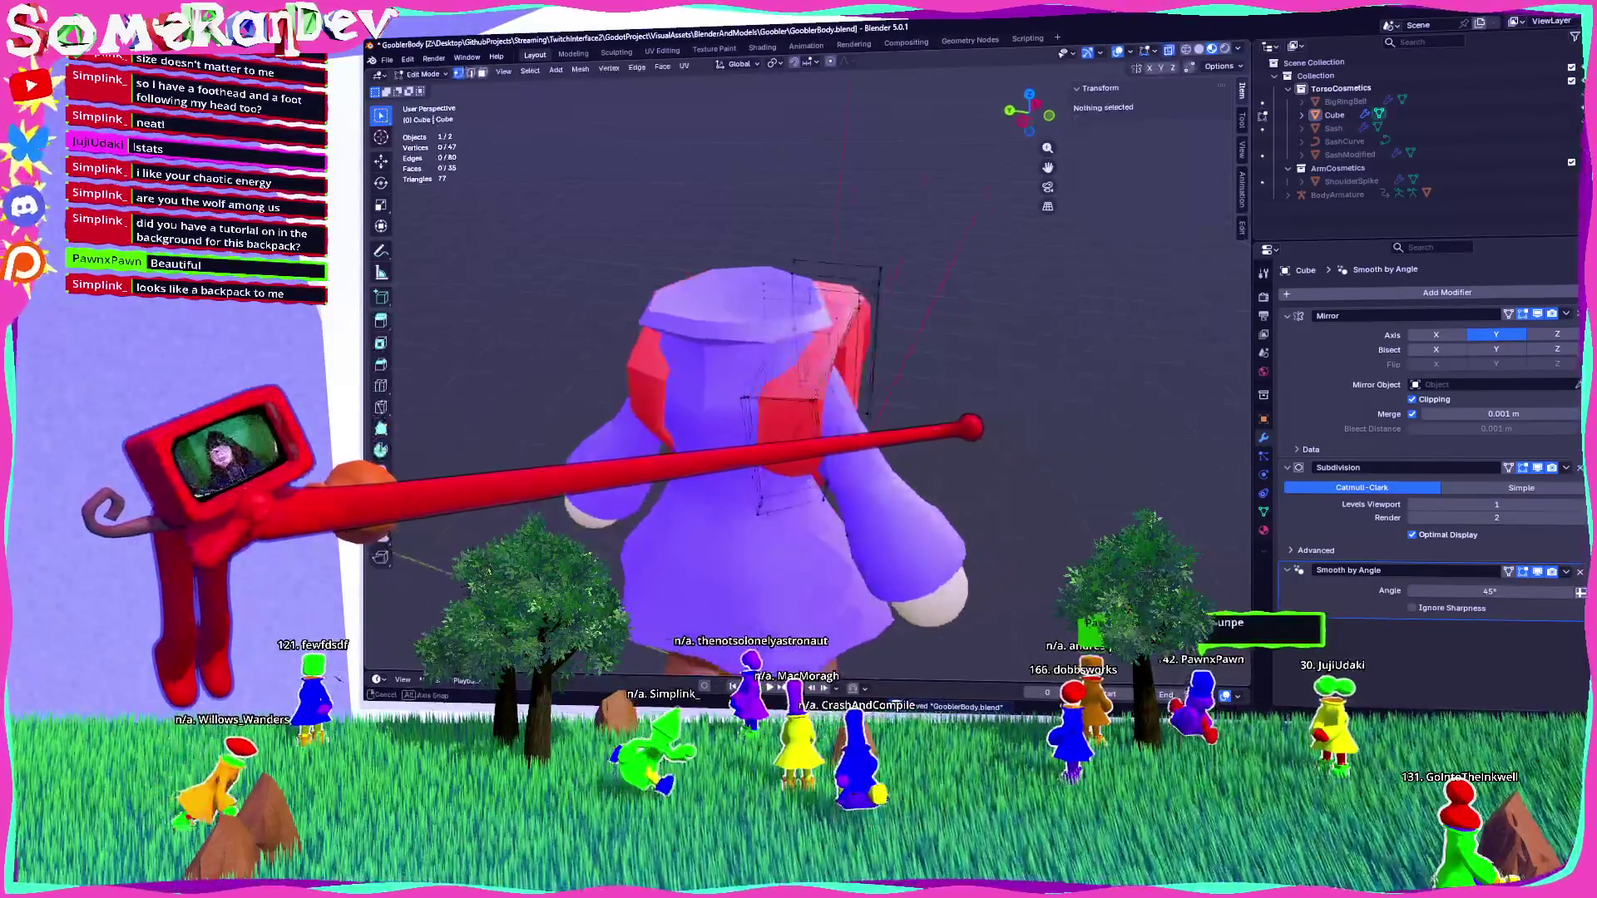
pyautogui.scroll(2, 798, 416)
pyautogui.moveTo(773, 341); pyautogui.dragTo(735, 336, button='middle')
pyautogui.hotkey('ctrl', 'r')
pyautogui.click(734, 336)
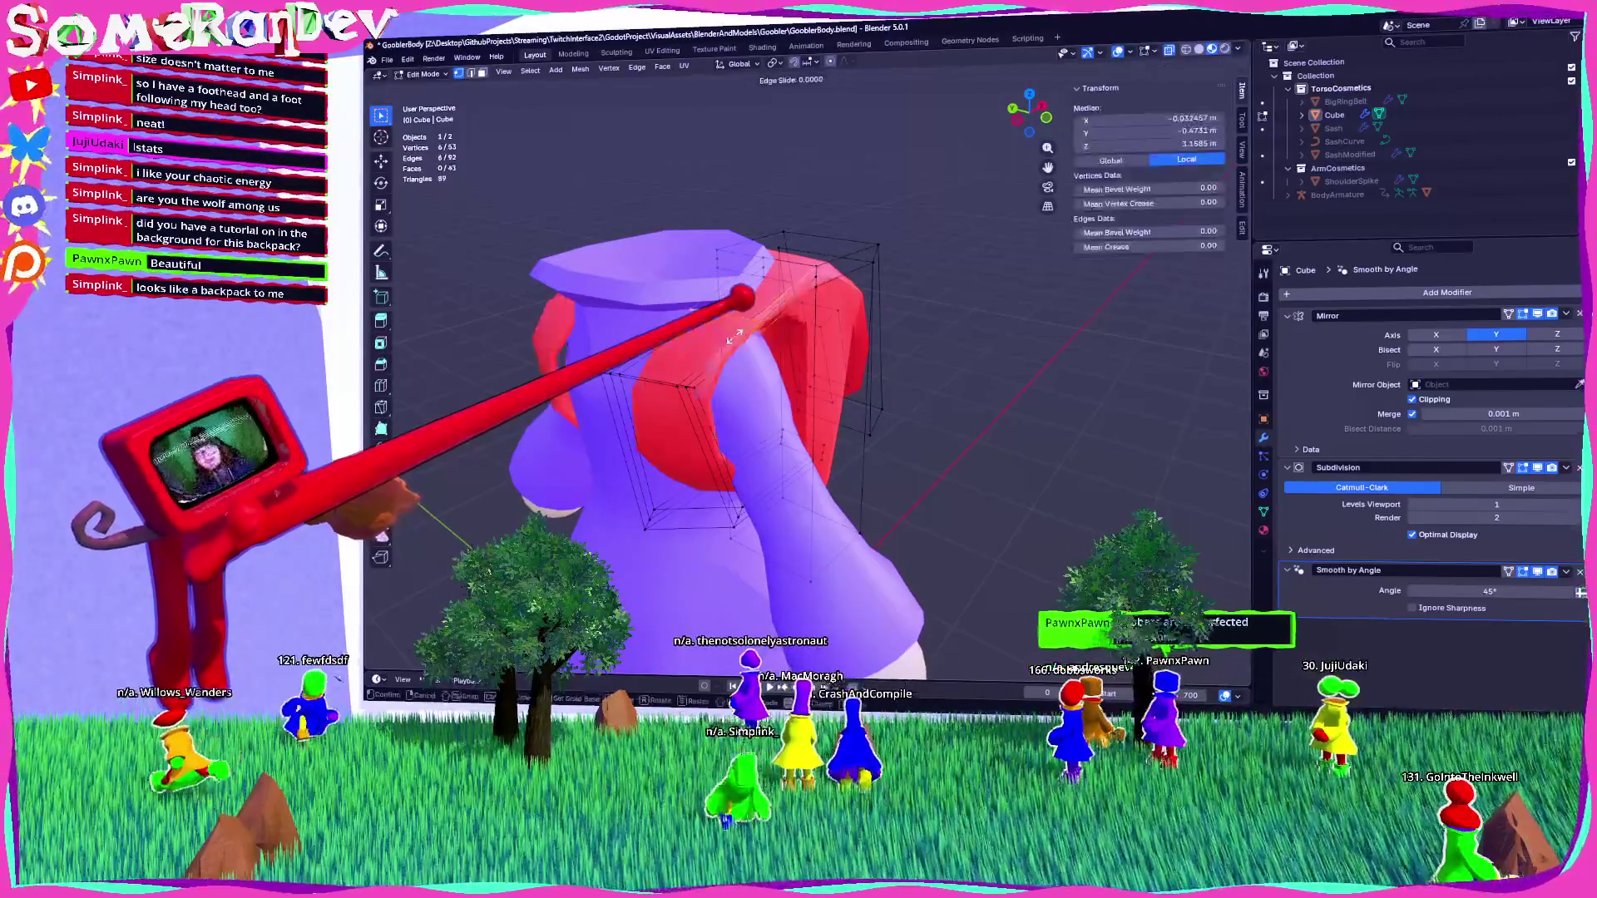
pyautogui.hotkey('ctrl', 'r')
pyautogui.click(566, 333)
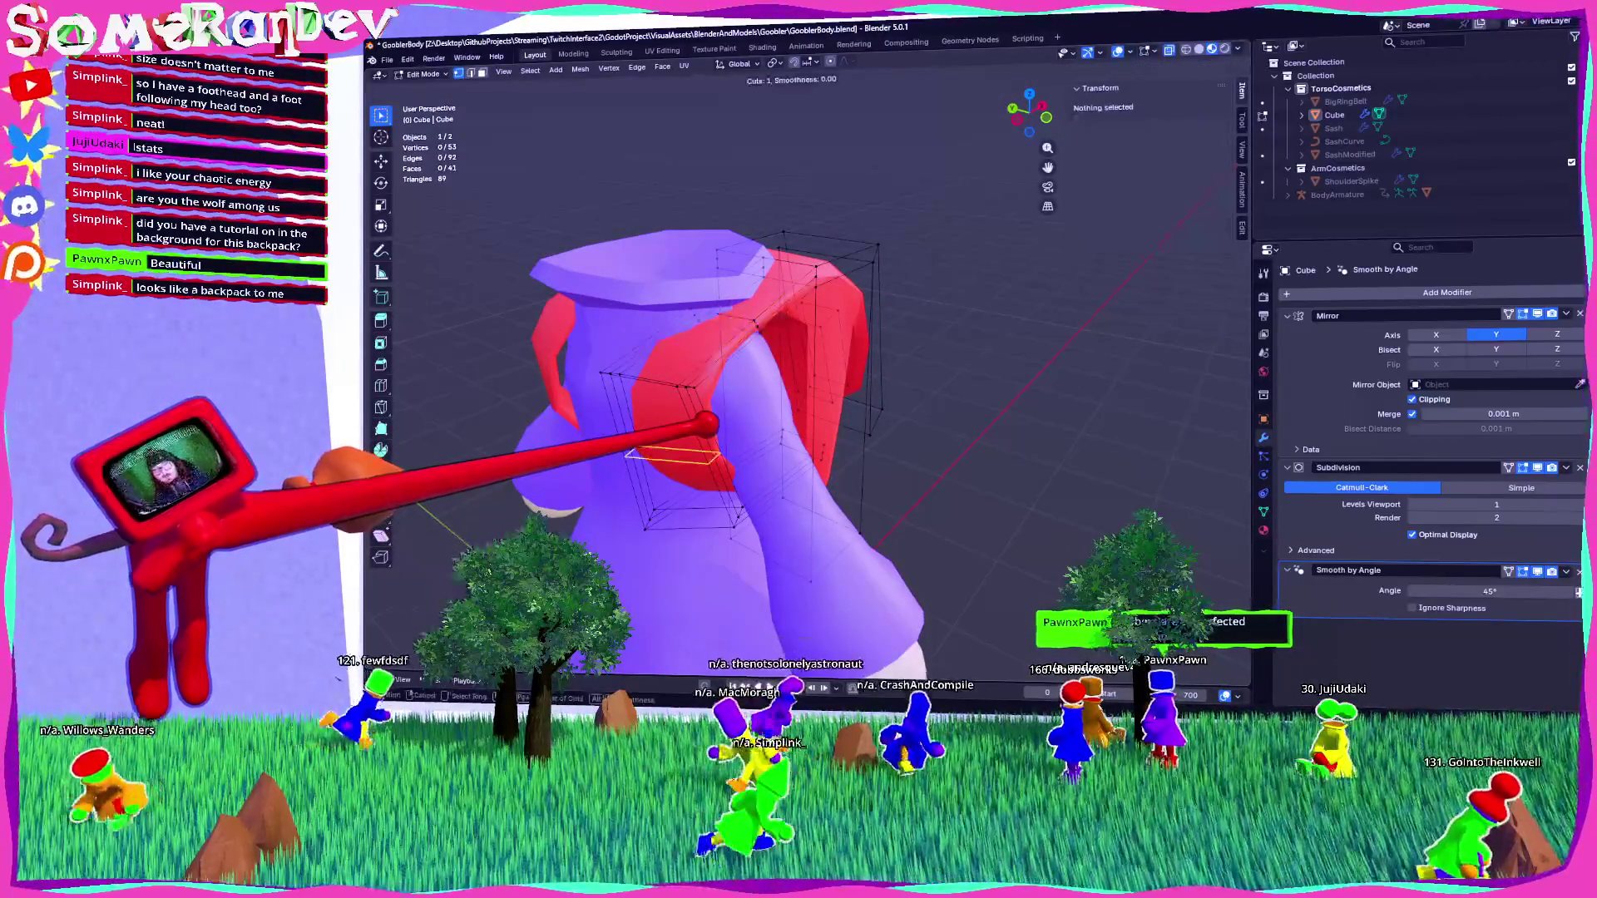
pyautogui.moveTo(748, 374); pyautogui.dragTo(948, 347, button='middle')
pyautogui.hotkey('ctrl', 'r')
pyautogui.click(632, 350)
pyautogui.press('Tab')
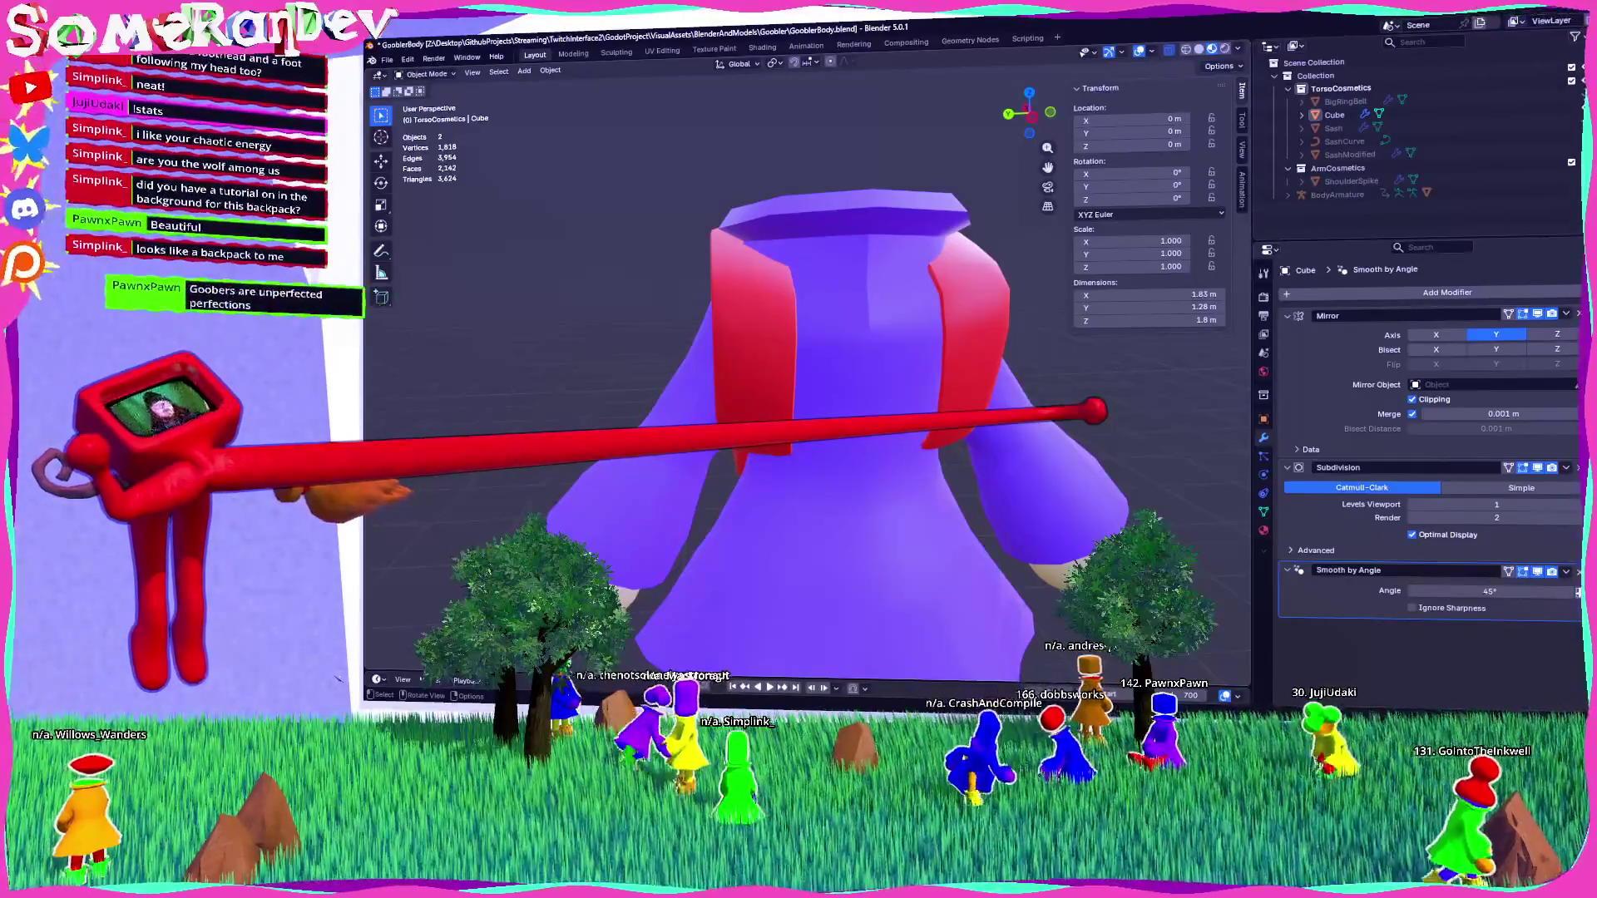
pyautogui.scroll(-3, 799, 374)
# Rename the Cube object to 'Backpack' in the Outliner and save GooblerBody.blend.
pyautogui.moveTo(798, 374)
pyautogui.mouseDown(button='middle')
pyautogui.moveTo(907, 346)
pyautogui.moveTo(848, 324)
pyautogui.moveTo(844, 341)
pyautogui.moveTo(823, 329)
pyautogui.moveTo(791, 350)
pyautogui.mouseUp(button='middle')
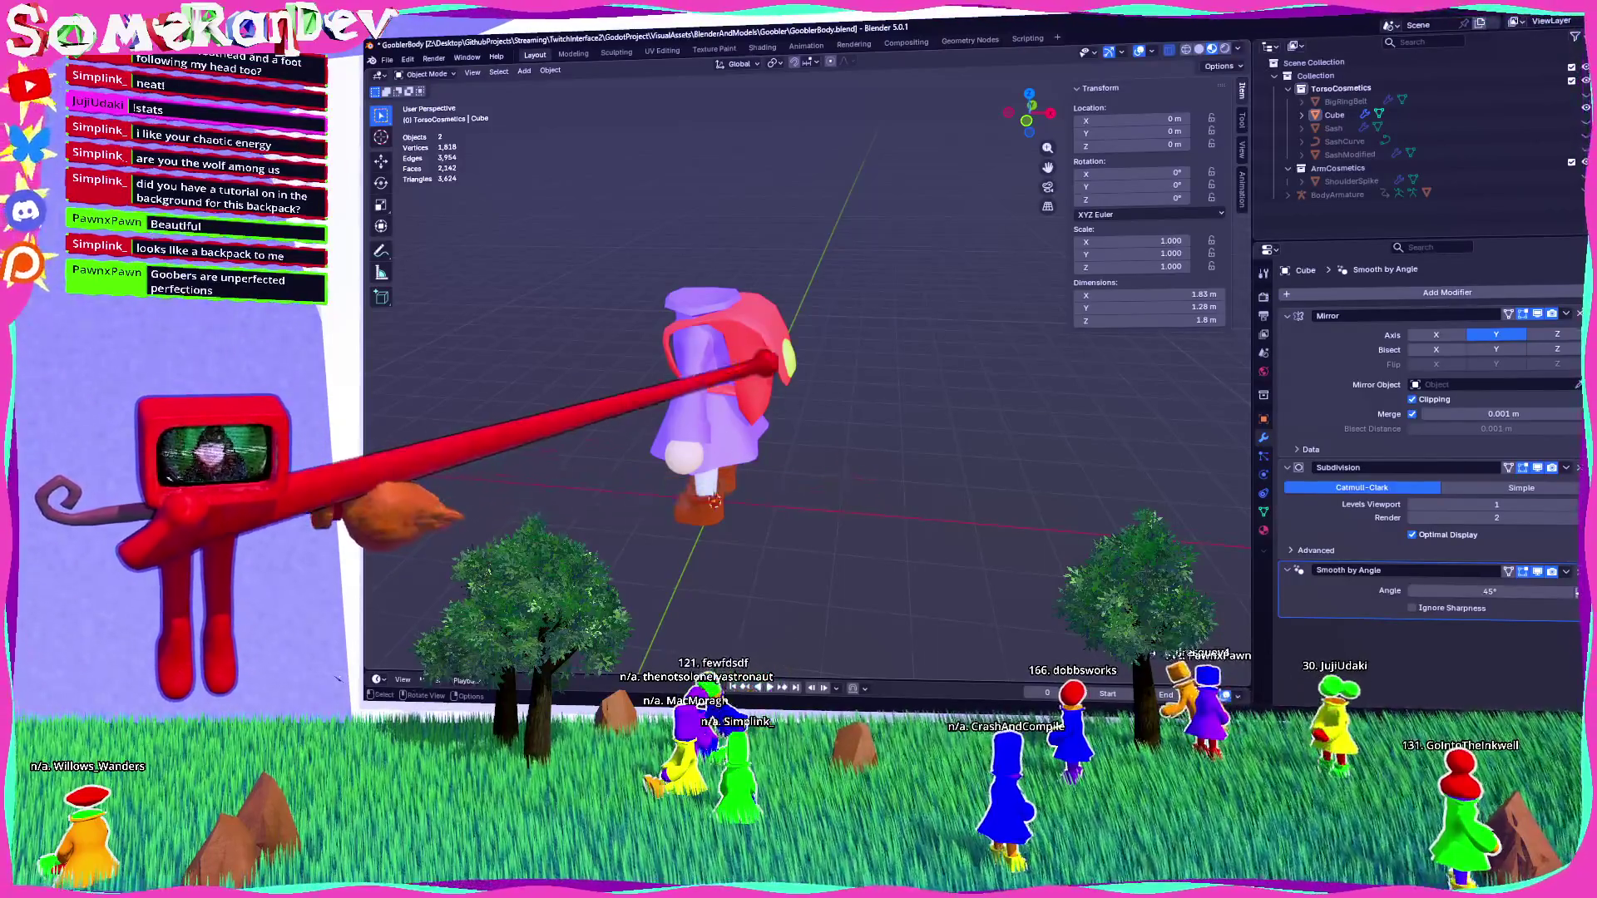
pyautogui.scroll(5, 715, 375)
pyautogui.hotkey('ctrl', 's')
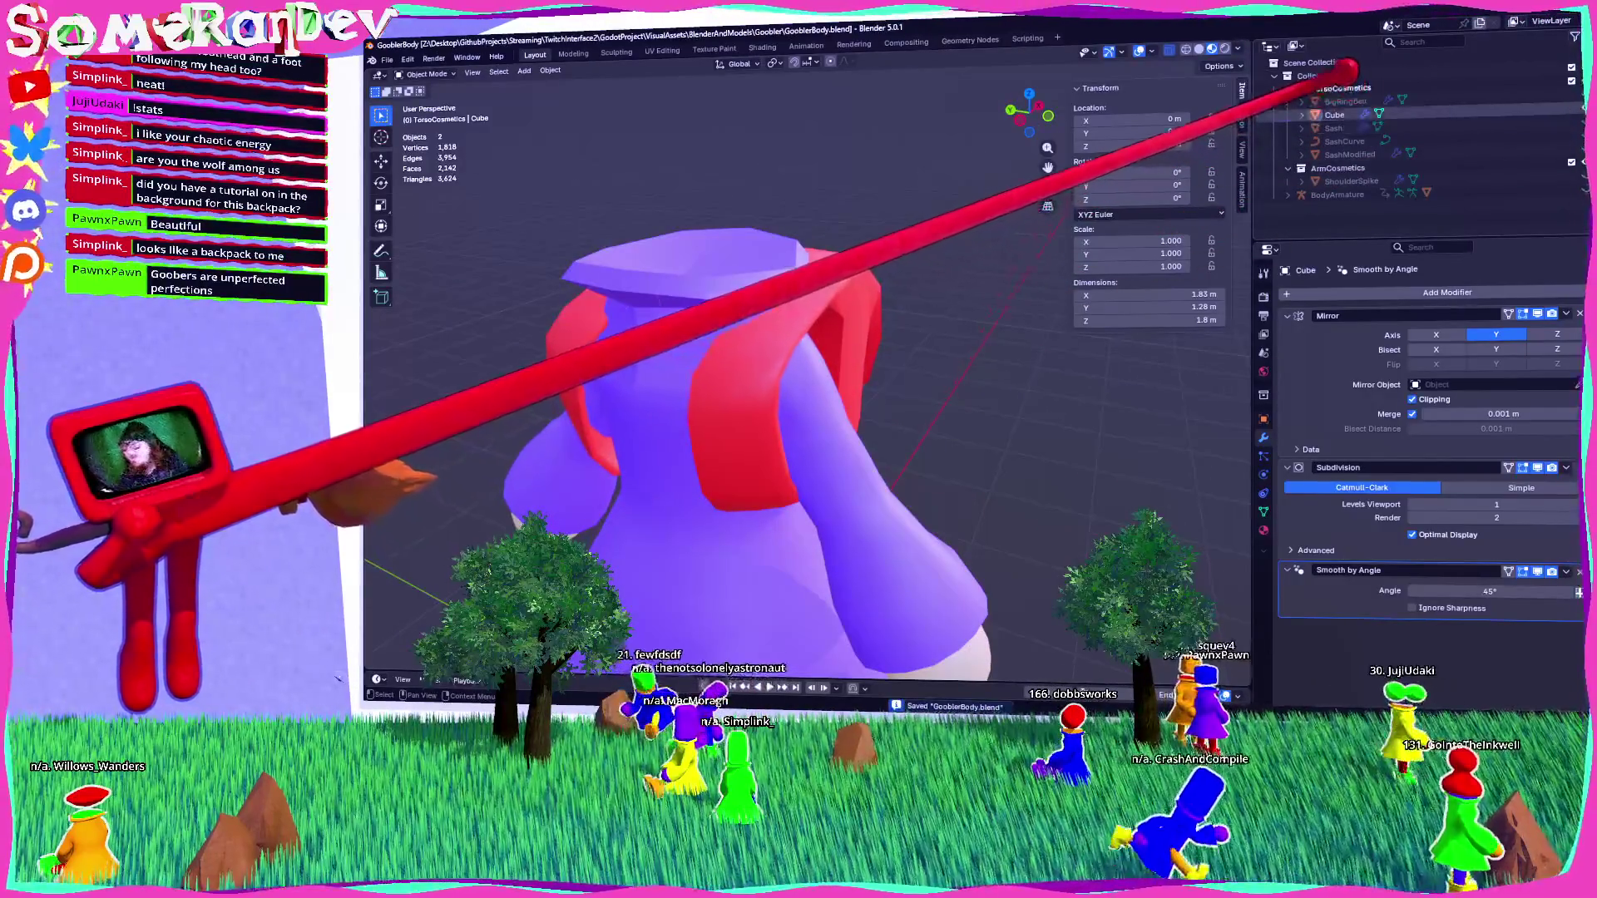
pyautogui.doubleClick(1331, 114)
pyautogui.write('BaCKO')
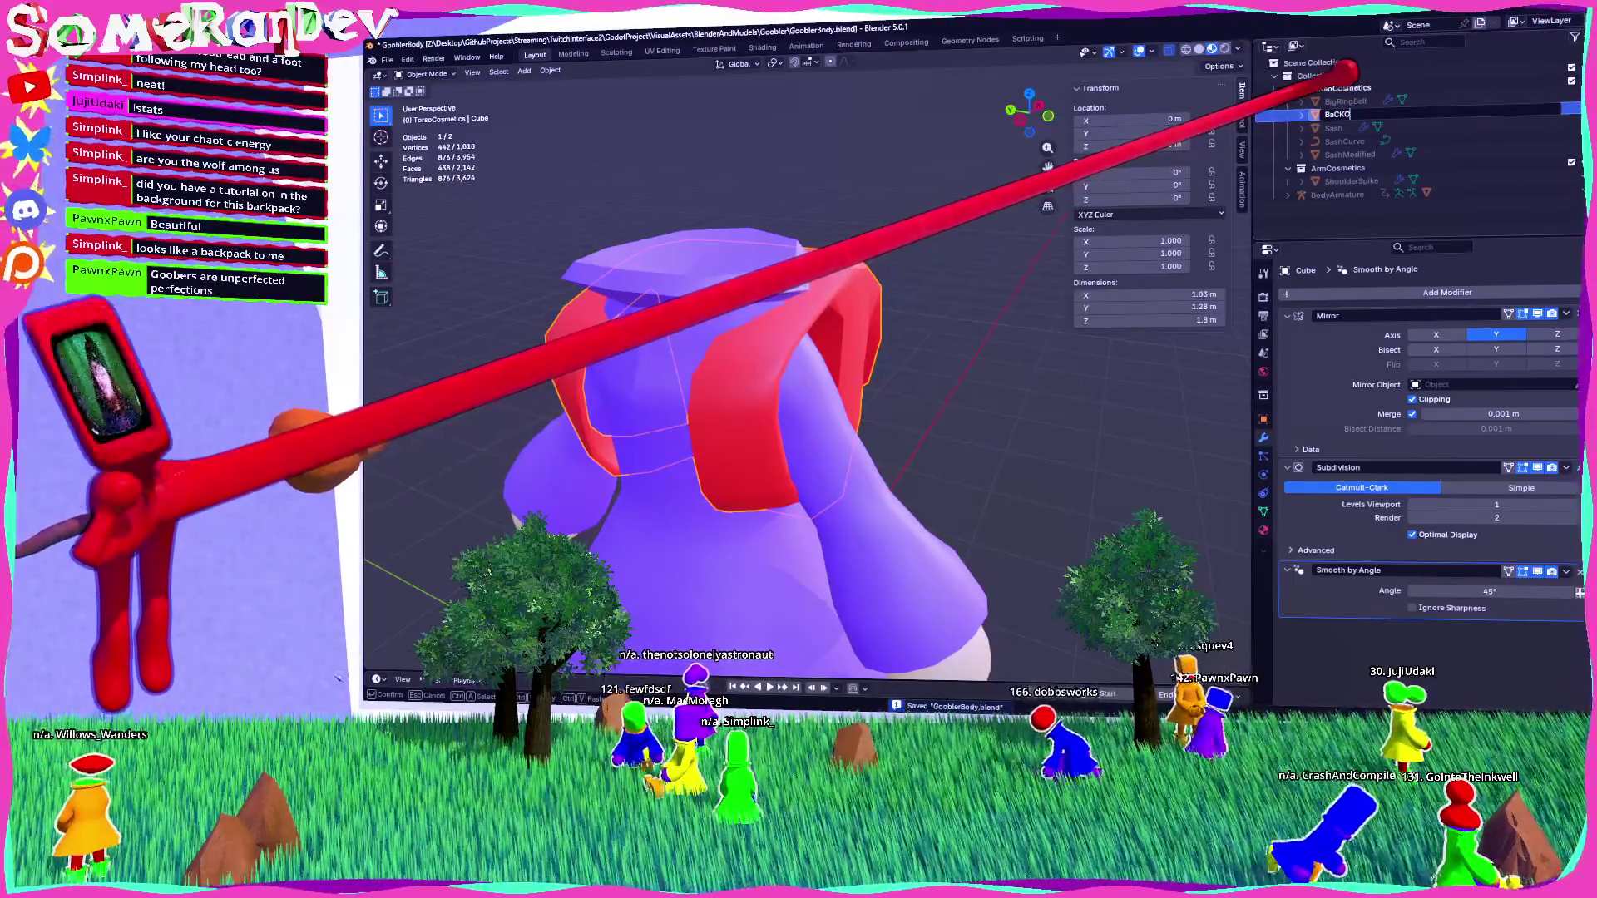
pyautogui.press('BackSpace')
pyautogui.press('BackSpace')
pyautogui.press('BackSpace')
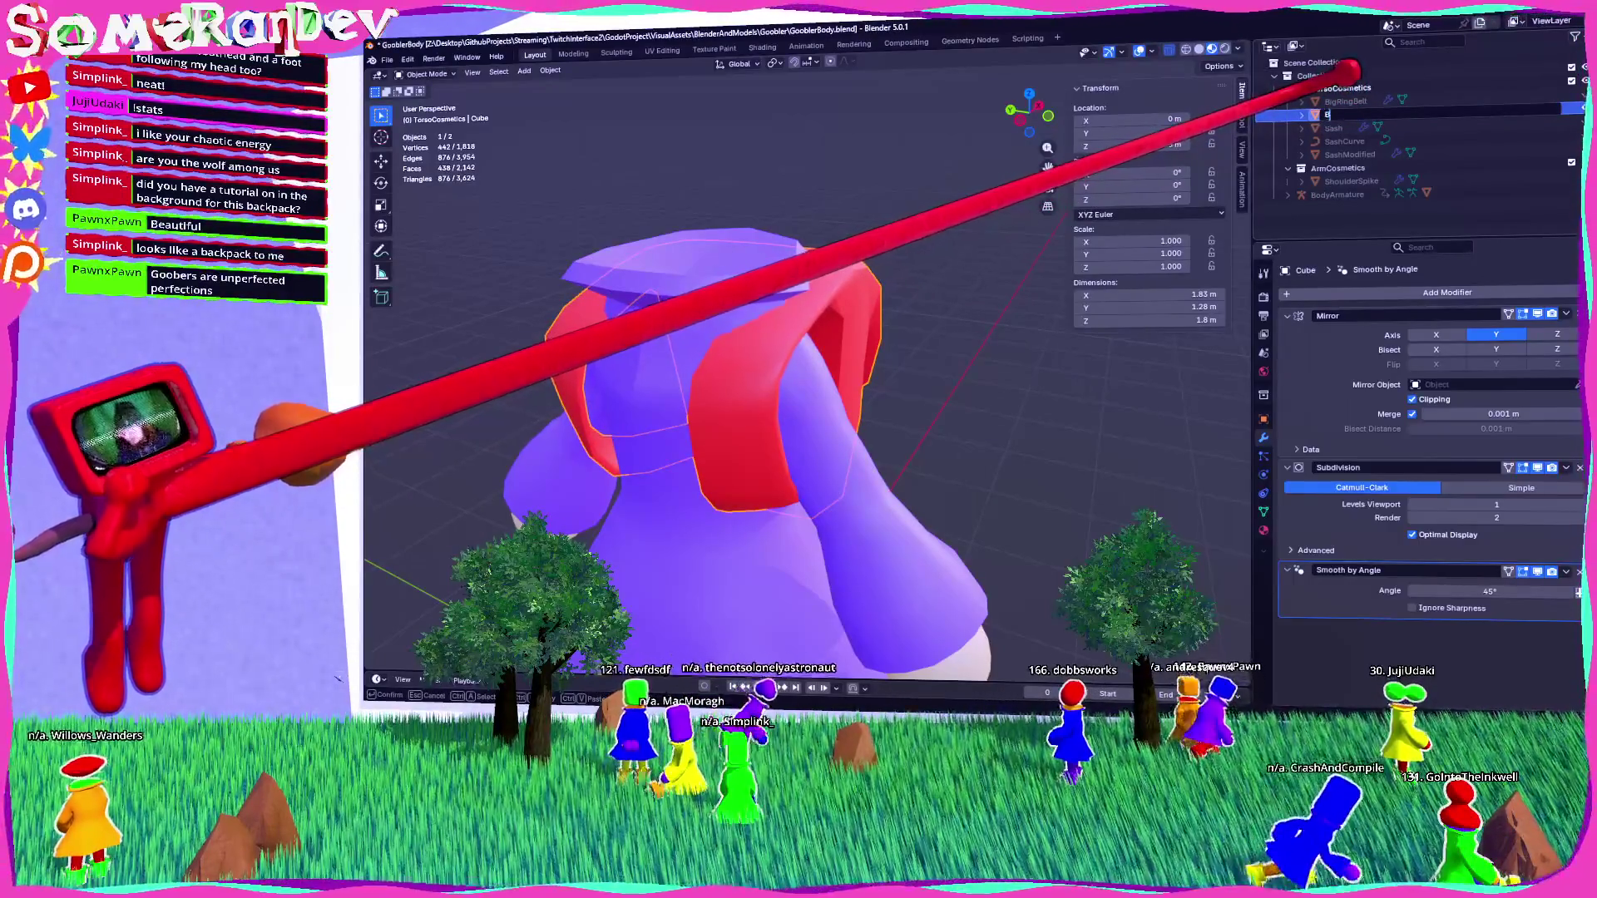
pyautogui.write('ackpack')
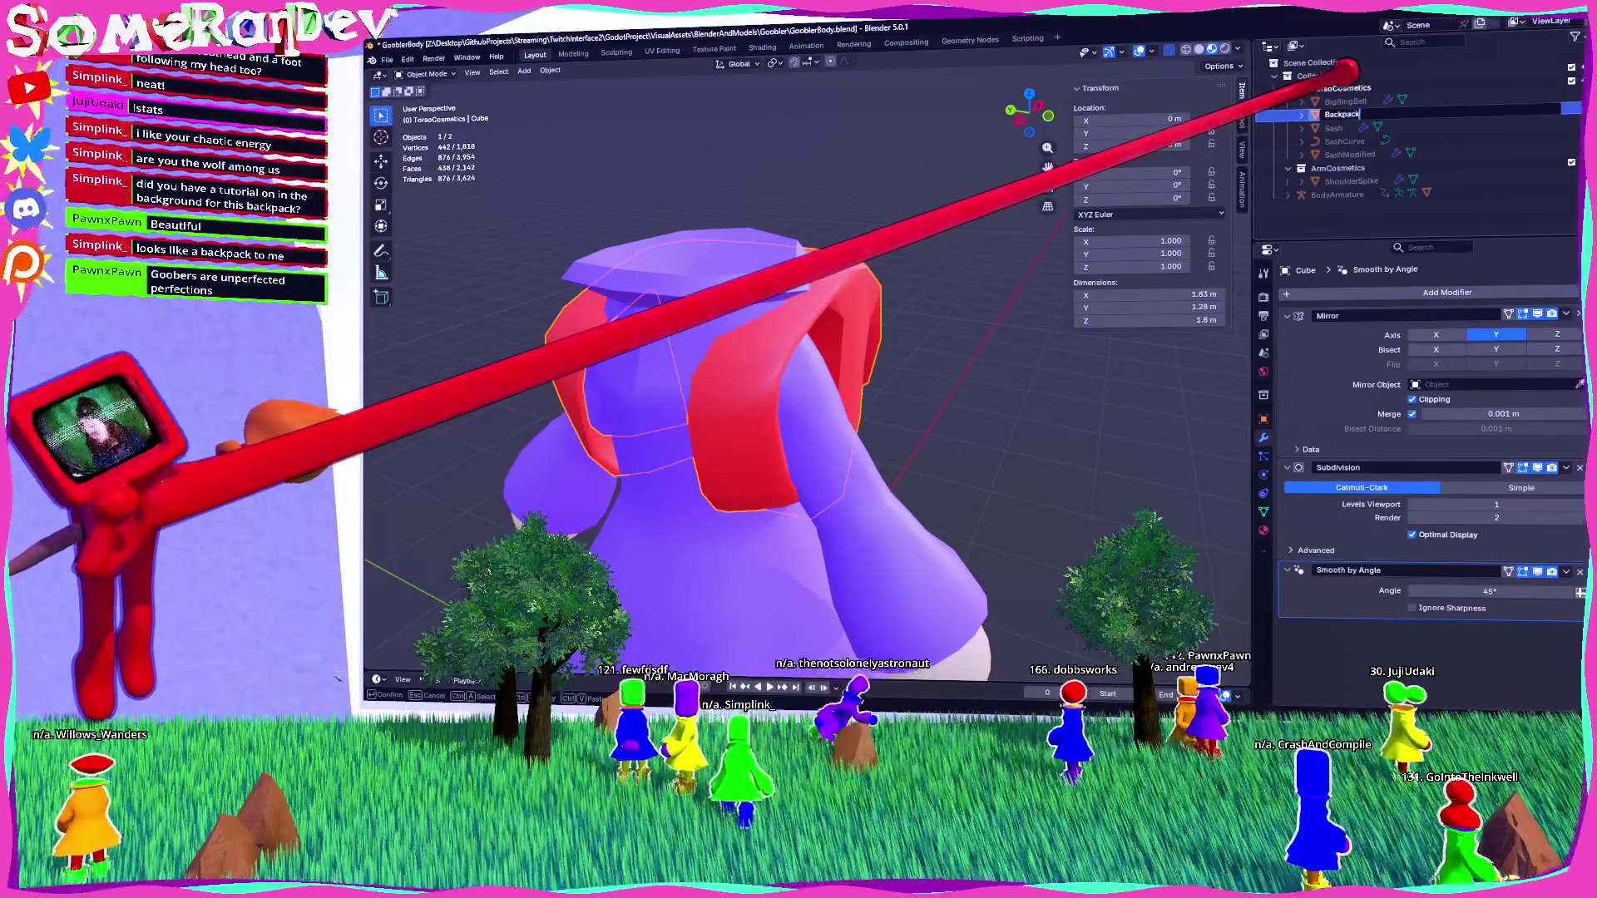
pyautogui.press('Return')
pyautogui.hotkey('ctrl', 's')
pyautogui.moveTo(1081, 349)
pyautogui.mouseDown(button='middle')
pyautogui.moveTo(927, 327)
pyautogui.moveTo(740, 270)
pyautogui.moveTo(583, 283)
pyautogui.mouseUp(button='middle')
# Hide the Backpack object and inspect the robe from behind and the side.
pyautogui.press('h')
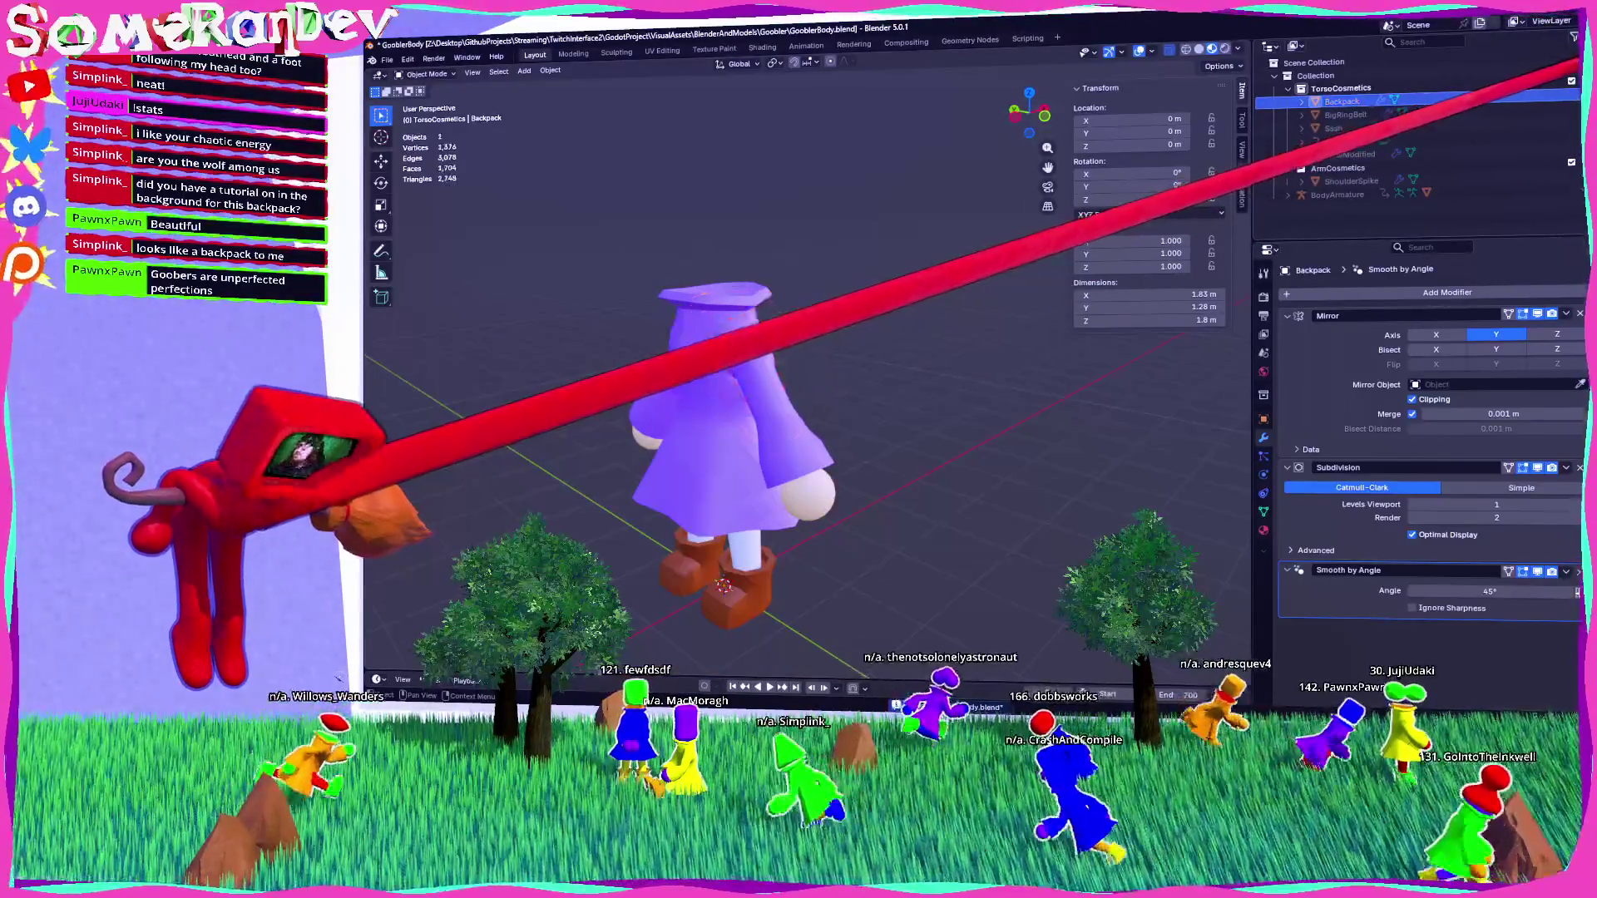
pyautogui.moveTo(582, 283); pyautogui.dragTo(499, 283, button='middle')
pyautogui.scroll(3, 823, 465)
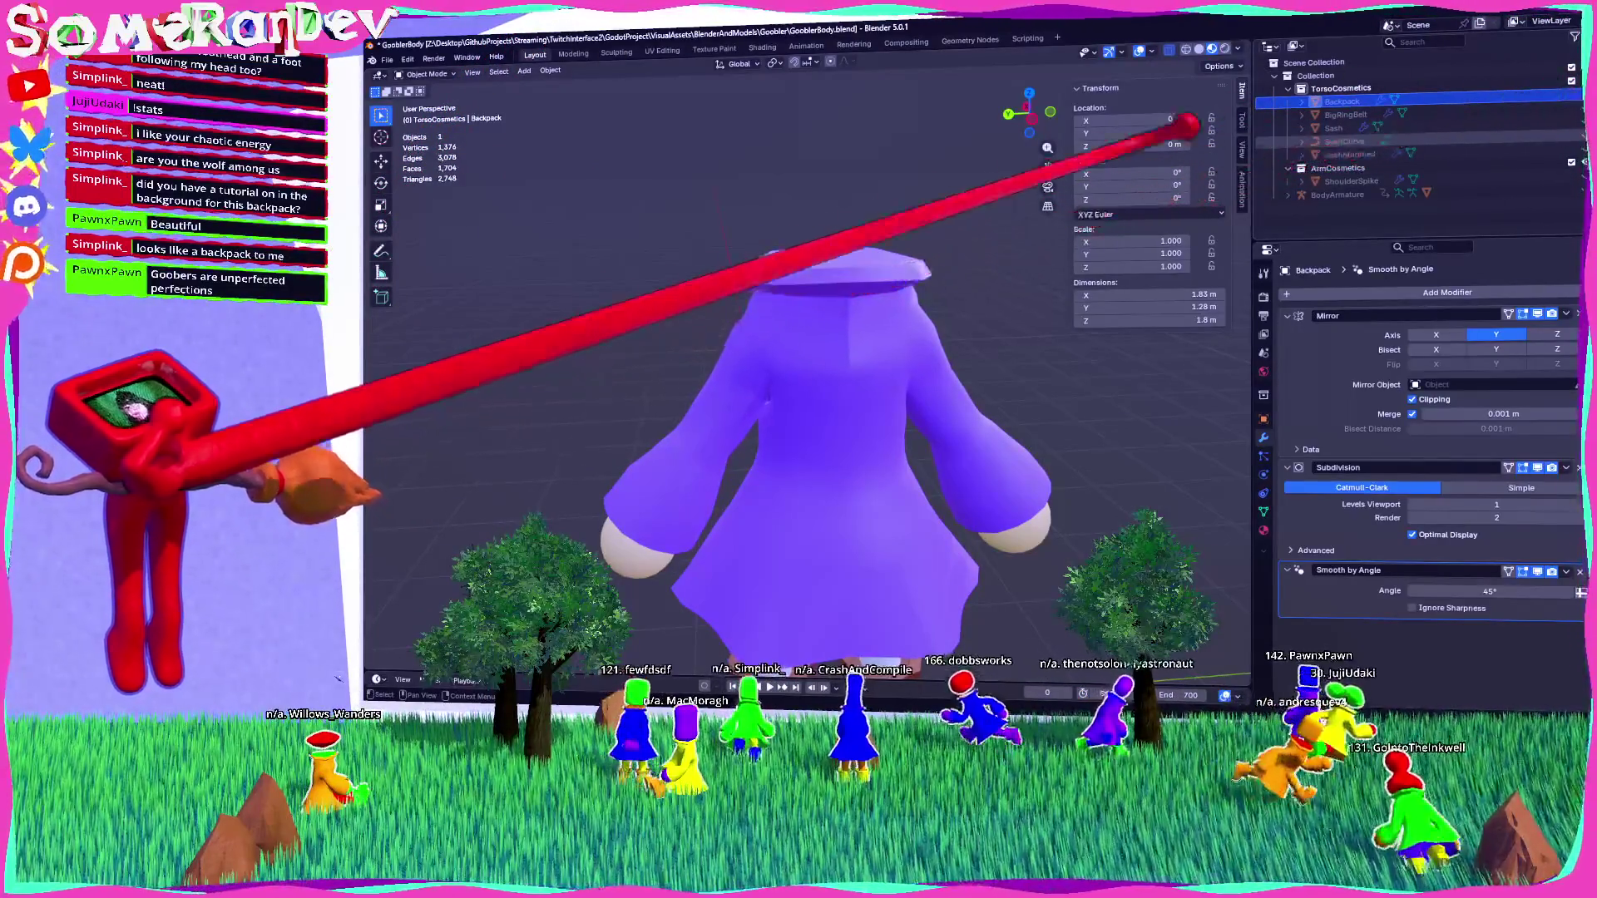
pyautogui.moveTo(755, 356)
pyautogui.mouseDown(button='middle')
pyautogui.moveTo(659, 338)
pyautogui.moveTo(840, 254)
pyautogui.moveTo(877, 336)
pyautogui.mouseUp(button='middle')
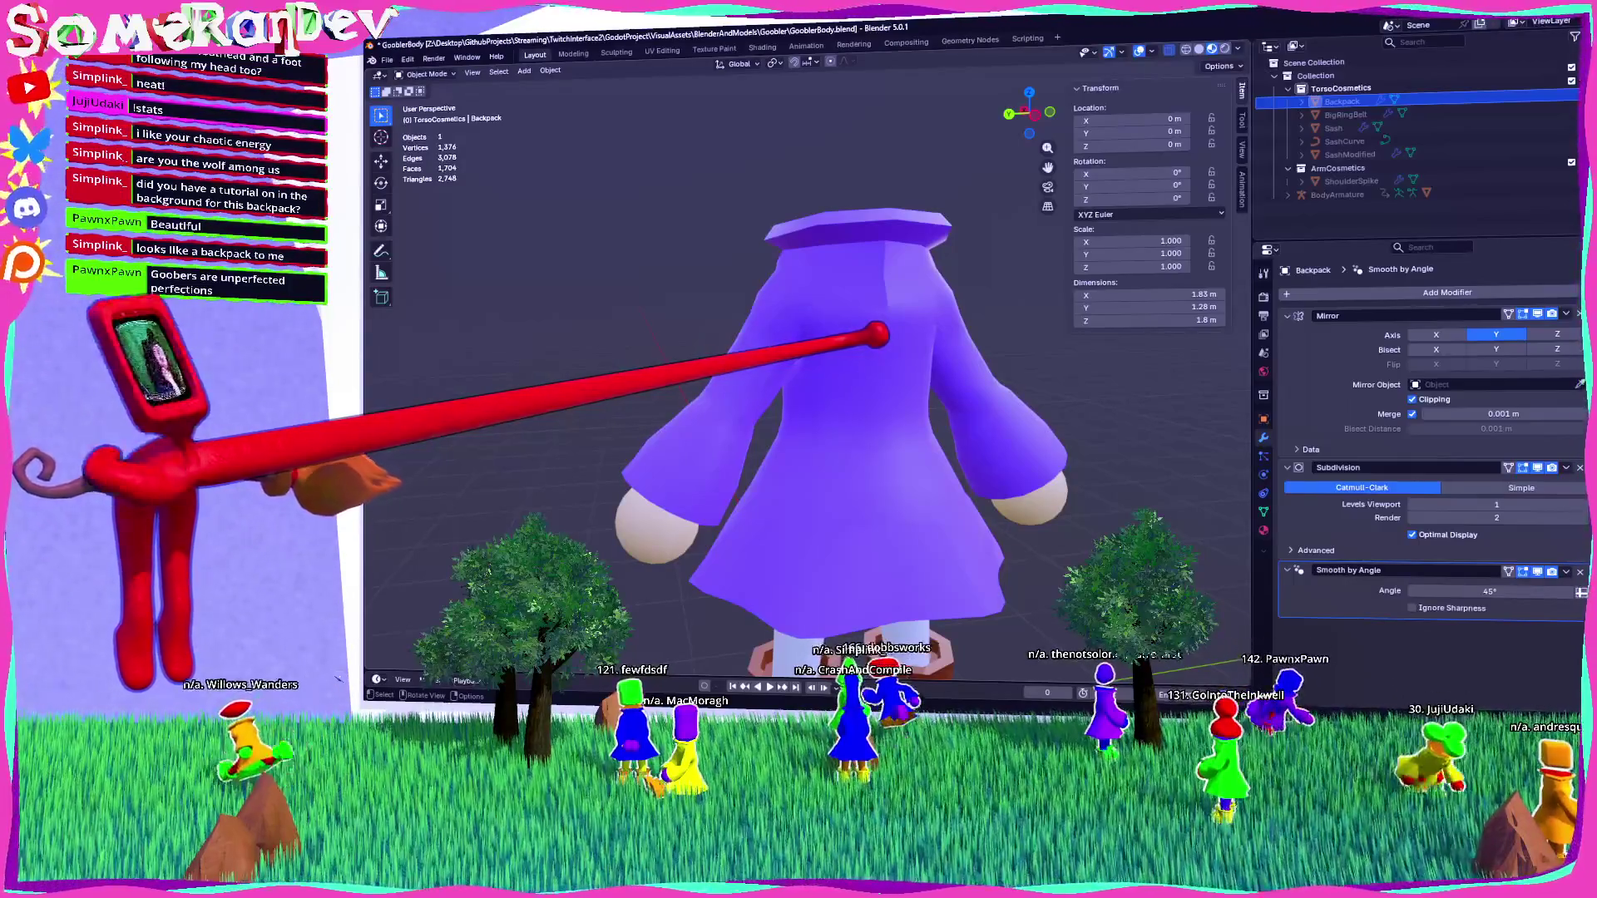
pyautogui.moveTo(878, 335)
pyautogui.mouseDown(button='middle')
pyautogui.moveTo(748, 356)
pyautogui.moveTo(669, 334)
pyautogui.moveTo(845, 307)
pyautogui.moveTo(840, 324)
pyautogui.moveTo(770, 313)
pyautogui.moveTo(848, 323)
pyautogui.moveTo(869, 355)
pyautogui.mouseUp(button='middle')
pyautogui.scroll(3, 838, 338)
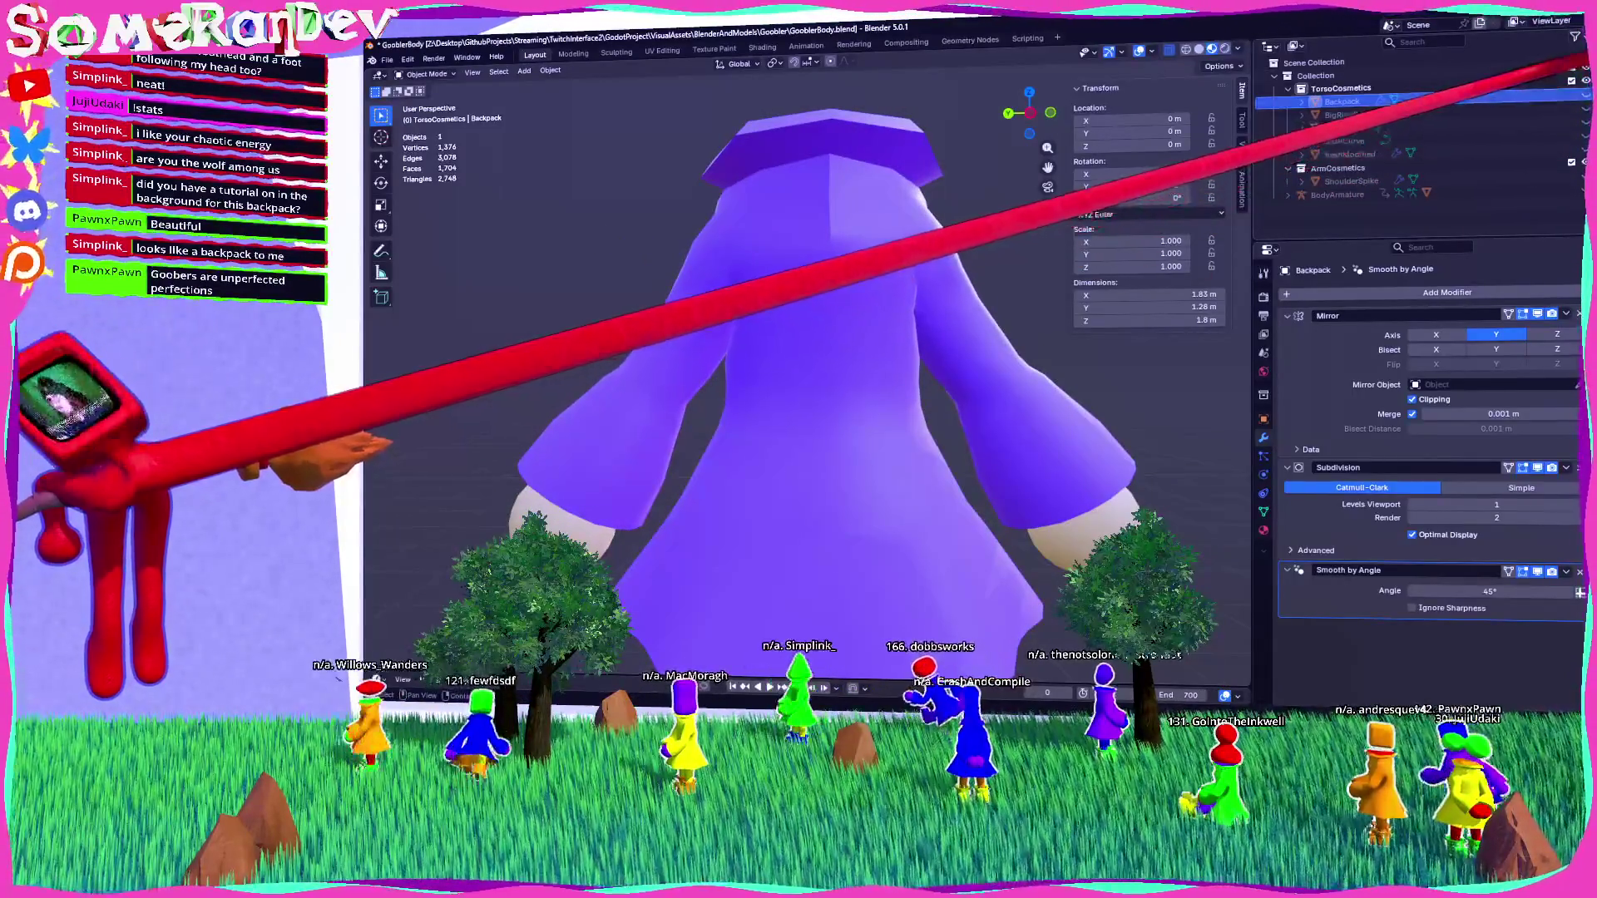
# Briefly show the BigRingBelt around the robe, then hide it again.
pyautogui.click(1580, 114)
pyautogui.moveTo(964, 333)
pyautogui.mouseDown(button='middle')
pyautogui.moveTo(776, 452)
pyautogui.moveTo(918, 331)
pyautogui.moveTo(978, 331)
pyautogui.mouseUp(button='middle')
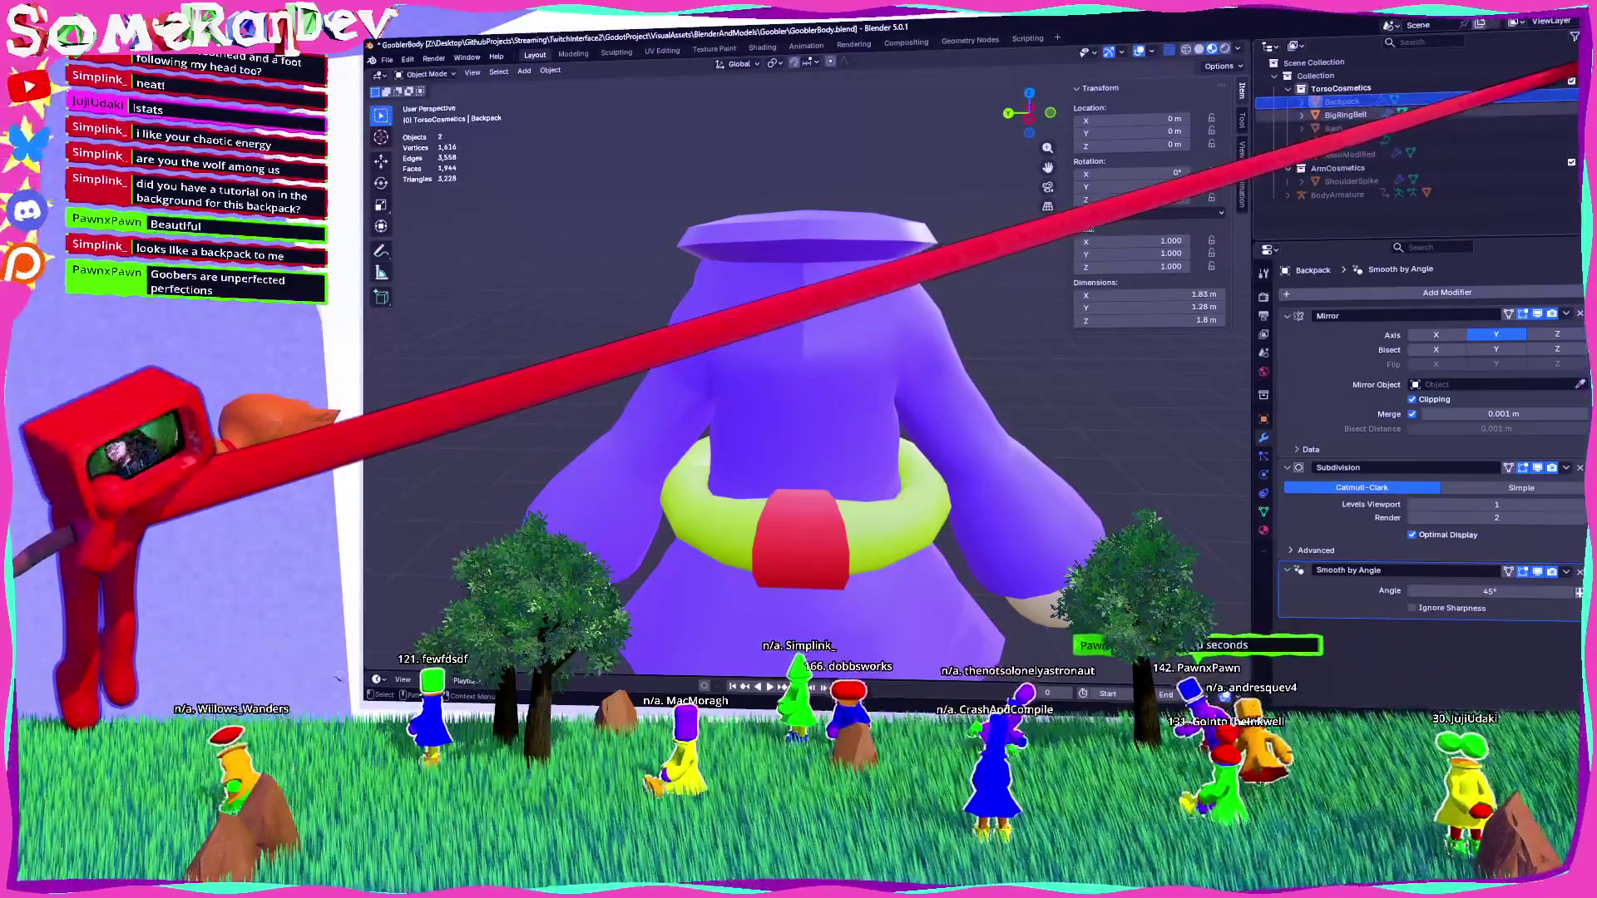
pyautogui.click(1584, 115)
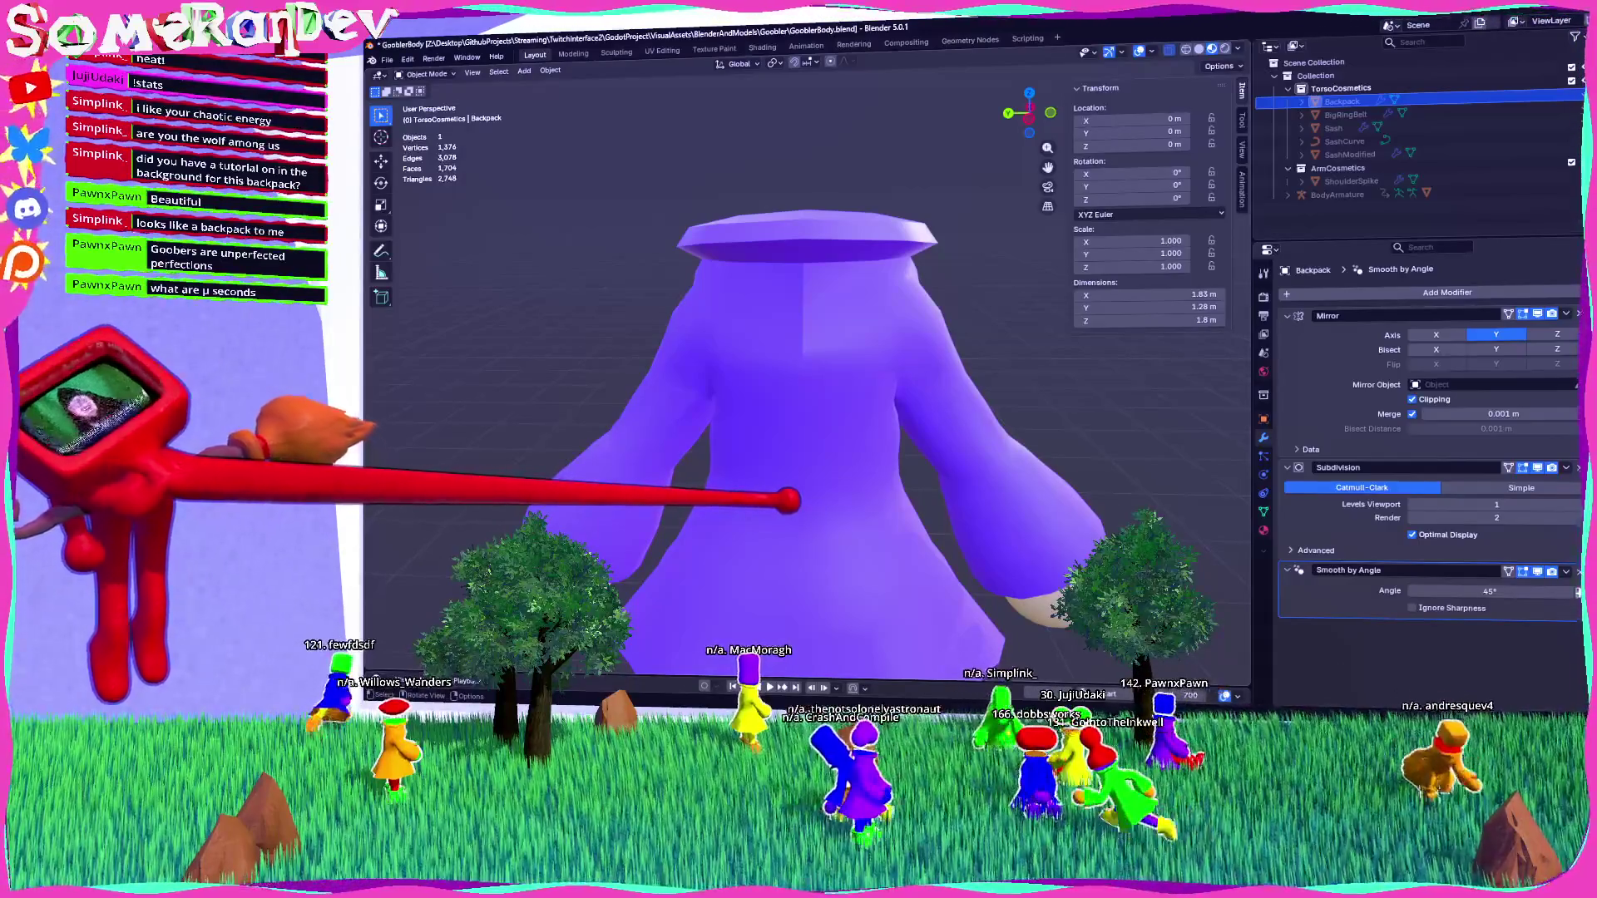
pyautogui.scroll(-6, 806, 375)
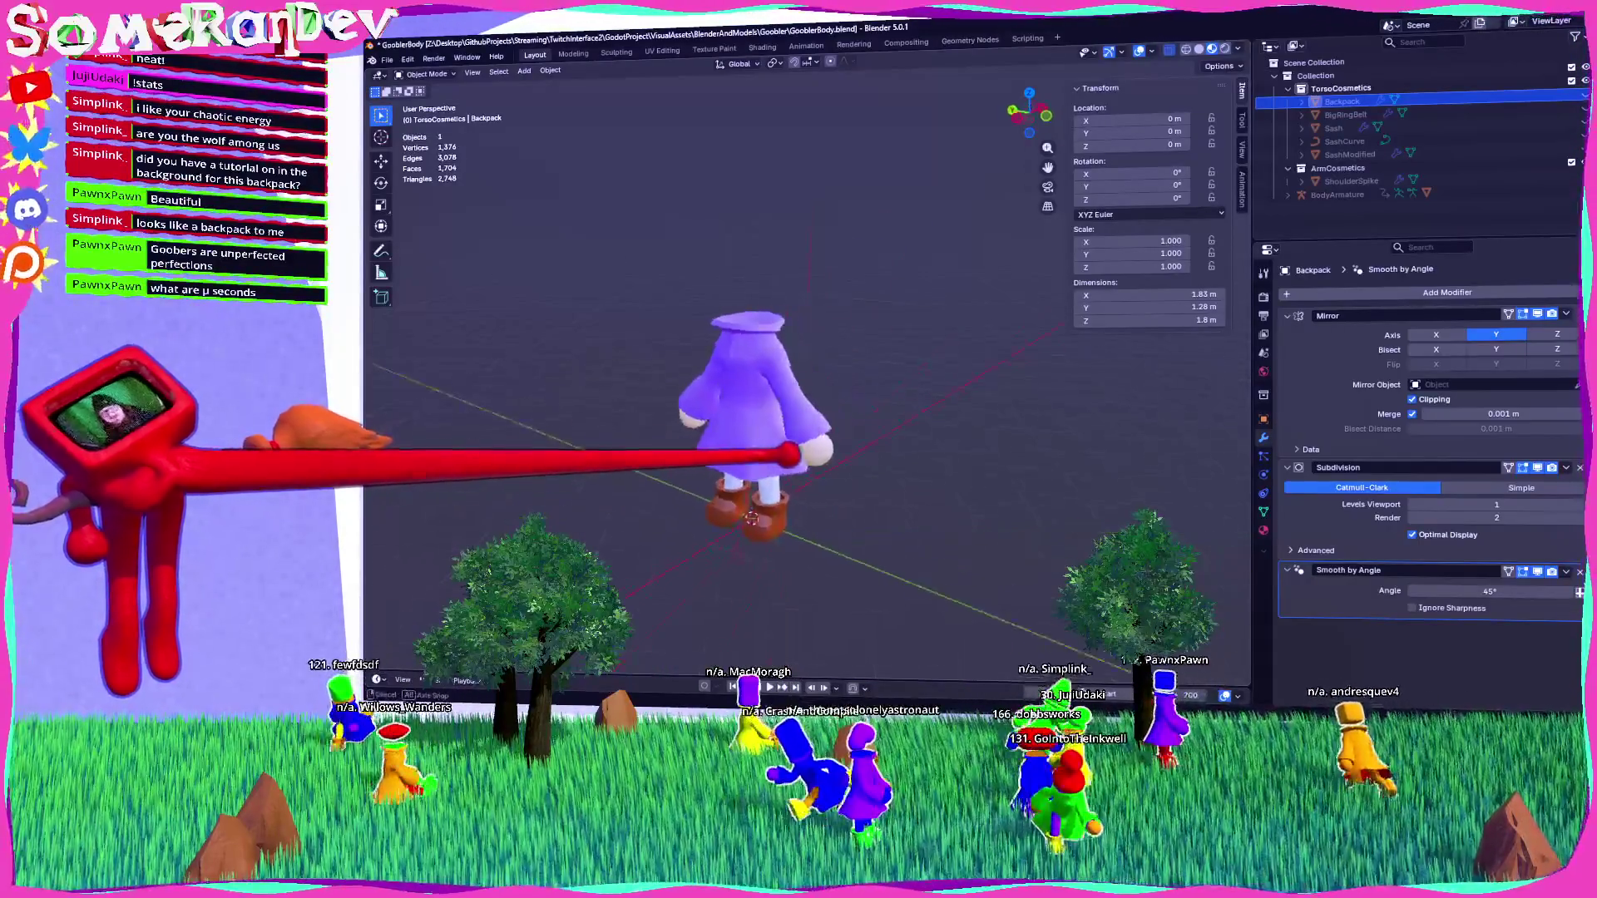
# Select the Body object and switch over to Godot to reimport assets.
pyautogui.click(740, 387)
pyautogui.scroll(5, 740, 387)
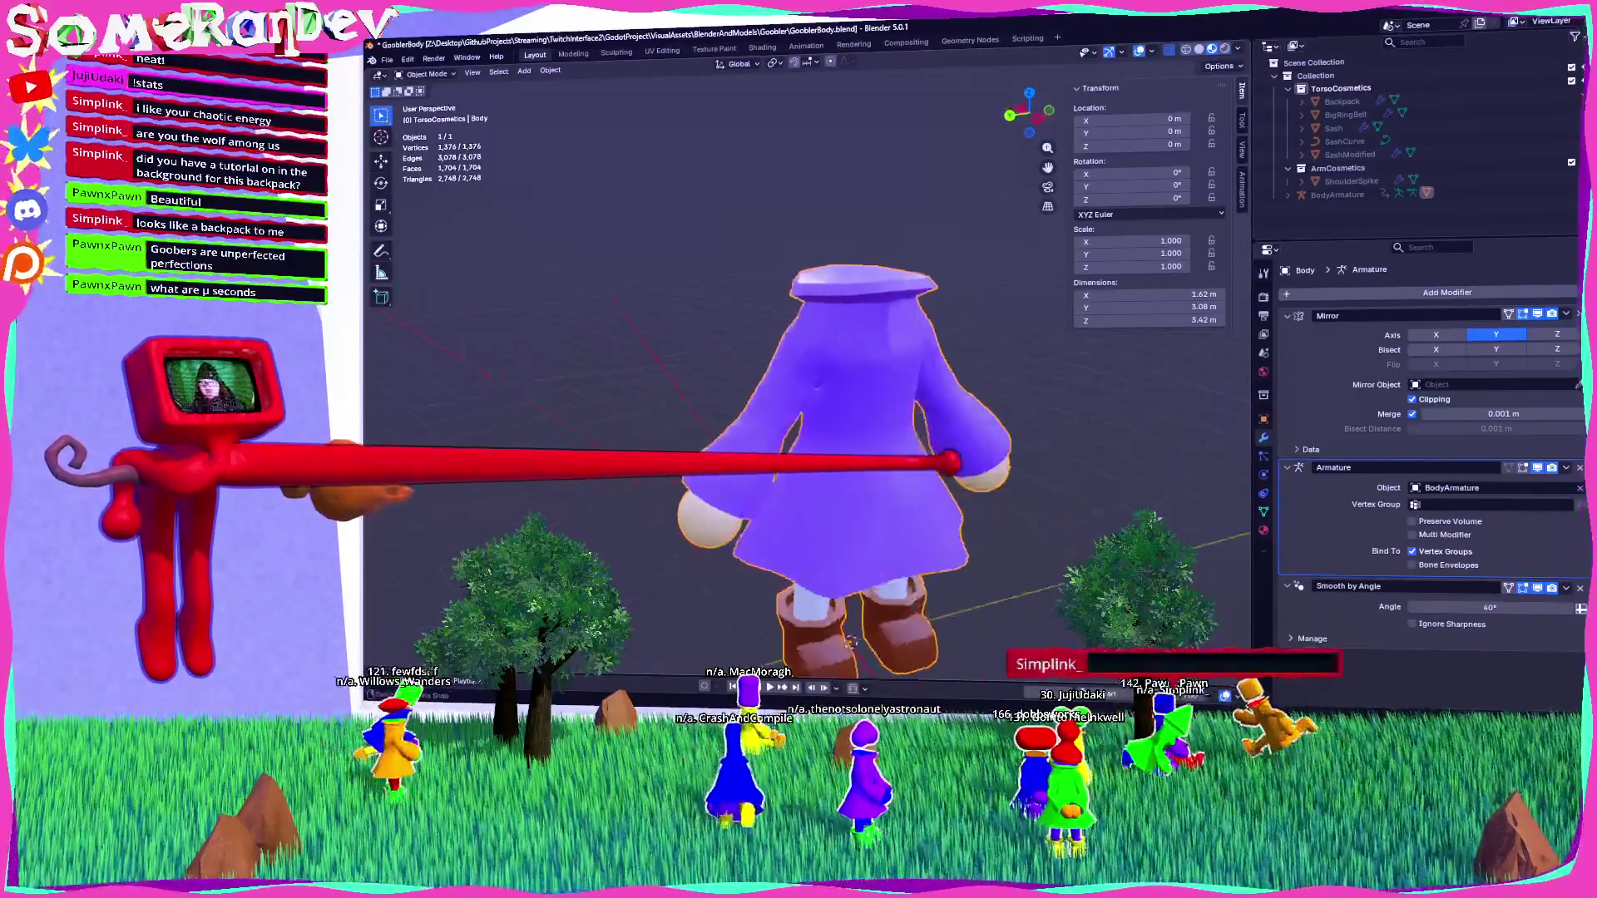
pyautogui.moveTo(953, 462); pyautogui.dragTo(1532, 35, button='middle')
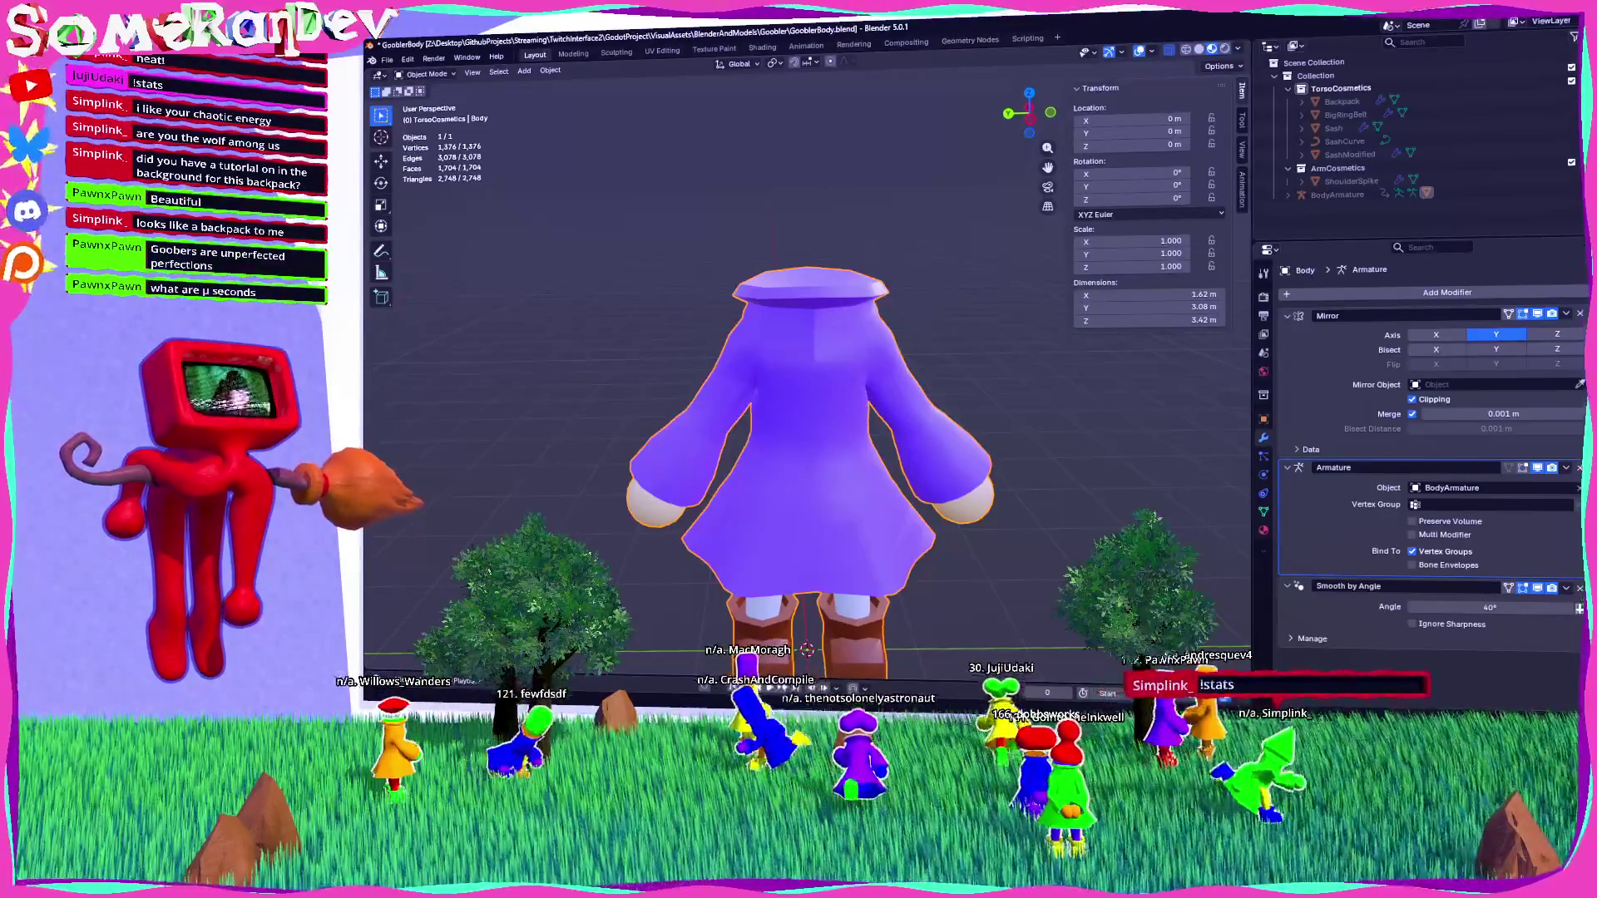
pyautogui.hotkey('alt', 'Tab')
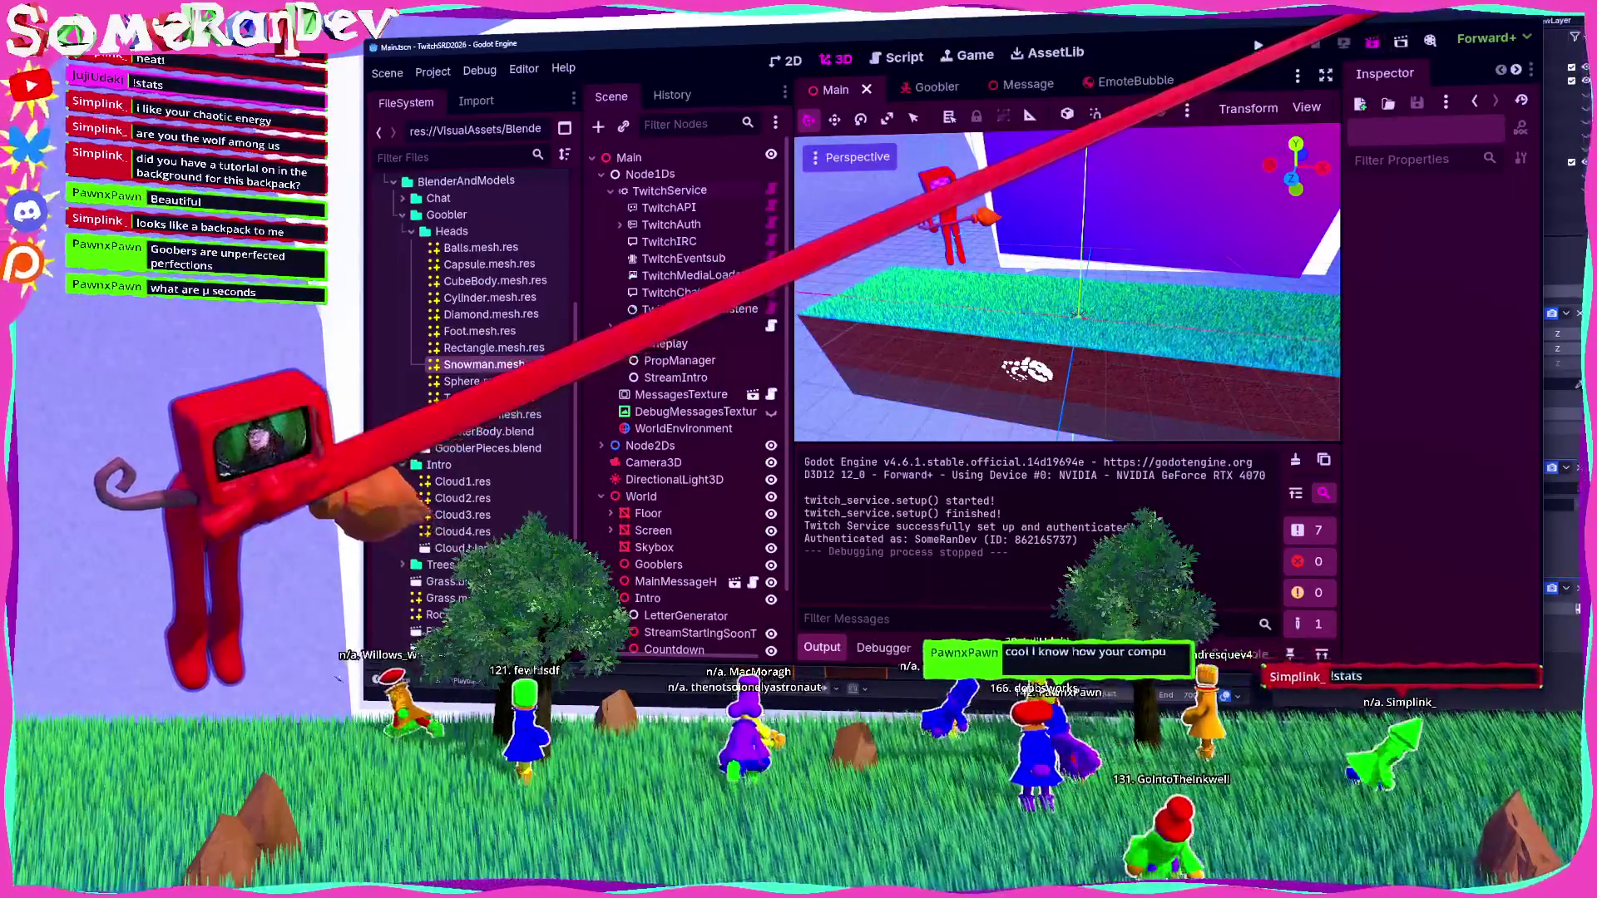
# Run the Godot project with F5 to check the character, then return to Blender.
pyautogui.press('F5')
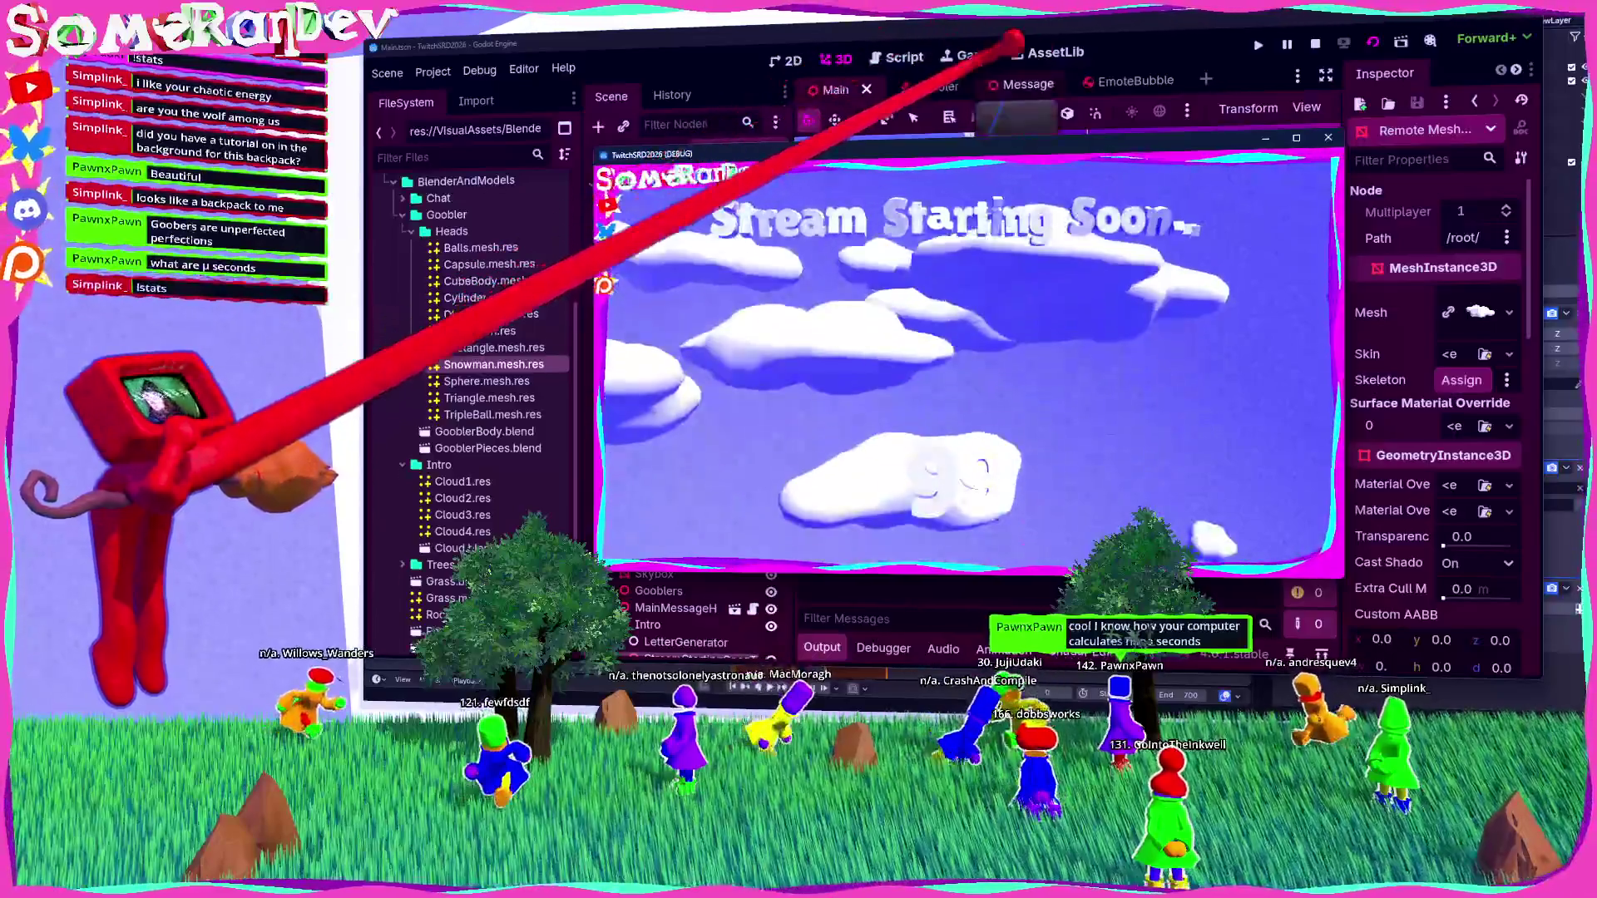
pyautogui.hotkey('alt', 'Tab')
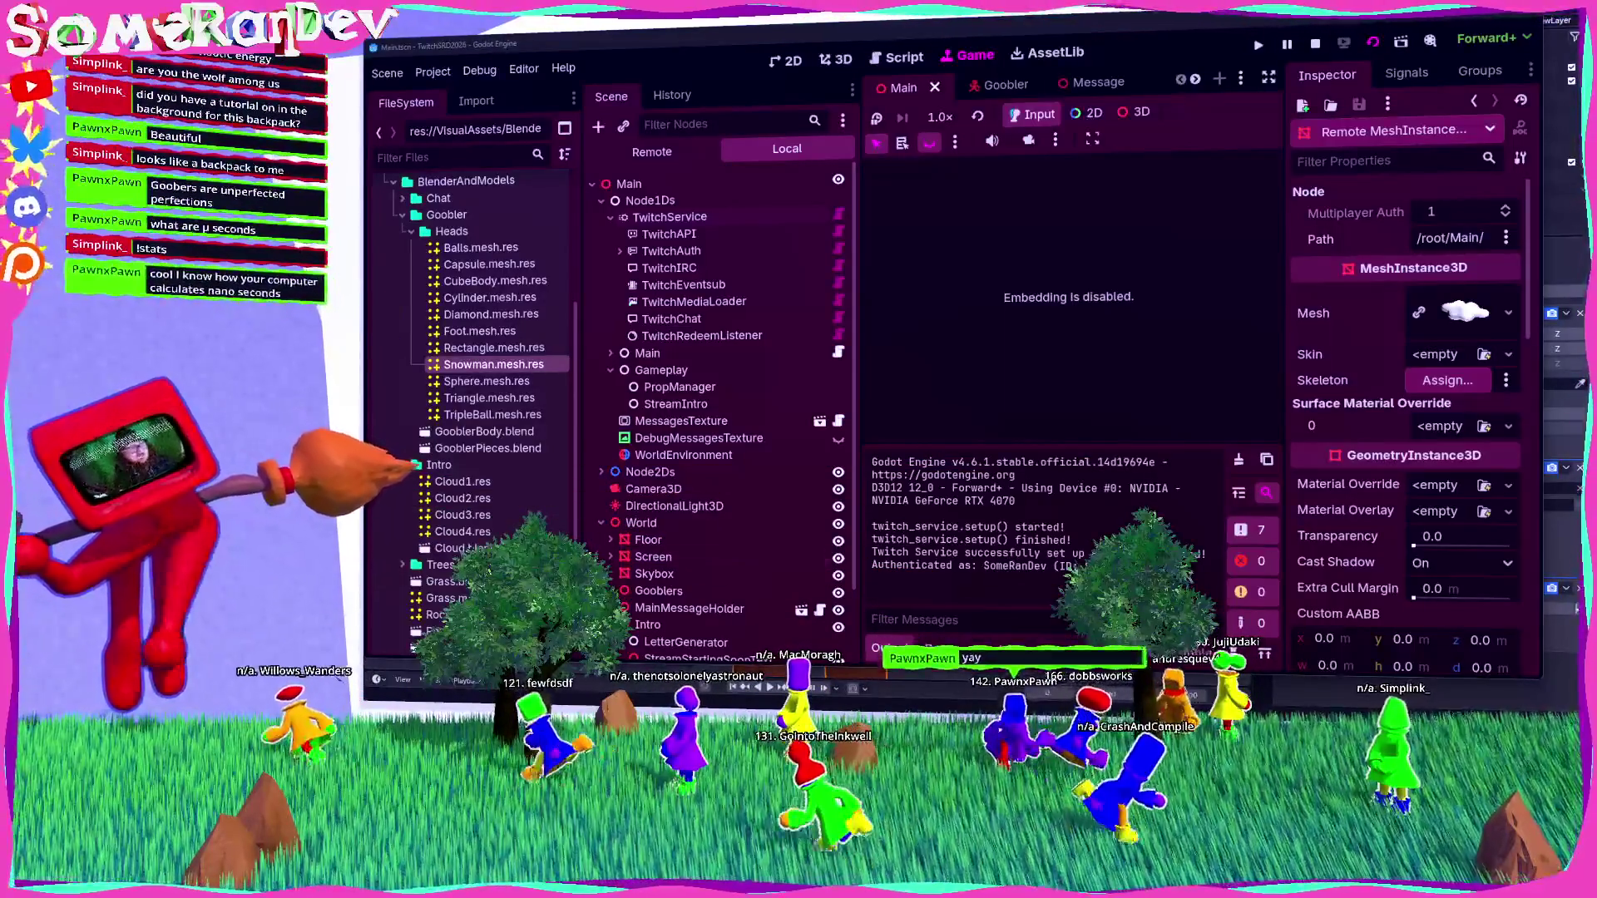
pyautogui.press('F5')
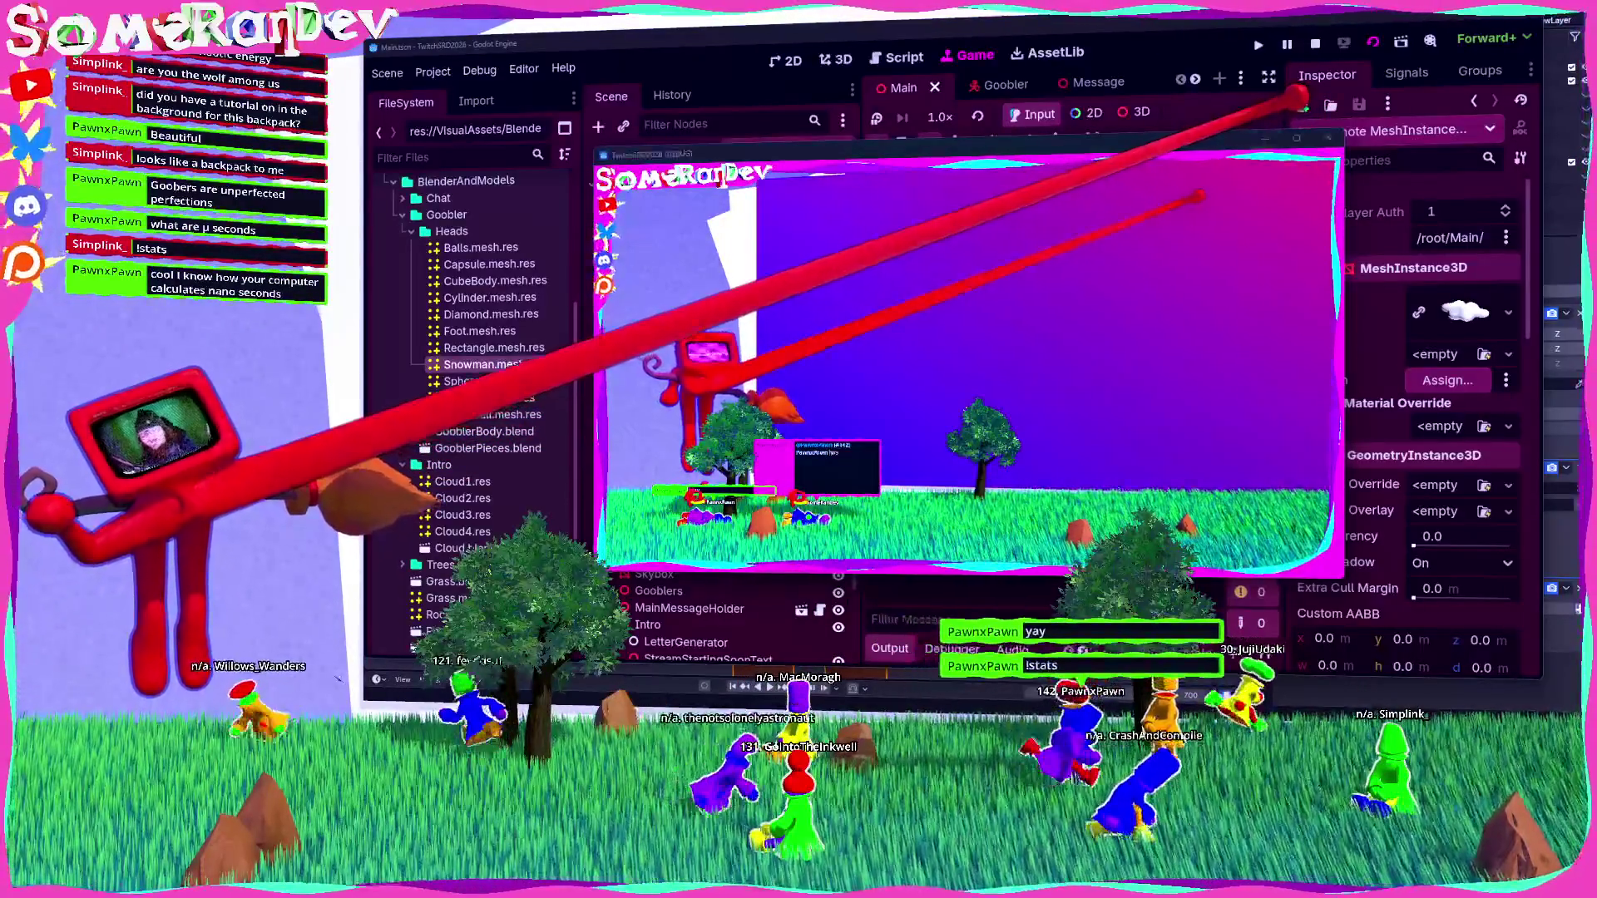
pyautogui.click(1297, 98)
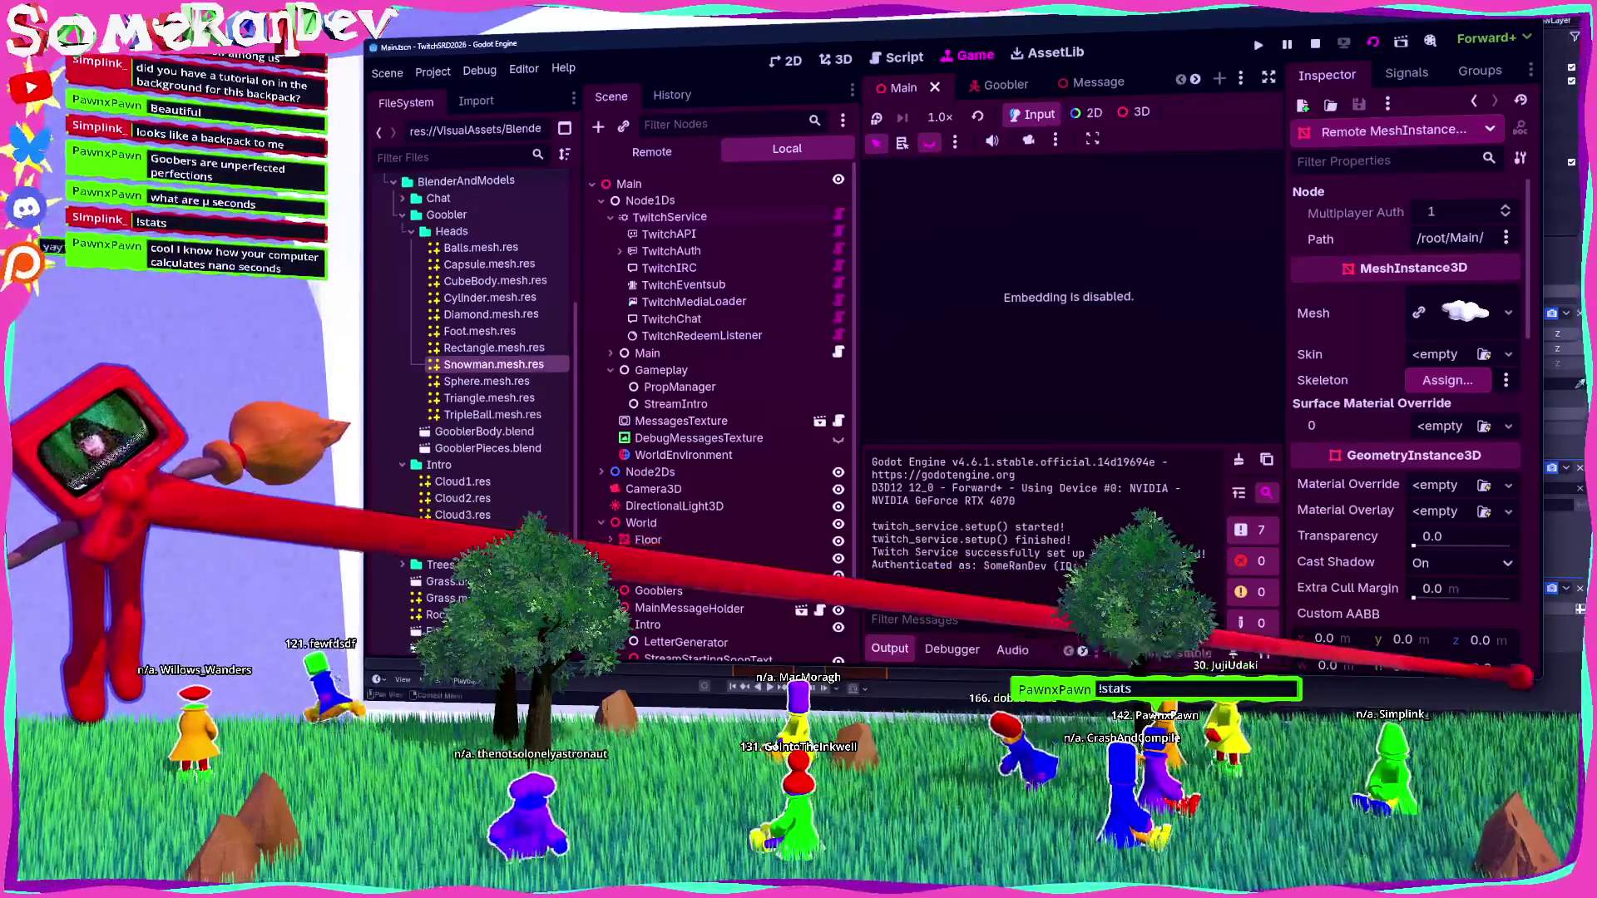
pyautogui.hotkey('alt', 'Tab')
pyautogui.moveTo(831, 375); pyautogui.dragTo(682, 380, button='middle')
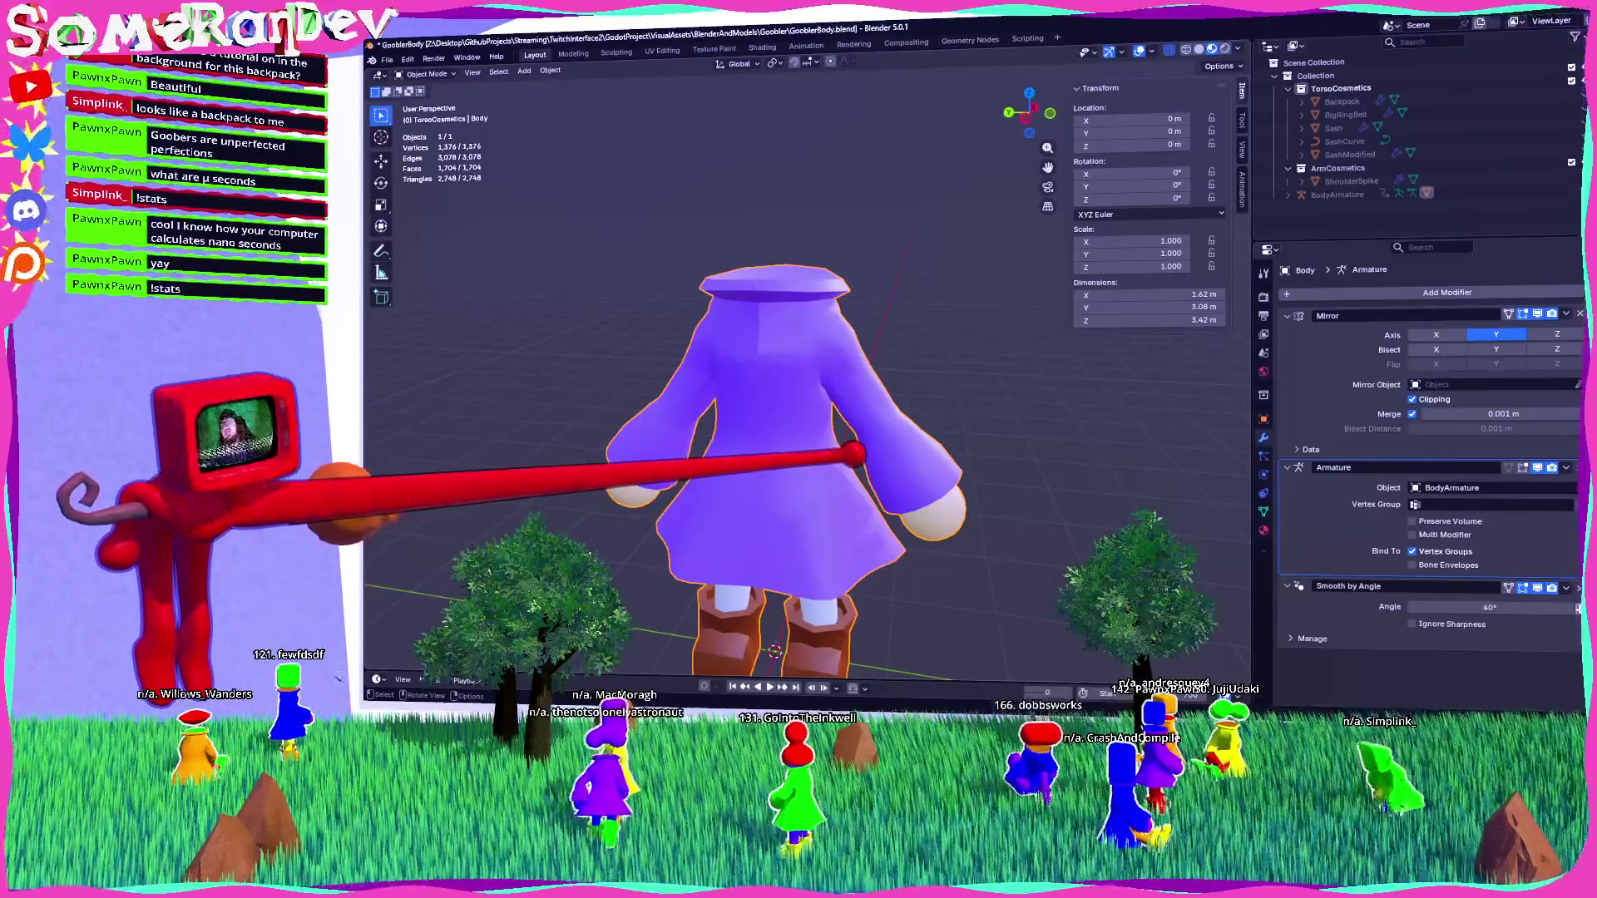
# Orbit below the coat, zoom in and out, then bring up the Add > Mesh primitives list.
pyautogui.moveTo(682, 380)
pyautogui.mouseDown(button='middle')
pyautogui.moveTo(690, 316)
pyautogui.moveTo(691, 399)
pyautogui.moveTo(1023, 399)
pyautogui.mouseUp(button='middle')
pyautogui.scroll(5, 798, 374)
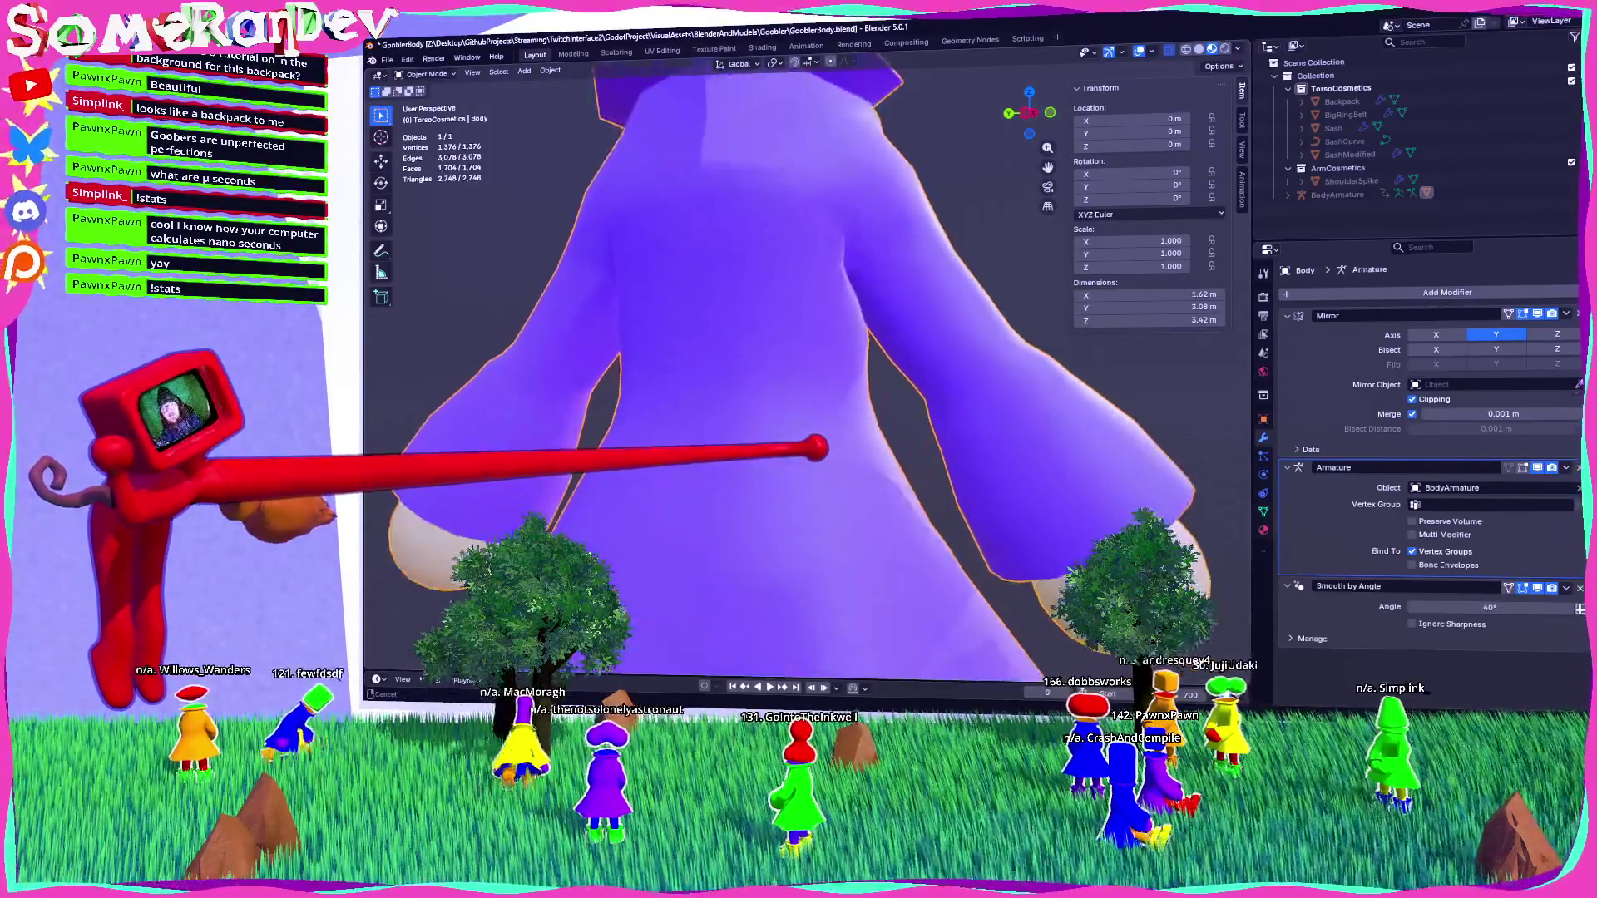
pyautogui.scroll(-5, 798, 374)
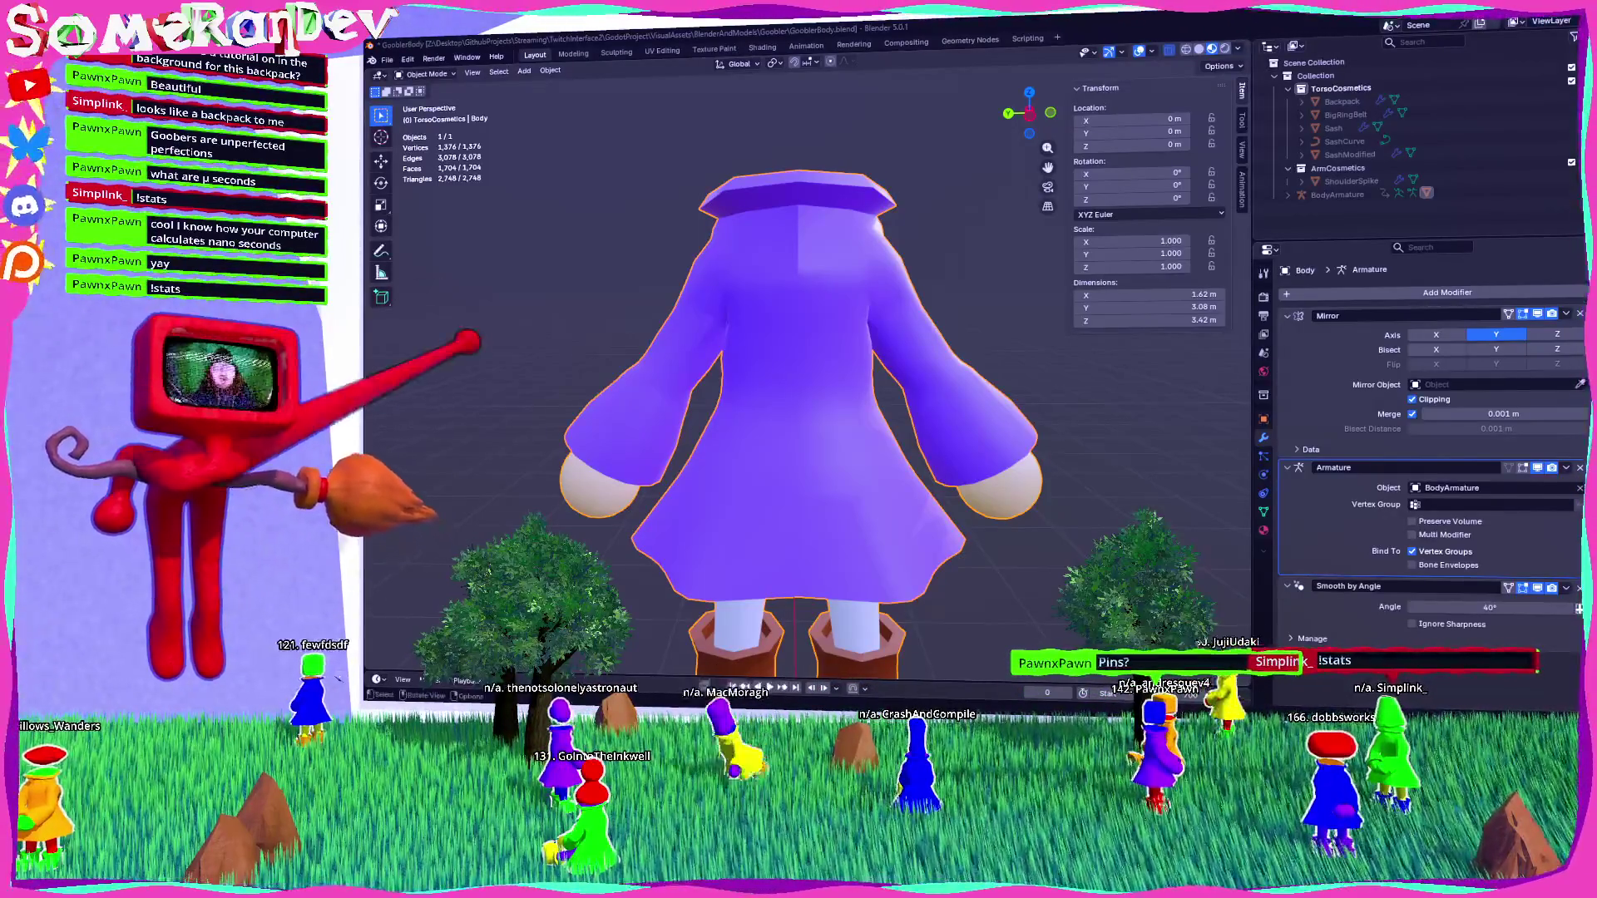
pyautogui.scroll(-2, 945, 285)
pyautogui.scroll(4, 866, 315)
pyautogui.scroll(-4, 944, 283)
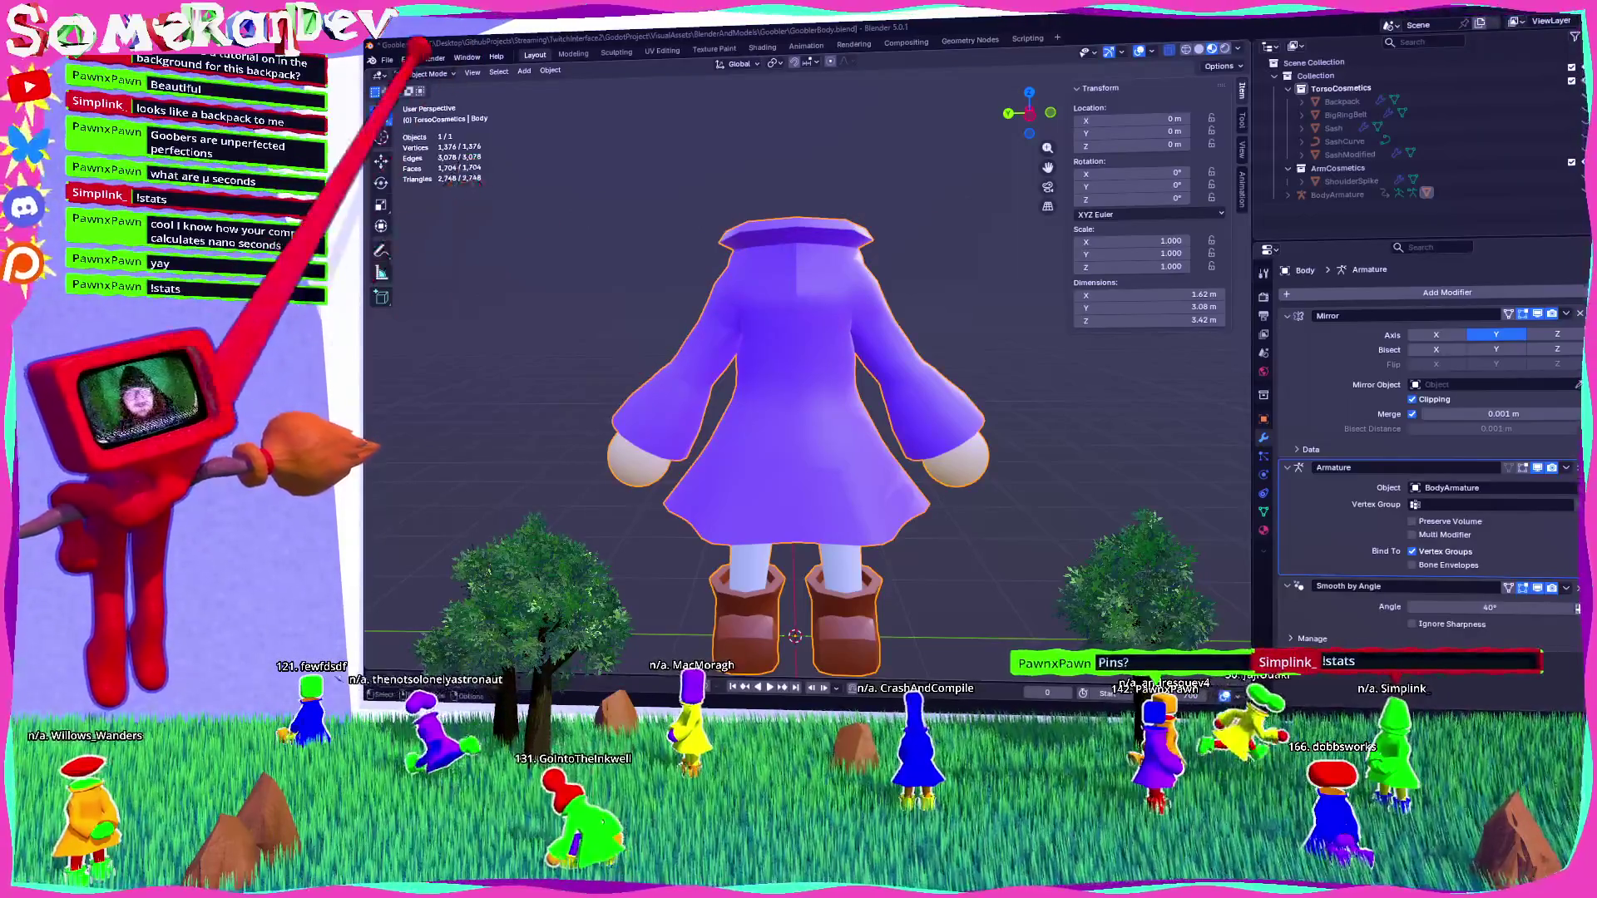
pyautogui.click(524, 70)
# Add a cylinder and flatten it into a 0.05 m deep disc about 0.62 m across.
pyautogui.moveTo(565, 84)
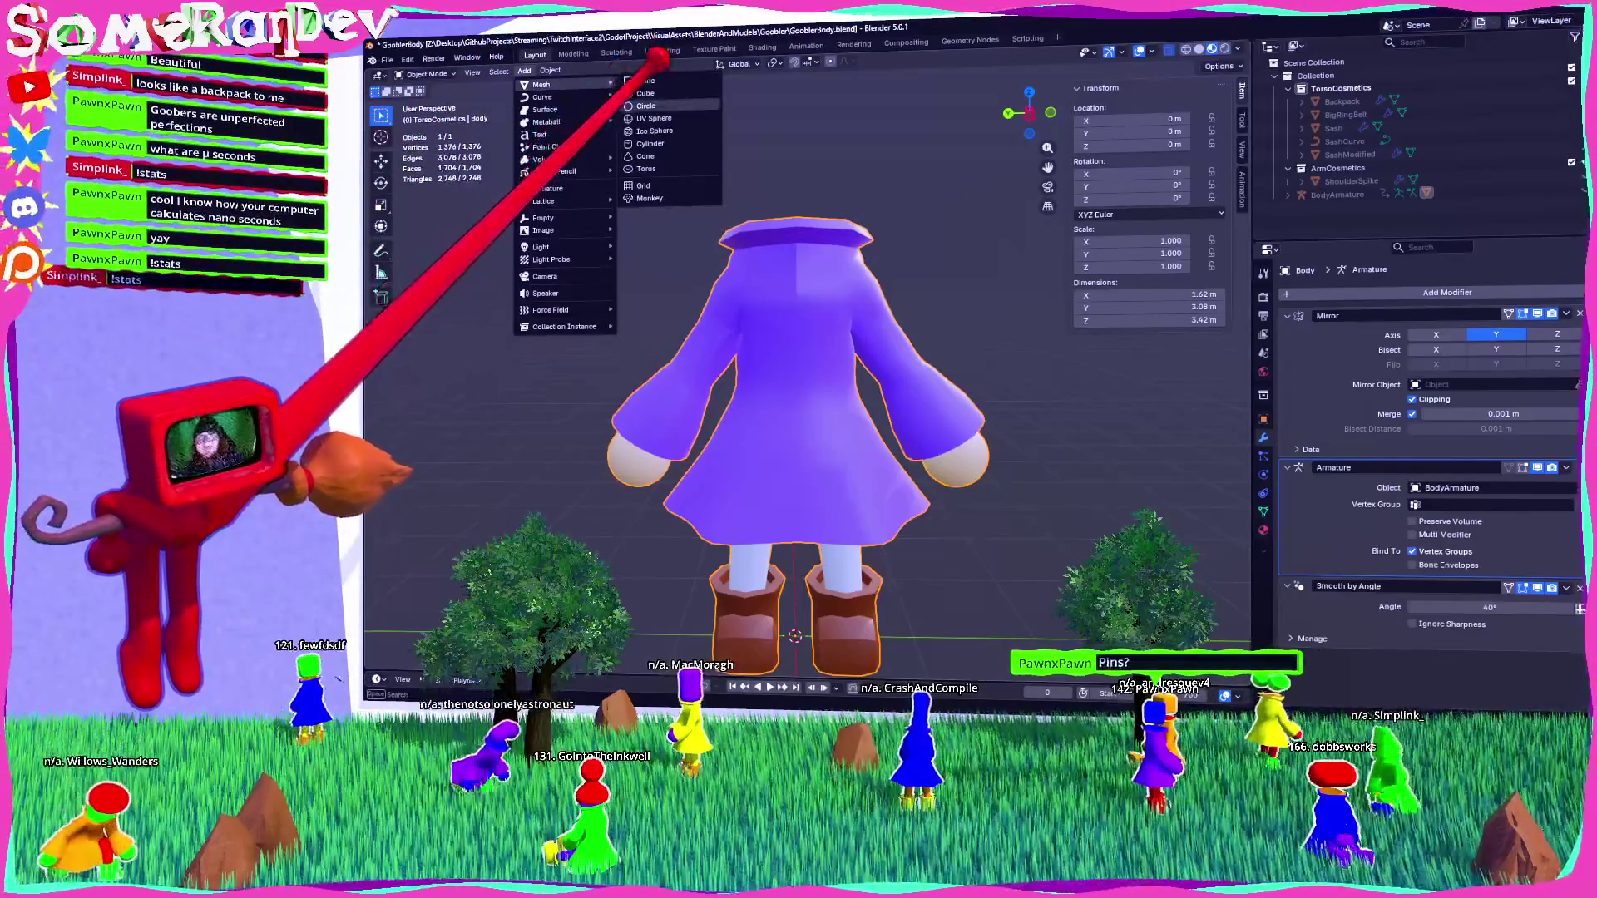
pyautogui.click(649, 143)
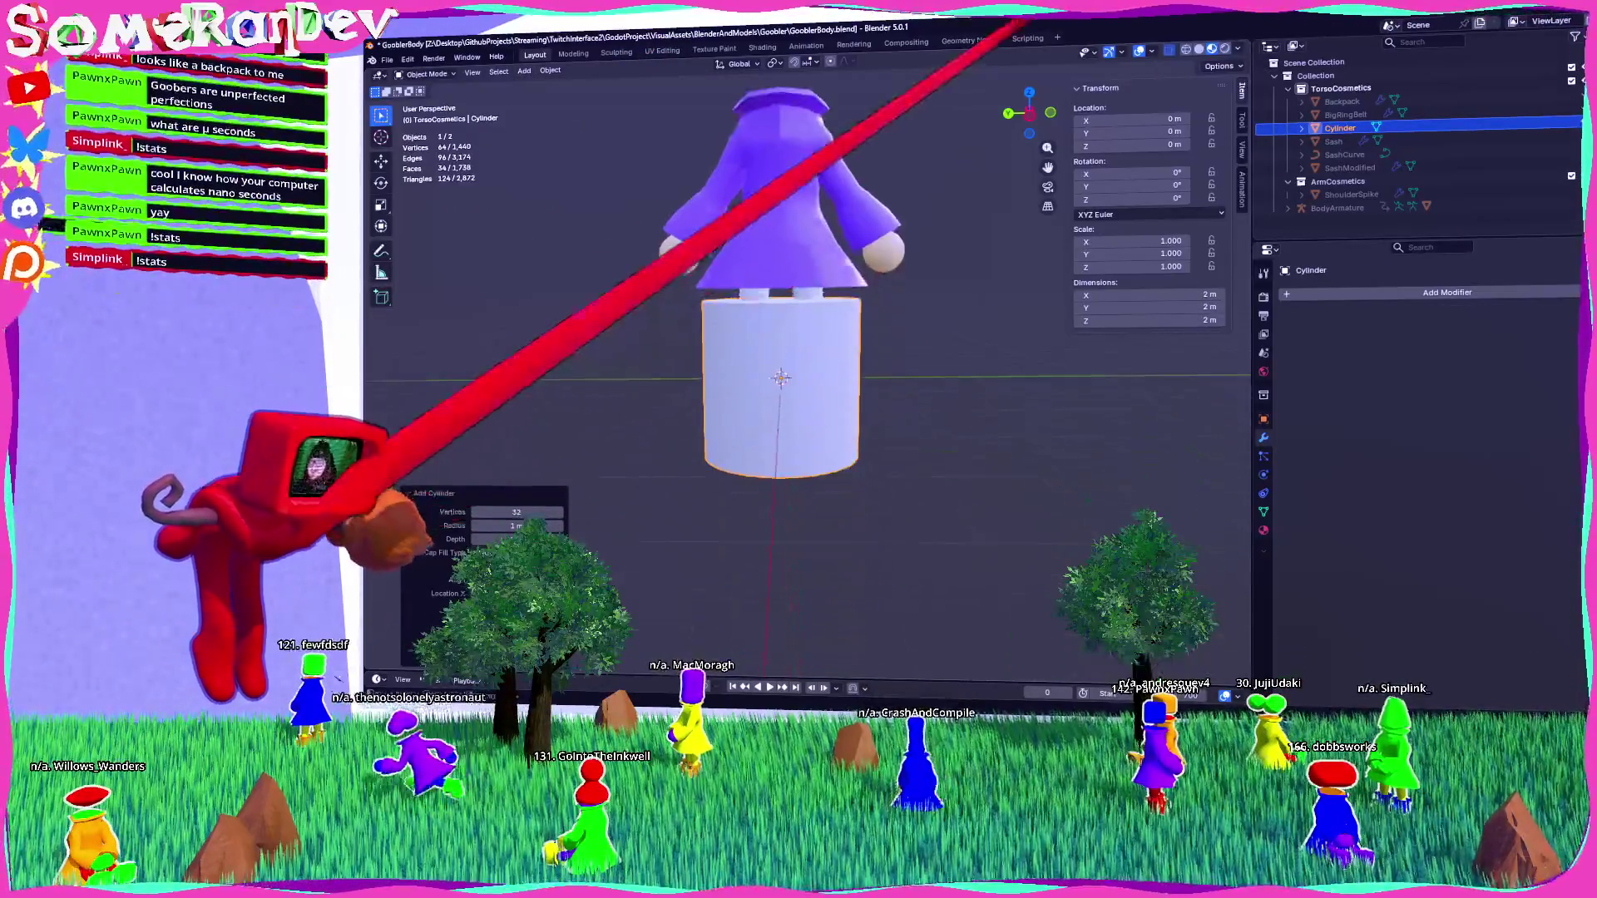
pyautogui.press('ctrl+KP_3')
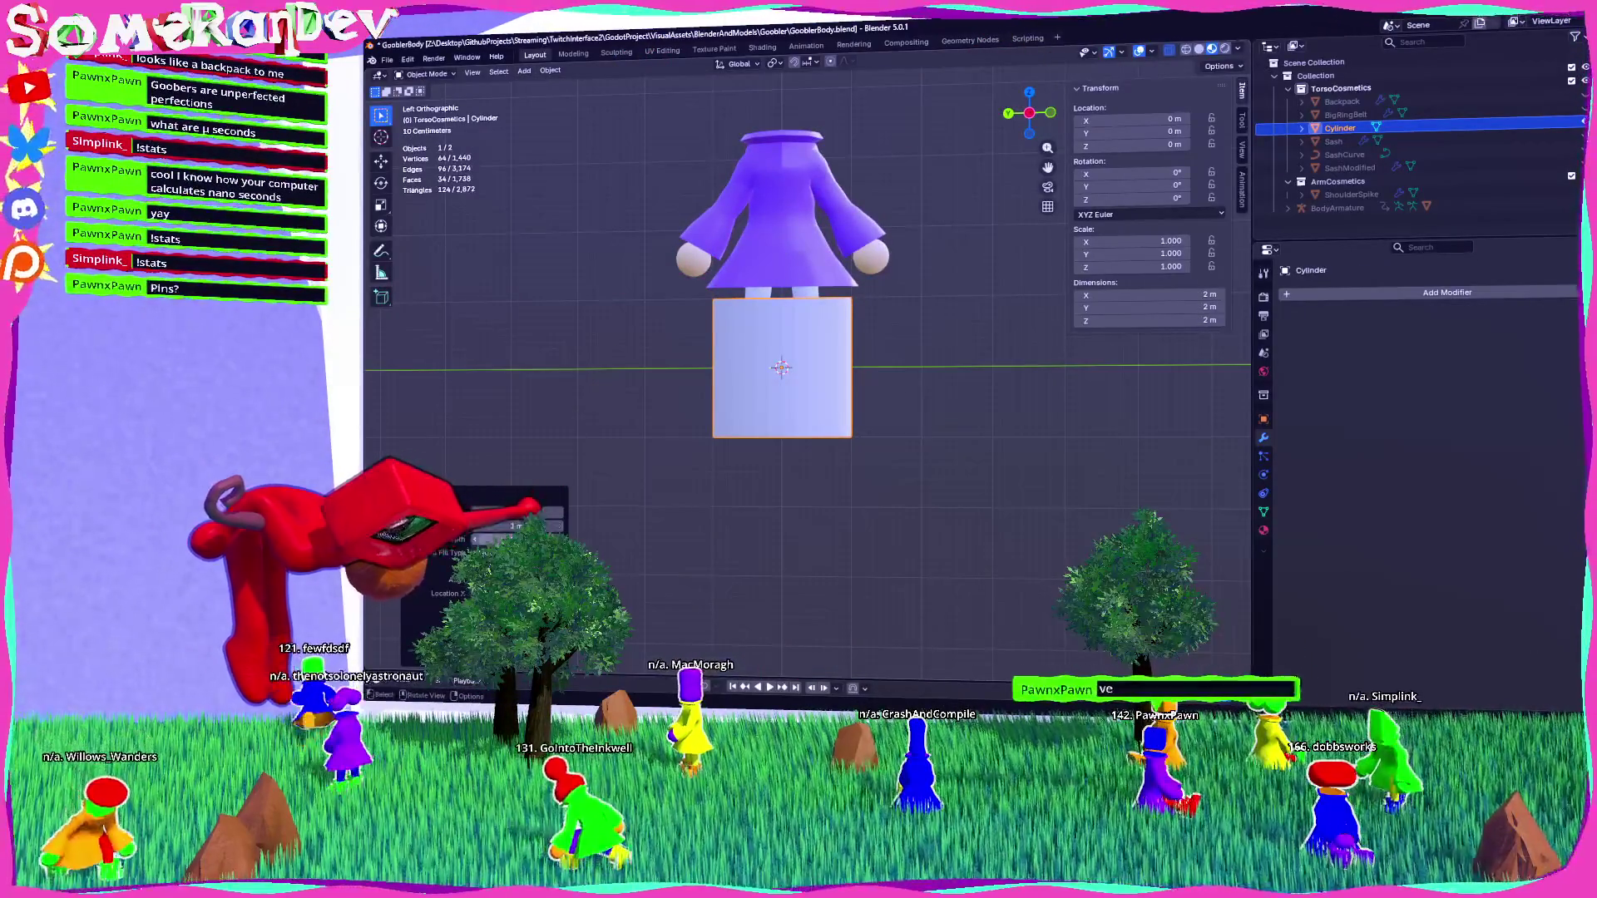
pyautogui.moveTo(515, 539); pyautogui.dragTo(441, 539)
pyautogui.moveTo(786, 432); pyautogui.dragTo(786, 391, button='middle')
pyautogui.scroll(3, 786, 375)
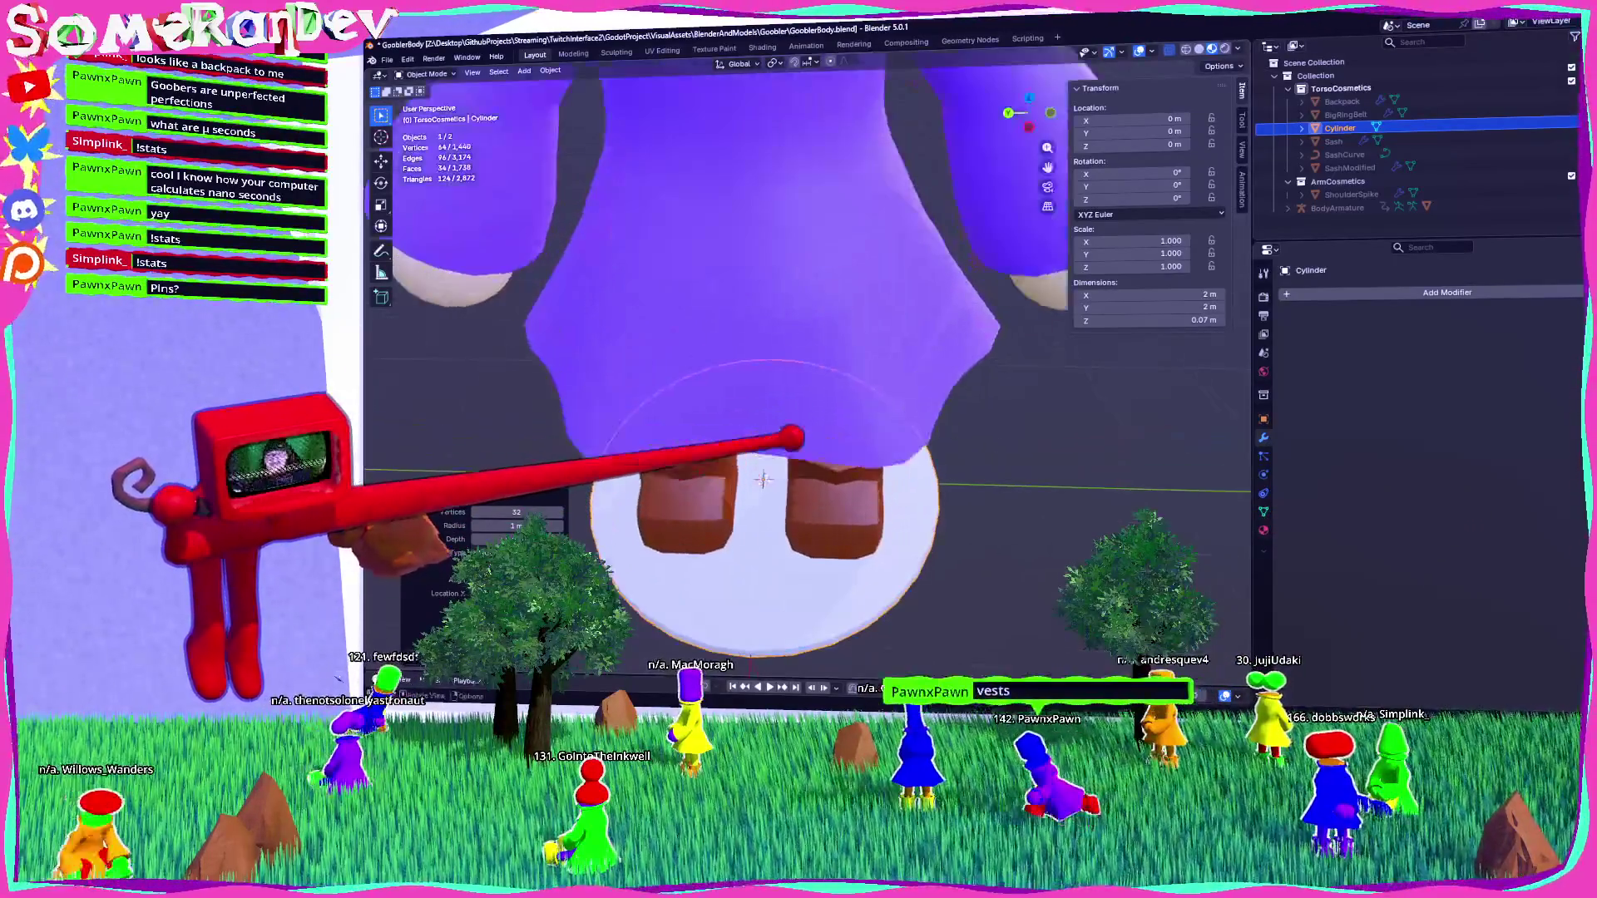
pyautogui.scroll(-2, 786, 374)
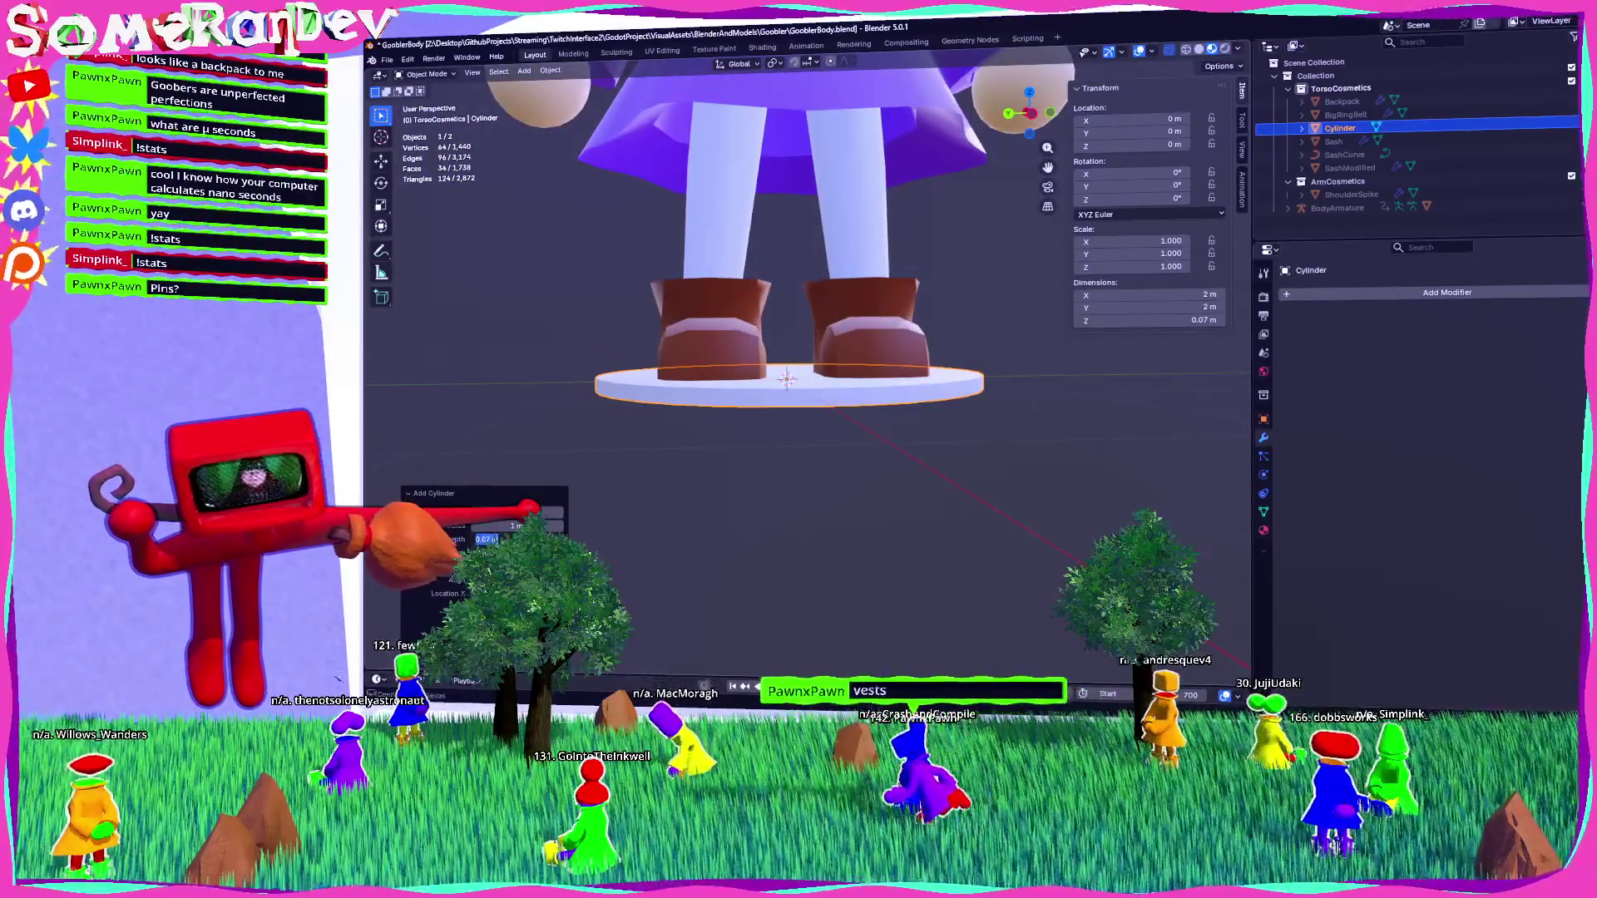
pyautogui.press('Return')
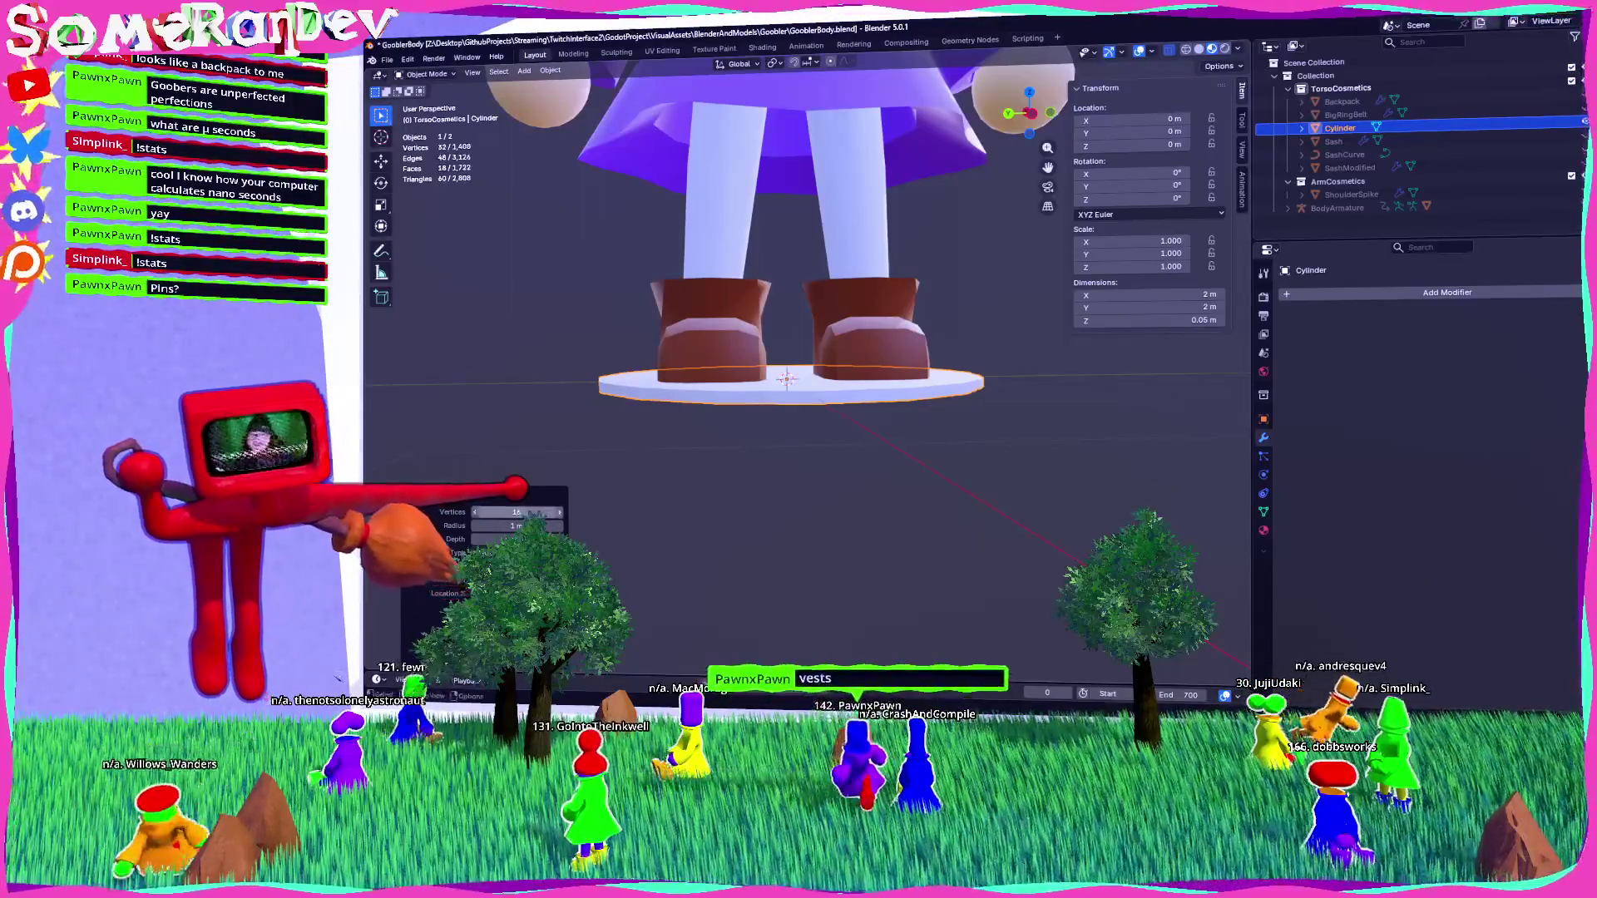
pyautogui.moveTo(516, 526); pyautogui.dragTo(474, 526)
pyautogui.scroll(3, 765, 433)
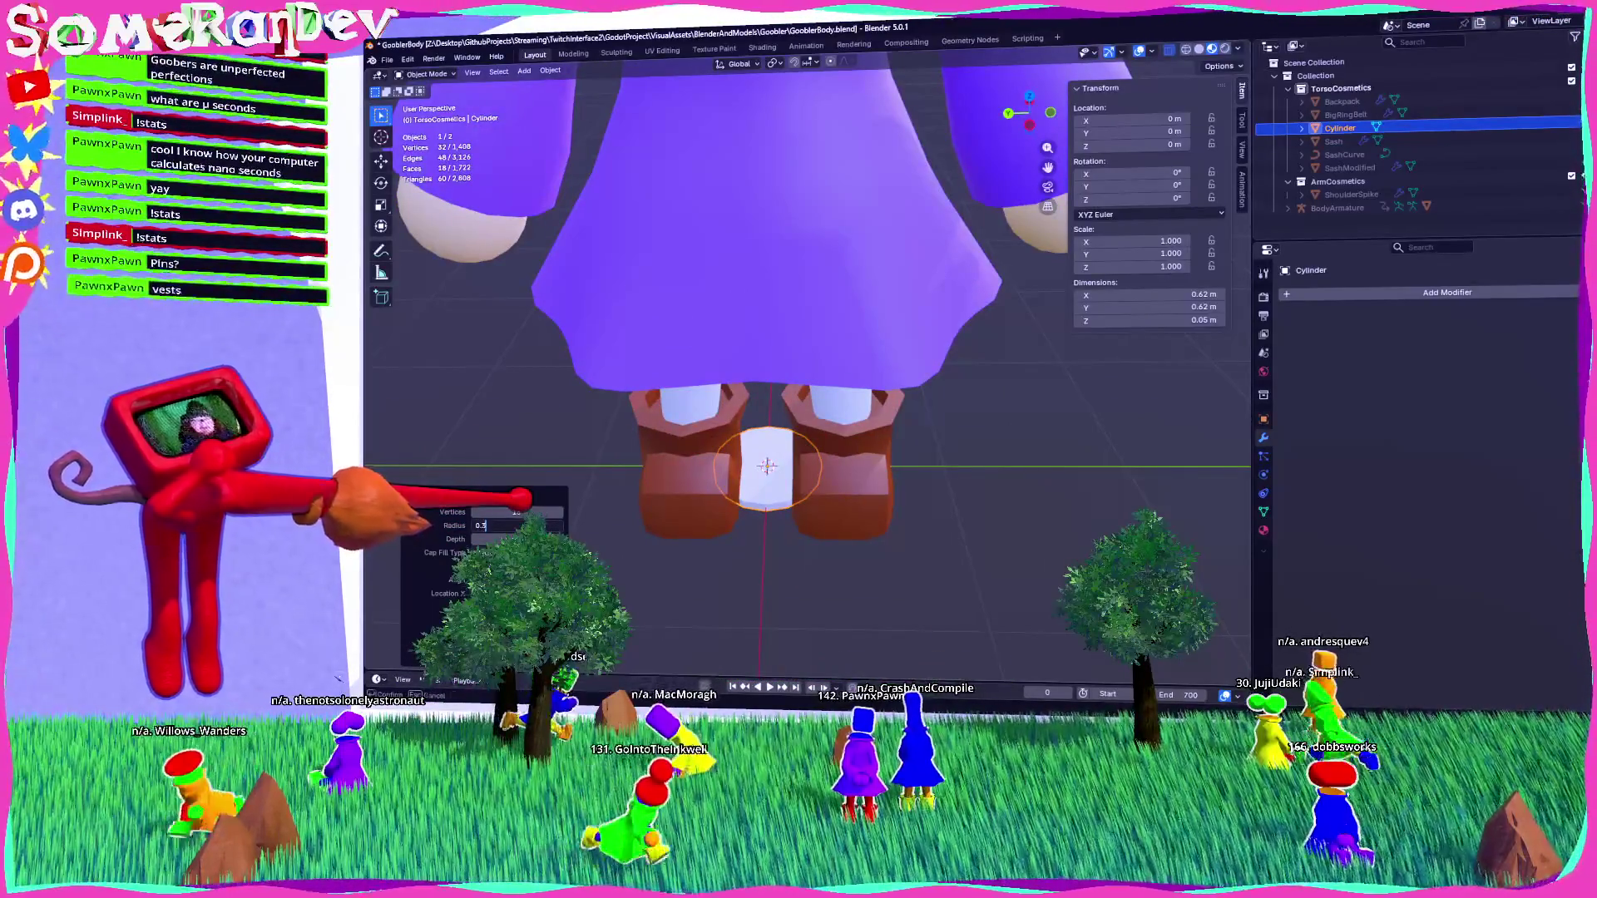
# Set the disc radius to 0.3 and rotate it -90° around Y.
pyautogui.press('Return')
pyautogui.press('KP_1')
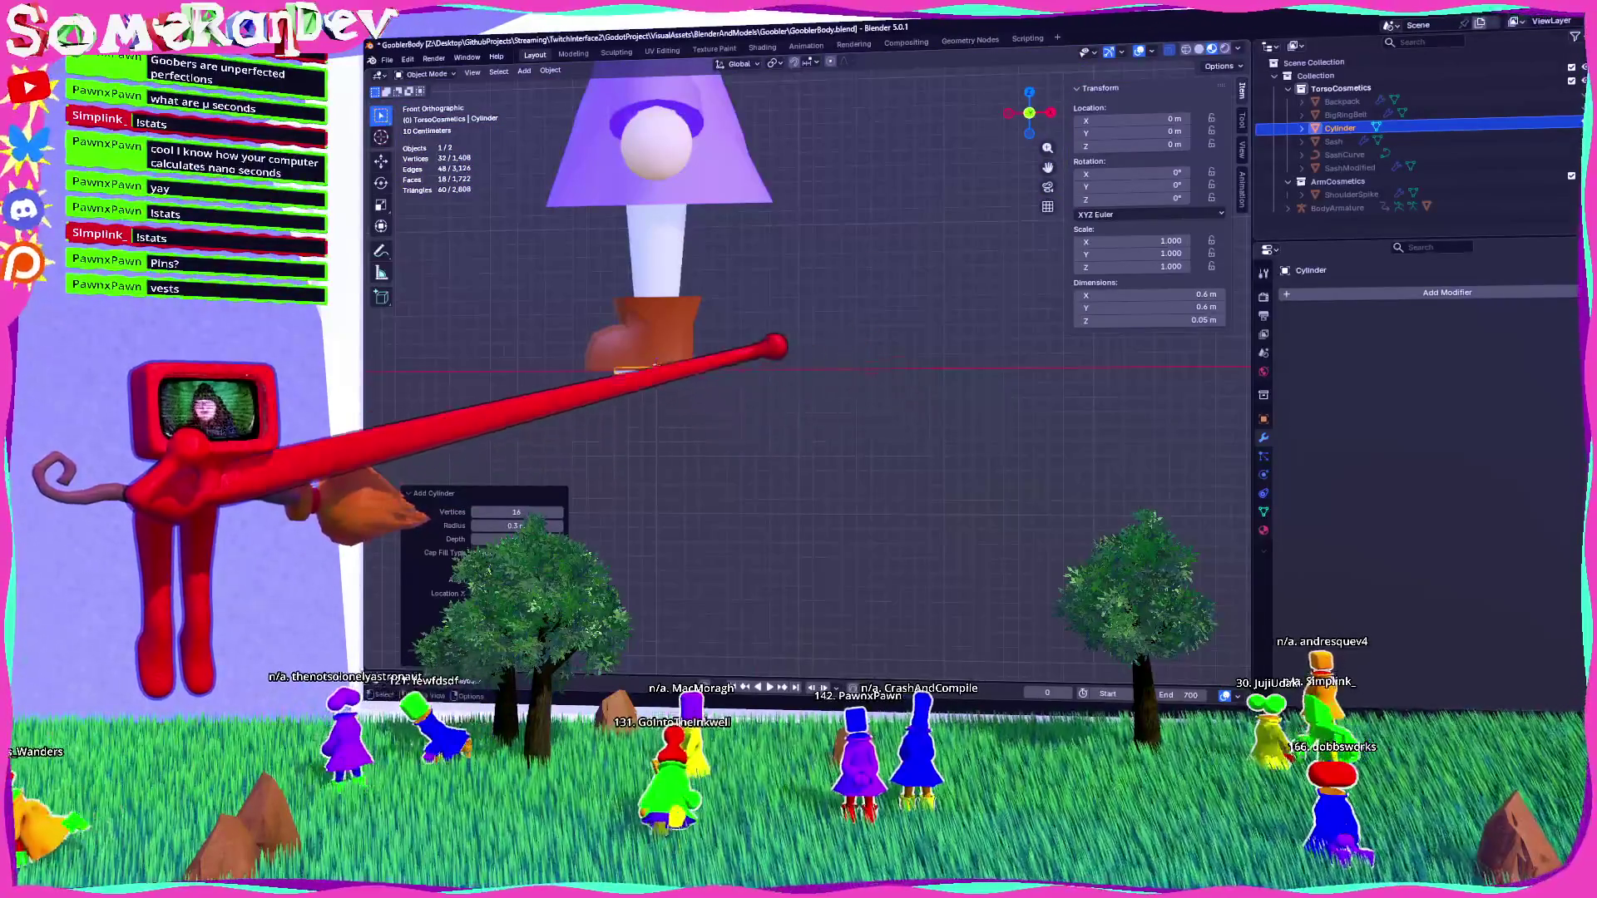
pyautogui.keyDown('shift'); pyautogui.moveTo(663, 295); pyautogui.dragTo(731, 318, button='middle'); pyautogui.keyUp('shift')
pyautogui.write('ry-90')
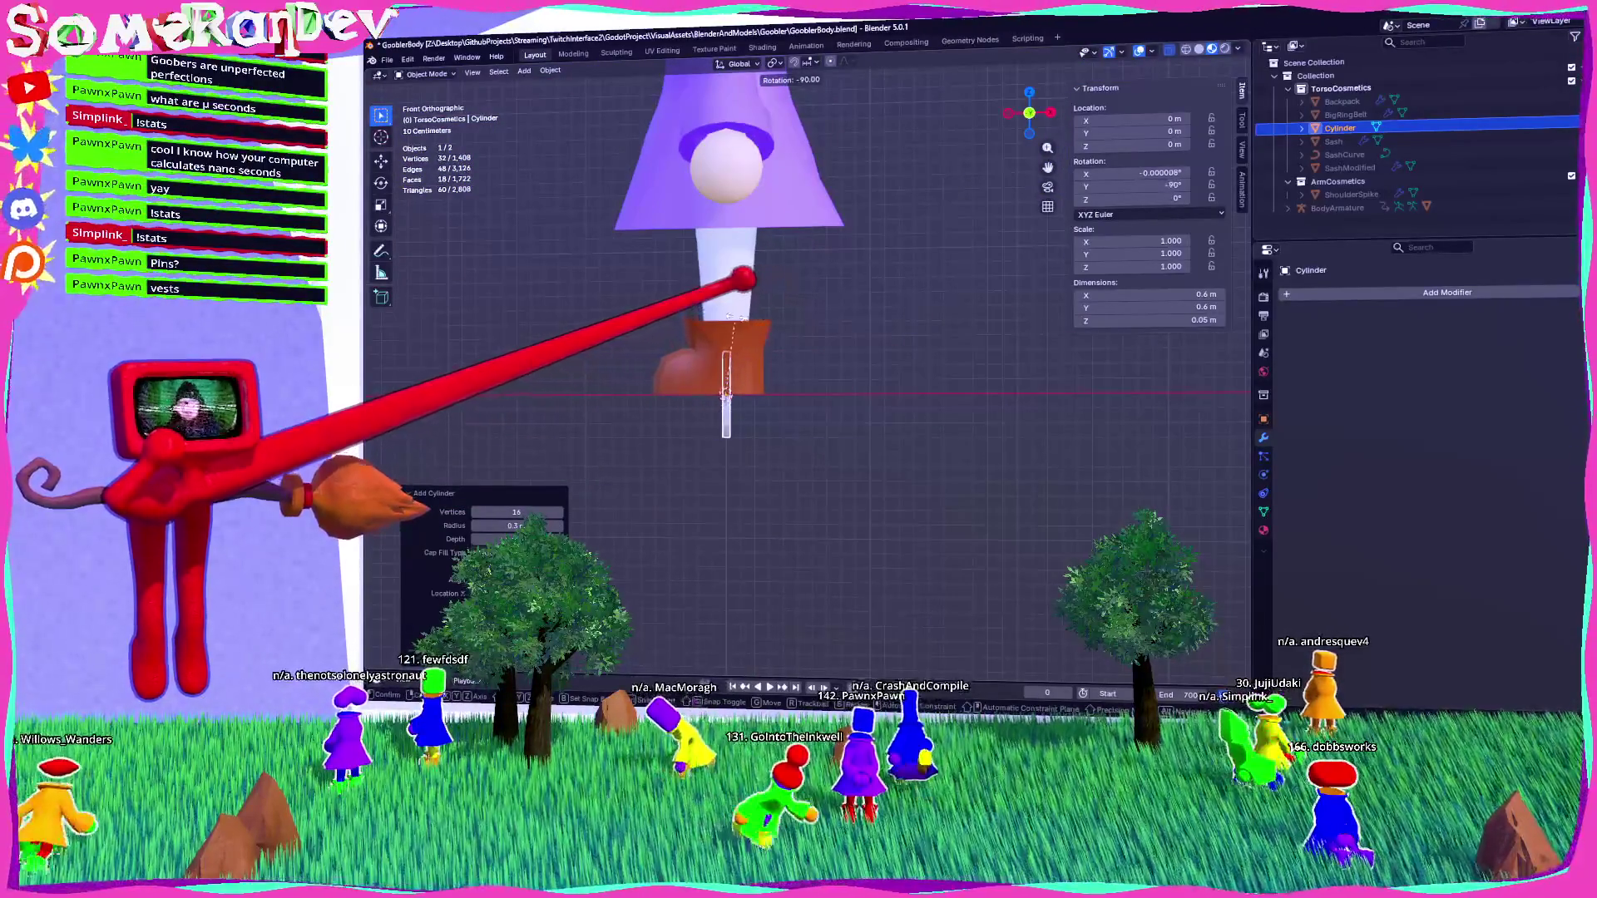
pyautogui.press('Return')
# Move the disc onto the front of the purple coat and tilt it slightly.
pyautogui.press('g')
pyautogui.press('Return')
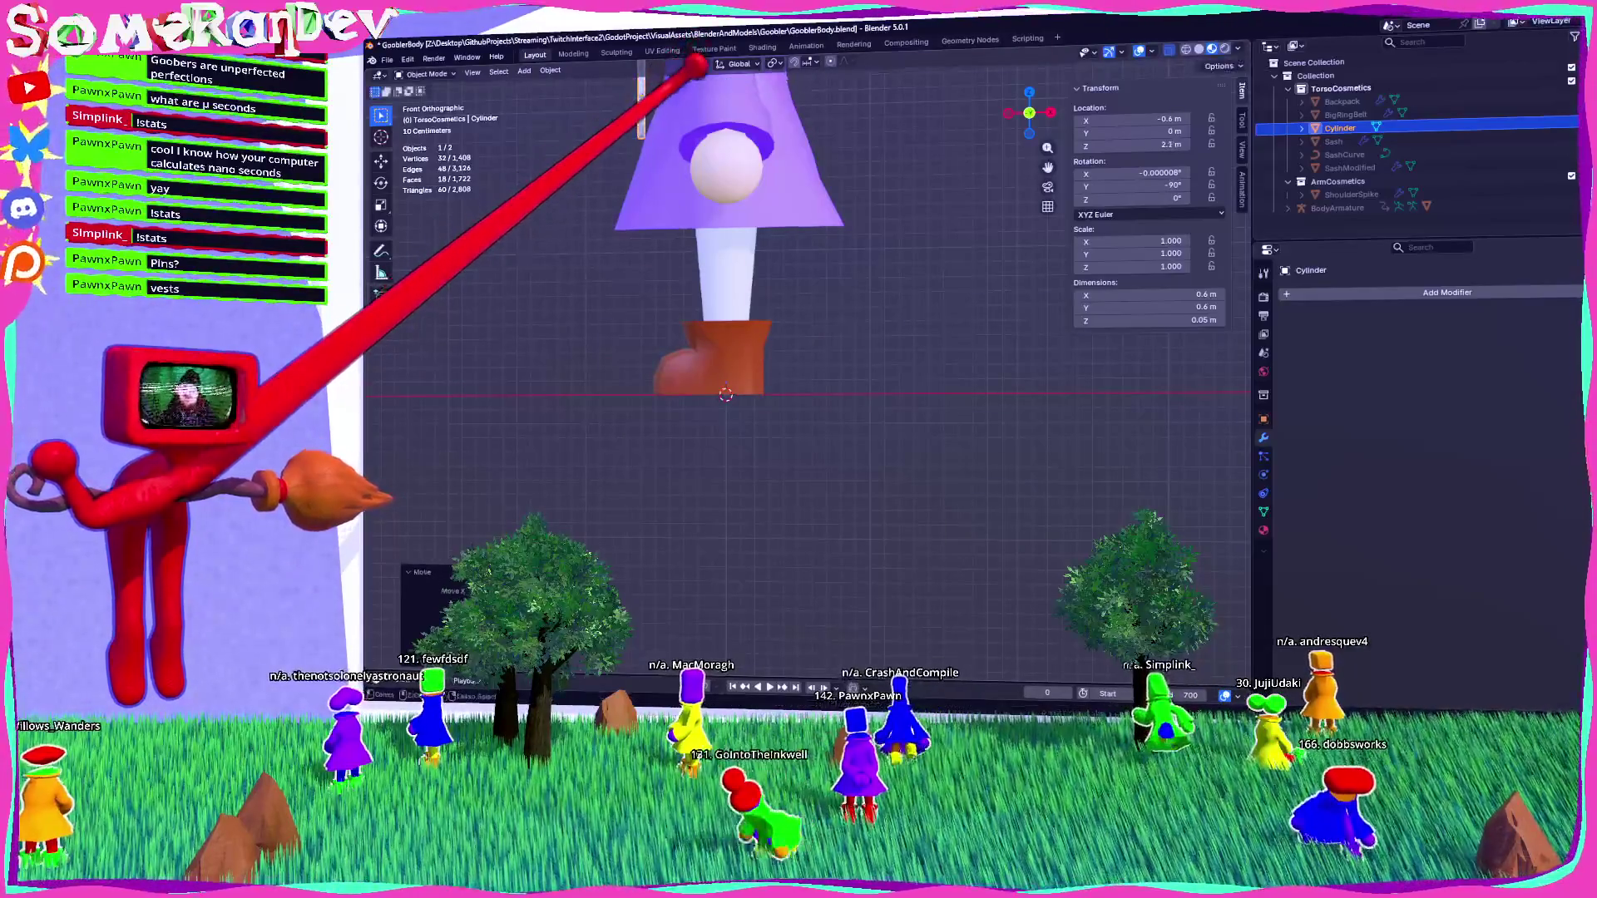
pyautogui.keyDown('shift'); pyautogui.moveTo(696, 70); pyautogui.dragTo(739, 346, button='middle'); pyautogui.keyUp('shift')
pyautogui.press('g')
pyautogui.click(759, 201)
pyautogui.moveTo(759, 201); pyautogui.dragTo(956, 203, button='middle')
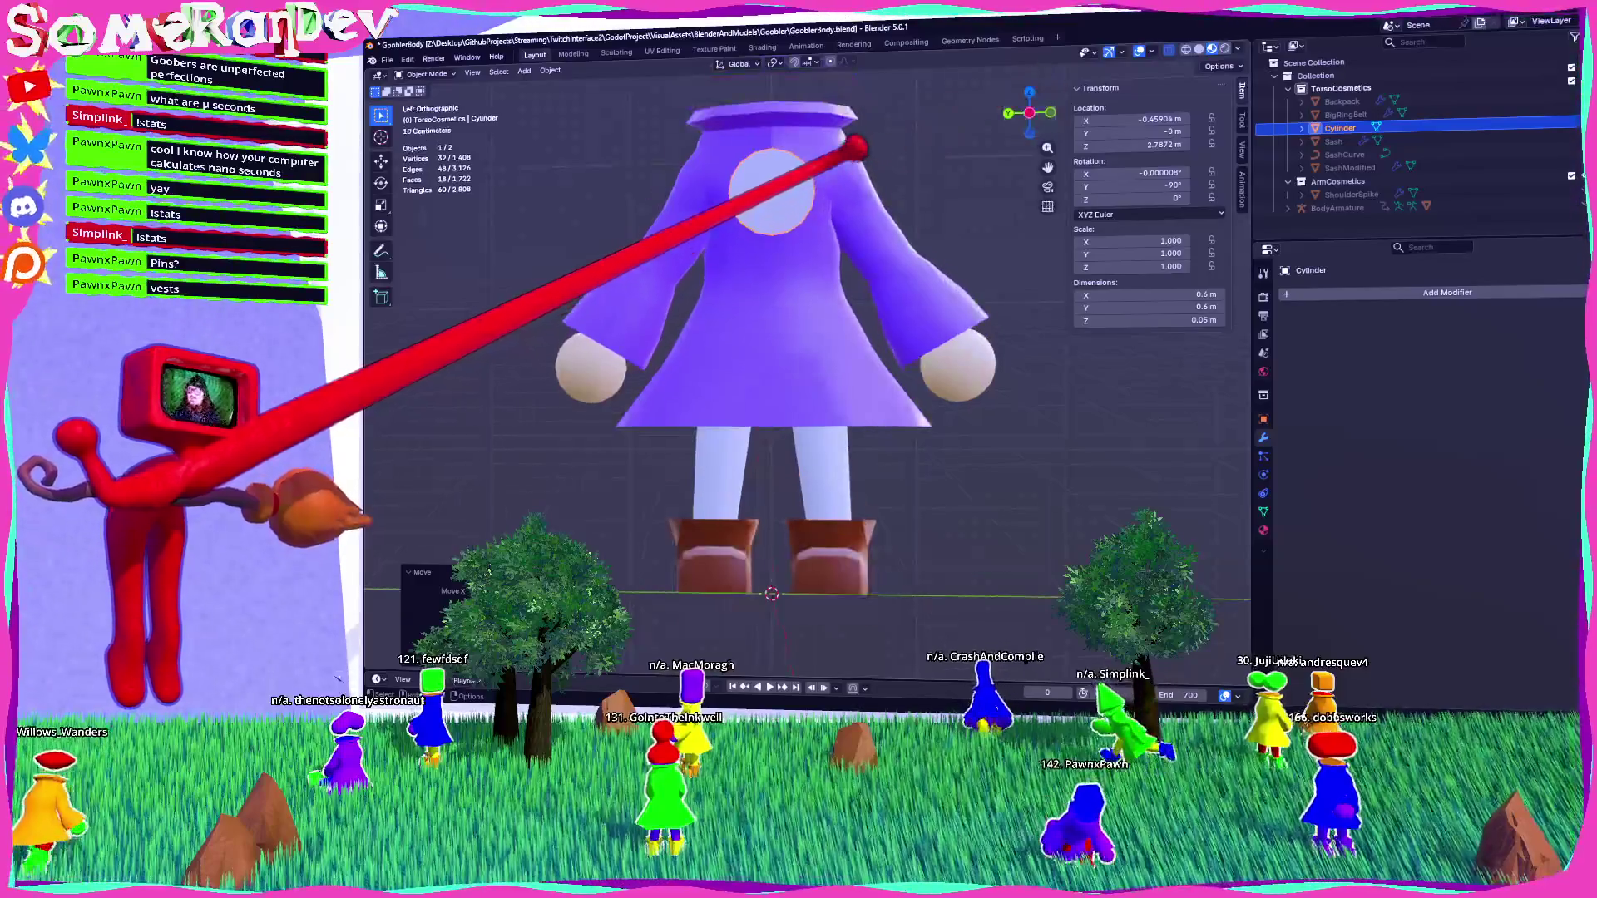
pyautogui.click(880, 147)
pyautogui.moveTo(881, 147)
pyautogui.mouseDown(button='middle')
pyautogui.moveTo(806, 257)
pyautogui.moveTo(911, 214)
pyautogui.mouseUp(button='middle')
pyautogui.click(1029, 102)
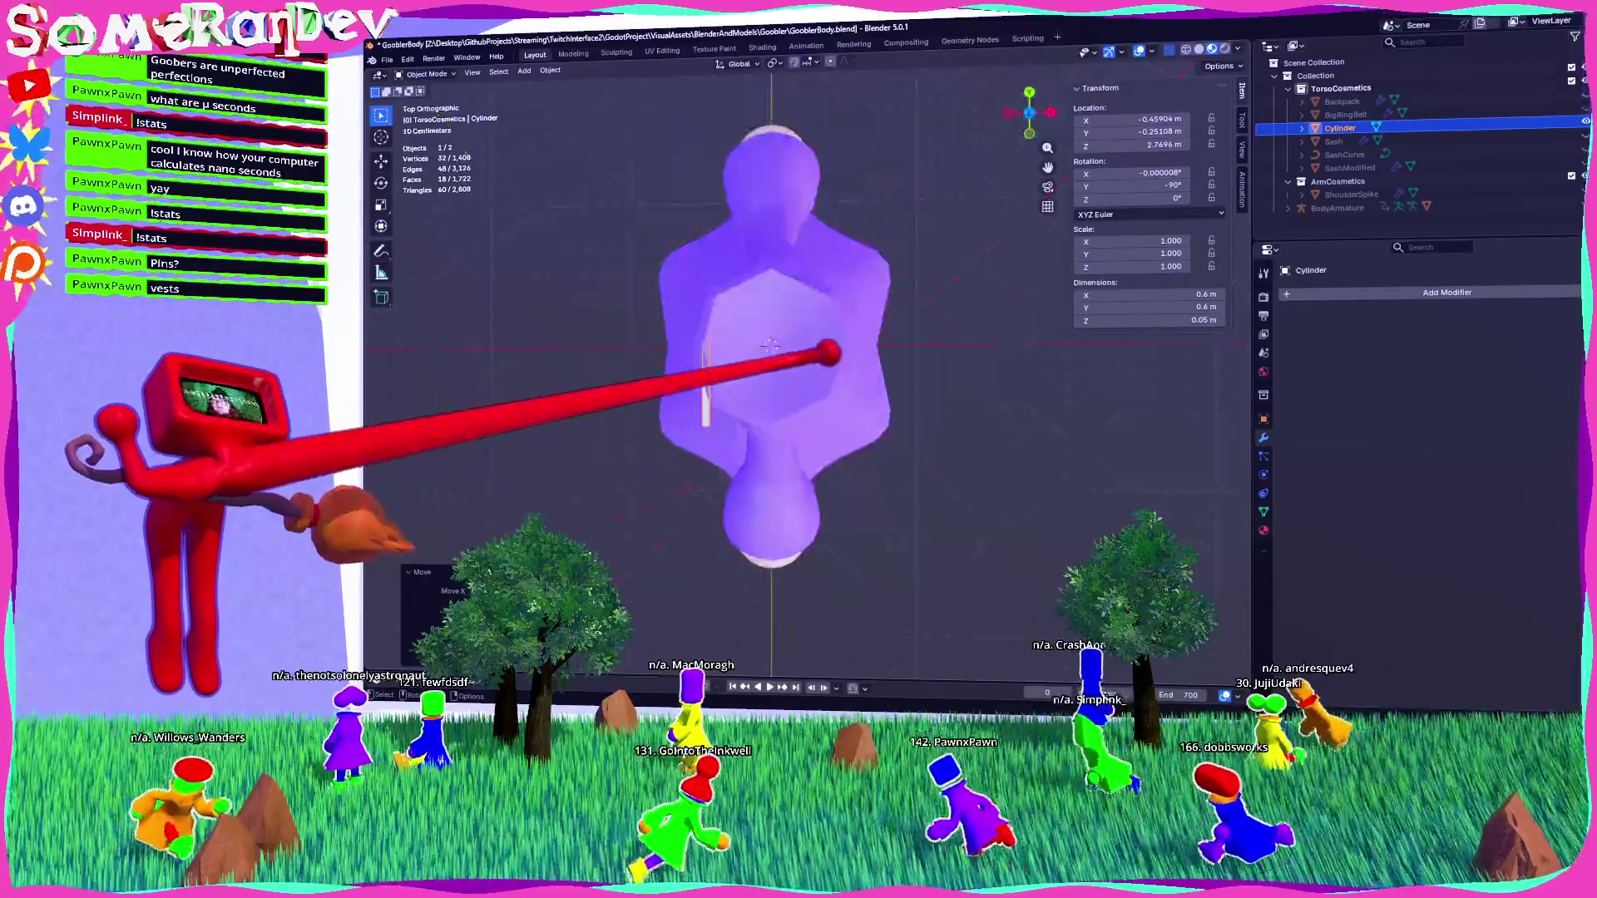
pyautogui.click(807, 408)
pyautogui.moveTo(807, 407)
pyautogui.mouseDown(button='middle')
pyautogui.moveTo(836, 310)
pyautogui.moveTo(923, 287)
pyautogui.moveTo(847, 266)
pyautogui.mouseUp(button='middle')
# Scale the disc to 0.709 and lower it on the coat front.
pyautogui.press('s')
pyautogui.click(934, 249)
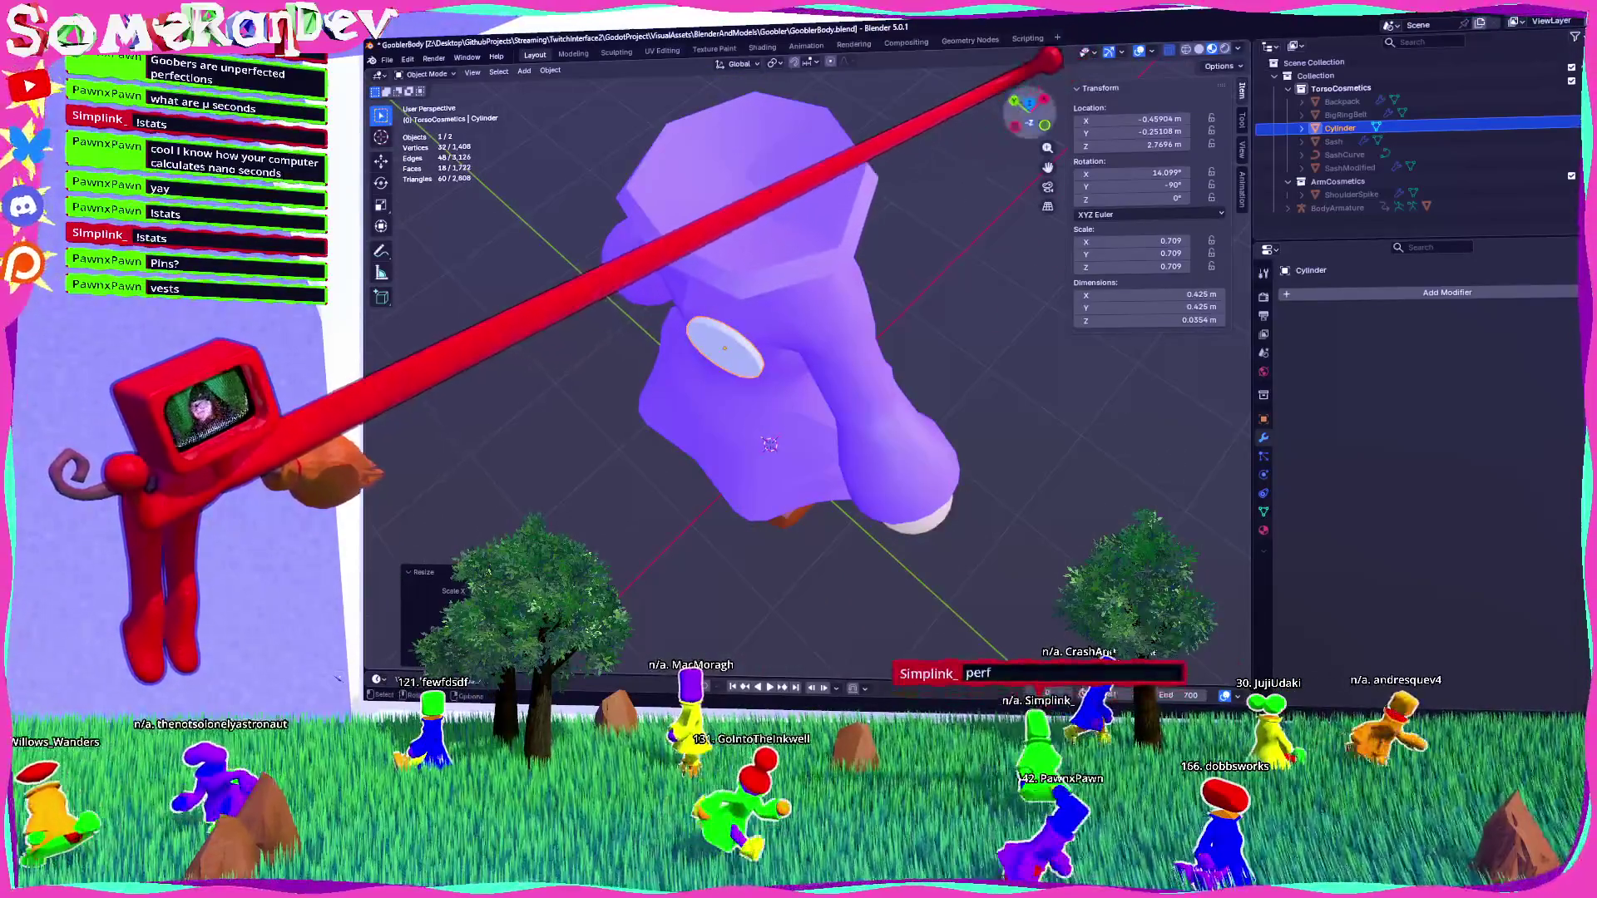
pyautogui.click(1029, 101)
pyautogui.click(1008, 112)
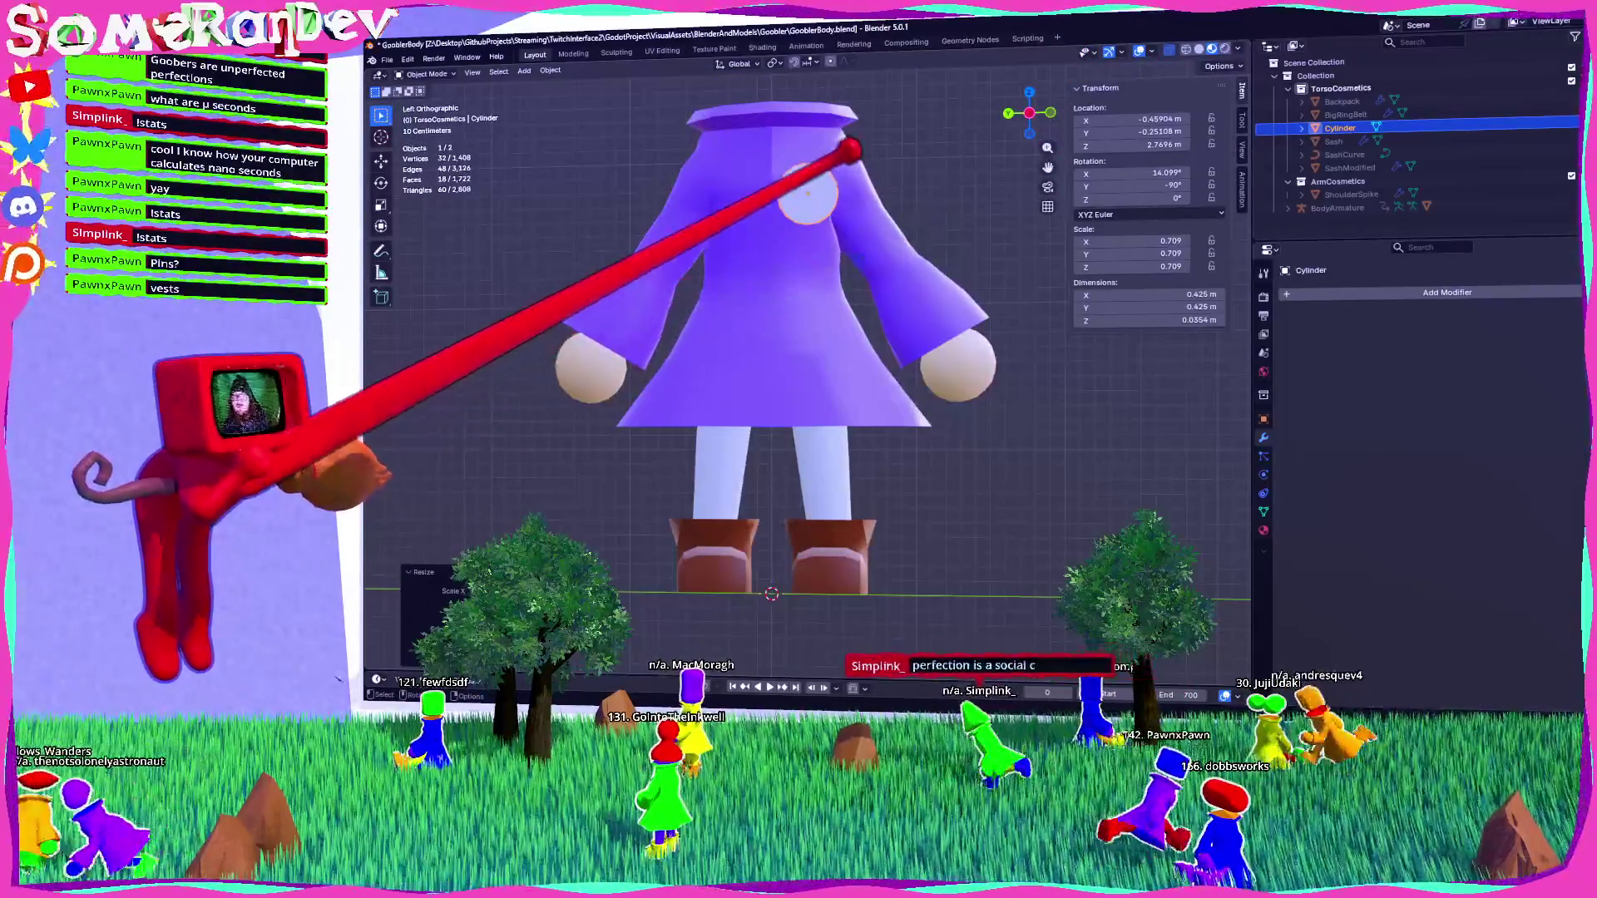
pyautogui.click(840, 301)
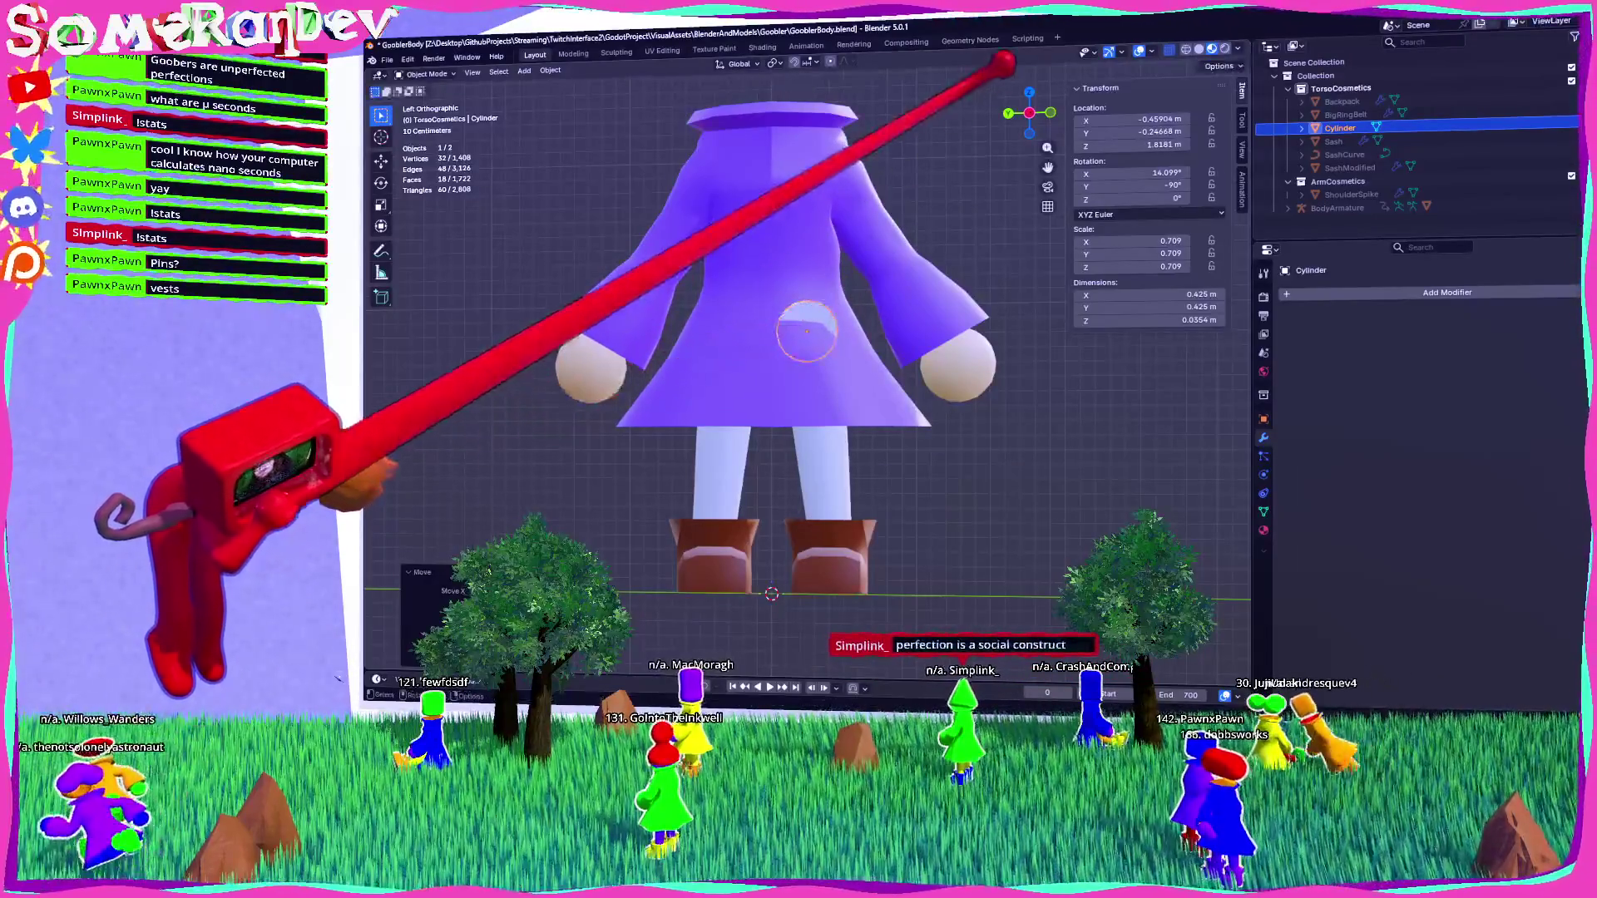
pyautogui.click(1050, 112)
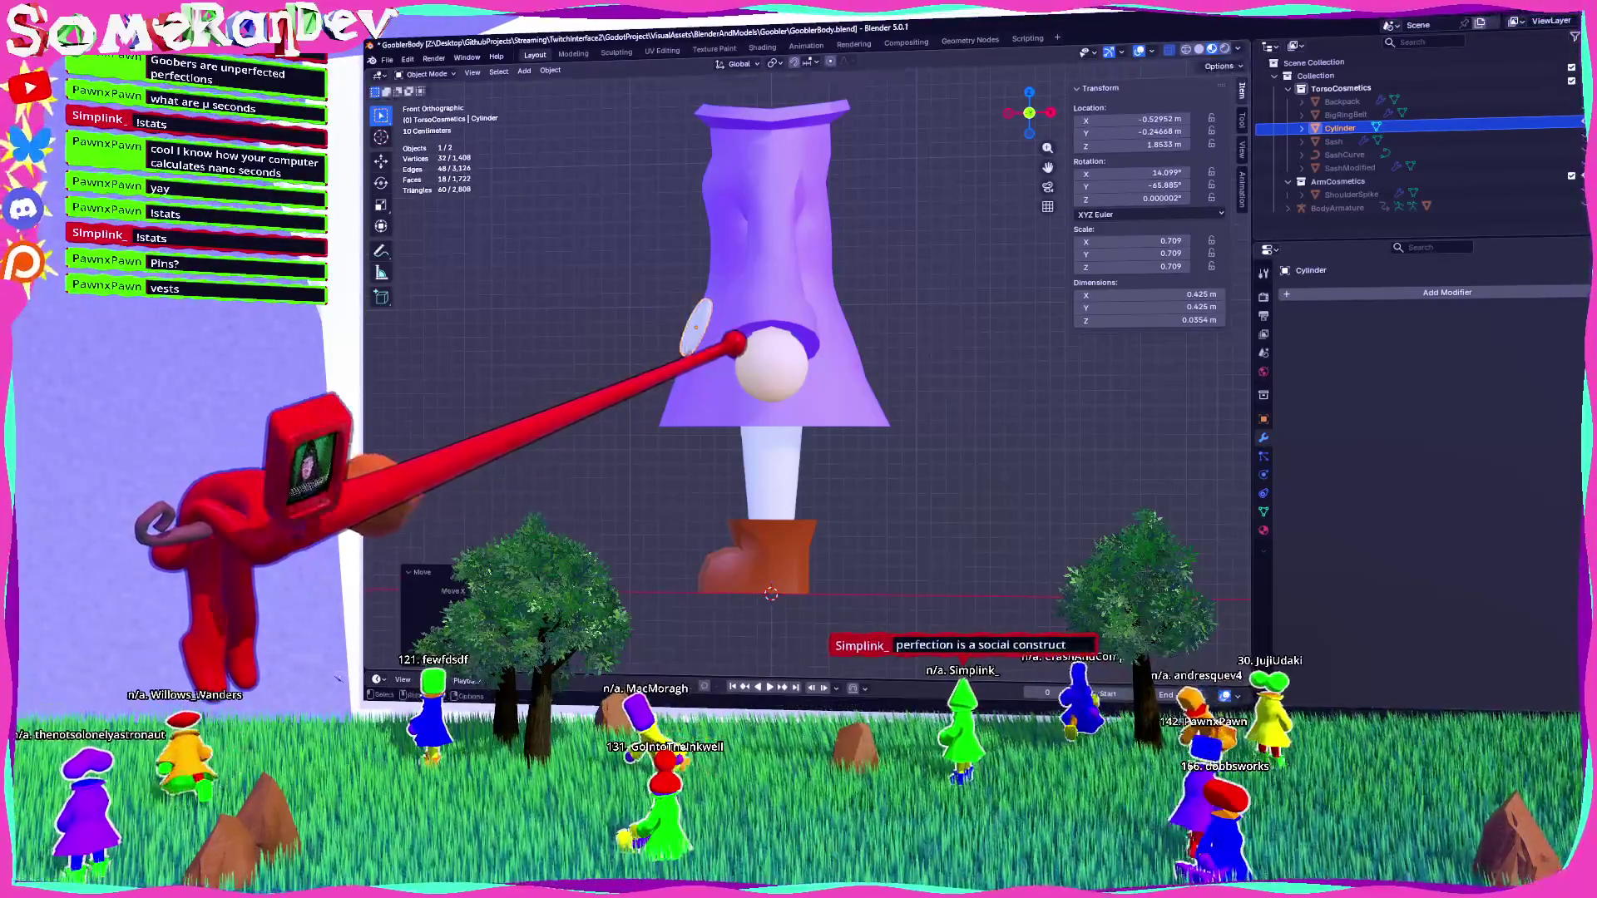
pyautogui.moveTo(736, 343)
pyautogui.mouseDown(button='middle')
pyautogui.moveTo(877, 360)
pyautogui.moveTo(777, 346)
pyautogui.moveTo(827, 357)
pyautogui.moveTo(738, 318)
pyautogui.mouseUp(button='middle')
# Apply Shade Auto Smooth to the disc and set the Smooth by Angle modifier's angle to 45°.
pyautogui.rightClick(737, 318)
pyautogui.click(749, 337)
pyautogui.scroll(5, 766, 346)
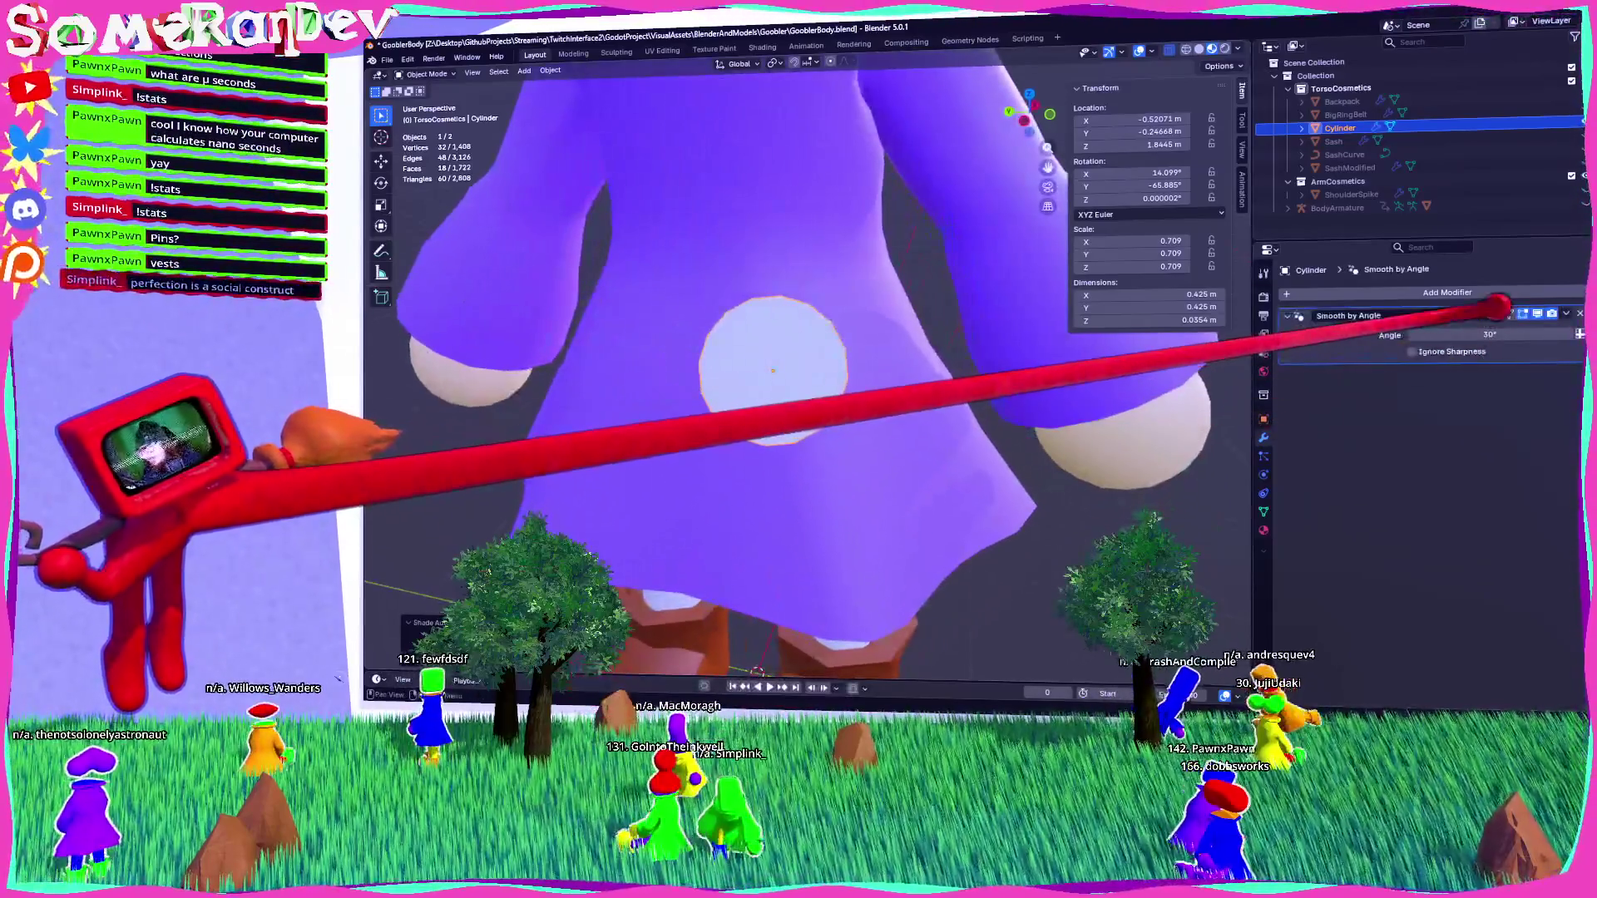
pyautogui.moveTo(1489, 334); pyautogui.dragTo(1494, 334)
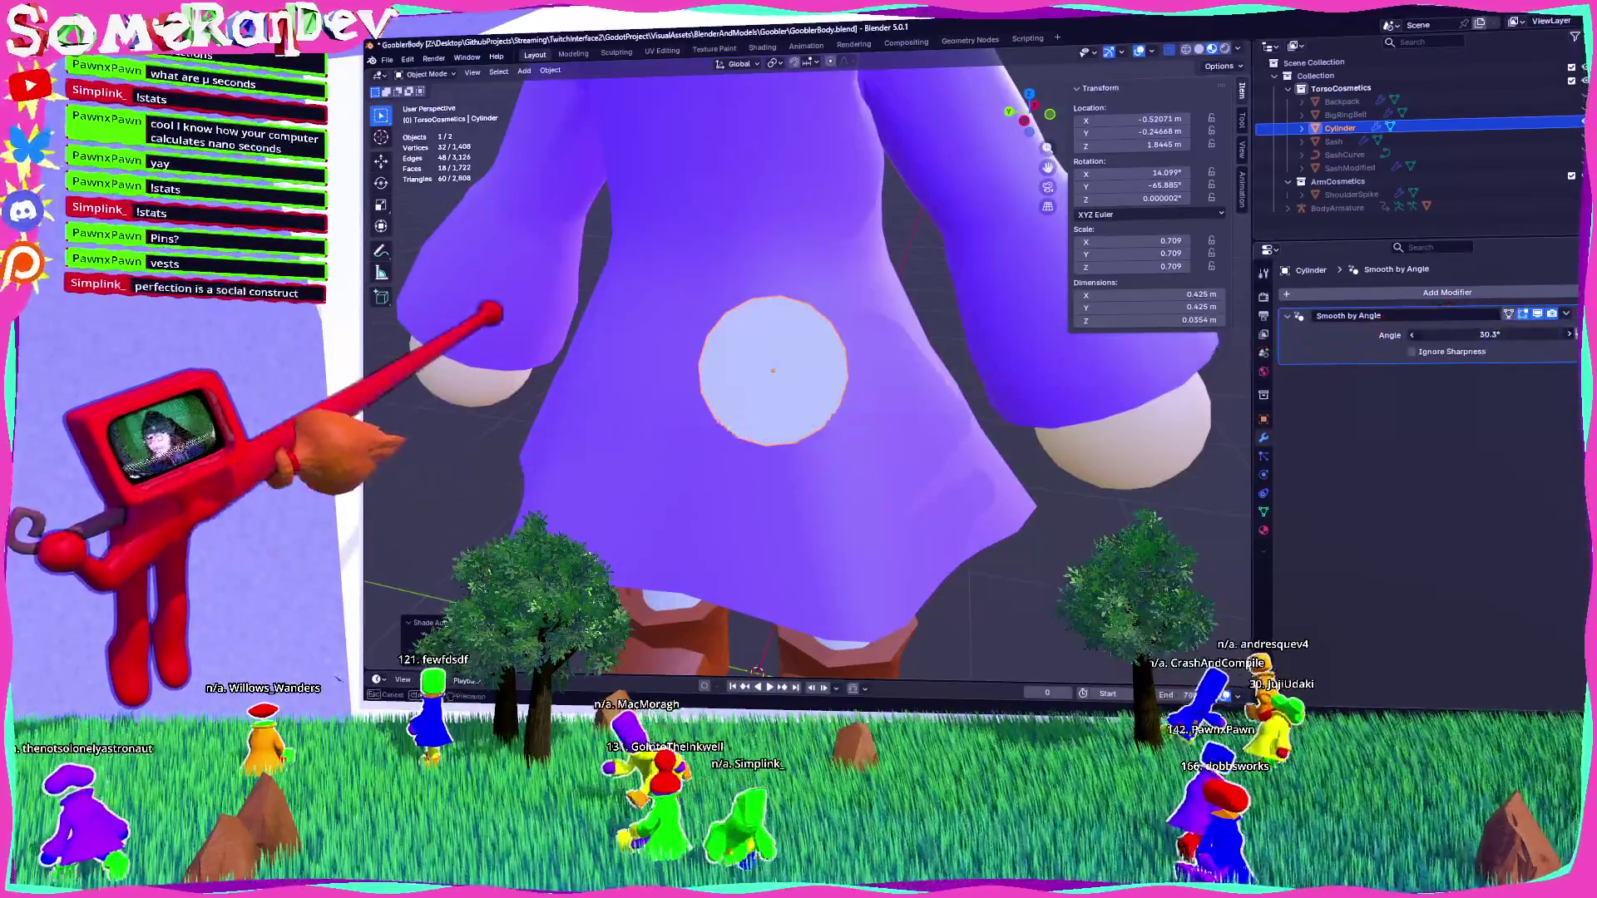
pyautogui.moveTo(515, 309)
pyautogui.mouseDown(button='middle')
pyautogui.moveTo(866, 421)
pyautogui.moveTo(1440, 285)
pyautogui.mouseUp(button='middle')
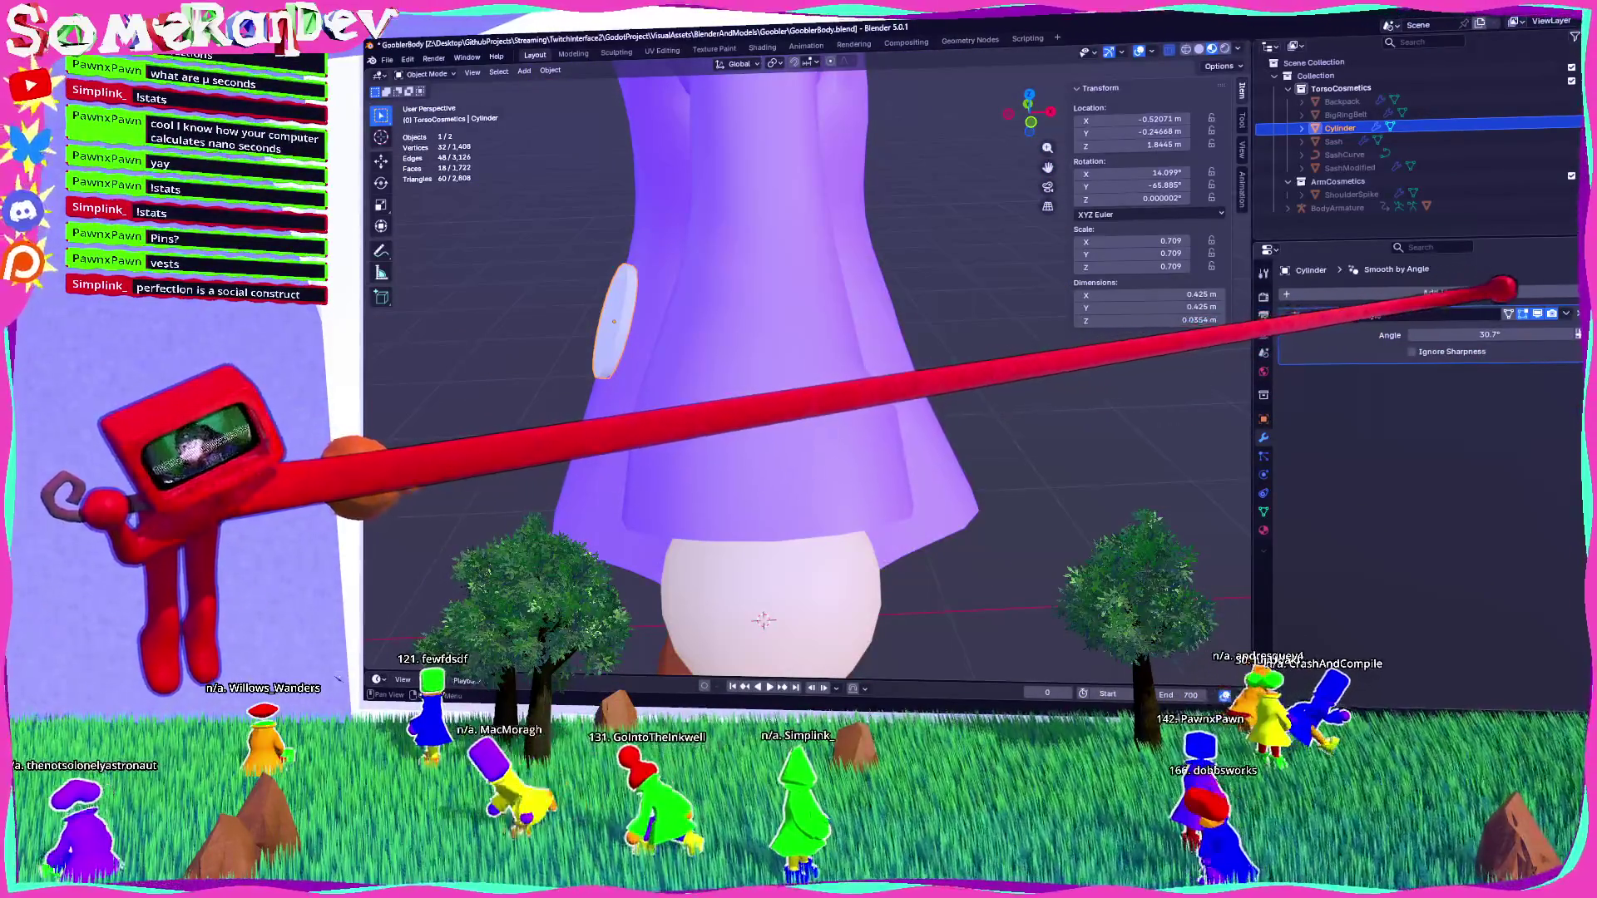
pyautogui.click(1488, 334)
pyautogui.write('45')
pyautogui.press('Return')
pyautogui.moveTo(874, 306)
pyautogui.mouseDown(button='middle')
pyautogui.moveTo(971, 310)
pyautogui.moveTo(936, 308)
pyautogui.mouseUp(button='middle')
pyautogui.scroll(-5, 936, 308)
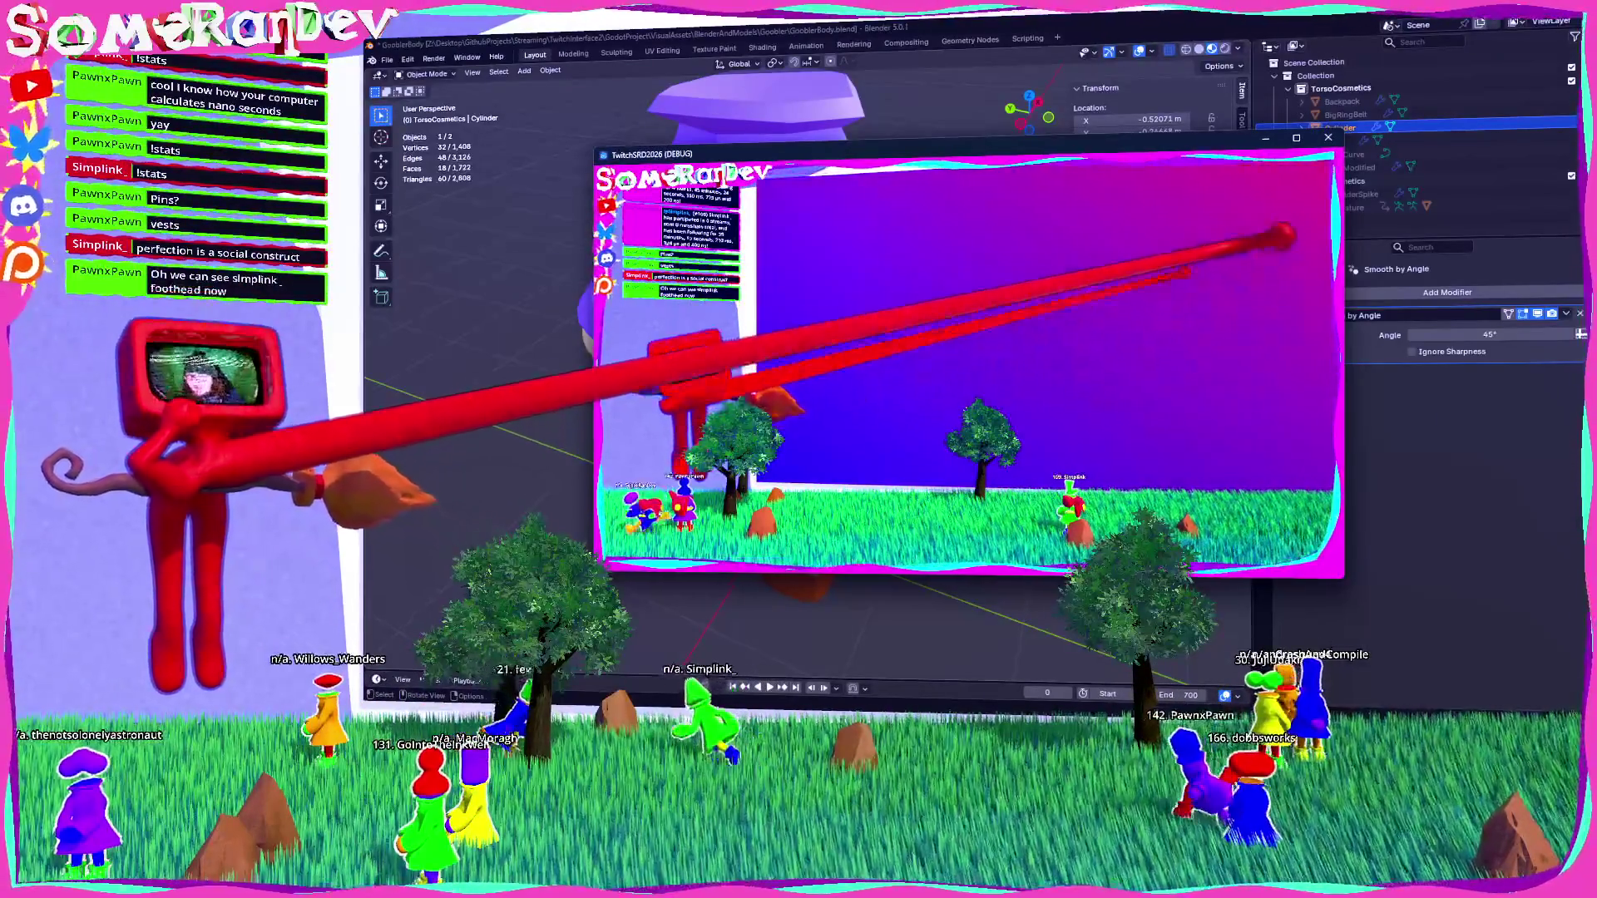
# Maximize, restore, then minimize the Godot debug game window to get back to Blender.
pyautogui.press('super+Up')
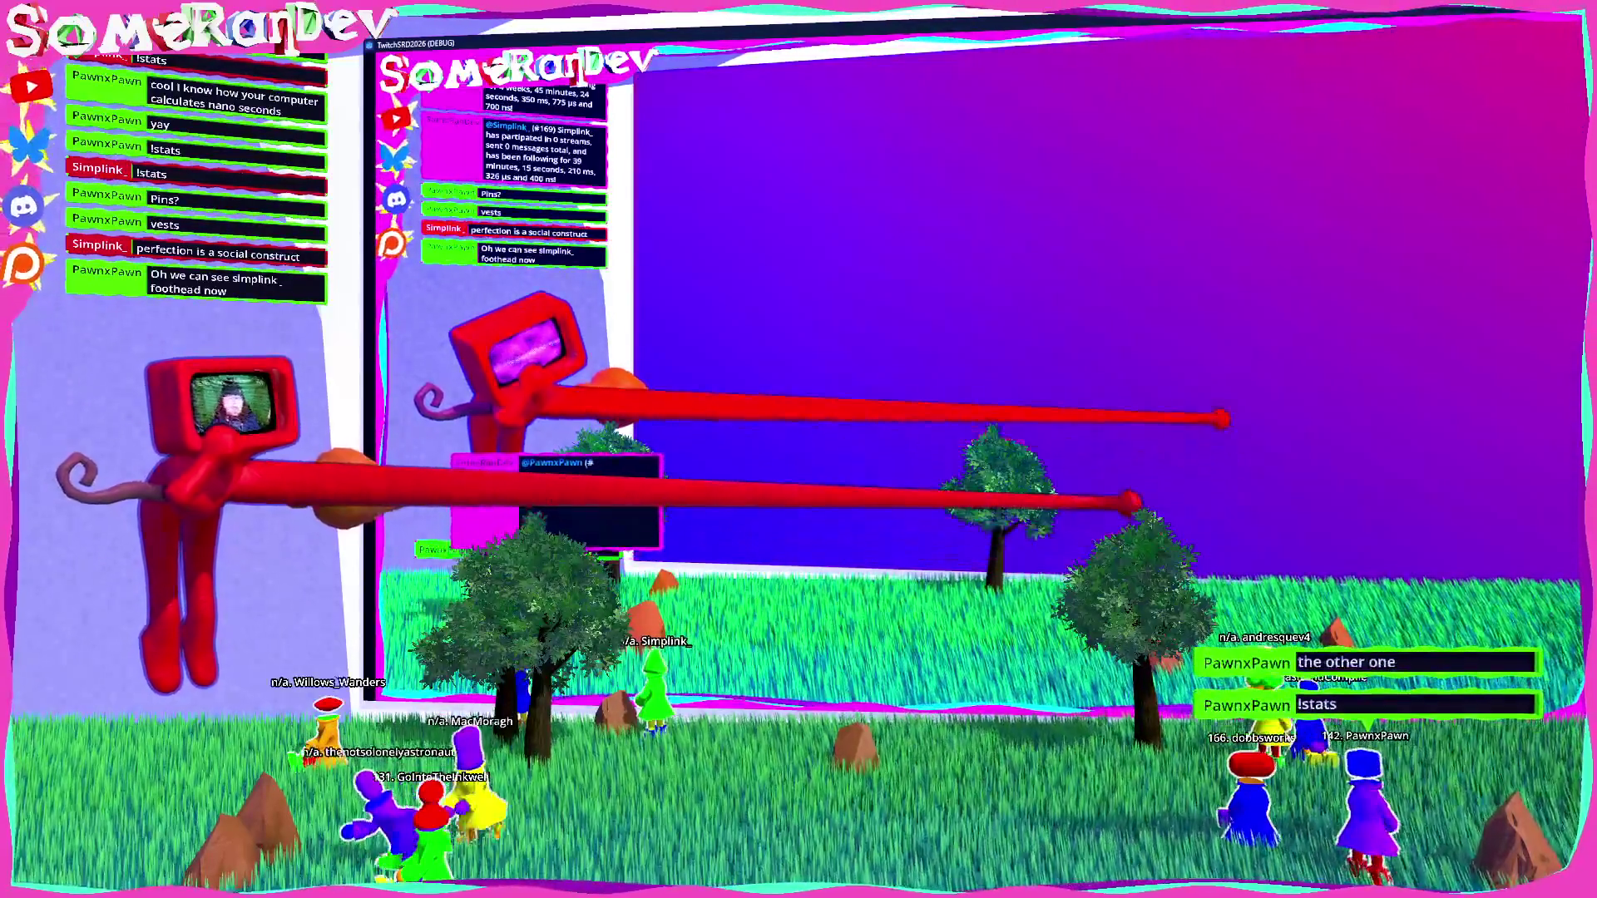
pyautogui.press('super+Down')
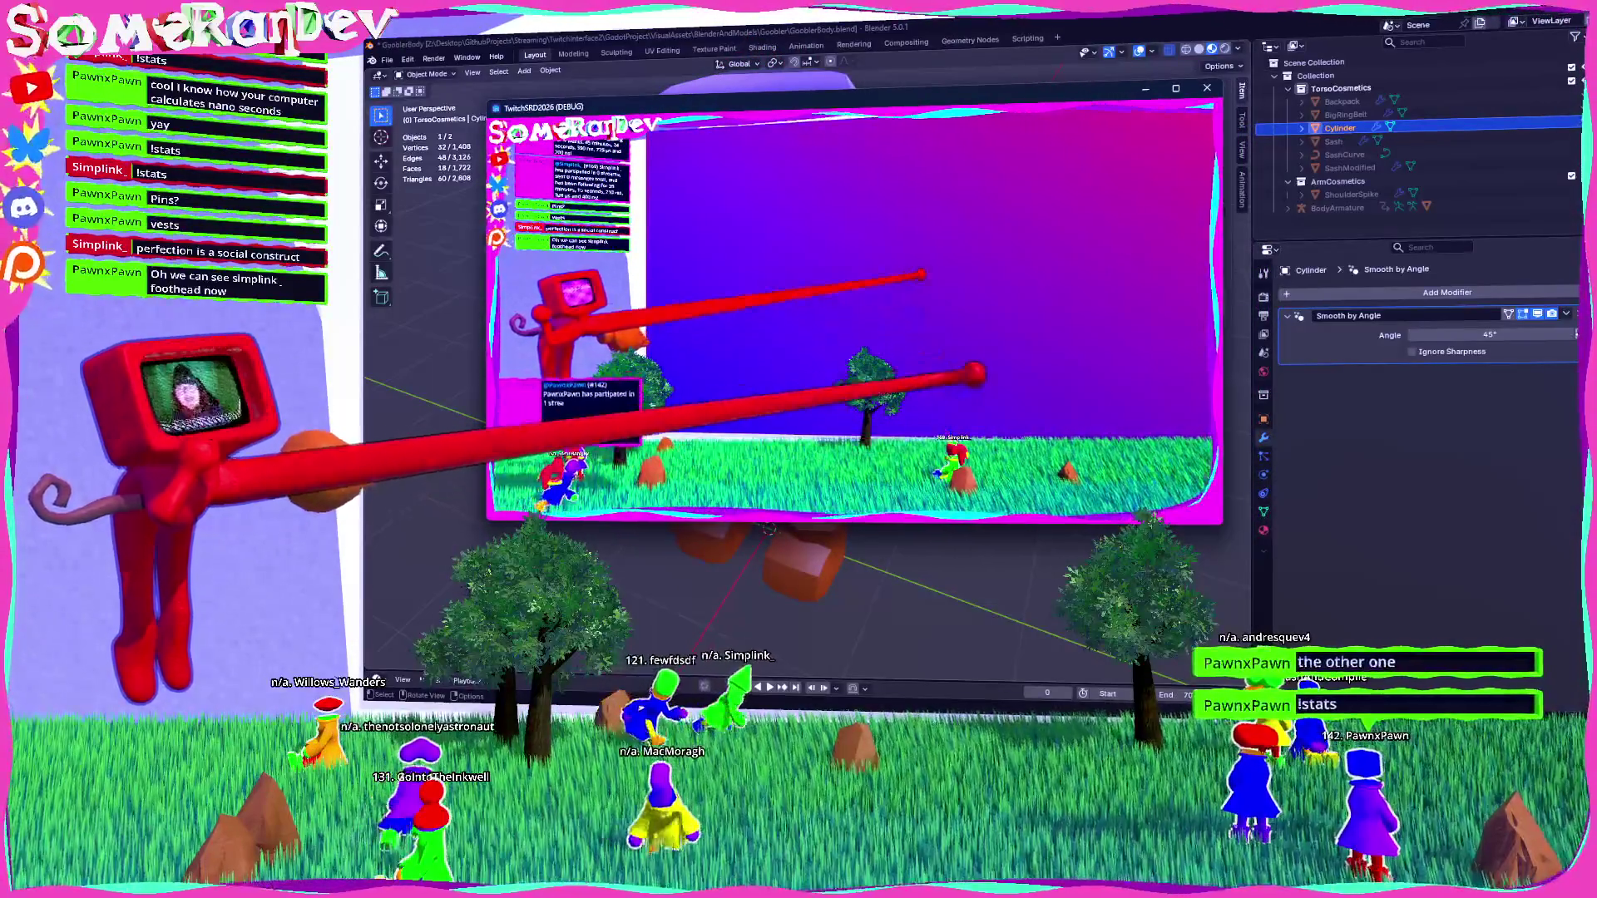
pyautogui.press('super+Down')
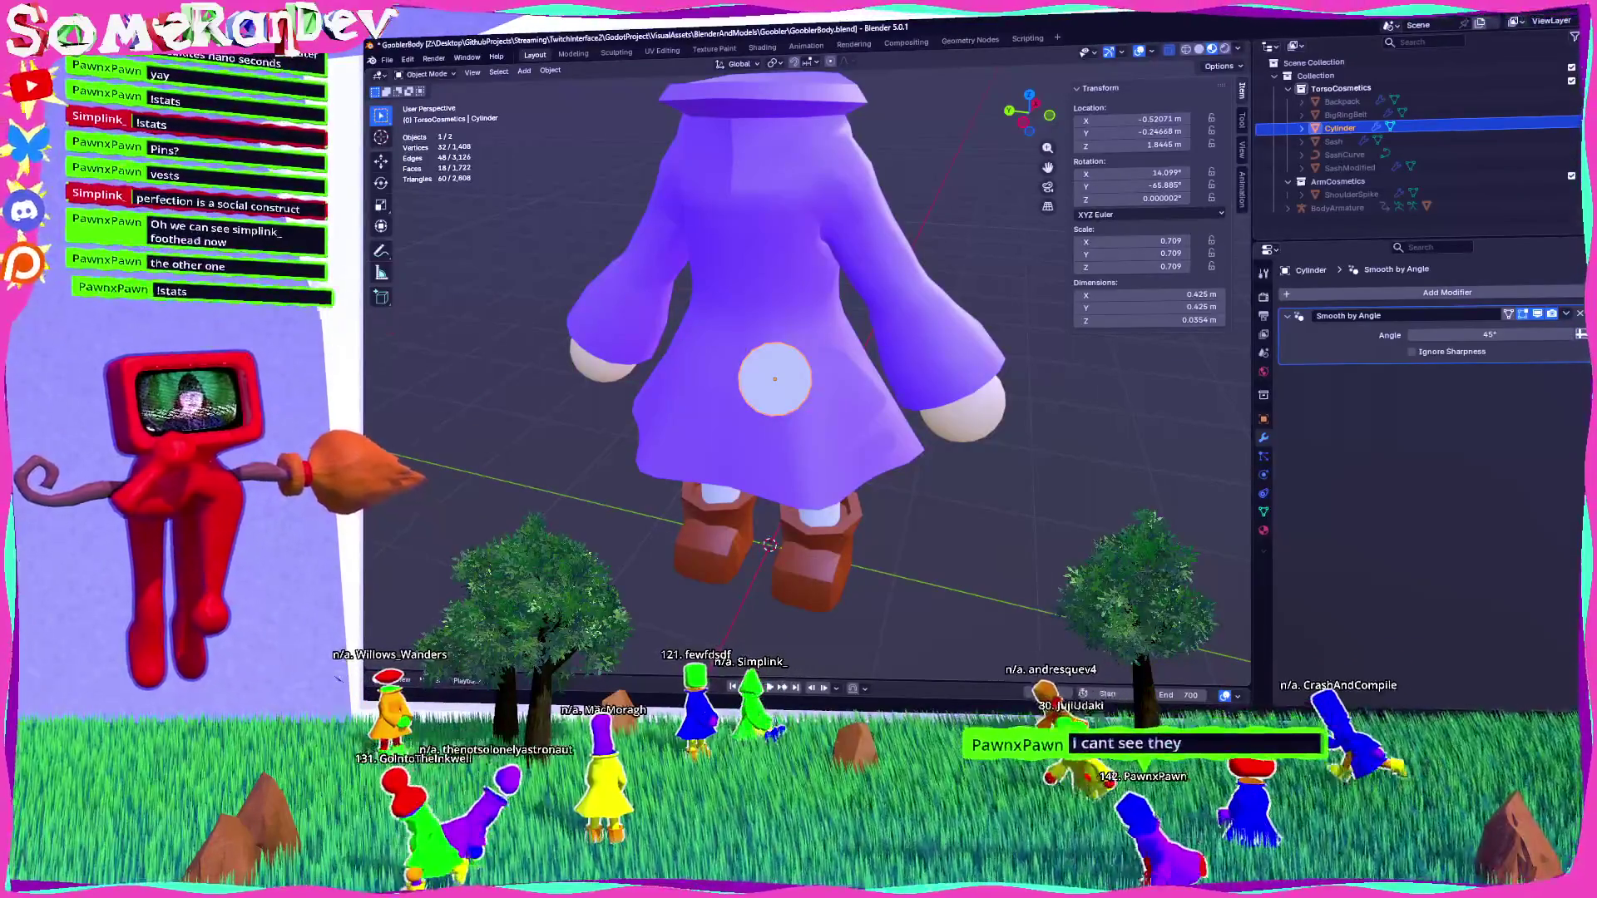
# Assign the red material to the disc.
pyautogui.moveTo(774, 378); pyautogui.dragTo(774, 350, button='middle')
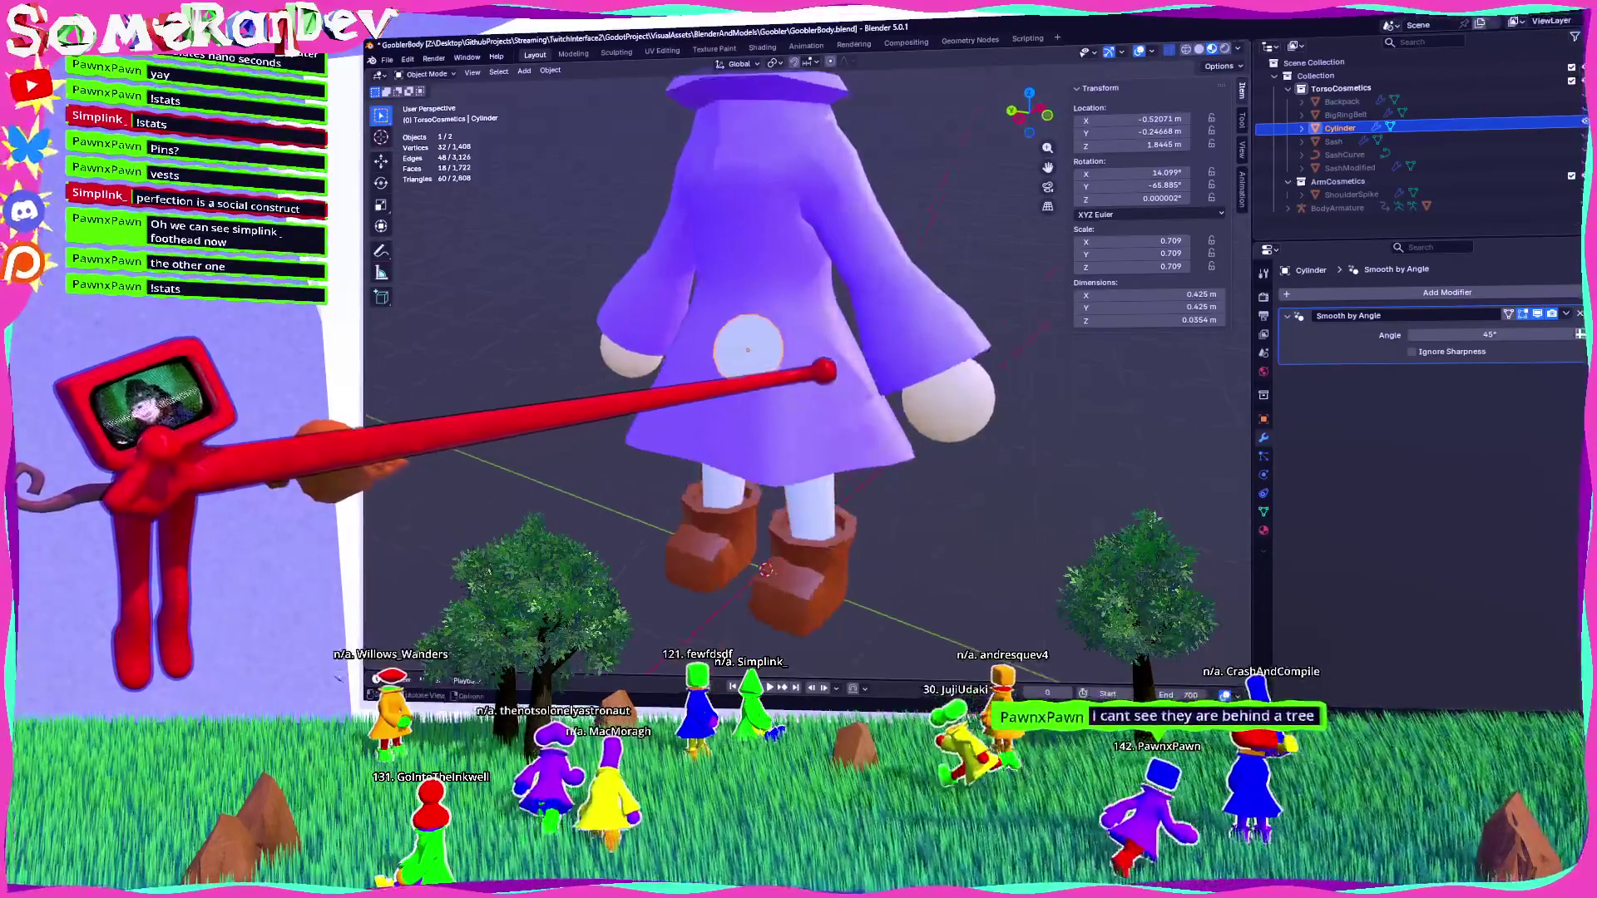
pyautogui.scroll(5, 774, 350)
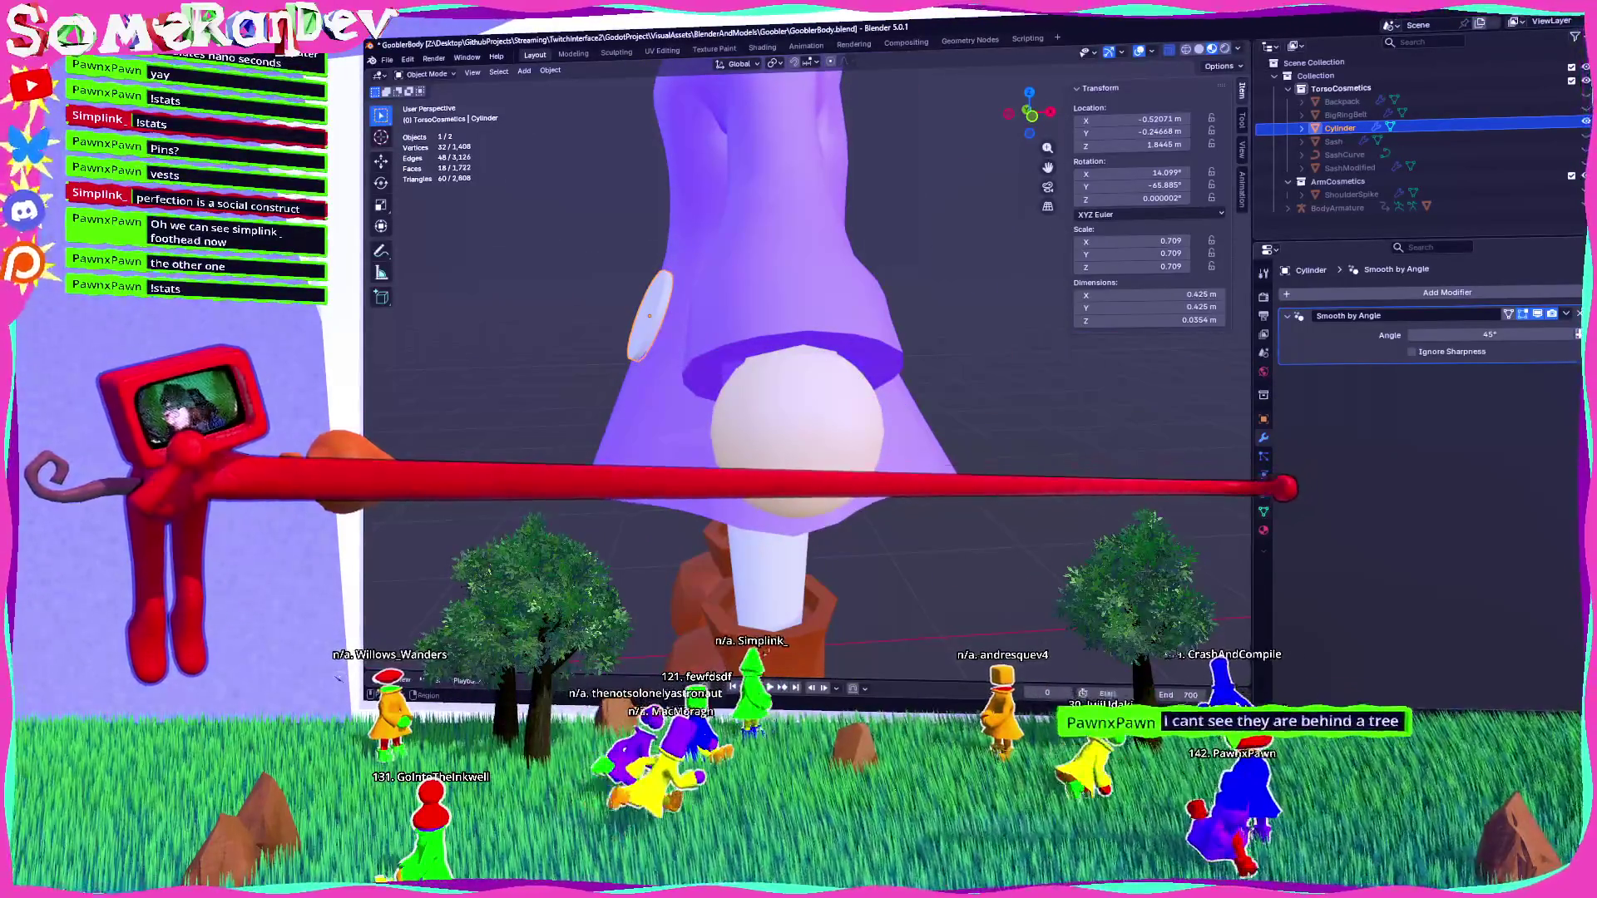
pyautogui.click(1263, 529)
pyautogui.click(1286, 350)
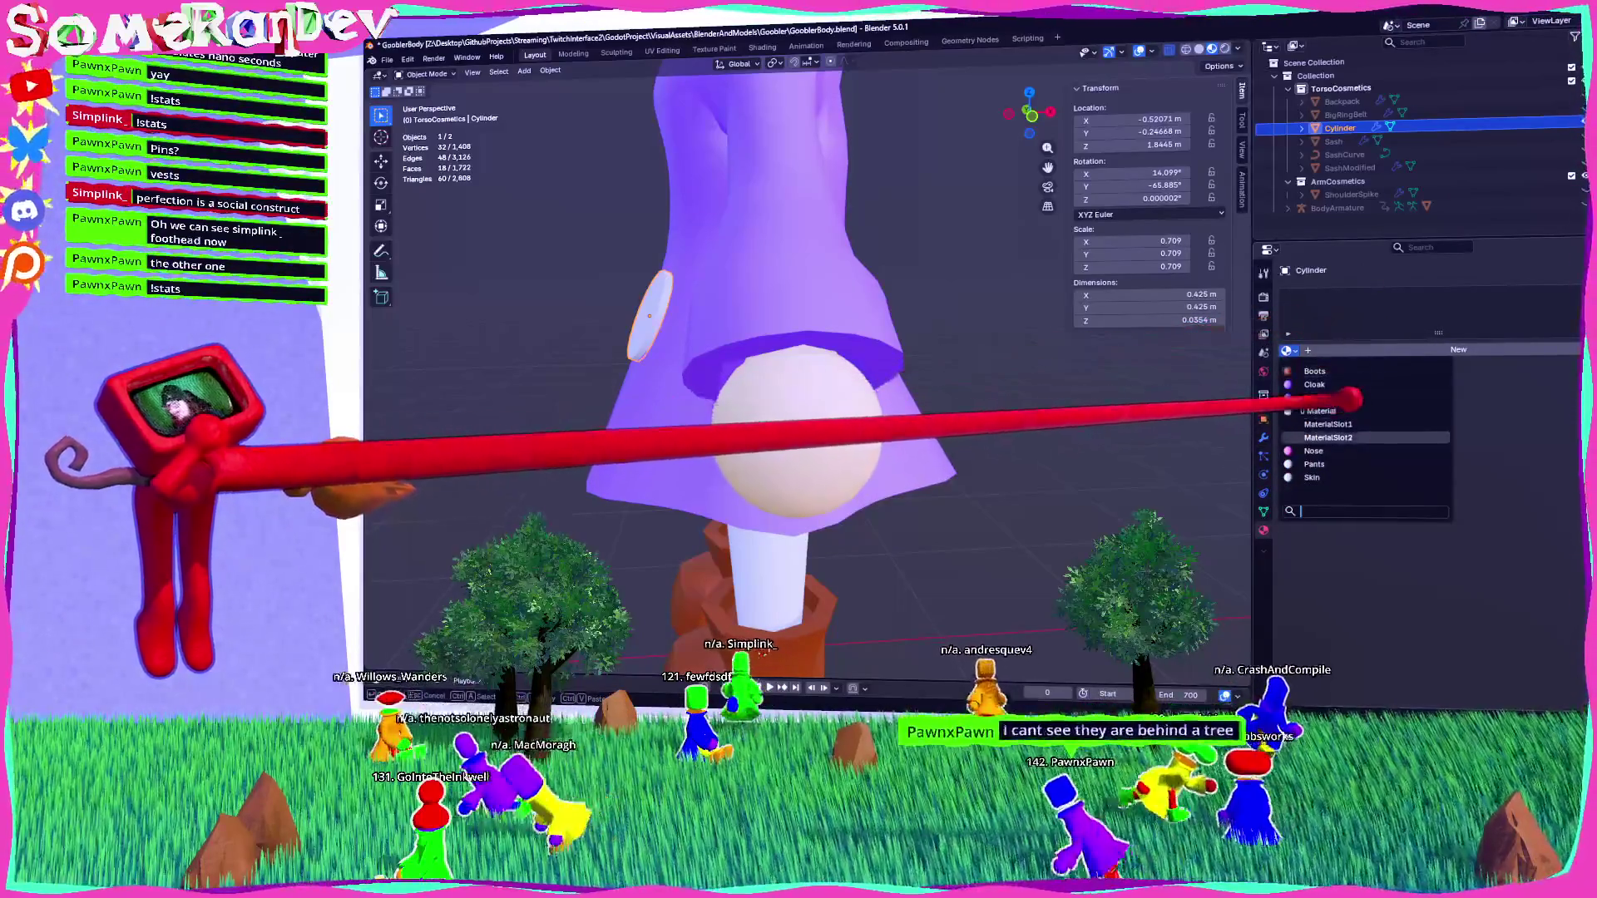
pyautogui.click(1327, 424)
# In Edit Mode, select the disc's front face and invert the selection with Ctrl+I.
pyautogui.moveTo(798, 374)
pyautogui.mouseDown(button='middle')
pyautogui.moveTo(748, 341)
pyautogui.moveTo(665, 358)
pyautogui.mouseUp(button='middle')
pyautogui.press('Tab')
pyautogui.click(692, 362)
pyautogui.click(690, 359)
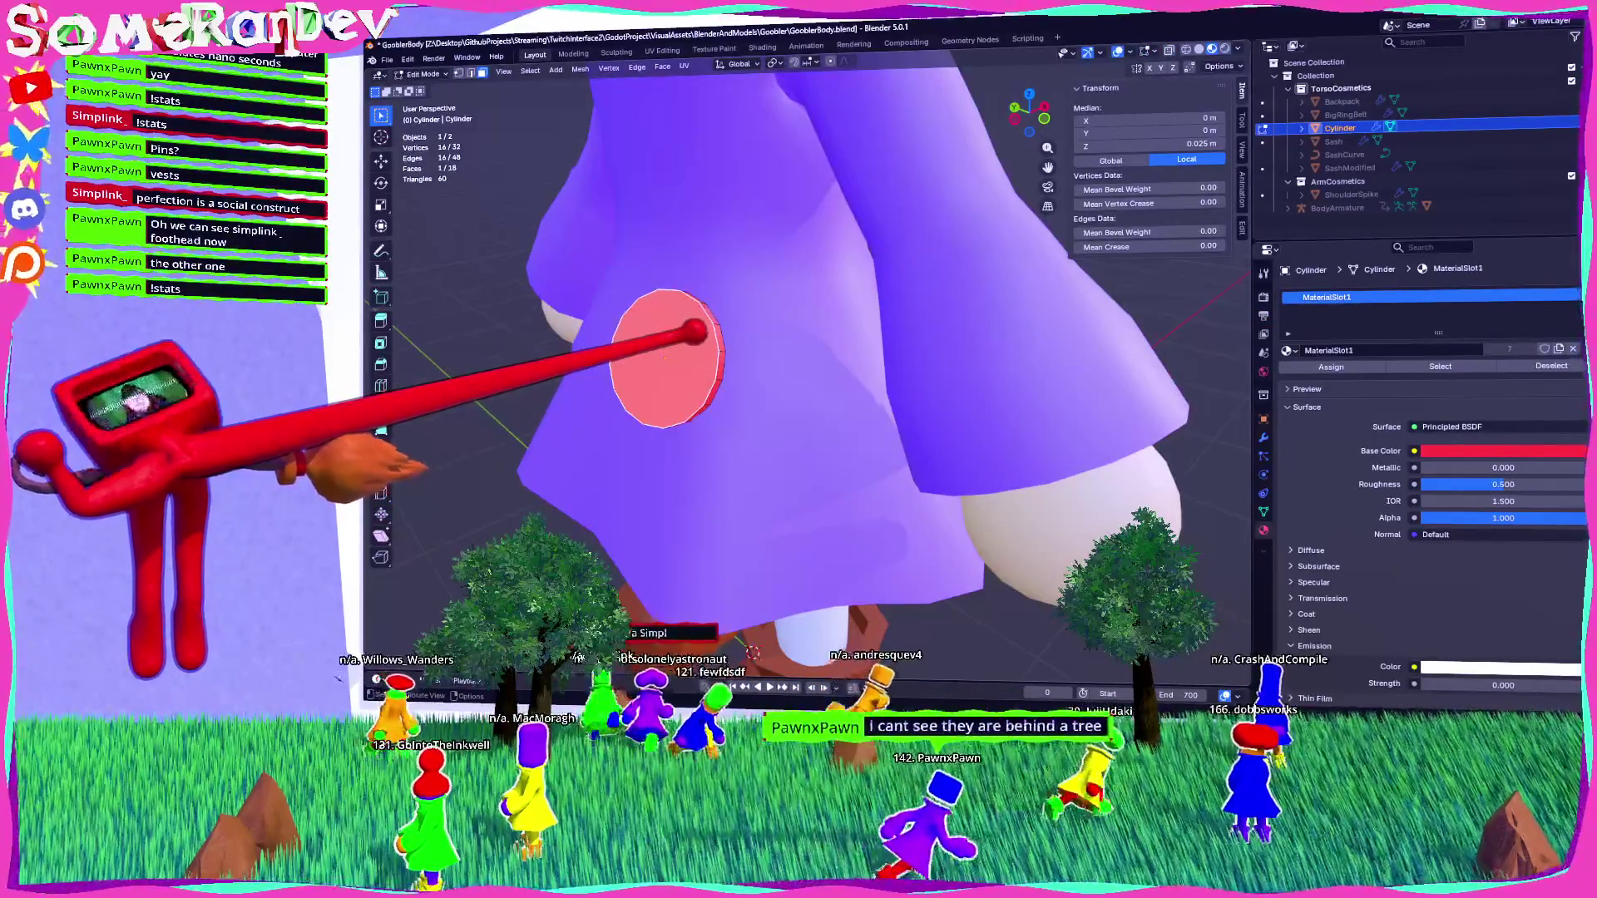
pyautogui.hotkey('ctrl', 'i')
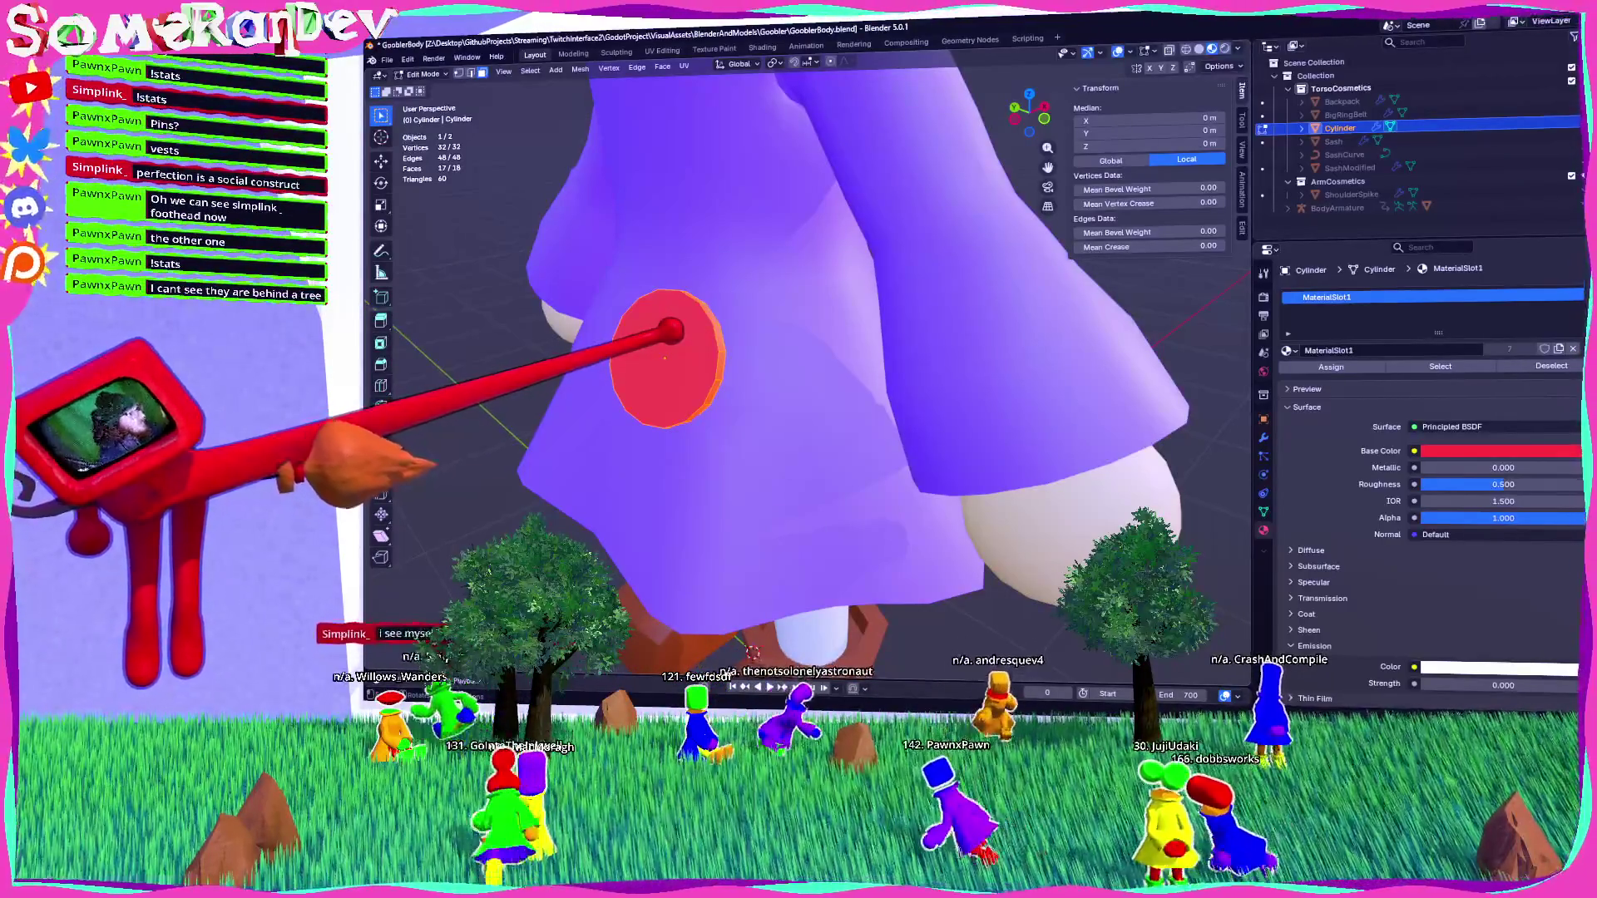
pyautogui.moveTo(748, 416); pyautogui.dragTo(694, 424, button='middle')
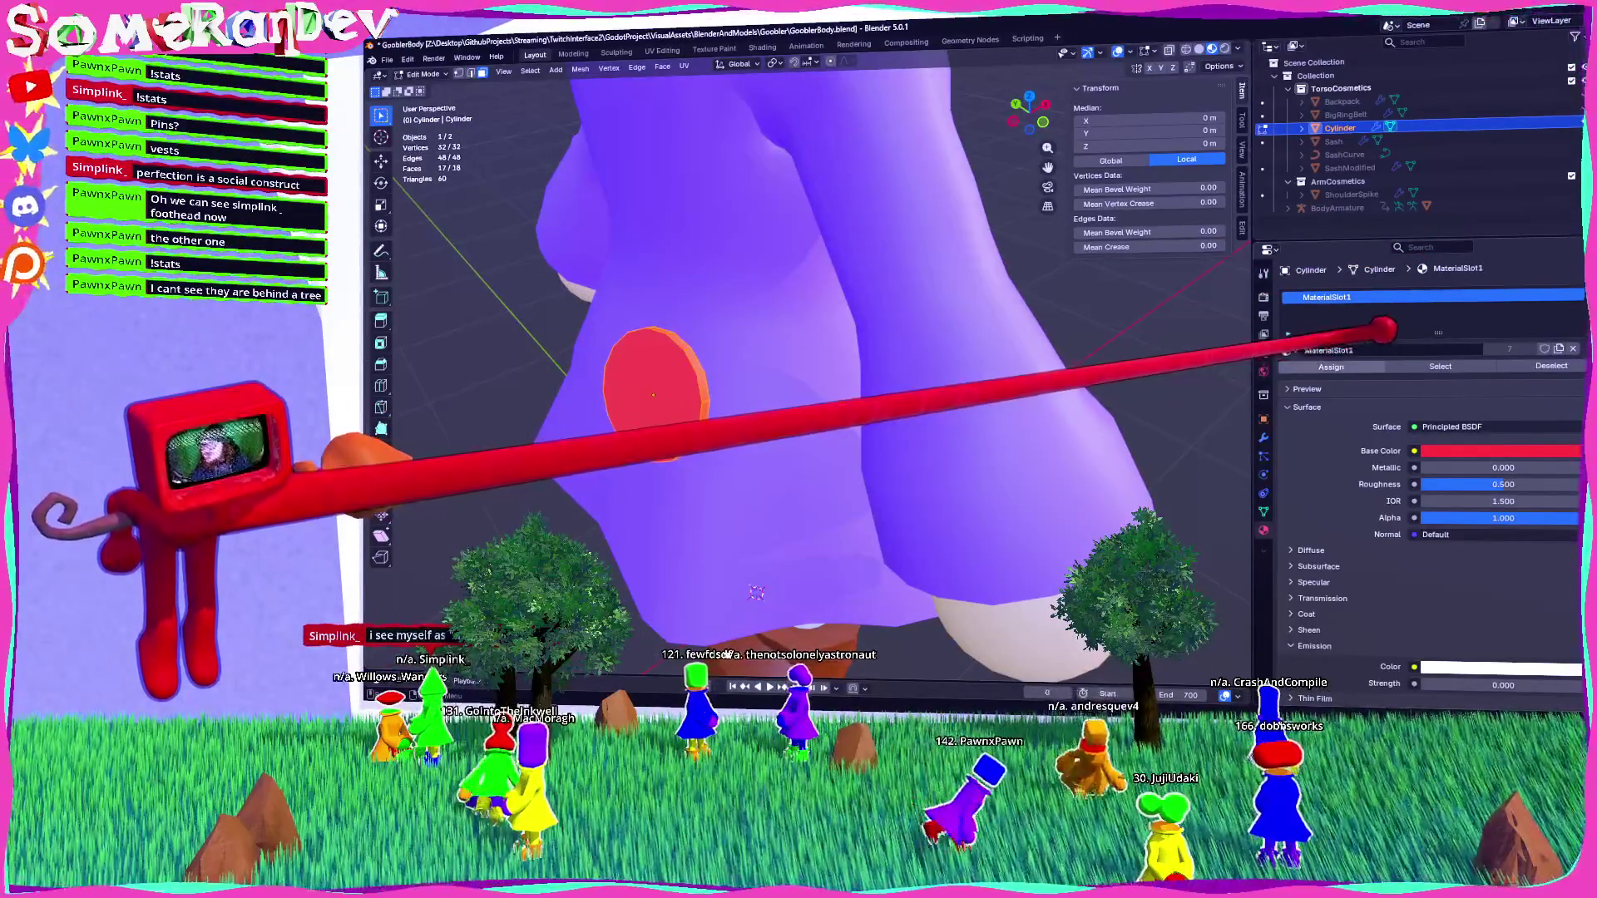
# Give the rim a second slot using yellow MaterialSlot2, then leave Edit Mode.
pyautogui.click(1572, 296)
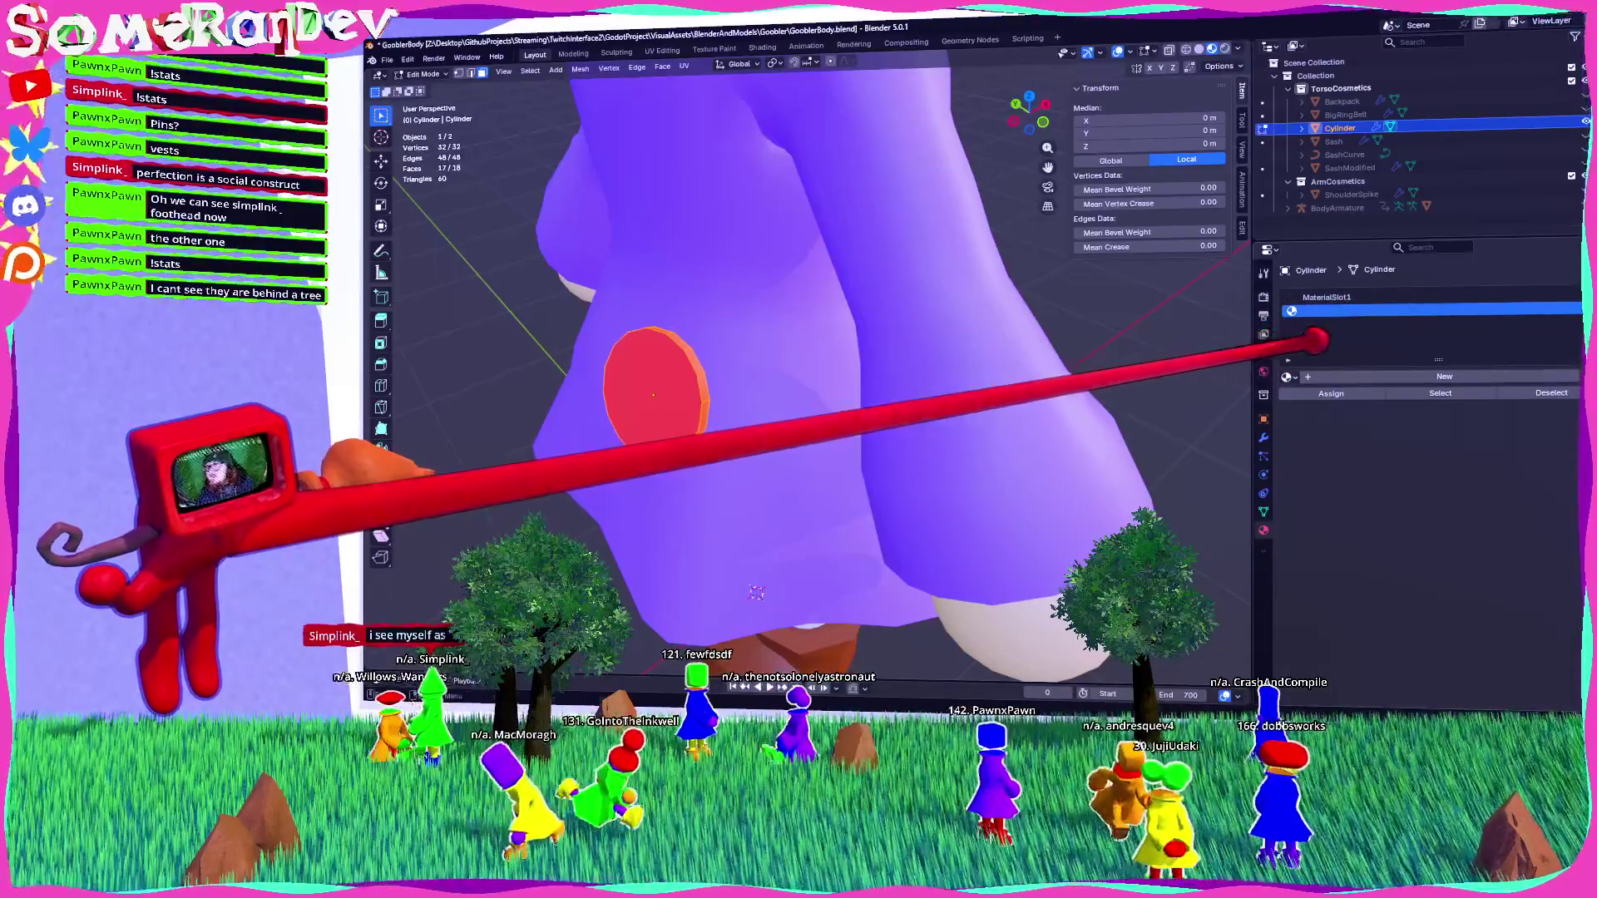
pyautogui.click(1287, 377)
pyautogui.click(1328, 465)
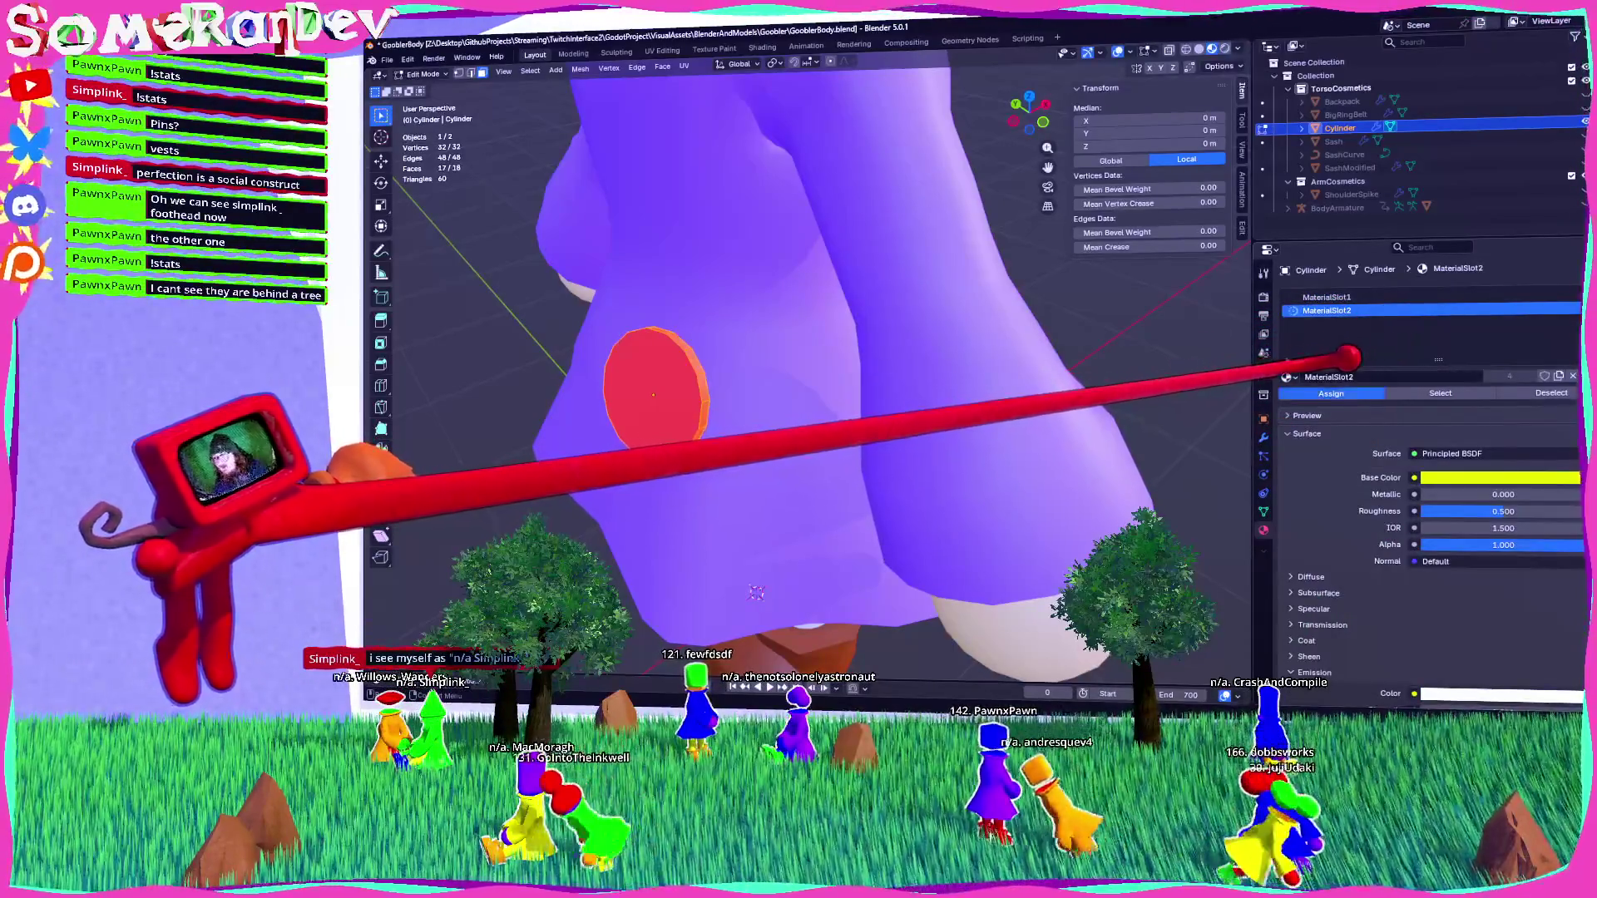
pyautogui.scroll(-5, 798, 374)
pyautogui.moveTo(798, 374)
pyautogui.mouseDown(button='middle')
pyautogui.moveTo(740, 349)
pyautogui.moveTo(823, 370)
pyautogui.moveTo(865, 358)
pyautogui.mouseUp(button='middle')
pyautogui.hotkey('alt', 'a')
pyautogui.moveTo(1095, 402)
pyautogui.mouseDown(button='middle')
pyautogui.moveTo(891, 374)
pyautogui.moveTo(925, 384)
pyautogui.mouseUp(button='middle')
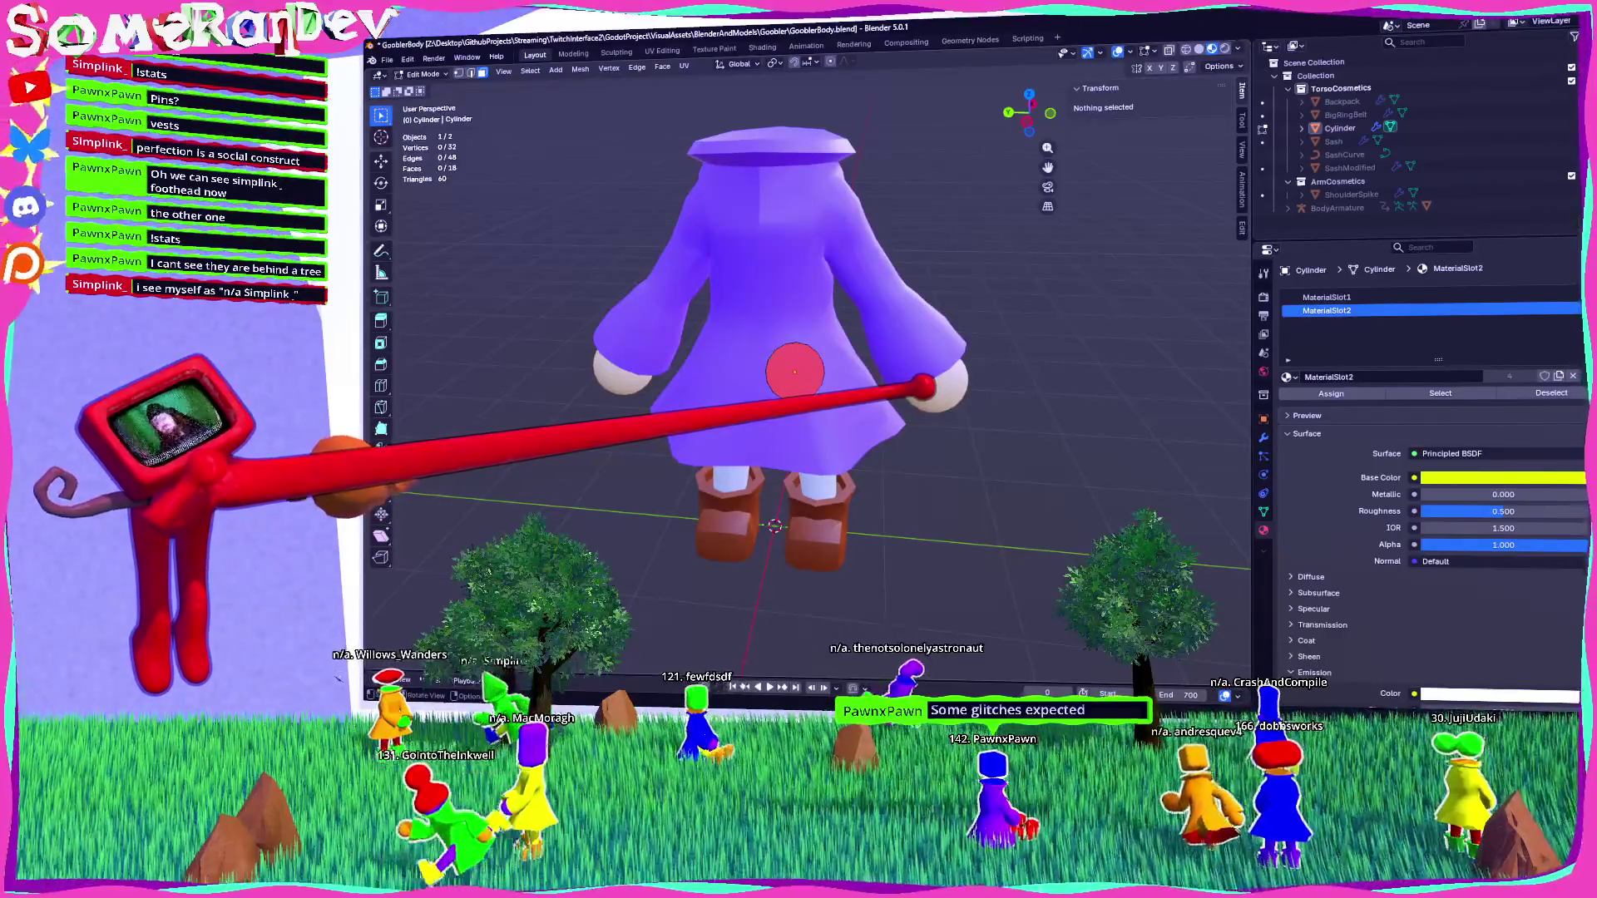
pyautogui.moveTo(925, 385); pyautogui.dragTo(790, 370, button='middle')
pyautogui.scroll(4, 798, 374)
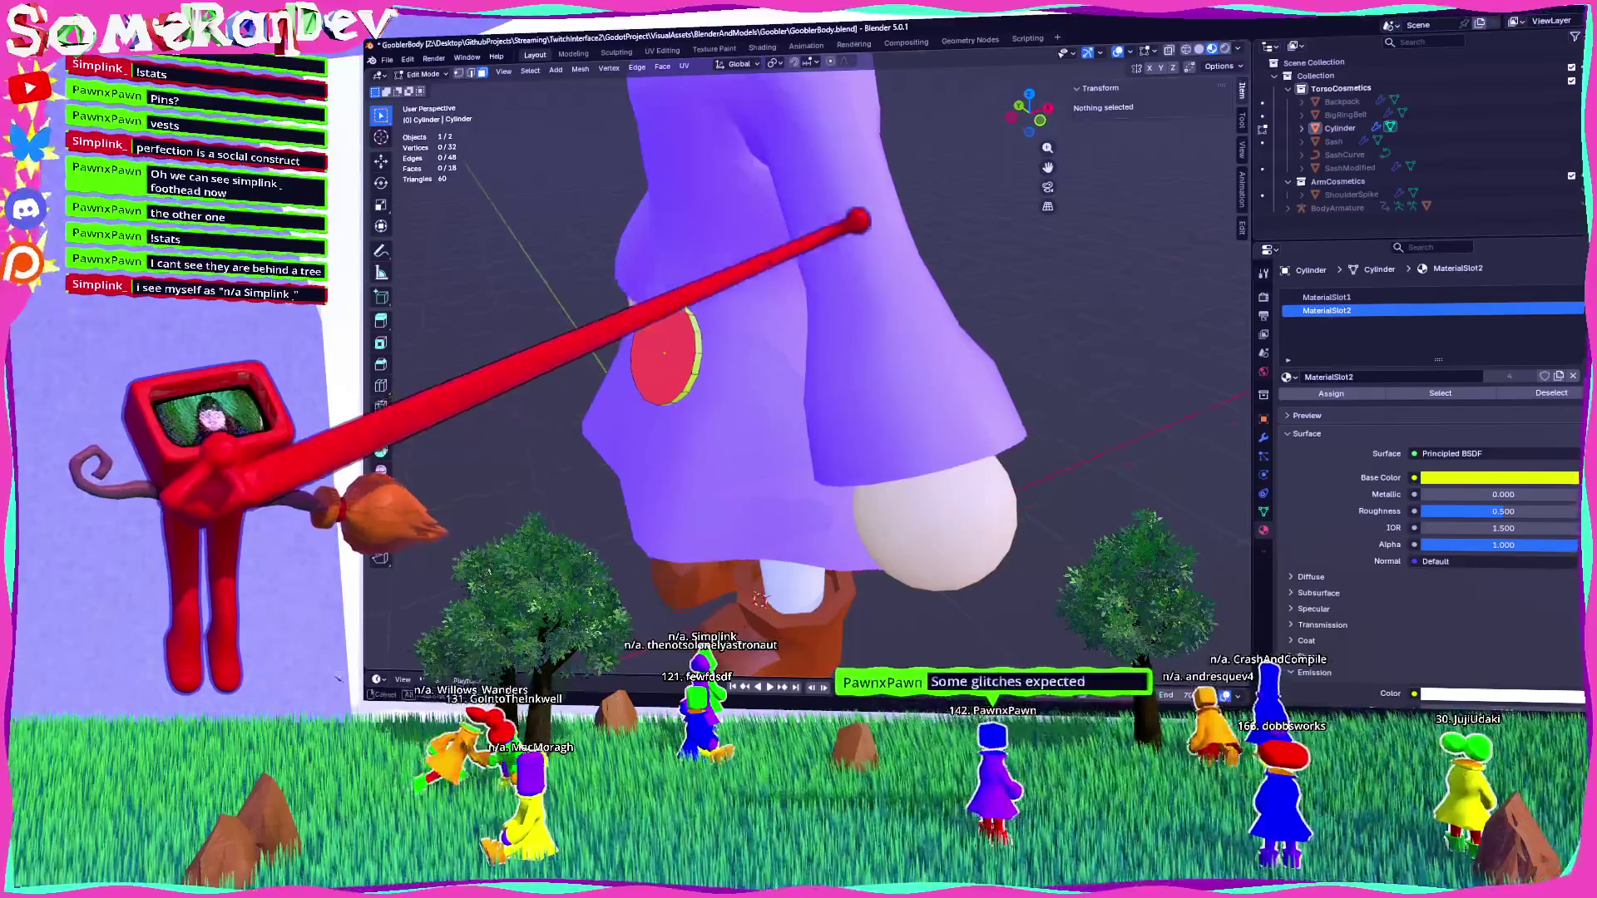
pyautogui.moveTo(790, 371); pyautogui.dragTo(914, 375, button='middle')
pyautogui.press('Tab')
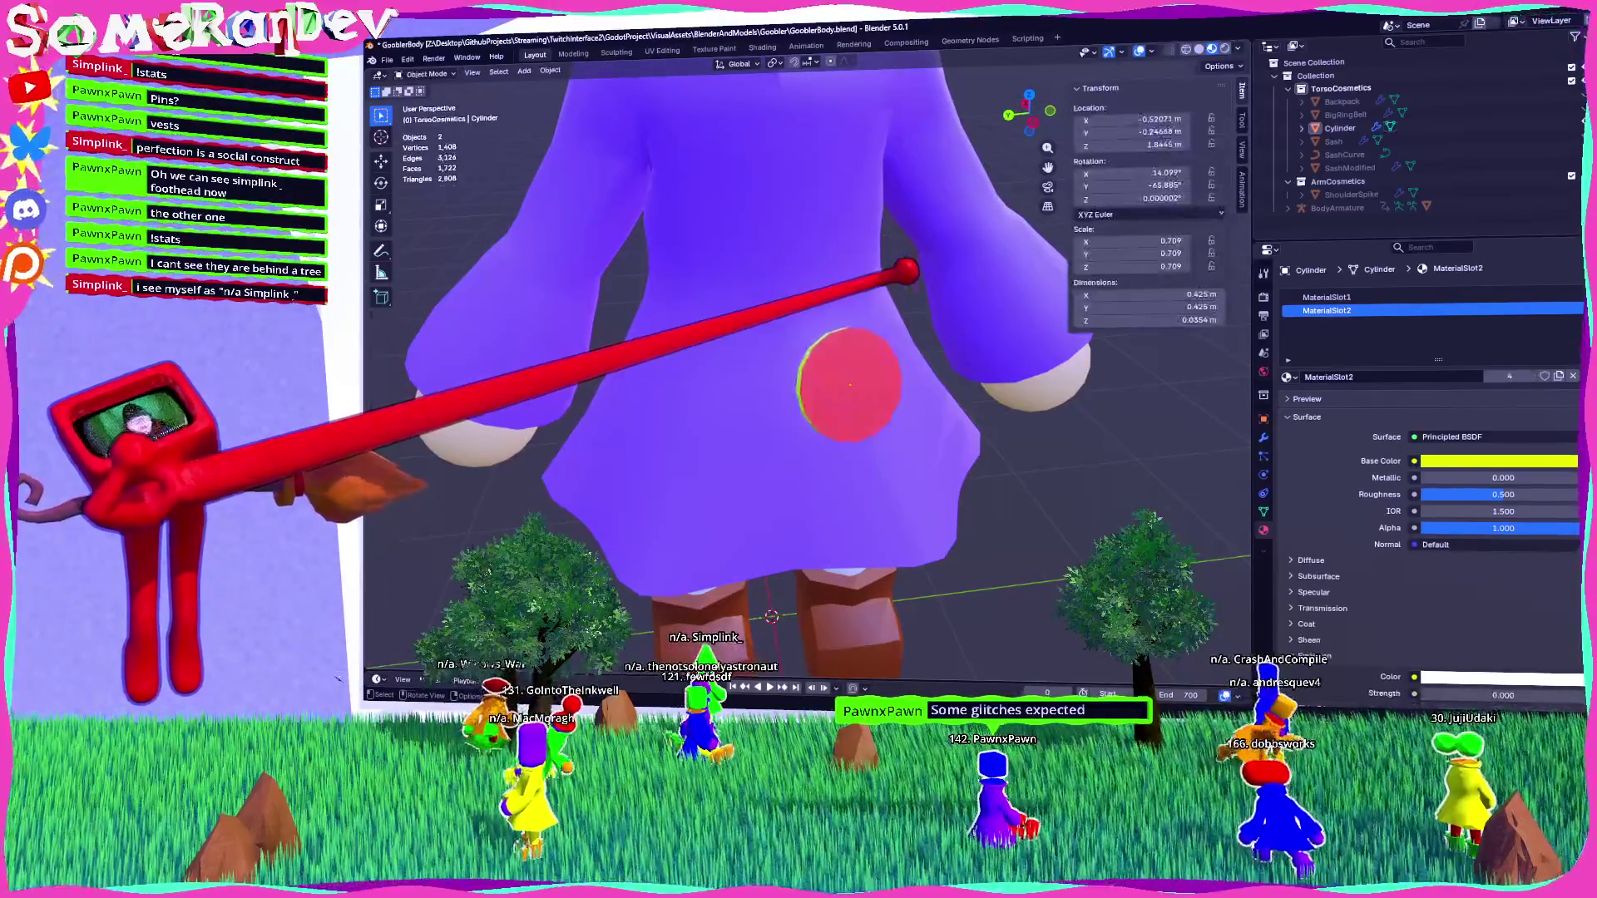
# Deselect the disc and unhide everything with Alt+H to reveal the armature.
pyautogui.scroll(3, 798, 374)
pyautogui.scroll(-3, 799, 374)
pyautogui.scroll(-3, 820, 346)
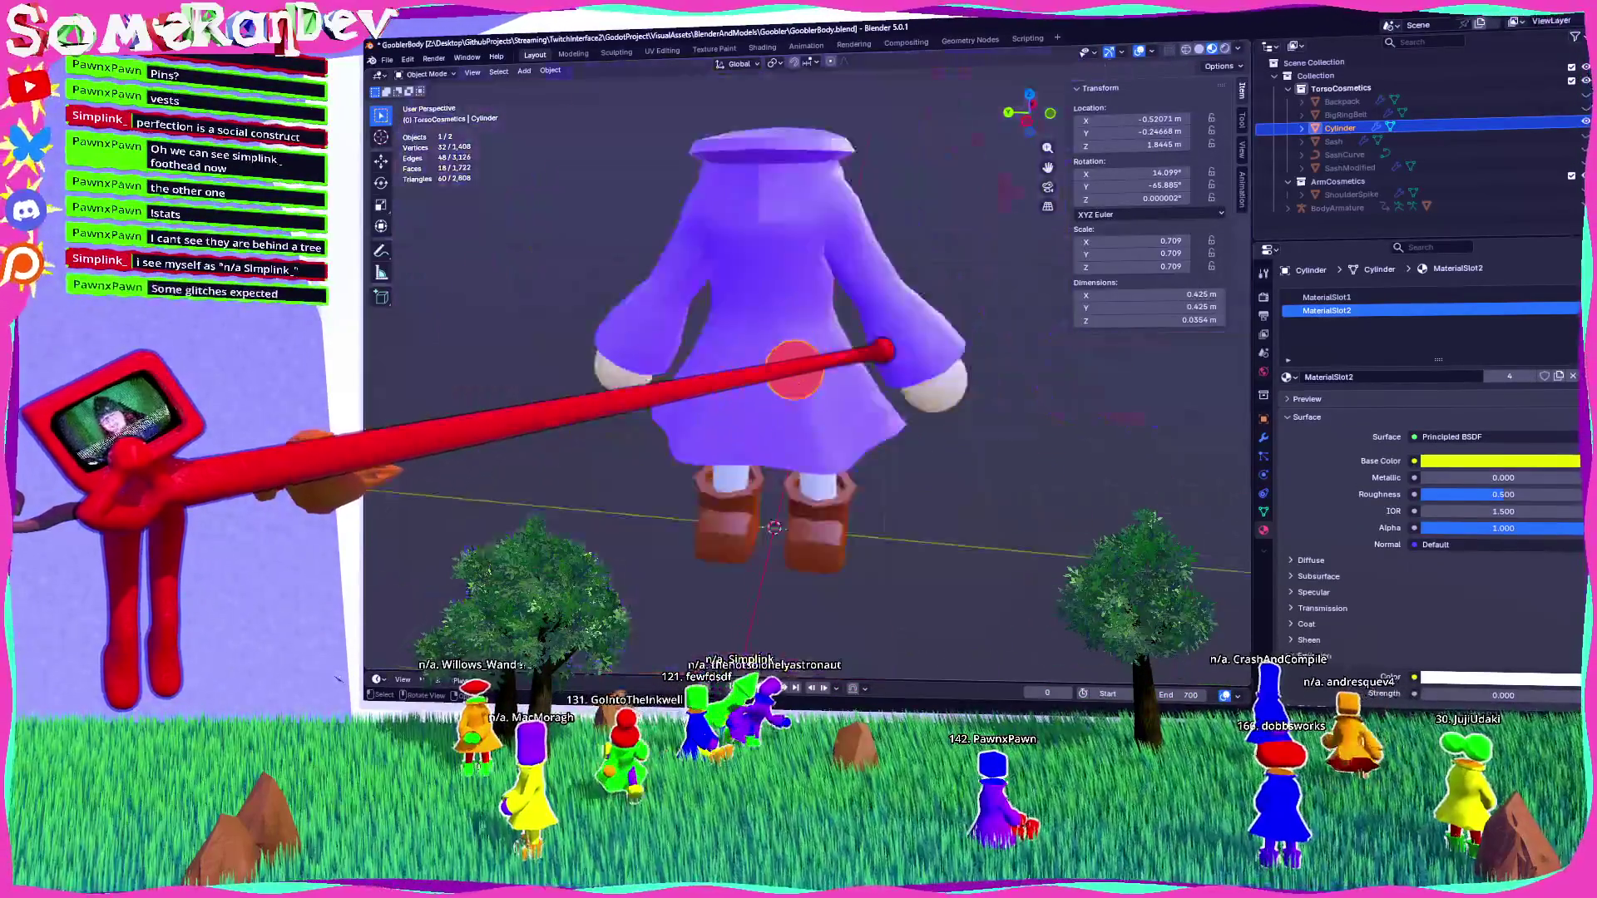
pyautogui.hotkey('alt', 'a')
pyautogui.moveTo(955, 427)
pyautogui.mouseDown(button='middle')
pyautogui.moveTo(1087, 424)
pyautogui.moveTo(830, 346)
pyautogui.moveTo(865, 377)
pyautogui.mouseUp(button='middle')
pyautogui.moveTo(1027, 71)
pyautogui.mouseDown(button='middle')
pyautogui.moveTo(784, 499)
pyautogui.moveTo(773, 233)
pyautogui.moveTo(844, 310)
pyautogui.mouseUp(button='middle')
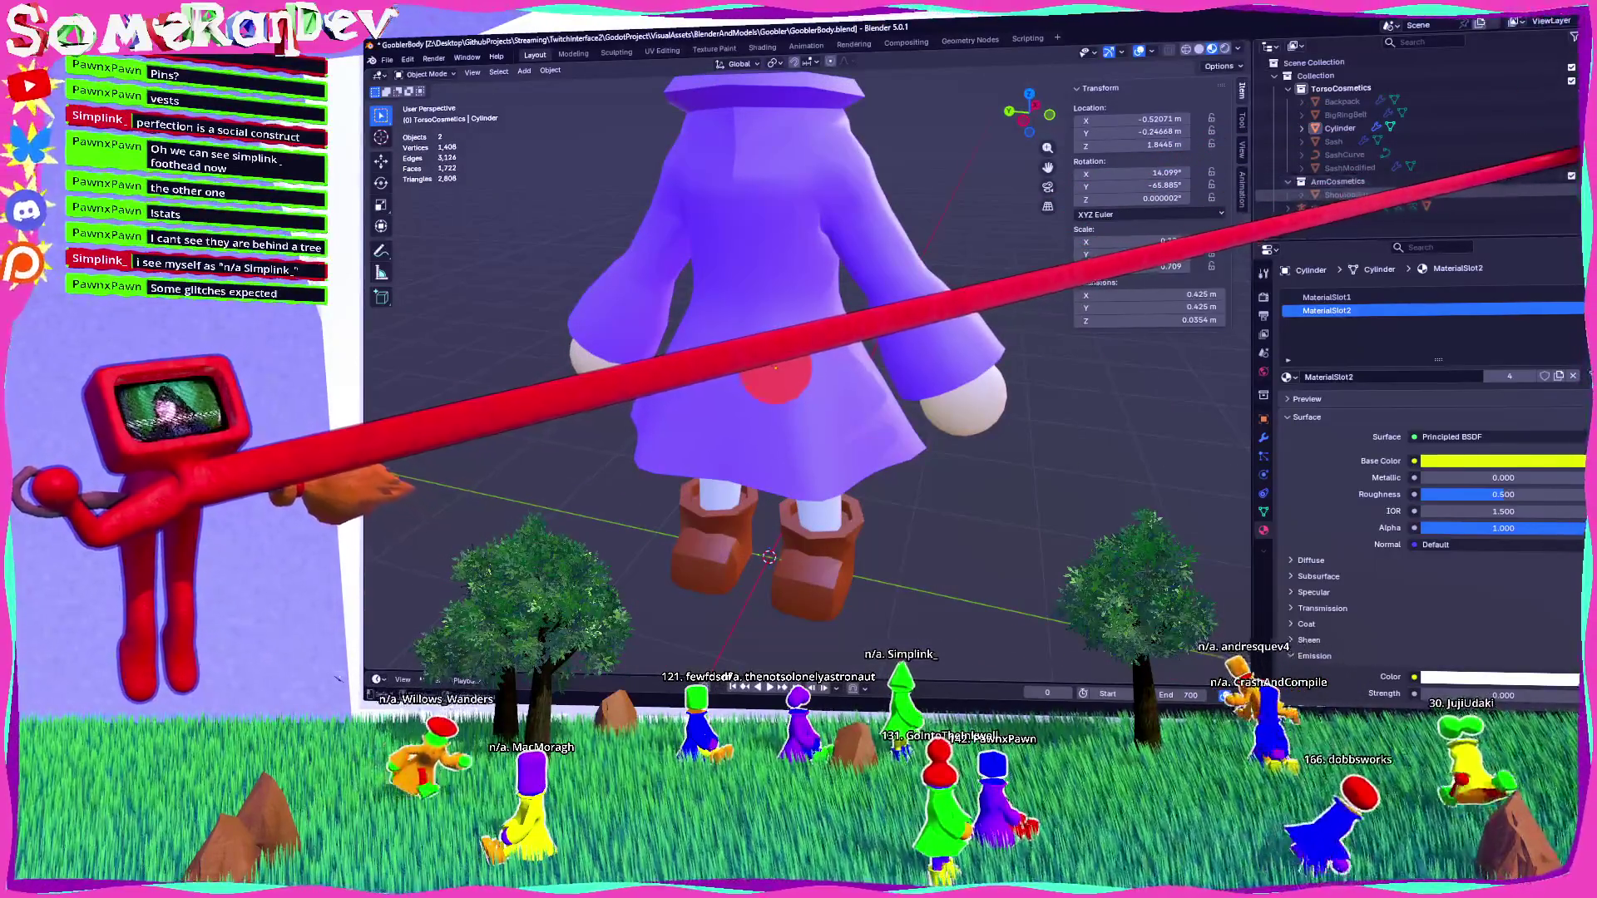
pyautogui.hotkey('alt', 'h')
pyautogui.moveTo(831, 333)
pyautogui.mouseDown(button='middle')
pyautogui.moveTo(798, 383)
pyautogui.moveTo(864, 324)
pyautogui.mouseUp(button='middle')
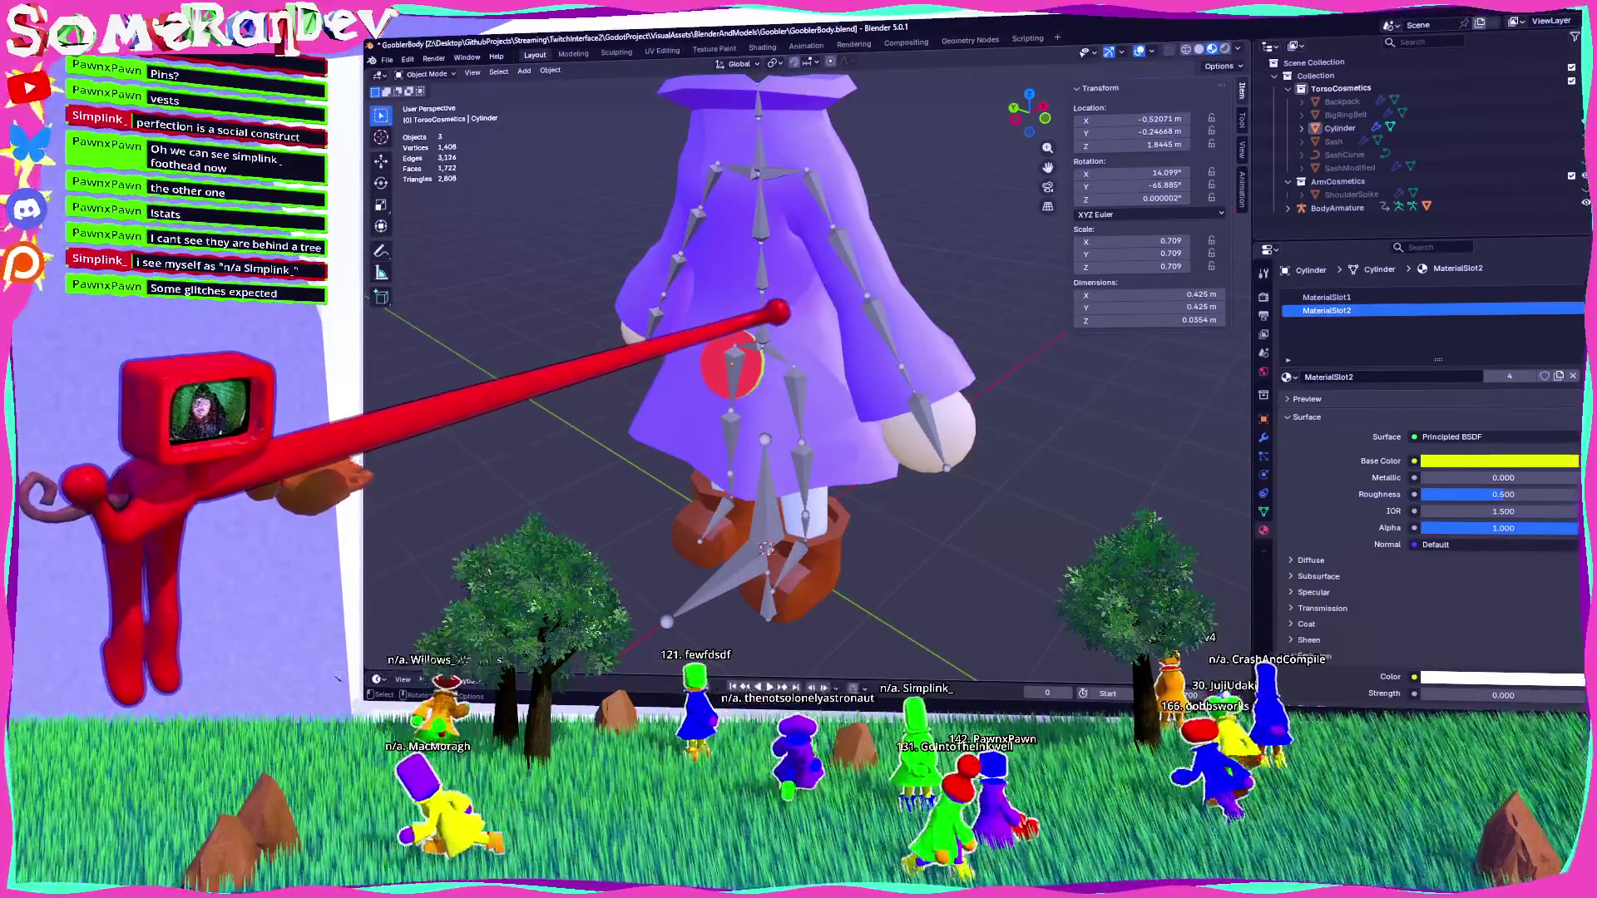
# Move and rotate the pin onto the chest using side, front and top orthographic views.
pyautogui.click(732, 366)
pyautogui.press('ctrl+KP_3')
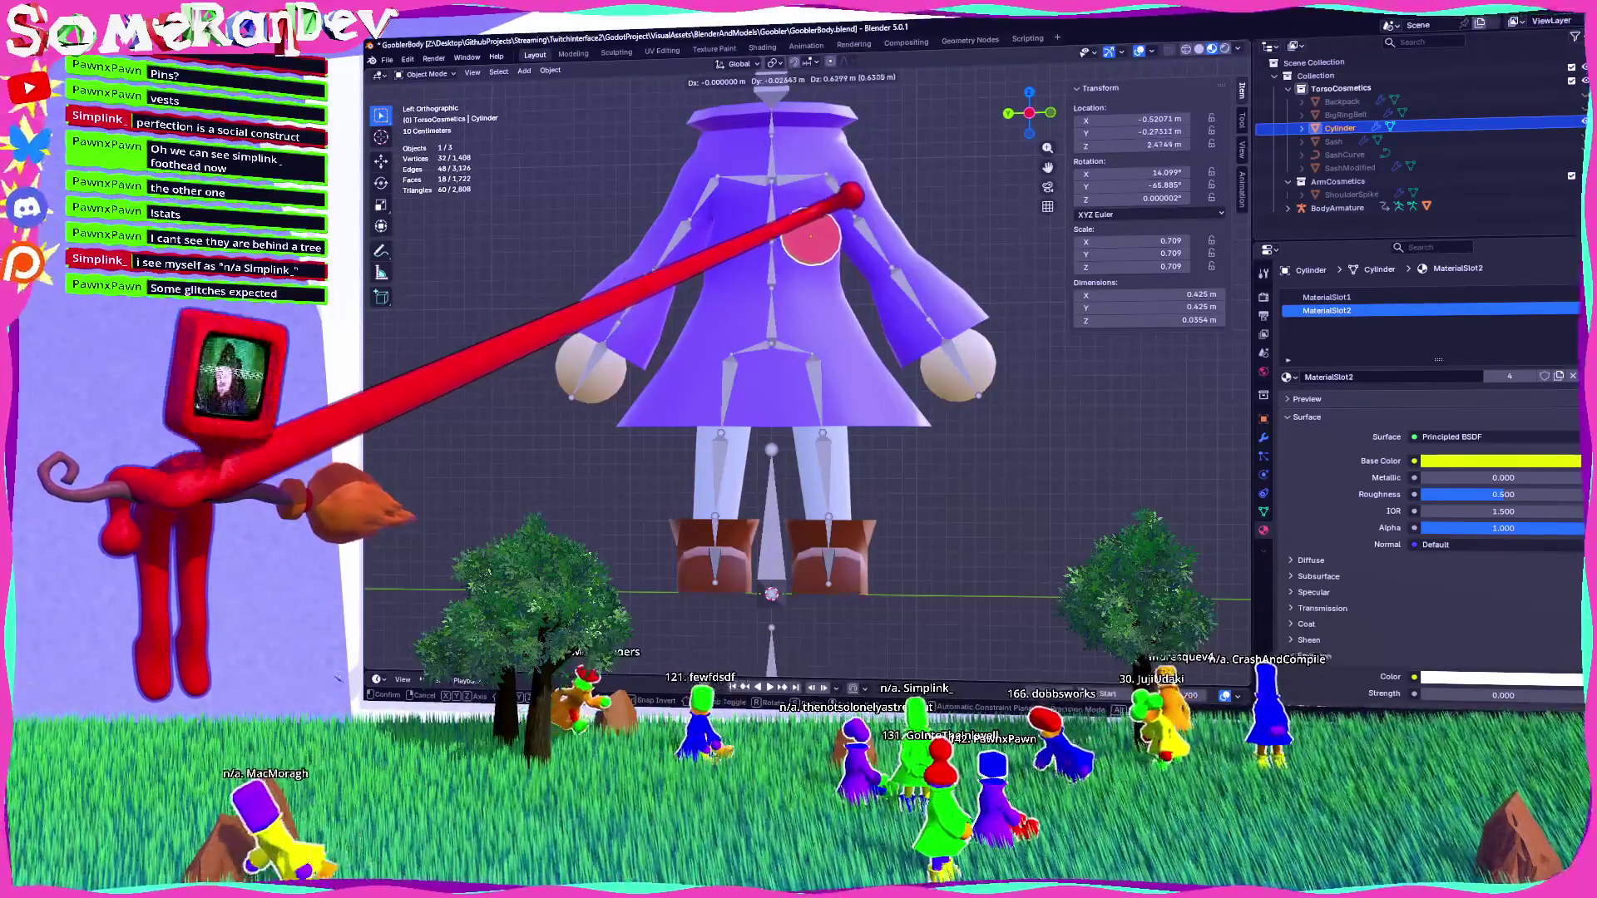
pyautogui.click(848, 221)
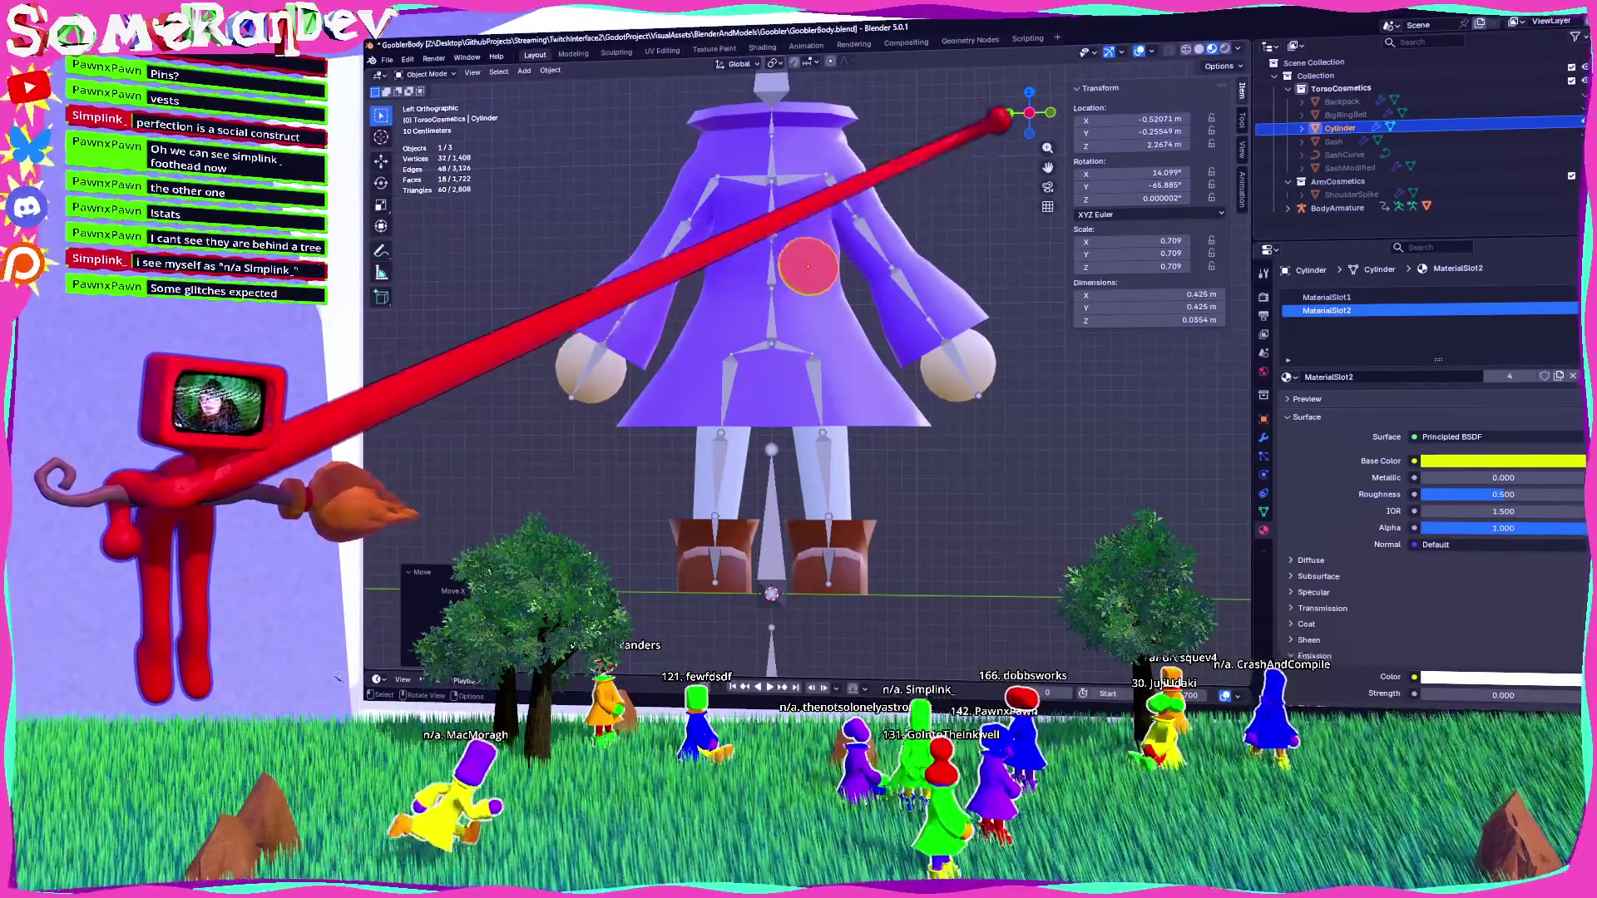
pyautogui.click(1050, 112)
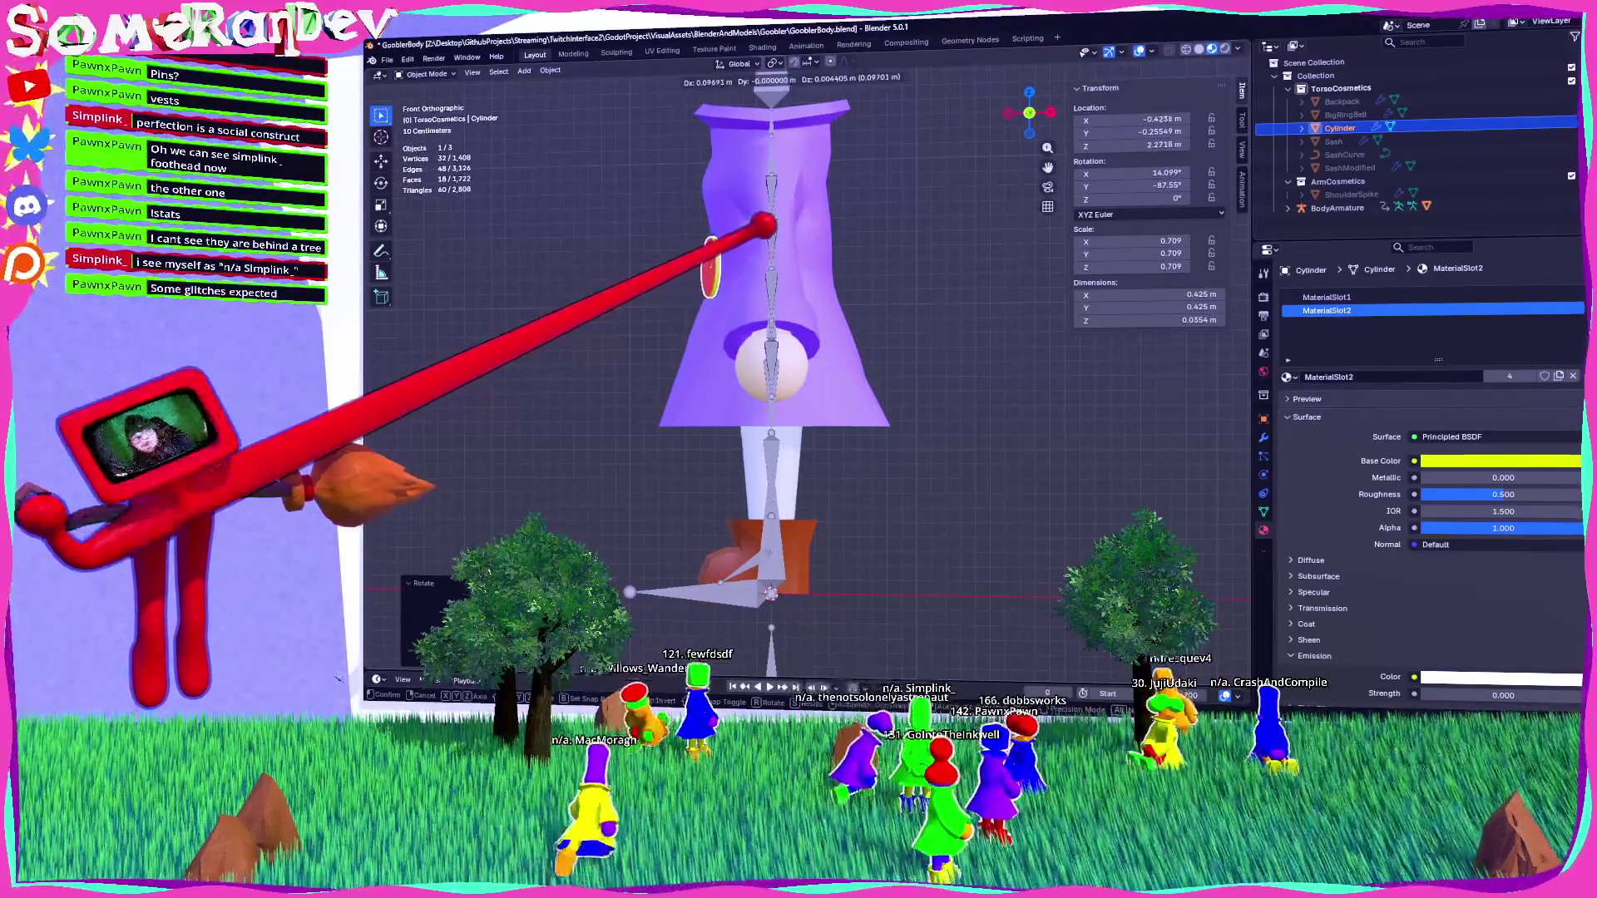
pyautogui.click(776, 223)
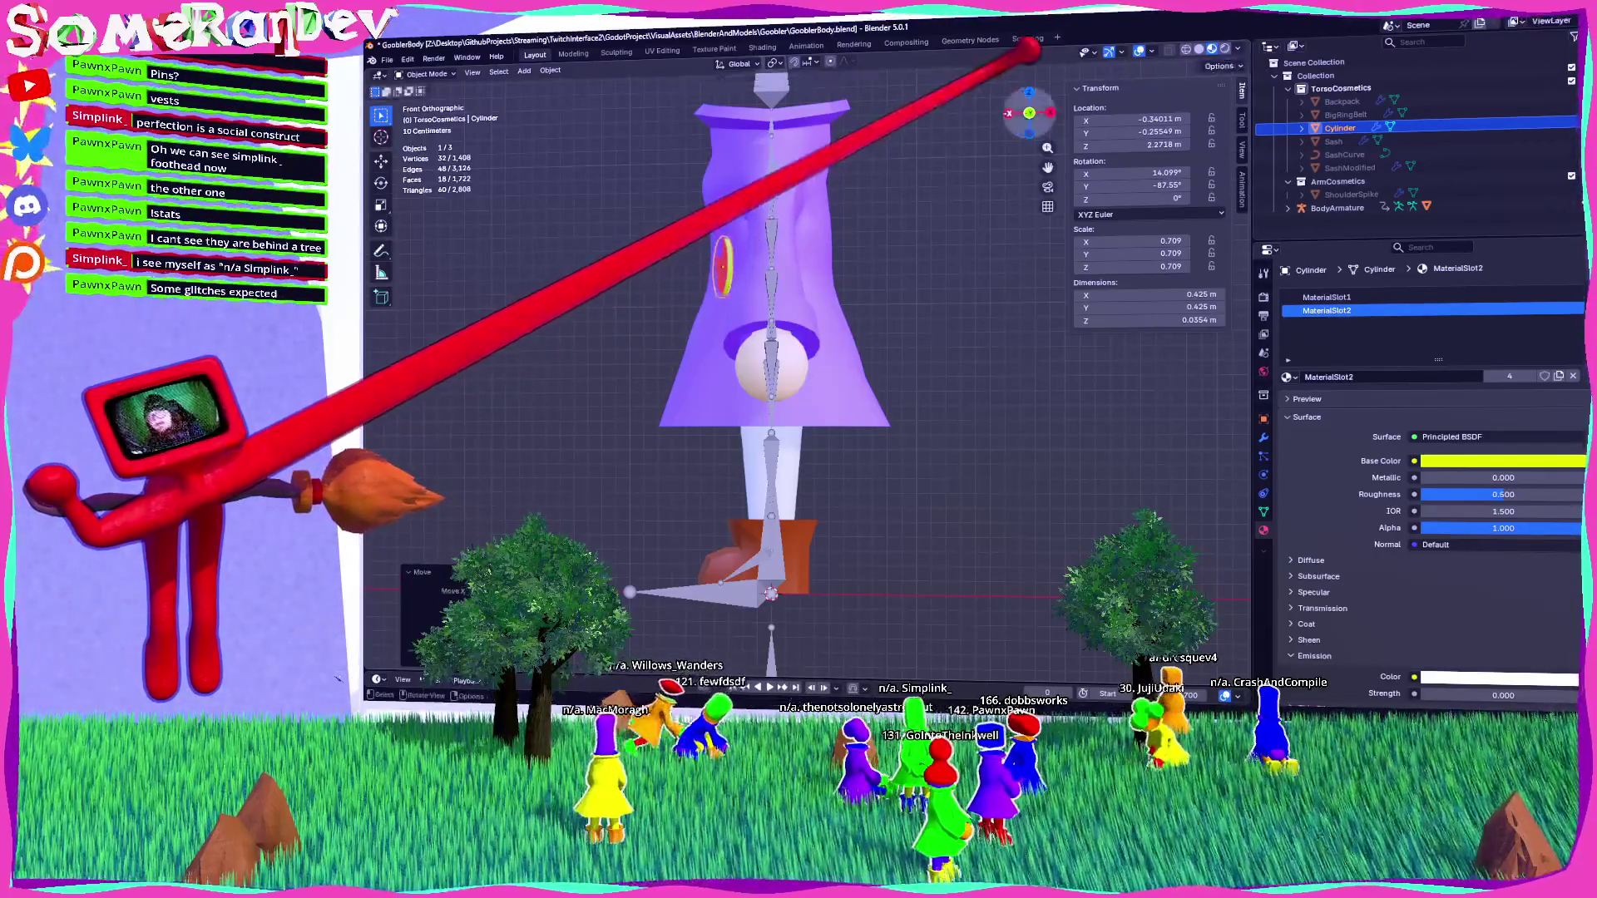
pyautogui.click(1030, 91)
pyautogui.click(859, 333)
pyautogui.moveTo(859, 333)
pyautogui.mouseDown(button='middle')
pyautogui.moveTo(766, 285)
pyautogui.moveTo(855, 250)
pyautogui.mouseUp(button='middle')
pyautogui.click(1029, 91)
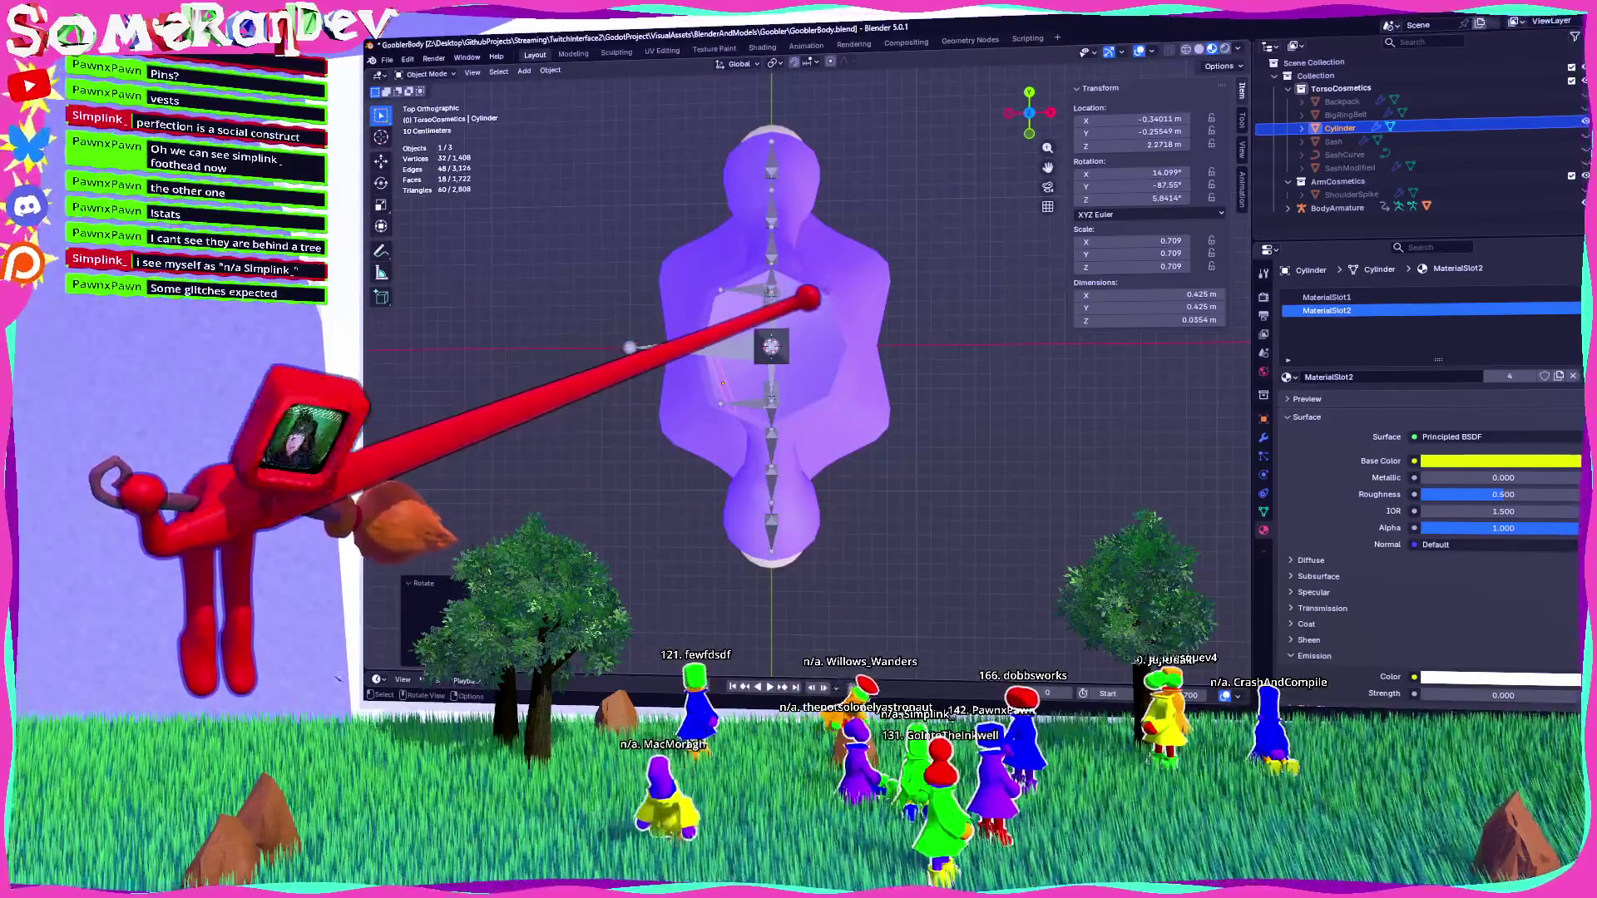
pyautogui.moveTo(1030, 92)
pyautogui.mouseDown()
pyautogui.moveTo(1031, 129)
pyautogui.moveTo(1030, 96)
pyautogui.mouseUp()
pyautogui.hotkey('alt', 'a')
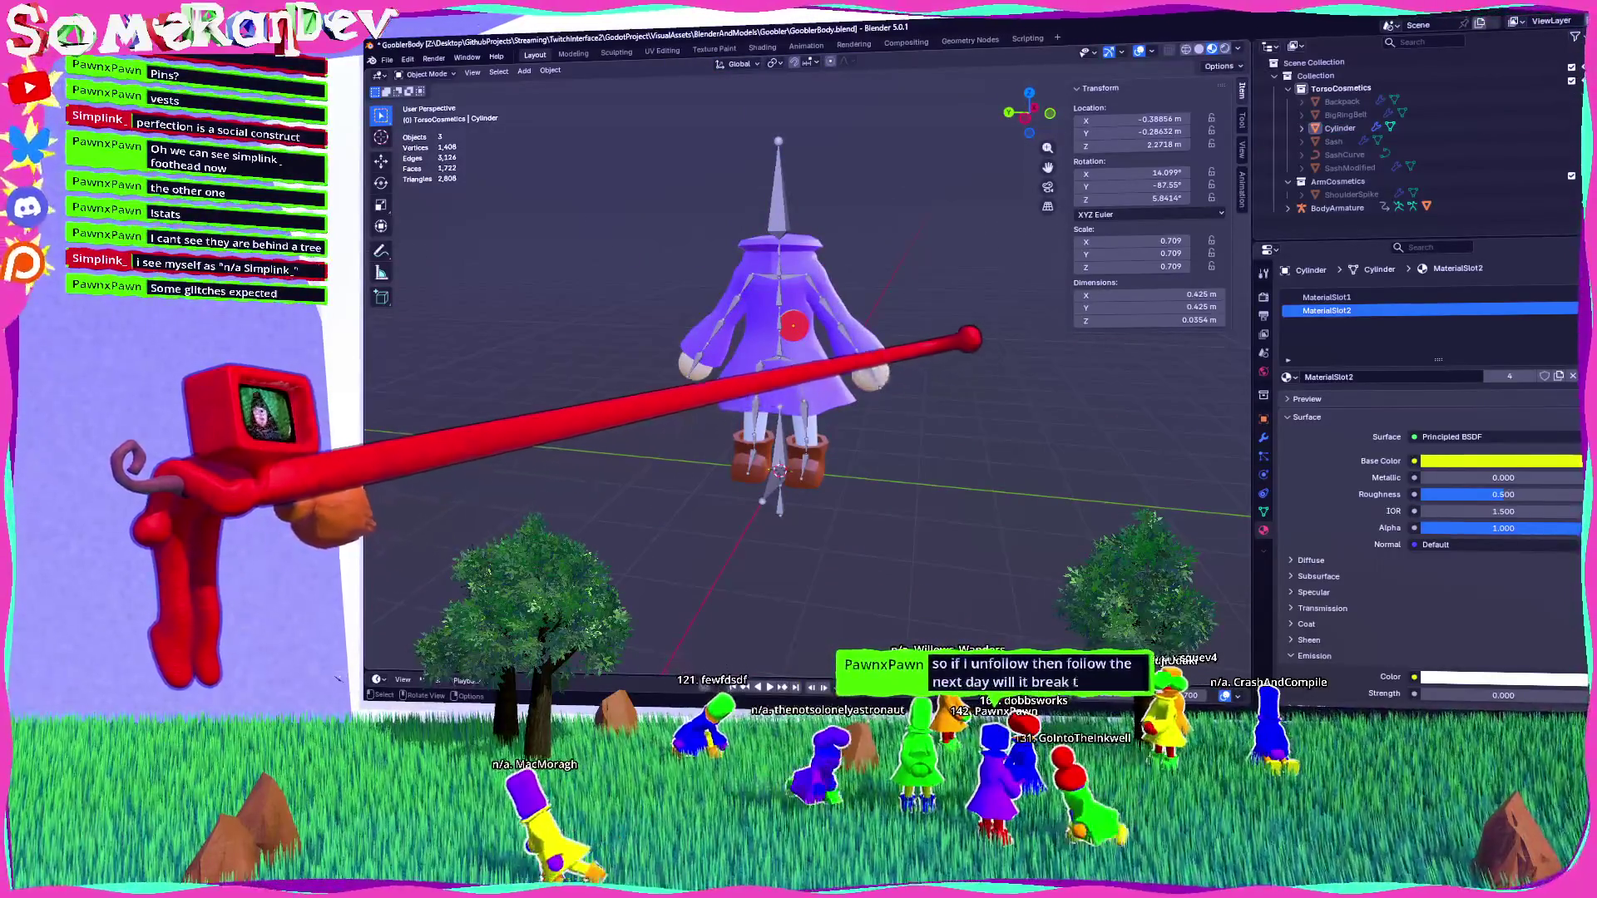
pyautogui.scroll(3, 806, 374)
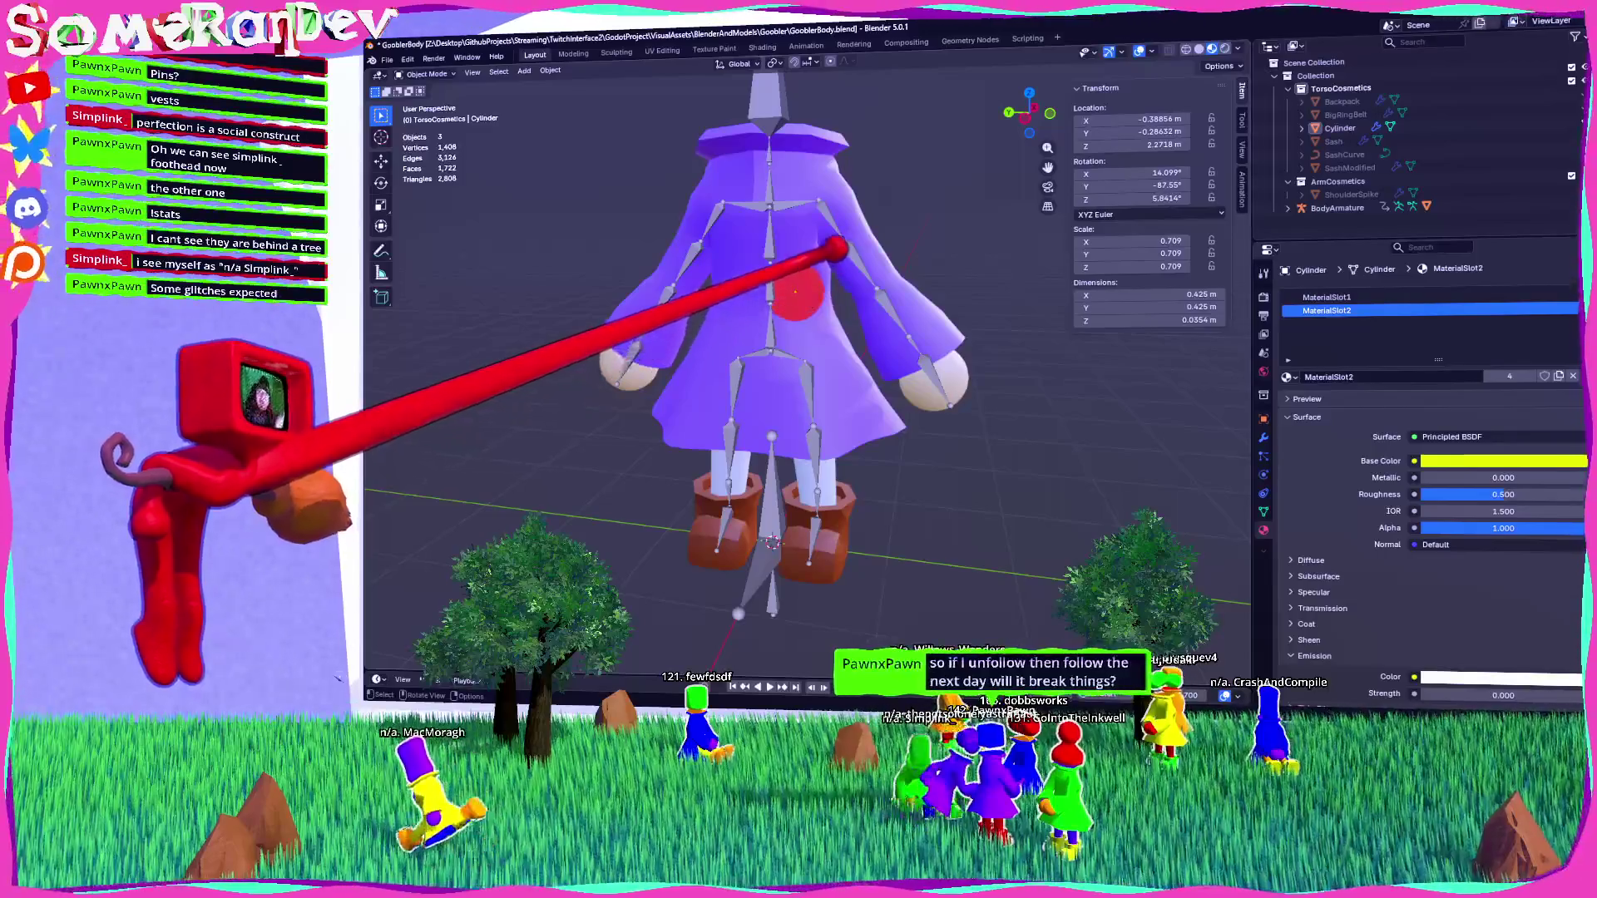
# Reselect the pin and refine its position flat against the chest from front and top views.
pyautogui.click(795, 292)
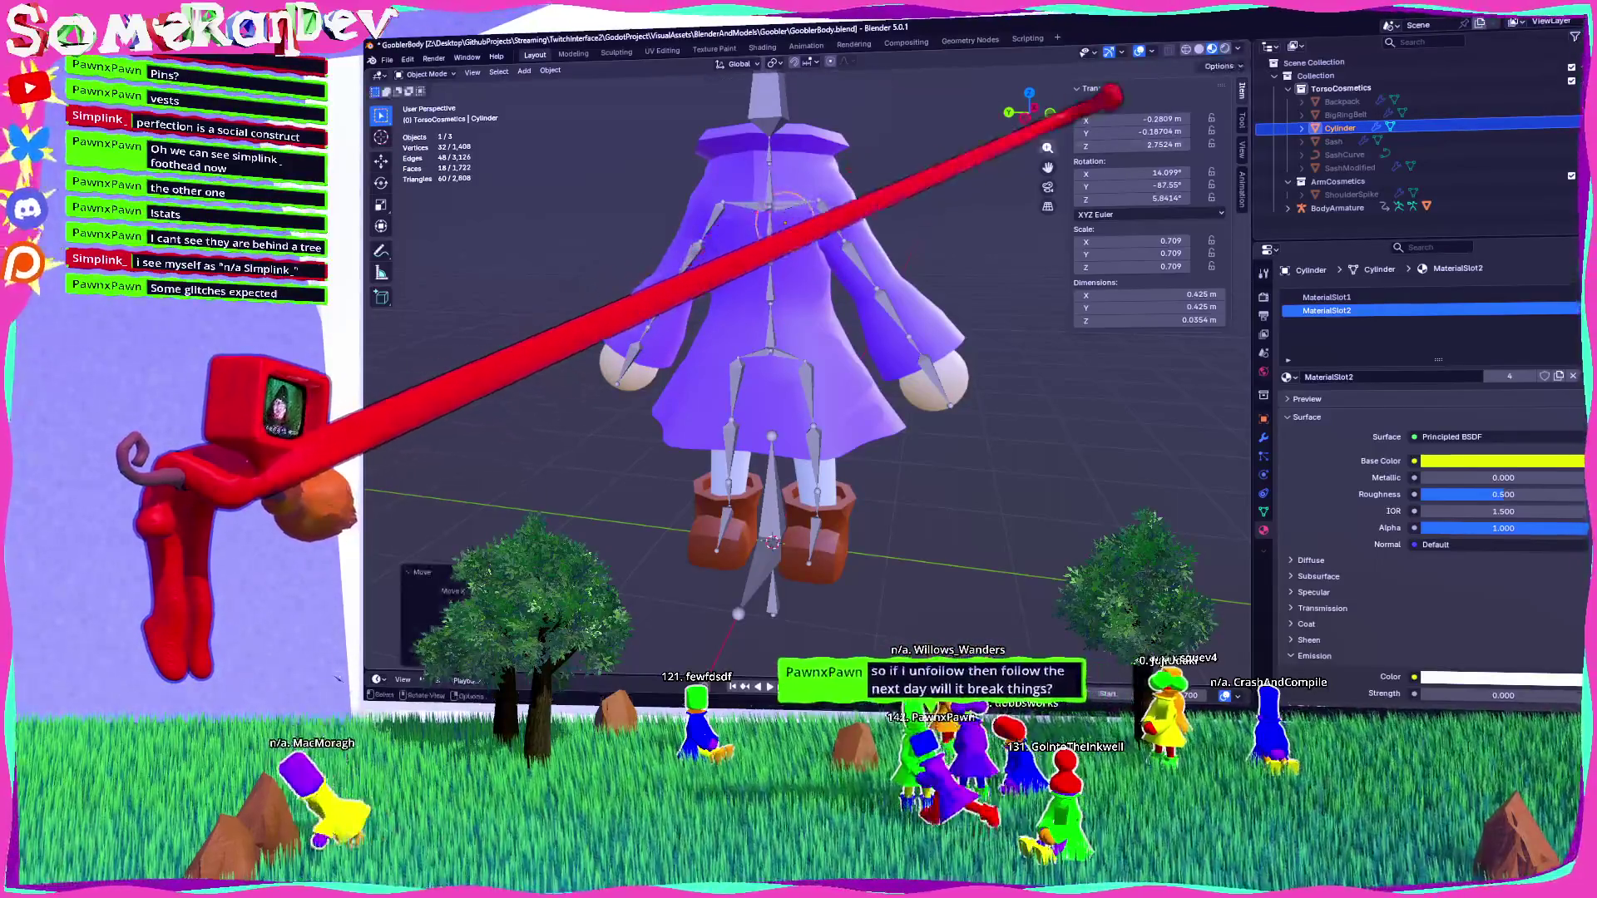
pyautogui.press('KP_1')
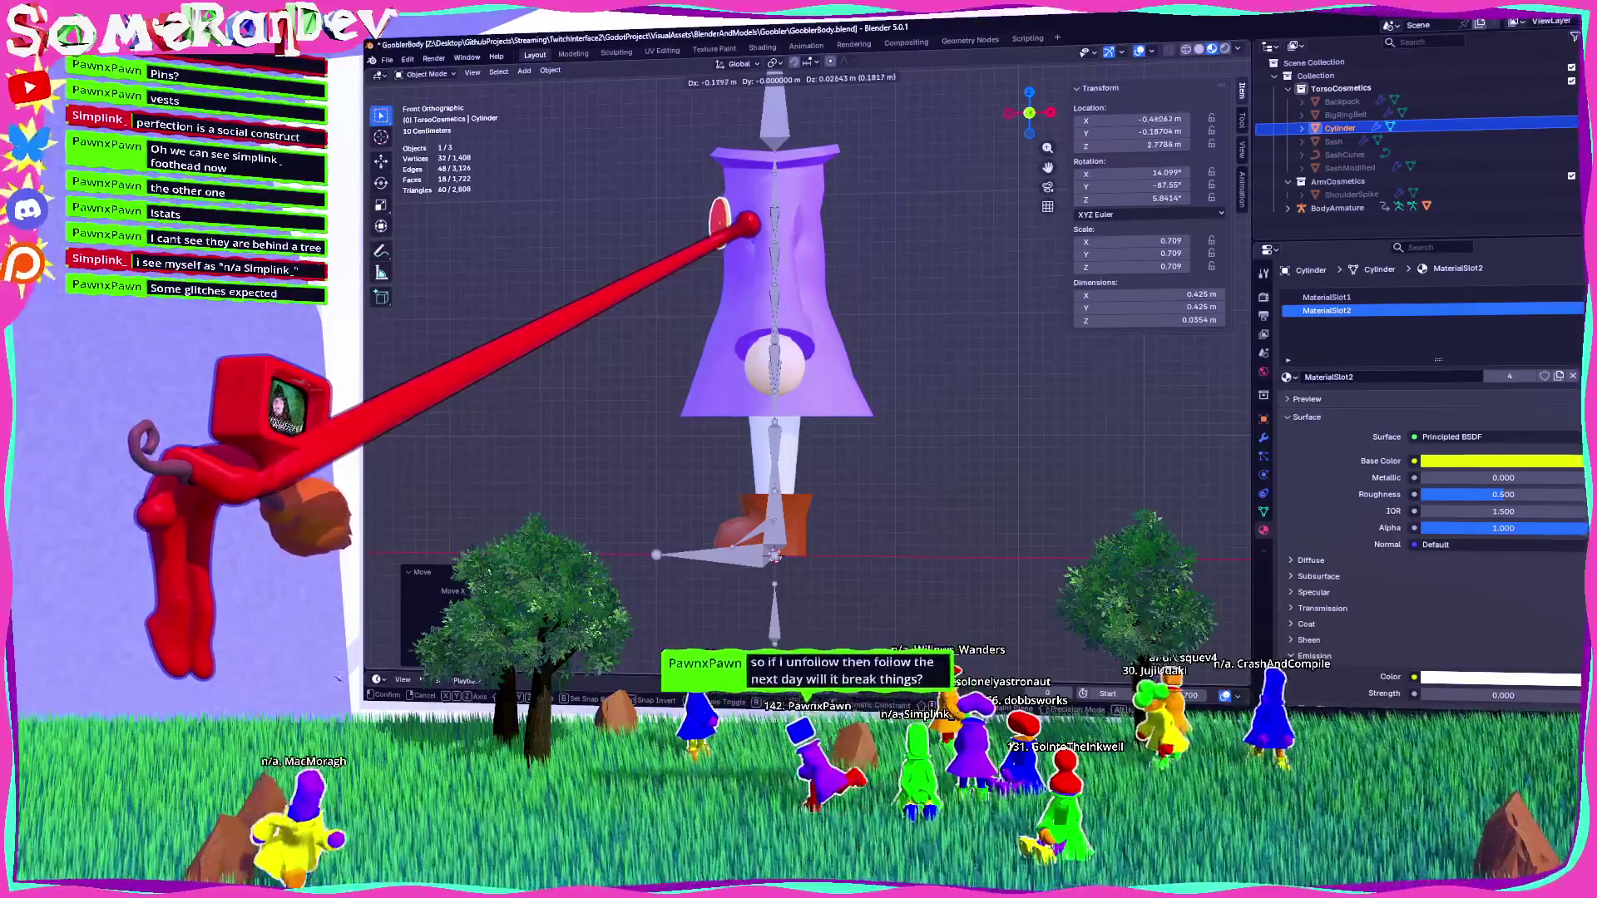
pyautogui.moveTo(751, 222); pyautogui.dragTo(845, 278, button='middle')
pyautogui.scroll(5, 845, 278)
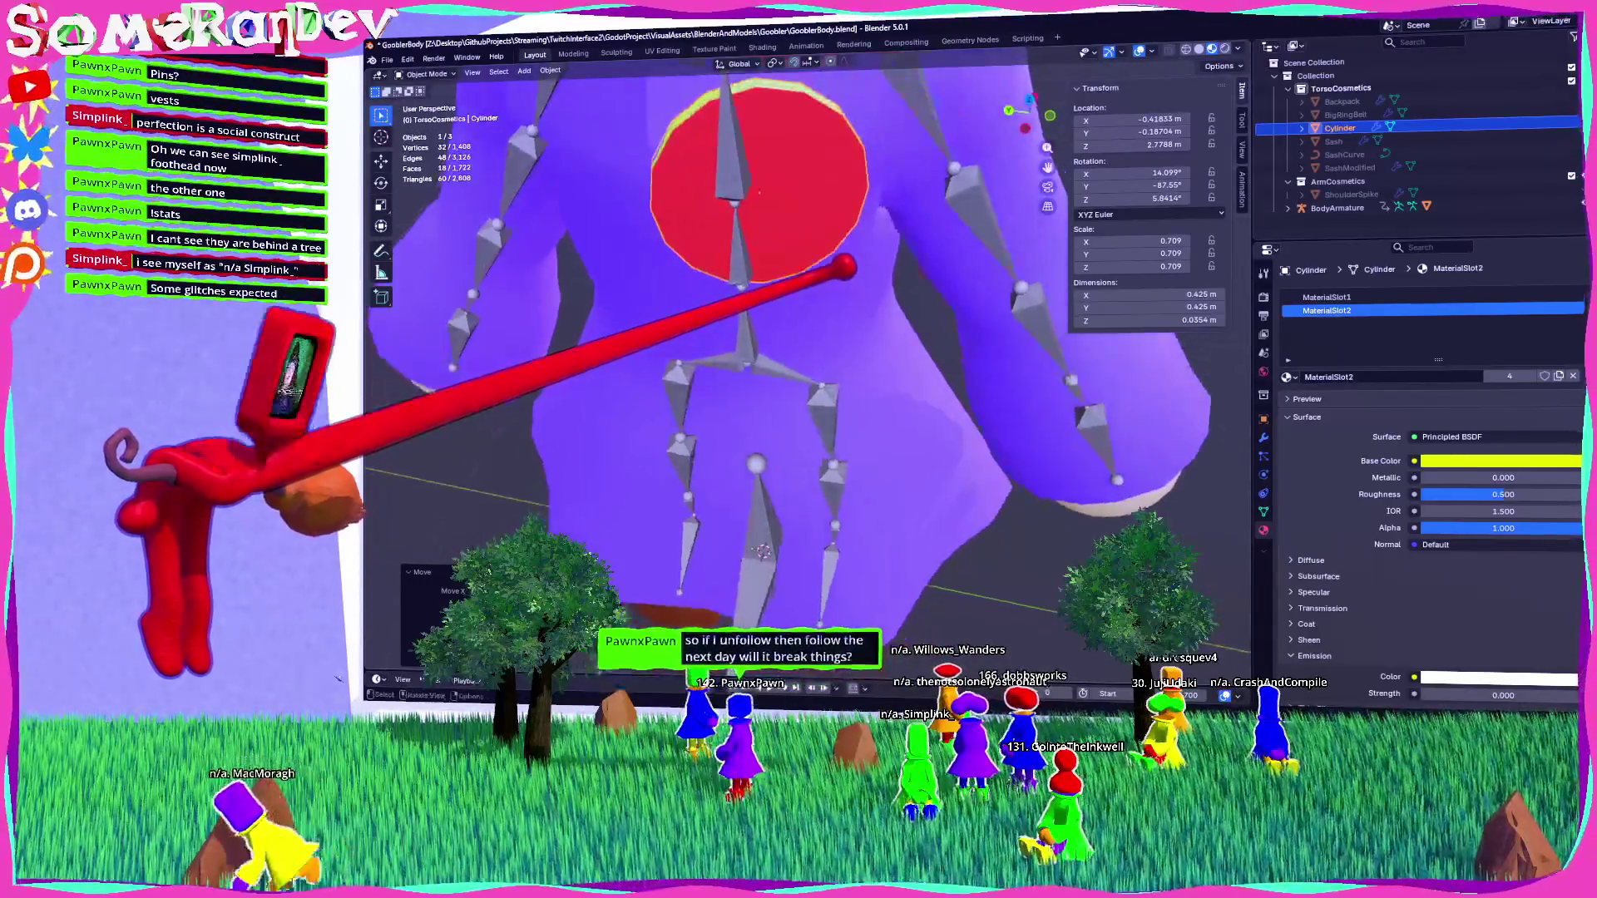
pyautogui.scroll(-5, 844, 264)
pyautogui.press('KP_7')
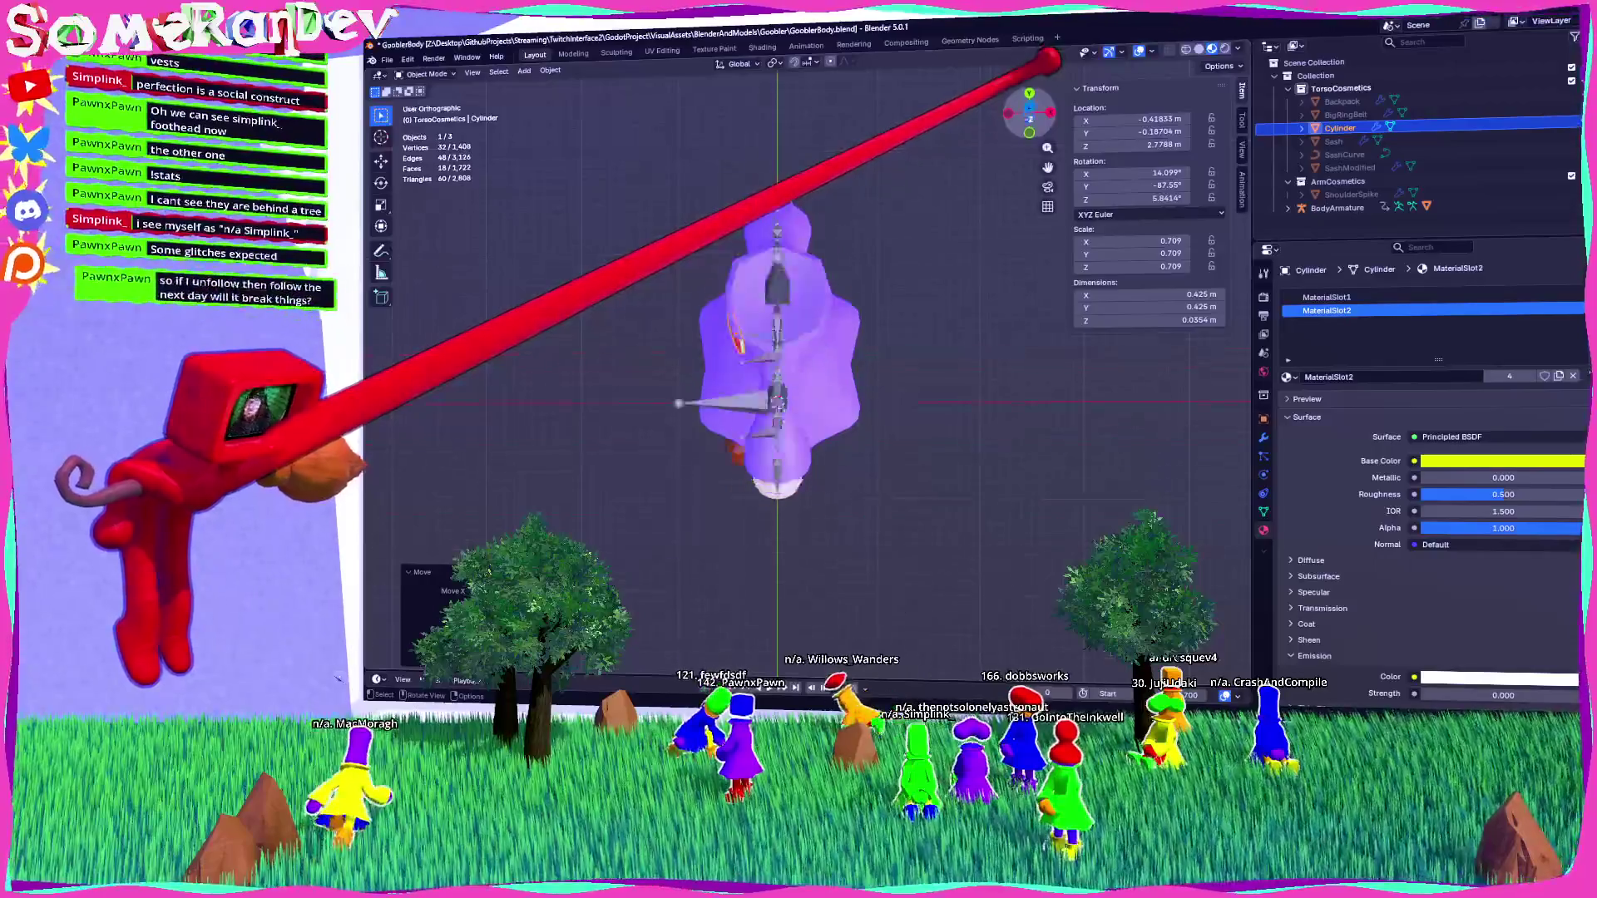
pyautogui.press('KP_7')
pyautogui.moveTo(863, 314)
pyautogui.mouseDown(button='middle')
pyautogui.moveTo(777, 314)
pyautogui.moveTo(934, 207)
pyautogui.moveTo(915, 250)
pyautogui.mouseUp(button='middle')
pyautogui.moveTo(838, 409); pyautogui.dragTo(865, 316, button='middle')
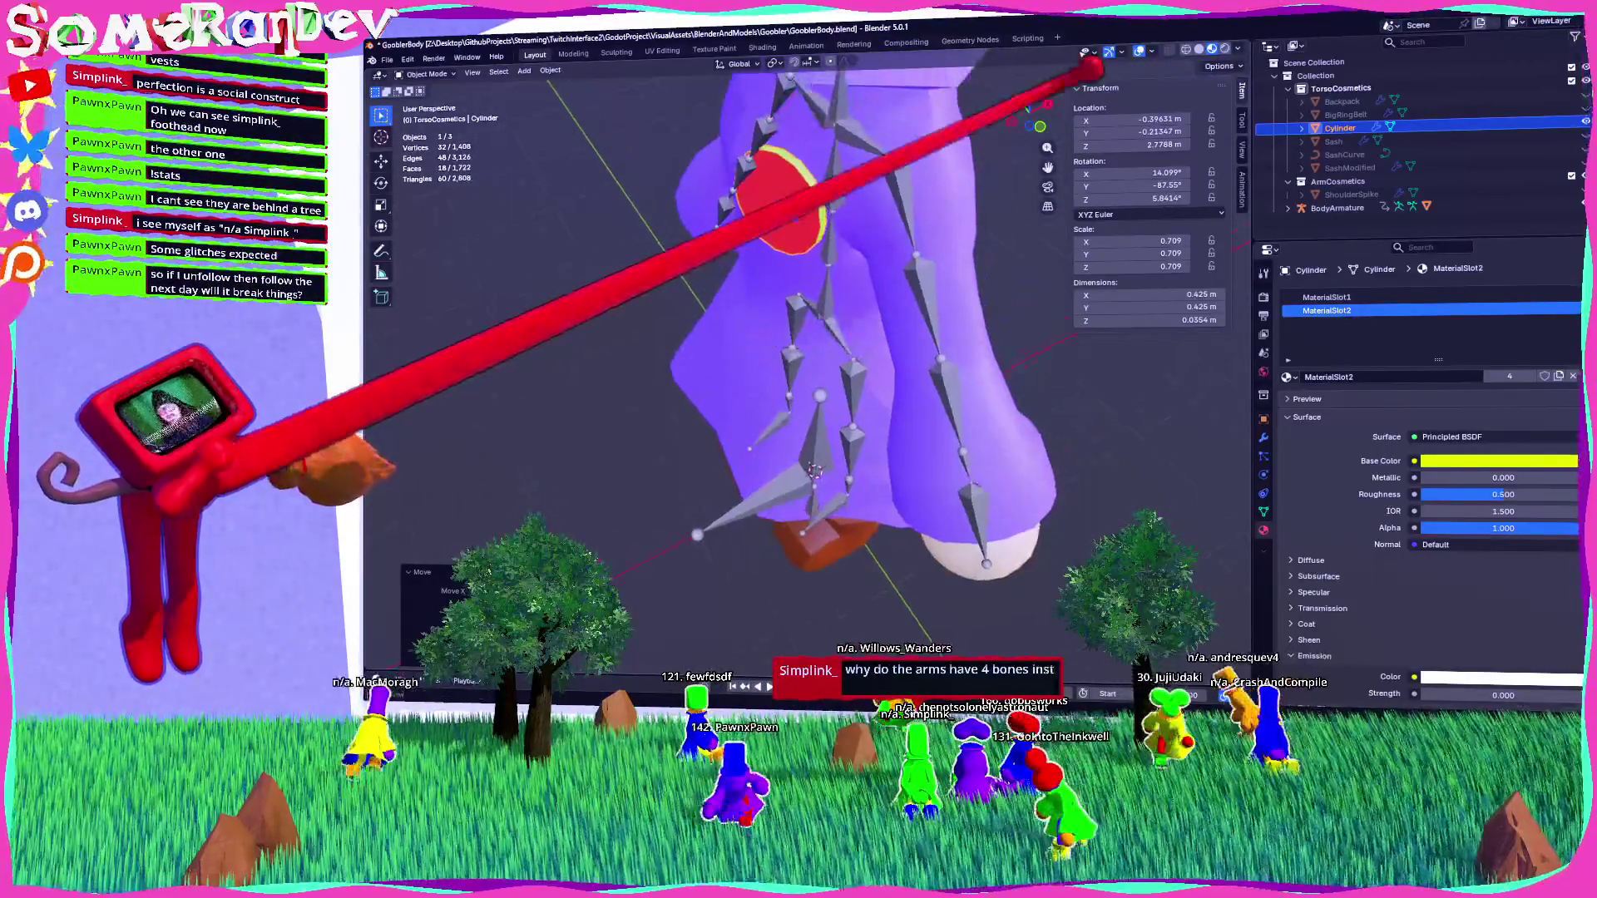
pyautogui.press('KP_7')
pyautogui.press('g')
pyautogui.press('Return')
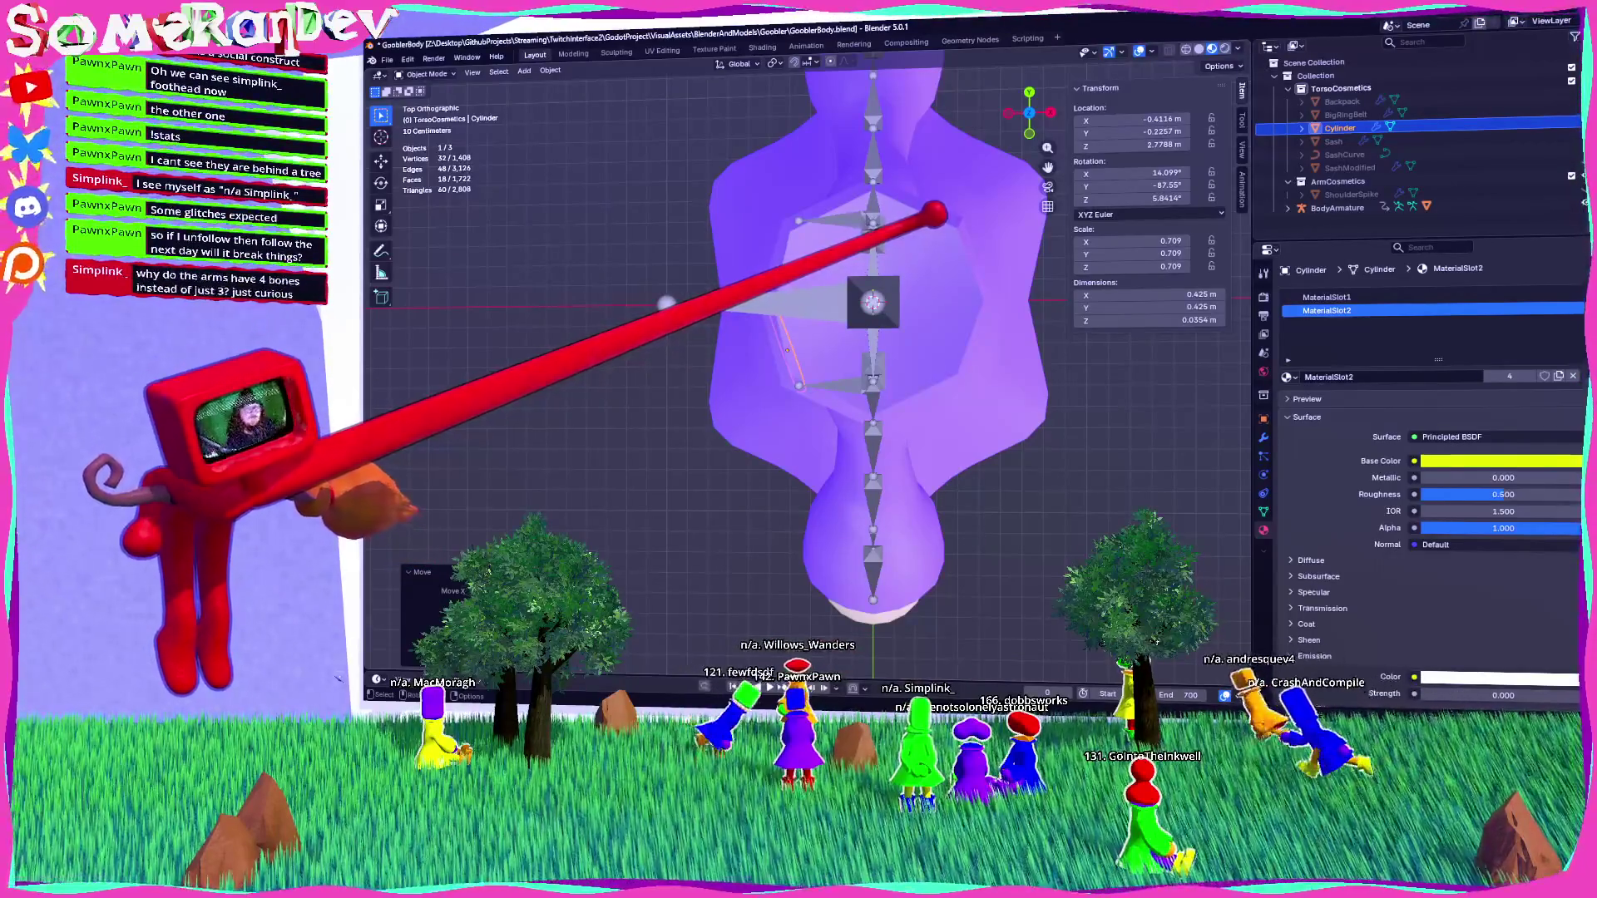
# Select the BodyArmature object.
pyautogui.moveTo(945, 231)
pyautogui.mouseDown(button='middle')
pyautogui.moveTo(990, 217)
pyautogui.moveTo(963, 242)
pyautogui.moveTo(1021, 233)
pyautogui.mouseUp(button='middle')
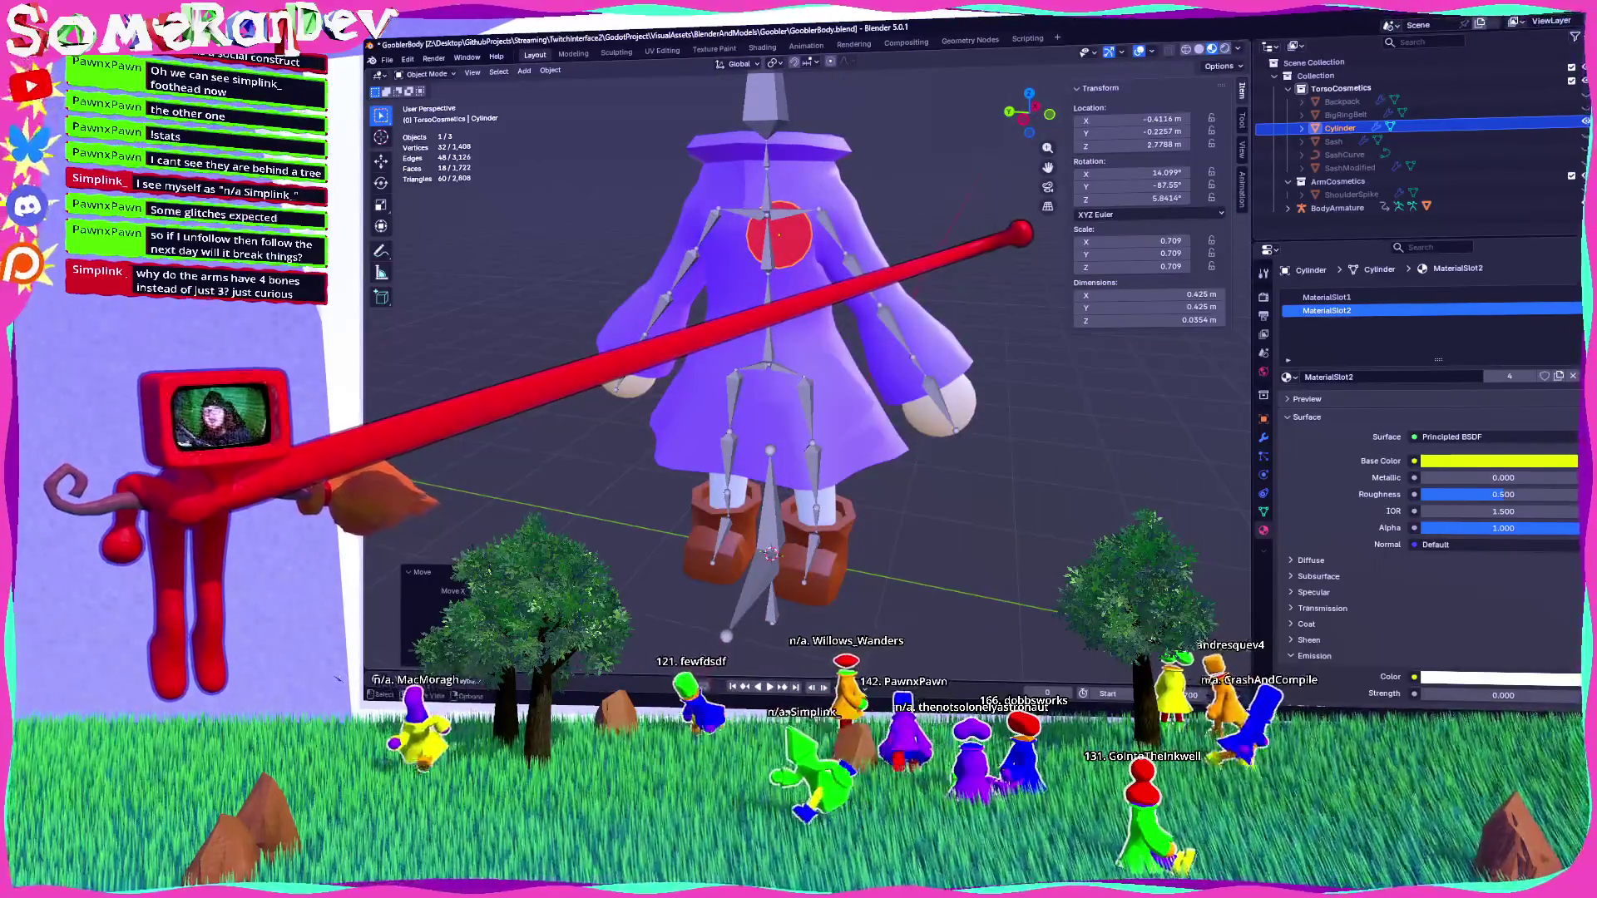
pyautogui.moveTo(902, 230)
pyautogui.mouseDown(button='middle')
pyautogui.moveTo(951, 236)
pyautogui.moveTo(856, 254)
pyautogui.moveTo(890, 275)
pyautogui.mouseUp(button='middle')
pyautogui.click(1336, 208)
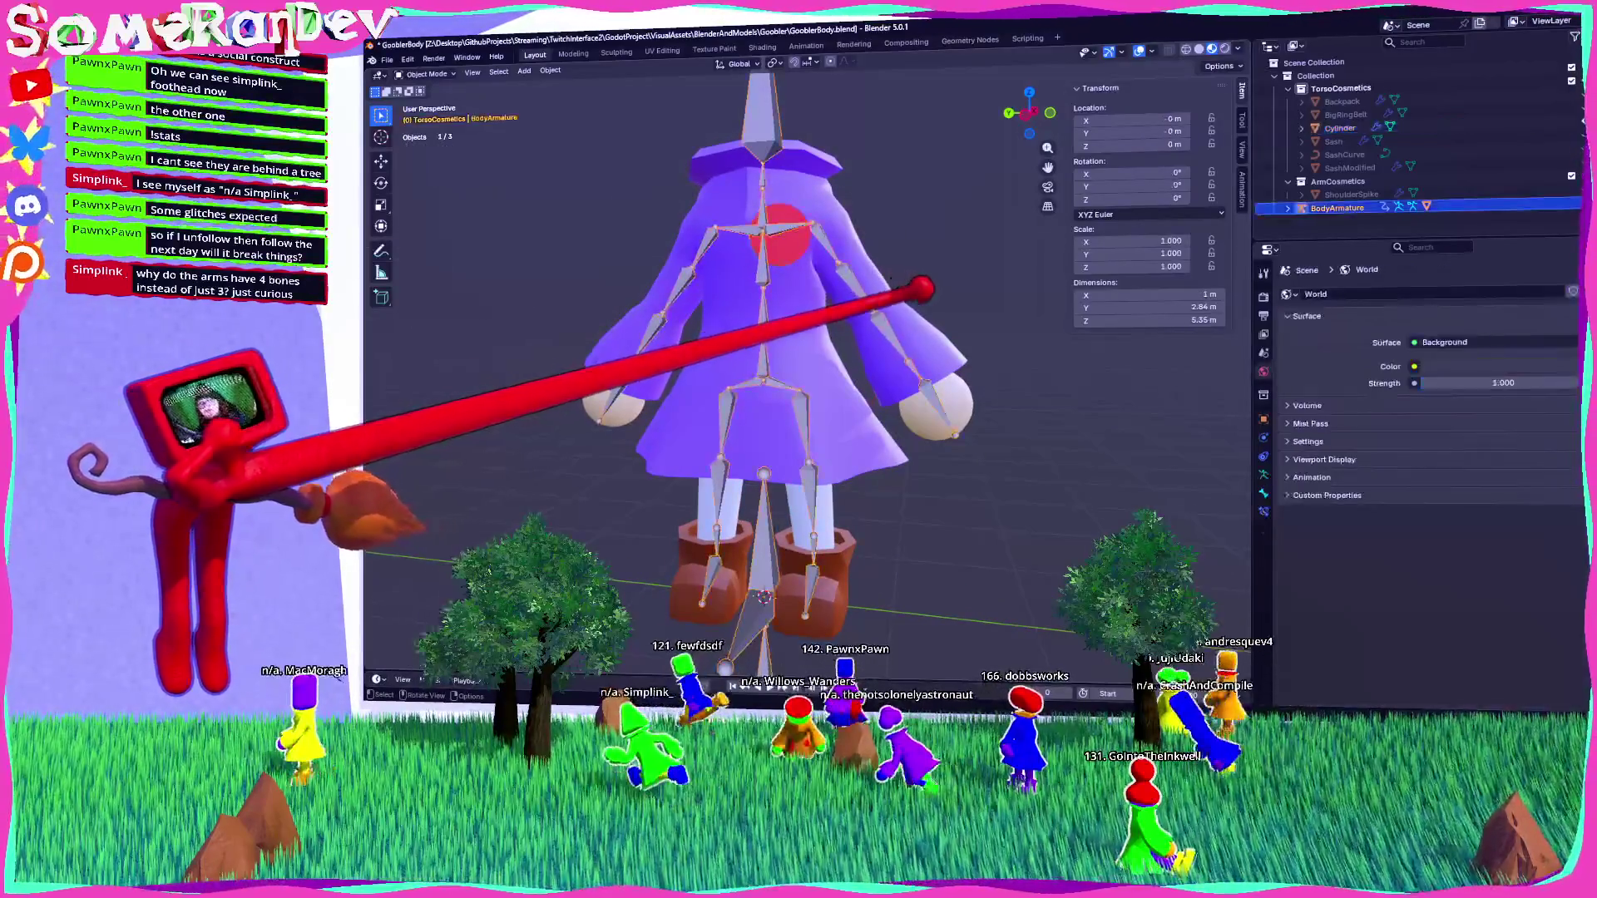
# Enter Pose Mode and rotate the left forearm bone from the front view.
pyautogui.scroll(2, 753, 350)
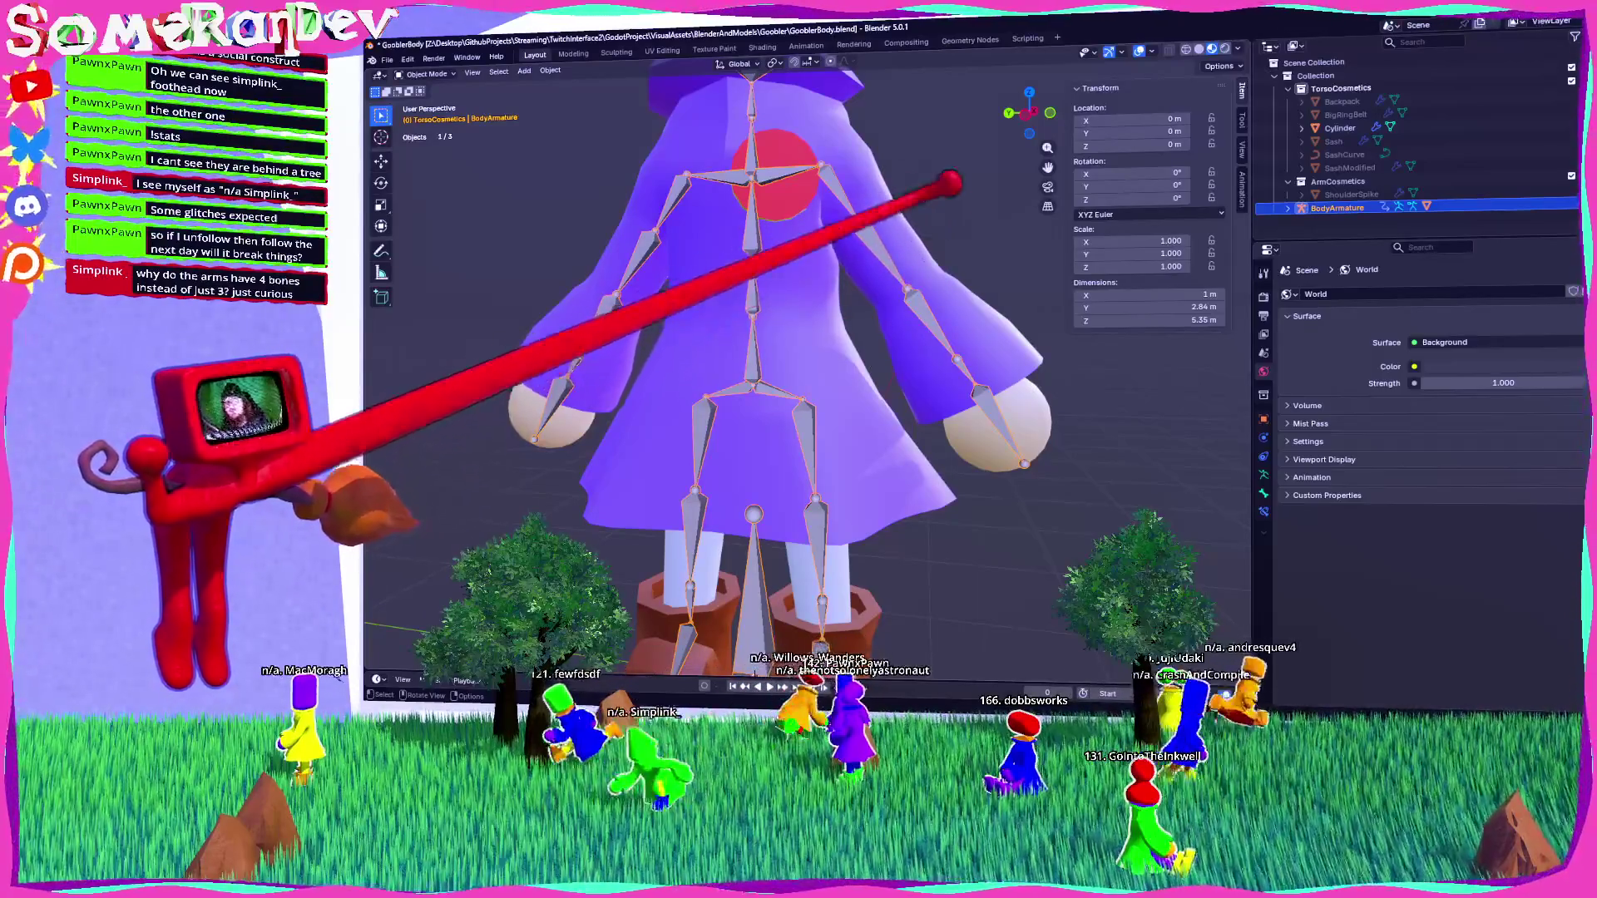
pyautogui.moveTo(954, 240)
pyautogui.mouseDown(button='middle')
pyautogui.moveTo(870, 260)
pyautogui.moveTo(962, 263)
pyautogui.moveTo(789, 189)
pyautogui.mouseUp(button='middle')
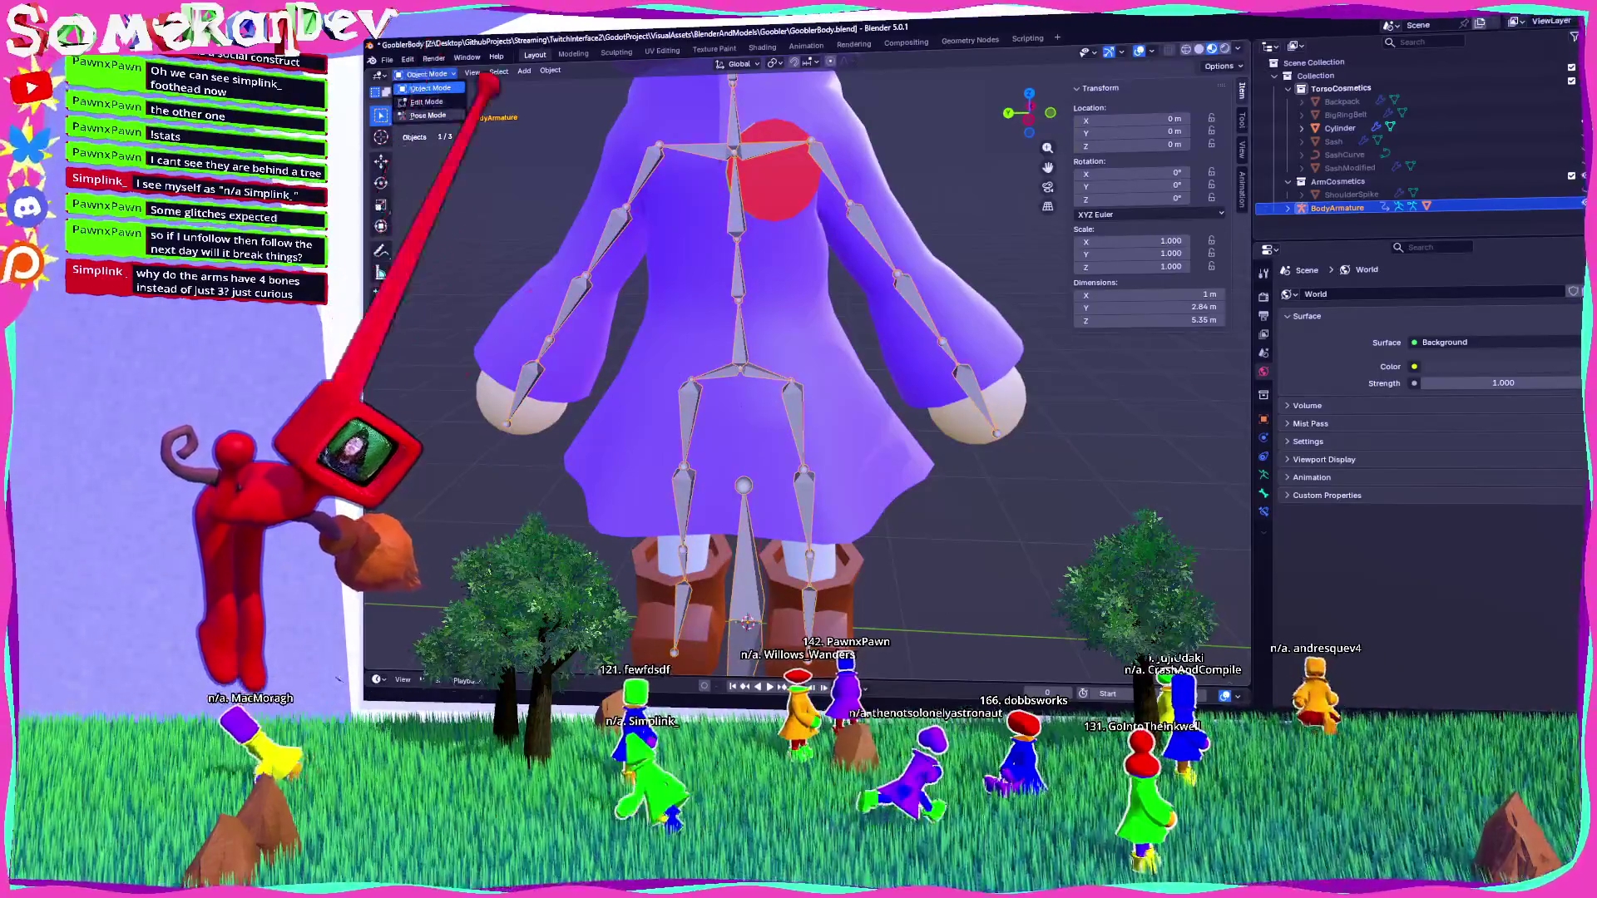
pyautogui.hotkey('ctrl', 'Tab')
pyautogui.click(965, 391)
pyautogui.press('KP_1')
pyautogui.press('KP_Decimal')
pyautogui.press('r')
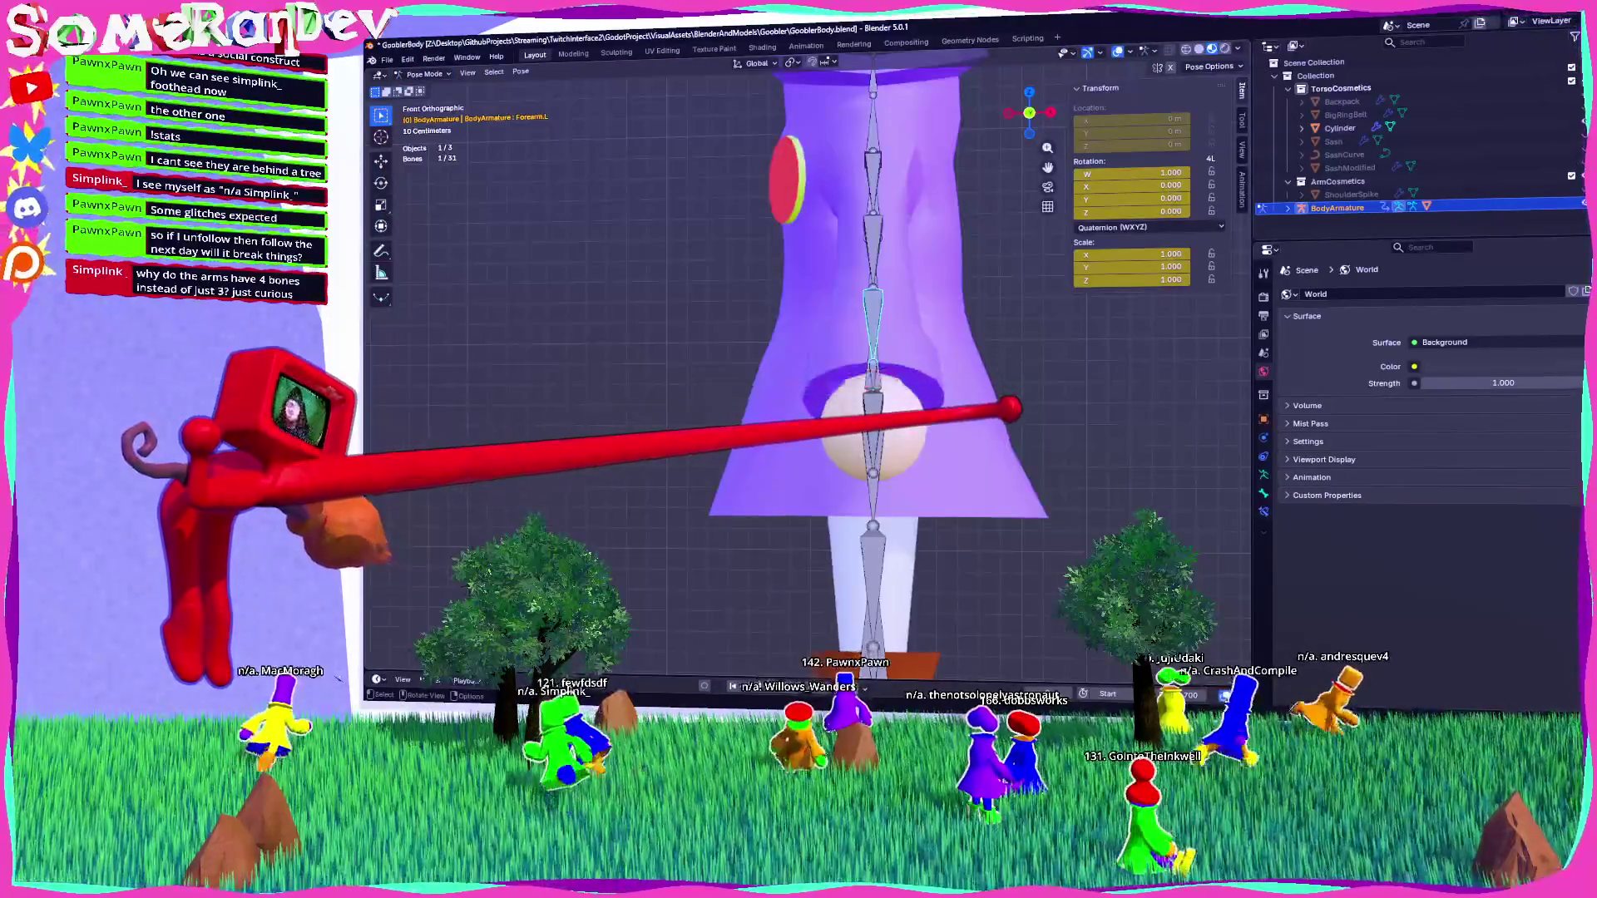
pyautogui.click(937, 434)
pyautogui.moveTo(938, 434)
pyautogui.mouseDown(button='middle')
pyautogui.moveTo(819, 395)
pyautogui.moveTo(886, 404)
pyautogui.mouseUp(button='middle')
# Swing the left shoulder bone up, then reset the left bicep bone's rotation.
pyautogui.click(753, 325)
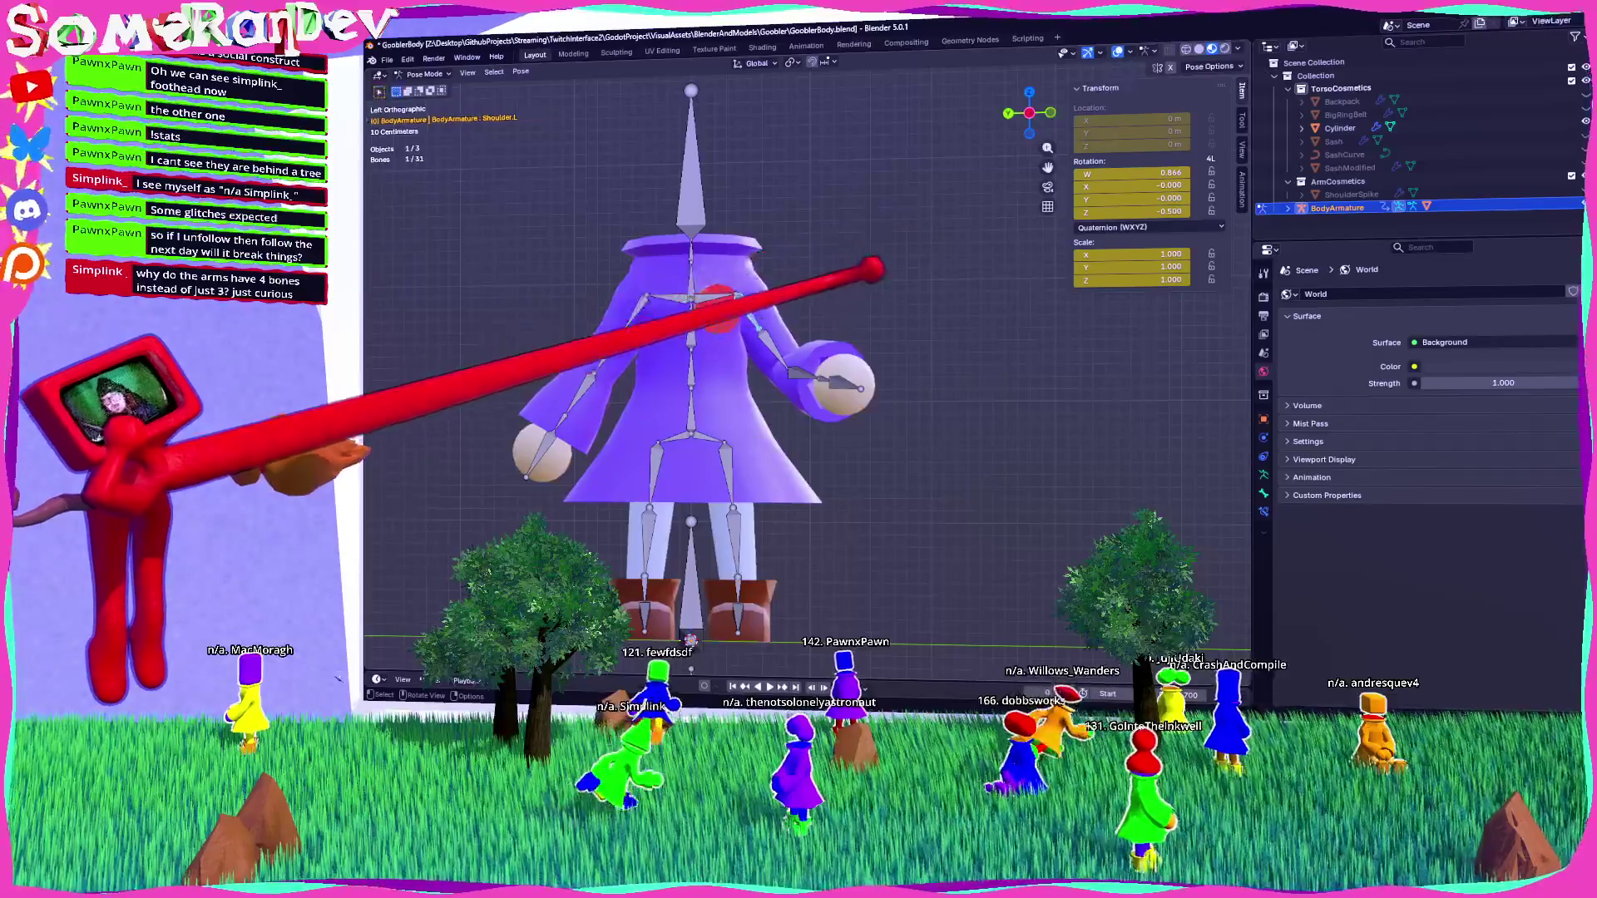
pyautogui.press('r')
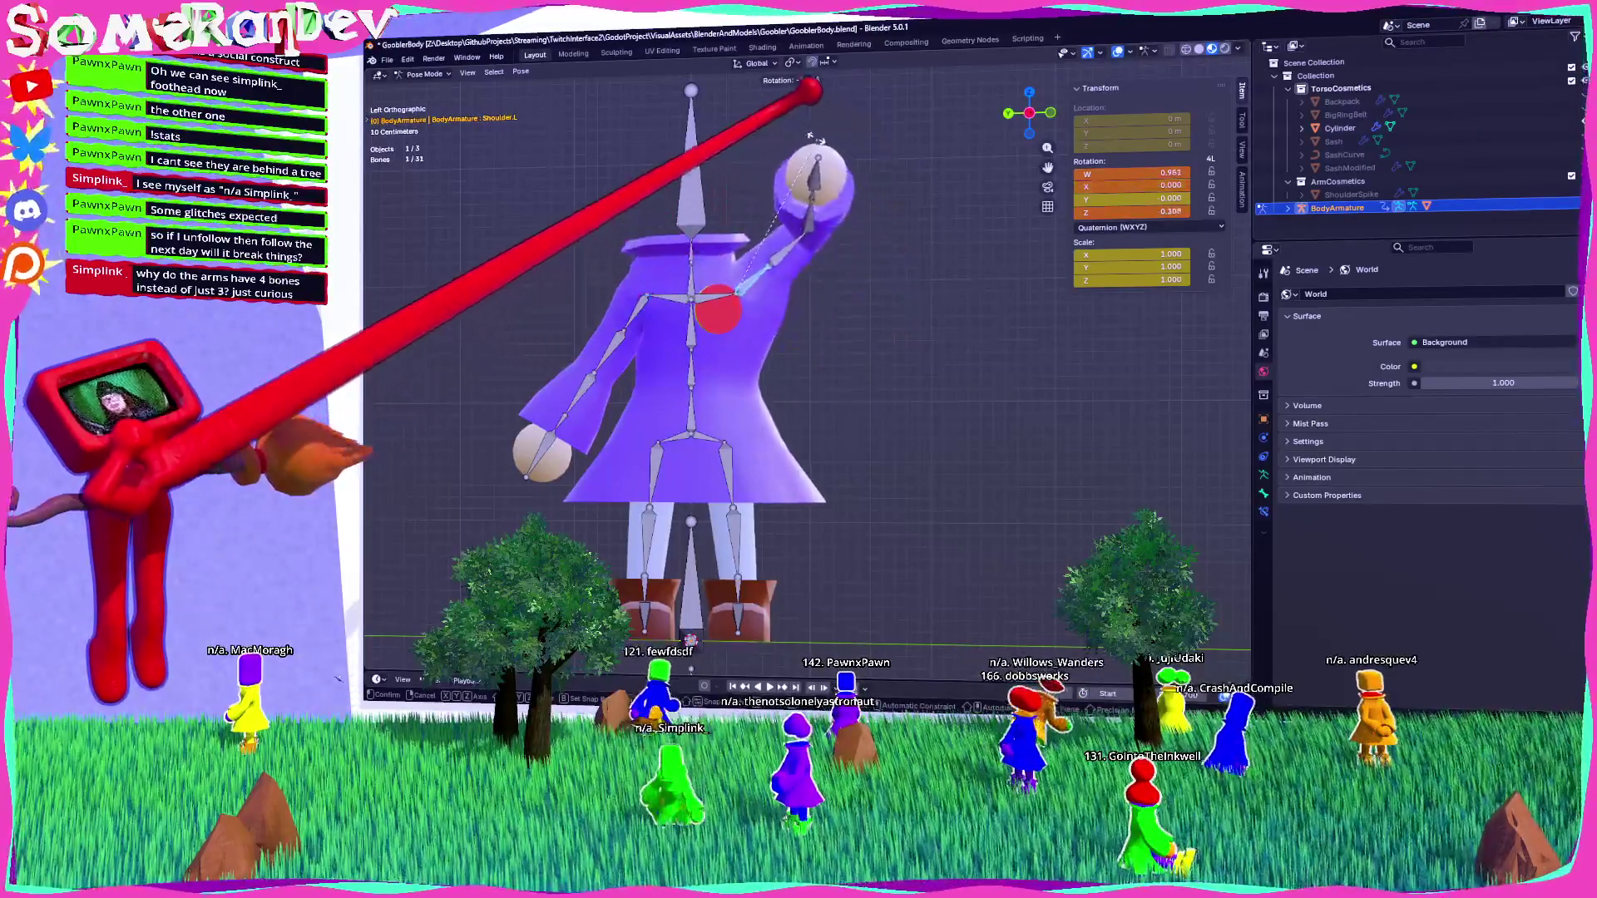
pyautogui.click(838, 277)
pyautogui.moveTo(837, 277); pyautogui.dragTo(1040, 78, button='middle')
pyautogui.press('KP_1')
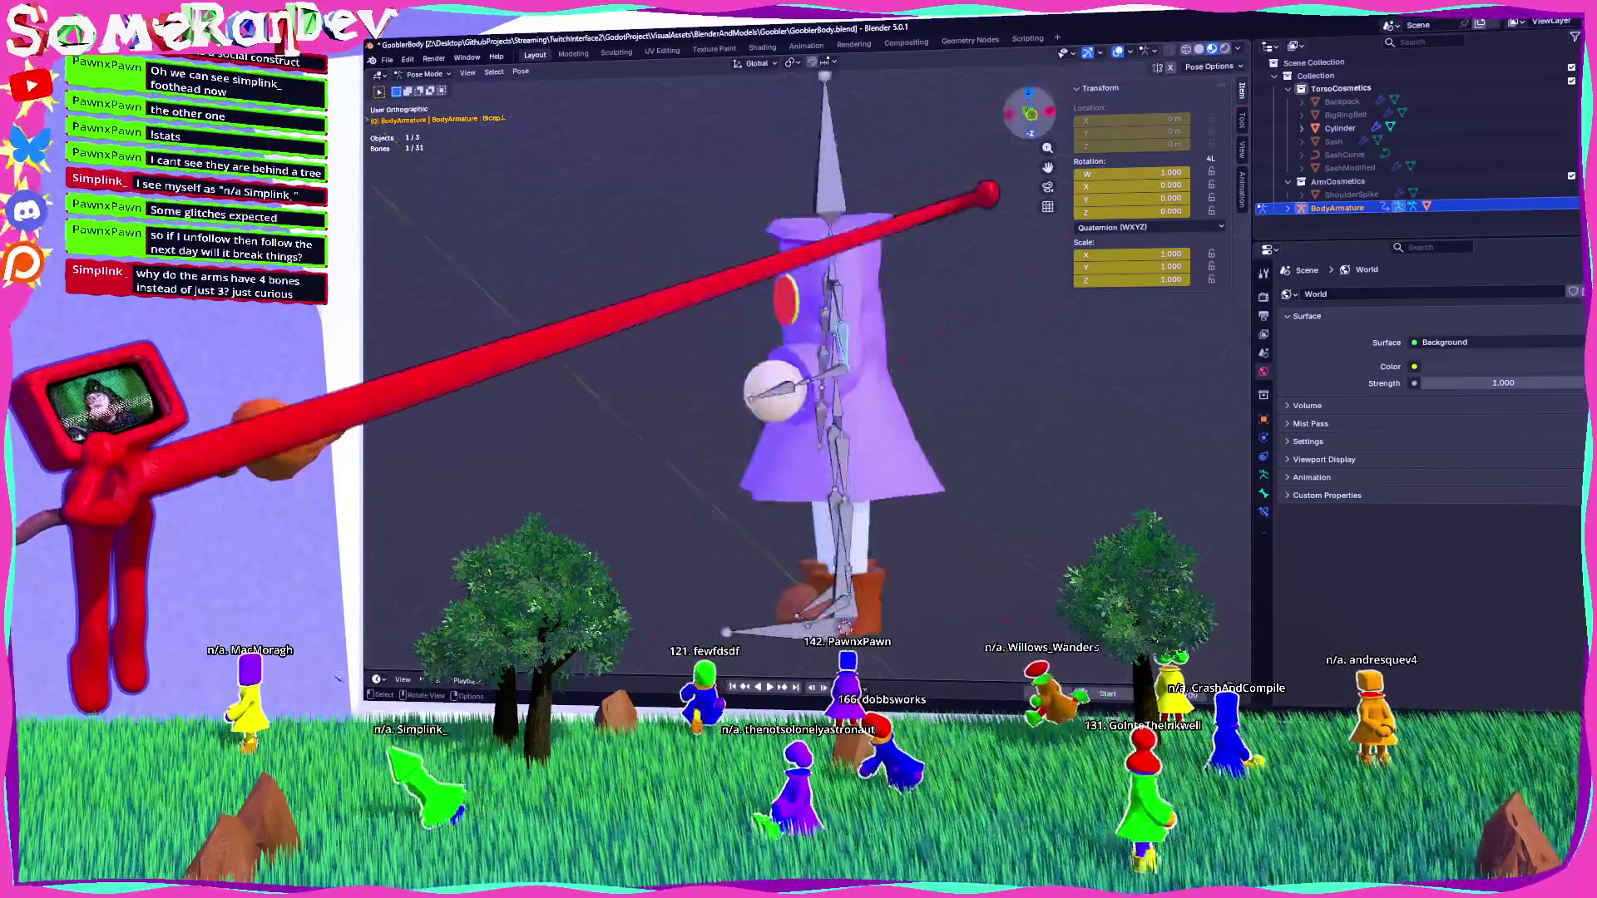
pyautogui.press('r')
pyautogui.moveTo(832, 332)
pyautogui.mouseDown(button='middle')
pyautogui.moveTo(881, 320)
pyautogui.moveTo(849, 324)
pyautogui.moveTo(831, 250)
pyautogui.moveTo(898, 350)
pyautogui.moveTo(840, 316)
pyautogui.moveTo(940, 316)
pyautogui.mouseUp(button='middle')
pyautogui.hotkey('alt', 'r')
# Rotate the left wrist bone, viewed from the top.
pyautogui.scroll(5, 848, 307)
pyautogui.moveTo(980, 401)
pyautogui.mouseDown(button='middle')
pyautogui.moveTo(831, 338)
pyautogui.moveTo(909, 367)
pyautogui.moveTo(763, 382)
pyautogui.moveTo(882, 381)
pyautogui.moveTo(831, 374)
pyautogui.moveTo(866, 346)
pyautogui.moveTo(801, 336)
pyautogui.moveTo(902, 315)
pyautogui.mouseUp(button='middle')
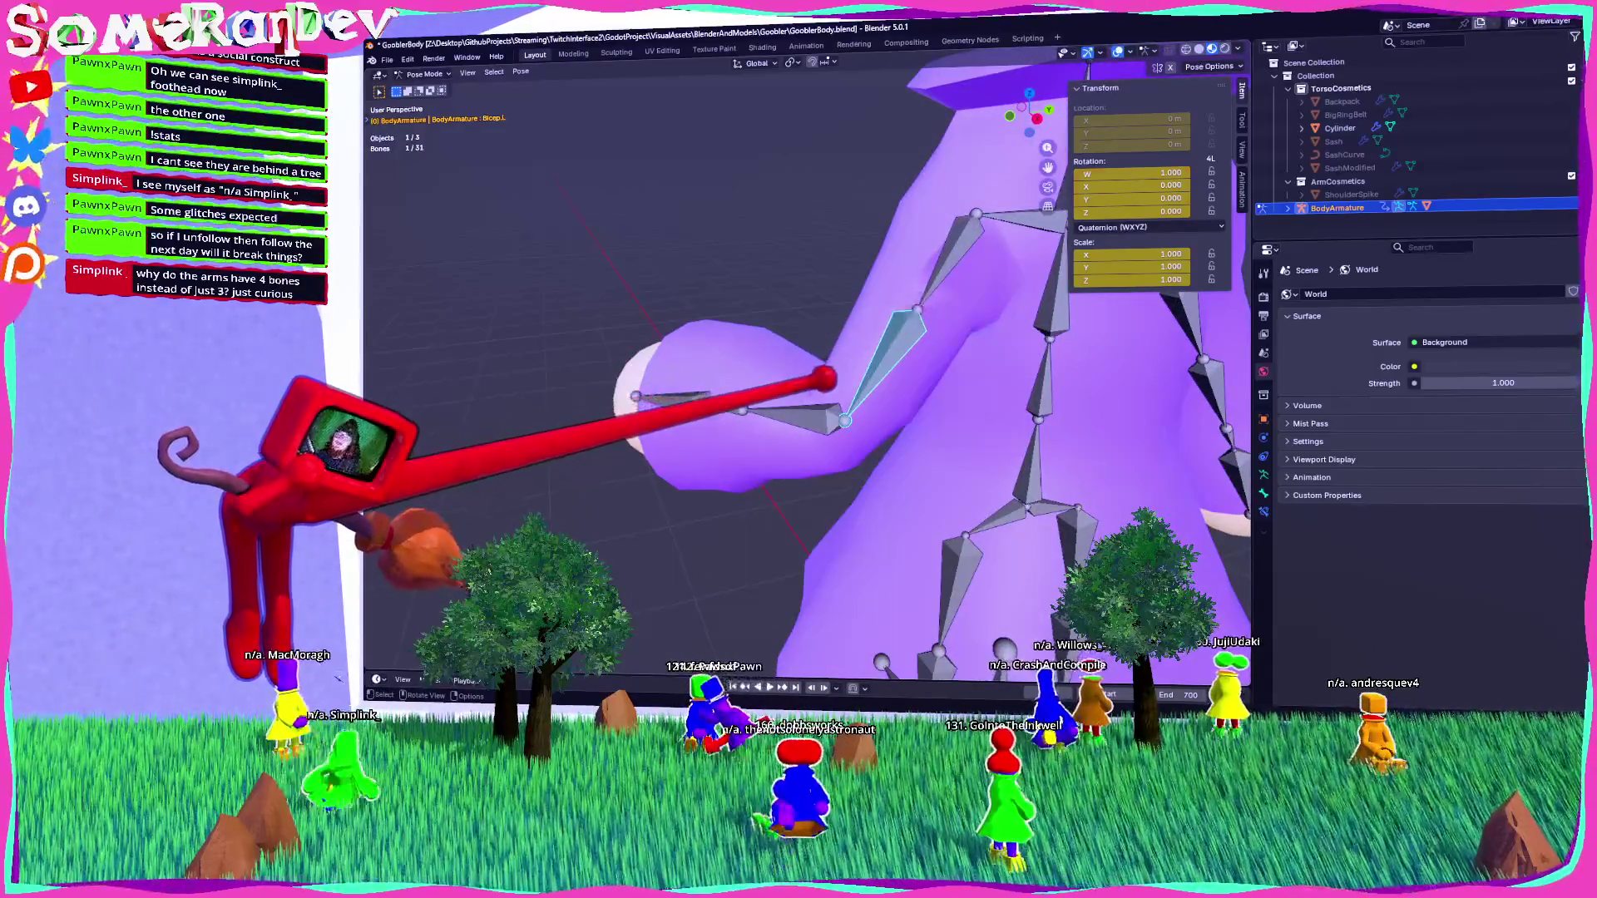
pyautogui.moveTo(825, 379); pyautogui.dragTo(873, 374, button='middle')
pyautogui.click(802, 441)
pyautogui.moveTo(802, 441); pyautogui.dragTo(1054, 42, button='middle')
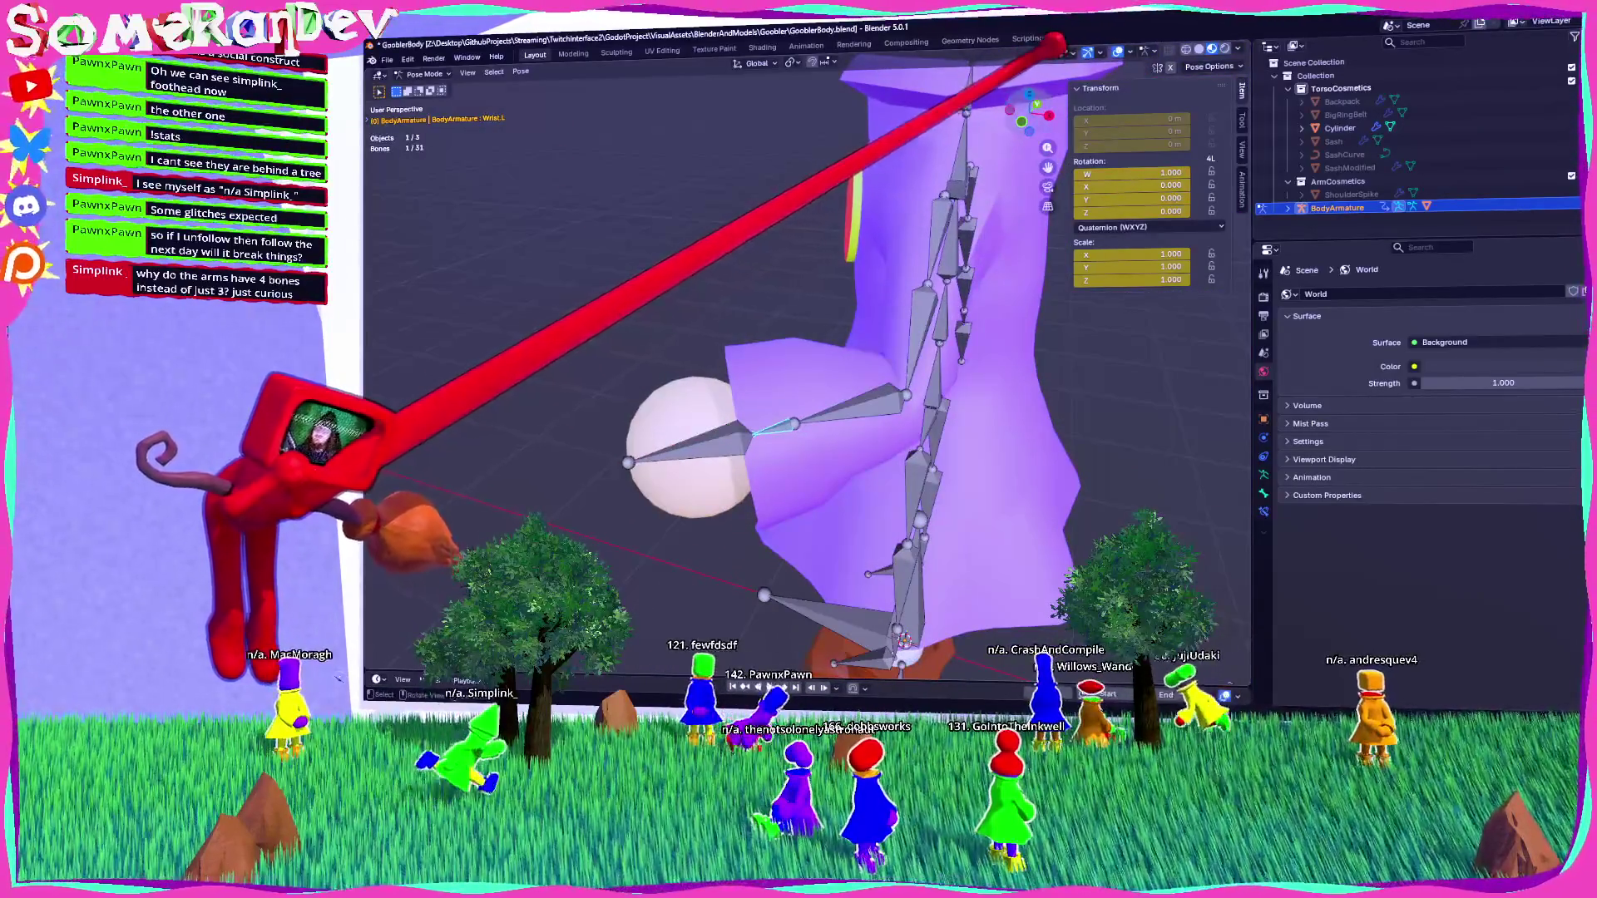
pyautogui.press('KP_7')
pyautogui.press('r')
pyautogui.click(917, 341)
# Rotate the left hand bone and show the Hand.L bone's properties.
pyautogui.click(820, 508)
pyautogui.press('r')
pyautogui.click(862, 515)
pyautogui.moveTo(862, 515); pyautogui.dragTo(873, 366, button='middle')
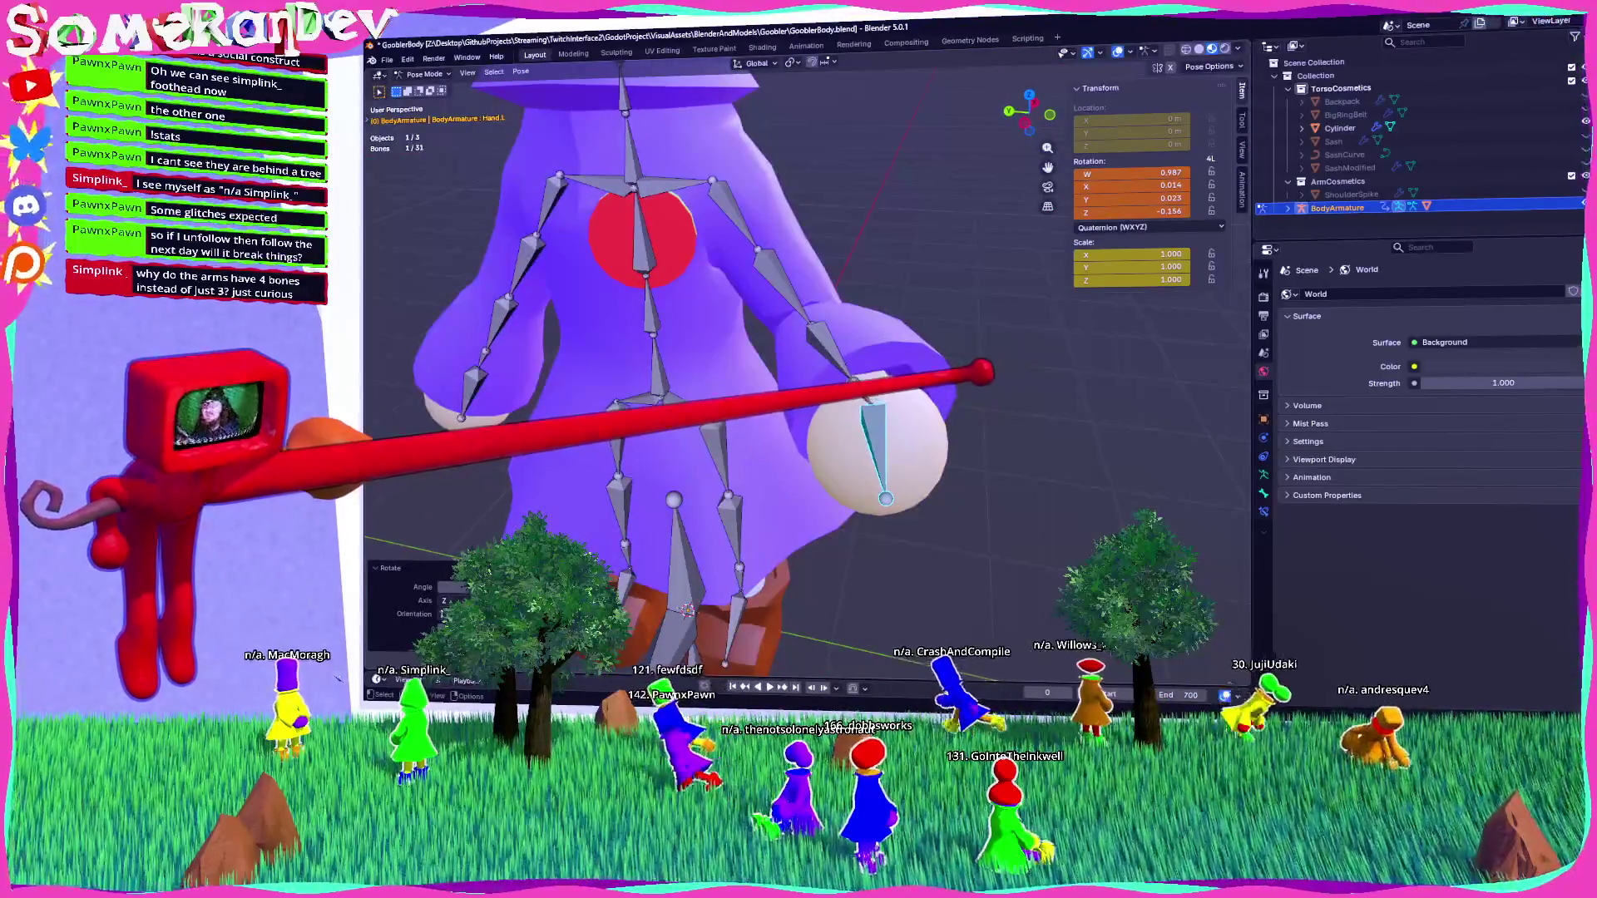
pyautogui.click(1263, 494)
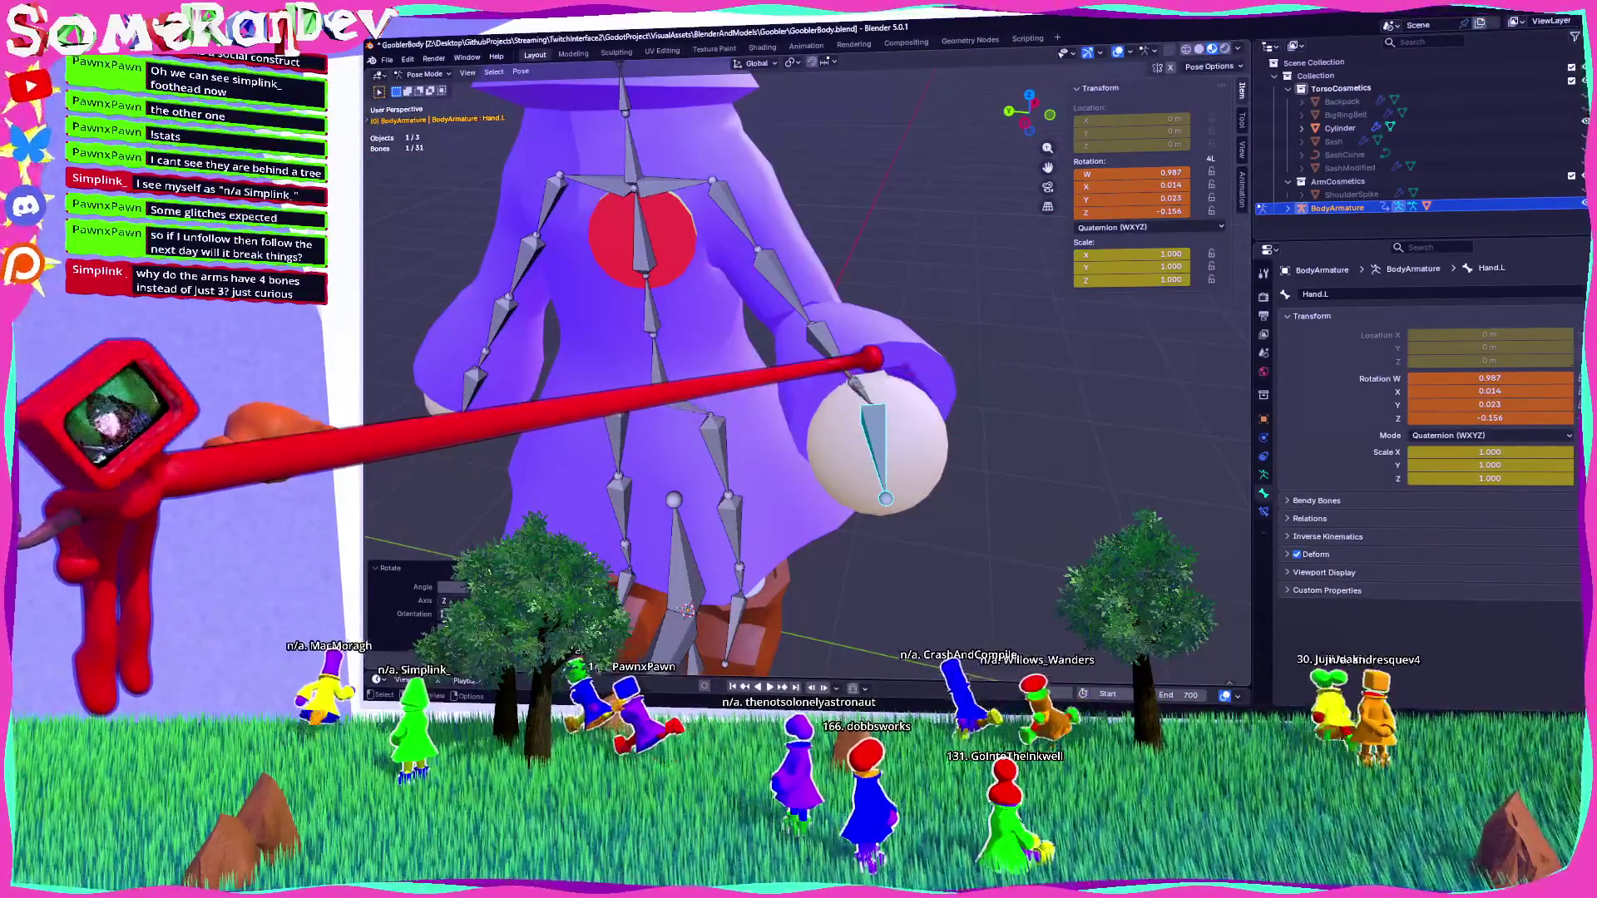
# Rotate Shoulder.L -60° around Z, then back the armature out of pose editing.
pyautogui.click(790, 254)
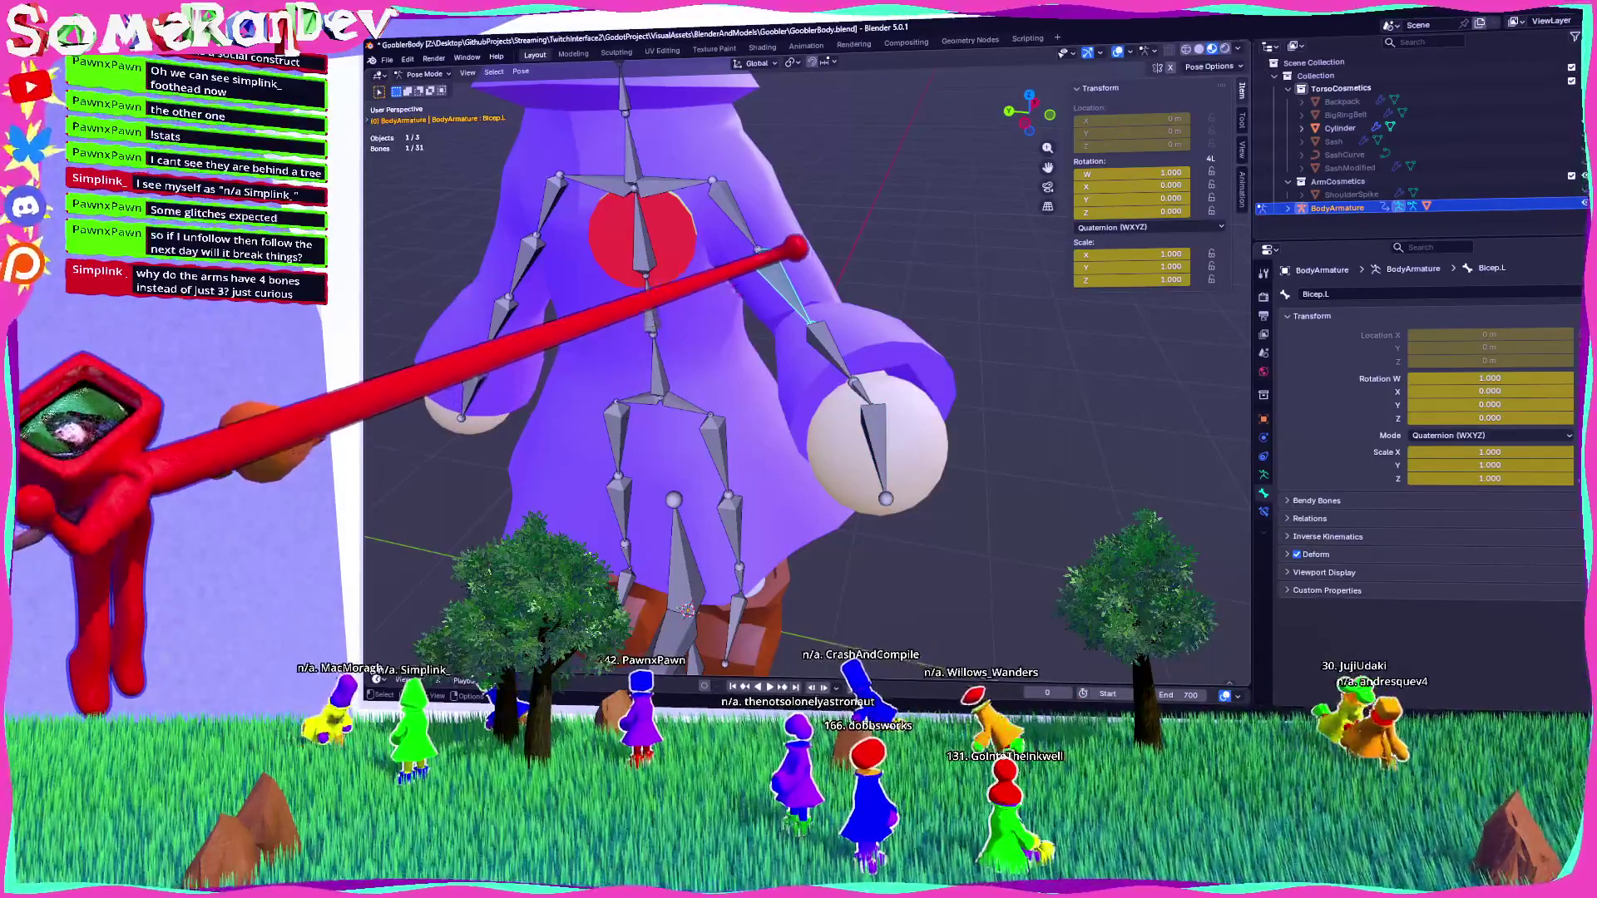
pyautogui.click(719, 181)
pyautogui.press('r')
pyautogui.press('z')
pyautogui.press('z')
pyautogui.write('-60')
pyautogui.press('Return')
pyautogui.moveTo(720, 181); pyautogui.dragTo(832, 365, button='middle')
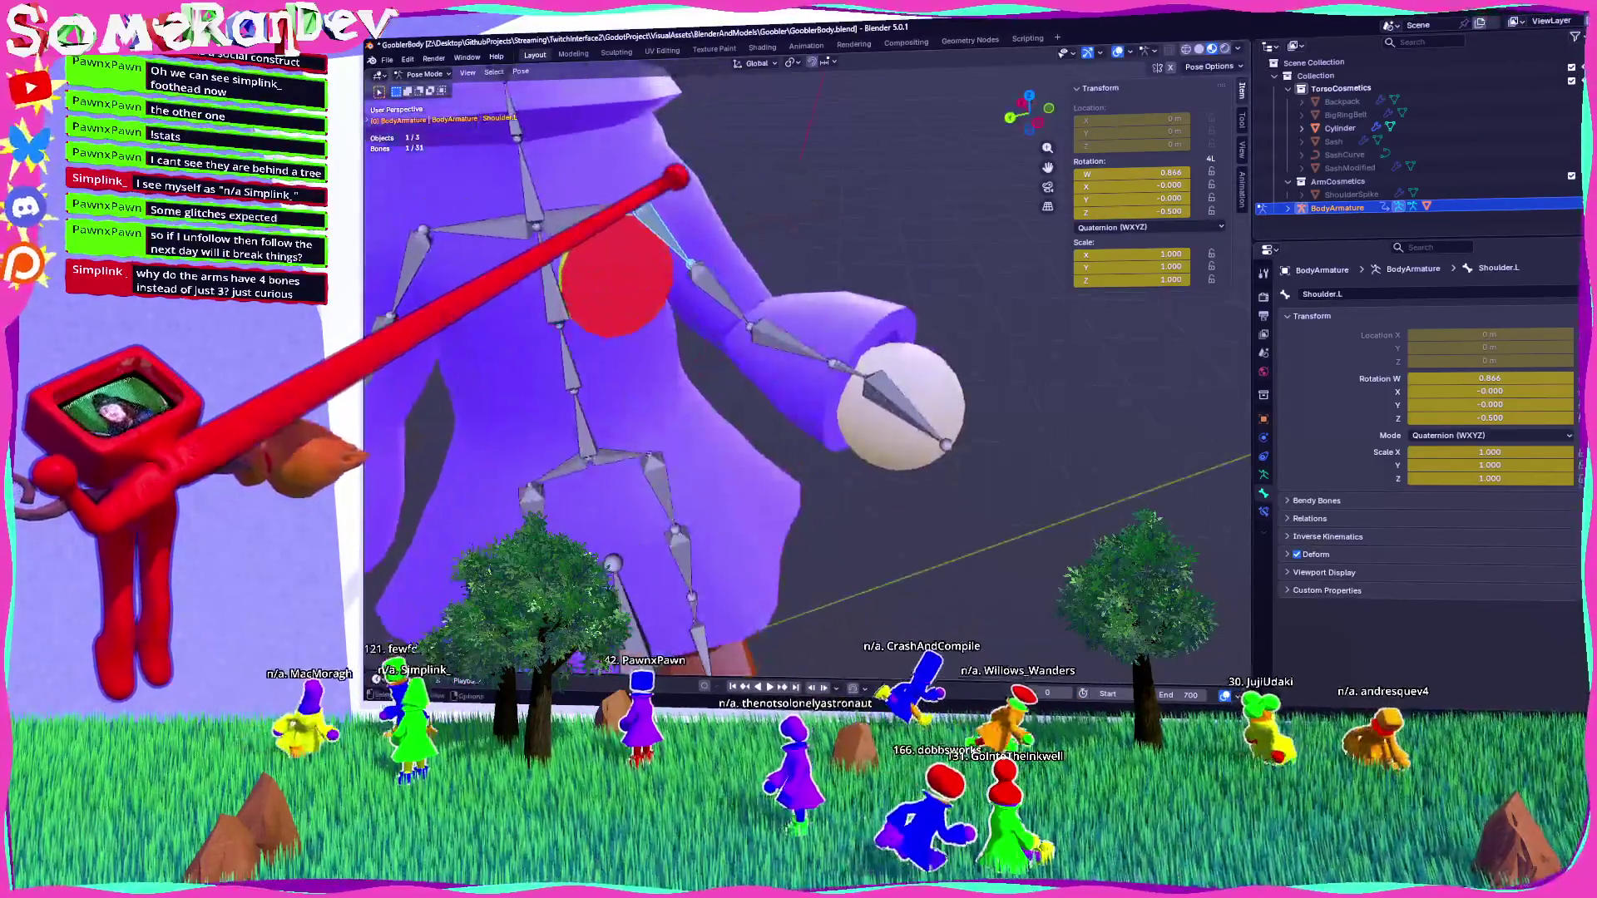
pyautogui.press('ctrl+KP_3')
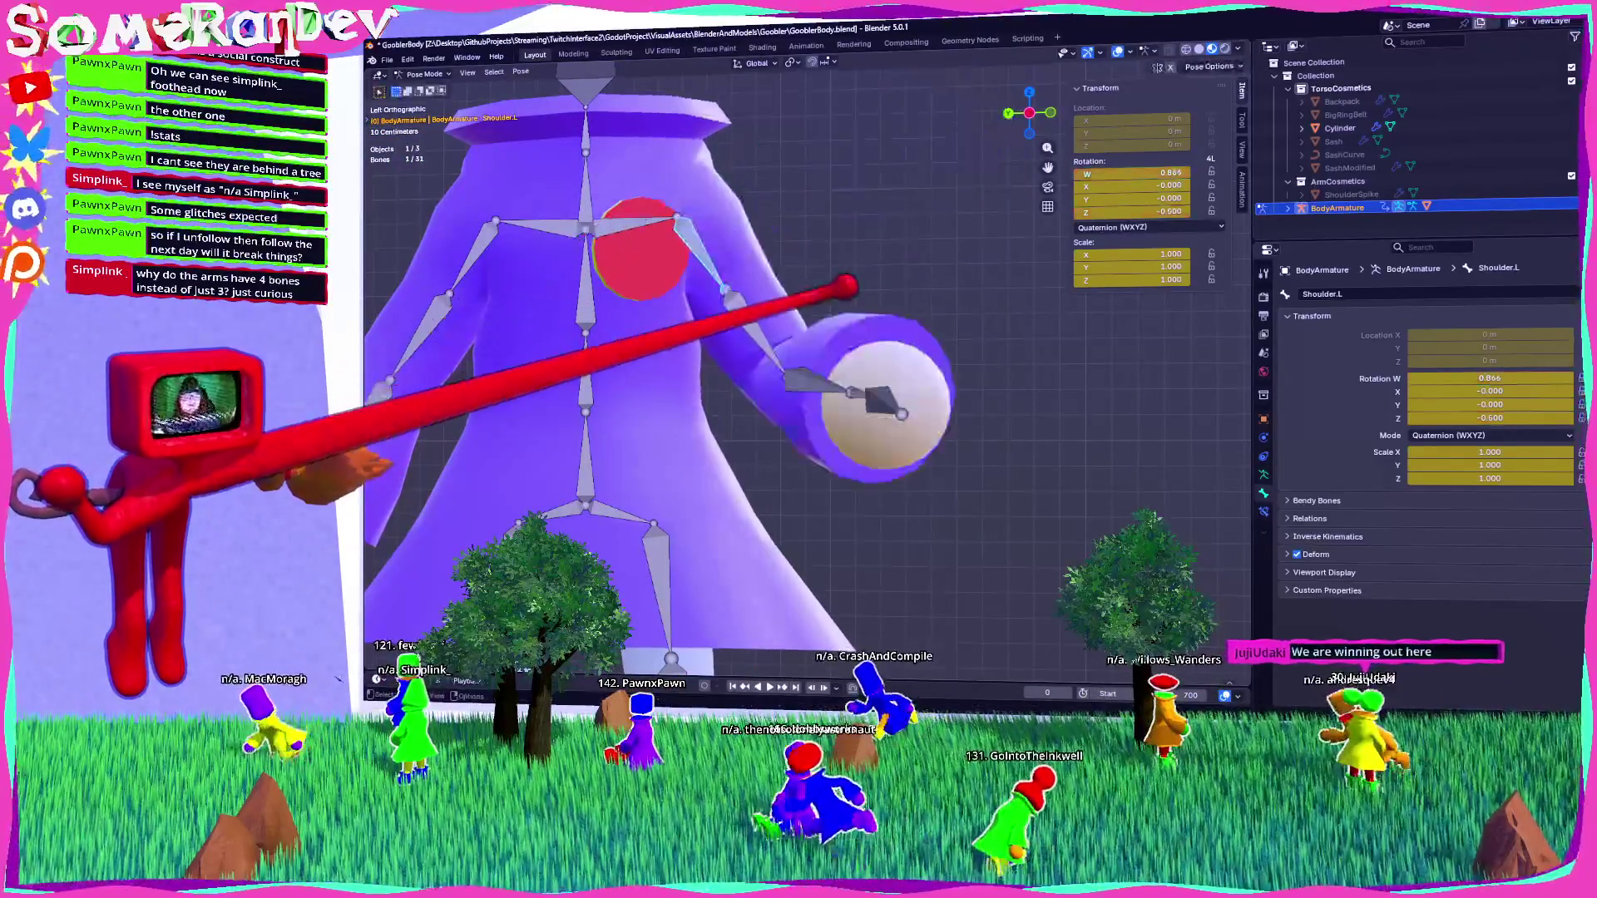
pyautogui.hotkey('ctrl', 'z')
pyautogui.hotkey('ctrl', 'z')
pyautogui.hotkey('ctrl', 'z')
pyautogui.click(426, 74)
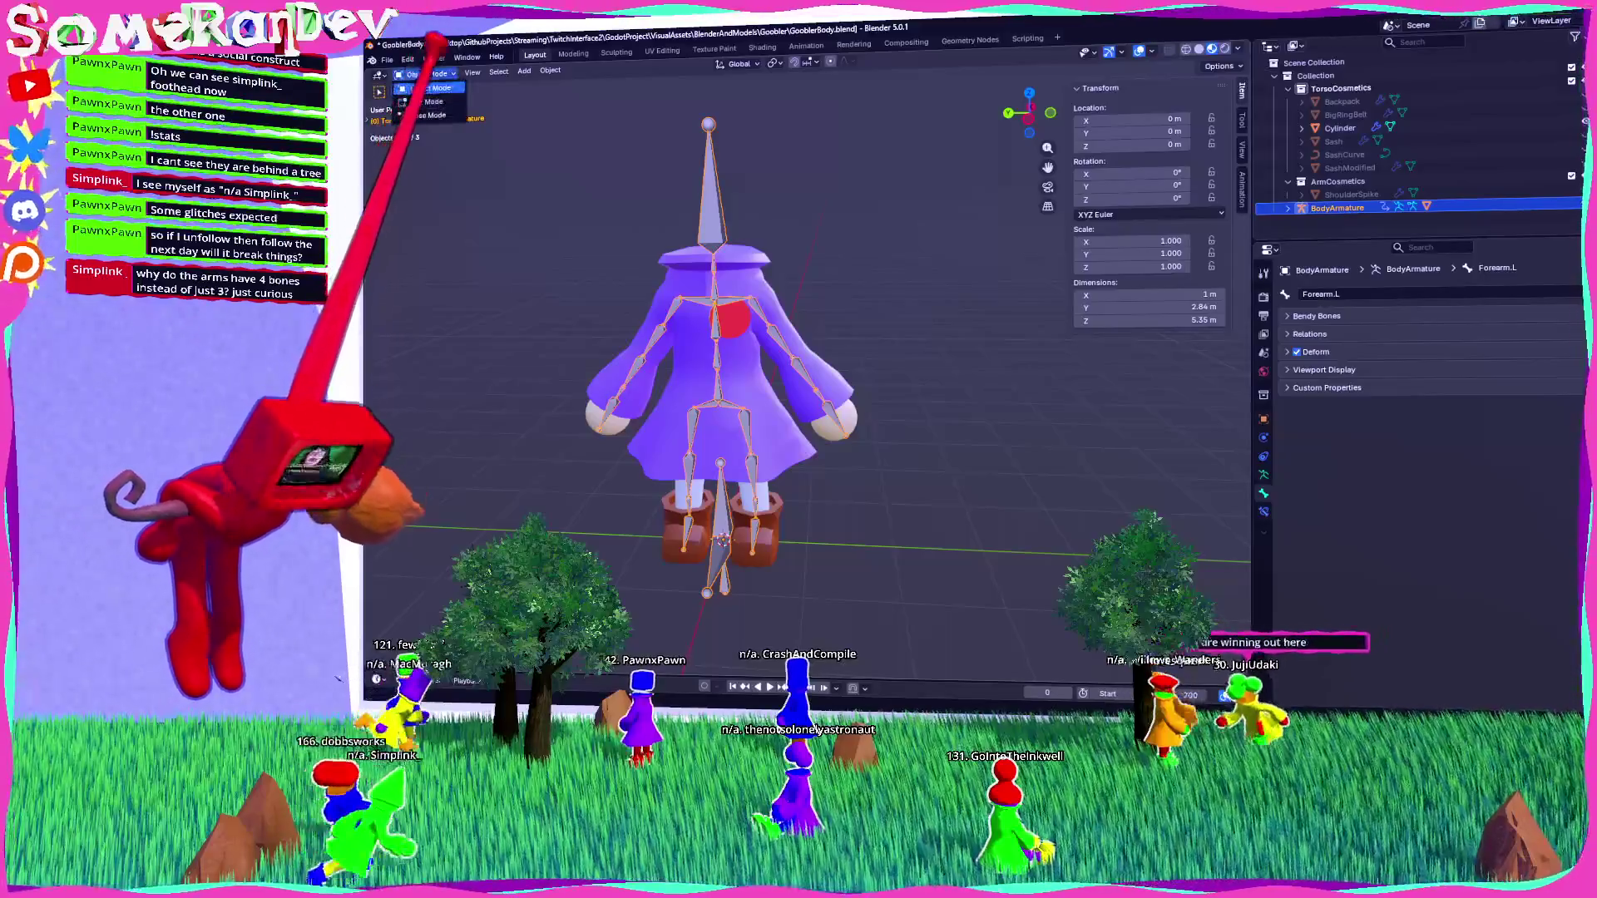
# Switch the armature to Object Mode and select the red Cylinder disc on the chest.
pyautogui.click(426, 88)
pyautogui.scroll(2, 715, 274)
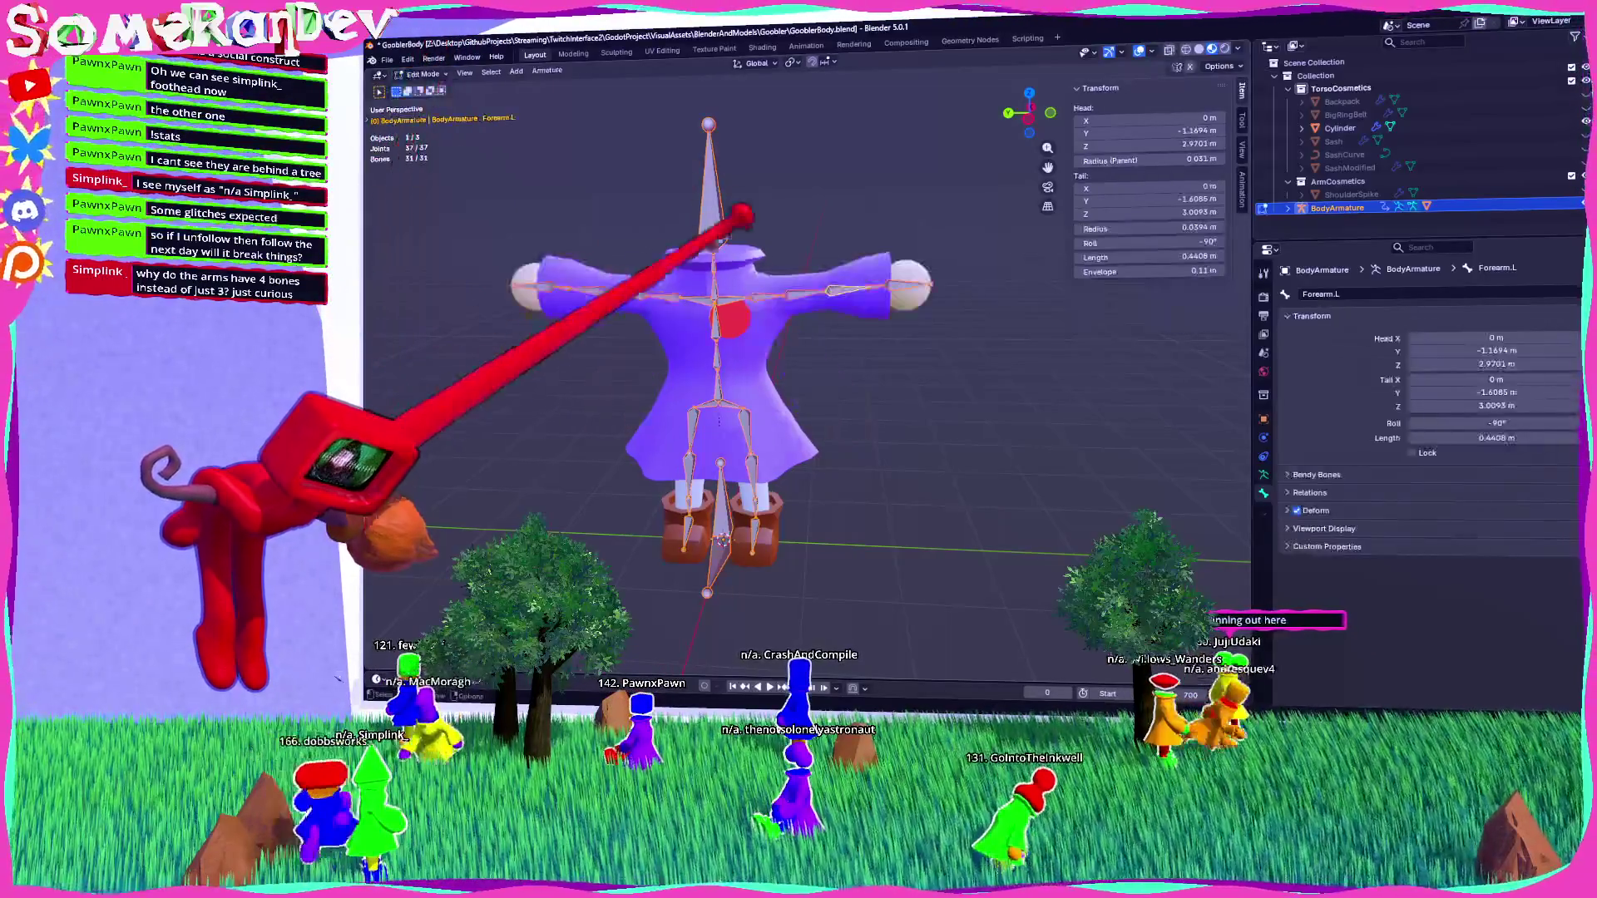
pyautogui.scroll(3, 715, 275)
pyautogui.click(711, 267)
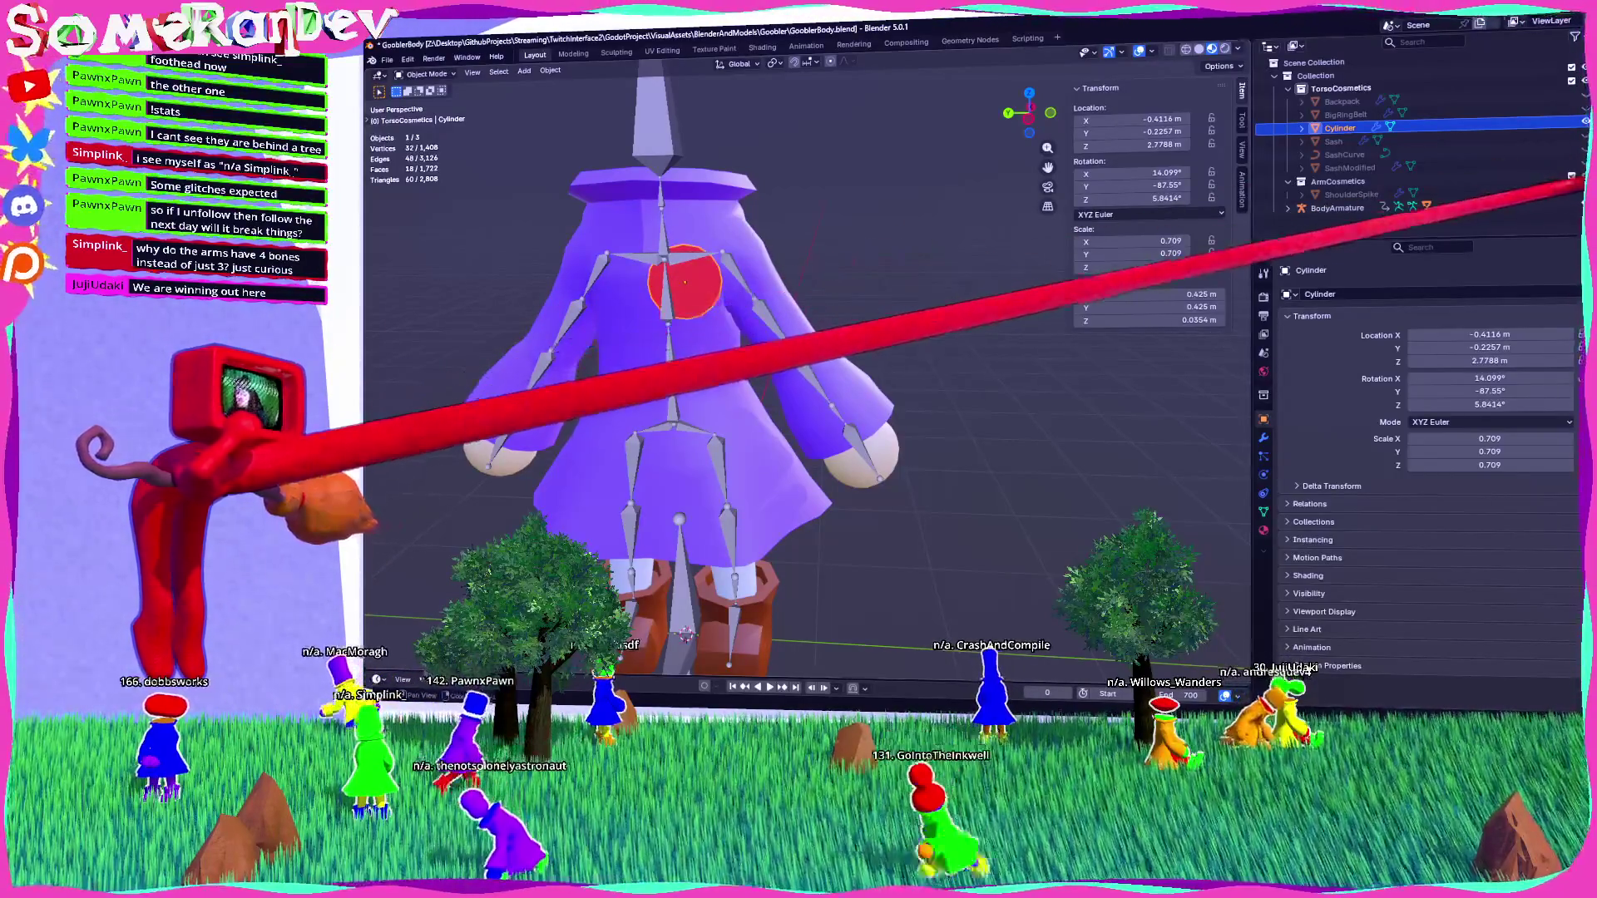
# Rename the chest disc Cylinder to Pin1 in the Outliner.
pyautogui.moveTo(749, 374)
pyautogui.mouseDown(button='middle')
pyautogui.moveTo(799, 316)
pyautogui.moveTo(823, 350)
pyautogui.moveTo(782, 390)
pyautogui.moveTo(790, 316)
pyautogui.moveTo(790, 357)
pyautogui.moveTo(803, 320)
pyautogui.mouseUp(button='middle')
pyautogui.doubleClick(1339, 127)
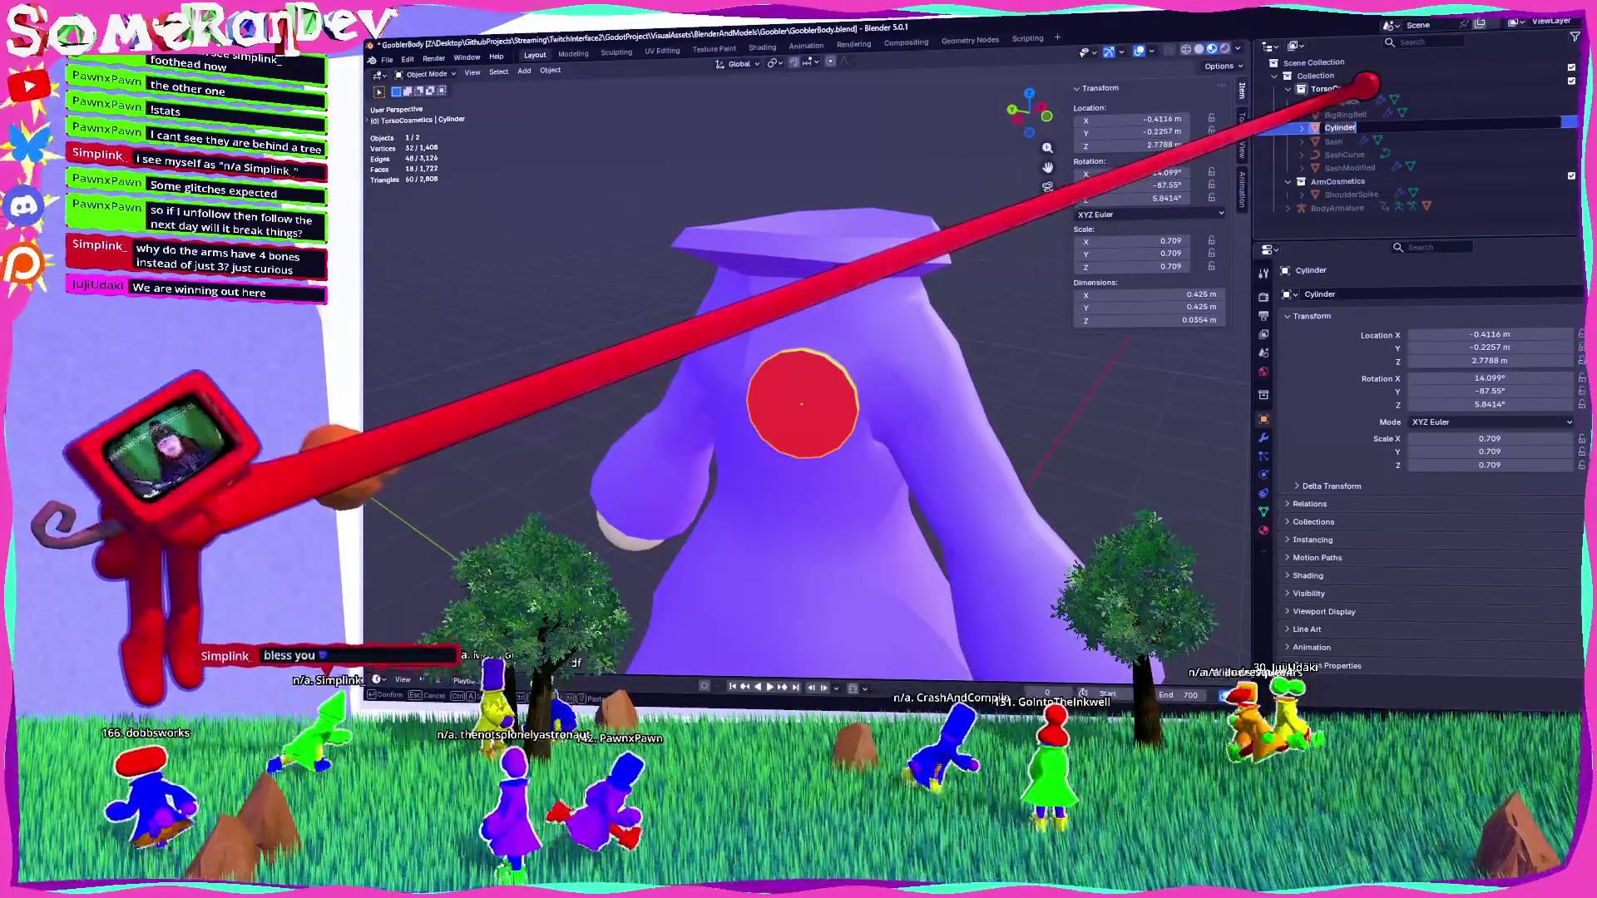
pyautogui.write('Pe1')
pyautogui.press('Return')
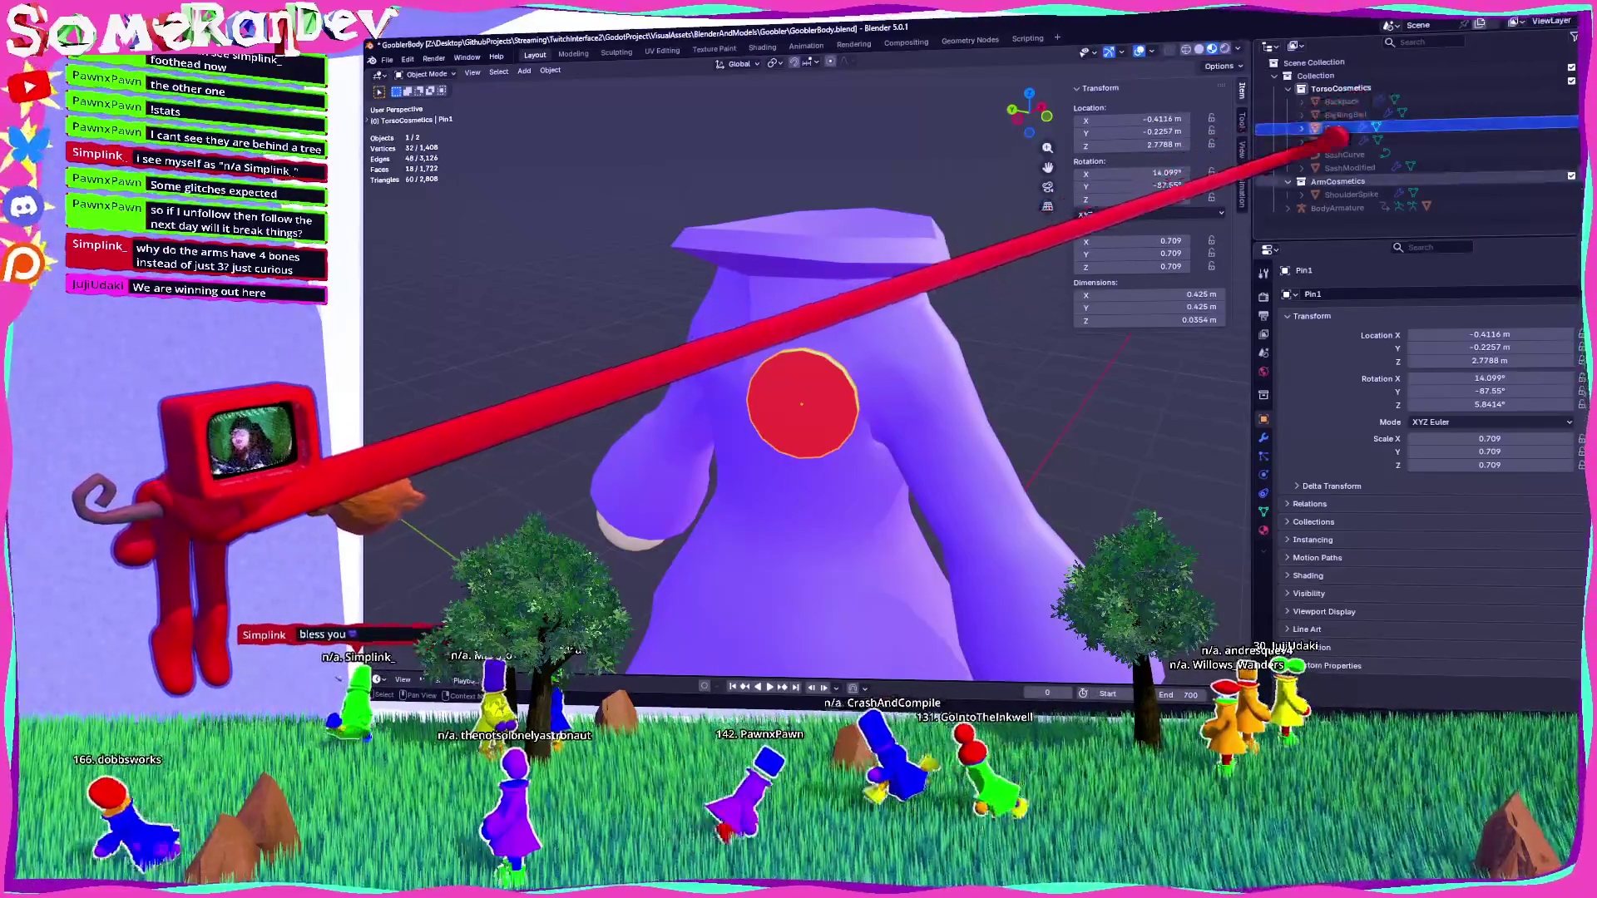
# Duplicate Pin1, leaving the copy Pin1.001 in place.
pyautogui.moveTo(967, 296)
pyautogui.mouseDown(button='middle')
pyautogui.moveTo(855, 331)
pyautogui.moveTo(884, 307)
pyautogui.moveTo(960, 293)
pyautogui.mouseUp(button='middle')
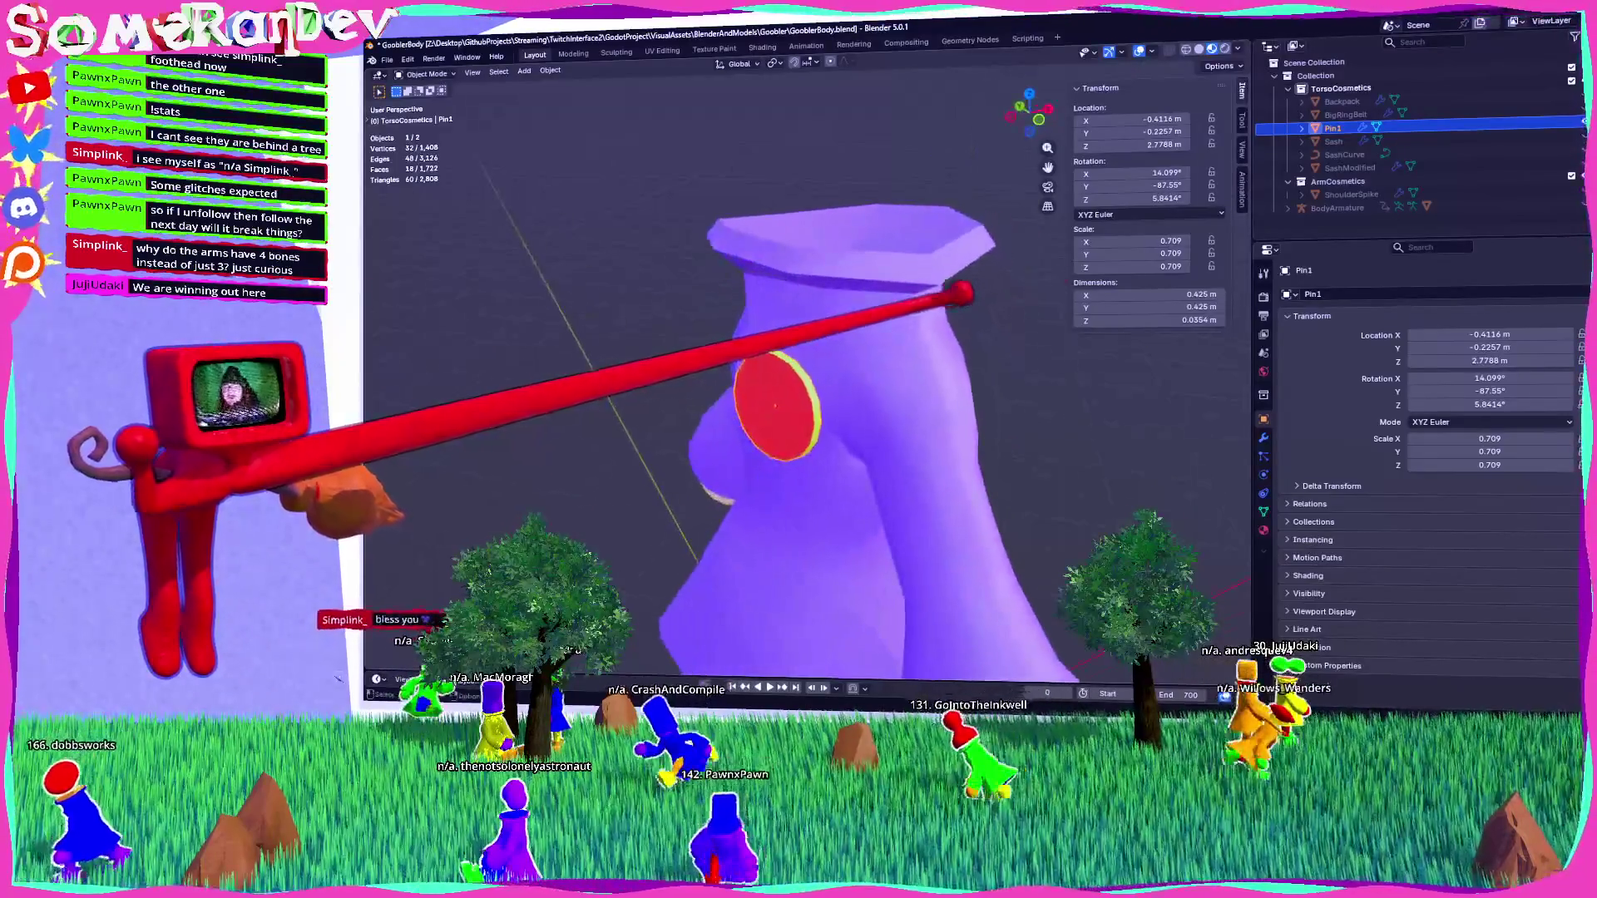
pyautogui.rightClick(1310, 125)
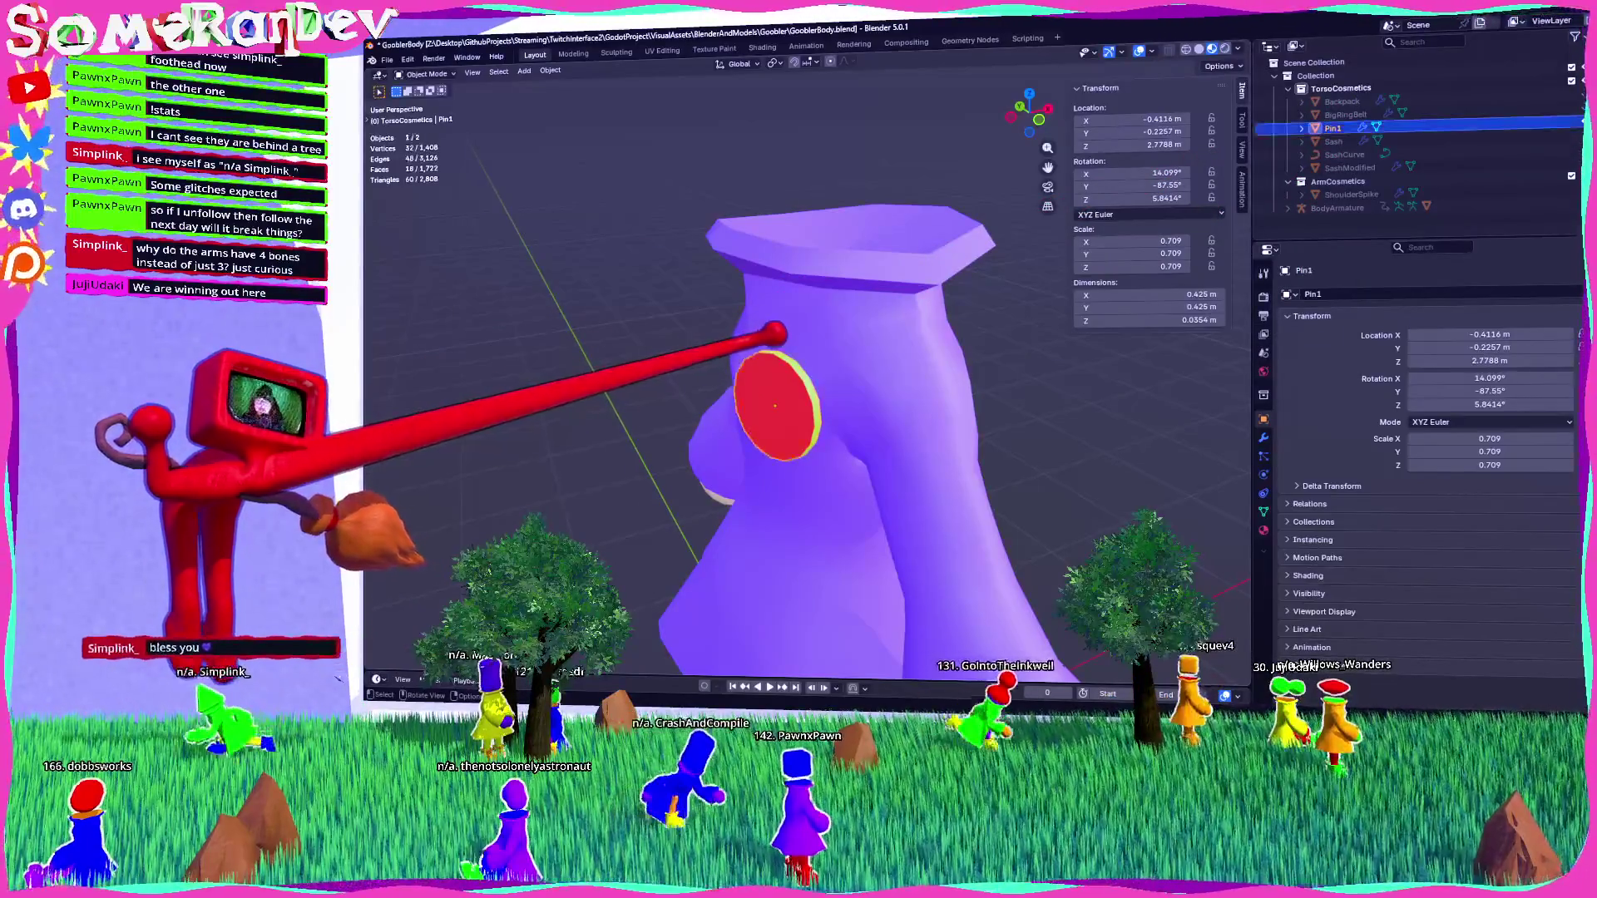
pyautogui.hotkey('shift', 'd')
pyautogui.press('Escape')
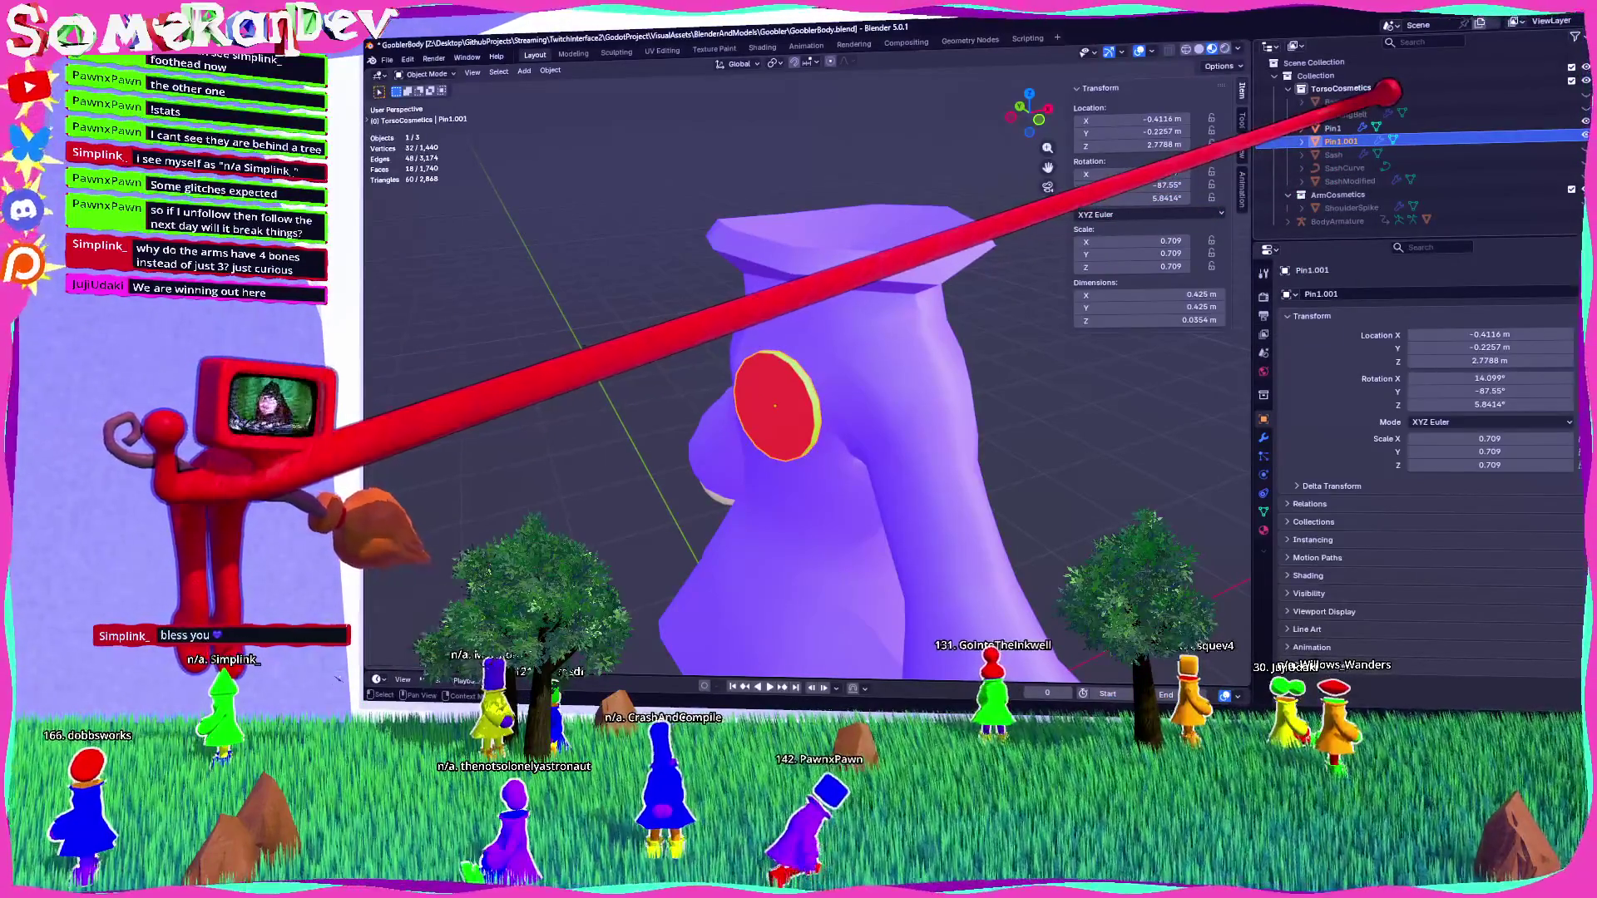
# Rename the copied pin to Pin2.
pyautogui.press('F2')
pyautogui.write('in2')
pyautogui.press('Return')
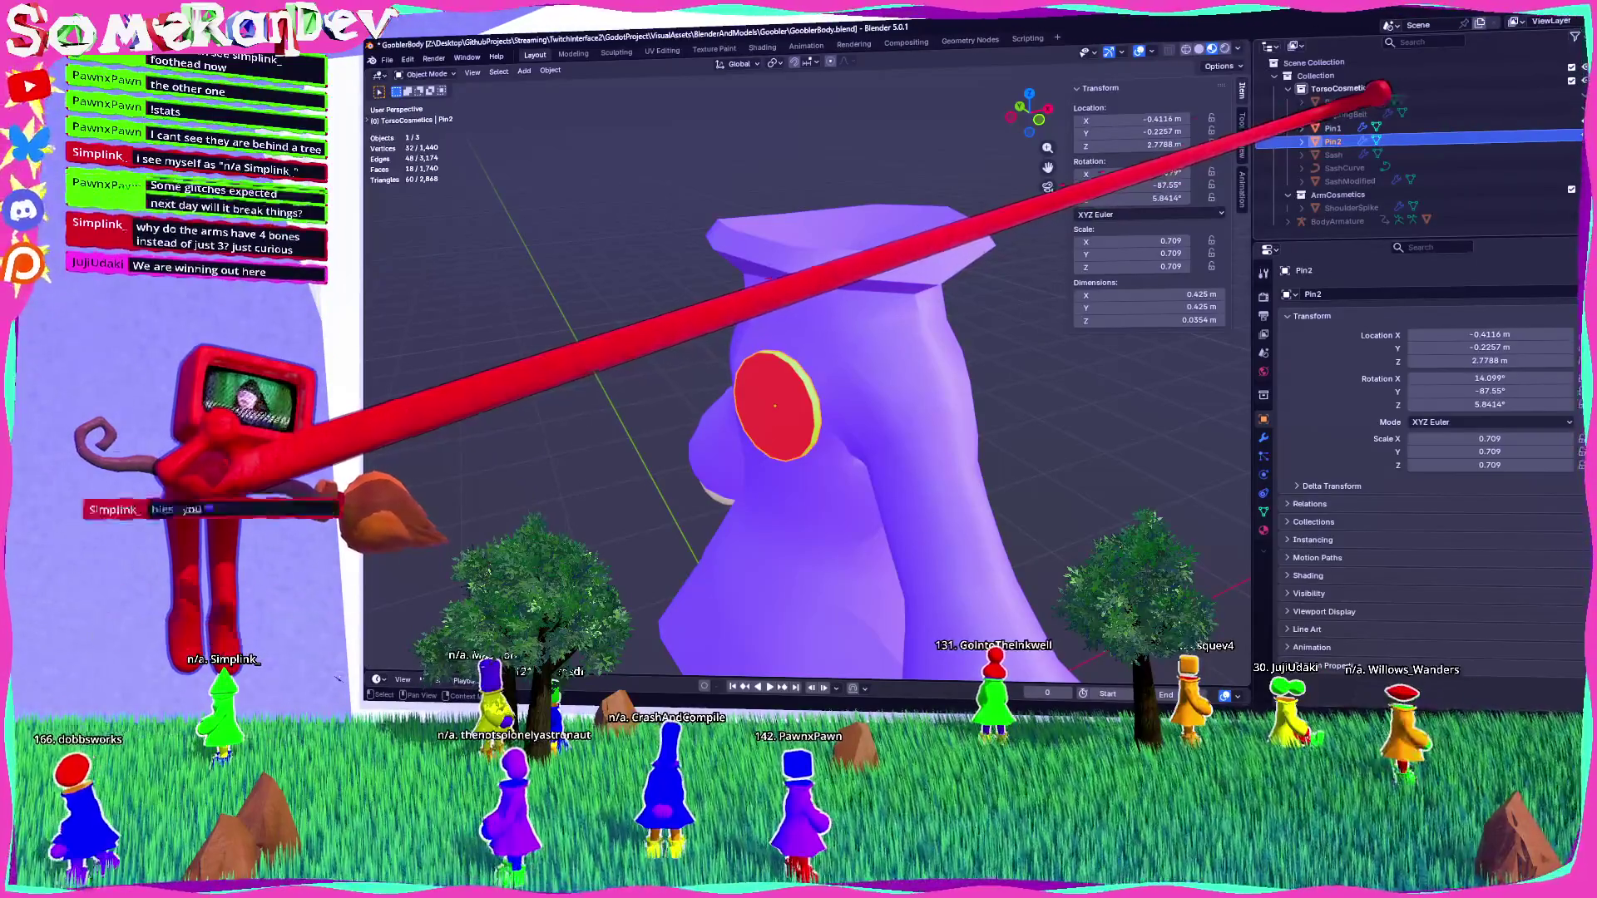
pyautogui.press('KP_7')
pyautogui.moveTo(855, 346)
pyautogui.mouseDown(button='middle')
pyautogui.moveTo(867, 237)
pyautogui.moveTo(815, 245)
pyautogui.moveTo(848, 247)
pyautogui.moveTo(852, 276)
pyautogui.moveTo(851, 258)
pyautogui.mouseUp(button='middle')
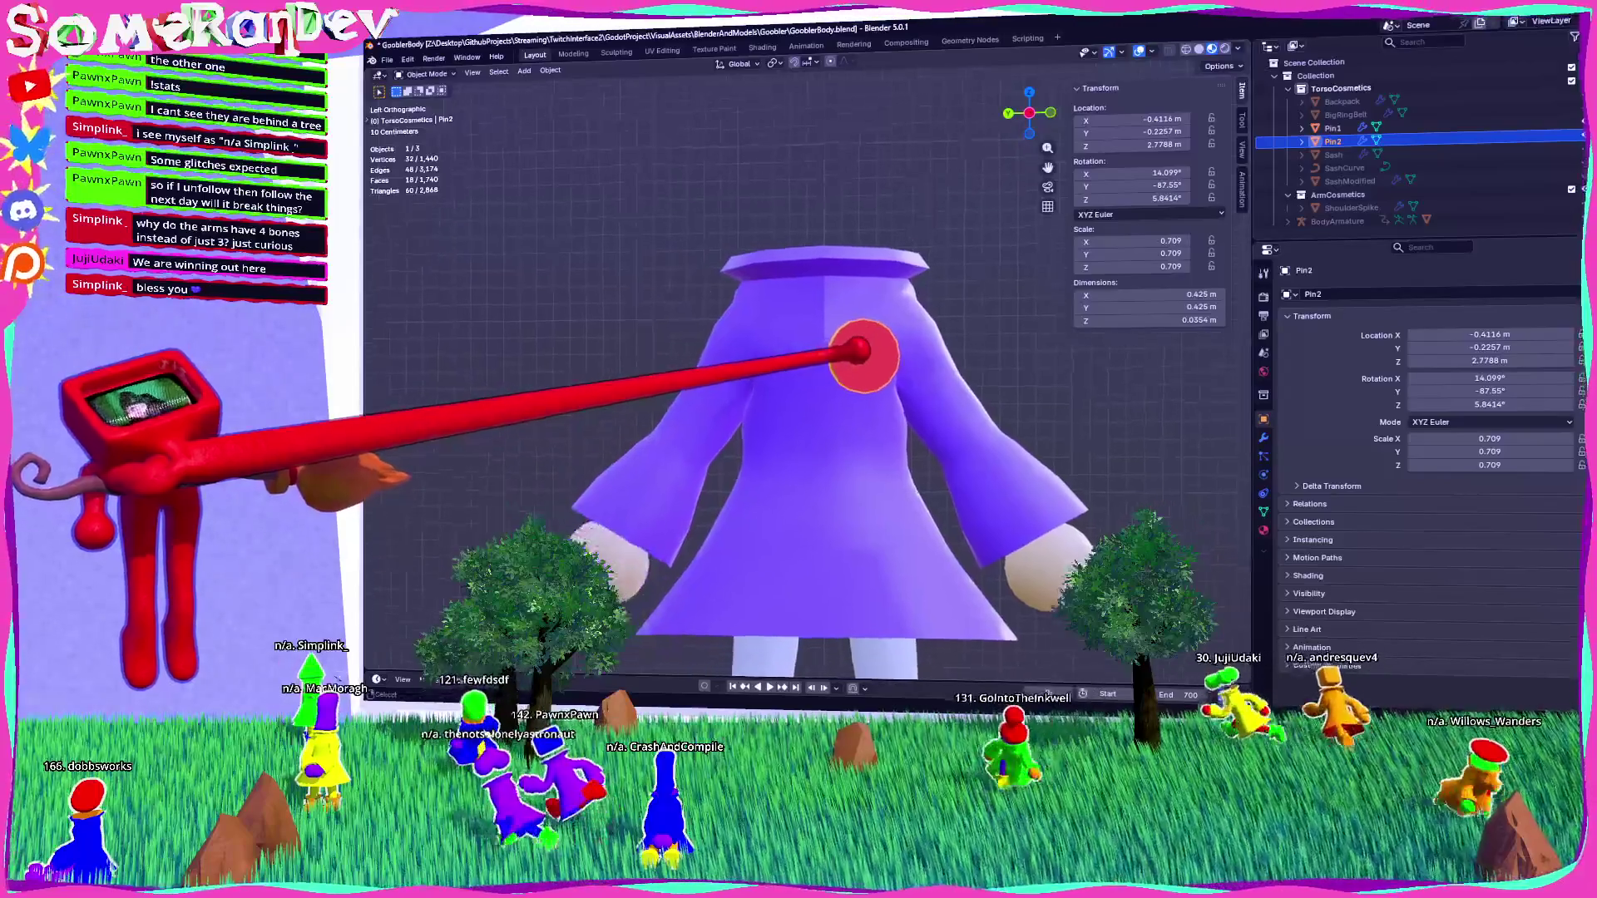
# Move Pin2 lower onto the coat surface and rotate it -45° around Z.
pyautogui.press('g')
pyautogui.moveTo(778, 456)
pyautogui.mouseDown(button='middle')
pyautogui.moveTo(955, 410)
pyautogui.moveTo(1034, 47)
pyautogui.moveTo(909, 432)
pyautogui.moveTo(830, 290)
pyautogui.mouseUp(button='middle')
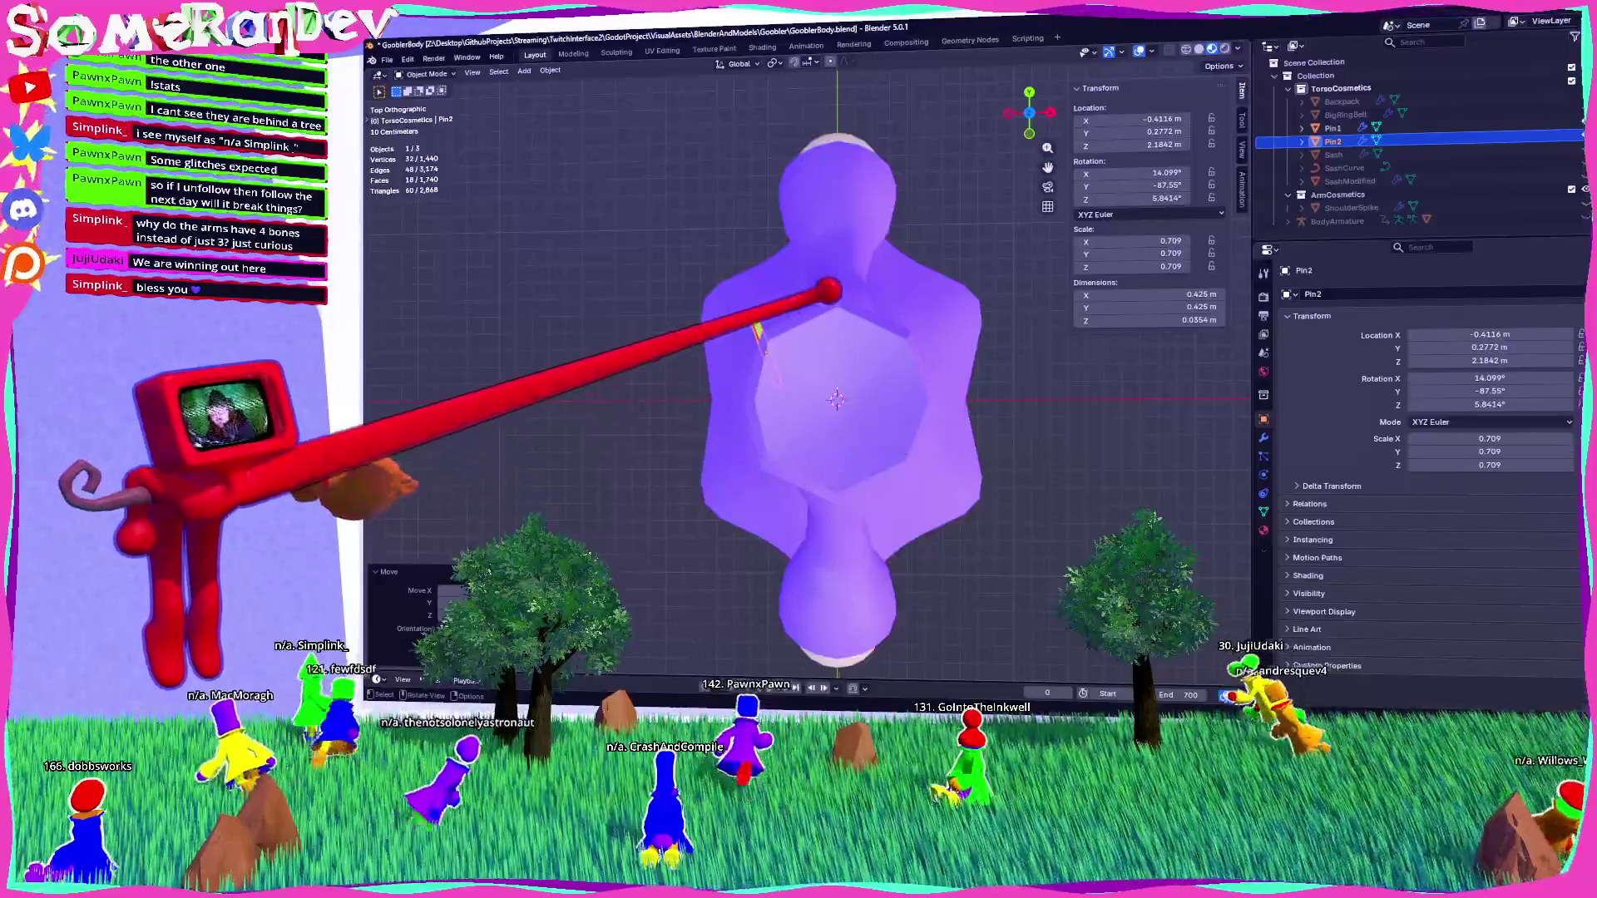
pyautogui.press('r')
pyautogui.click(865, 357)
pyautogui.moveTo(865, 357)
pyautogui.mouseDown(button='middle')
pyautogui.moveTo(973, 299)
pyautogui.moveTo(955, 332)
pyautogui.moveTo(1079, 109)
pyautogui.moveTo(1058, 42)
pyautogui.moveTo(837, 402)
pyautogui.moveTo(914, 344)
pyautogui.mouseUp(button='middle')
pyautogui.press('g')
pyautogui.click(827, 402)
pyautogui.moveTo(825, 453)
pyautogui.mouseDown(button='middle')
pyautogui.moveTo(815, 653)
pyautogui.moveTo(822, 515)
pyautogui.mouseUp(button='middle')
# Adjust Pin2 along global X and Y, then deselect everything to inspect both pins.
pyautogui.press('g')
pyautogui.press('x')
pyautogui.press('Return')
pyautogui.press('g')
pyautogui.press('y')
pyautogui.press('Return')
pyautogui.moveTo(823, 515)
pyautogui.mouseDown(button='middle')
pyautogui.moveTo(857, 491)
pyautogui.moveTo(956, 482)
pyautogui.mouseUp(button='middle')
pyautogui.scroll(2, 956, 483)
pyautogui.hotkey('alt', 'a')
pyautogui.moveTo(807, 415); pyautogui.dragTo(857, 391, button='middle')
pyautogui.scroll(3, 857, 391)
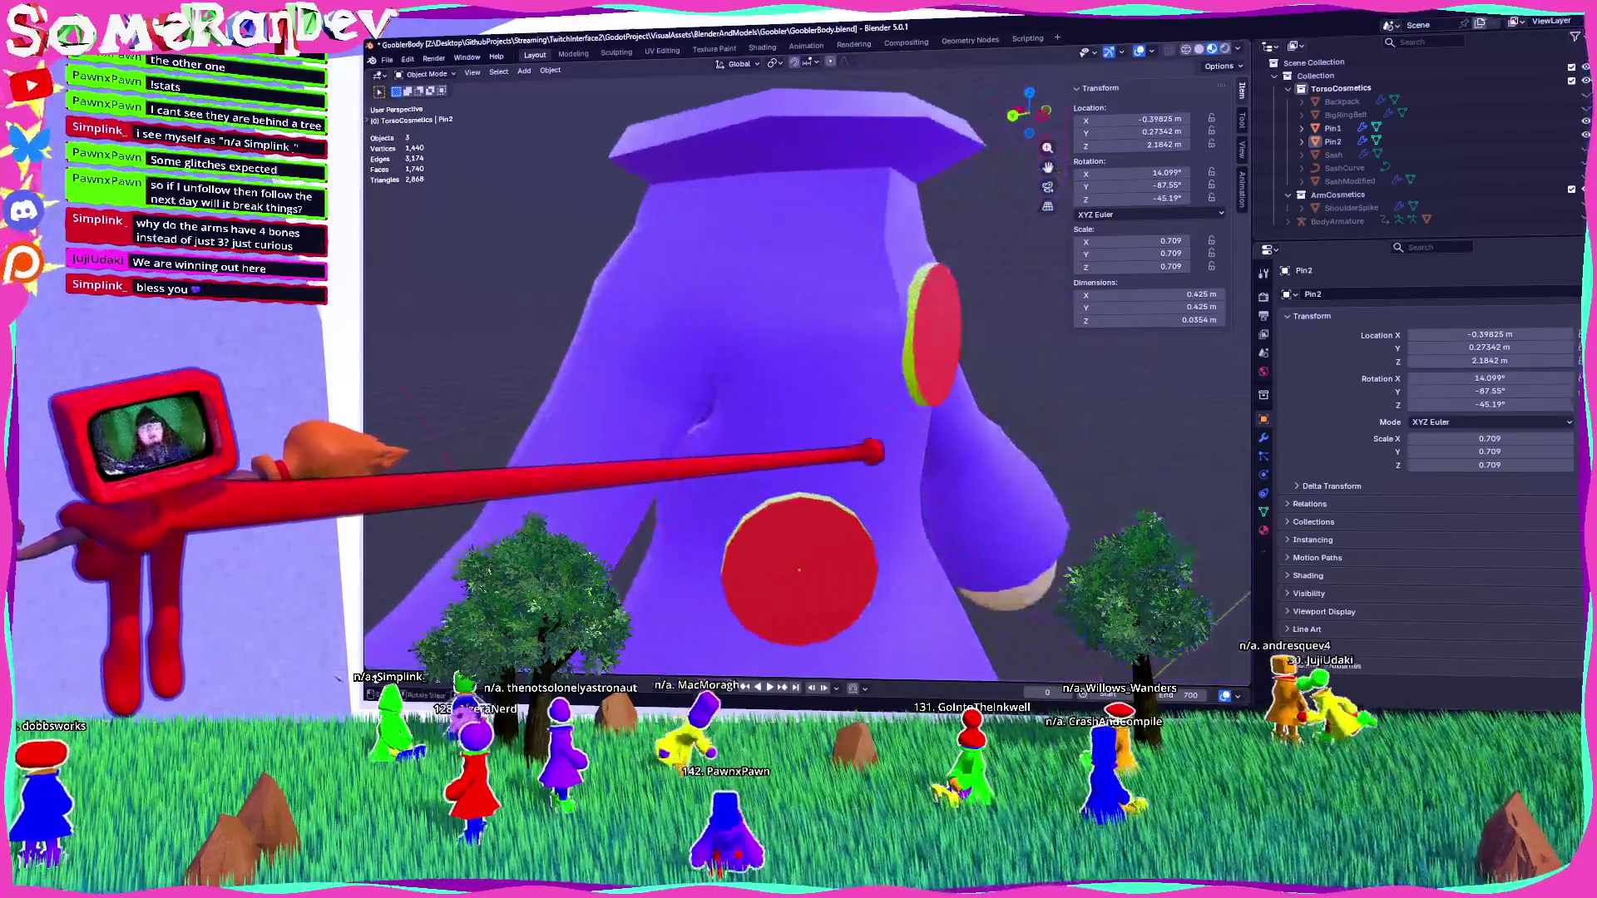
# Select Pin2 and save the GooblerBody blend file with Ctrl+S.
pyautogui.click(1332, 141)
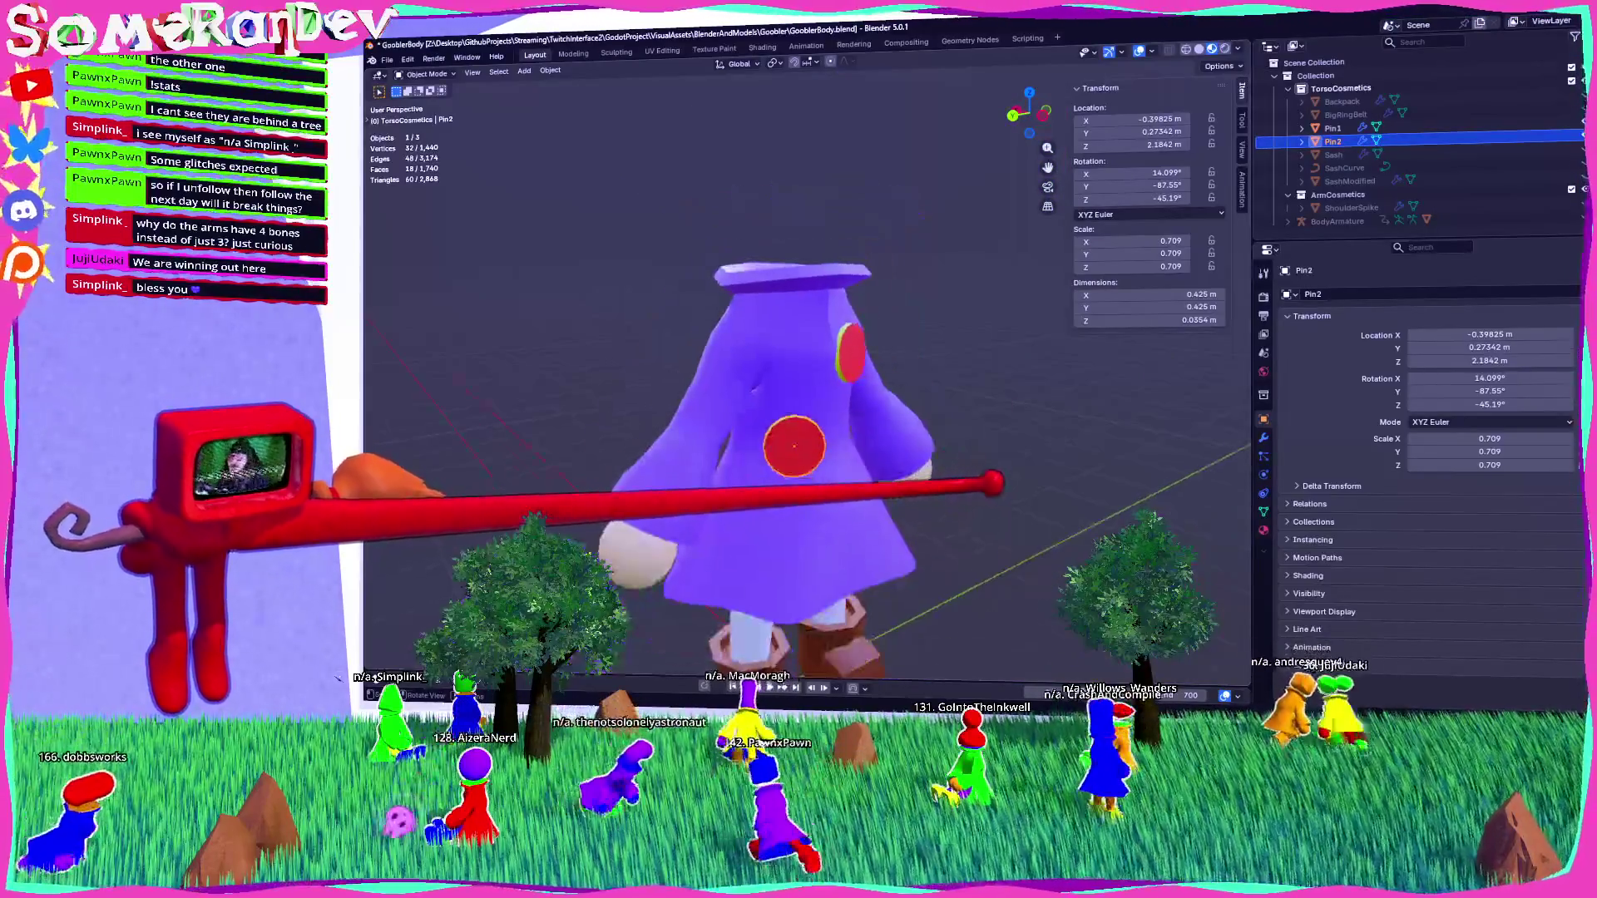
pyautogui.moveTo(748, 374); pyautogui.dragTo(864, 374, button='middle')
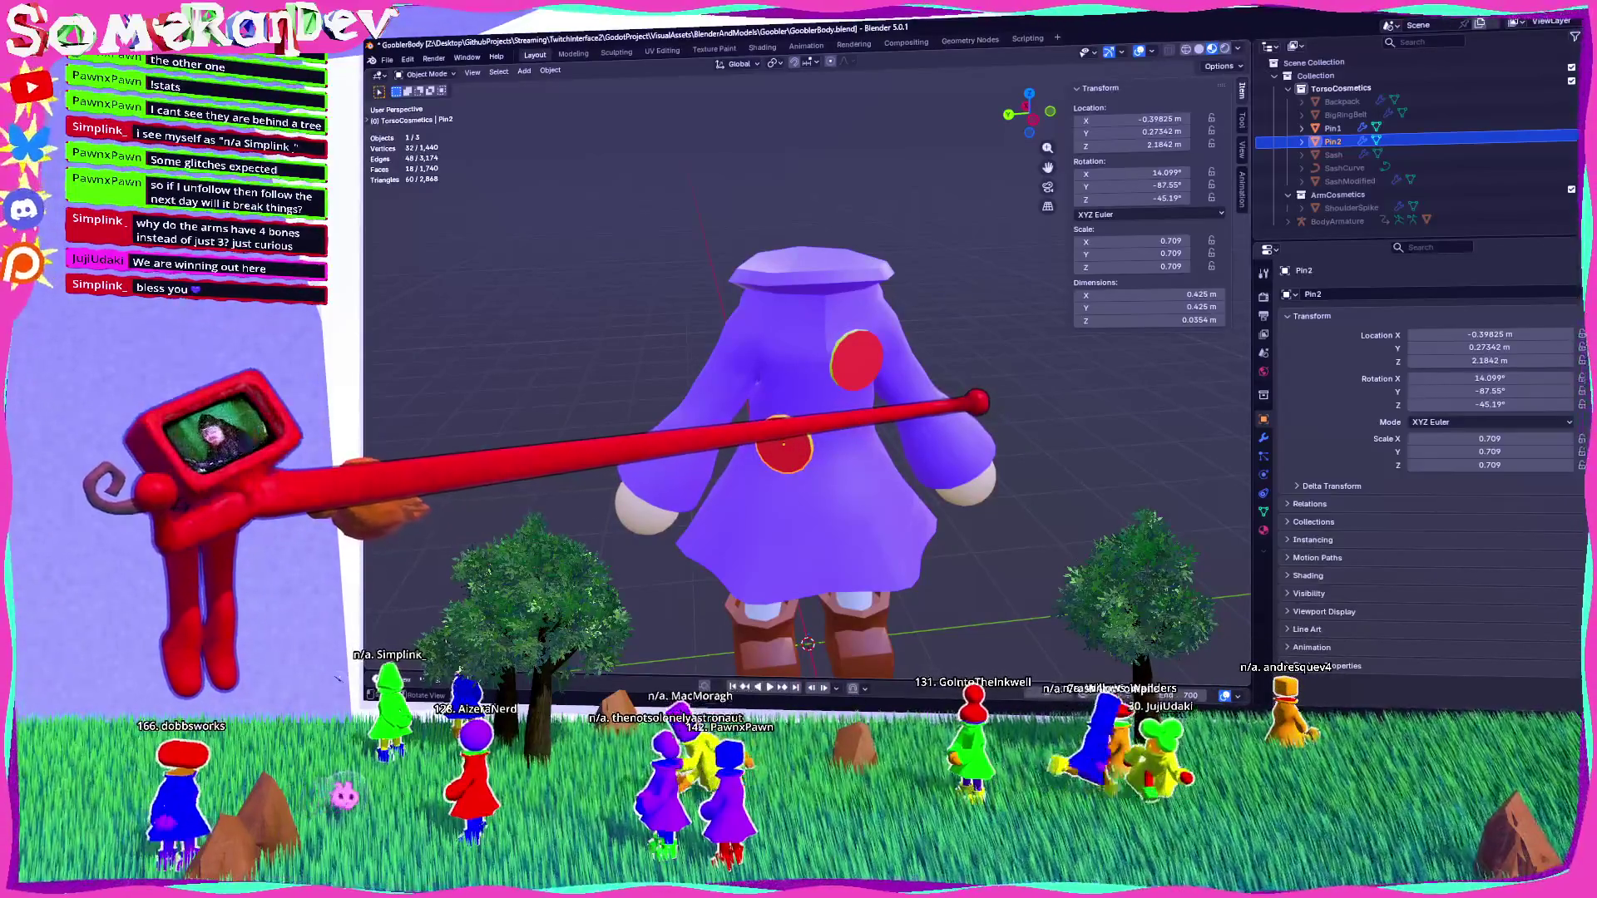
pyautogui.hotkey('ctrl', 's')
# Select Pin1 and Pin2 in turn and check both pins from several angles.
pyautogui.moveTo(960, 408)
pyautogui.mouseDown(button='middle')
pyautogui.moveTo(760, 303)
pyautogui.moveTo(641, 391)
pyautogui.moveTo(781, 435)
pyautogui.mouseUp(button='middle')
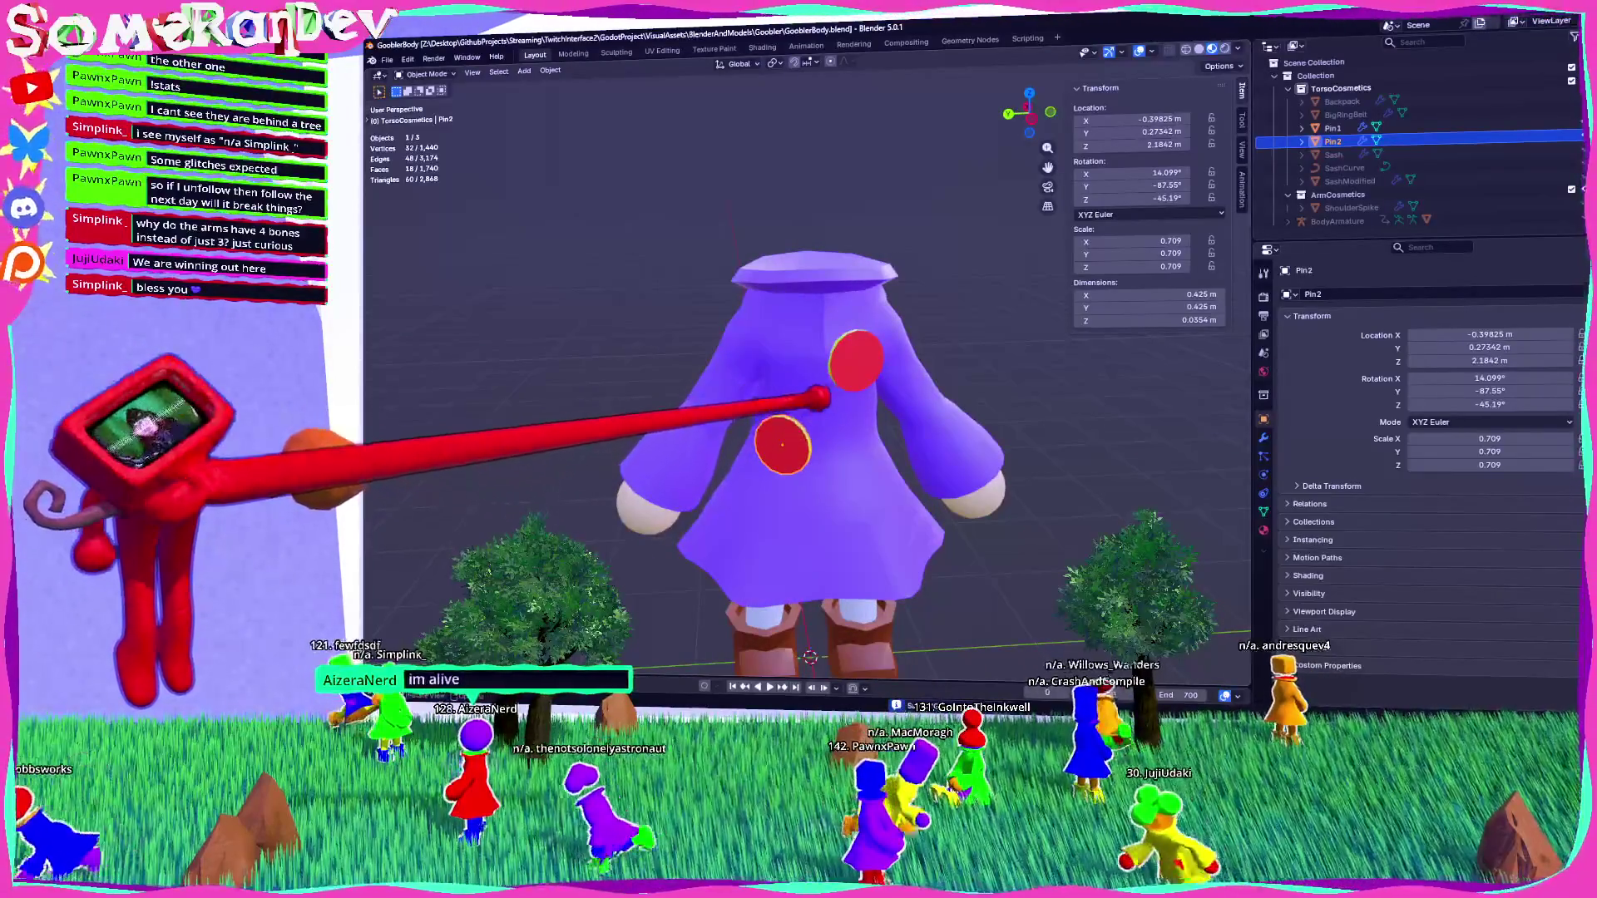
pyautogui.click(856, 359)
pyautogui.click(1333, 141)
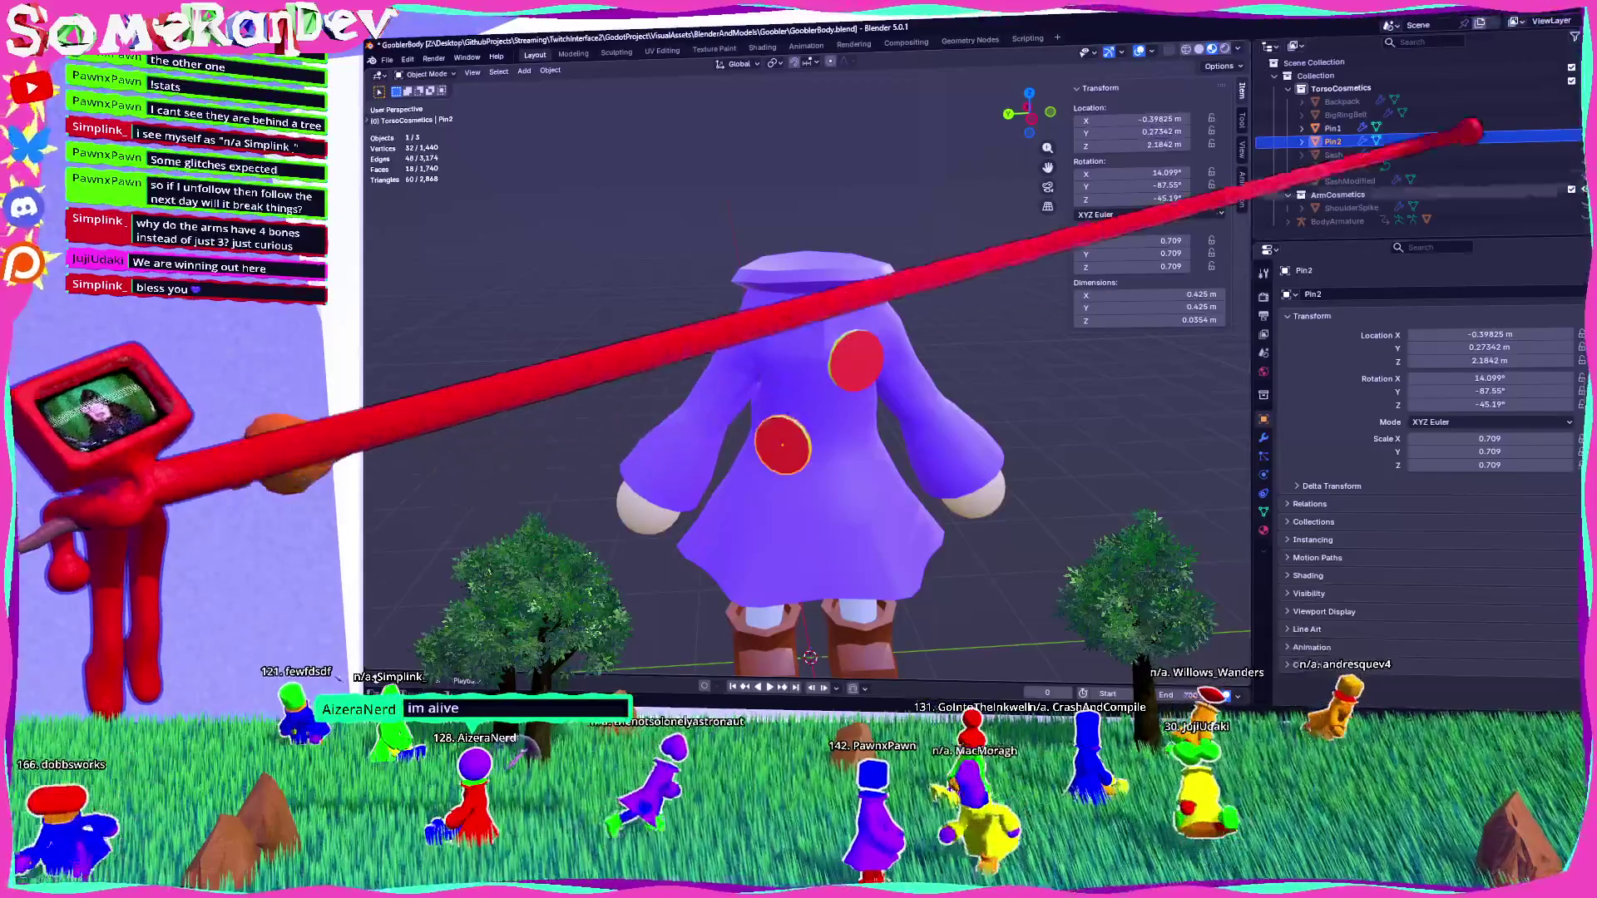
pyautogui.moveTo(832, 416); pyautogui.dragTo(748, 465, button='middle')
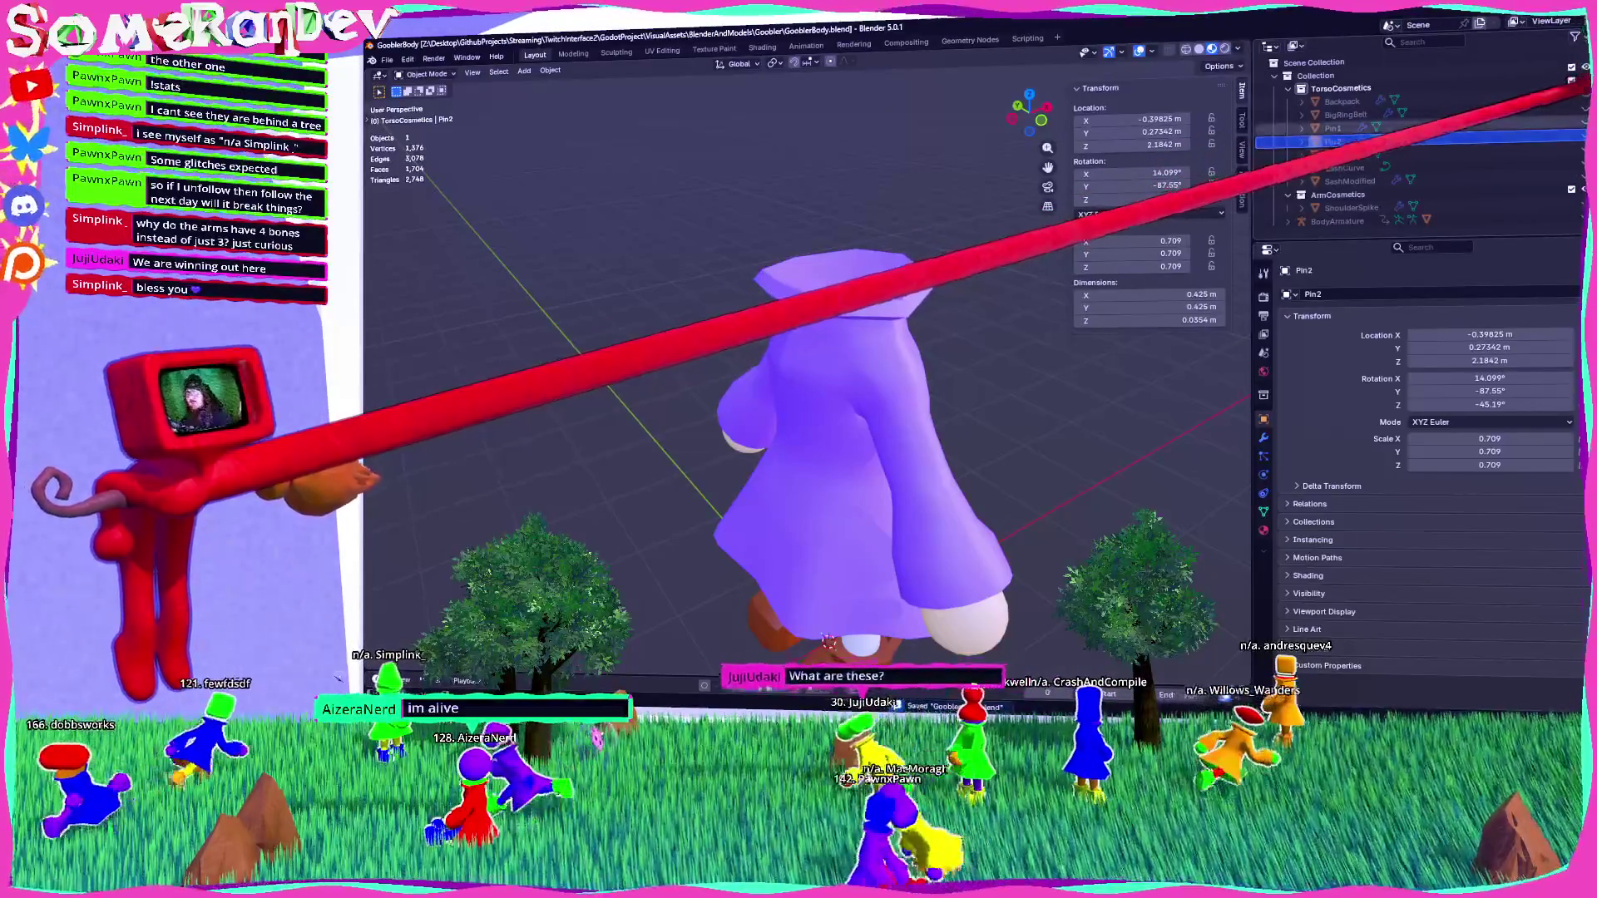
pyautogui.moveTo(831, 416); pyautogui.dragTo(965, 420, button='middle')
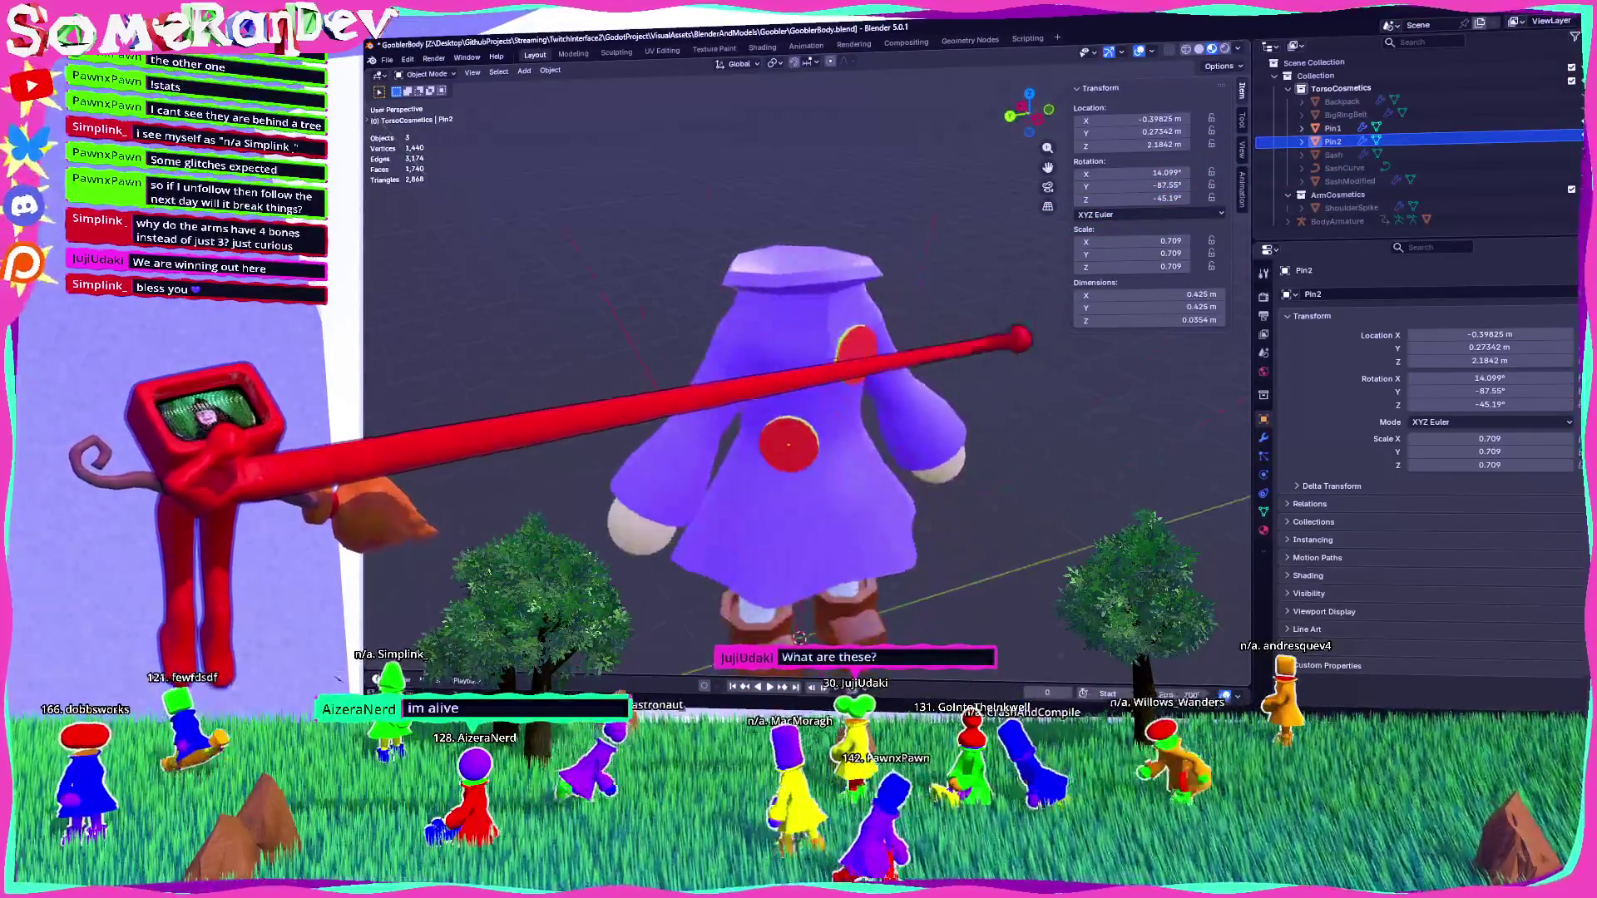
pyautogui.moveTo(831, 416); pyautogui.dragTo(915, 416, button='middle')
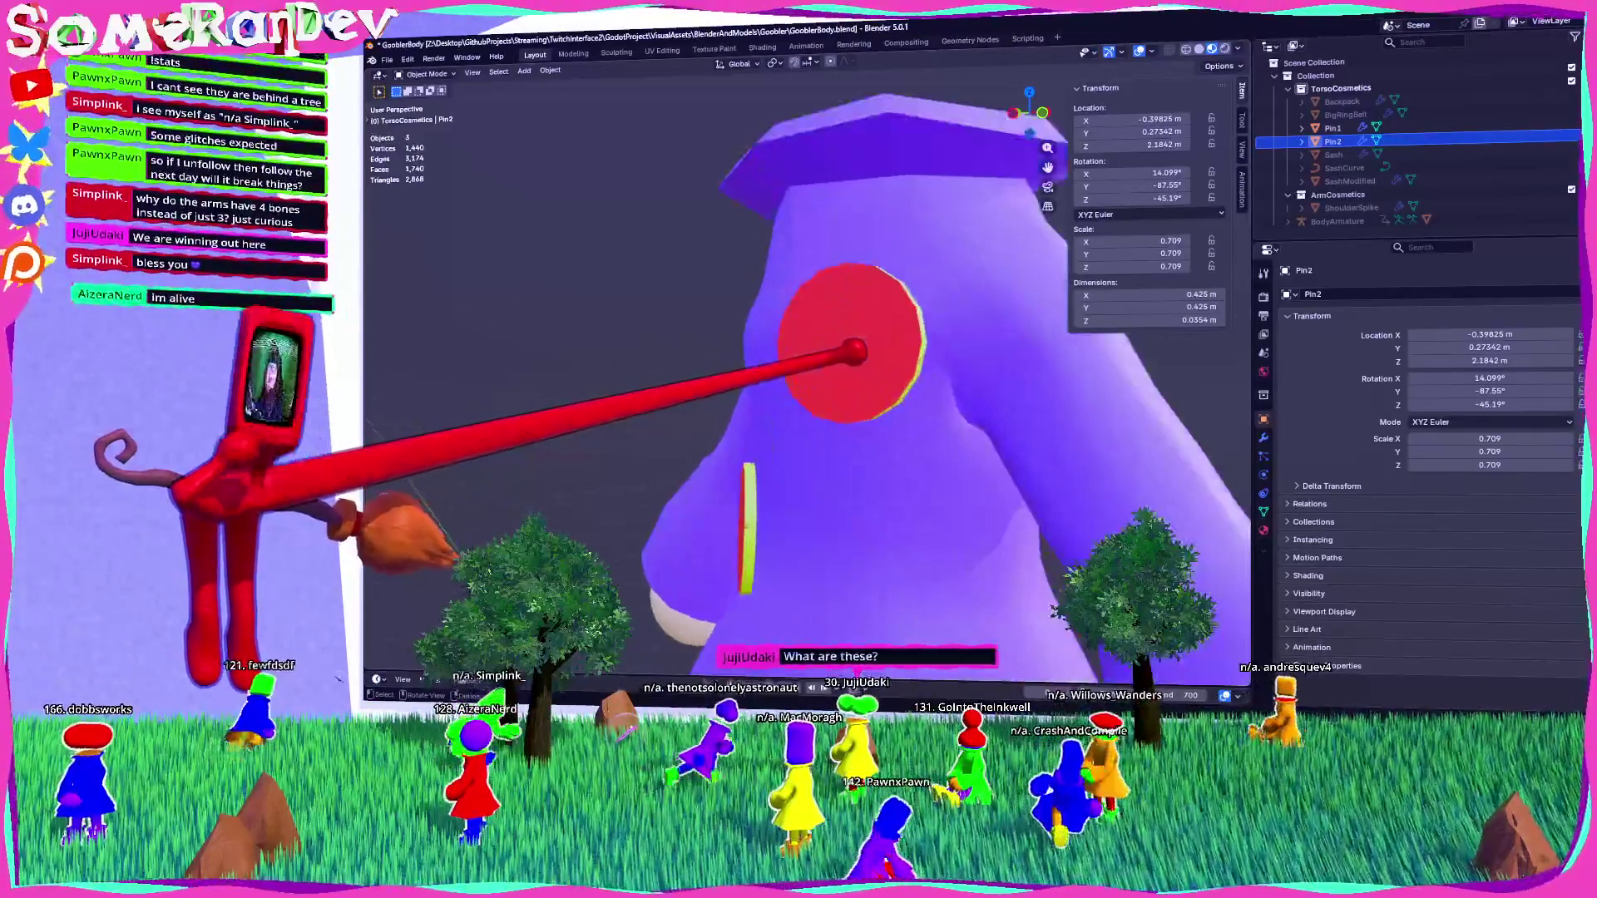
pyautogui.scroll(3, 915, 416)
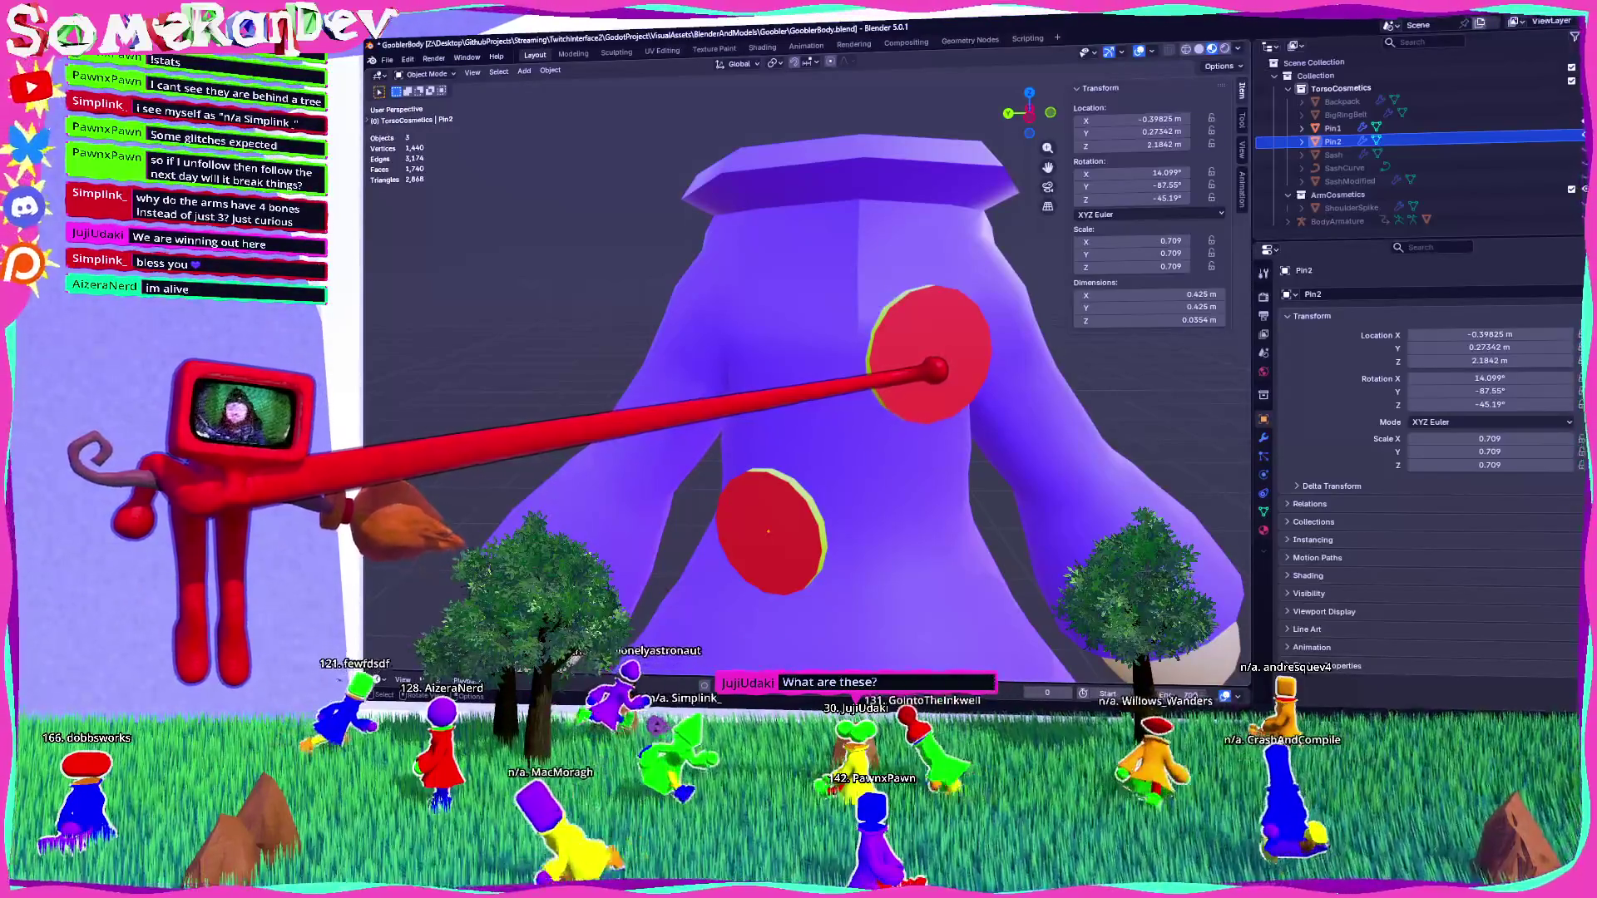
pyautogui.press('Home')
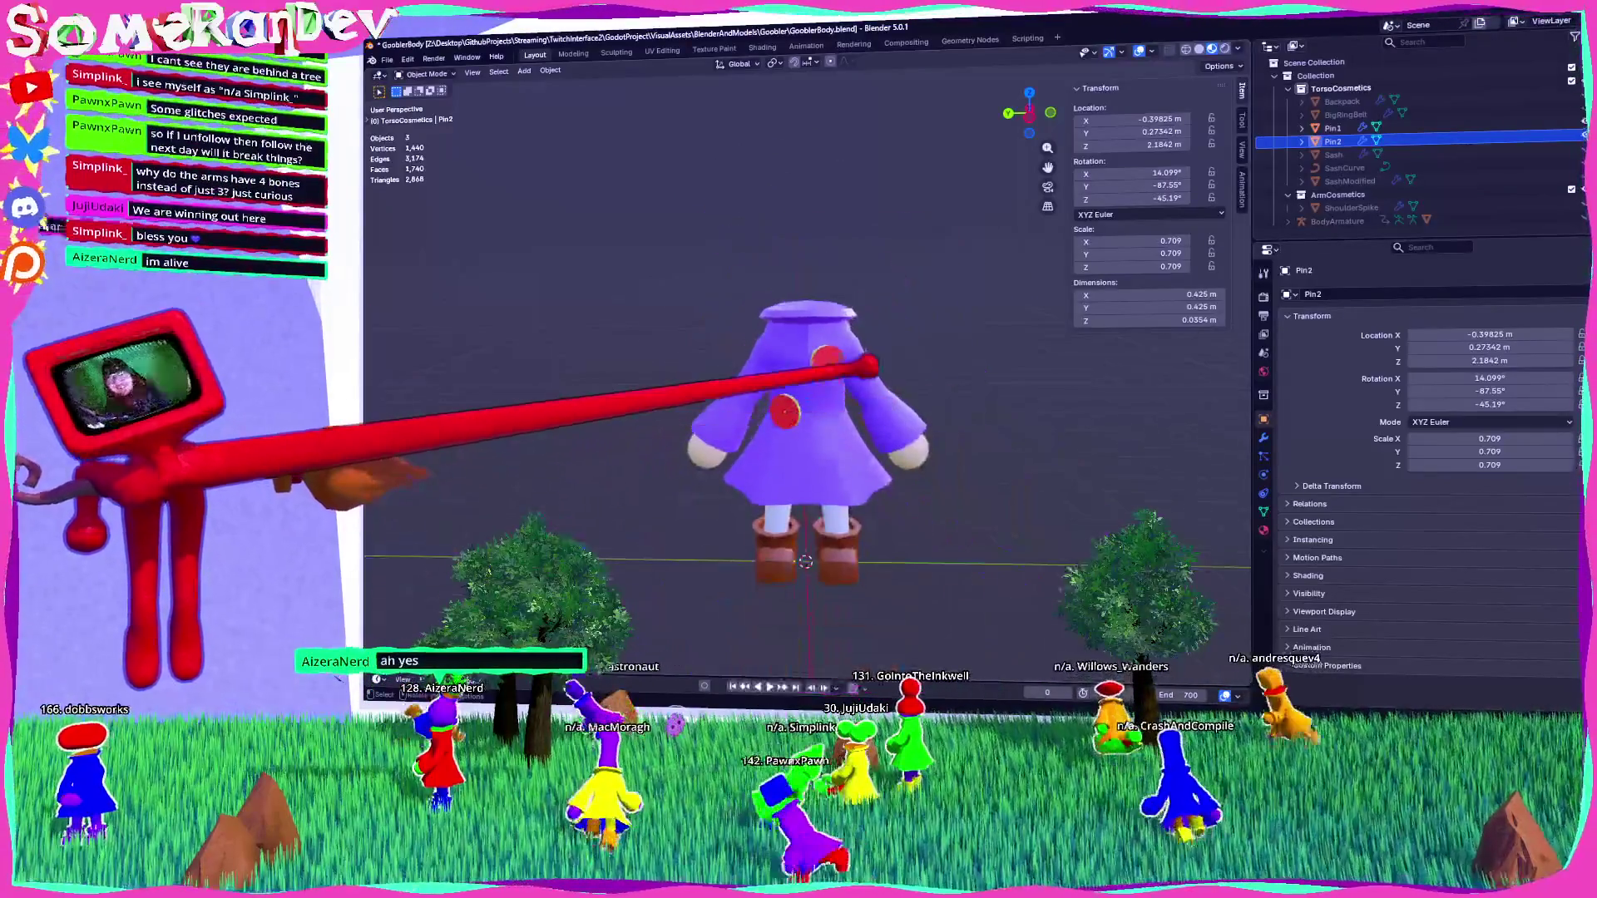
# Unhide the red Backpack with Alt+H and select it on the coat's back.
pyautogui.click(1332, 128)
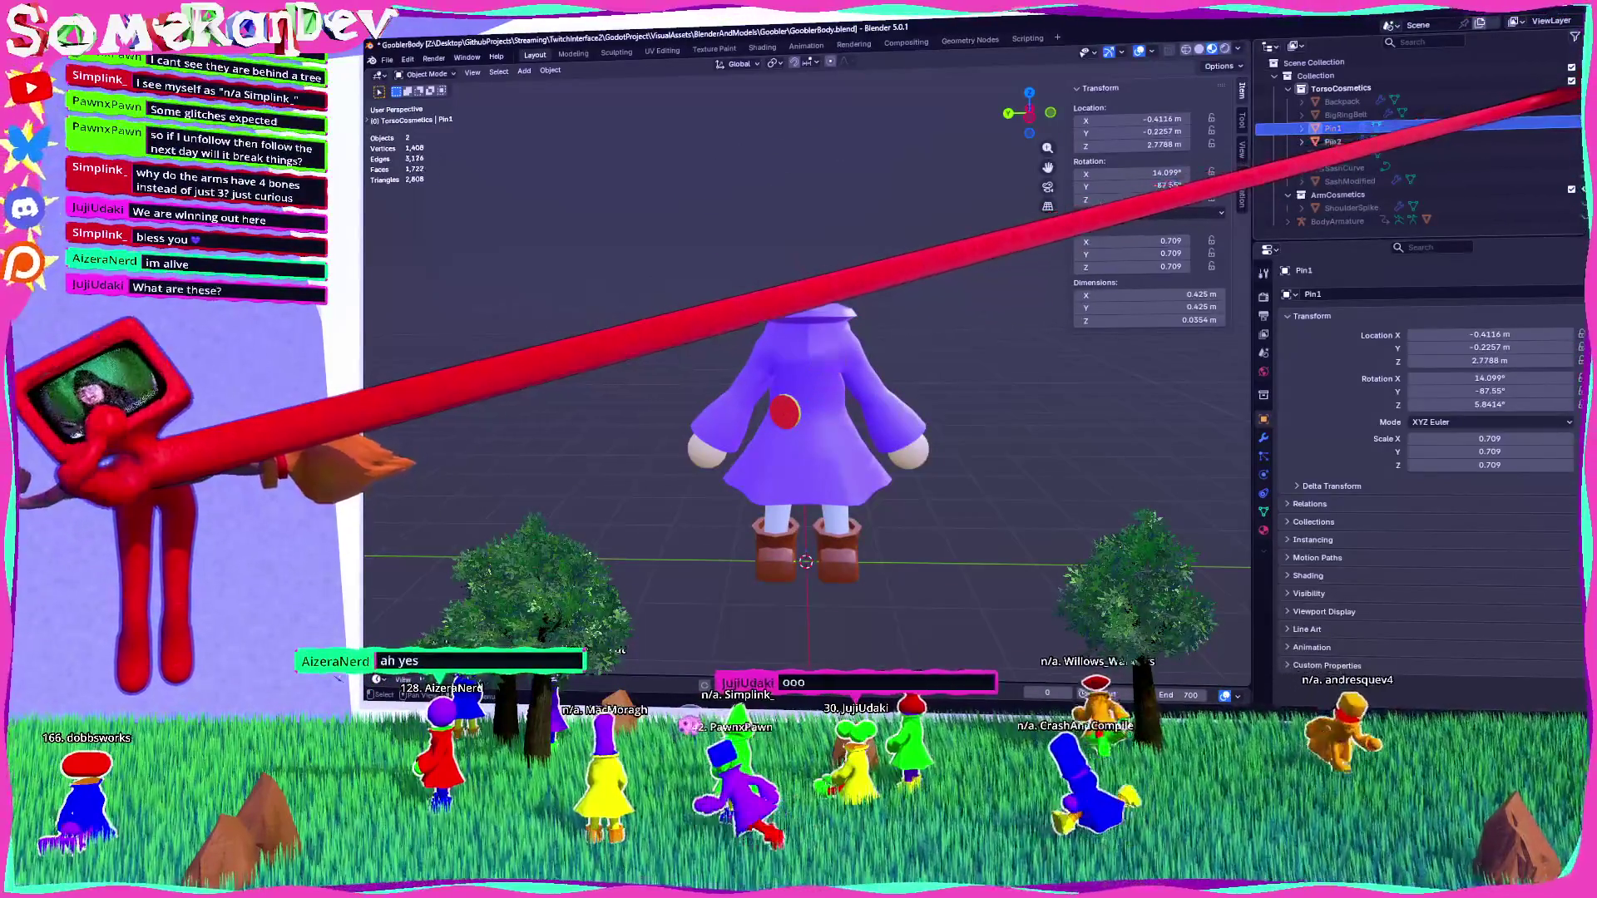
pyautogui.moveTo(748, 499)
pyautogui.mouseDown(button='middle')
pyautogui.moveTo(807, 574)
pyautogui.moveTo(821, 642)
pyautogui.mouseUp(button='middle')
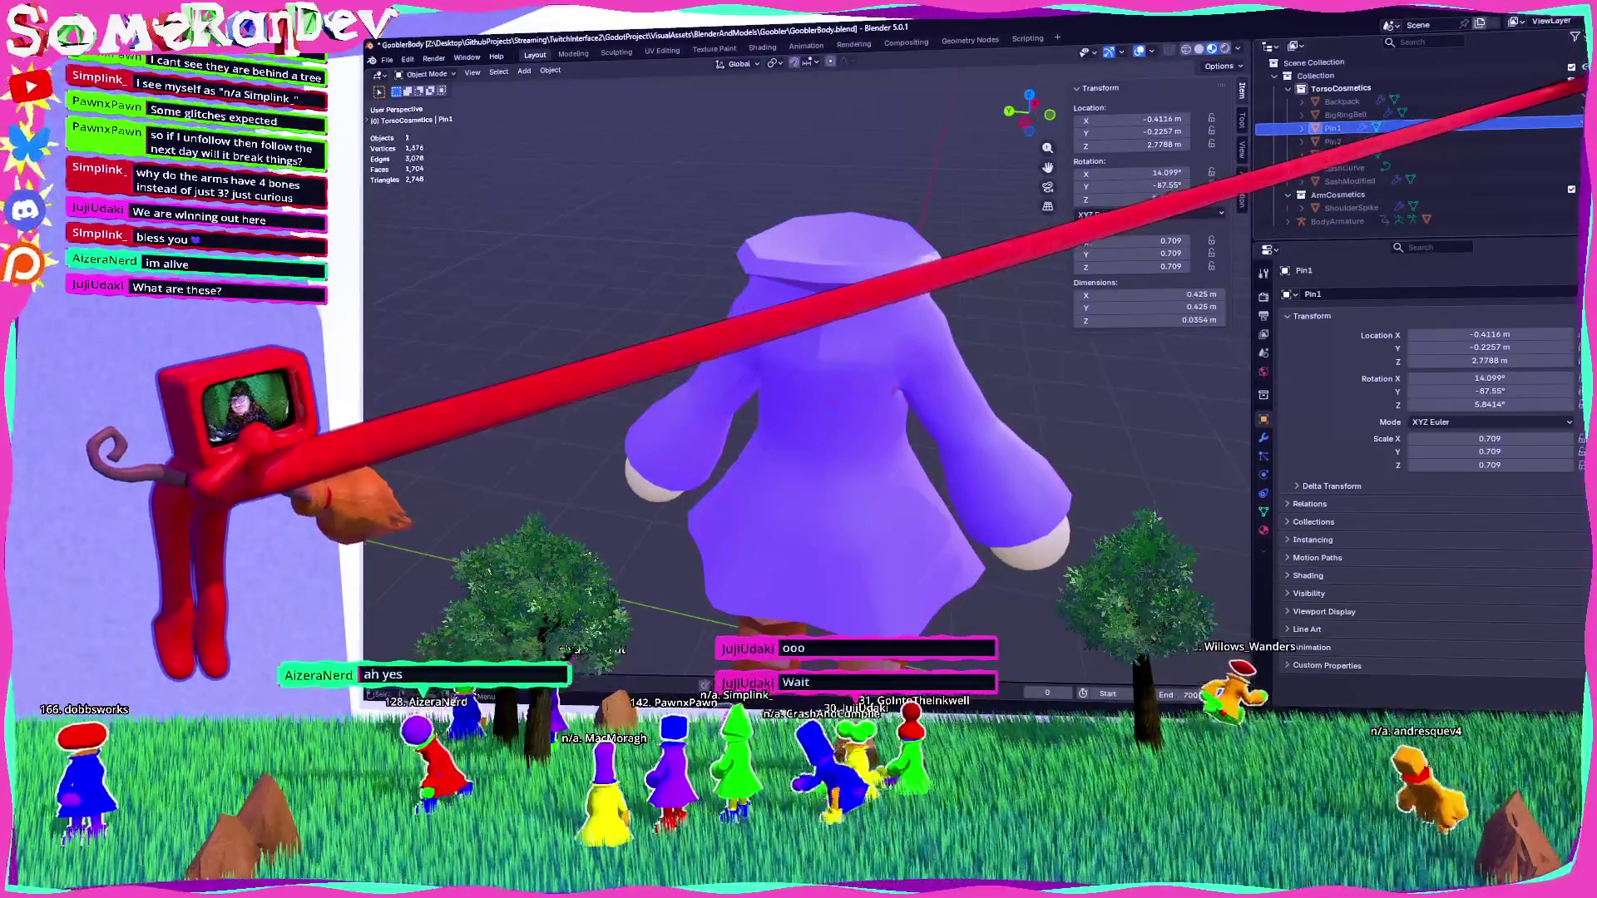
pyautogui.hotkey('alt', 'h')
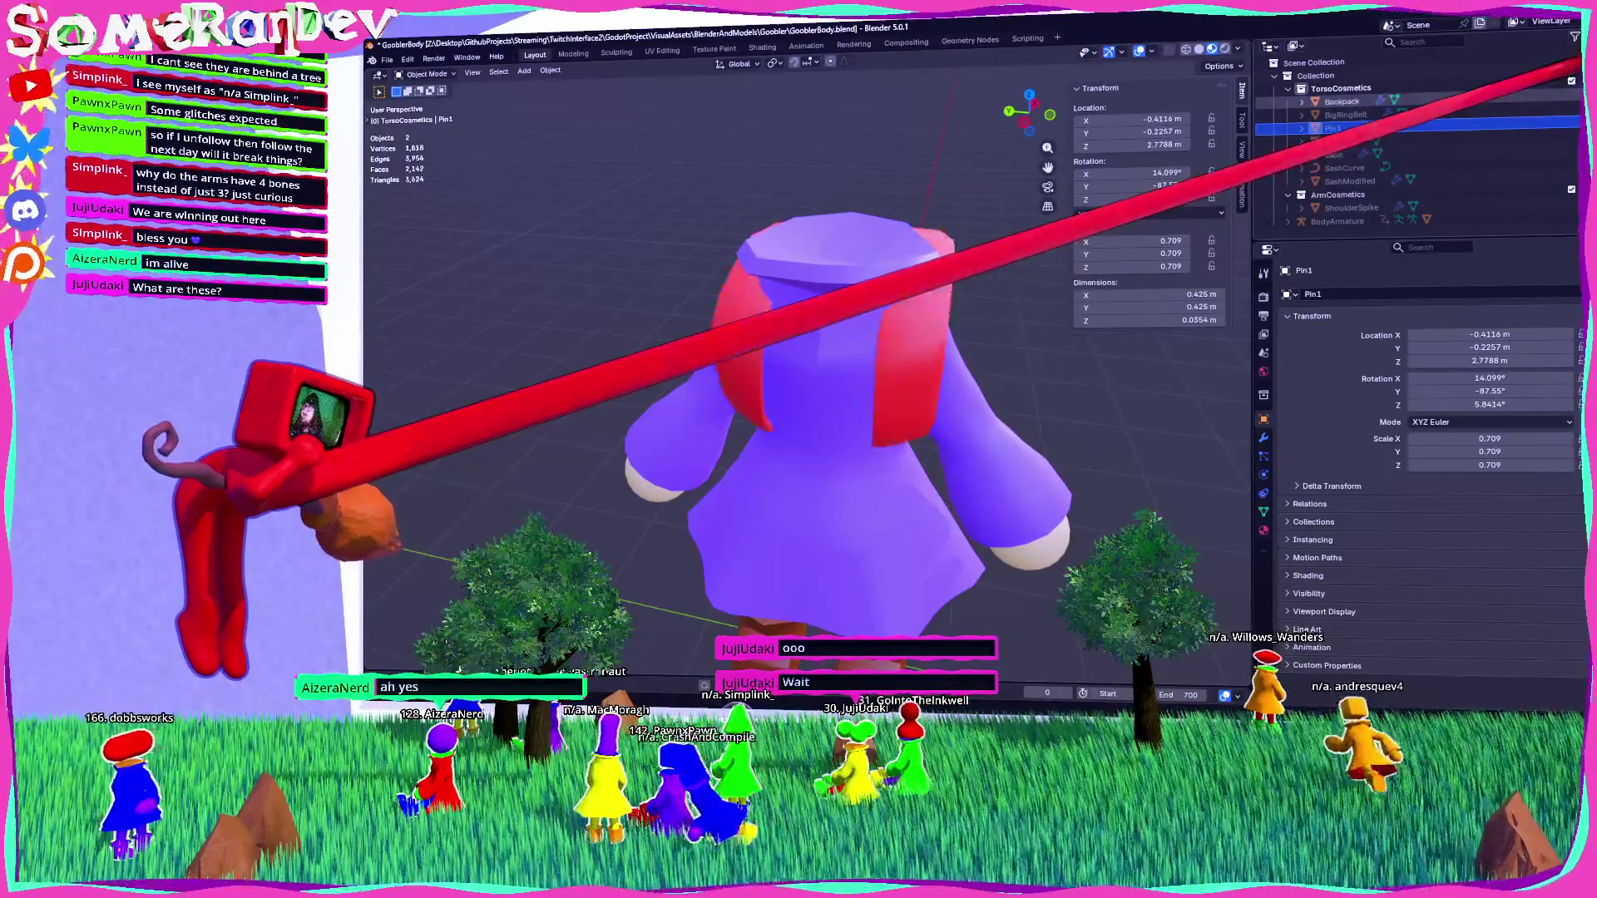
pyautogui.moveTo(832, 499)
pyautogui.mouseDown(button='middle')
pyautogui.moveTo(857, 433)
pyautogui.moveTo(906, 466)
pyautogui.moveTo(865, 515)
pyautogui.moveTo(915, 499)
pyautogui.mouseUp(button='middle')
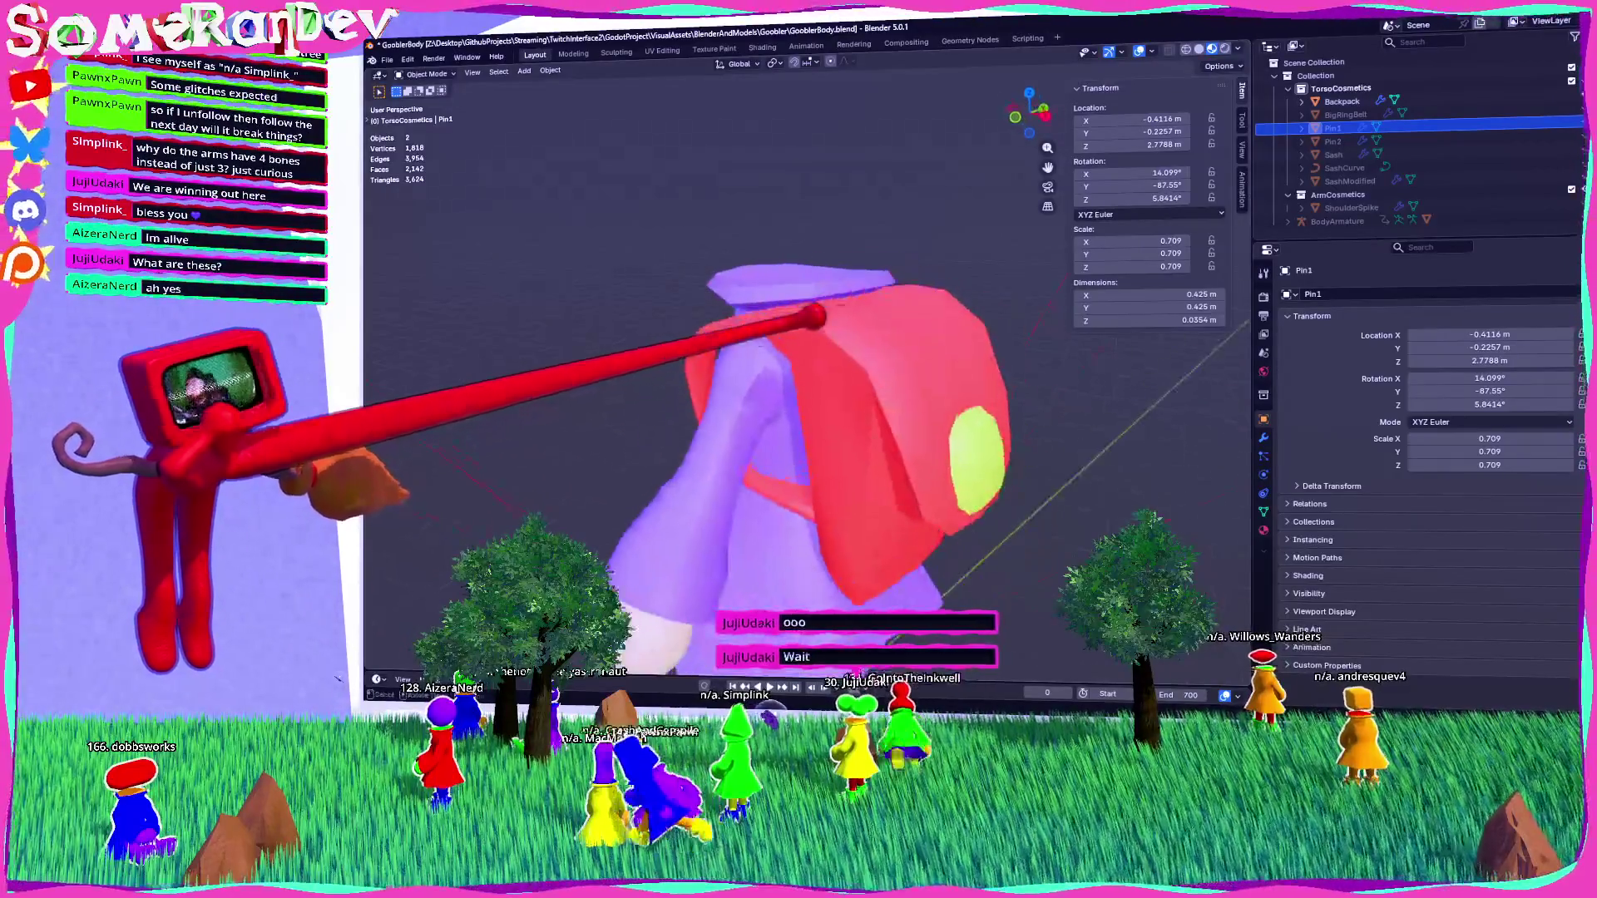
pyautogui.click(957, 466)
pyautogui.scroll(-3, 831, 416)
pyautogui.scroll(5, 832, 415)
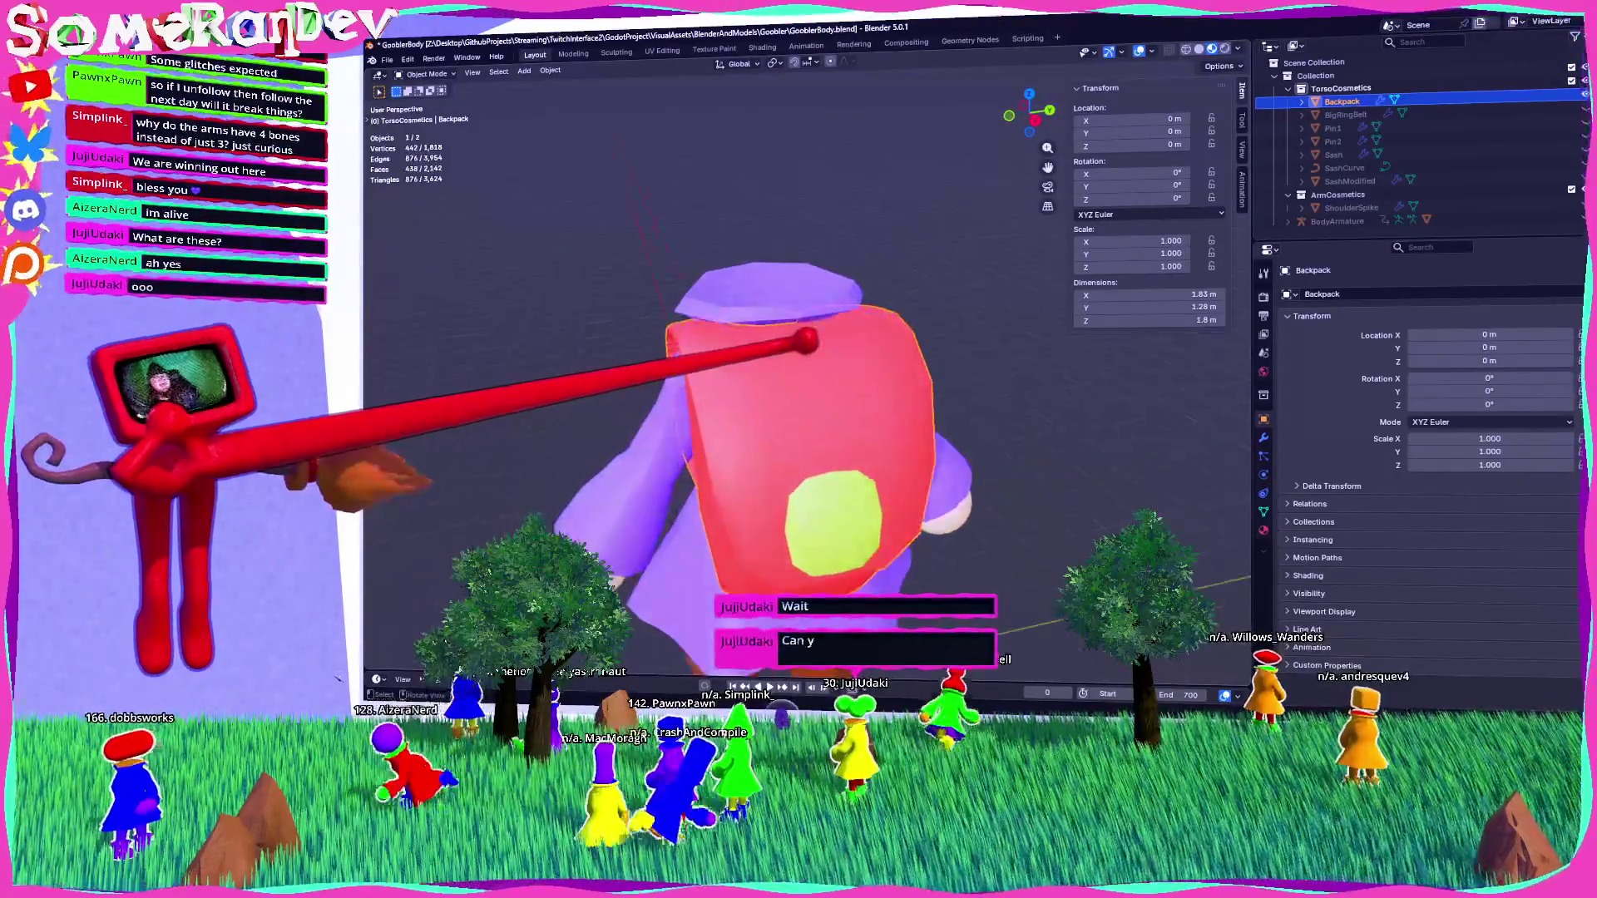
pyautogui.moveTo(832, 416); pyautogui.dragTo(882, 416, button='middle')
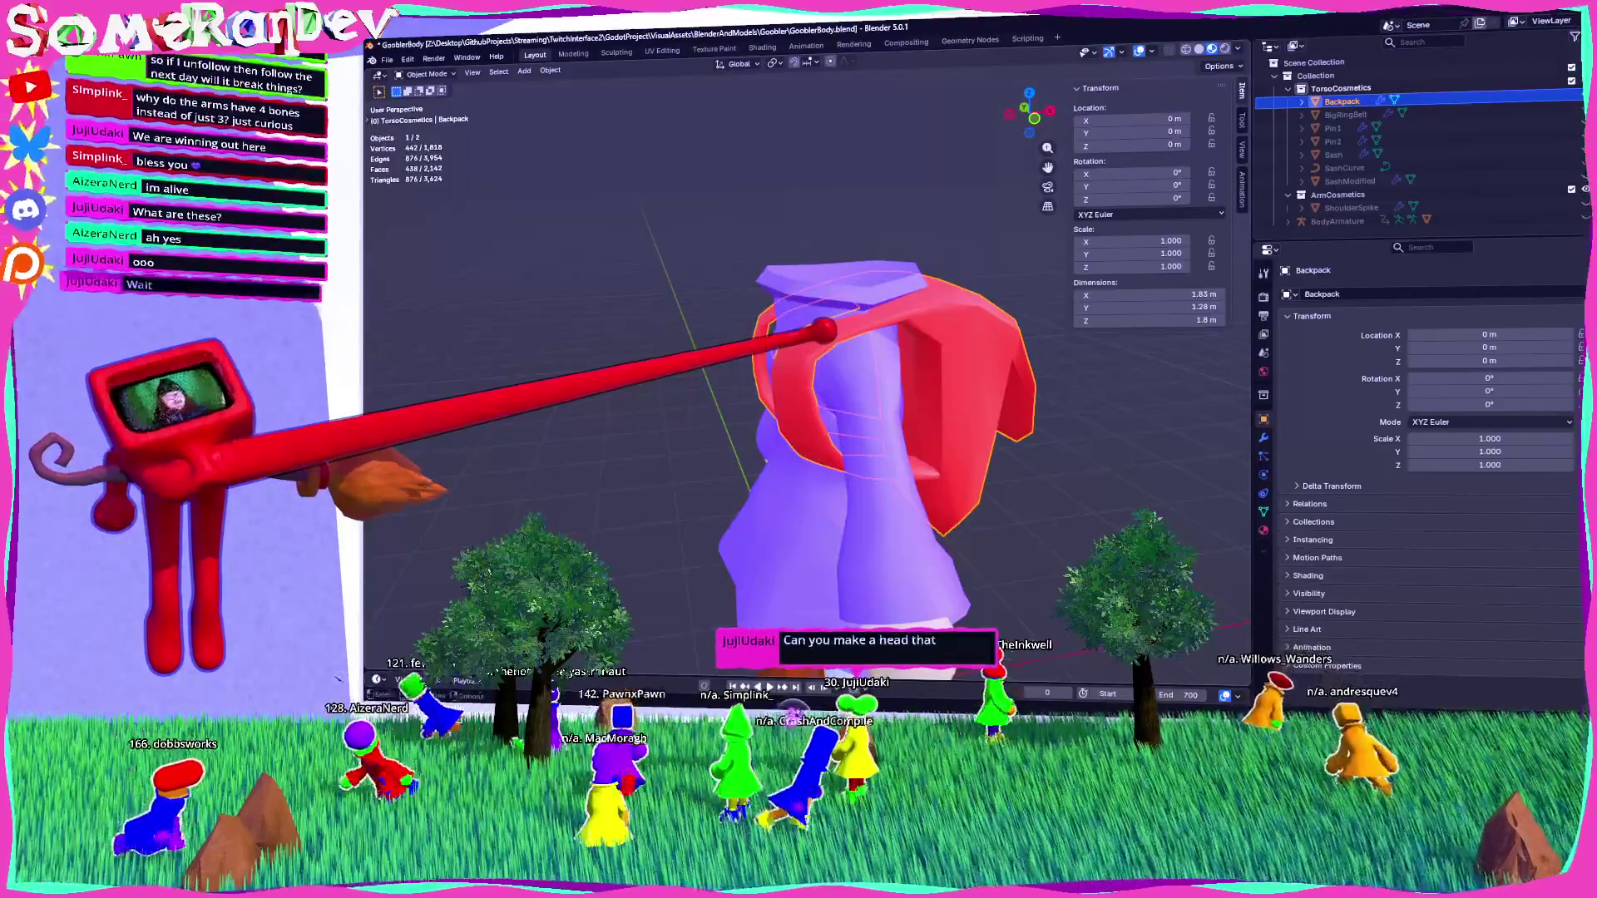
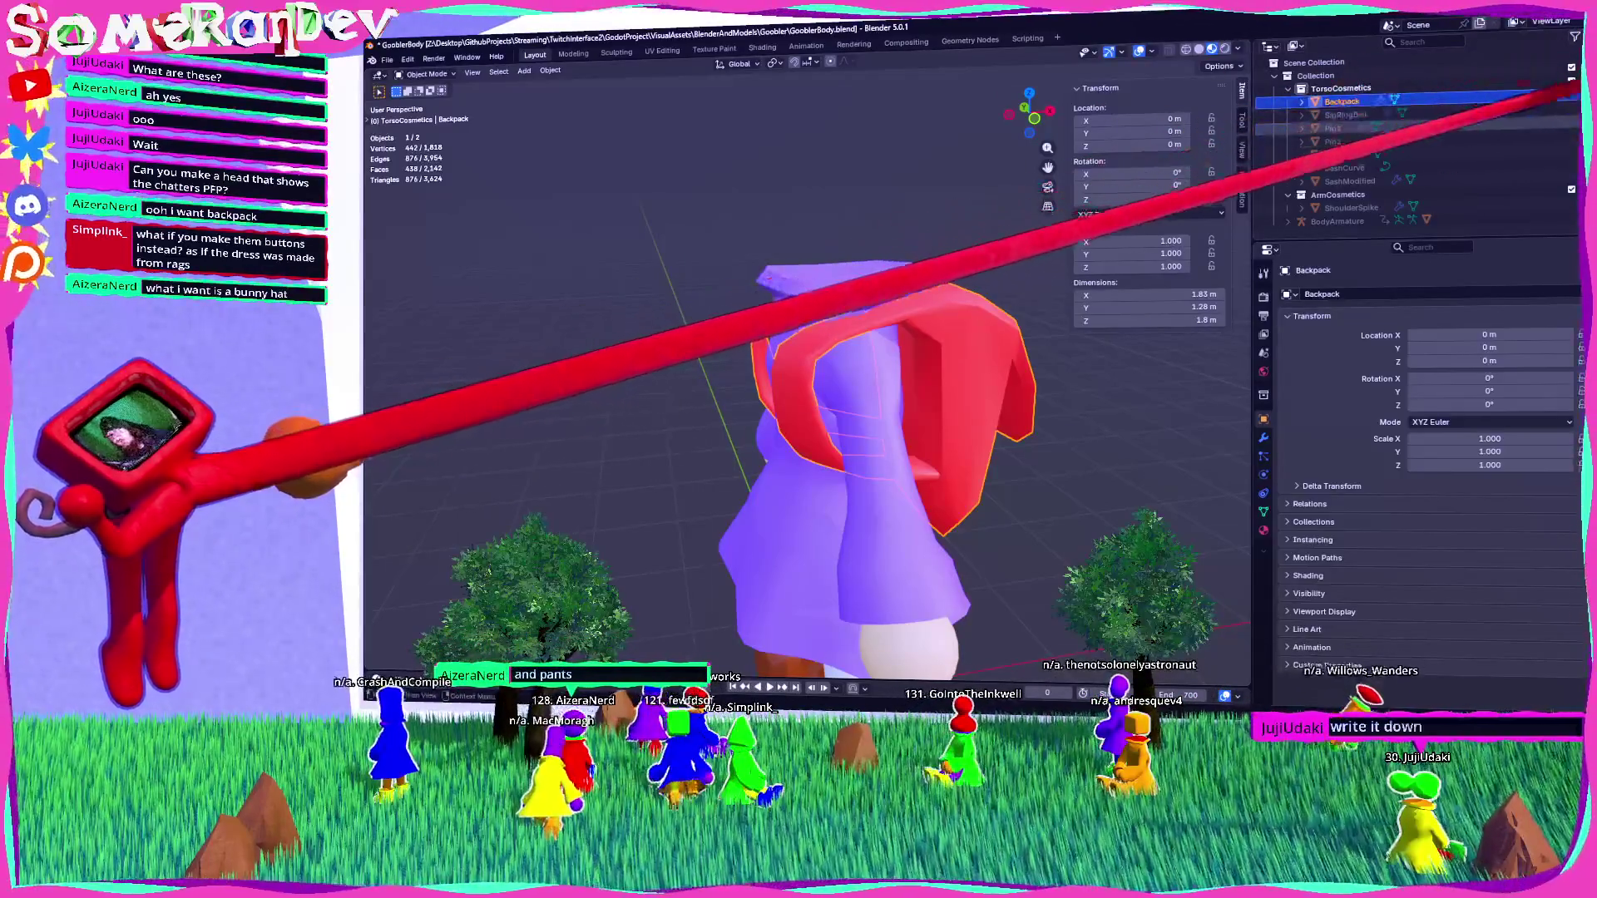
# Hide the red backpack and orbit the view to face the dress front.
pyautogui.press('h')
pyautogui.moveTo(807, 374); pyautogui.dragTo(923, 383, button='middle')
pyautogui.scroll(2, 923, 383)
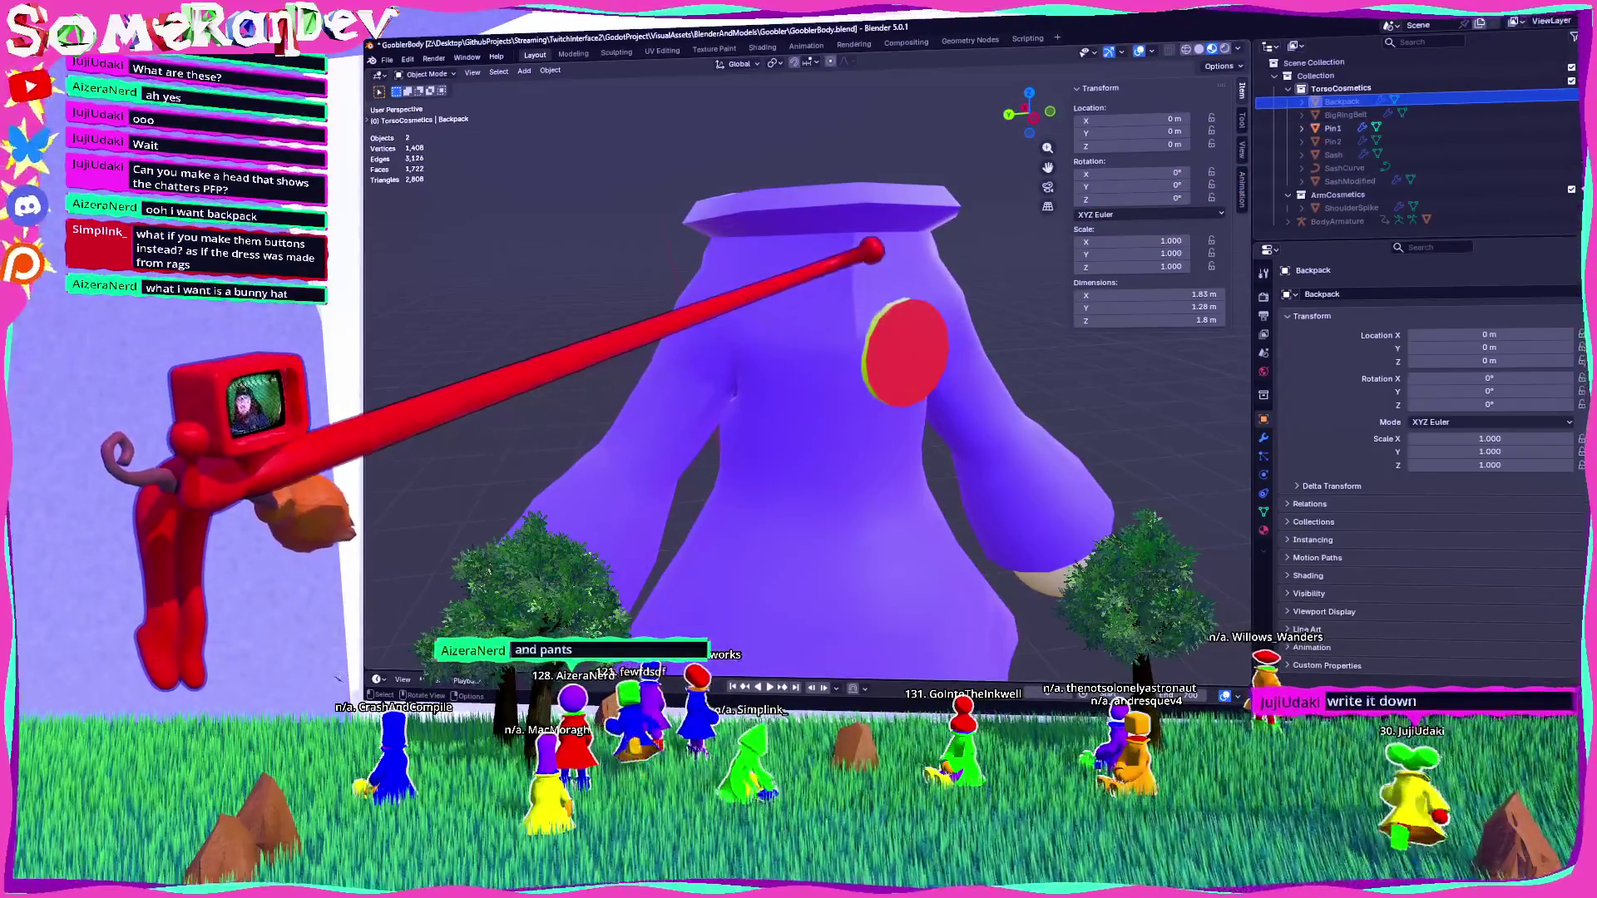
pyautogui.scroll(-1, 799, 374)
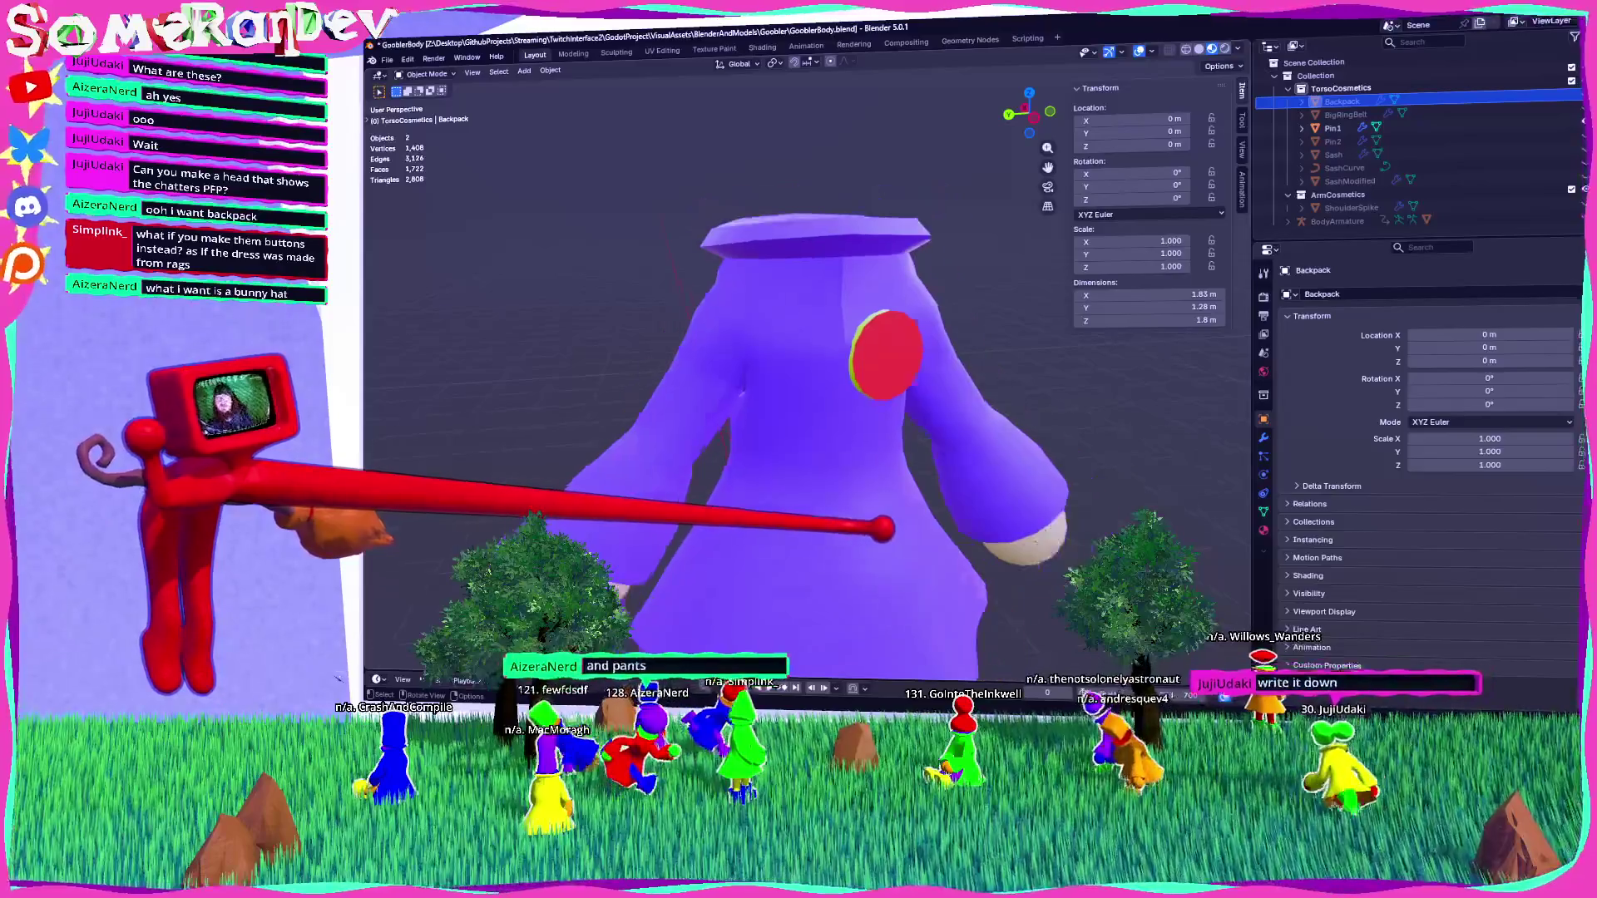
pyautogui.scroll(-2, 798, 374)
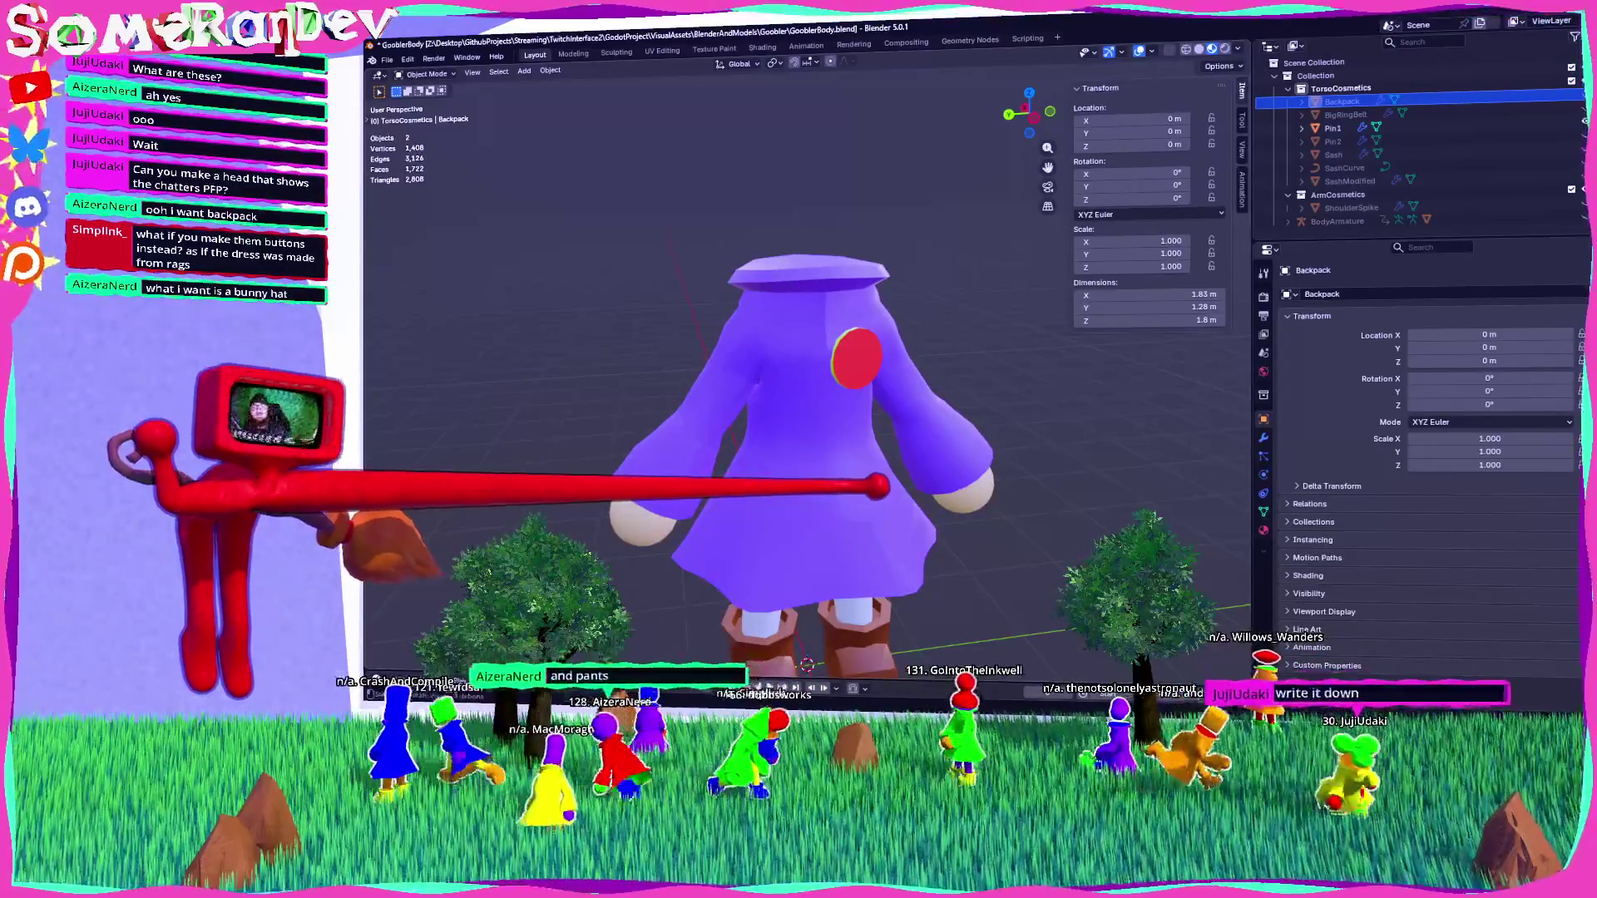
pyautogui.scroll(2, 798, 375)
pyautogui.scroll(-2, 798, 374)
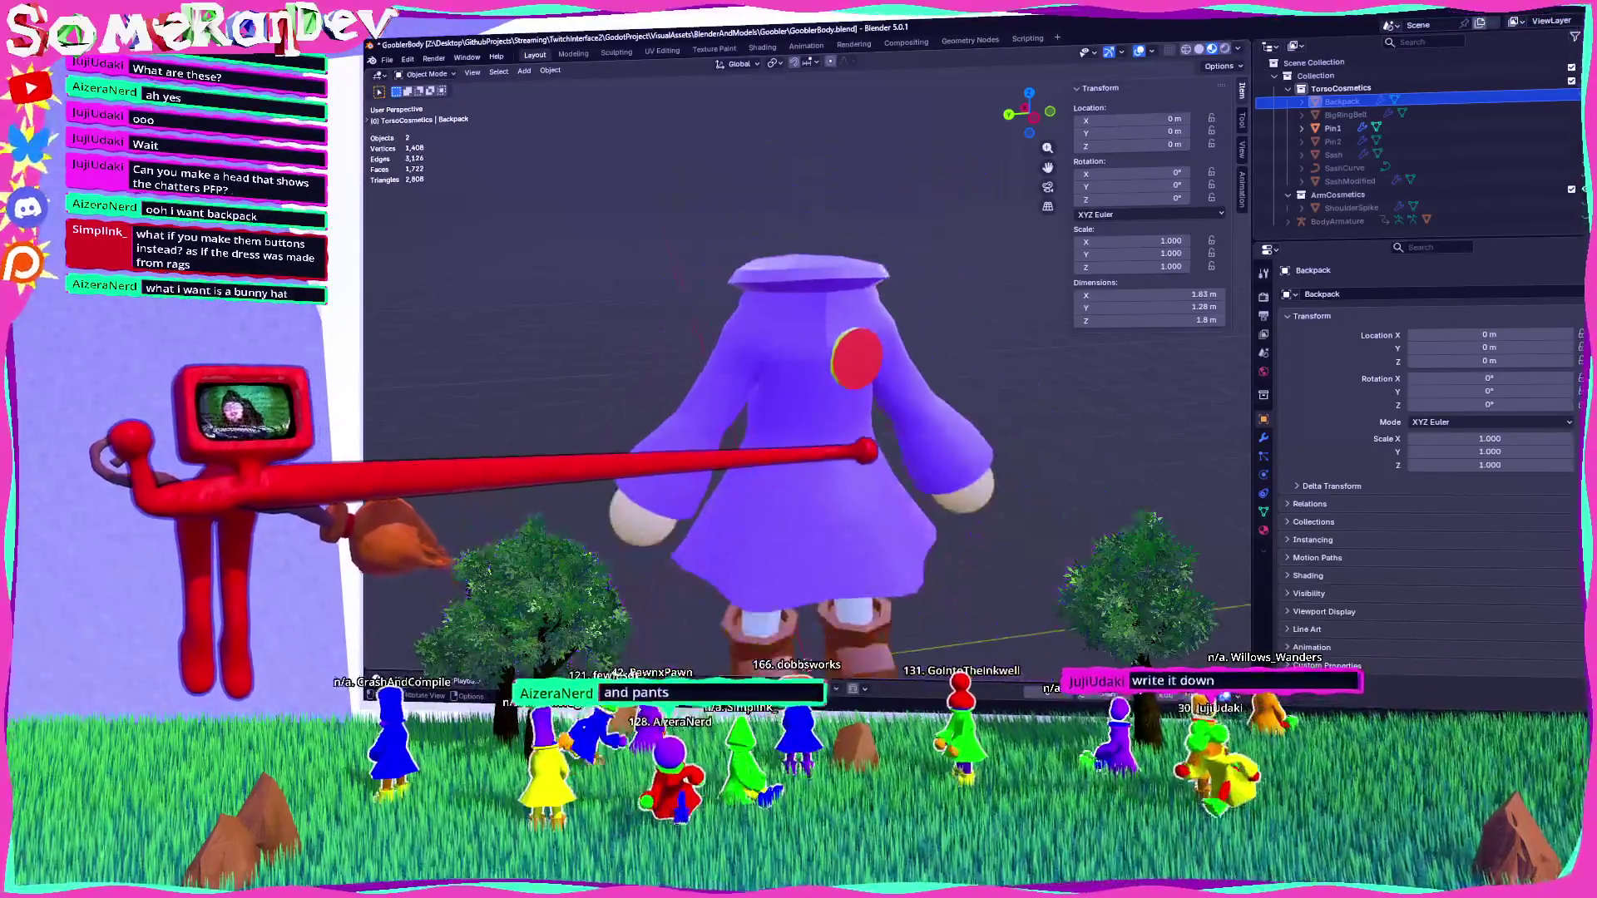
# Select the purple dress Body and switch over to the to-do notes.
pyautogui.click(815, 466)
pyautogui.moveTo(815, 466)
pyautogui.mouseDown(button='middle')
pyautogui.moveTo(898, 464)
pyautogui.moveTo(873, 464)
pyautogui.moveTo(848, 358)
pyautogui.mouseUp(button='middle')
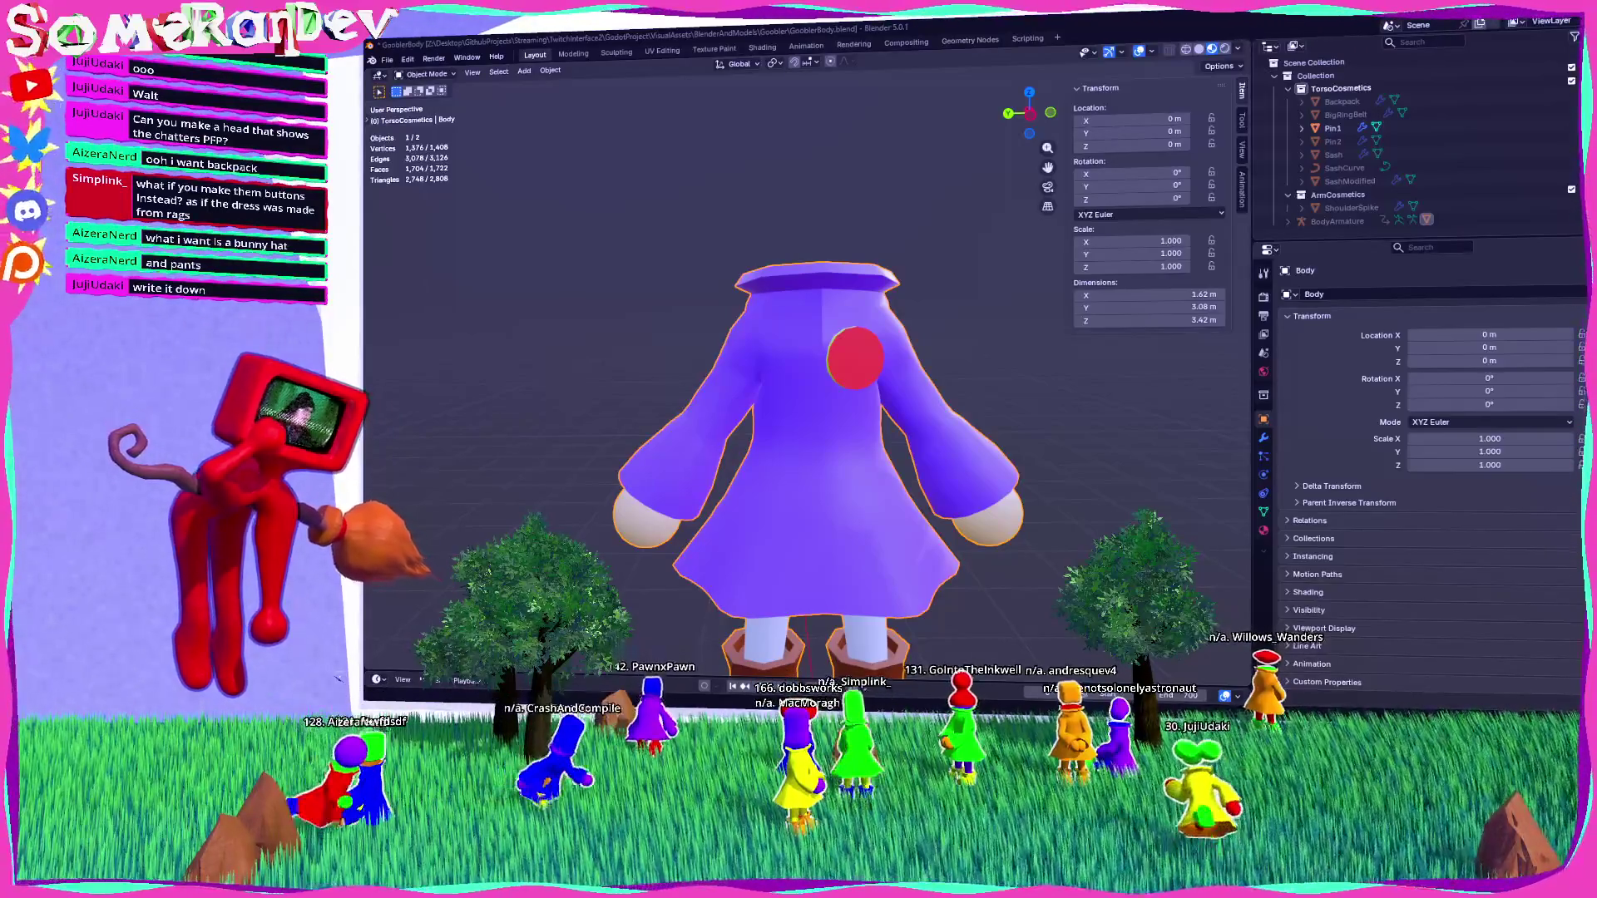
pyautogui.hotkey('alt', 'Tab')
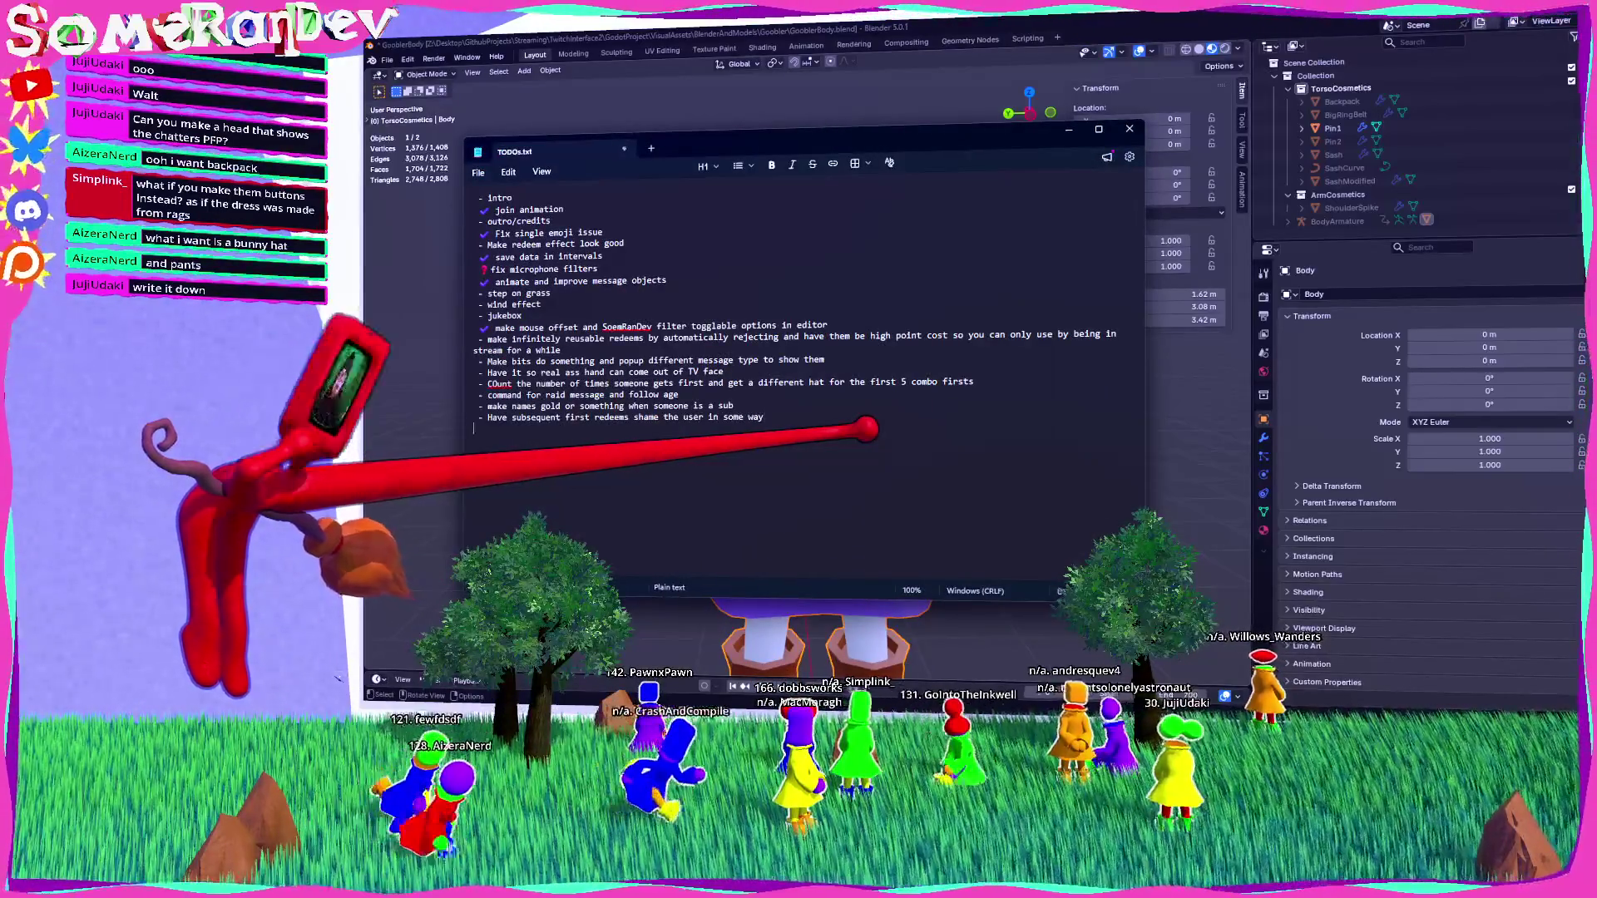
# Add the to-do line 'Make gooblers have profile picture appear on head' and save the file.
pyautogui.write('- Make users')
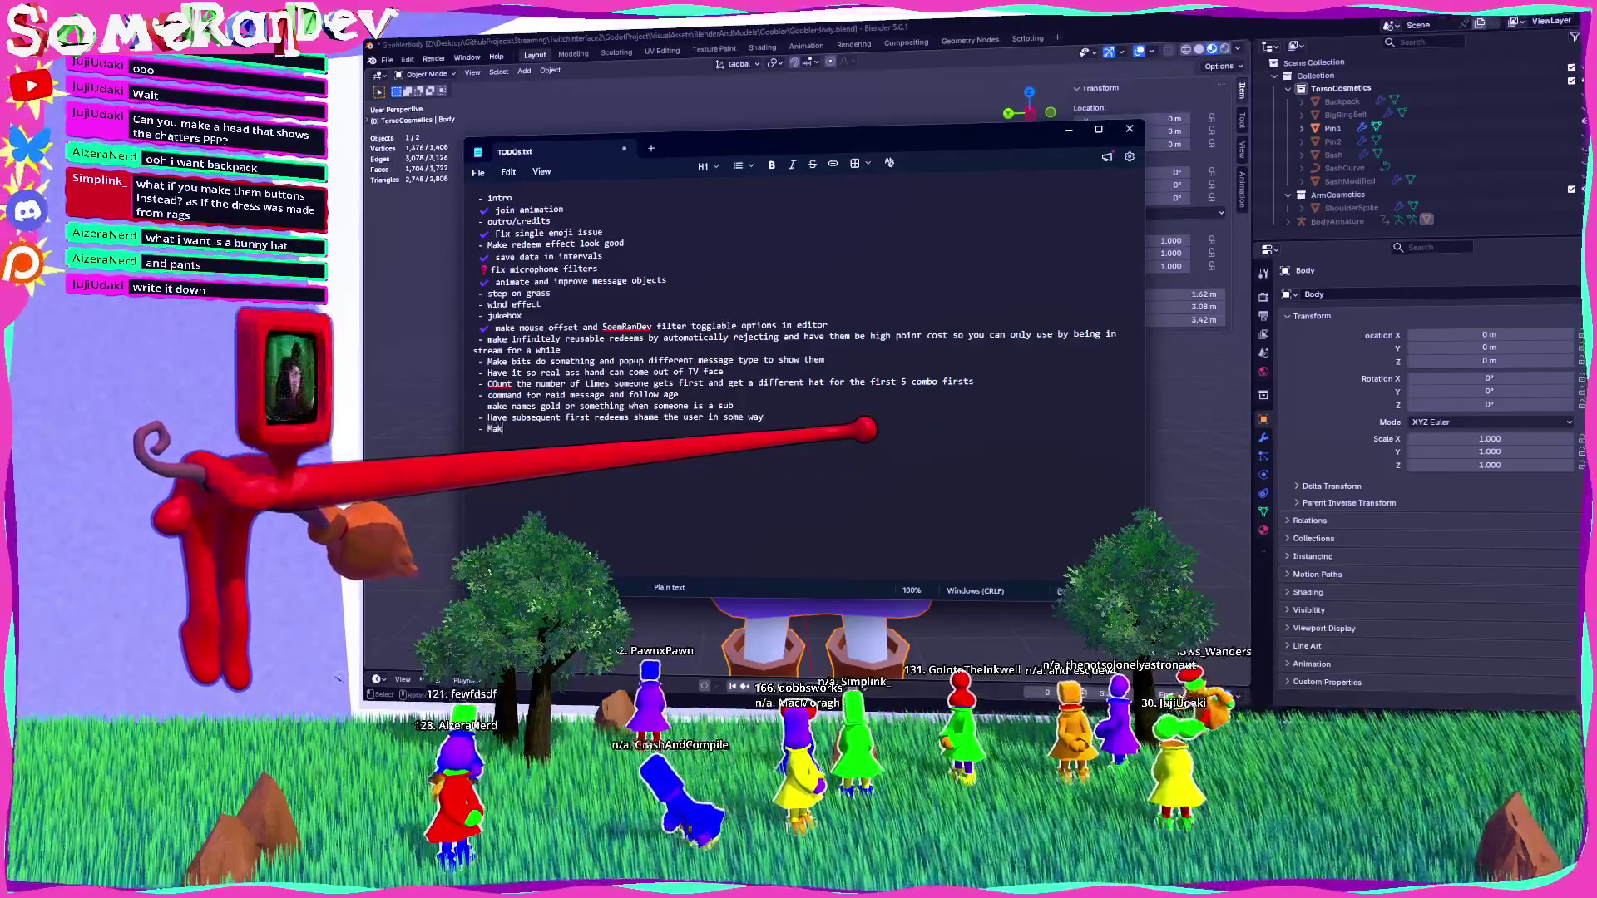
pyautogui.press('BackSpace')
pyautogui.press('BackSpace')
pyautogui.press('BackSpace')
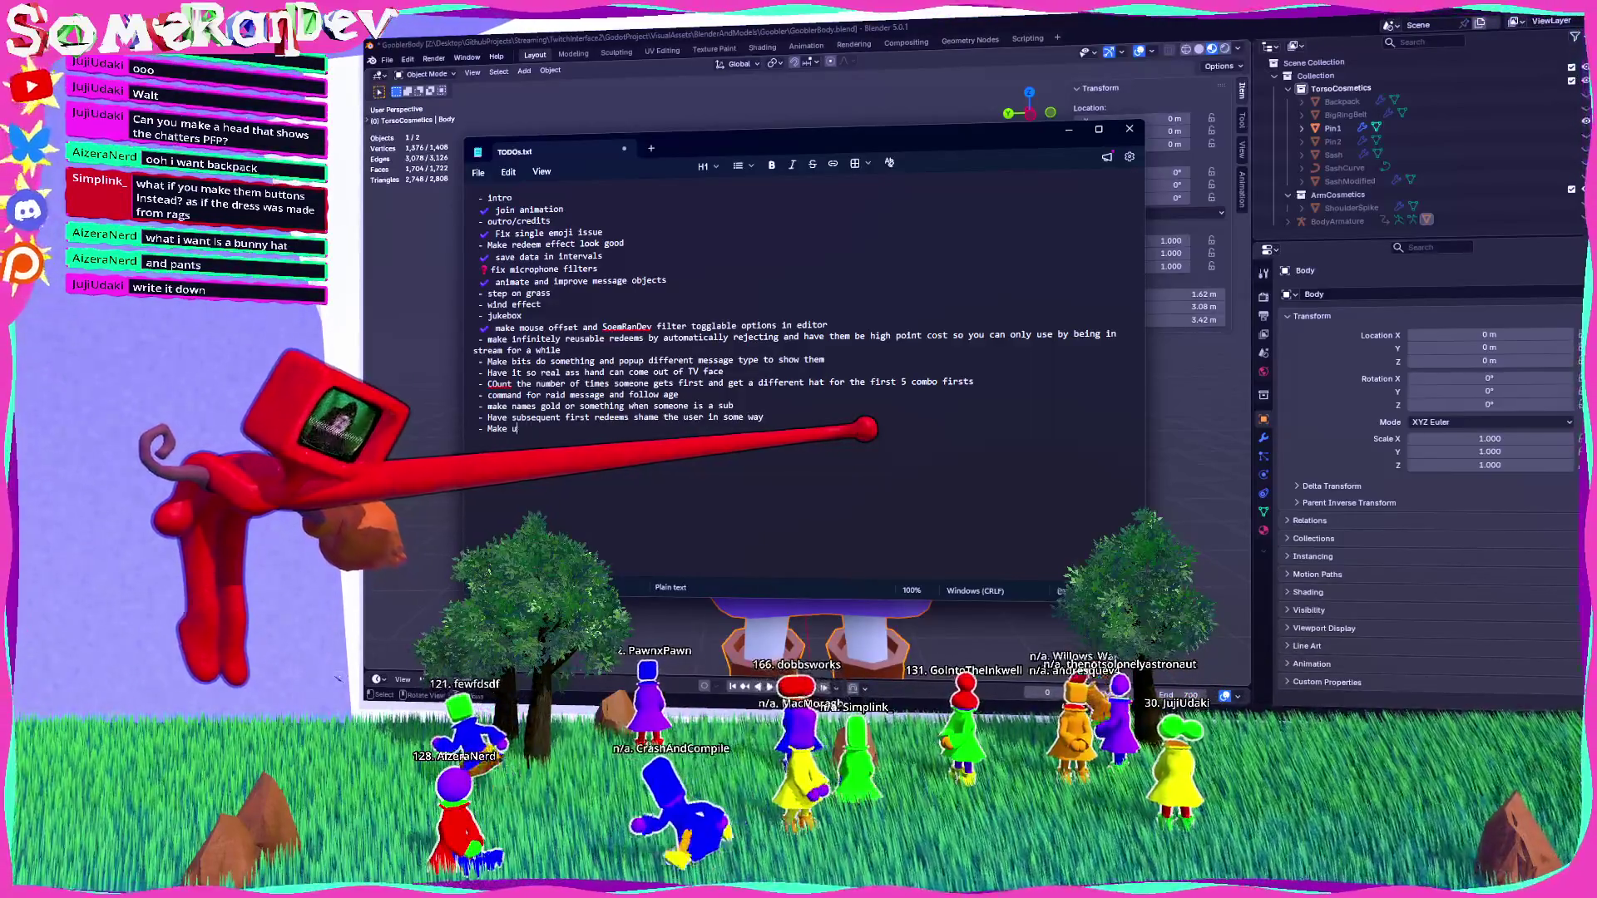
pyautogui.write('gooblers have profile pictu')
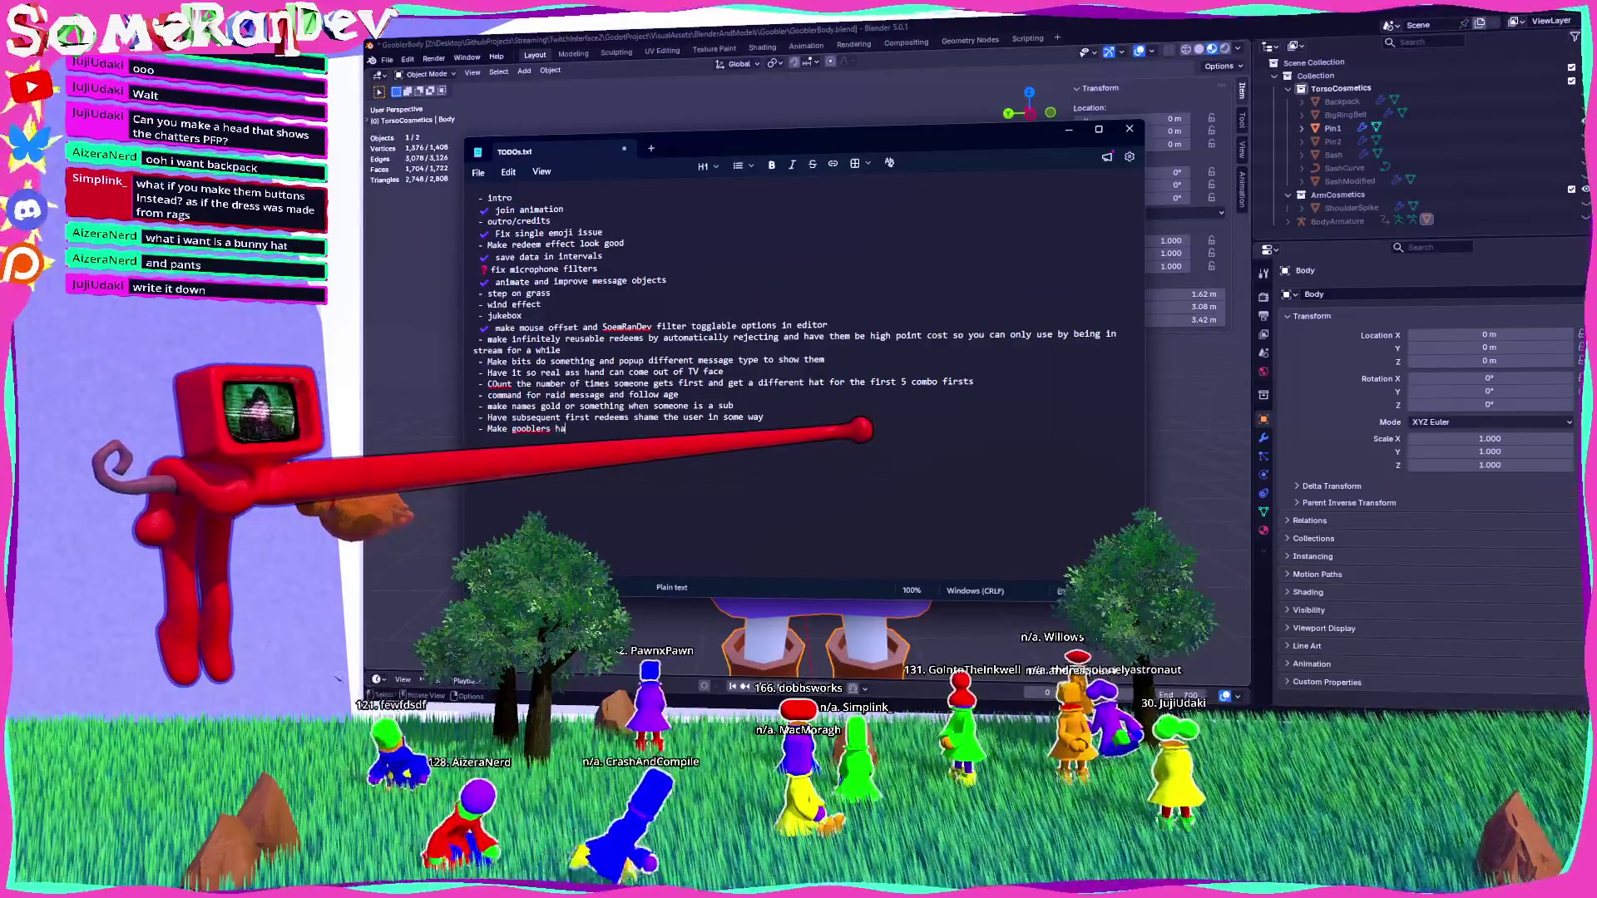
pyautogui.write('re ap')
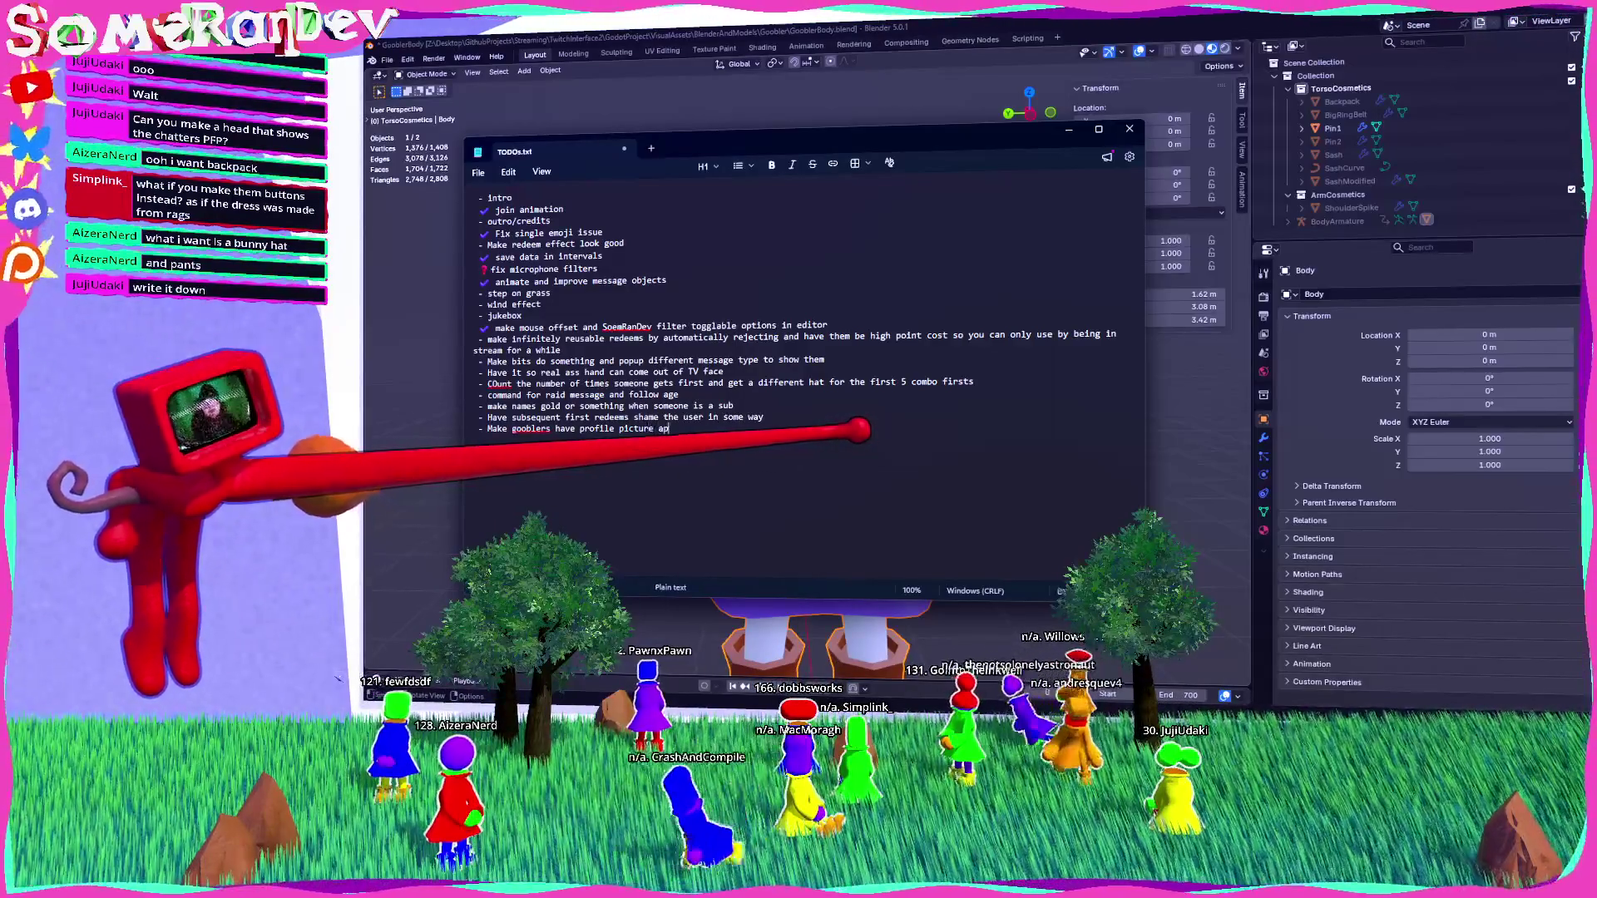
pyautogui.write('pear on head')
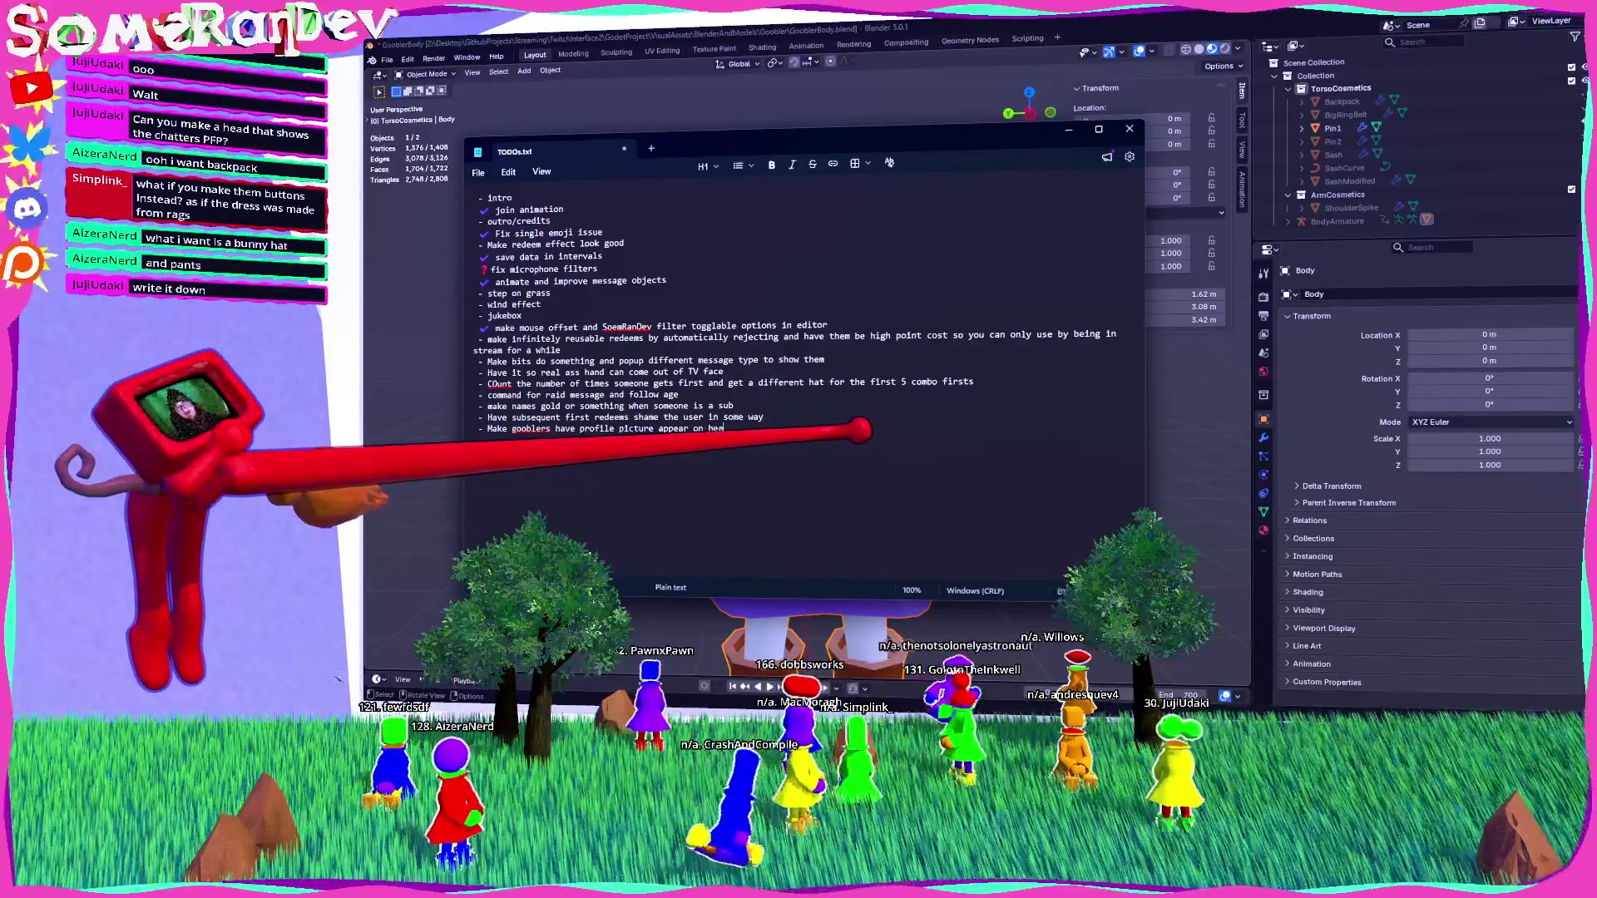
pyautogui.hotkey('ctrl', 's')
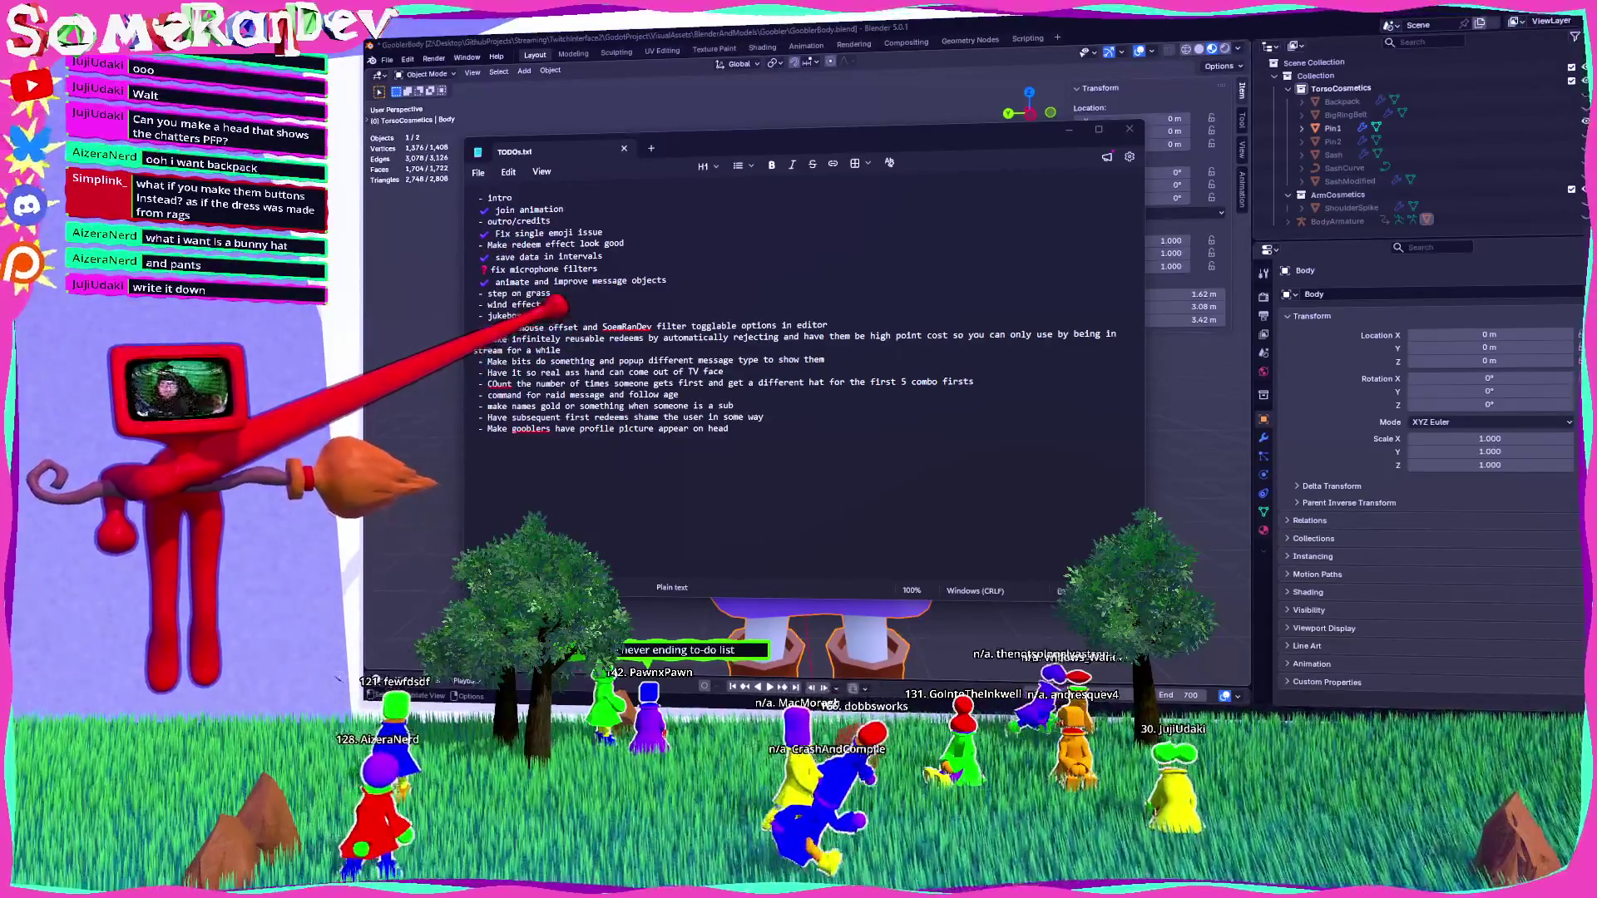
# Highlight words in the 'Make bits' and count items while reviewing the list.
pyautogui.moveTo(510, 360); pyautogui.dragTo(659, 361)
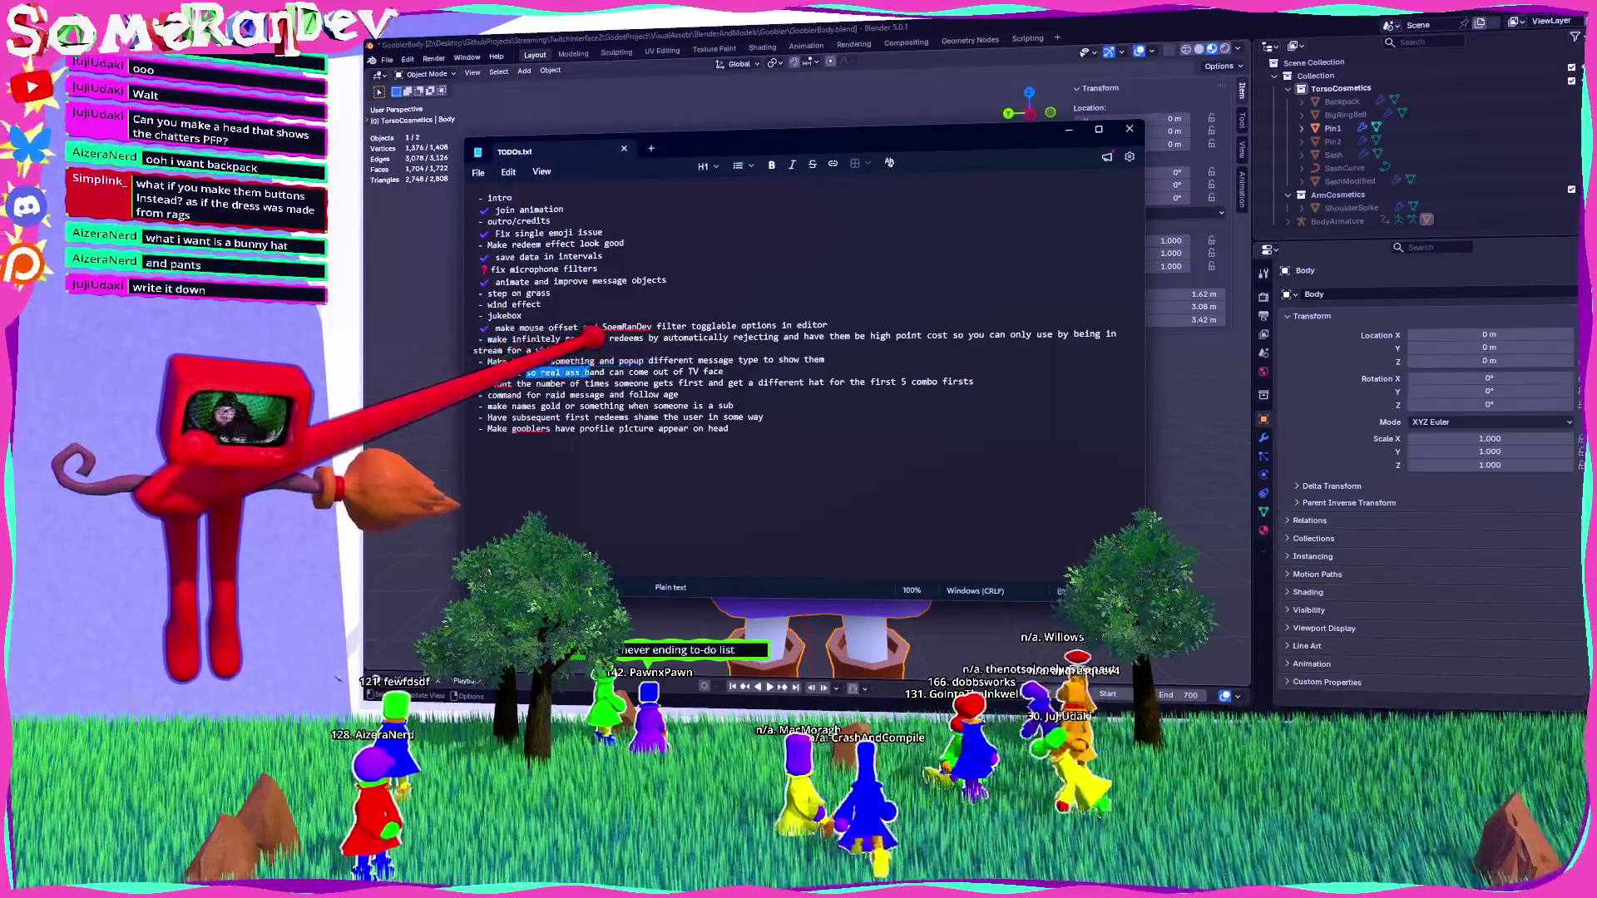
pyautogui.moveTo(535, 383); pyautogui.dragTo(704, 384)
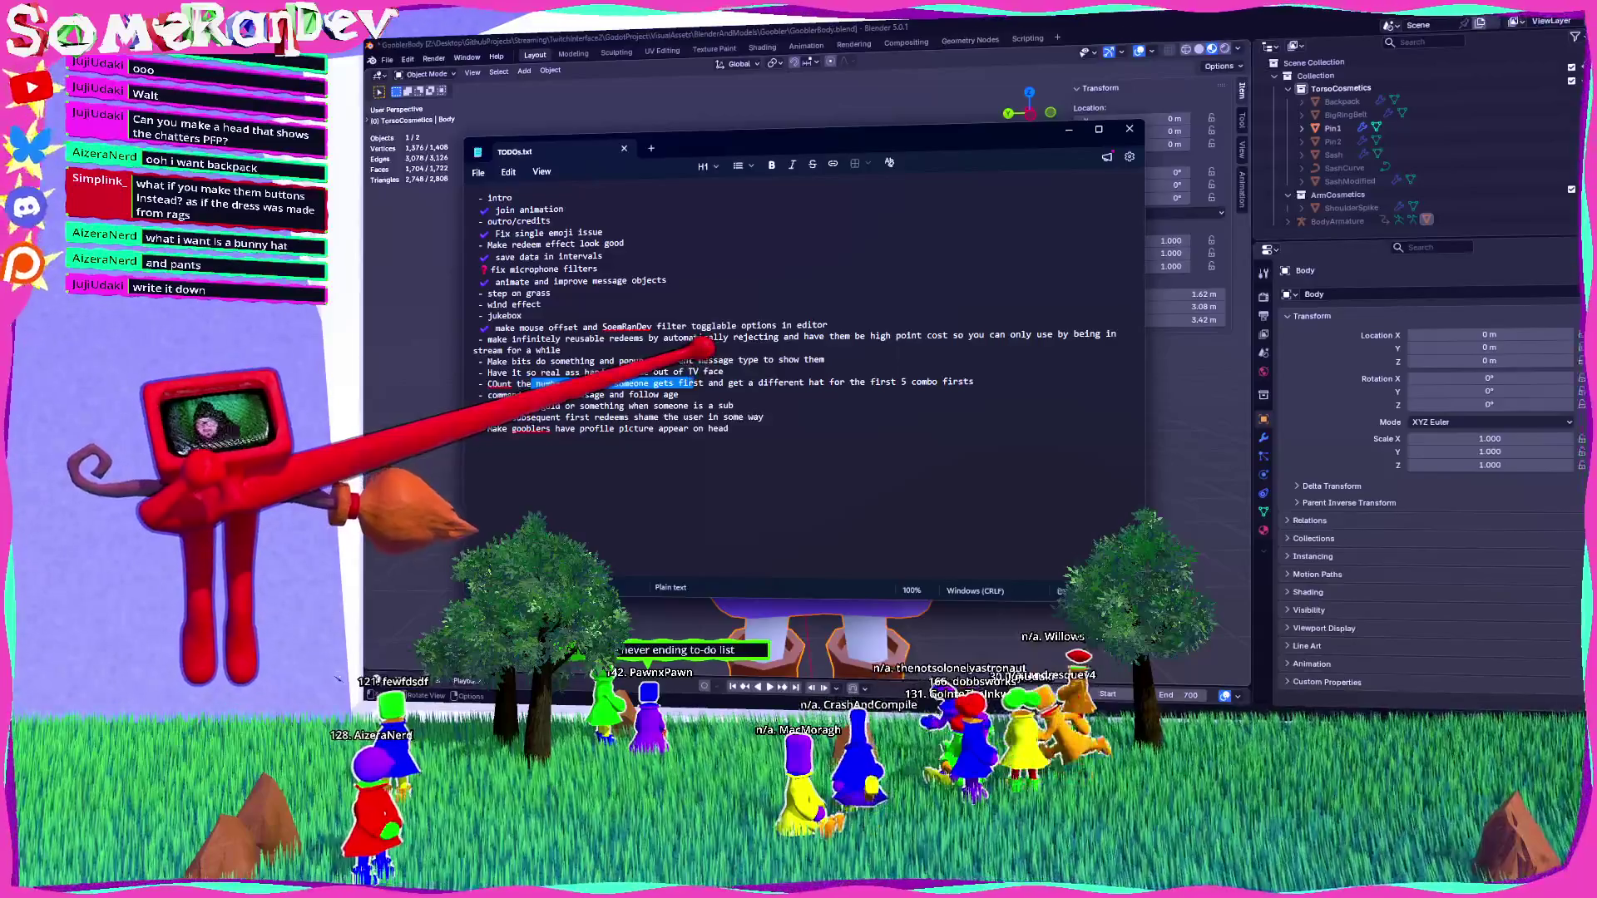
pyautogui.click(523, 353)
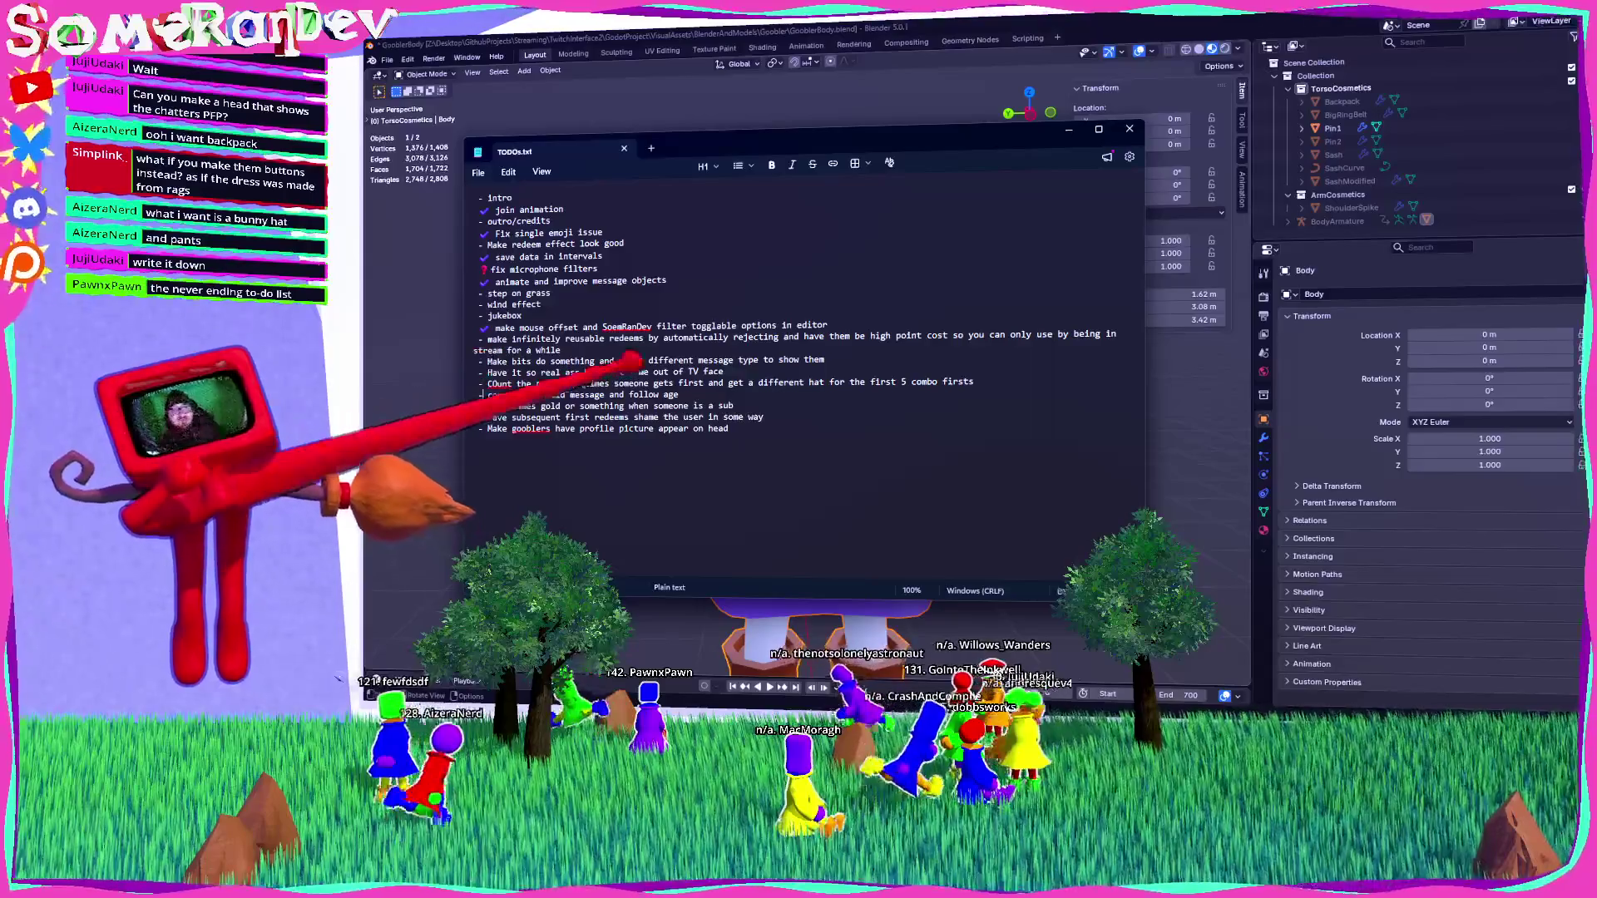
pyautogui.keyDown('ctrl'); pyautogui.scroll(4, 603, 380); pyautogui.keyUp('ctrl')
pyautogui.keyDown('ctrl'); pyautogui.scroll(5, 603, 380); pyautogui.keyUp('ctrl')
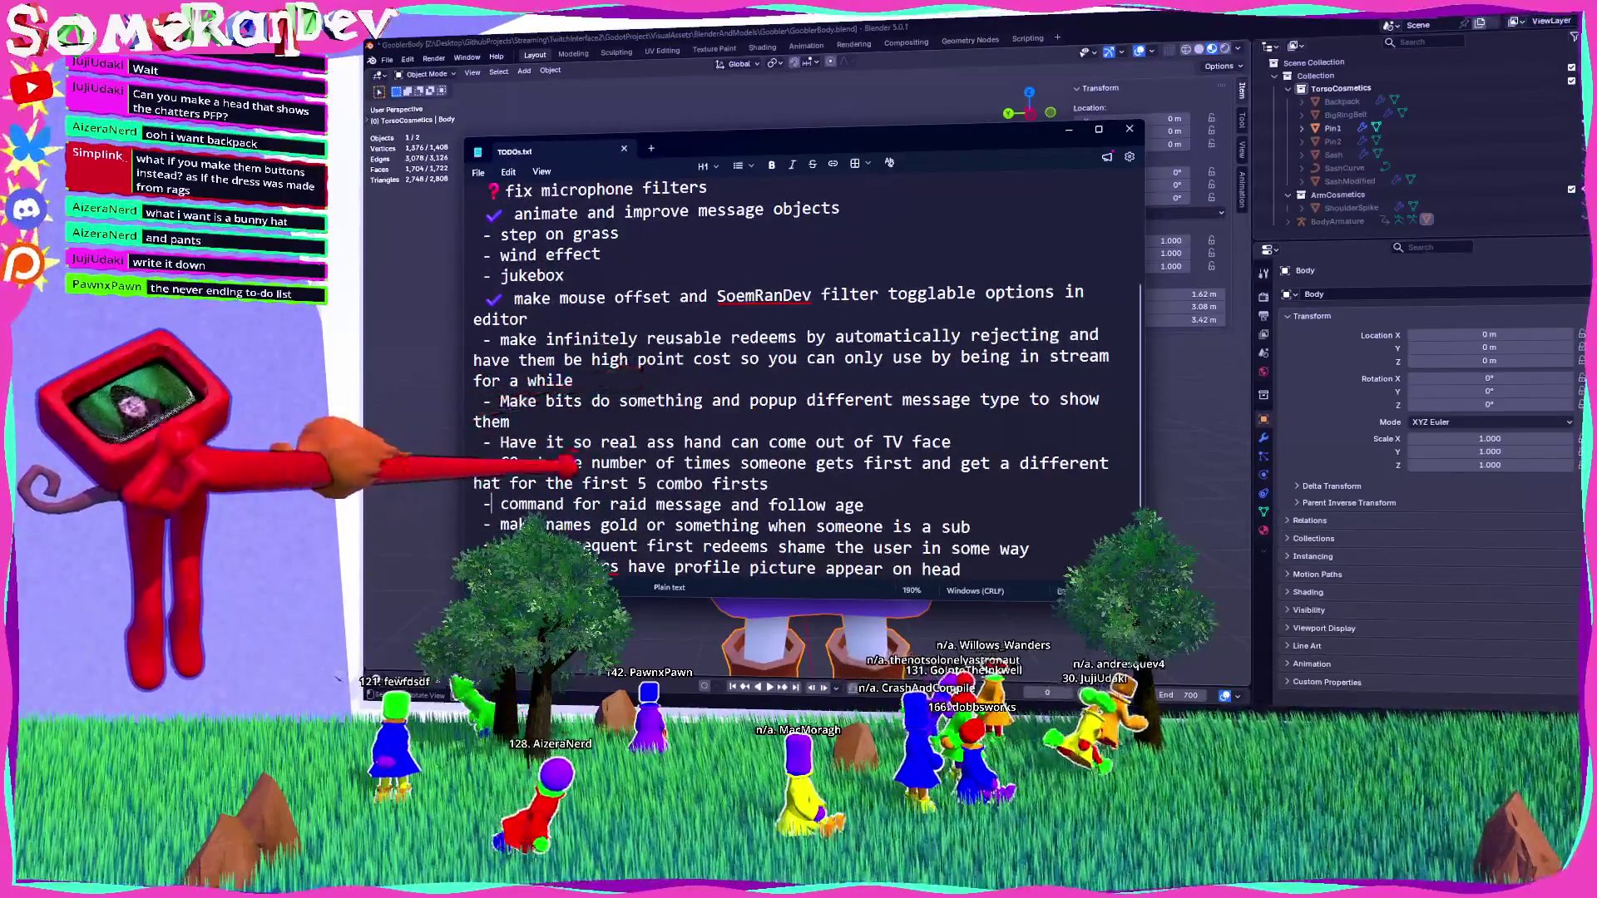
# Replace the raid-message line's leading dash with a ✔ checkmark emoji.
pyautogui.tripleClick(537, 504)
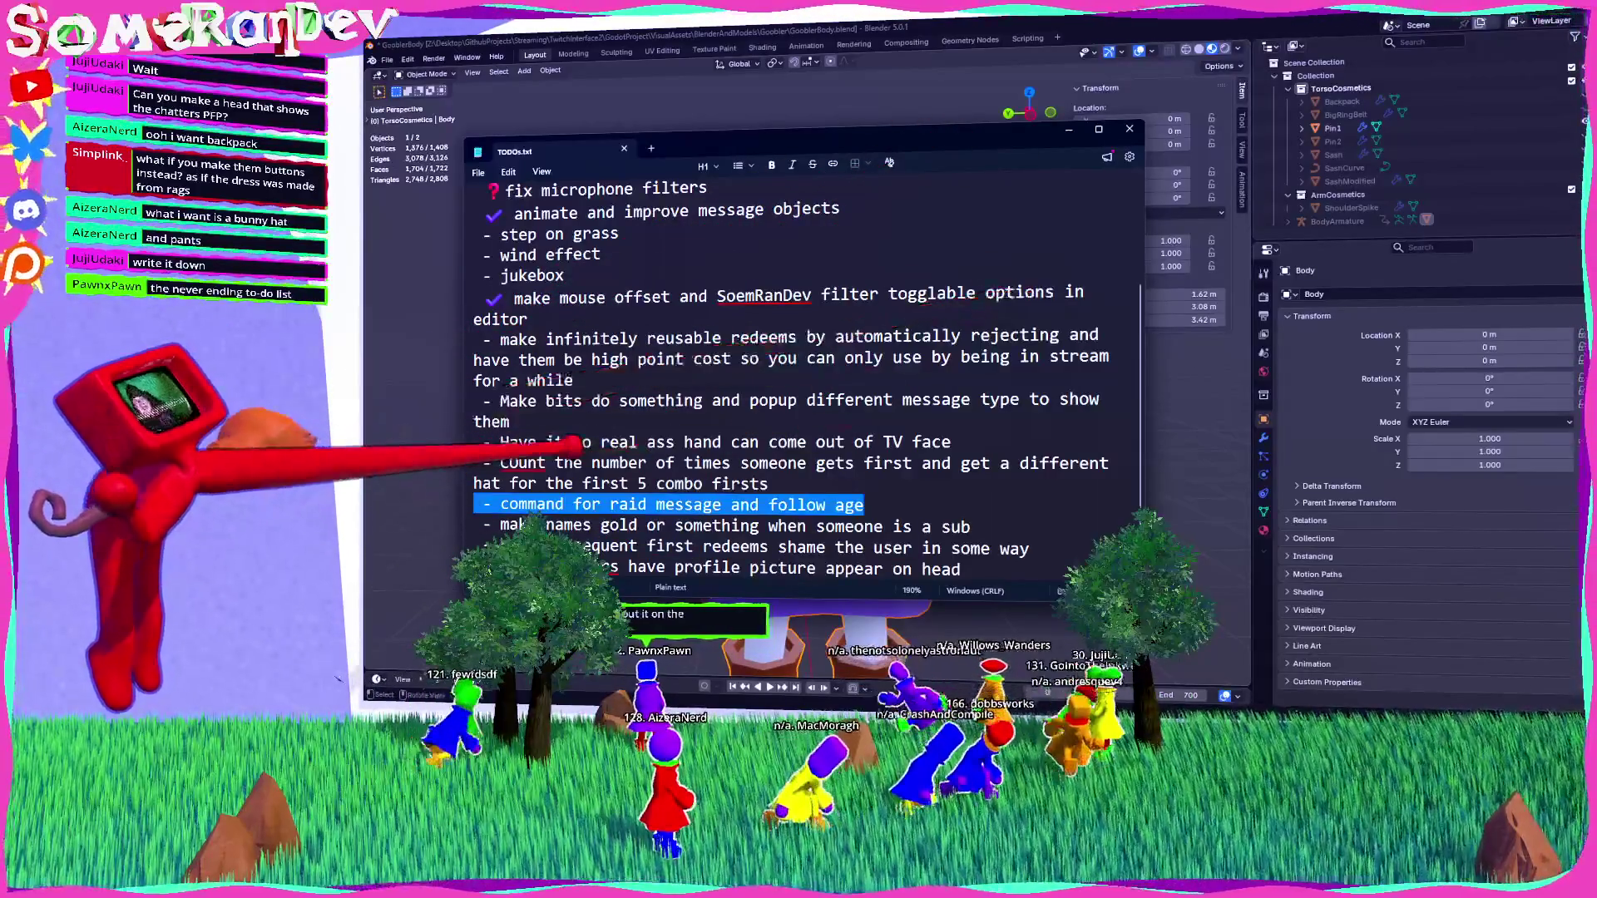
pyautogui.press('Home')
pyautogui.press('Delete')
pyautogui.press('super+period')
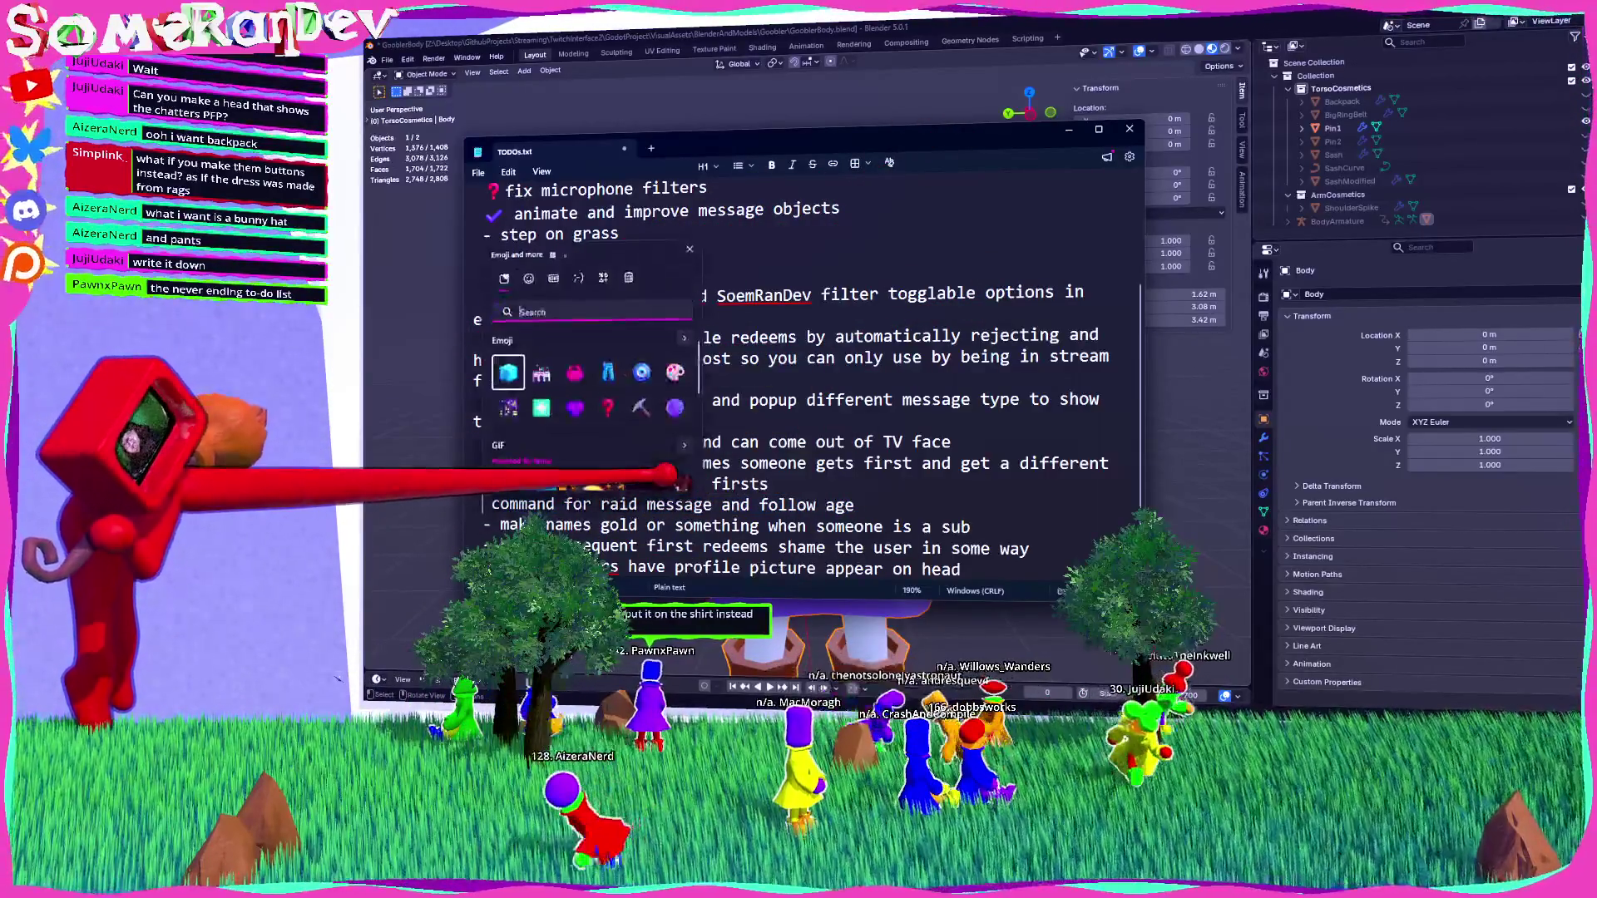
pyautogui.write('check')
pyautogui.press('Right')
pyautogui.press('Right')
pyautogui.press('Return')
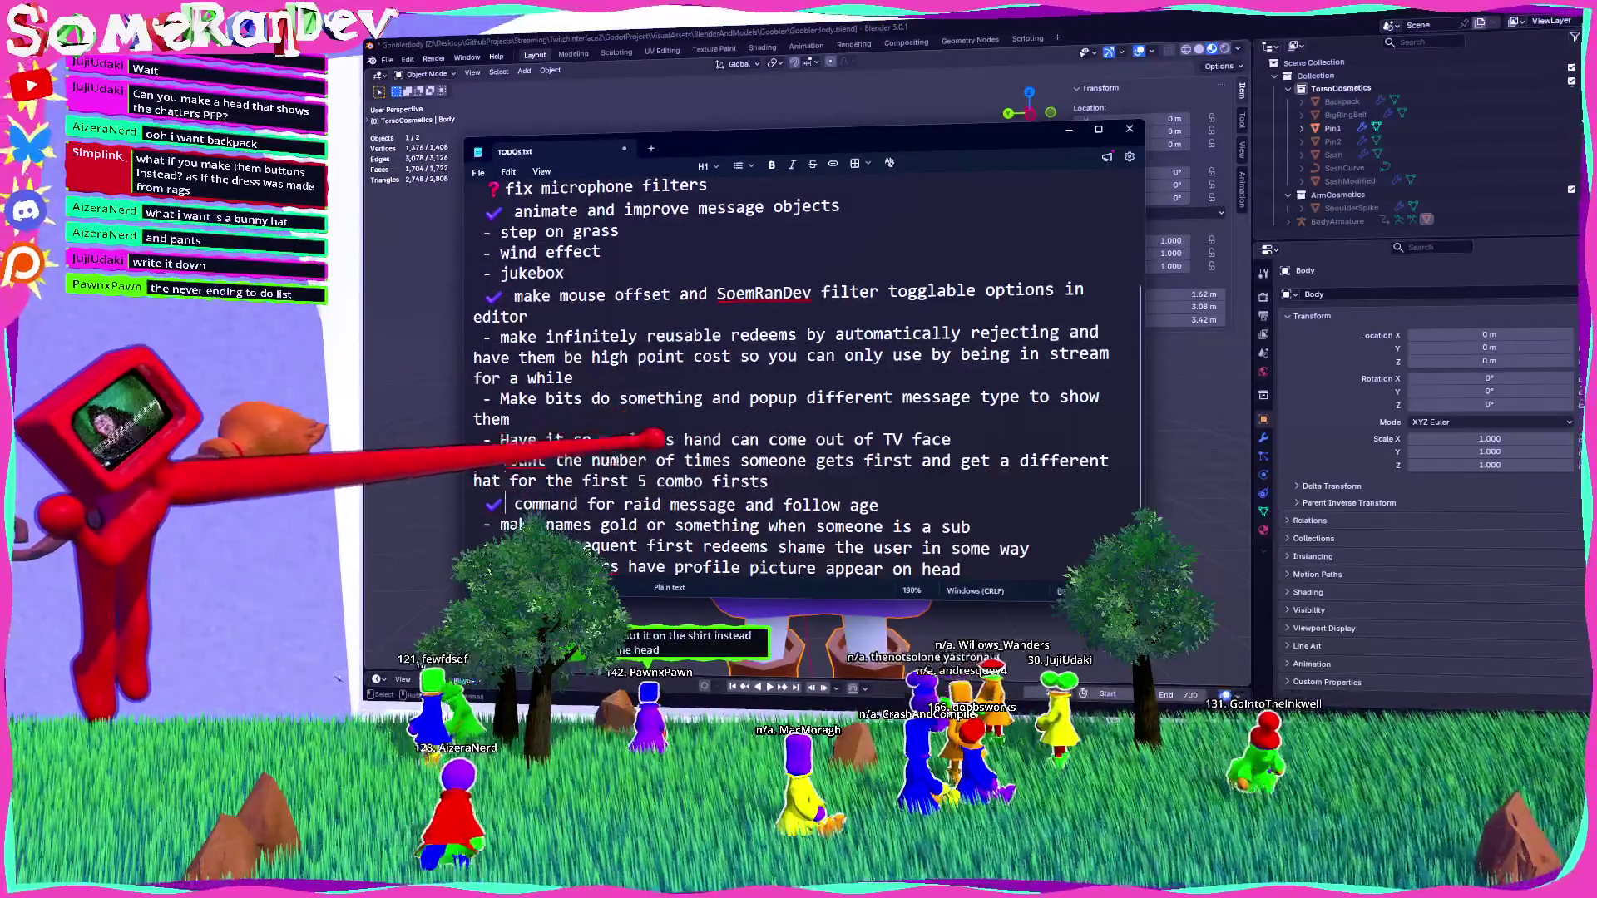
# Highlight the 'make names gold' and 'shame redeems' items, then close Notepad.
pyautogui.moveTo(703, 527)
pyautogui.mouseDown()
pyautogui.moveTo(832, 504)
pyautogui.moveTo(970, 526)
pyautogui.mouseUp()
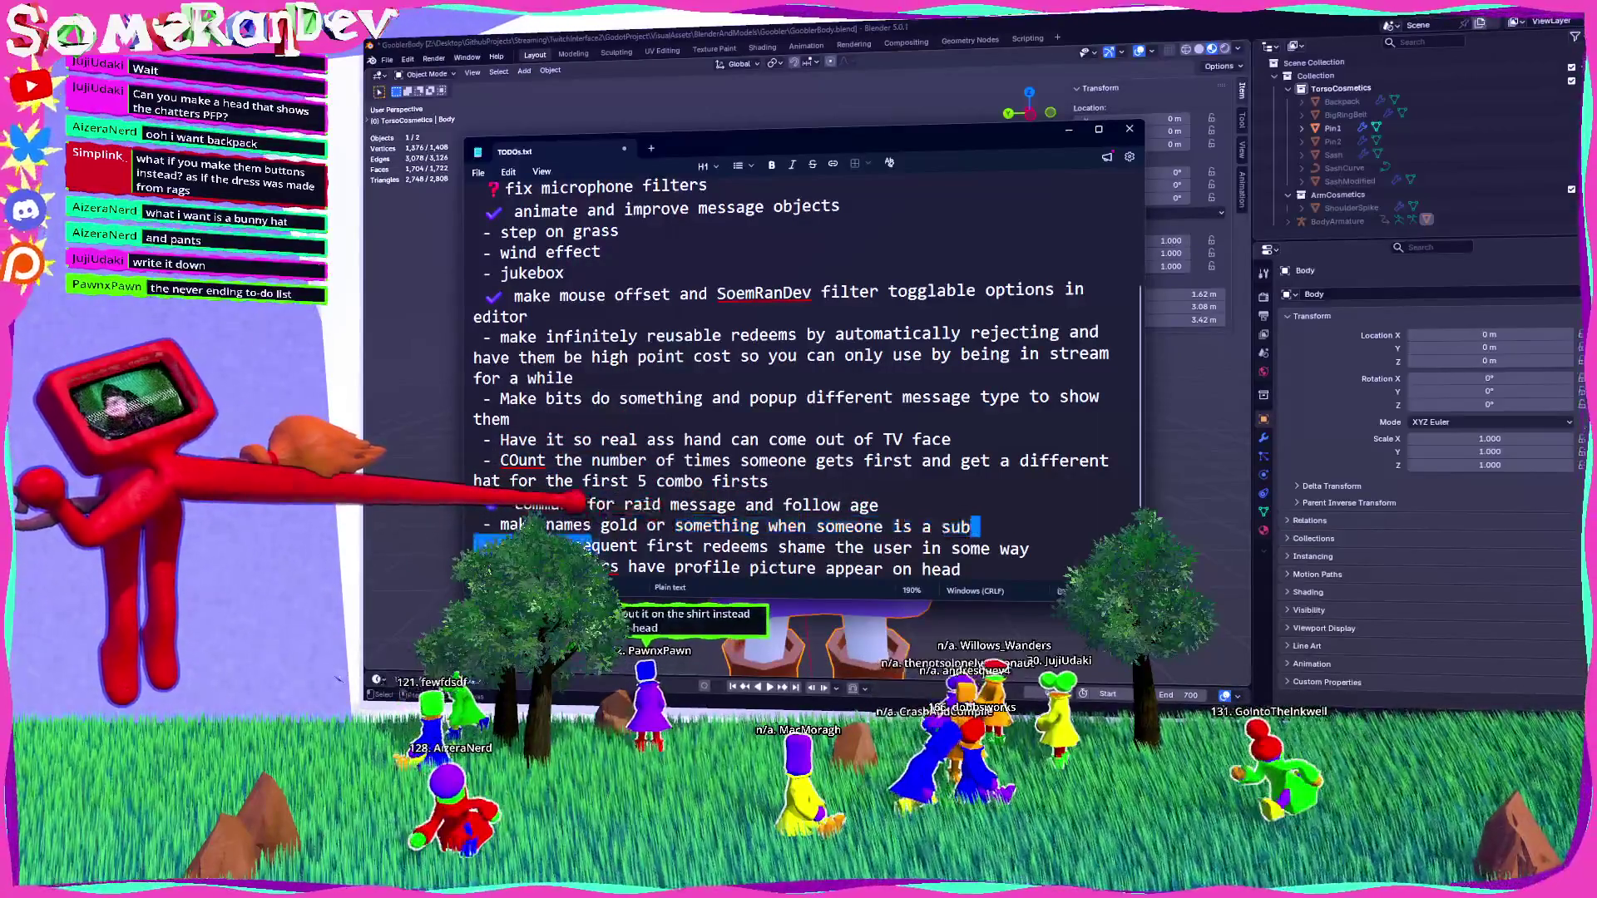
pyautogui.moveTo(546, 526); pyautogui.dragTo(970, 526)
pyautogui.doubleClick(607, 546)
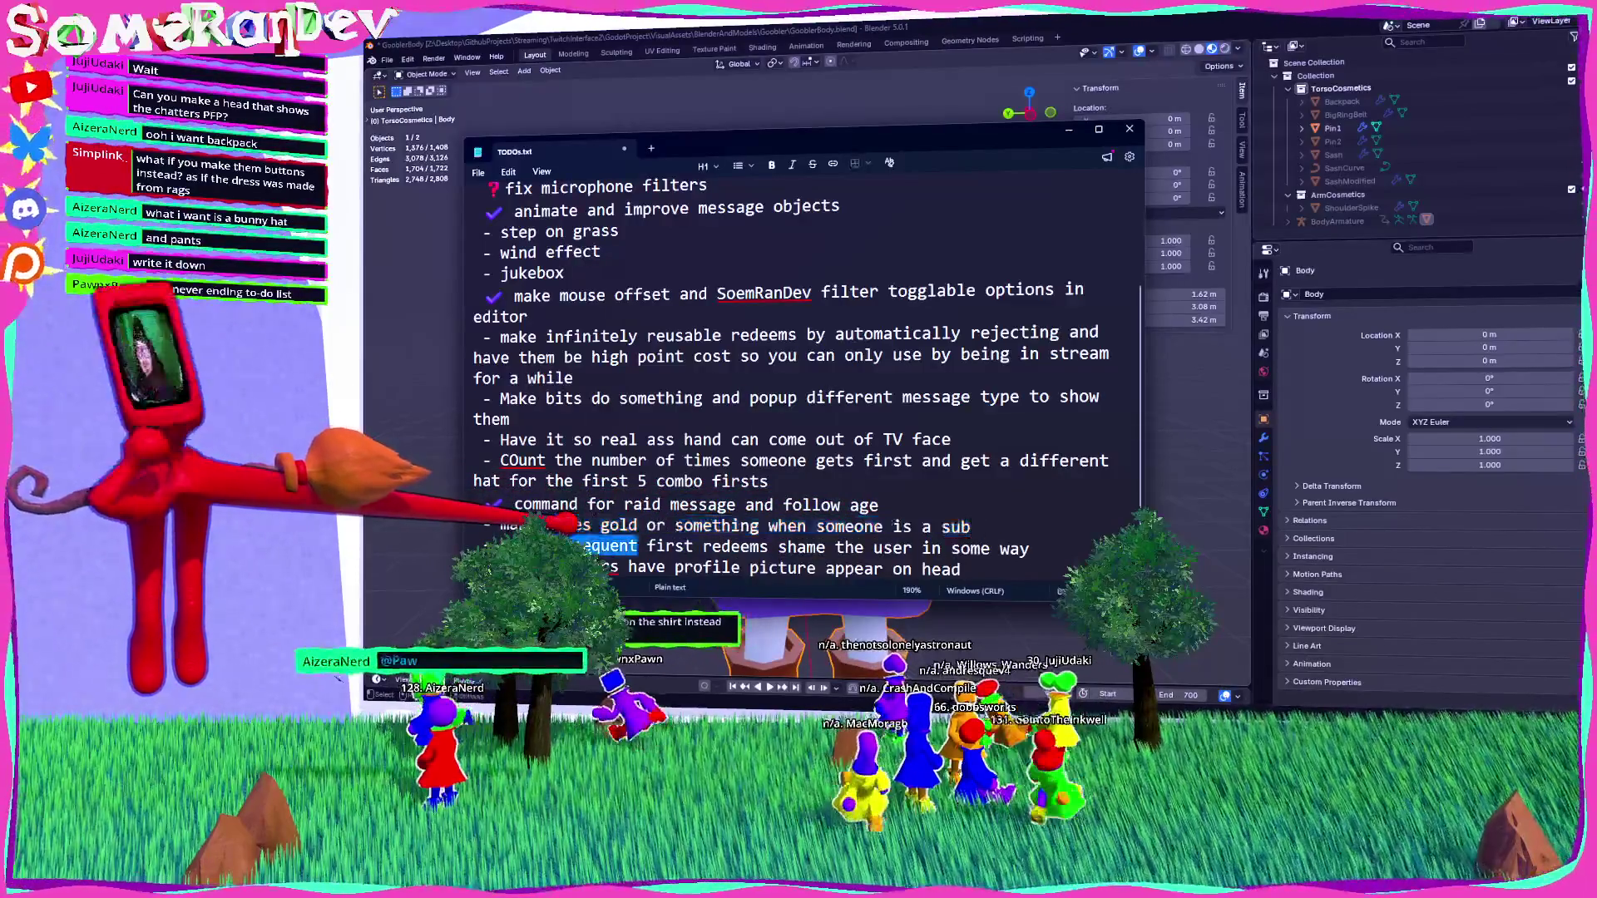
pyautogui.moveTo(636, 547); pyautogui.dragTo(1040, 549)
pyautogui.click(1060, 522)
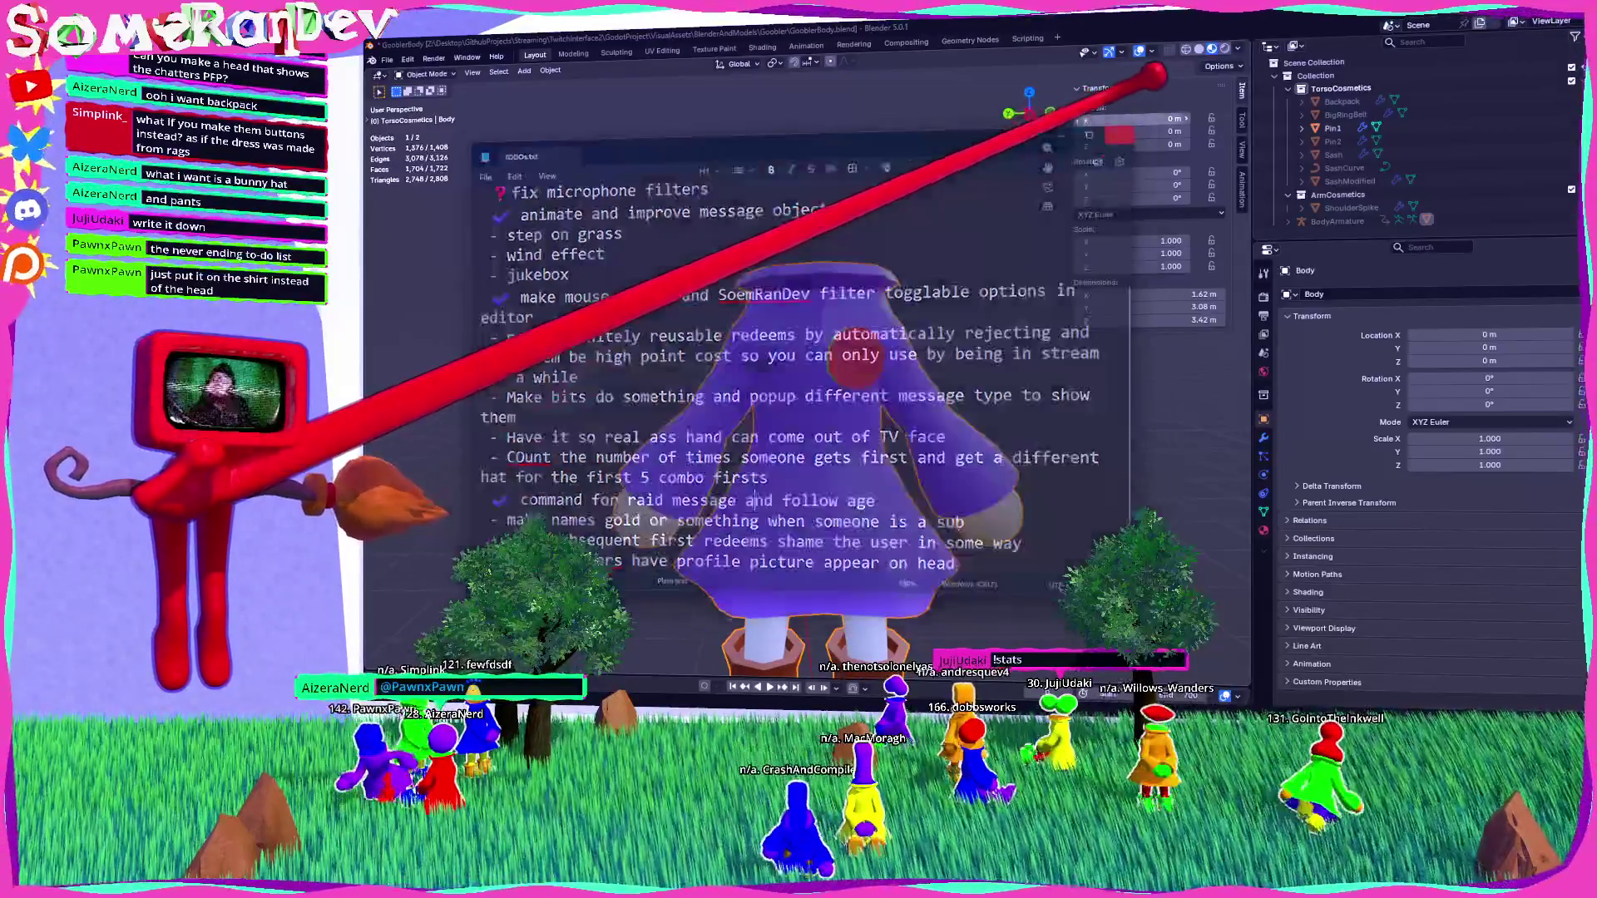
pyautogui.click(1129, 129)
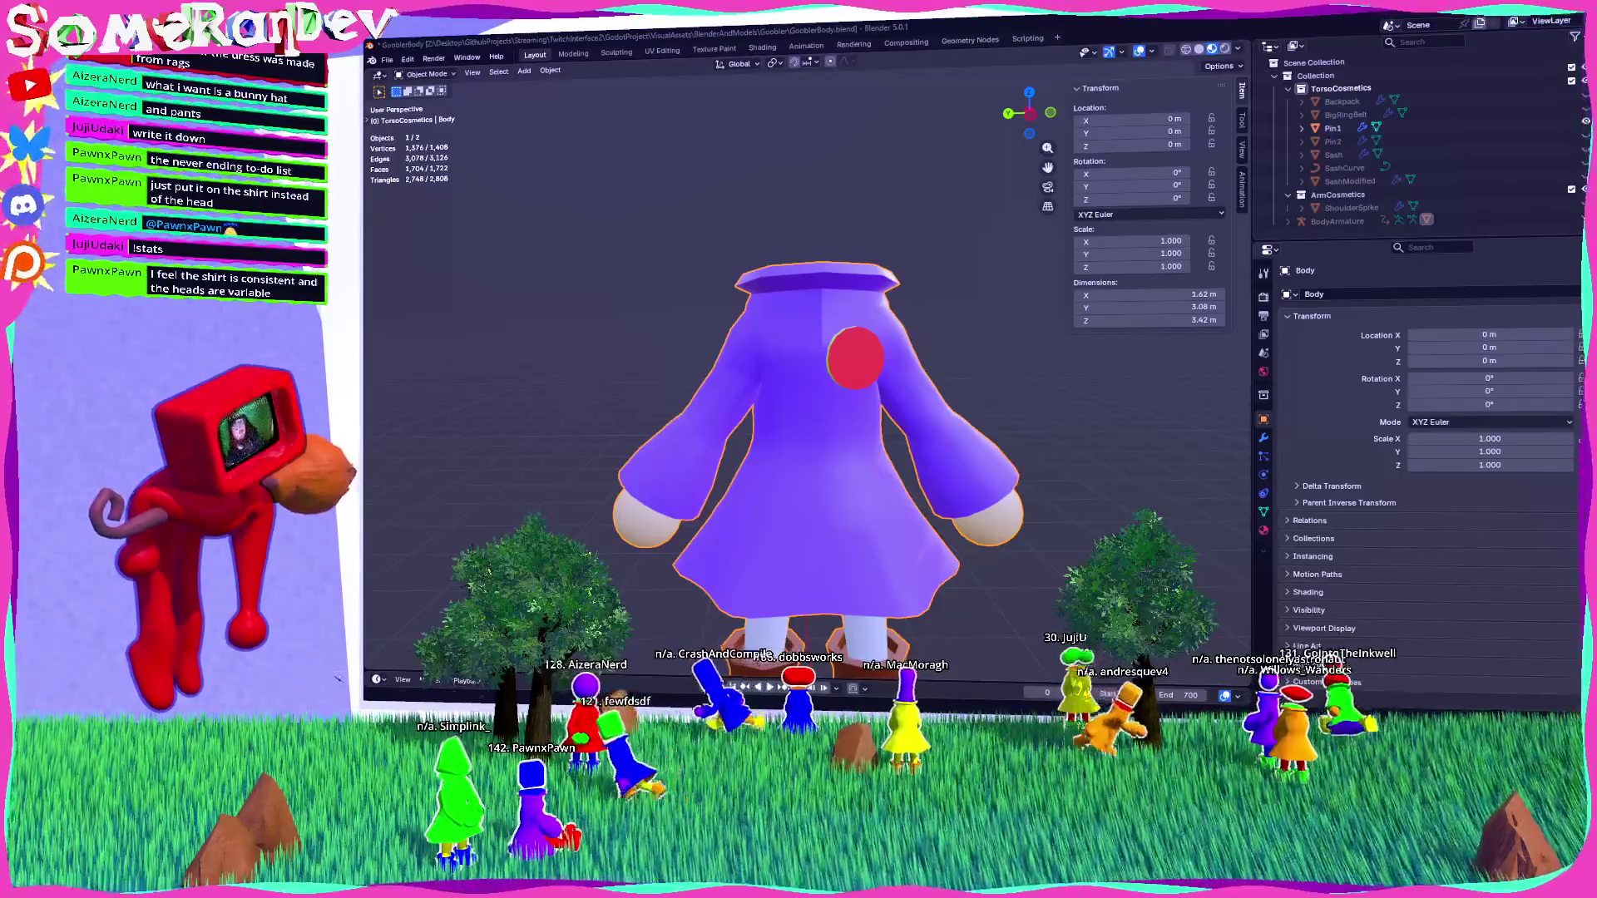
# Orbit around the dress body to face its front and select the red chest pin.
pyautogui.moveTo(759, 421)
pyautogui.mouseDown(button='middle')
pyautogui.moveTo(816, 457)
pyautogui.moveTo(934, 432)
pyautogui.mouseUp(button='middle')
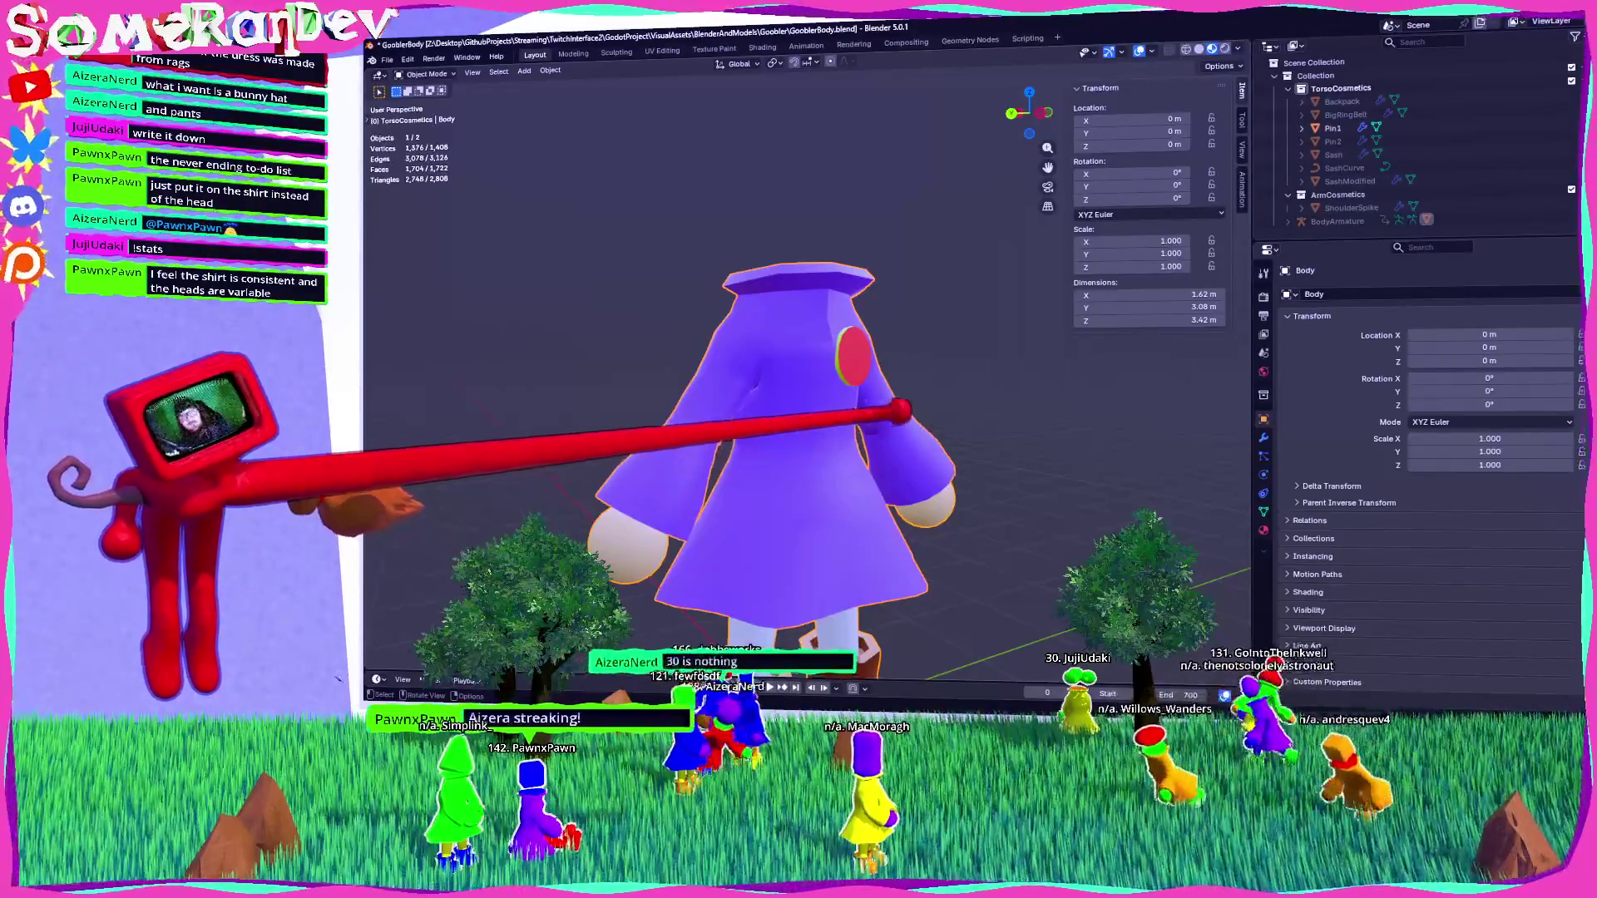
pyautogui.moveTo(844, 420)
pyautogui.mouseDown(button='middle')
pyautogui.moveTo(832, 366)
pyautogui.moveTo(909, 409)
pyautogui.moveTo(891, 457)
pyautogui.moveTo(902, 470)
pyautogui.mouseUp(button='middle')
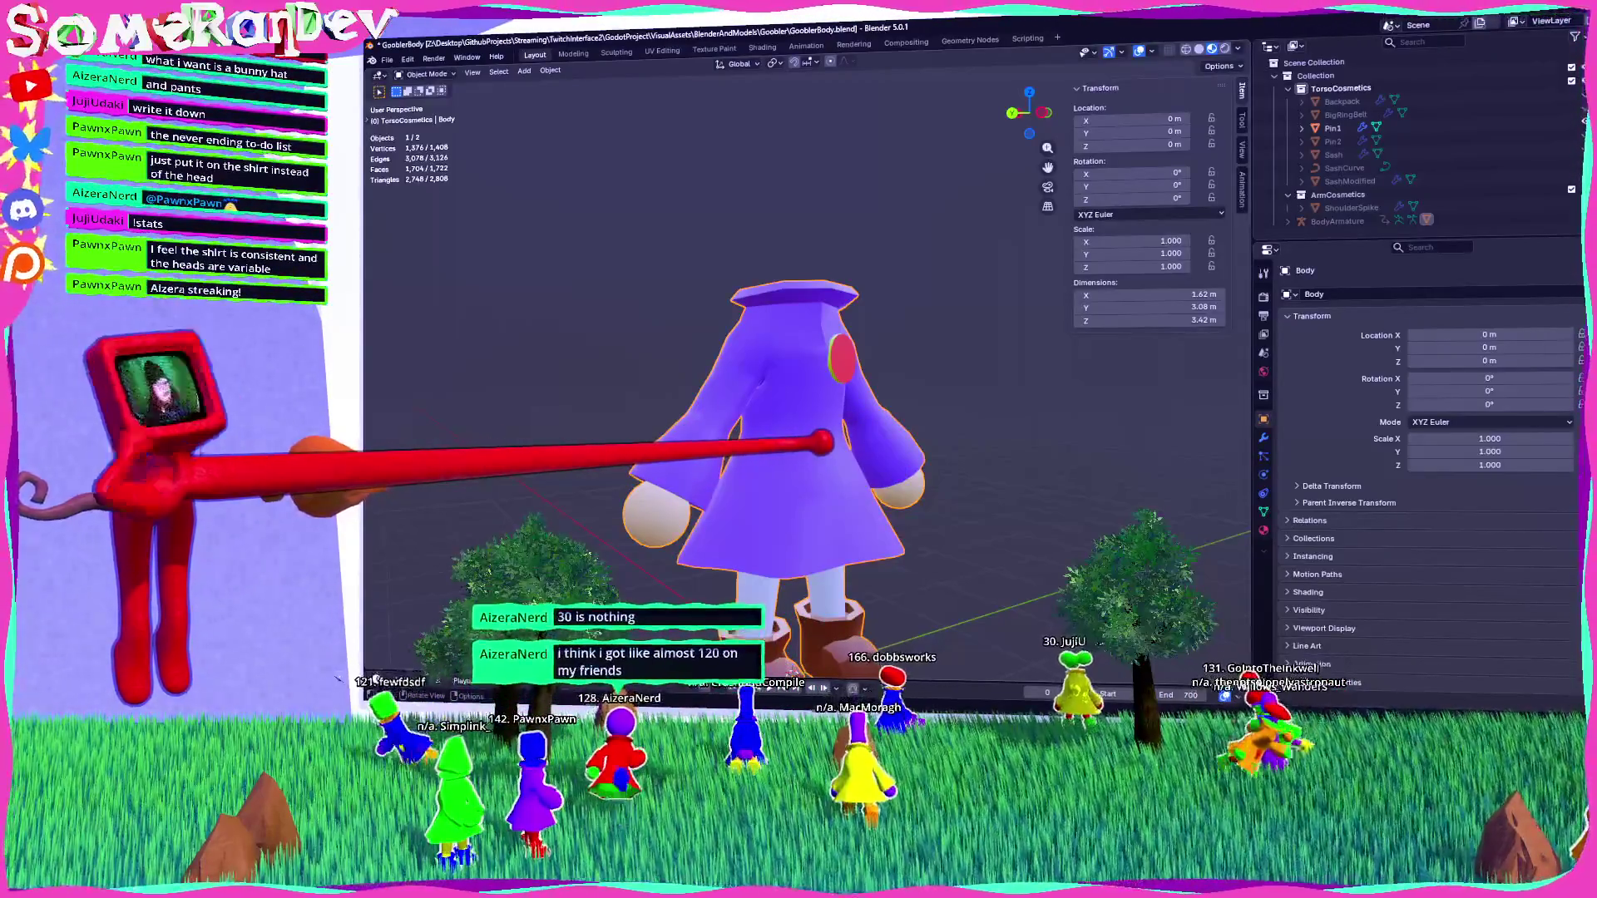
pyautogui.moveTo(902, 470); pyautogui.dragTo(832, 470, button='middle')
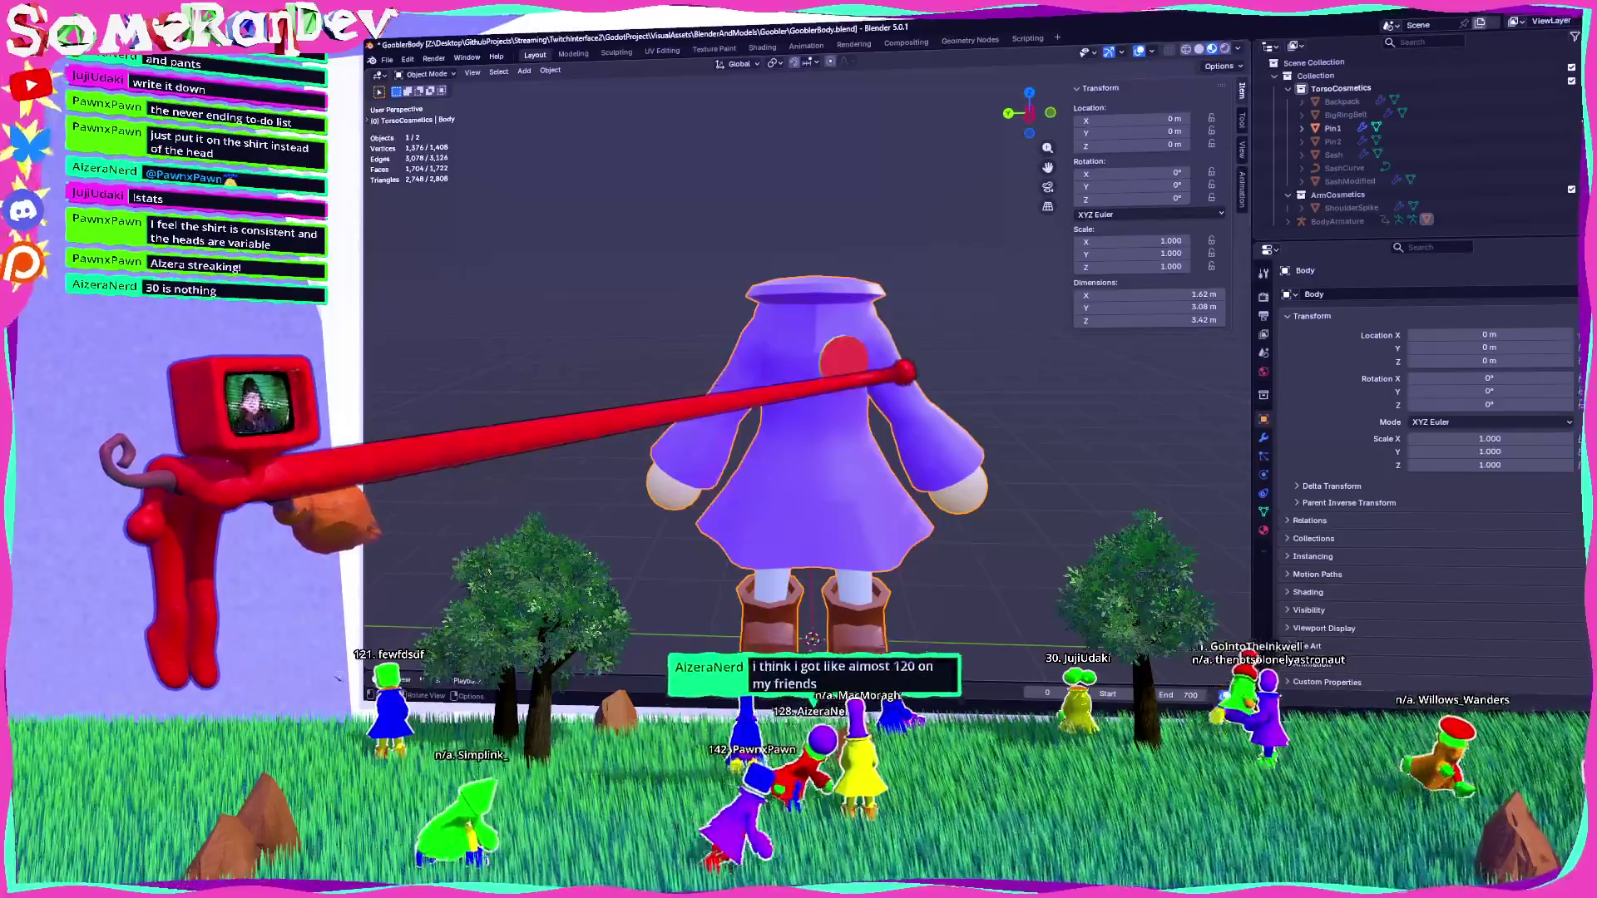
pyautogui.scroll(3, 815, 374)
pyautogui.click(867, 341)
# Orbit in closer around the selected red Pin1 on the dress chest.
pyautogui.moveTo(867, 341)
pyautogui.mouseDown(button='middle')
pyautogui.moveTo(790, 350)
pyautogui.moveTo(882, 353)
pyautogui.mouseUp(button='middle')
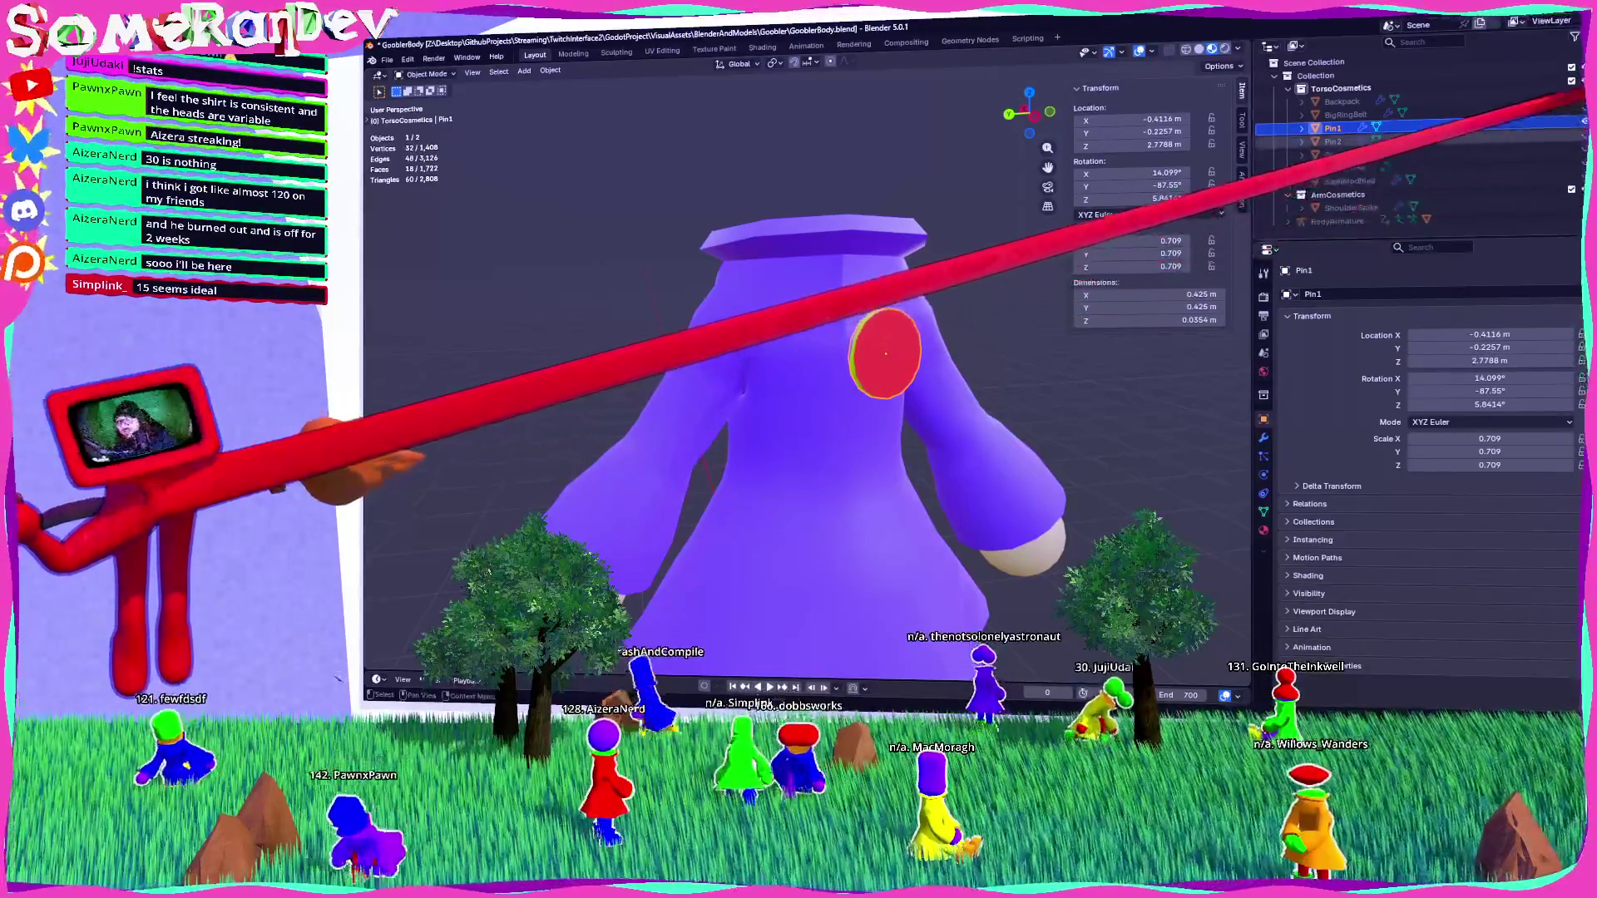
# Hide Pin1, select Backpack, and add a 2 m UV sphere with 32 segments and 16 rings.
pyautogui.press('h')
pyautogui.click(1341, 100)
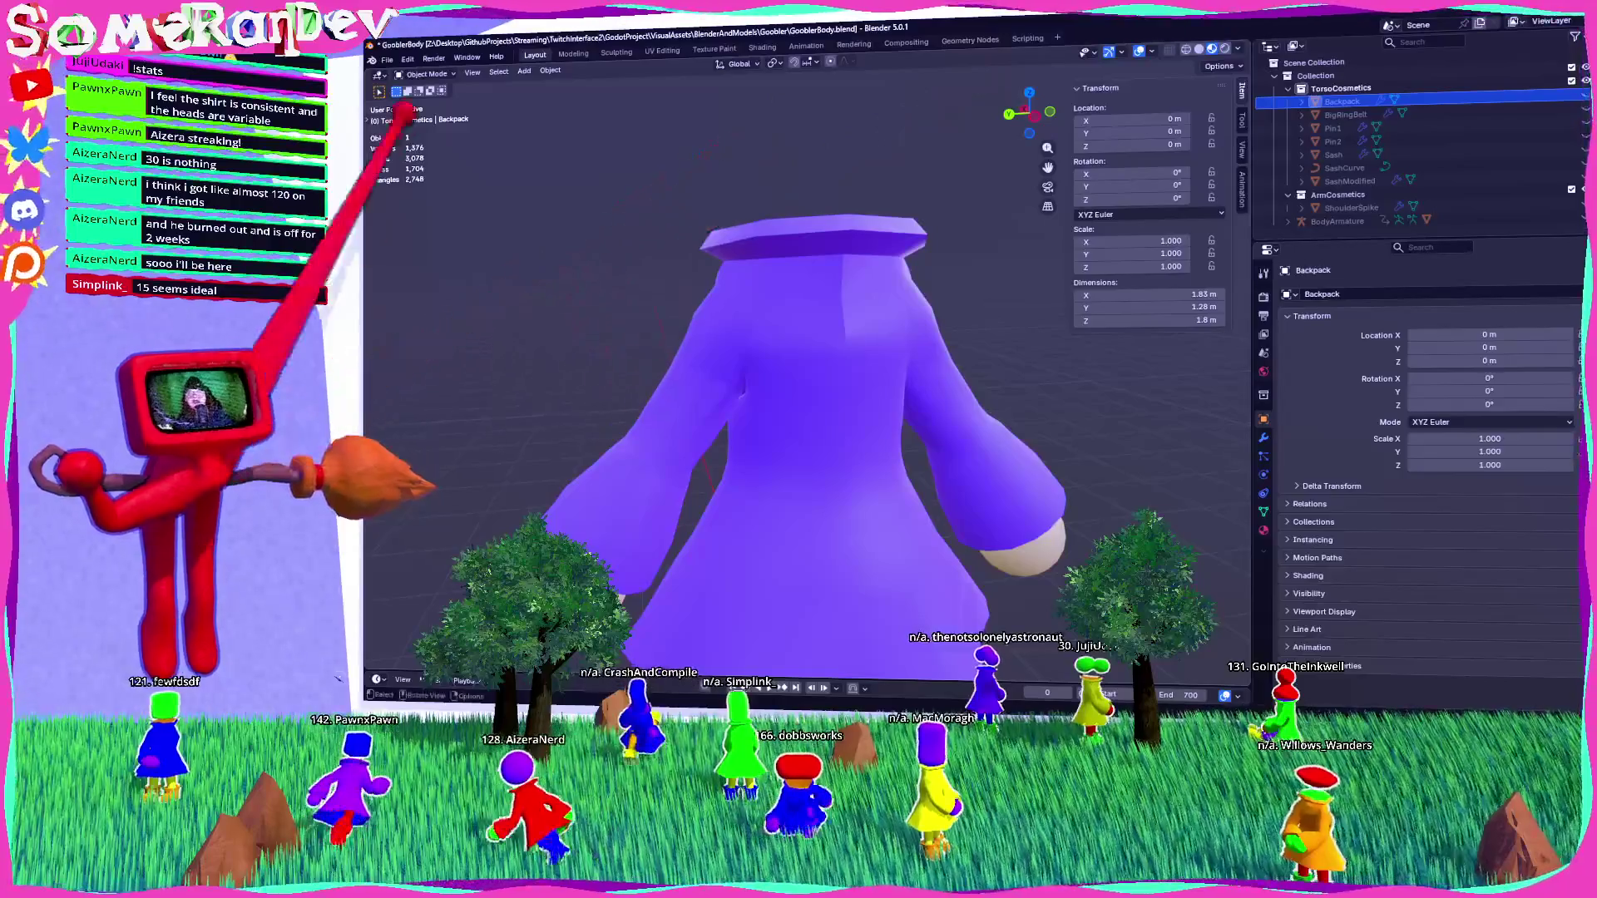
pyautogui.click(523, 70)
pyautogui.moveTo(540, 84)
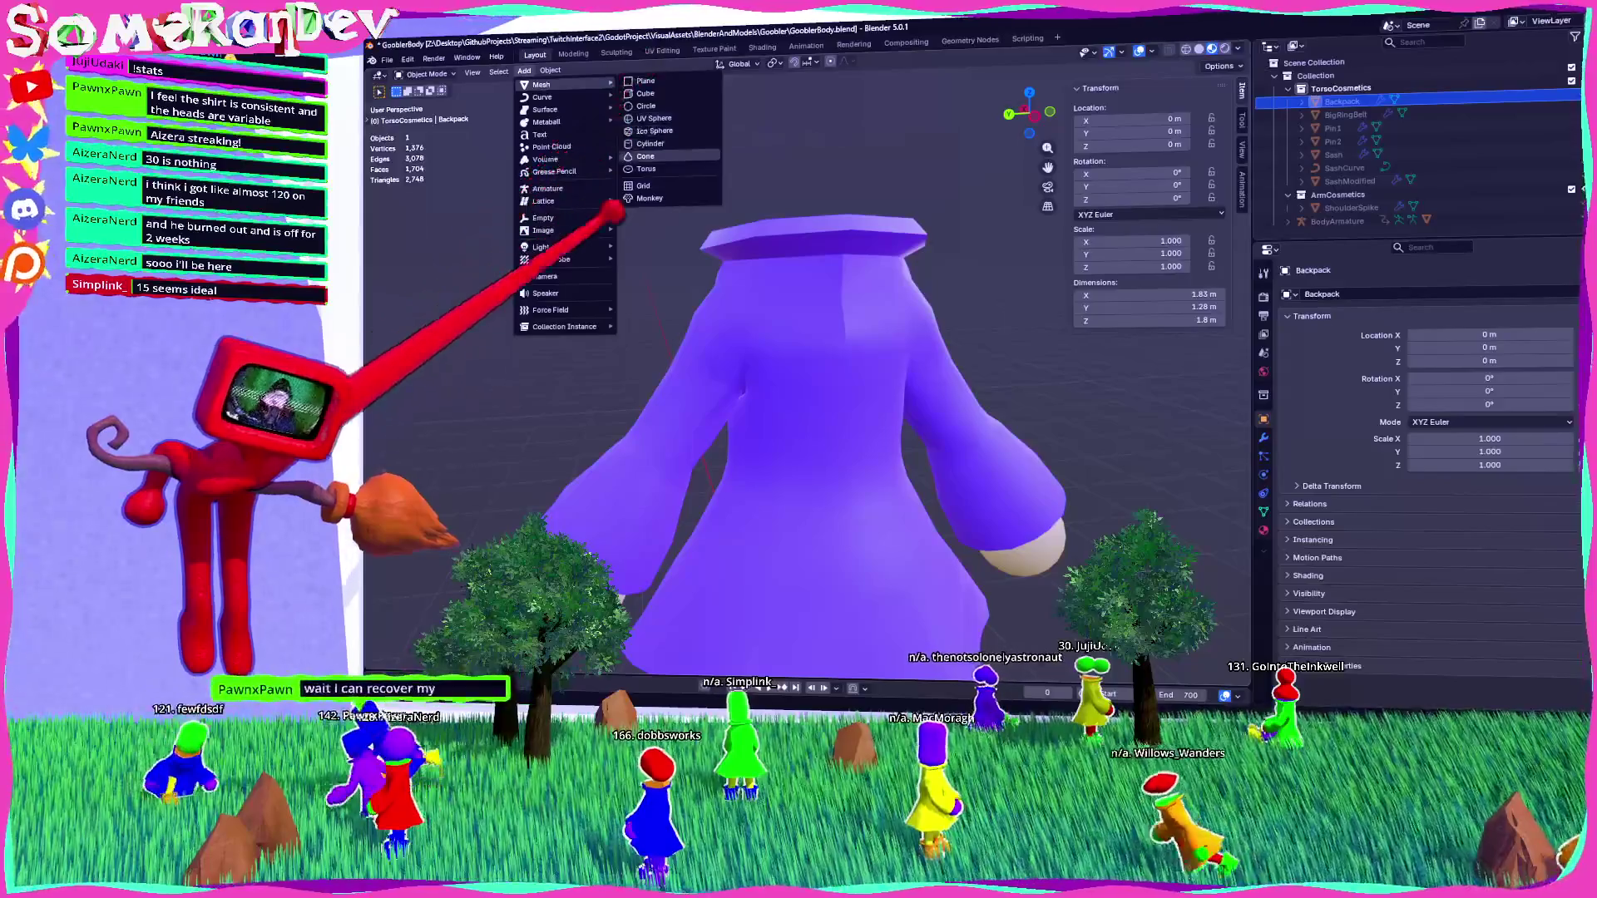
pyautogui.moveTo(566, 309)
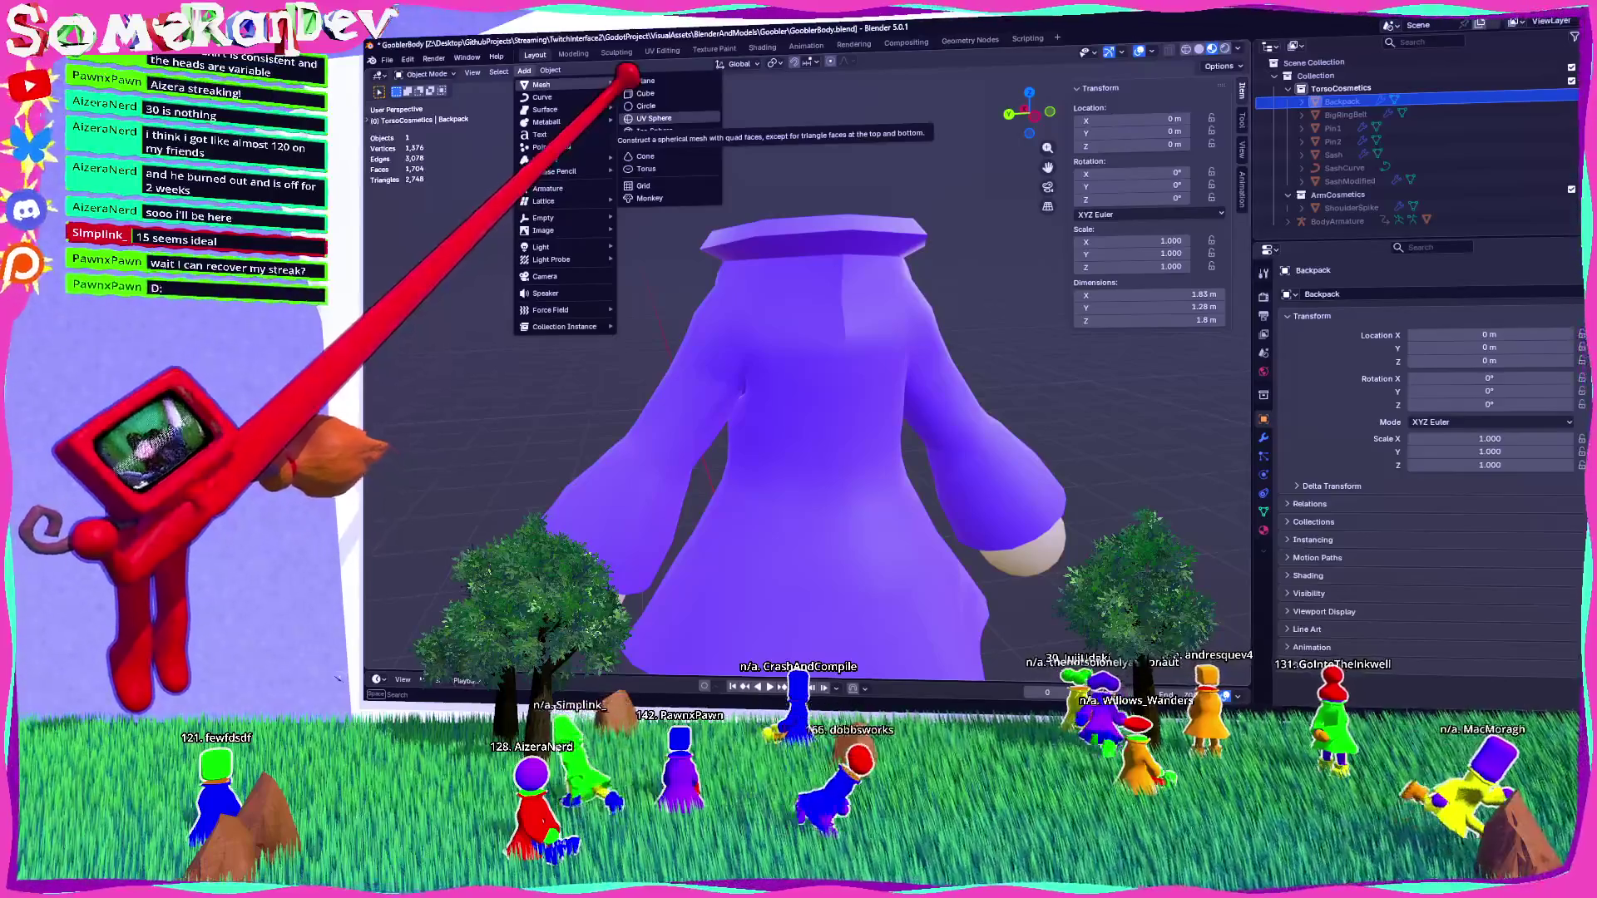
pyautogui.click(654, 119)
# Scale the UV sphere to 0.1 in side view and reset its location to the origin.
pyautogui.press('ctrl+KP_3')
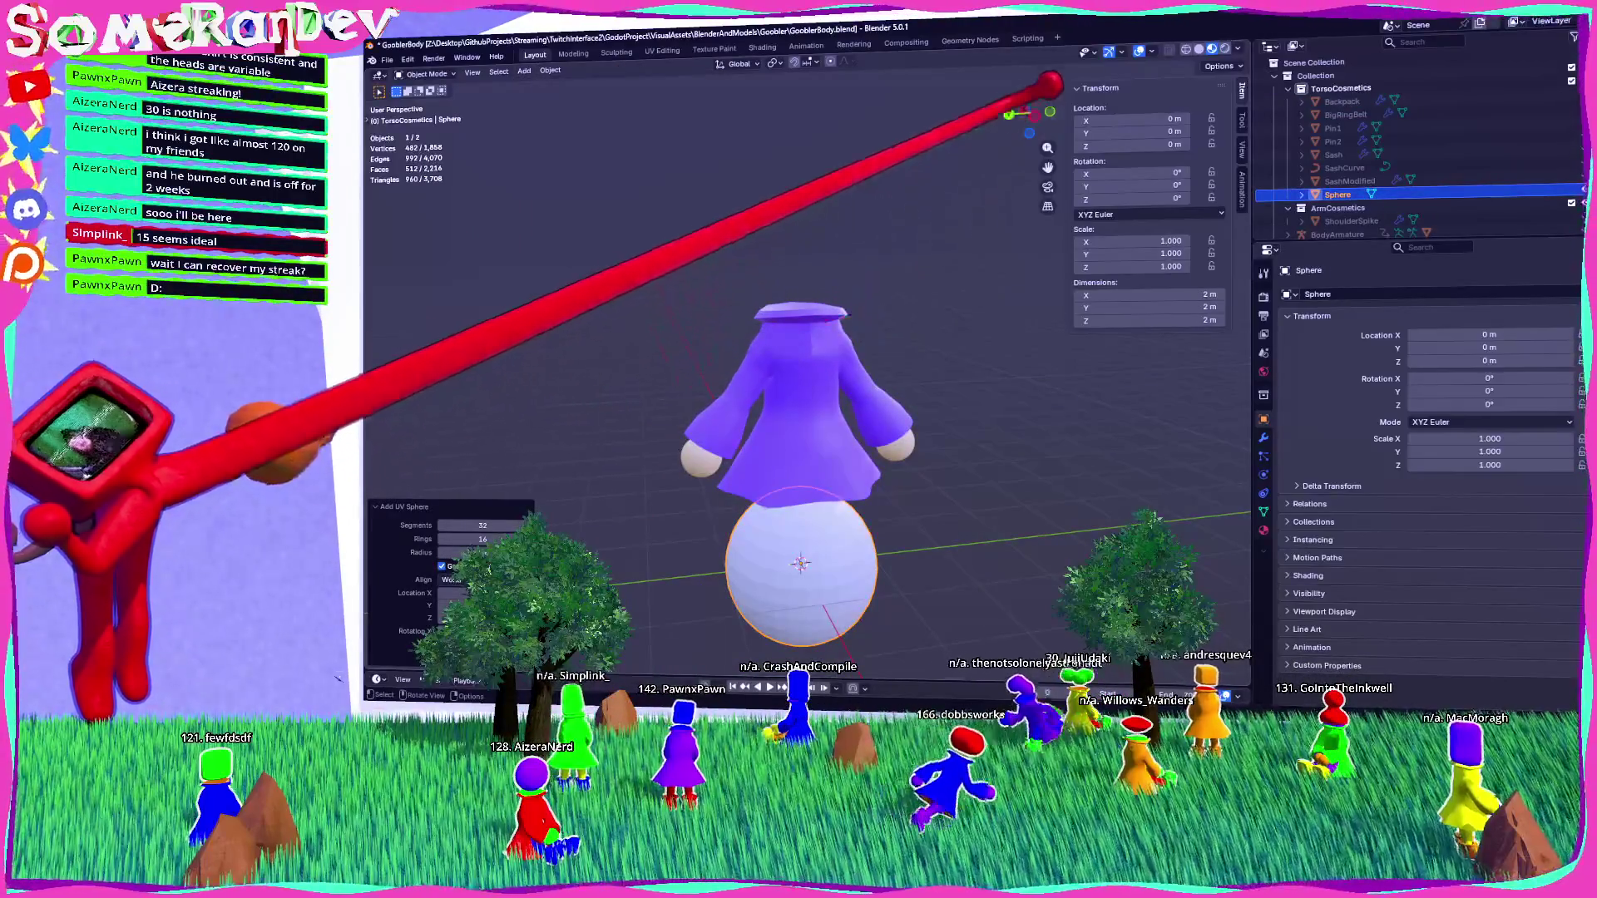
pyautogui.scroll(4, 782, 541)
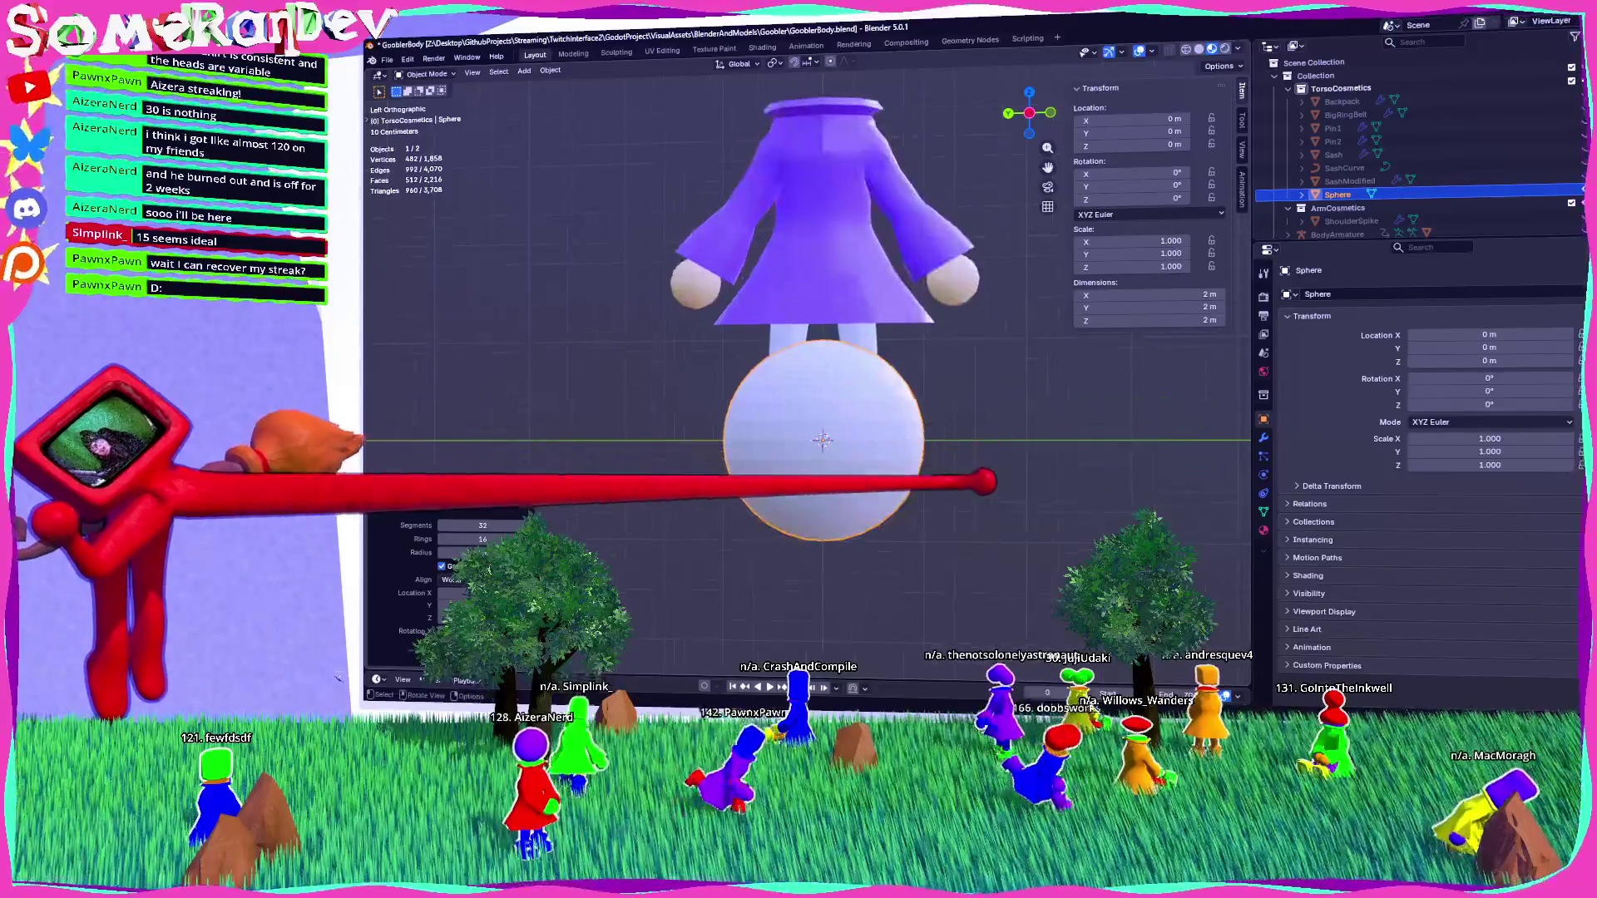
pyautogui.write('s.1')
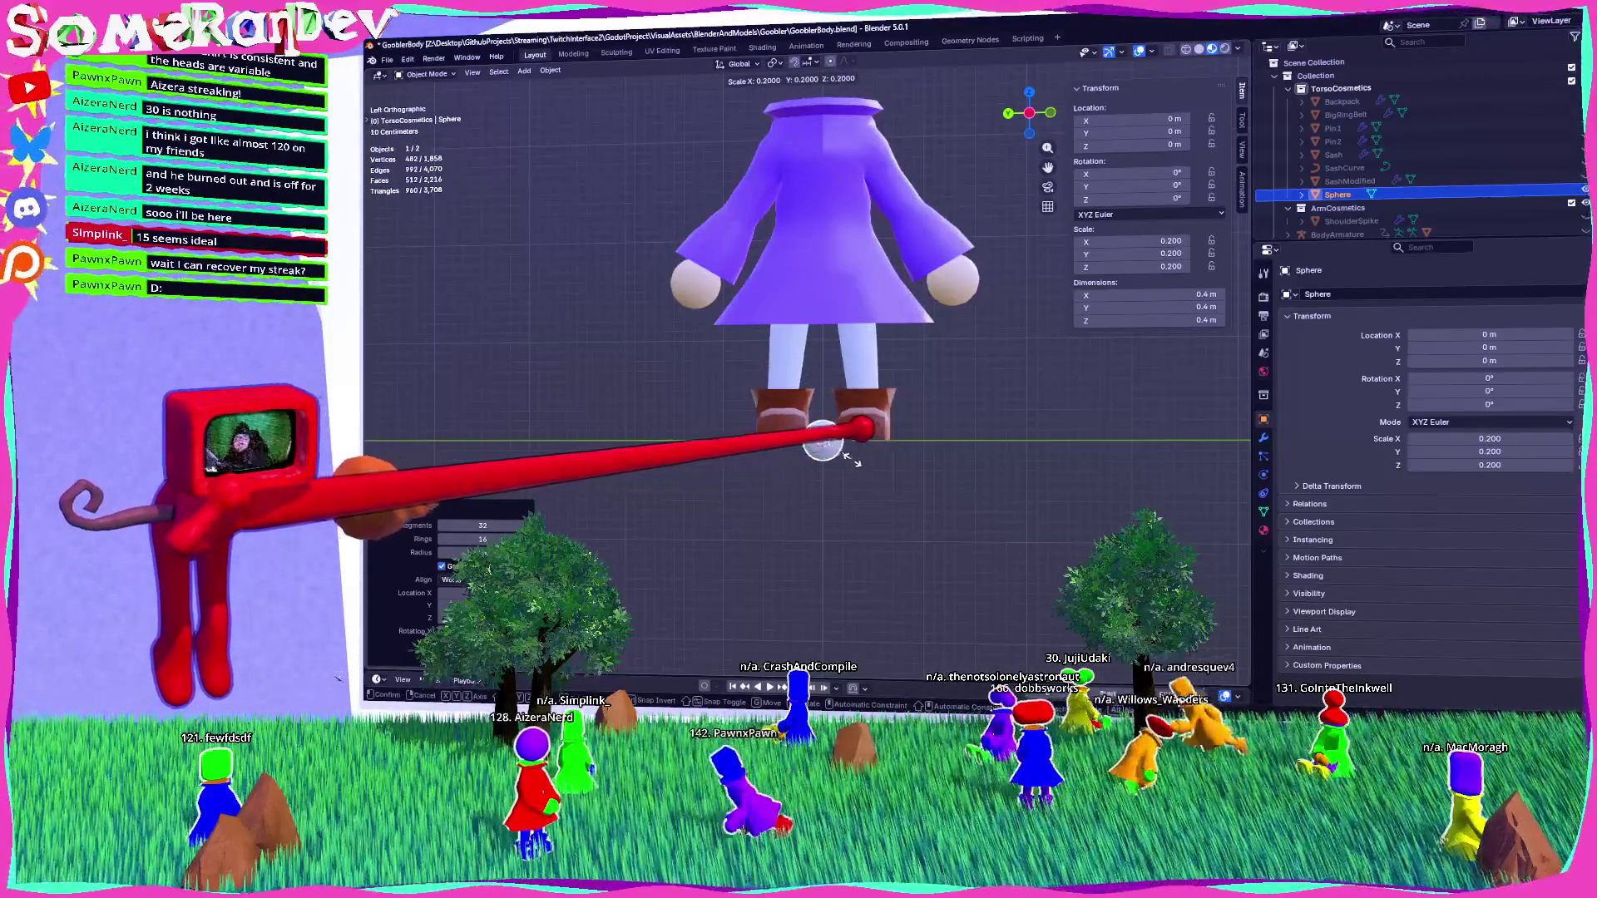
pyautogui.press('Return')
pyautogui.press('g')
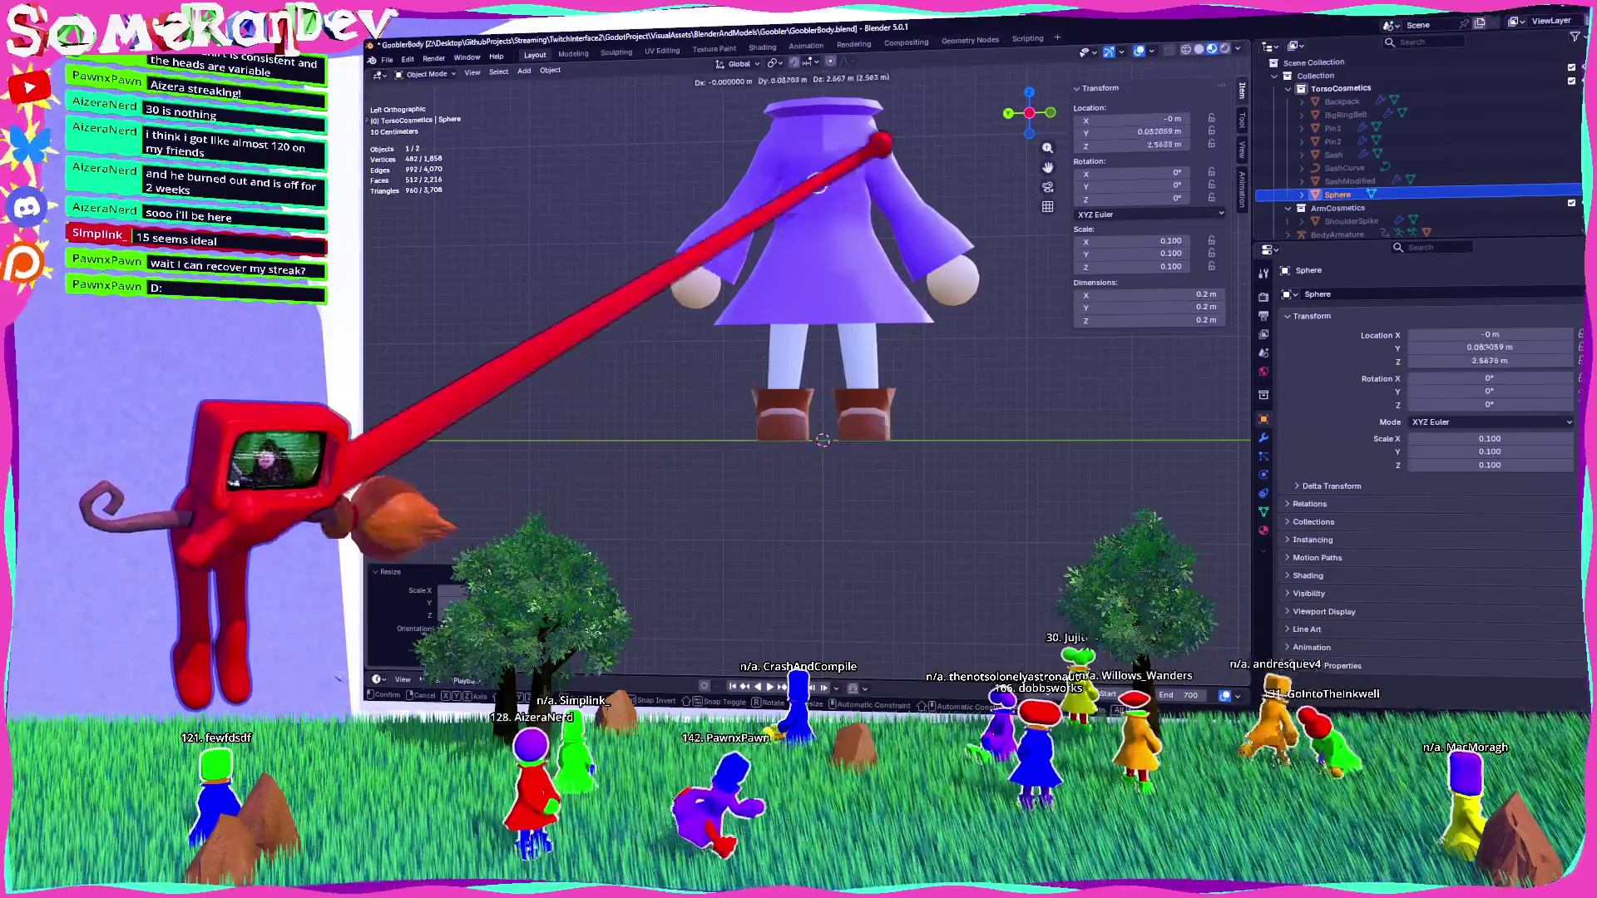
pyautogui.click(883, 100)
pyautogui.hotkey('alt', 'g')
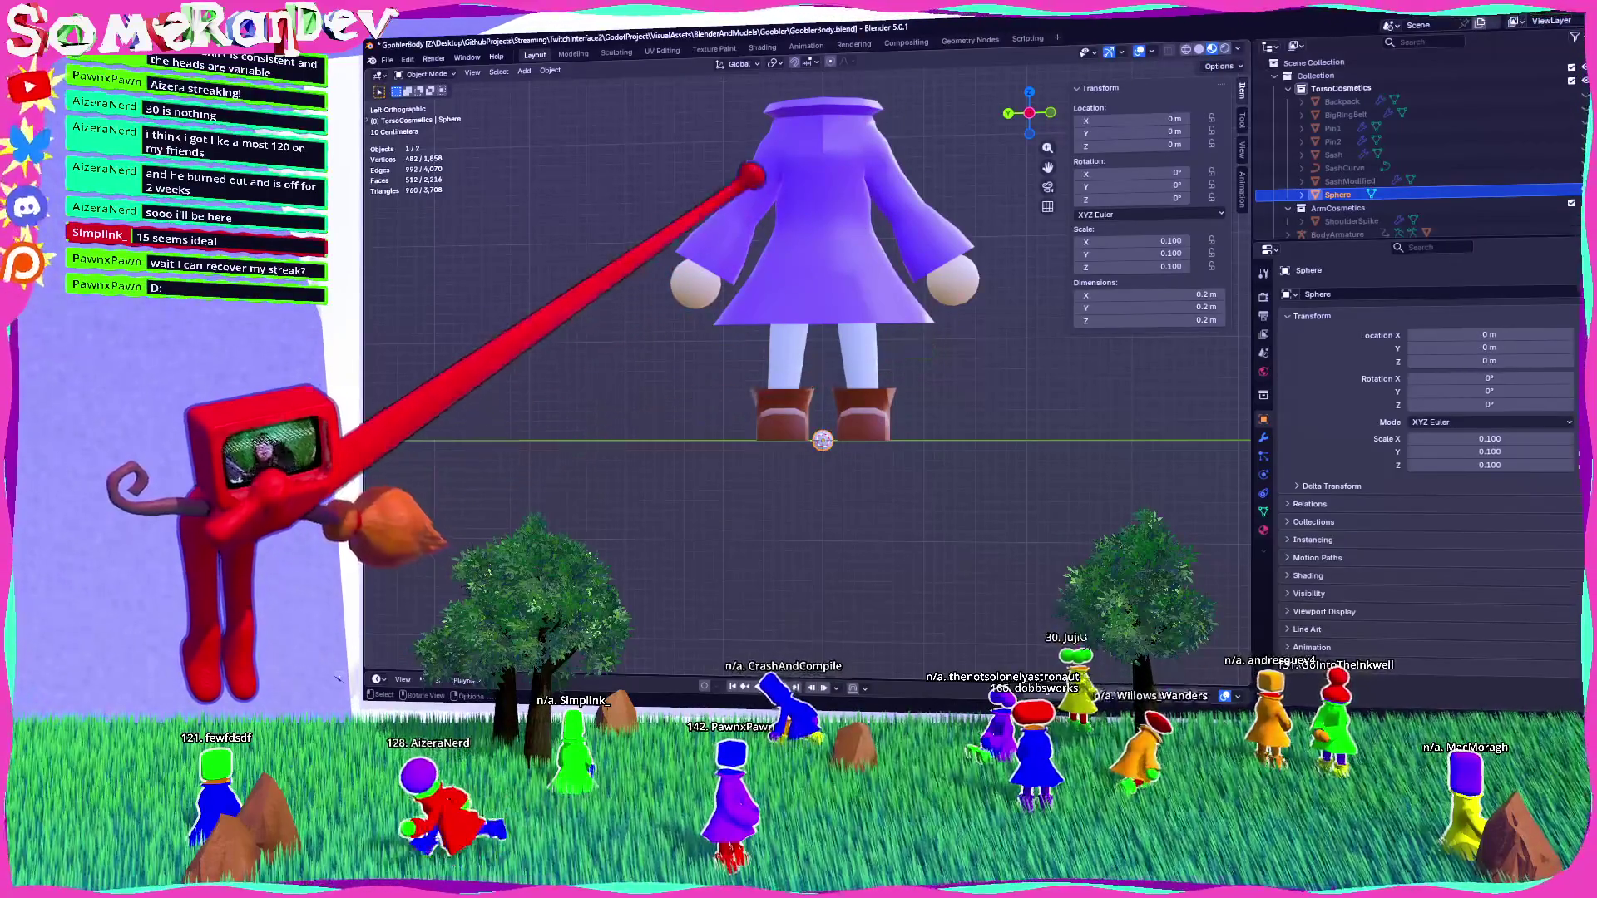
pyautogui.moveTo(749, 346); pyautogui.dragTo(535, 43, button='middle')
# Add a Bézier circle, shrink it to about 1.02 m, and raise it to Z 3.232 m.
pyautogui.click(524, 70)
pyautogui.moveTo(541, 97)
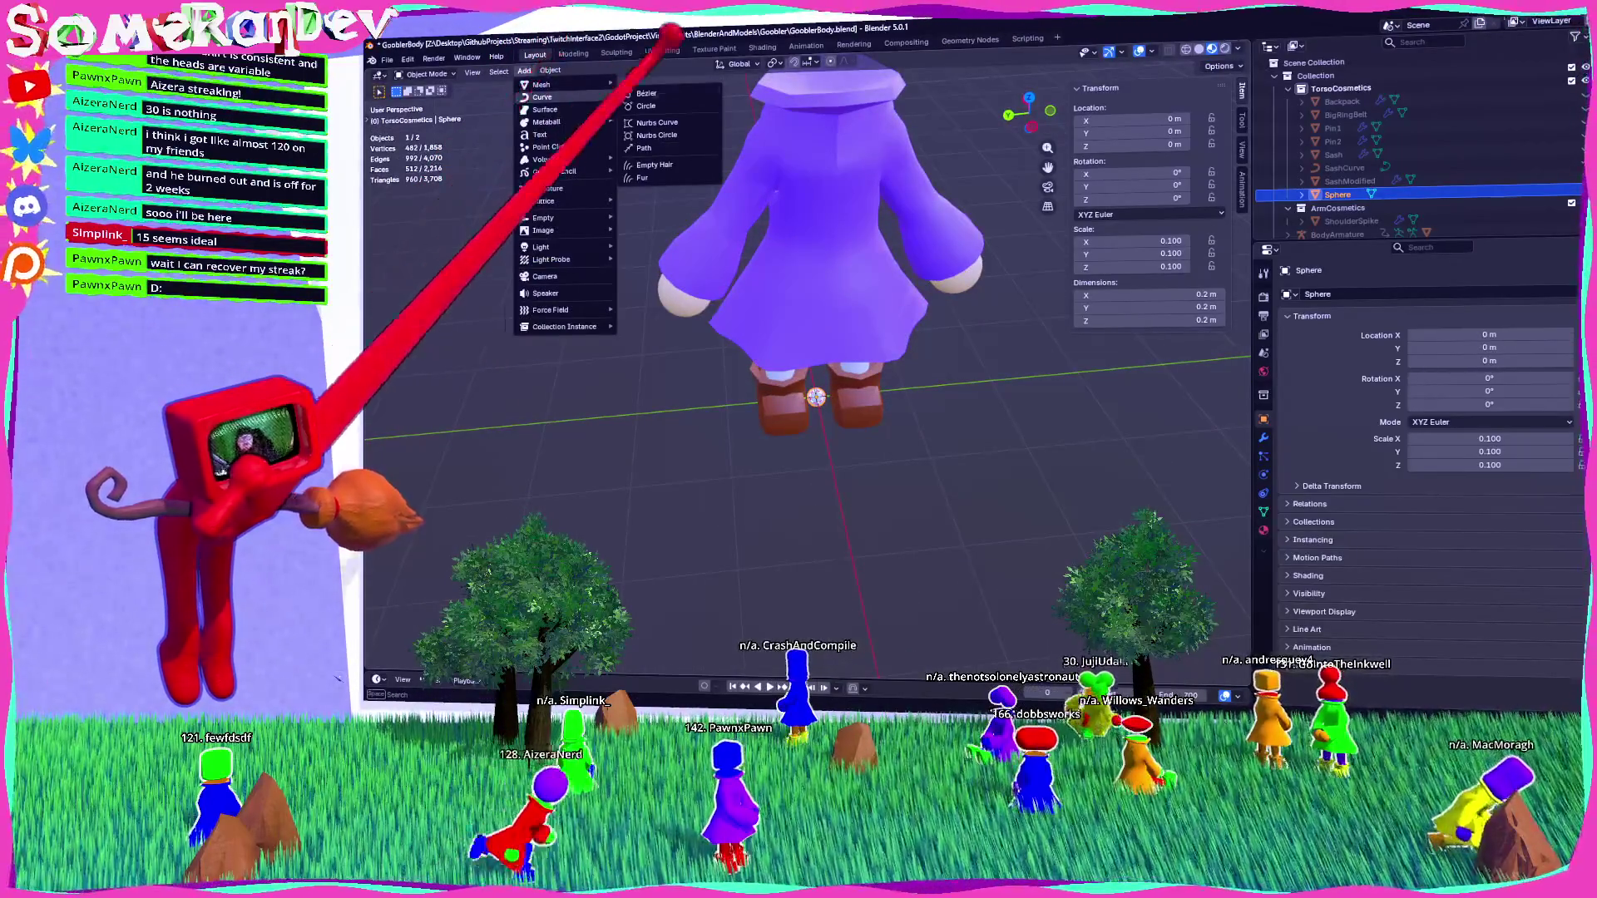
pyautogui.click(657, 110)
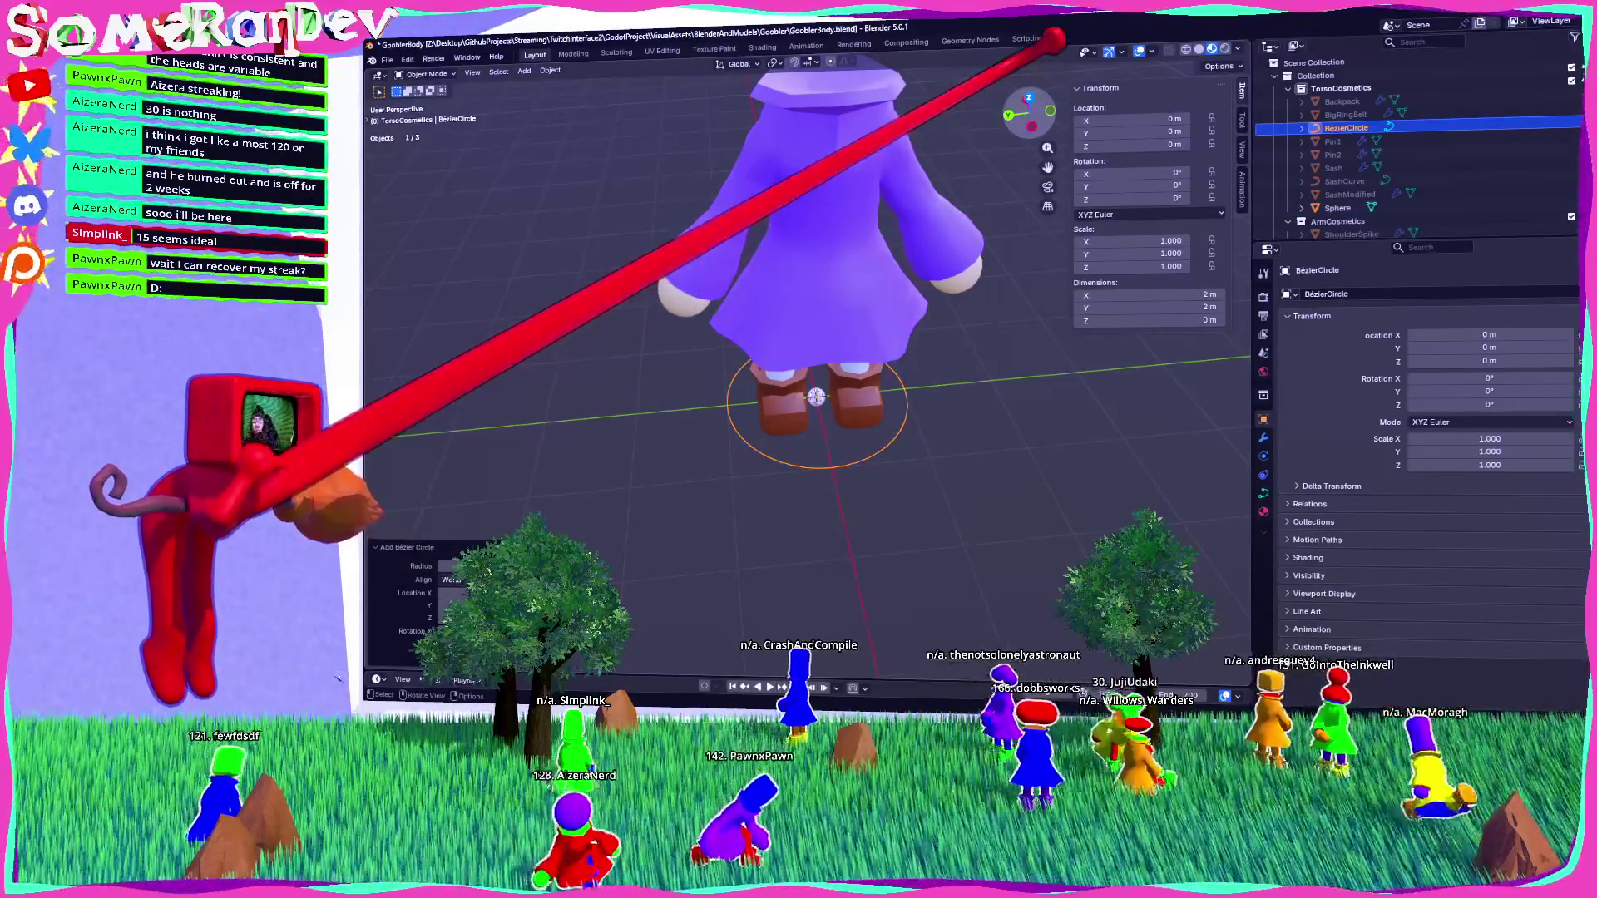
pyautogui.click(1029, 98)
pyautogui.moveTo(449, 550)
pyautogui.mouseDown(button='middle')
pyautogui.moveTo(837, 427)
pyautogui.moveTo(732, 532)
pyautogui.mouseUp(button='middle')
pyautogui.moveTo(466, 565); pyautogui.dragTo(1509, 549)
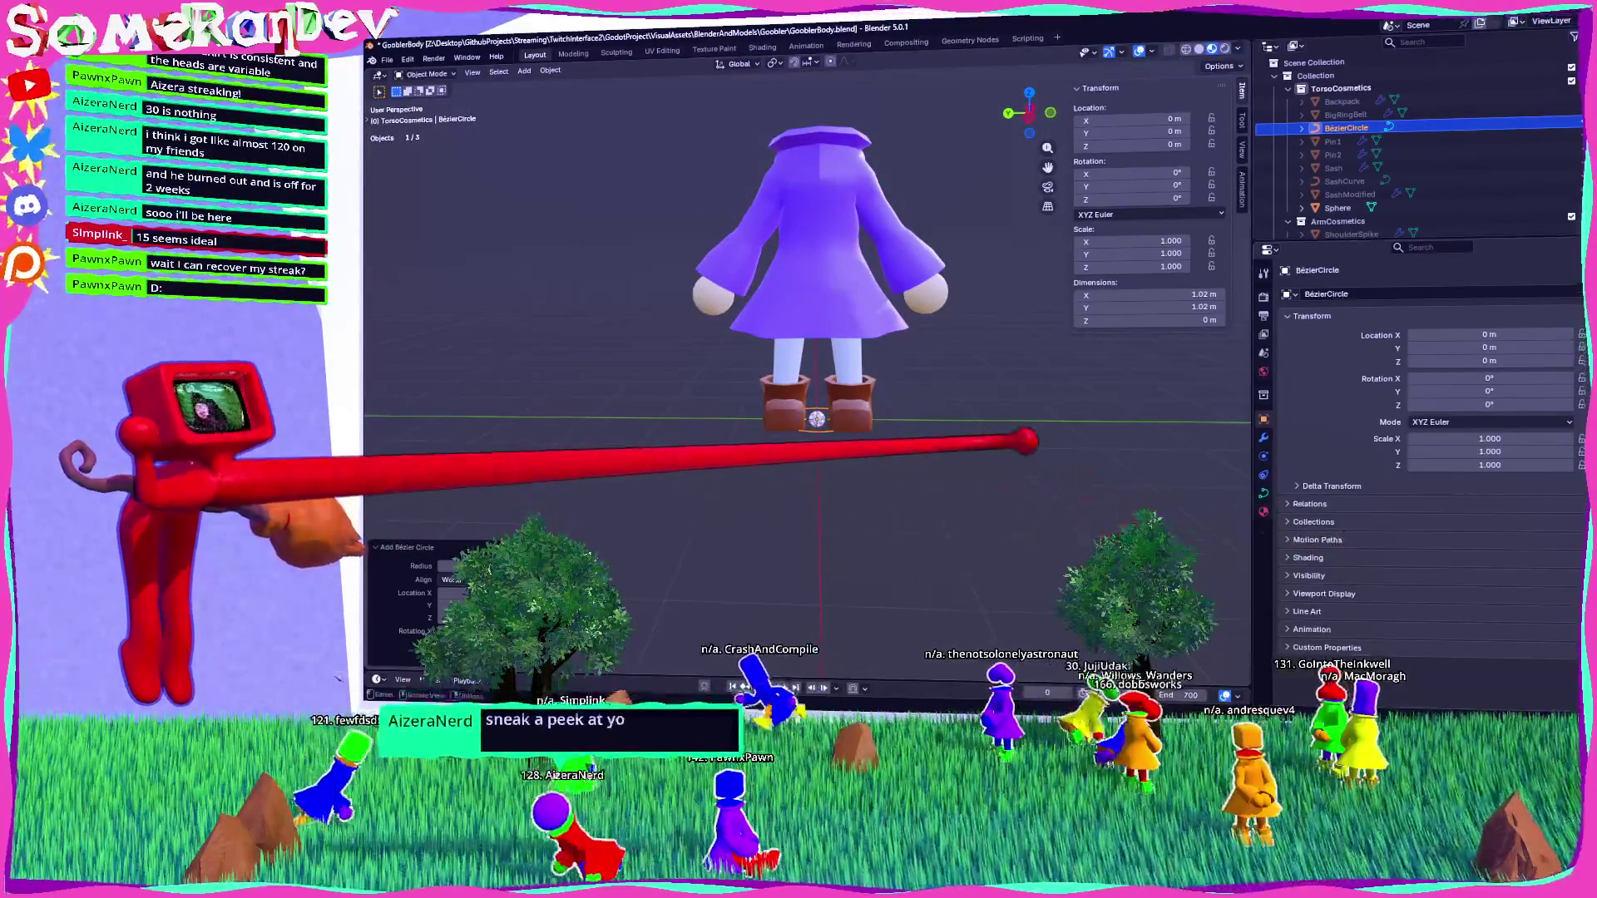
pyautogui.write('gz')
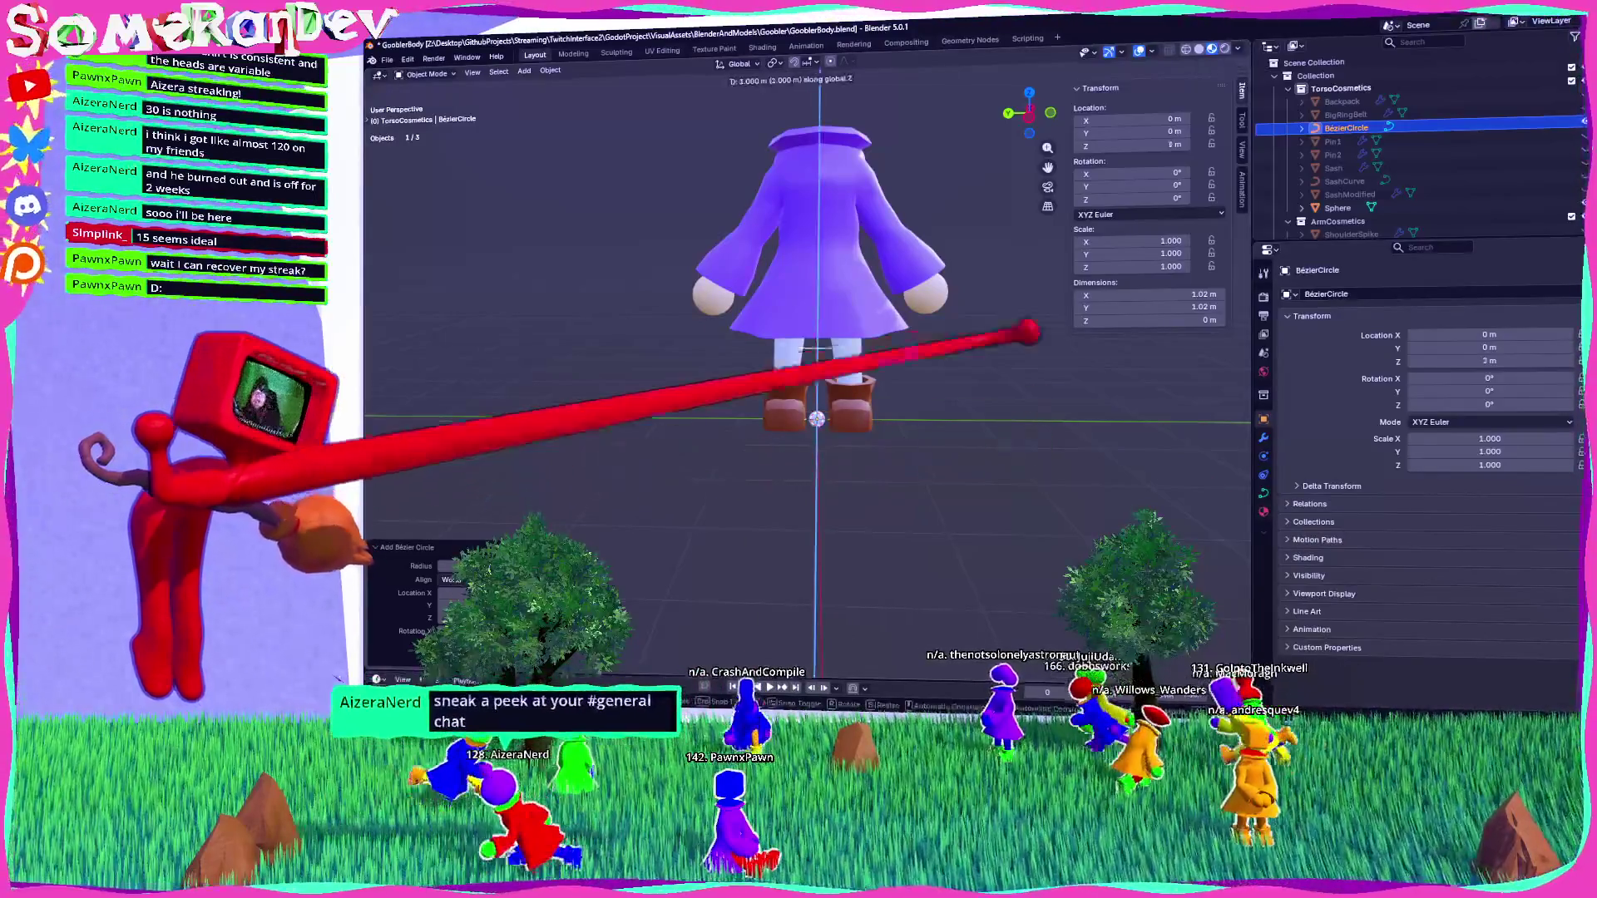
pyautogui.write('3')
pyautogui.press('Return')
pyautogui.press('g')
pyautogui.press('z')
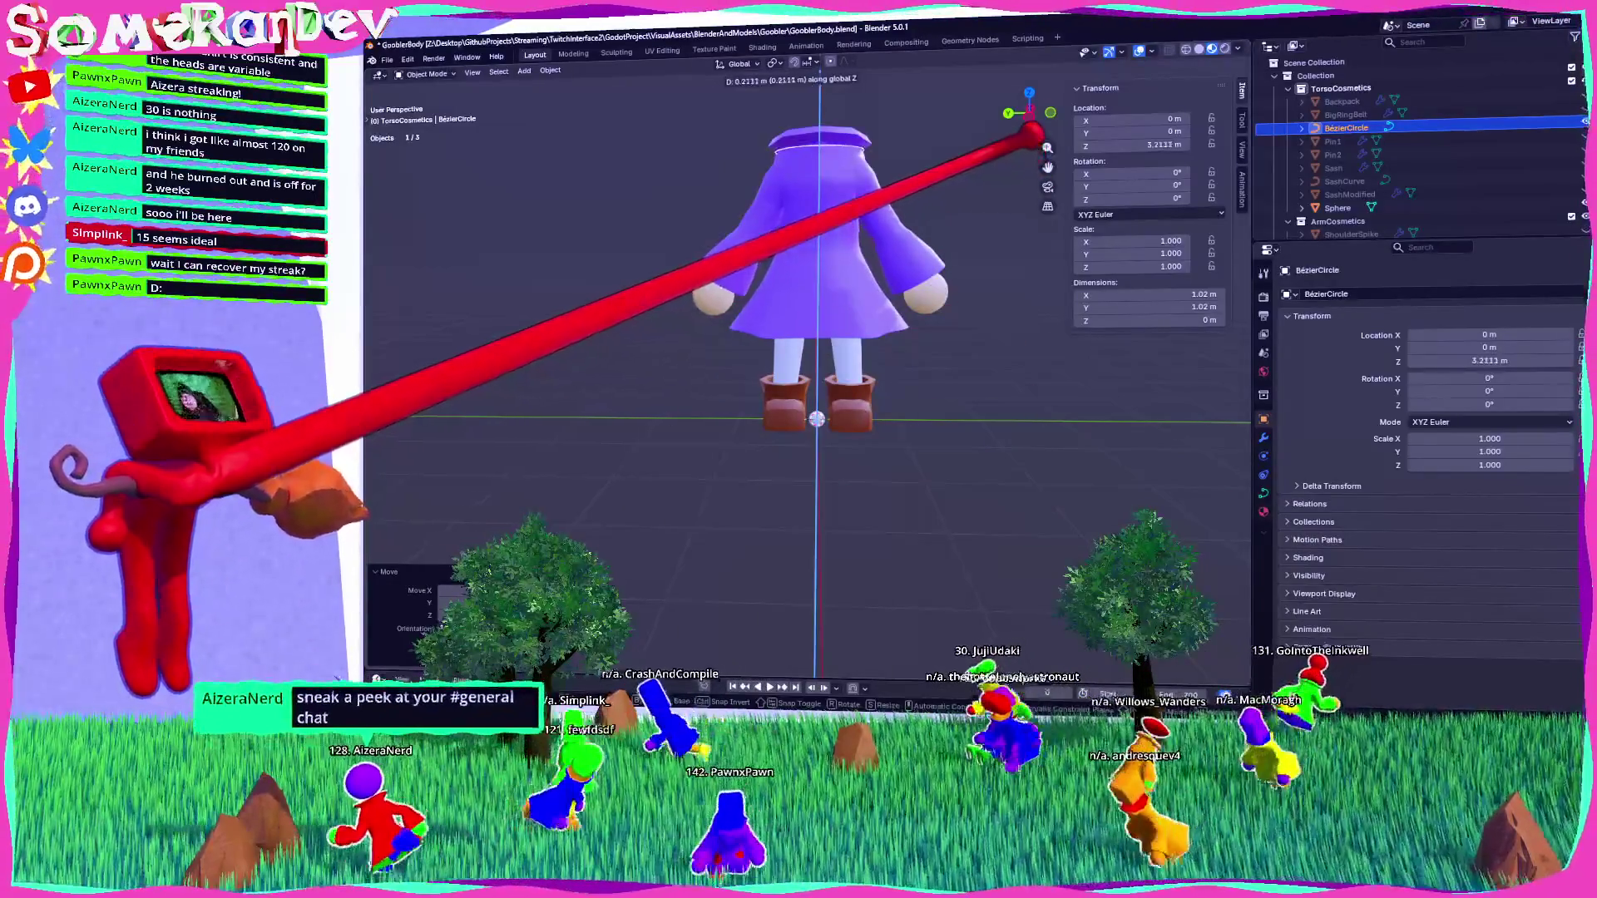
pyautogui.press('Return')
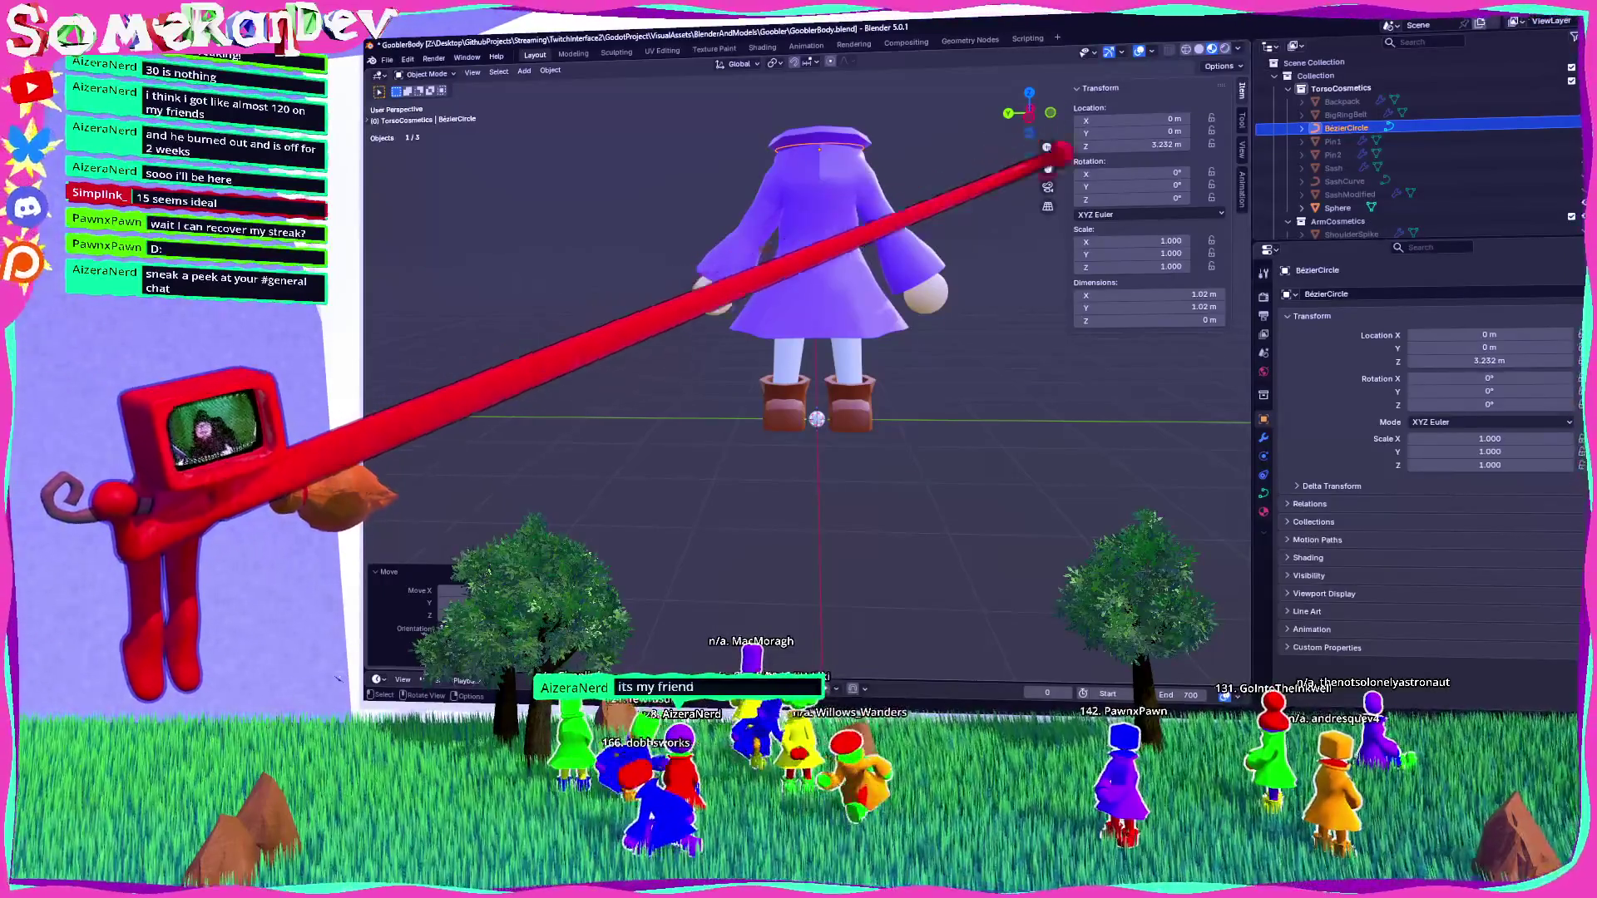
# Shade the small sphere smooth and bring up its modifier properties.
pyautogui.moveTo(1047, 147)
pyautogui.mouseDown()
pyautogui.moveTo(873, 112)
pyautogui.moveTo(857, 283)
pyautogui.moveTo(802, 339)
pyautogui.moveTo(791, 328)
pyautogui.moveTo(830, 356)
pyautogui.mouseUp()
pyautogui.scroll(6, 748, 524)
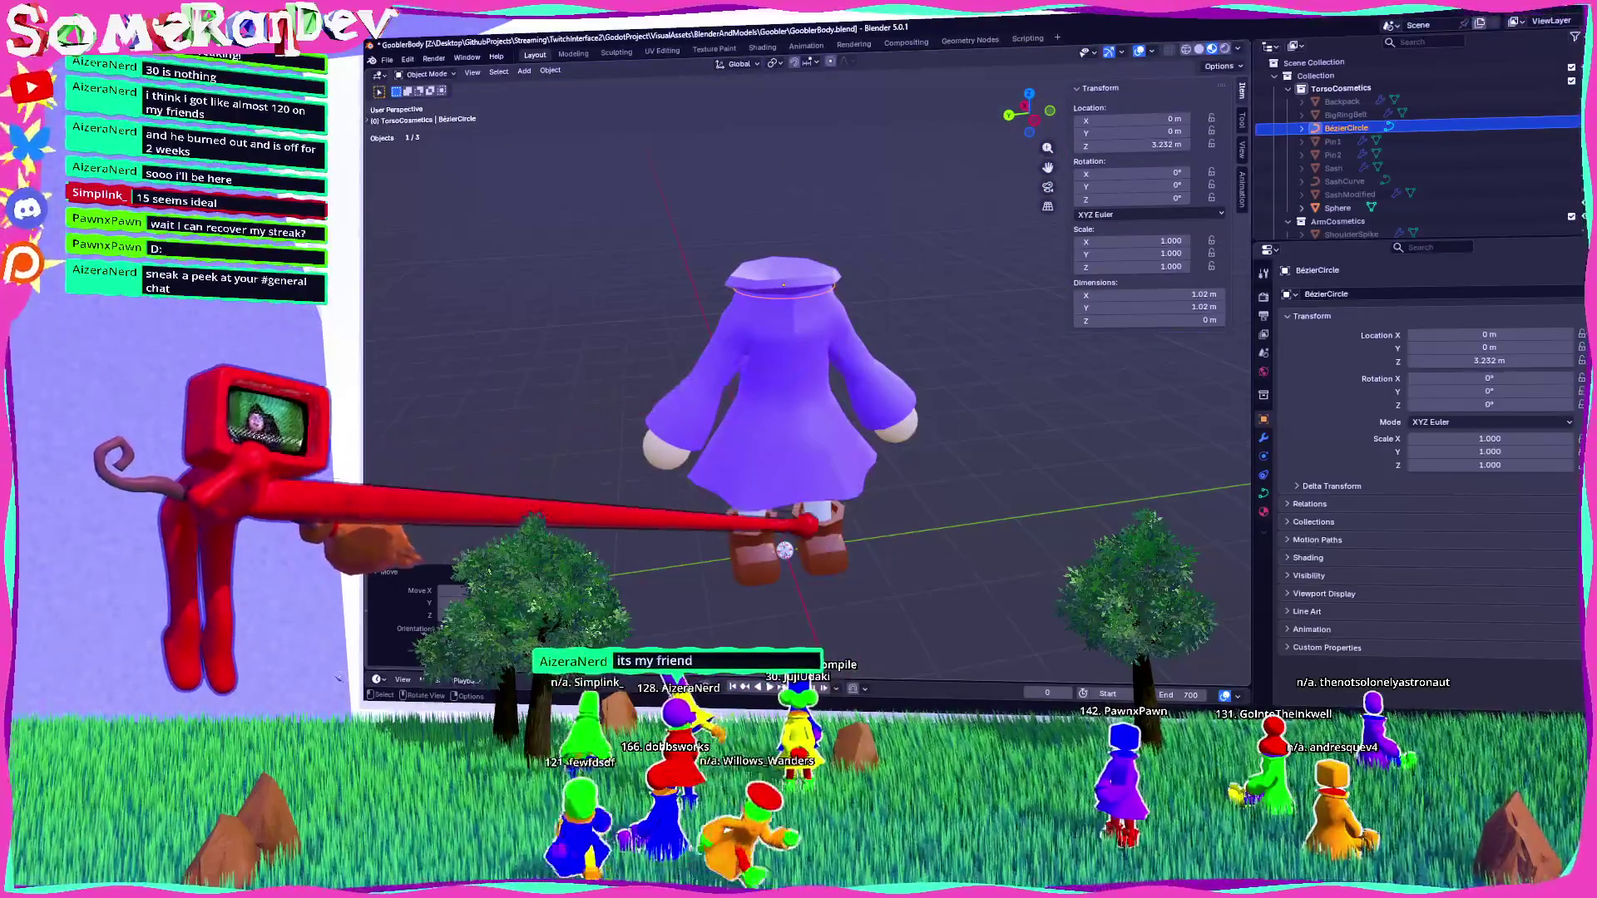
pyautogui.click(705, 523)
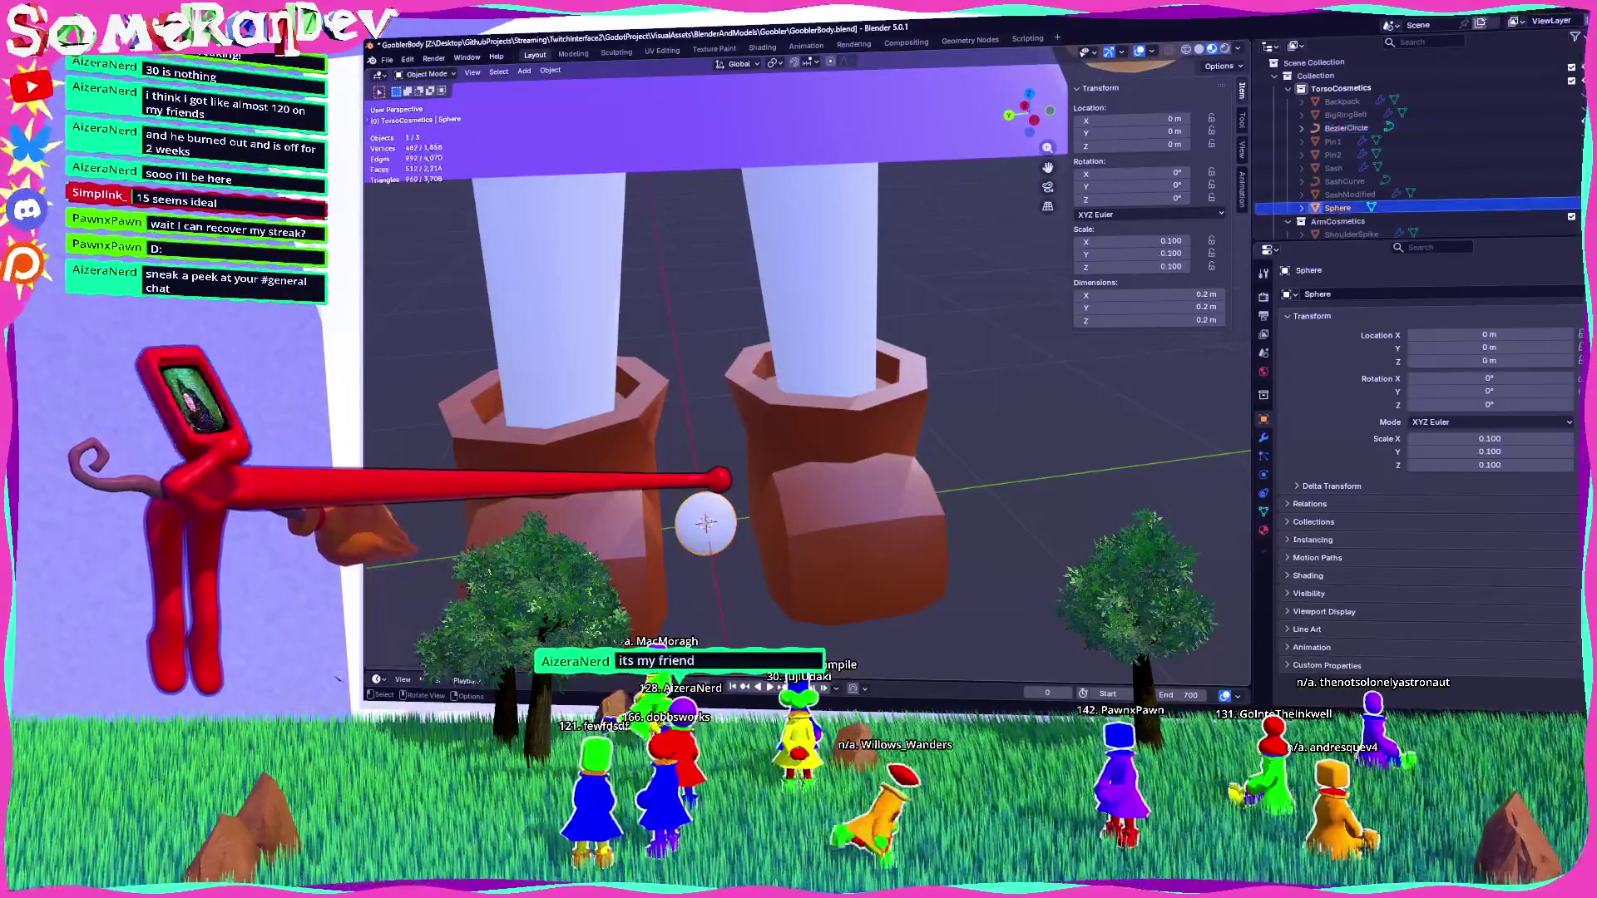
pyautogui.rightClick(705, 523)
pyautogui.click(665, 465)
pyautogui.scroll(-1, 665, 466)
pyautogui.scroll(-3, 757, 466)
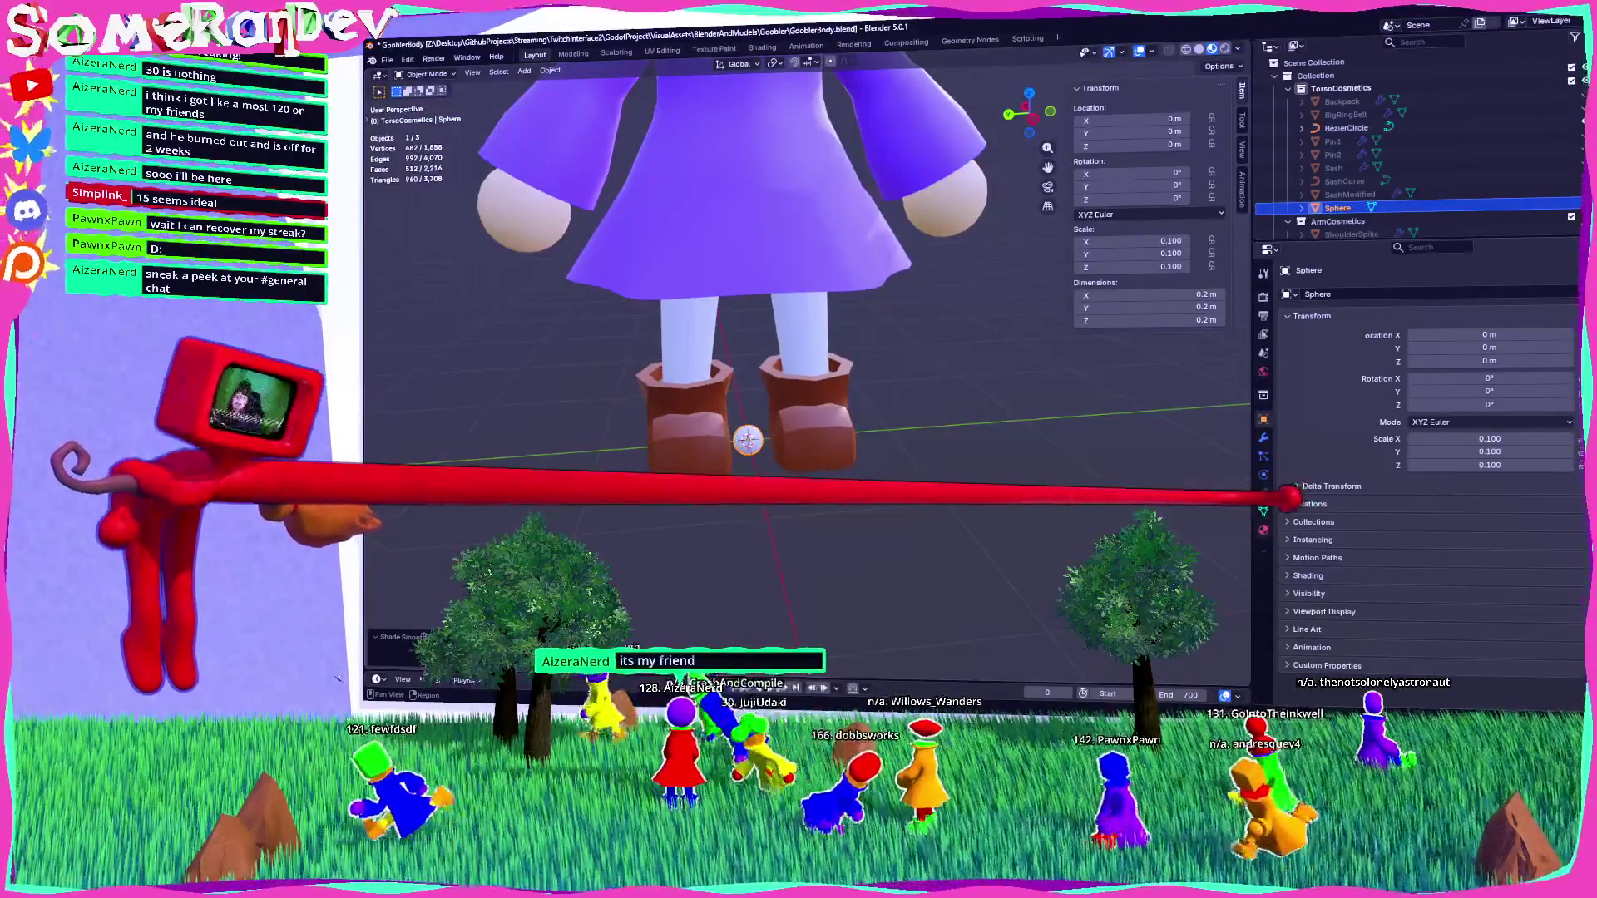
pyautogui.click(1263, 438)
pyautogui.click(1335, 291)
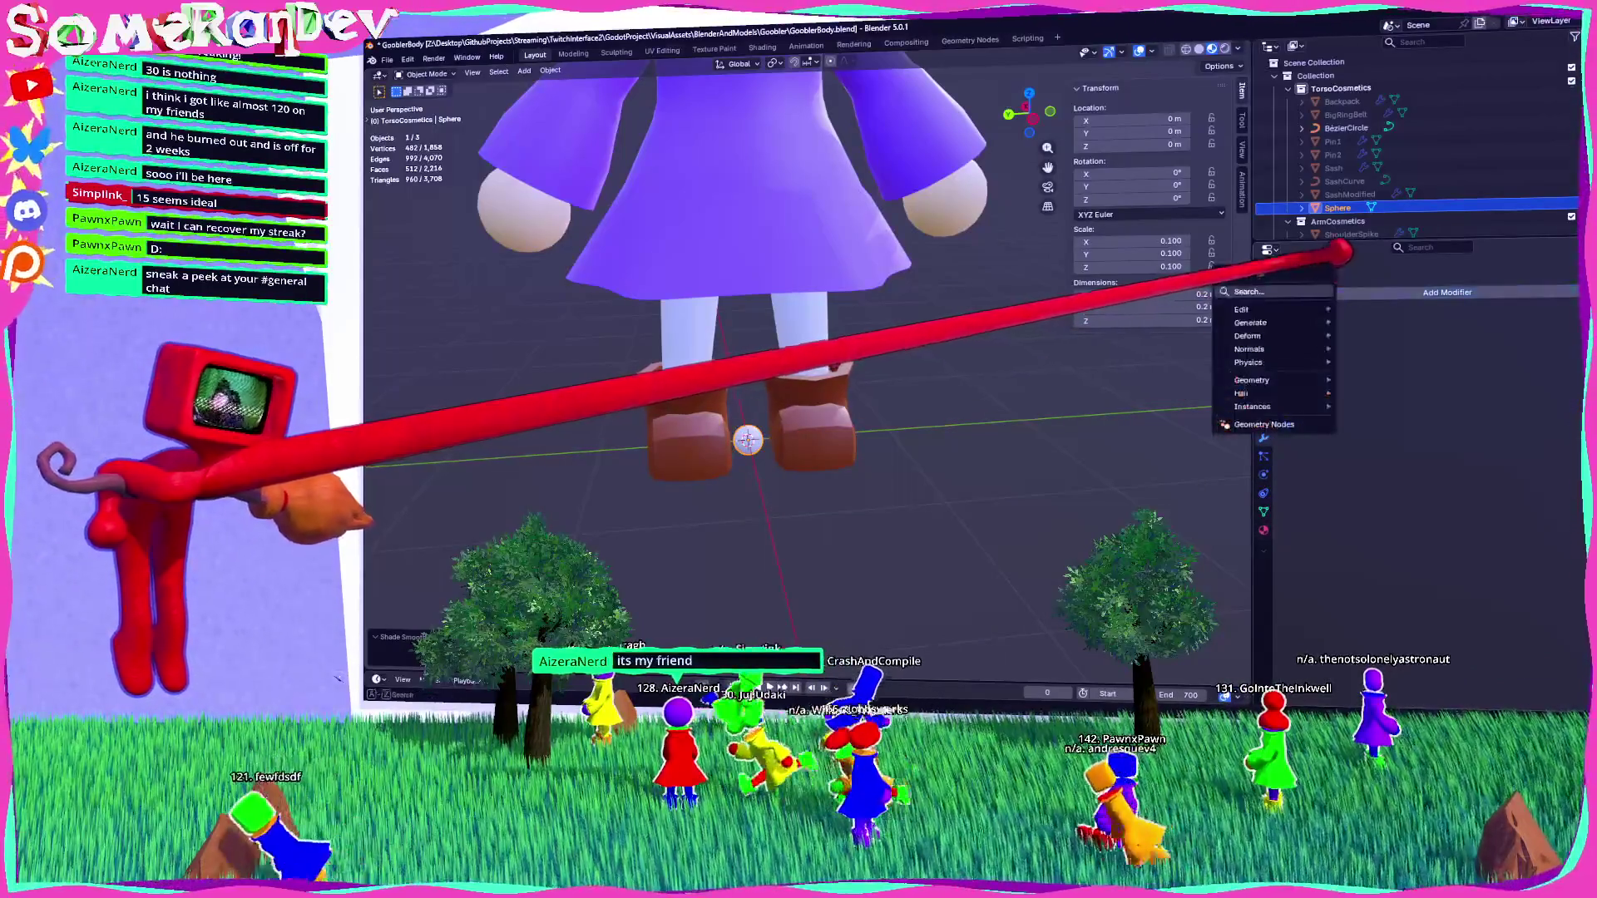
# Add an Array modifier to the sphere with Count 17, forming a 3.4 m bead line.
pyautogui.write('array')
pyautogui.press('Return')
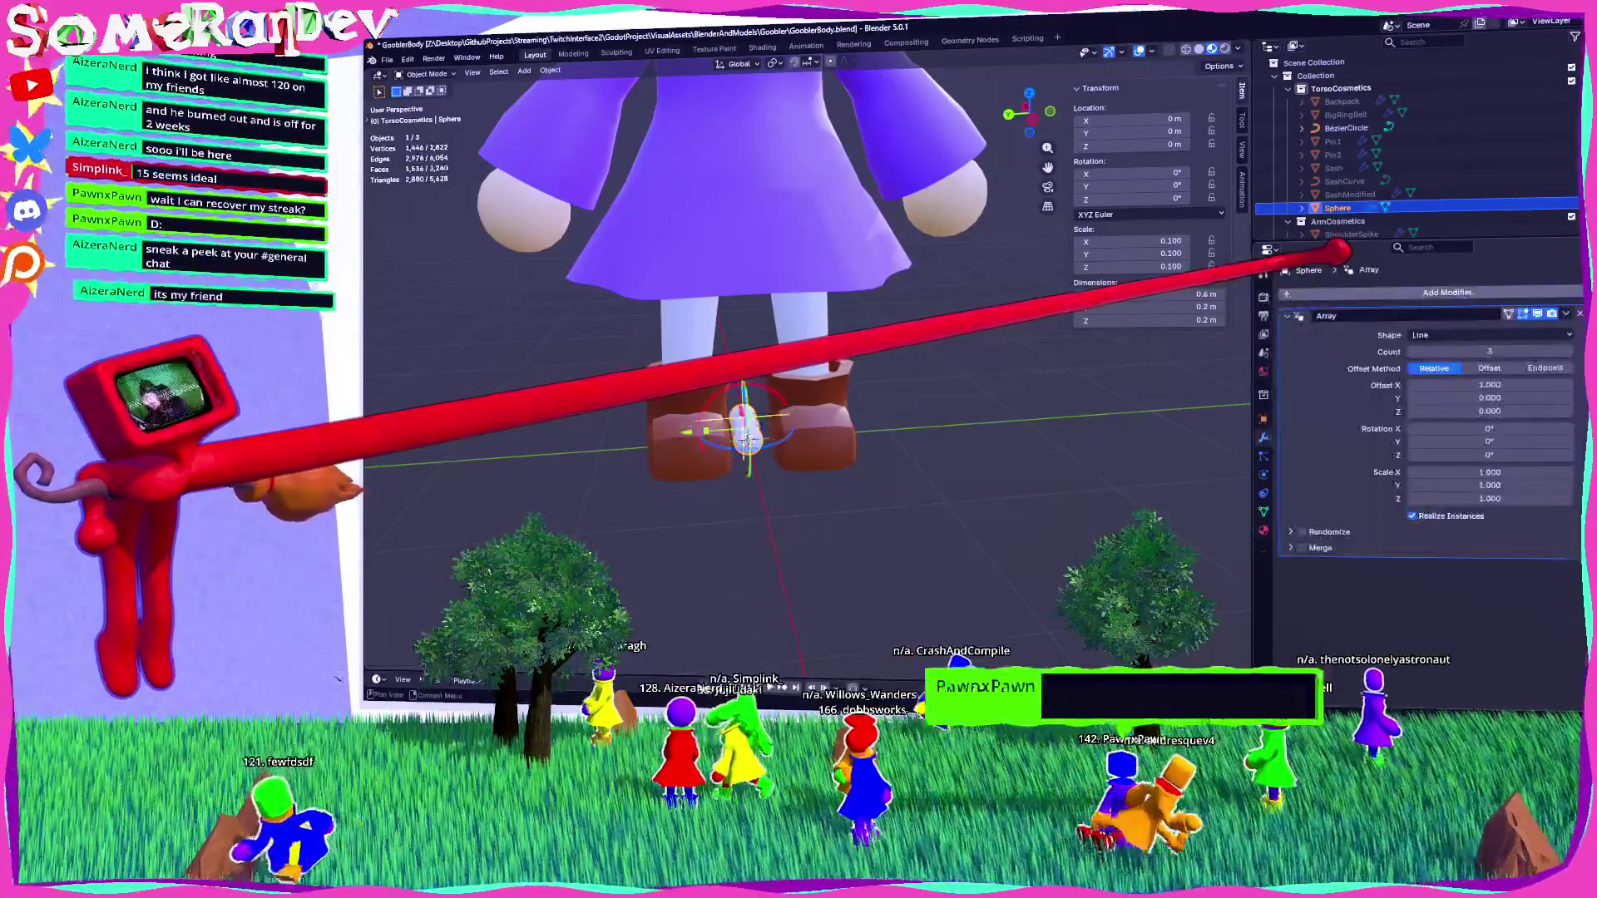
pyautogui.moveTo(1489, 351)
pyautogui.mouseDown()
pyautogui.moveTo(607, 321)
pyautogui.moveTo(990, 410)
pyautogui.mouseUp()
pyautogui.moveTo(991, 410)
pyautogui.mouseDown(button='middle')
pyautogui.moveTo(880, 421)
pyautogui.moveTo(1023, 392)
pyautogui.moveTo(845, 421)
pyautogui.moveTo(872, 438)
pyautogui.mouseUp(button='middle')
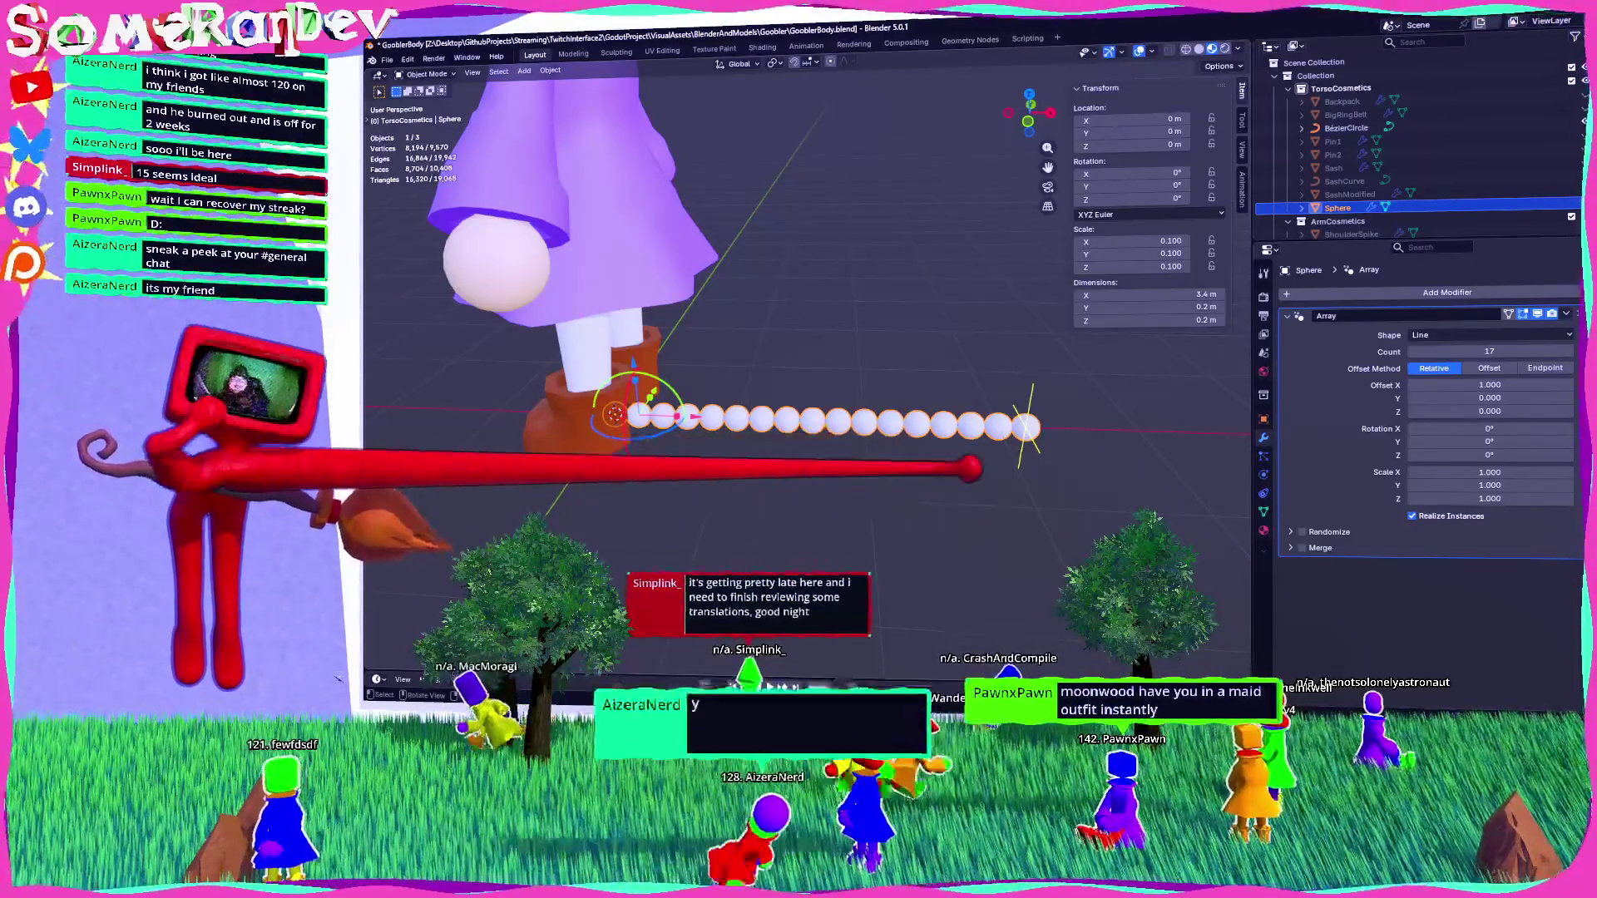
pyautogui.moveTo(894, 437); pyautogui.dragTo(886, 471, button='middle')
pyautogui.moveTo(923, 387); pyautogui.dragTo(781, 366, button='middle')
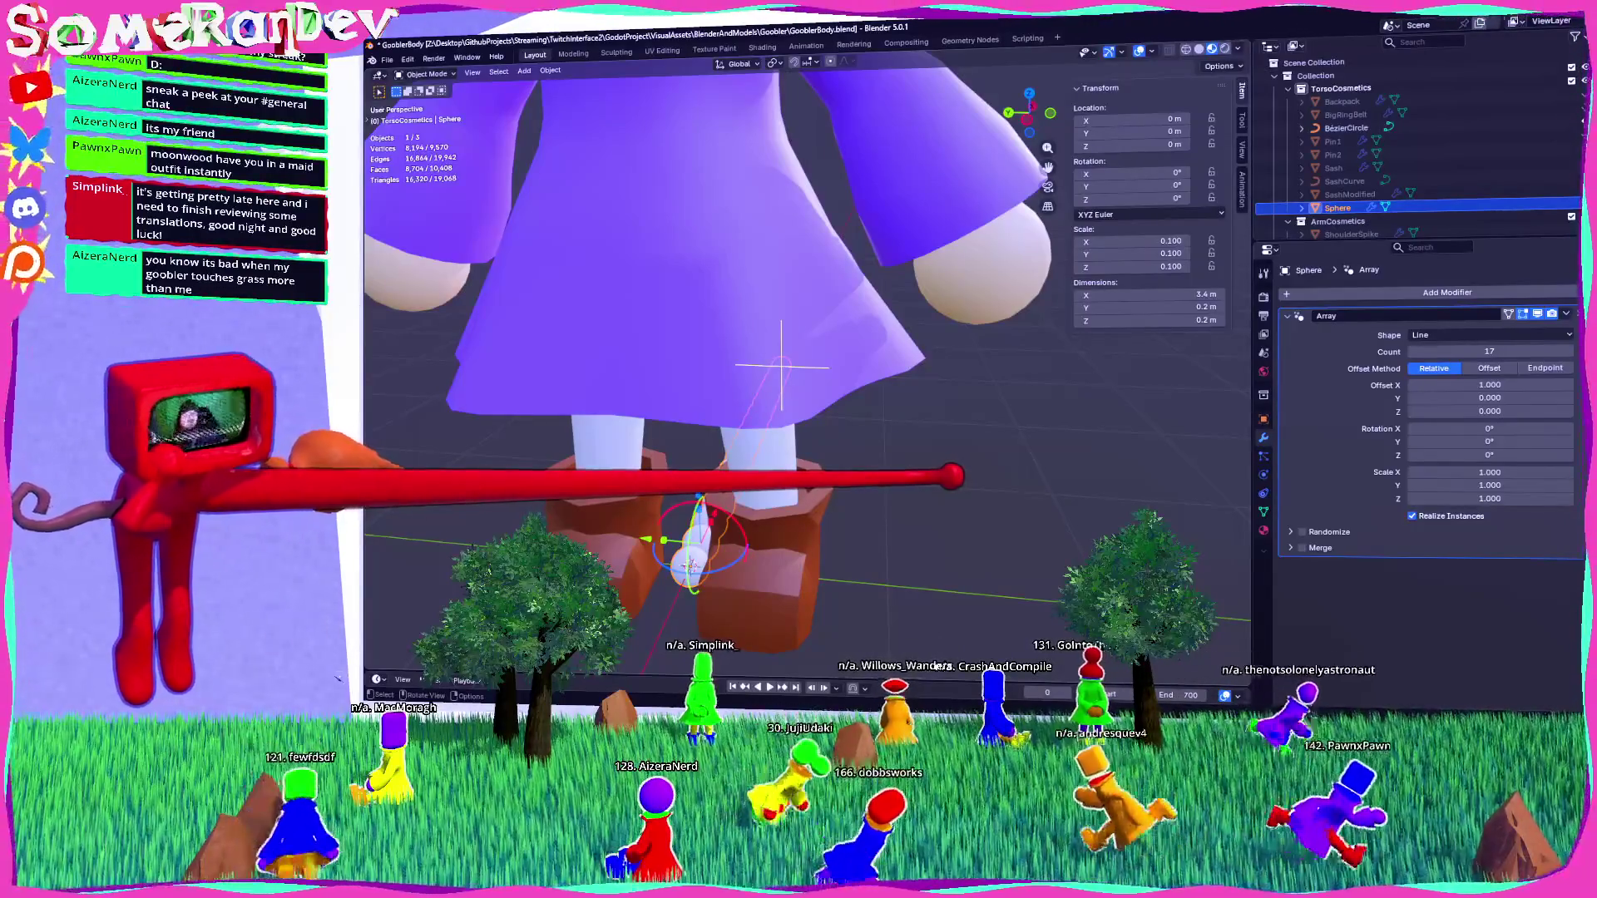
pyautogui.moveTo(1414, 316)
pyautogui.mouseDown(button='middle')
pyautogui.moveTo(977, 390)
pyautogui.moveTo(1048, 366)
pyautogui.mouseUp(button='middle')
# Add a Curve modifier bending the beads along BézierCircle.
pyautogui.click(1368, 291)
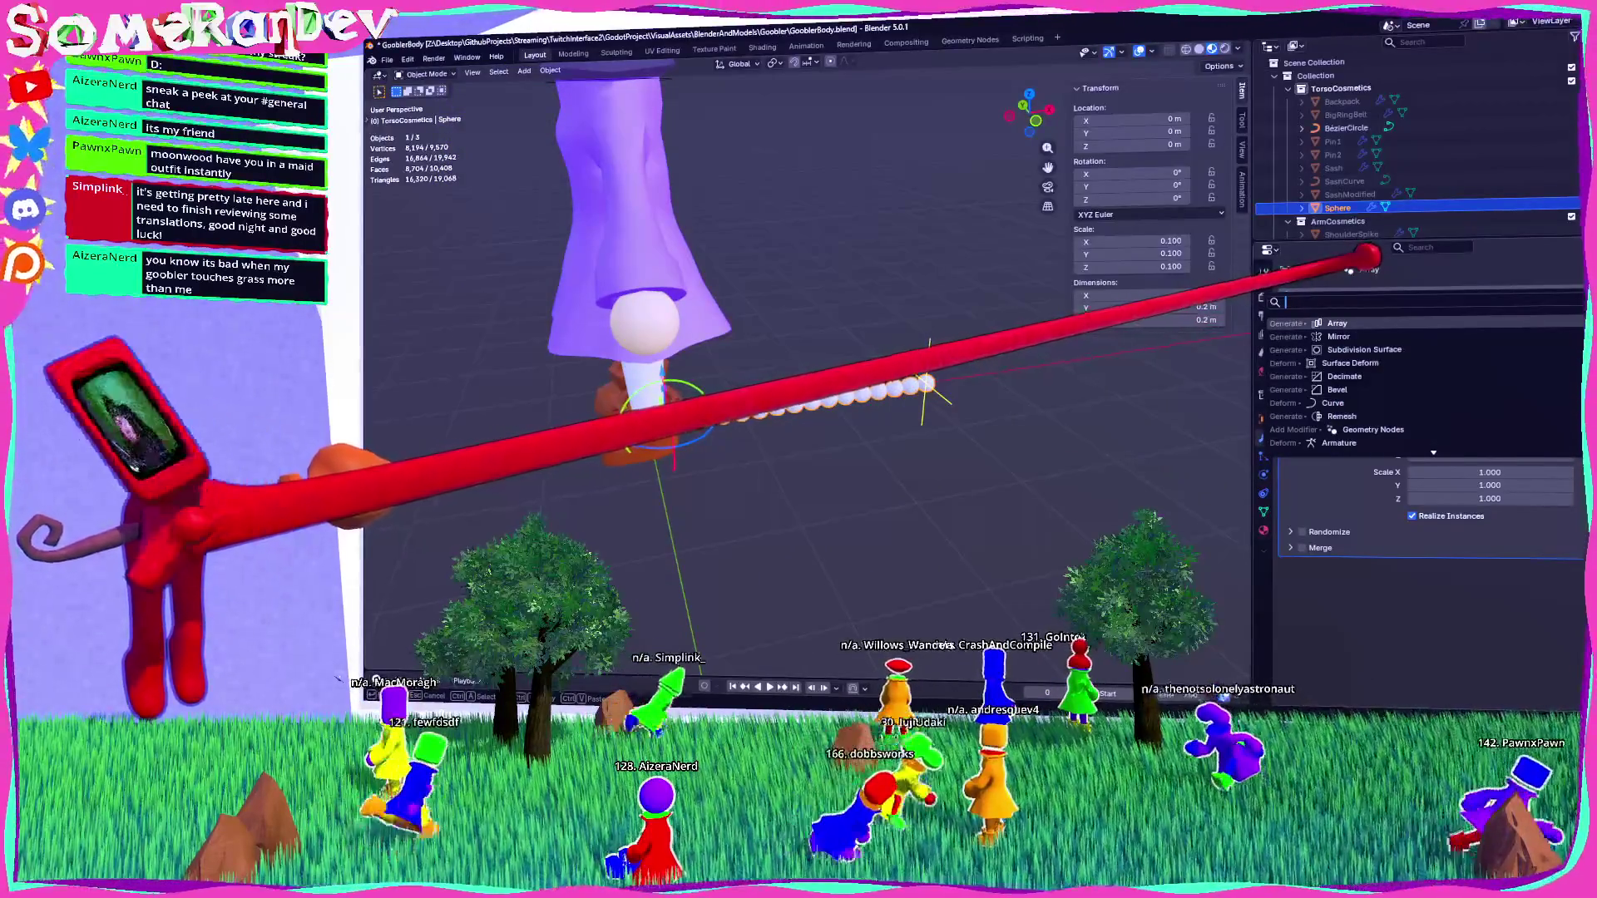
pyautogui.write('curve')
pyautogui.press('Return')
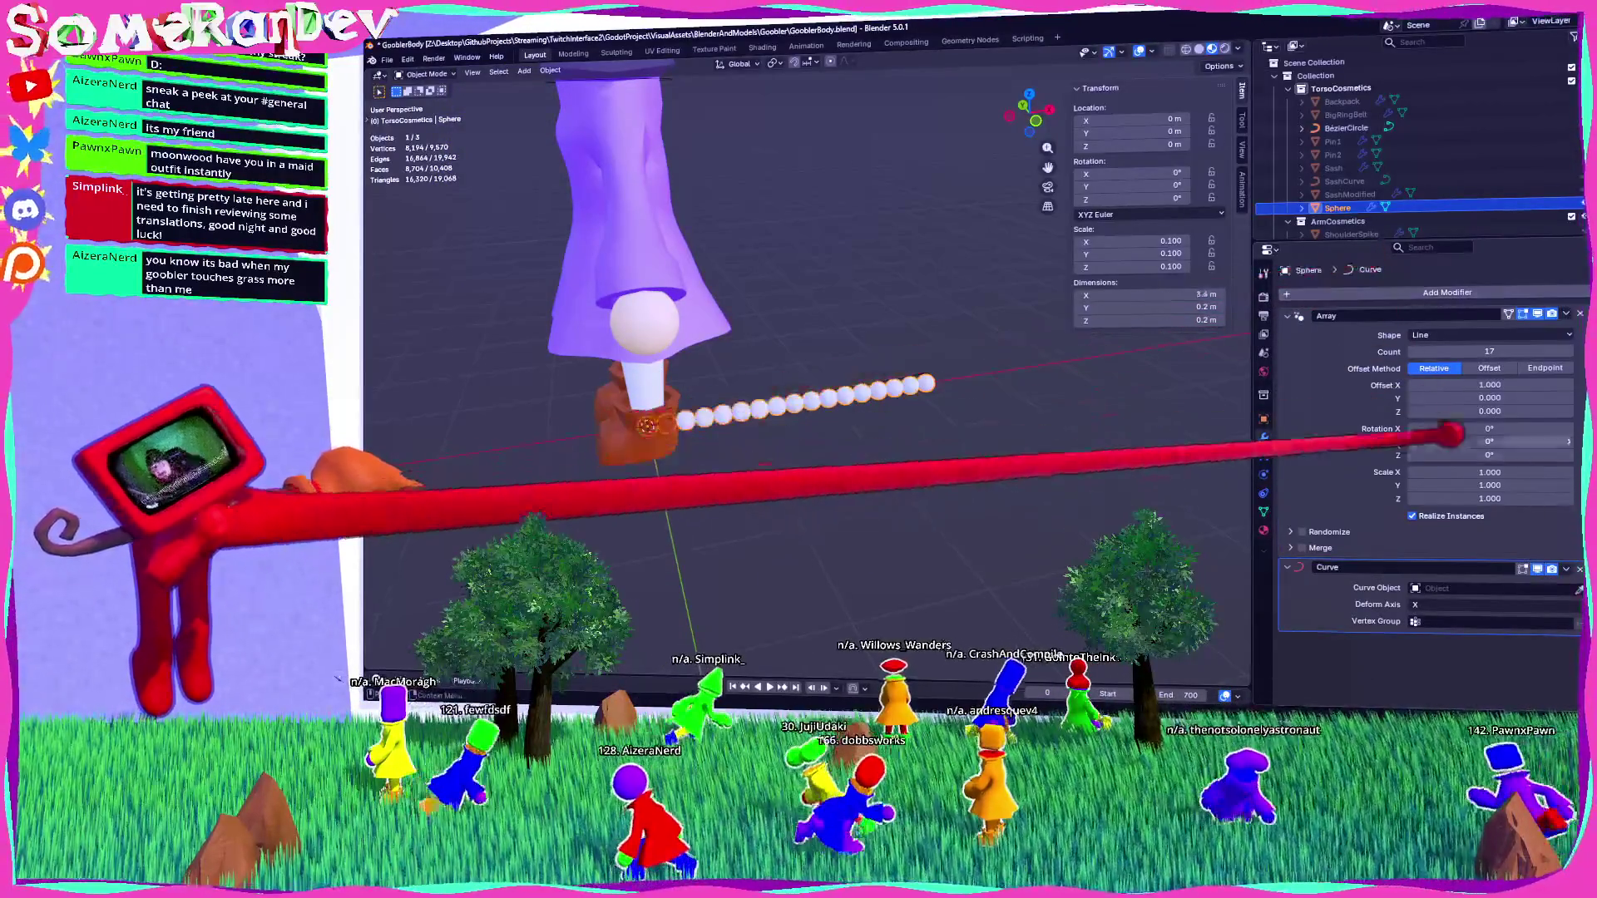
pyautogui.click(1480, 588)
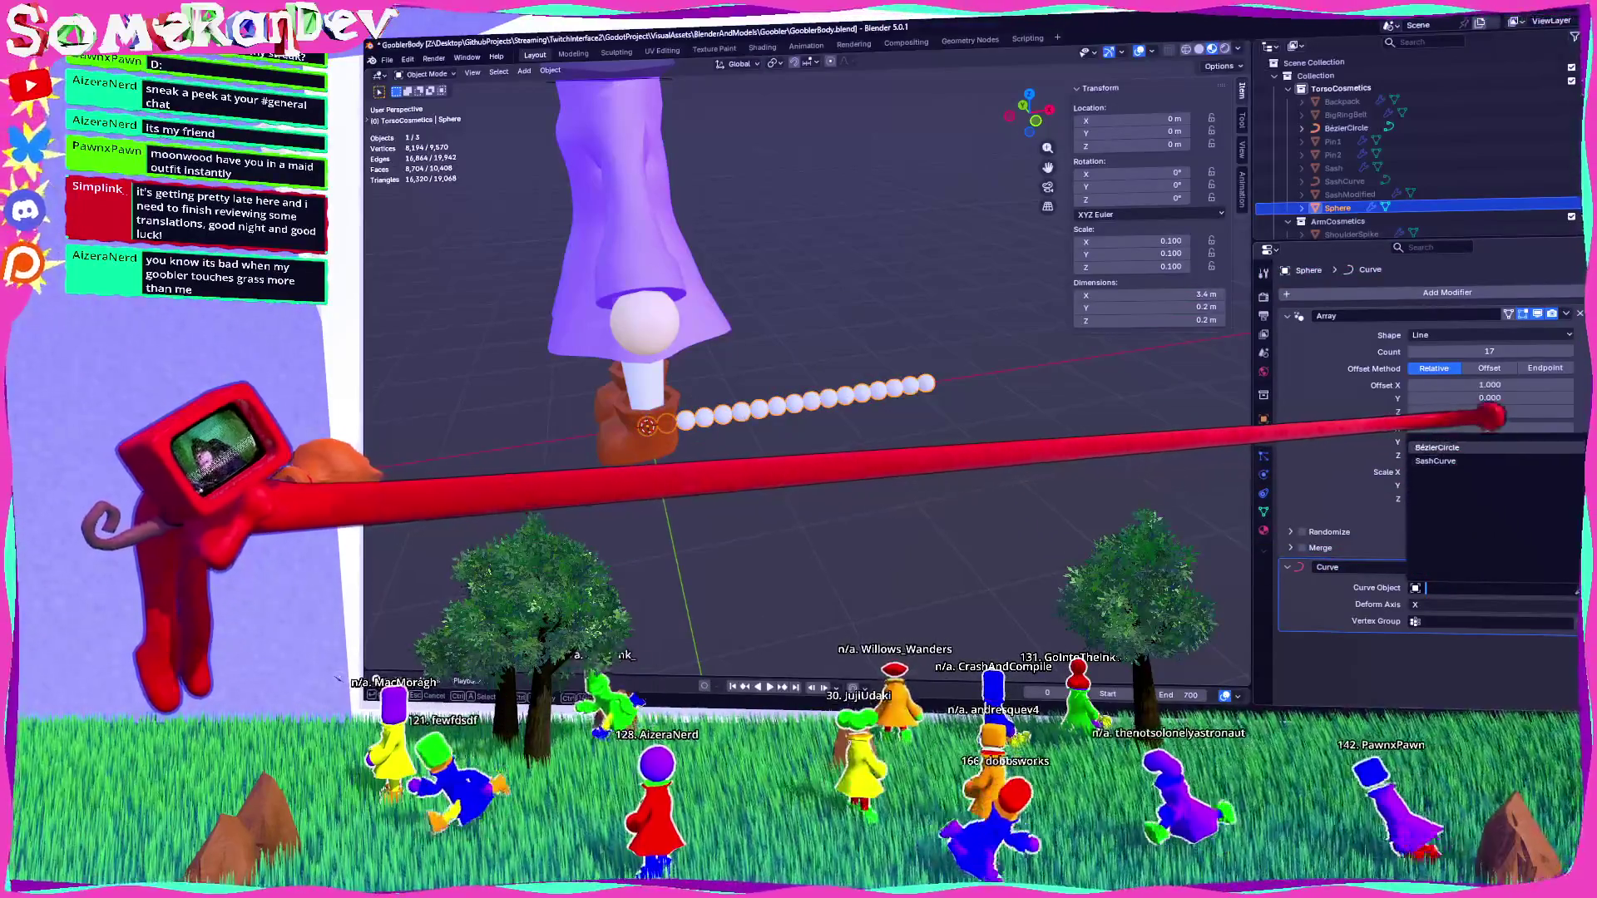
pyautogui.click(1437, 447)
pyautogui.moveTo(915, 399)
pyautogui.mouseDown(button='middle')
pyautogui.moveTo(820, 497)
pyautogui.moveTo(777, 476)
pyautogui.moveTo(787, 439)
pyautogui.mouseUp(button='middle')
pyautogui.scroll(3, 777, 476)
# Move the bead ring straight up to the neck in left side view.
pyautogui.press('ctrl+KP_3')
pyautogui.press('g')
pyautogui.press('z')
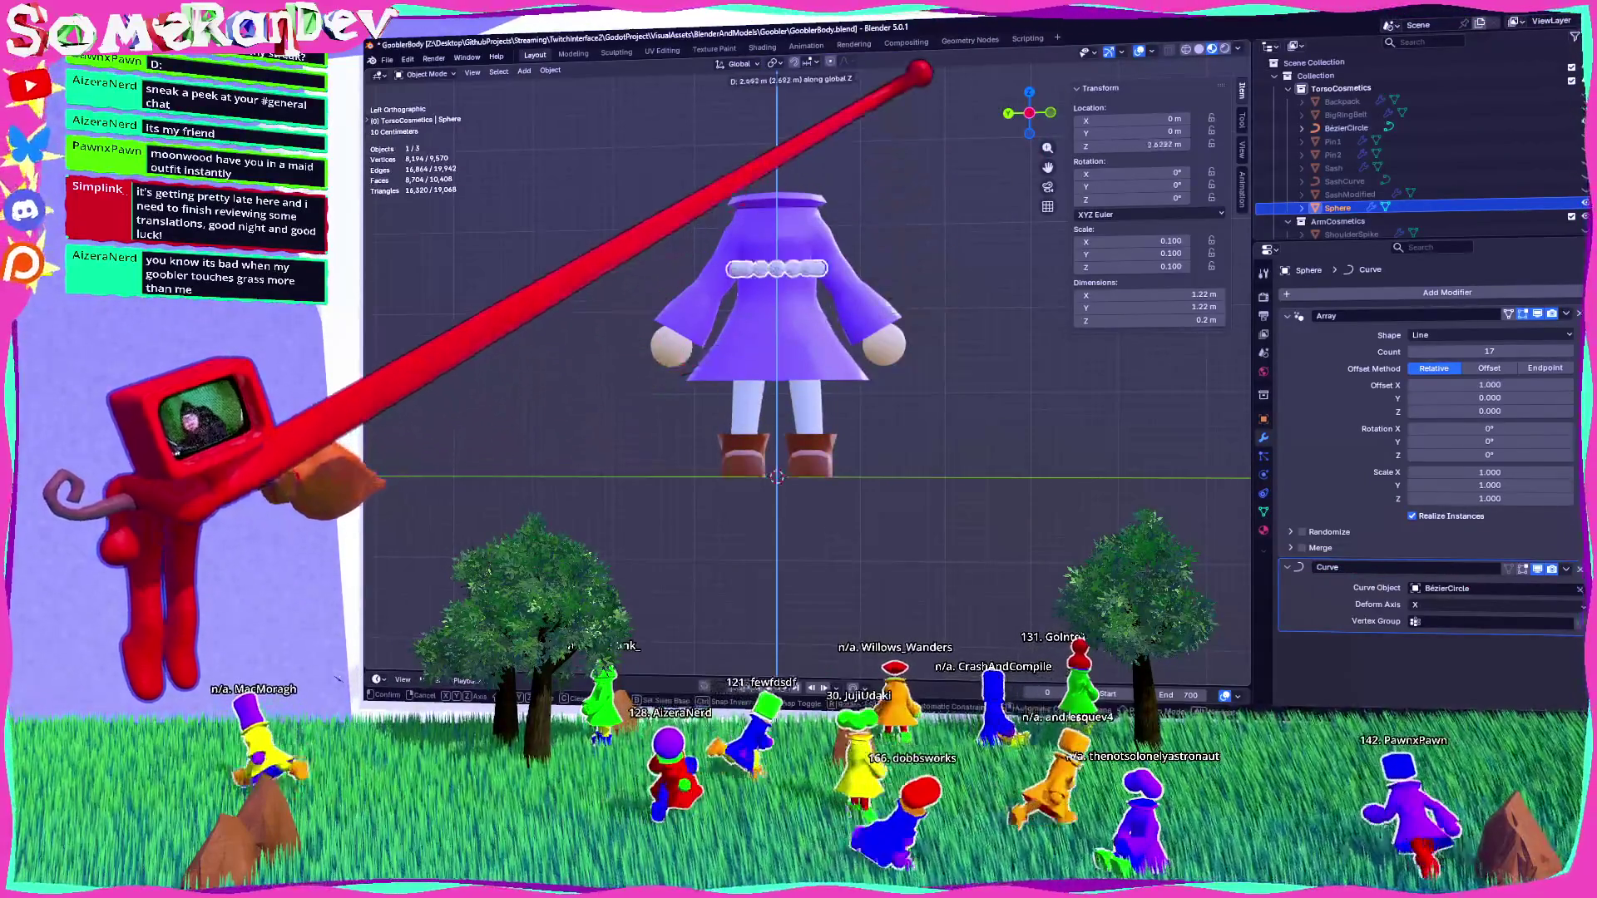
pyautogui.press('Return')
pyautogui.moveTo(798, 200)
pyautogui.mouseDown(button='middle')
pyautogui.moveTo(766, 232)
pyautogui.moveTo(830, 277)
pyautogui.moveTo(944, 231)
pyautogui.moveTo(946, 212)
pyautogui.mouseUp(button='middle')
pyautogui.scroll(3, 965, 250)
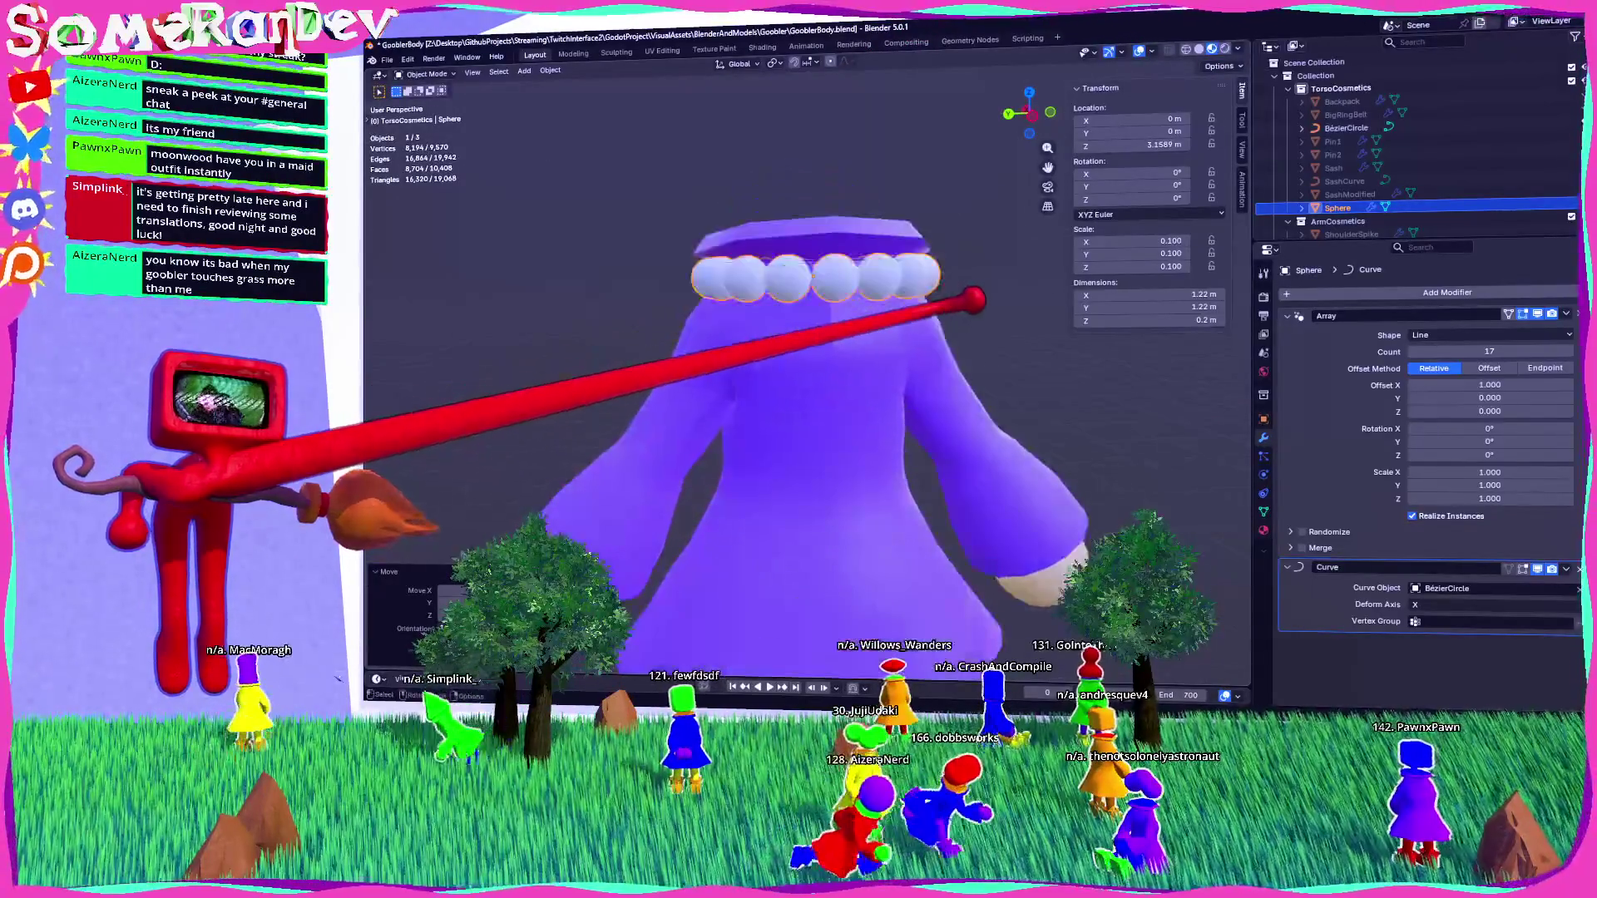
pyautogui.click(1023, 275)
pyautogui.moveTo(1023, 274); pyautogui.dragTo(937, 283, button='middle')
pyautogui.click(1031, 113)
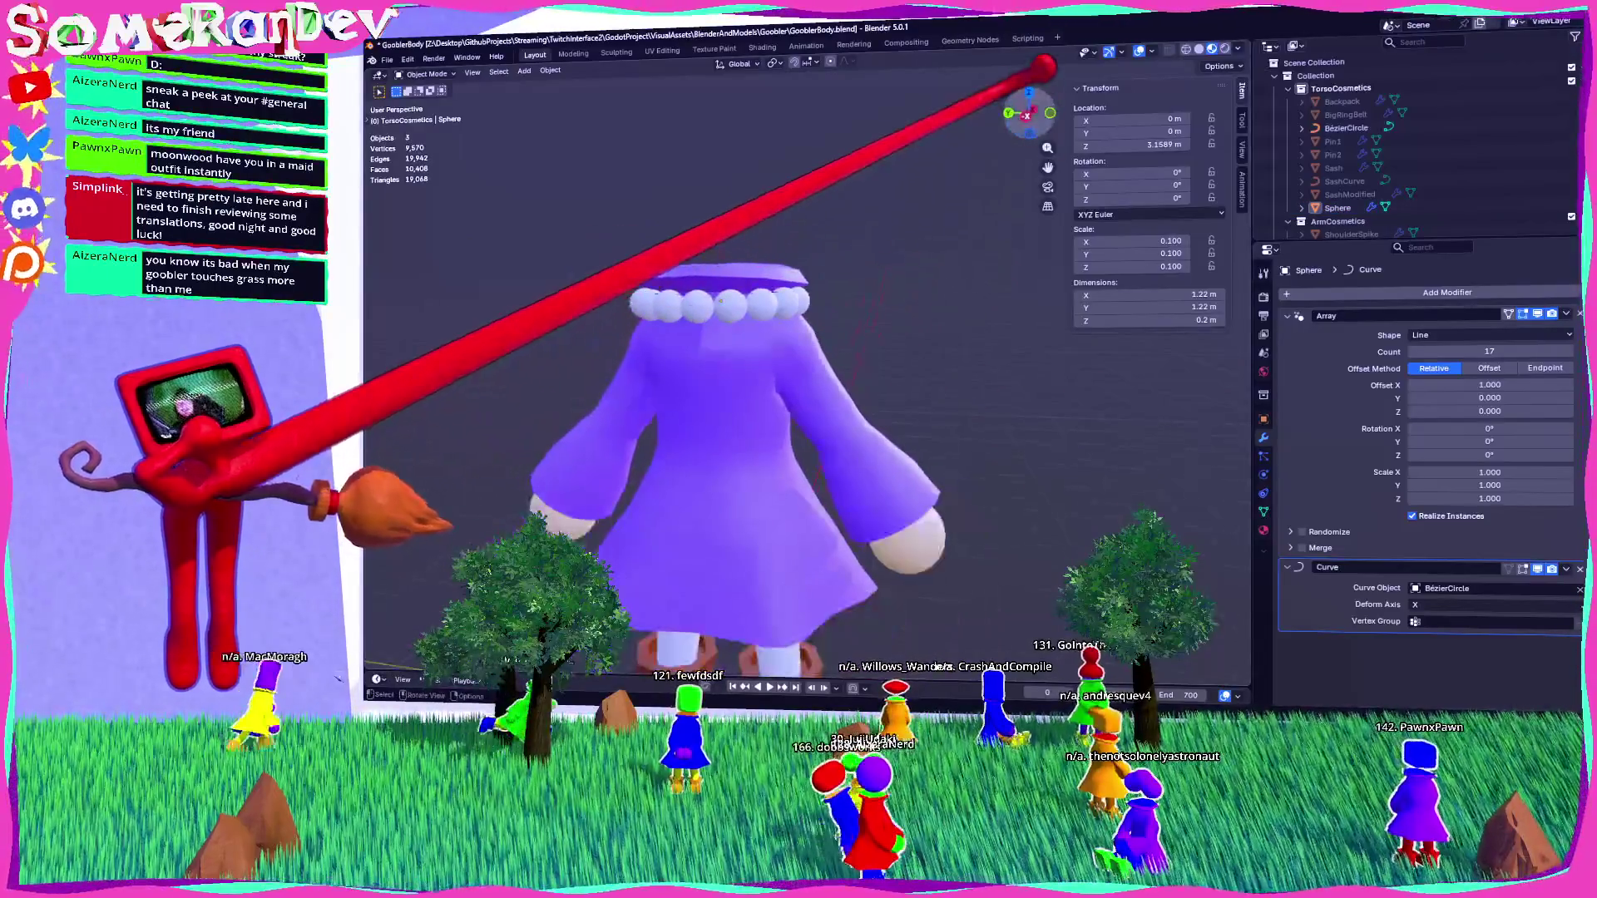
pyautogui.scroll(2, 802, 247)
# Nudge the bead collar up to Z 3.1986 m and check the necklace in perspective.
pyautogui.click(812, 225)
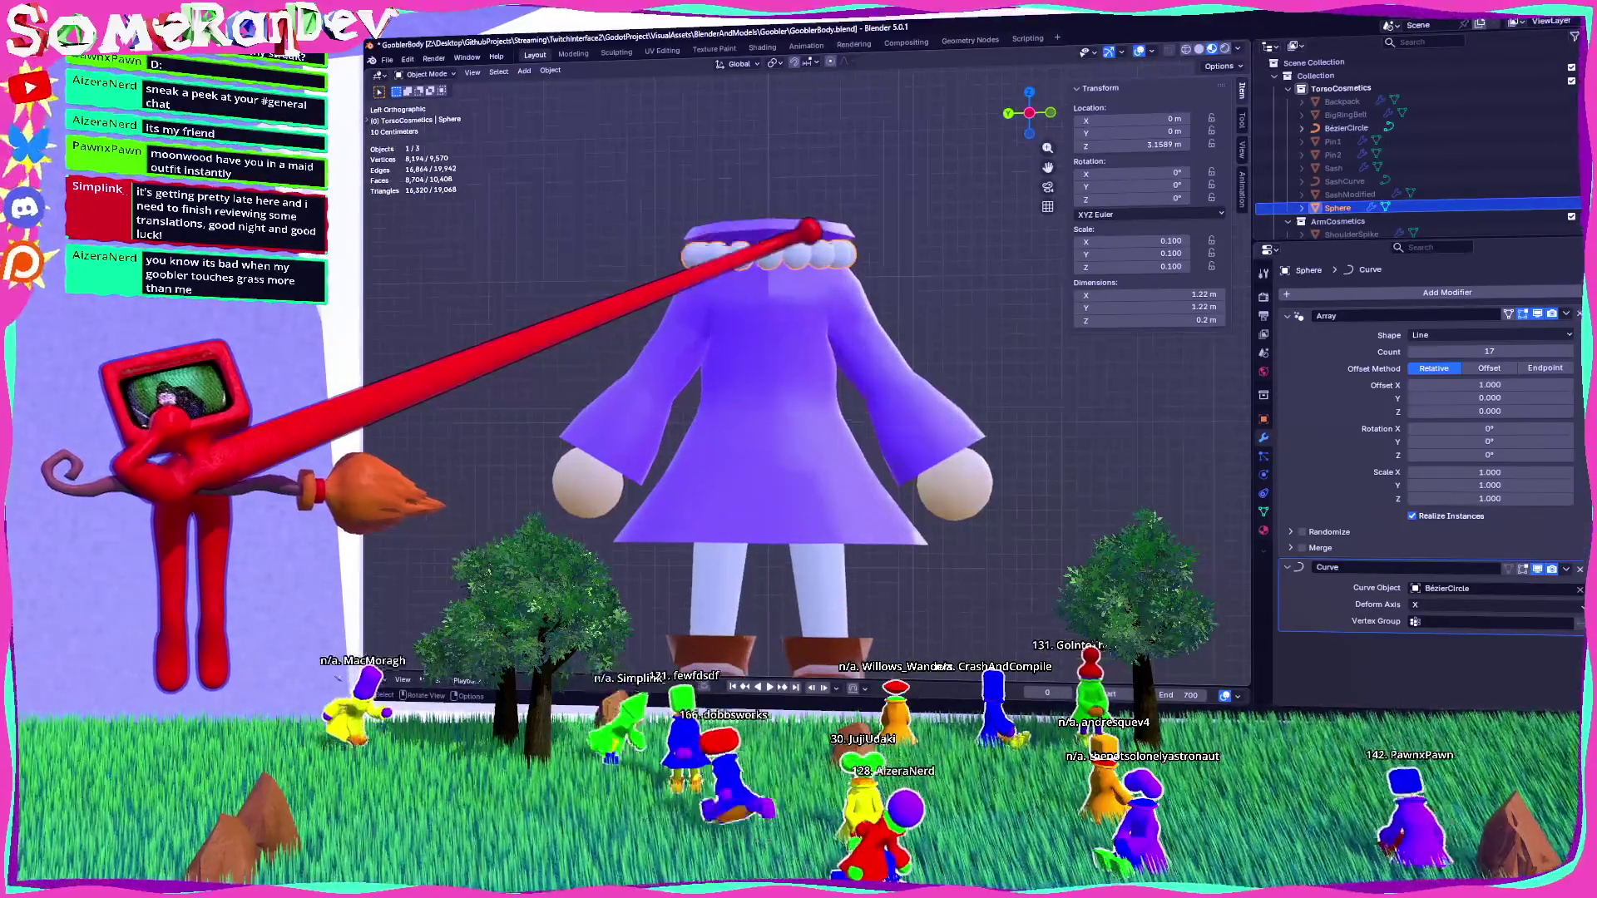
pyautogui.press('g')
pyautogui.press('z')
pyautogui.click(813, 222)
pyautogui.hotkey('alt', 'a')
pyautogui.moveTo(827, 232)
pyautogui.mouseDown(button='middle')
pyautogui.moveTo(901, 256)
pyautogui.moveTo(855, 256)
pyautogui.moveTo(944, 377)
pyautogui.moveTo(677, 314)
pyautogui.moveTo(873, 327)
pyautogui.moveTo(834, 345)
pyautogui.moveTo(890, 385)
pyautogui.moveTo(937, 378)
pyautogui.mouseUp(button='middle')
pyautogui.scroll(-5, 937, 377)
pyautogui.scroll(4, 848, 343)
pyautogui.moveTo(848, 344)
pyautogui.mouseDown(button='middle')
pyautogui.moveTo(1176, 346)
pyautogui.moveTo(920, 346)
pyautogui.mouseUp(button='middle')
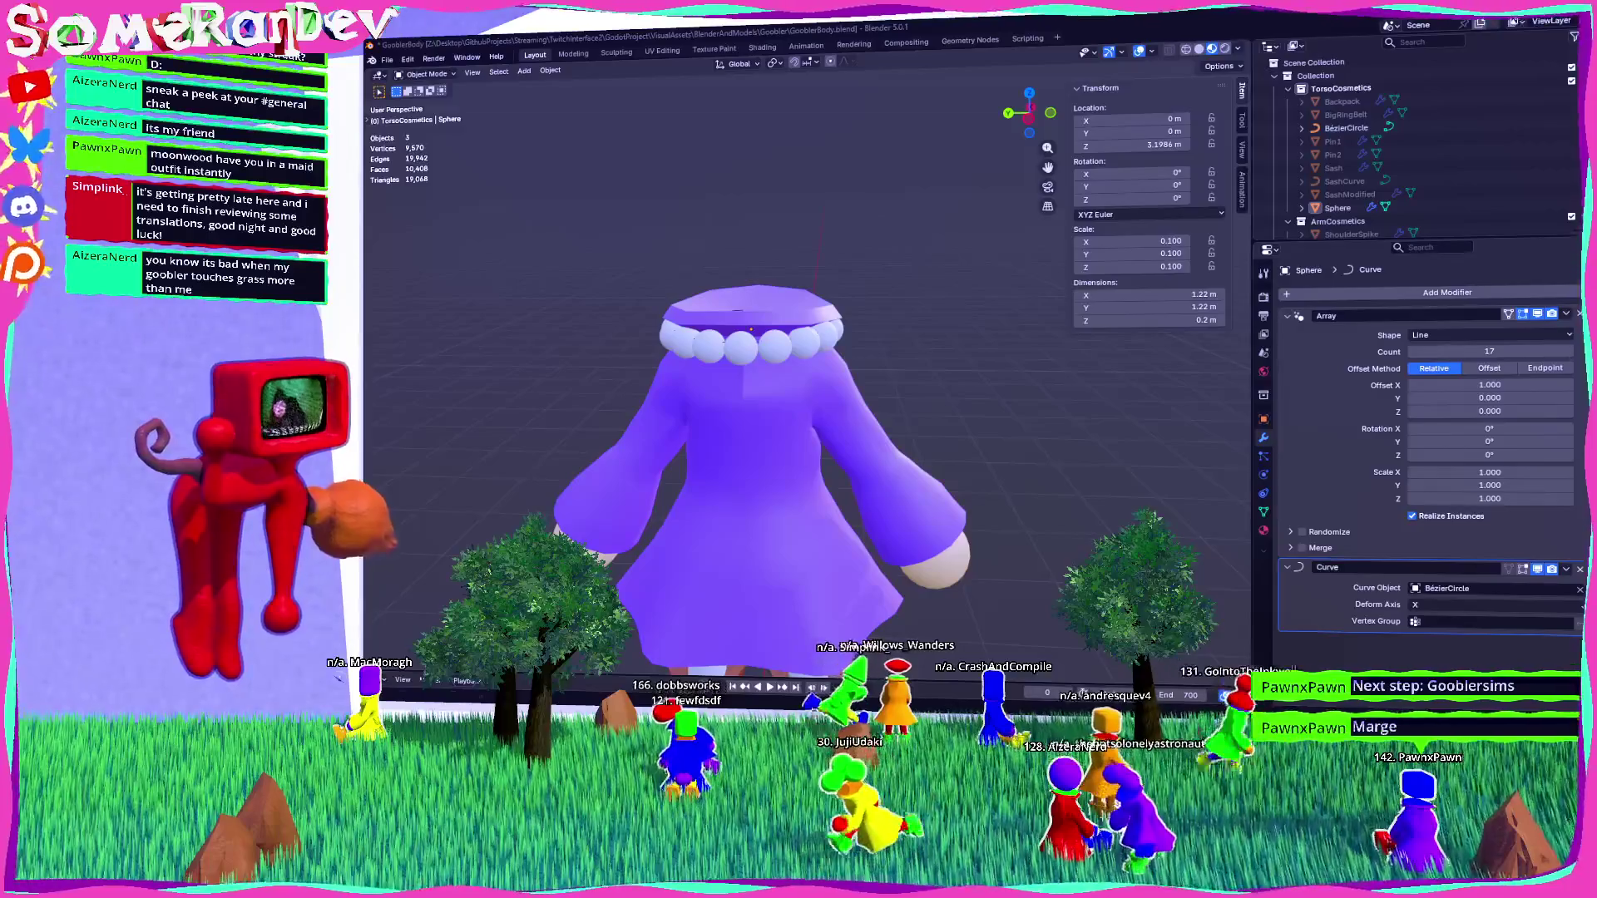
# Give the beads a new red material, then switch to the browser.
pyautogui.click(1263, 529)
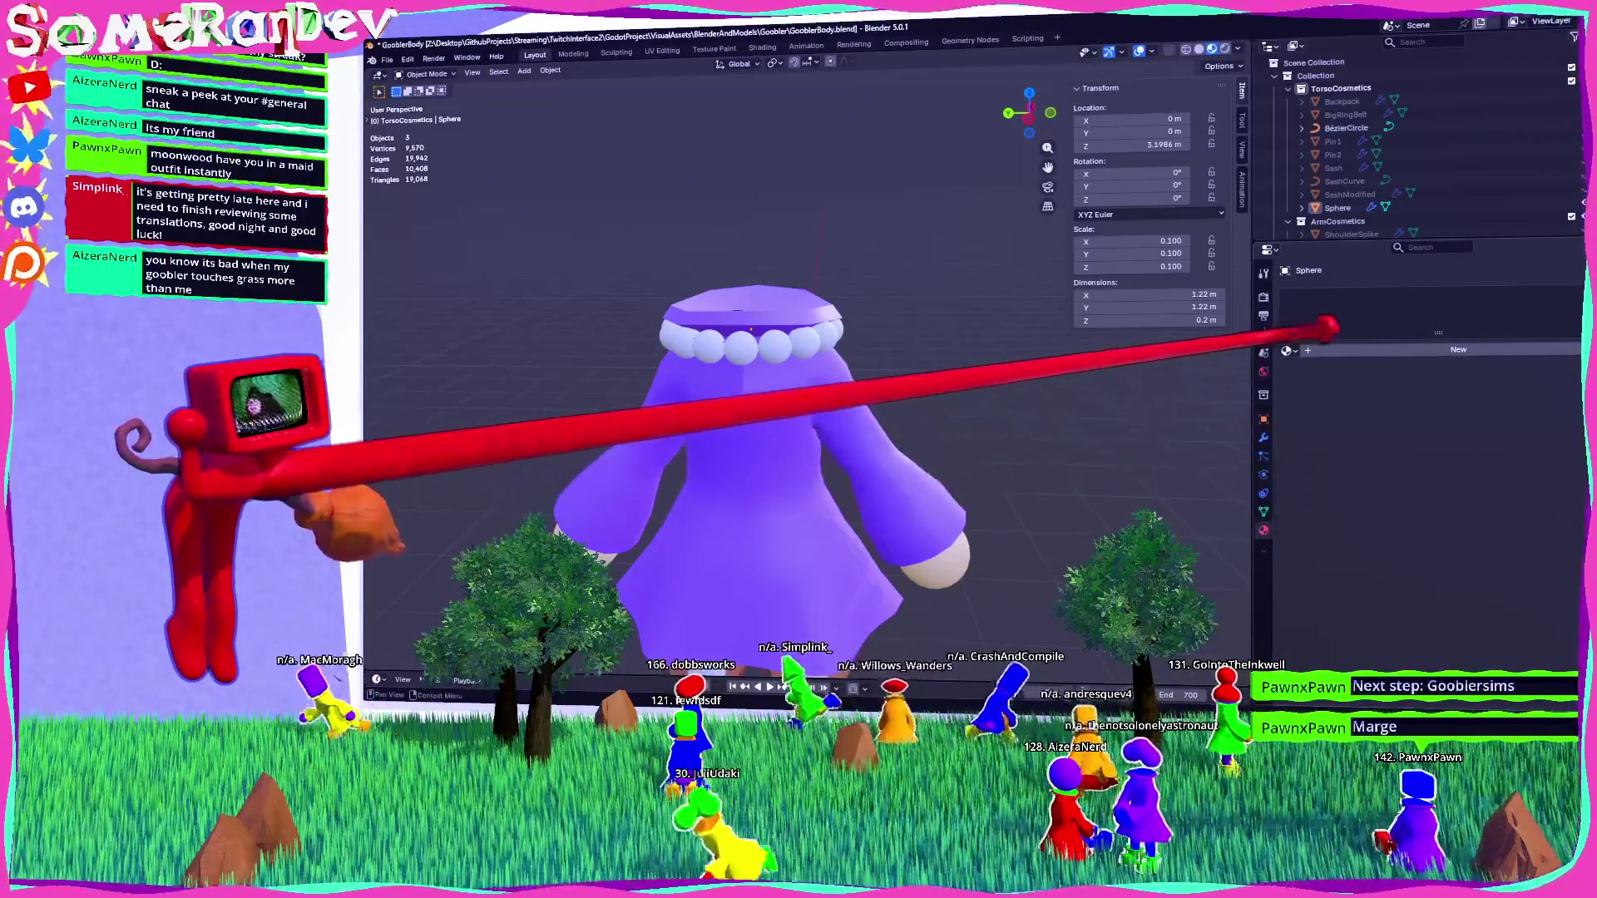
pyautogui.click(1286, 350)
pyautogui.click(1302, 391)
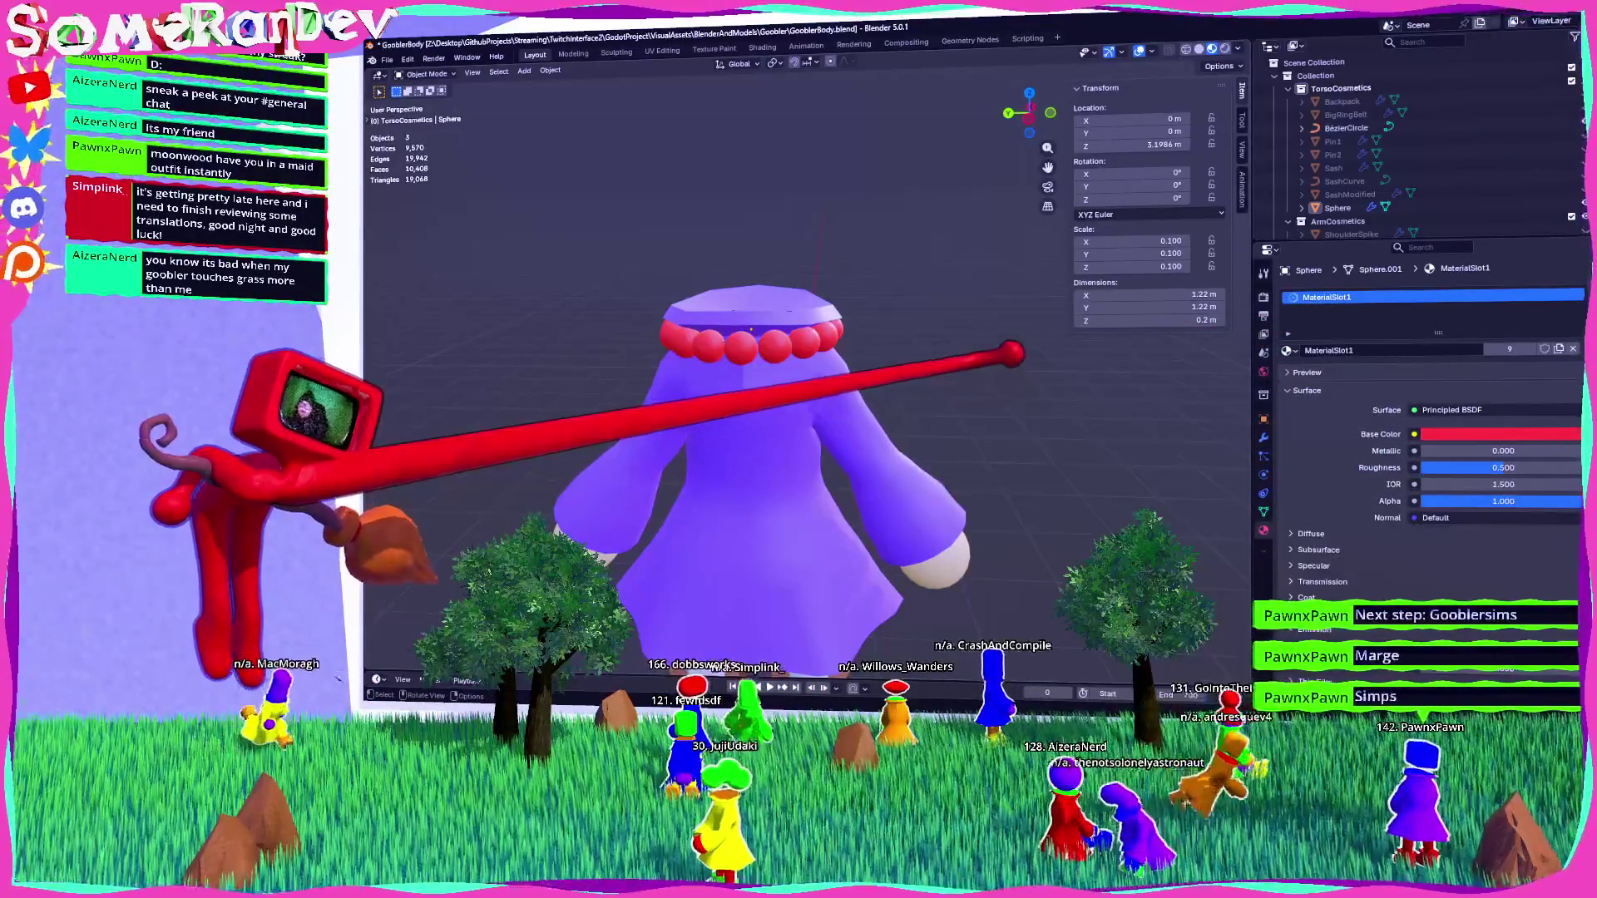
pyautogui.click(1336, 208)
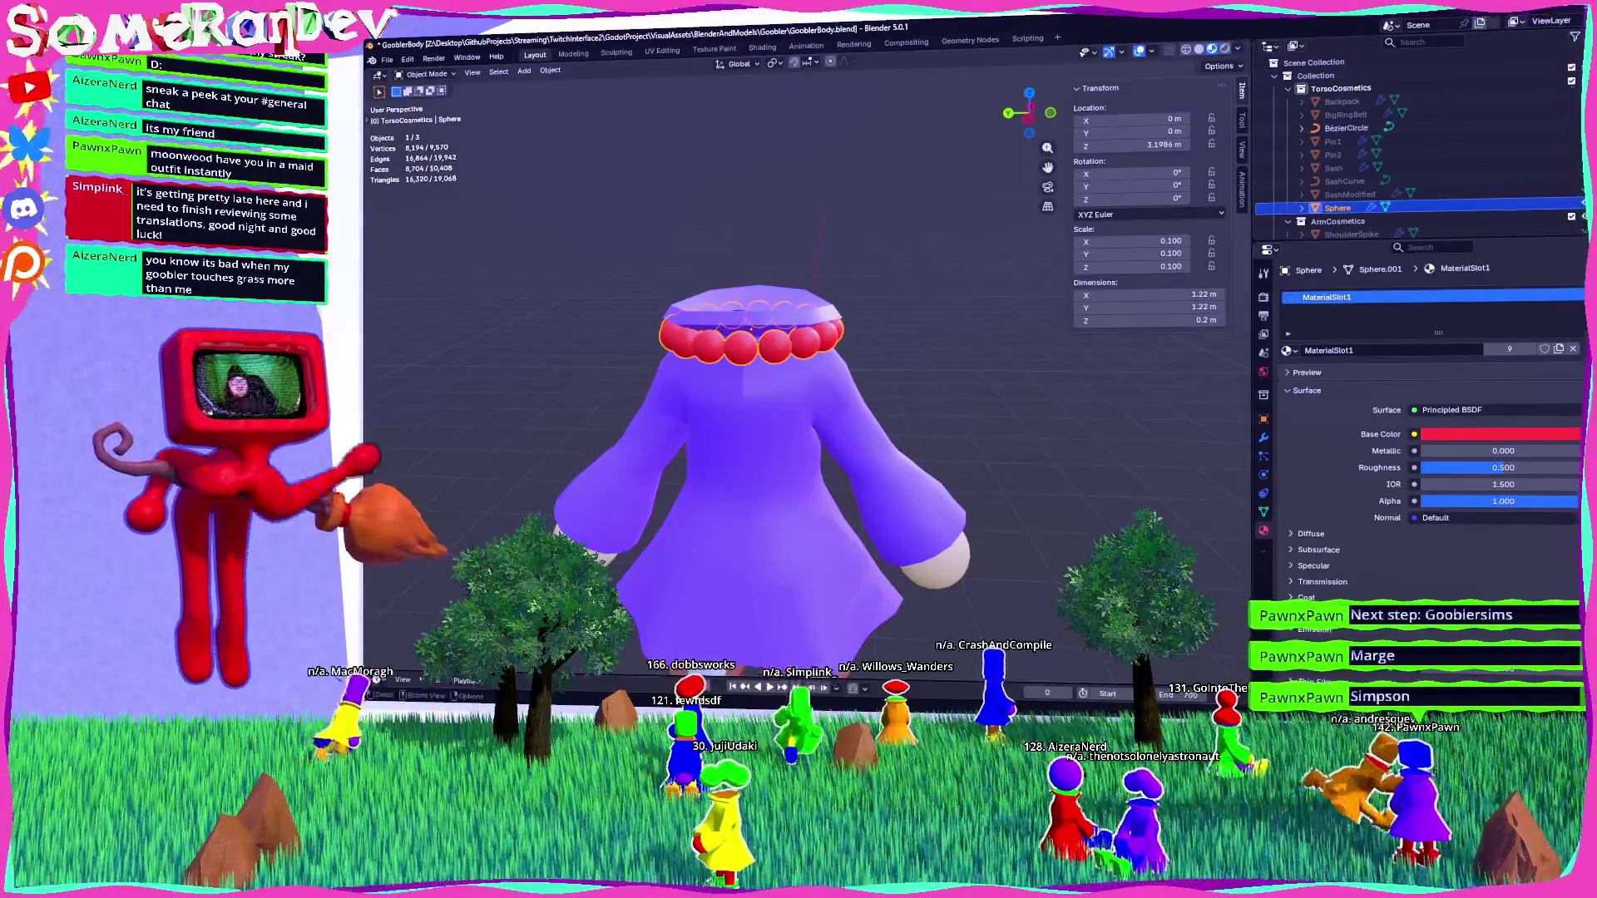
pyautogui.hotkey('alt', 'Tab')
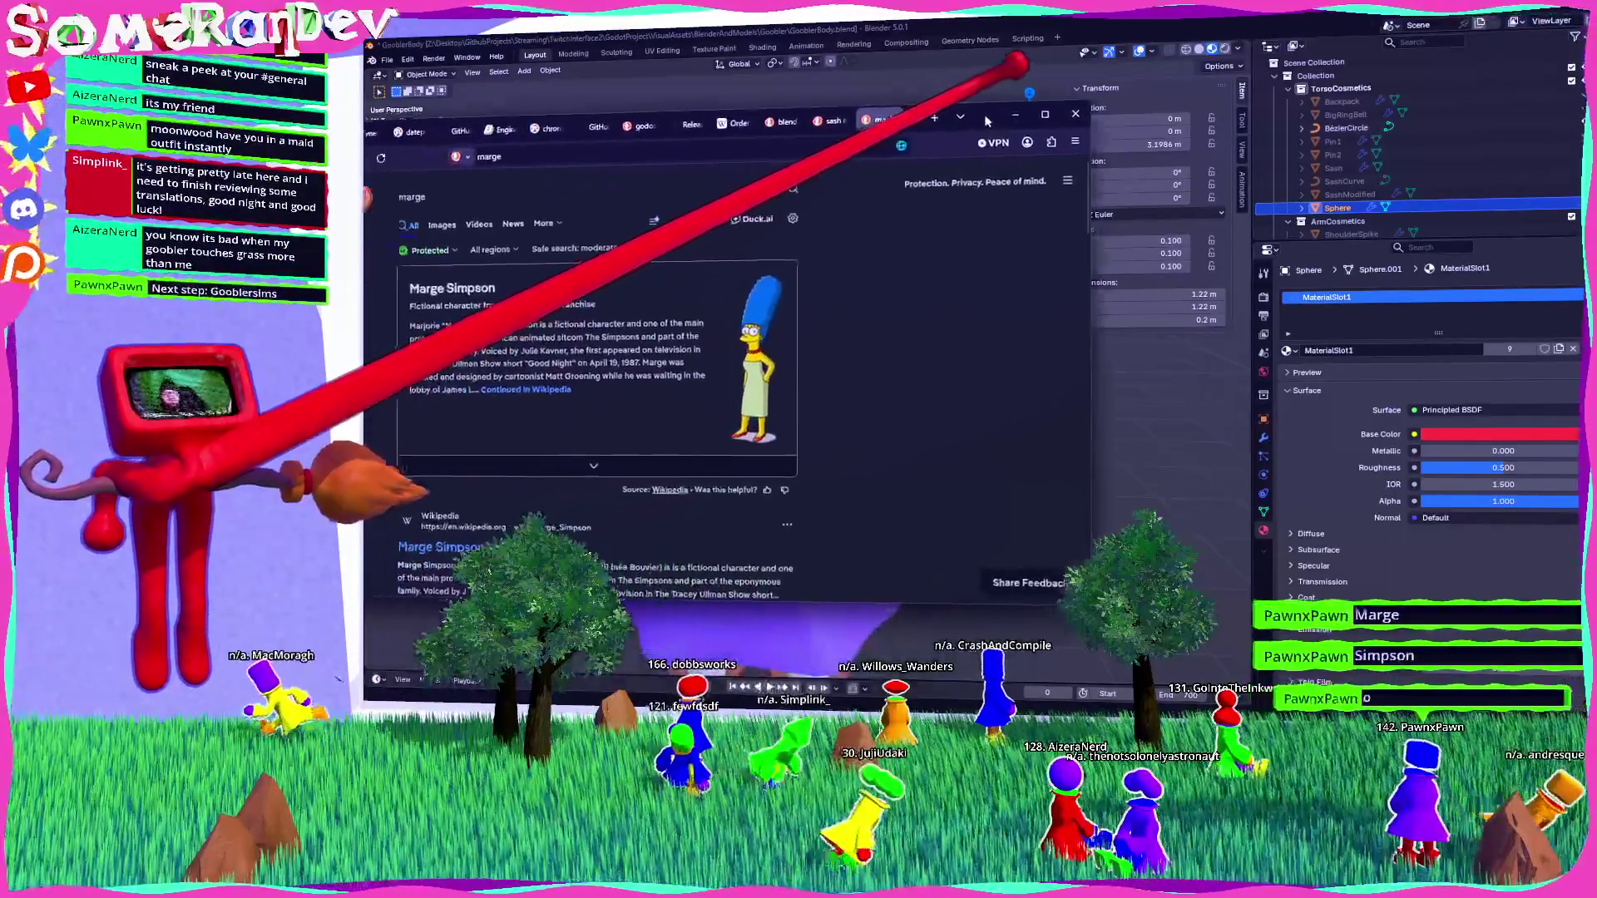
# Scroll through the 'marge' search results, then return to Blender.
pyautogui.scroll(-5, 736, 374)
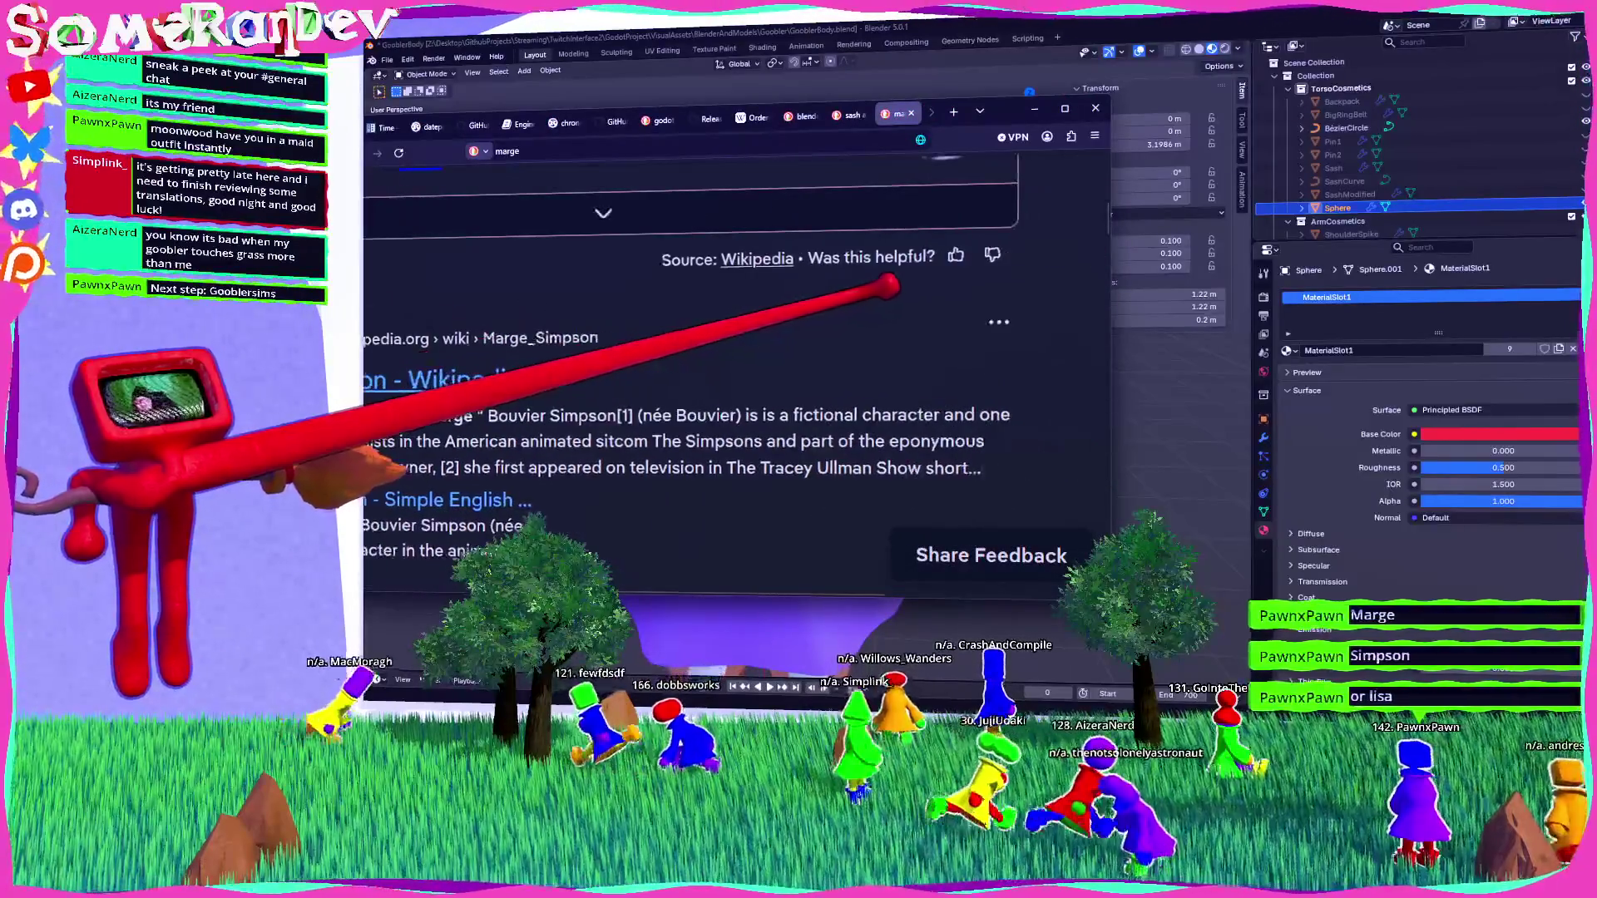
pyautogui.scroll(5, 736, 374)
pyautogui.scroll(-3, 736, 375)
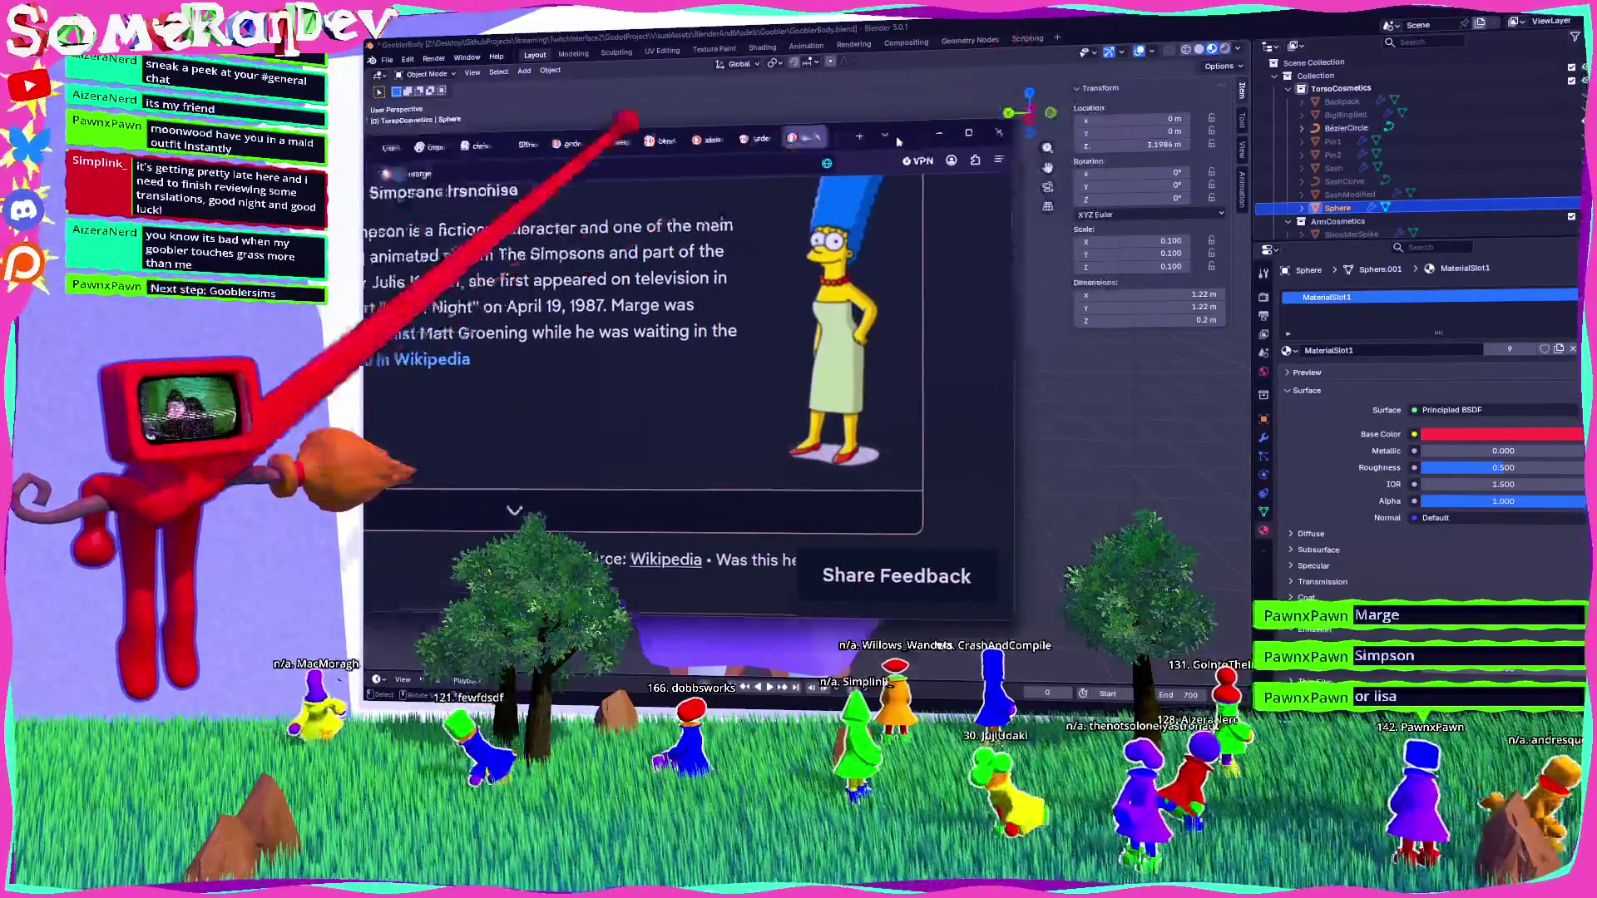
pyautogui.hotkey('alt', 'Tab')
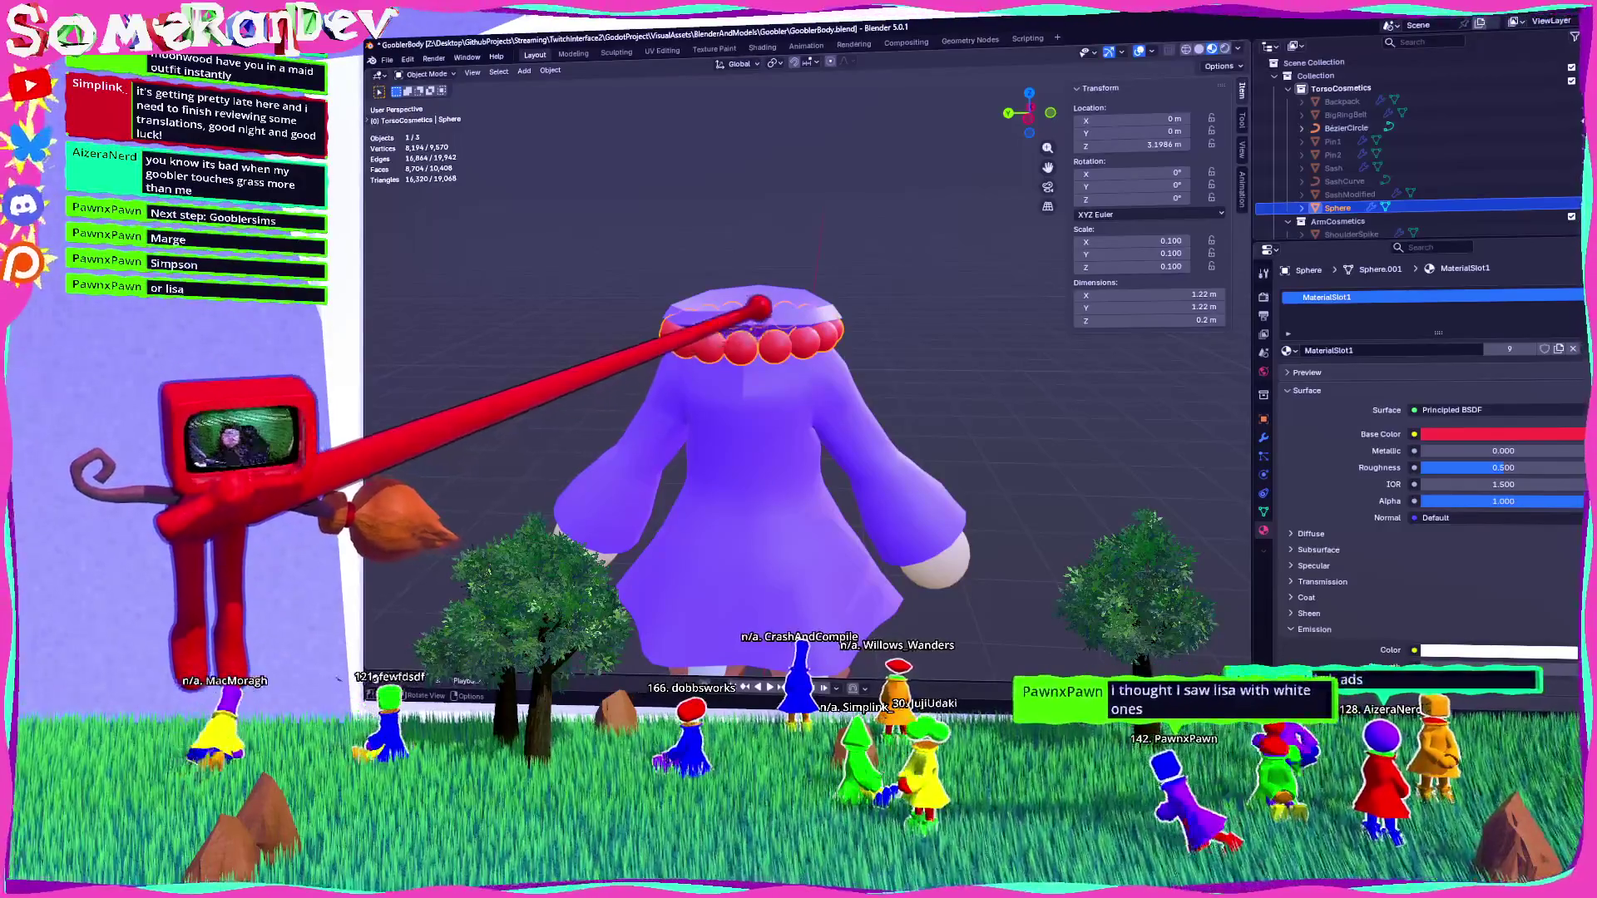
# Inspect the red bead necklace from a side angle and select the Sphere object in the Outliner for renaming.
pyautogui.hotkey('alt', 'a')
pyautogui.moveTo(798, 374); pyautogui.dragTo(1023, 374, button='middle')
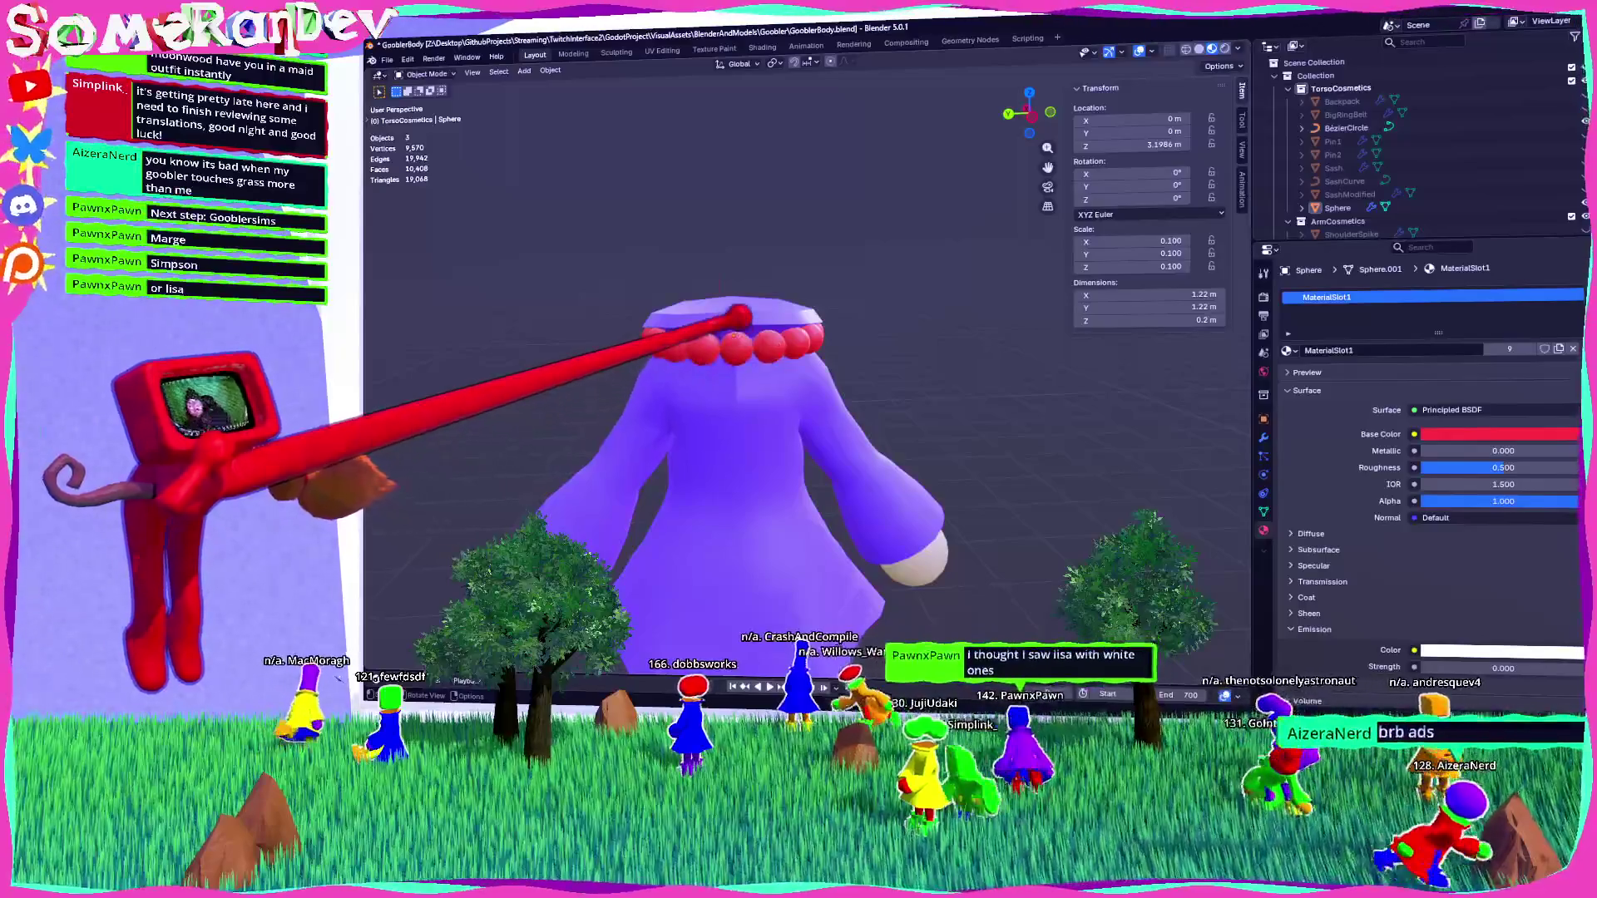
pyautogui.click(832, 334)
pyautogui.scroll(4, 852, 358)
pyautogui.moveTo(798, 375)
pyautogui.mouseDown(button='middle')
pyautogui.moveTo(923, 324)
pyautogui.moveTo(882, 374)
pyautogui.moveTo(798, 374)
pyautogui.moveTo(882, 374)
pyautogui.moveTo(808, 390)
pyautogui.mouseUp(button='middle')
pyautogui.scroll(-3, 831, 374)
pyautogui.hotkey('alt', 'a')
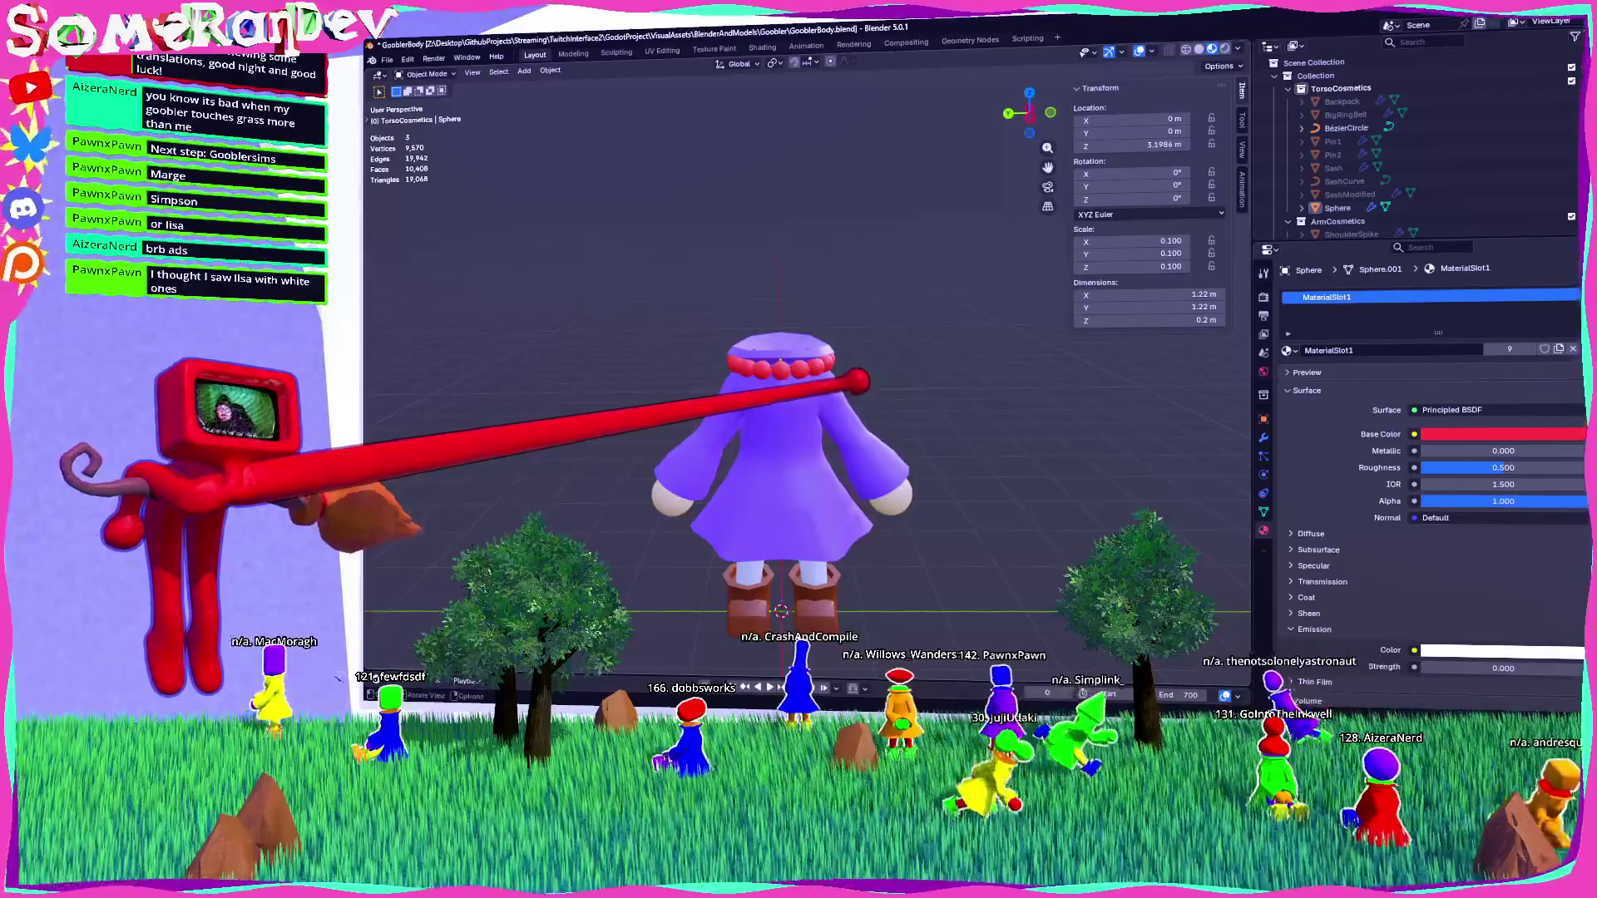
pyautogui.scroll(2, 831, 375)
pyautogui.click(1337, 208)
pyautogui.scroll(-1, 1360, 174)
pyautogui.write('PearlNecklac')
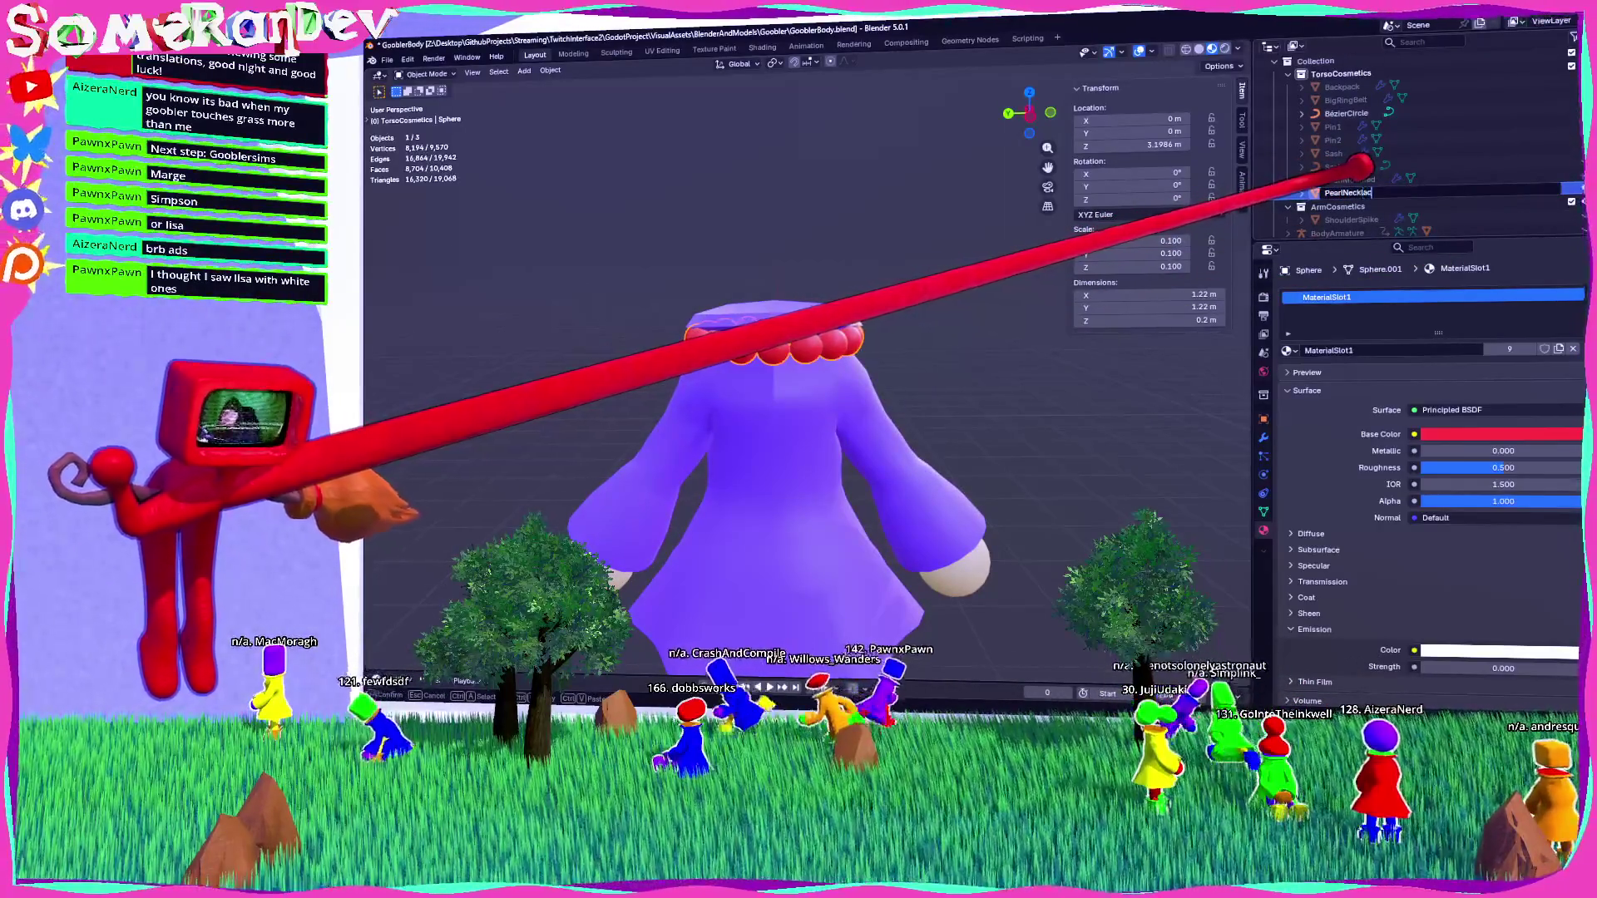
# Rename the beads to PearlNecklace and the BezierCircle guide curve to PearlNecklaceCurve.
pyautogui.write('e')
pyautogui.press('Return')
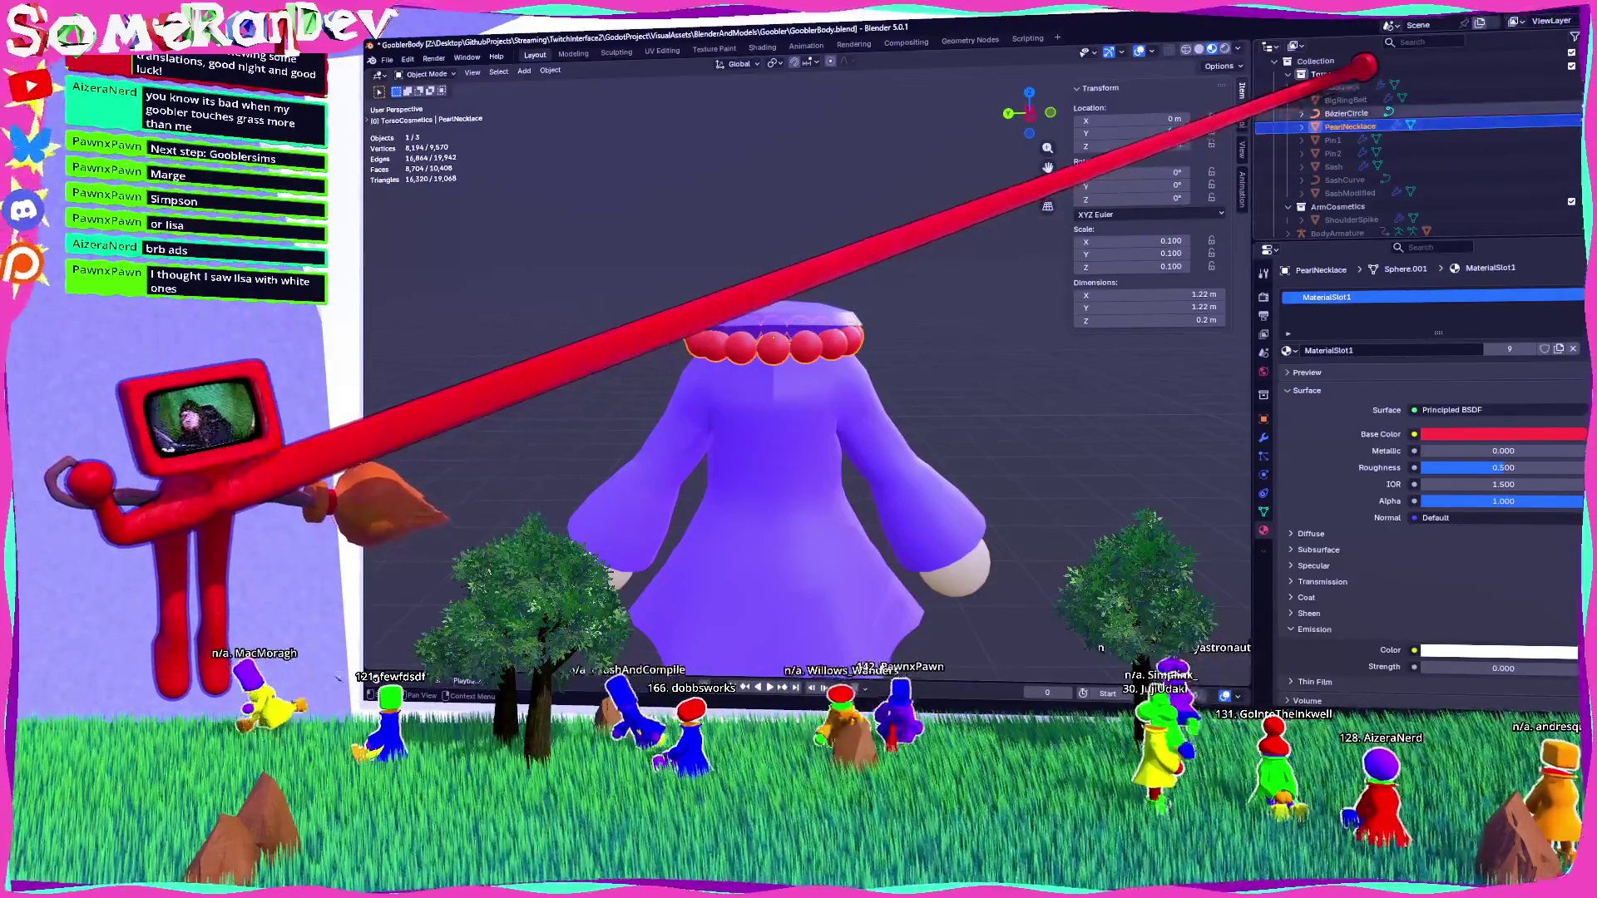
pyautogui.scroll(1, 1372, 150)
pyautogui.doubleClick(1345, 127)
pyautogui.write('PearlNecklaceCur')
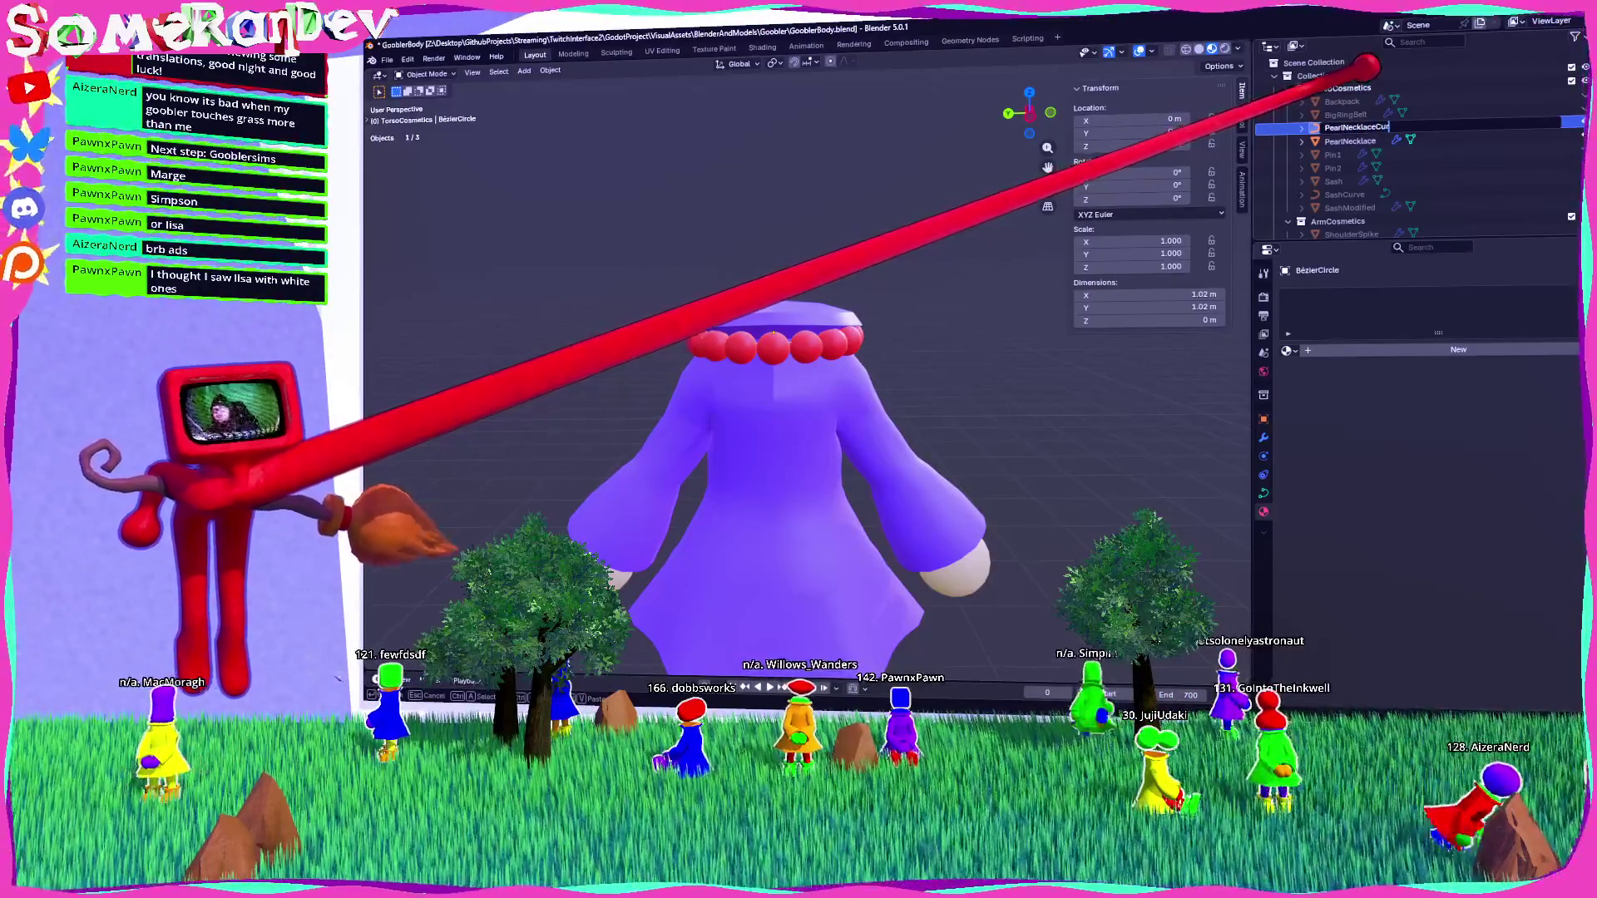
pyautogui.write('ve')
pyautogui.press('Return')
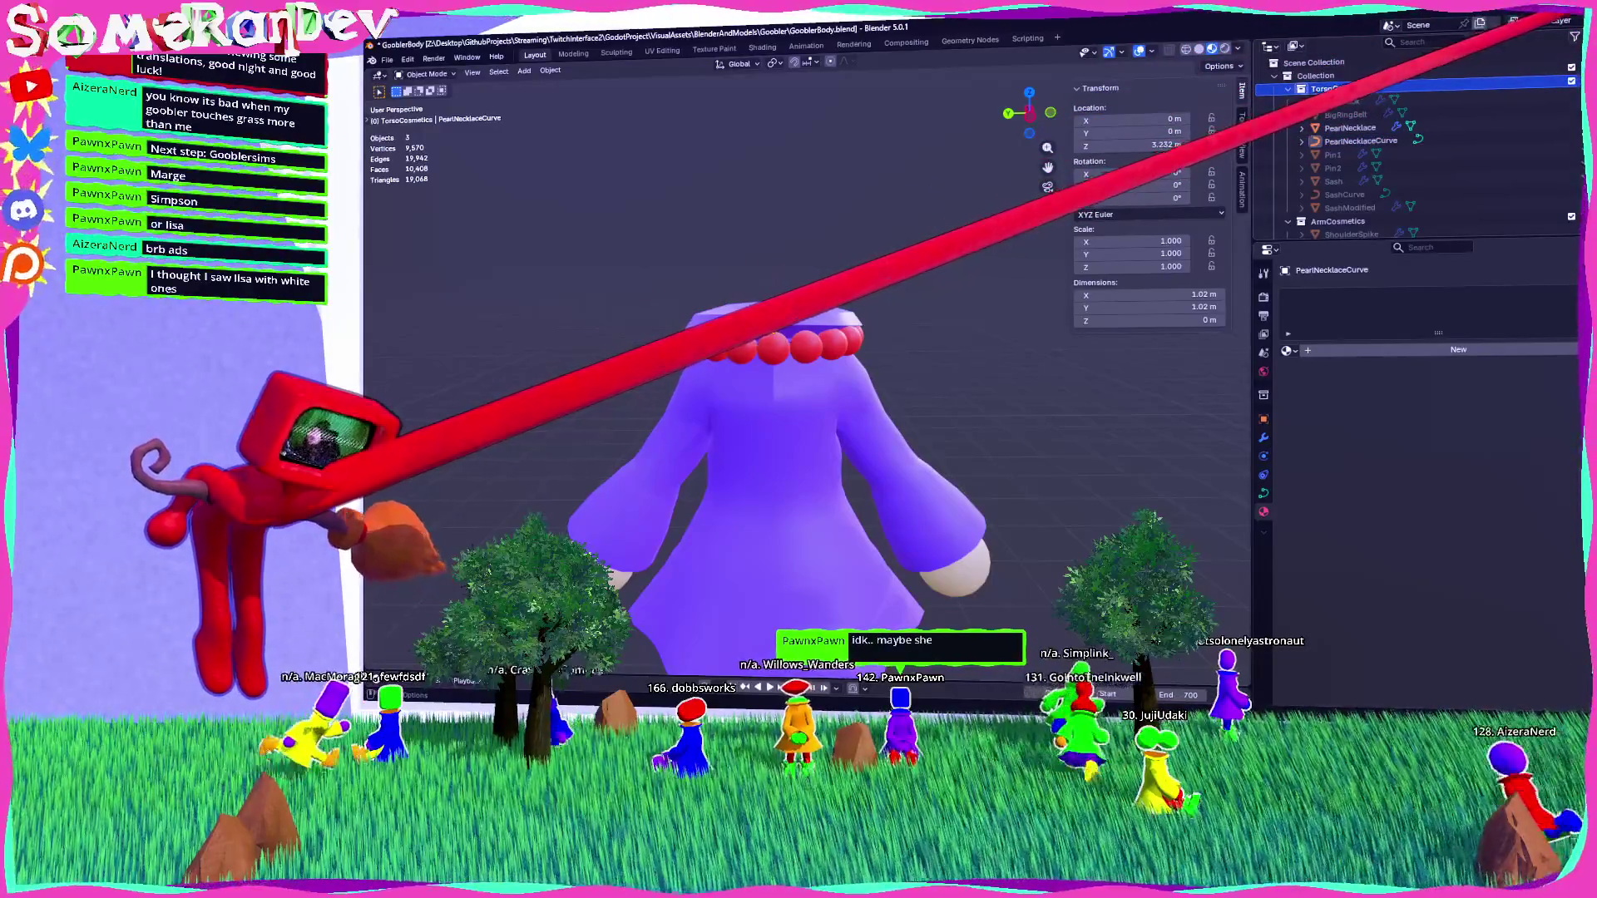
# Create a Helpers collection holding PearlNecklaceCurve, SashCurve and SashModified, then collapse it.
pyautogui.press('c')
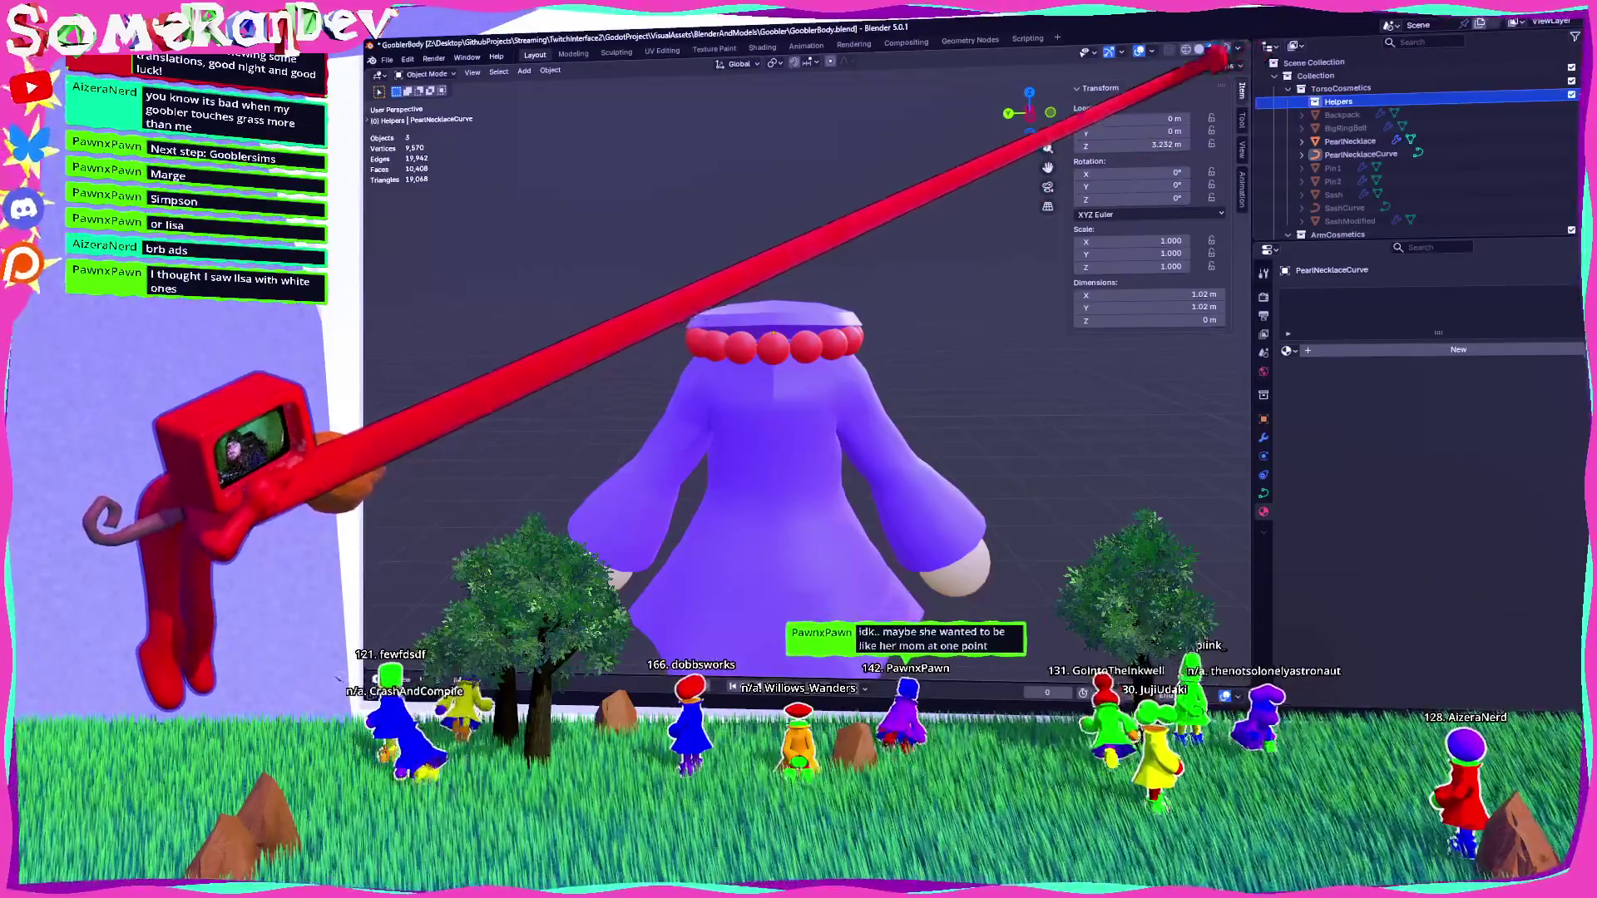
pyautogui.moveTo(1360, 154); pyautogui.dragTo(1339, 101)
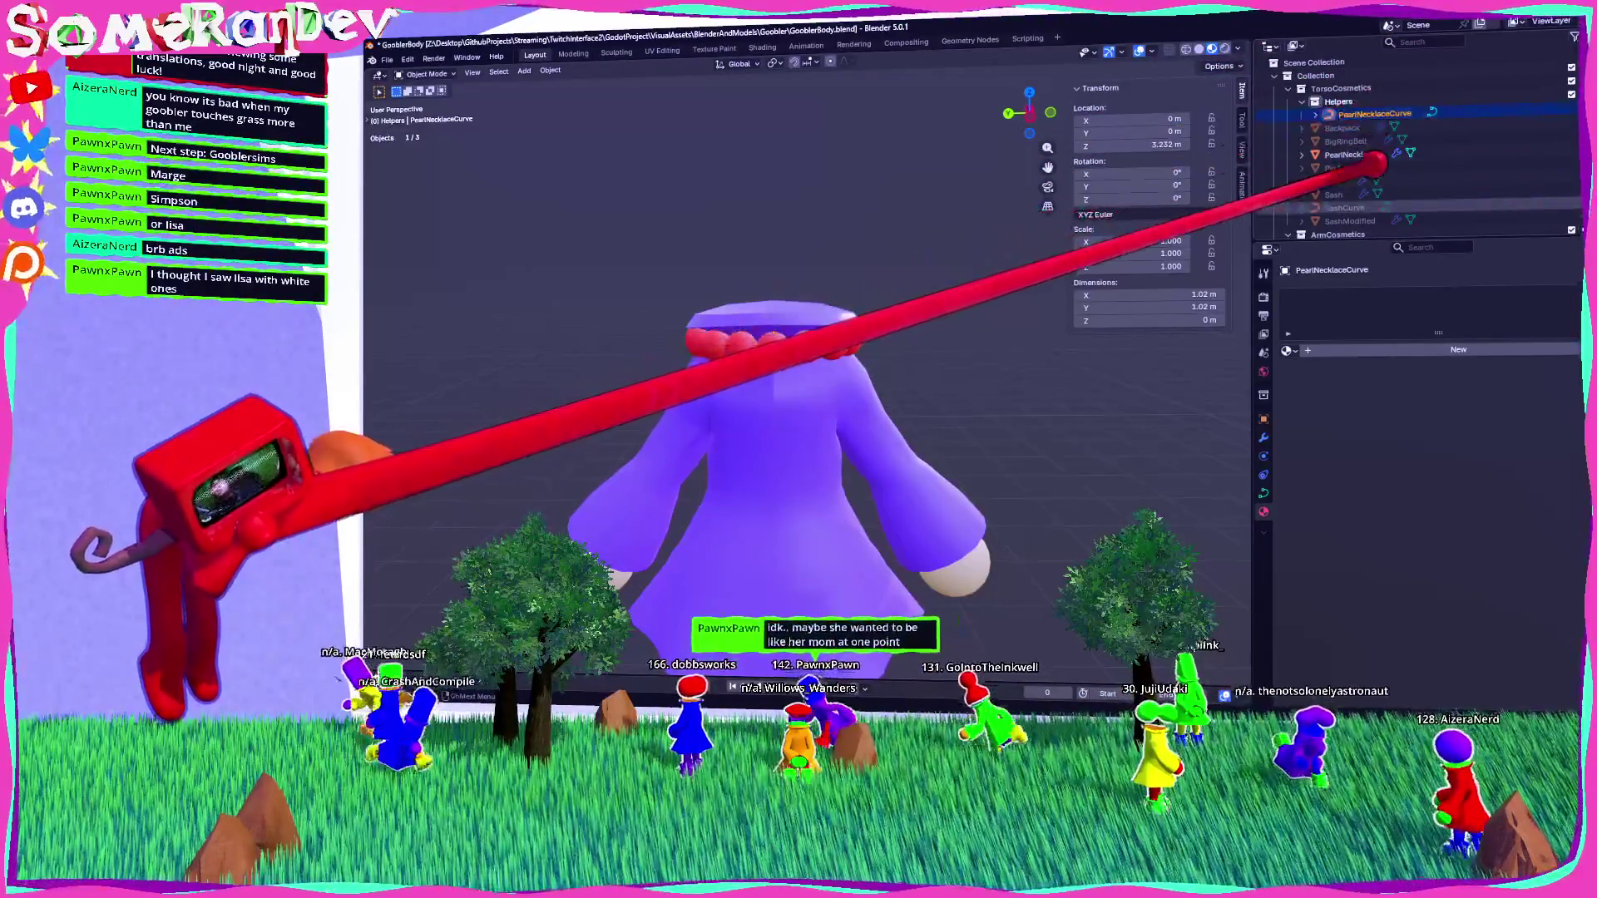
pyautogui.moveTo(1372, 163); pyautogui.dragTo(1347, 102)
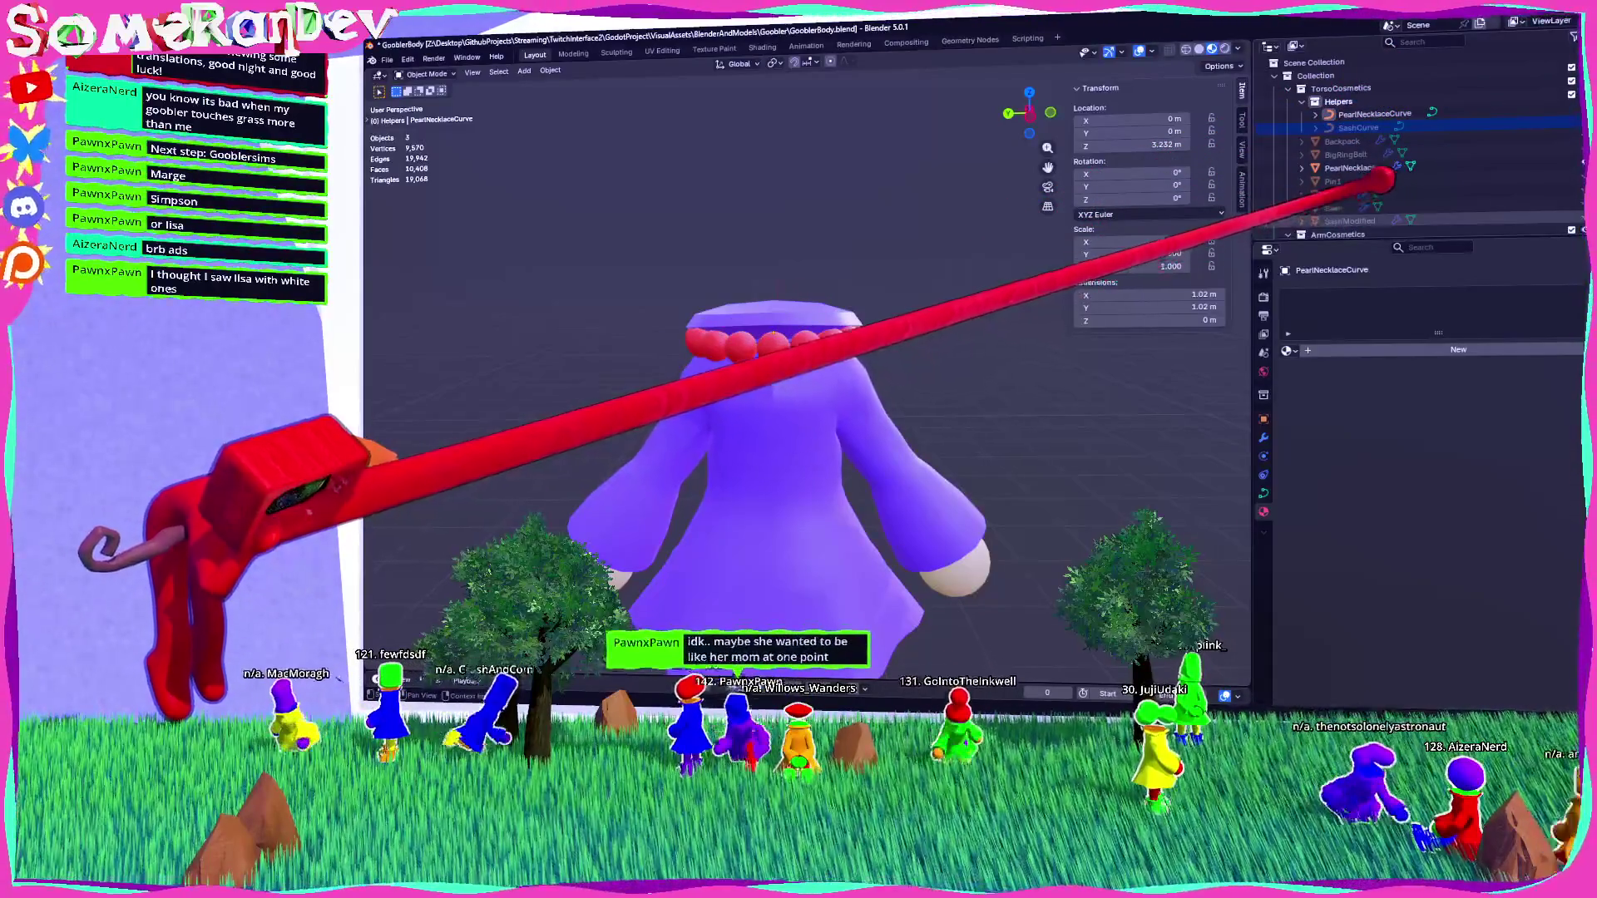
pyautogui.moveTo(1349, 221); pyautogui.dragTo(1340, 101)
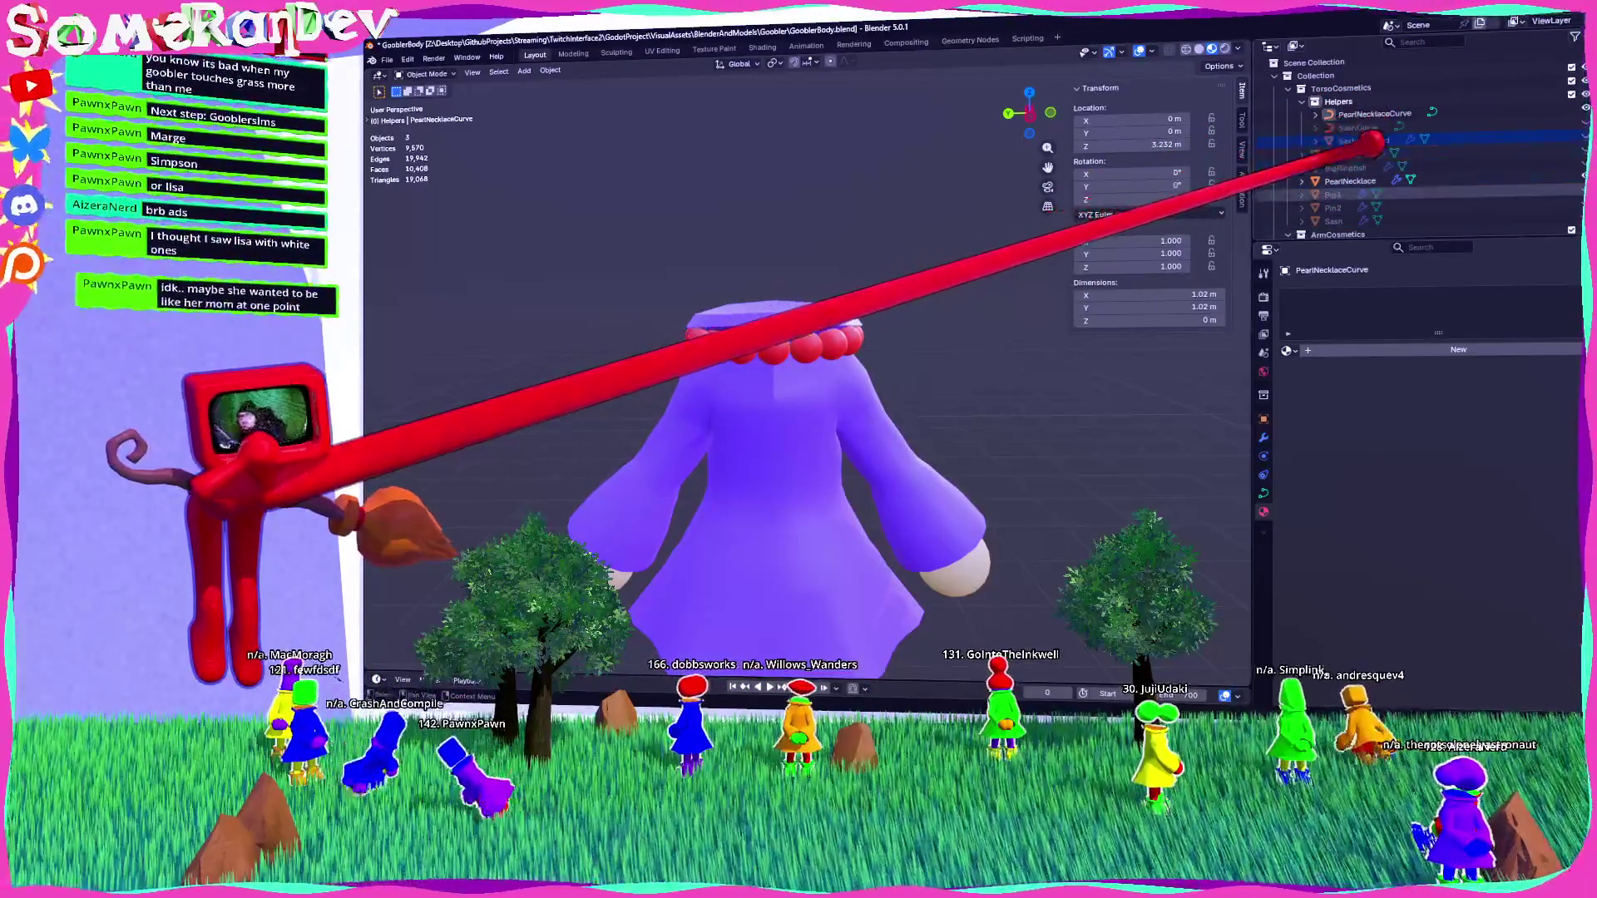
pyautogui.click(1301, 101)
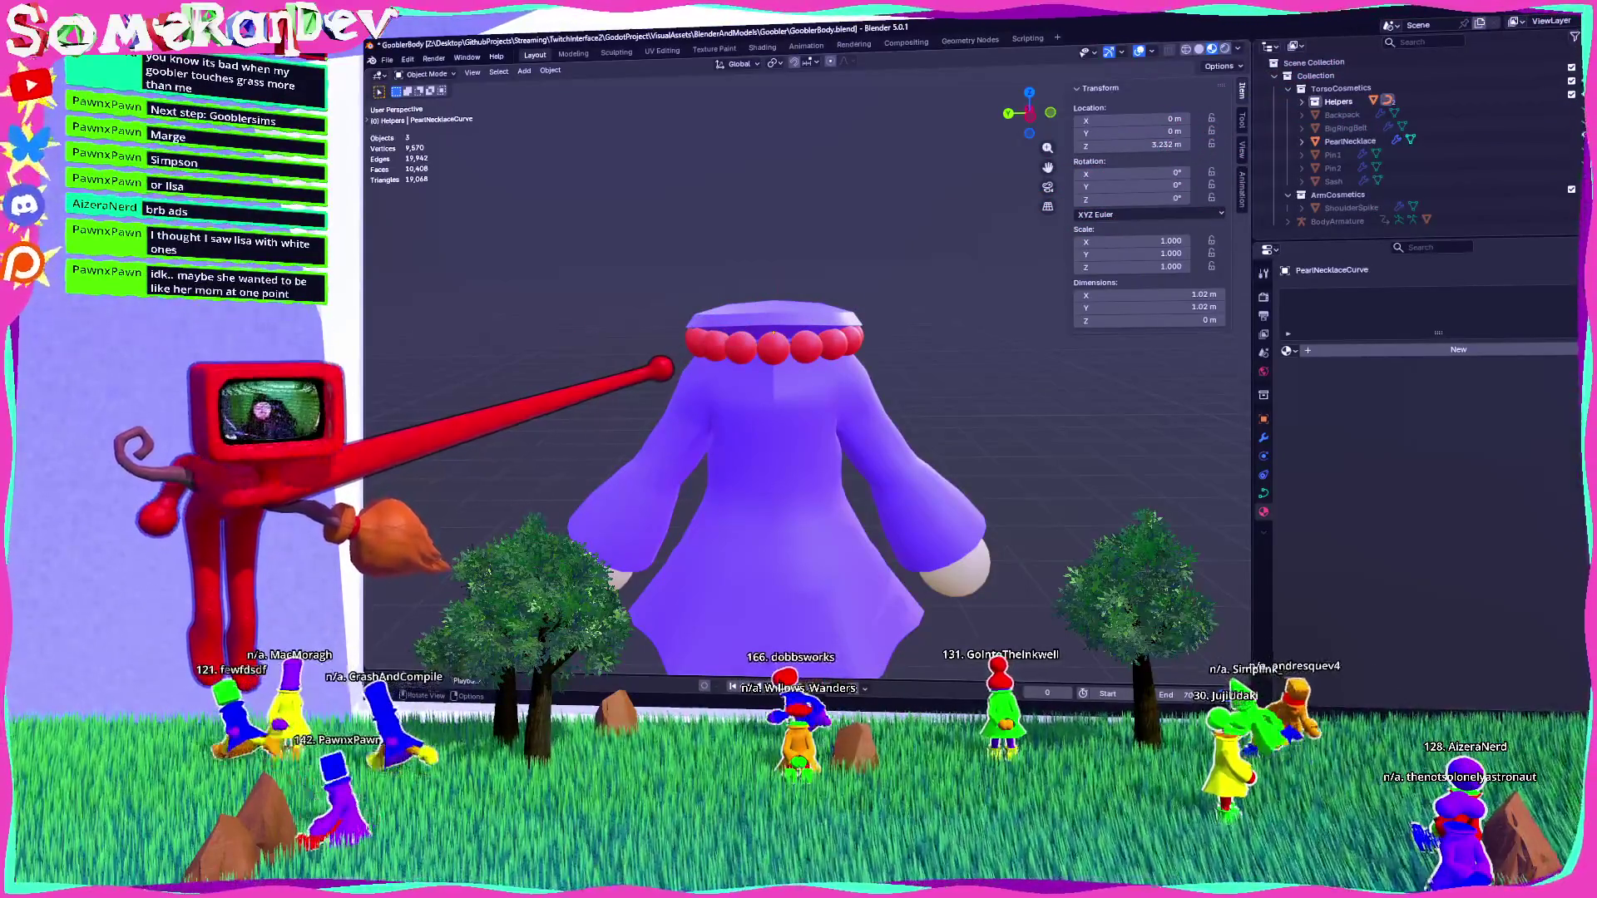
# Preview the animation, hide the necklace and its PearlNecklaceCurve helper, and save the file.
pyautogui.press('space')
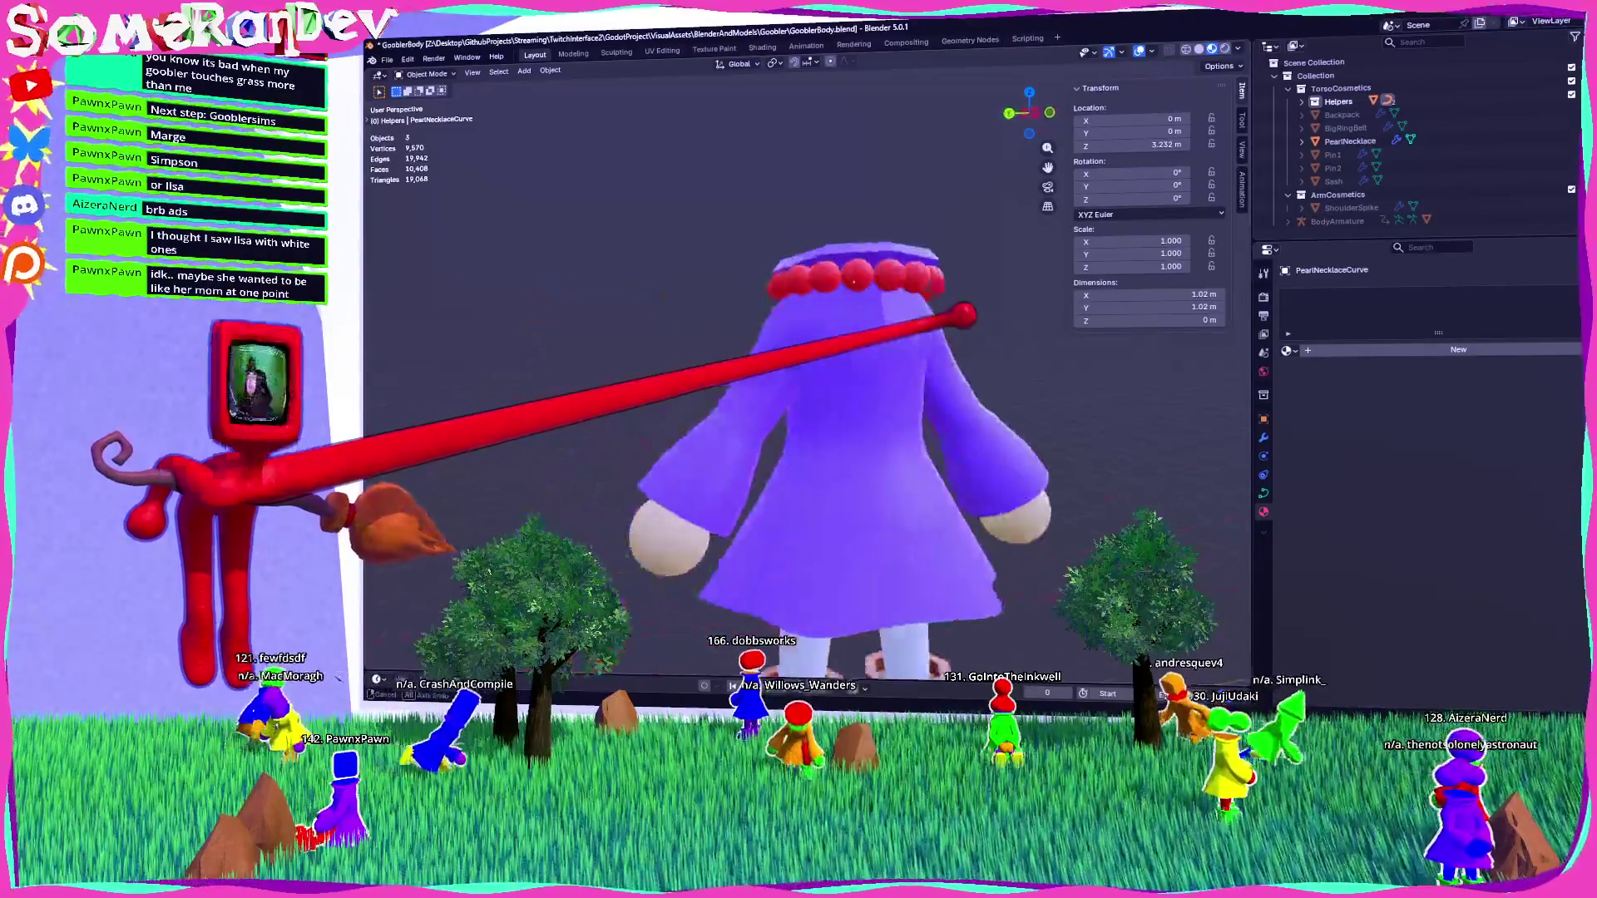
pyautogui.click(1584, 141)
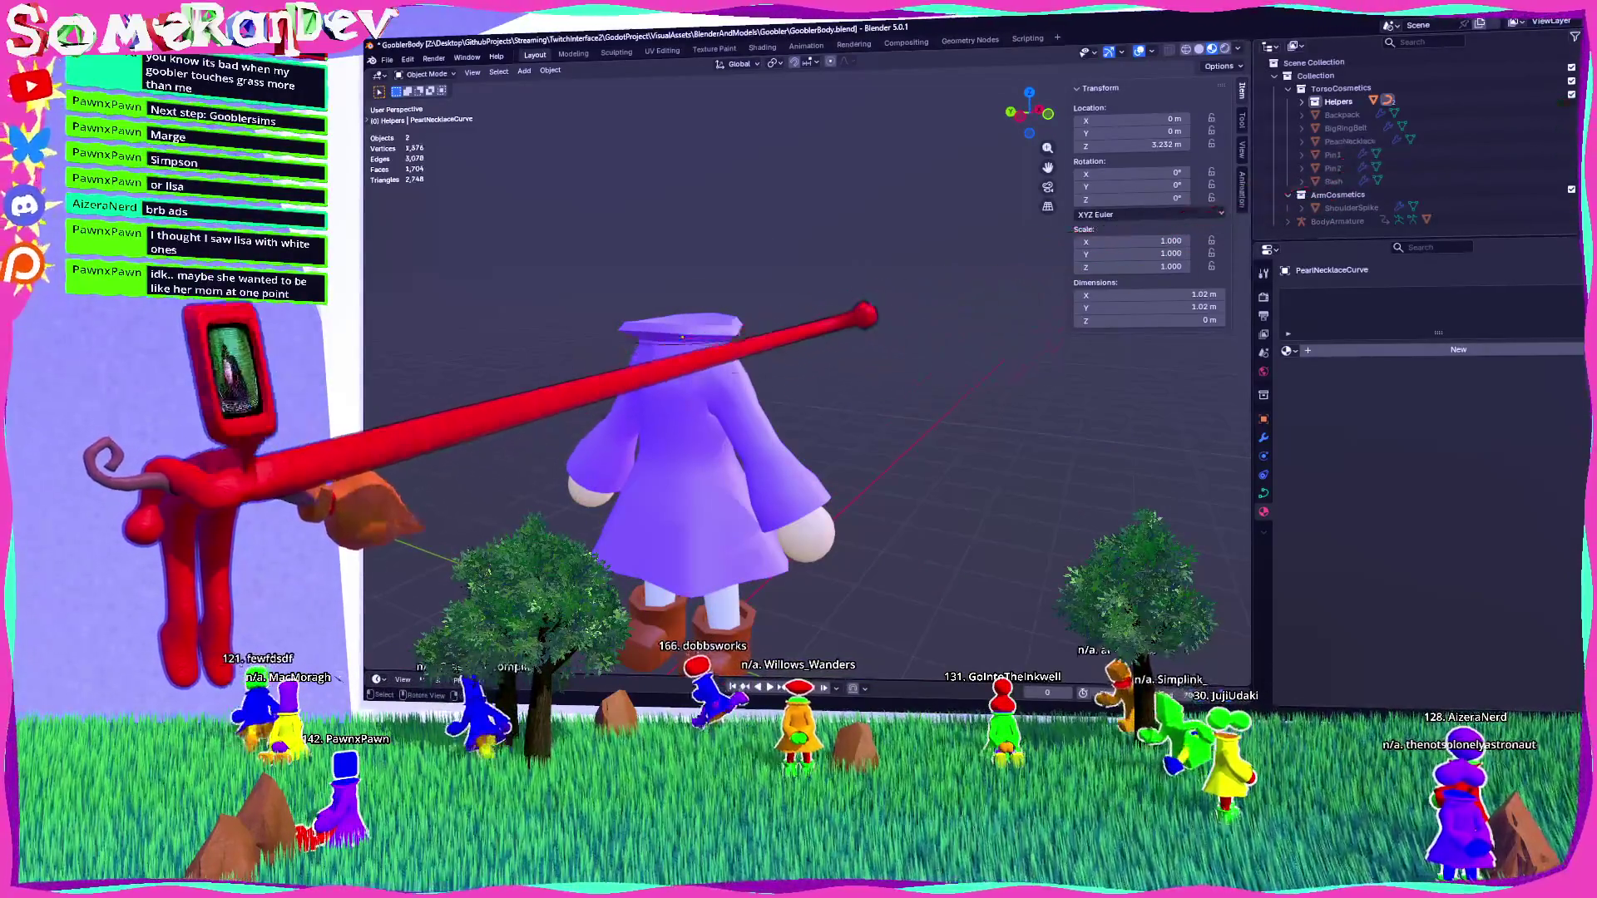
pyautogui.click(1302, 102)
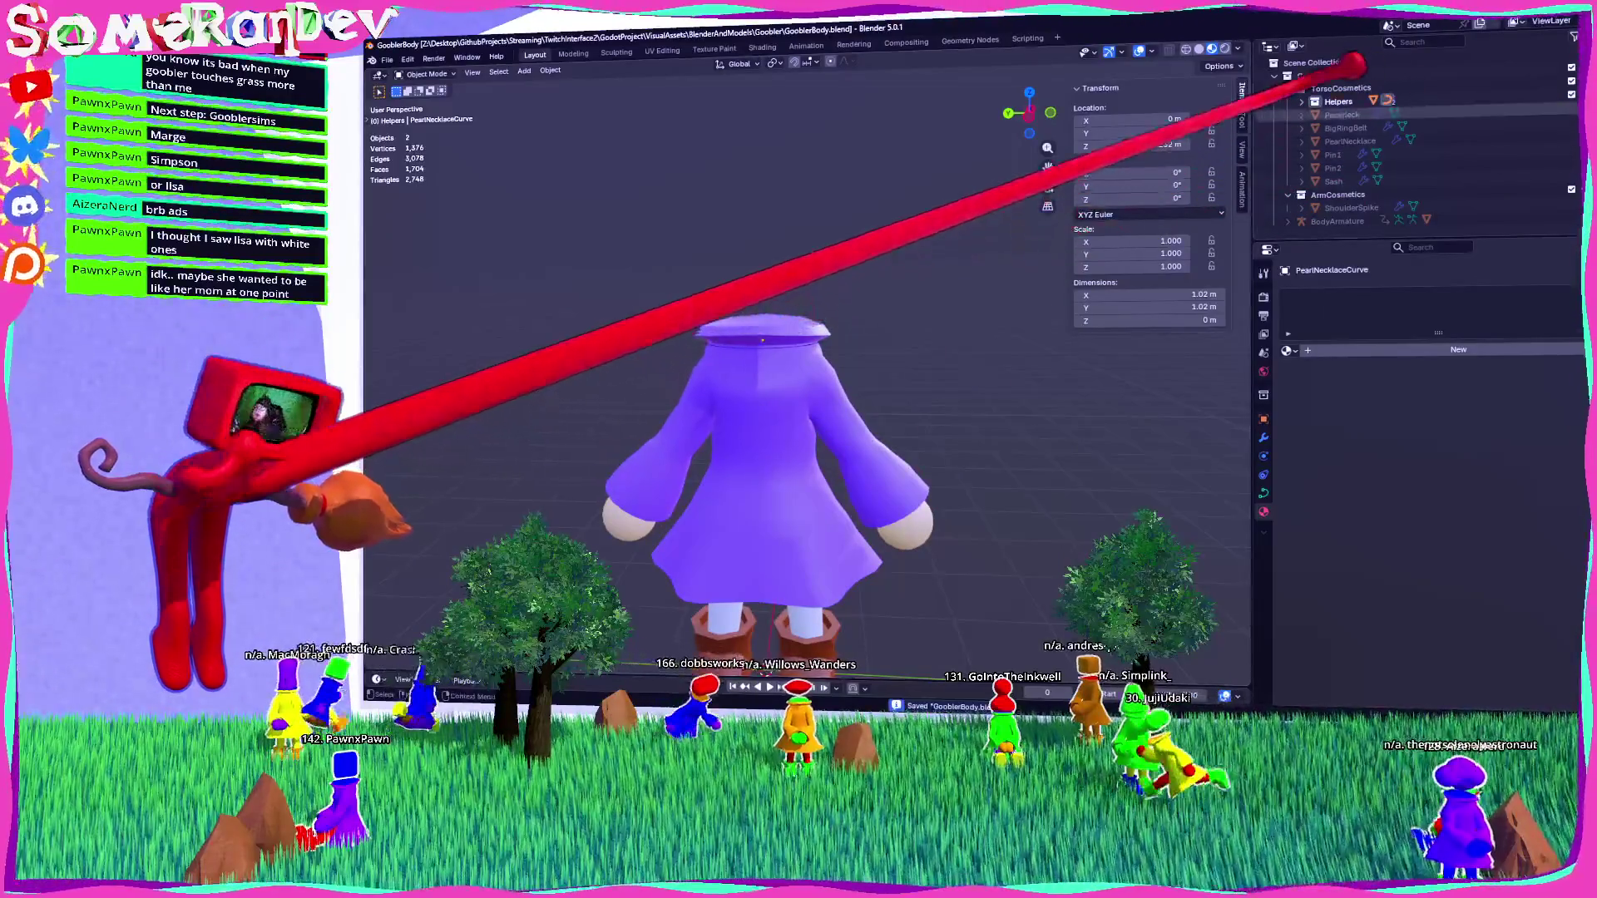
pyautogui.click(1584, 115)
pyautogui.hotkey('ctrl', 's')
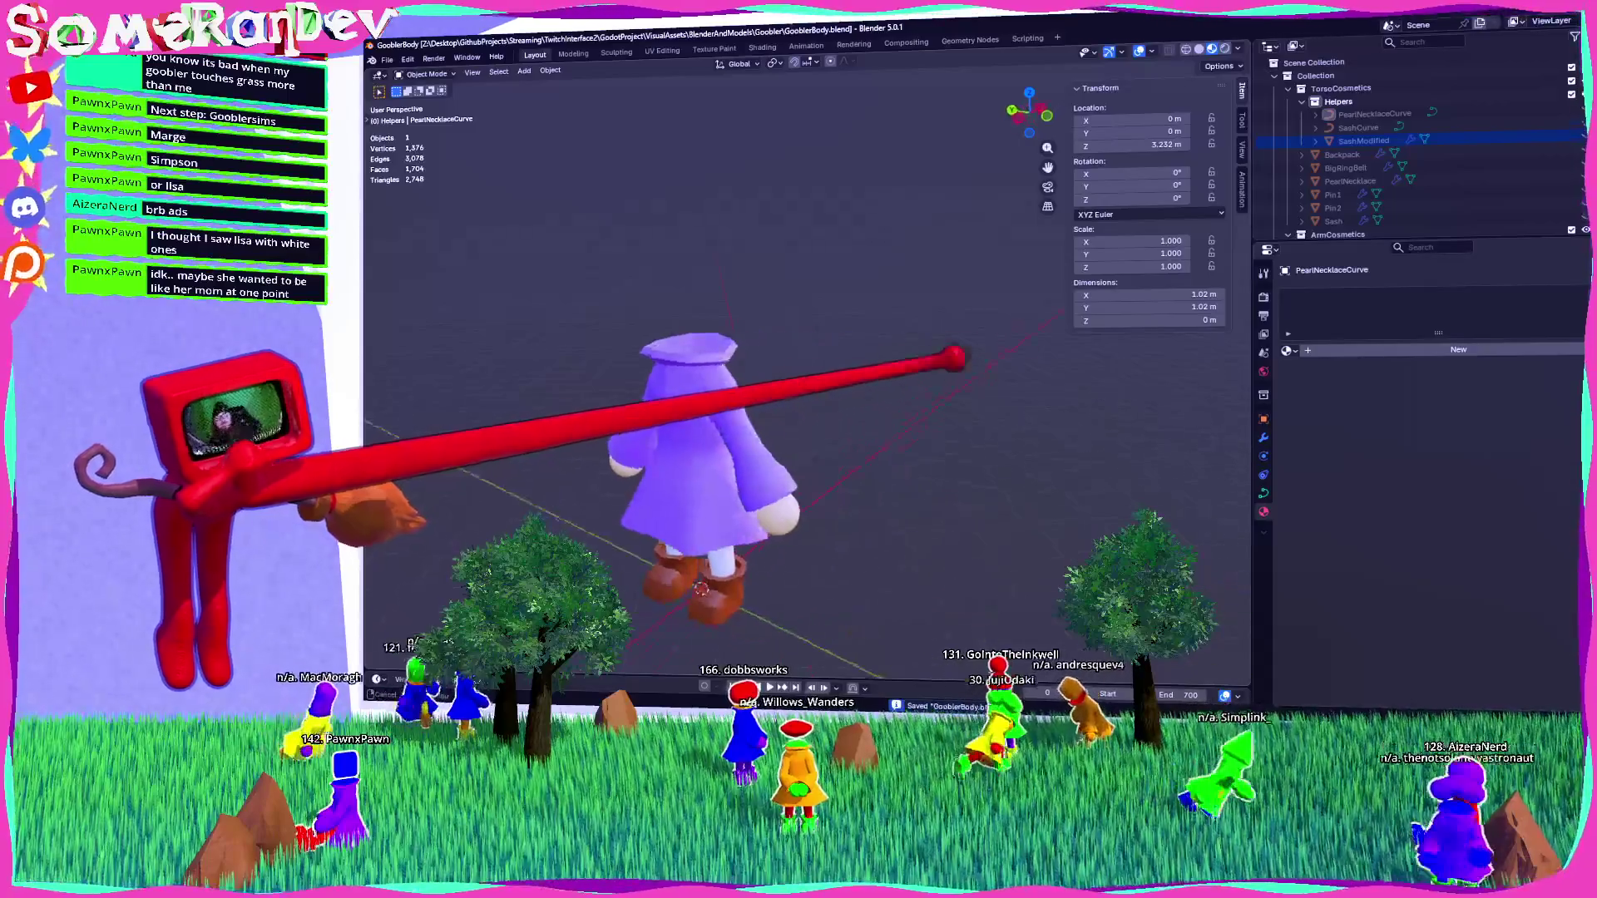
# Show PearlNecklace again and lower its Array modifier count to 13 beads.
pyautogui.scroll(-2, 1363, 141)
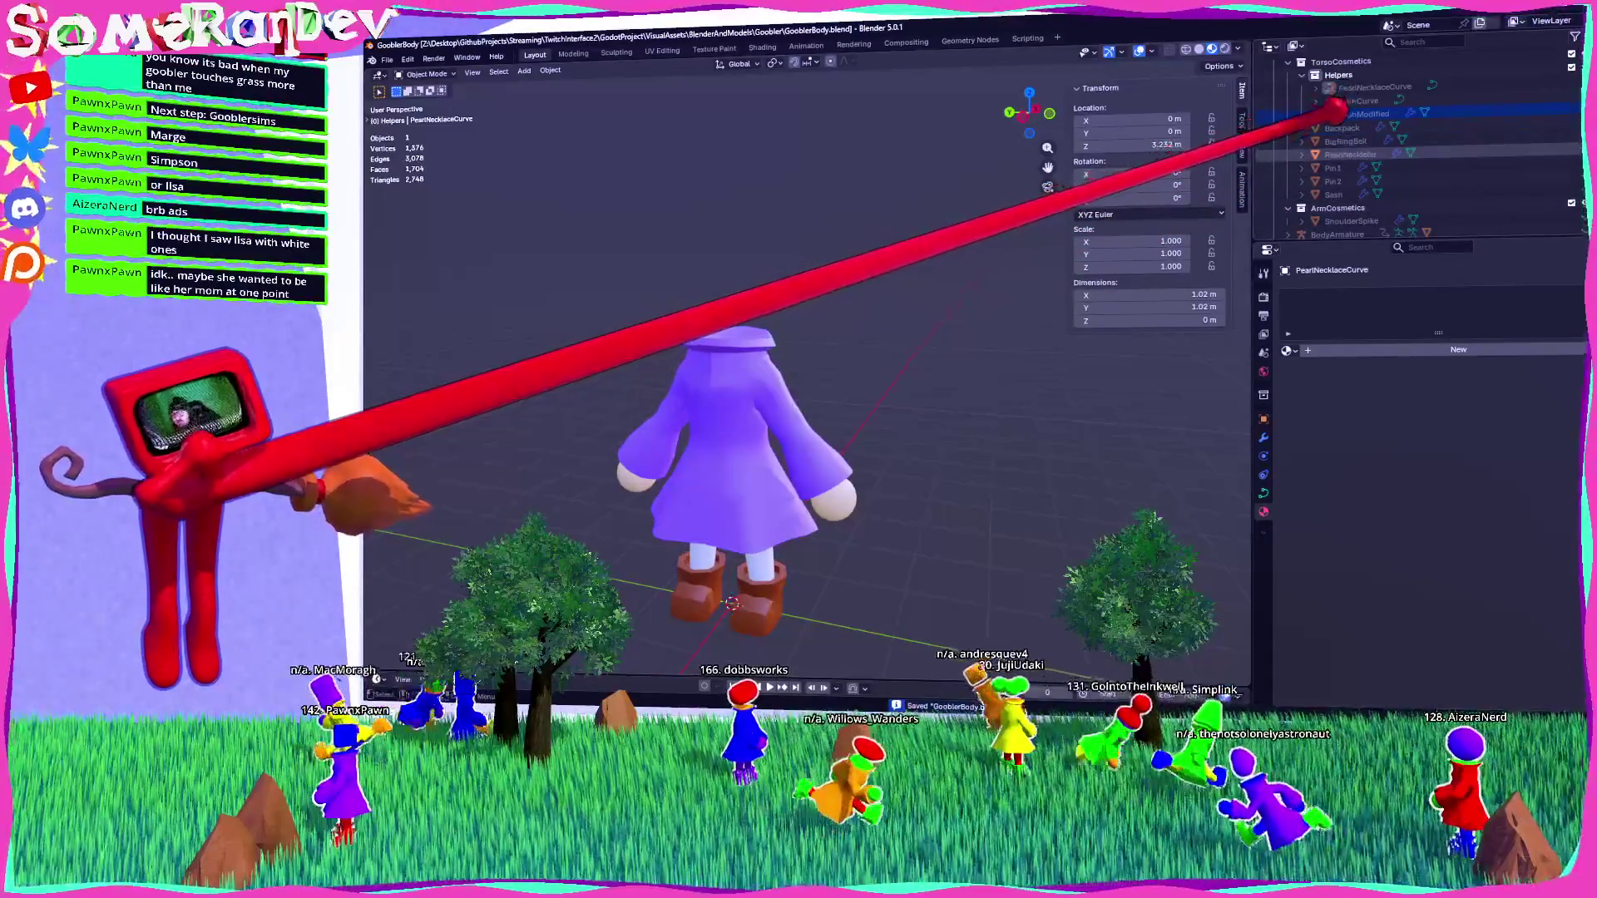
pyautogui.click(1583, 154)
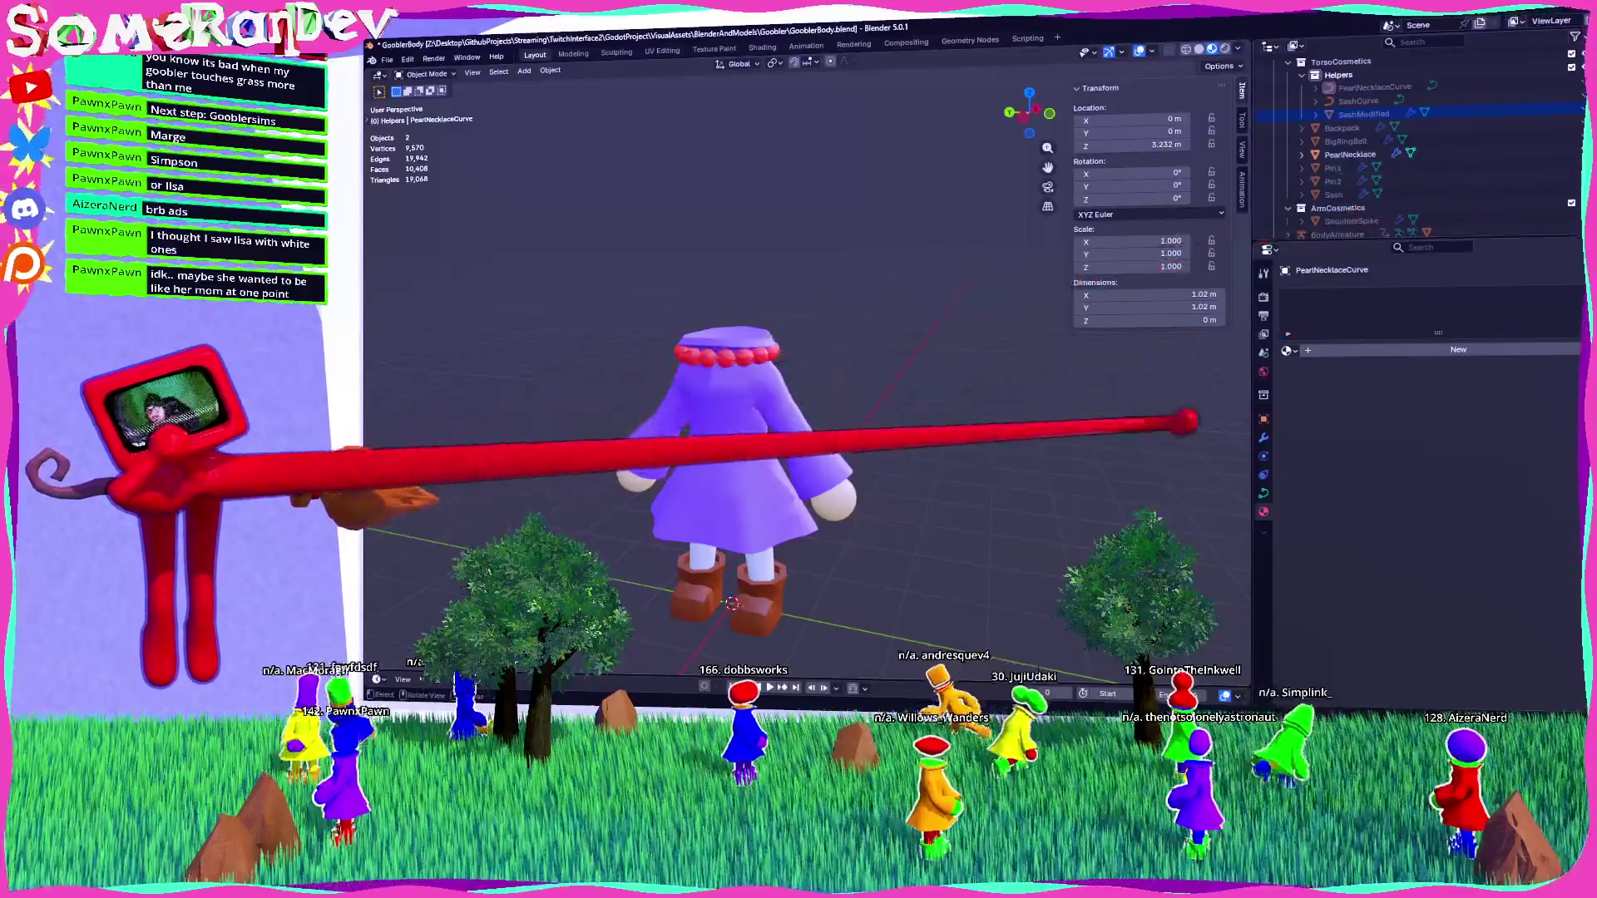
pyautogui.click(1263, 437)
pyautogui.click(1350, 155)
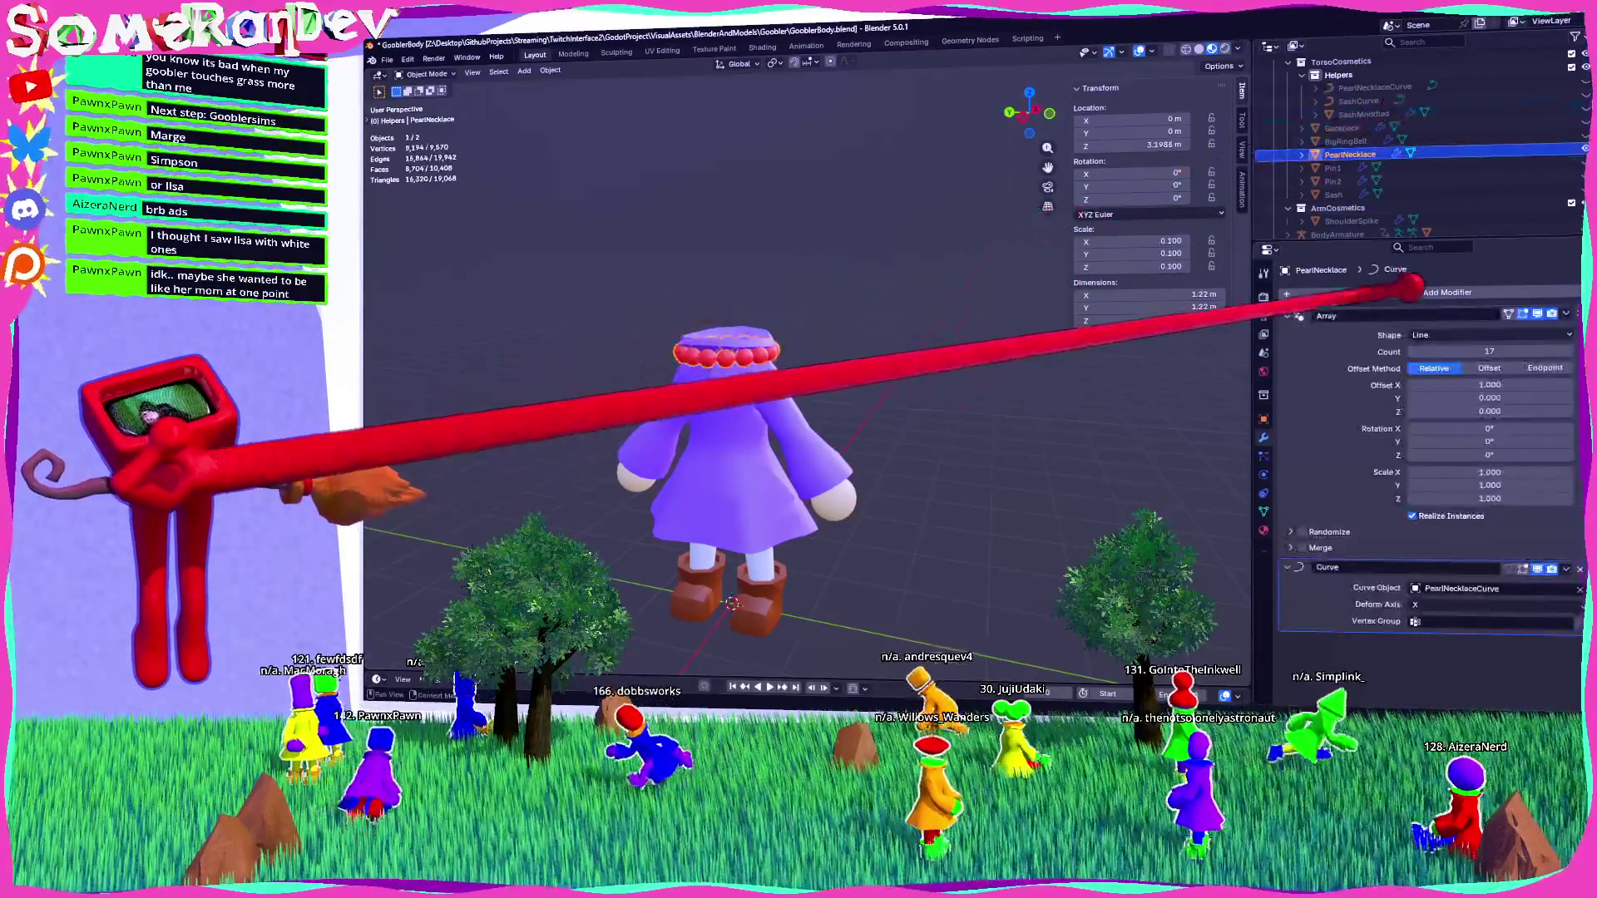
pyautogui.moveTo(1489, 351)
pyautogui.mouseDown()
pyautogui.moveTo(1447, 351)
pyautogui.moveTo(1464, 351)
pyautogui.mouseUp()
pyautogui.moveTo(1015, 386)
pyautogui.mouseDown(button='middle')
pyautogui.moveTo(819, 535)
pyautogui.moveTo(820, 303)
pyautogui.moveTo(1468, 347)
pyautogui.mouseUp(button='middle')
# Set the PearlNecklace Array count to 14 beads, frame the necklace, then hide it.
pyautogui.moveTo(1468, 351); pyautogui.dragTo(1493, 351)
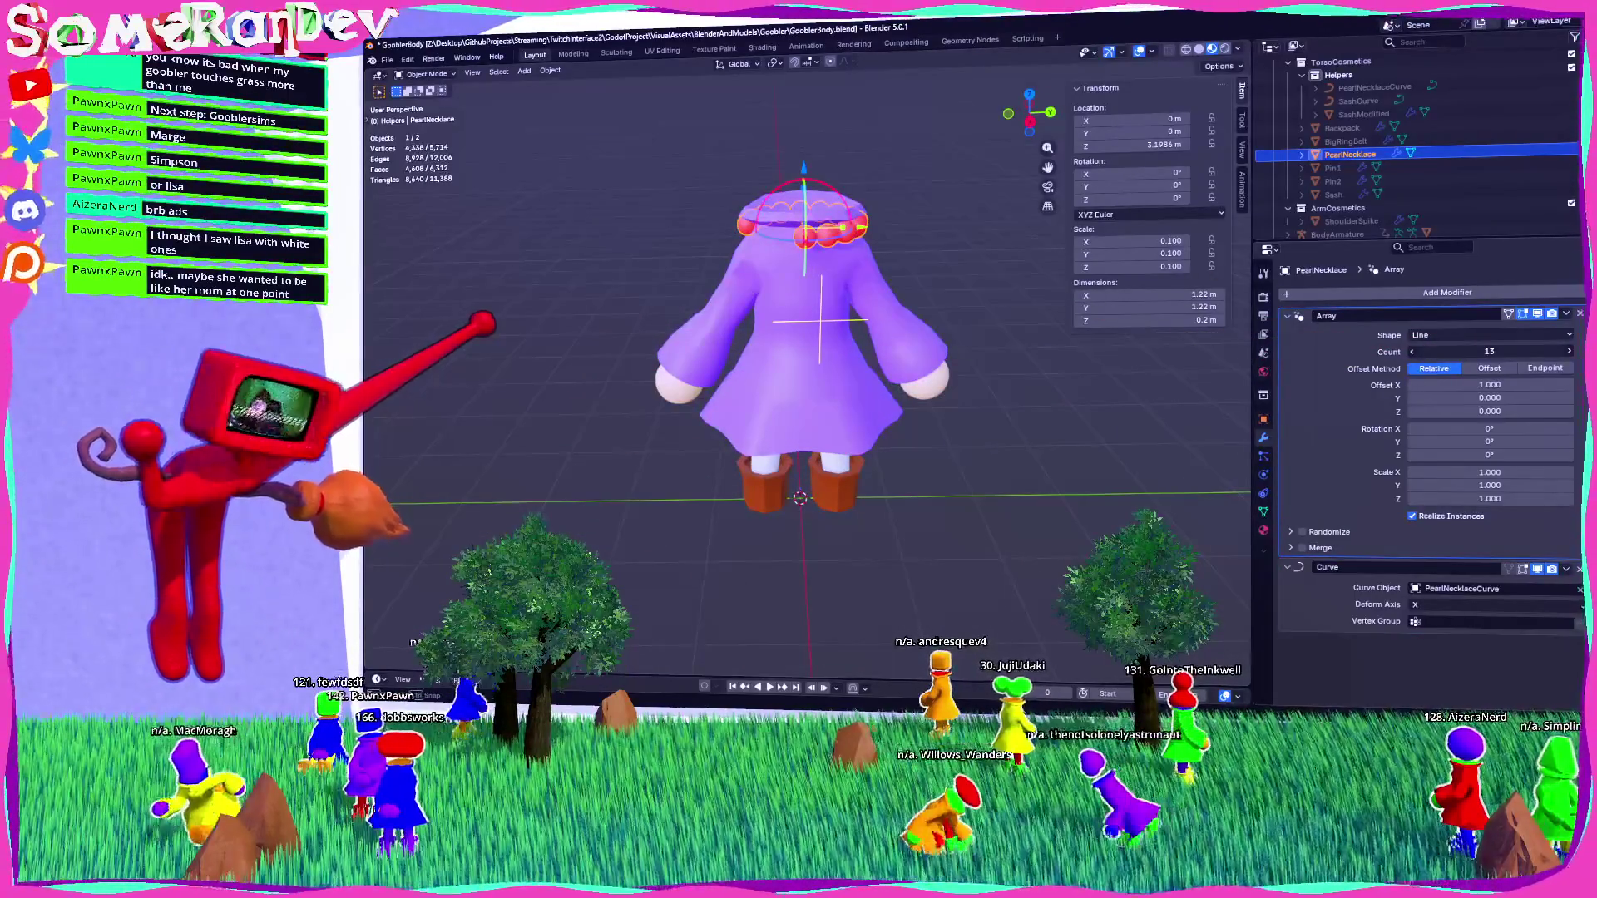
pyautogui.moveTo(1165, 299)
pyautogui.mouseDown(button='middle')
pyautogui.moveTo(1027, 267)
pyautogui.moveTo(642, 249)
pyautogui.moveTo(765, 326)
pyautogui.moveTo(969, 335)
pyautogui.mouseUp(button='middle')
pyautogui.click(1547, 351)
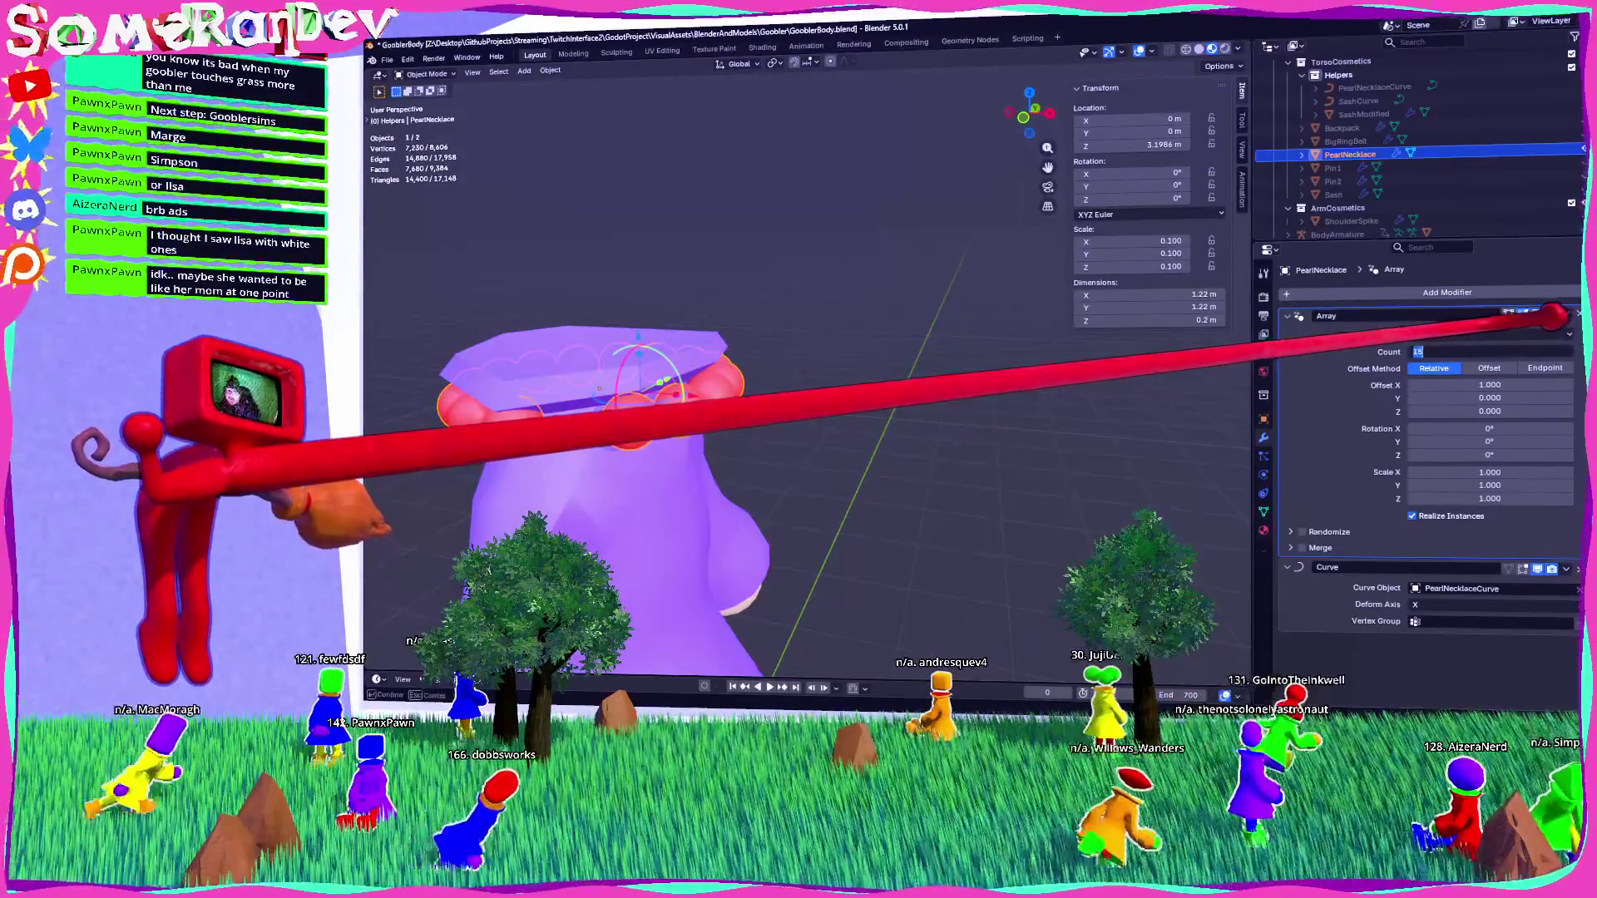
pyautogui.write('16')
pyautogui.press('KP_Decimal')
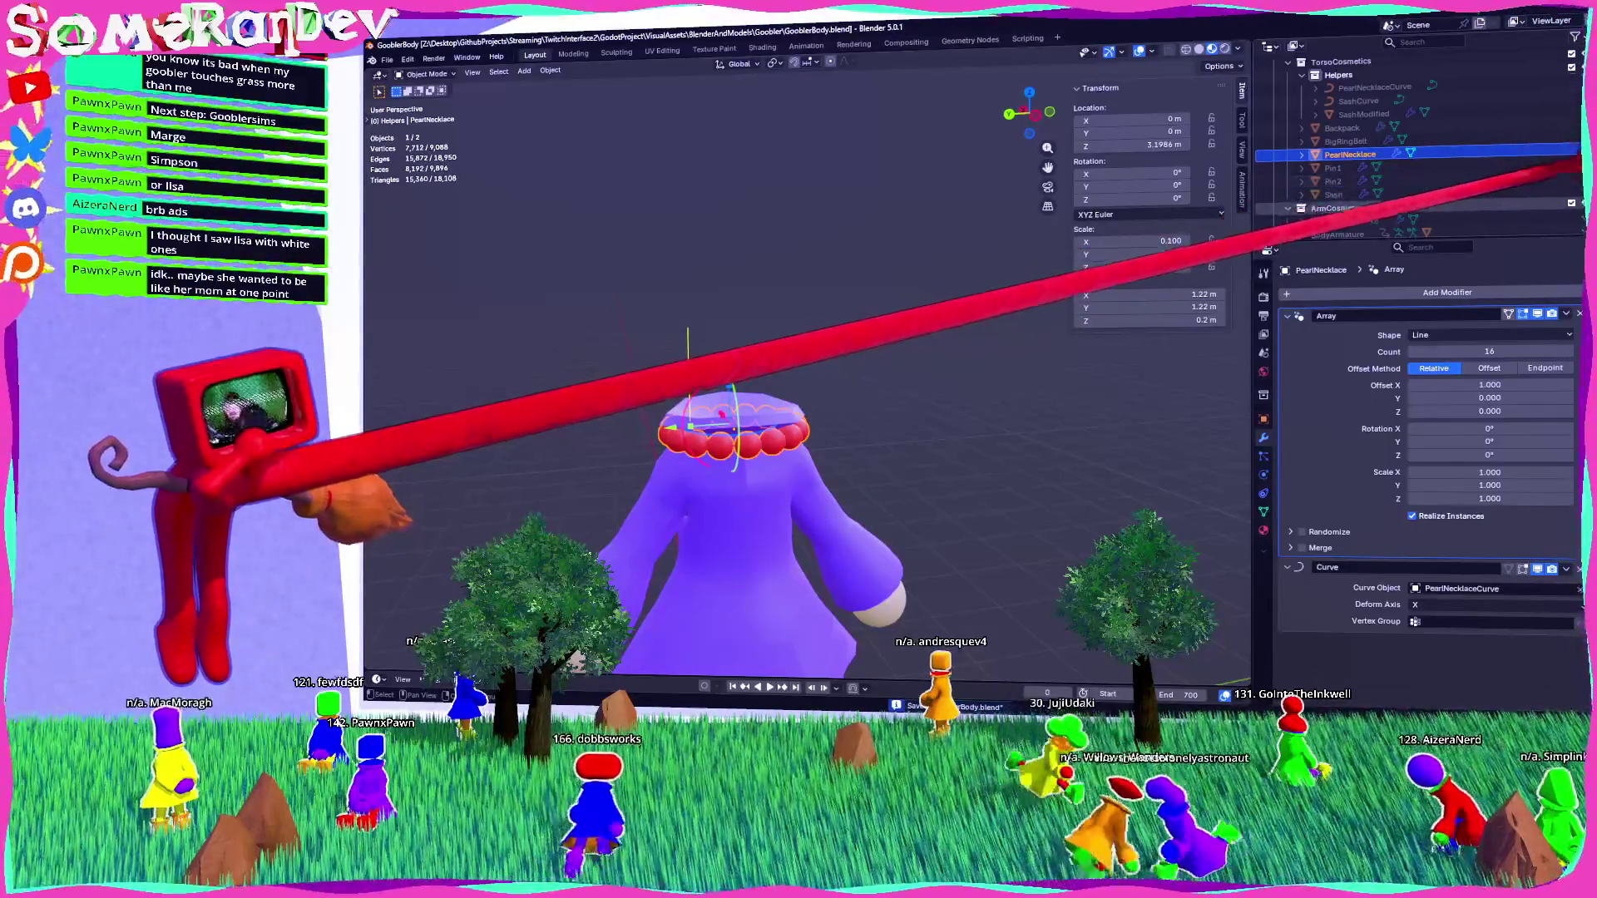
pyautogui.press('h')
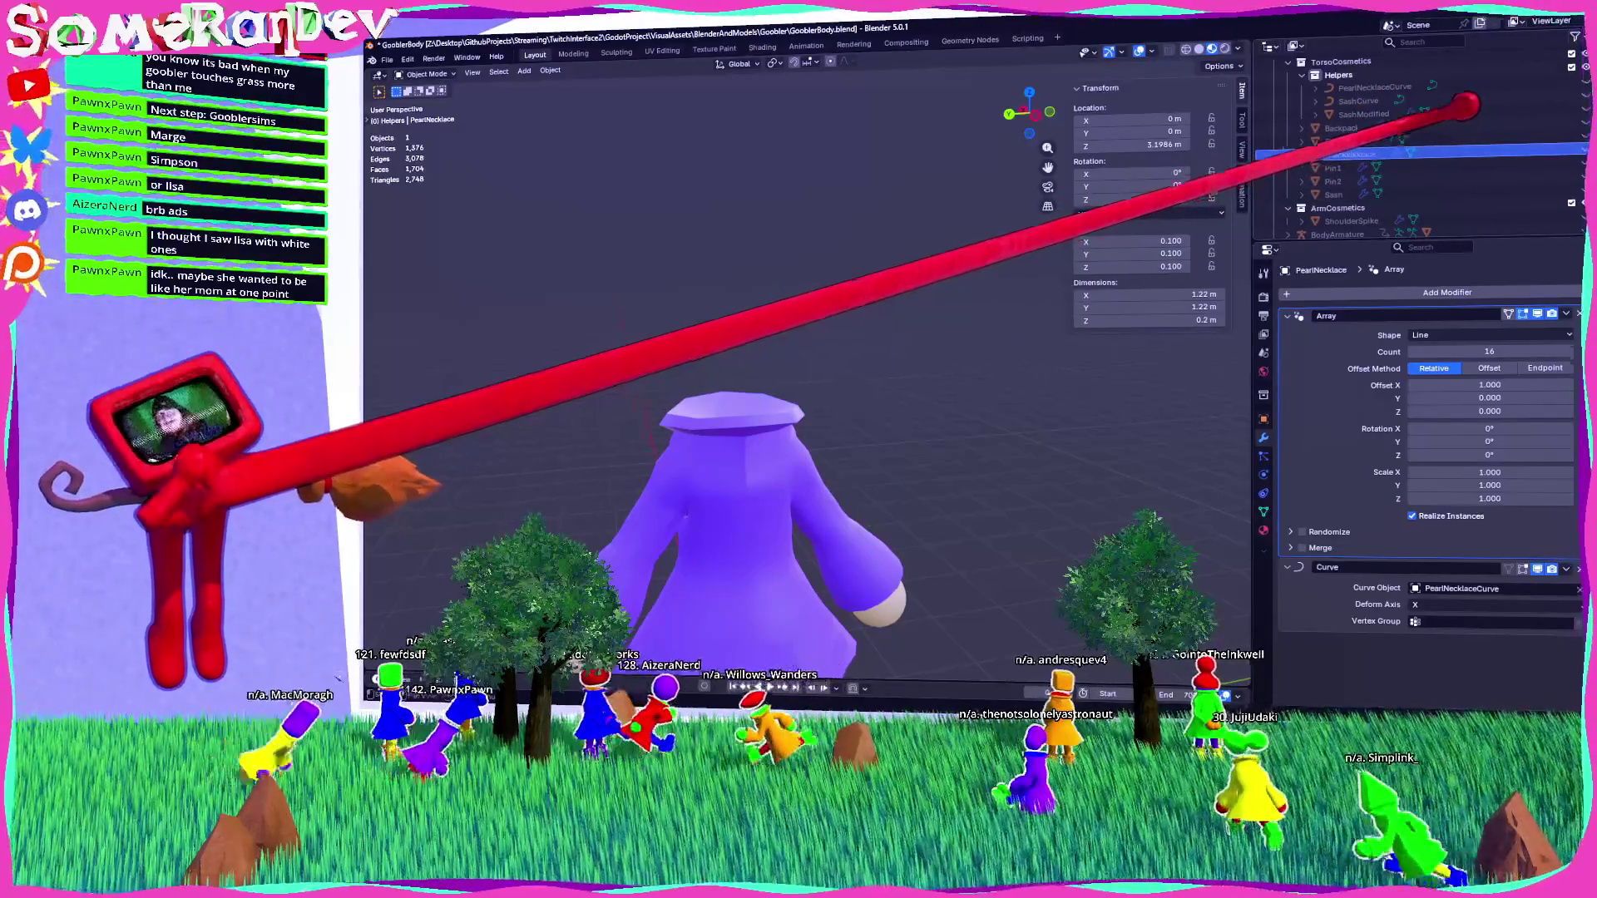
# Hide the backpack so only the headless dress body remains, viewed from the back.
pyautogui.moveTo(920, 257)
pyautogui.mouseDown(button='middle')
pyautogui.moveTo(649, 214)
pyautogui.moveTo(919, 250)
pyautogui.moveTo(766, 235)
pyautogui.moveTo(823, 320)
pyautogui.mouseUp(button='middle')
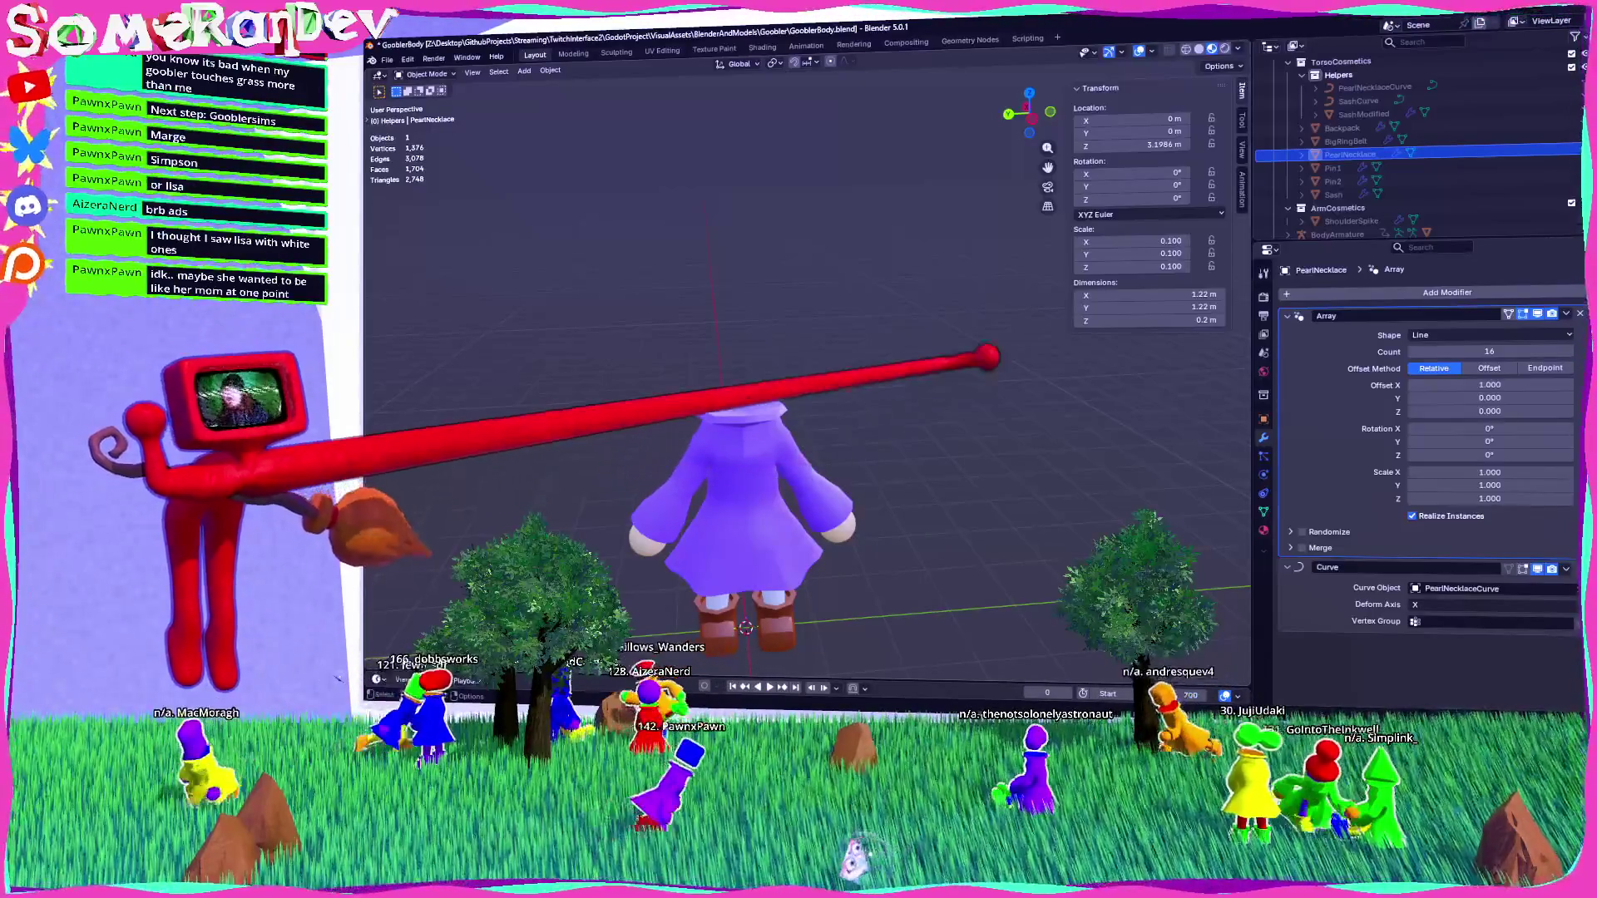
pyautogui.moveTo(748, 499); pyautogui.dragTo(939, 466, button='middle')
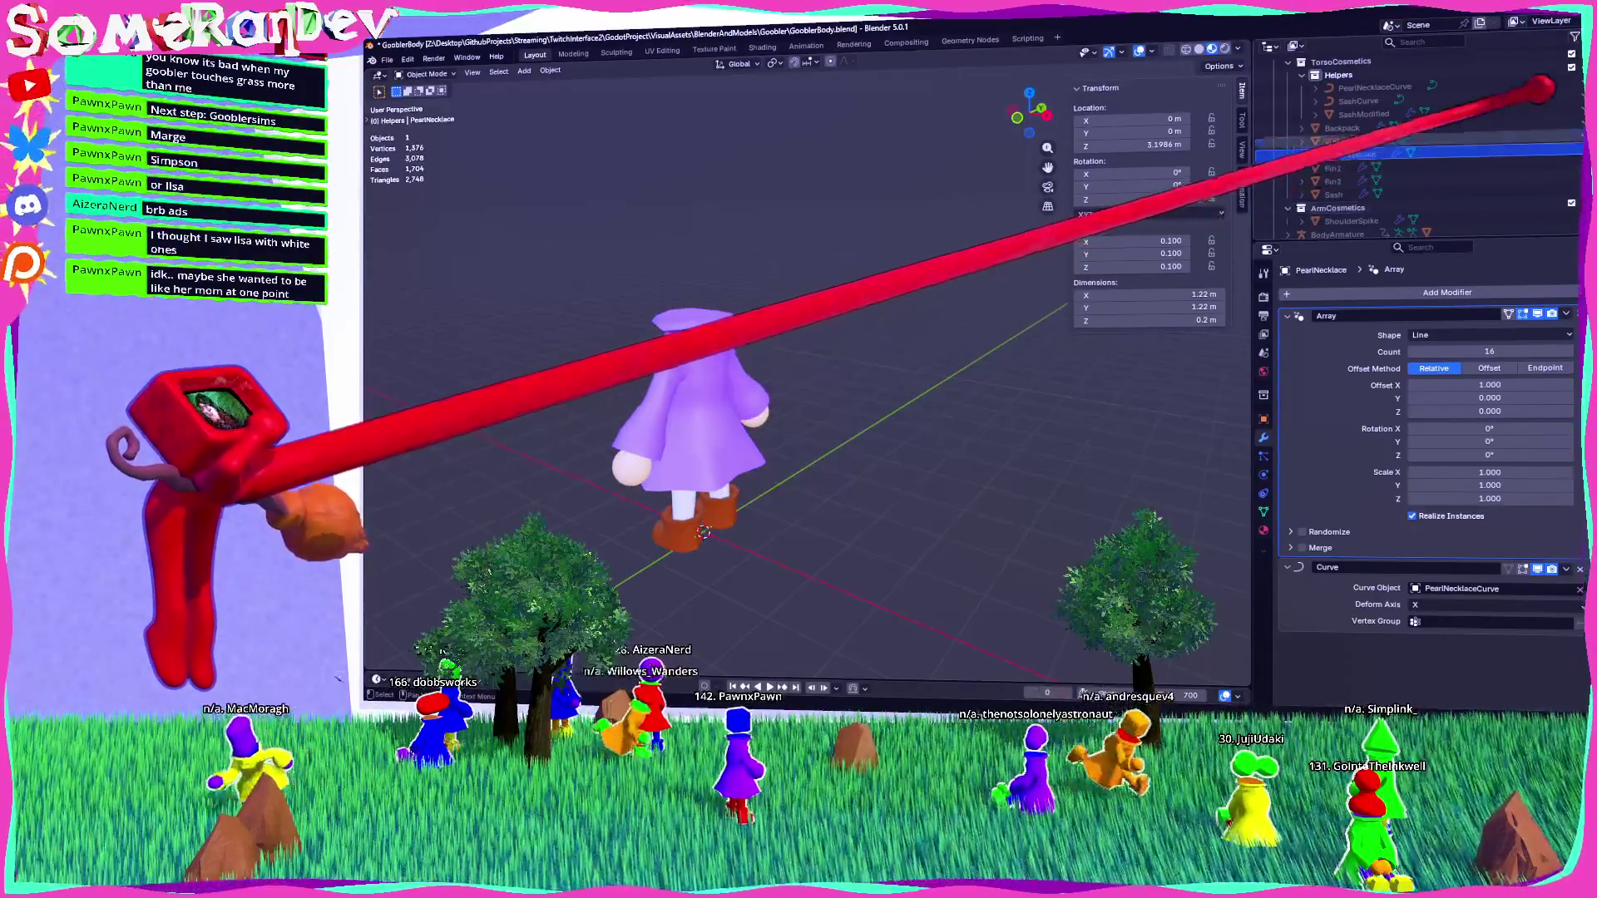
pyautogui.press('h')
pyautogui.press('KP_Decimal')
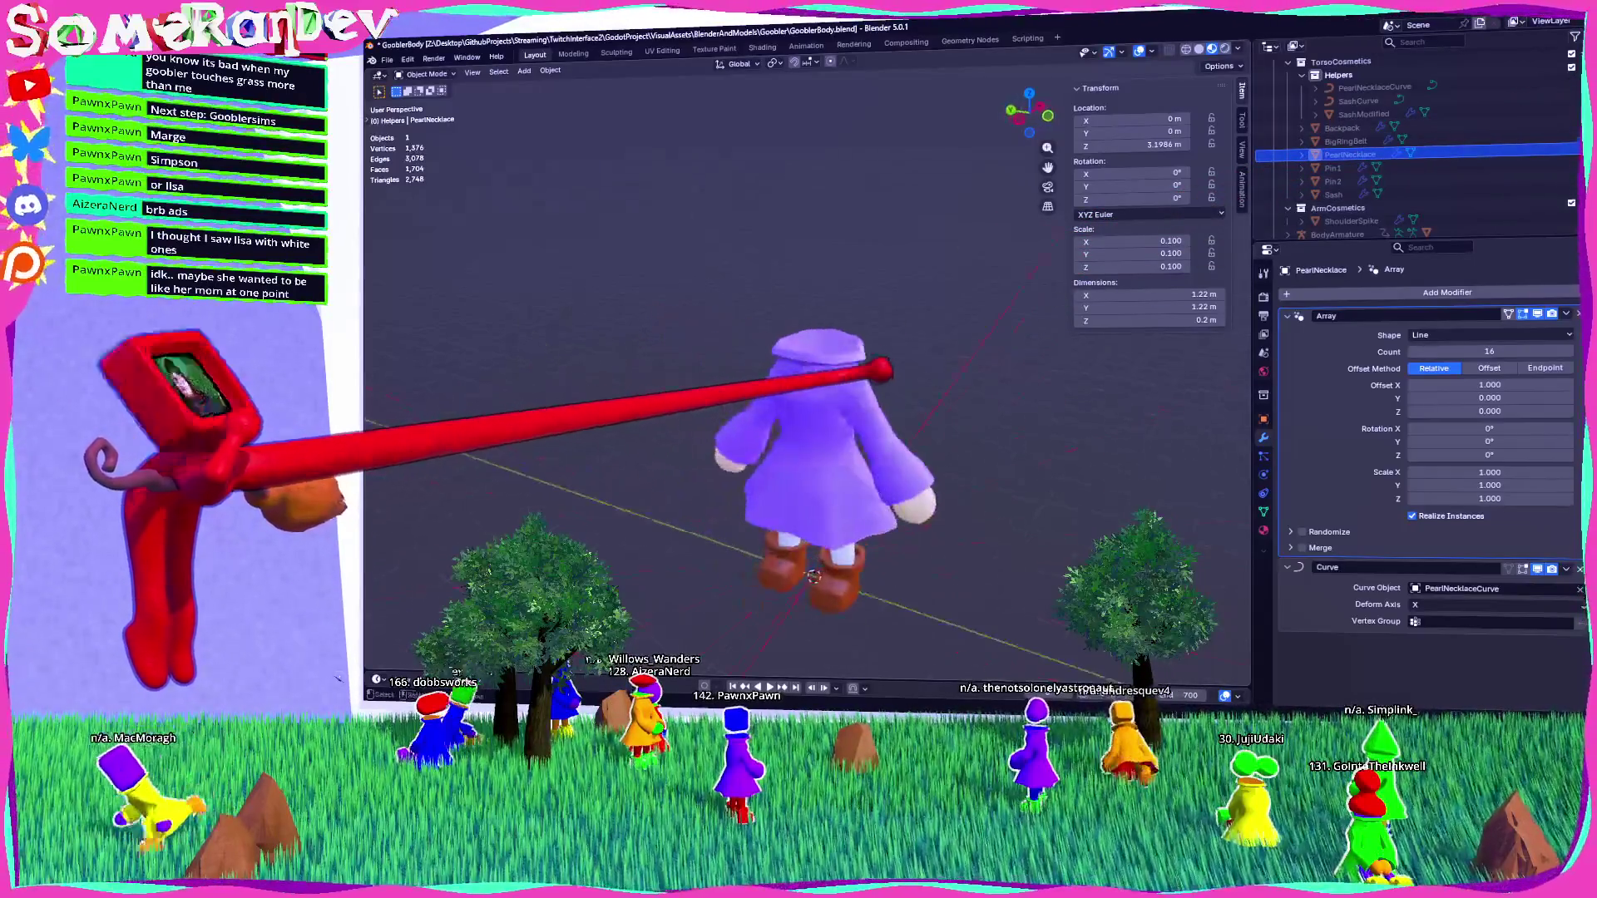
pyautogui.moveTo(831, 499); pyautogui.dragTo(757, 491, button='middle')
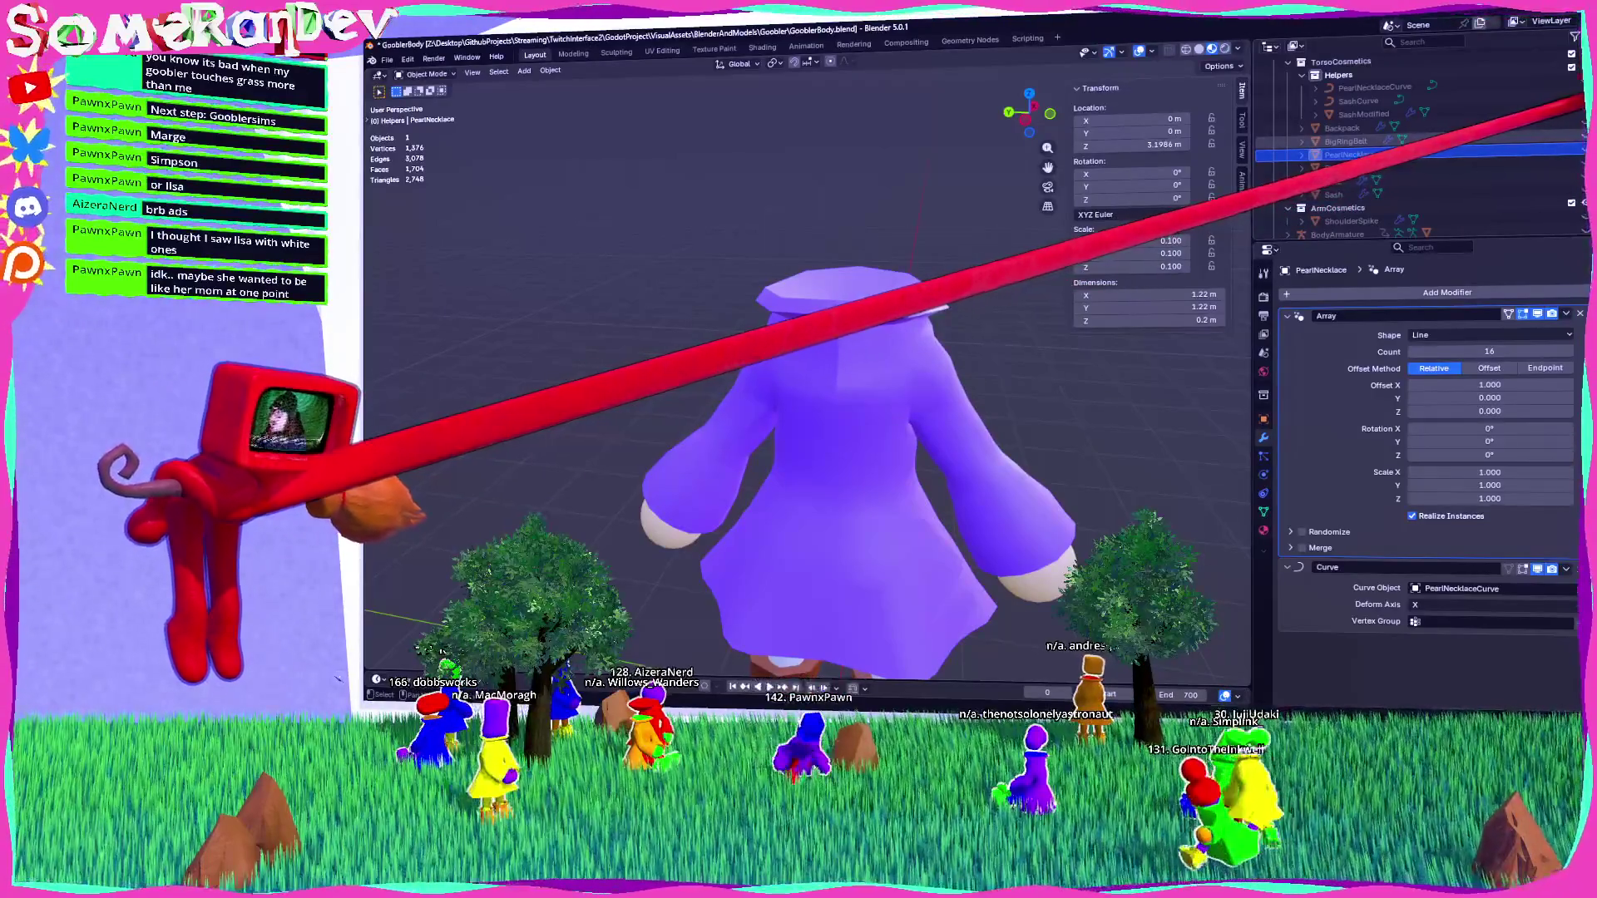
# Briefly show the red sash, undo it, and bring up the Add mesh list.
pyautogui.keyDown('ctrl'); pyautogui.click(1333, 193); pyautogui.keyUp('ctrl')
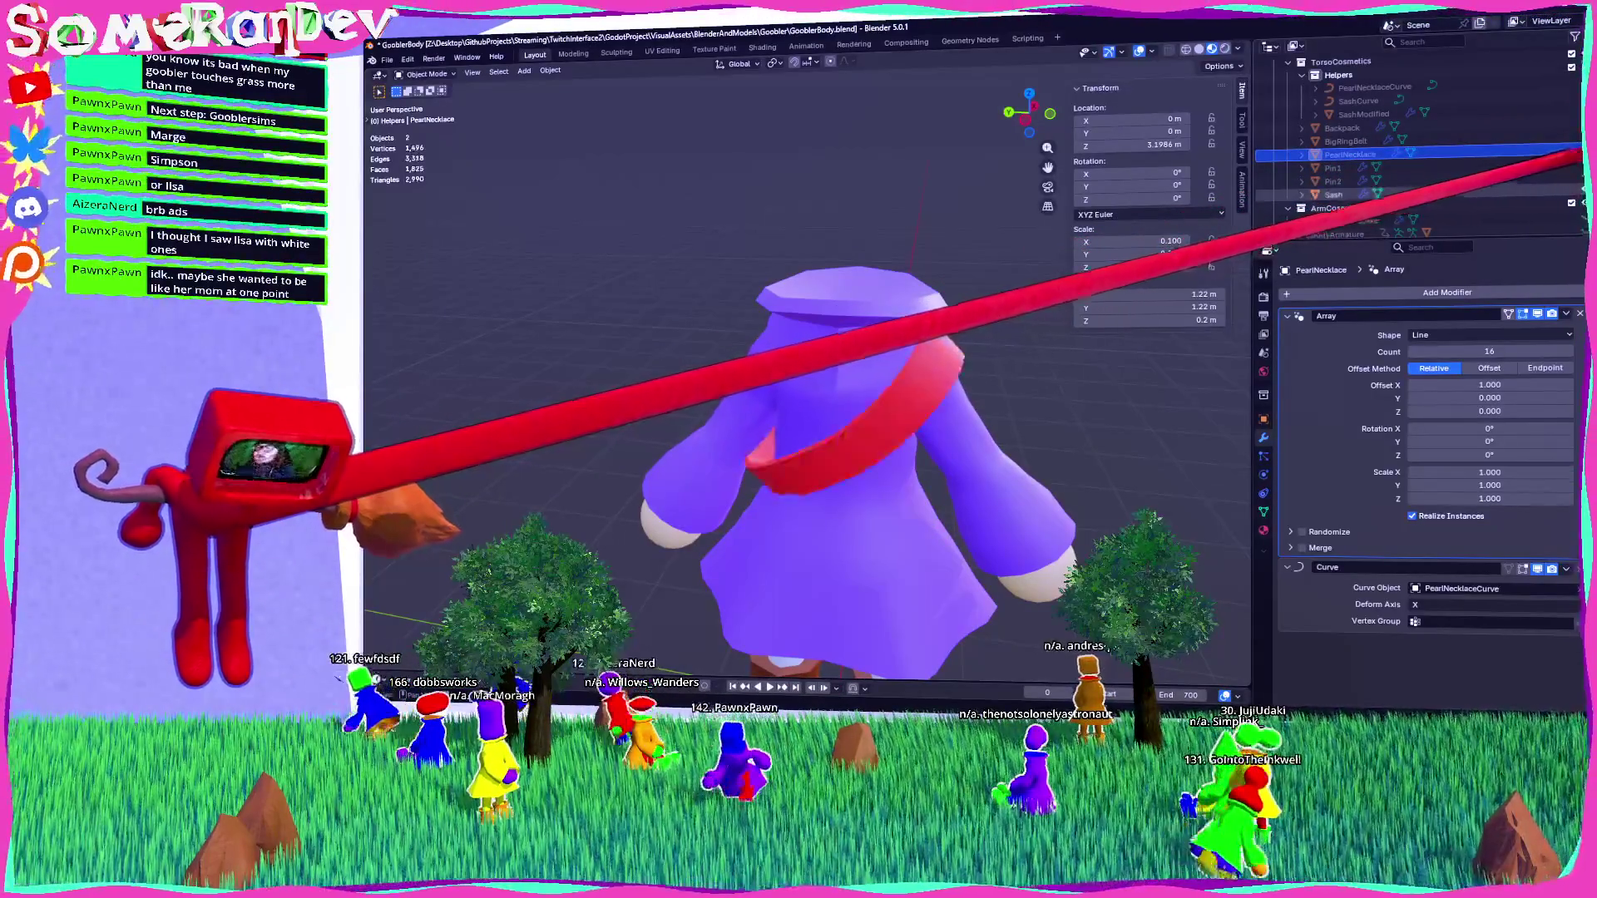
pyautogui.hotkey('ctrl', 'z')
pyautogui.moveTo(831, 416); pyautogui.dragTo(890, 375, button='middle')
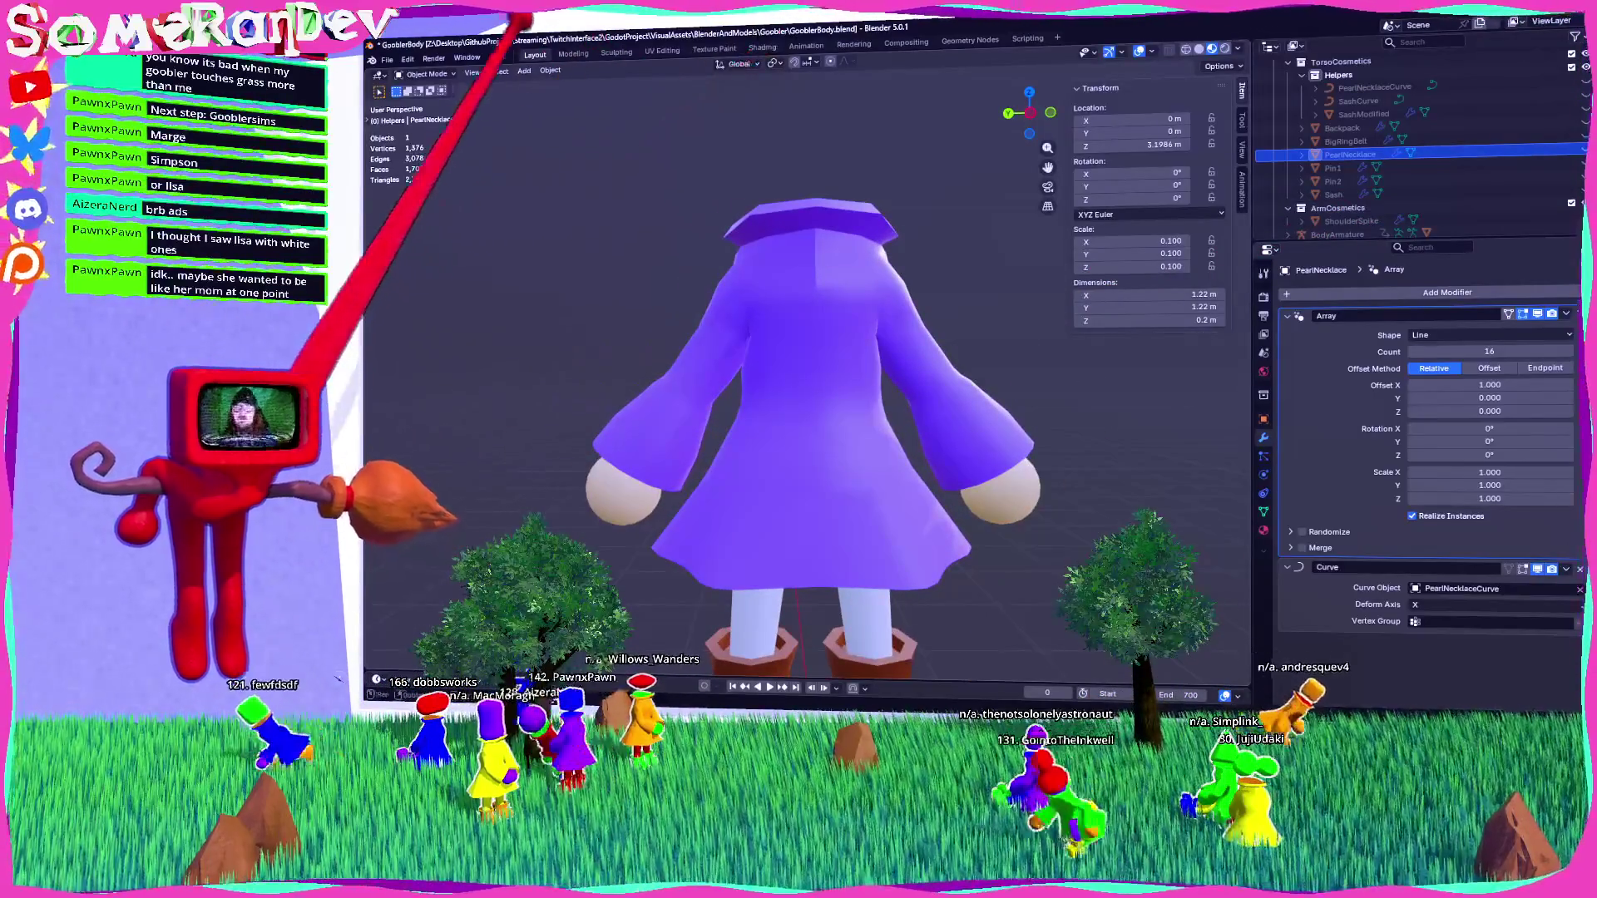
pyautogui.click(523, 70)
# Add a cube, view it from the left side, and select all of it in Edit Mode.
pyautogui.moveTo(549, 84)
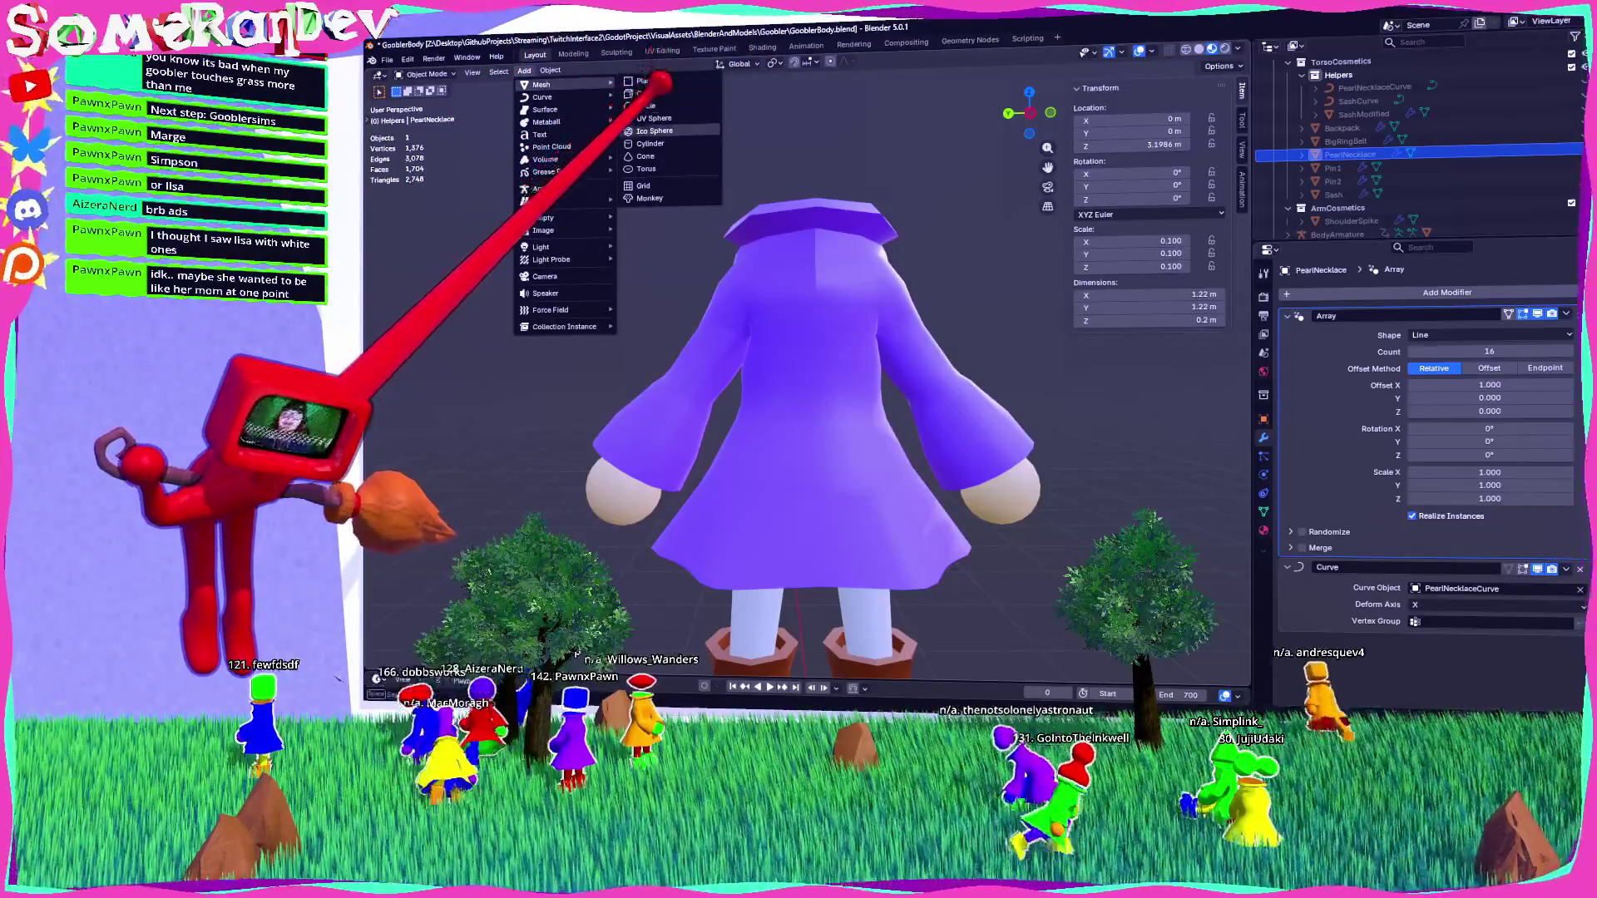
pyautogui.click(649, 93)
pyautogui.scroll(-4, 677, 267)
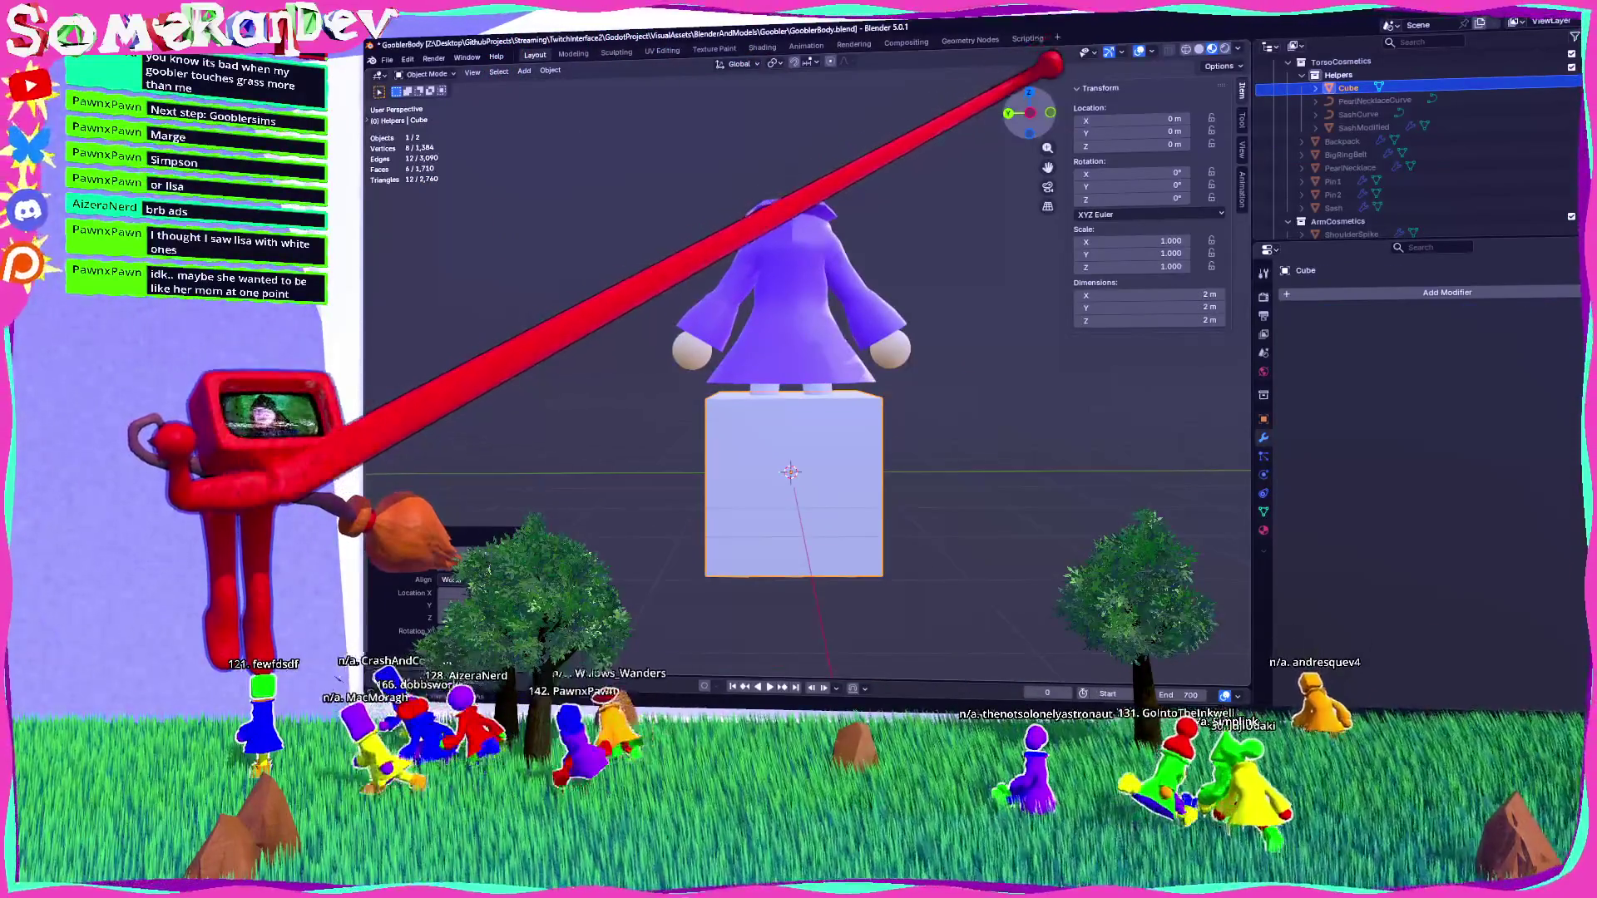
pyautogui.press('ctrl+KP_3')
pyautogui.press('Tab')
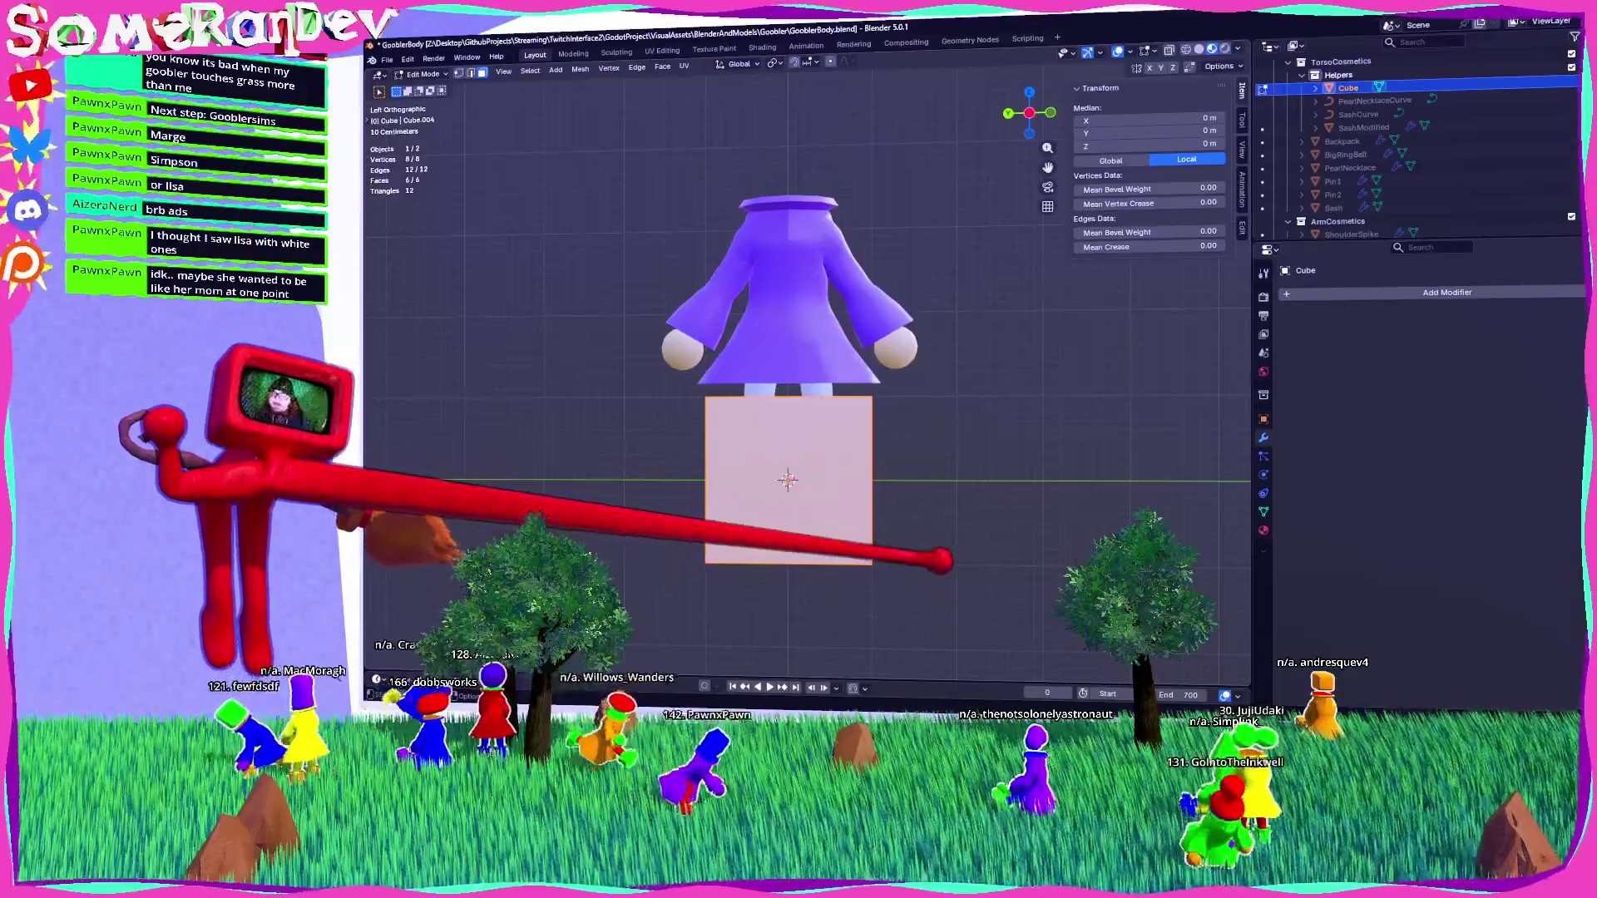
pyautogui.moveTo(845, 409); pyautogui.dragTo(944, 566)
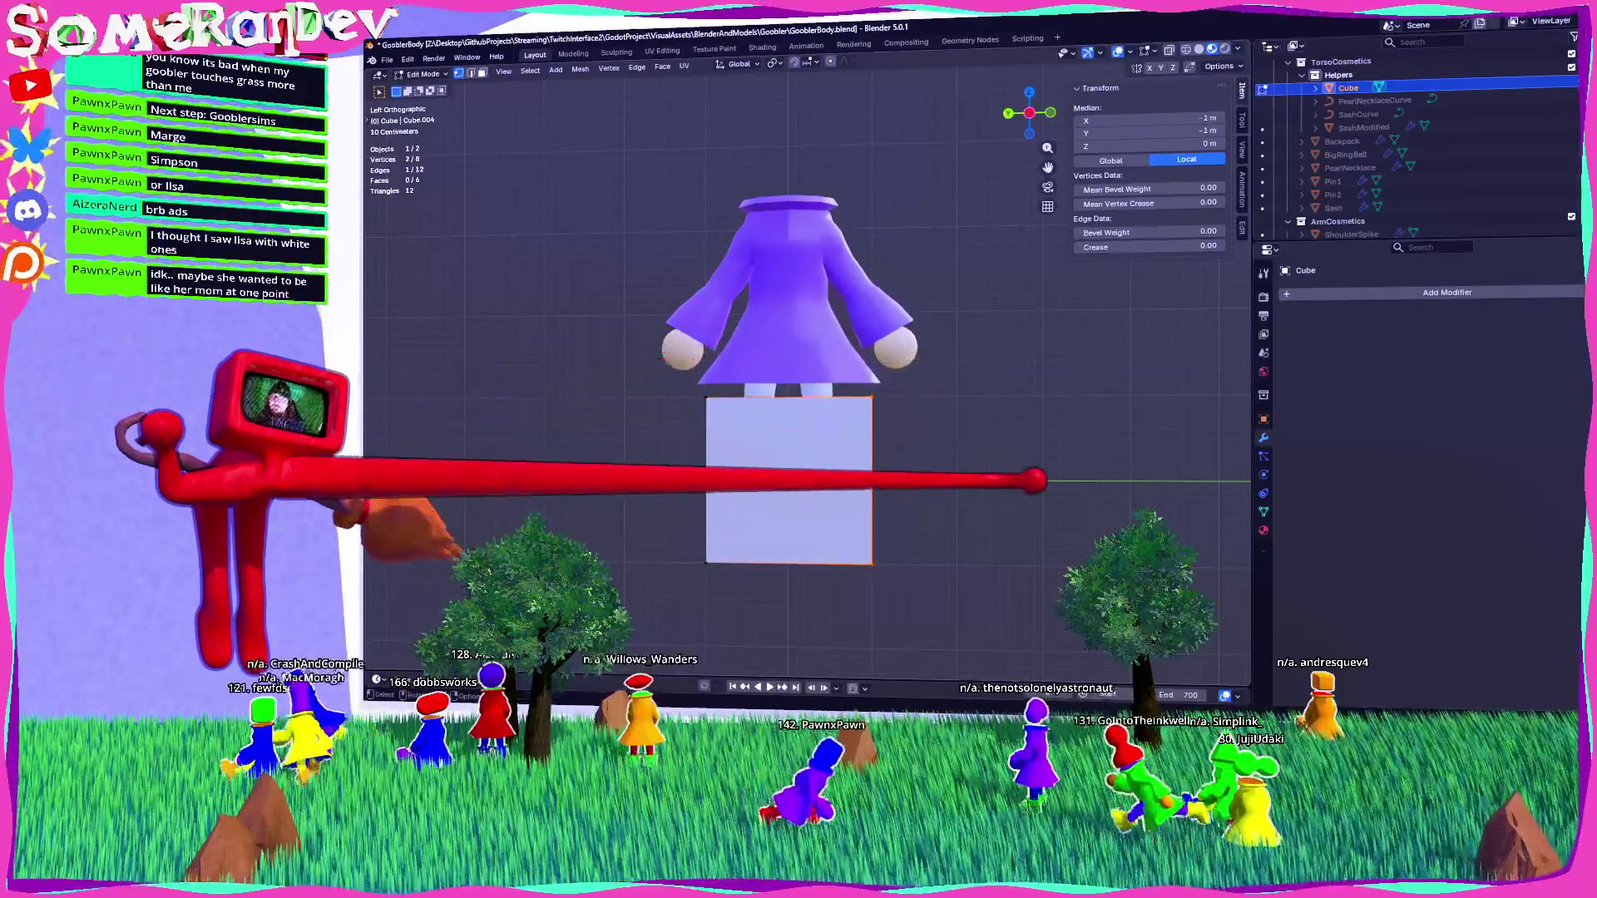
pyautogui.moveTo(788, 374)
pyautogui.mouseDown(button='middle')
pyautogui.moveTo(831, 349)
pyautogui.moveTo(848, 383)
pyautogui.mouseUp(button='middle')
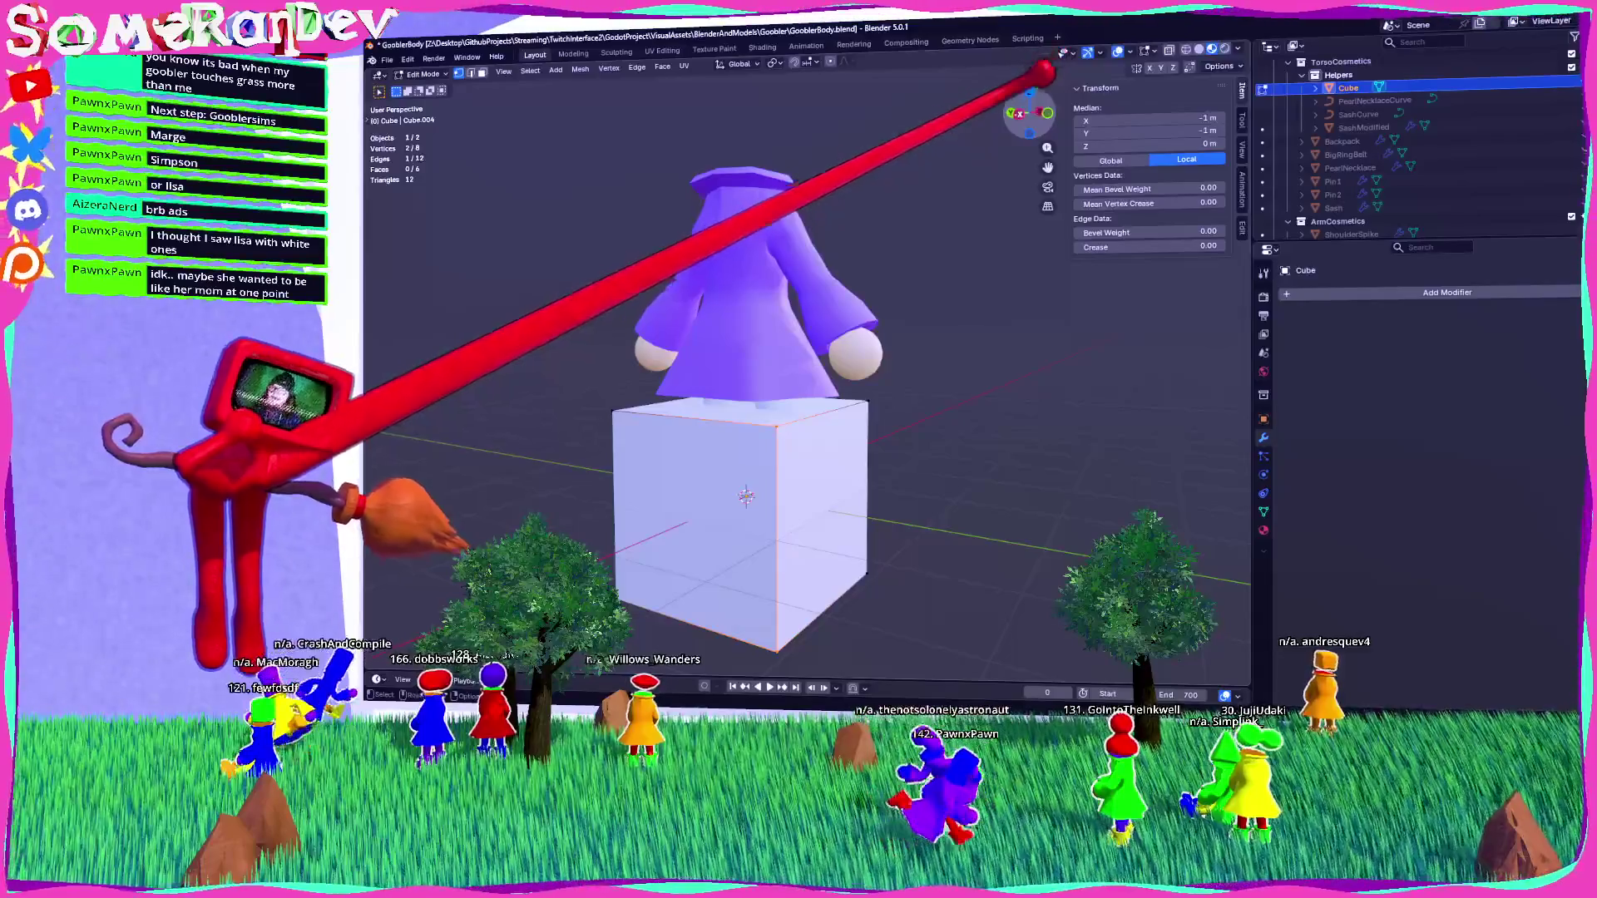
pyautogui.press('ctrl+KP_3')
pyautogui.keyDown('shift'); pyautogui.moveTo(788, 476); pyautogui.dragTo(779, 388, button='middle'); pyautogui.keyUp('shift')
pyautogui.press('a')
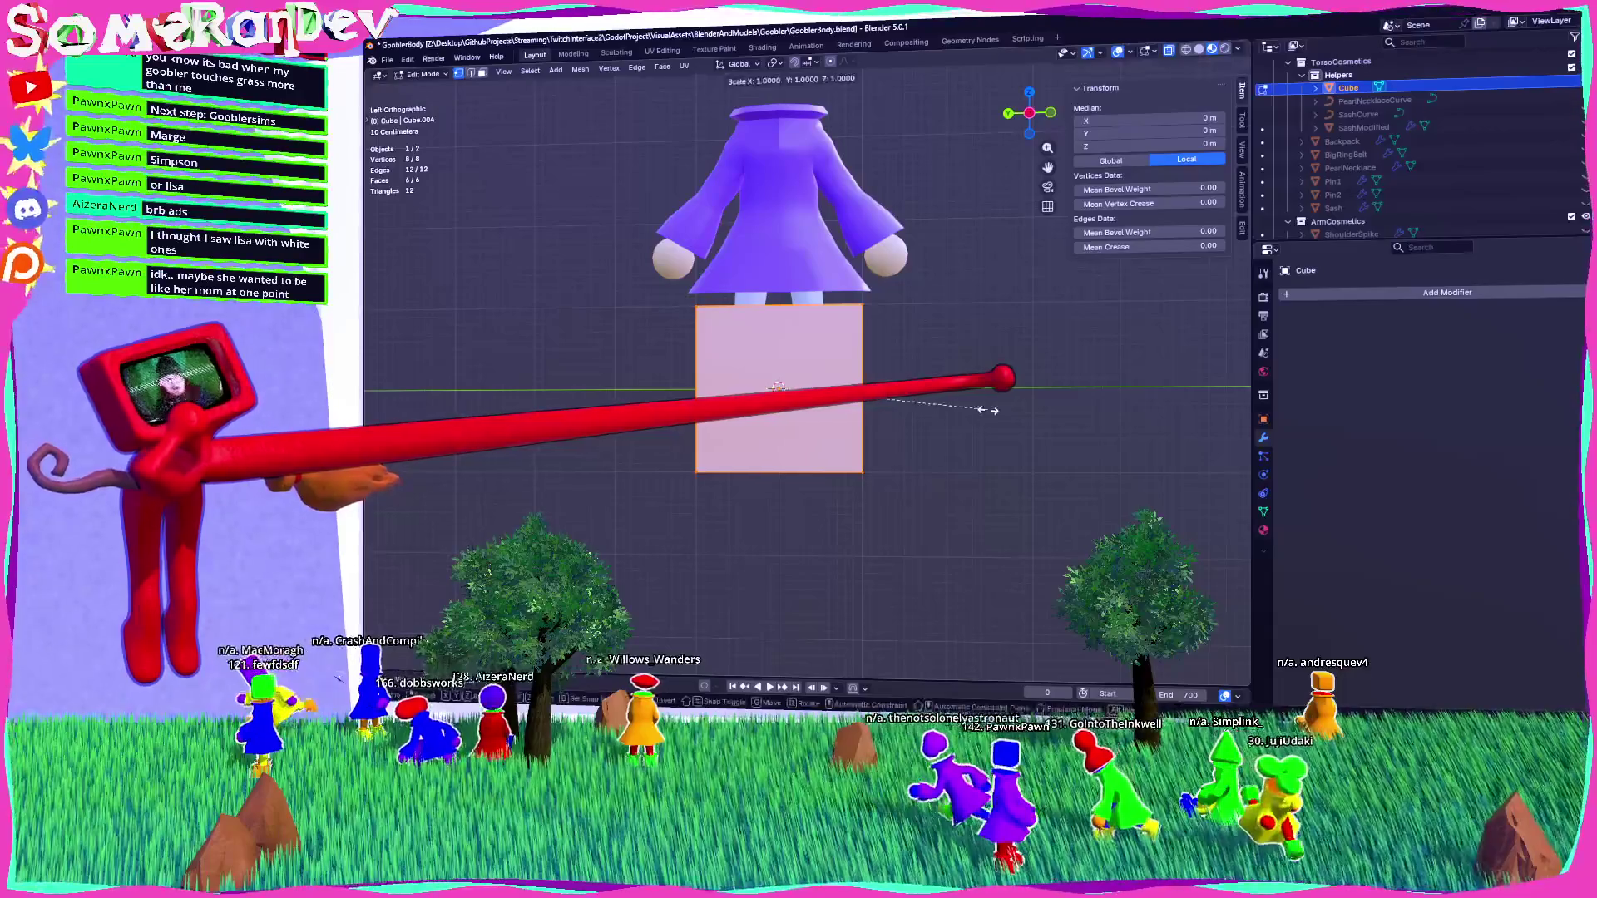
# Scale the cube into a thin slab: narrower along Y, height 0.4, width halved along X.
pyautogui.press('y')
pyautogui.click(863, 412)
pyautogui.hotkey('shift', 's')
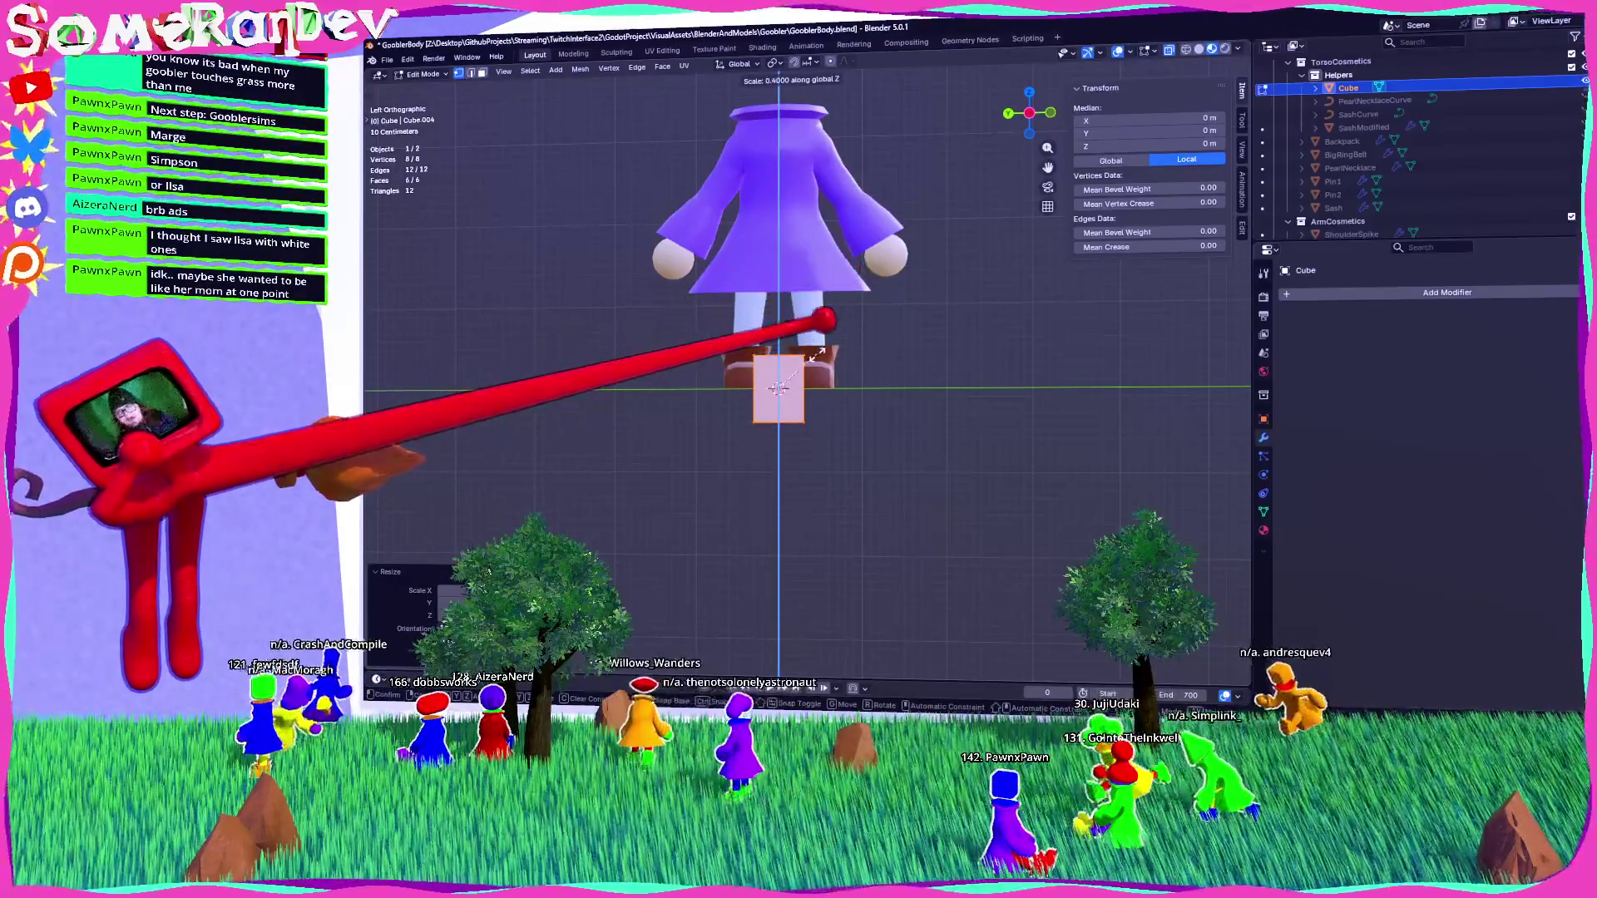
pyautogui.press('Return')
pyautogui.click(857, 413)
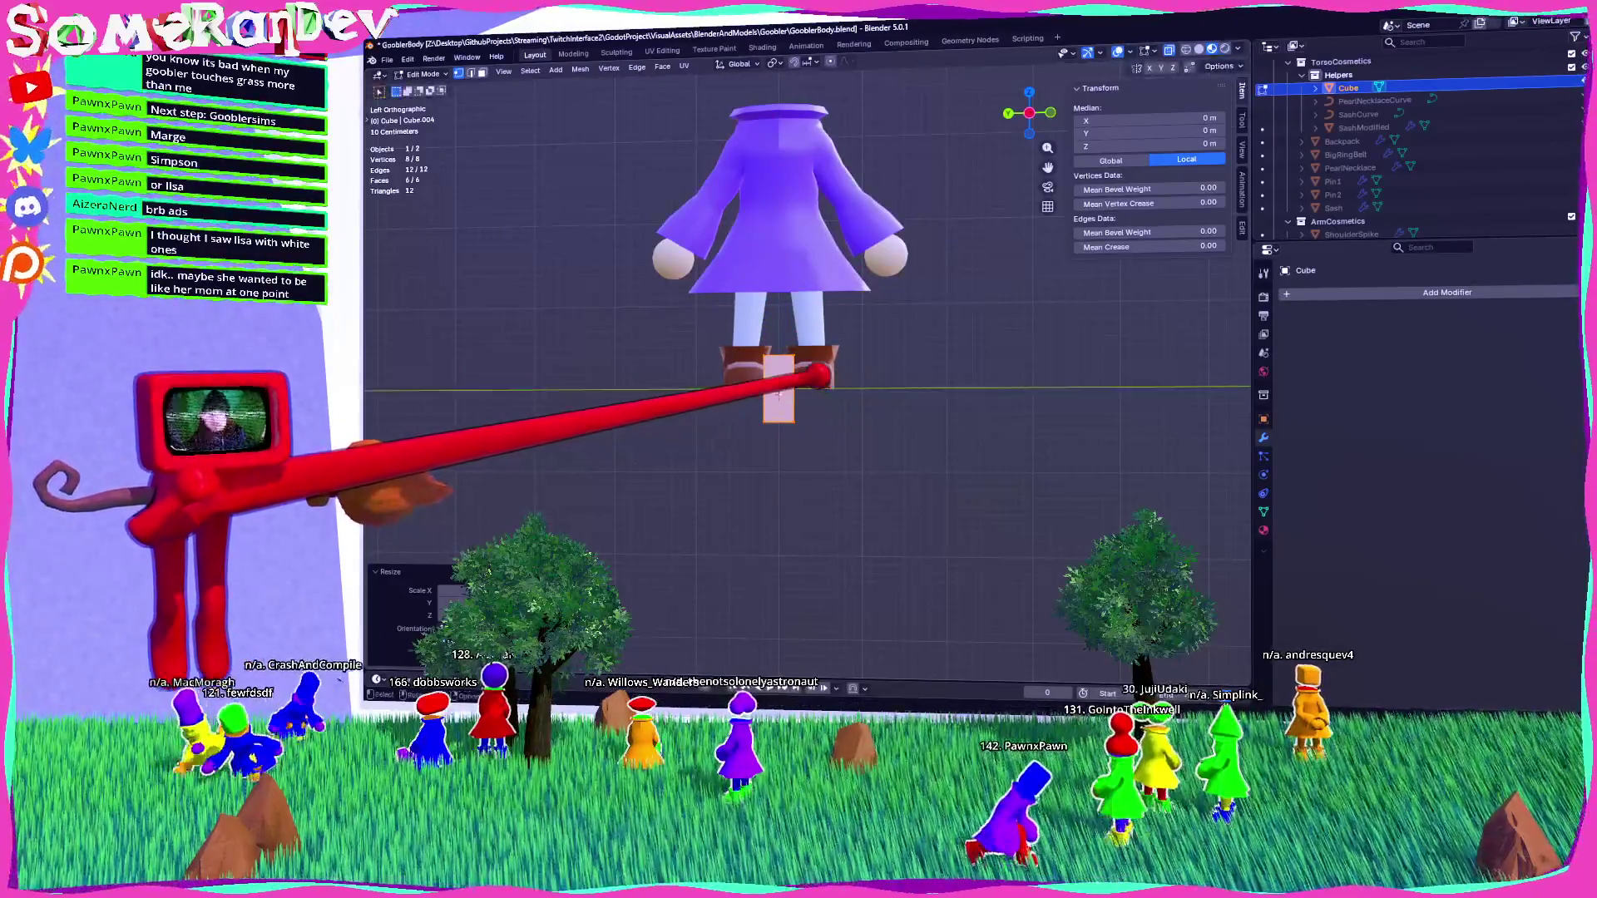
pyautogui.press('KP_1')
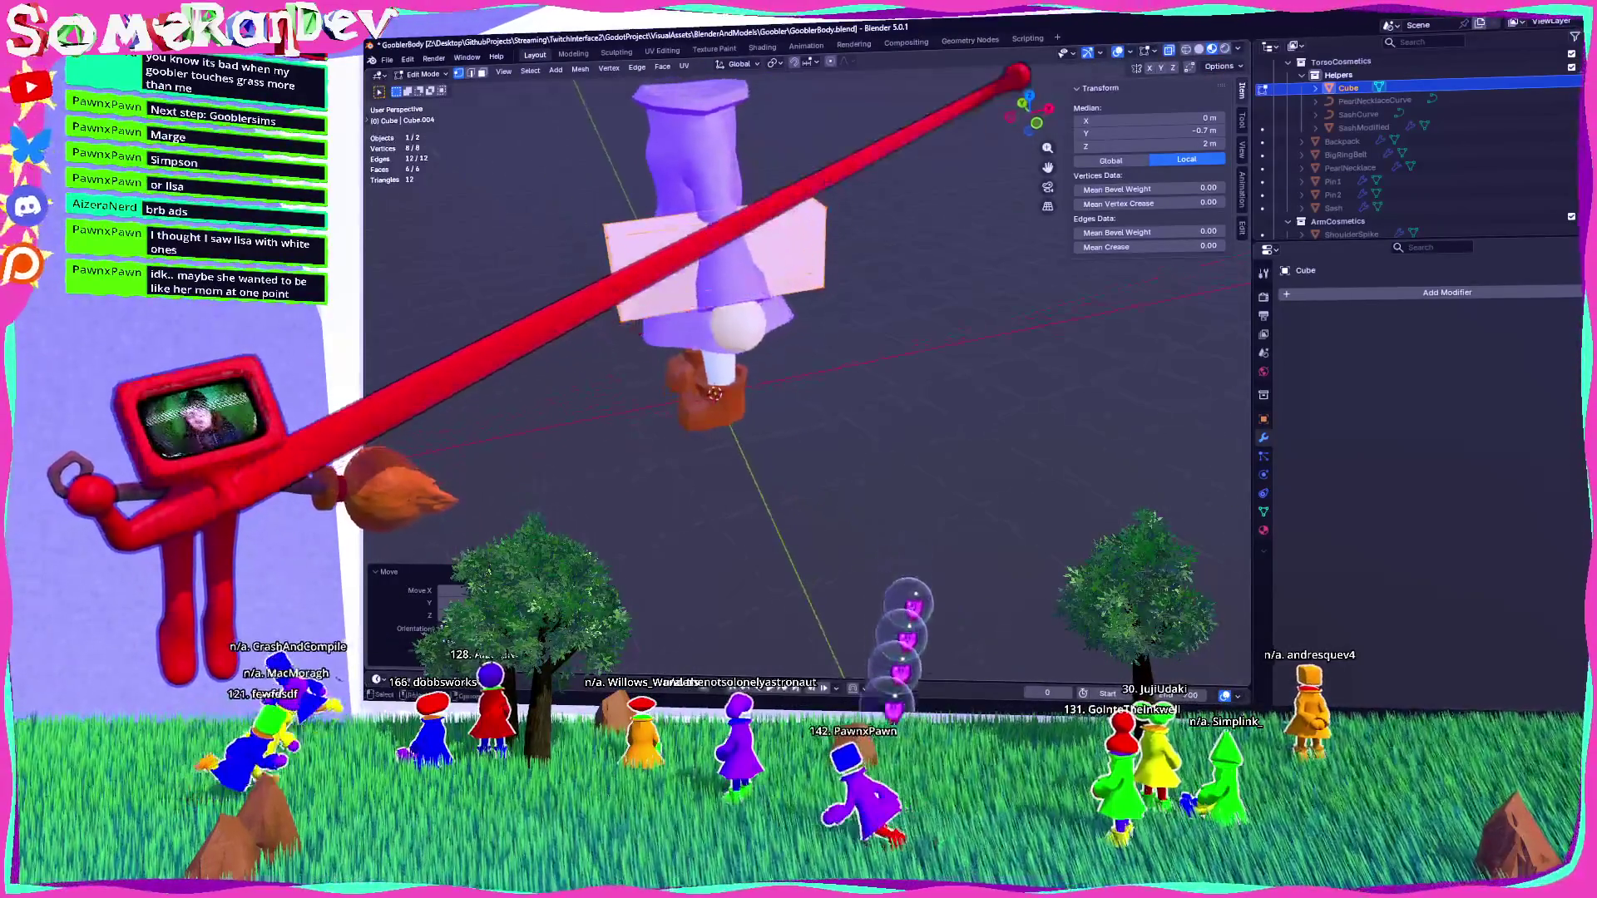
pyautogui.press('s')
pyautogui.press('x')
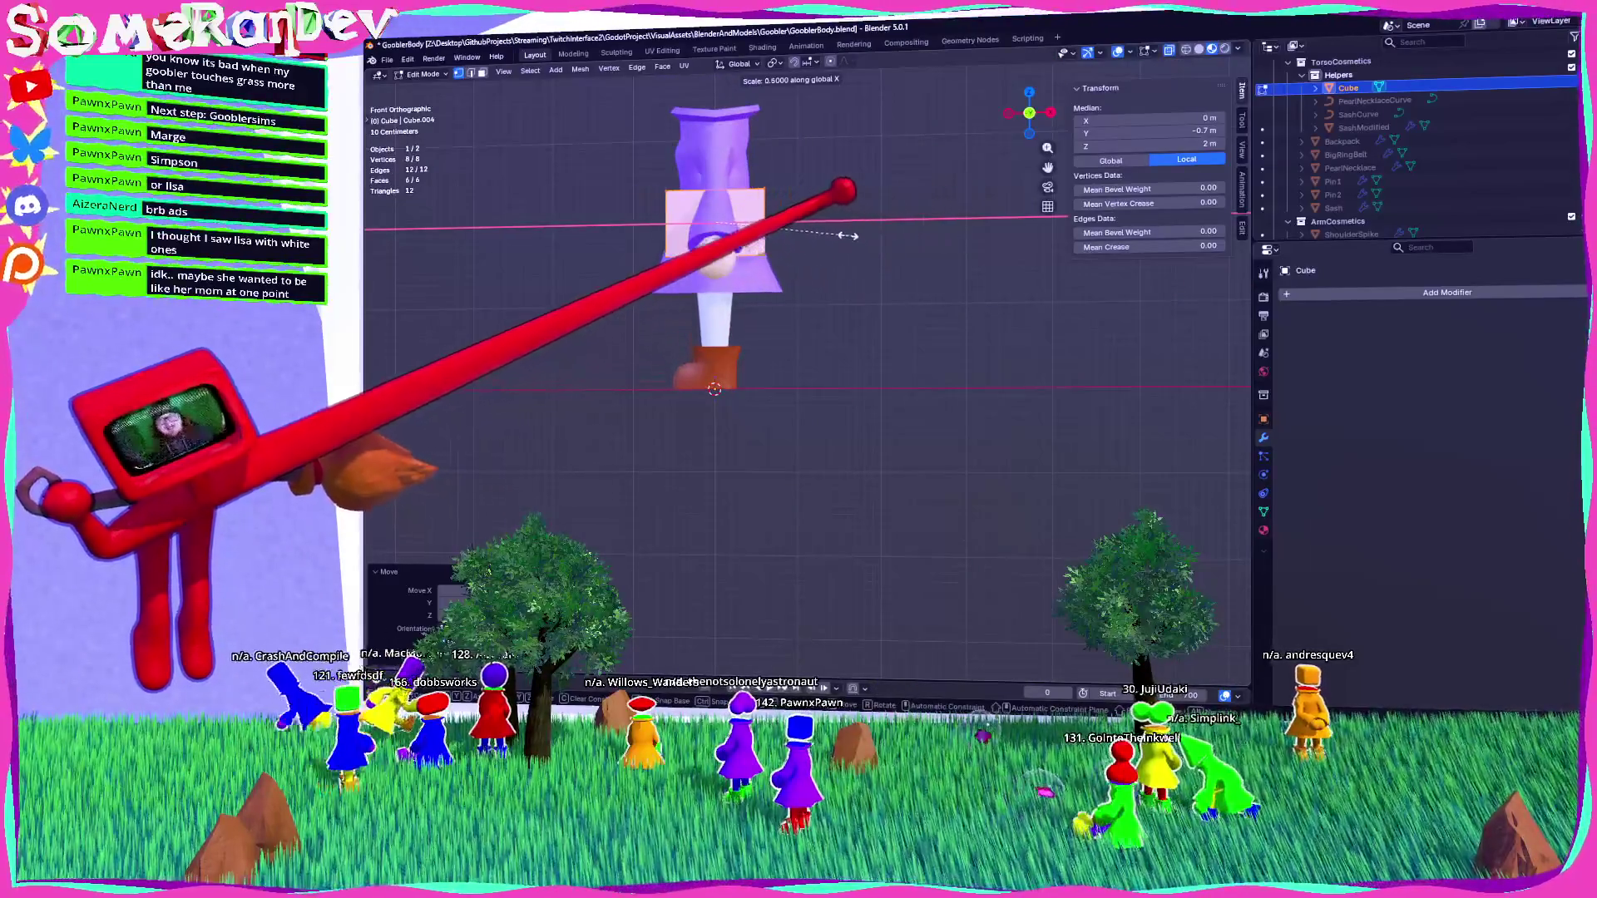
pyautogui.click(819, 229)
# Rotate the slab to a slight tilt against the back of the robe.
pyautogui.moveTo(819, 229); pyautogui.dragTo(798, 258, button='middle')
pyautogui.scroll(4, 799, 258)
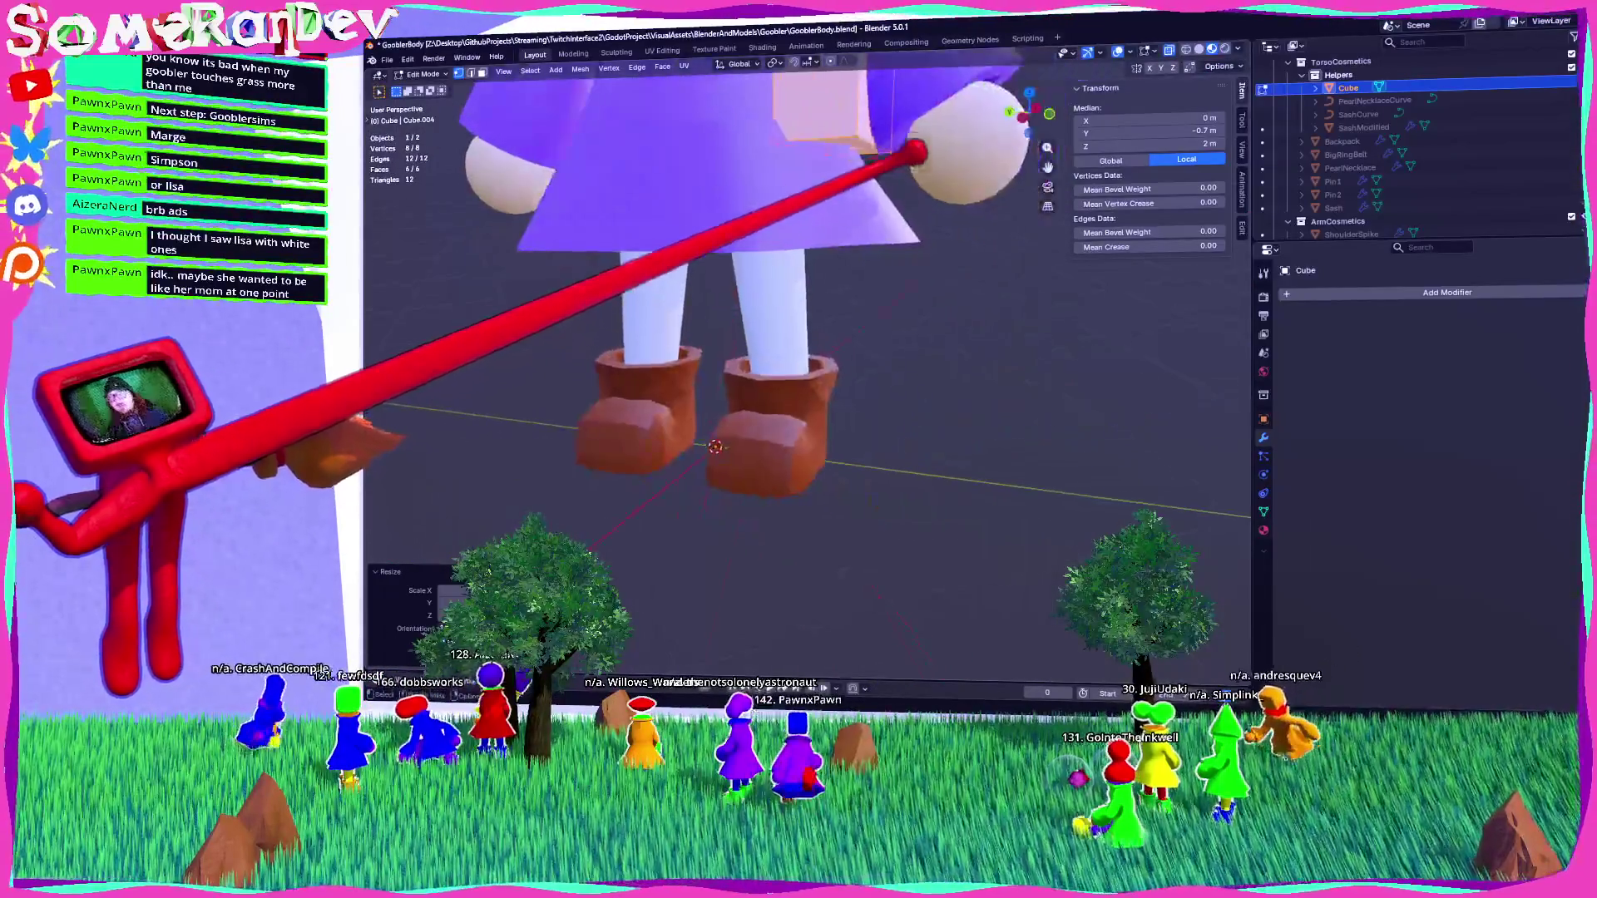
pyautogui.moveTo(888, 277)
pyautogui.mouseDown(button='middle')
pyautogui.moveTo(934, 307)
pyautogui.moveTo(898, 303)
pyautogui.mouseUp(button='middle')
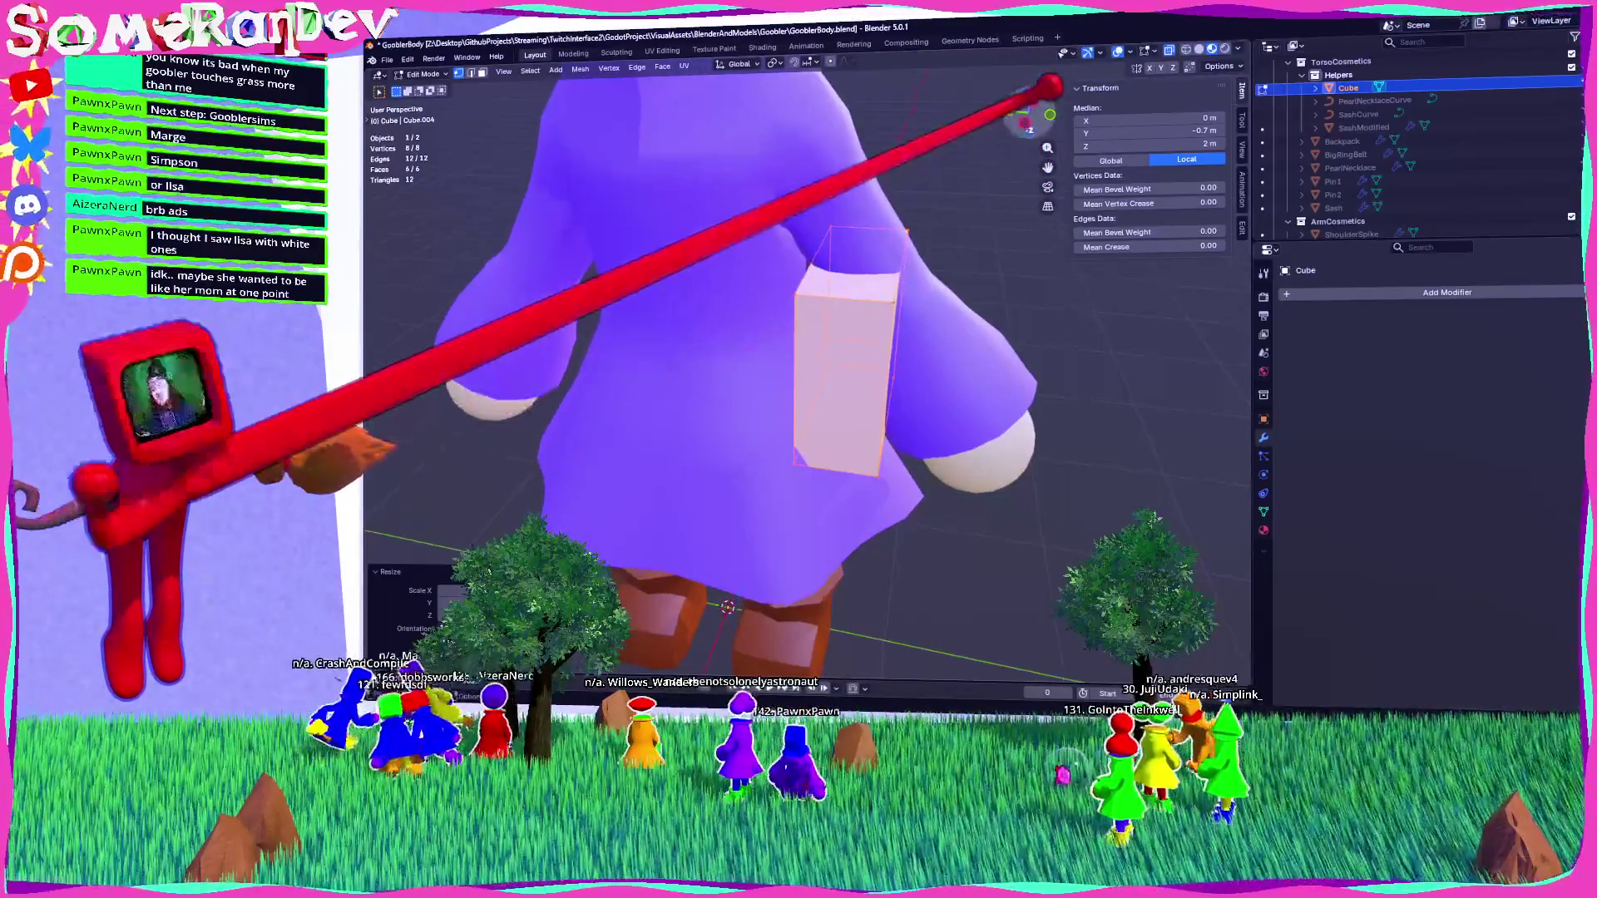
pyautogui.click(1025, 123)
pyautogui.press('r')
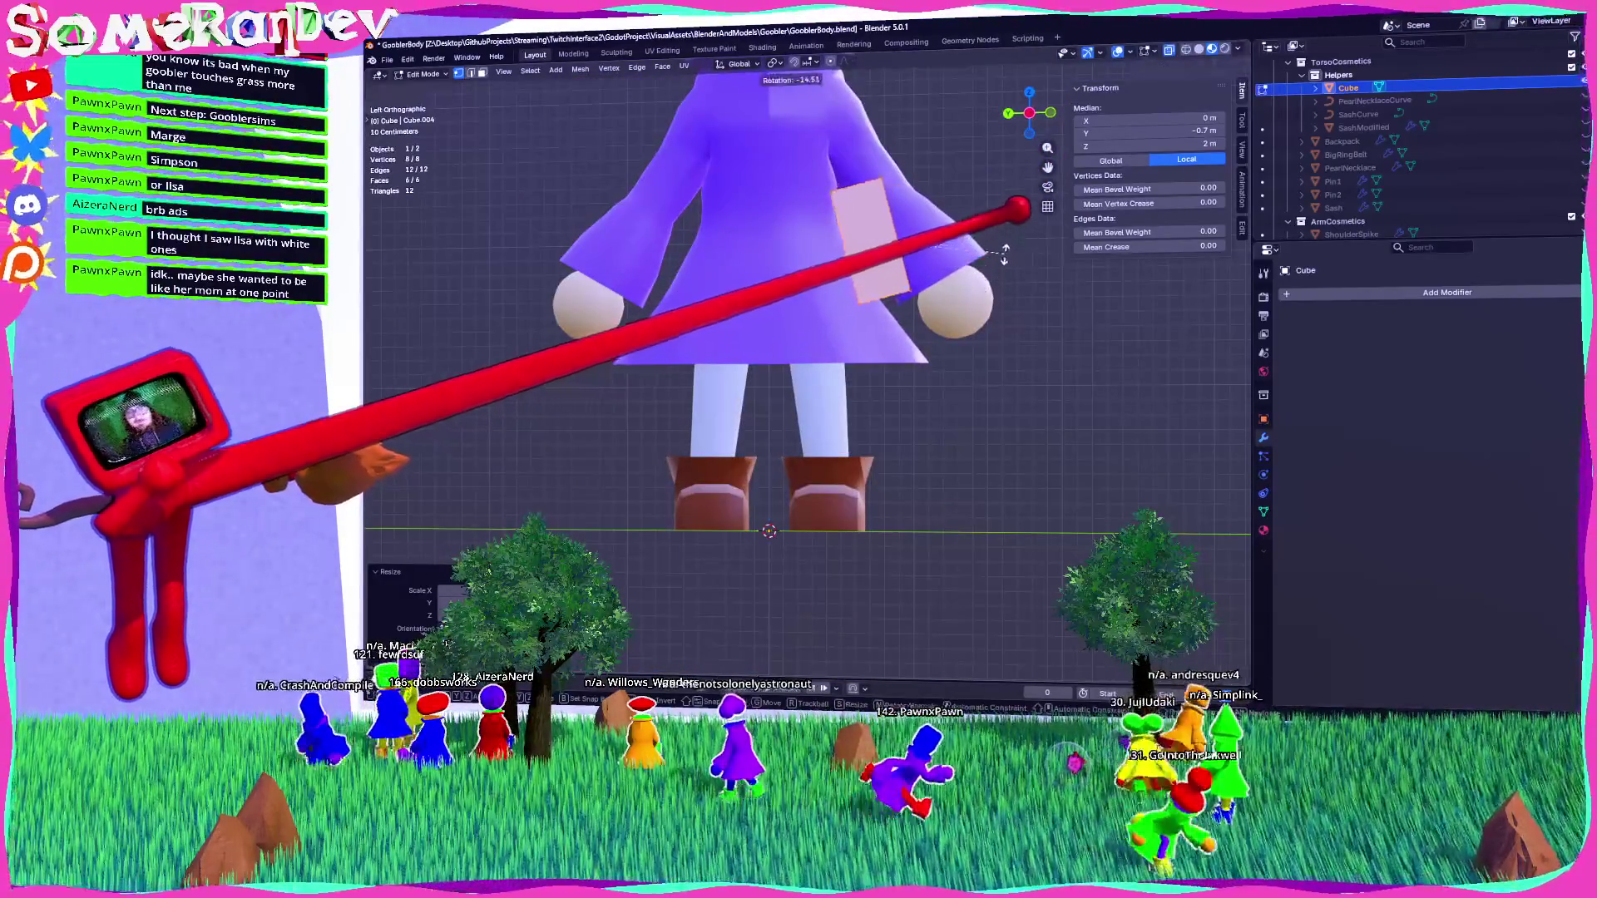
pyautogui.click(1014, 267)
pyautogui.moveTo(1015, 266)
pyautogui.mouseDown(button='middle')
pyautogui.moveTo(882, 358)
pyautogui.moveTo(857, 324)
pyautogui.moveTo(832, 341)
pyautogui.mouseUp(button='middle')
pyautogui.moveTo(928, 248); pyautogui.dragTo(862, 278, button='middle')
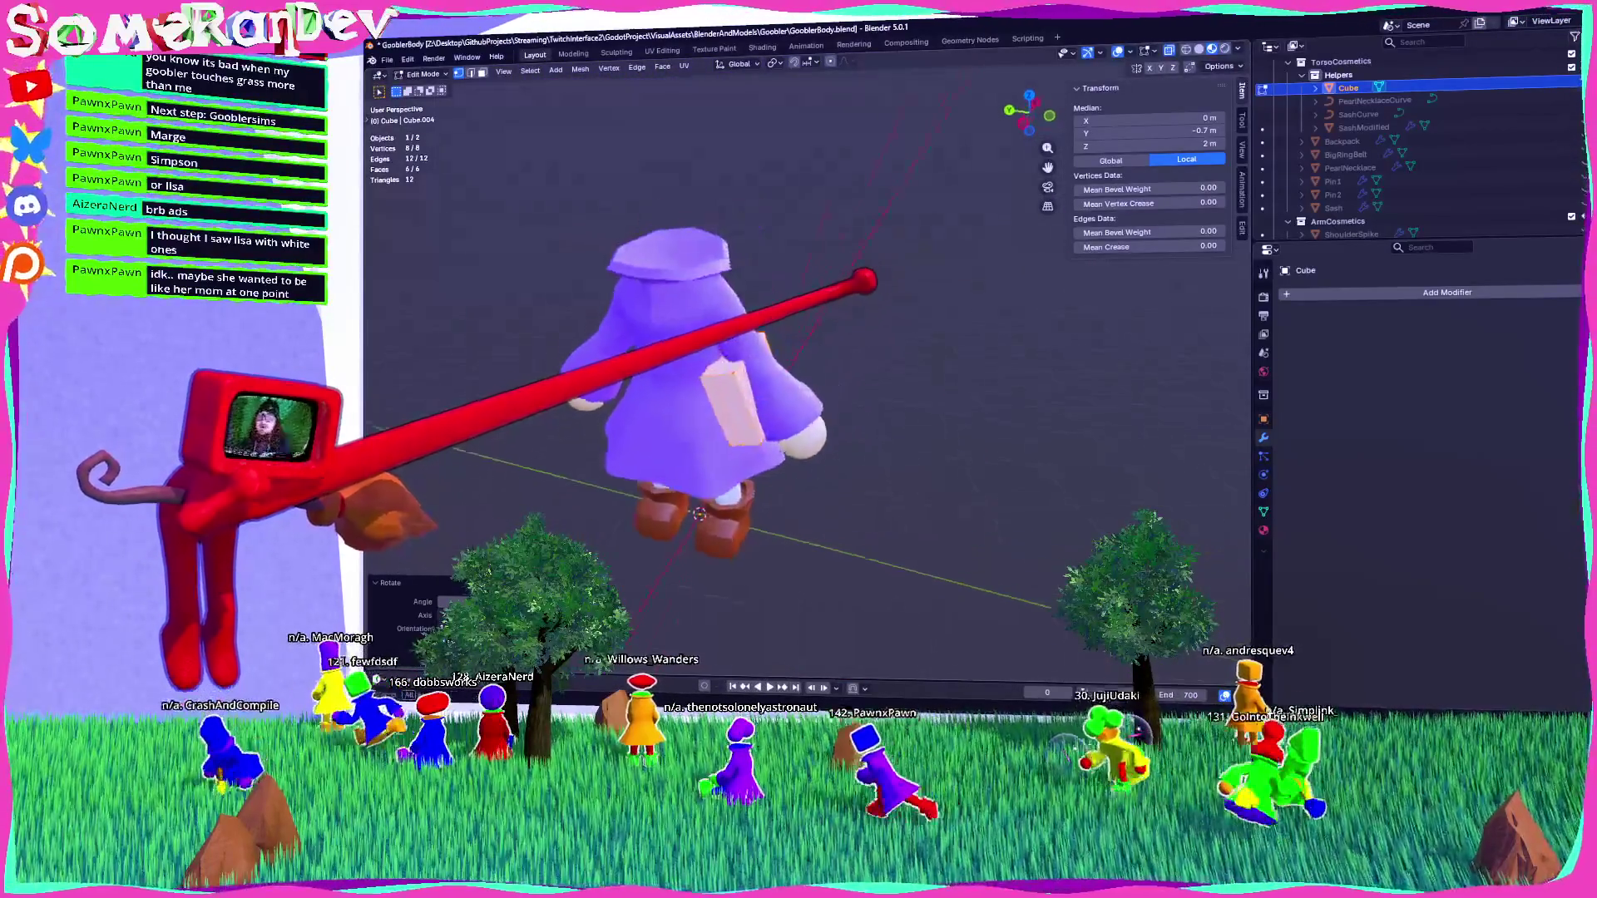
pyautogui.scroll(5, 862, 278)
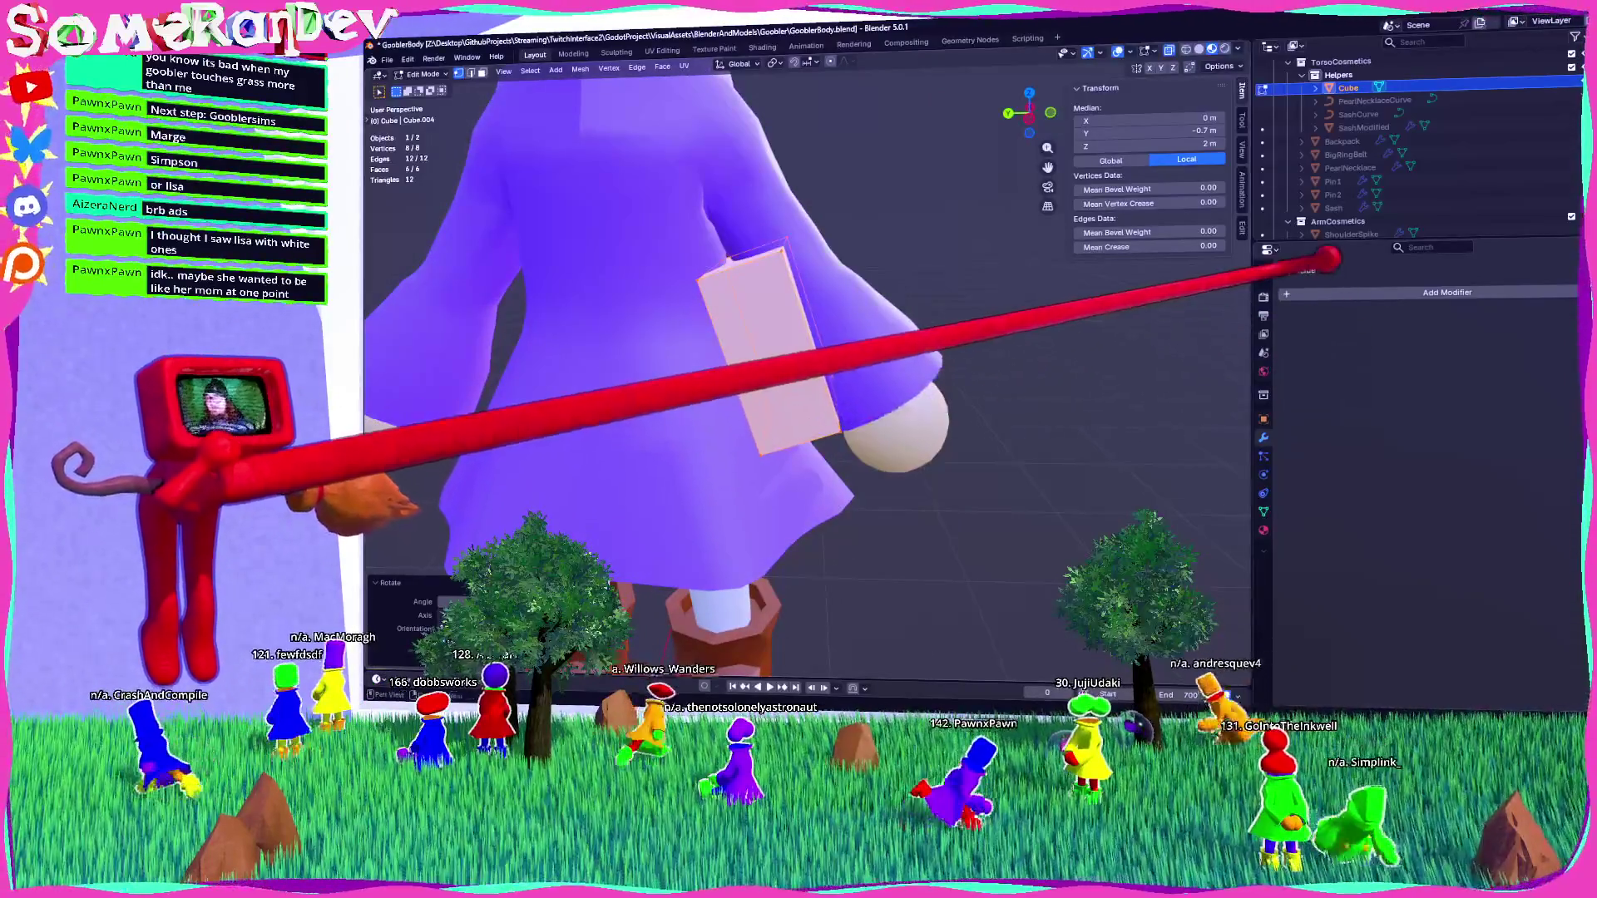
# Add a Subdivision Surface modifier to the slab.
pyautogui.click(1330, 291)
pyautogui.click(1364, 362)
pyautogui.moveTo(832, 332)
pyautogui.mouseDown(button='middle')
pyautogui.moveTo(777, 313)
pyautogui.moveTo(715, 359)
pyautogui.mouseUp(button='middle')
pyautogui.moveTo(622, 497); pyautogui.dragTo(665, 366, button='middle')
pyautogui.hotkey('ctrl', 'r')
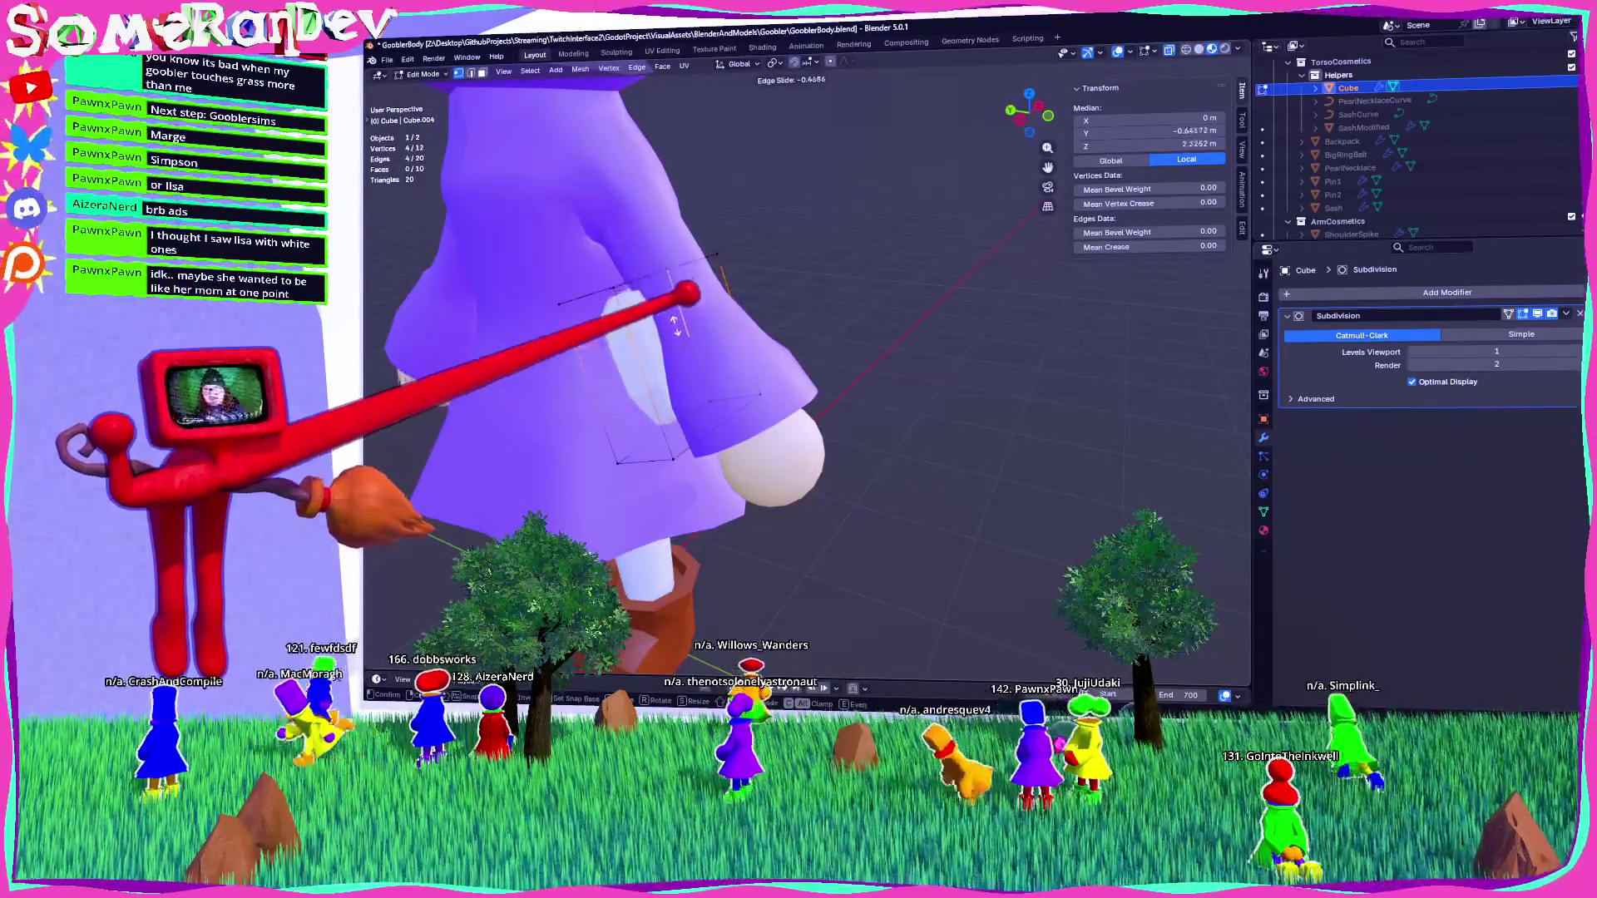
# Add two centred loop cuts to the slab.
pyautogui.rightClick(675, 324)
pyautogui.hotkey('ctrl', 'r')
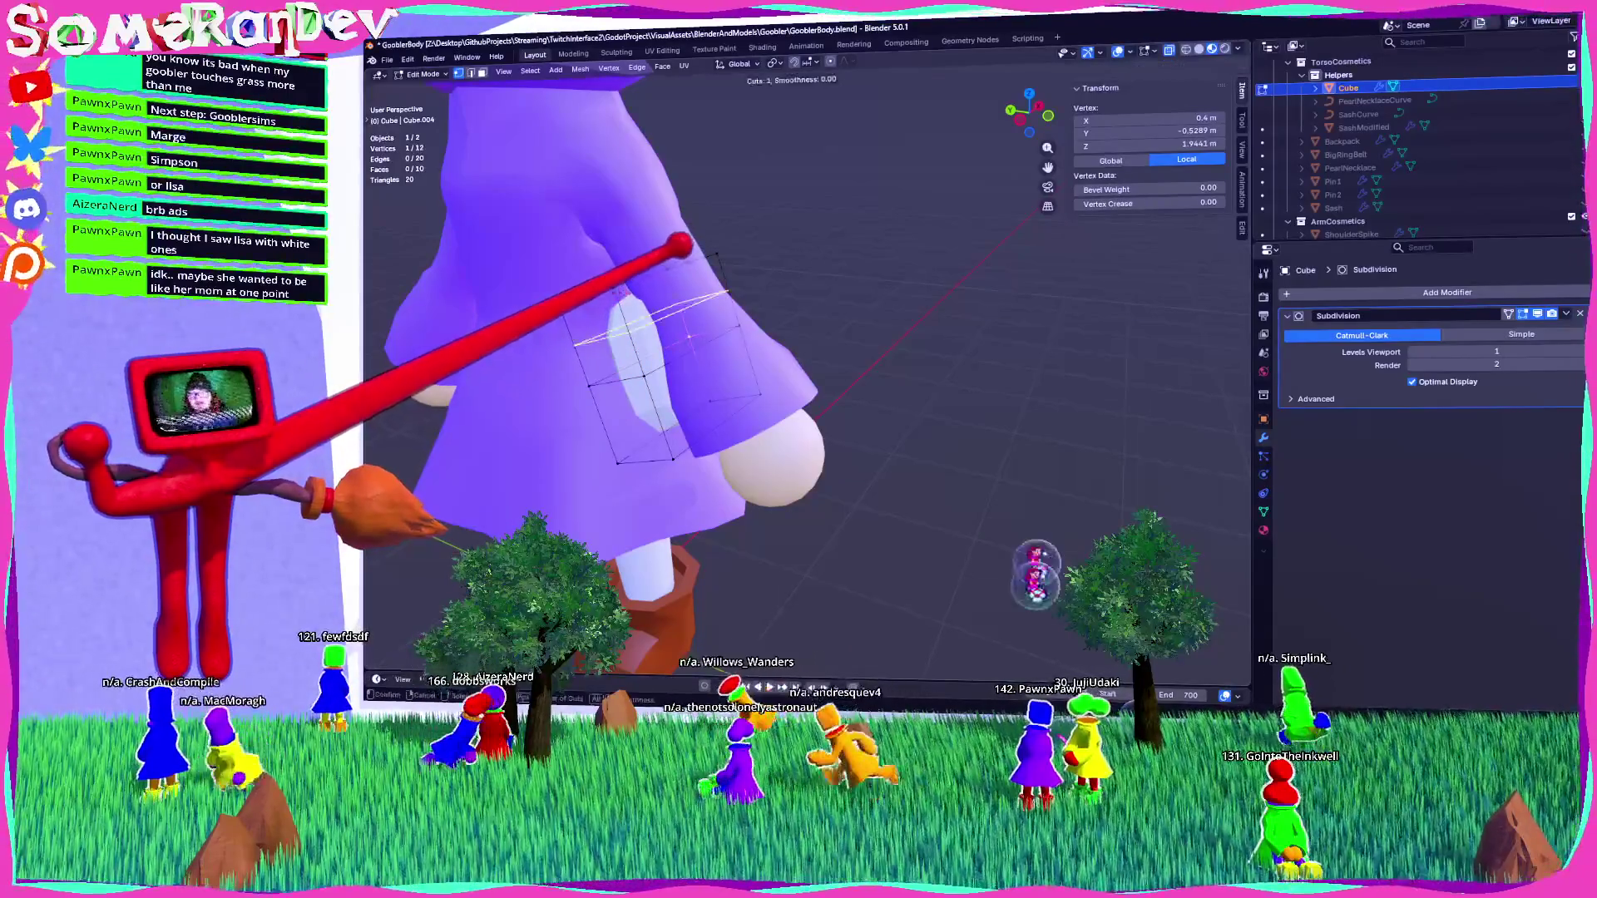
pyautogui.rightClick(644, 374)
pyautogui.moveTo(645, 374); pyautogui.dragTo(665, 580, button='middle')
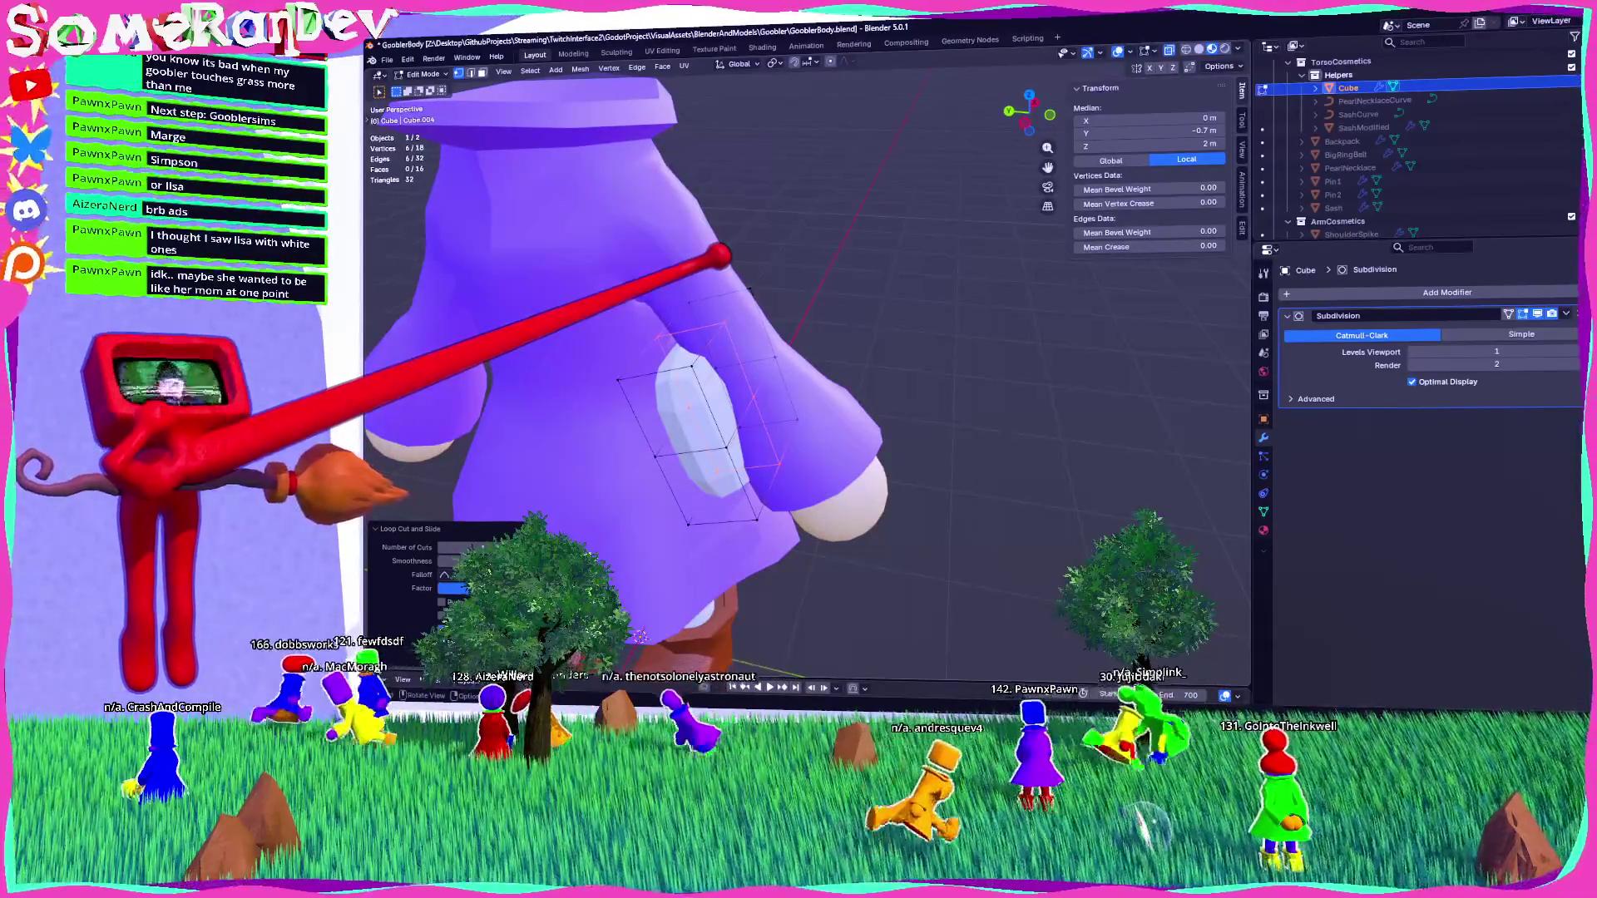
pyautogui.moveTo(665, 581); pyautogui.dragTo(865, 391, button='middle')
# Add another loop cut across the slab, undoing an accidental extra one.
pyautogui.hotkey('ctrl', 'r')
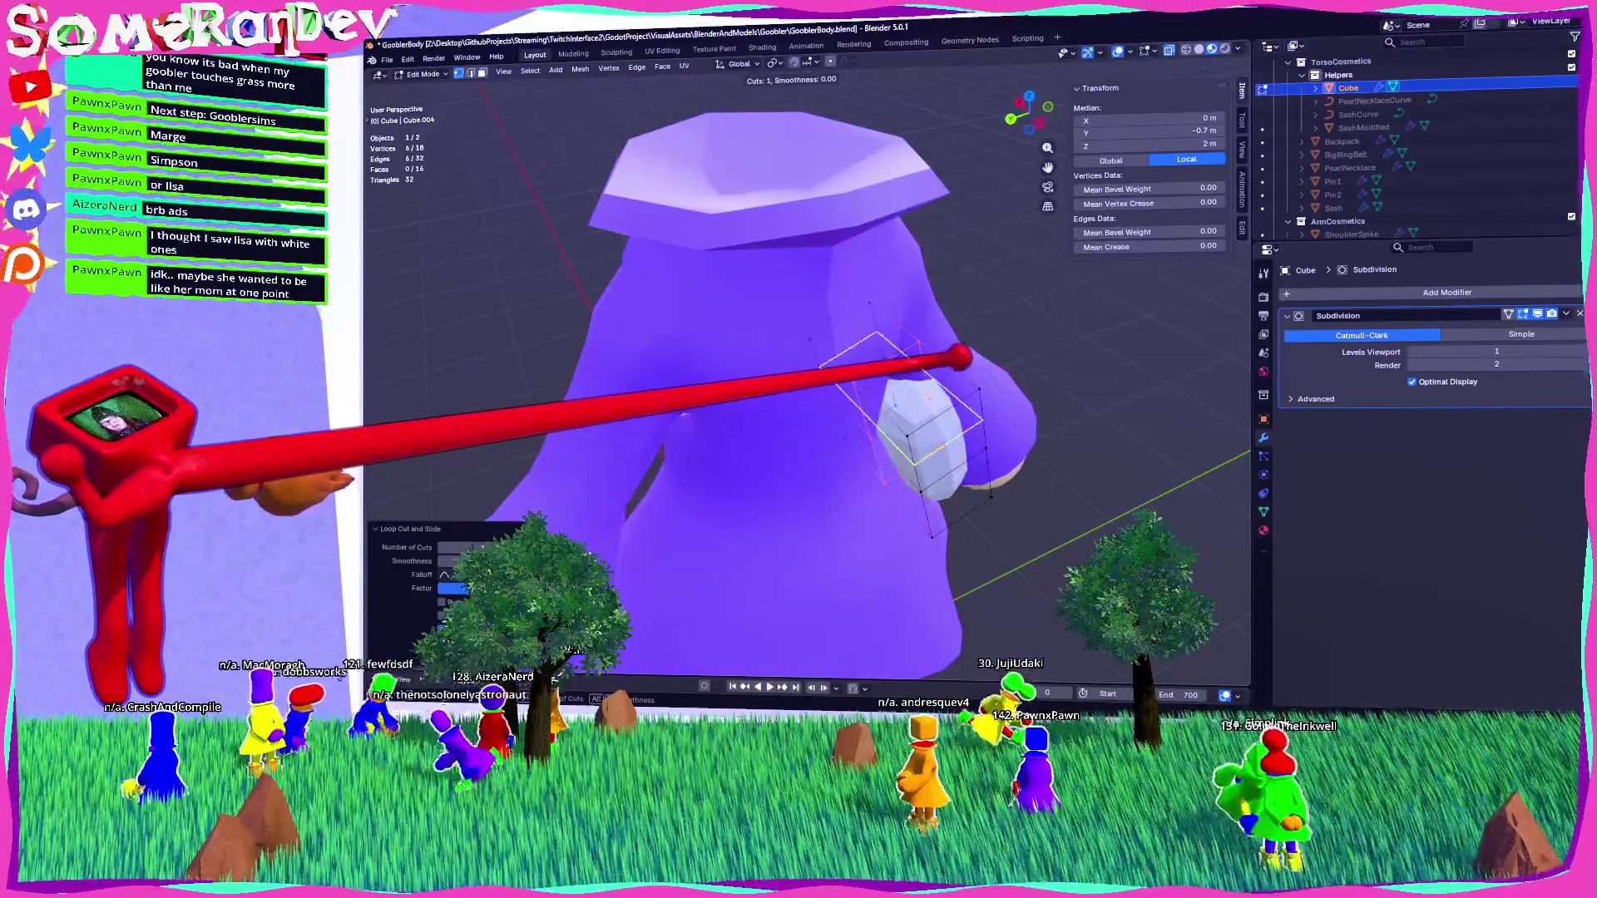
pyautogui.click(907, 416)
pyautogui.moveTo(906, 415)
pyautogui.mouseDown(button='middle')
pyautogui.moveTo(865, 390)
pyautogui.moveTo(790, 390)
pyautogui.moveTo(620, 507)
pyautogui.moveTo(641, 637)
pyautogui.mouseUp(button='middle')
pyautogui.click(854, 349)
pyautogui.press('Escape')
pyautogui.hotkey('ctrl', 'z')
pyautogui.hotkey('ctrl', 'r')
pyautogui.click(619, 508)
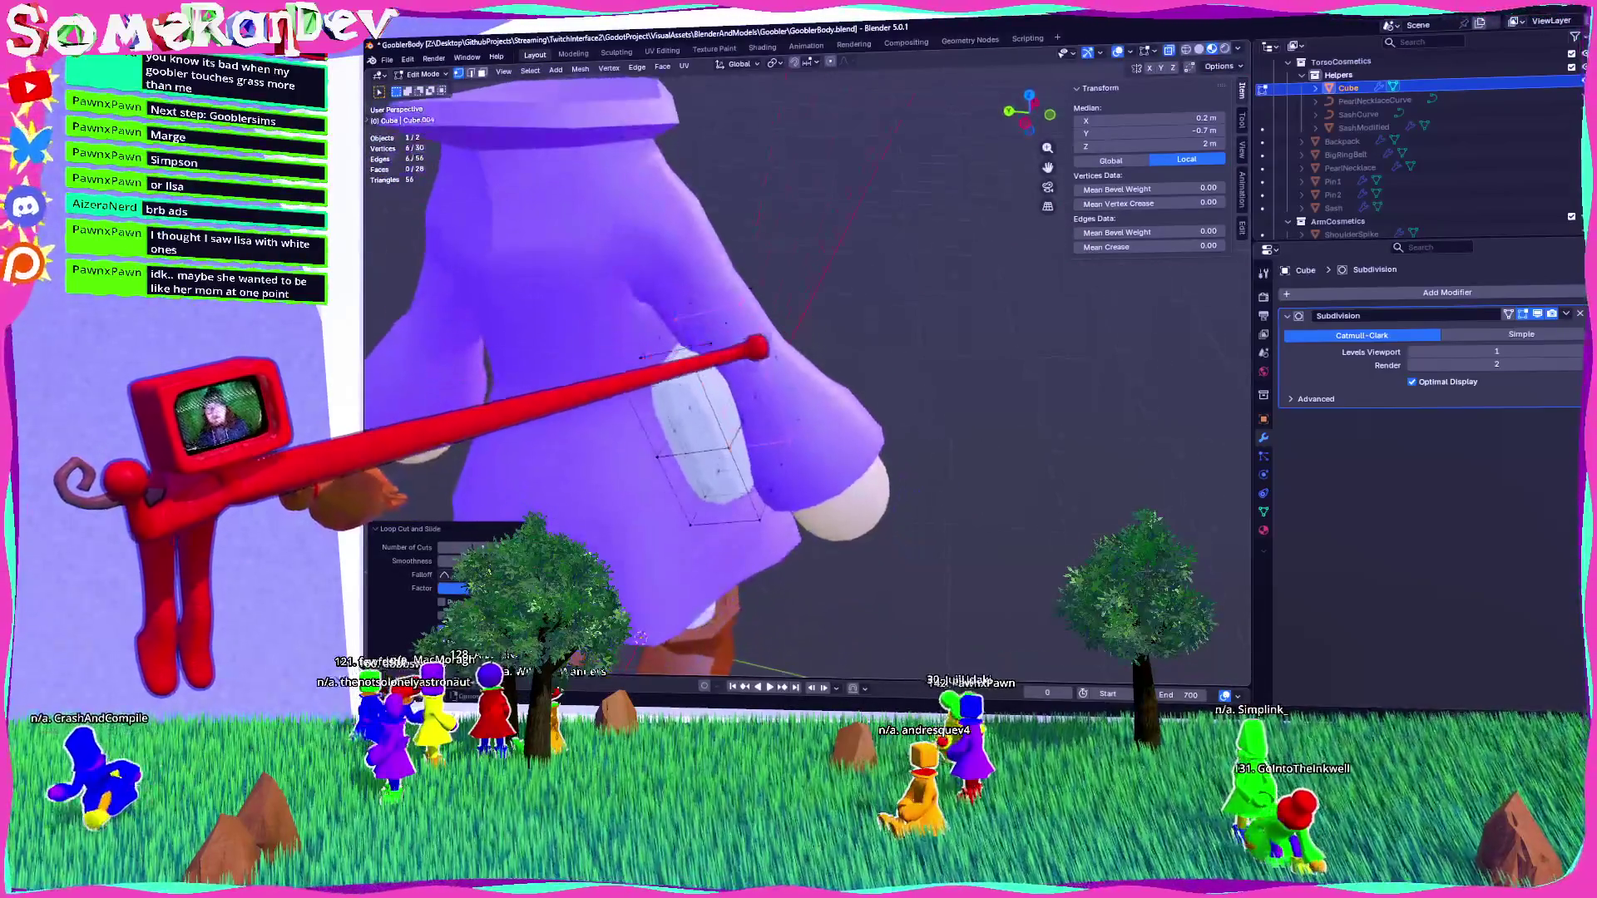
# Extrude the slab's top face upward and move the new end toward the shoulder.
pyautogui.moveTo(751, 289)
pyautogui.mouseDown(button='middle')
pyautogui.moveTo(729, 385)
pyautogui.moveTo(652, 311)
pyautogui.moveTo(641, 332)
pyautogui.moveTo(820, 360)
pyautogui.moveTo(856, 337)
pyautogui.mouseUp(button='middle')
pyautogui.click(729, 385)
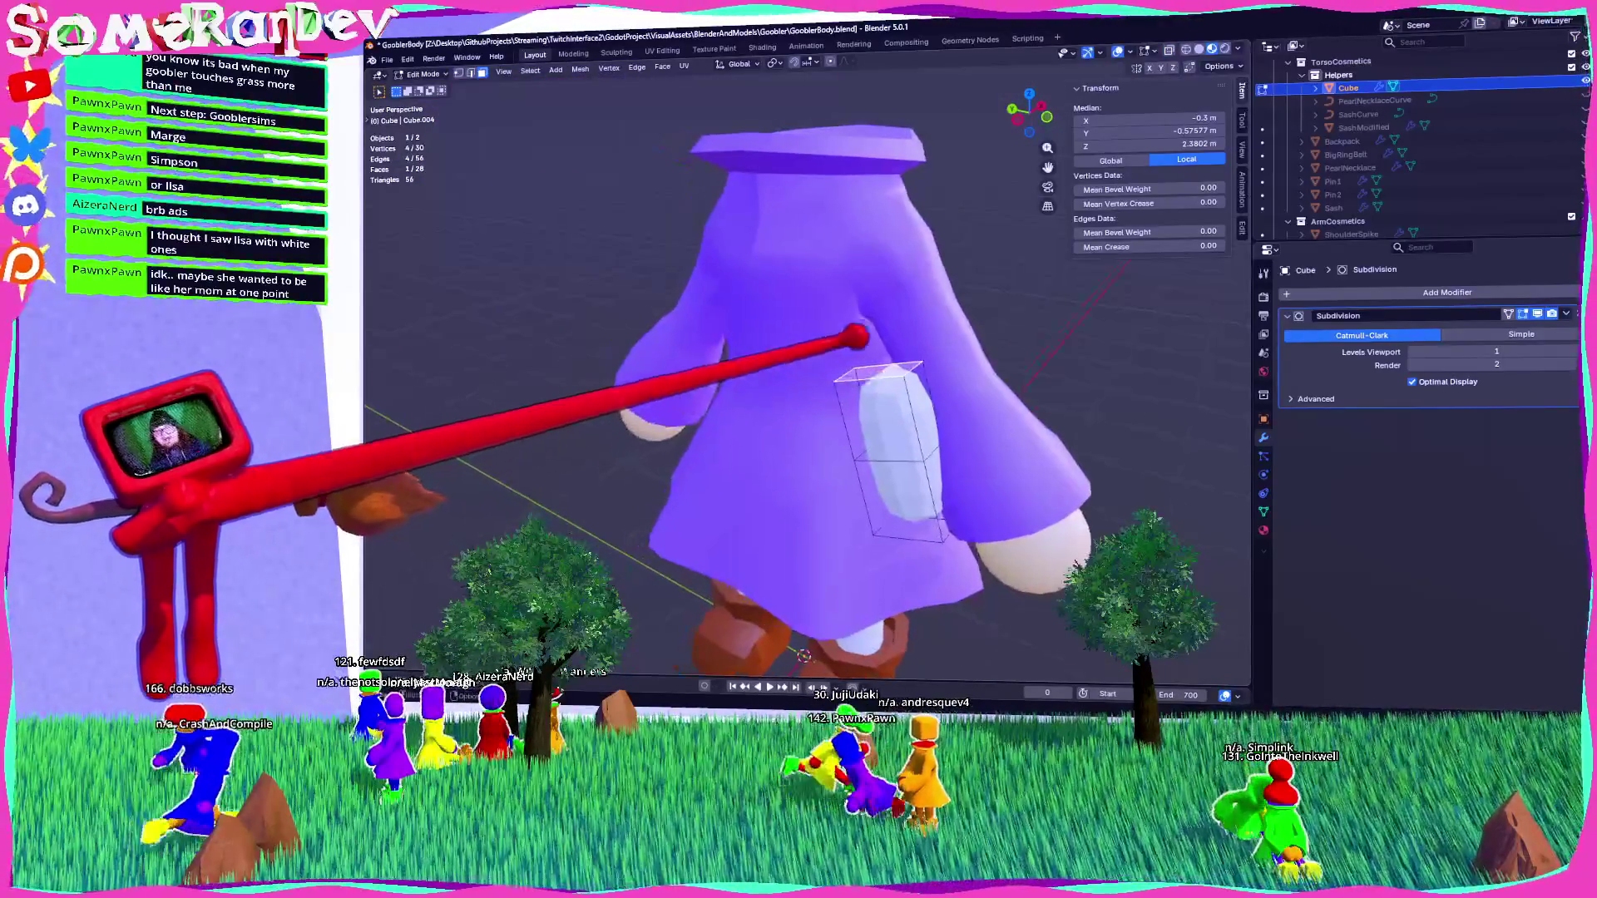
pyautogui.click(1031, 107)
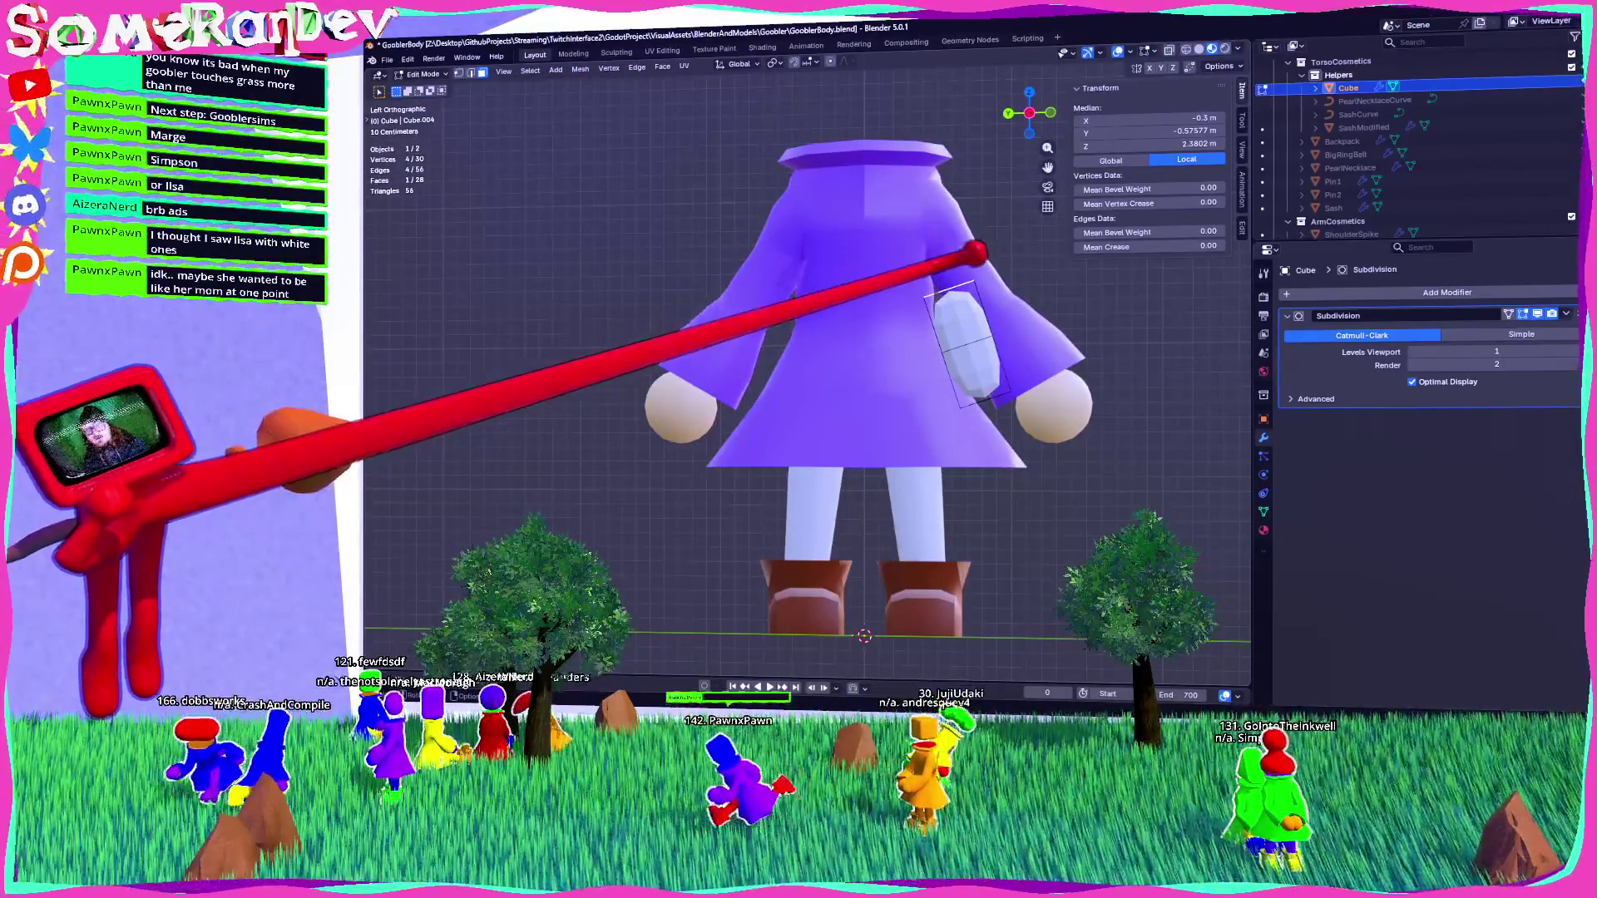
pyautogui.press('e')
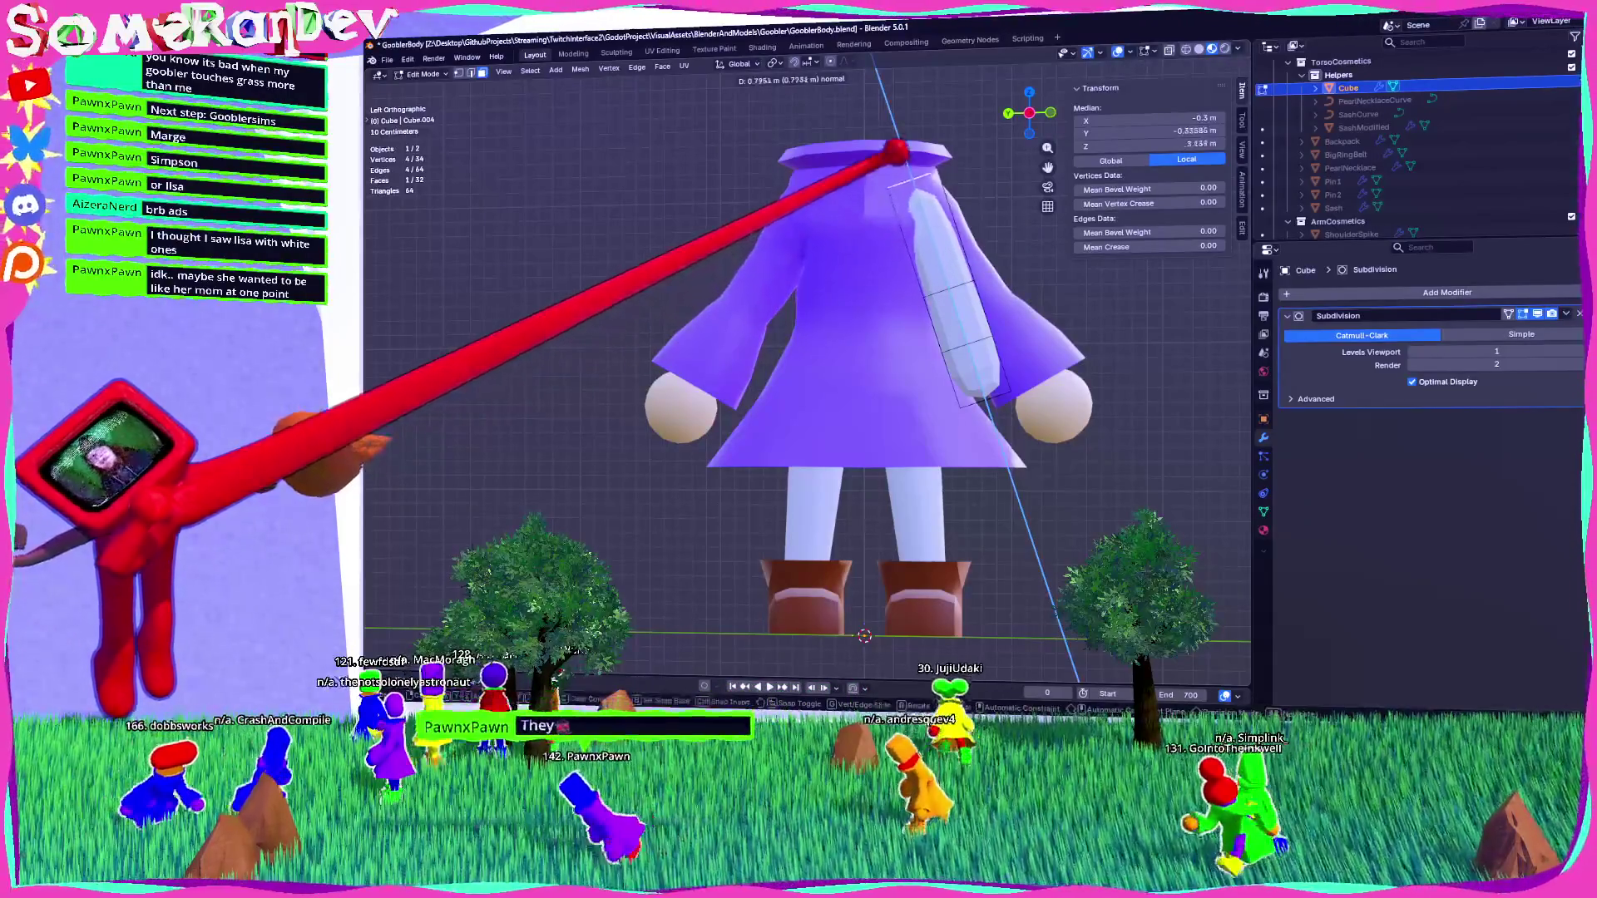
pyautogui.press('Return')
pyautogui.press('g')
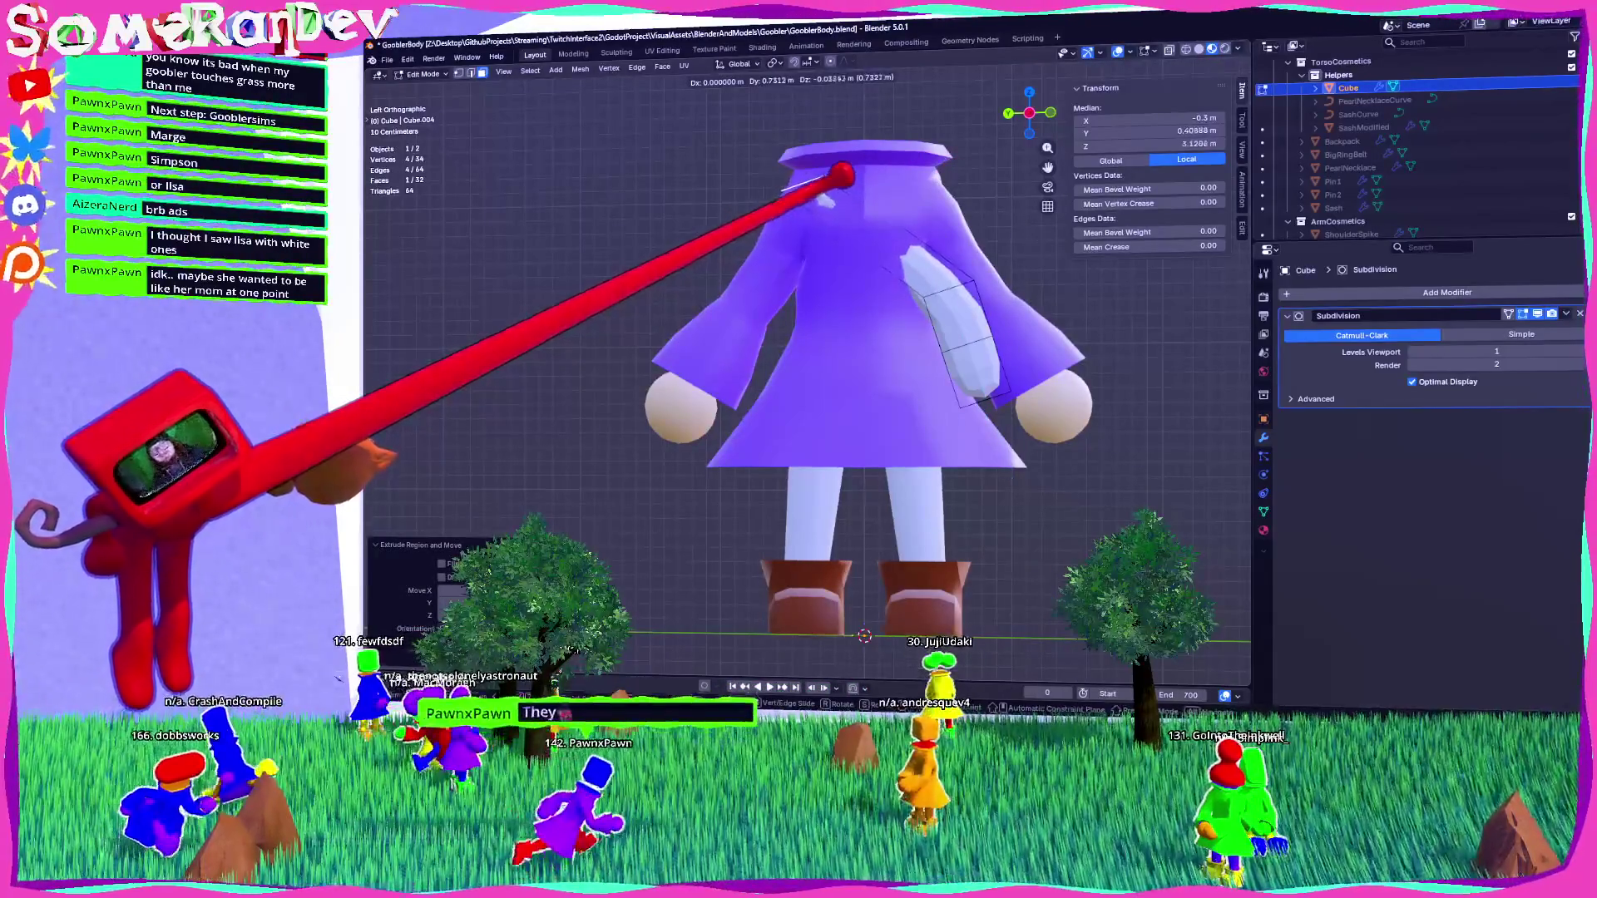
pyautogui.click(829, 190)
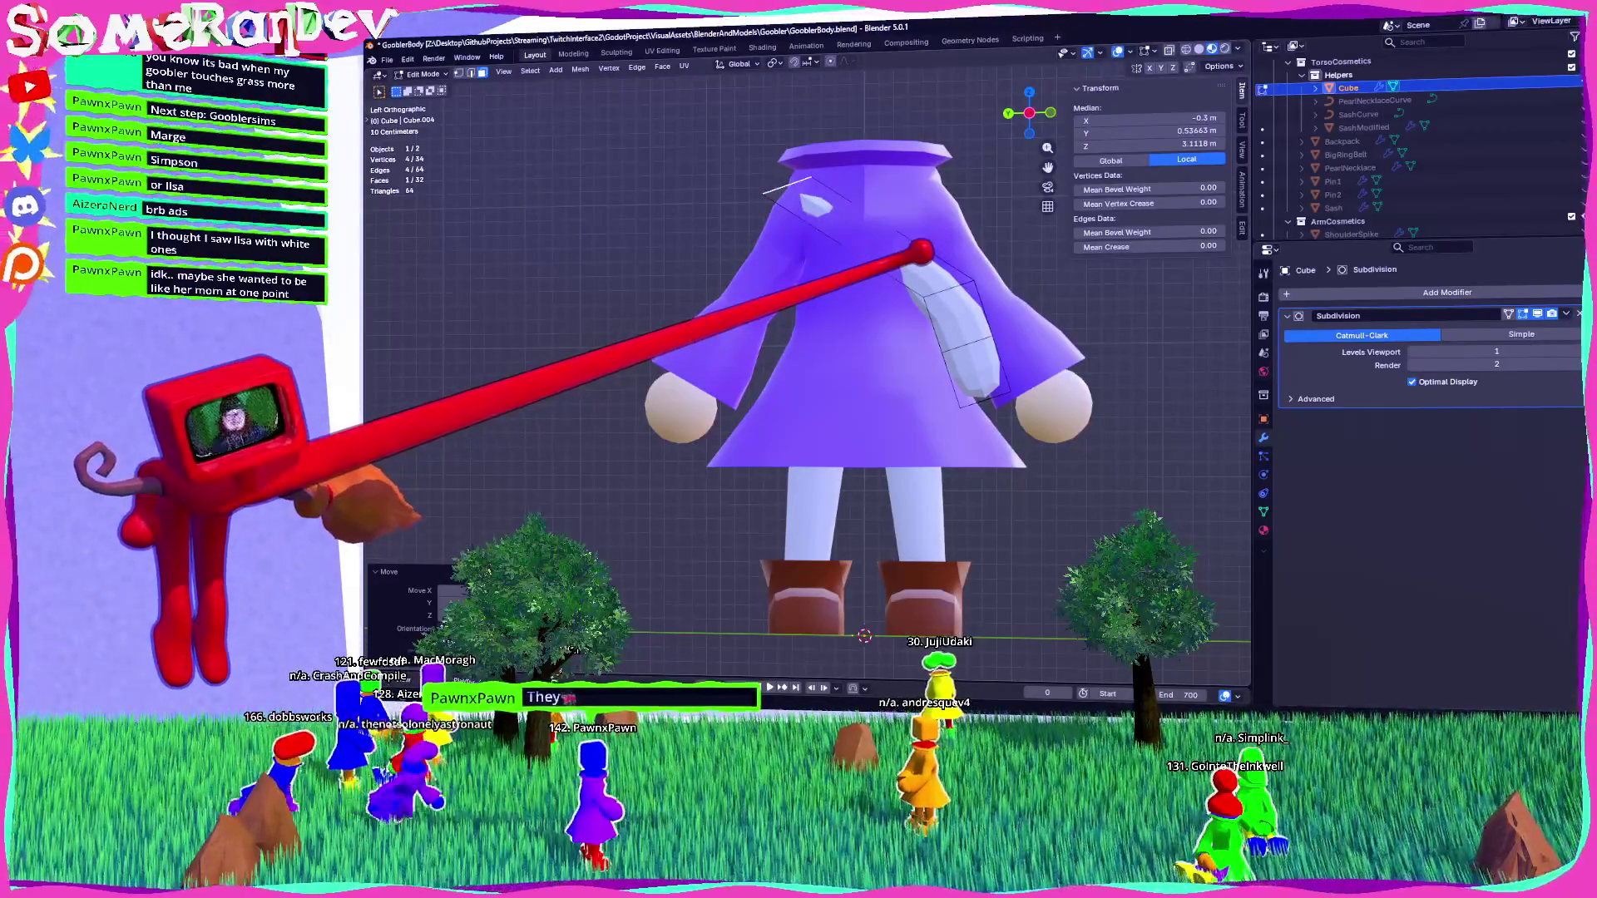
# Reposition the extruded sash end over the shoulder, checking from back and side views.
pyautogui.moveTo(929, 248)
pyautogui.mouseDown(button='middle')
pyautogui.moveTo(815, 279)
pyautogui.moveTo(765, 358)
pyautogui.mouseUp(button='middle')
pyautogui.click(1037, 125)
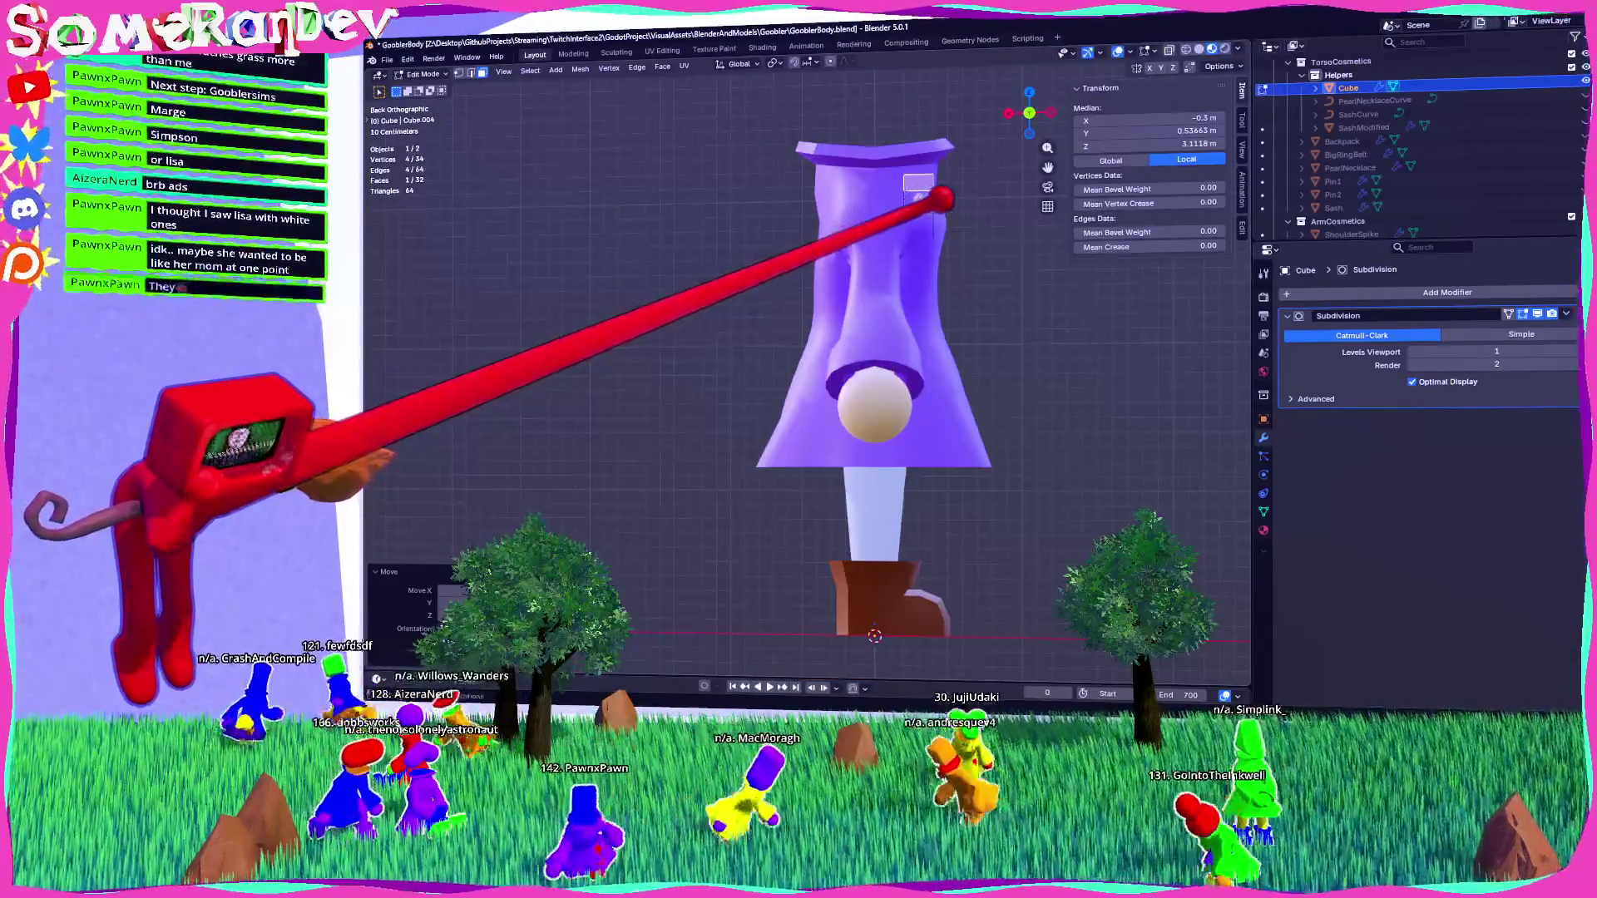
pyautogui.click(955, 214)
pyautogui.moveTo(956, 214)
pyautogui.mouseDown(button='middle')
pyautogui.moveTo(763, 310)
pyautogui.moveTo(737, 284)
pyautogui.moveTo(731, 321)
pyautogui.moveTo(749, 338)
pyautogui.moveTo(802, 267)
pyautogui.moveTo(915, 288)
pyautogui.moveTo(873, 339)
pyautogui.moveTo(856, 402)
pyautogui.moveTo(756, 339)
pyautogui.moveTo(825, 257)
pyautogui.mouseUp(button='middle')
pyautogui.click(1016, 110)
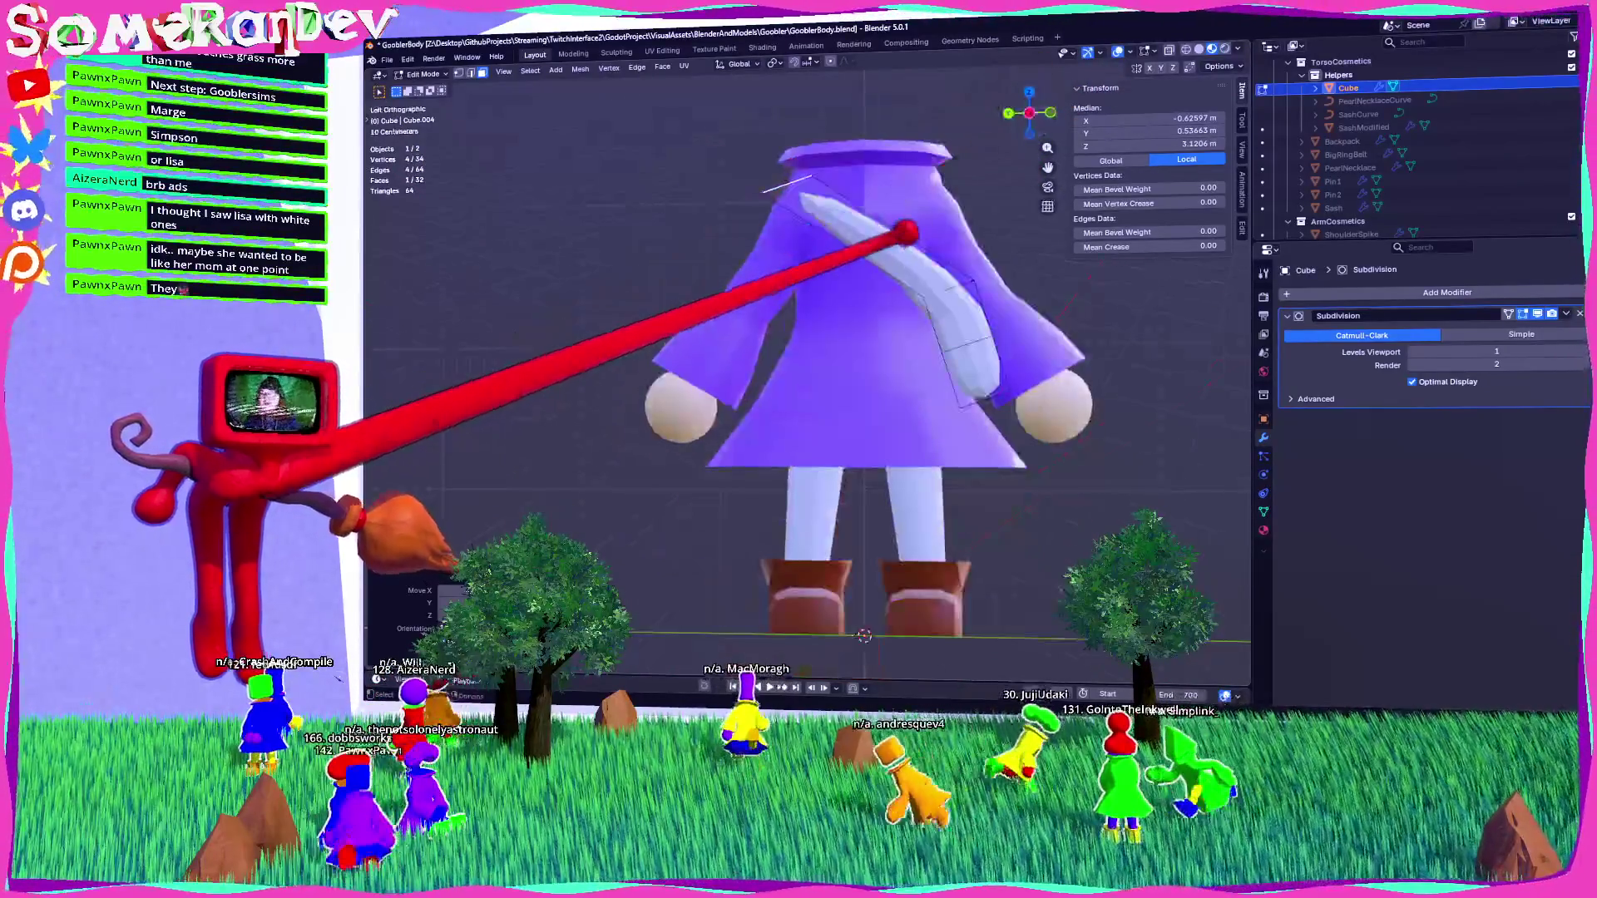
pyautogui.click(1011, 275)
# Select two vertices of the sash and view it from the front.
pyautogui.moveTo(998, 277)
pyautogui.mouseDown(button='middle')
pyautogui.moveTo(860, 313)
pyautogui.moveTo(873, 304)
pyautogui.mouseUp(button='middle')
pyautogui.click(672, 379)
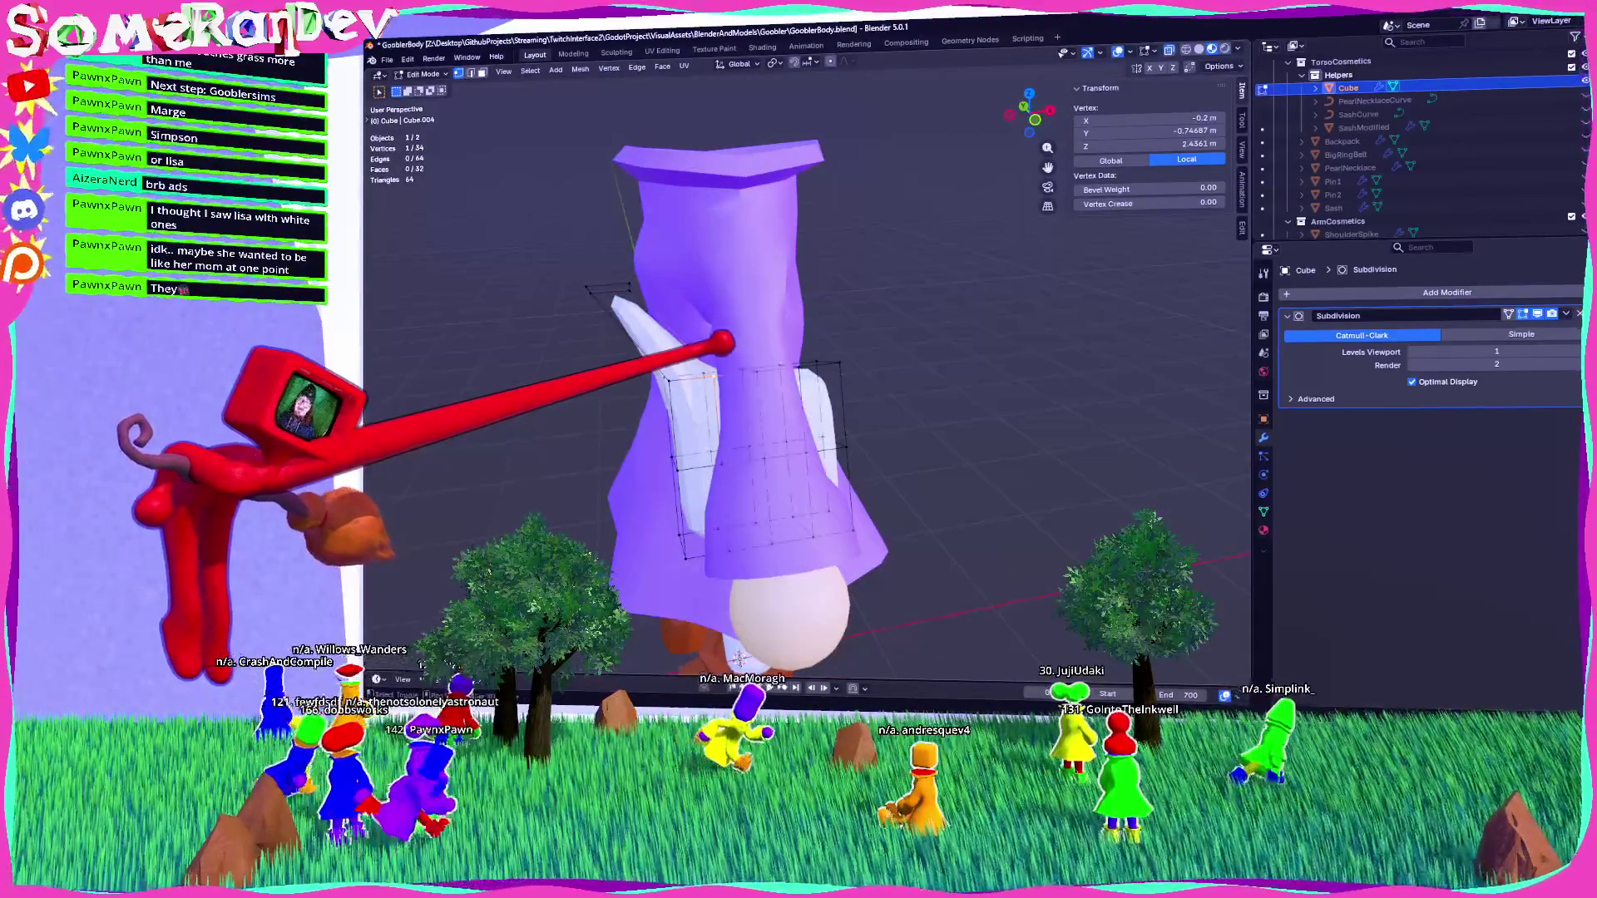
pyautogui.keyDown('shift'); pyautogui.click(713, 375); pyautogui.keyUp('shift')
pyautogui.click(1035, 119)
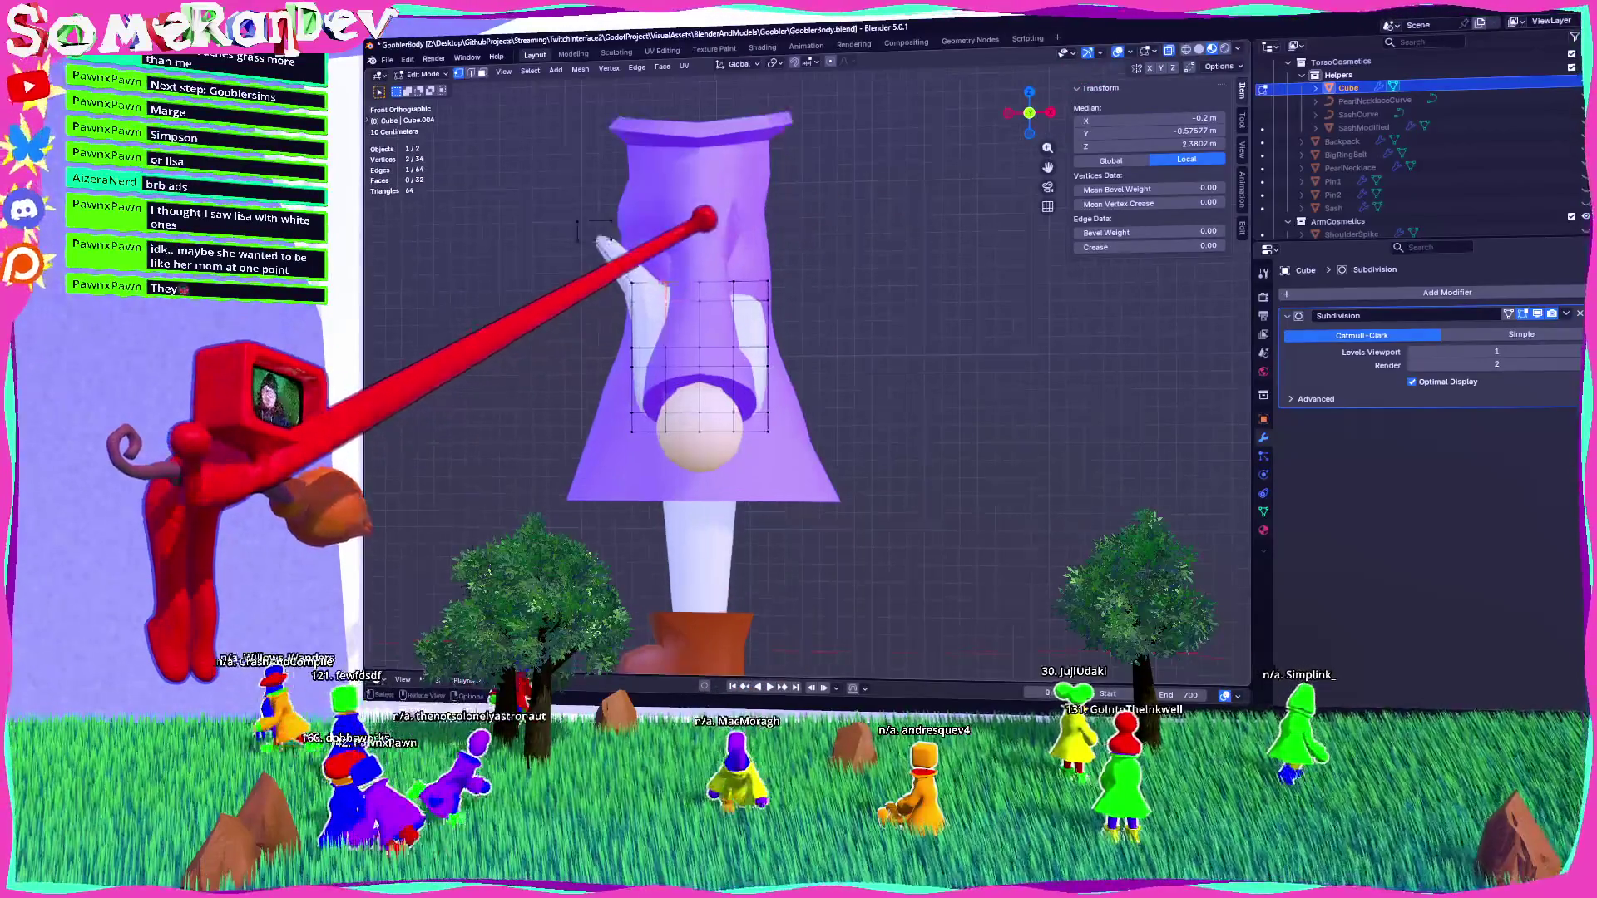
pyautogui.scroll(3, 428, 314)
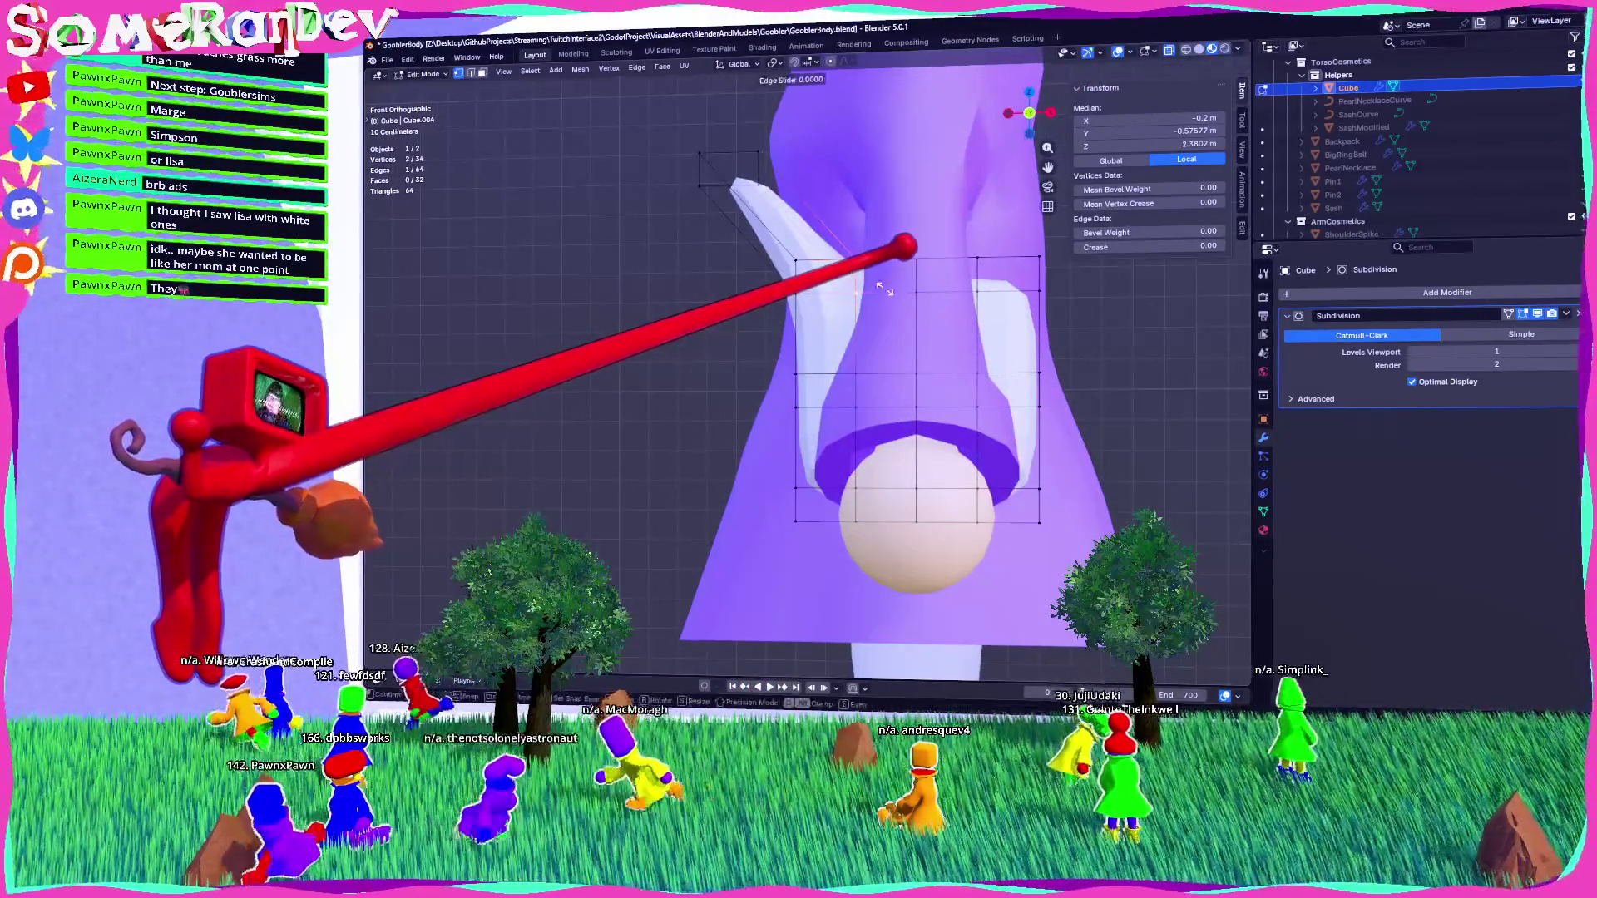